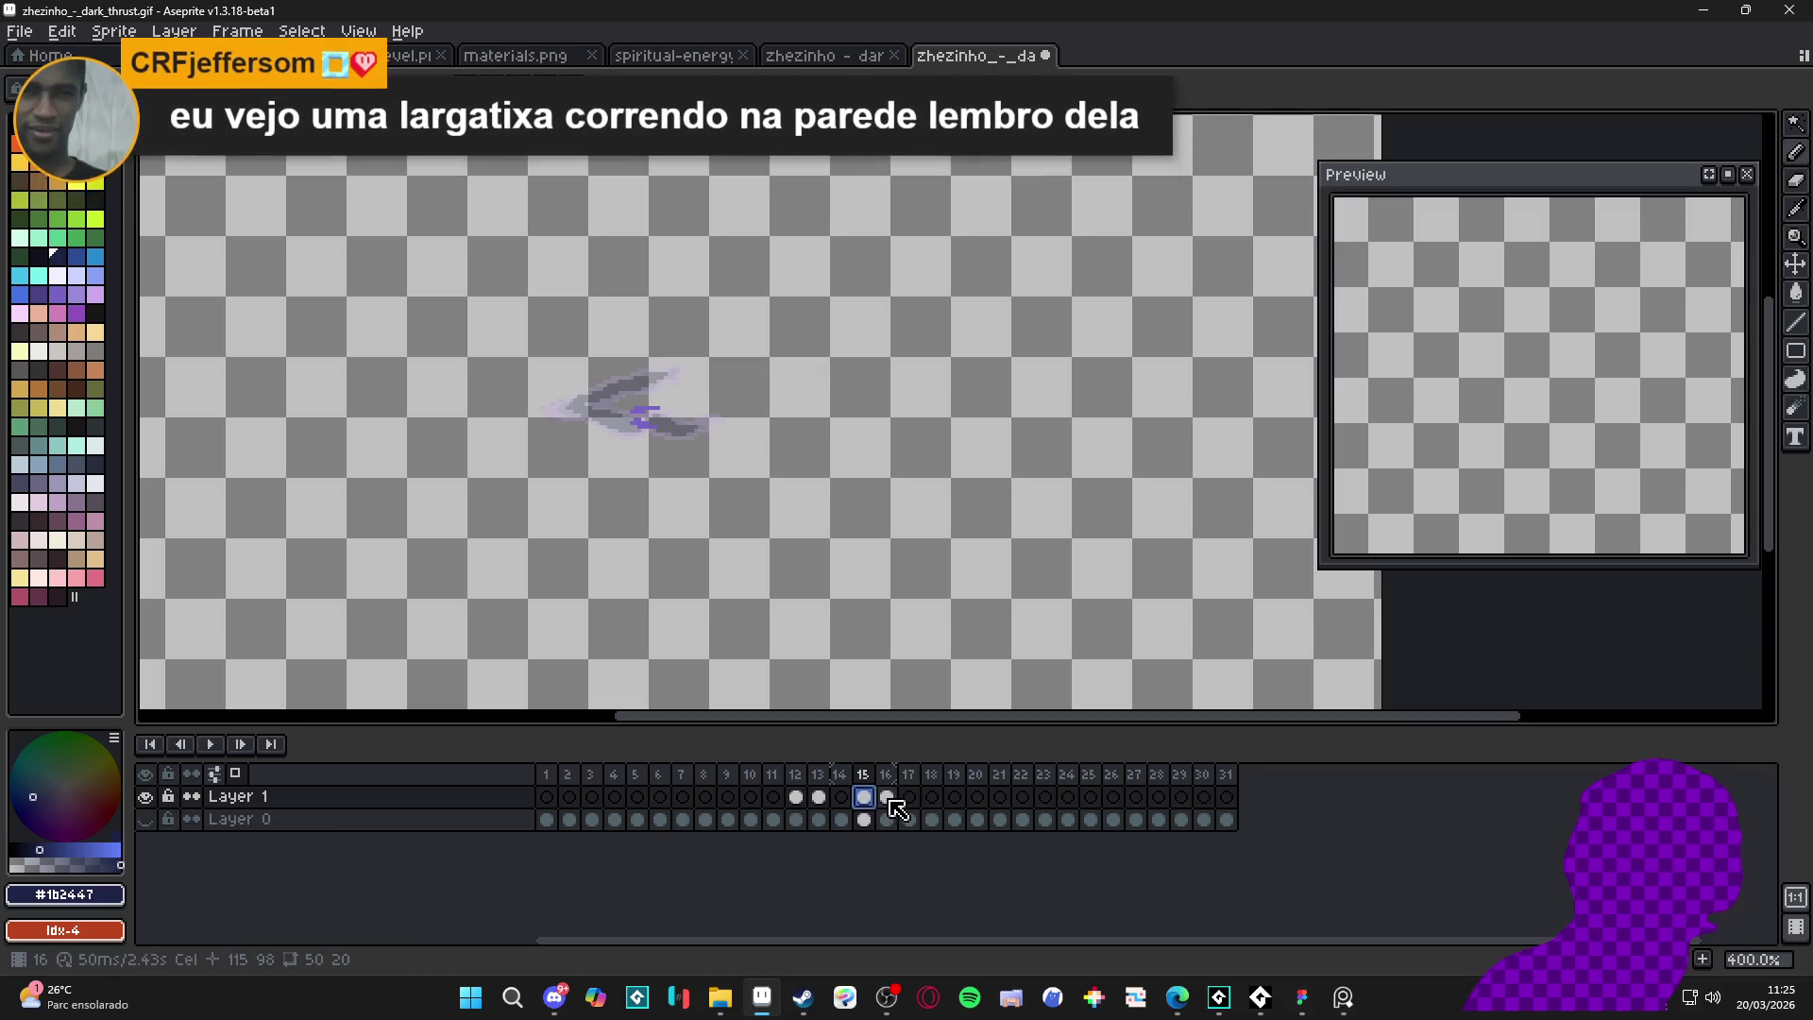
- Make Layer 0's tiled background visible and zoom in on frame 17's spear thrust
left_click(885, 797)
left_click(911, 799)
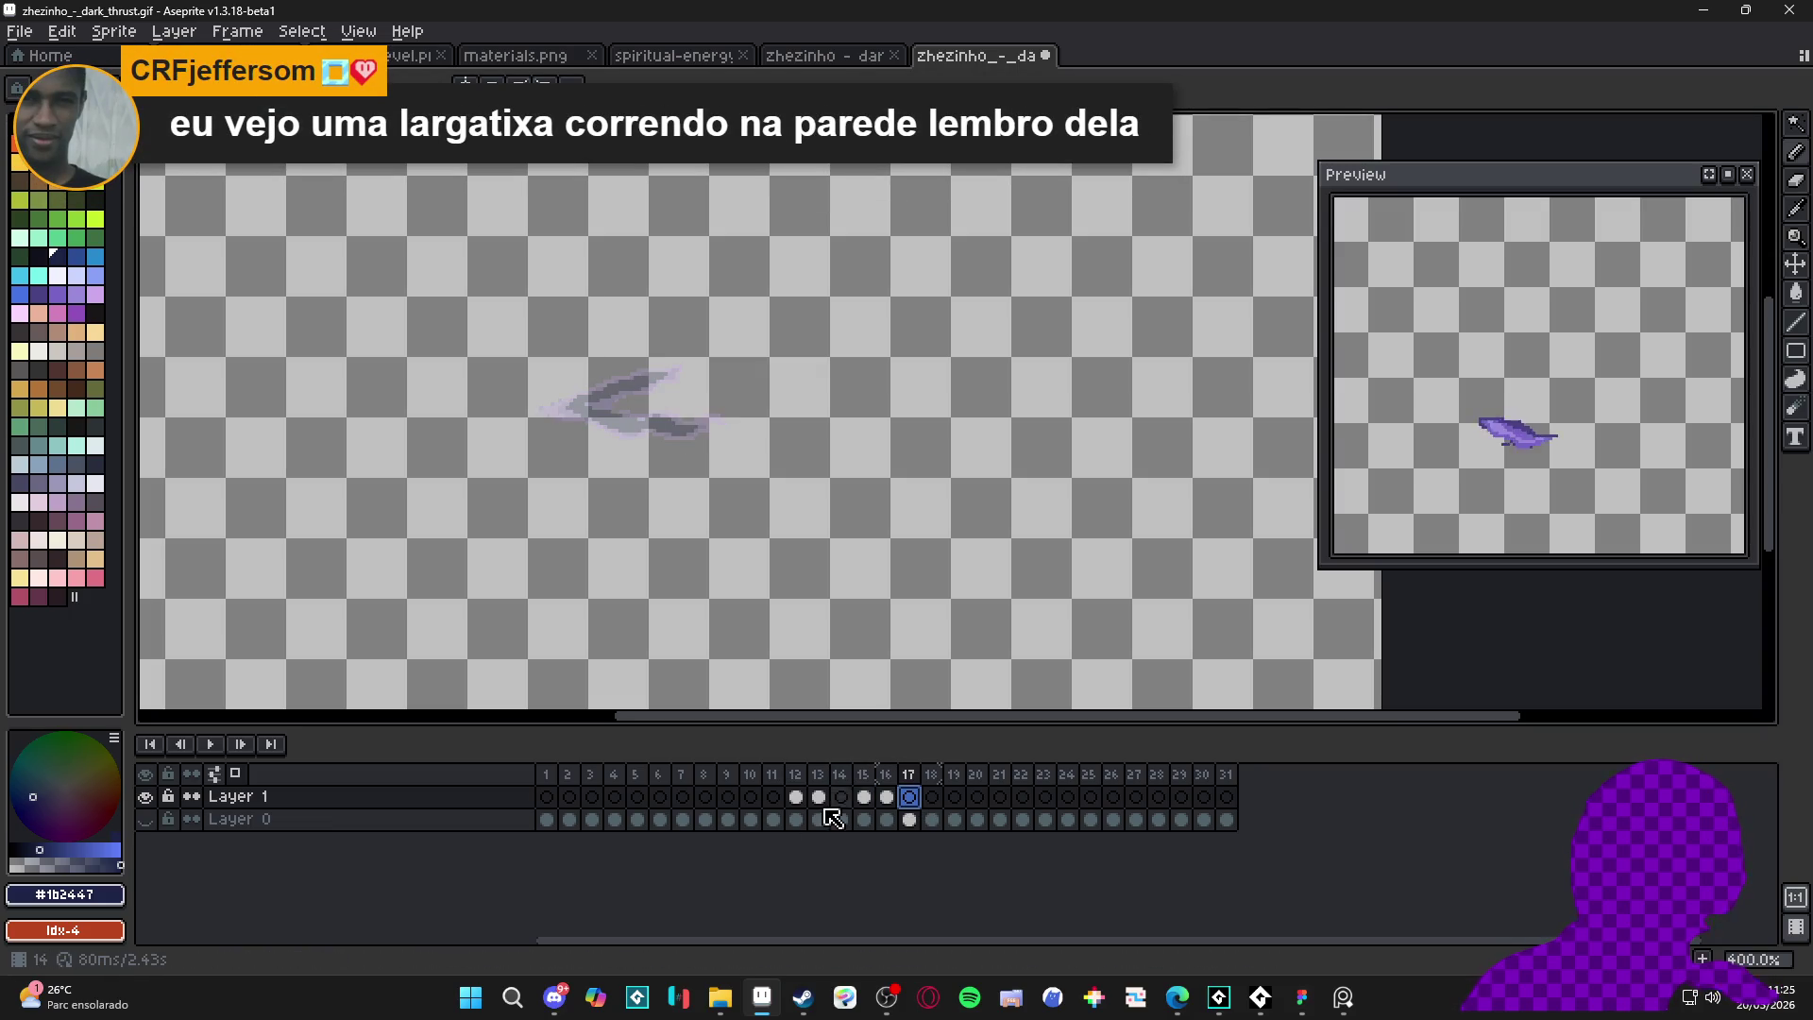
left_click(144, 819)
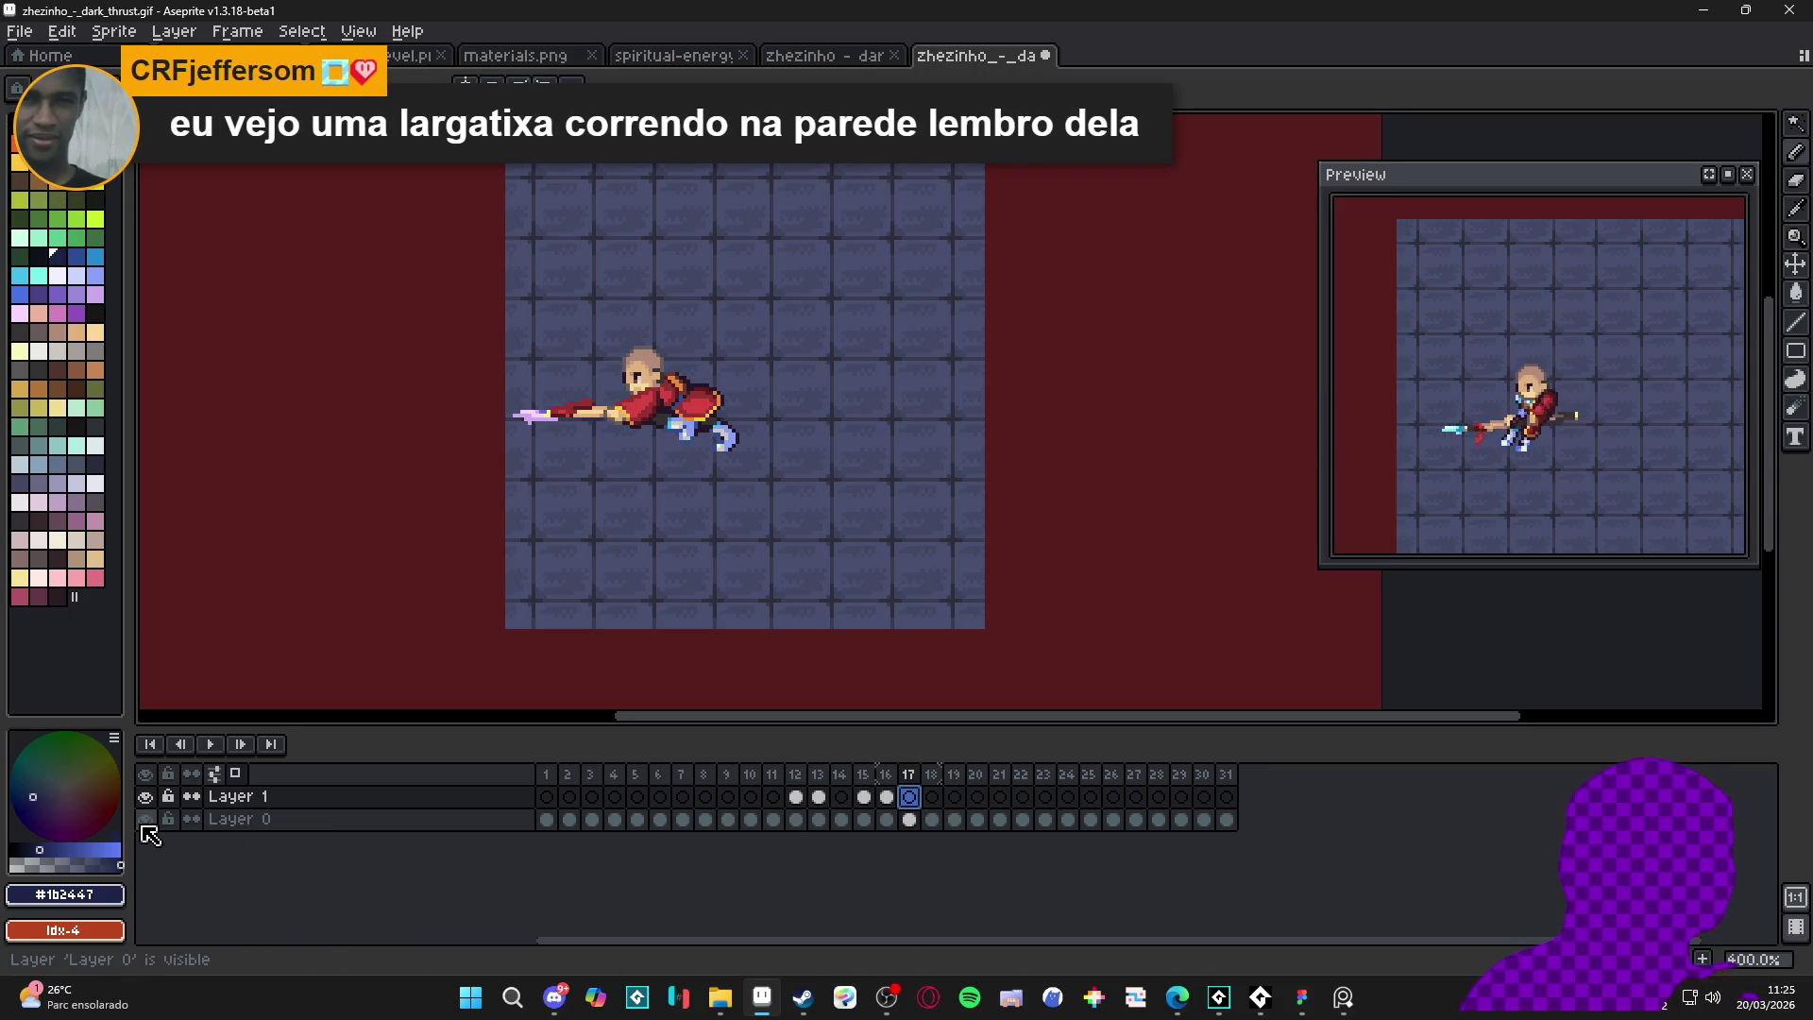
left_click(886, 797)
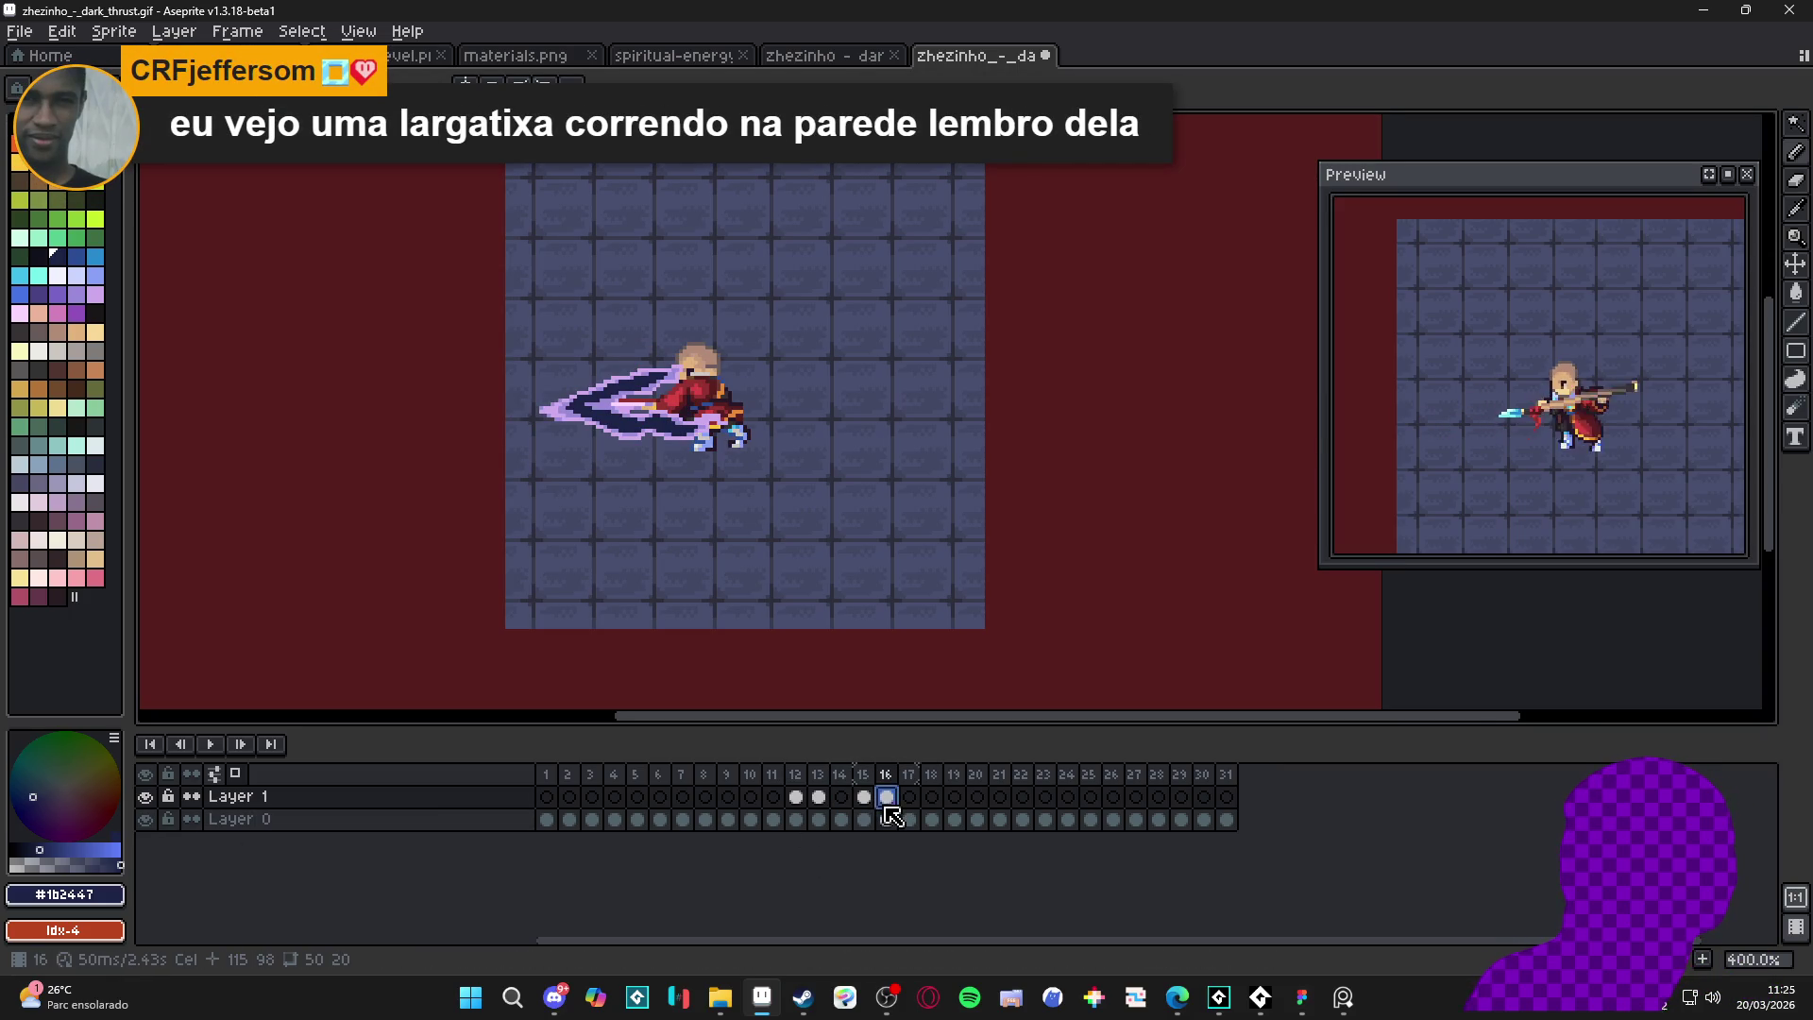
scroll(640, 409, "up", 2)
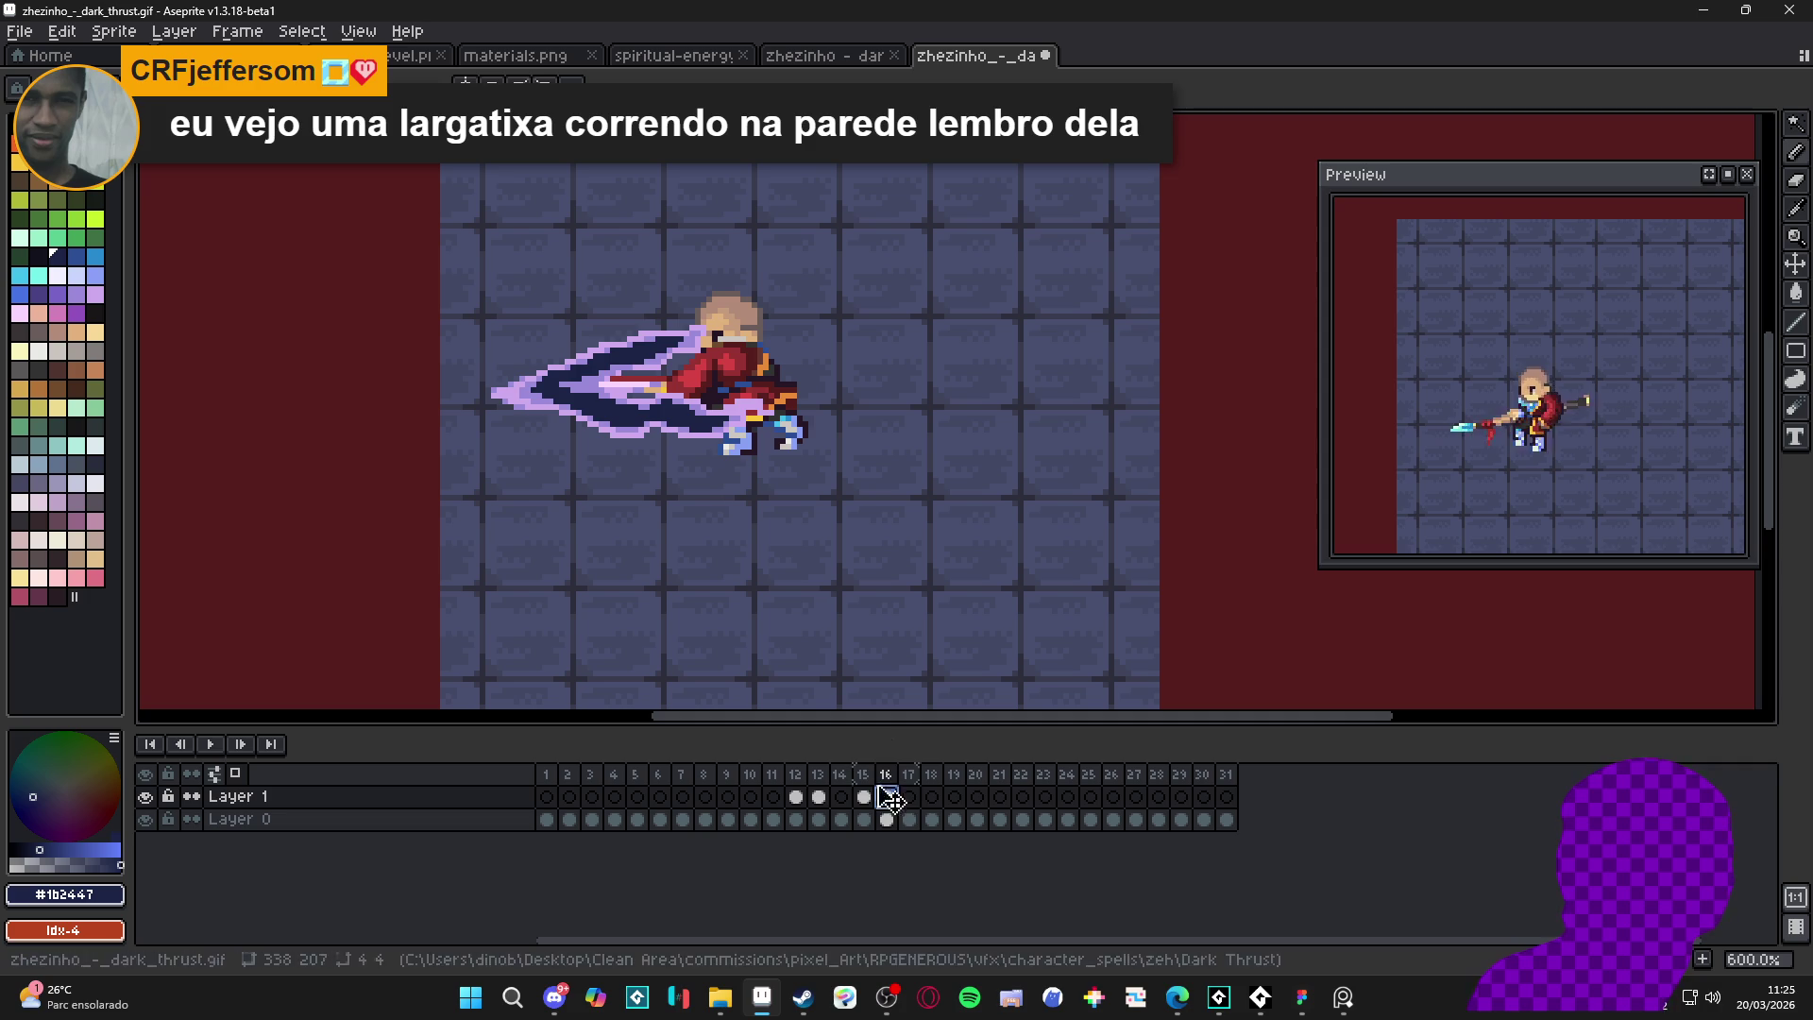
left_click(908, 797)
scroll(449, 414, "up", 1)
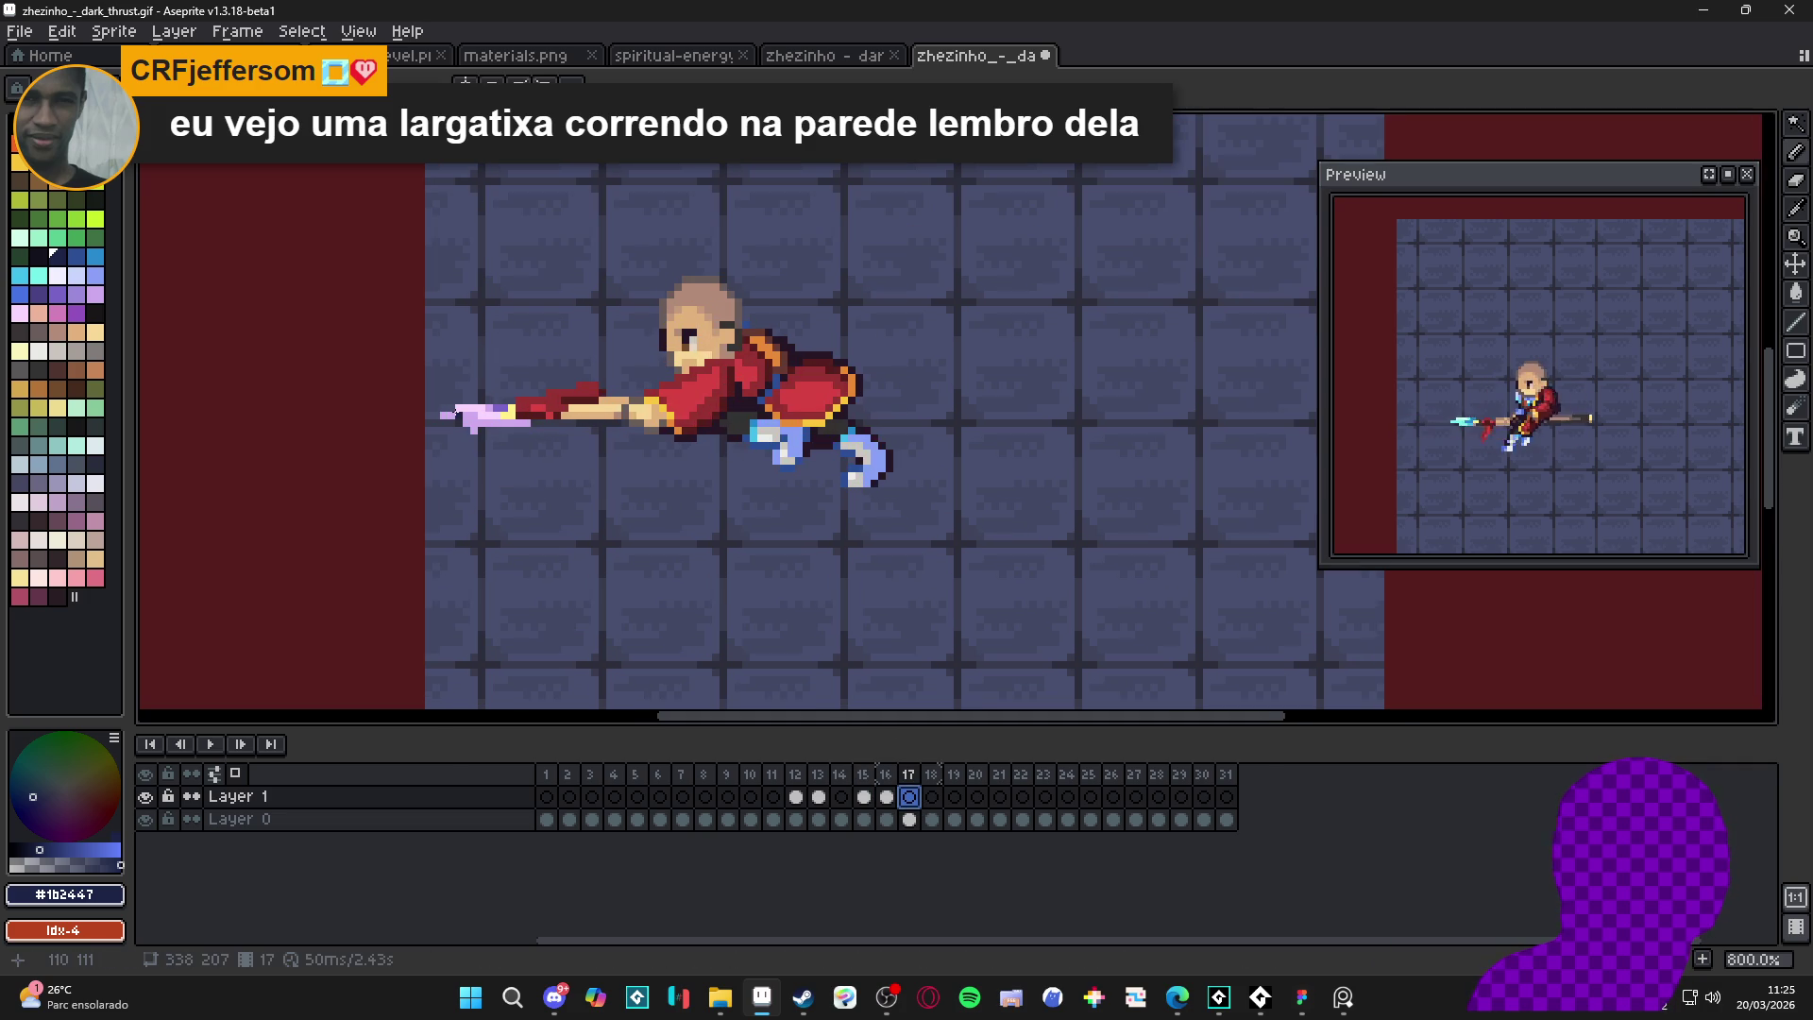
left_click_drag(458, 409, 479, 412)
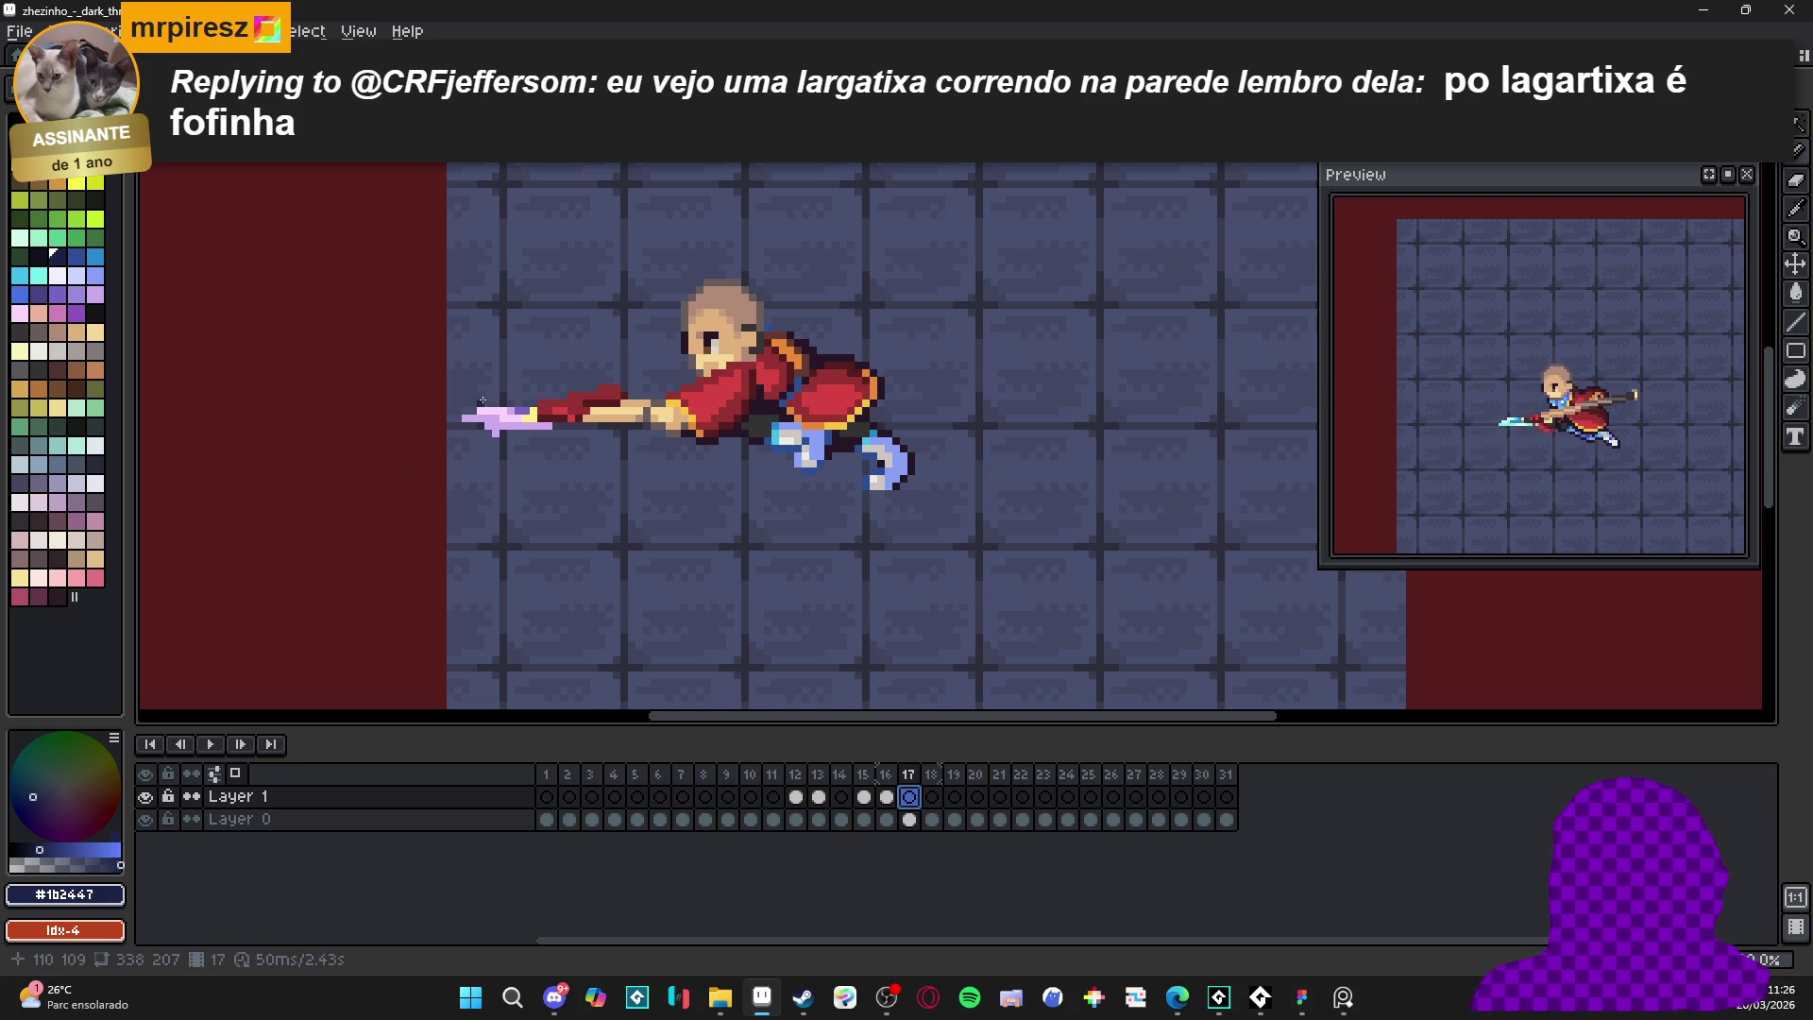
- Draw four navy #1b2447 pencil streaks on frame 17 from the spear tip back over the head
scroll(487, 408, "down", 1)
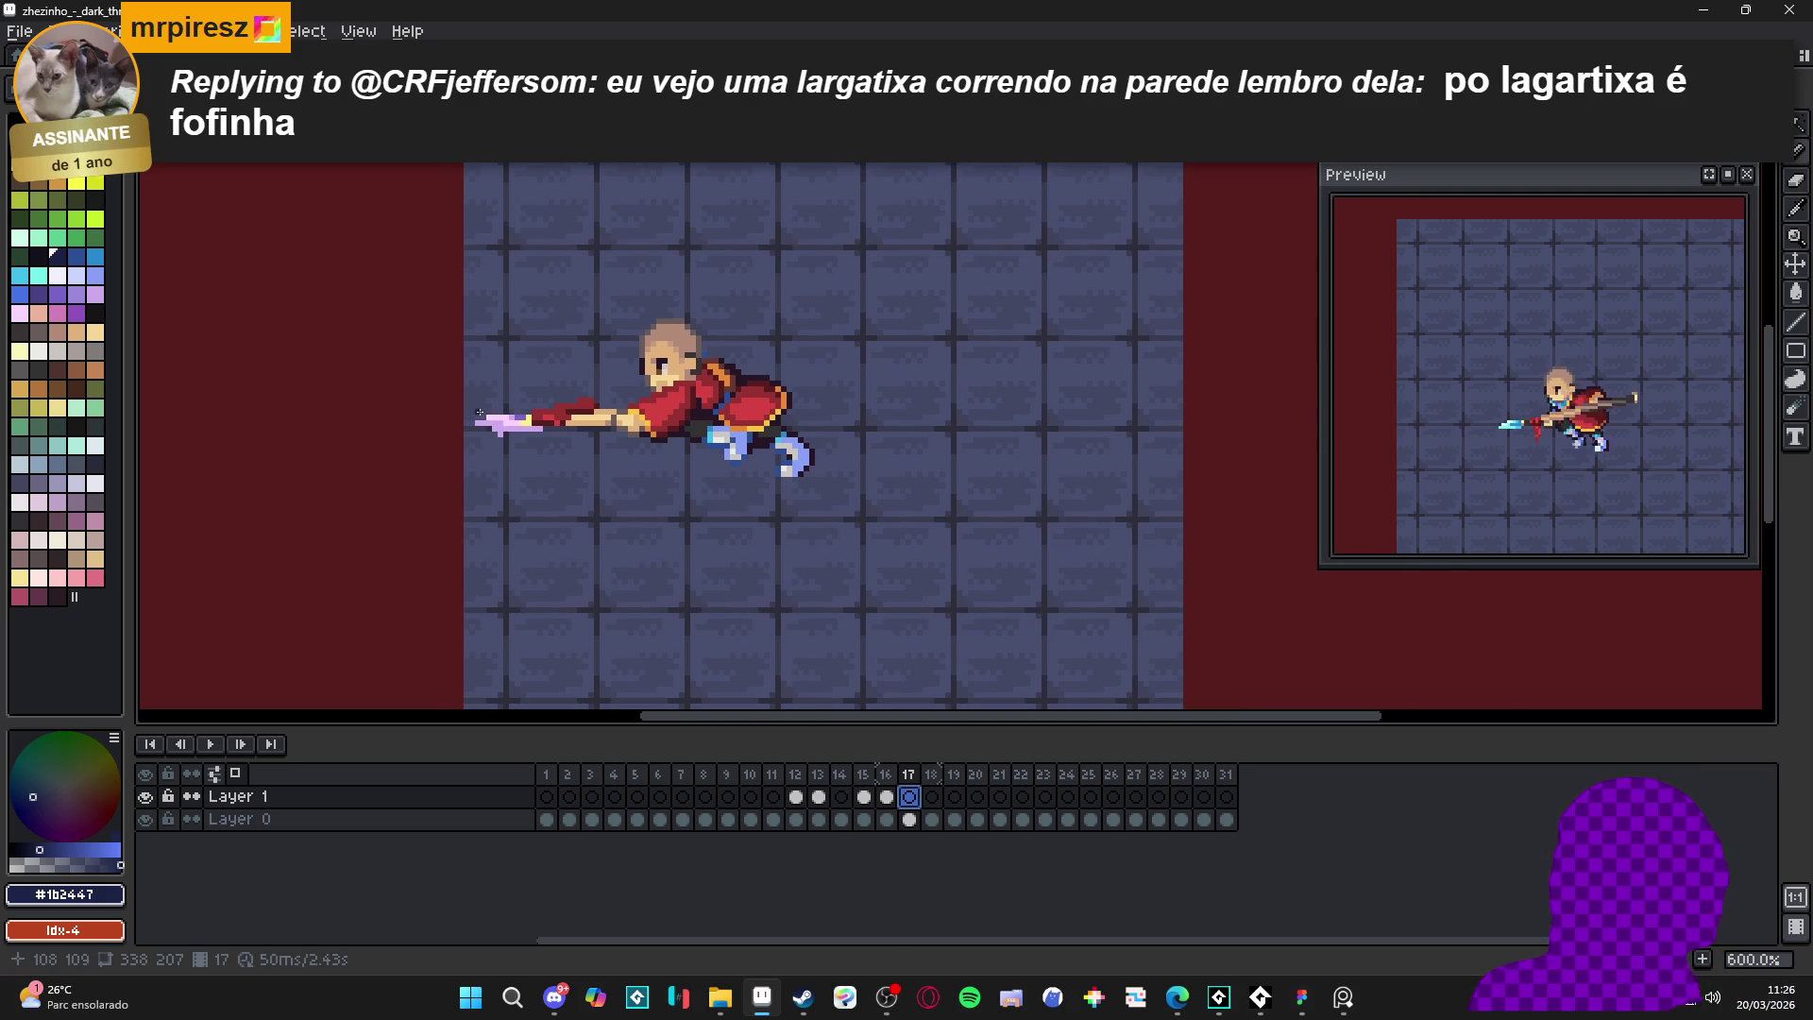
mouse_move(481, 415)
left_mouse_down()
mouse_move(529, 365)
mouse_move(633, 355)
mouse_move(666, 312)
mouse_move(855, 300)
left_mouse_up()
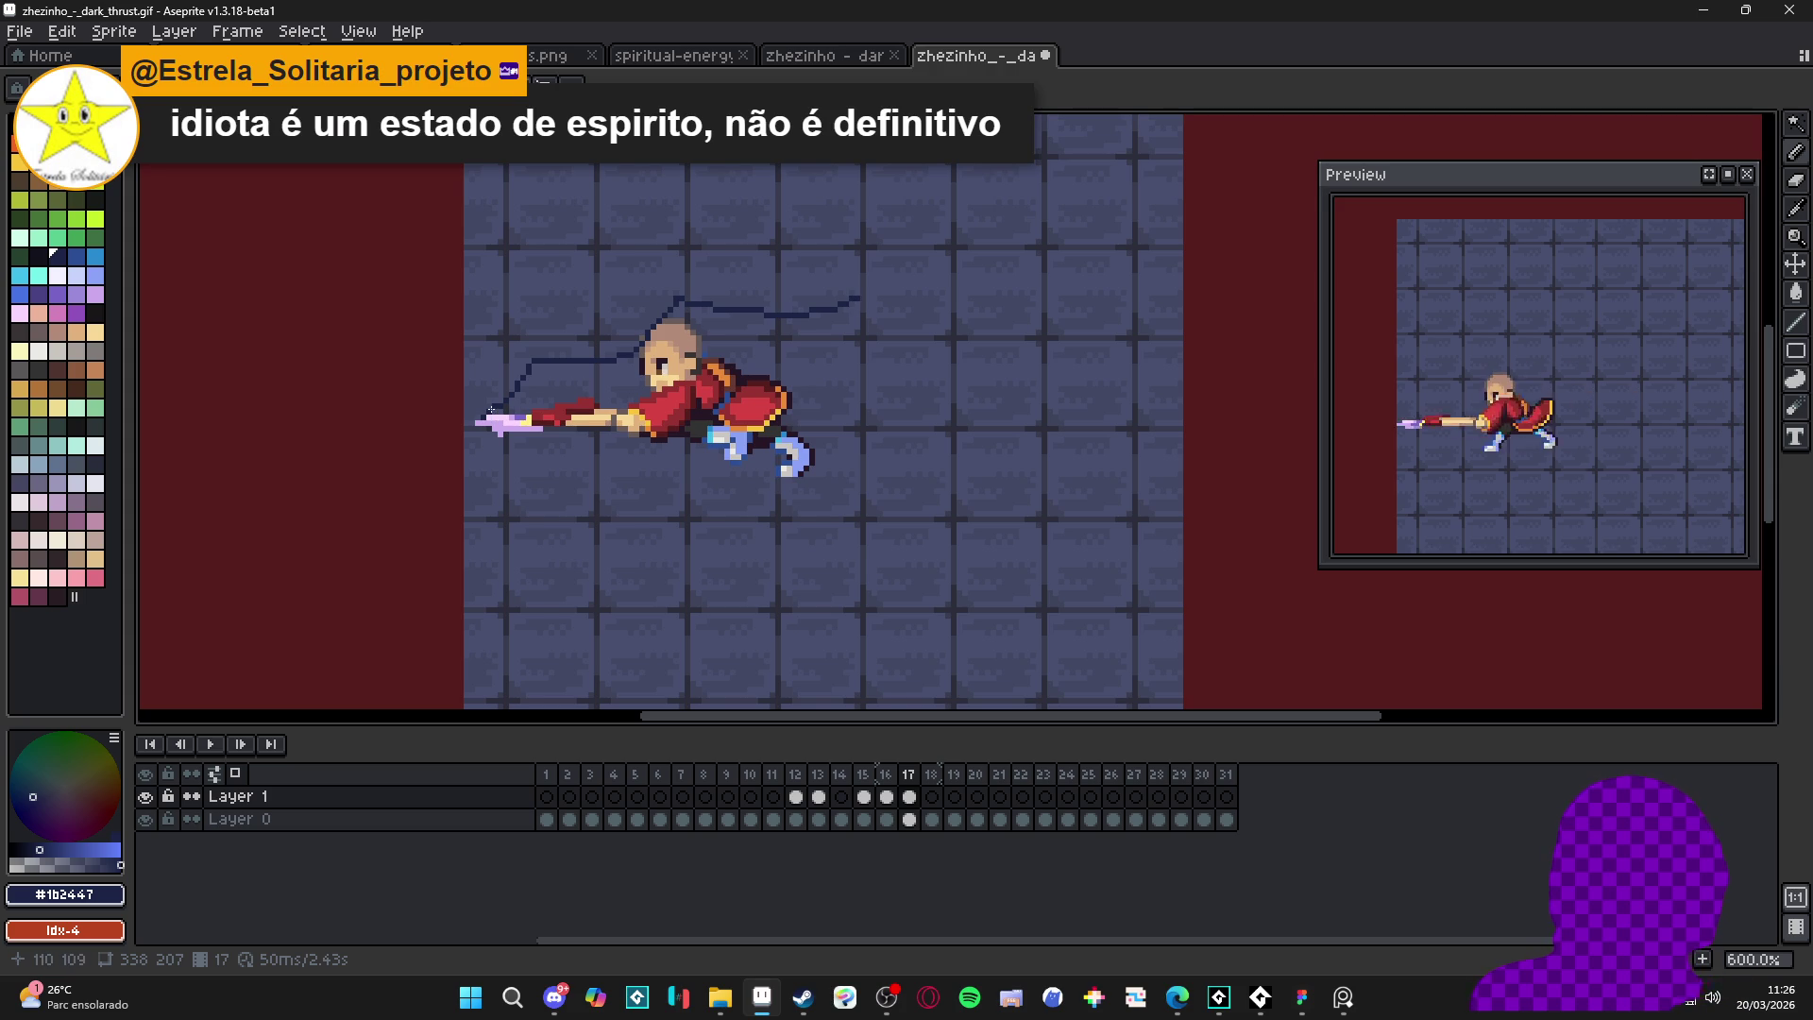
scroll(491, 410, "up", 1)
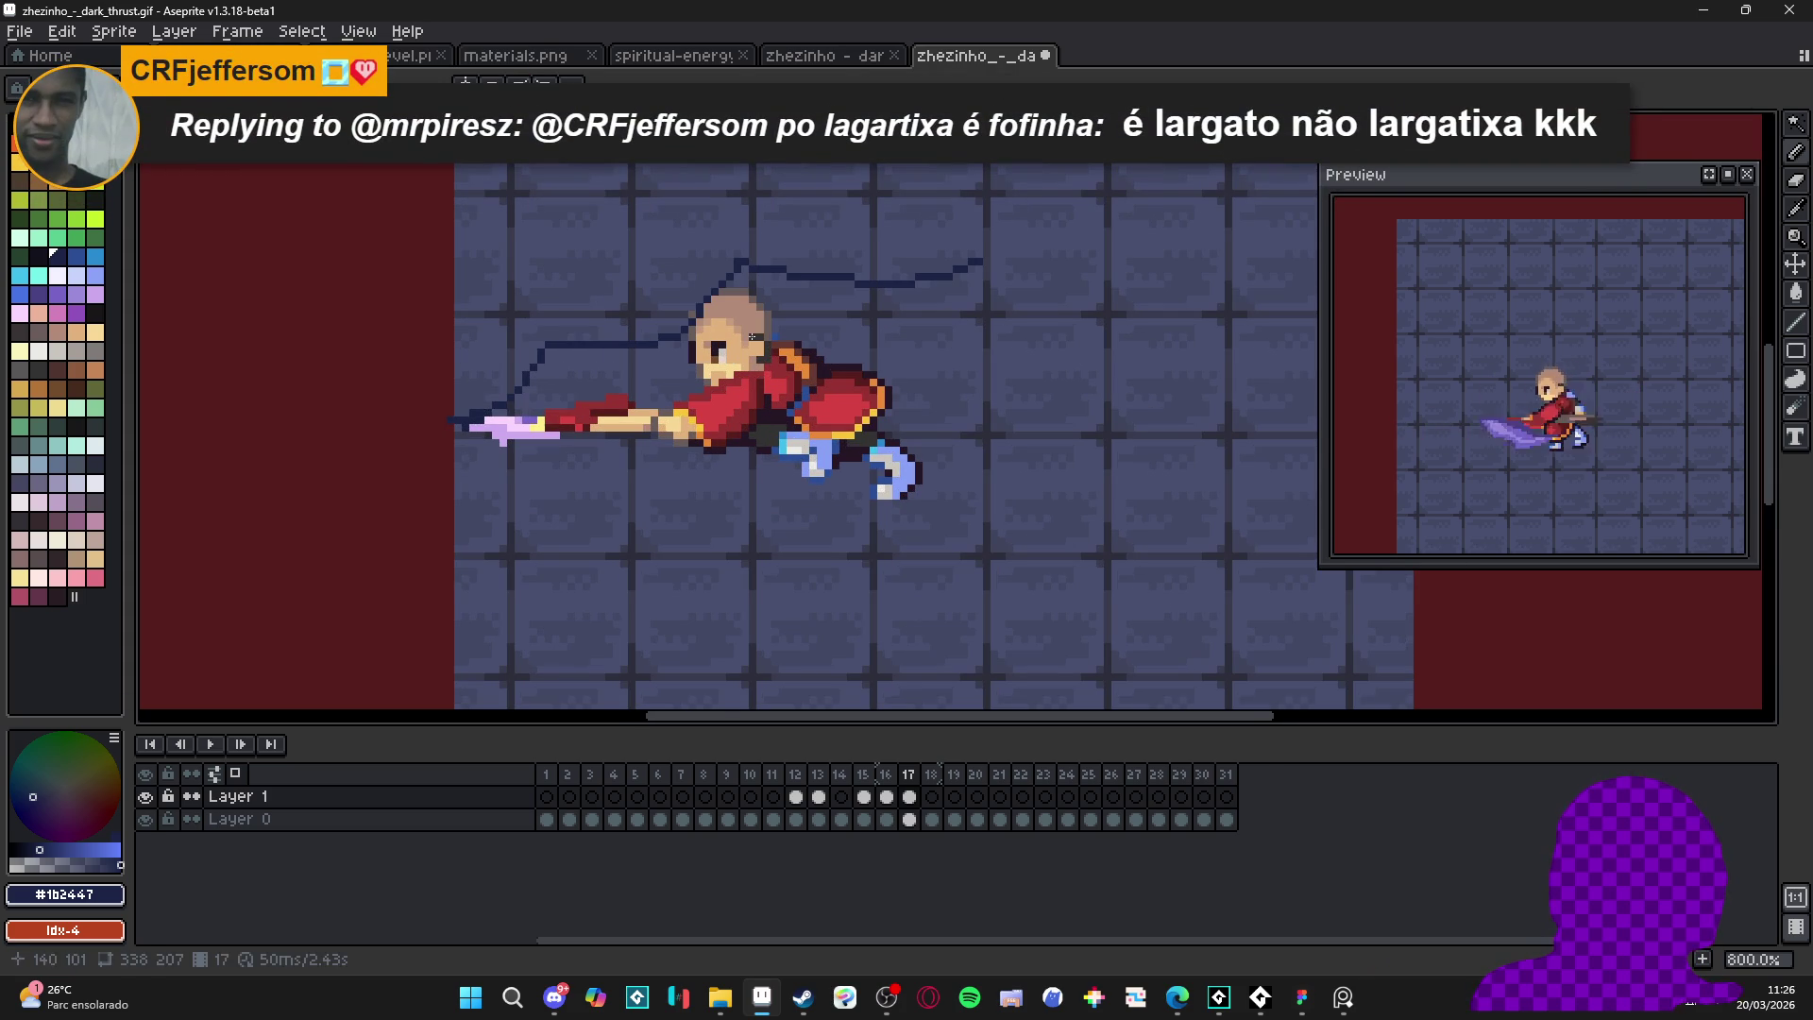
scroll(986, 277, "up", 1)
mouse_move(978, 247)
left_mouse_down()
mouse_move(824, 285)
mouse_move(694, 265)
left_mouse_up()
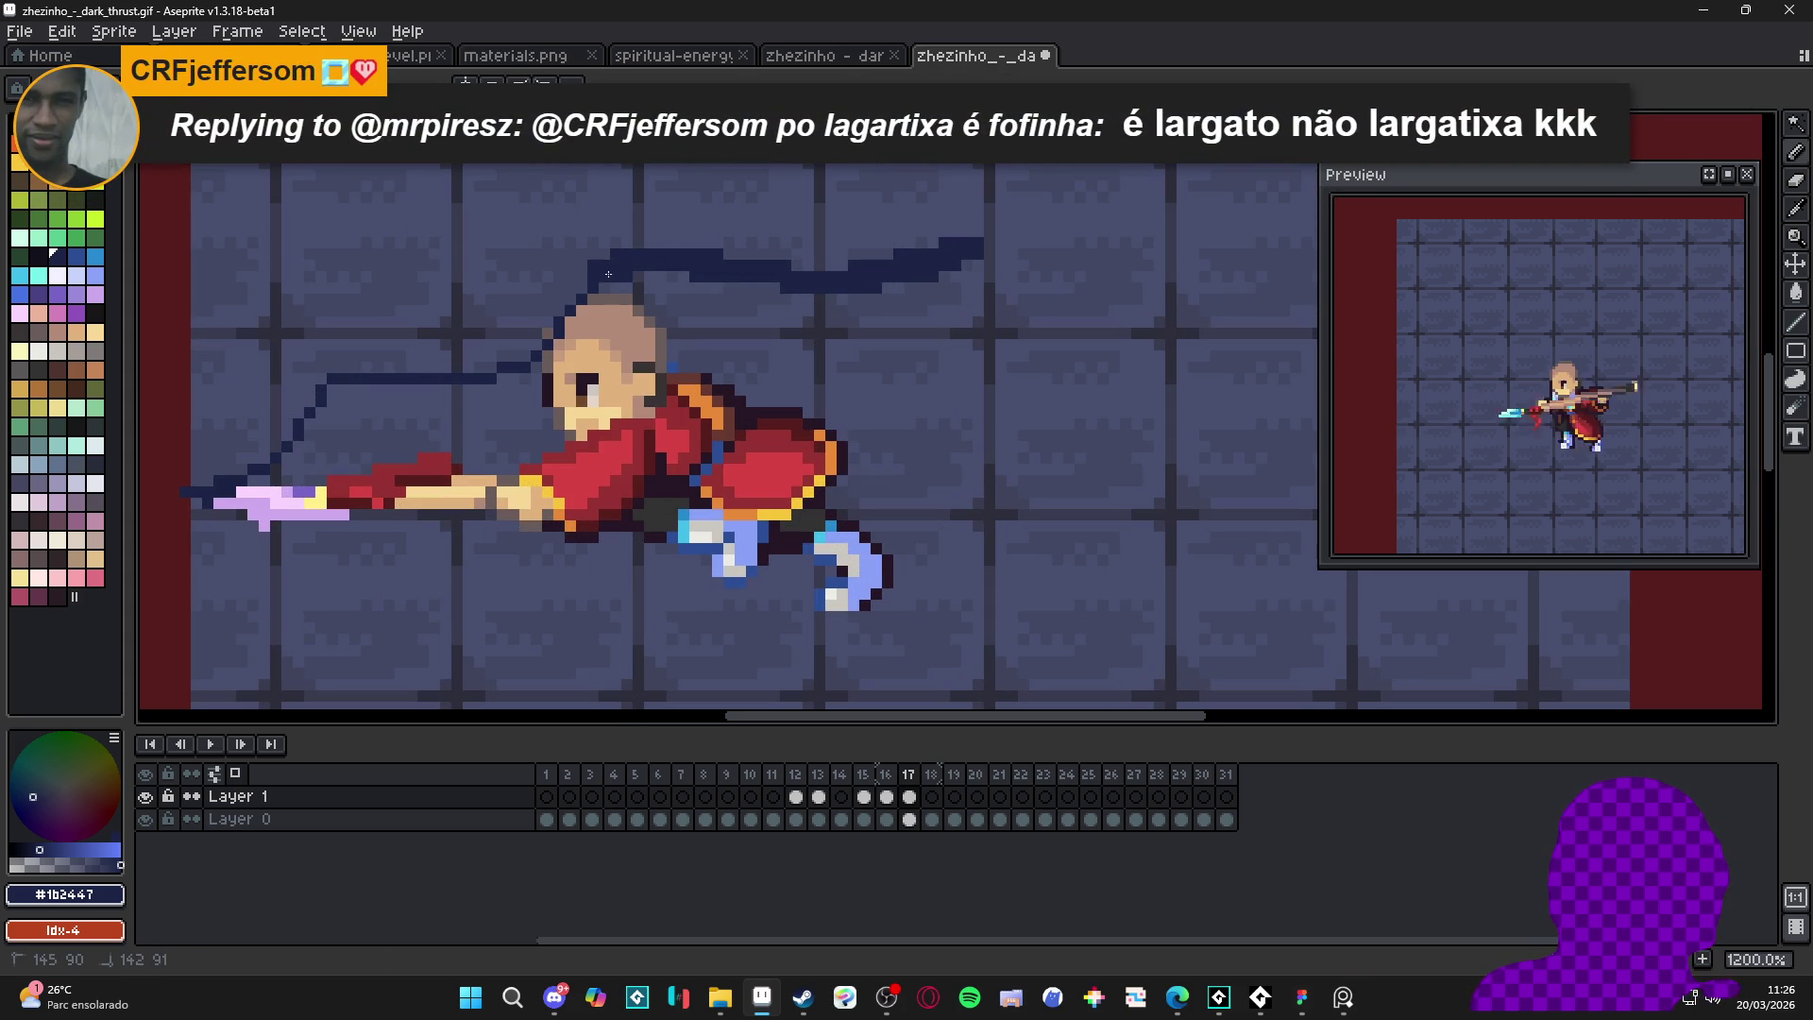
mouse_move(576, 318)
left_mouse_down()
mouse_move(510, 363)
mouse_move(338, 369)
mouse_move(306, 412)
left_mouse_up()
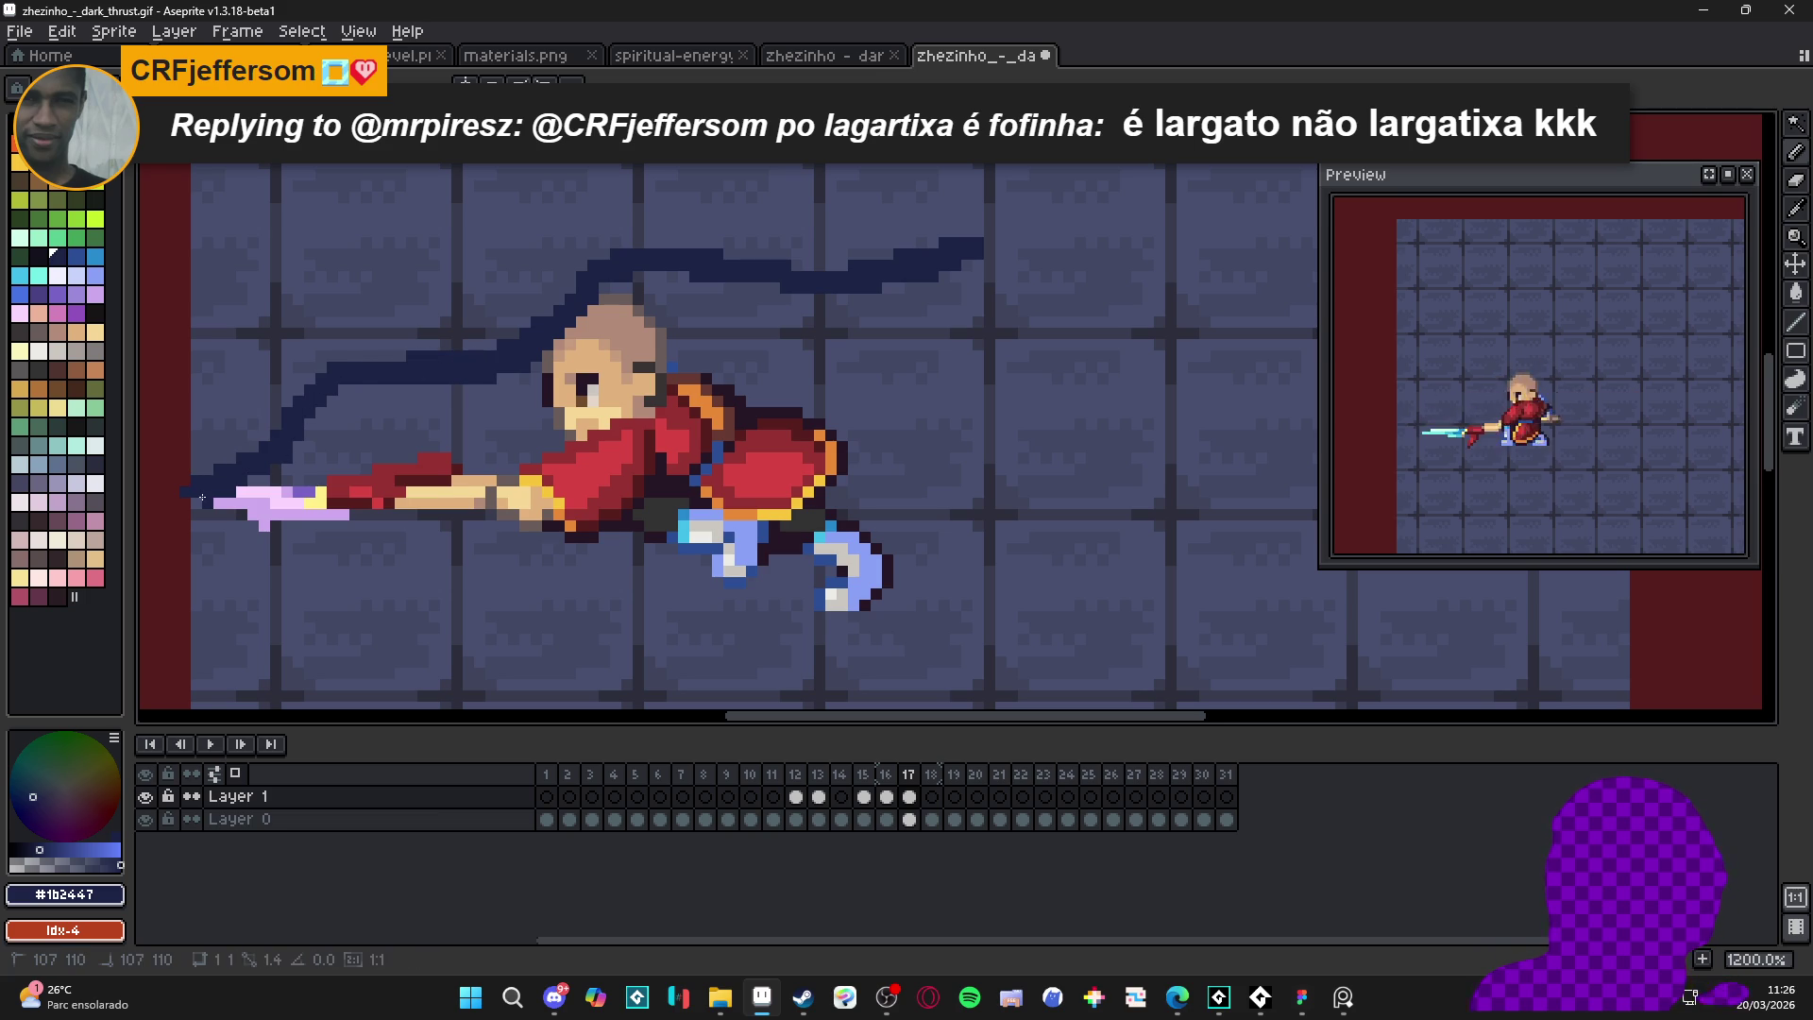
scroll(476, 375, "left", 1)
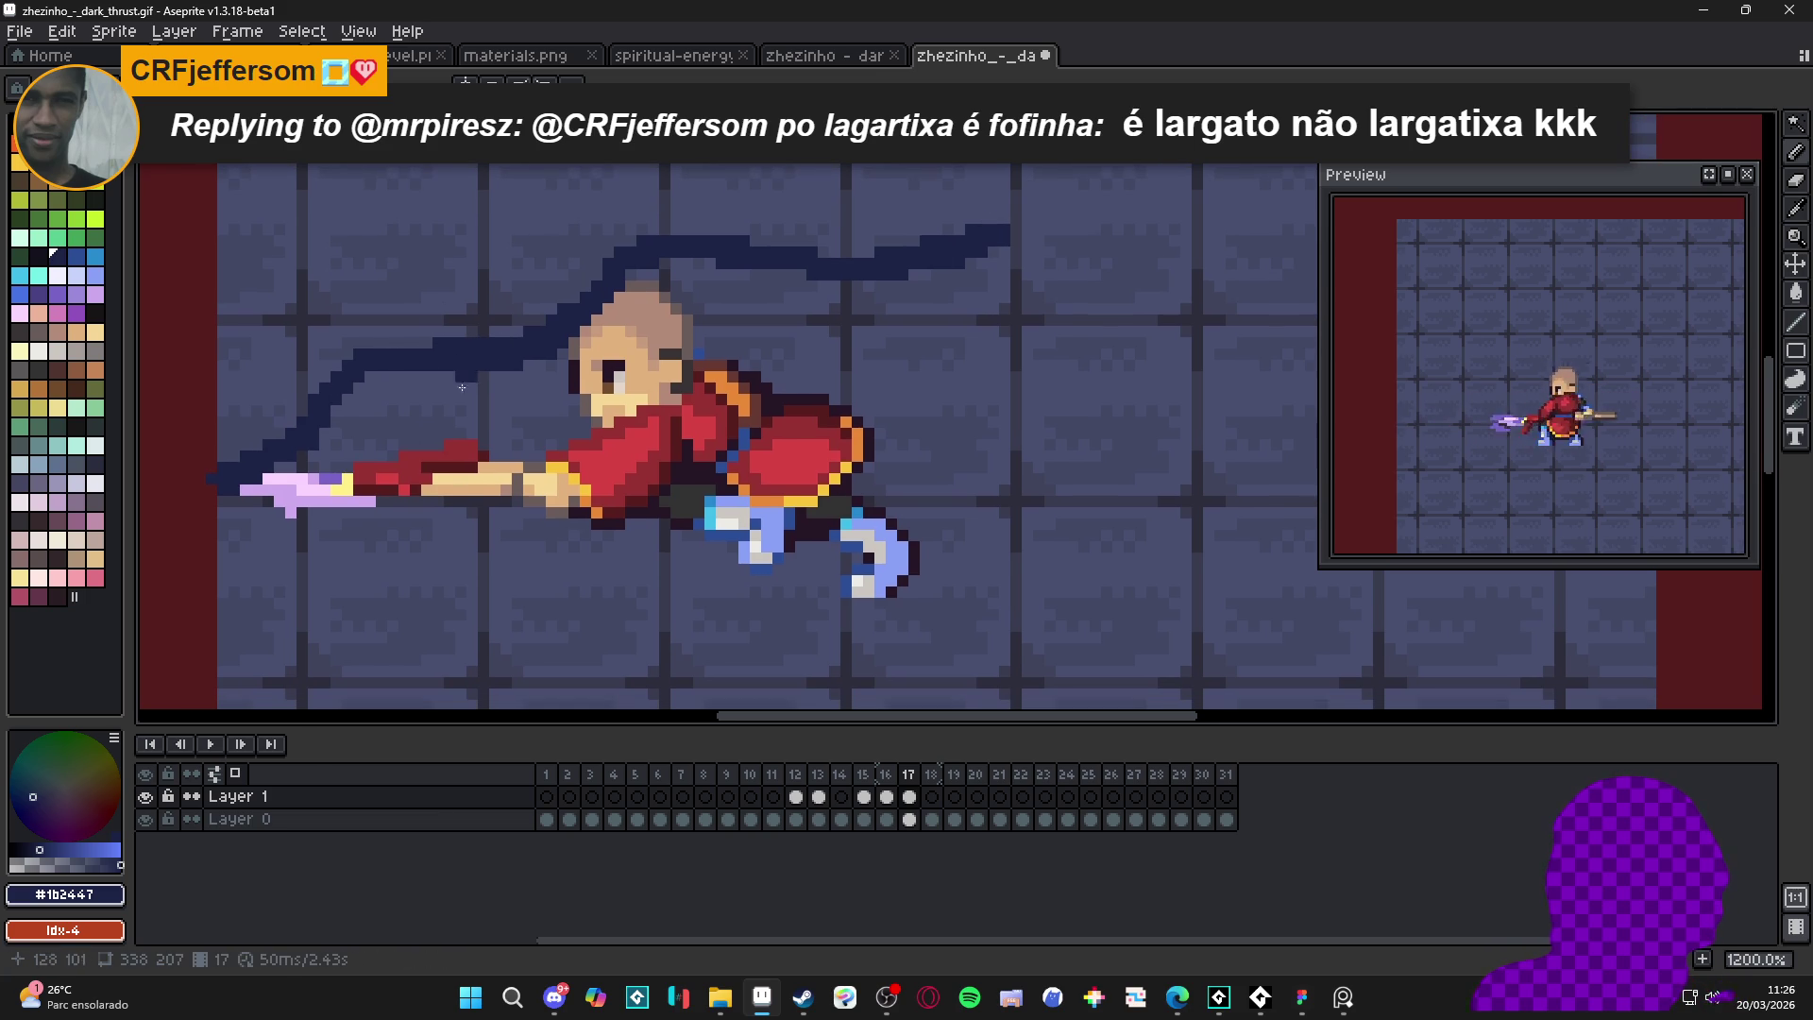
mouse_move(237, 493)
left_mouse_down()
mouse_move(323, 467)
mouse_move(444, 383)
mouse_move(561, 392)
mouse_move(613, 357)
mouse_move(746, 335)
mouse_move(792, 367)
mouse_move(883, 288)
mouse_move(963, 302)
mouse_move(1031, 281)
left_mouse_up()
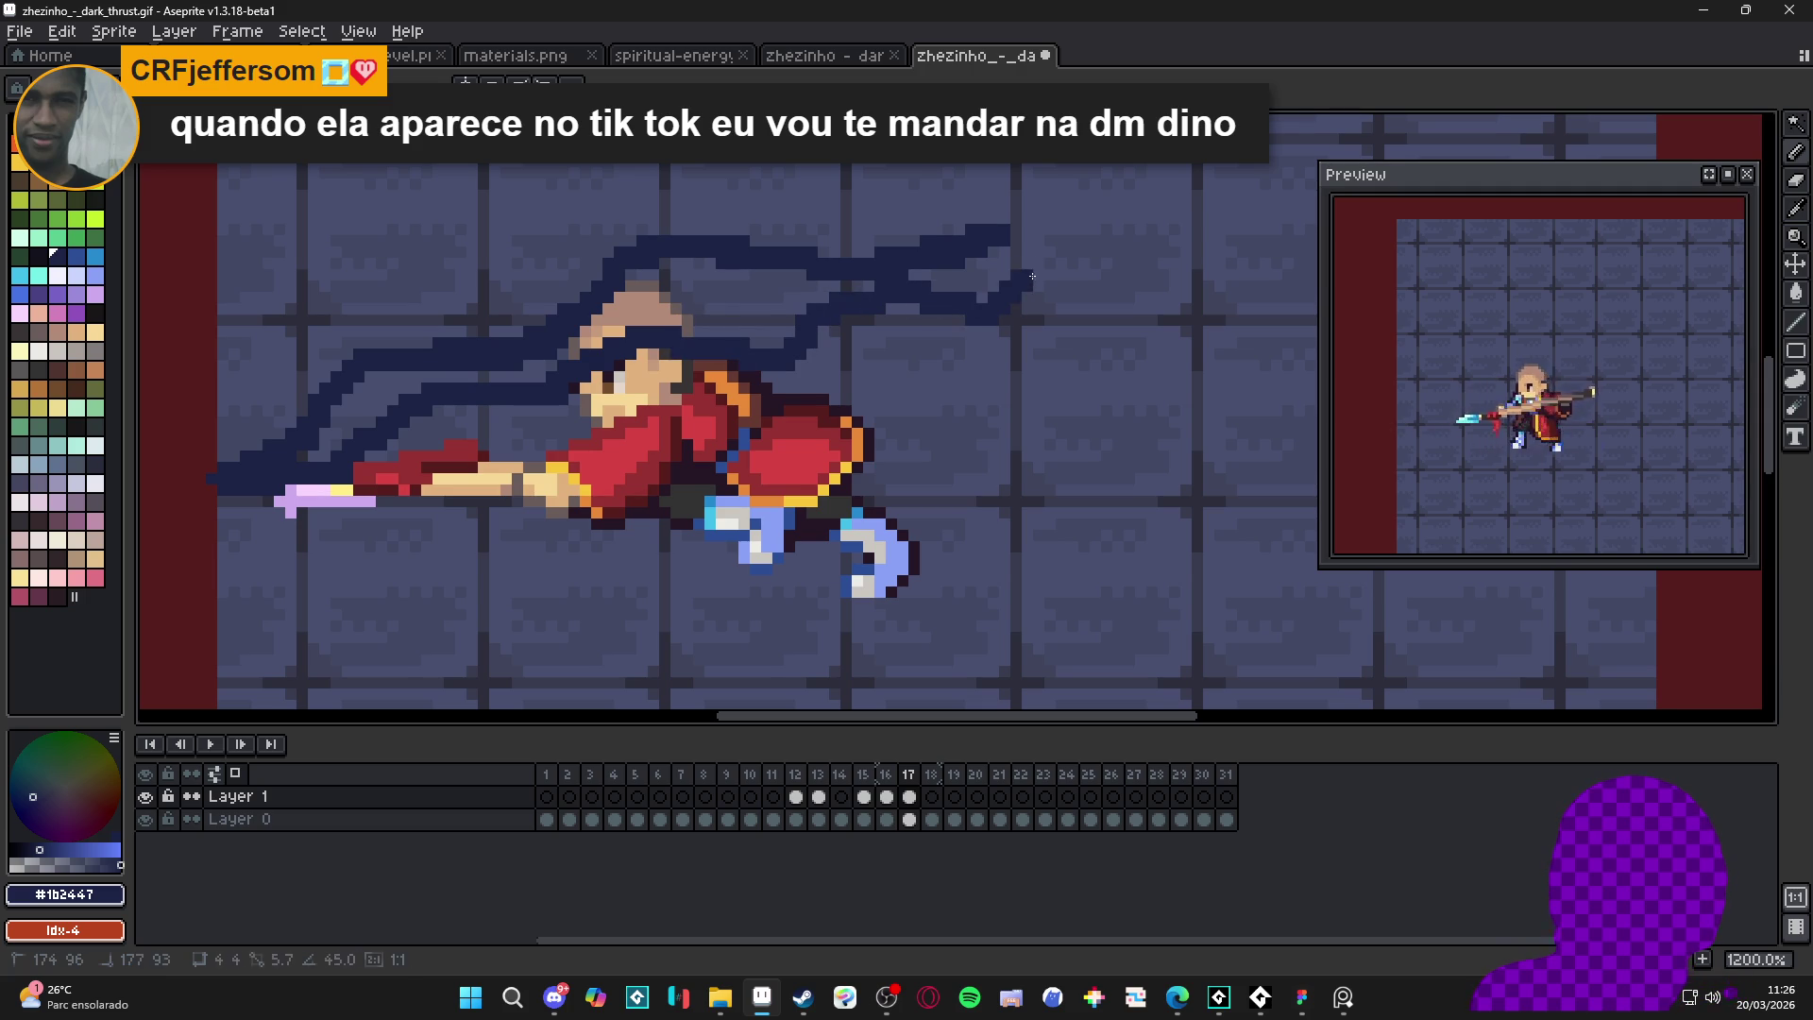
- Paint-bucket fill the three outlined trail shapes on frame 17 with navy
left_click(983, 278)
left_click(708, 312)
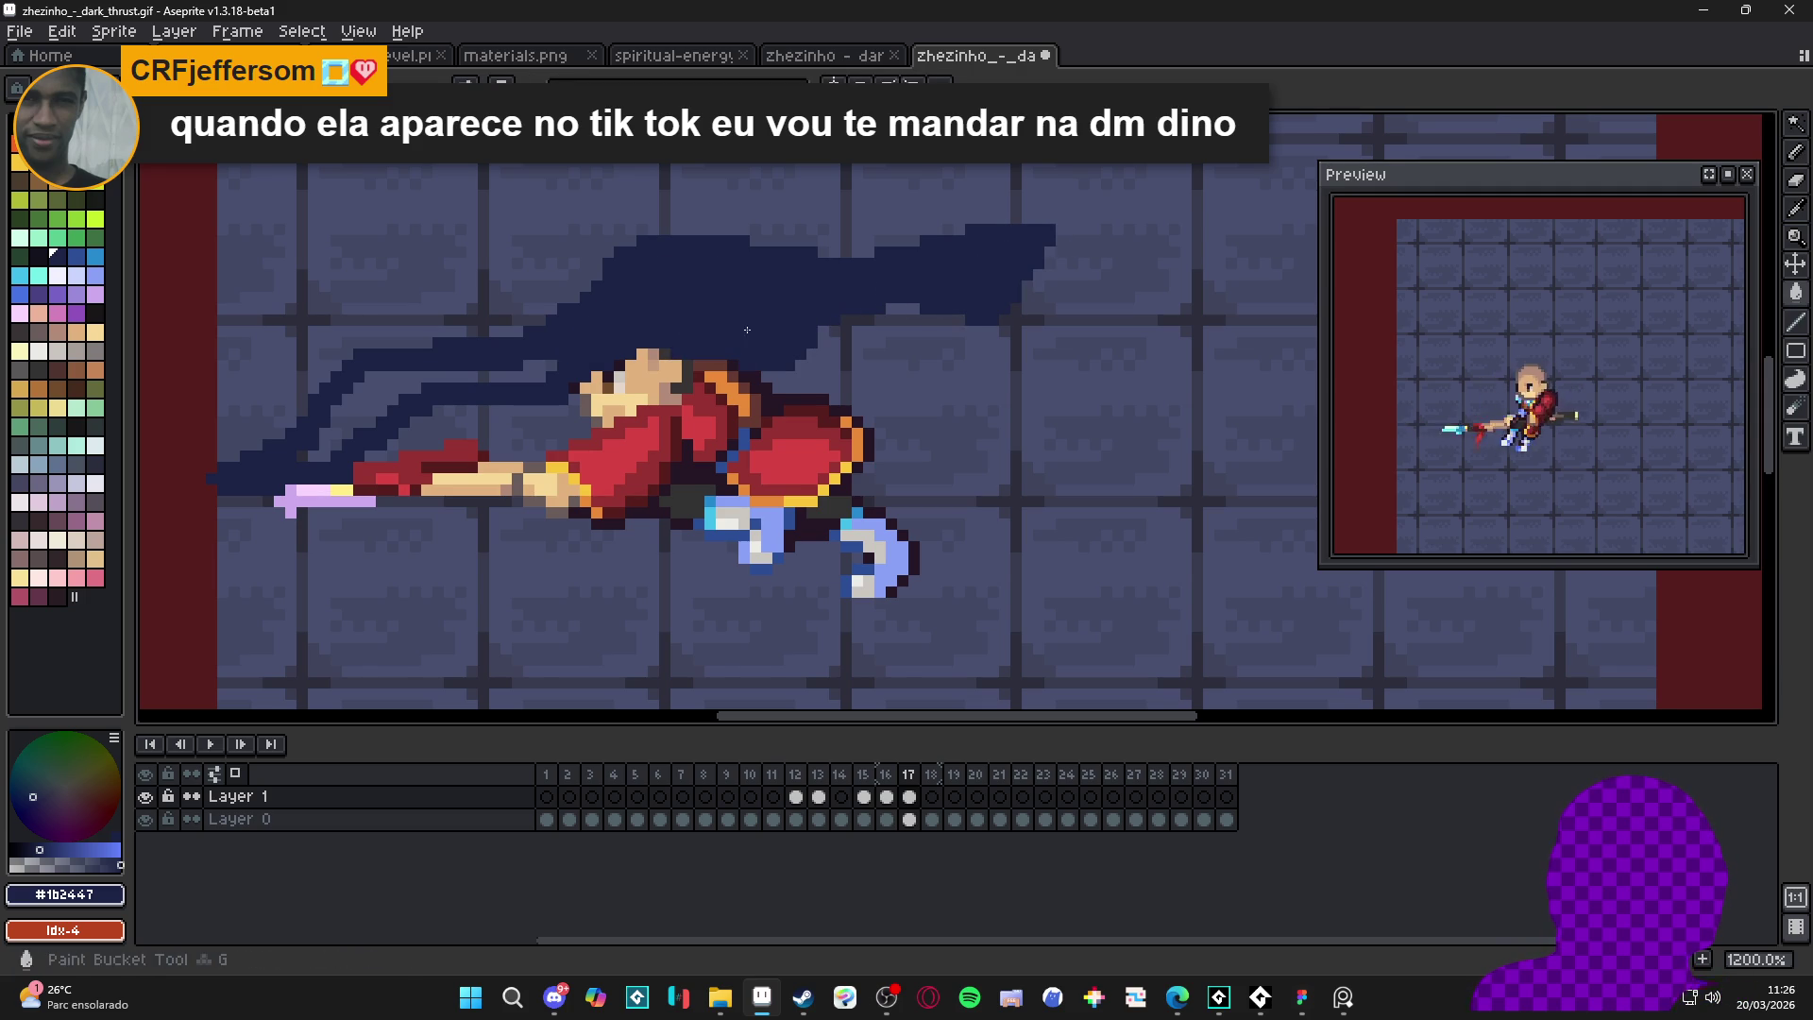
left_click(425, 416)
scroll(587, 399, "down", 4)
- With the pencil, add dark navy pixels along the cape's side and top edges
key("b")
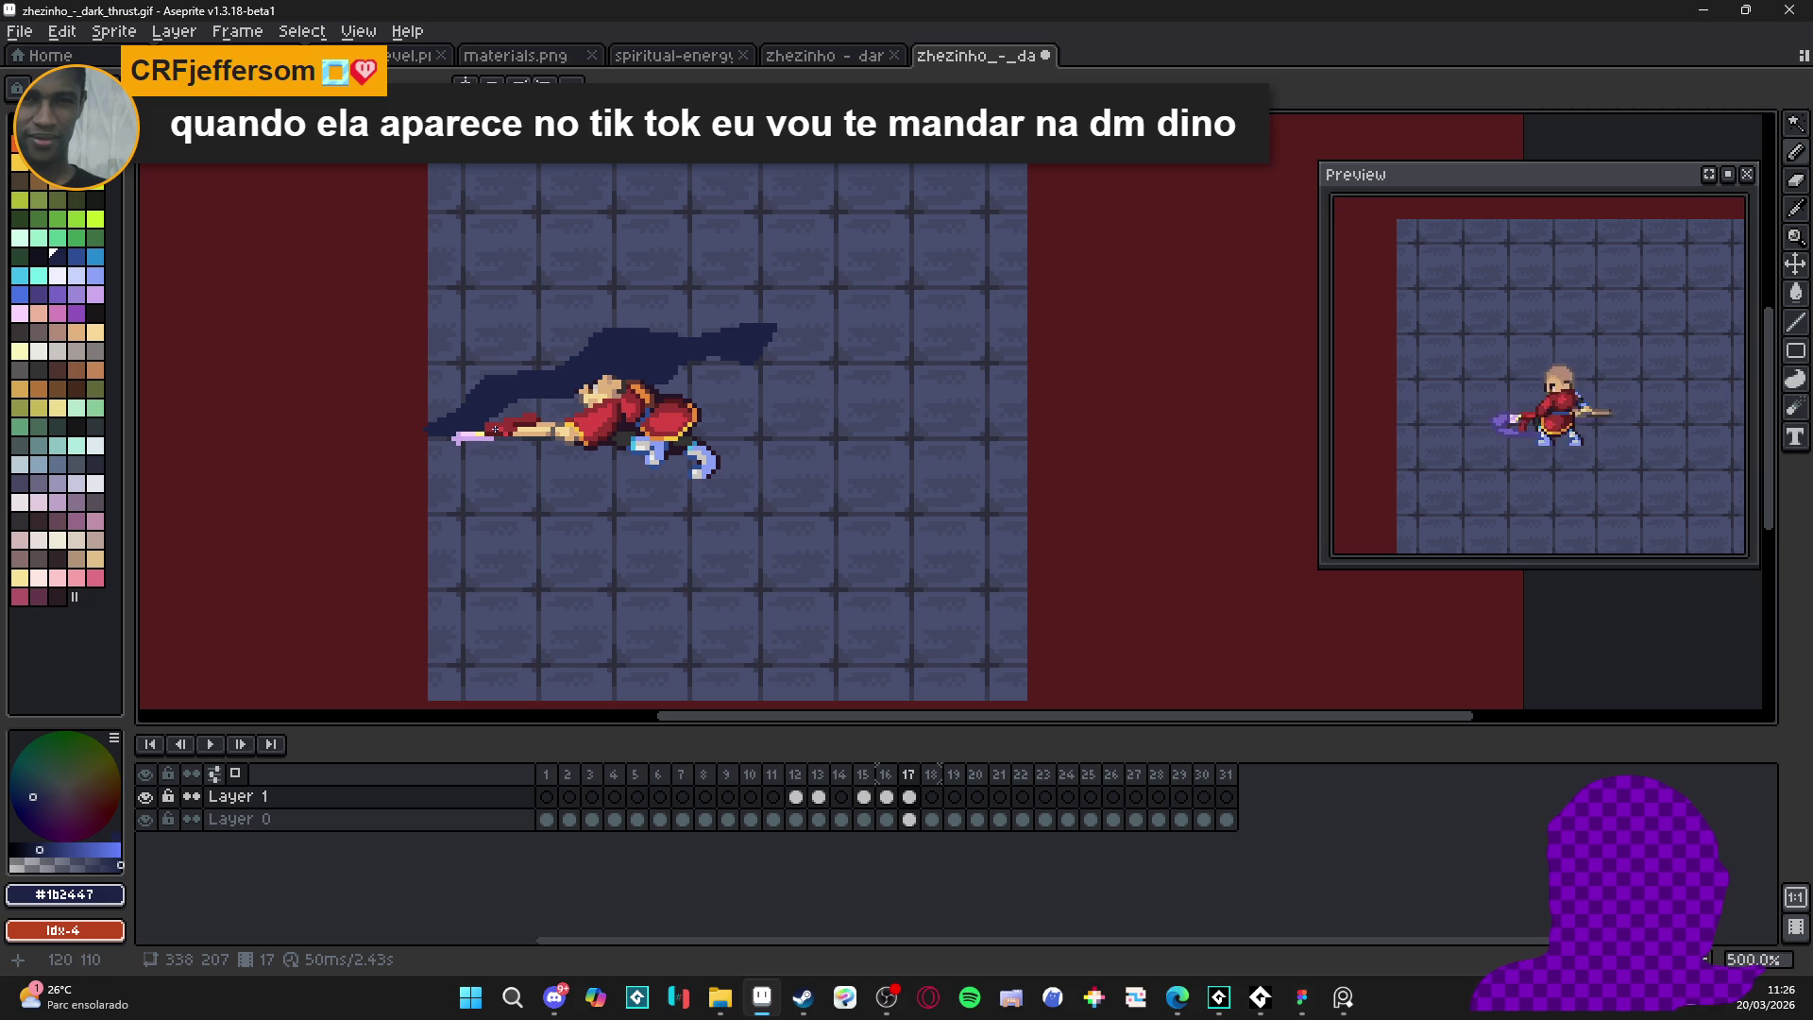
scroll(413, 422, "up", 4)
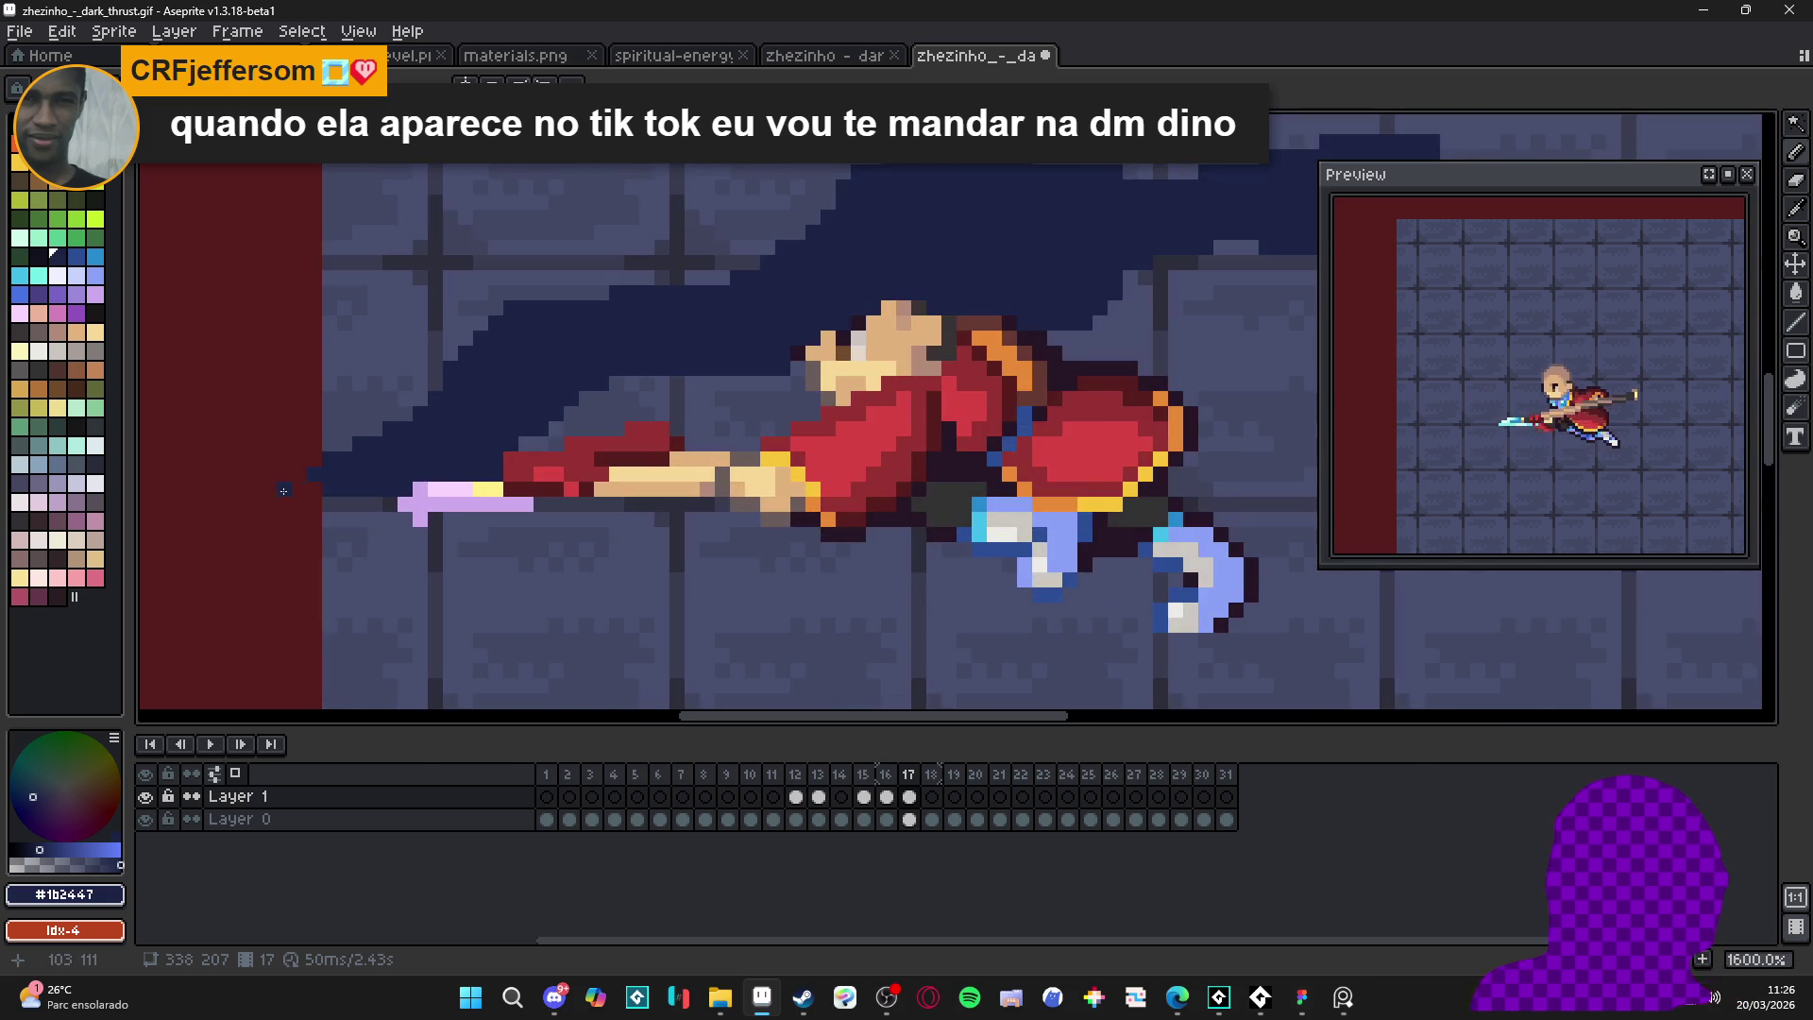
scroll(661, 407, "down", 4)
scroll(757, 374, "up", 2)
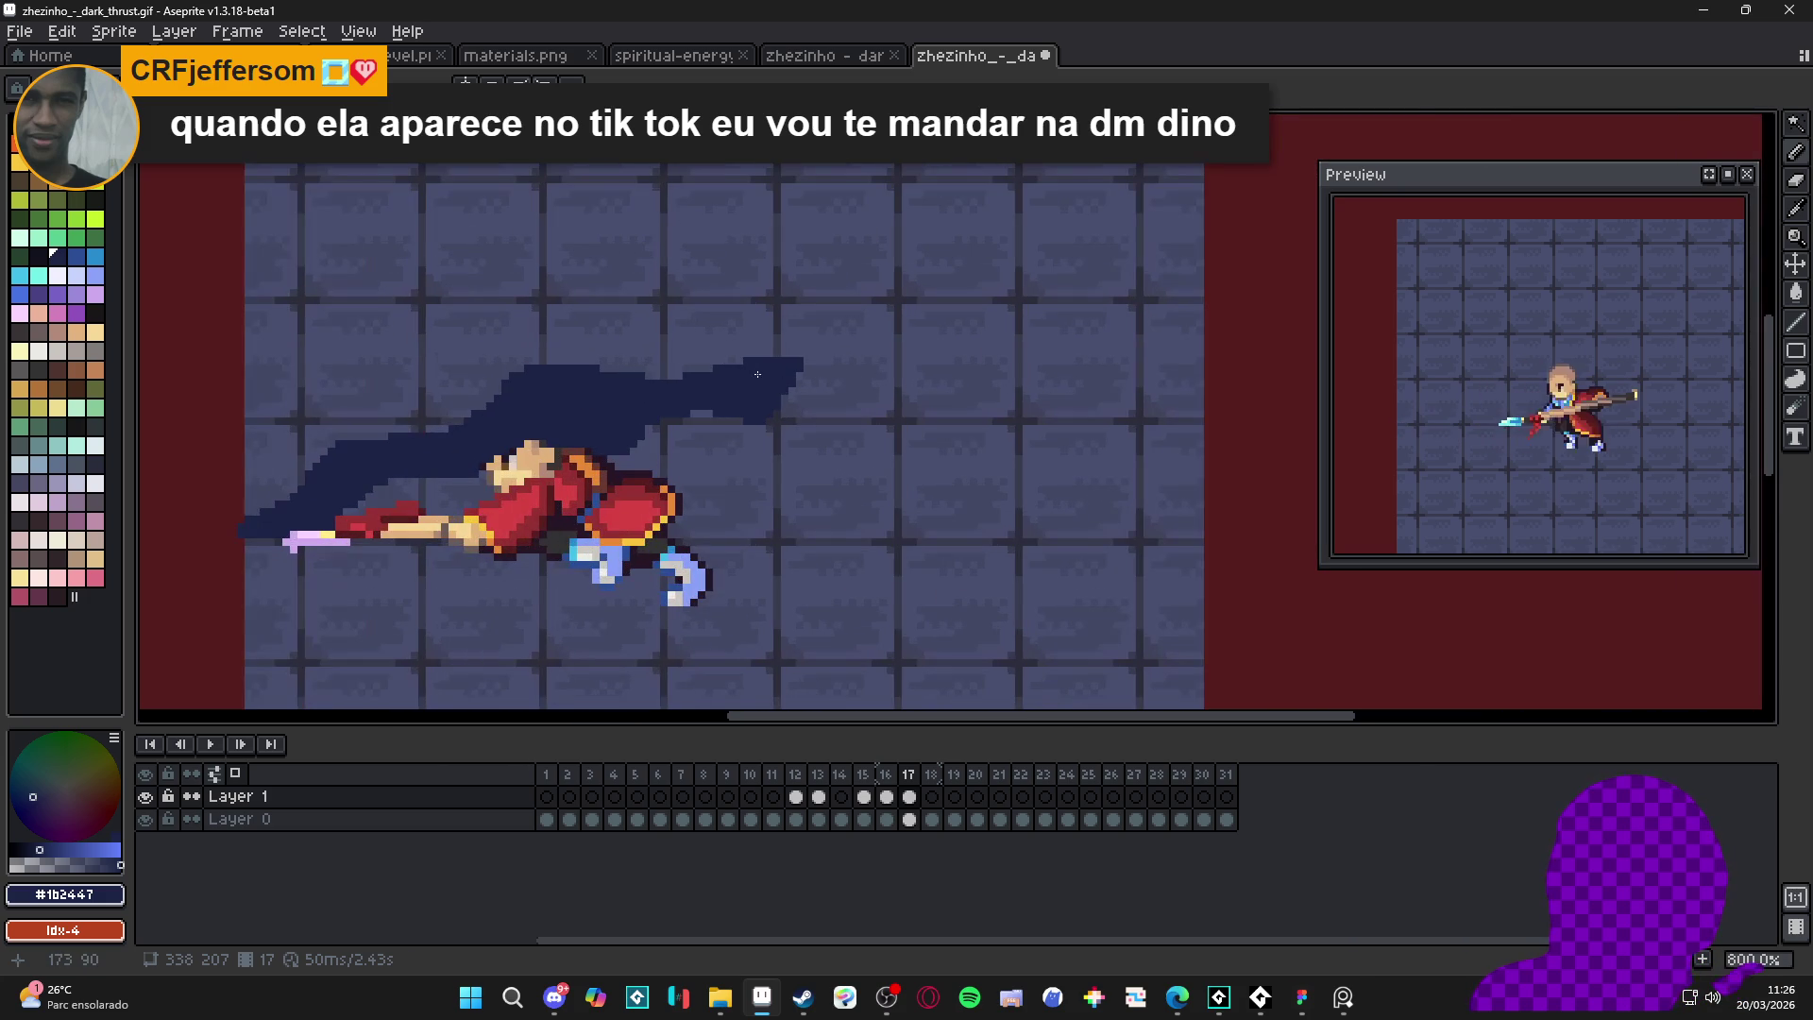
scroll(787, 416, "up", 1)
mouse_move(758, 421)
left_mouse_down()
mouse_move(813, 300)
mouse_move(760, 310)
mouse_move(787, 315)
mouse_move(784, 297)
left_mouse_up()
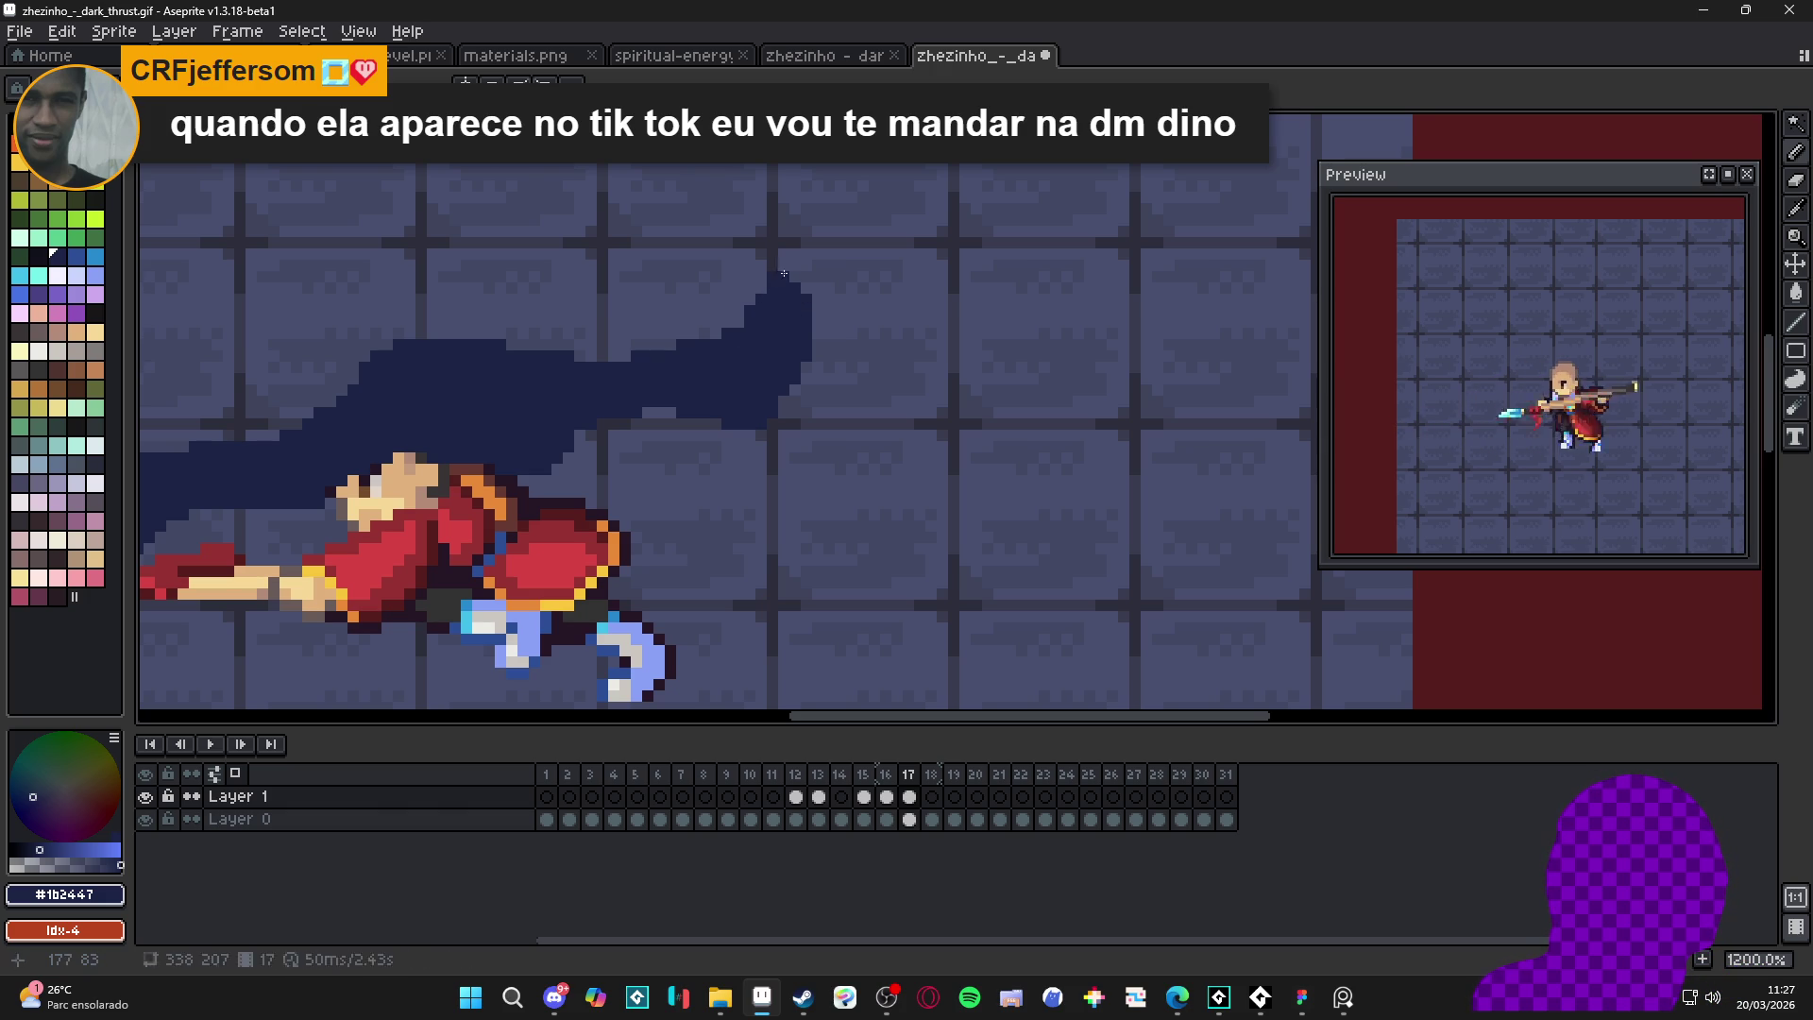
scroll(788, 271, "down", 4)
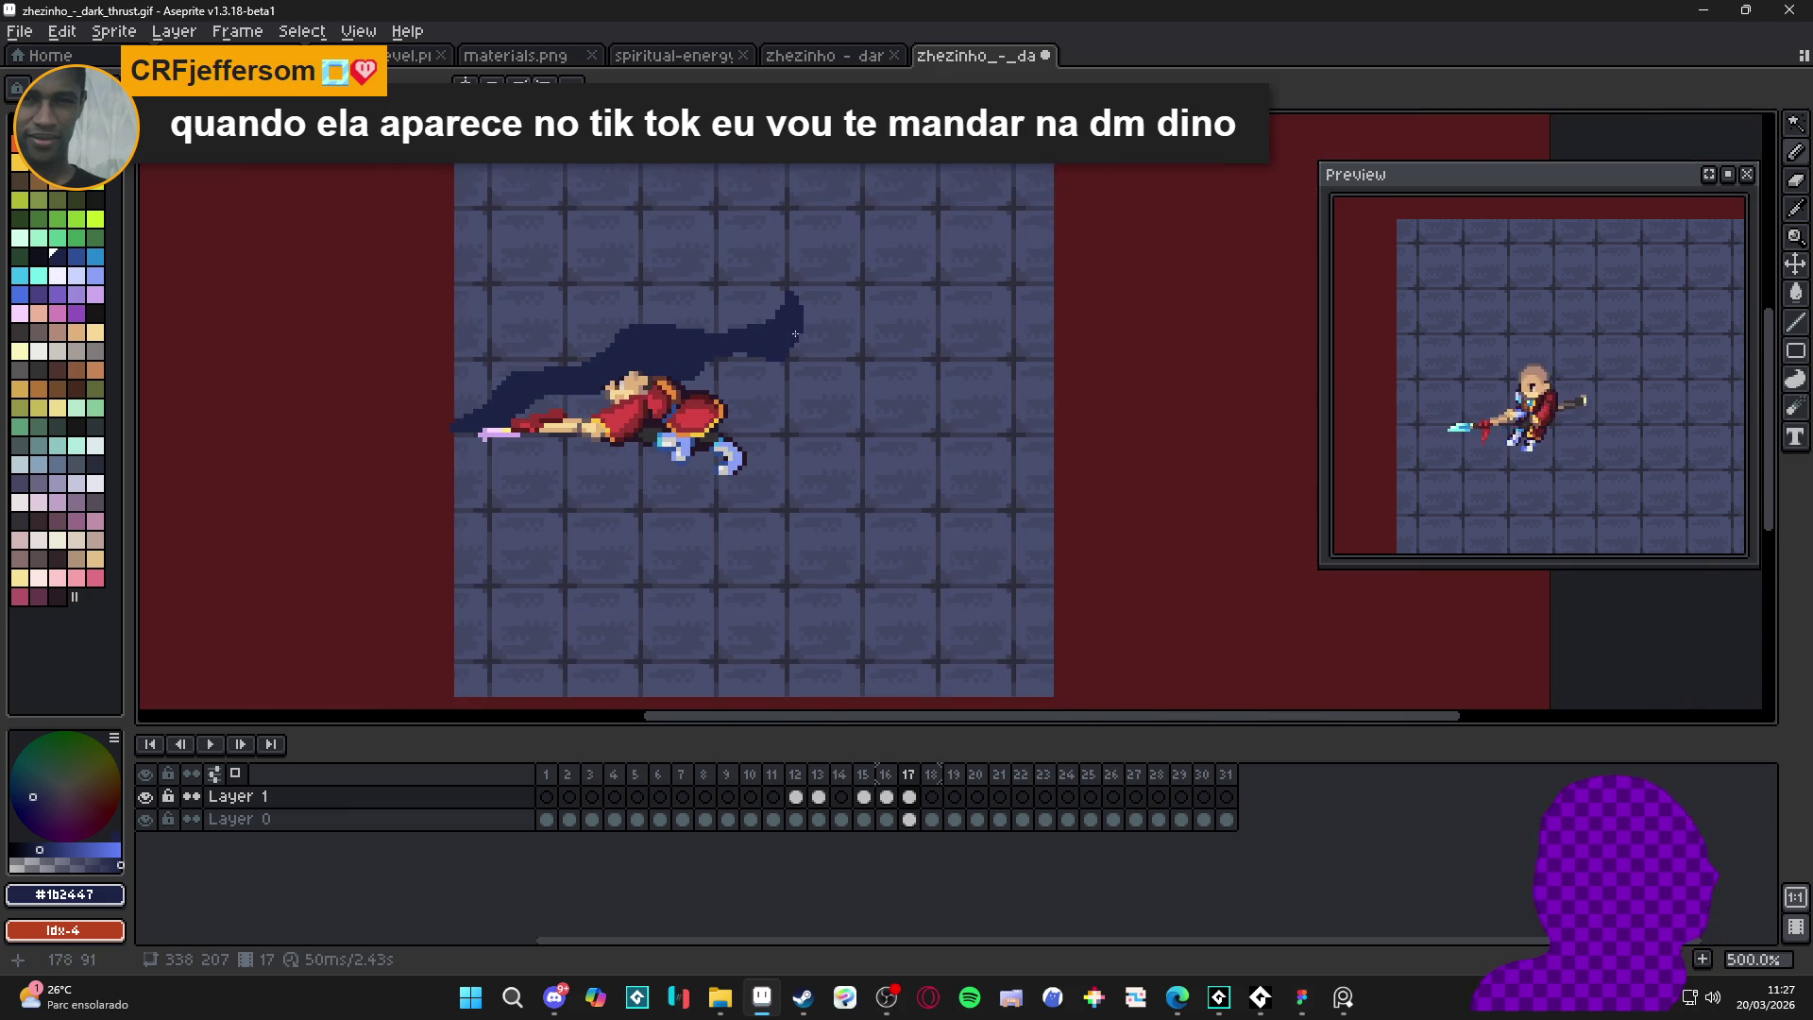
scroll(784, 264, "up", 5)
scroll(784, 264, "up", 1)
mouse_move(769, 206)
left_mouse_down()
mouse_move(897, 206)
mouse_move(802, 218)
mouse_move(883, 228)
left_mouse_up()
scroll(701, 330, "down", 8)
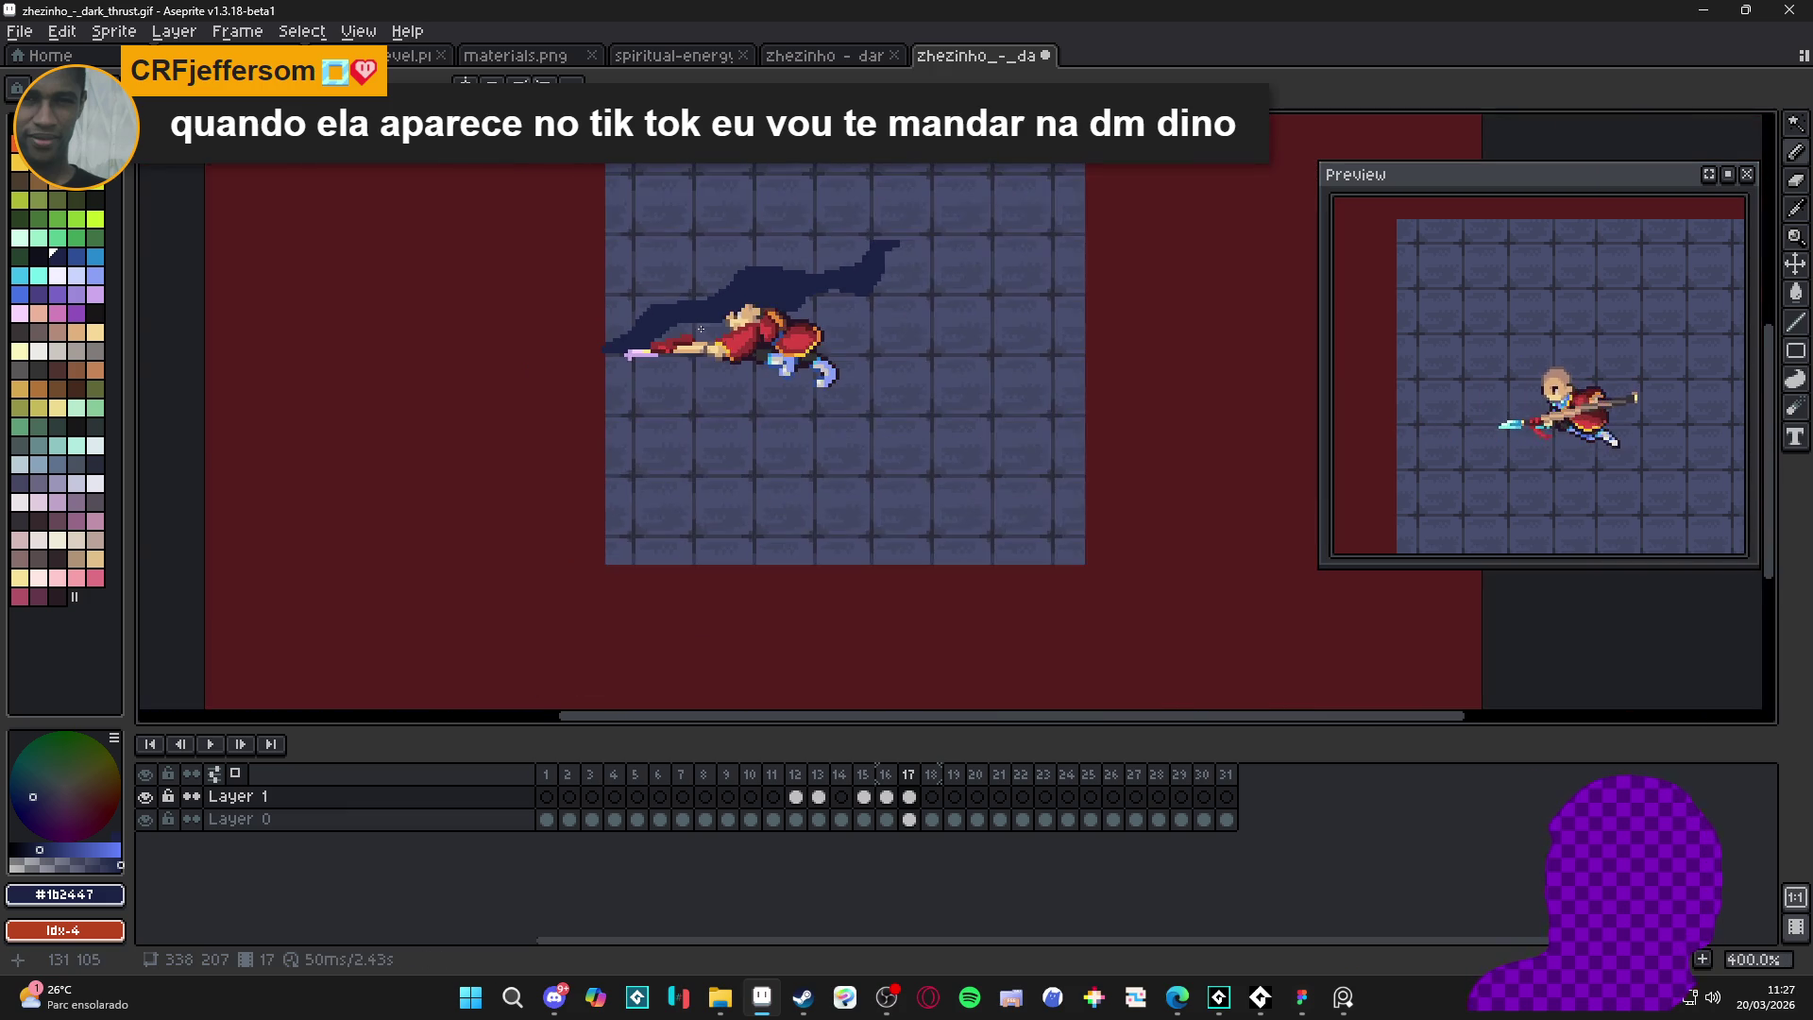
scroll(646, 368, "up", 3)
- Compare frame 16's trail against the filled trail on frame 17
left_click(888, 776)
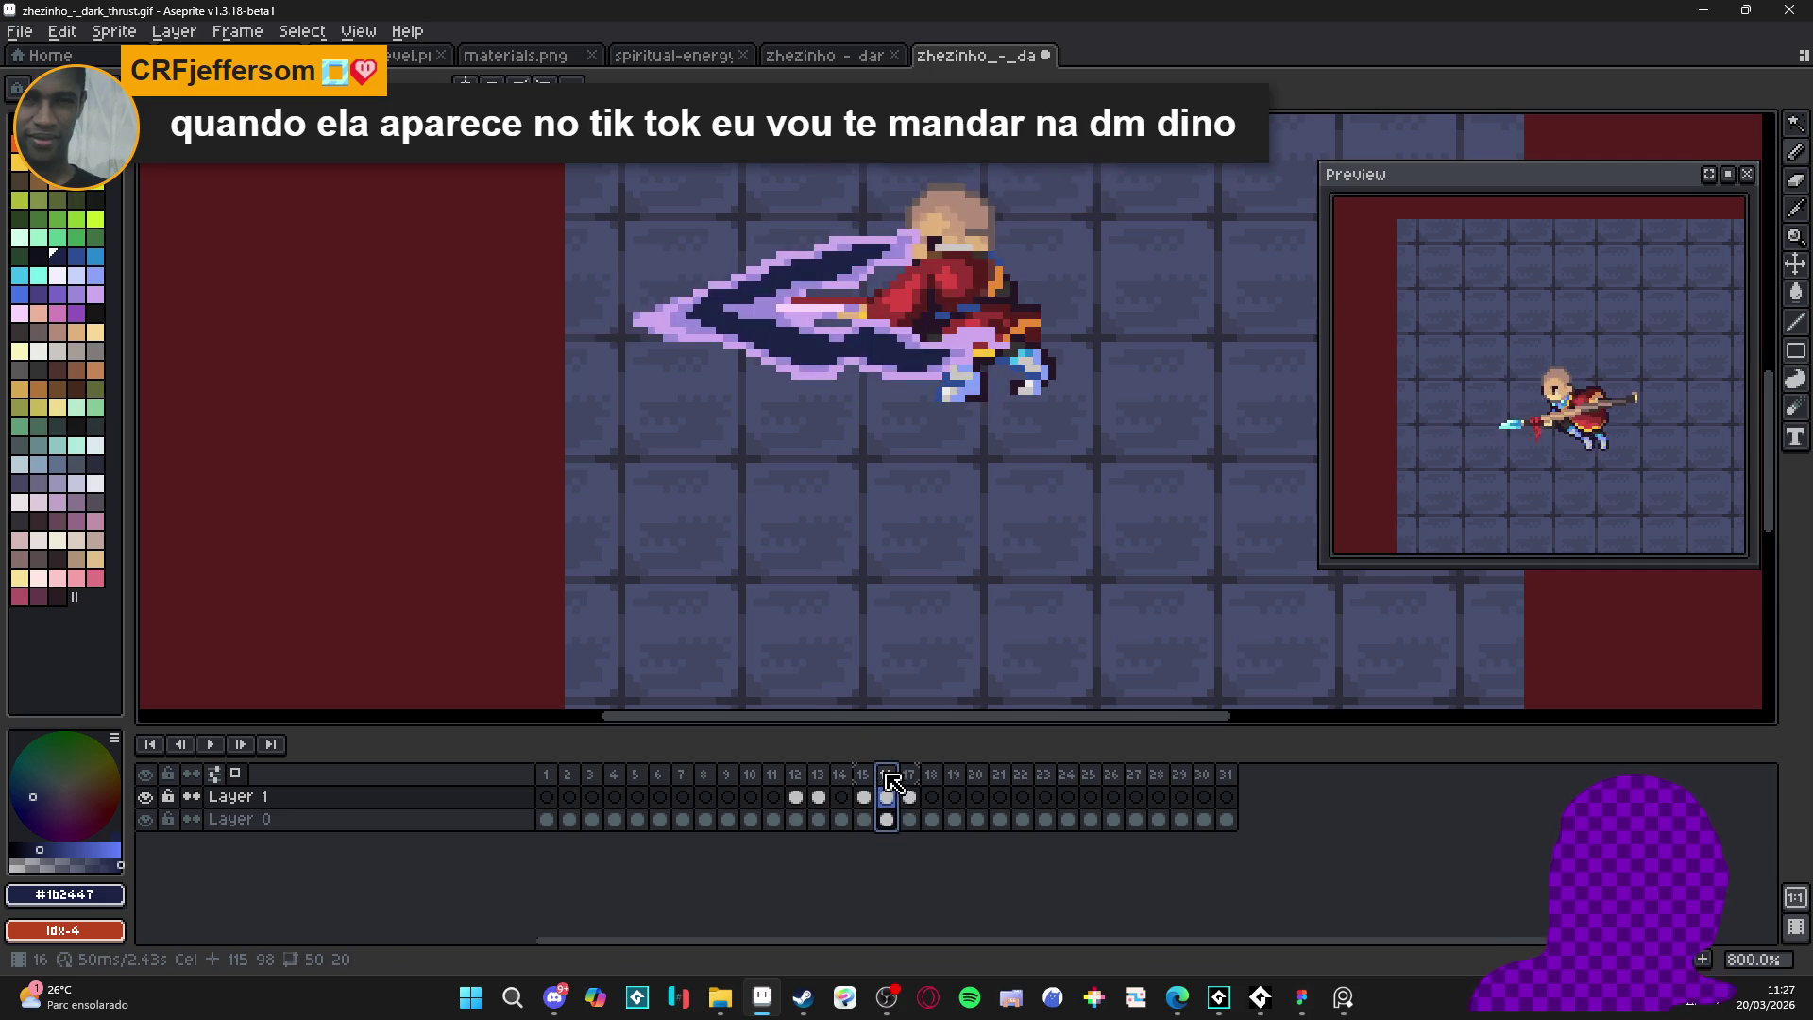
left_click(908, 775)
scroll(770, 401, "down", 2)
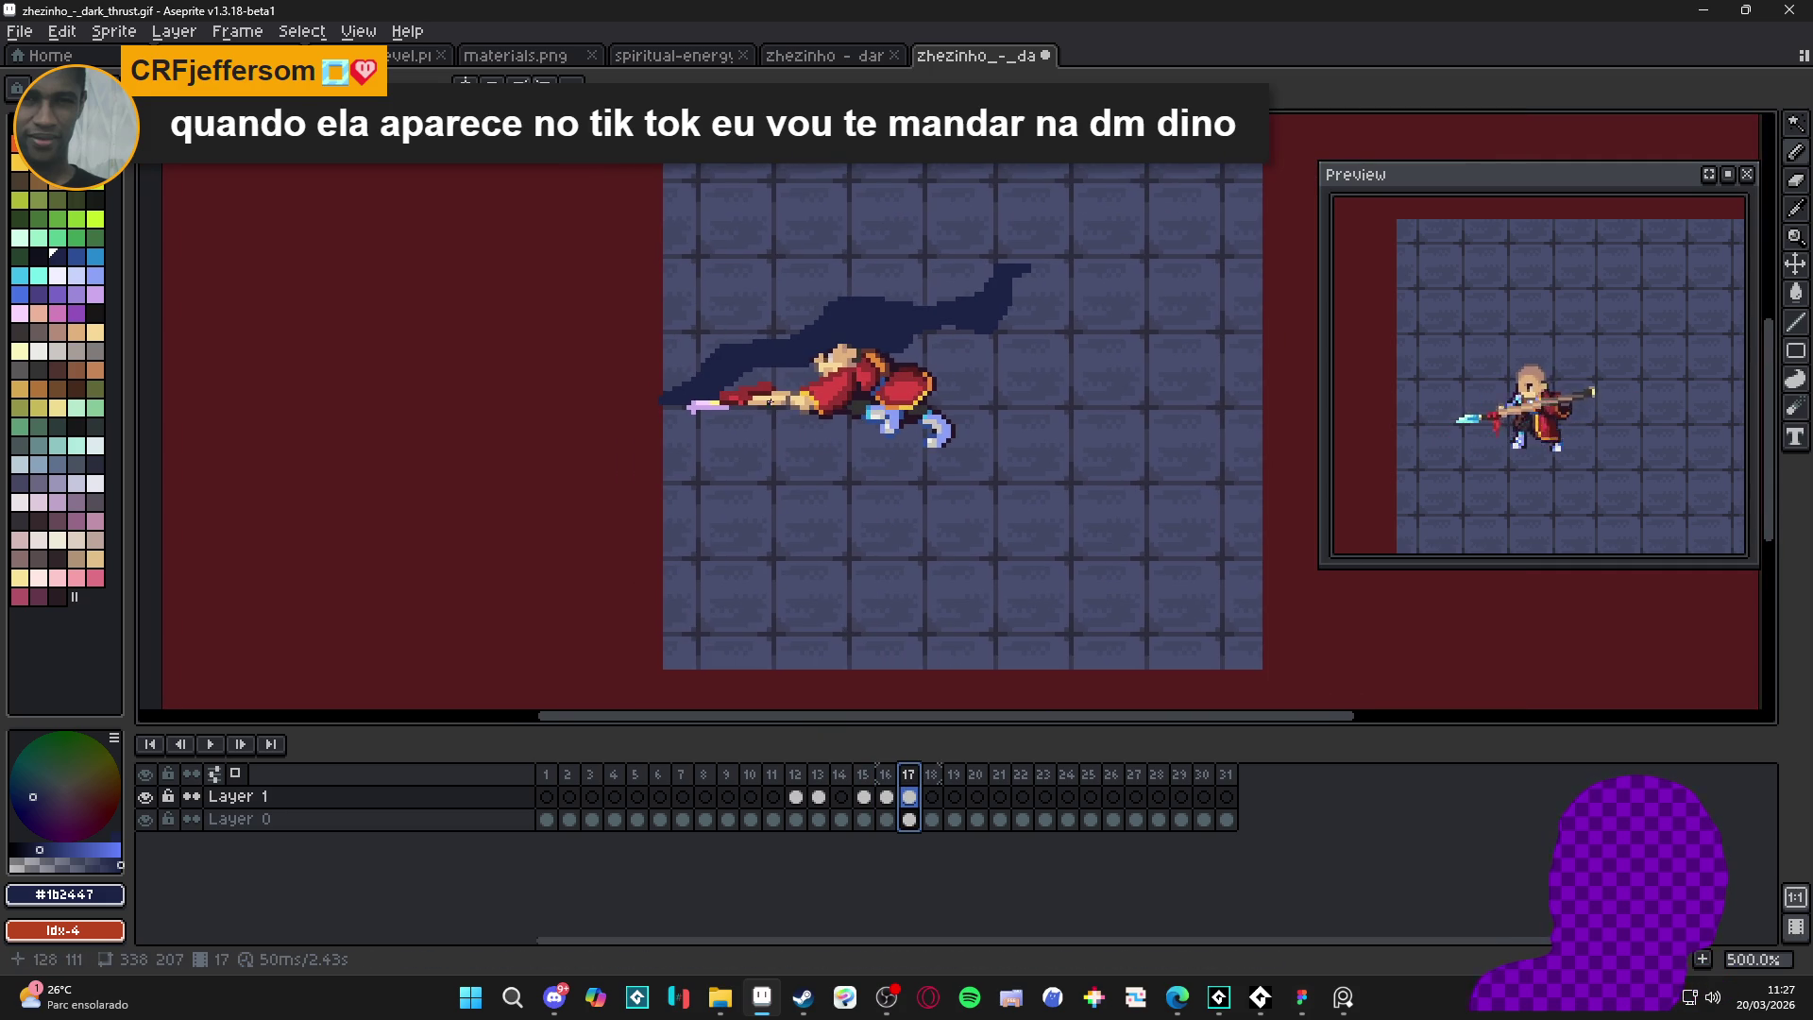
scroll(770, 402, "up", 1)
scroll(631, 413, "up", 3)
mouse_move(668, 409)
left_mouse_down()
mouse_move(769, 481)
mouse_move(900, 474)
mouse_move(997, 517)
mouse_move(1129, 533)
mouse_move(1186, 589)
mouse_move(1196, 645)
left_mouse_up()
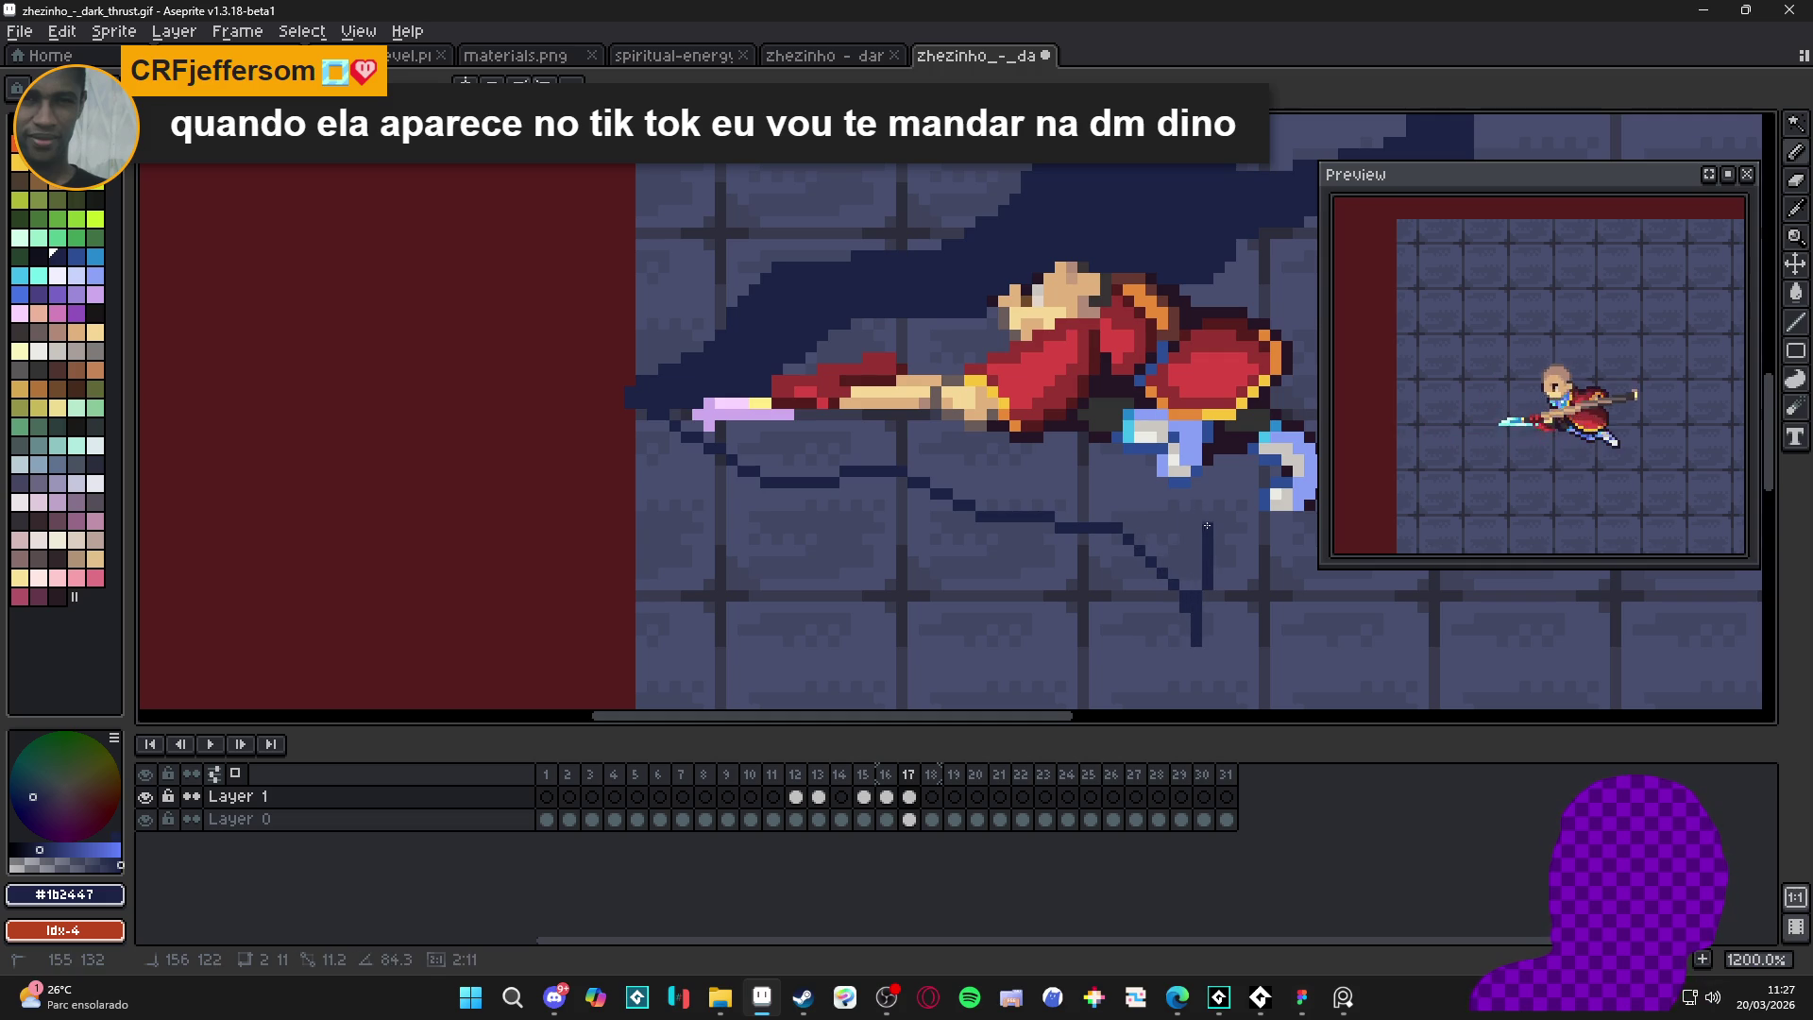
mouse_move(1210, 553)
left_mouse_down()
mouse_move(1138, 457)
mouse_move(958, 444)
mouse_move(887, 402)
mouse_move(765, 425)
left_mouse_up()
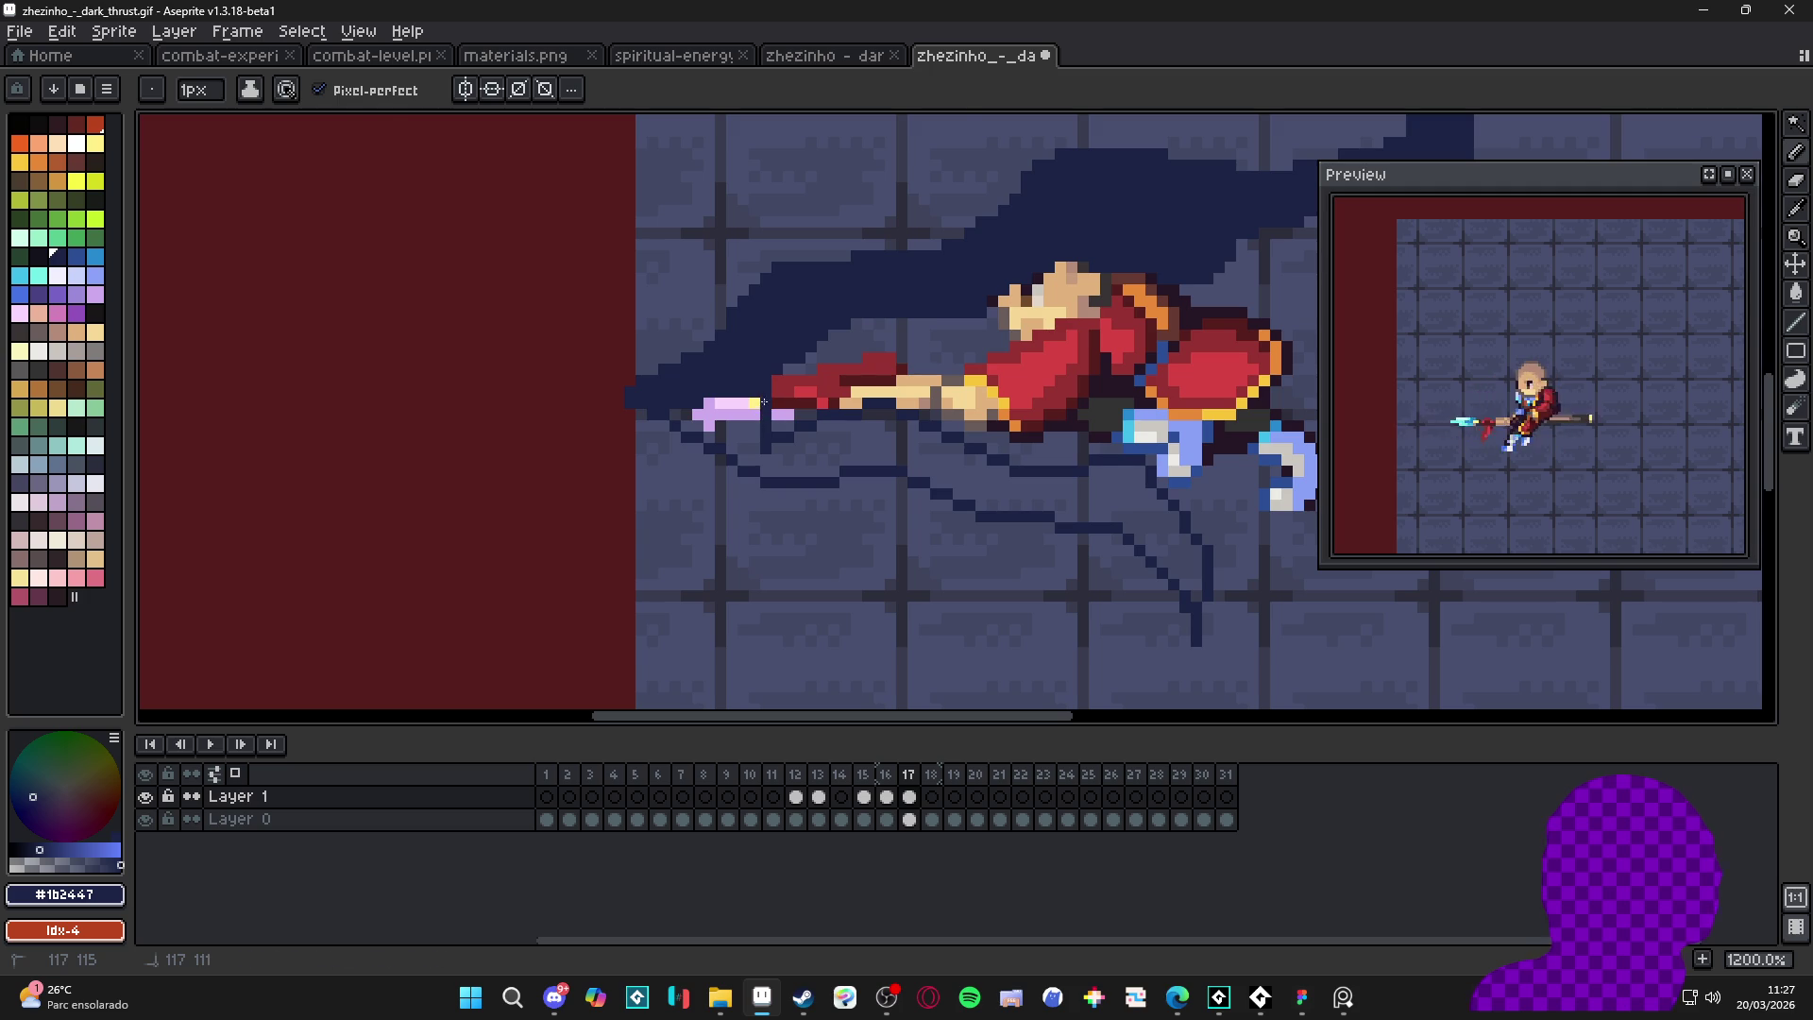
key("g")
left_click(921, 491)
key("b")
scroll(946, 498, "down", 4)
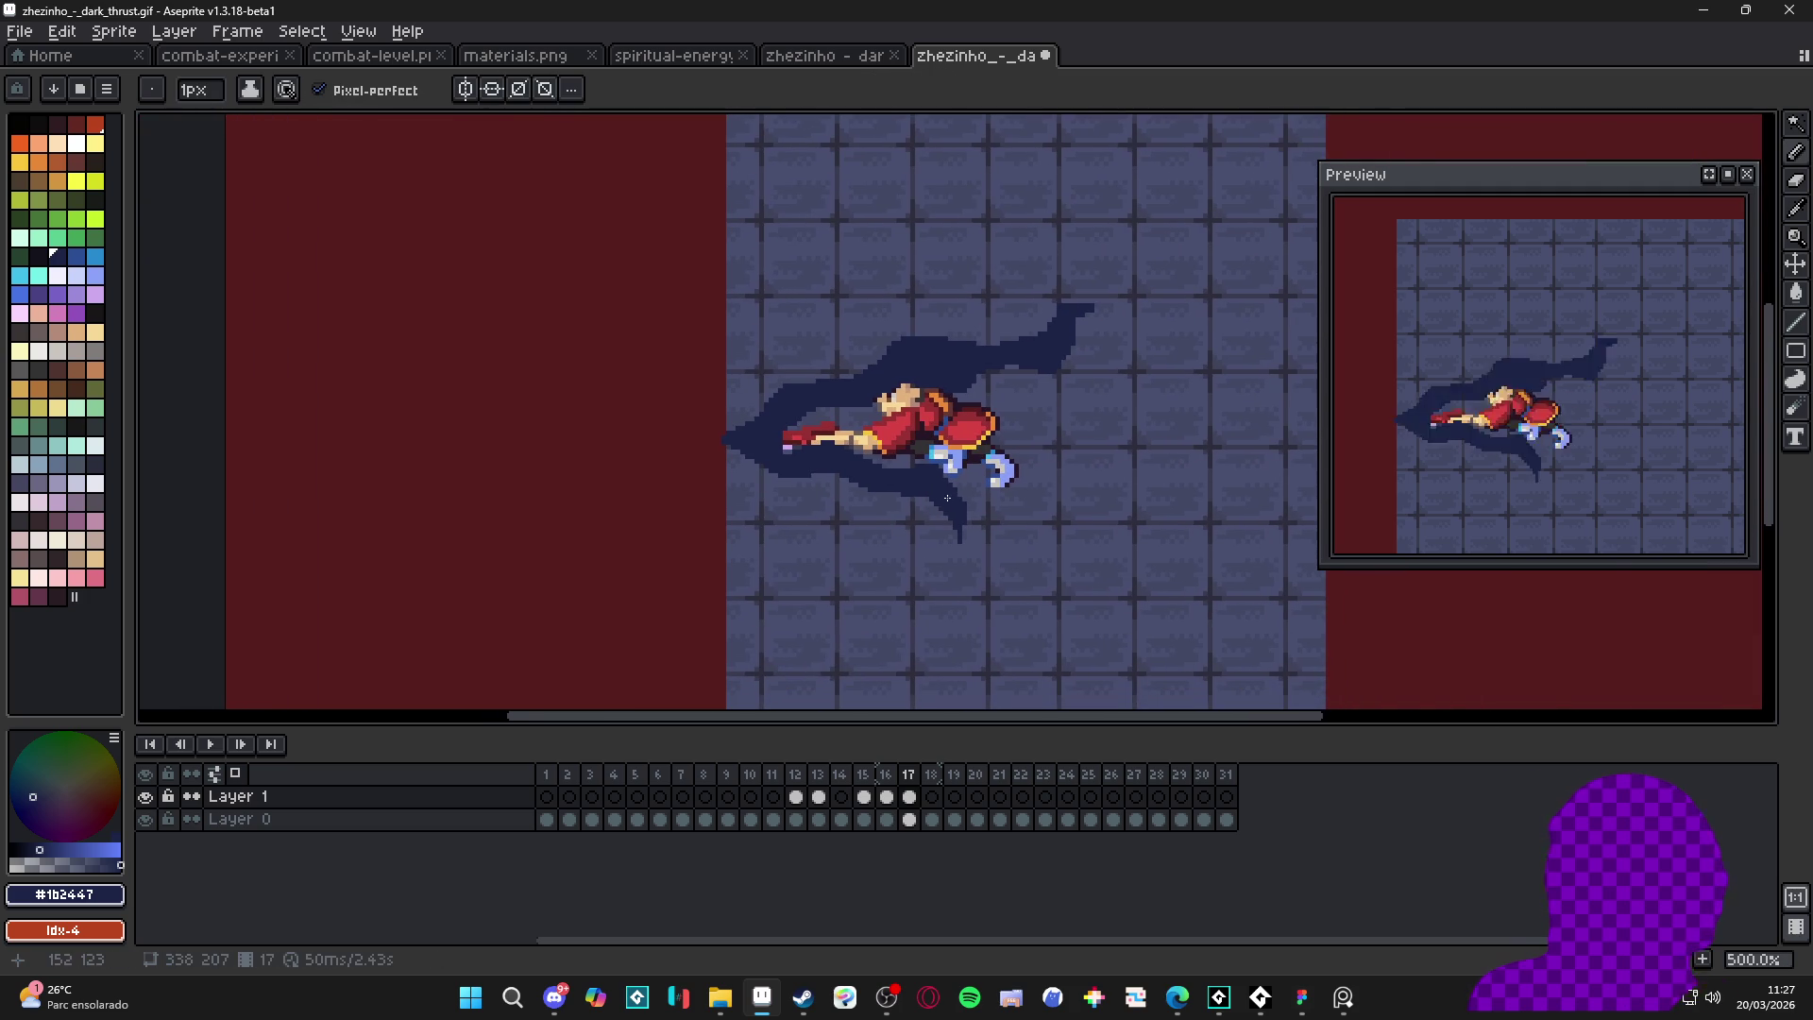
scroll(1011, 569, "up", 9)
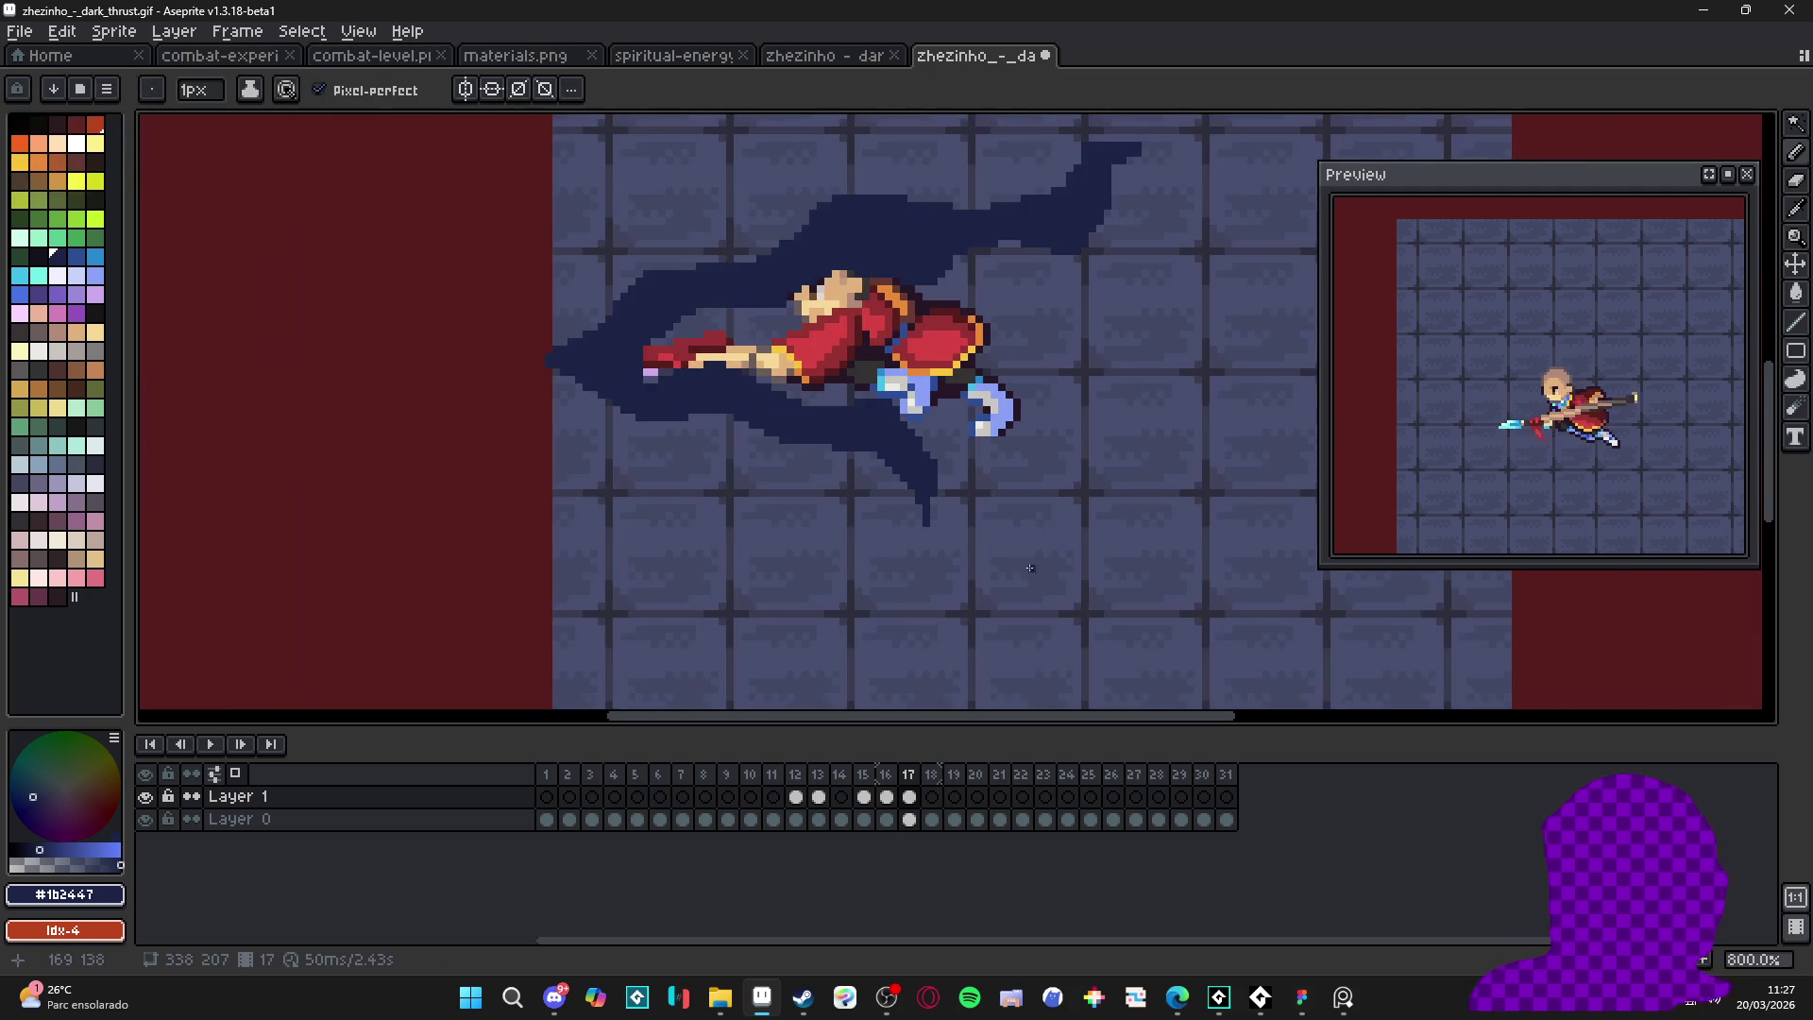
key("e")
left_click_drag(809, 575, 810, 485)
key("b")
scroll(835, 429, "down", 5)
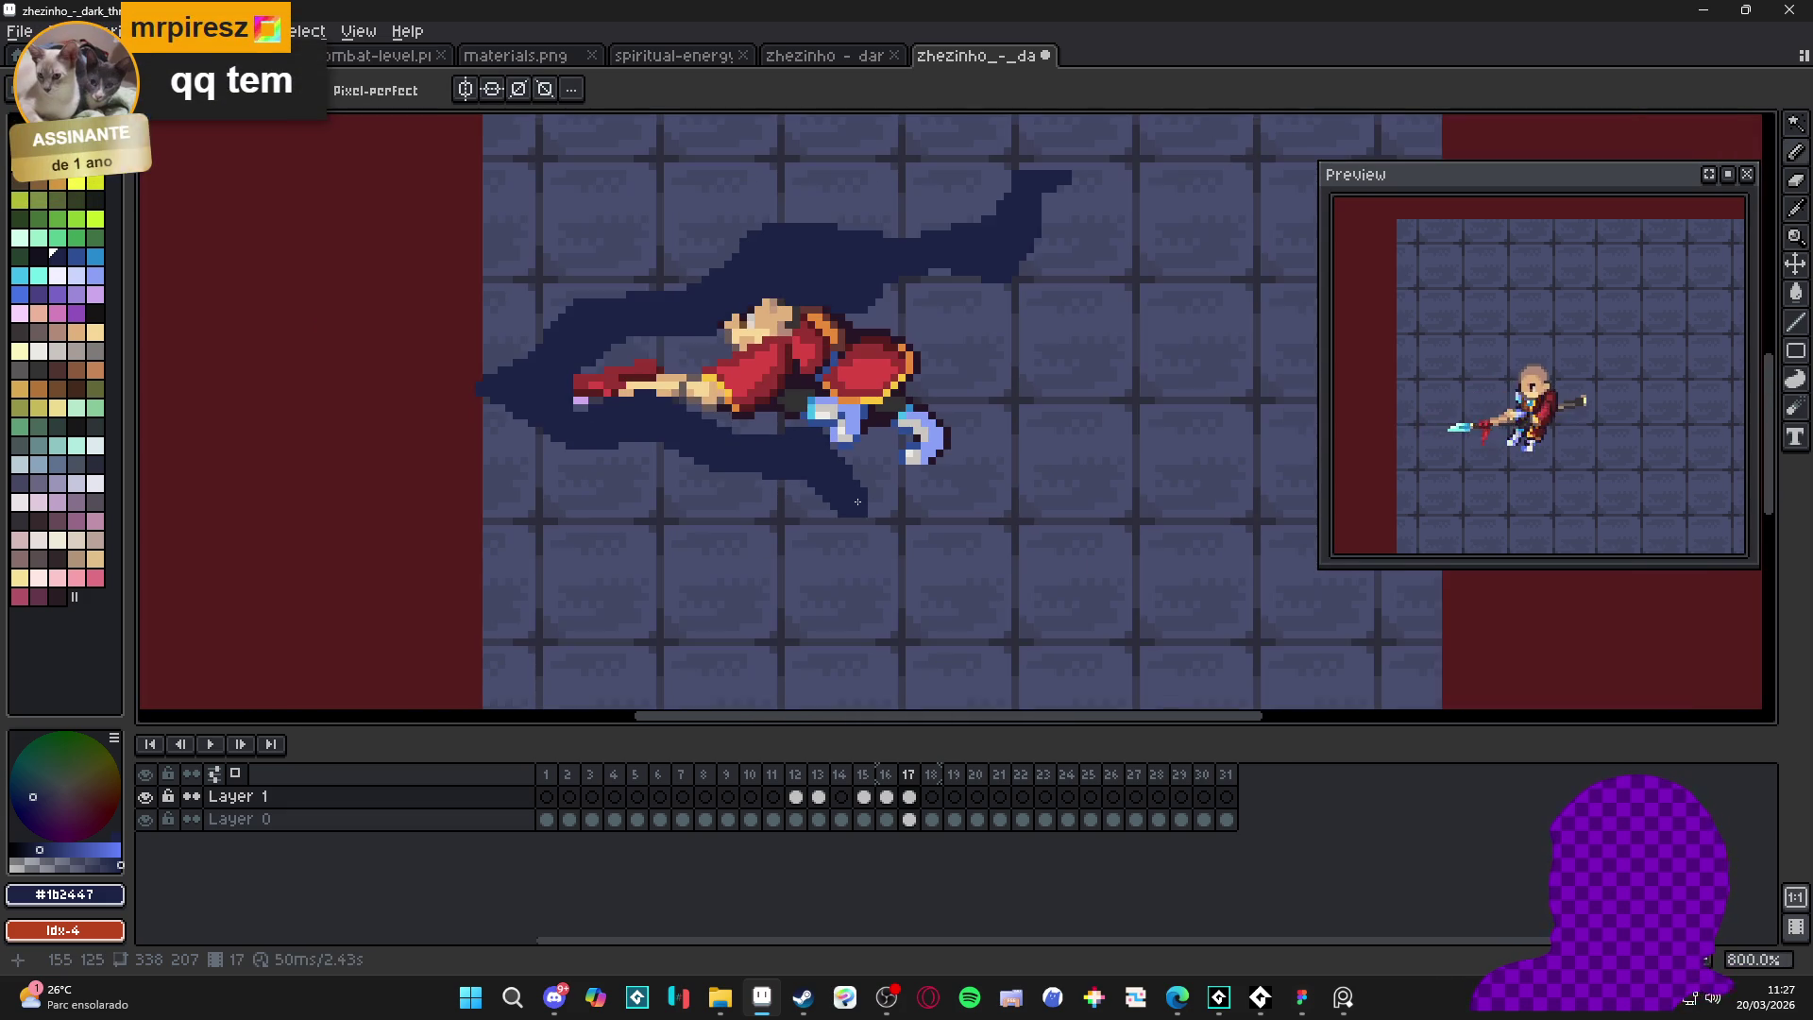
scroll(831, 510, "up", 1)
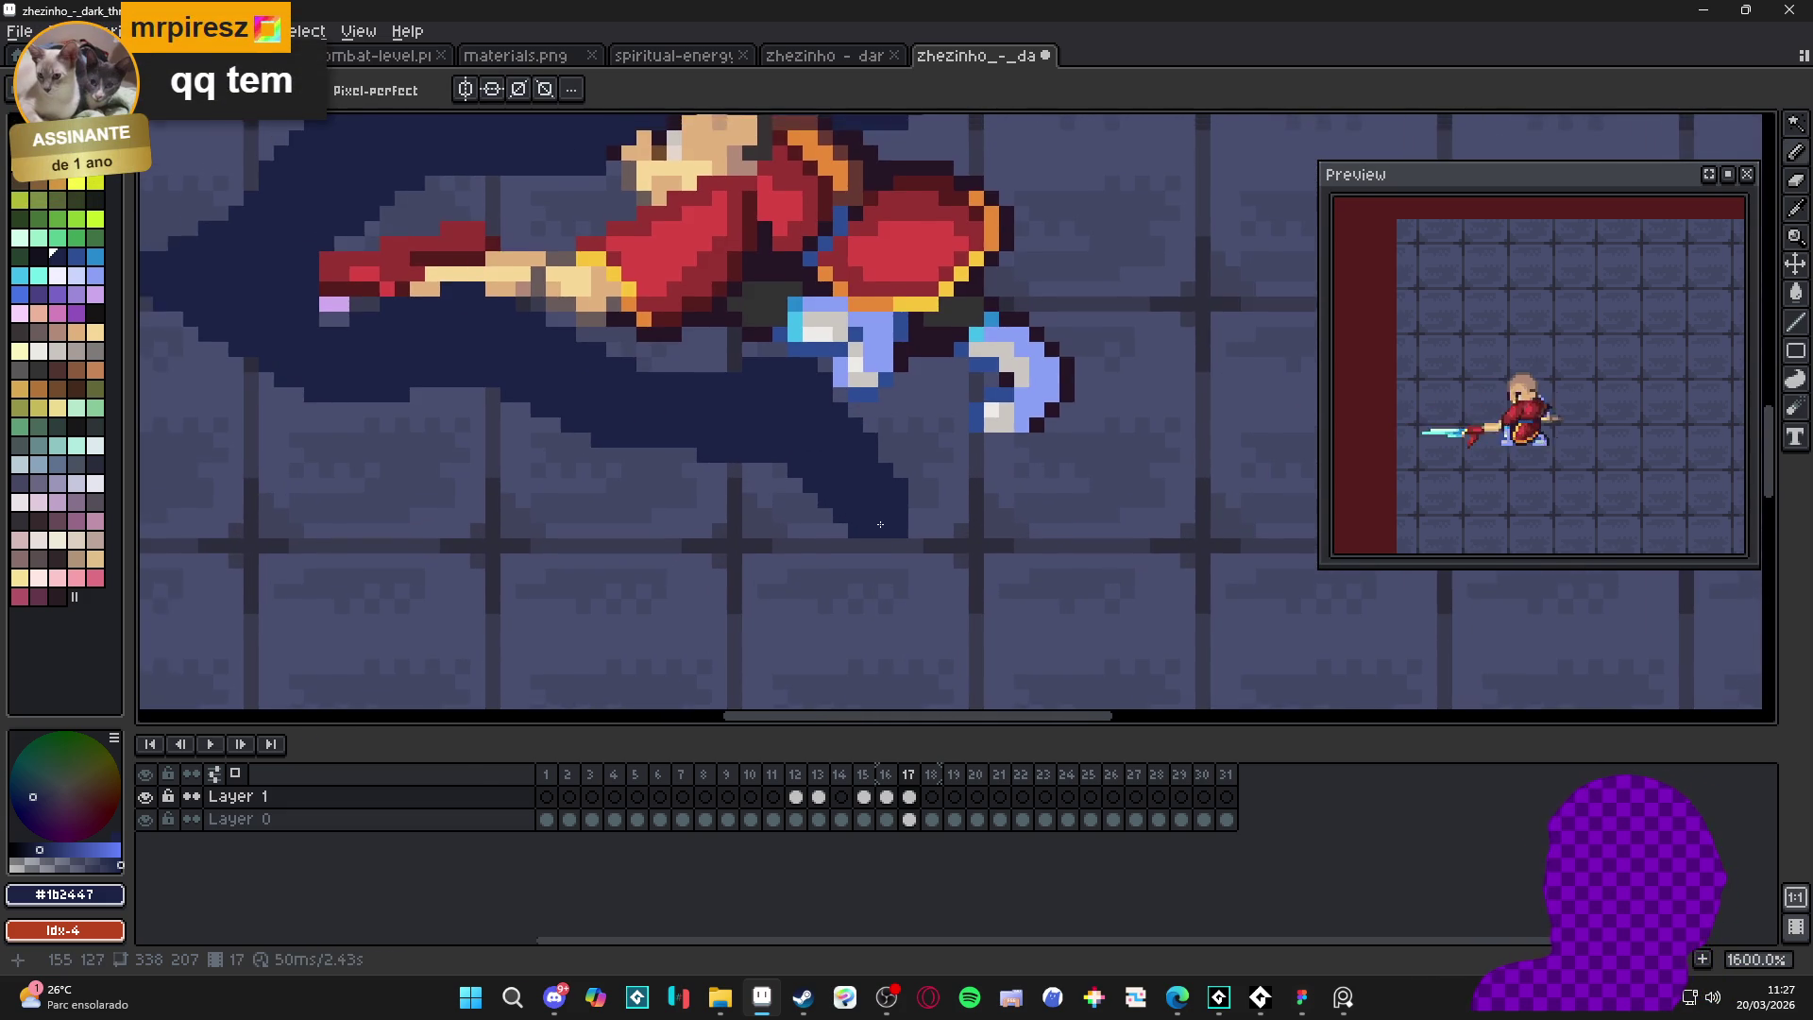
scroll(851, 511, "down", 2)
scroll(648, 405, "up", 2)
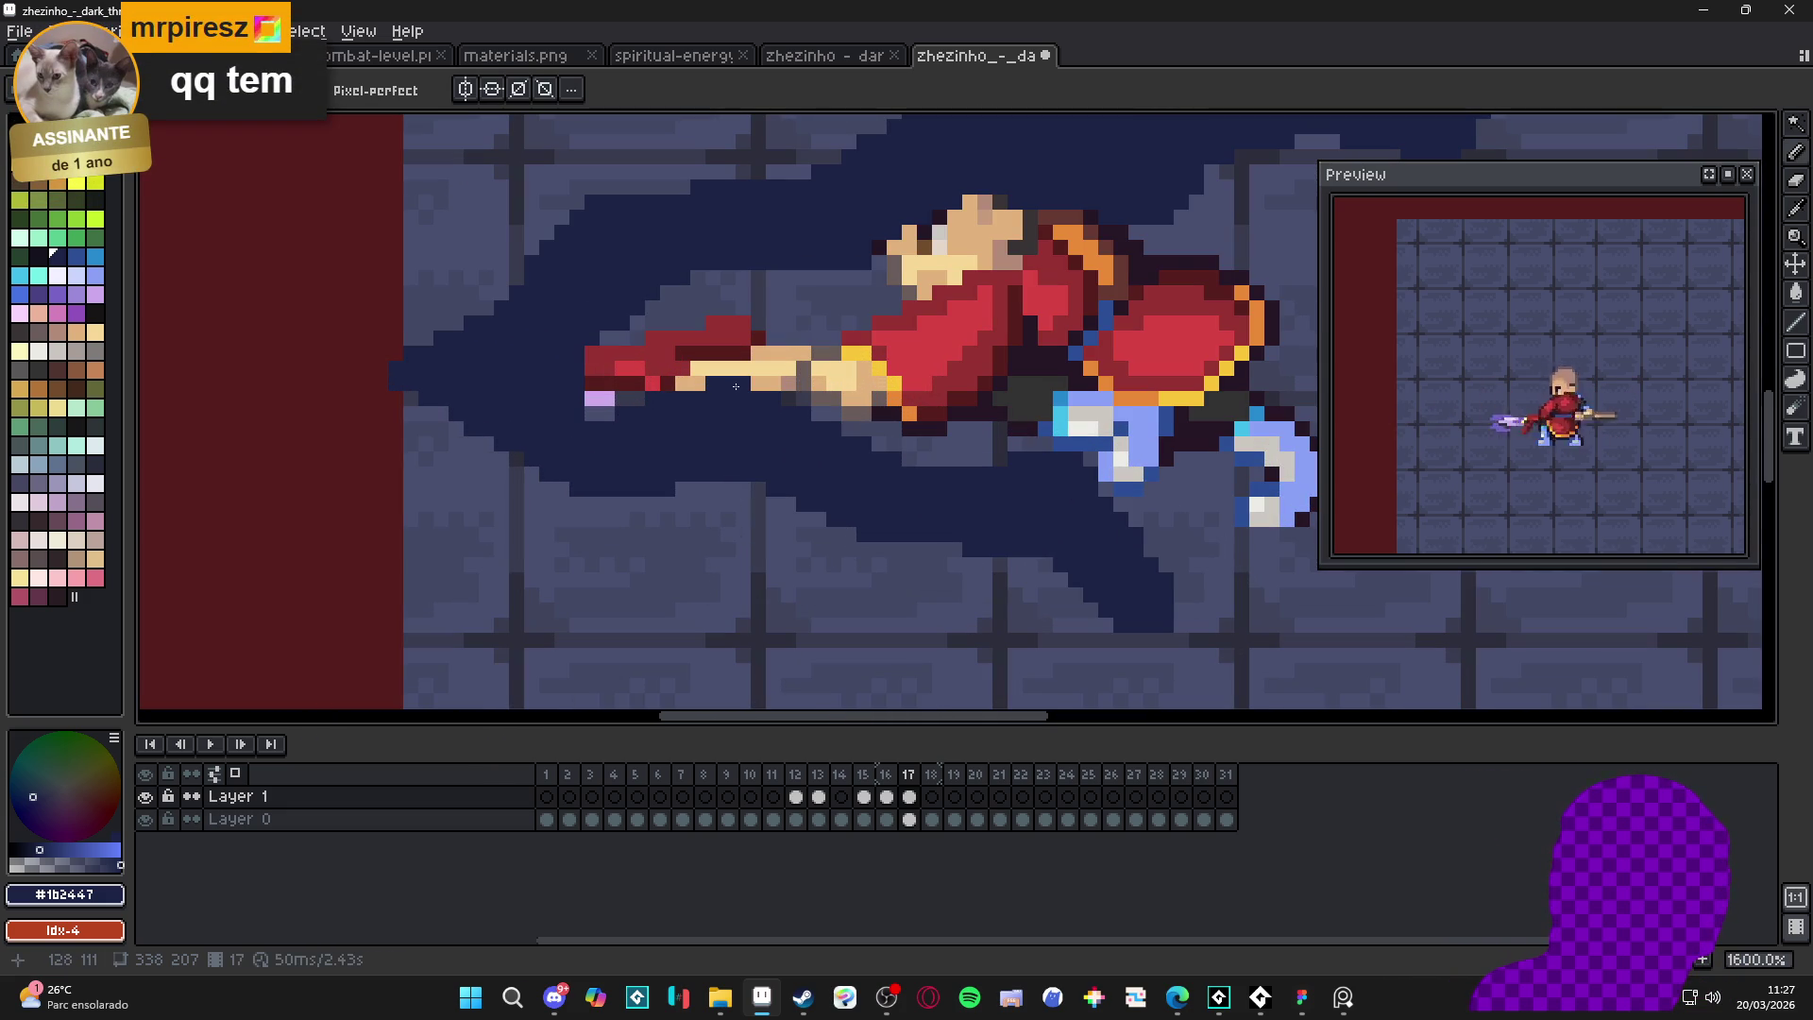
key("b")
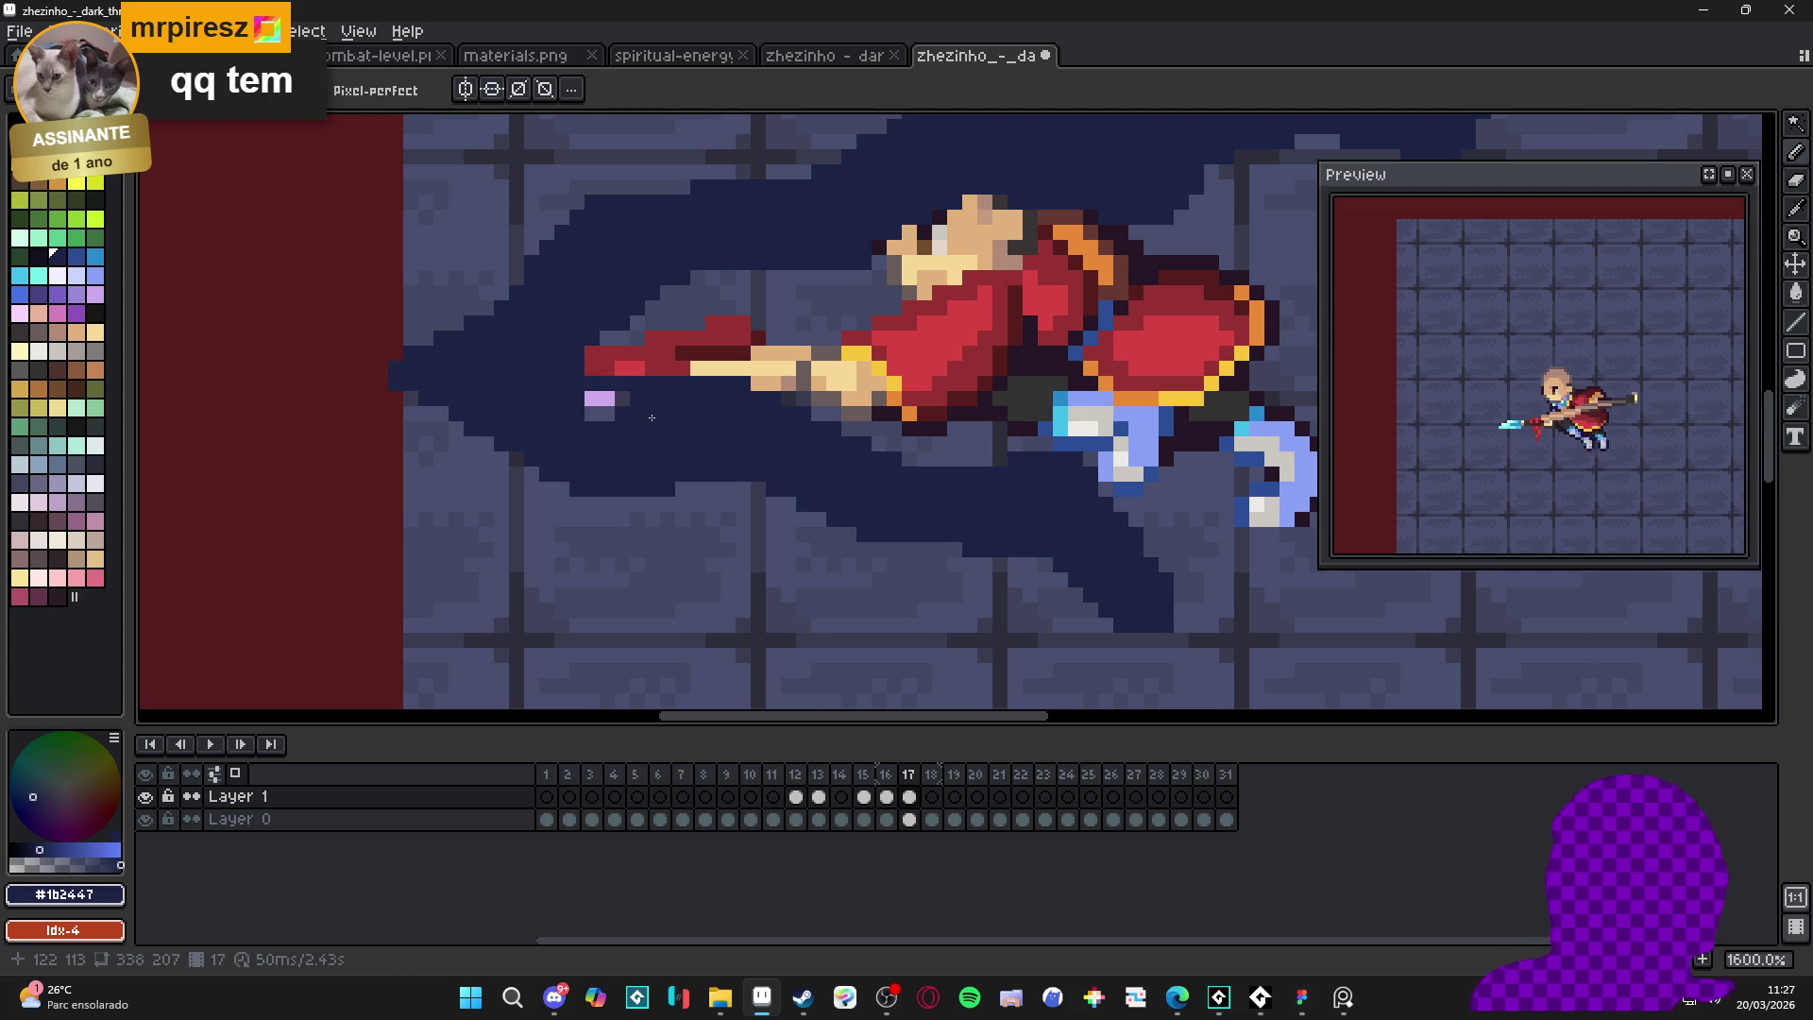
scroll(652, 418, "down", 1)
left_click_drag(668, 438, 611, 443)
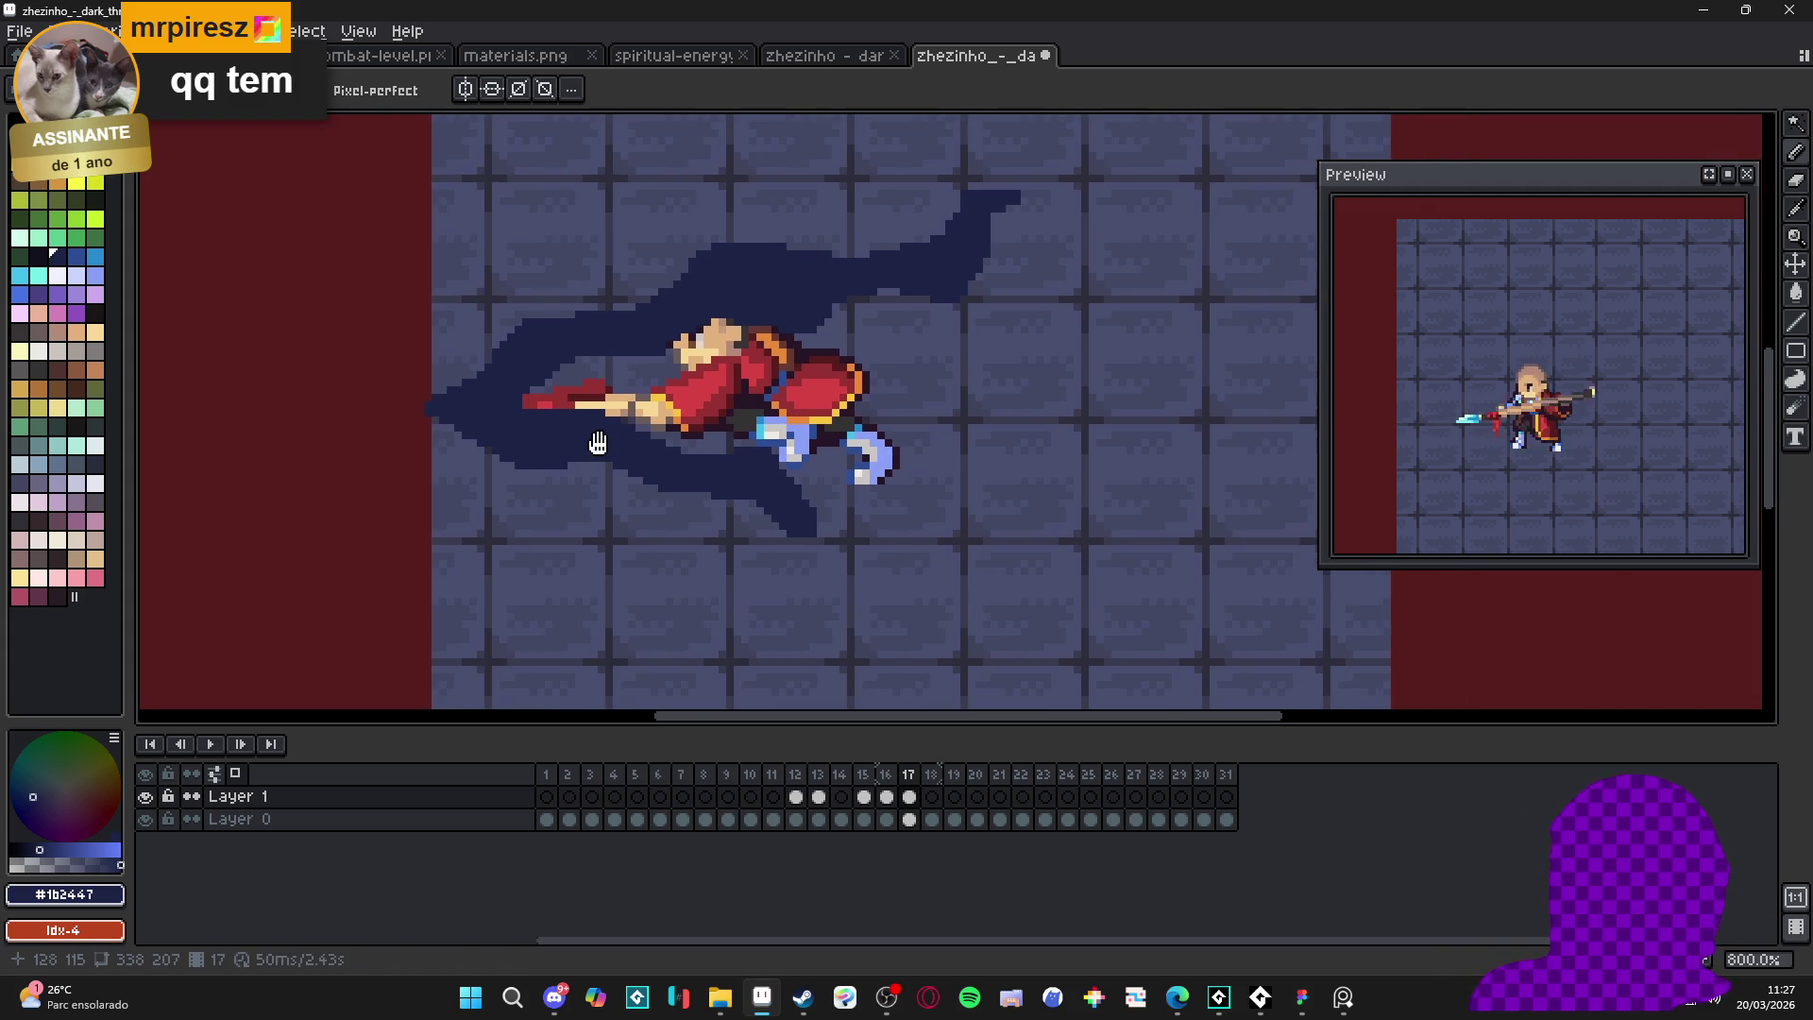
scroll(727, 444, "up", 2)
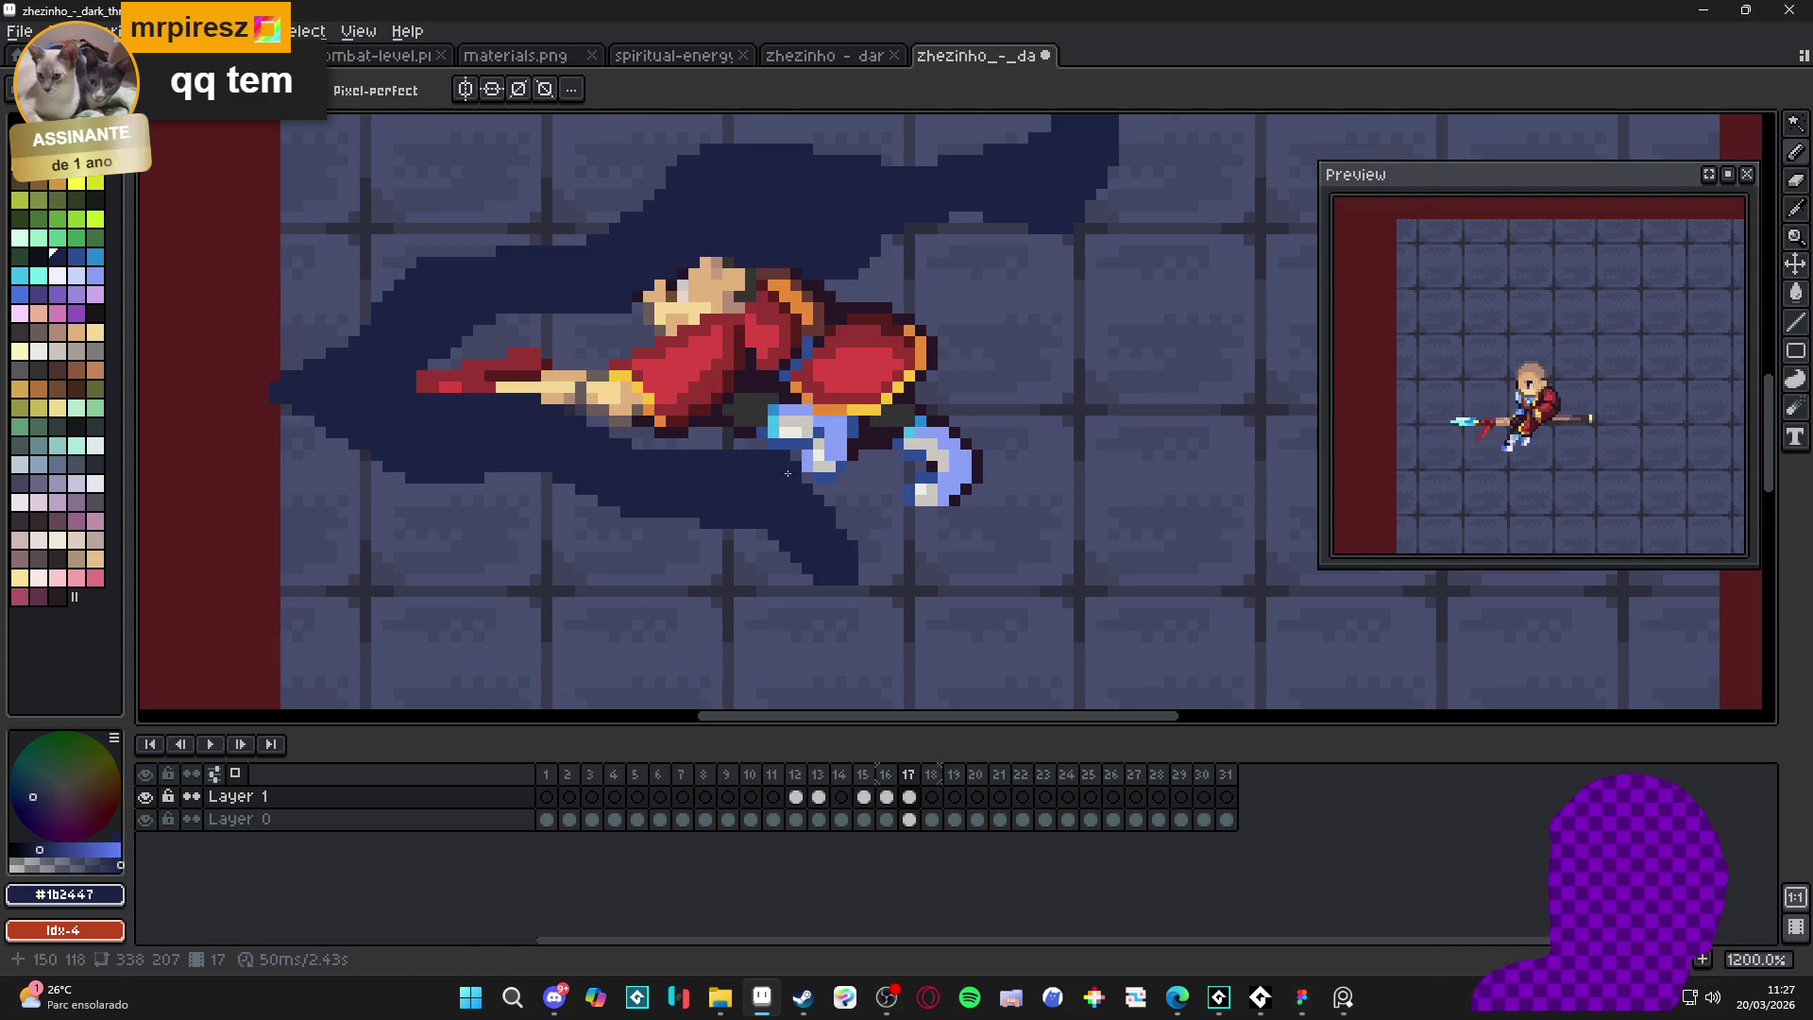
key("e")
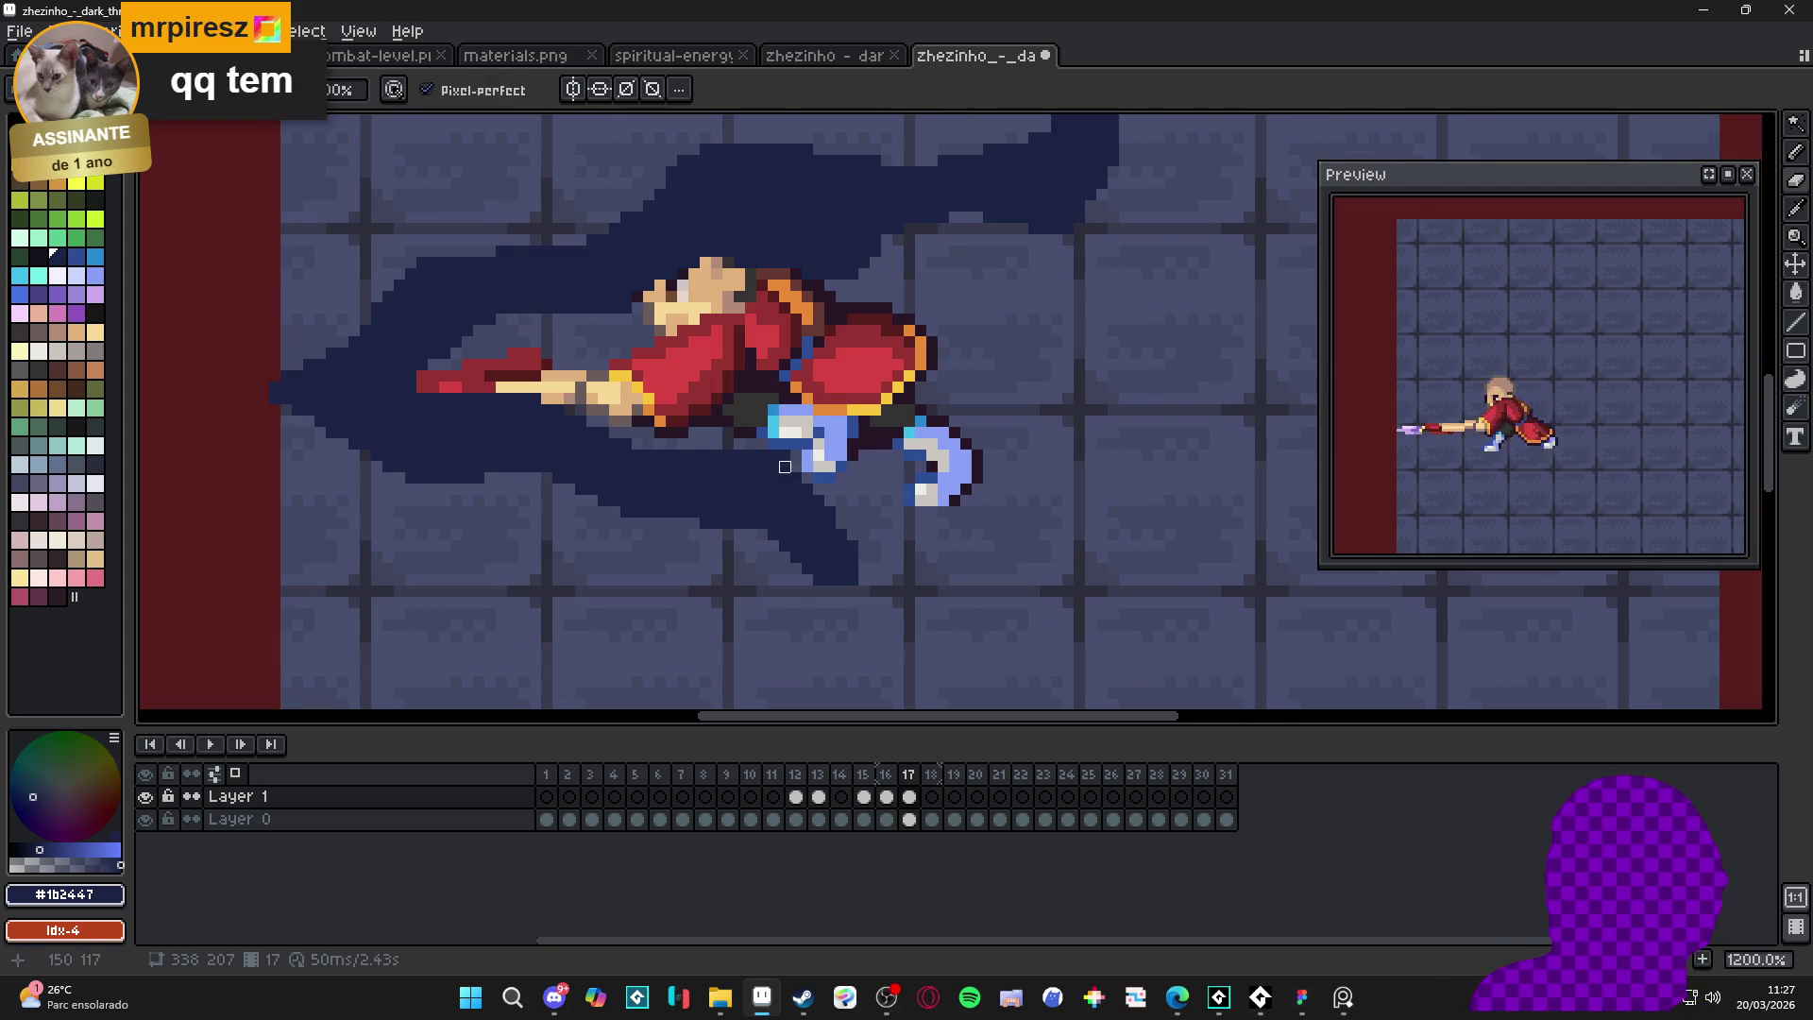
key("b")
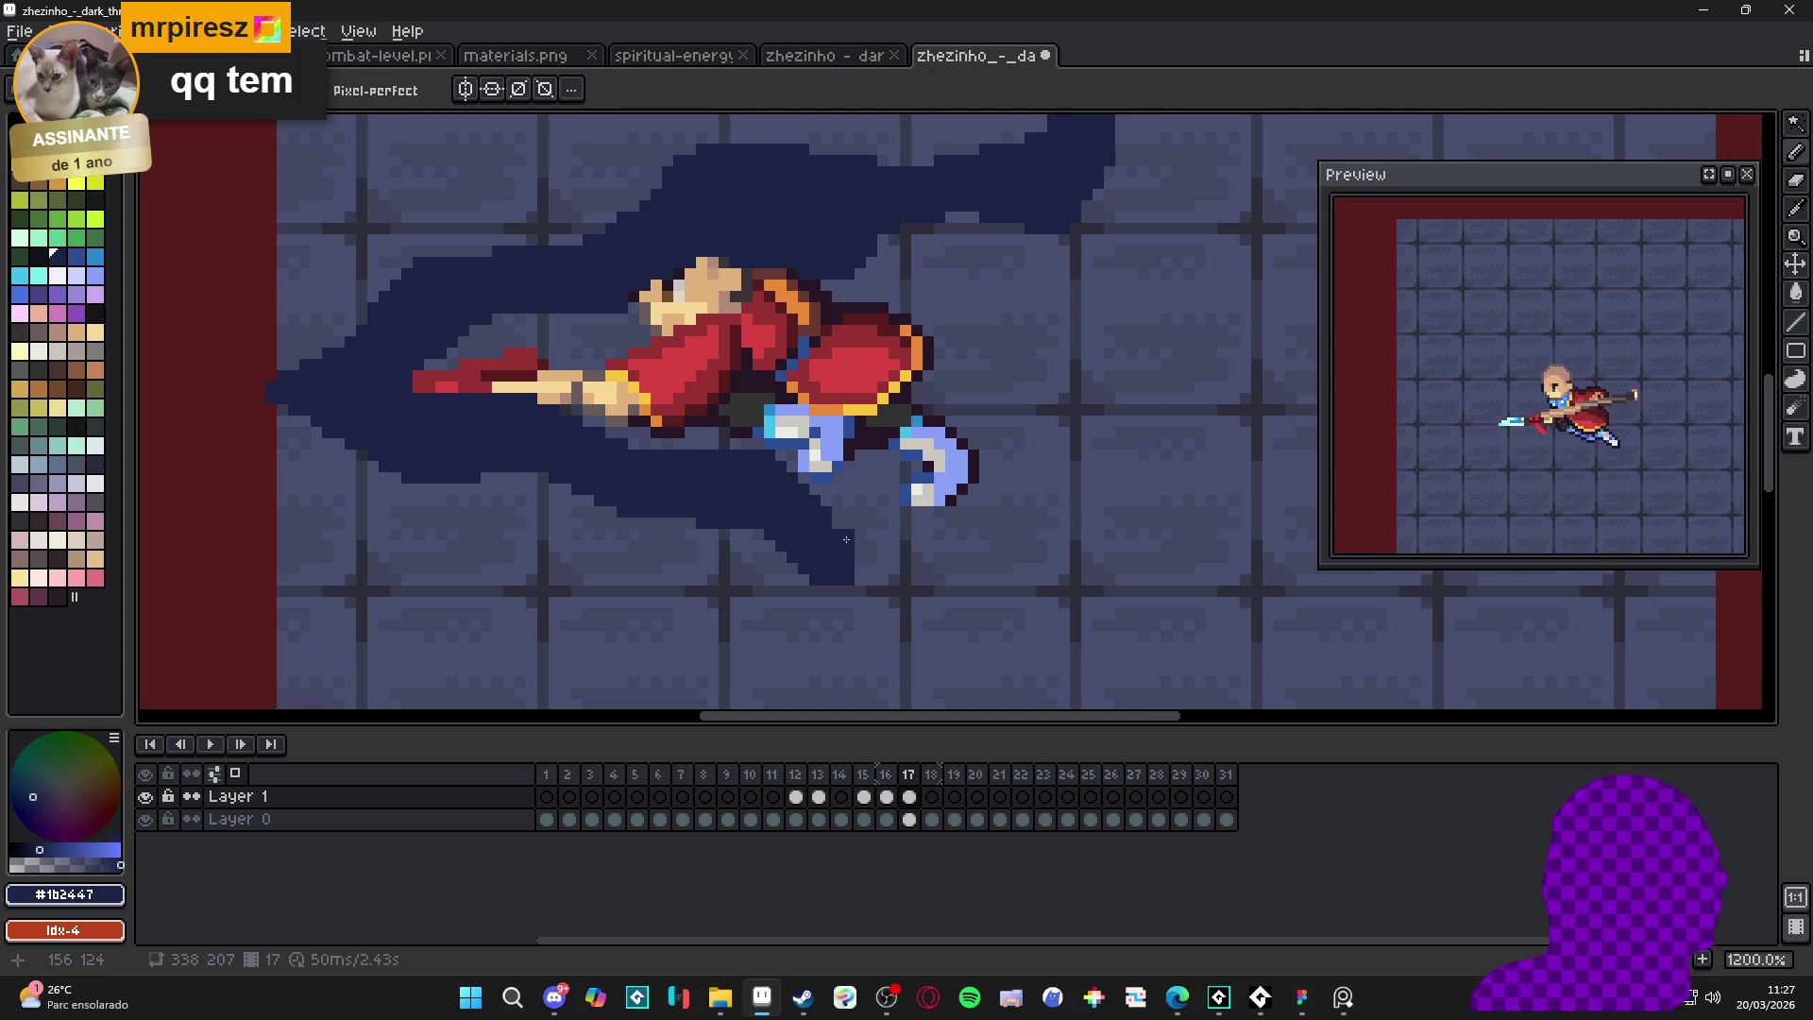
key("alt+Tab")
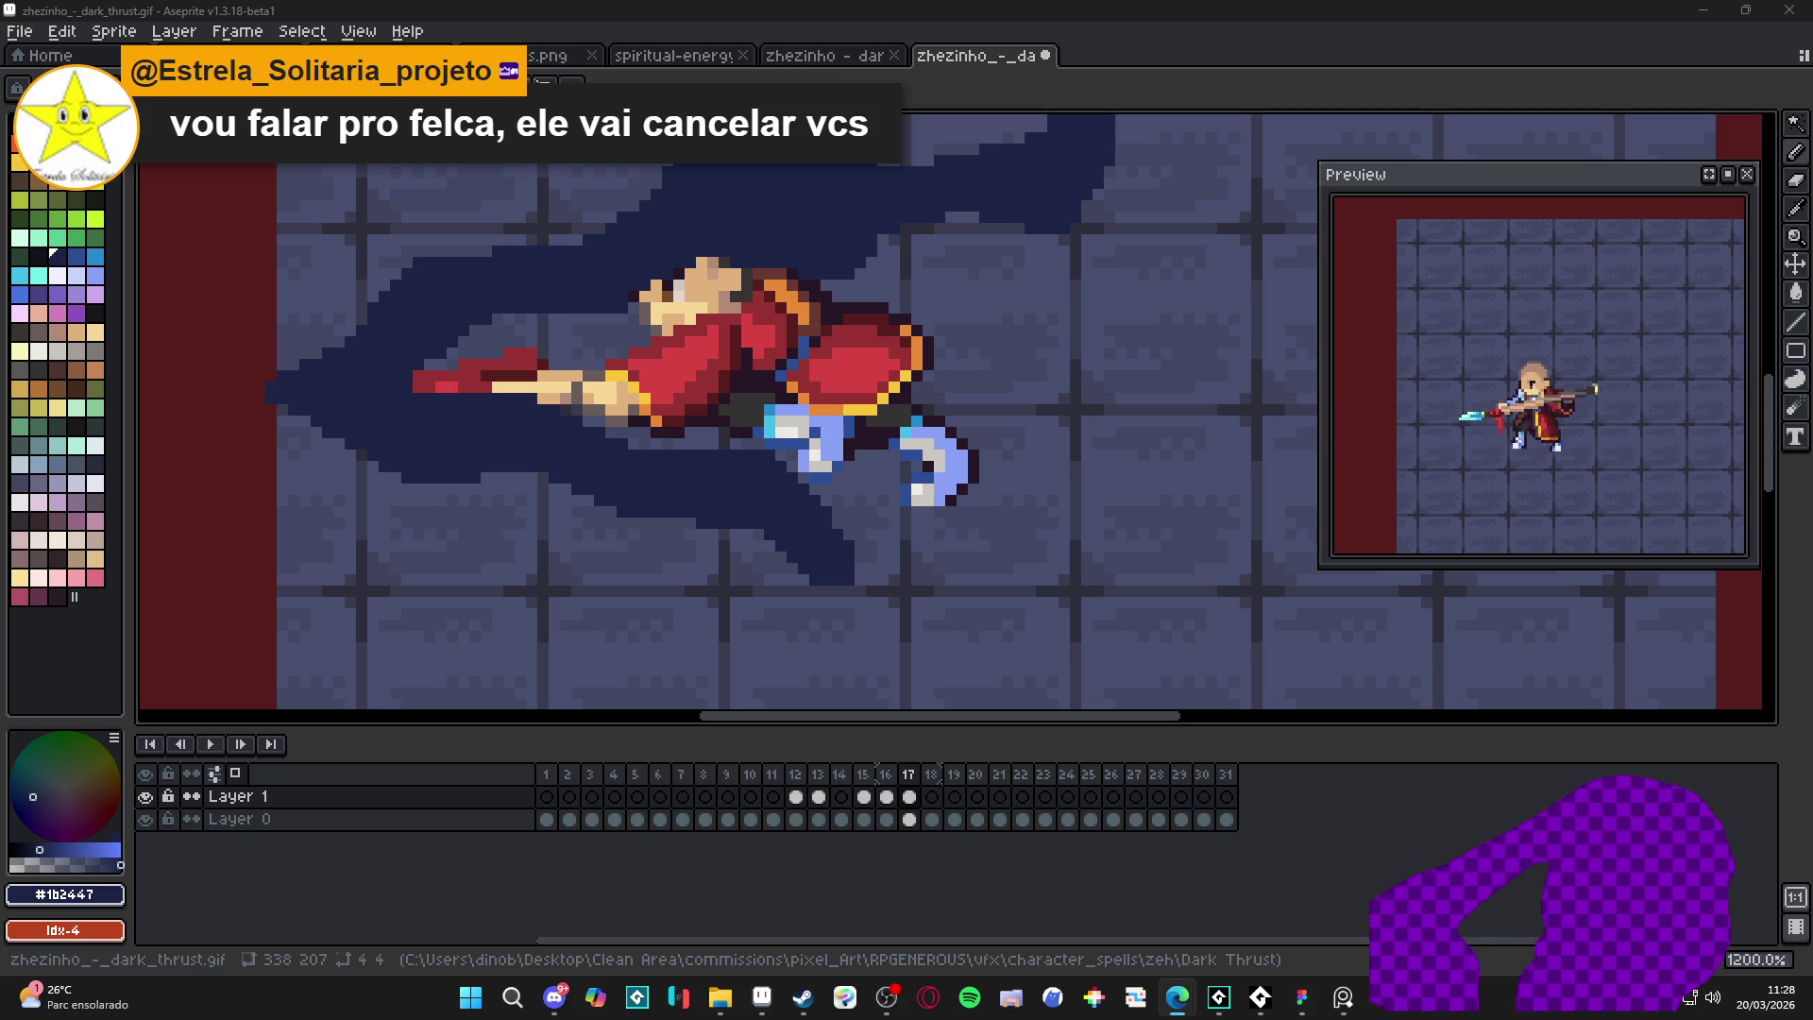
- Maximize Edge, browse the Sandman image tabs, then close the browser
key("super+Up")
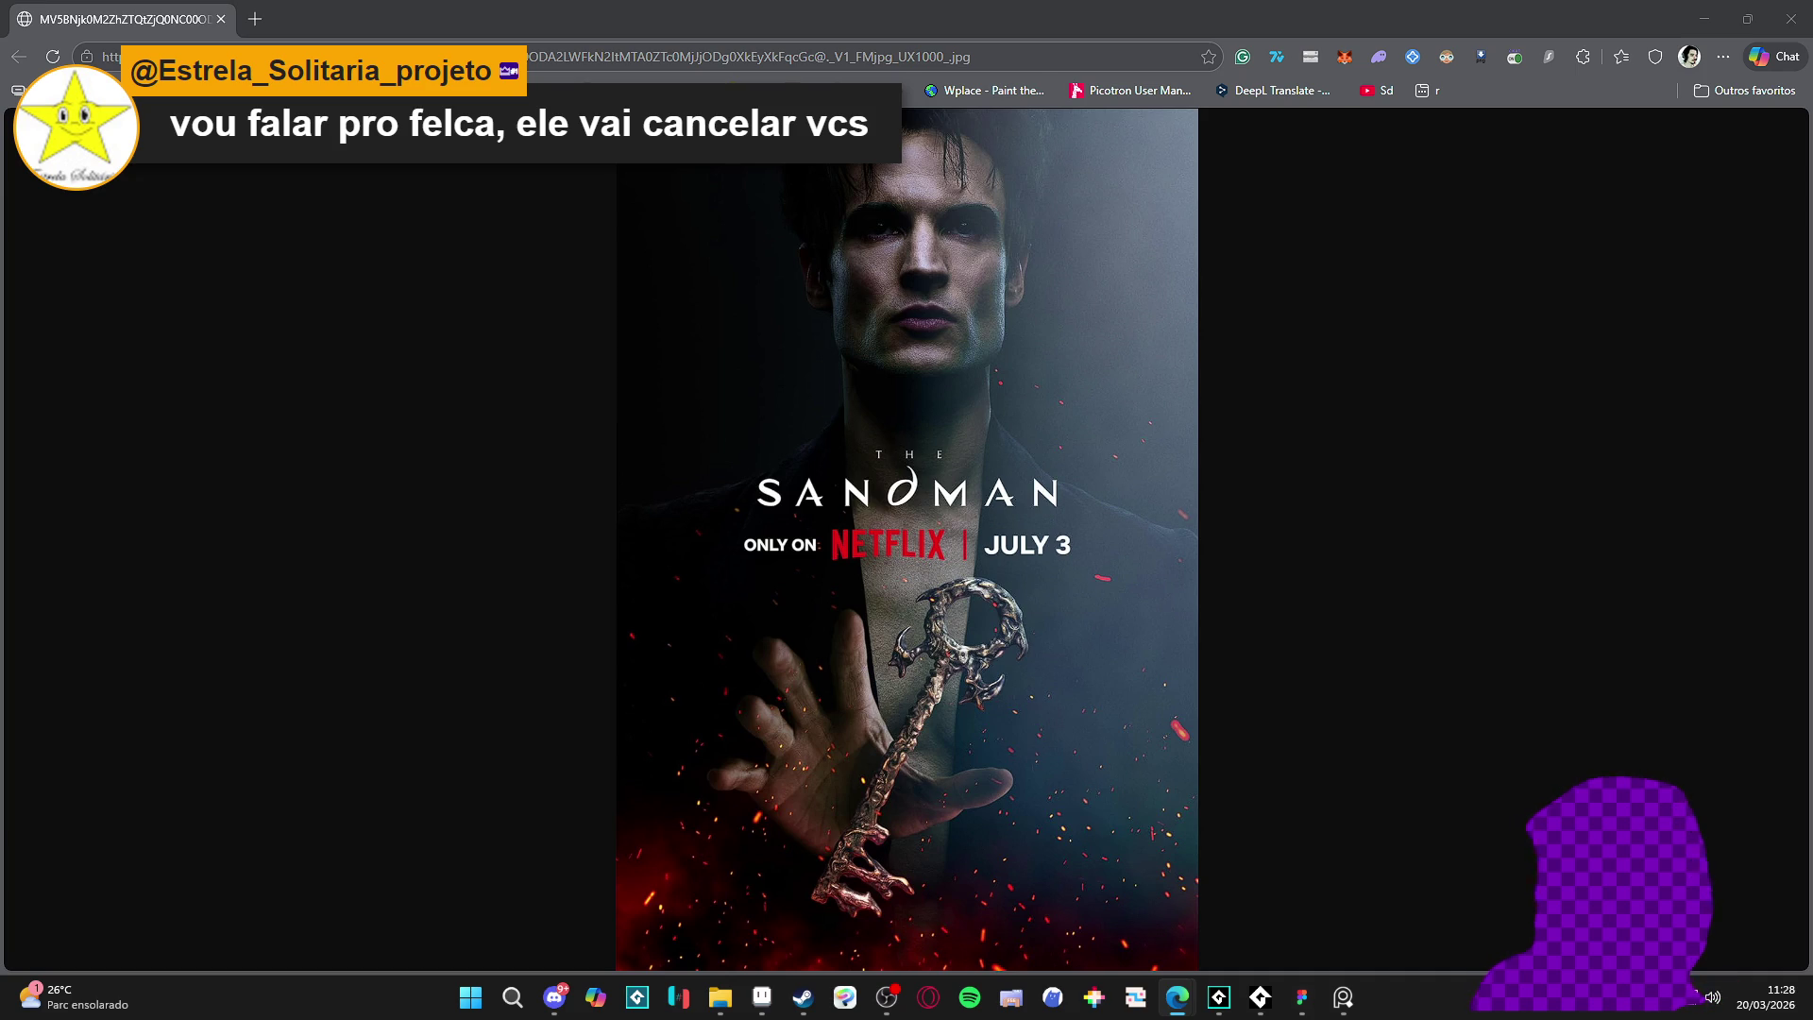
key("ctrl+plus")
key("ctrl+plus")
key("ctrl+plus")
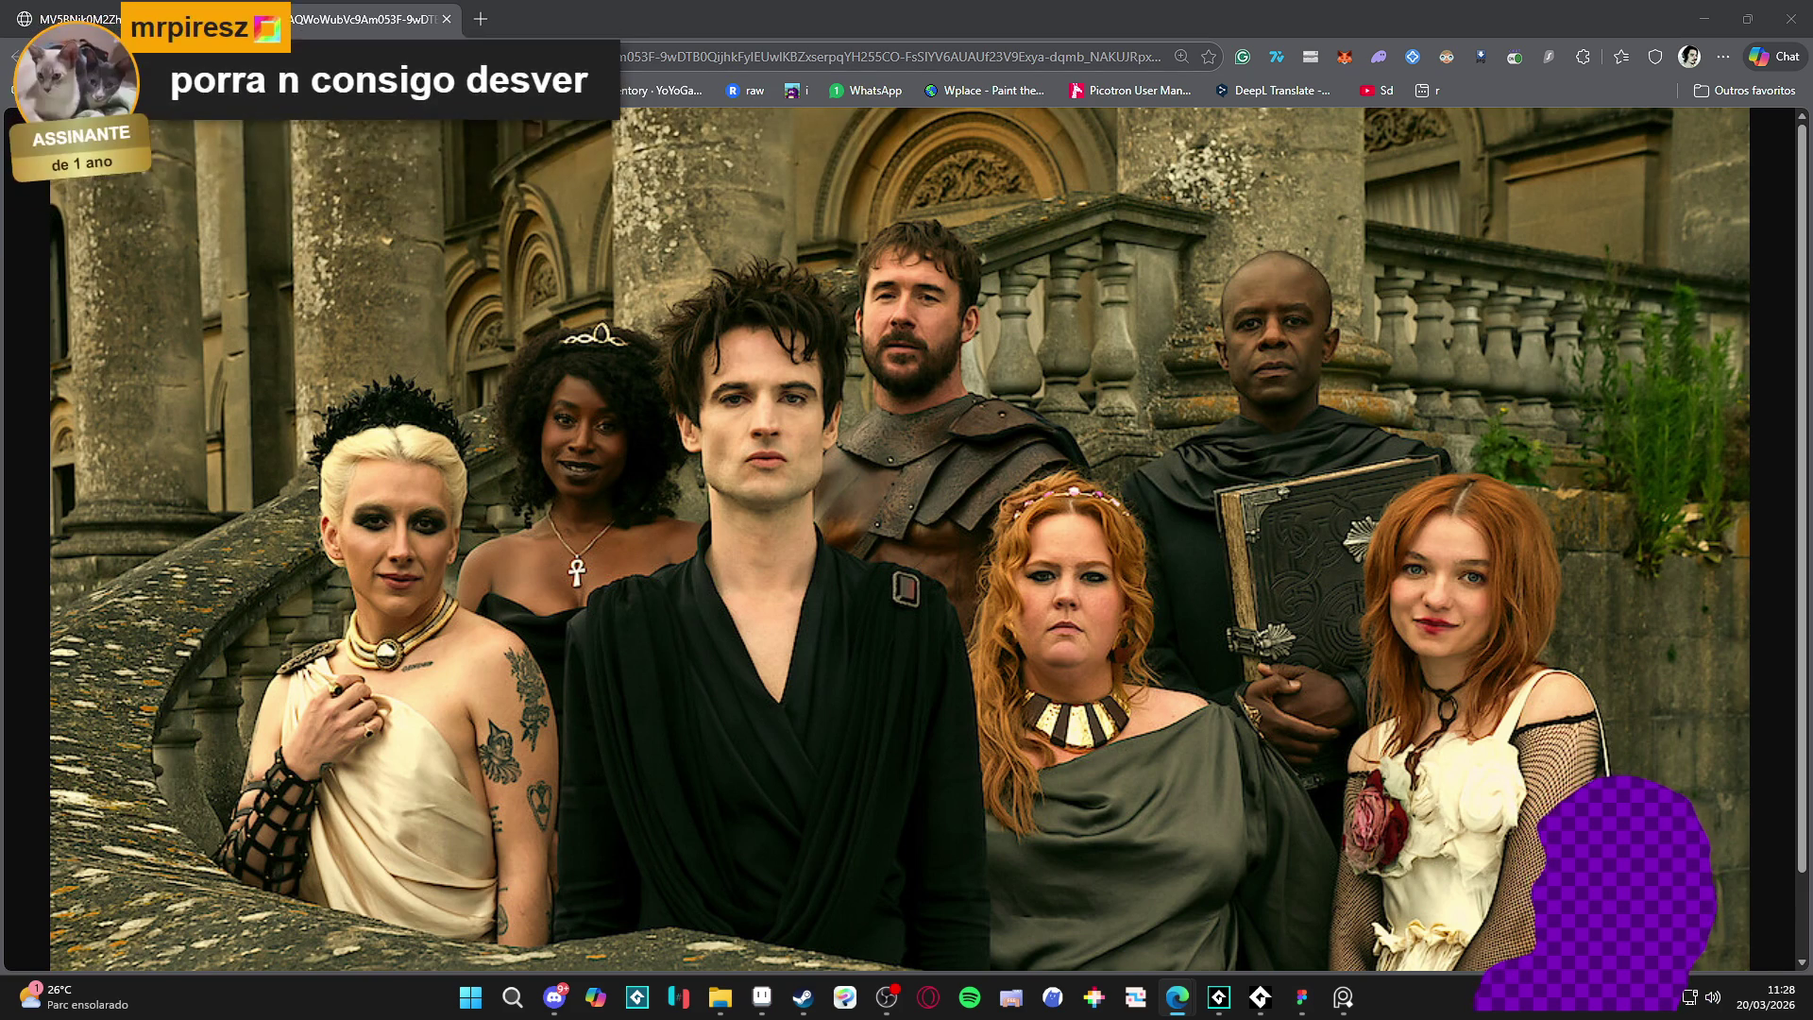
left_click(597, 7)
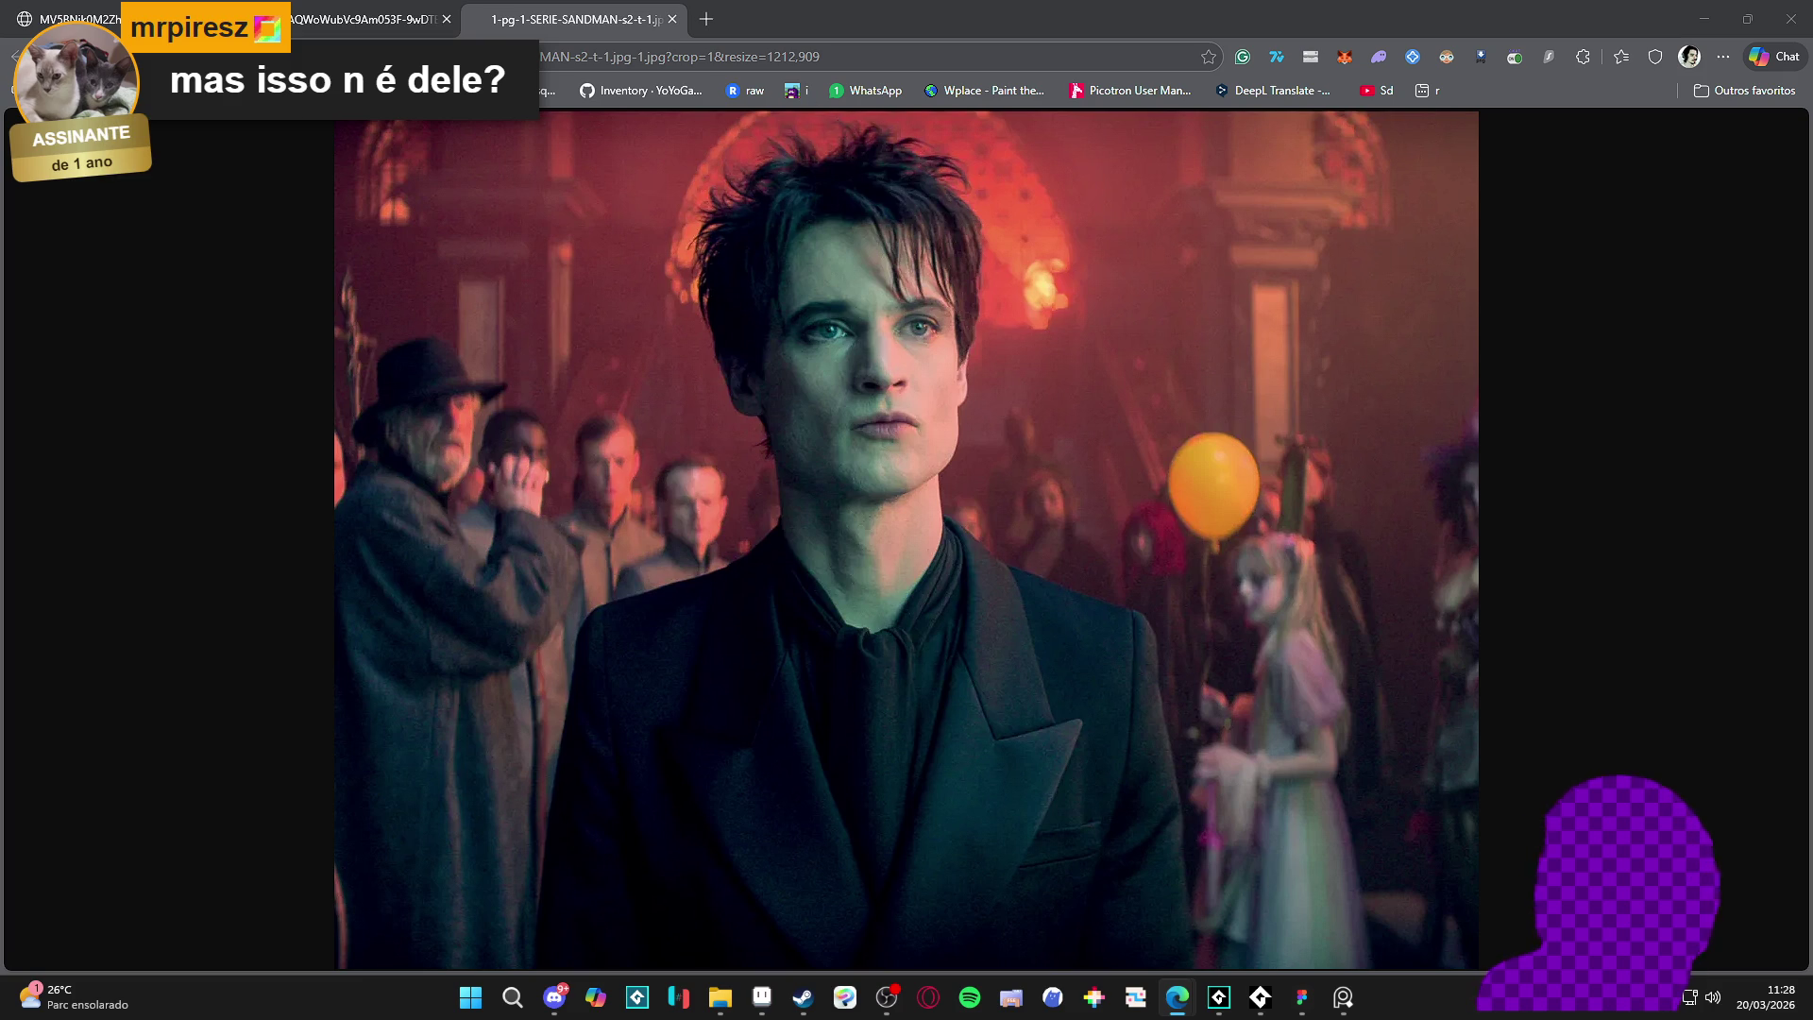
scroll(803, 343, "up", 4)
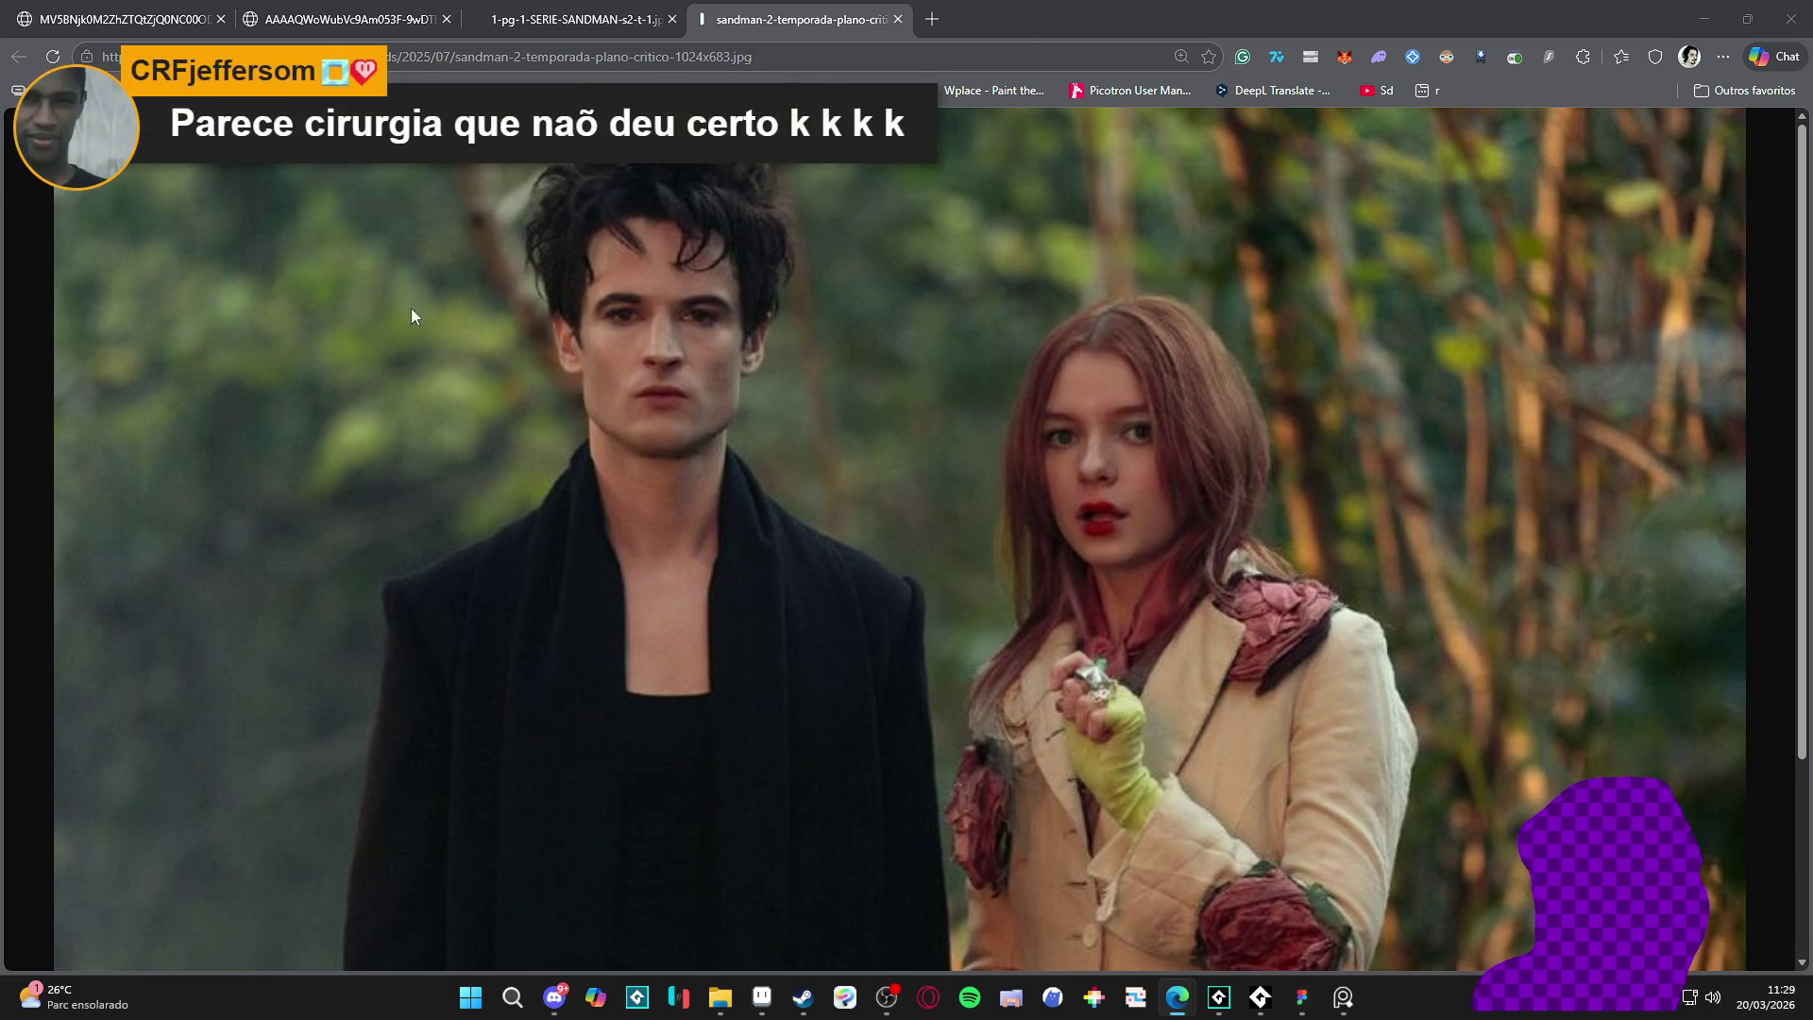
left_click(1799, 8)
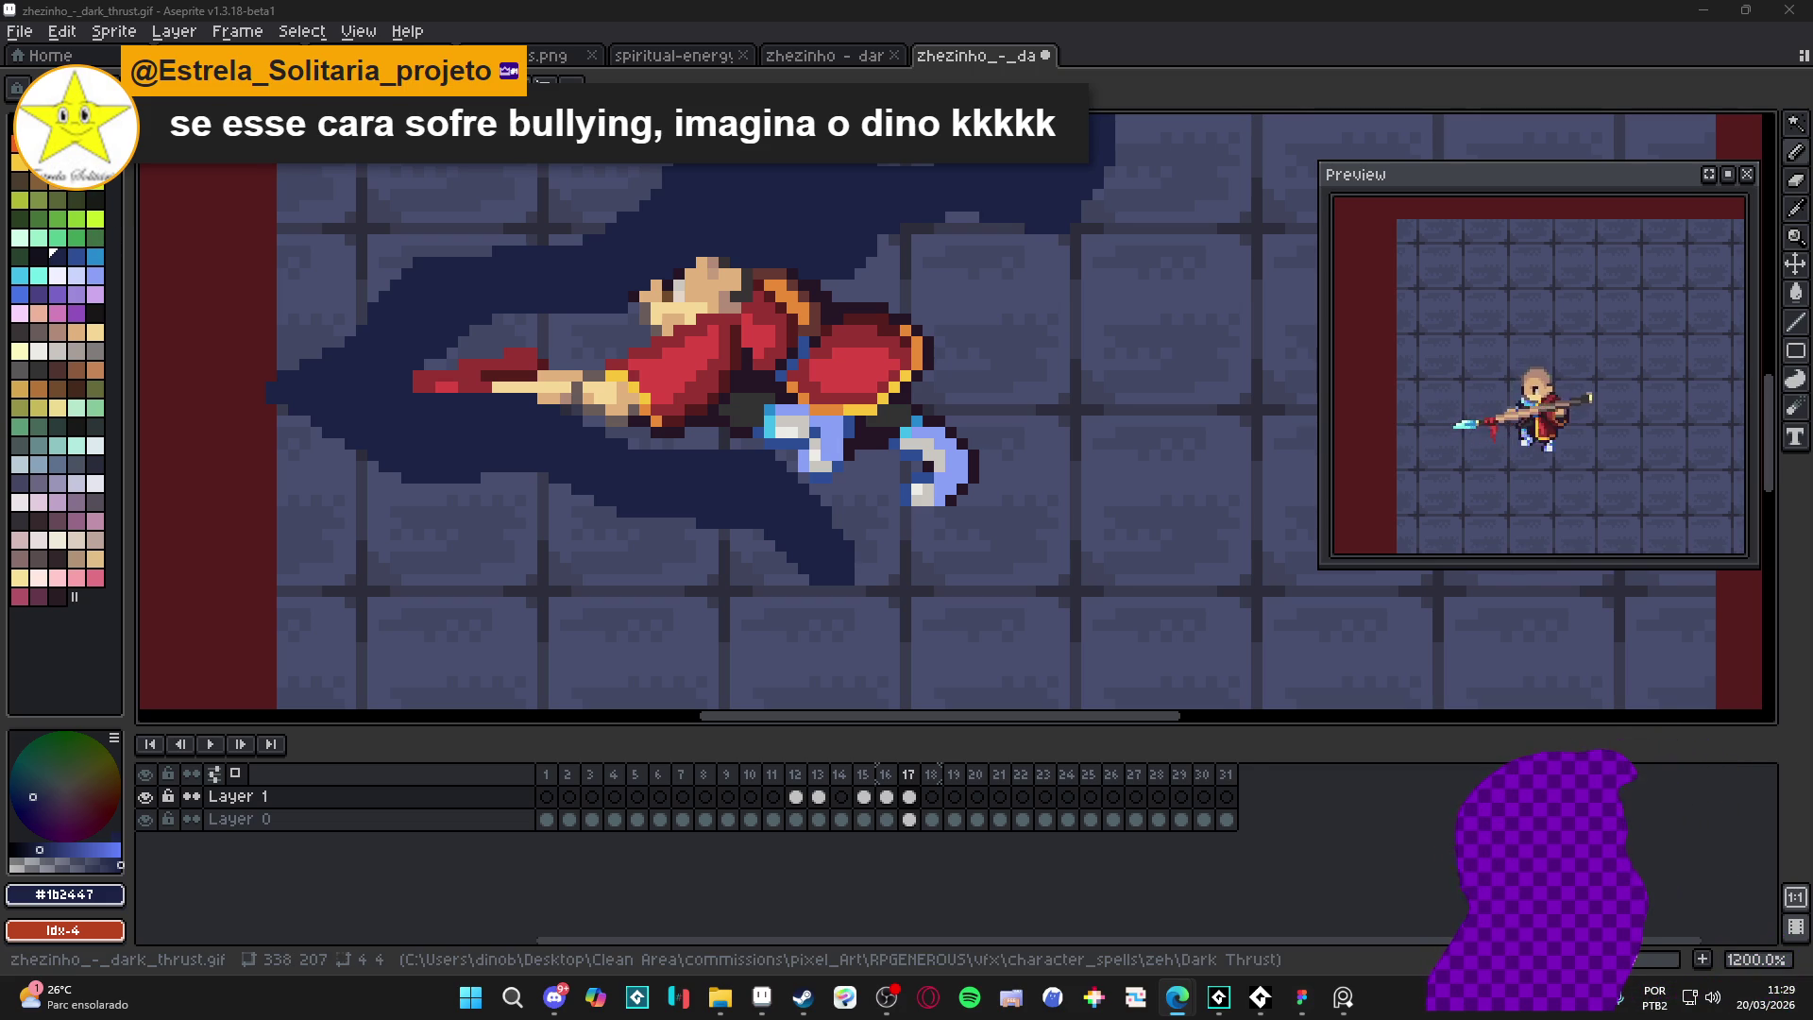
- Copy the 300×168 Sandman still with Copiar imagem
key("alt+Tab")
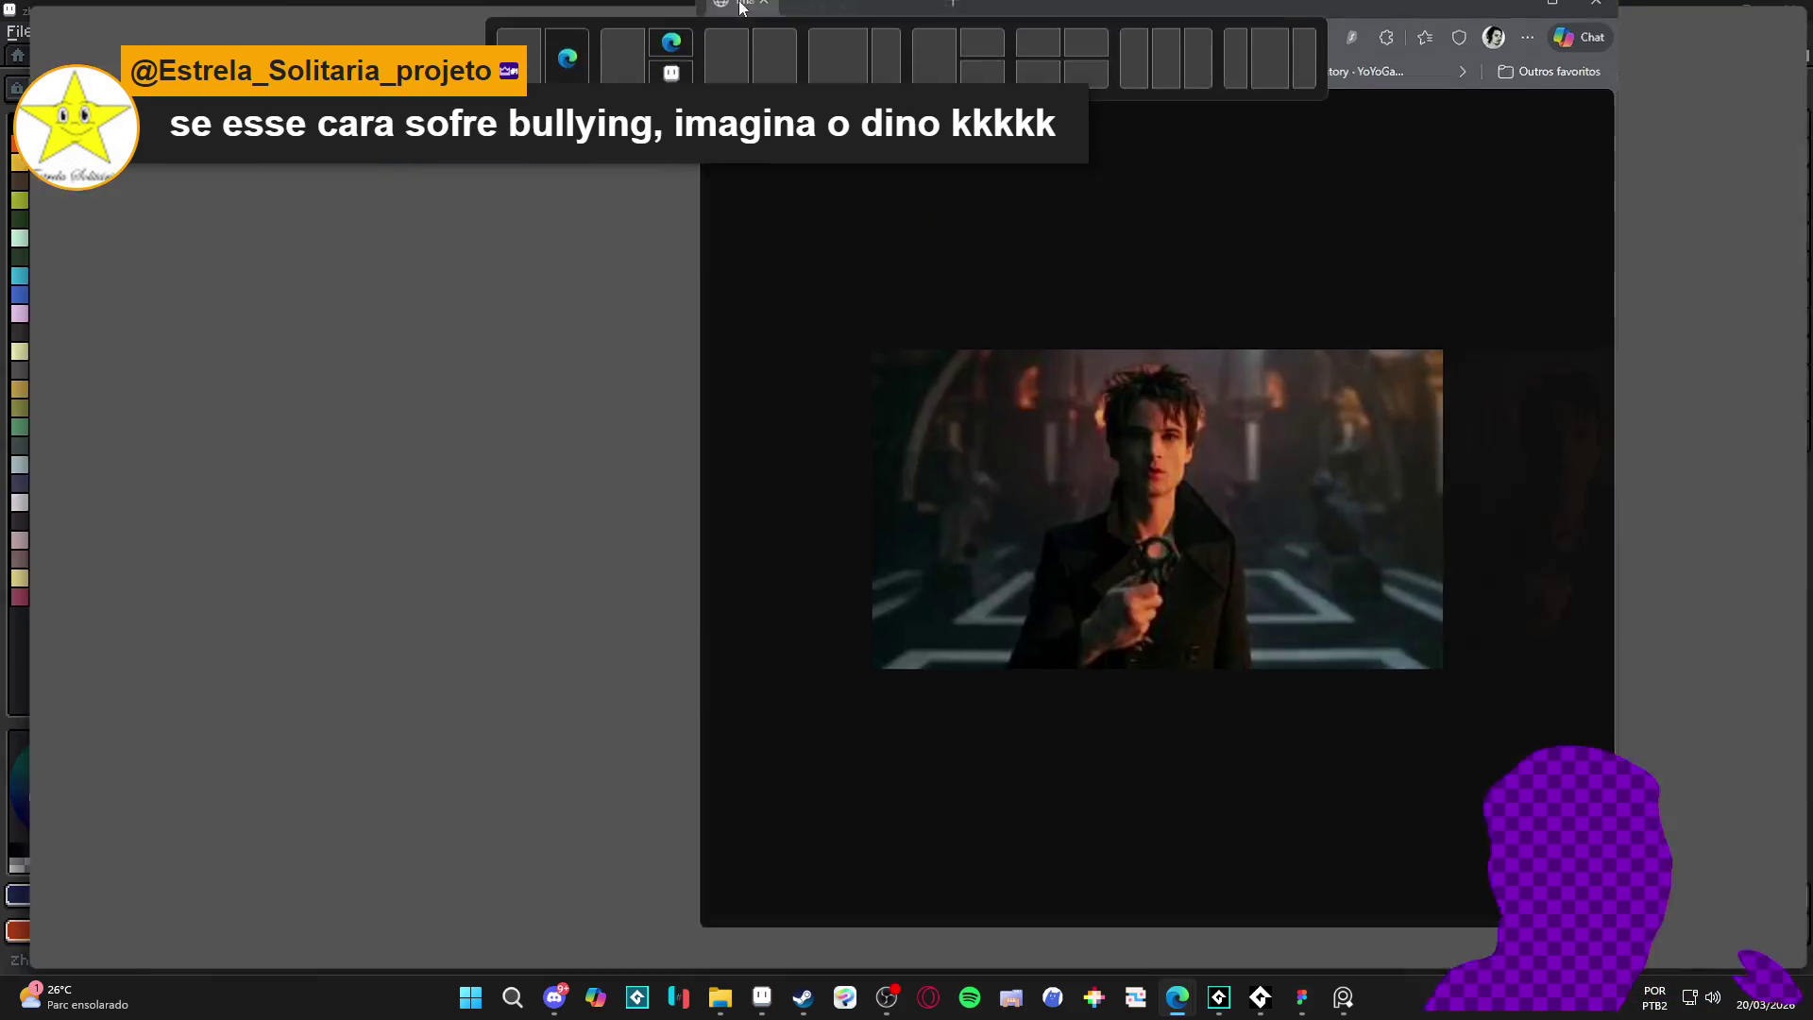
scroll(931, 559, "up", 3)
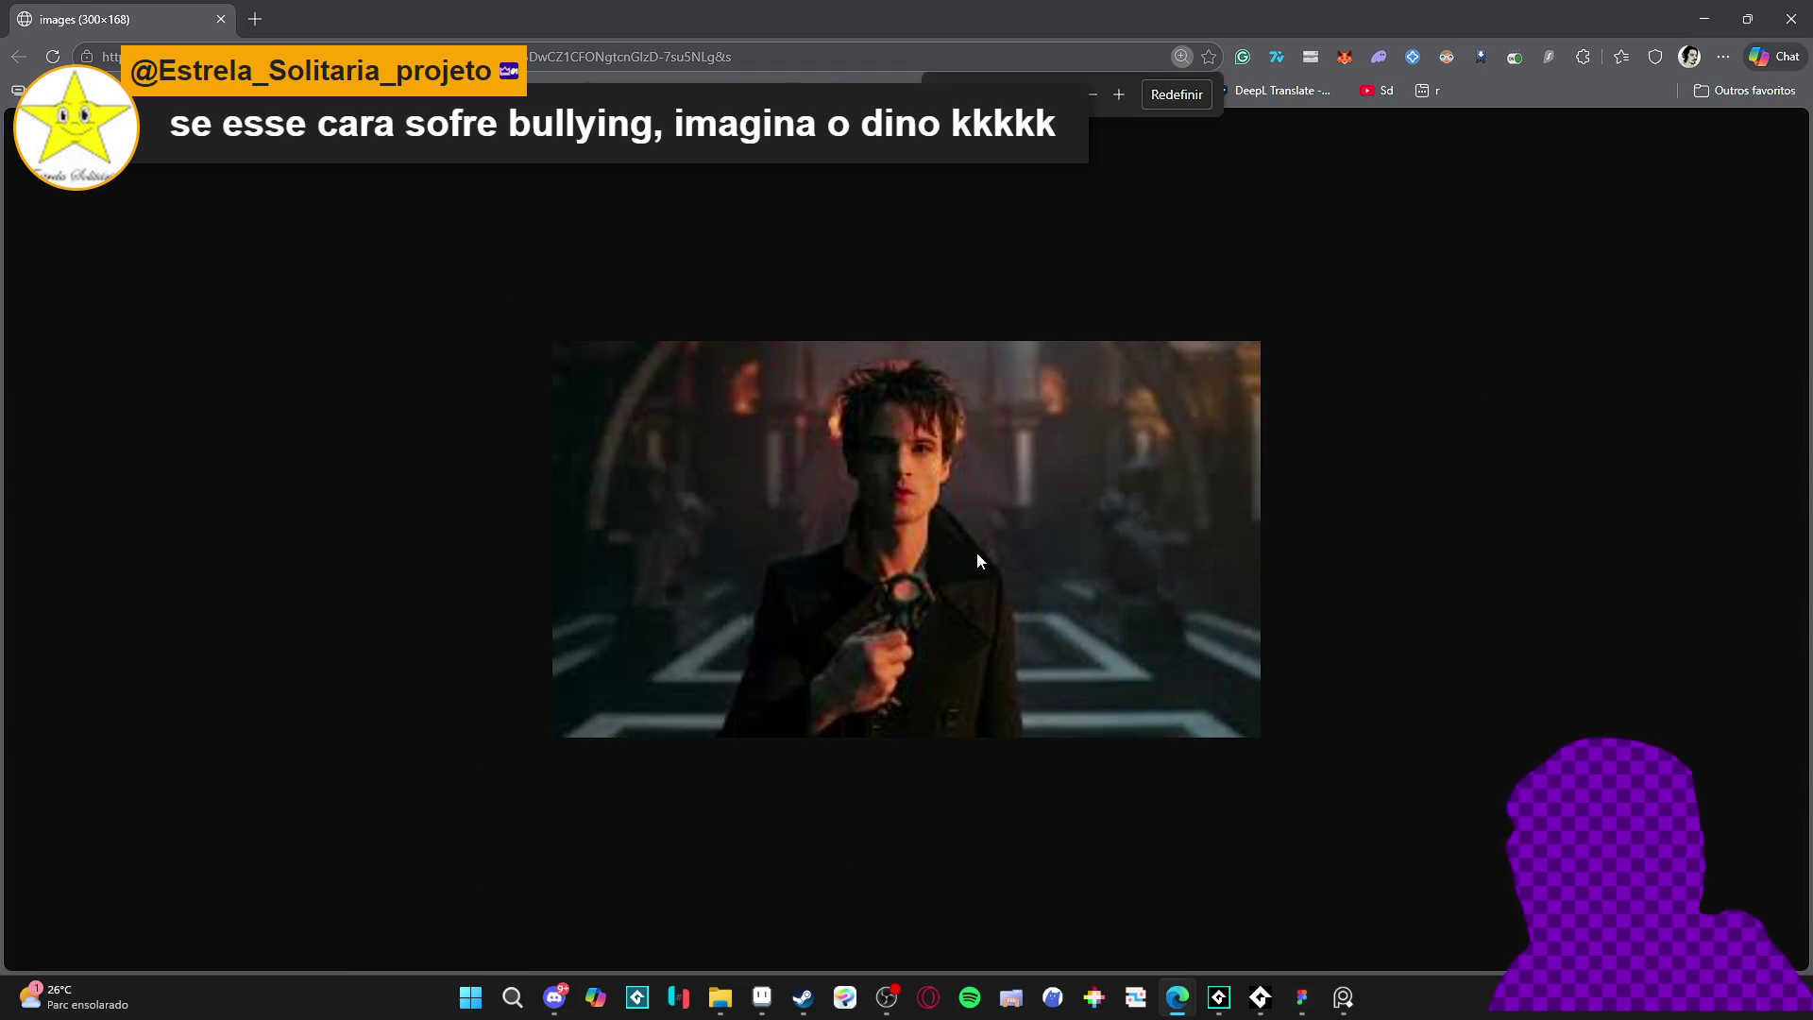
right_click(974, 480)
left_click(1099, 567)
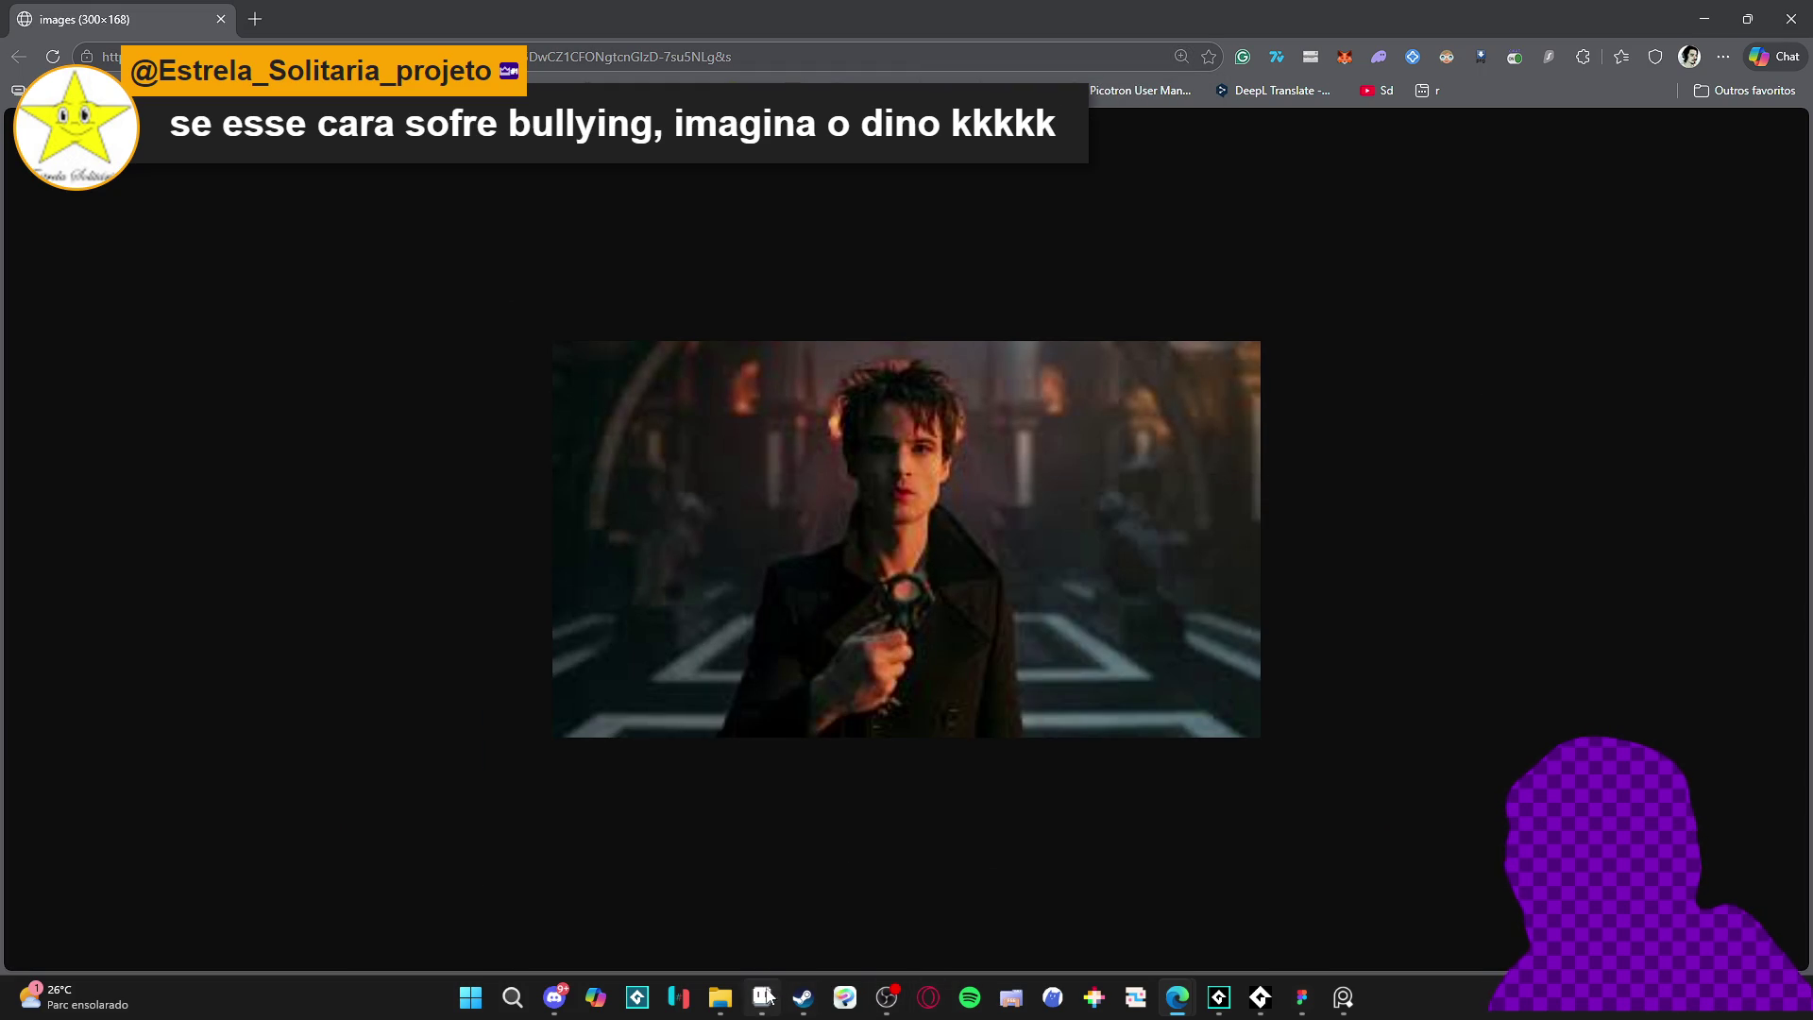
- Create a new 300×168 sprite and paste the copied Sandman still into it
left_click(761, 997)
left_click(19, 31)
left_click(42, 58)
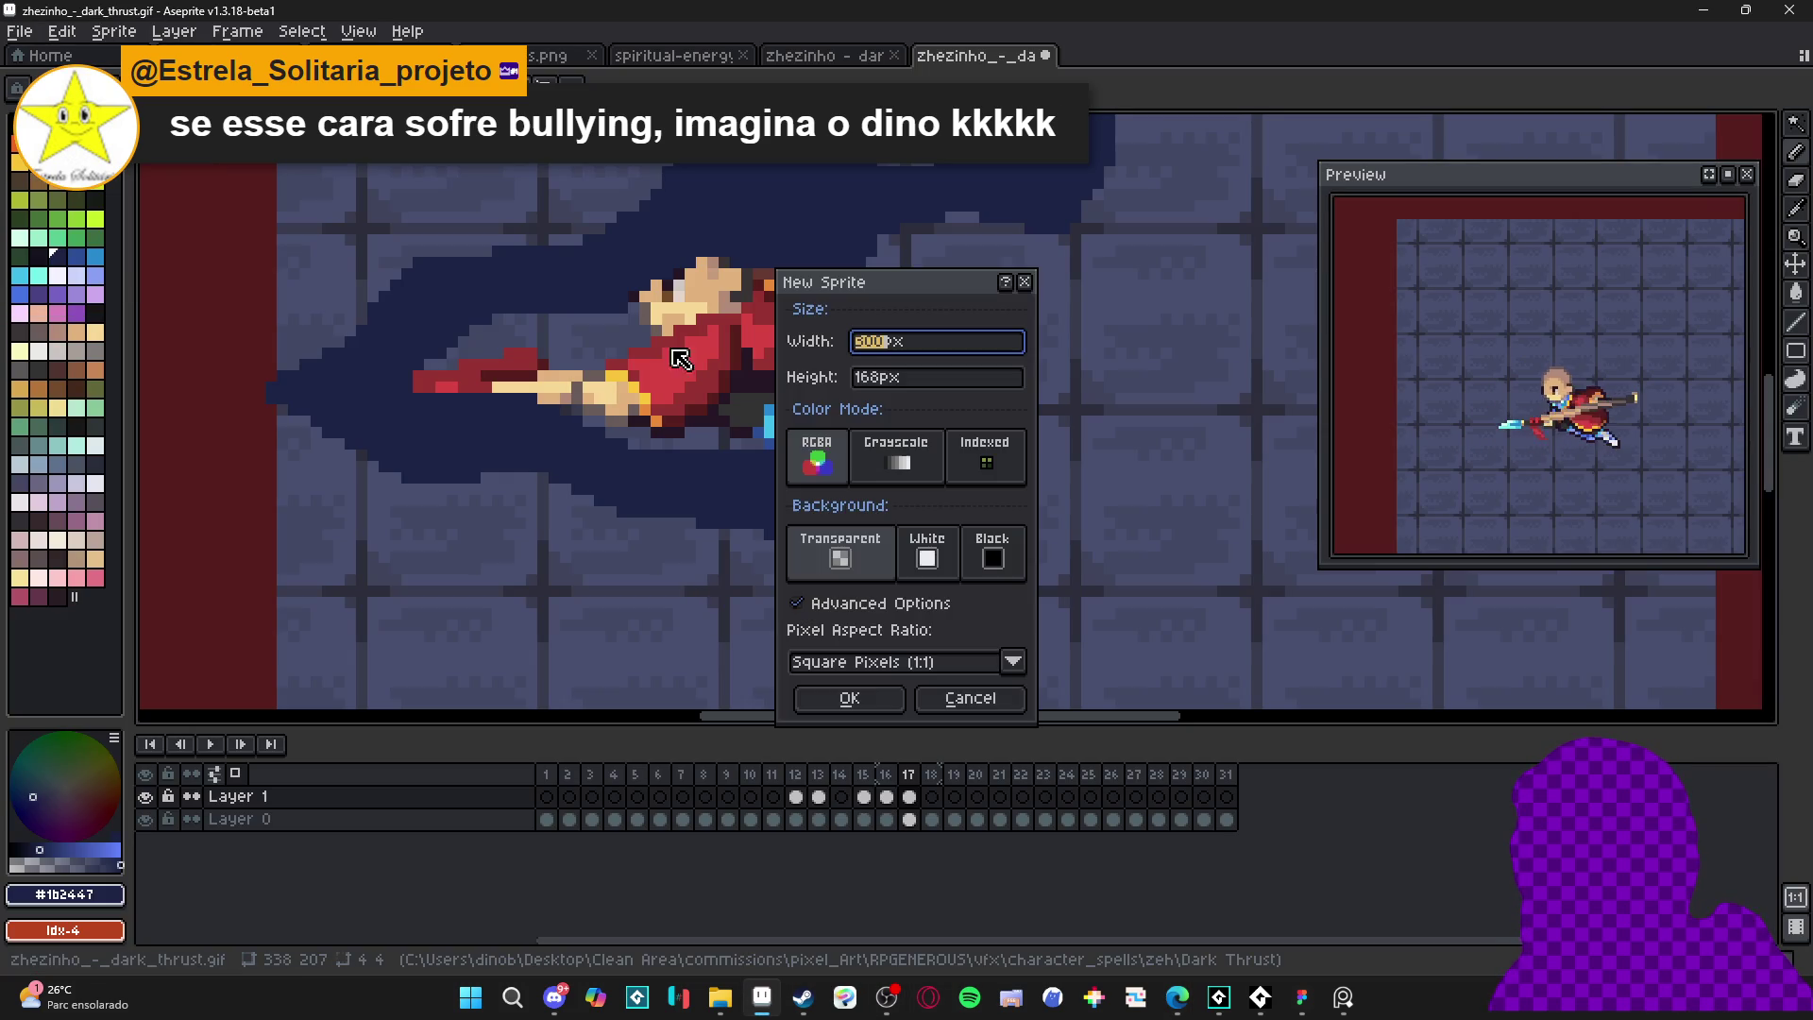
left_click(853, 696)
key("ctrl+v")
key("Return")
- On a new layer, paint a pink blob over the man's face
key("shift+n")
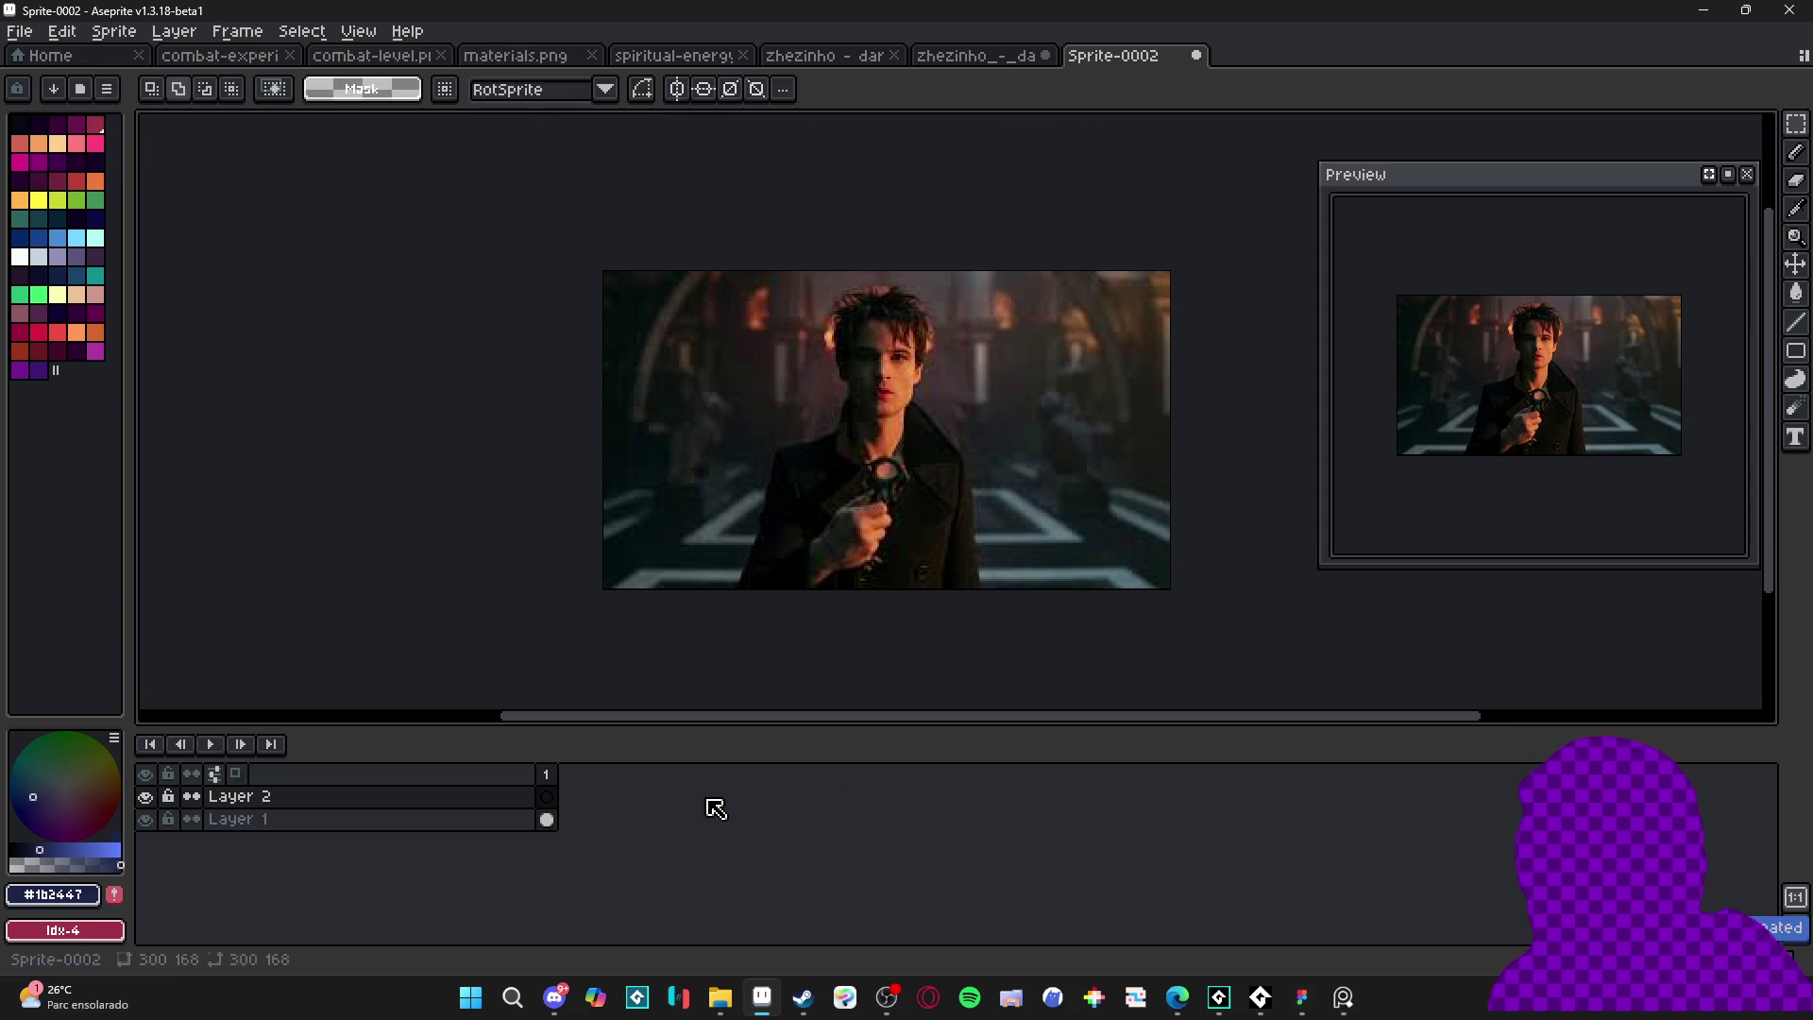
left_click(95, 144)
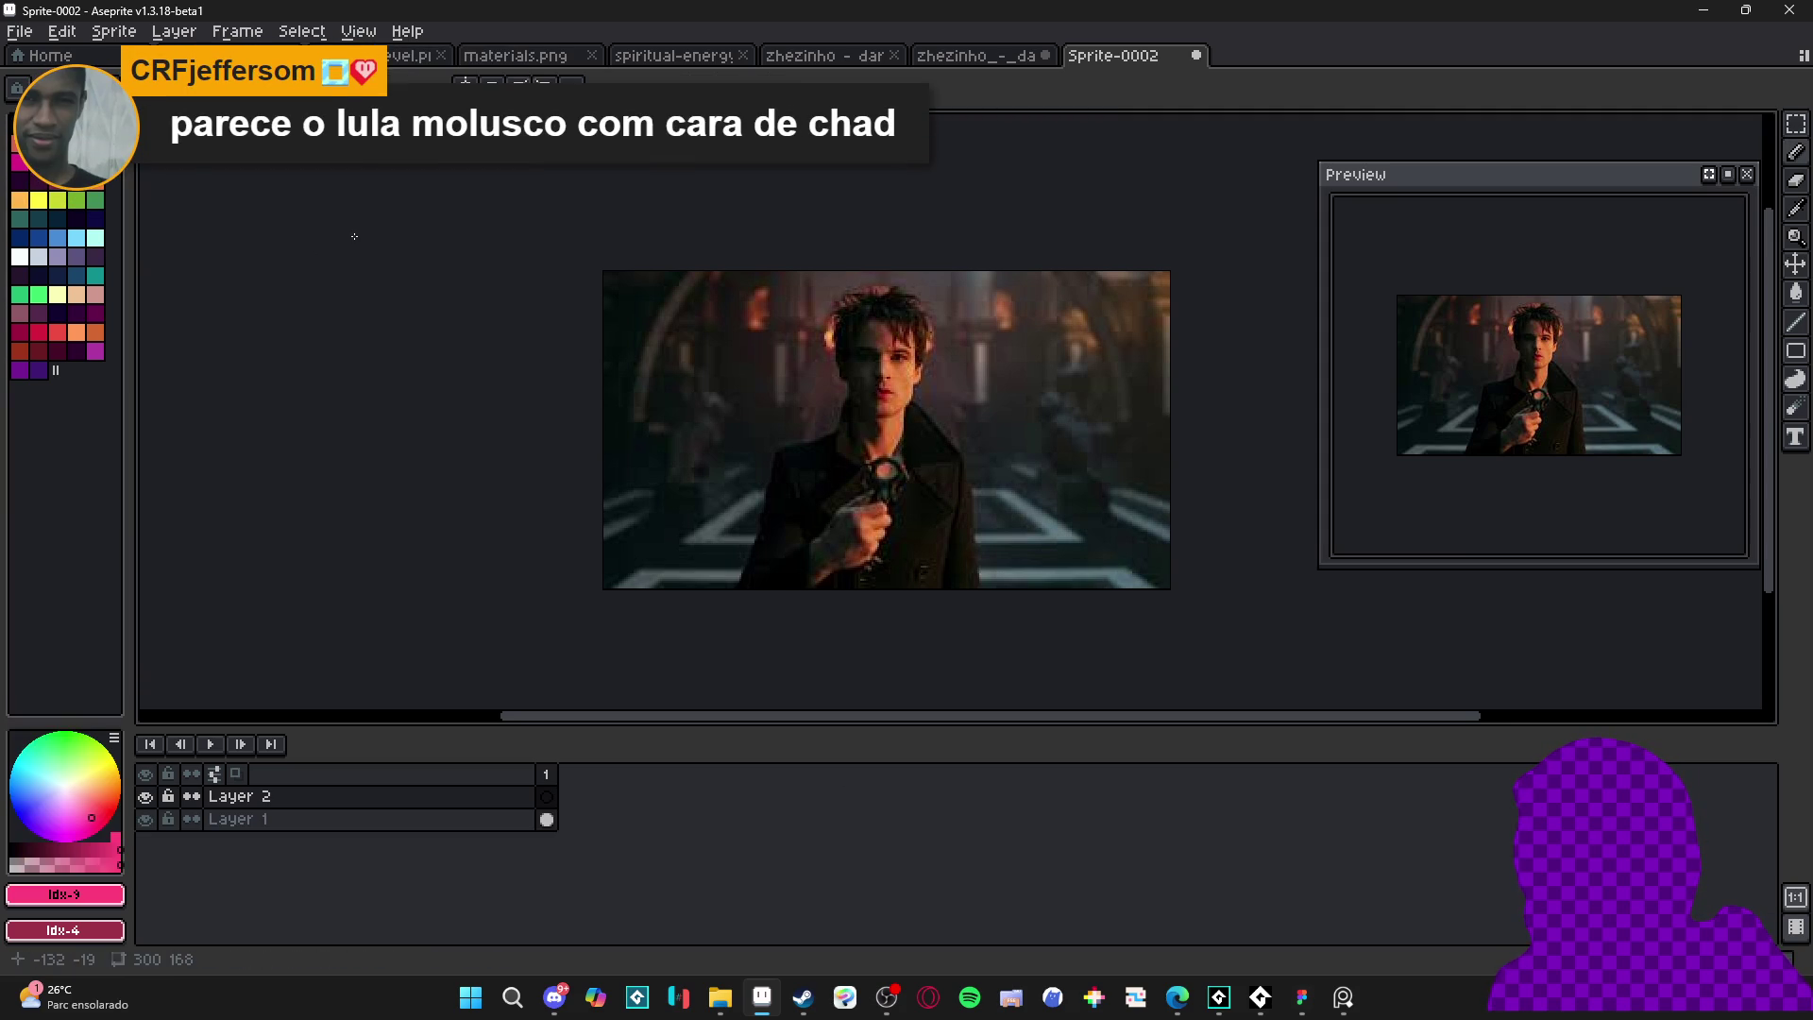
scroll(751, 372, "up", 1)
mouse_move(925, 284)
left_mouse_down()
mouse_move(944, 430)
mouse_move(980, 314)
mouse_move(943, 408)
left_mouse_up()
mouse_move(955, 294)
left_mouse_down()
mouse_move(911, 379)
mouse_move(988, 283)
left_mouse_up()
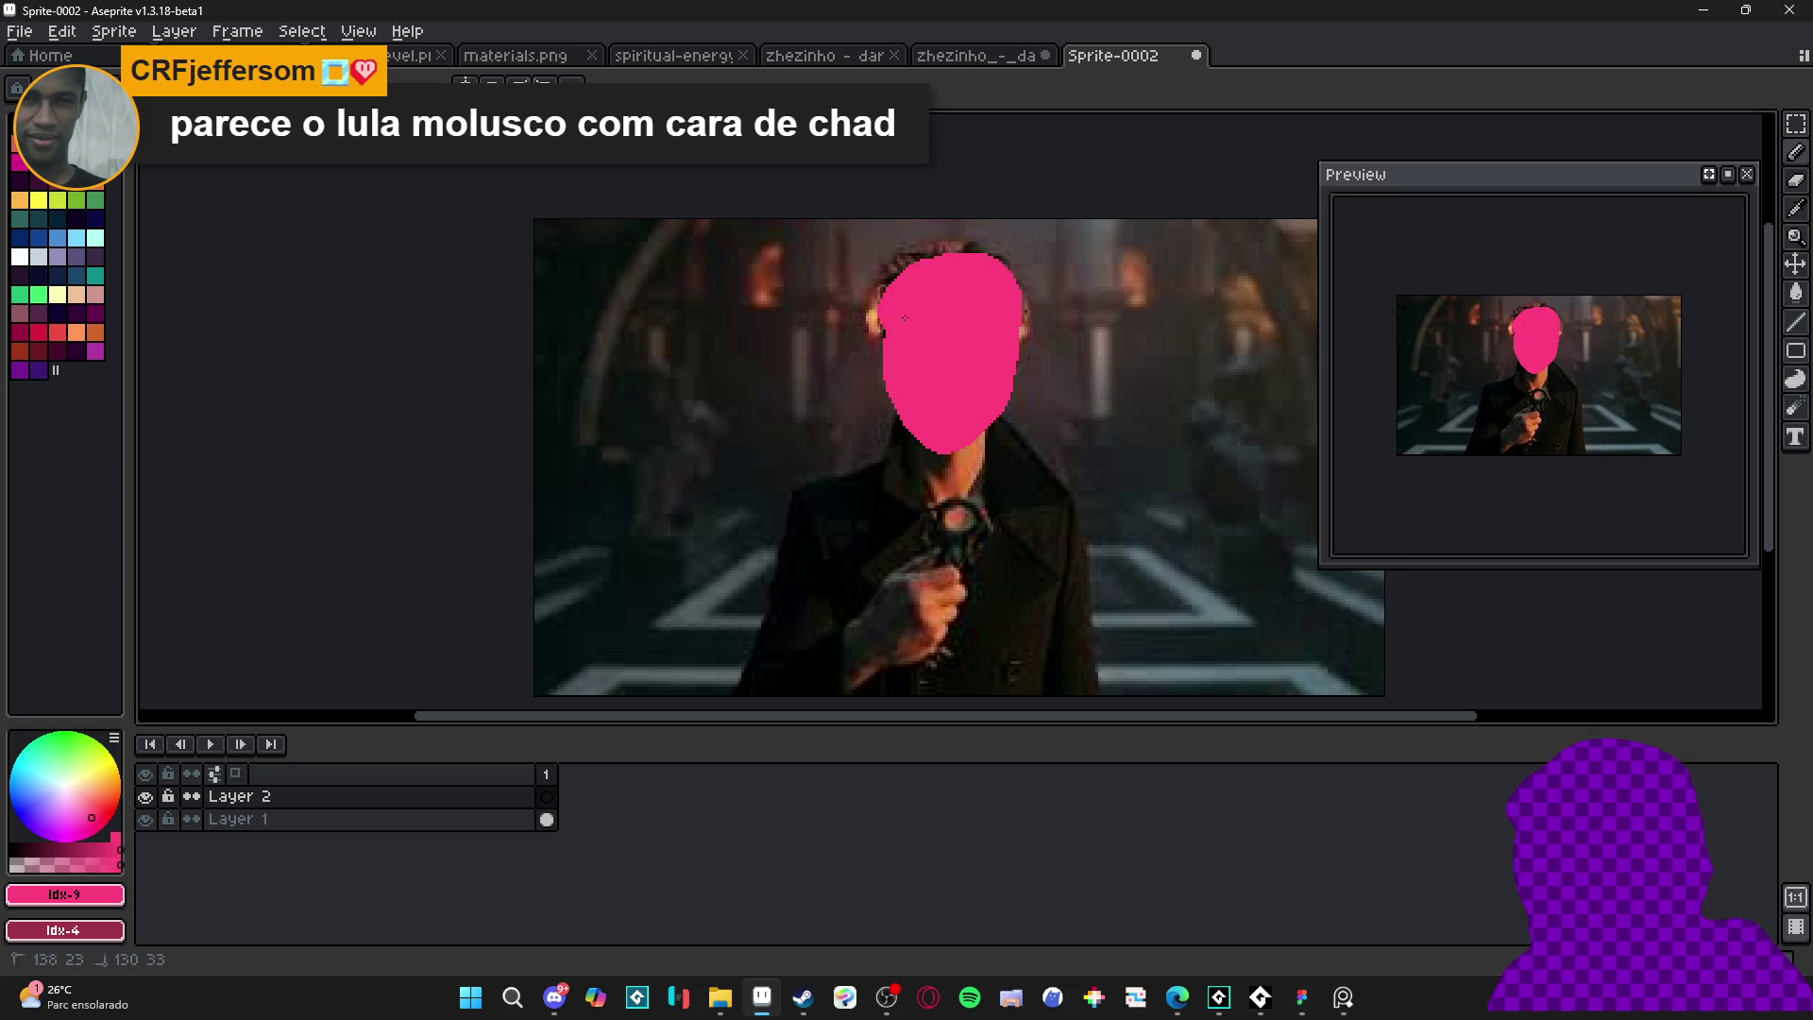
- Outline a yellow body below the face and flood-fill it yellow
left_click(38, 200)
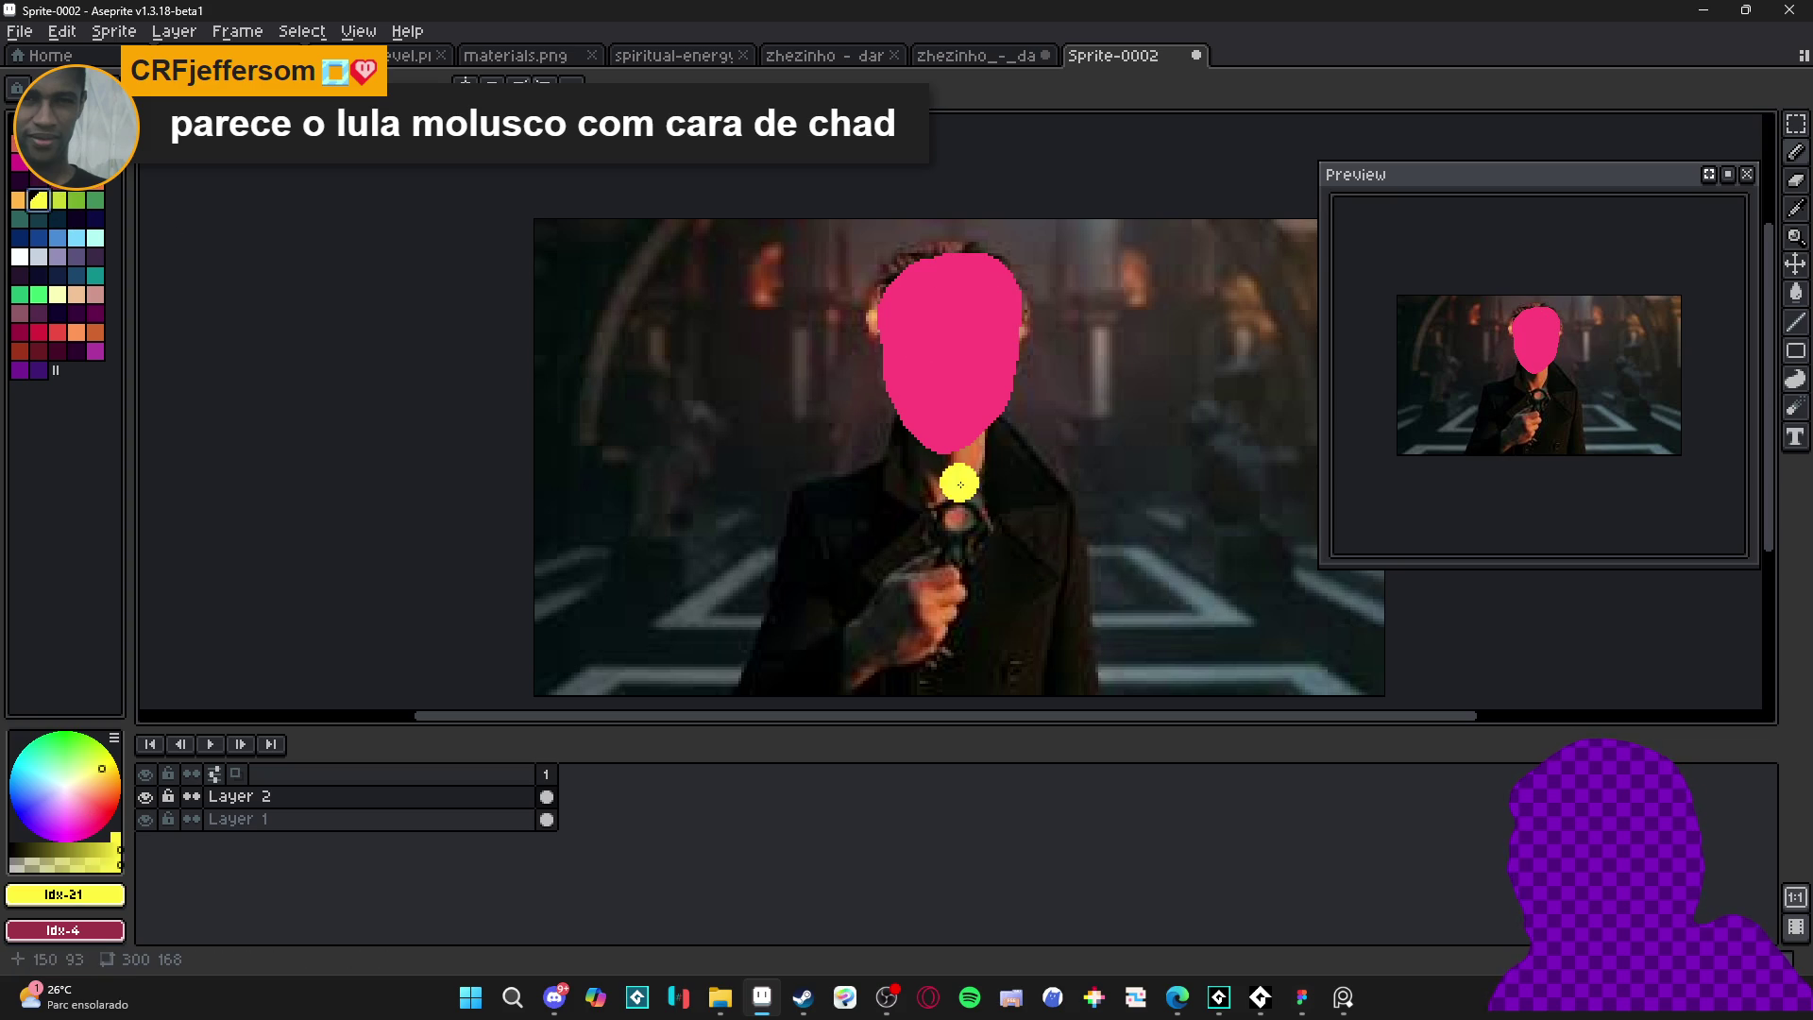
mouse_move(904, 436)
left_mouse_down()
mouse_move(903, 503)
mouse_move(956, 472)
mouse_move(803, 489)
left_mouse_up()
left_click(925, 517)
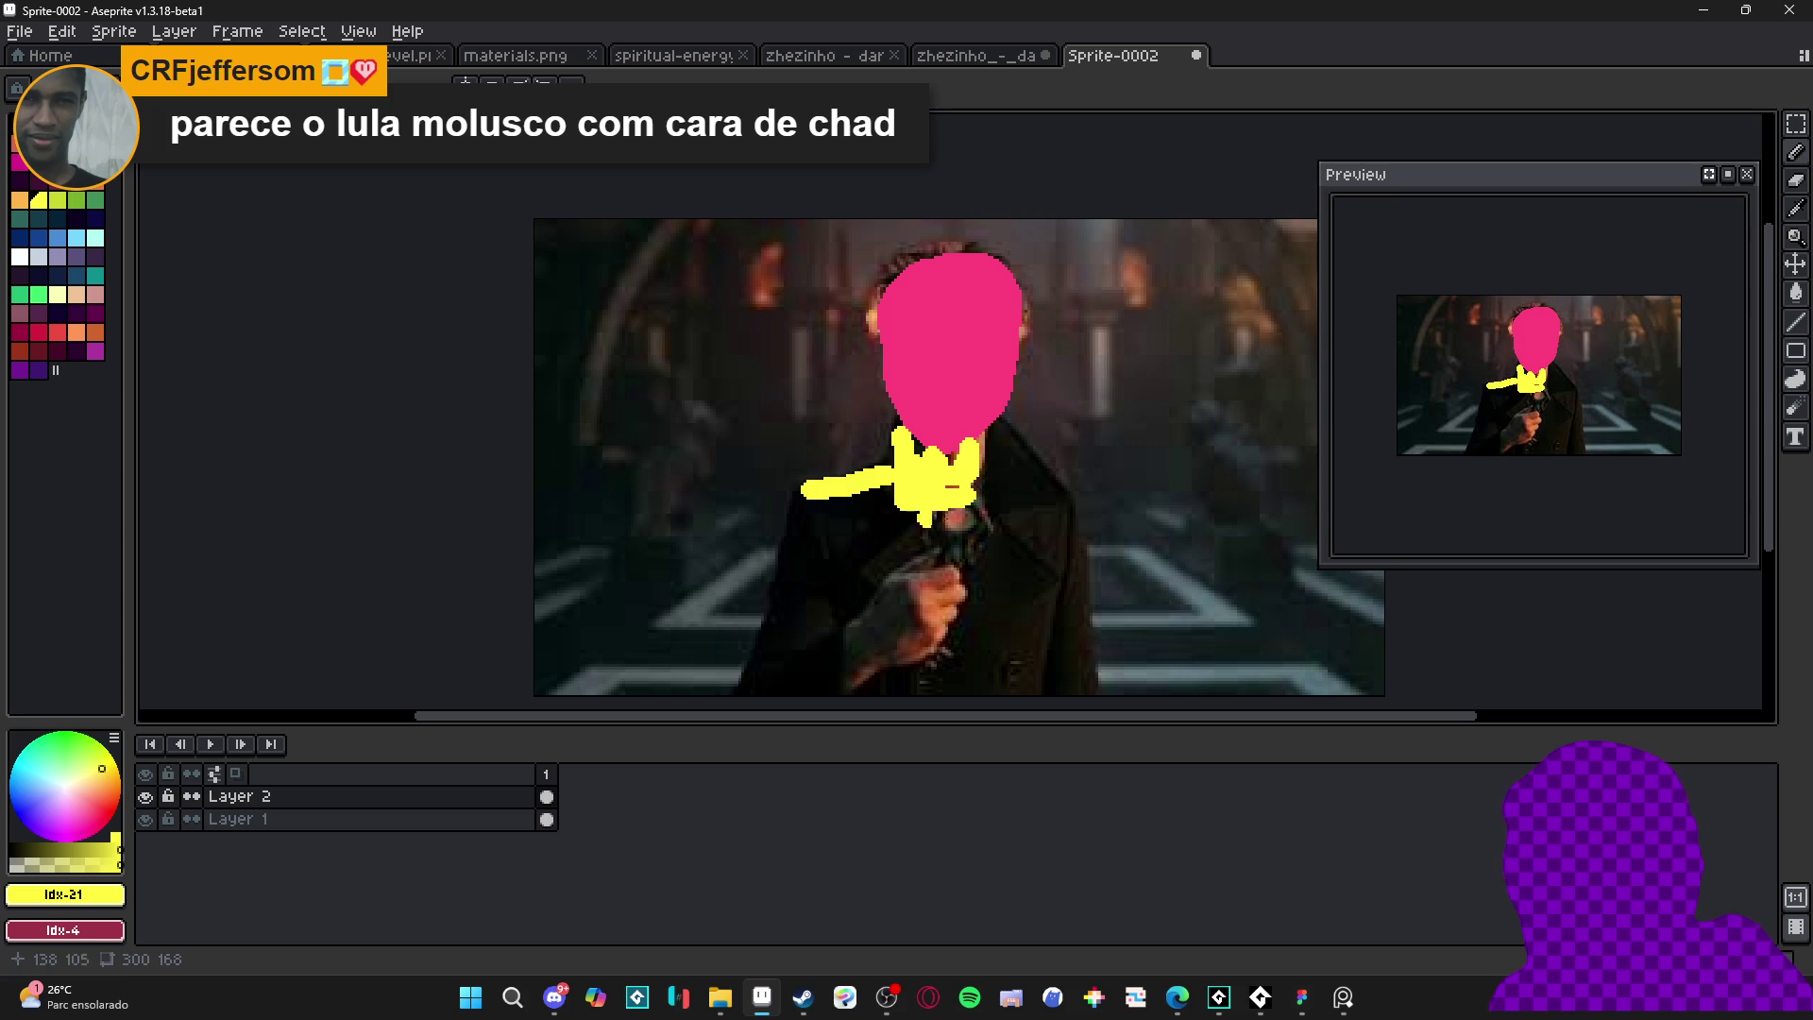
mouse_move(979, 477)
left_mouse_down()
mouse_move(1050, 514)
mouse_move(1066, 611)
left_mouse_up()
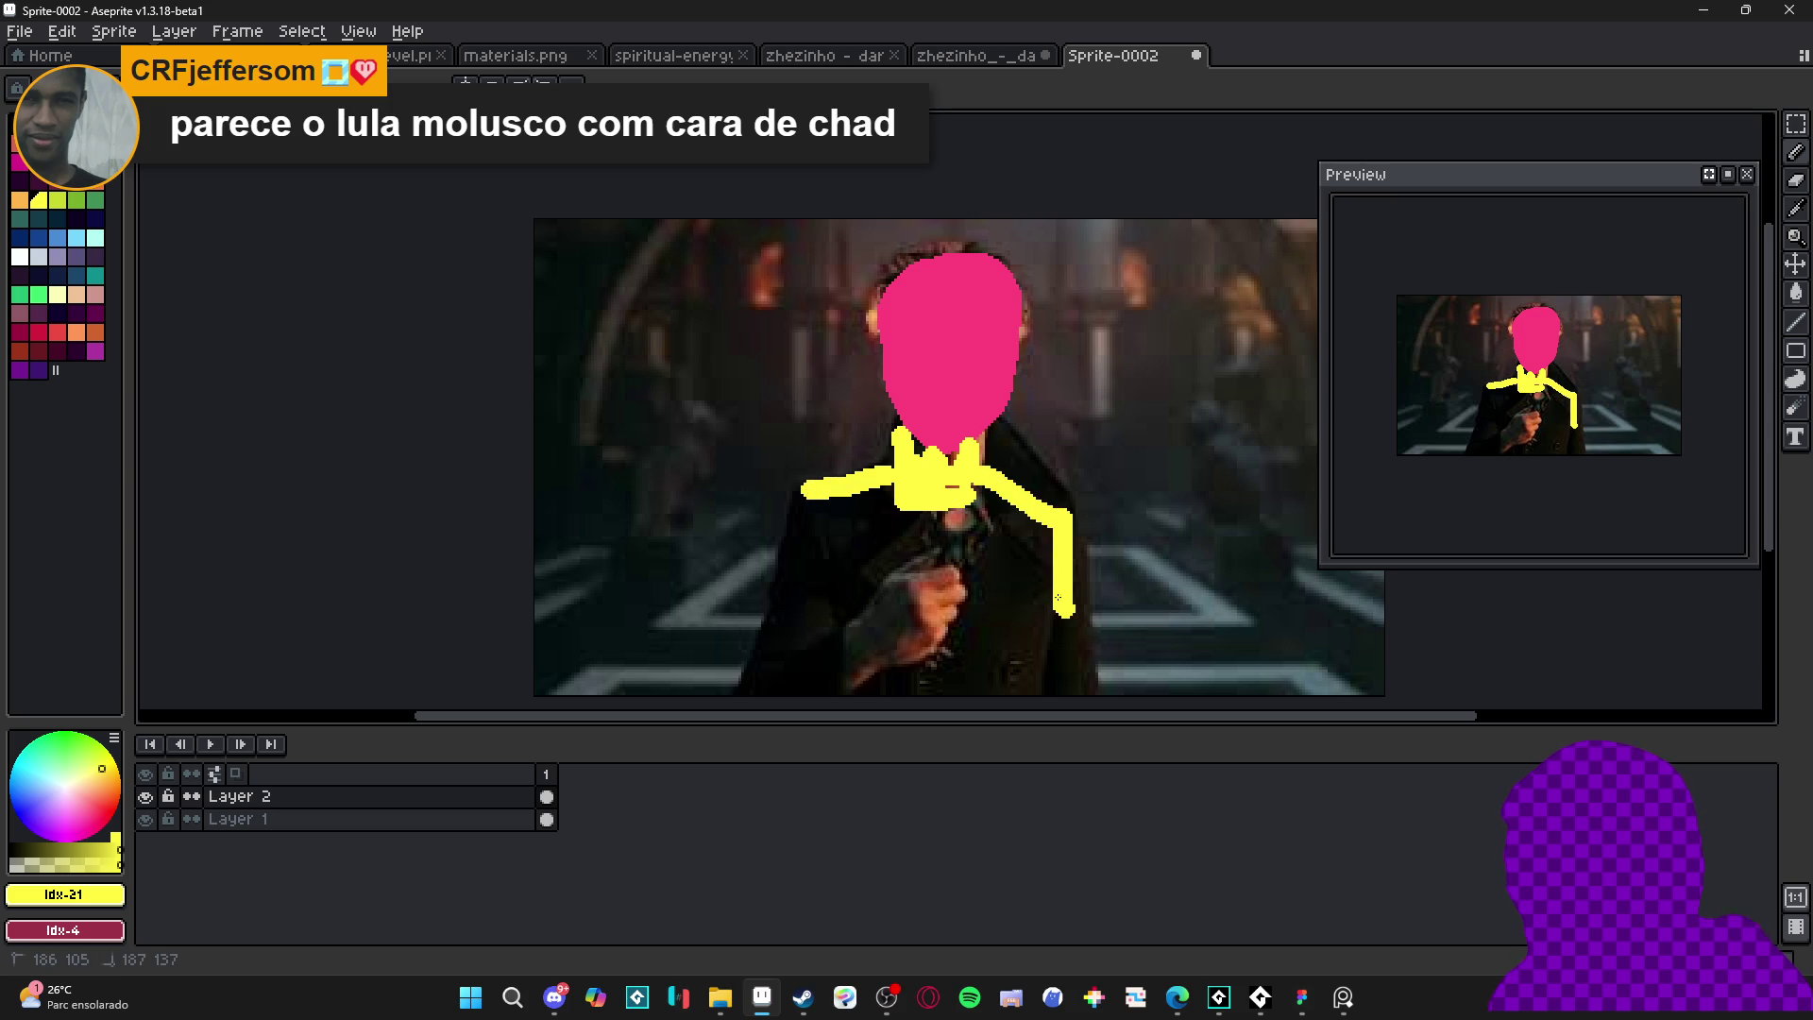
left_click_drag(812, 477, 801, 612)
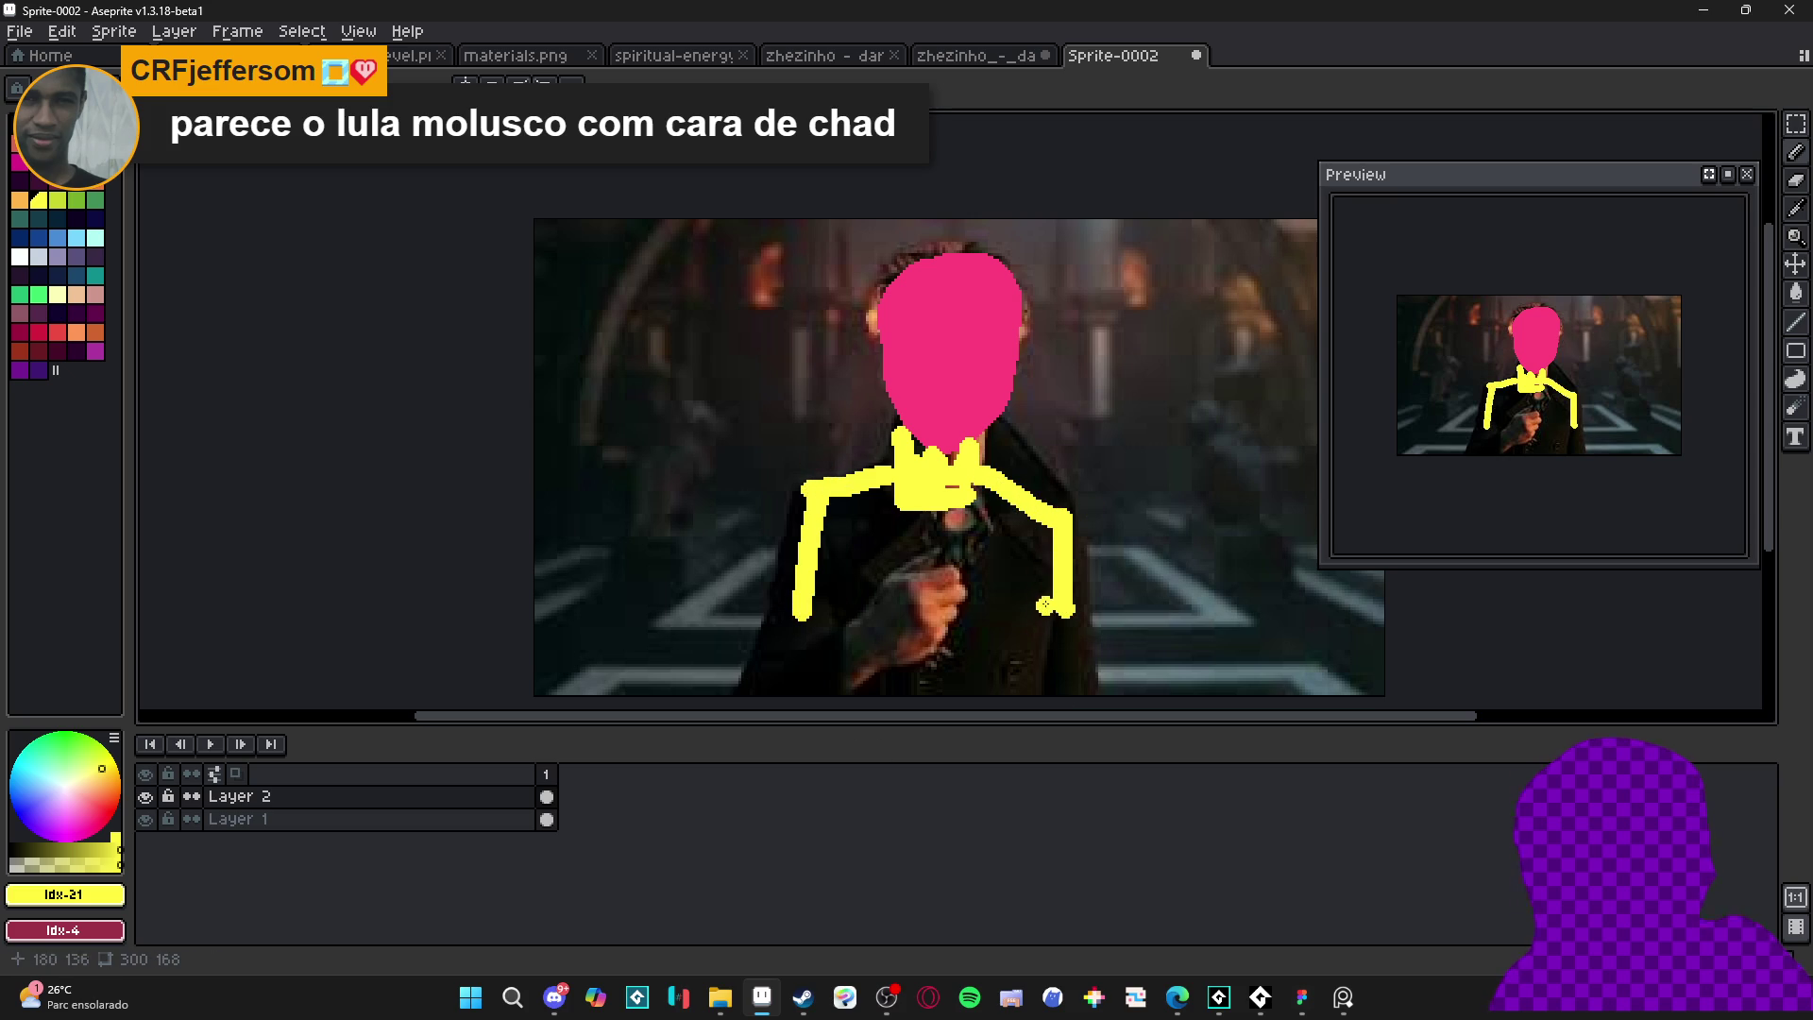
left_click_drag(1066, 611, 802, 615)
key("g")
left_click(925, 563)
- Paint the yellow head patch pink, then delete all the doodles
key("b")
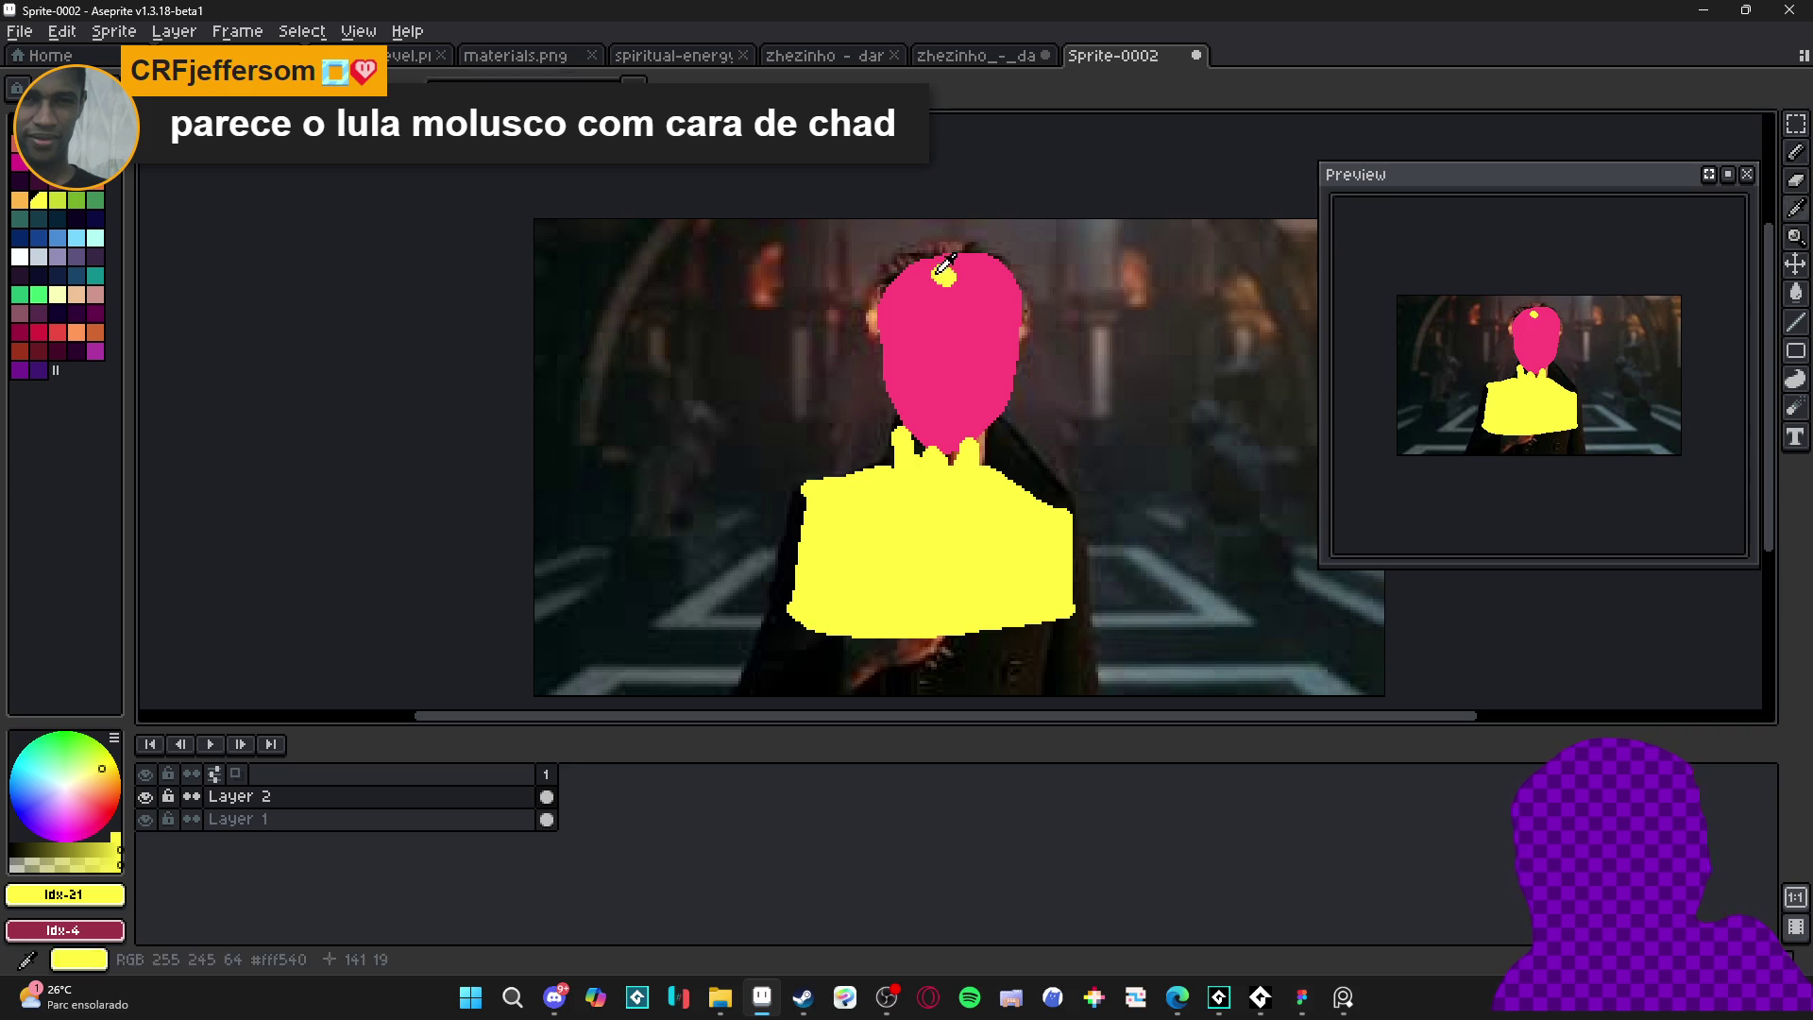
left_click(954, 311, "alt")
mouse_move(945, 274)
left_mouse_down()
mouse_move(897, 269)
mouse_move(962, 279)
left_mouse_up()
scroll(1004, 308, "down", 1)
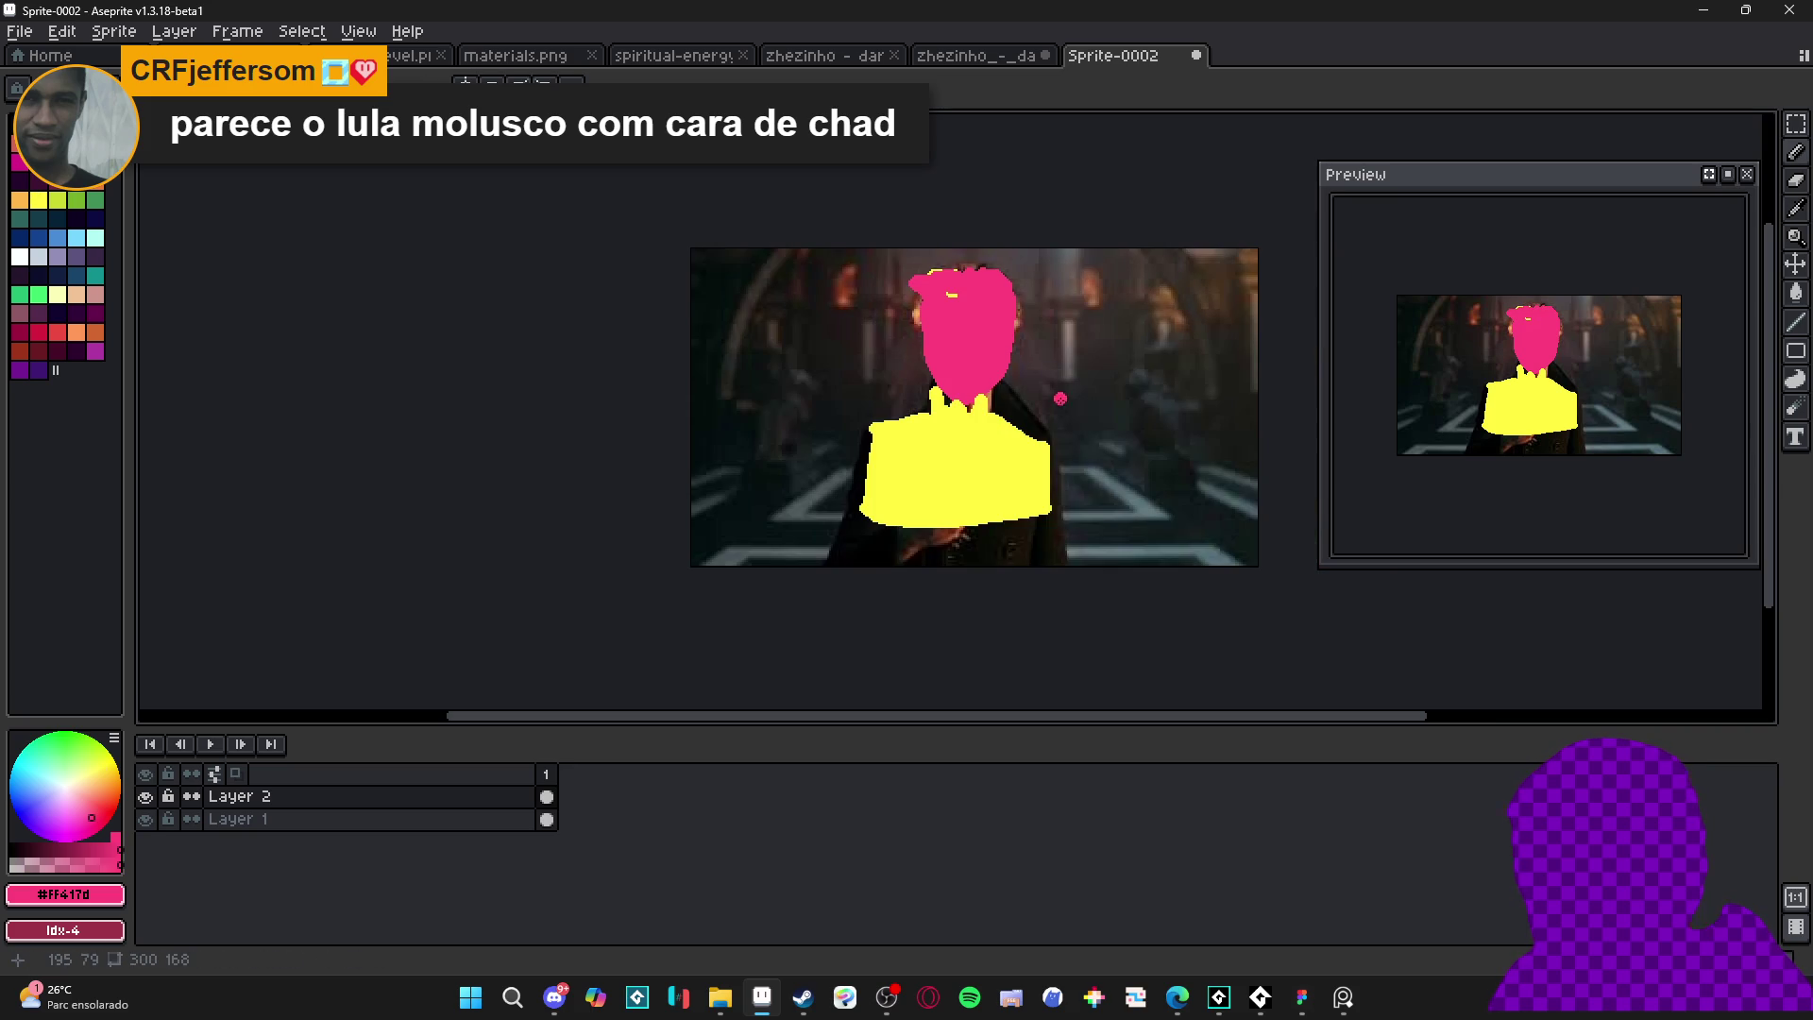
key("Delete")
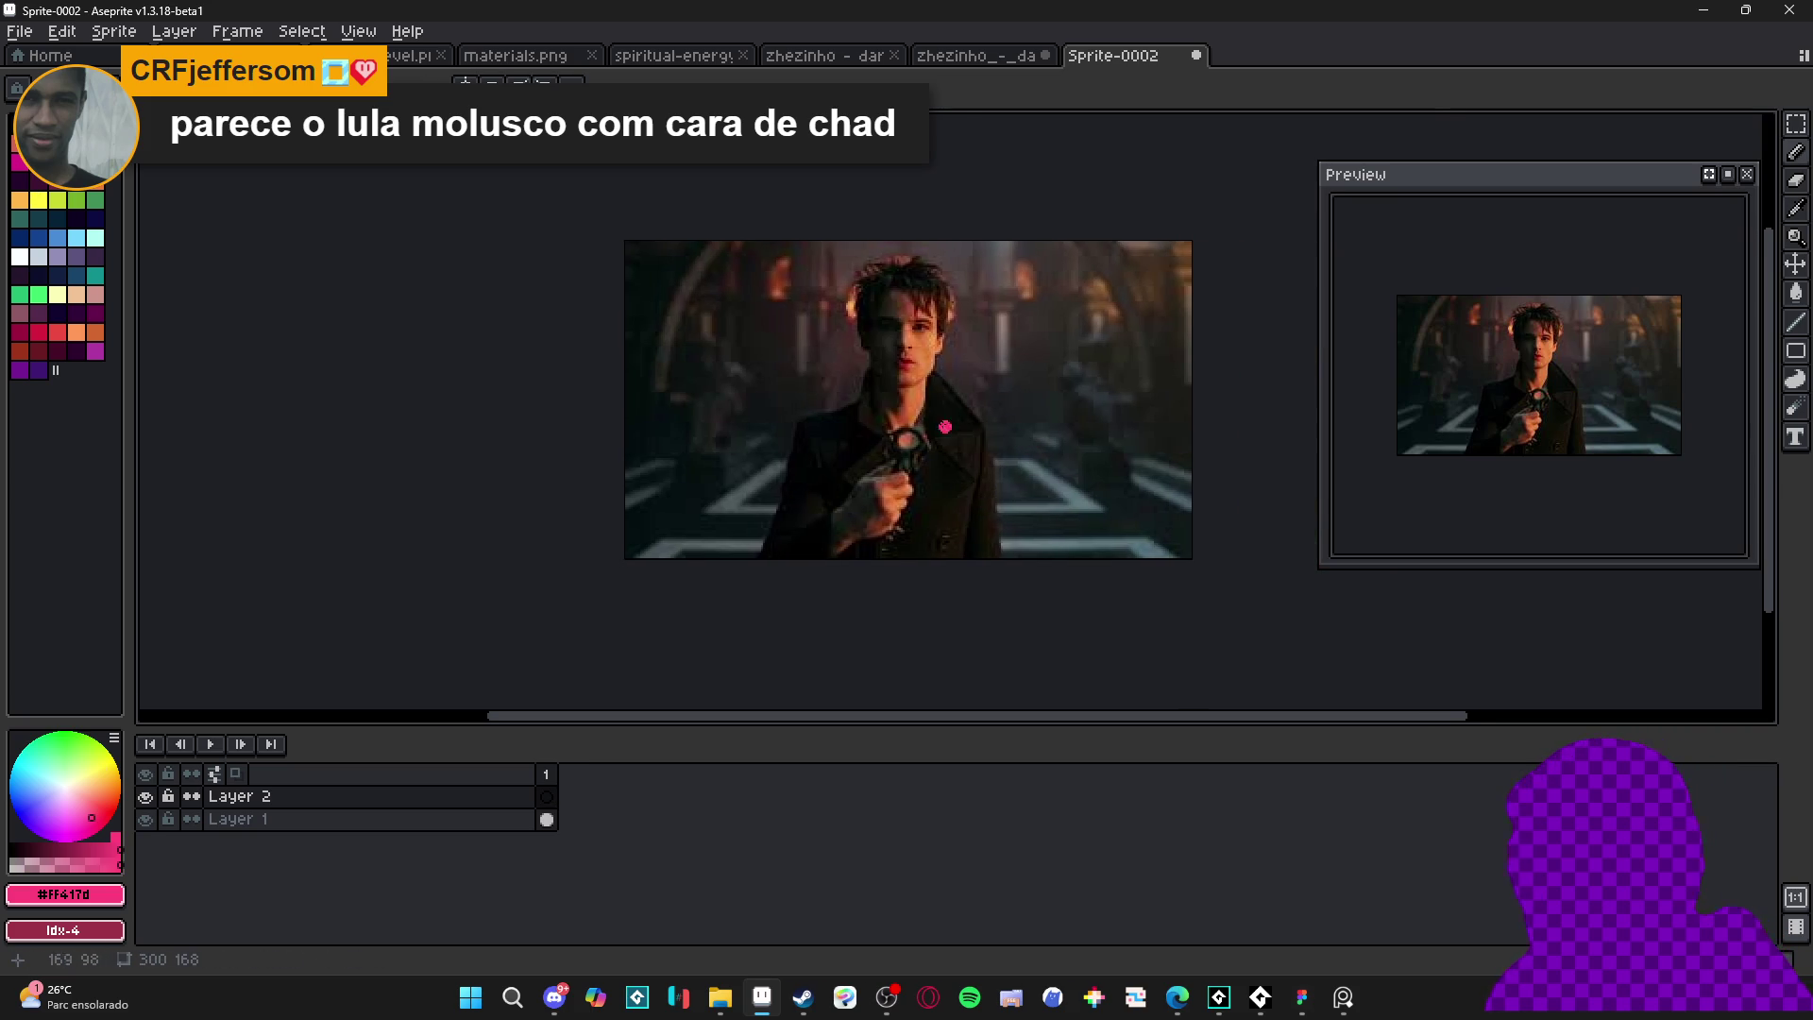
- Dab pink on the face, undo it, and close Sprite-0002 with Don't Save
scroll(943, 393, "up", 1)
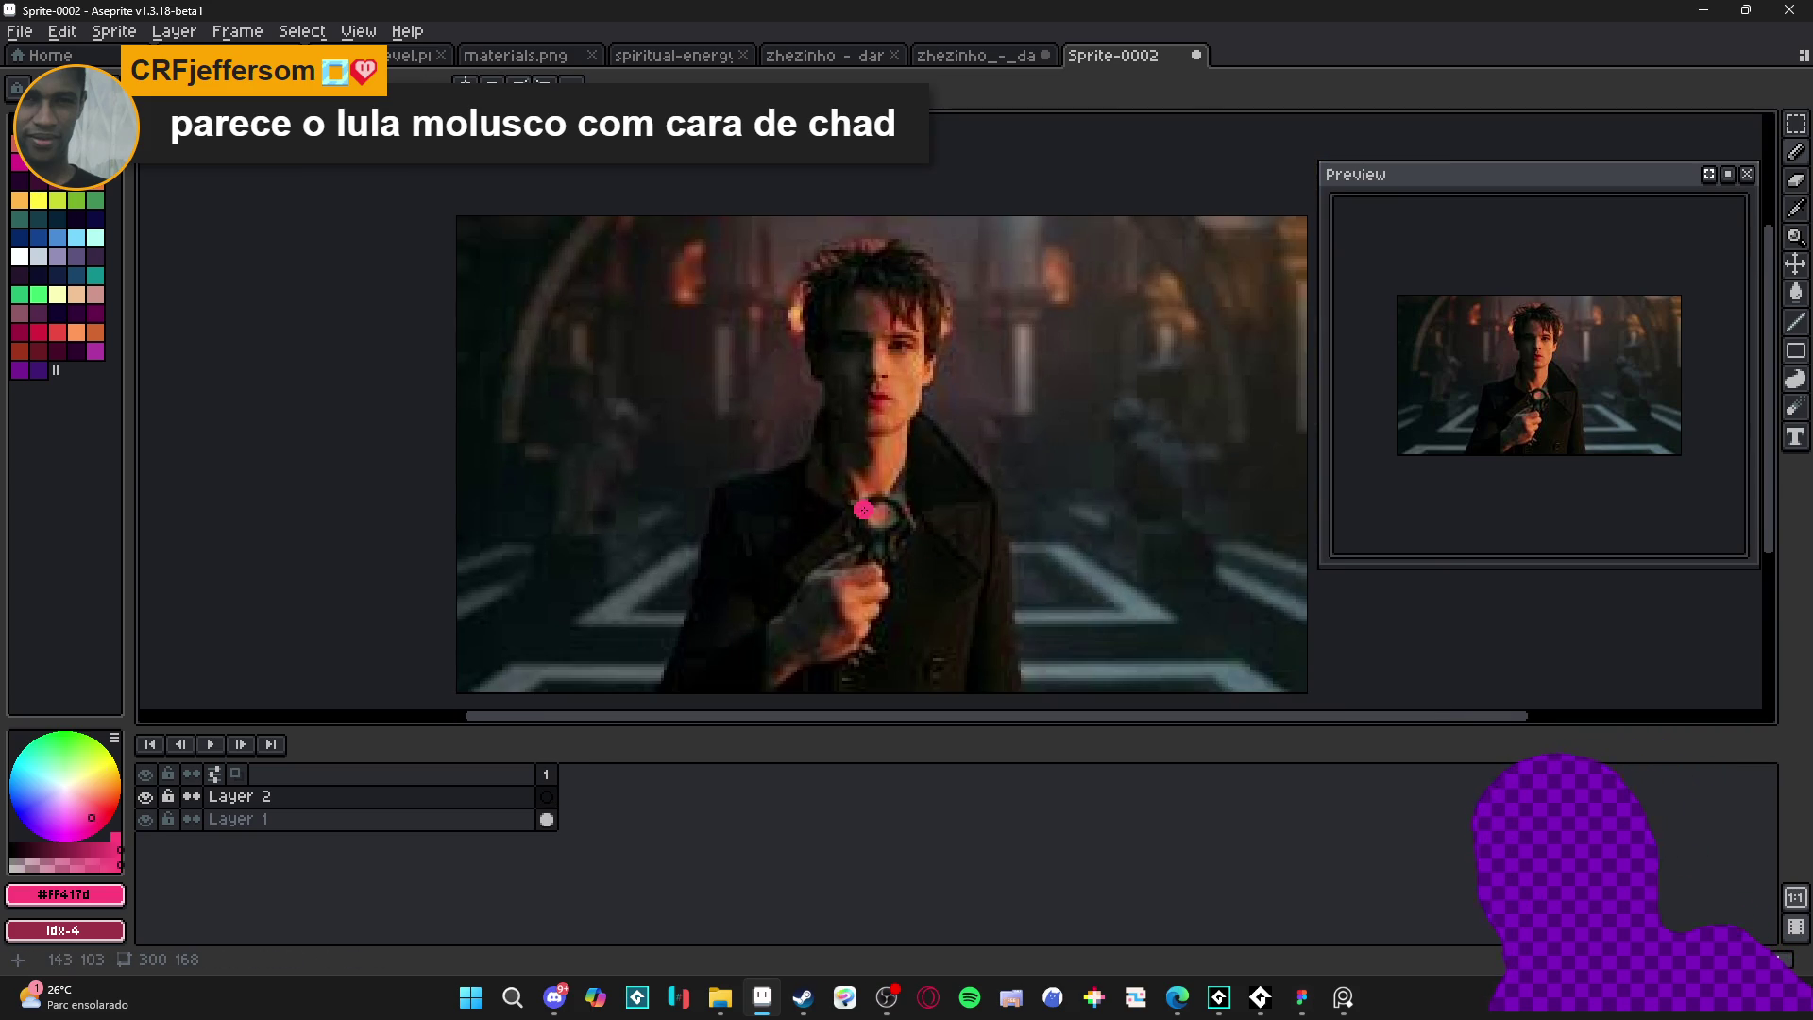
scroll(844, 510, "down", 1)
scroll(840, 442, "up", 1)
left_click_drag(847, 430, 835, 520)
left_click(926, 450)
key("ctrl+z")
left_click(905, 527)
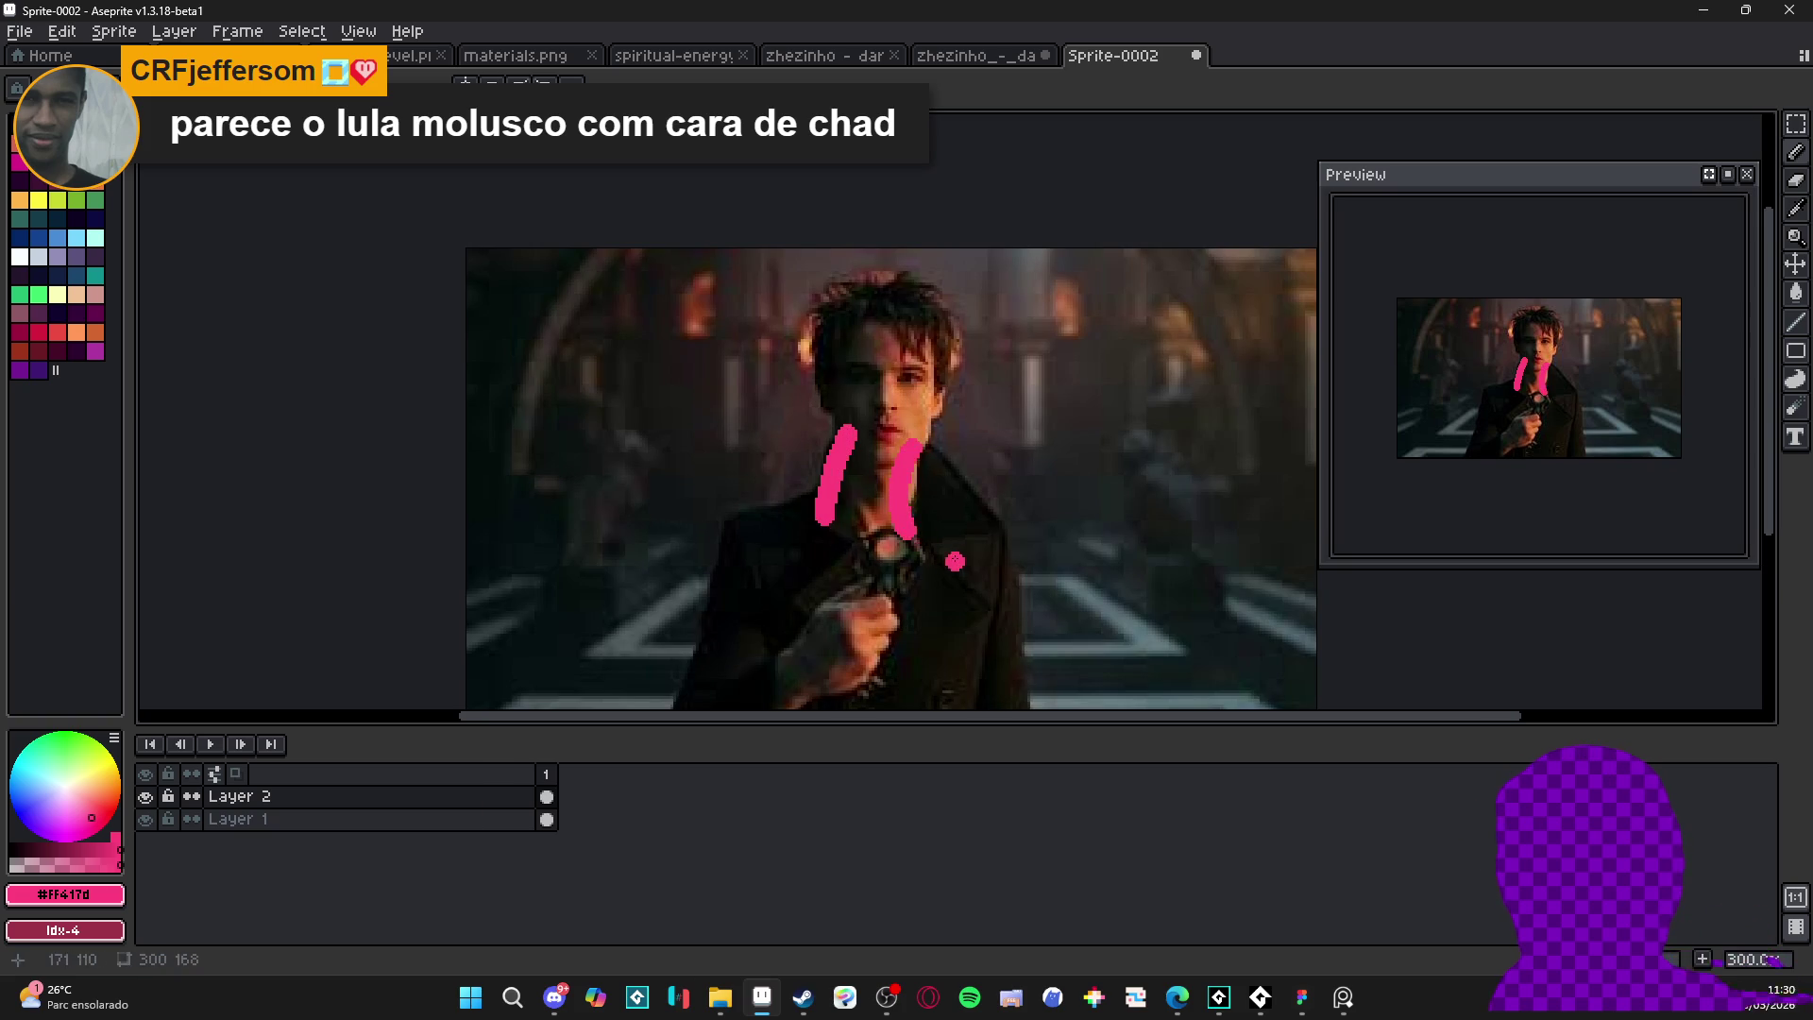
key("ctrl+z")
key("ctrl+z")
left_click(1195, 55)
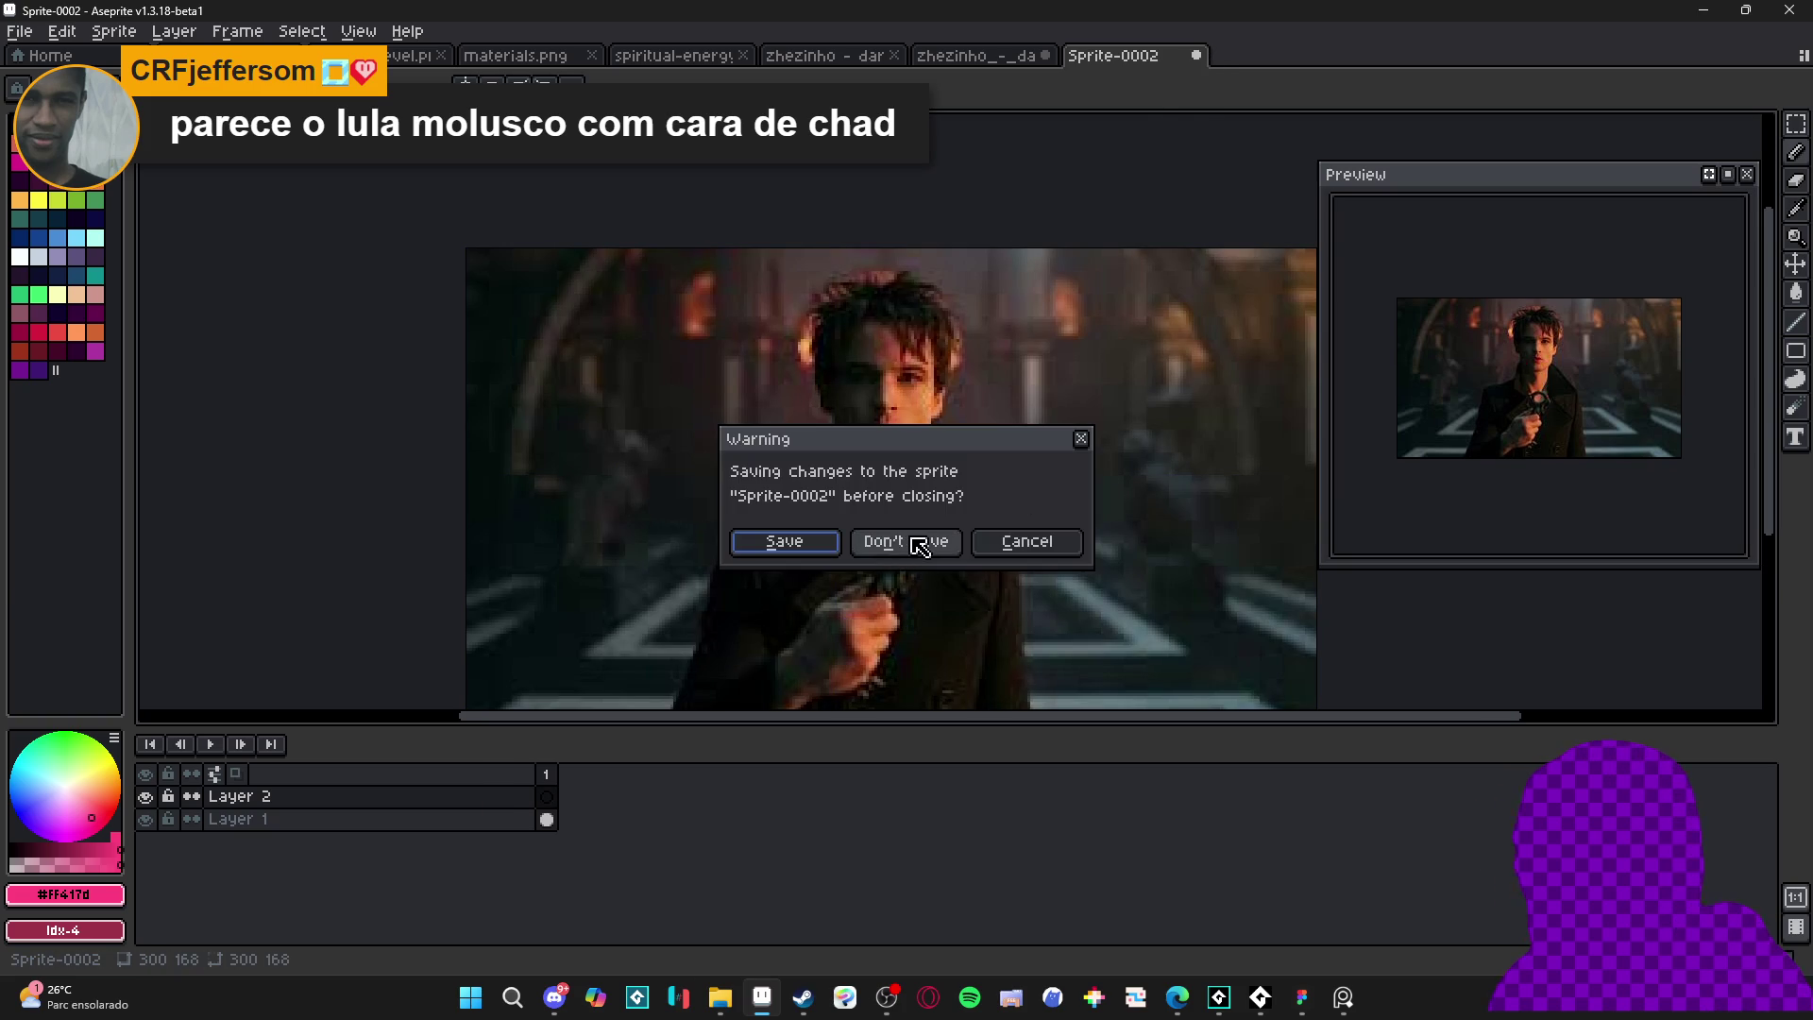
left_click(907, 542)
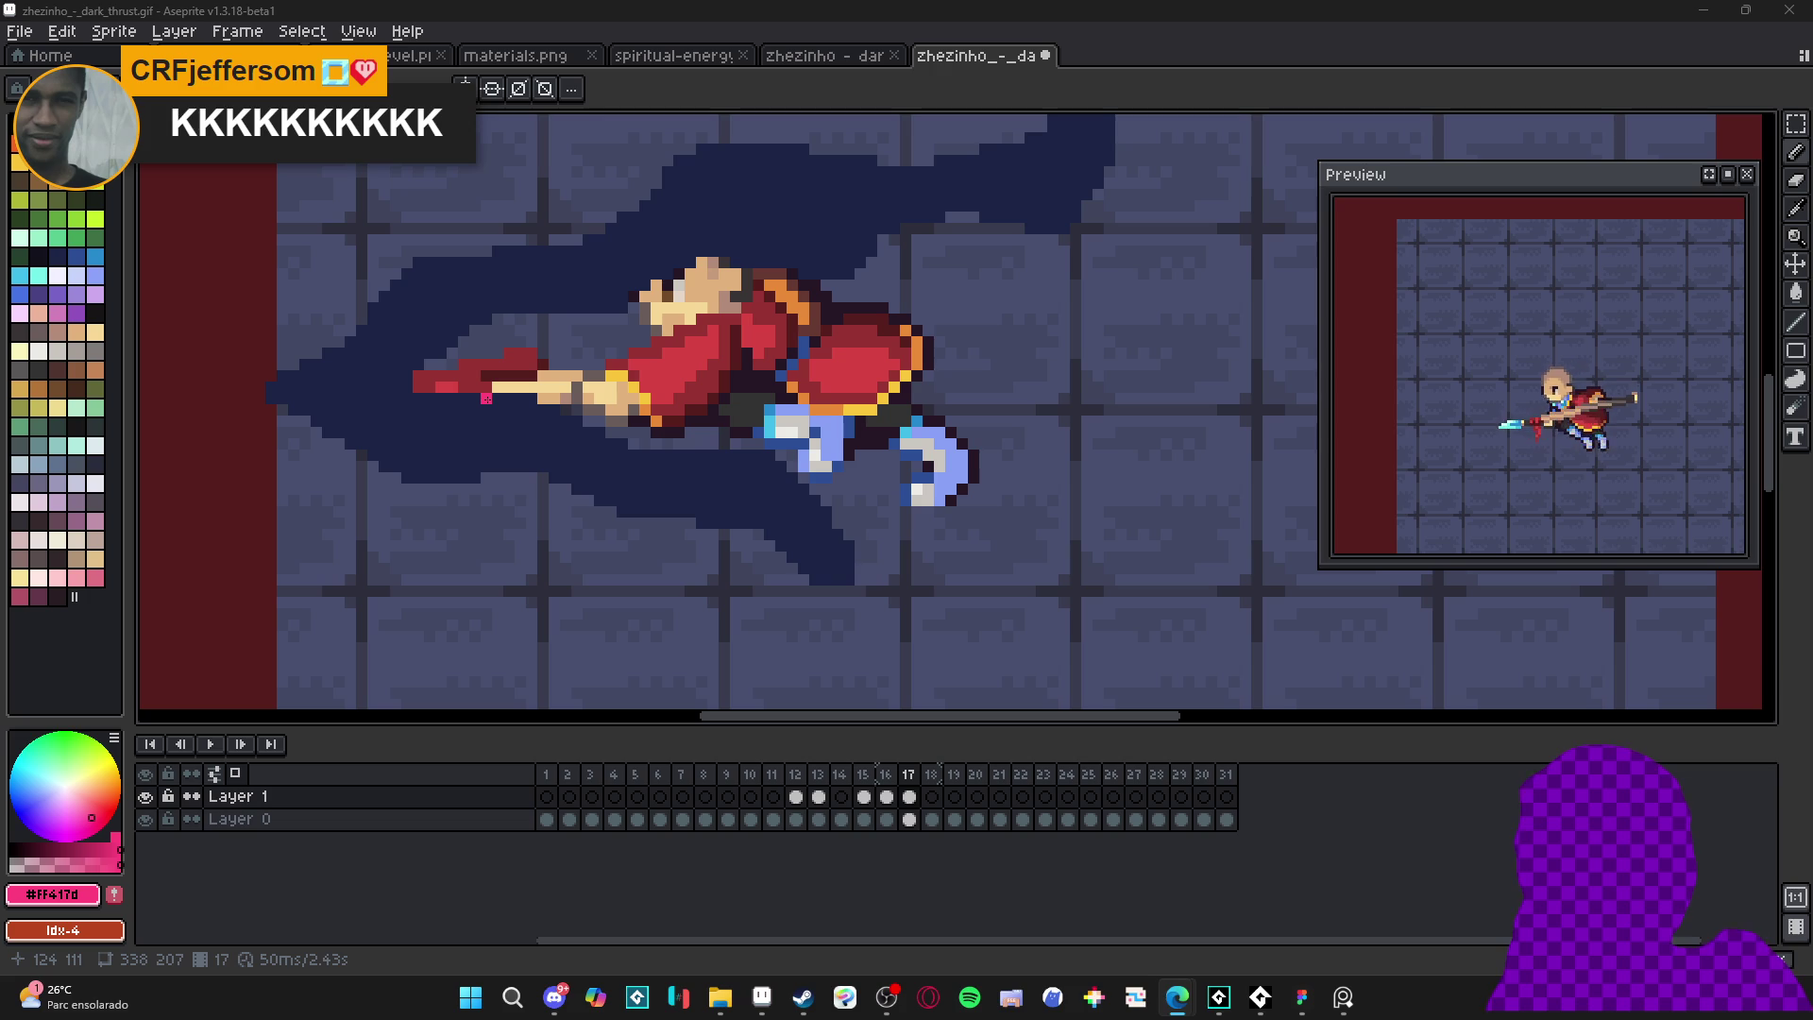
- Zoom out on frame 17 to view the spear-thrust animation
scroll(520, 421, "down", 3)
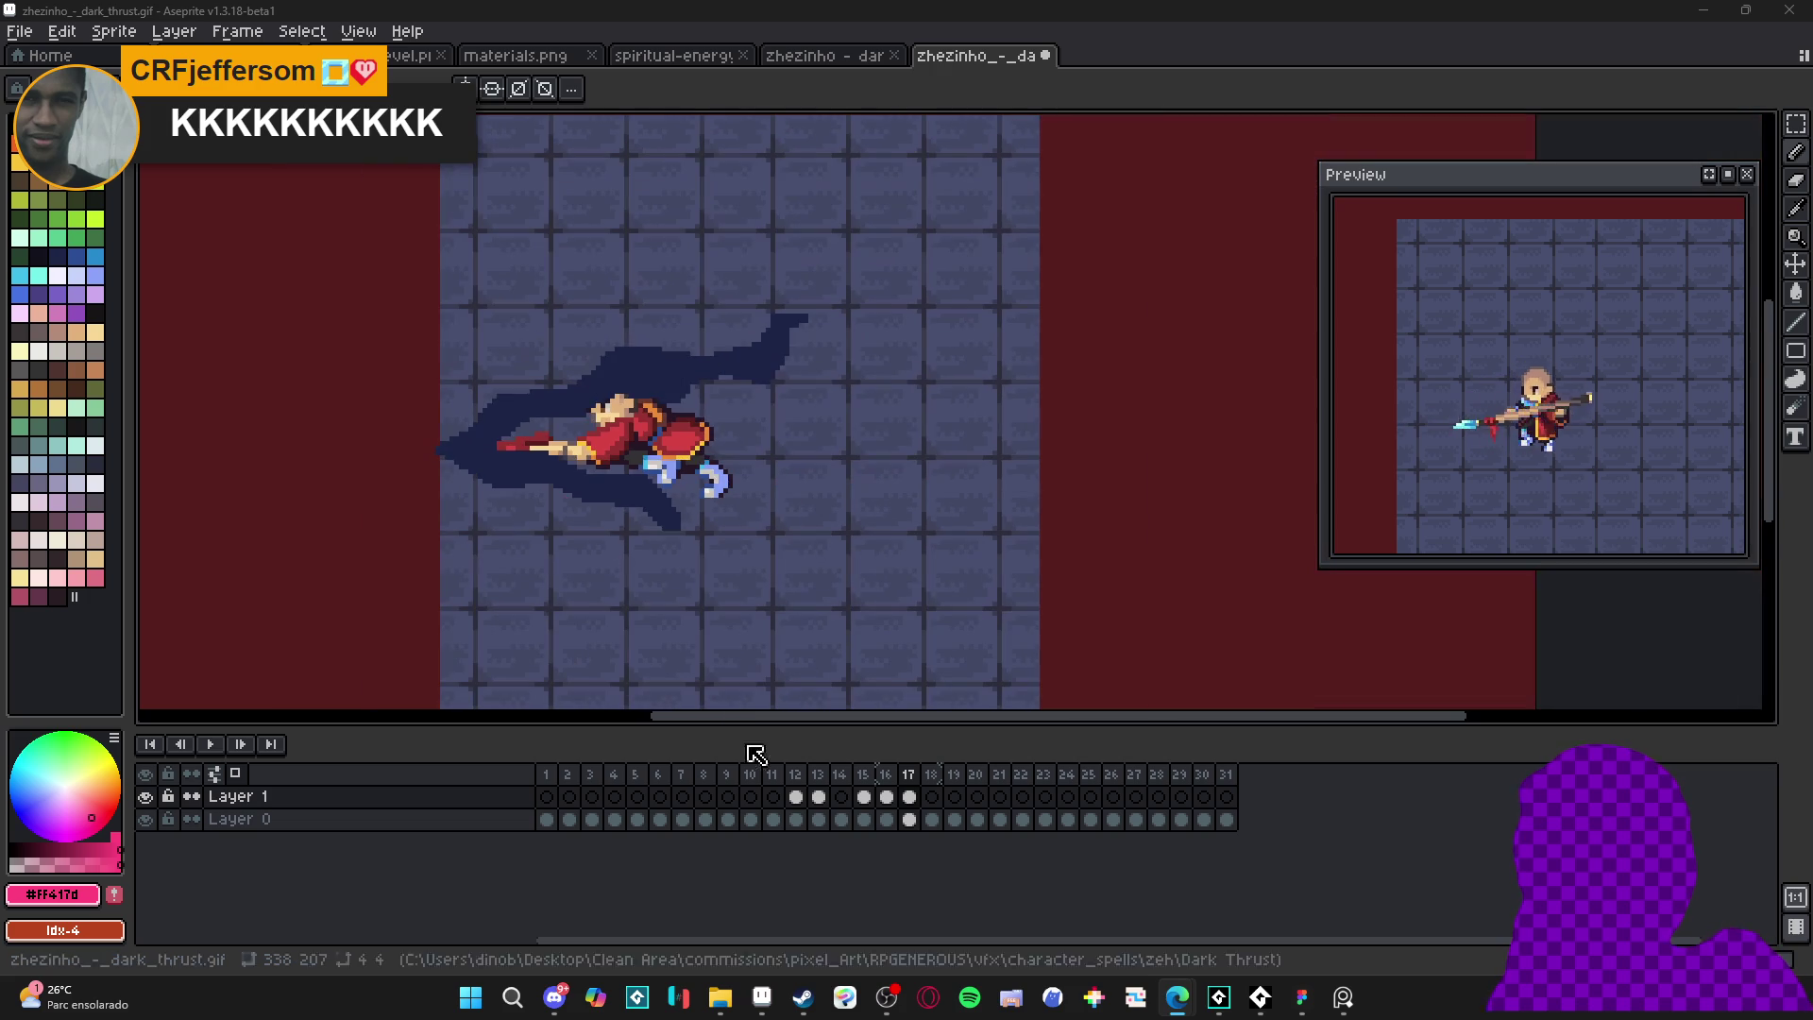
- On frame 17, eyedrop navy and paint shadow over the red spear tip and a streak below
left_click(885, 775)
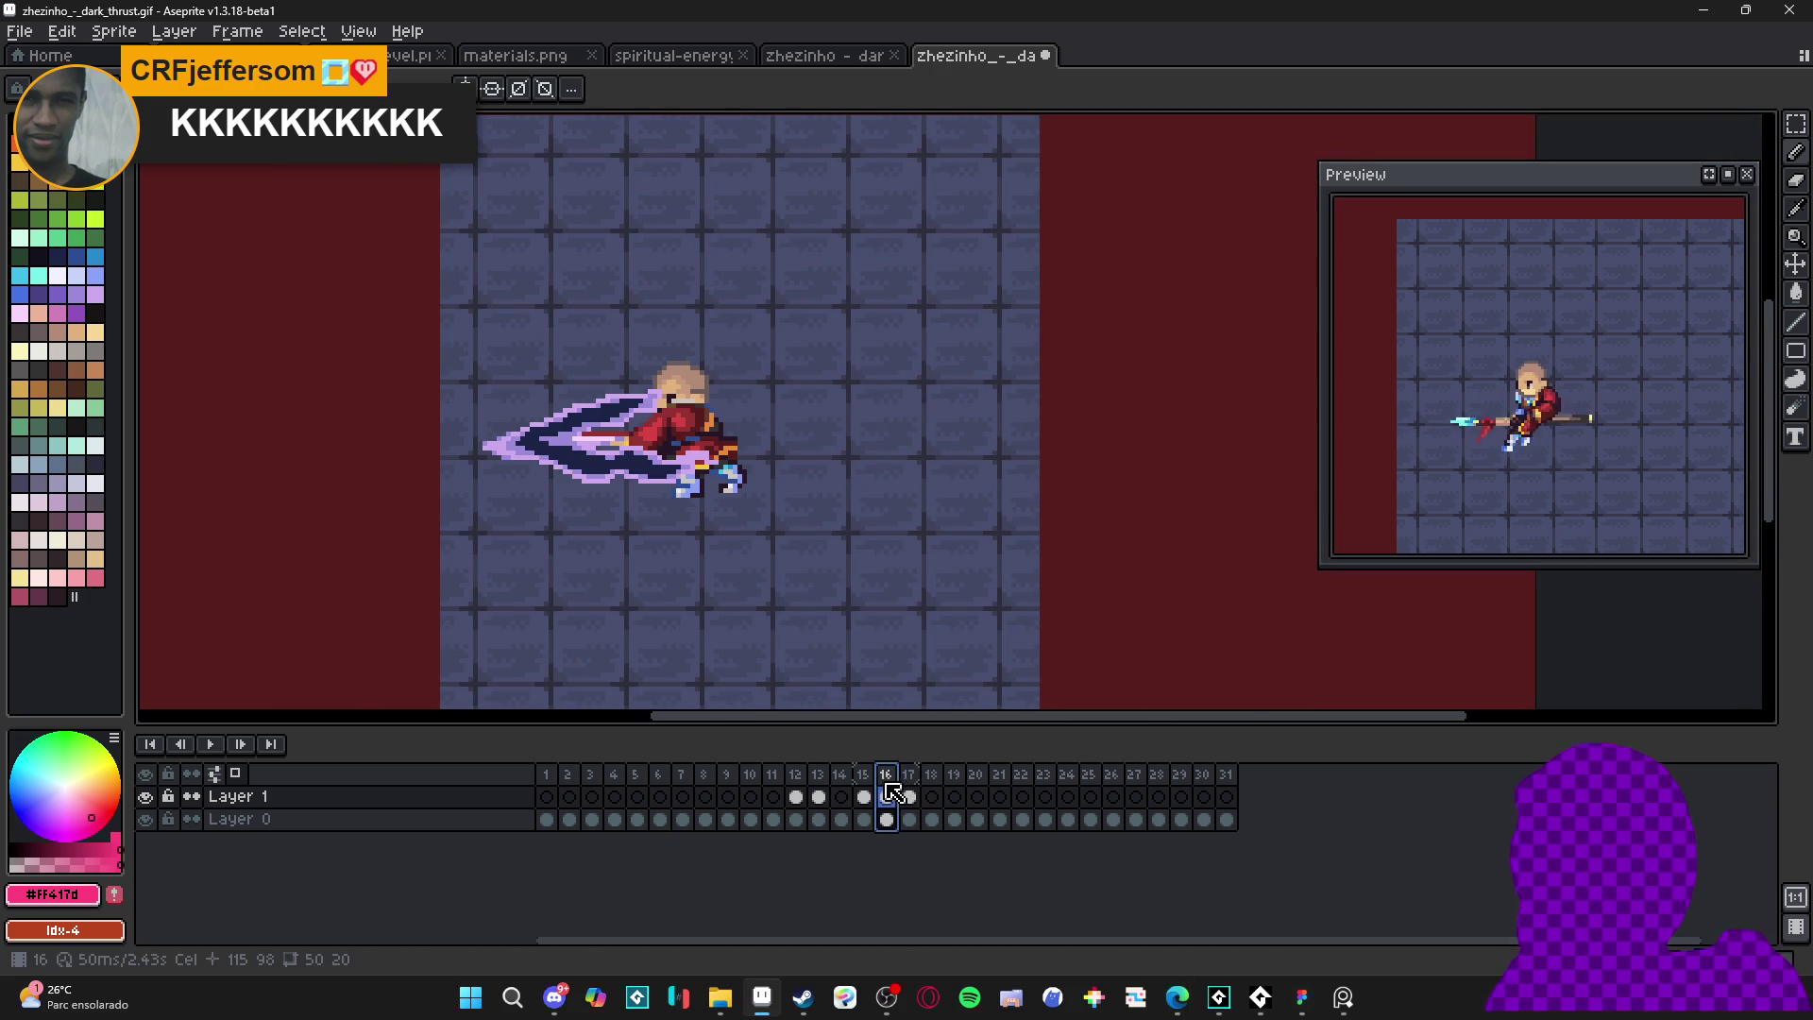
left_click(861, 780)
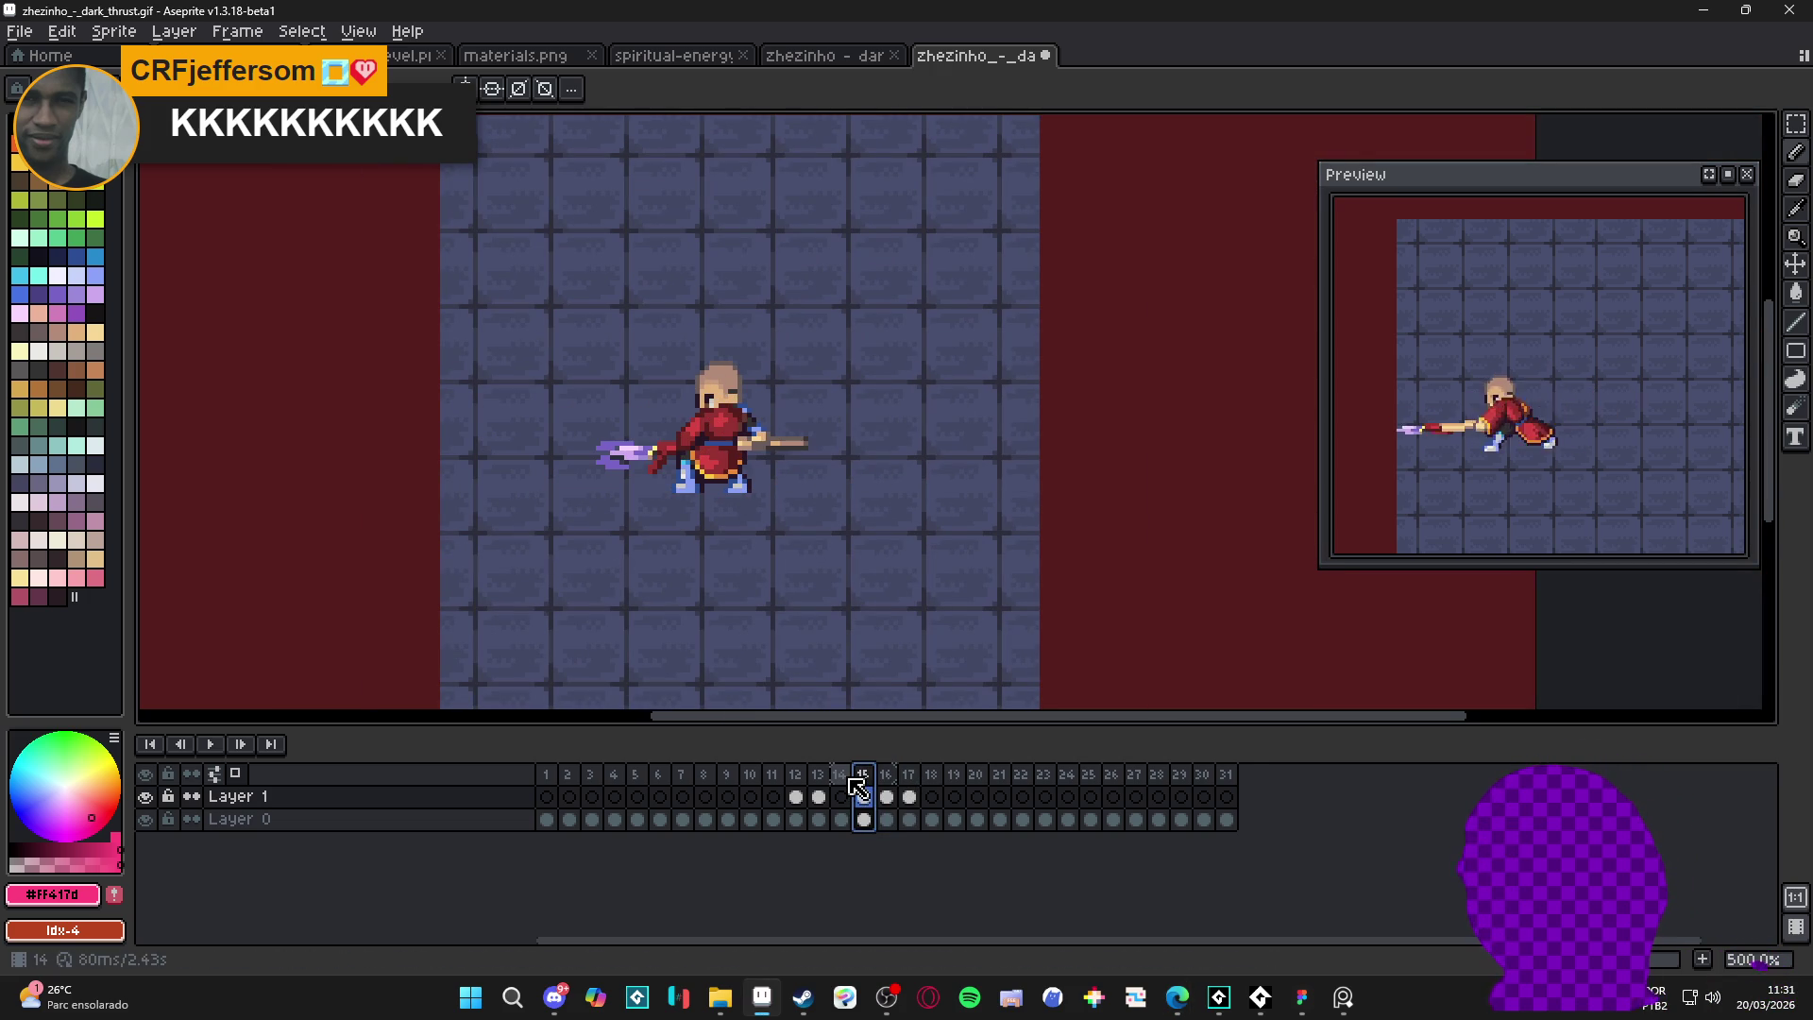
left_click(889, 782)
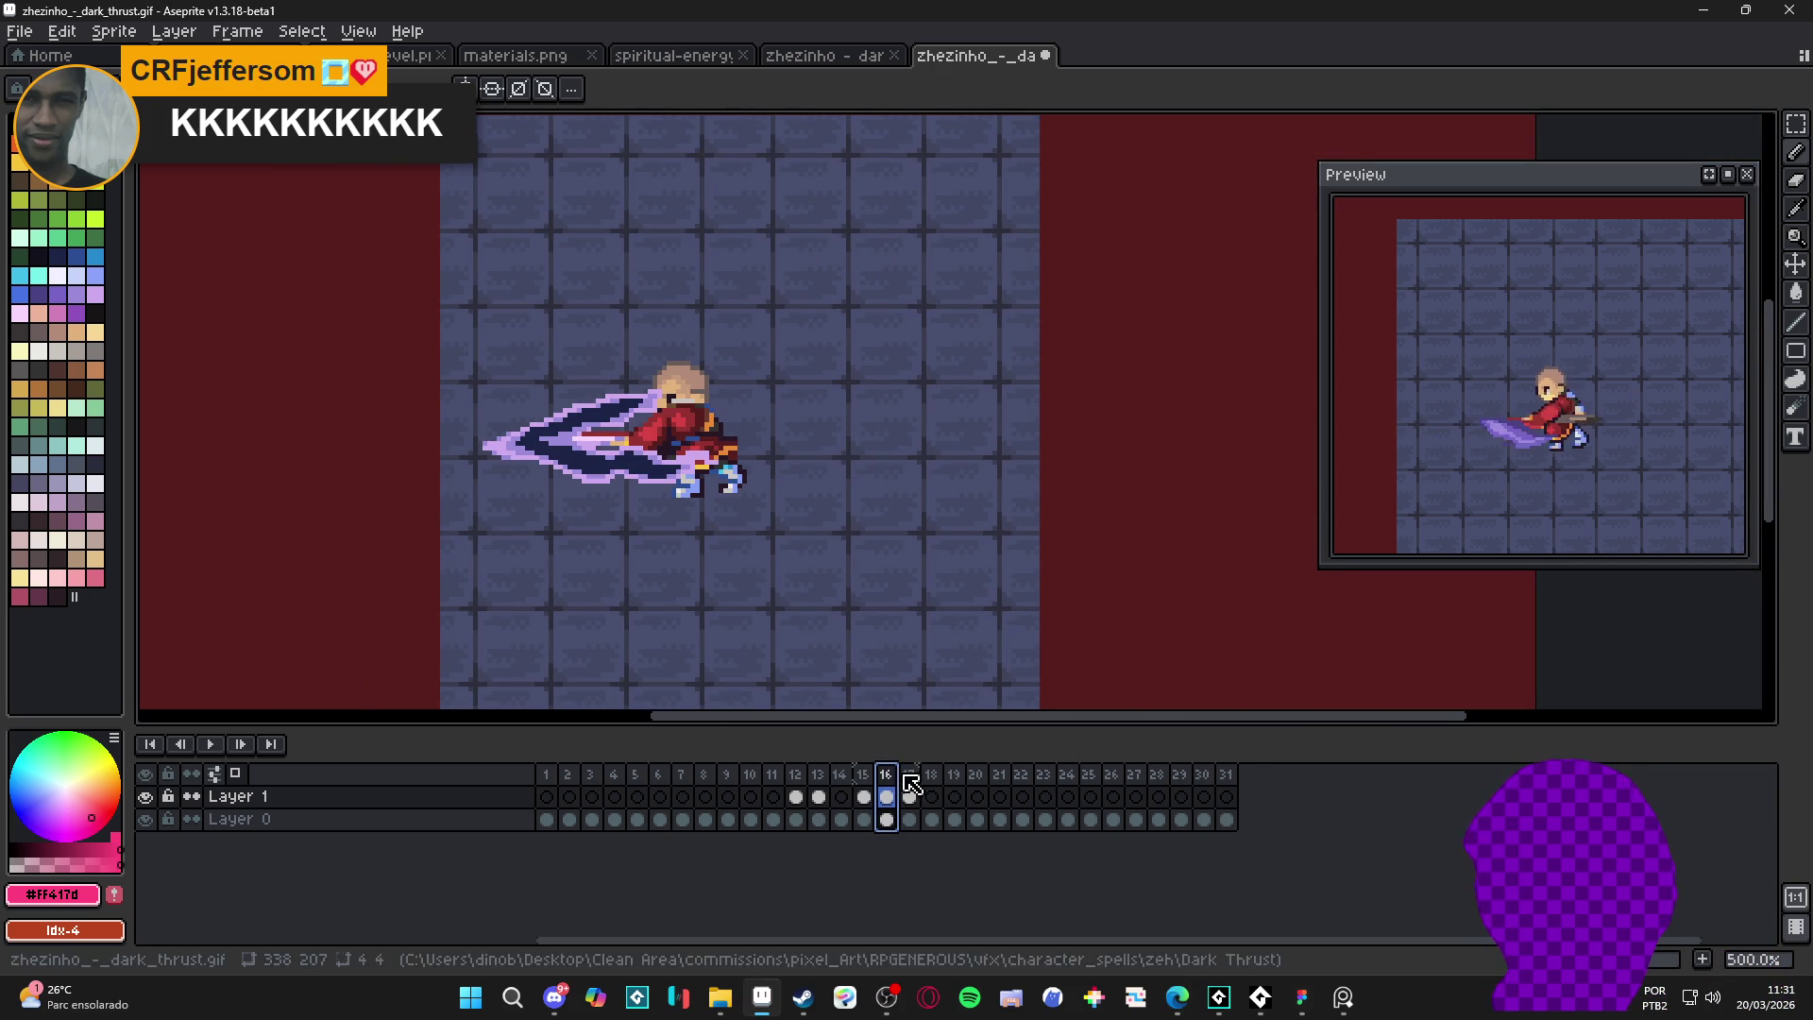
left_click(914, 784)
scroll(511, 468, "up", 1)
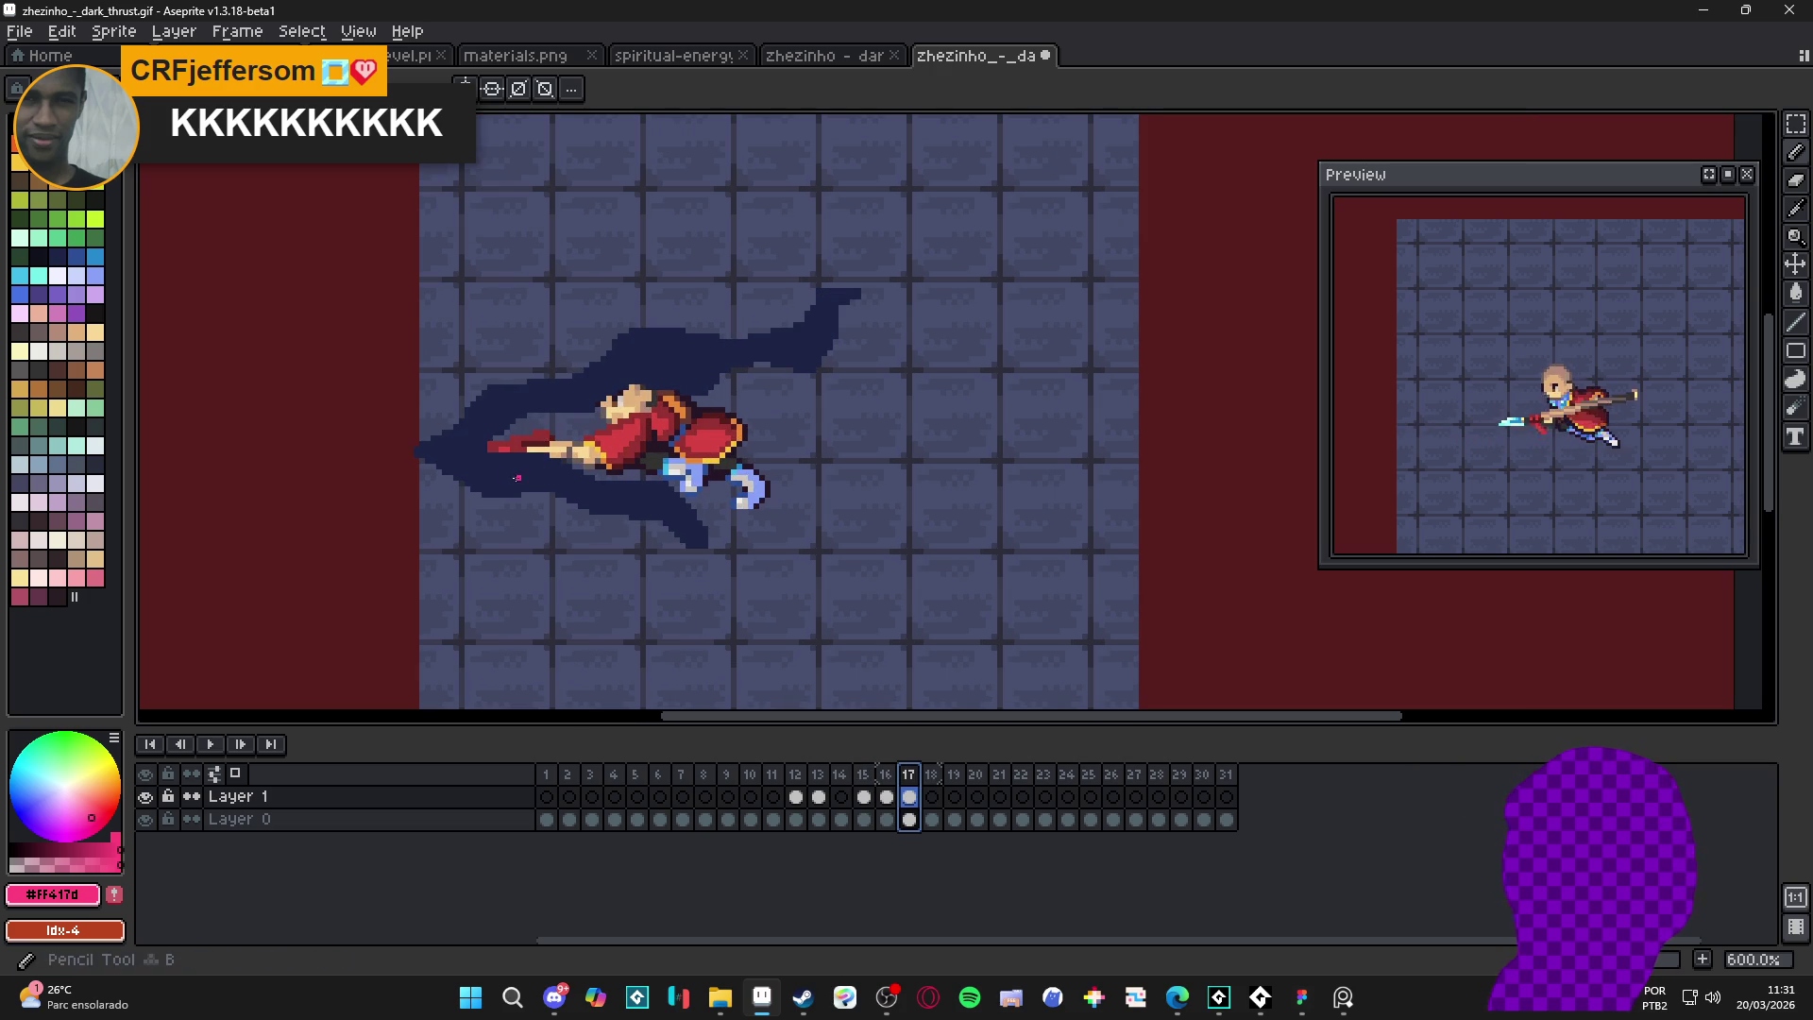
left_click(511, 468, "alt")
mouse_move(496, 451)
left_mouse_down()
mouse_move(661, 483)
mouse_move(728, 528)
mouse_move(831, 520)
mouse_move(880, 538)
mouse_move(717, 539)
left_mouse_up()
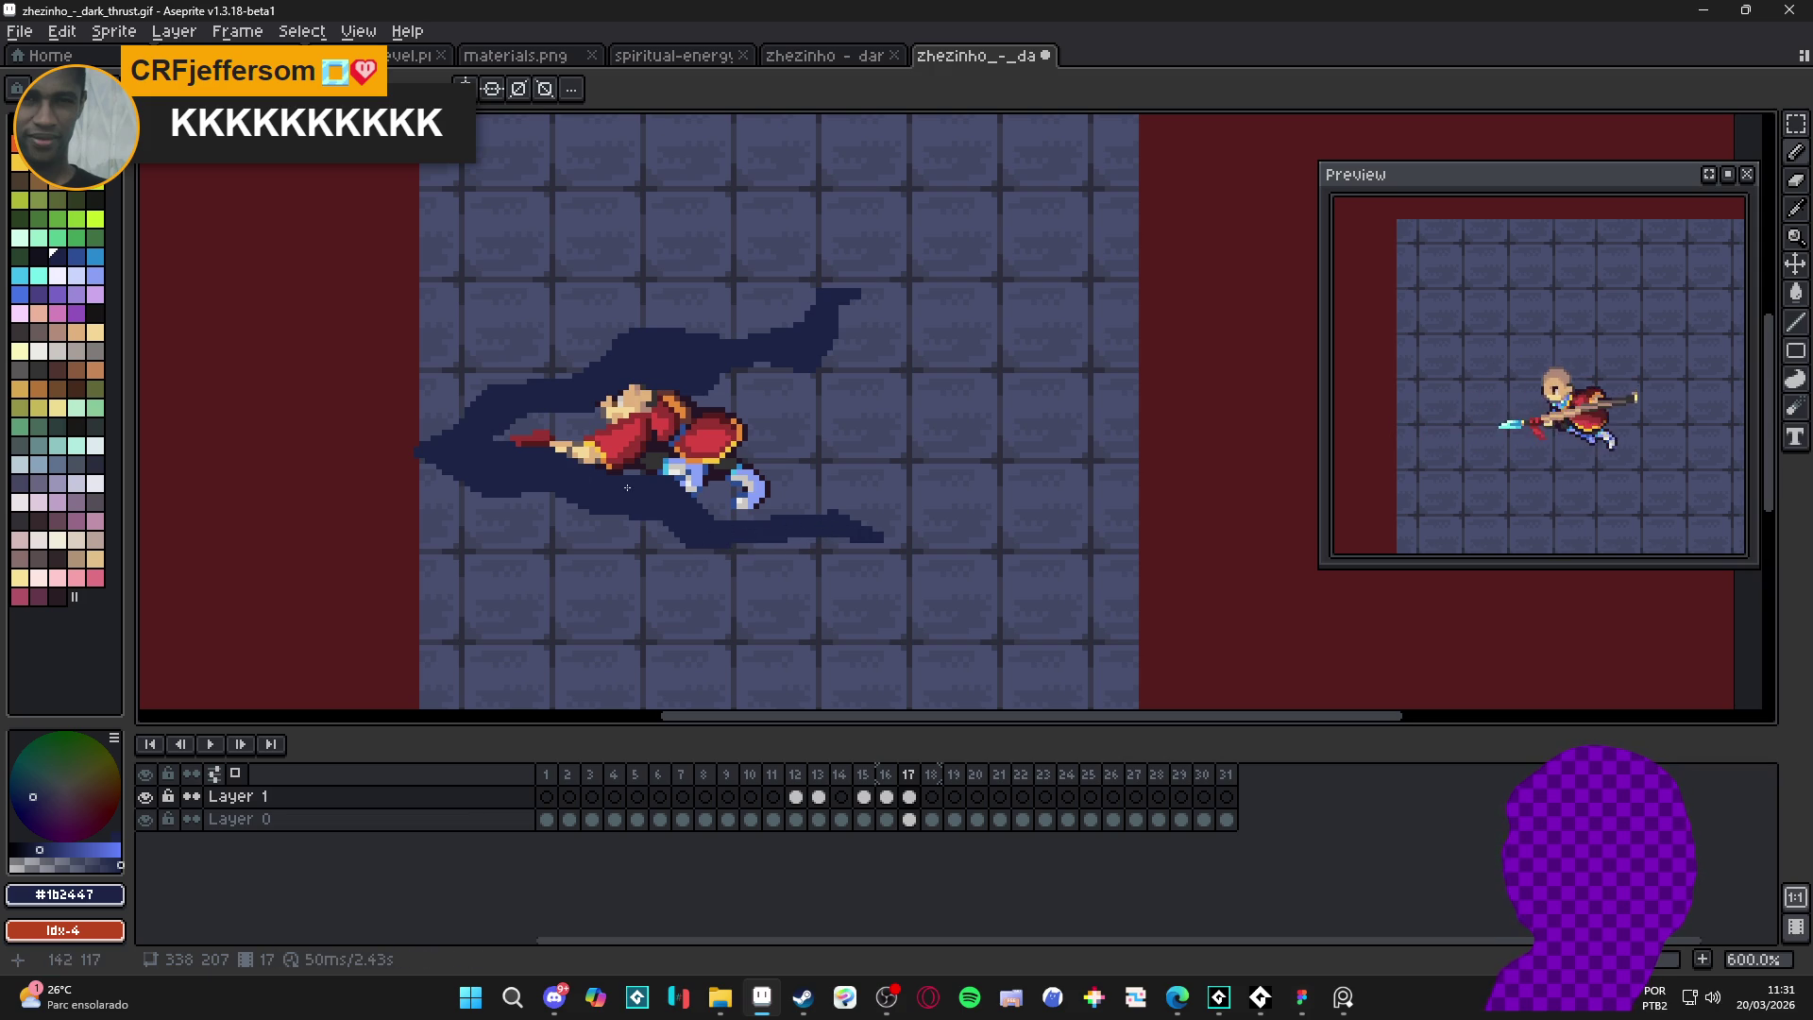
left_click_drag(668, 475, 721, 517)
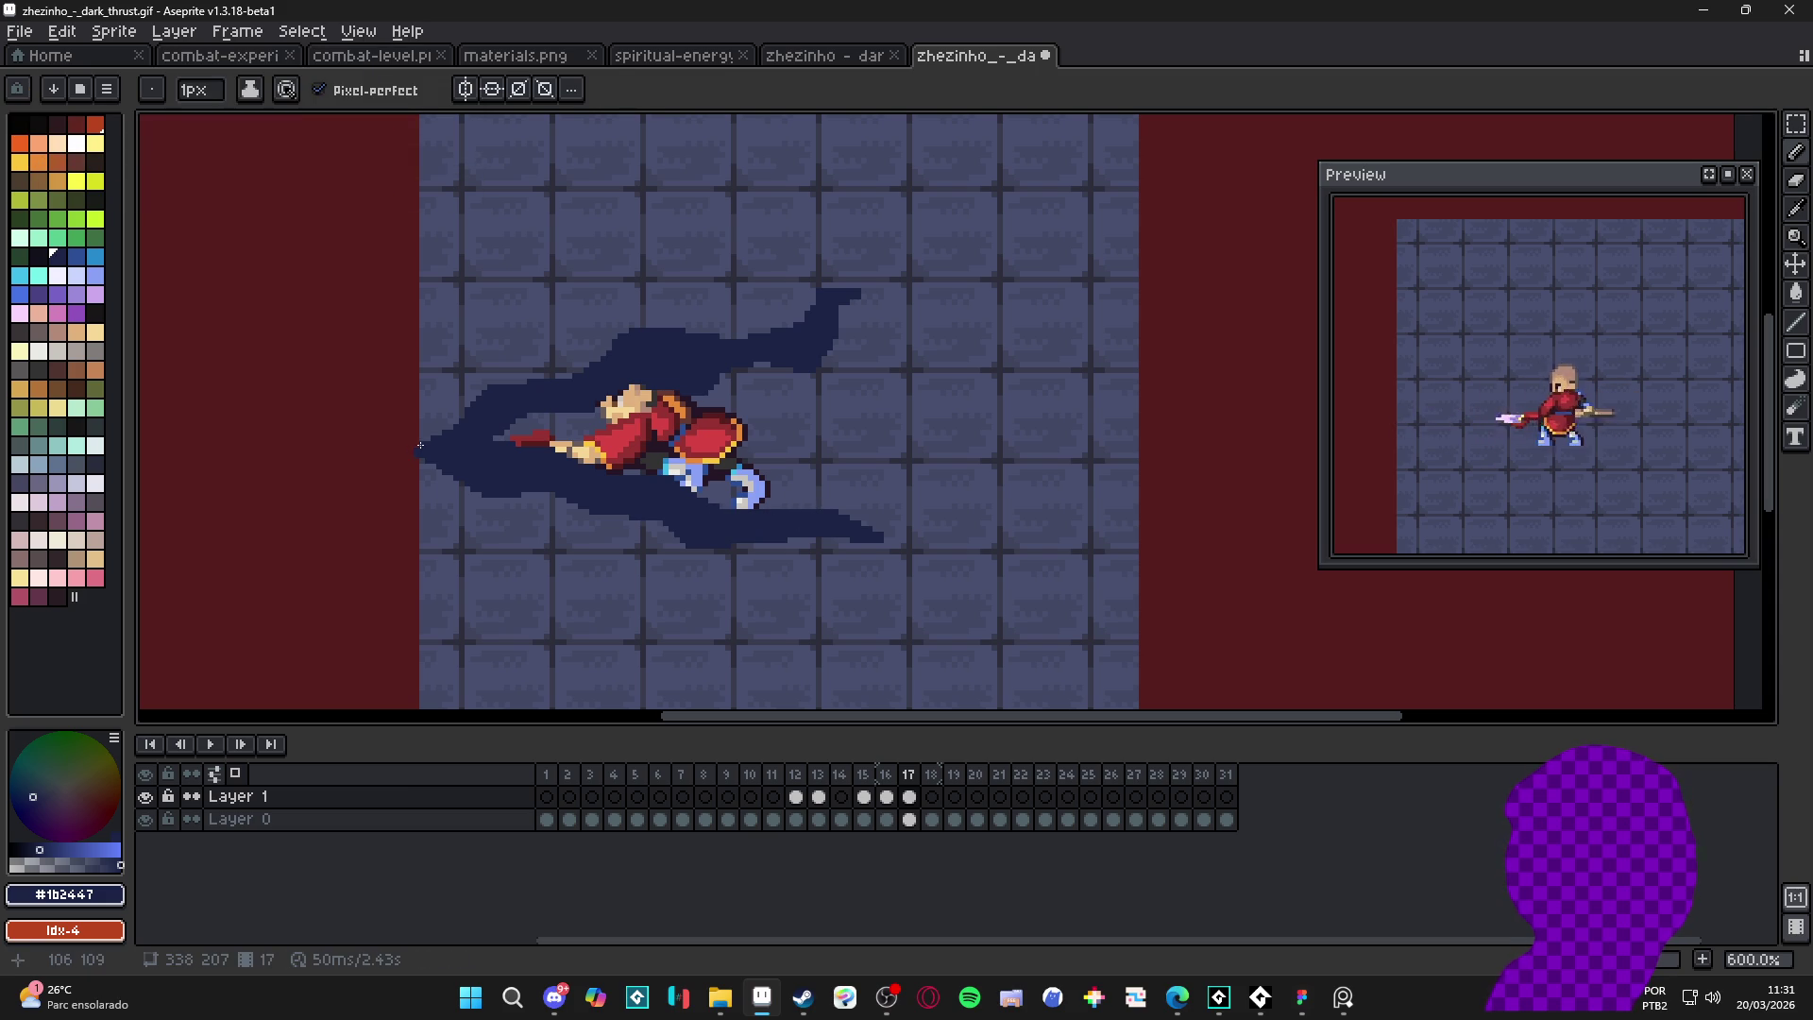
left_click_drag(433, 443, 421, 450)
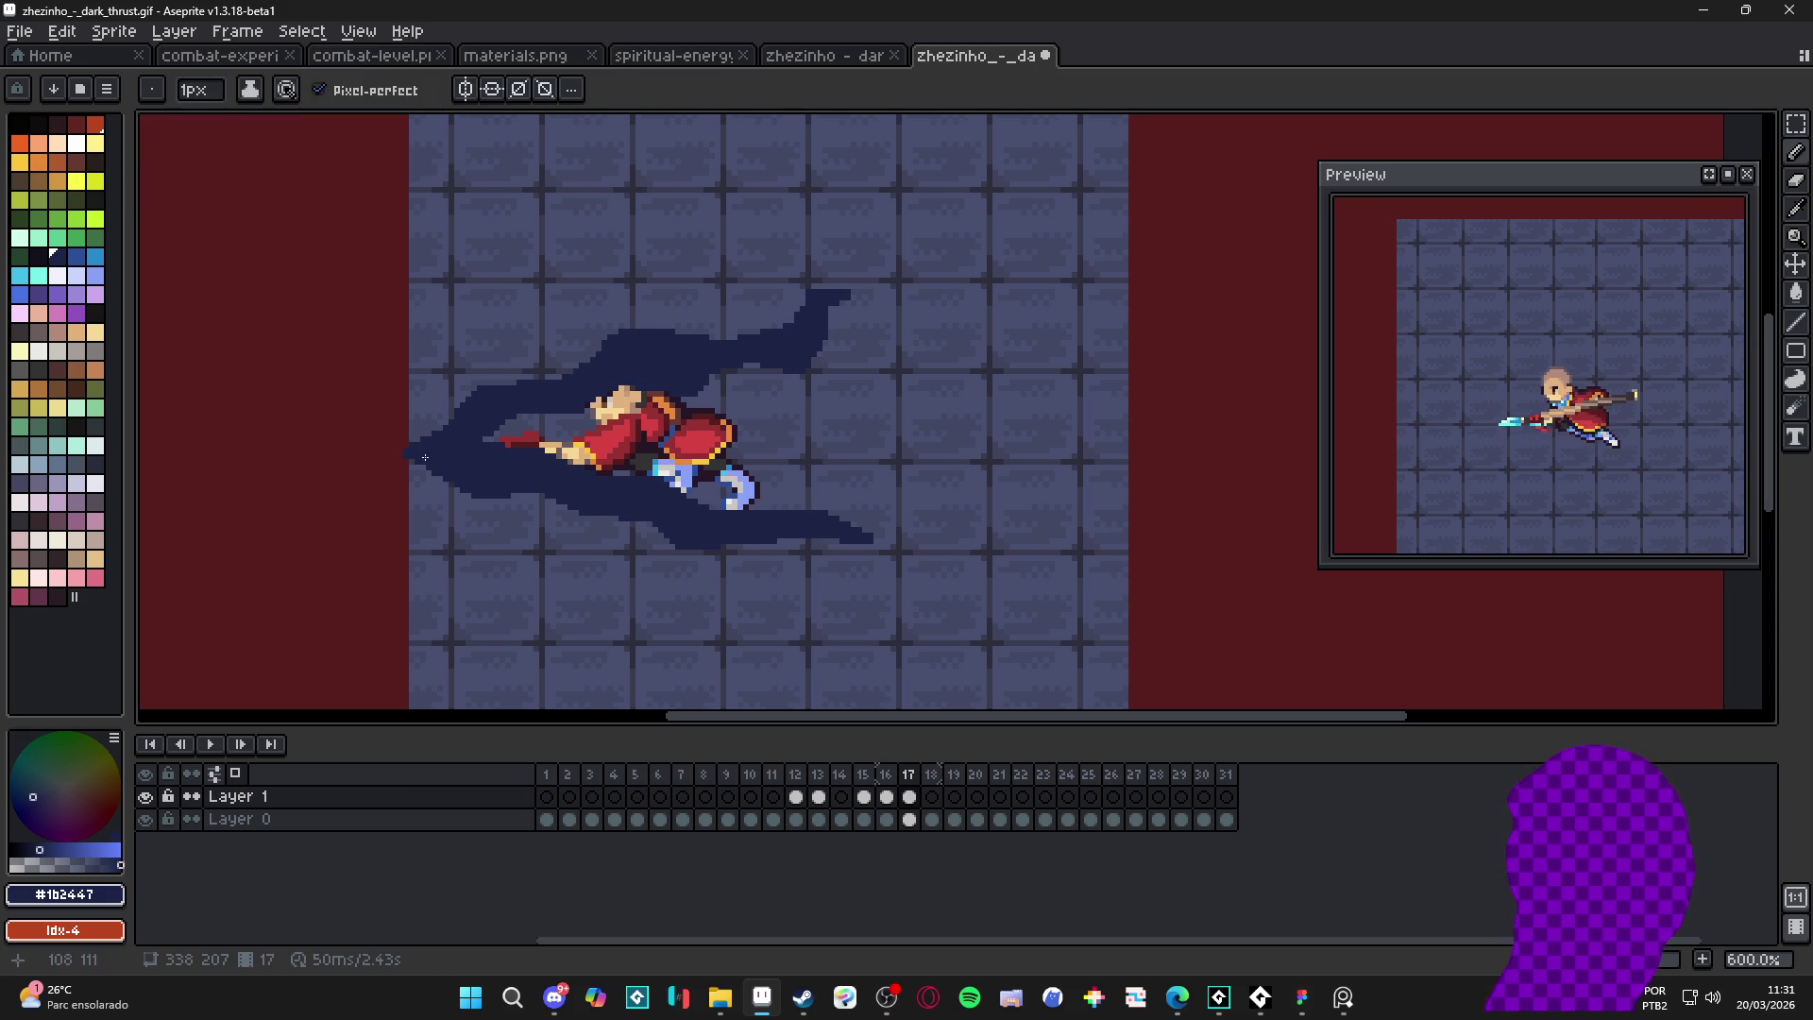
- Sample the purple trail colour from frame 16's blade
left_click(889, 776)
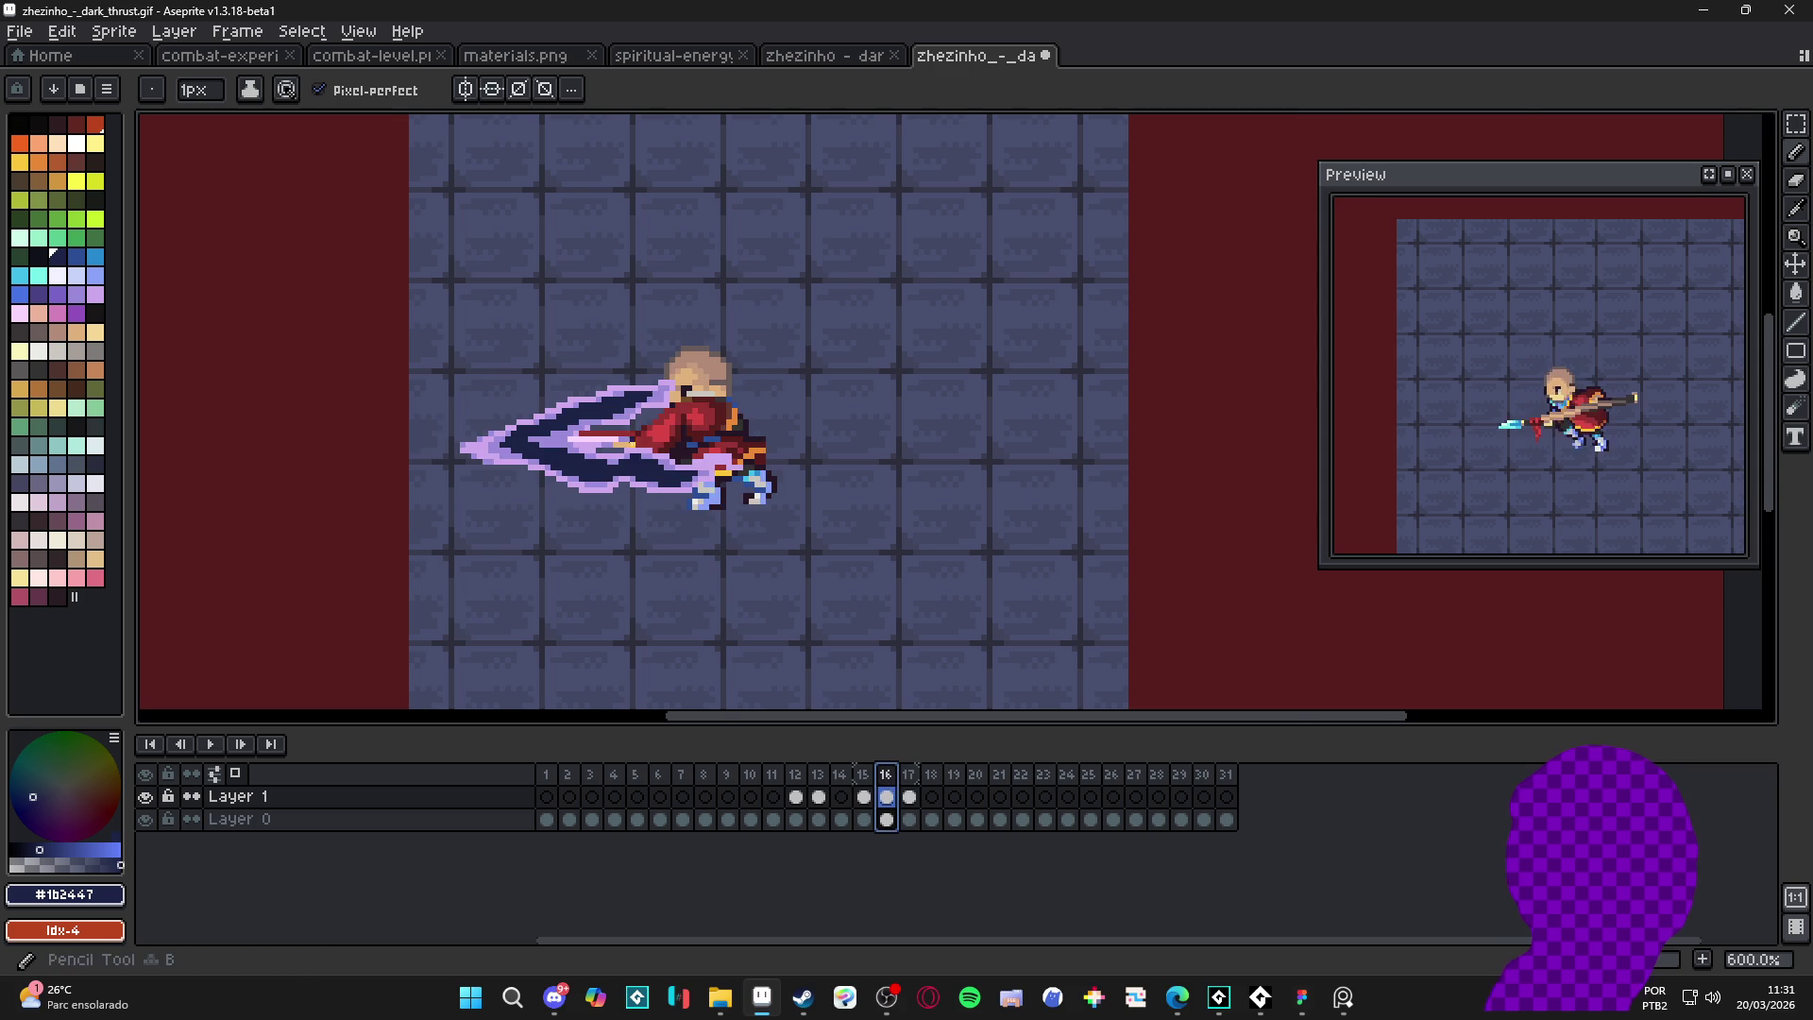
scroll(529, 500, "up", 4)
left_click(812, 472, "alt")
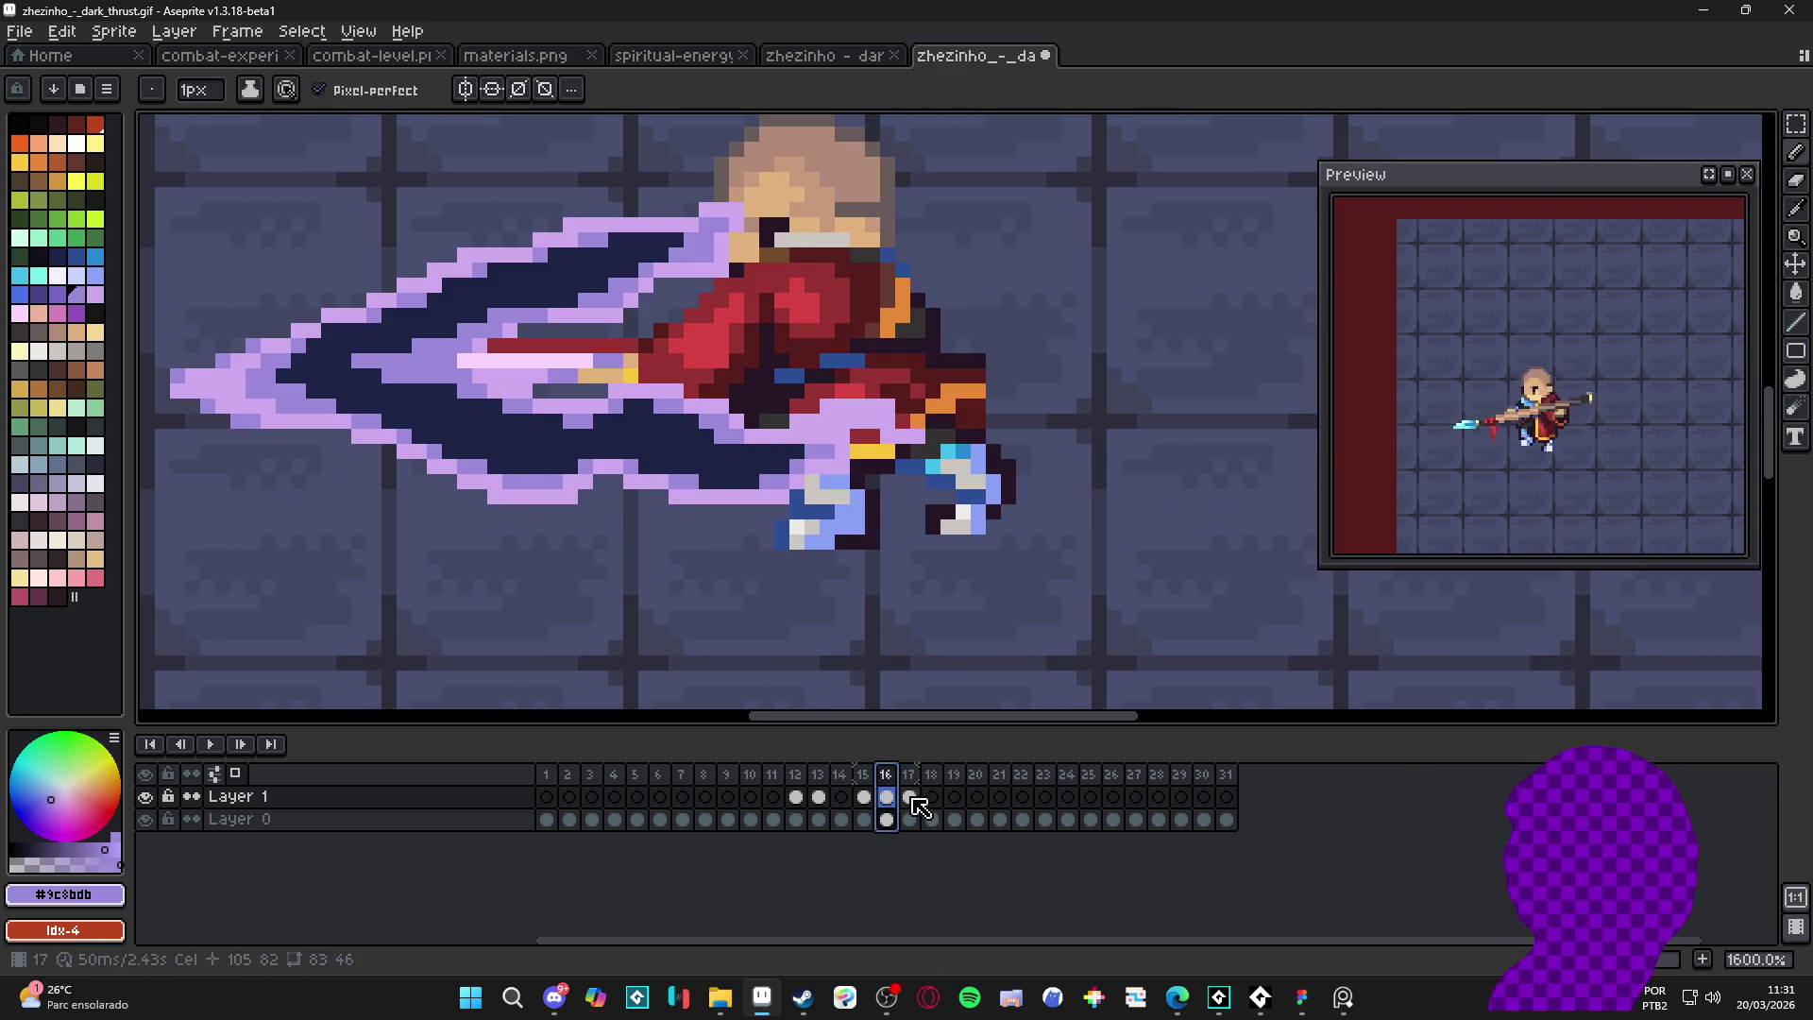
- Eyedrop lavender #ceaaed, magic-wand frame 17's navy trail, and stroke its edge
left_click(701, 495, "alt")
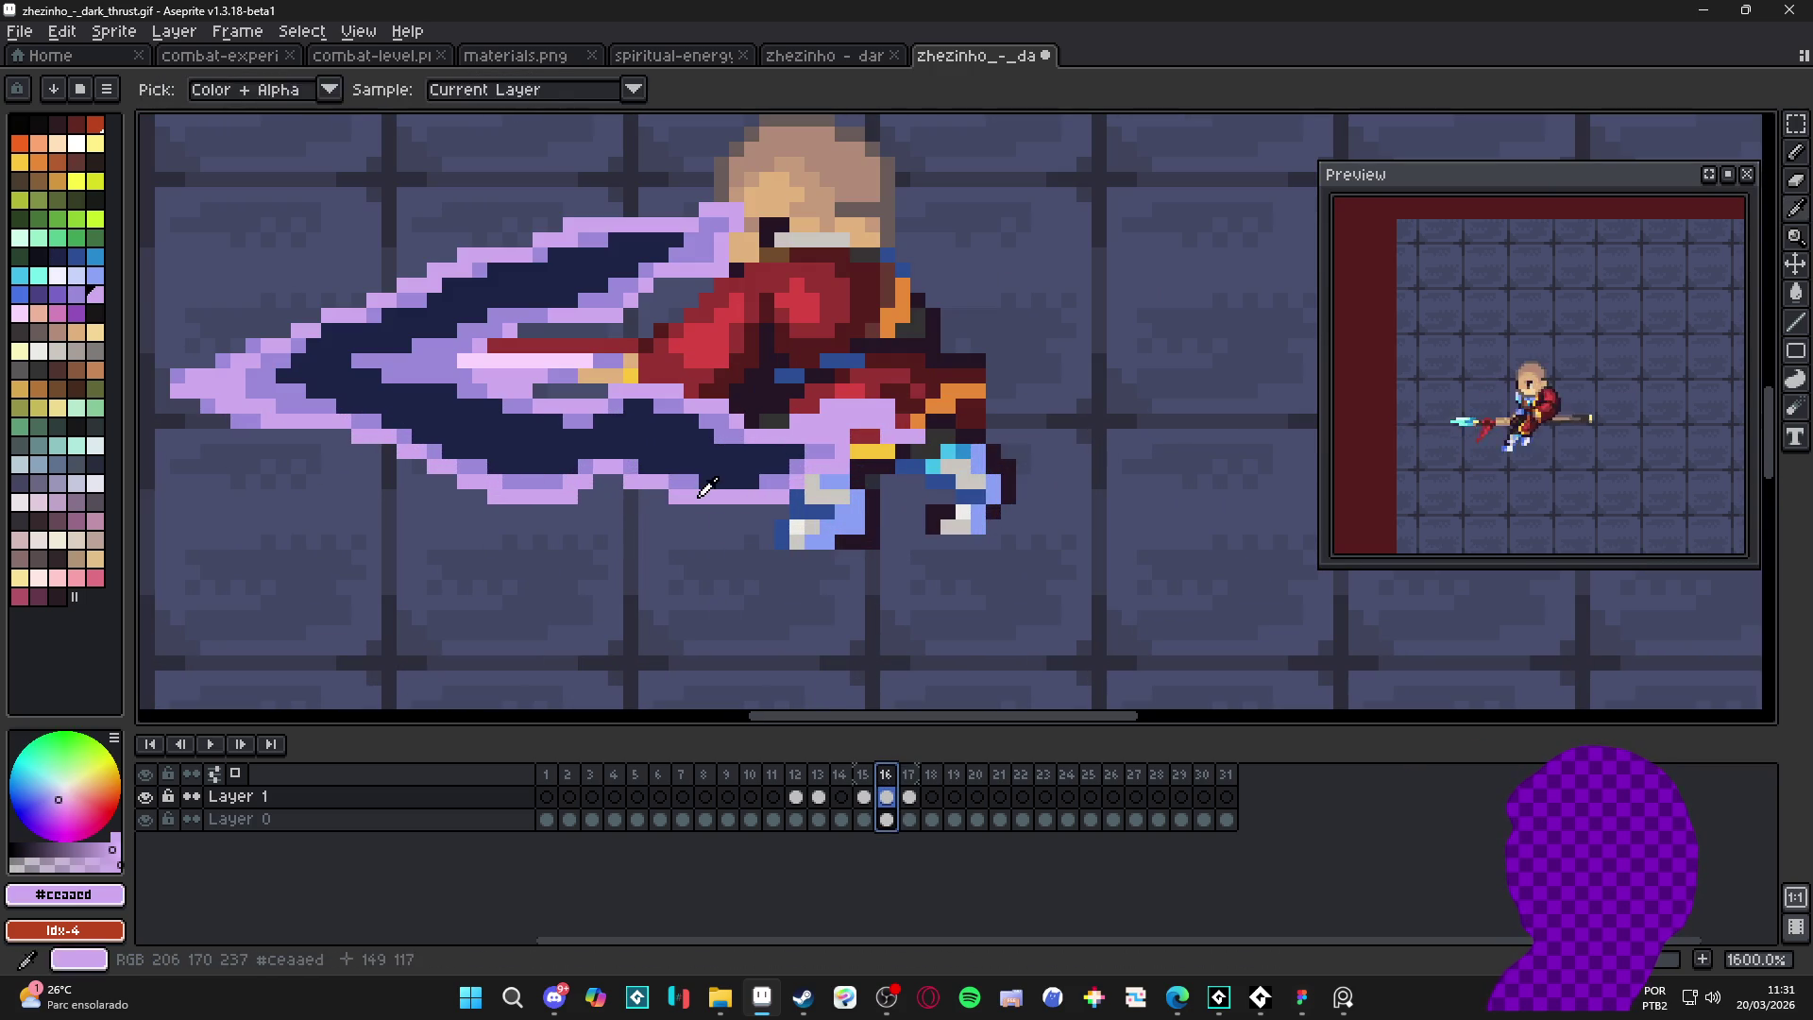
left_click(909, 796)
key("w")
left_click(647, 526)
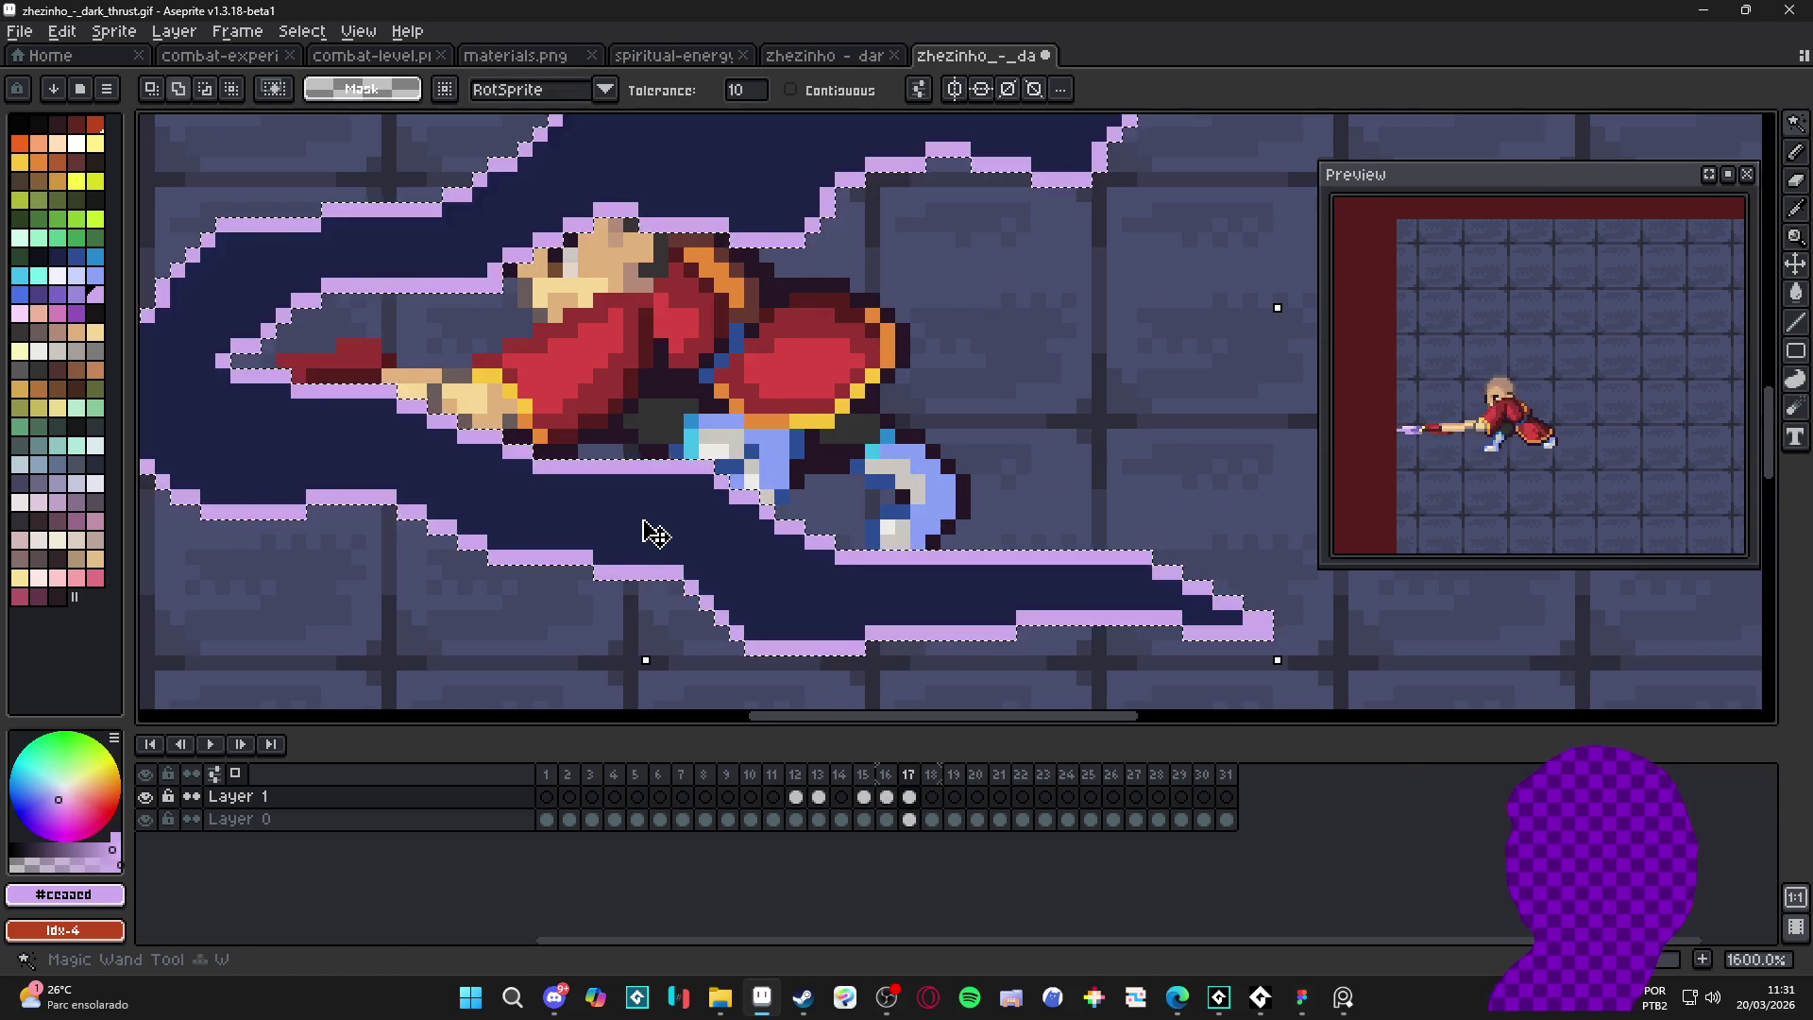
scroll(648, 538, "down", 2)
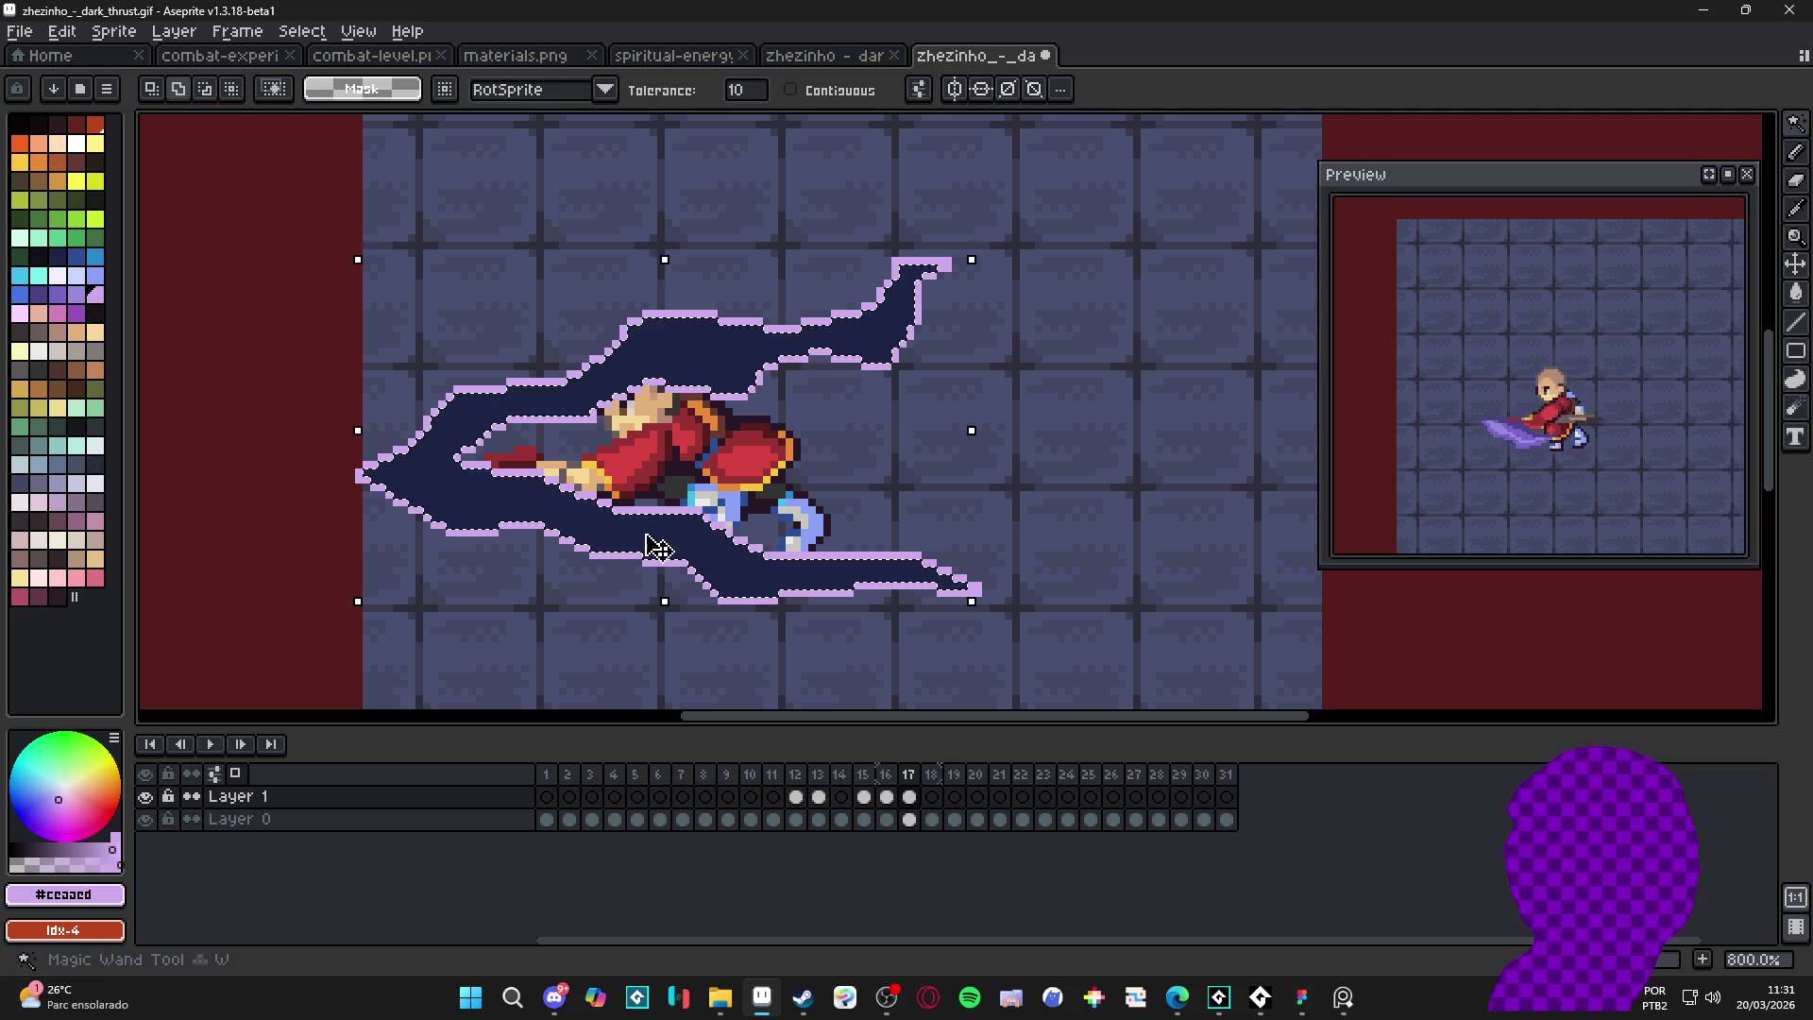
key("s")
key("ctrl+d")
key("b")
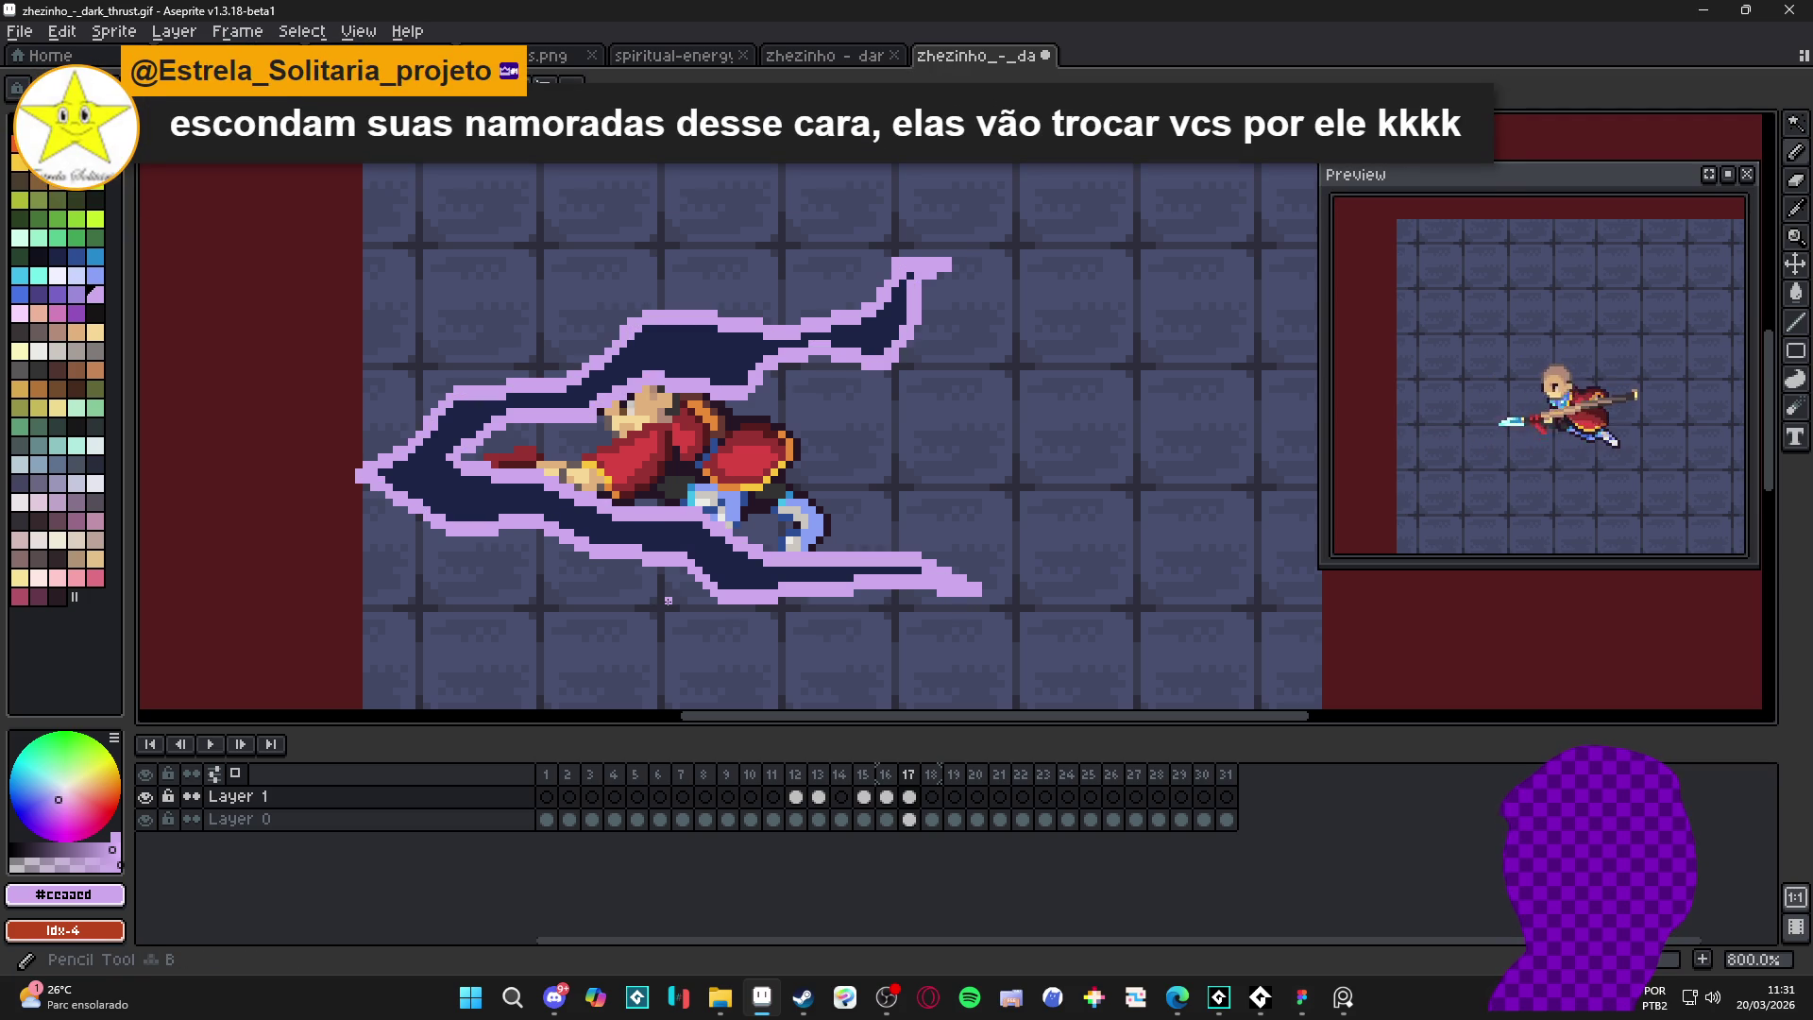
scroll(669, 601, "down", 2)
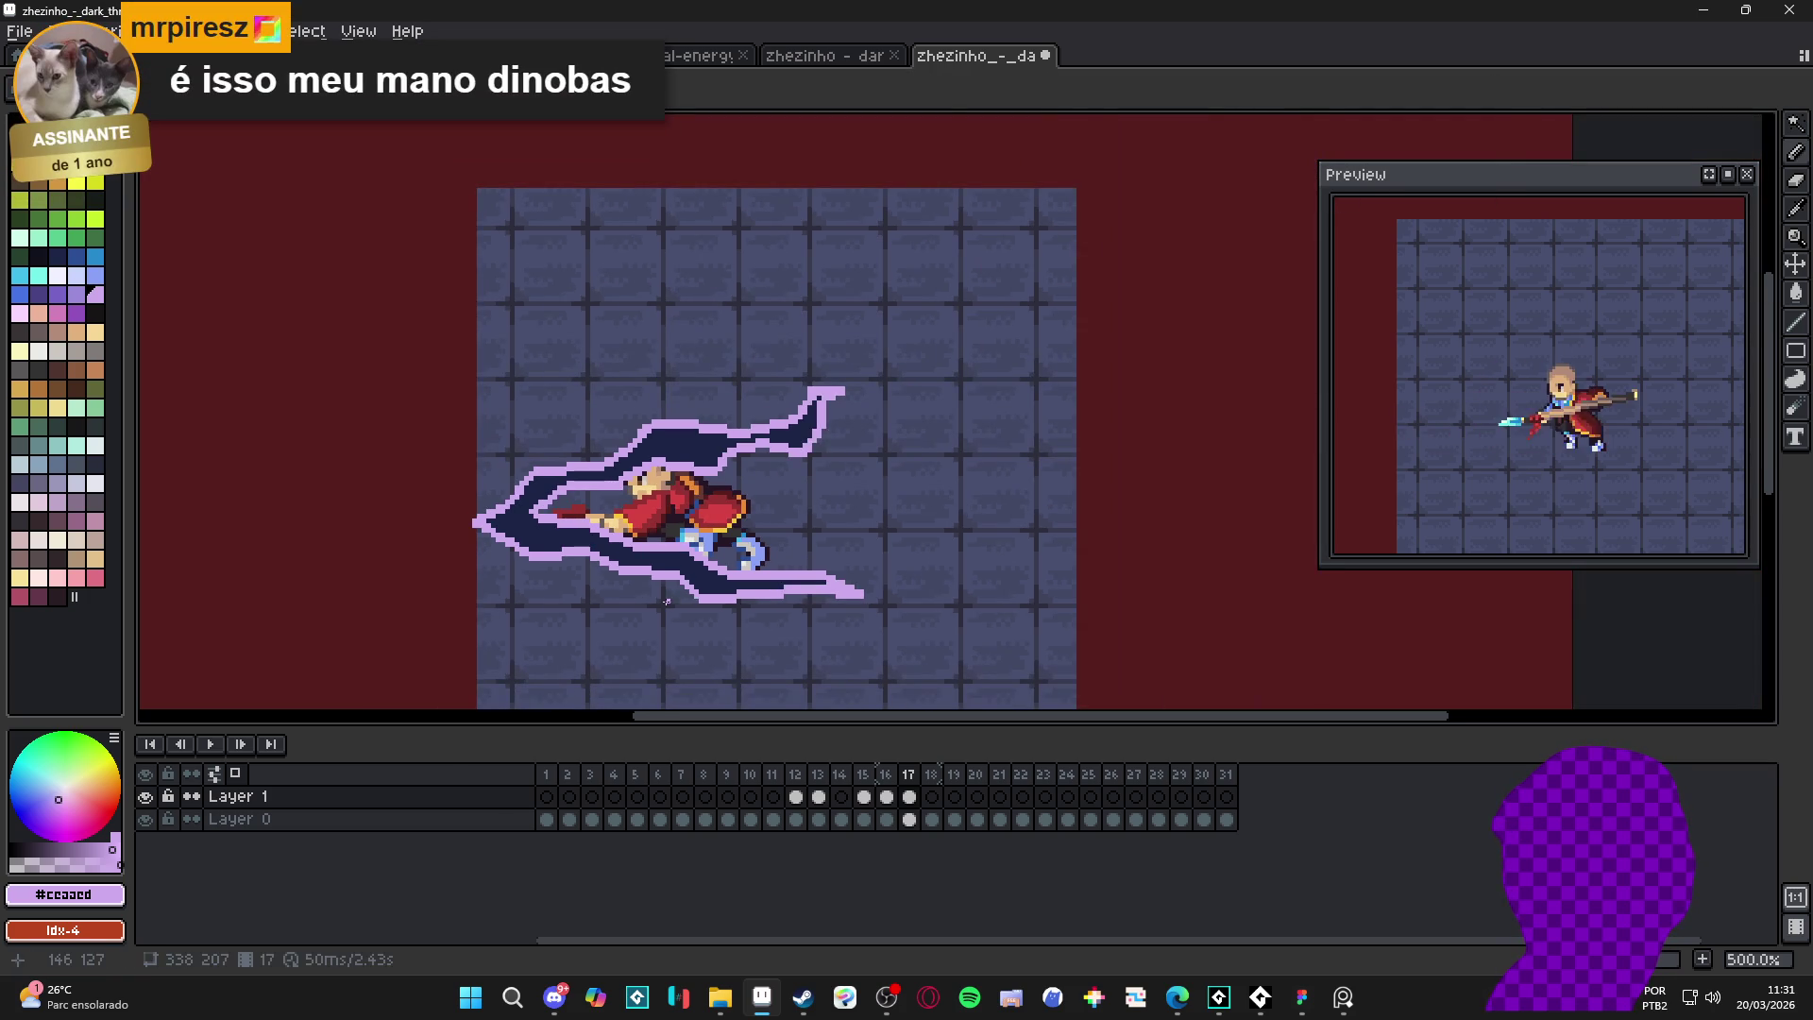
scroll(568, 525, "up", 2)
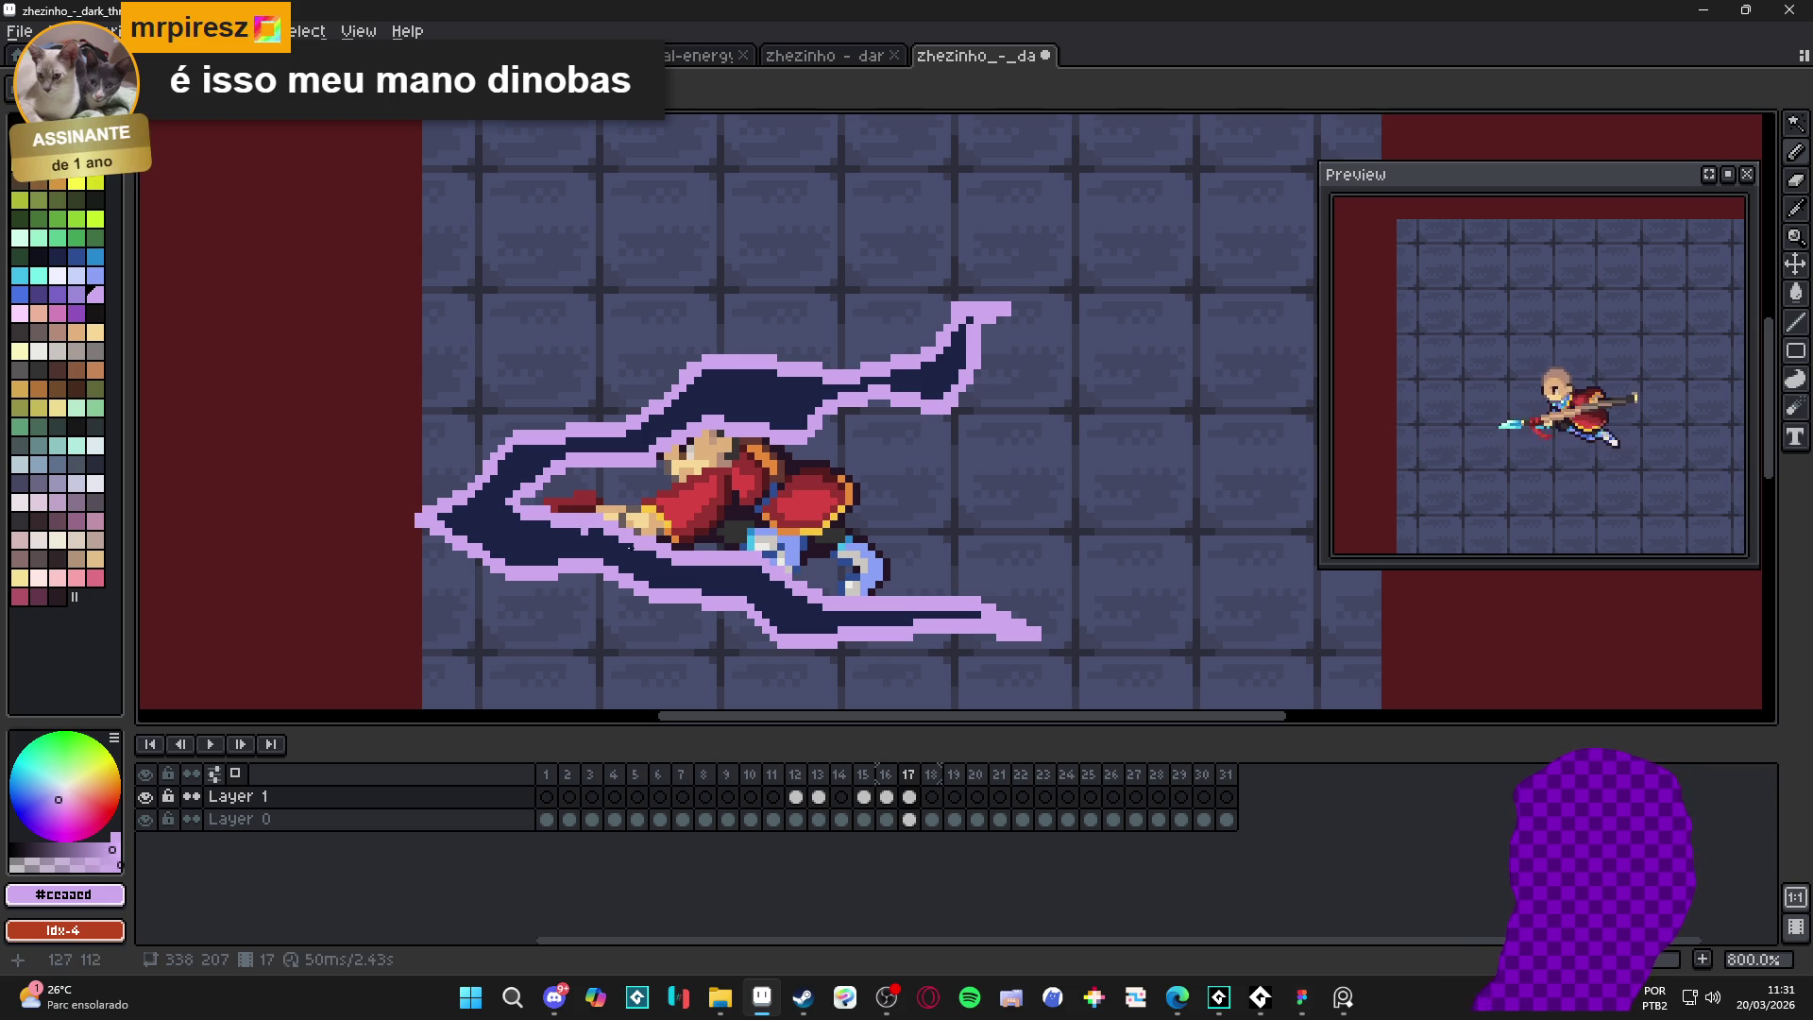
left_click(931, 796)
left_click(908, 796)
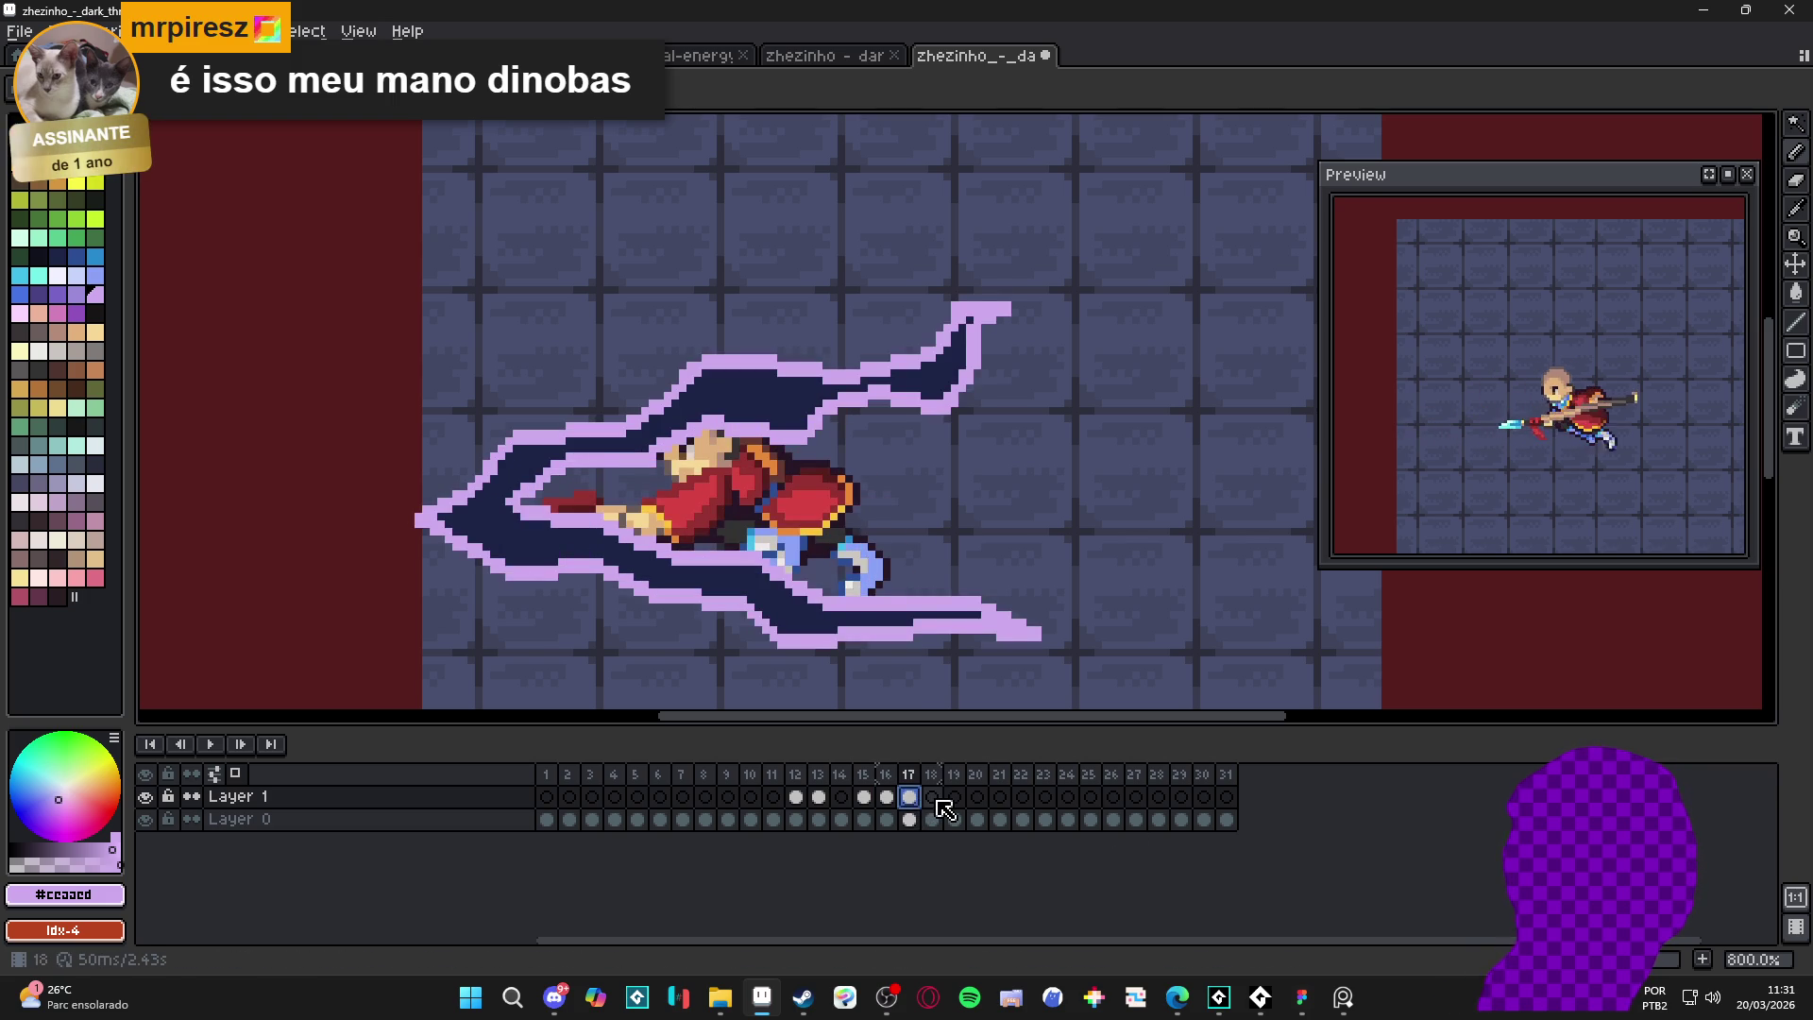
- Hide Layer 0, enable onion skin, and eyedrop navy #1b2447 from frame 17's trail
left_click(932, 796)
left_click(144, 819)
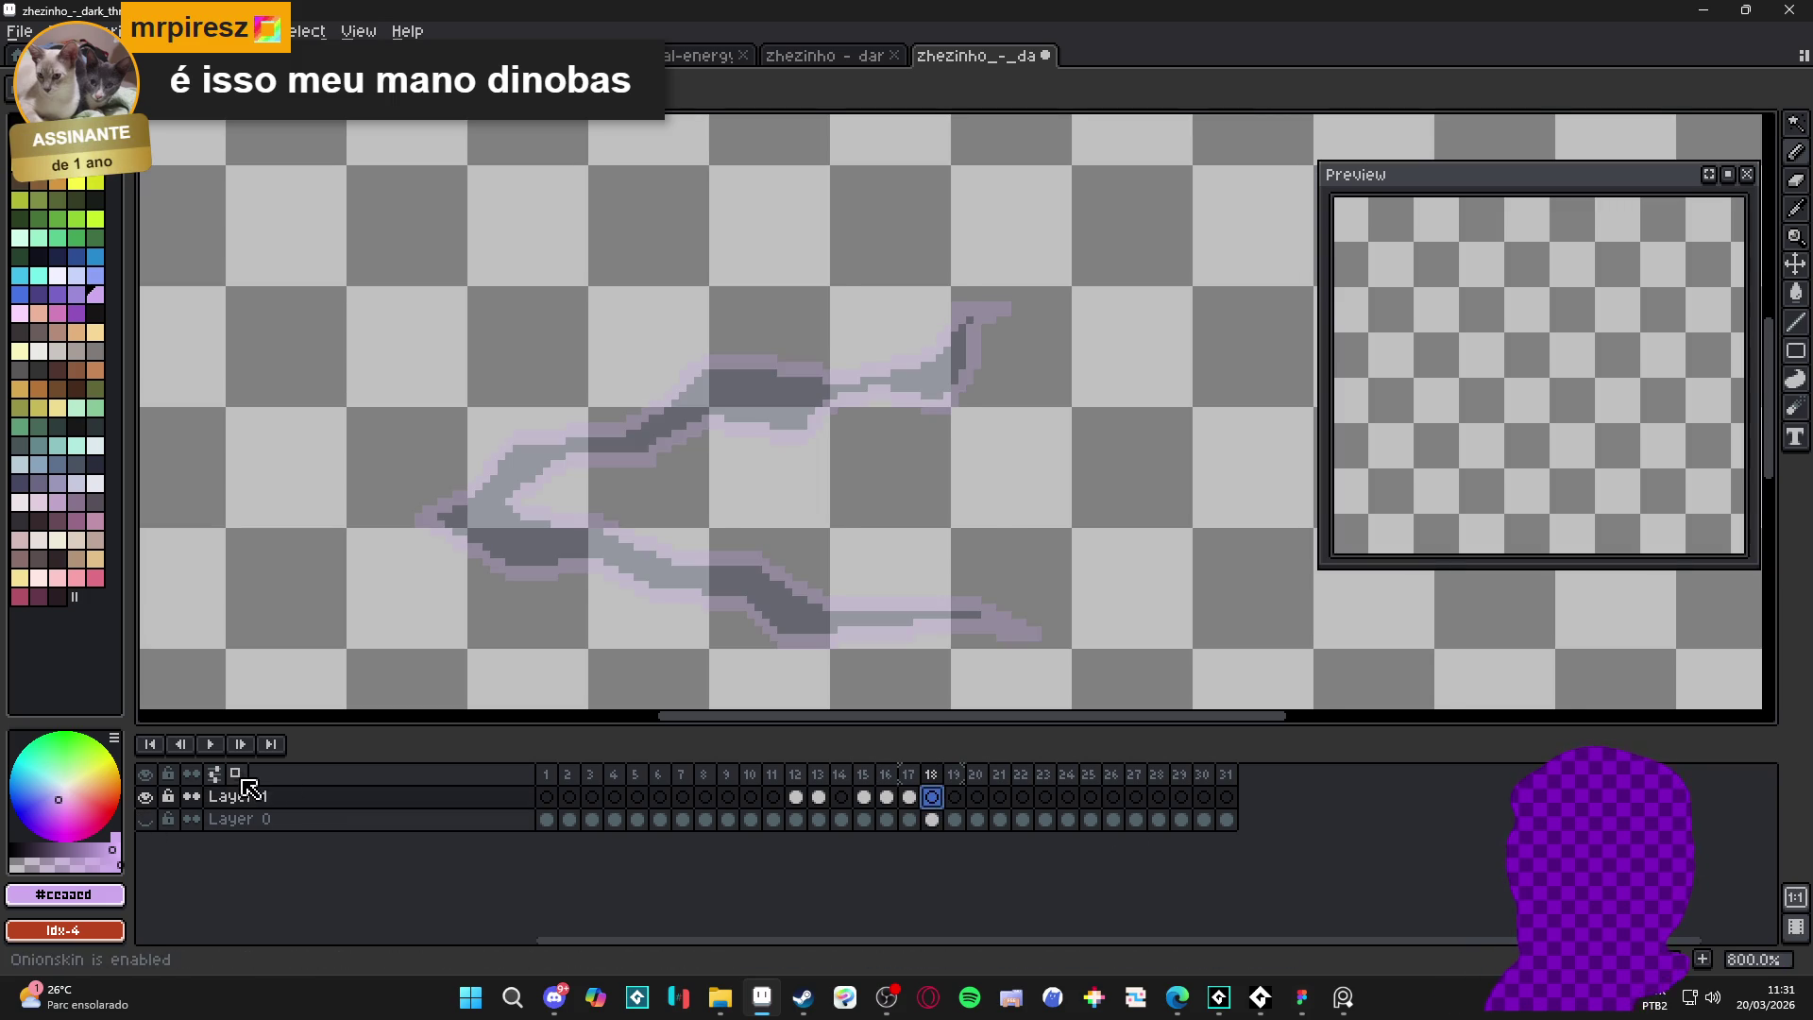
left_click(235, 773)
left_click(235, 774)
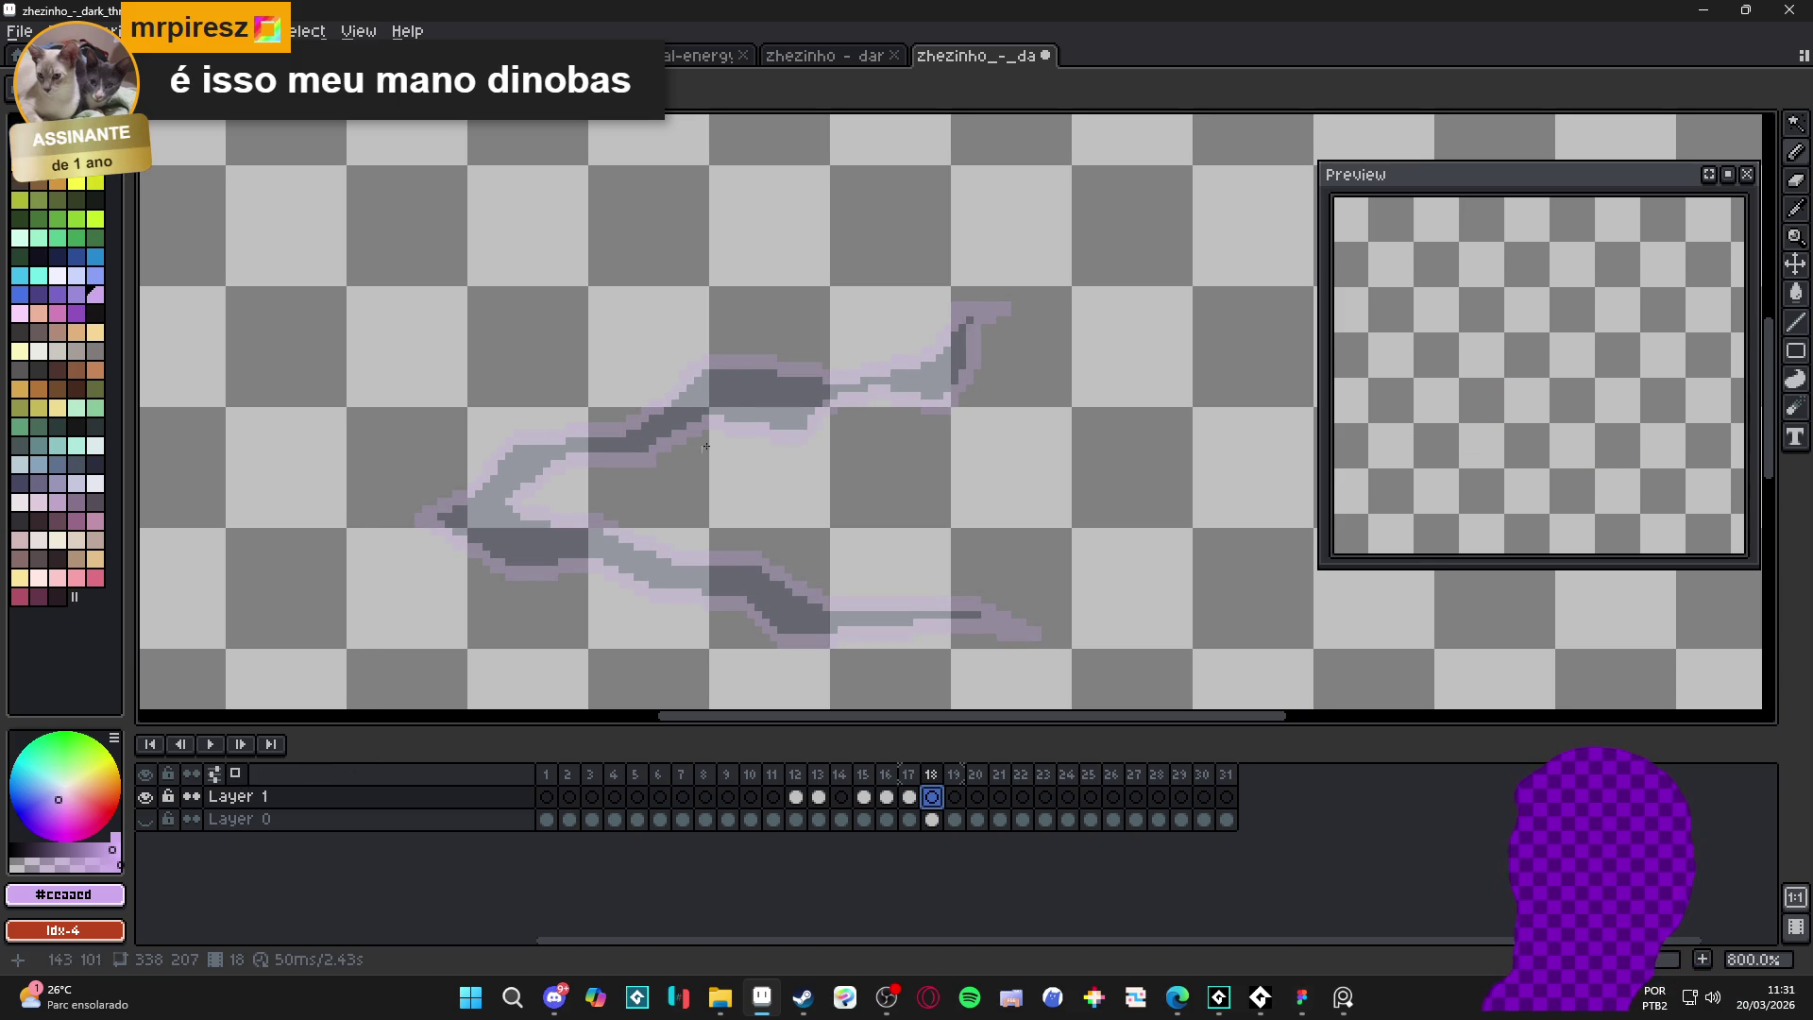
left_click(908, 796)
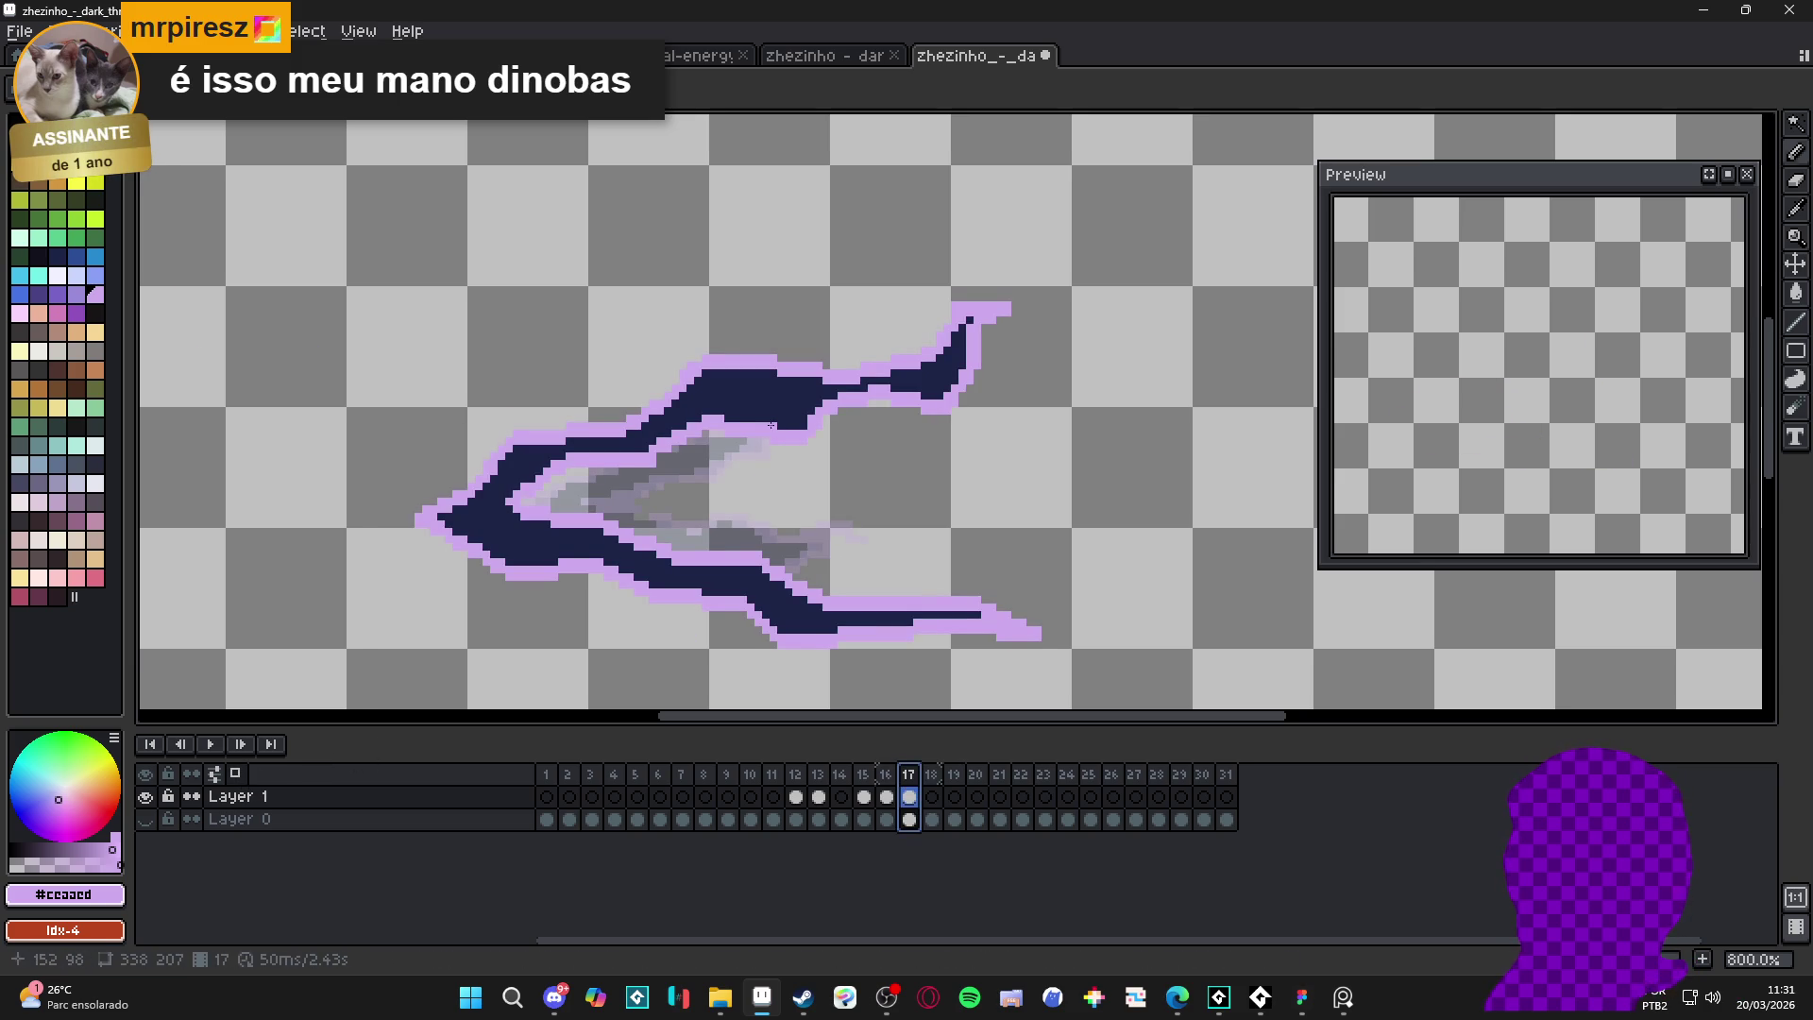
left_click(775, 434, "alt")
key("Right")
- Paint navy streaks along the upper trail and its tip on frame 18
left_click(776, 391)
left_click(743, 390, "shift")
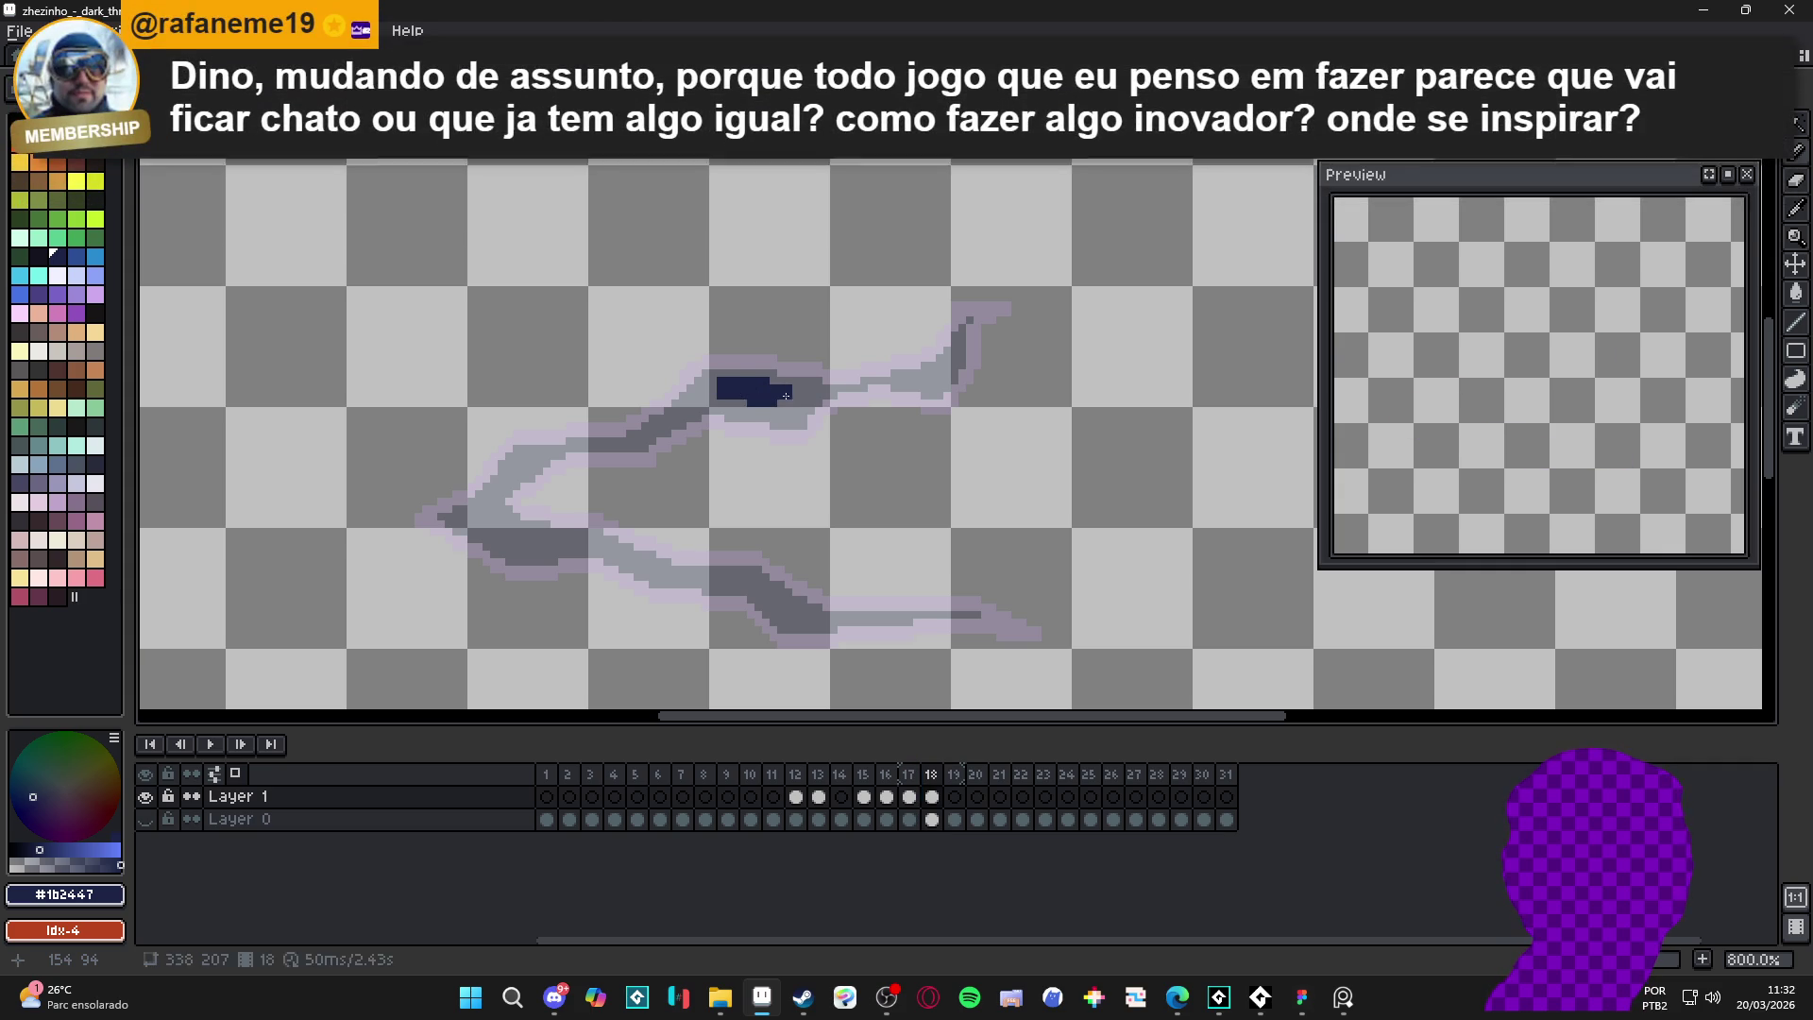
left_click(827, 395, "shift")
left_click(755, 409, "shift")
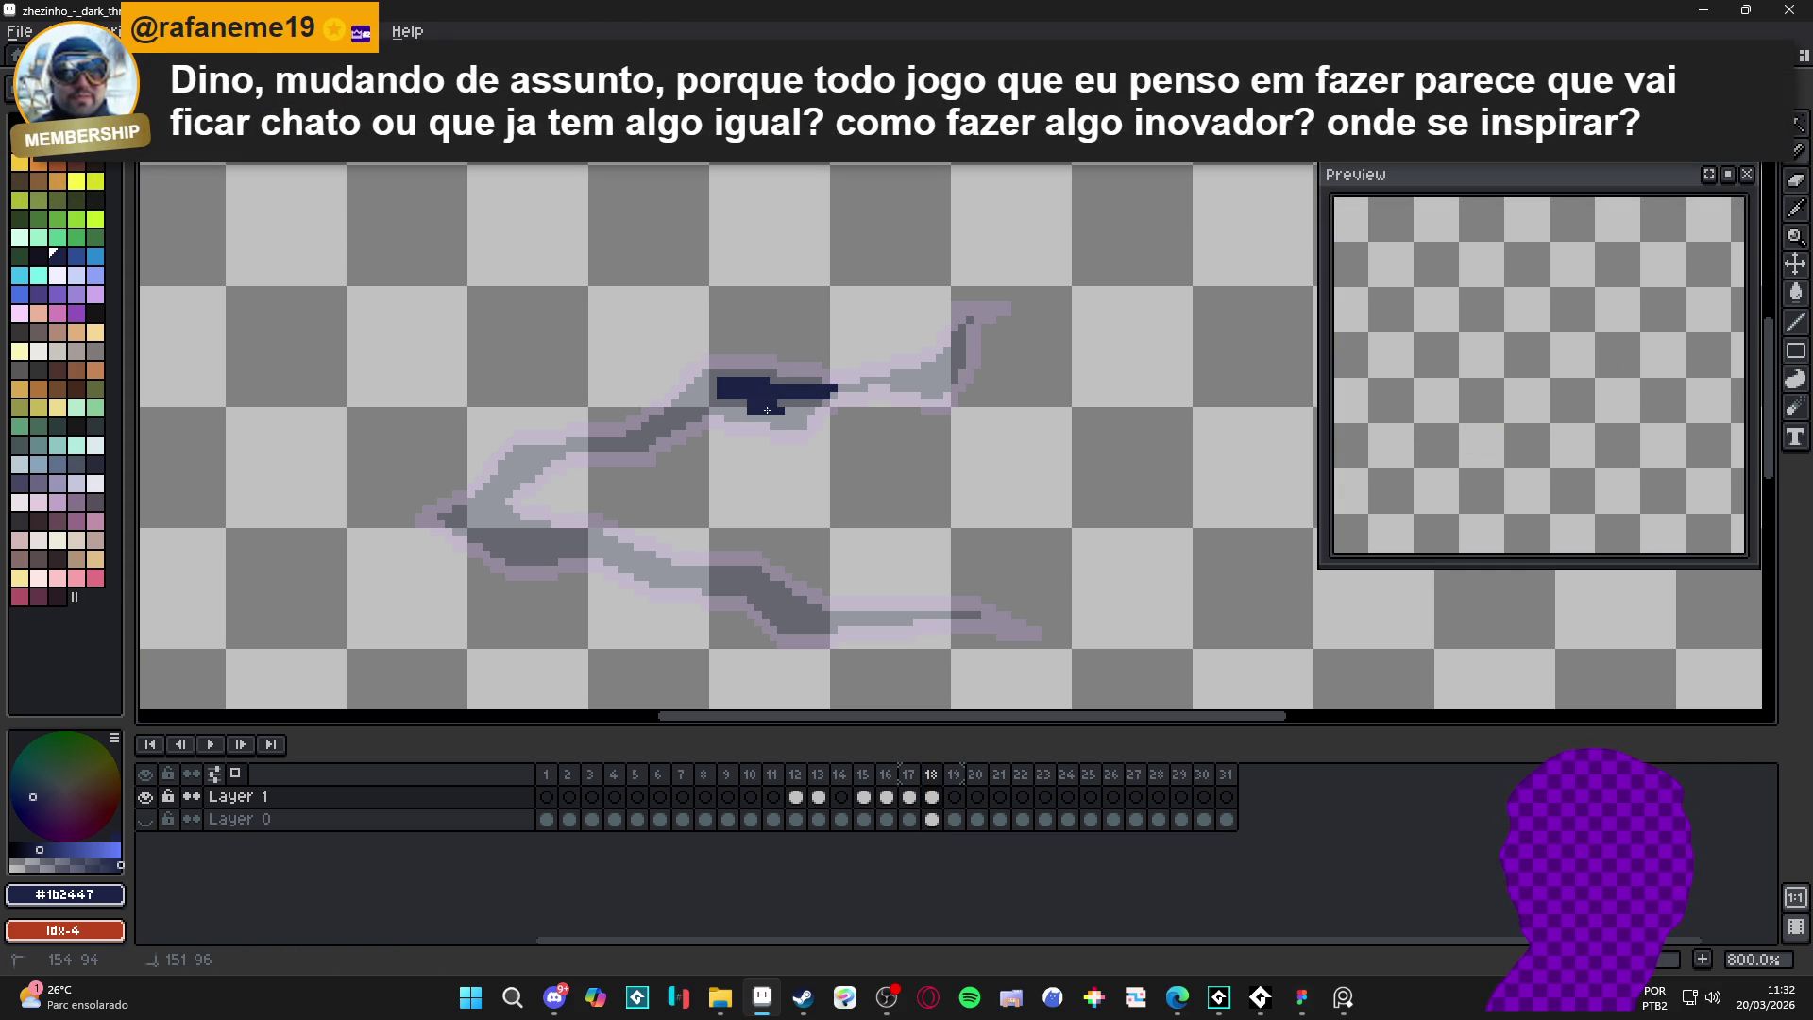
mouse_move(787, 413)
left_mouse_down()
mouse_move(802, 402)
mouse_move(692, 408)
left_mouse_up()
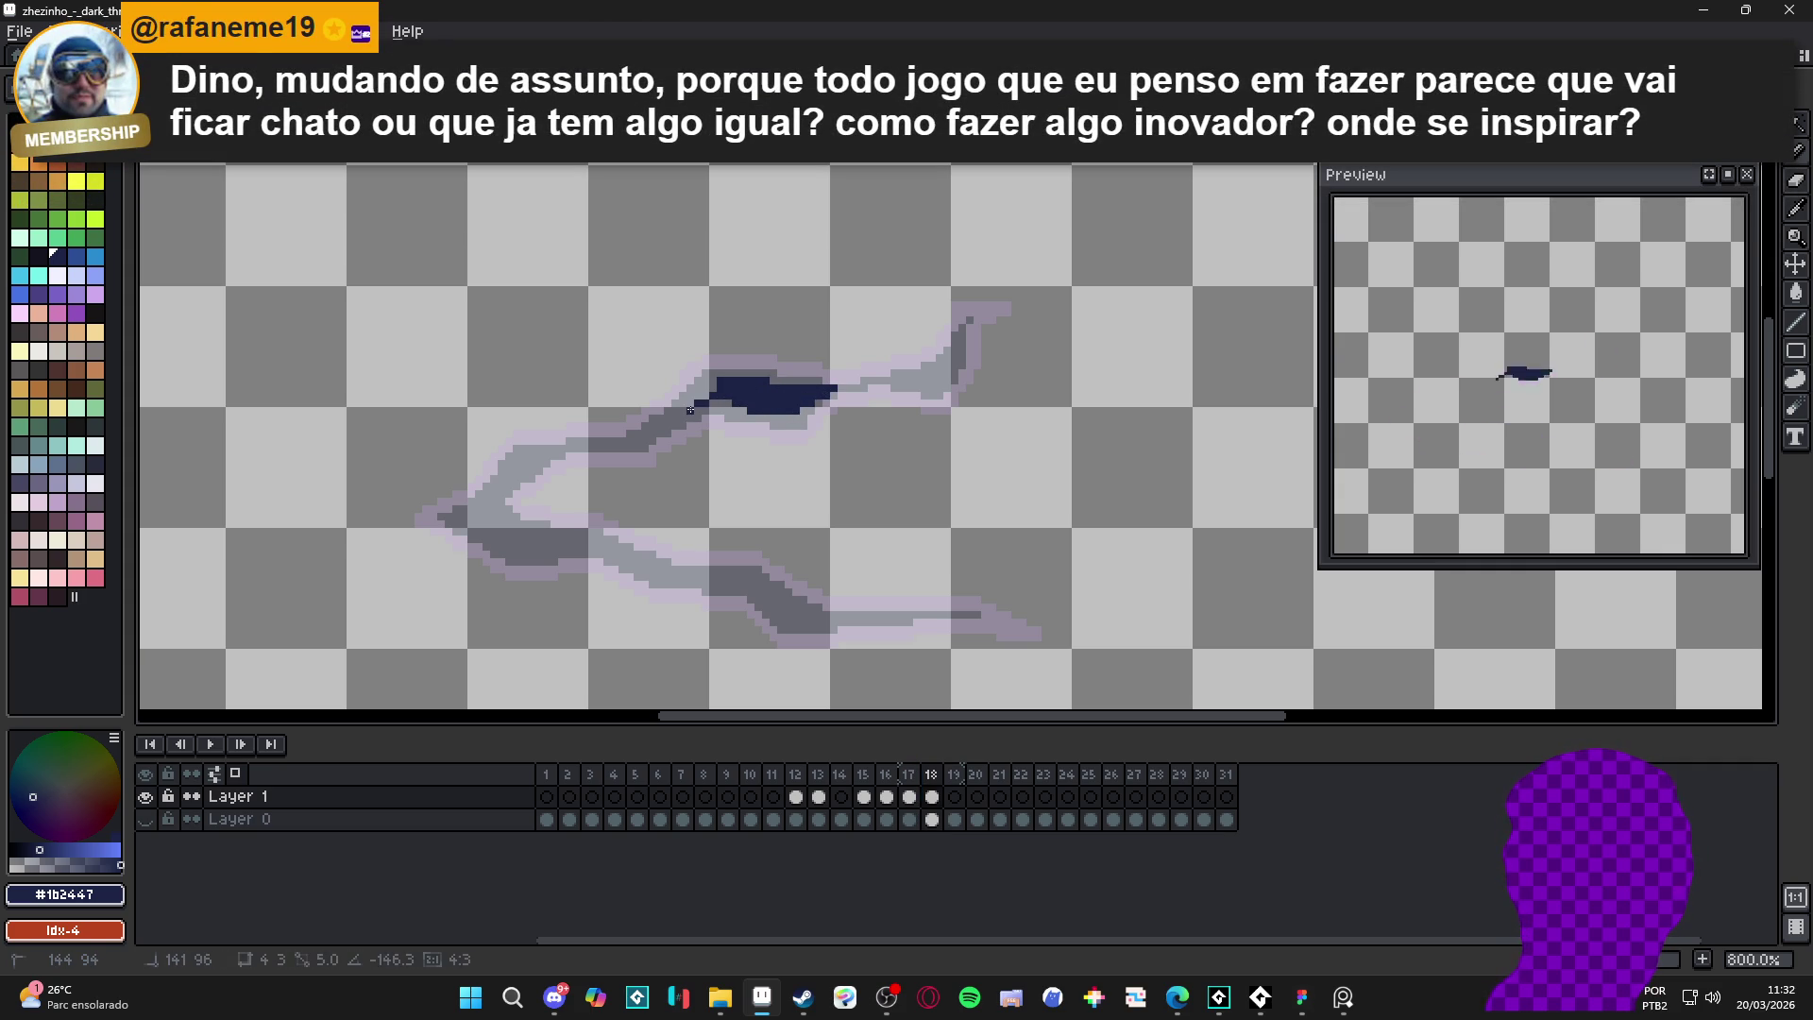
left_click(935, 376)
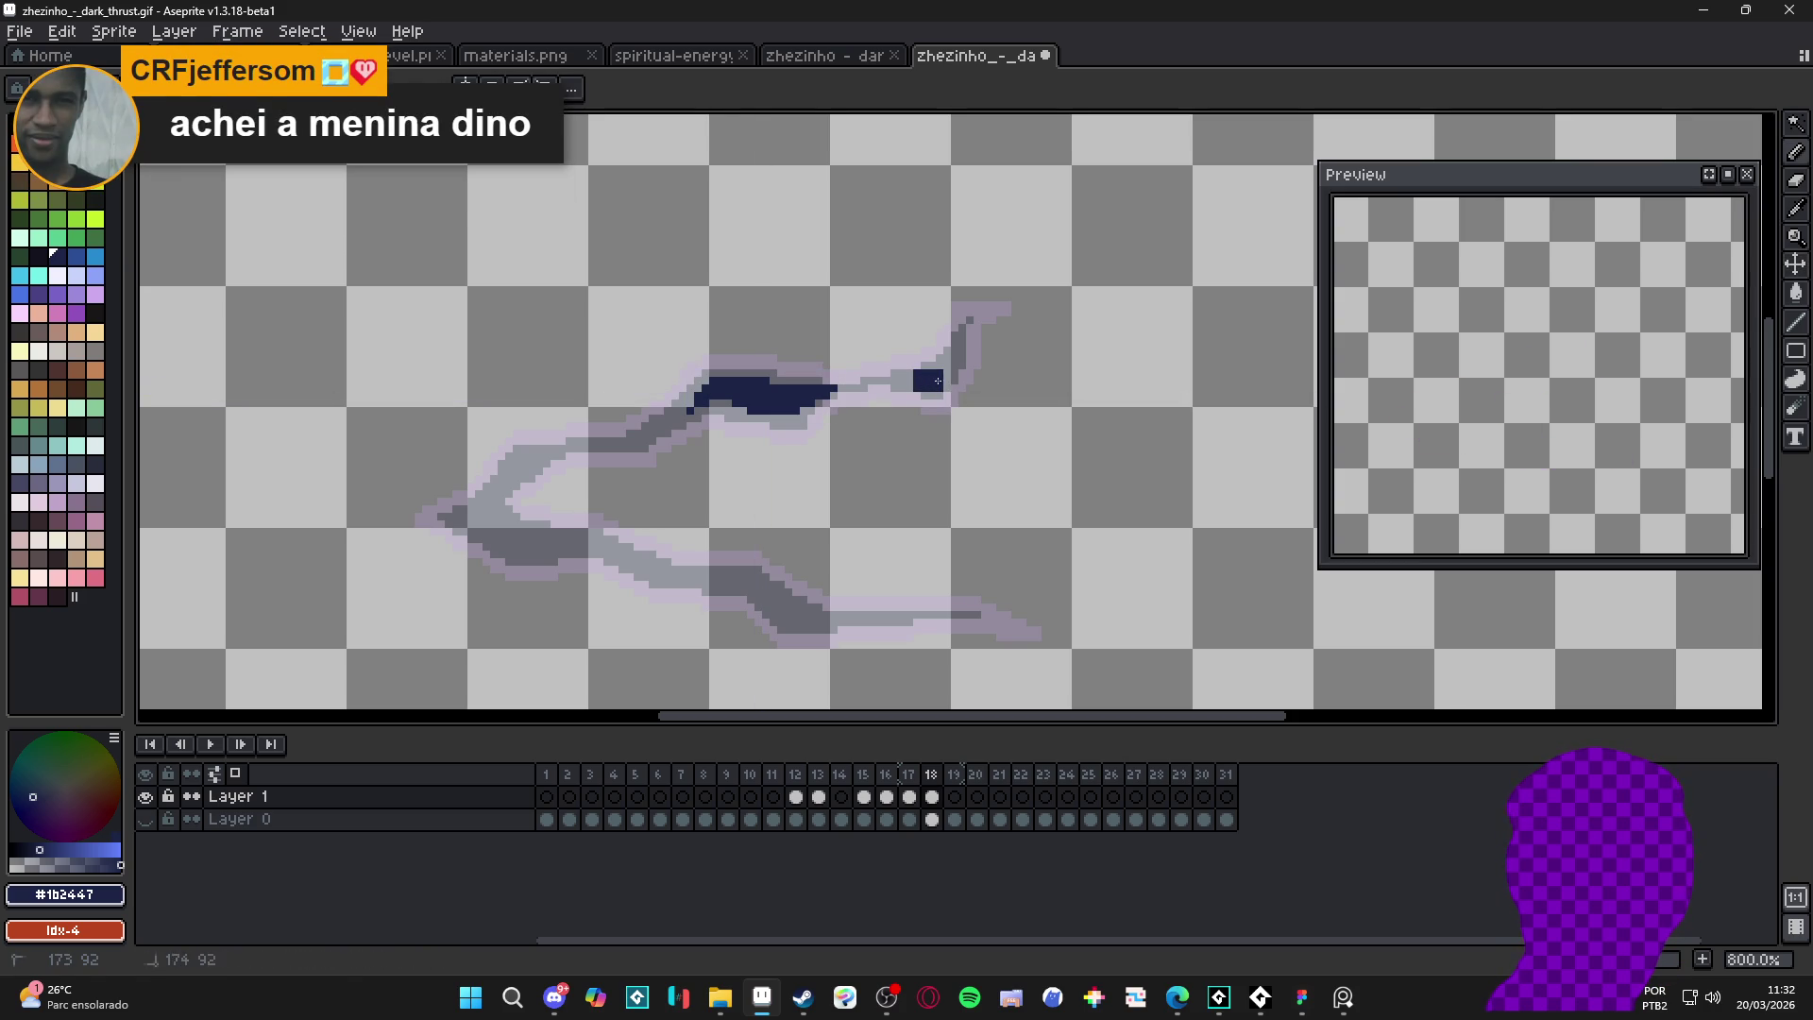
left_click_drag(953, 351, 947, 371)
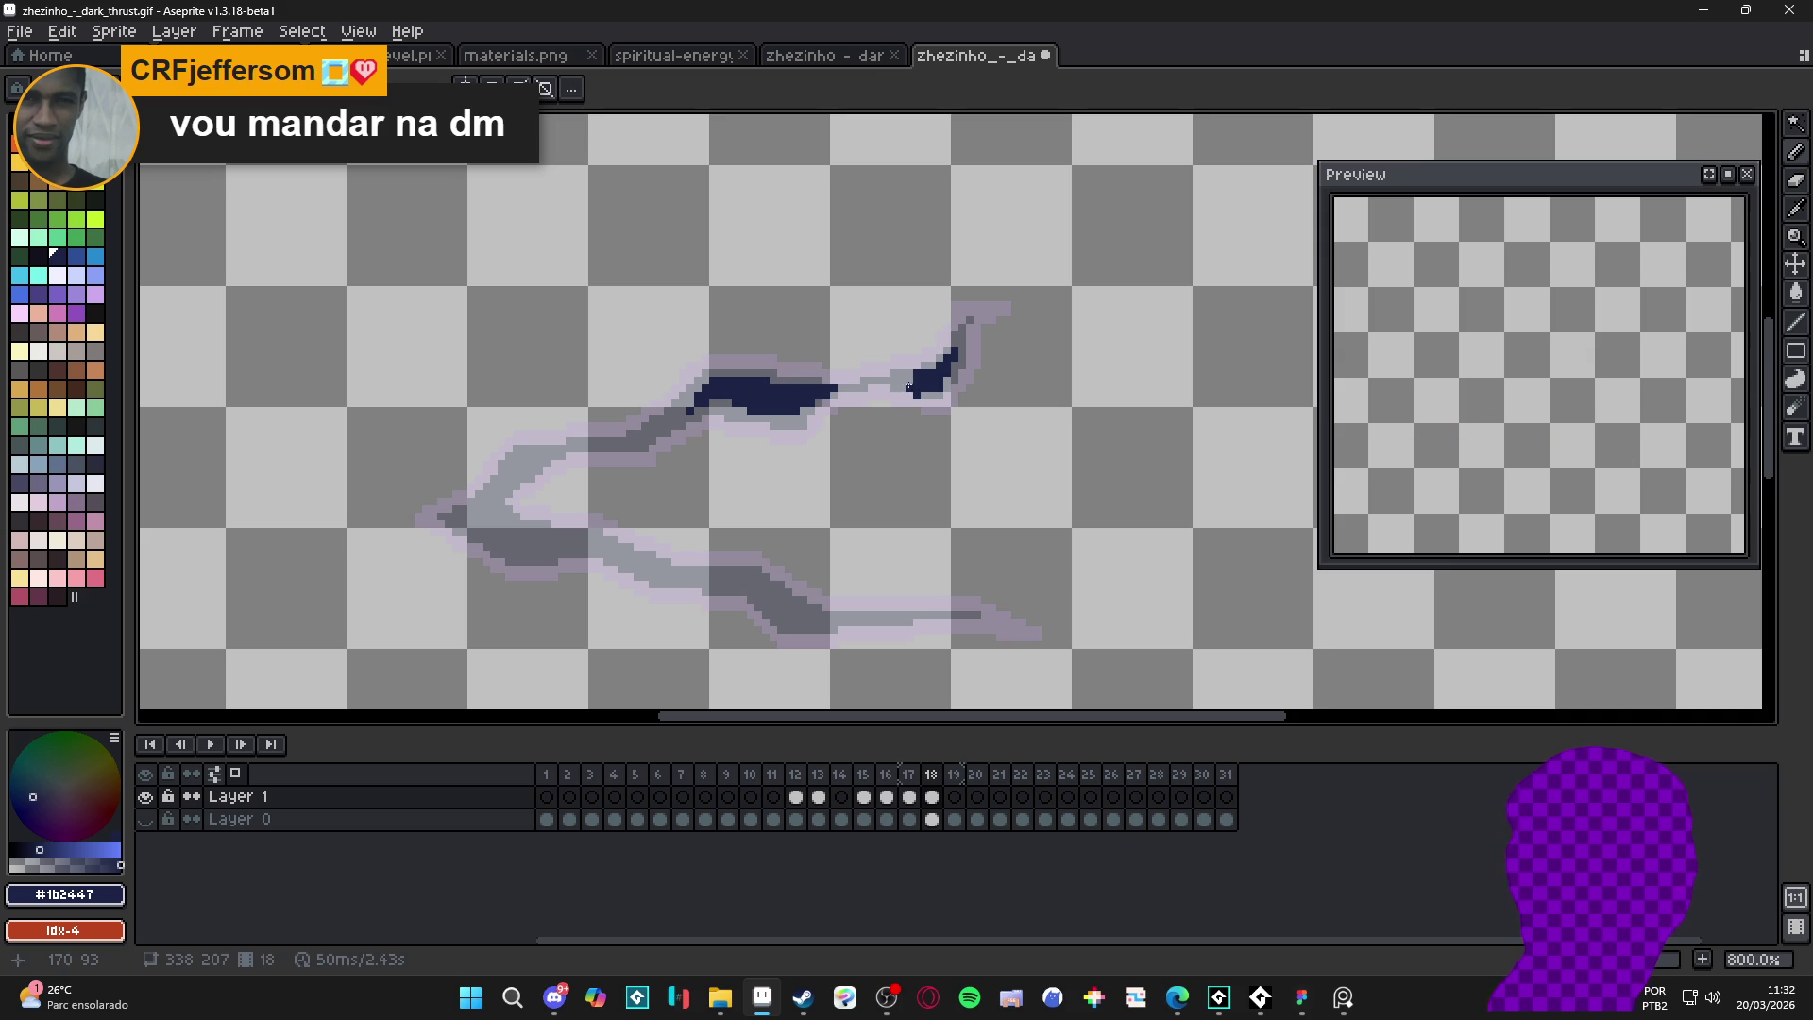
left_click_drag(913, 387, 893, 387)
- Add navy streaks along frame 18's left and lower trail branches
key("e")
key("b")
mouse_move(644, 439)
left_mouse_down()
mouse_move(588, 438)
mouse_move(520, 479)
left_mouse_up()
left_click(536, 460)
left_click_drag(501, 493, 563, 472)
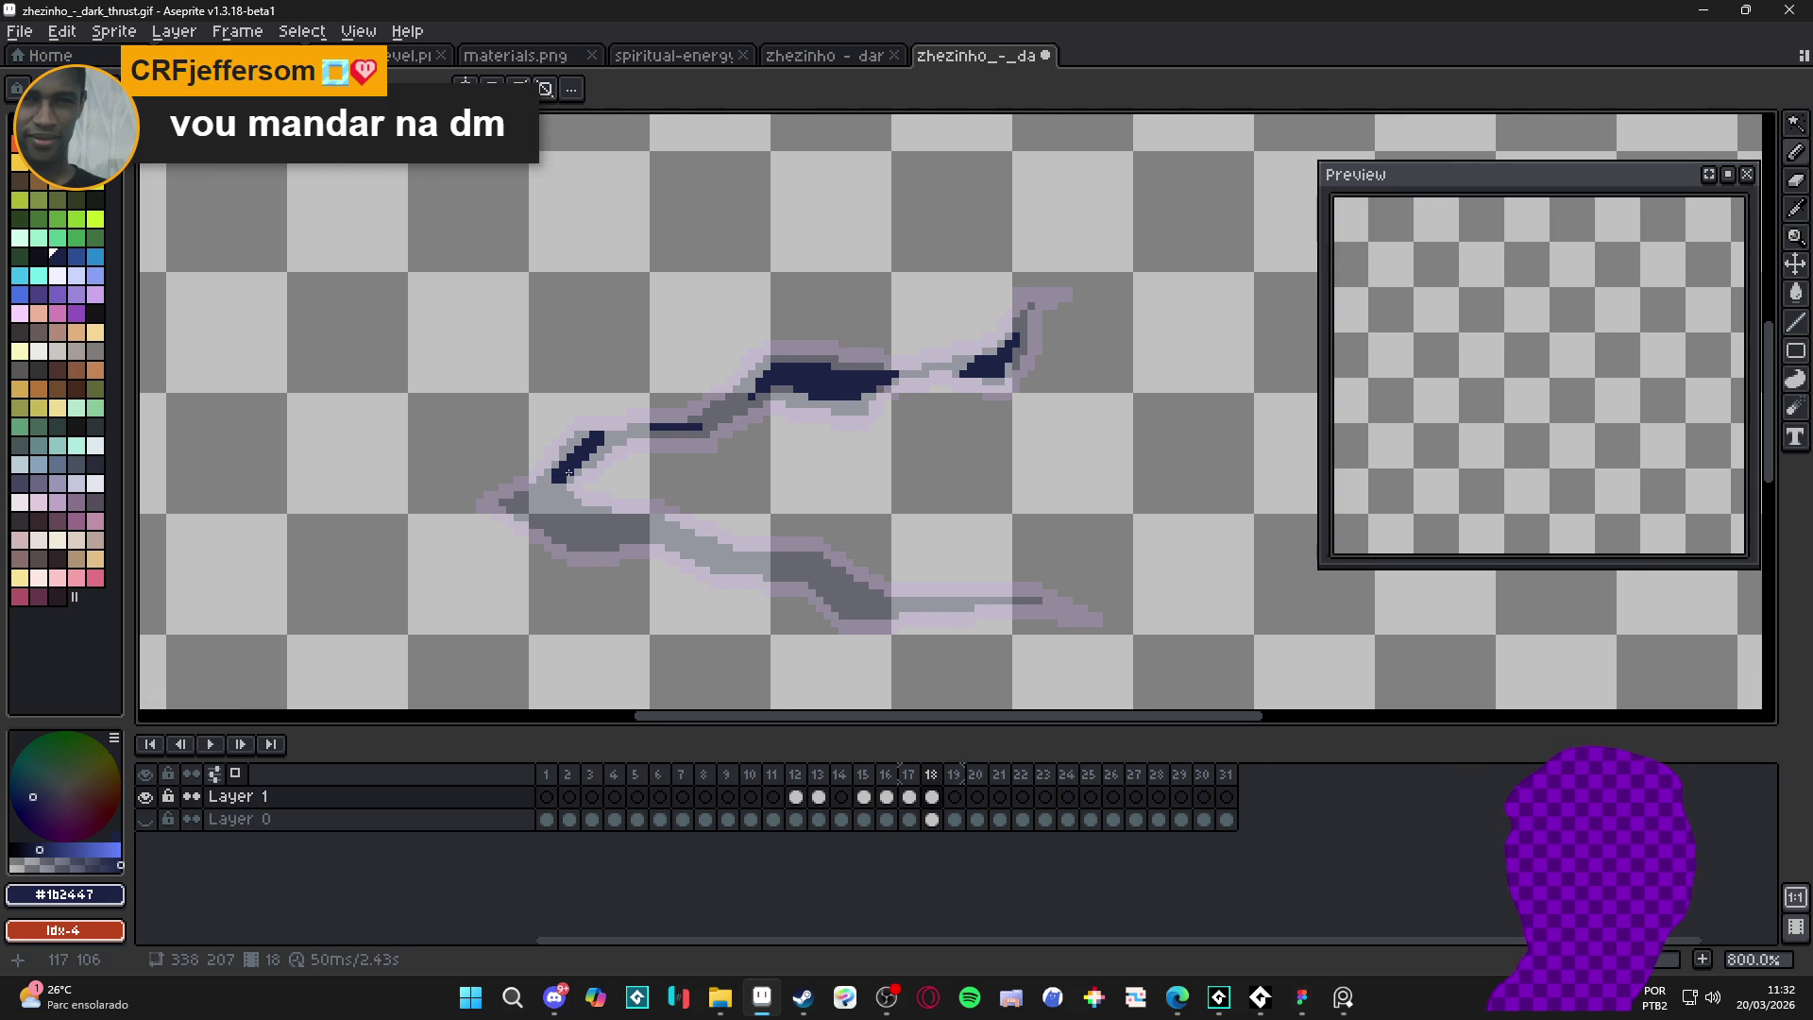
scroll(569, 472, "up", 2)
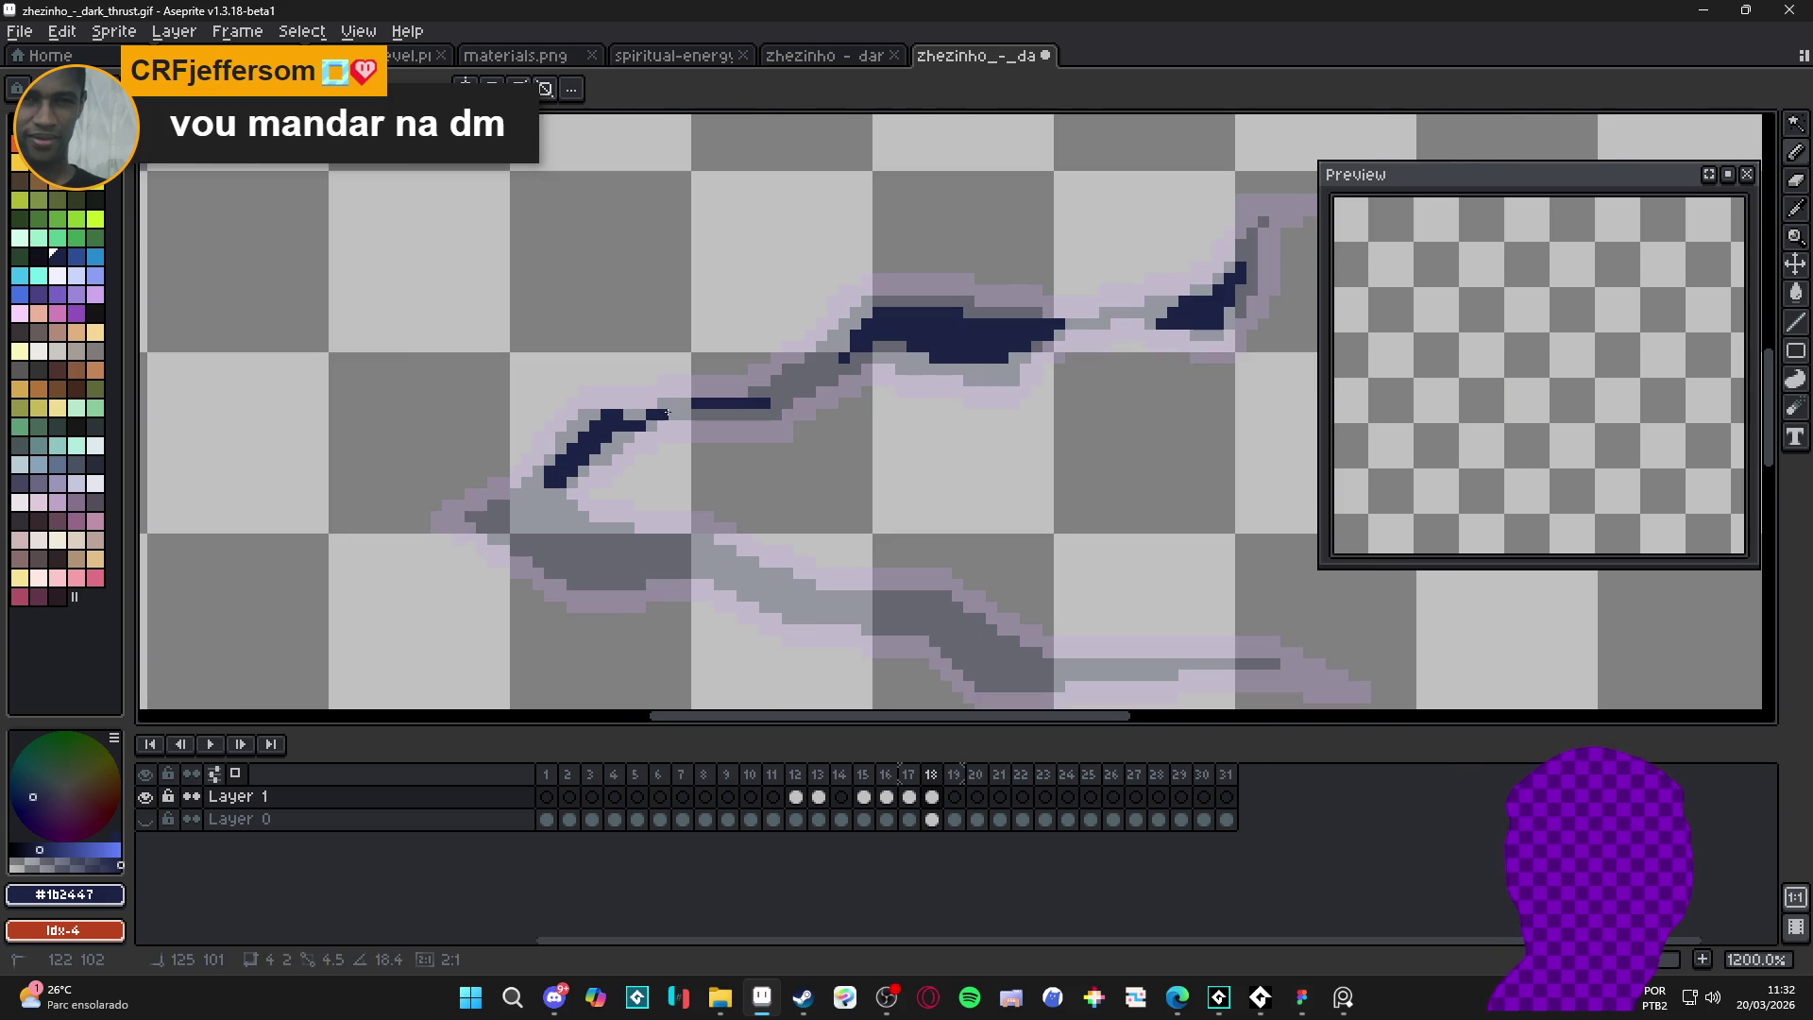
scroll(556, 521, "up", 1)
left_click(506, 522)
mouse_move(510, 522)
left_mouse_down()
mouse_move(590, 529)
mouse_move(515, 546)
mouse_move(775, 564)
mouse_move(805, 605)
mouse_move(883, 578)
mouse_move(933, 605)
mouse_move(820, 510)
mouse_move(888, 566)
mouse_move(967, 566)
left_mouse_up()
left_click_drag(1096, 559, 1117, 560)
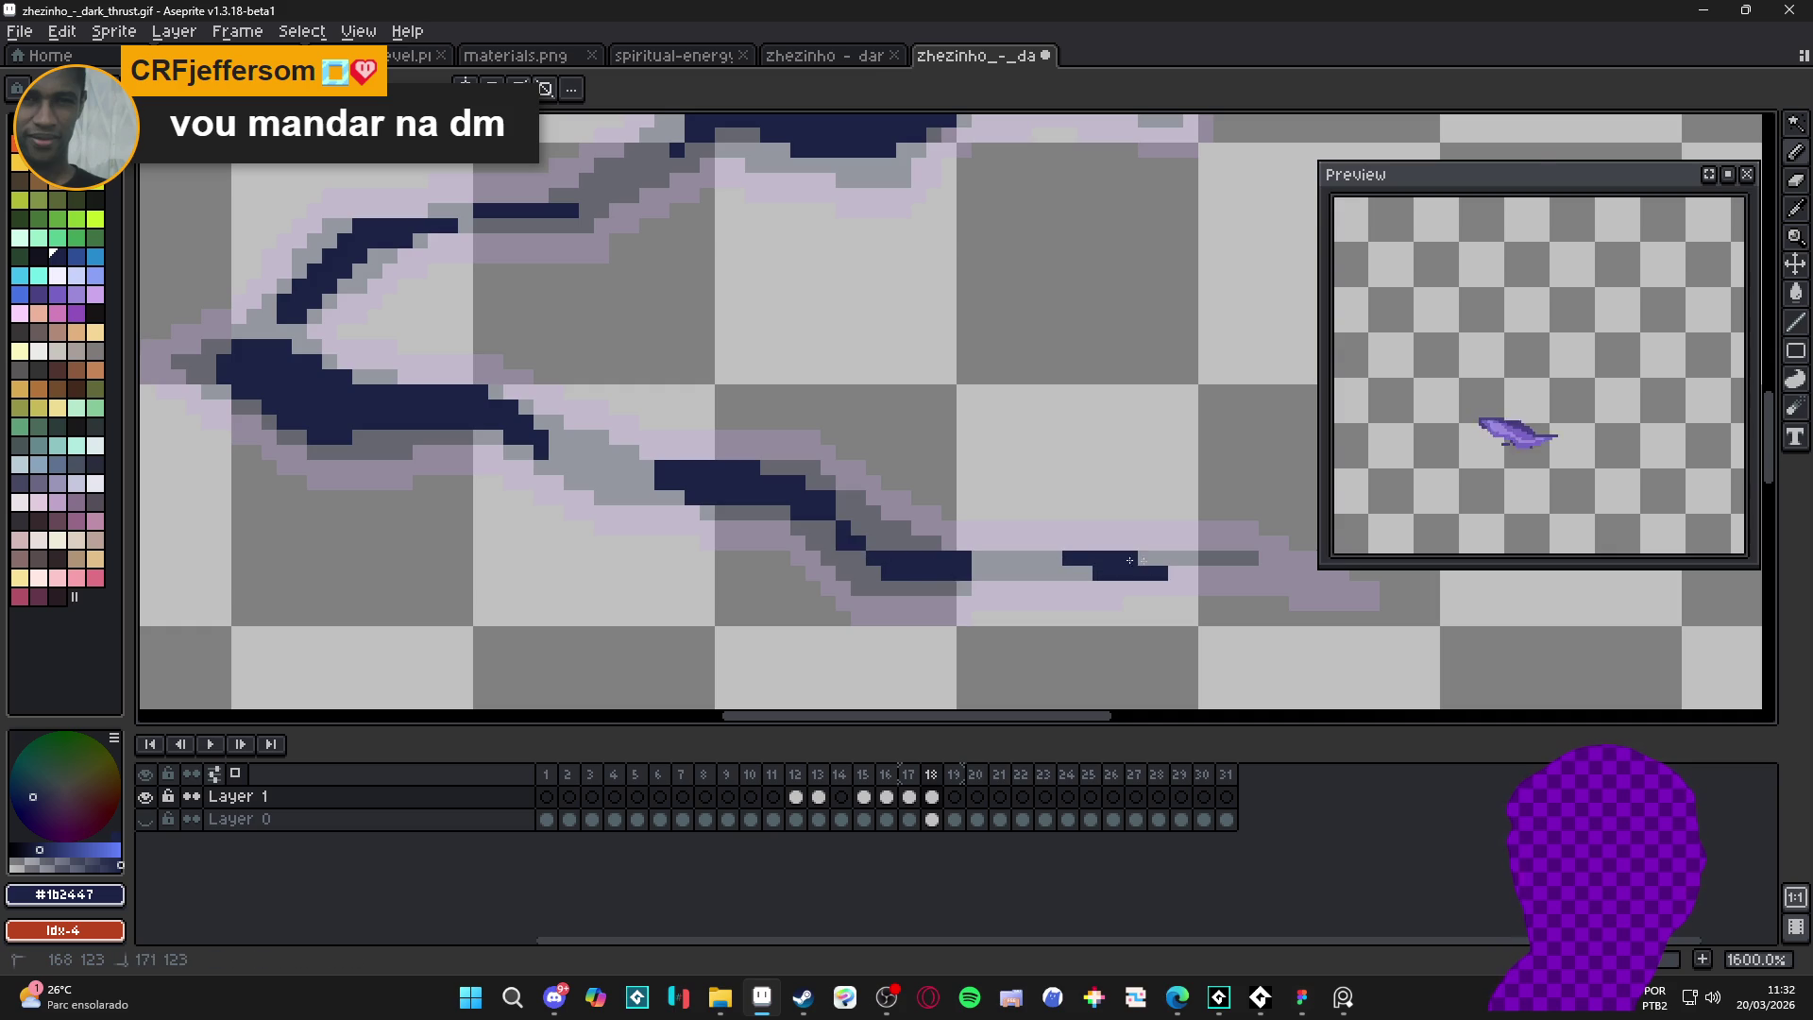
scroll(1118, 560, "down", 4)
left_click(958, 798)
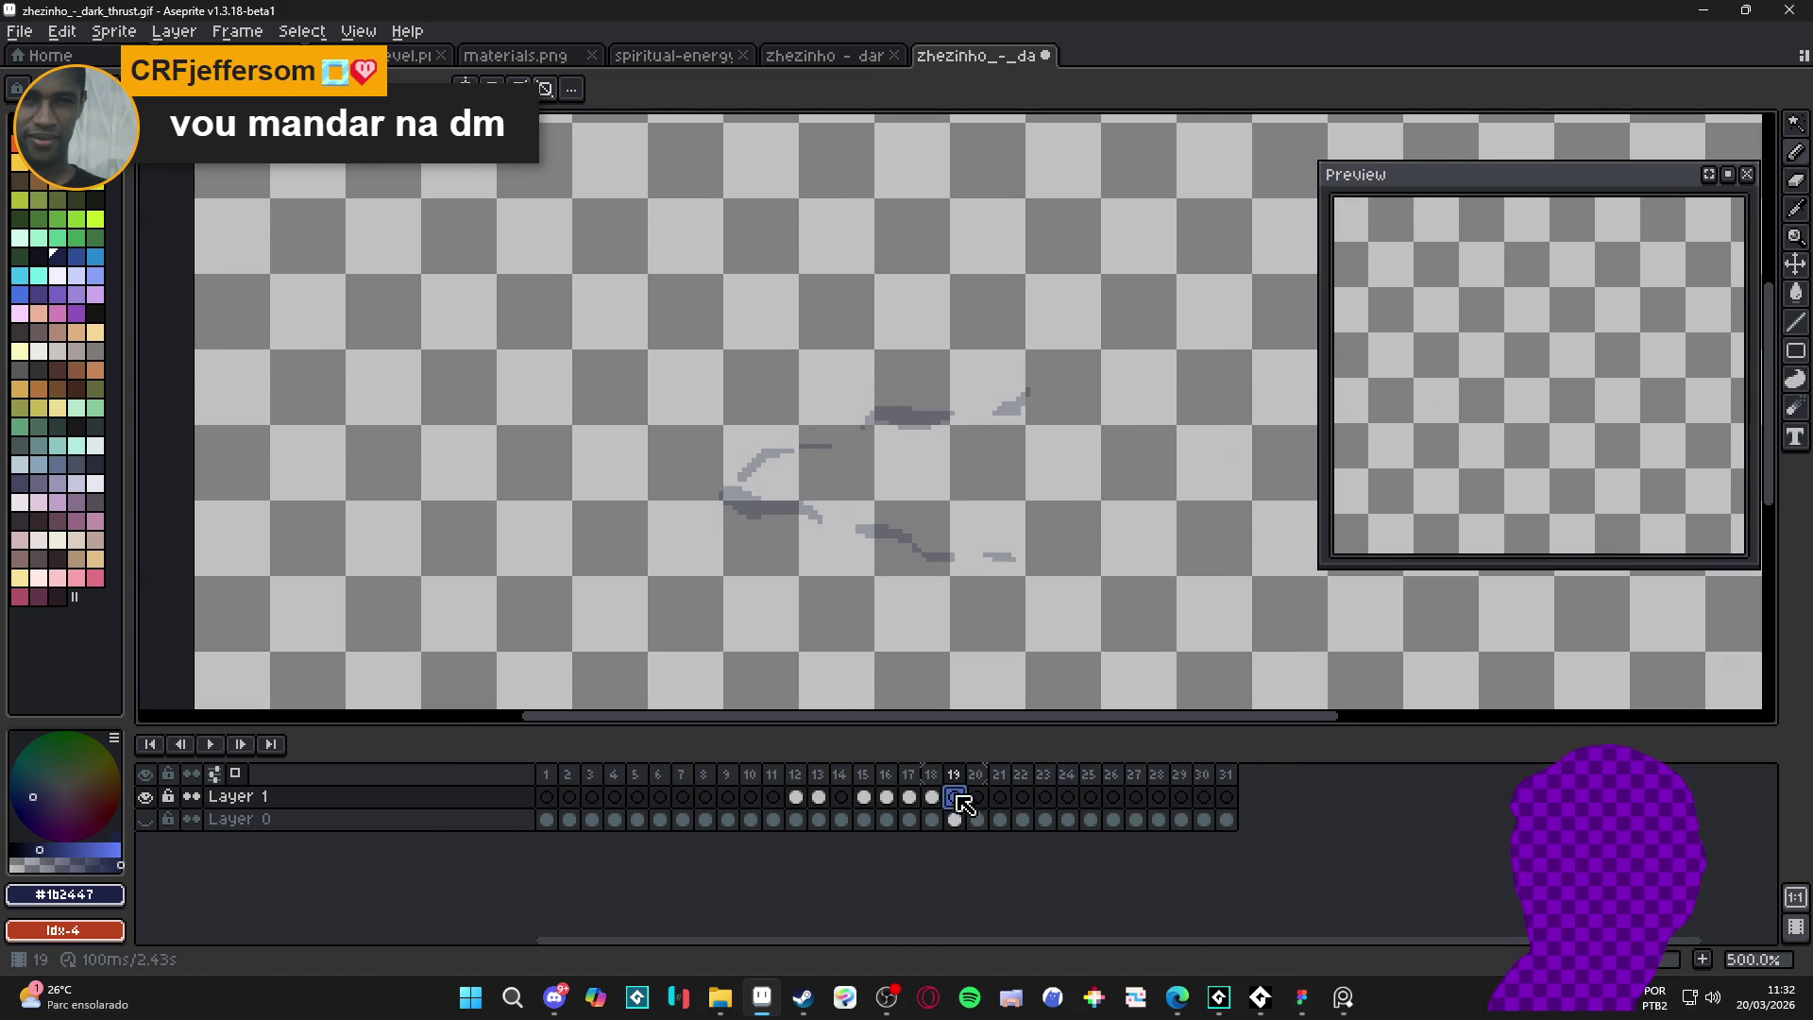
- Show the background layer again and compare frames 17 and 18
left_click(144, 819)
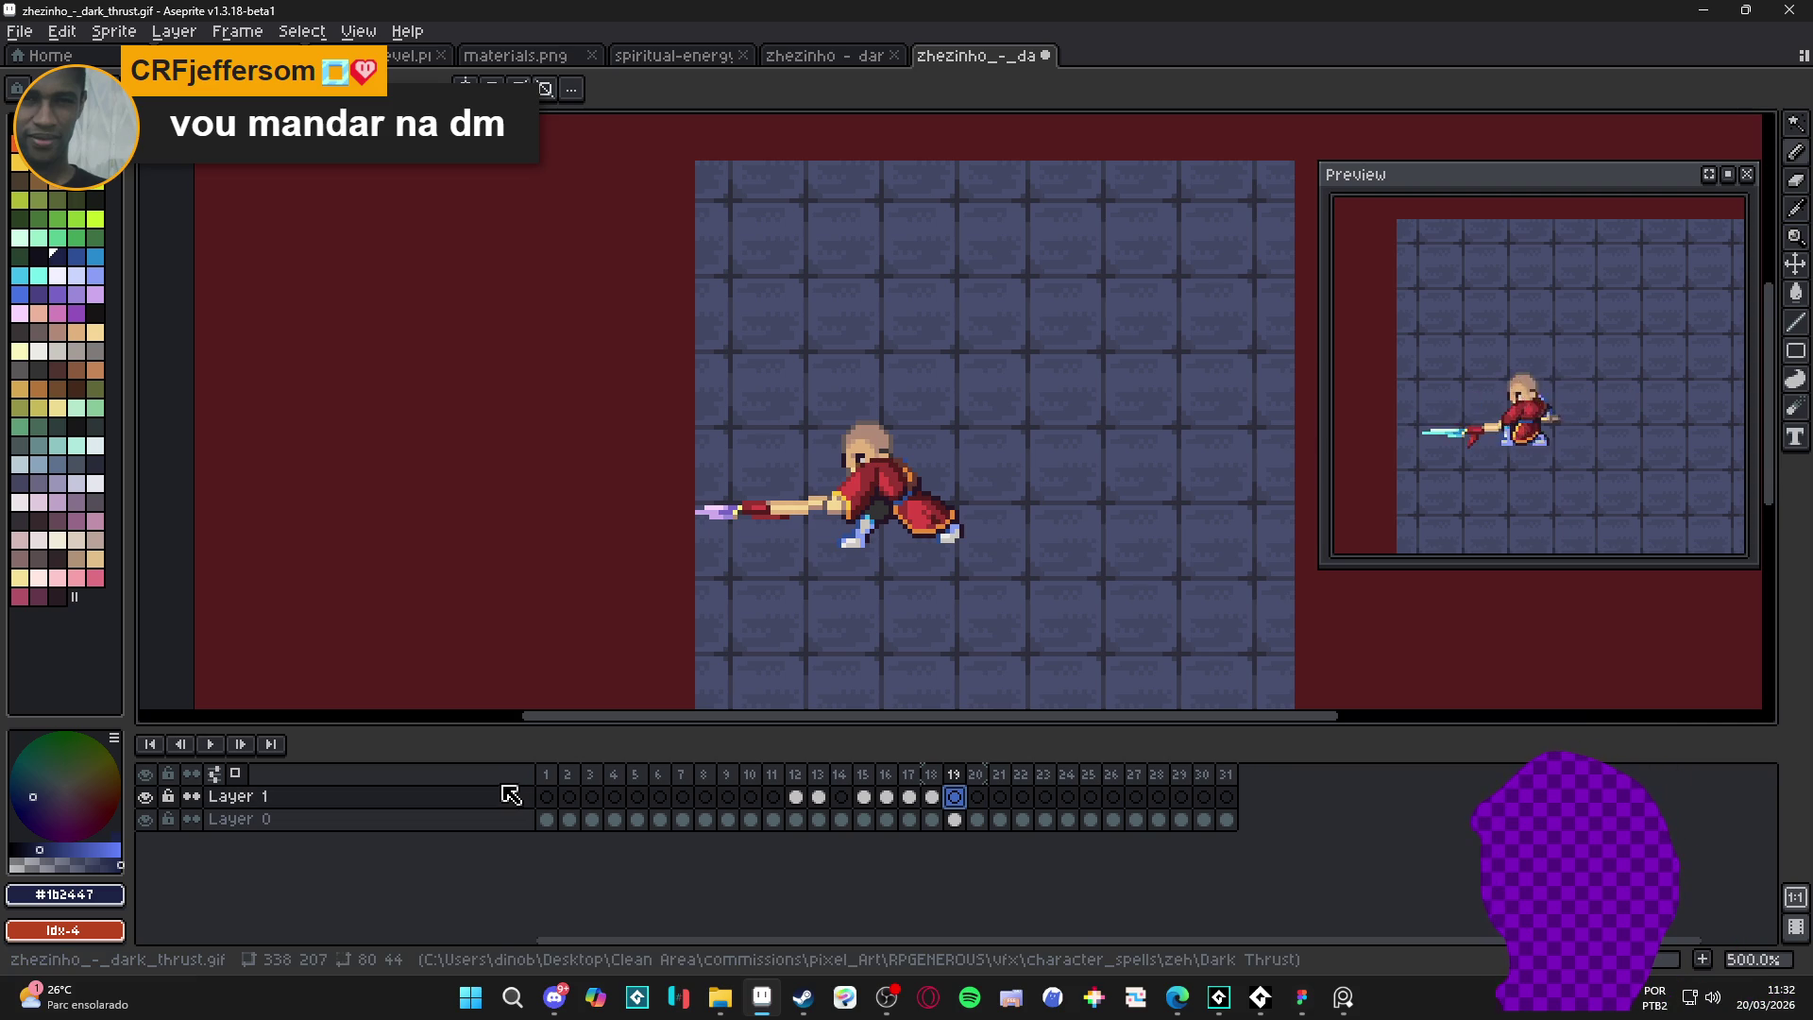
left_click(930, 798)
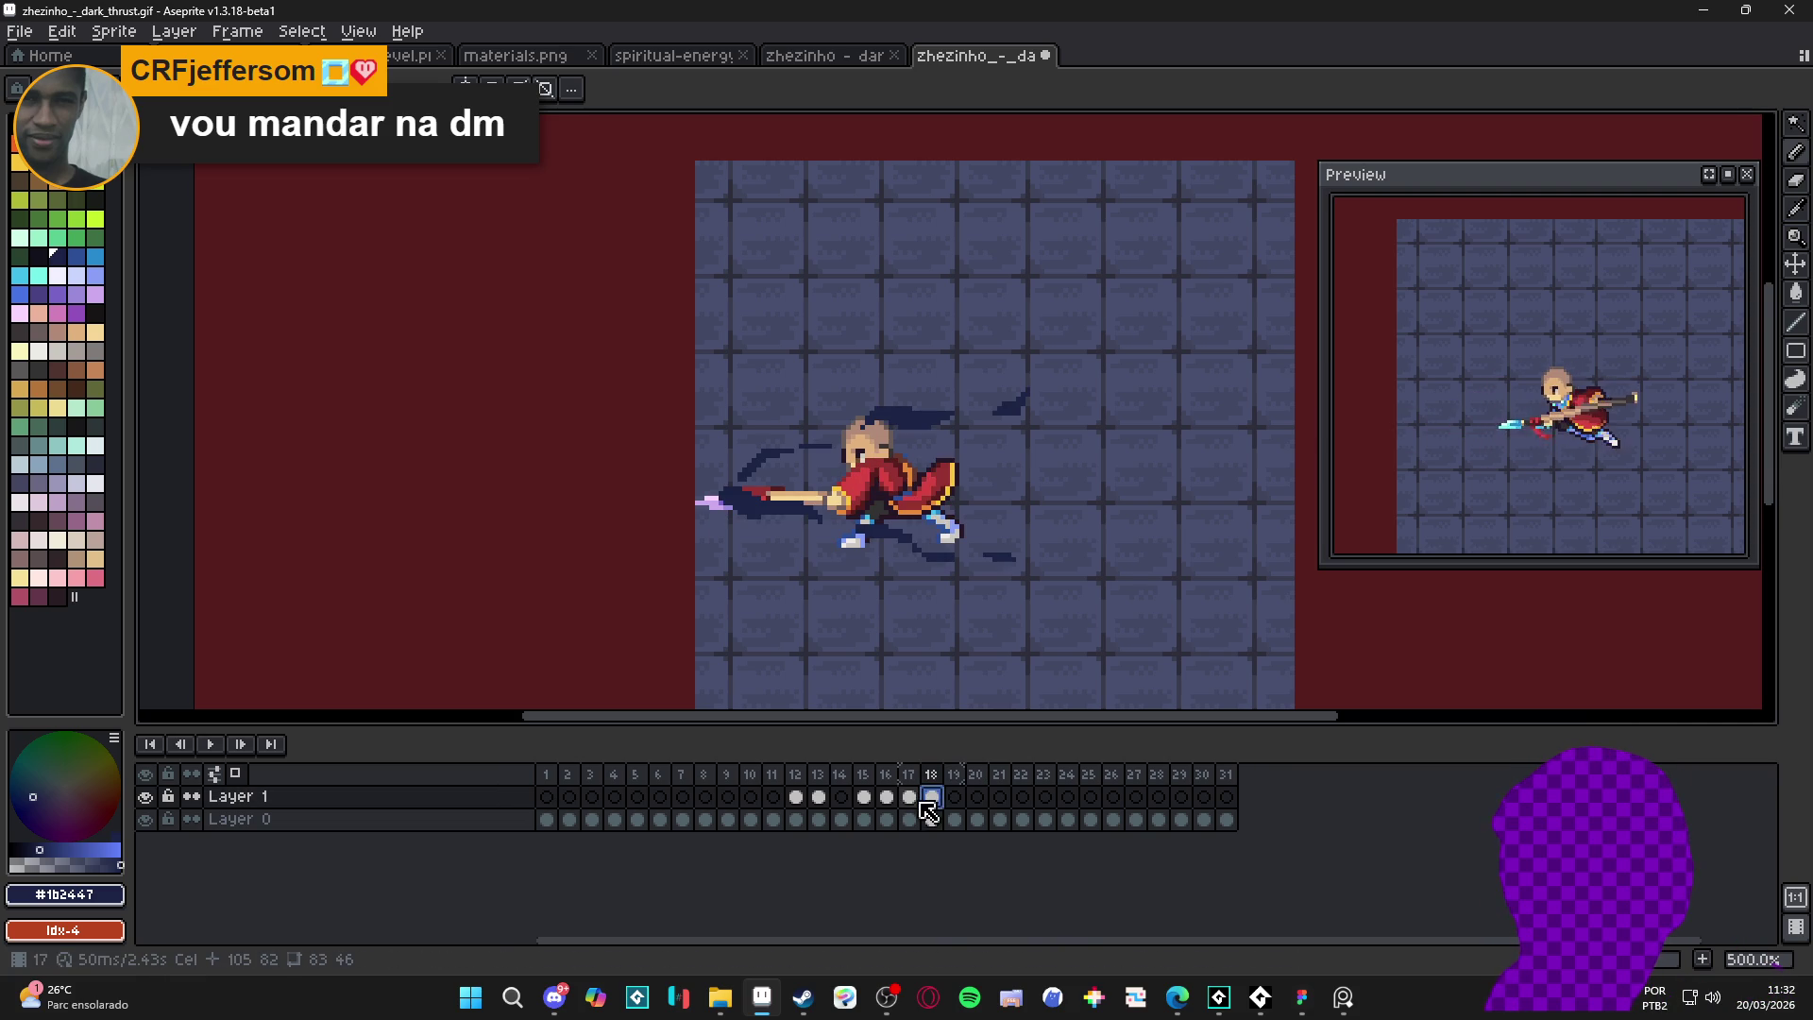
left_click(909, 797)
scroll(928, 567, "up", 1)
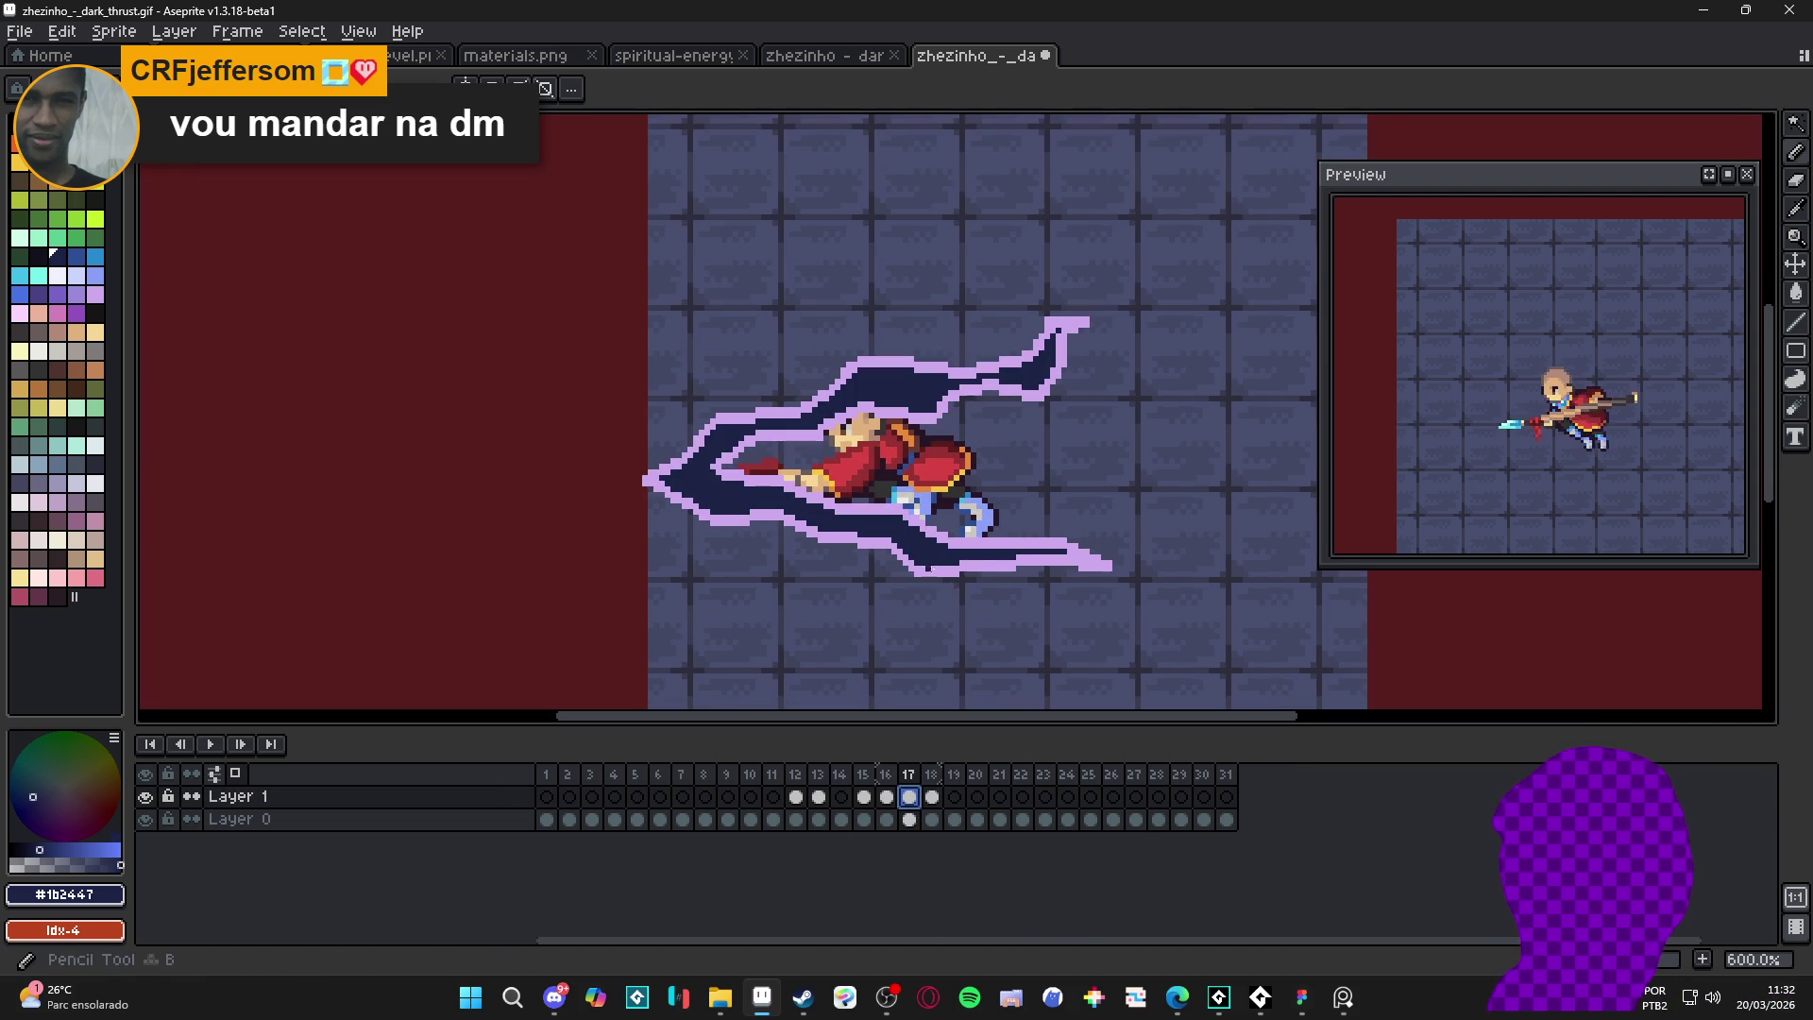
left_click(929, 567, "alt")
- Recolour frame 18's white trail streaks in lavender #ceaaed using the Magic Wand
left_click(931, 797)
key("w")
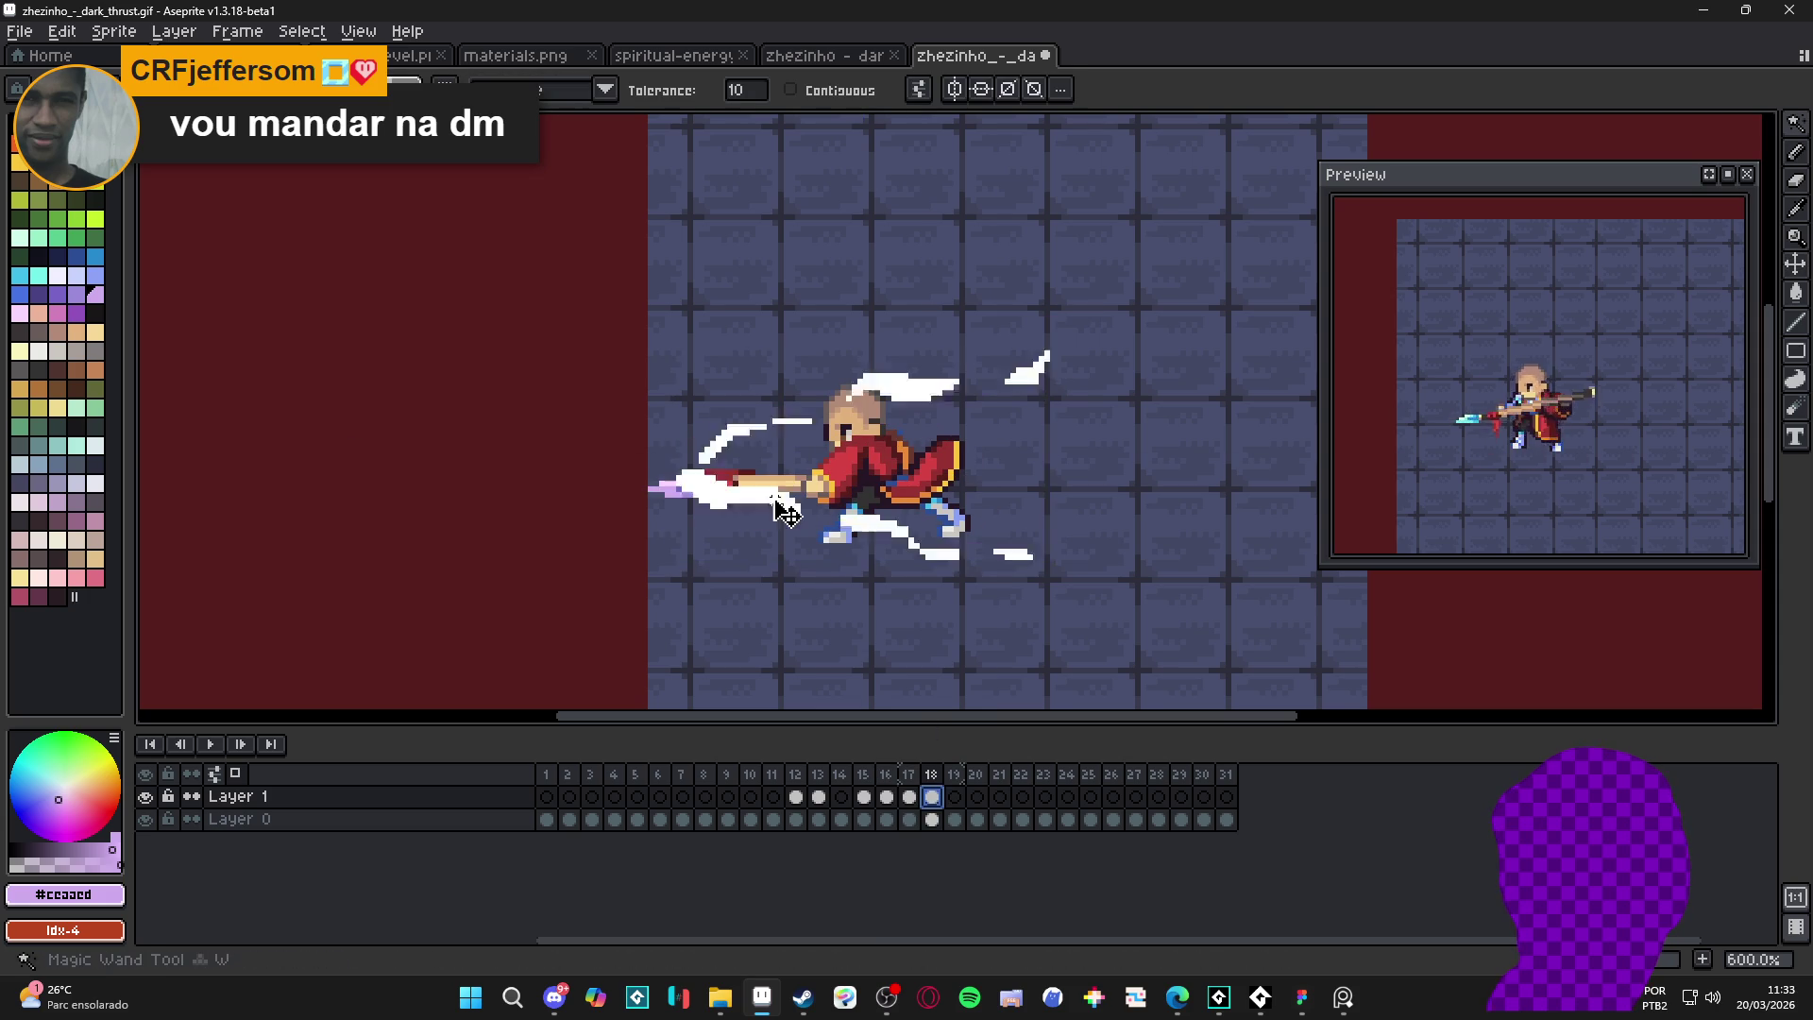
left_click(775, 498)
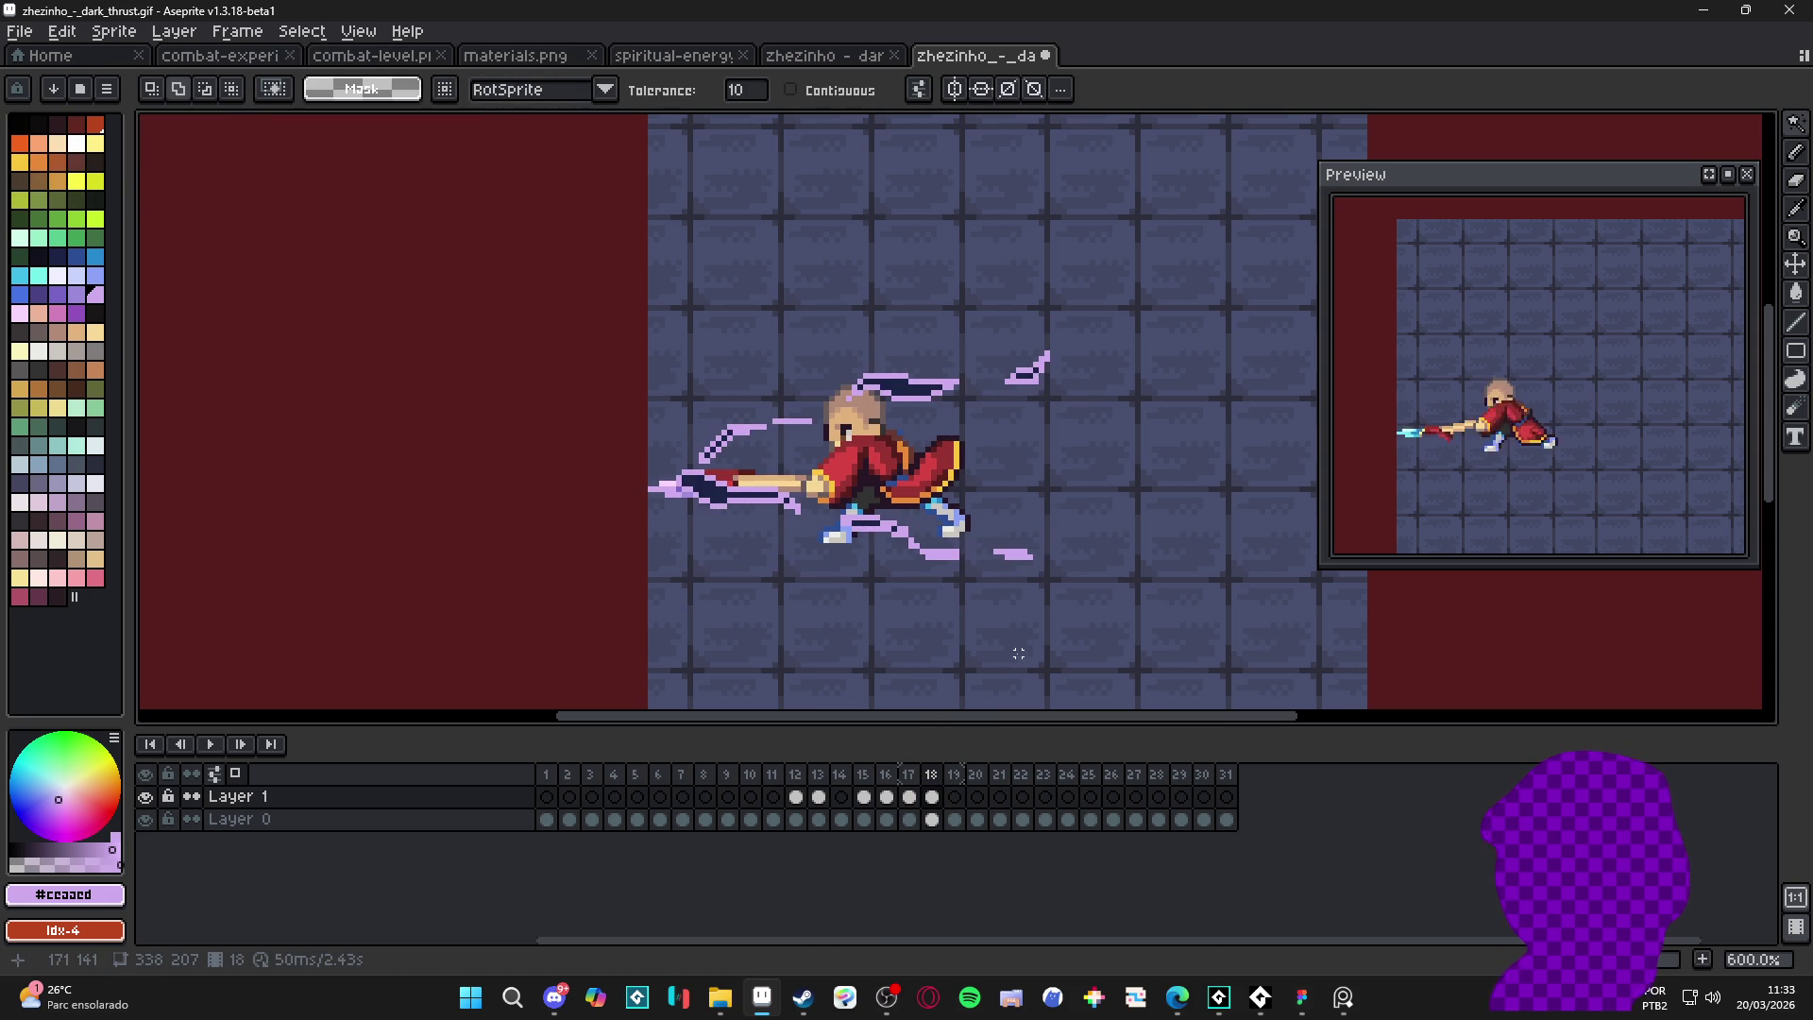
left_click(953, 796)
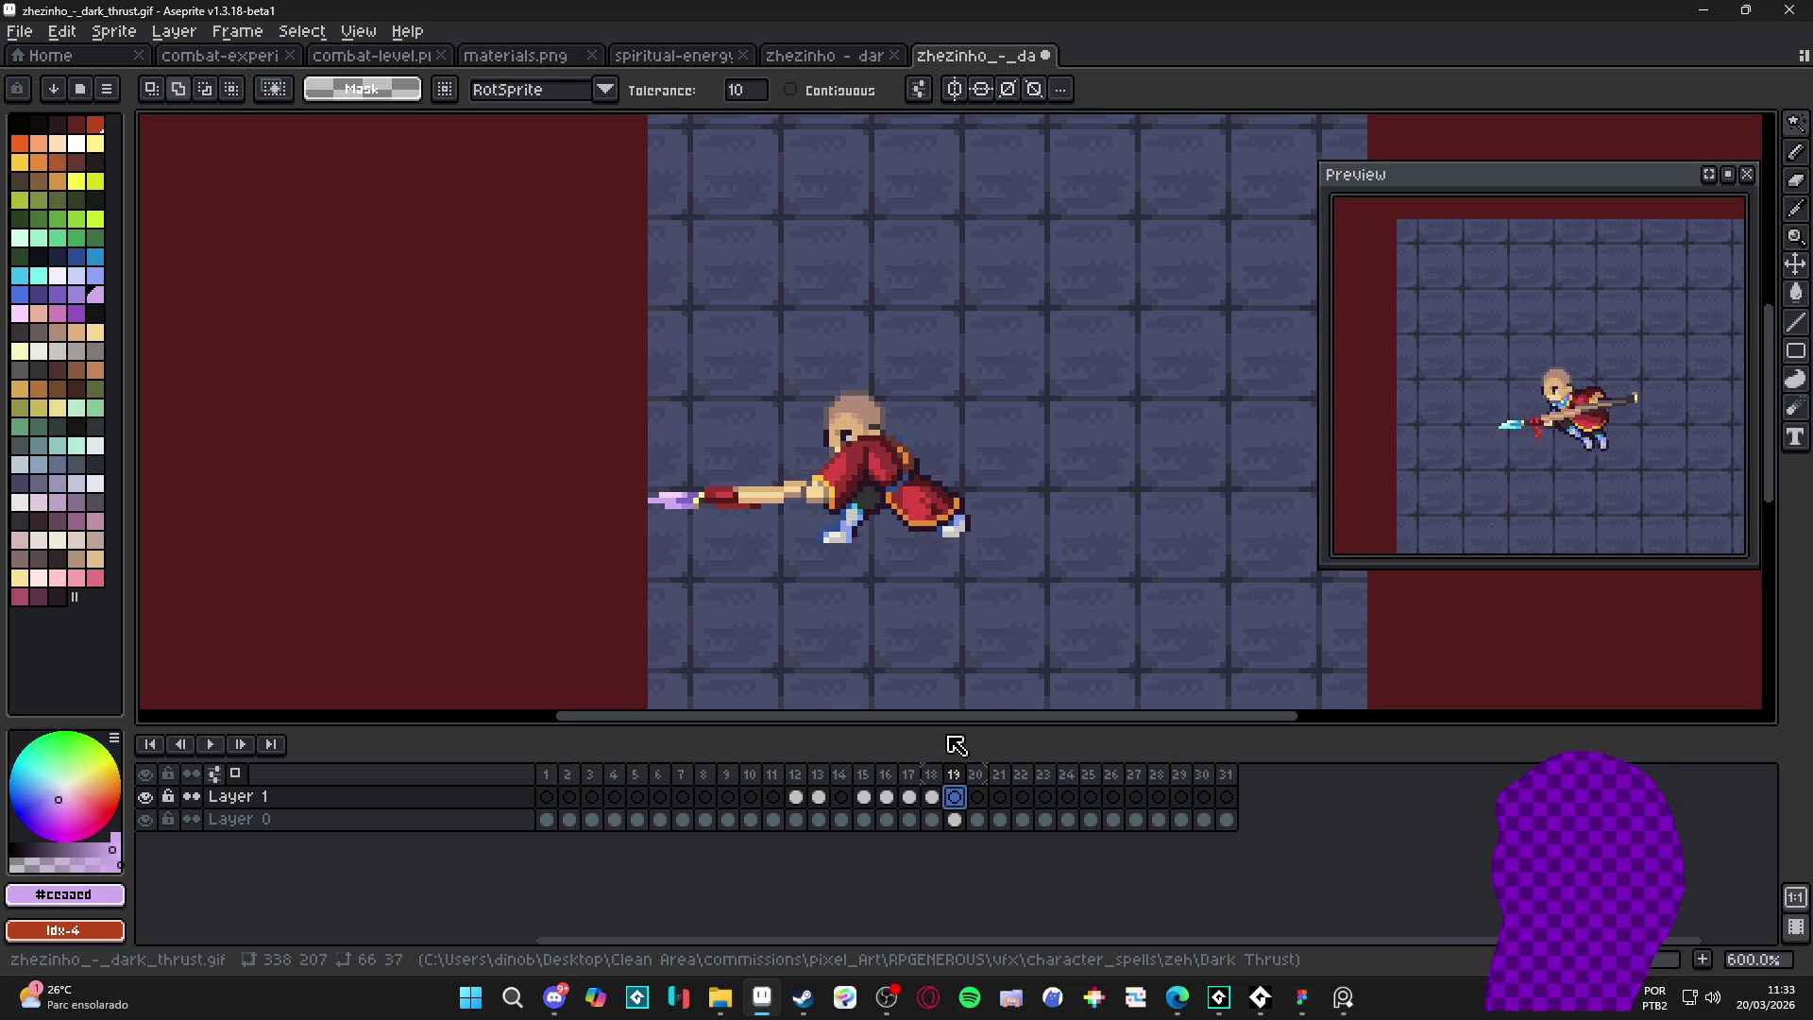
- Zoom out and back in, then pan the frame 19 canvas to the right
scroll(739, 472, "down", 4)
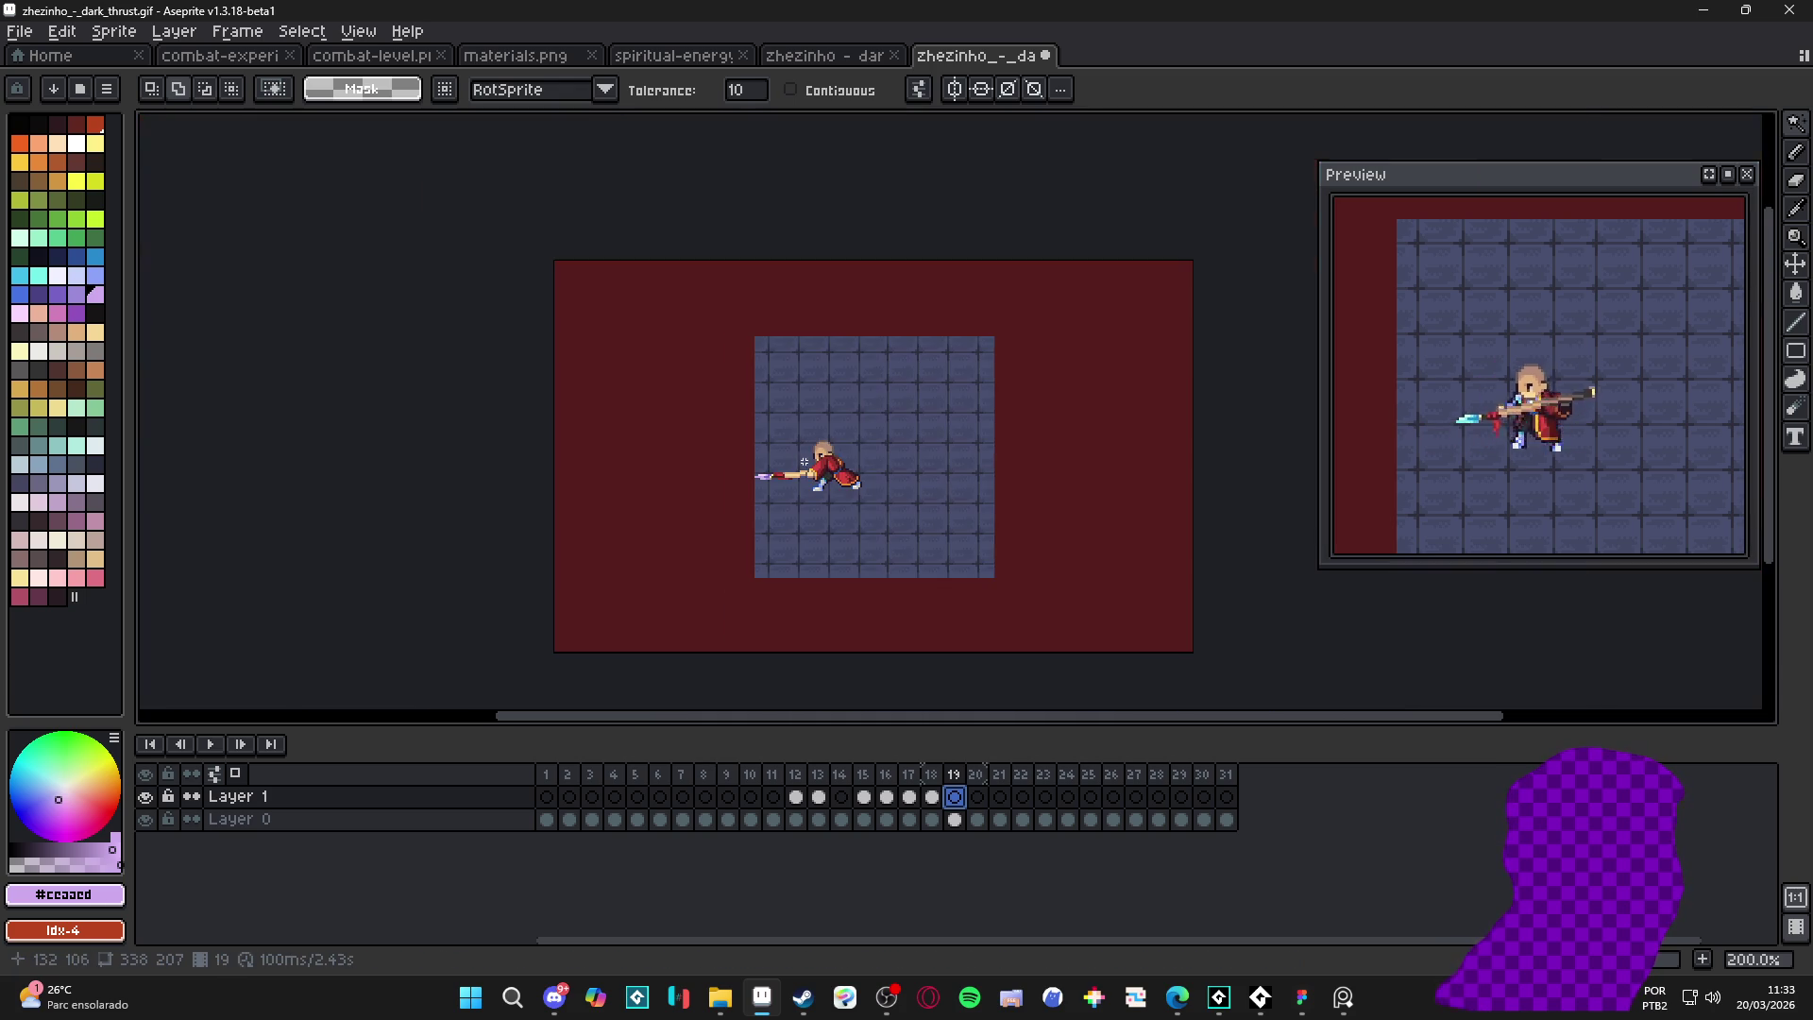
scroll(738, 472, "up", 4)
left_click_drag(738, 472, 772, 474)
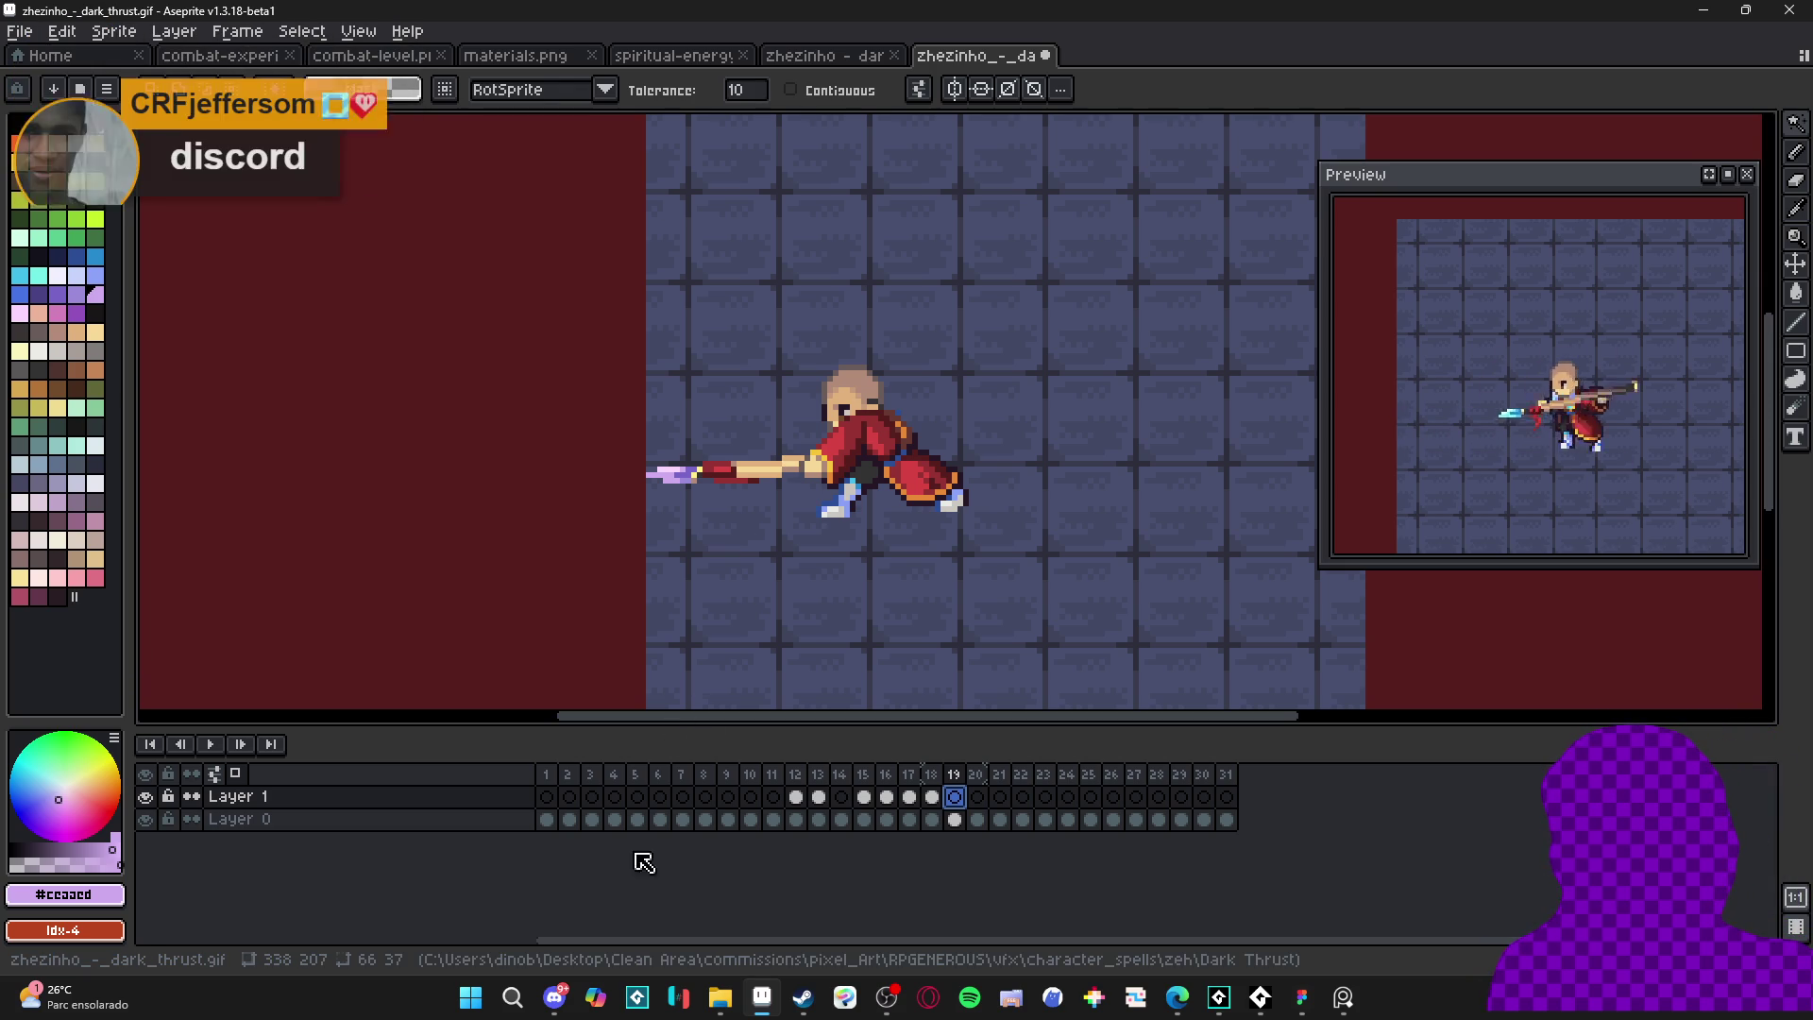
- Switch to Discord, then bring the web browser to the front
left_click(555, 998)
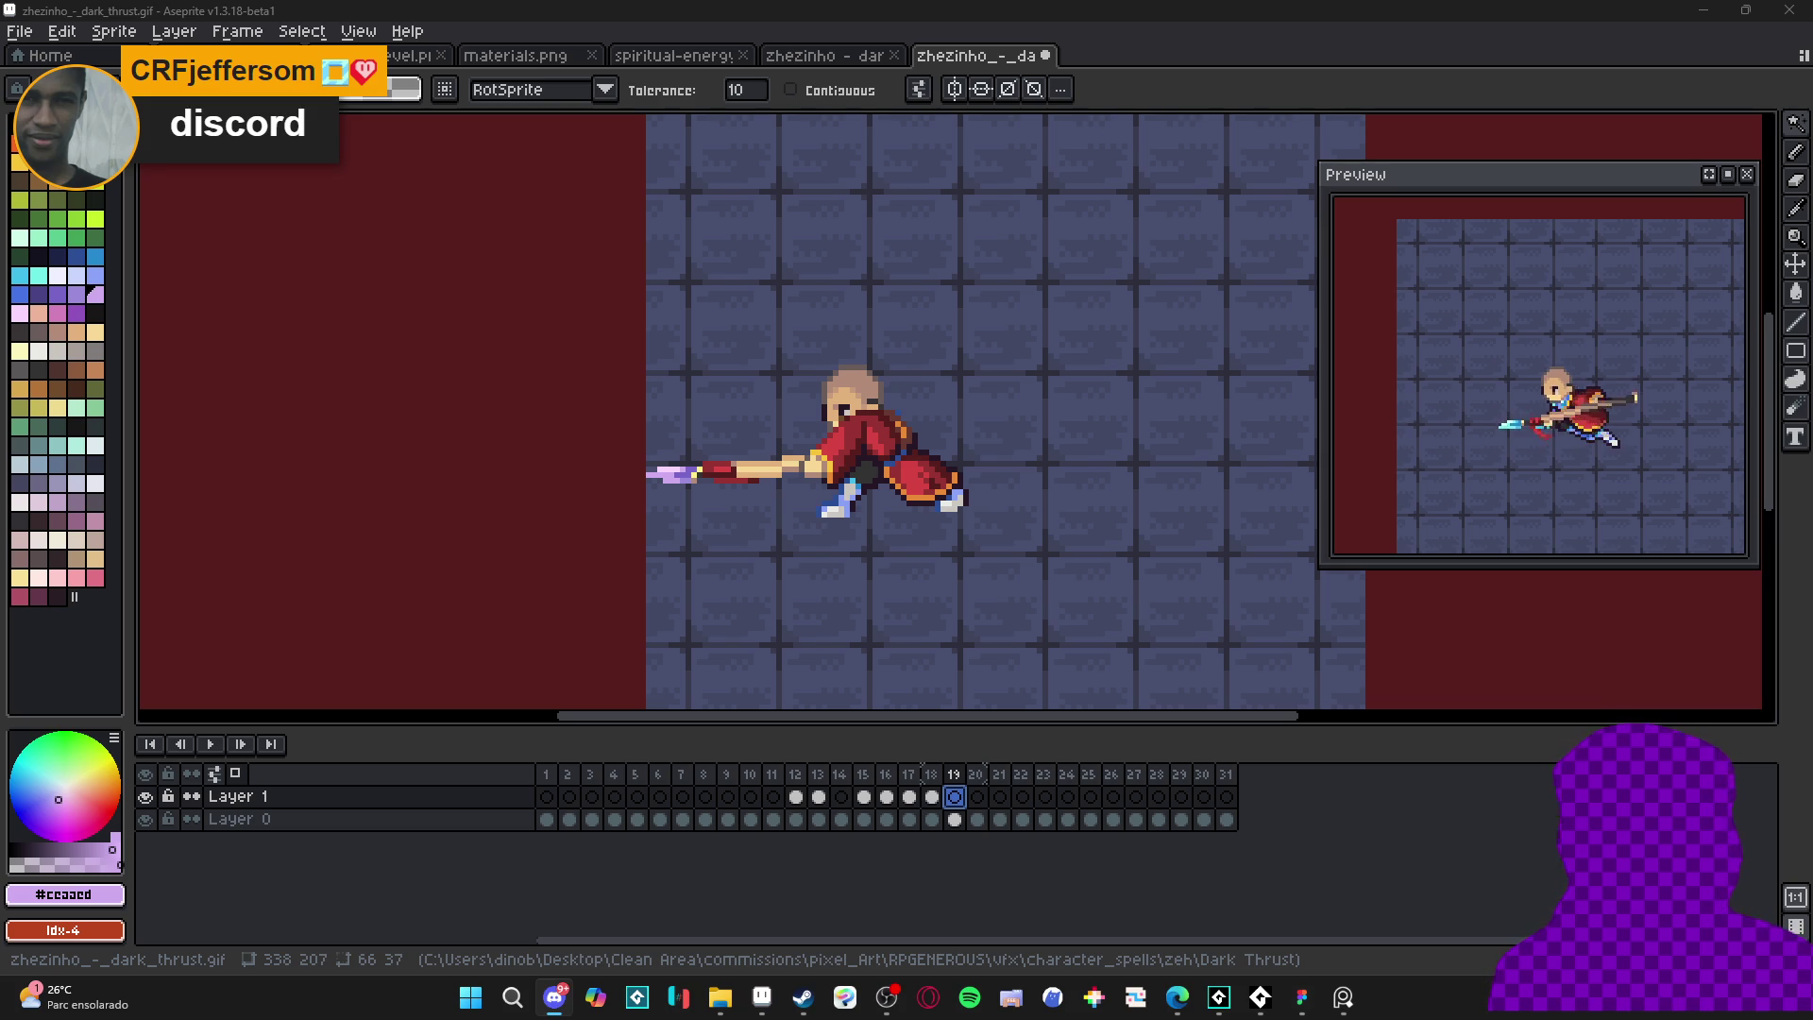
key("alt+Tab")
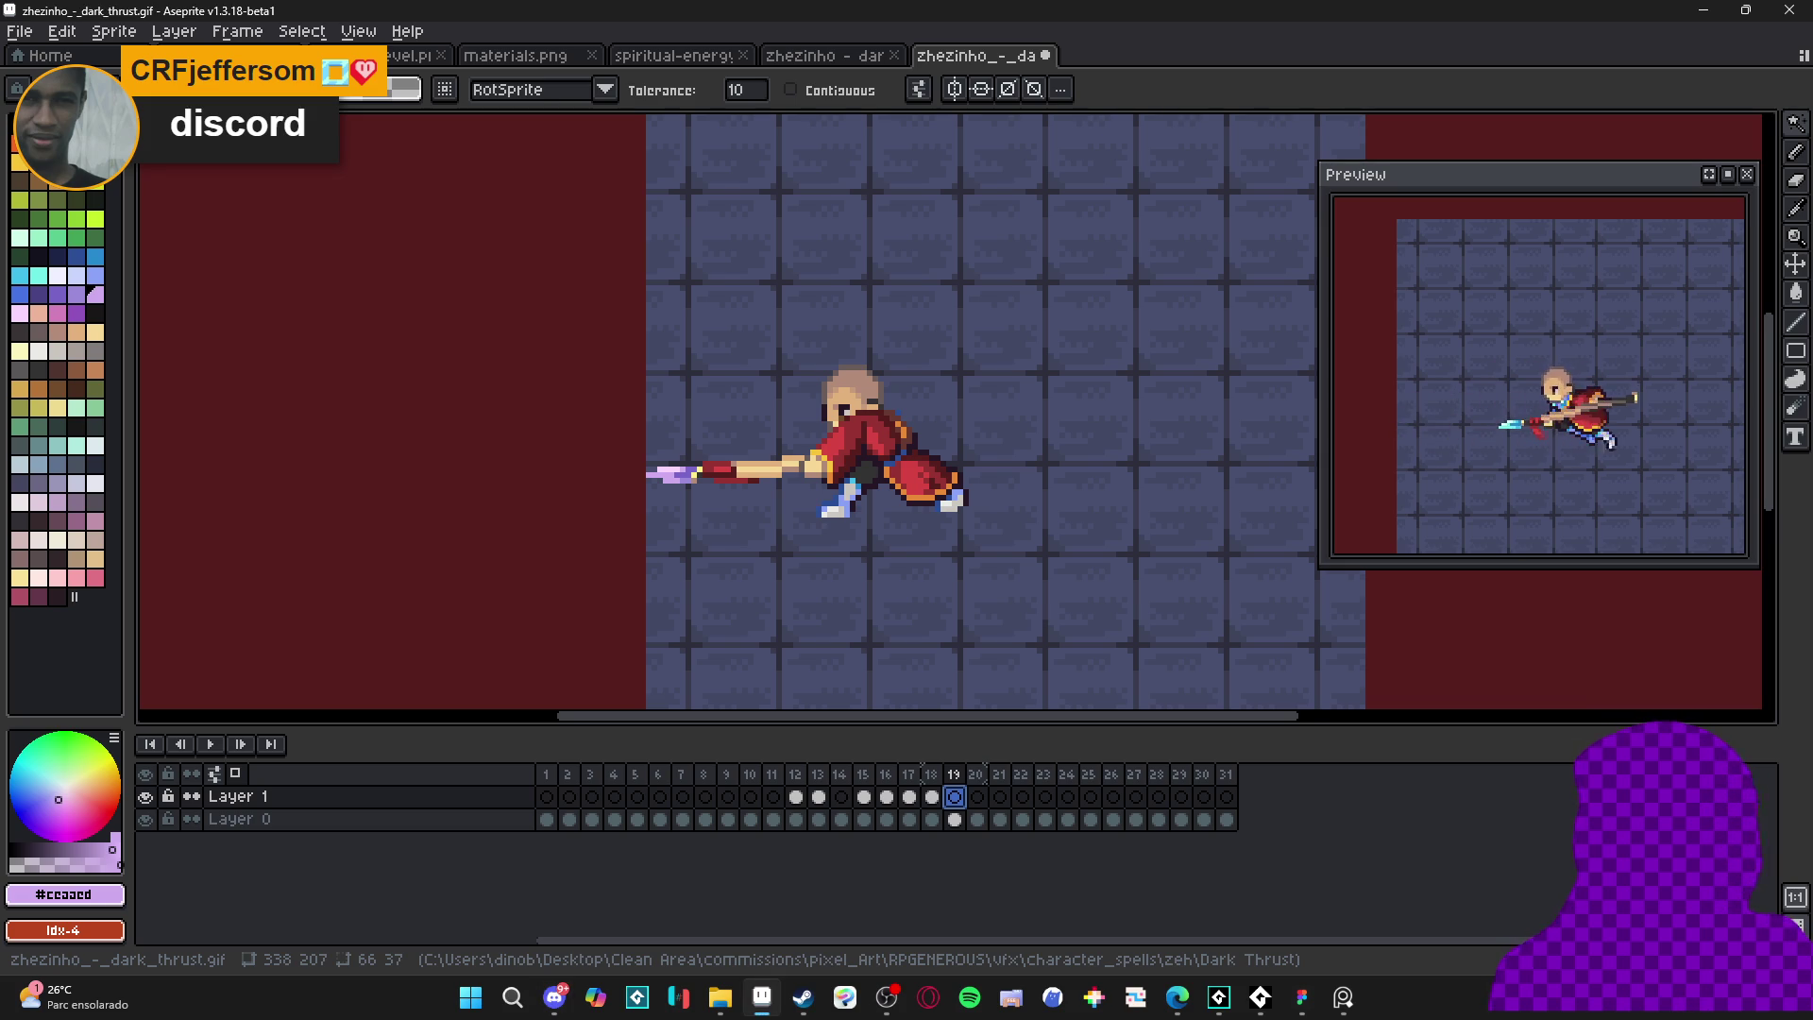
key("alt+Tab")
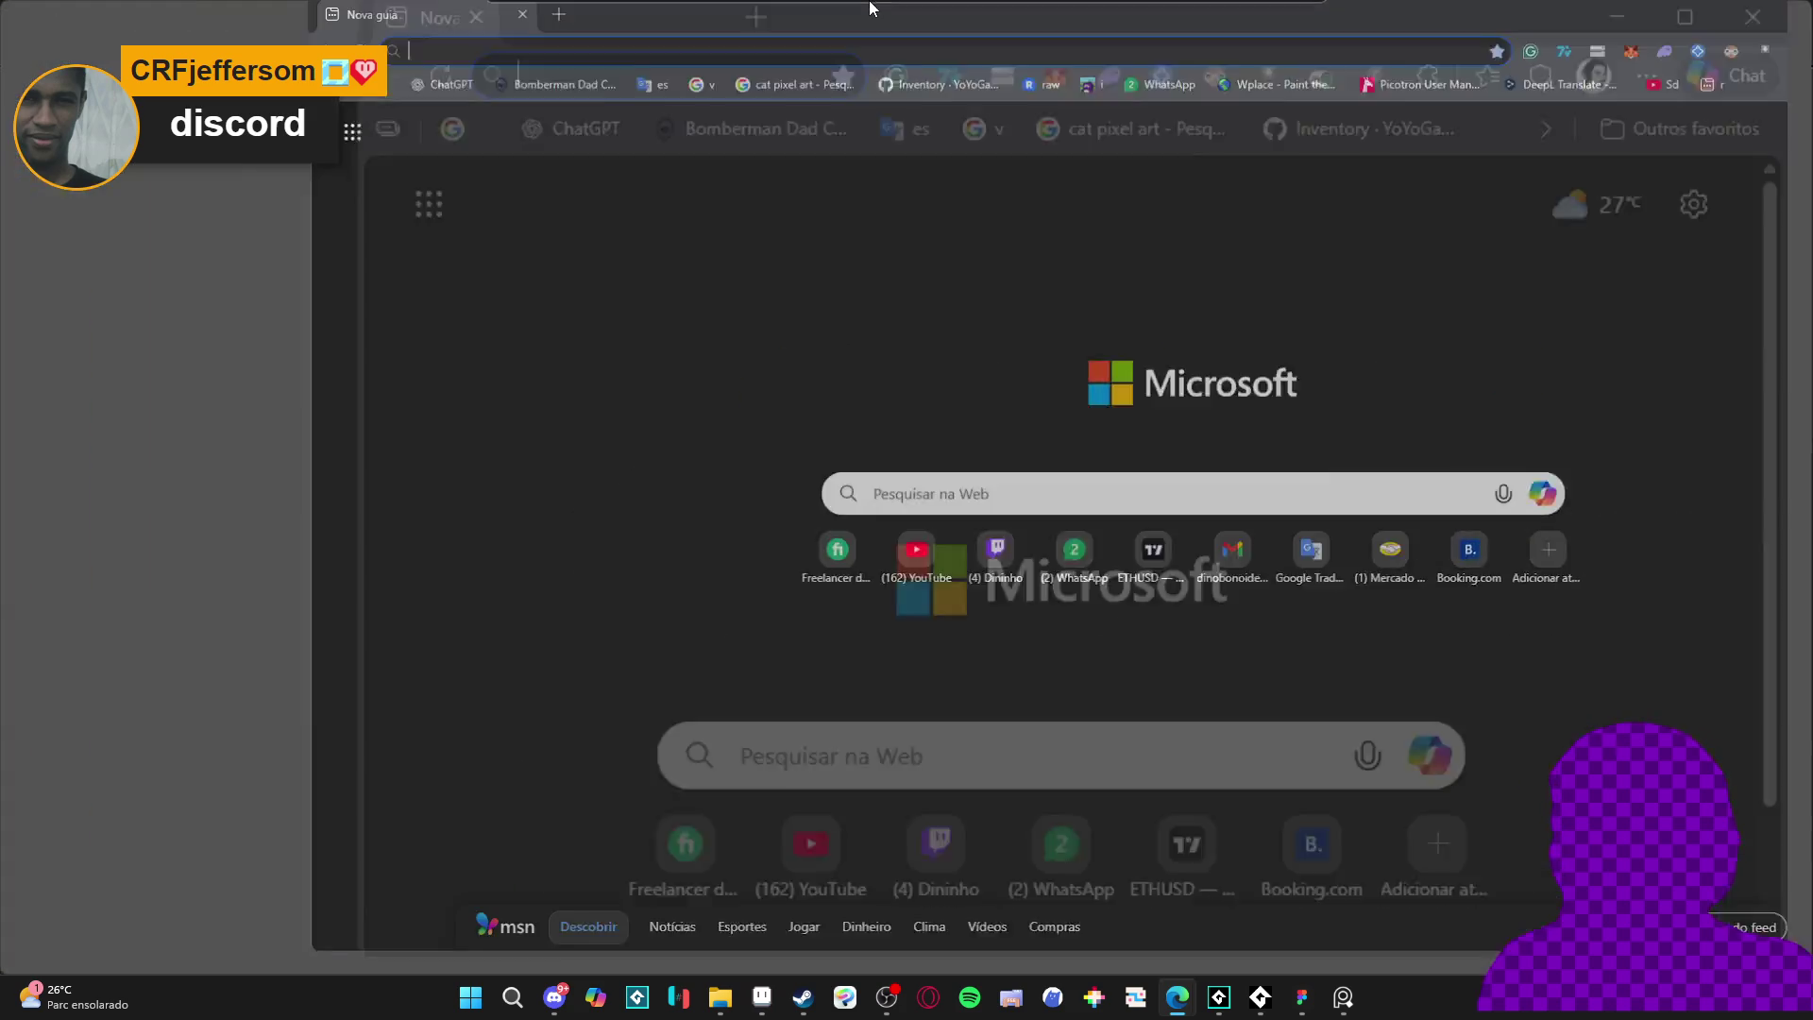
- Search the web for 'feijão rango', watch the TikTok result, then return to Aseprite
type("feijão")
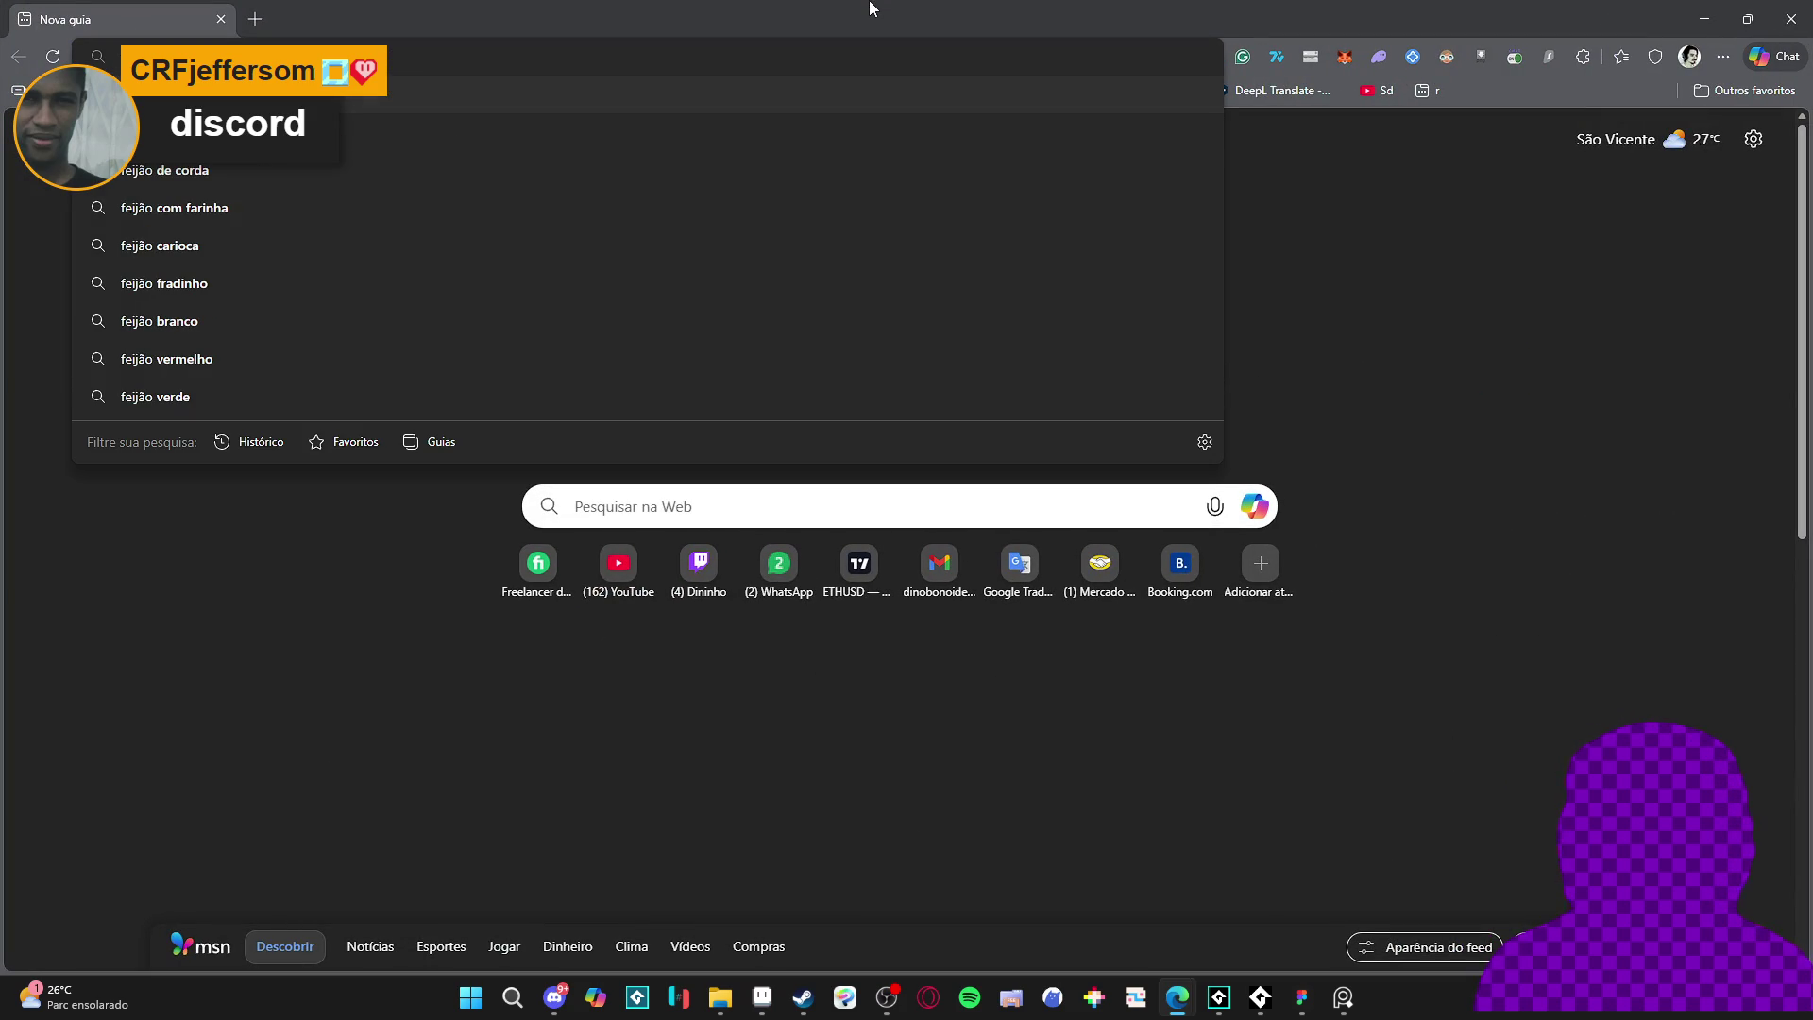
type(" rango")
key("Return")
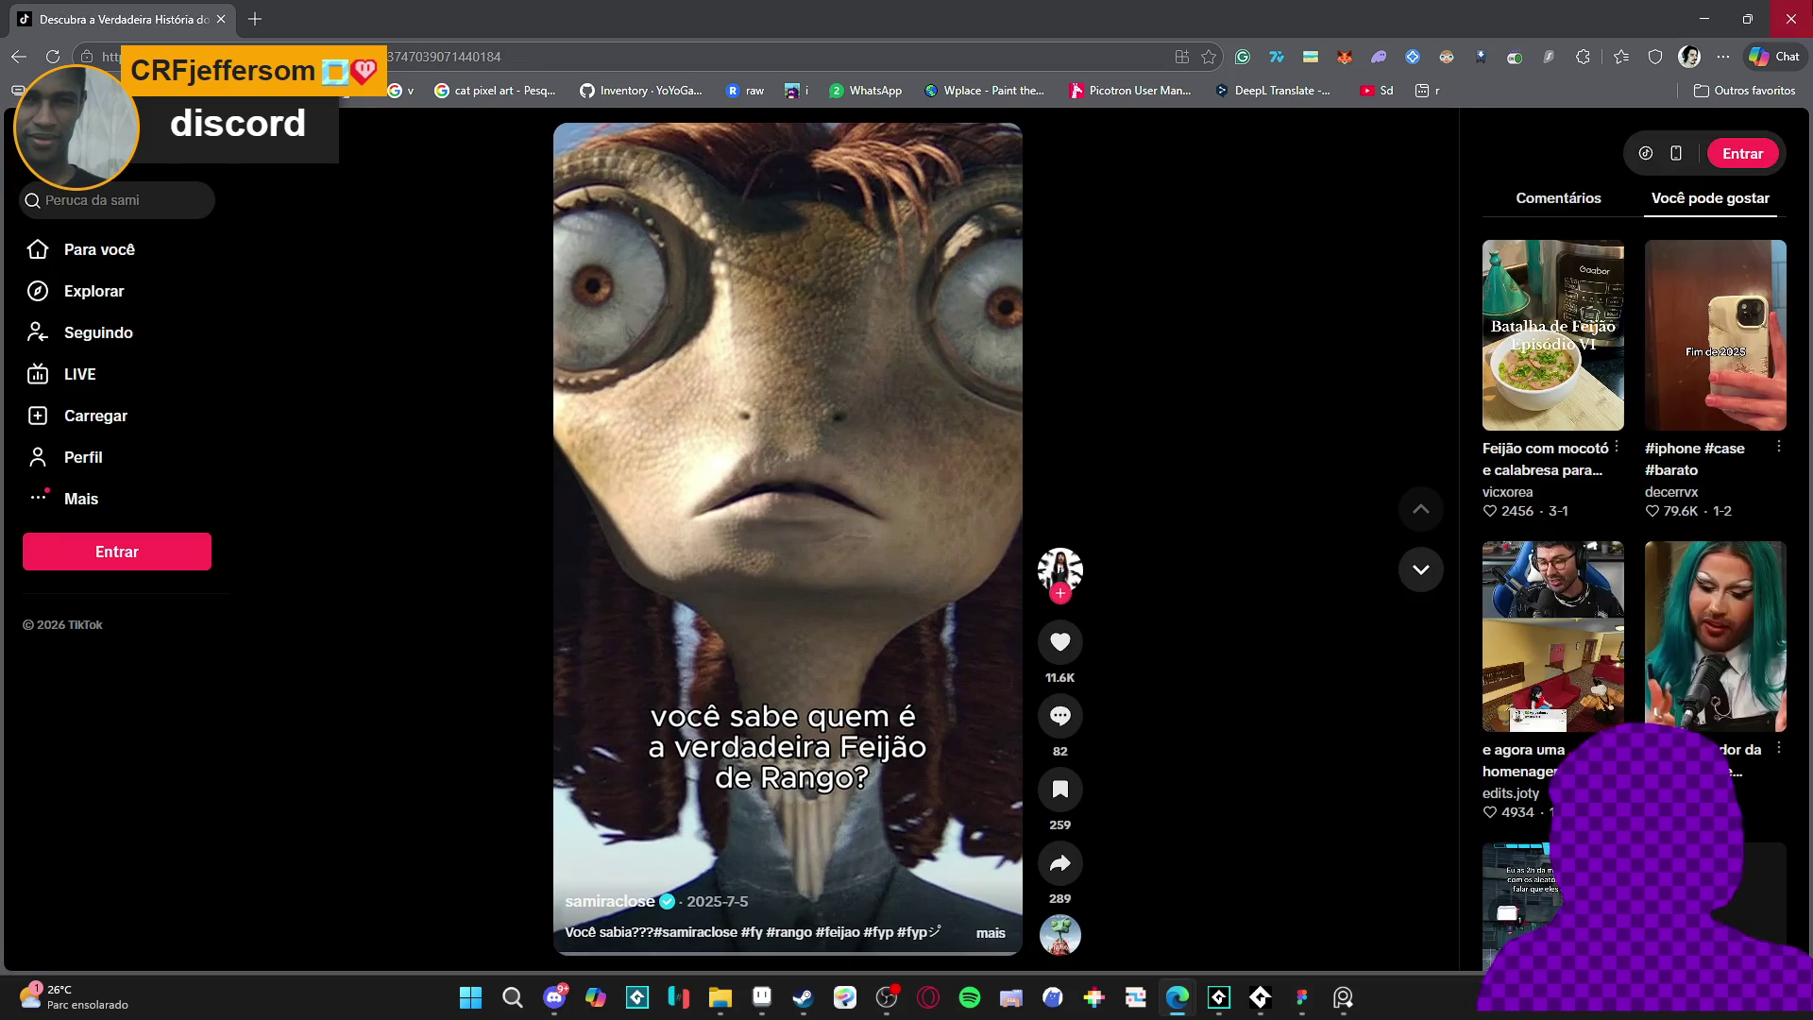
key("alt+Tab")
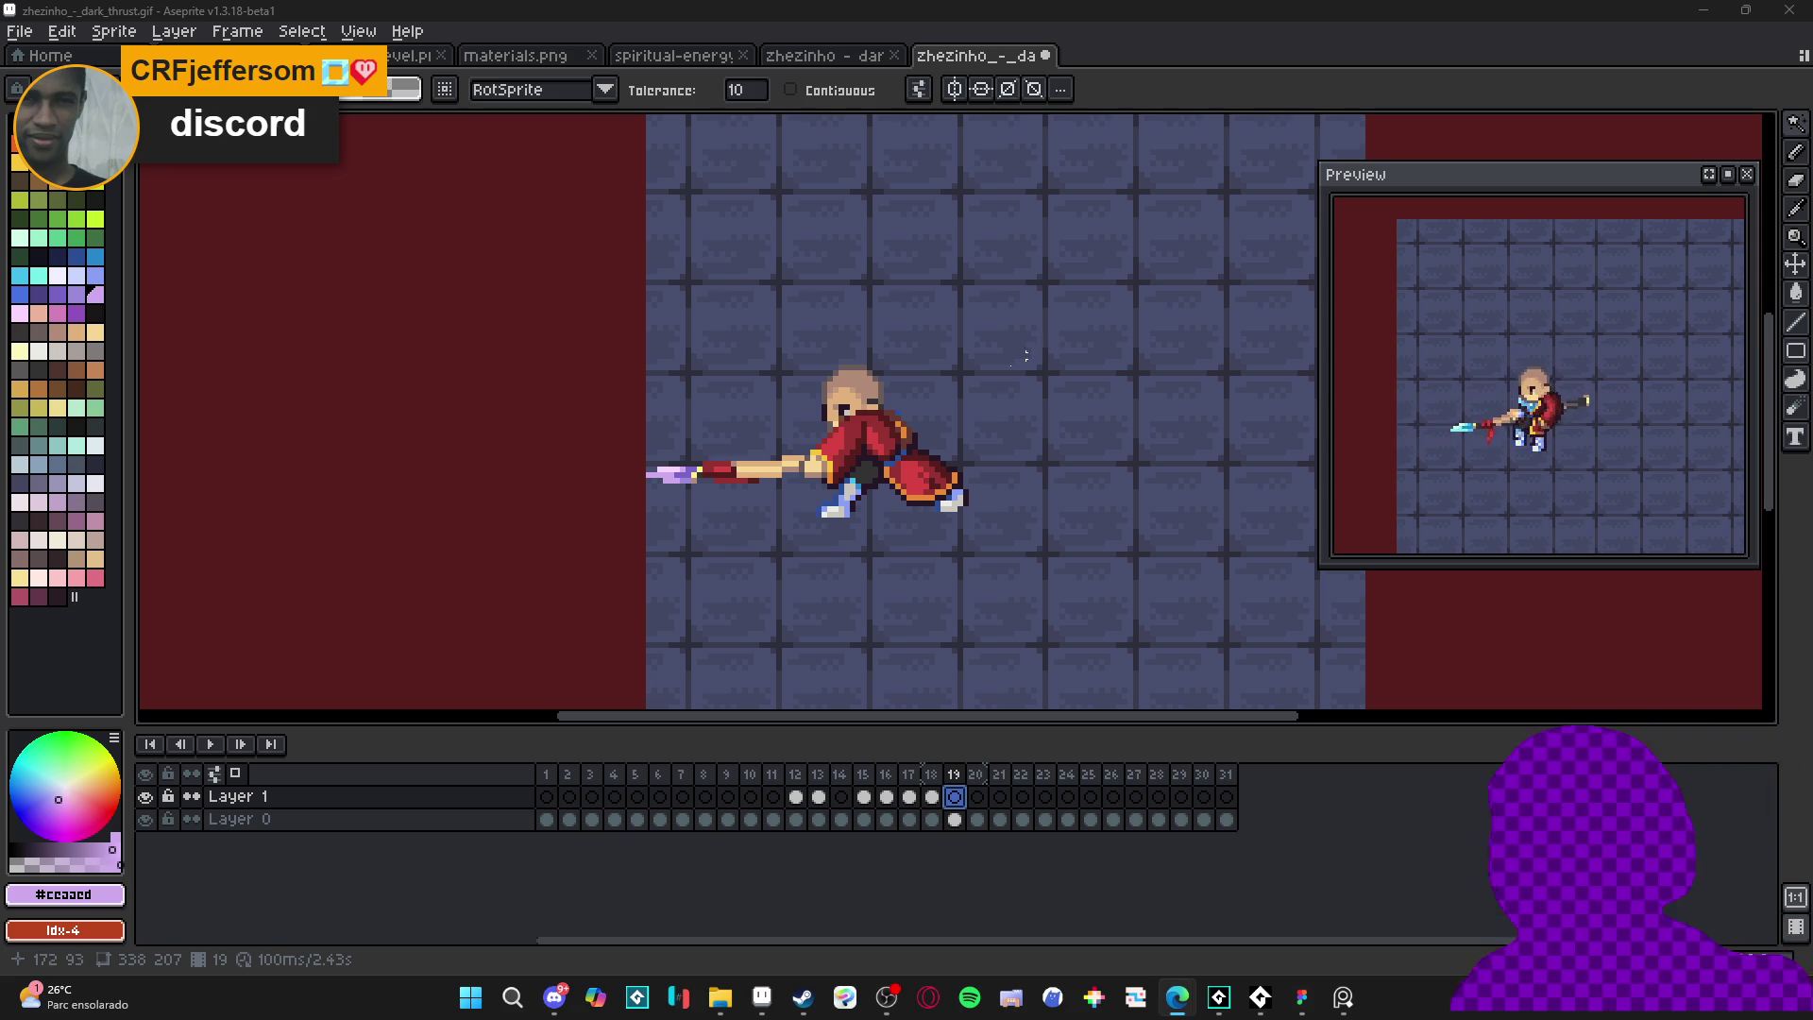
- Compare the trails on frames 17 and 18, then step forward to frame 19
left_click(933, 799)
left_click(912, 798)
left_click(933, 799)
key("Left")
key("Left")
key("Right")
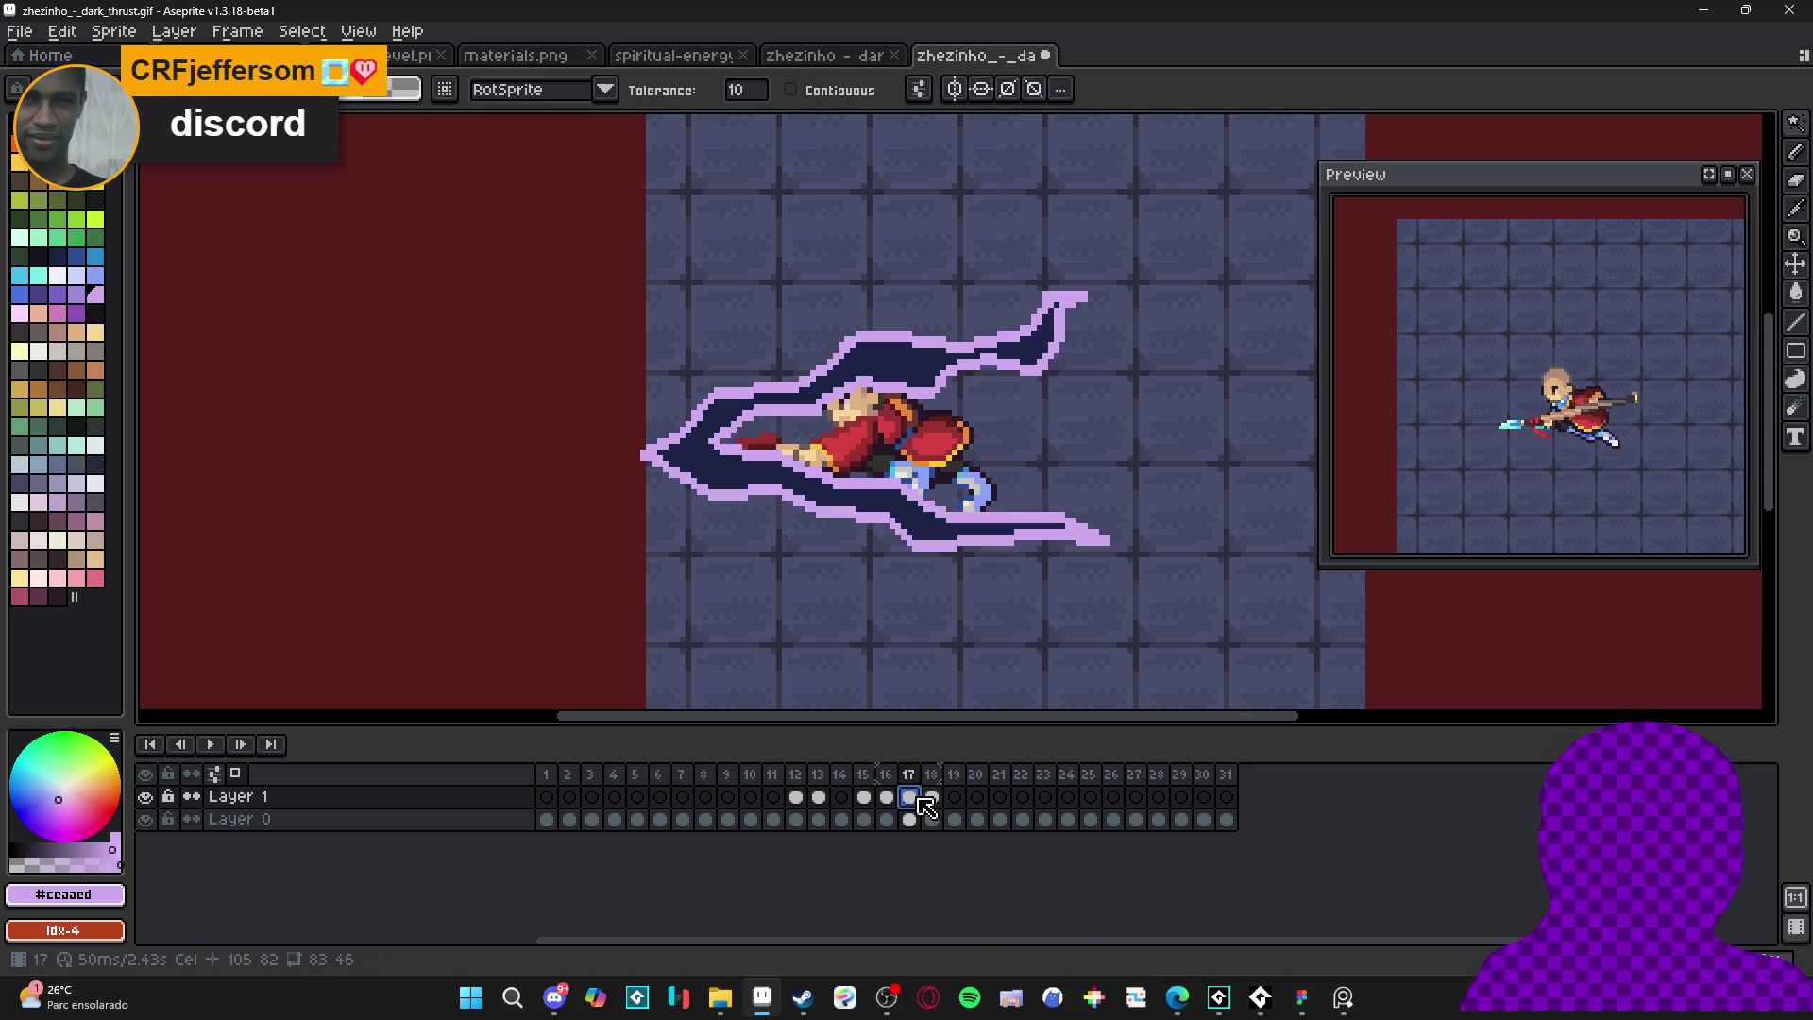
key("Right")
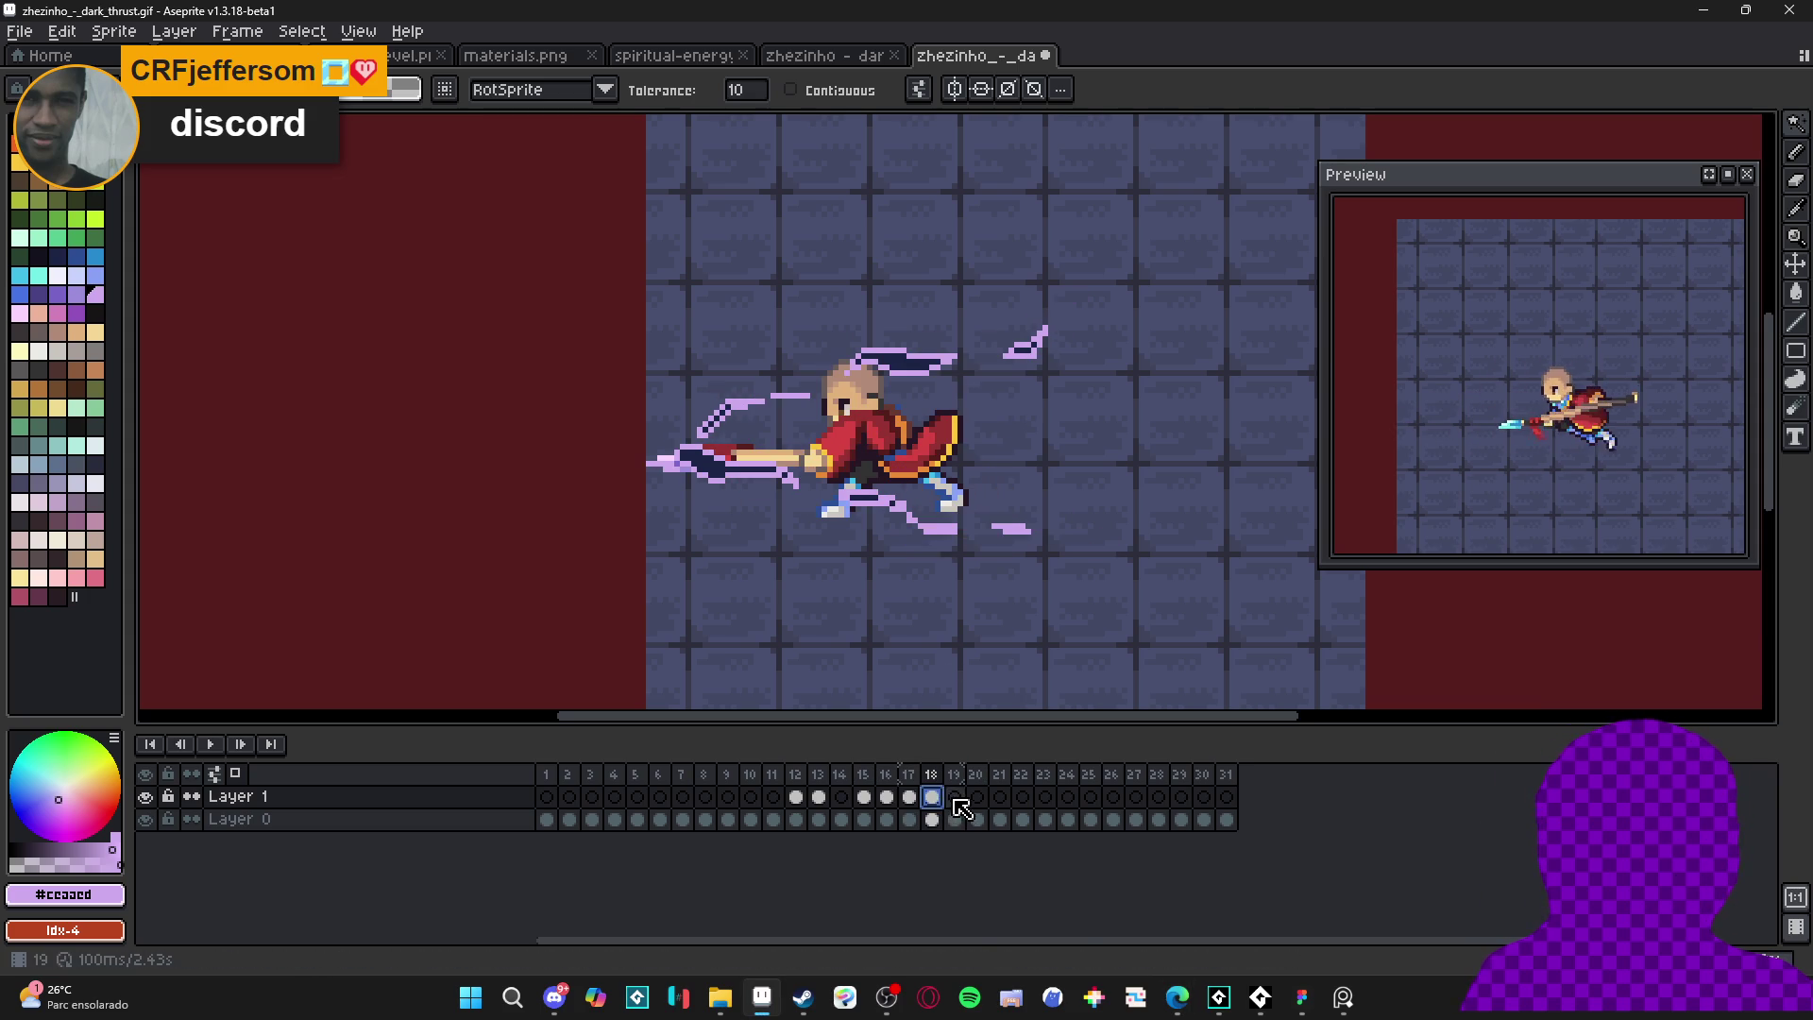
key("Right")
- Hide the background layer, sample navy from frame 18's trail, and place a first pixel on frame 19
key("b")
left_click(145, 819)
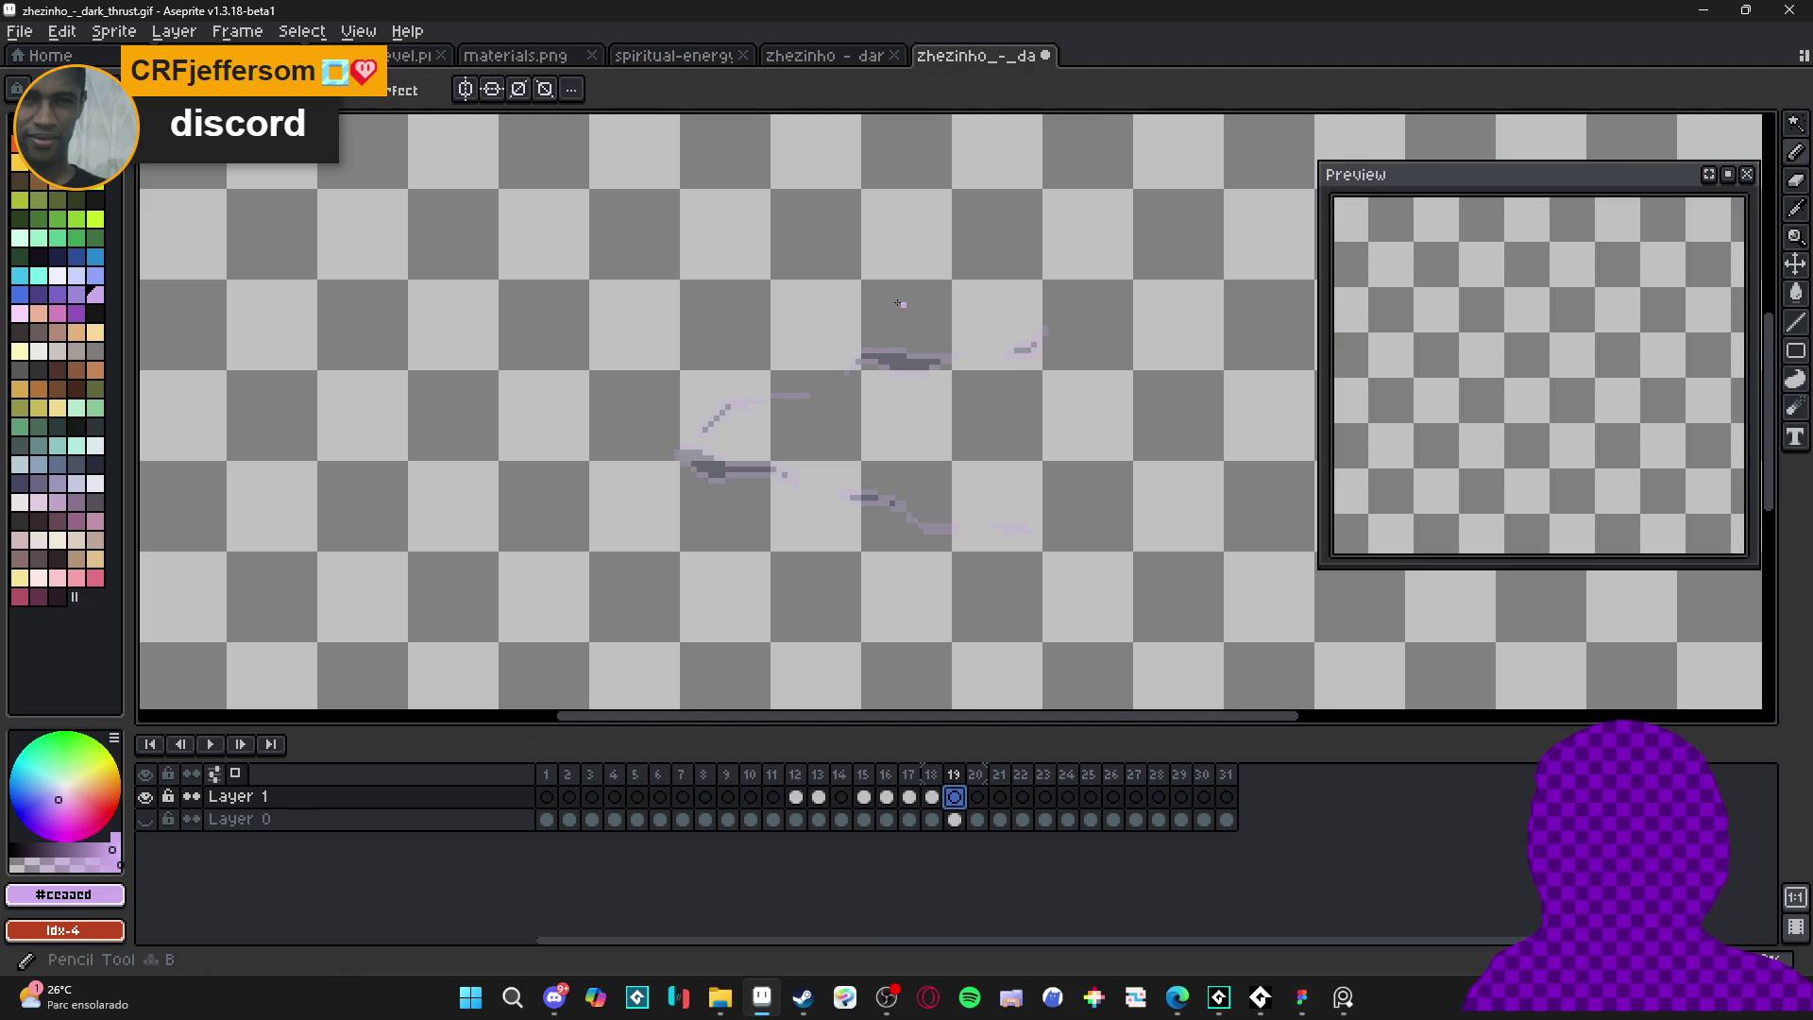
scroll(893, 369, "up", 3)
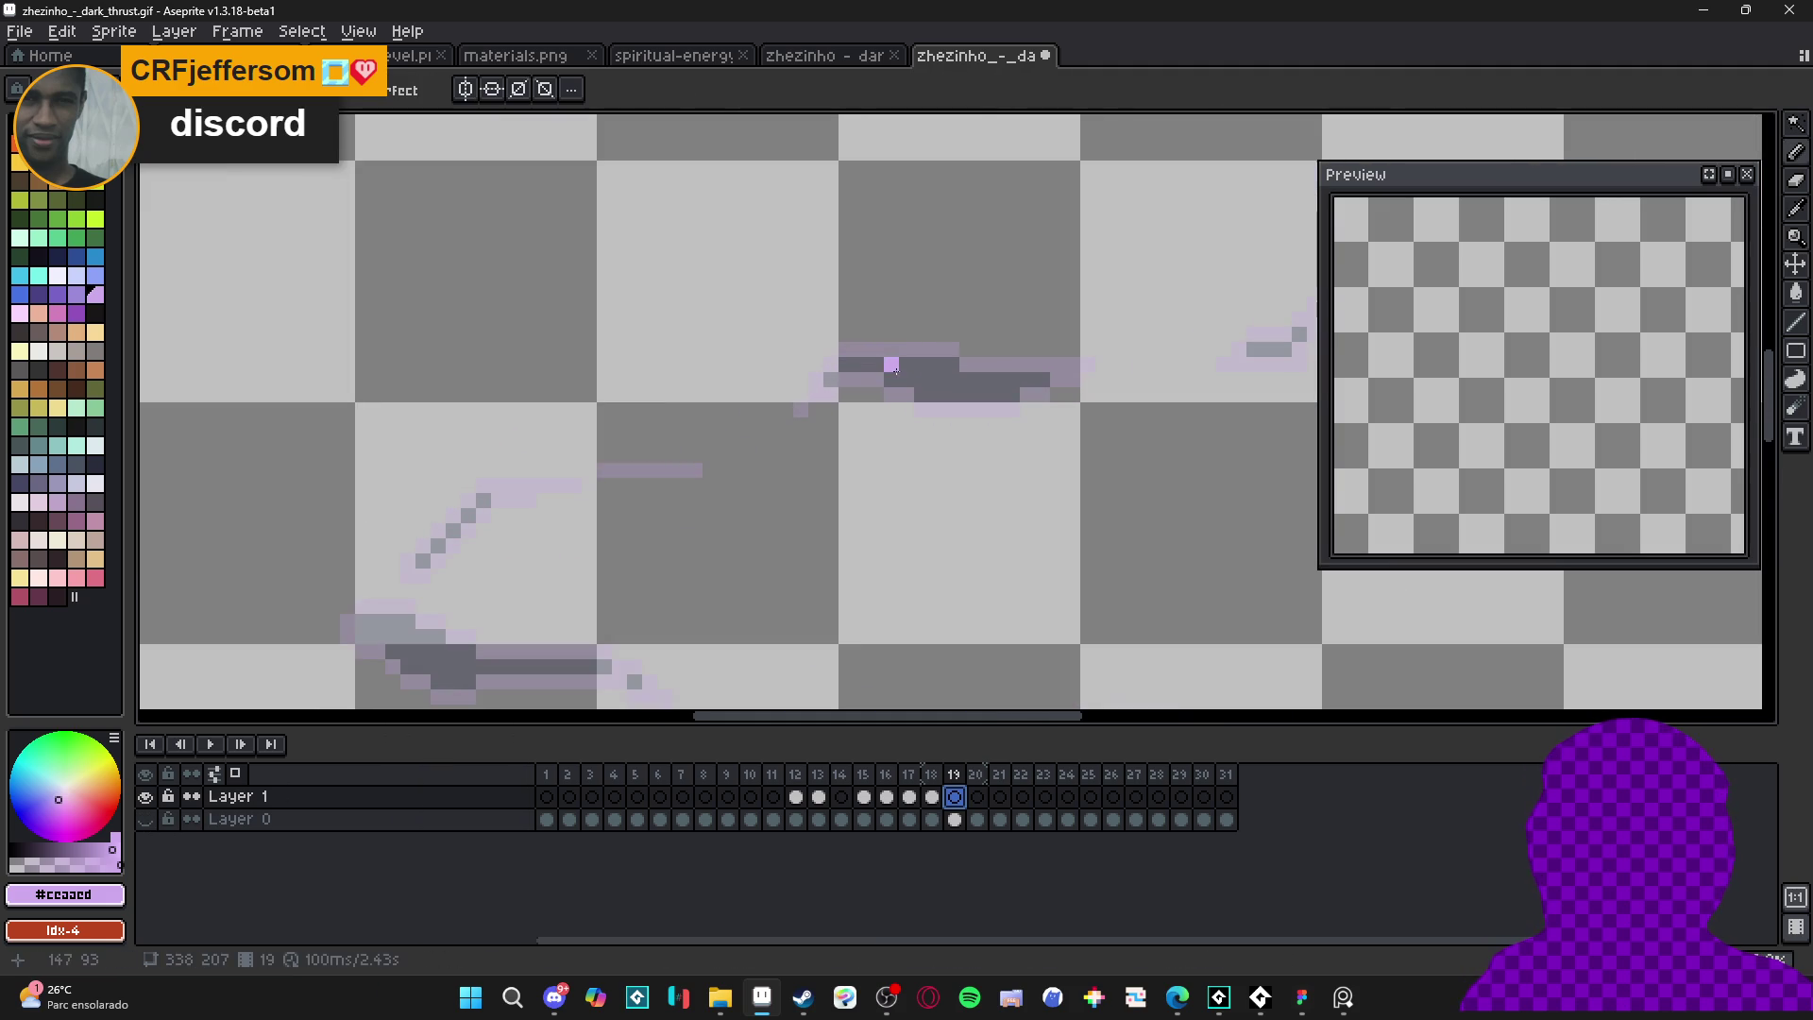
left_click(932, 796)
left_click(965, 374, "alt")
left_click(953, 796)
left_click(978, 379)
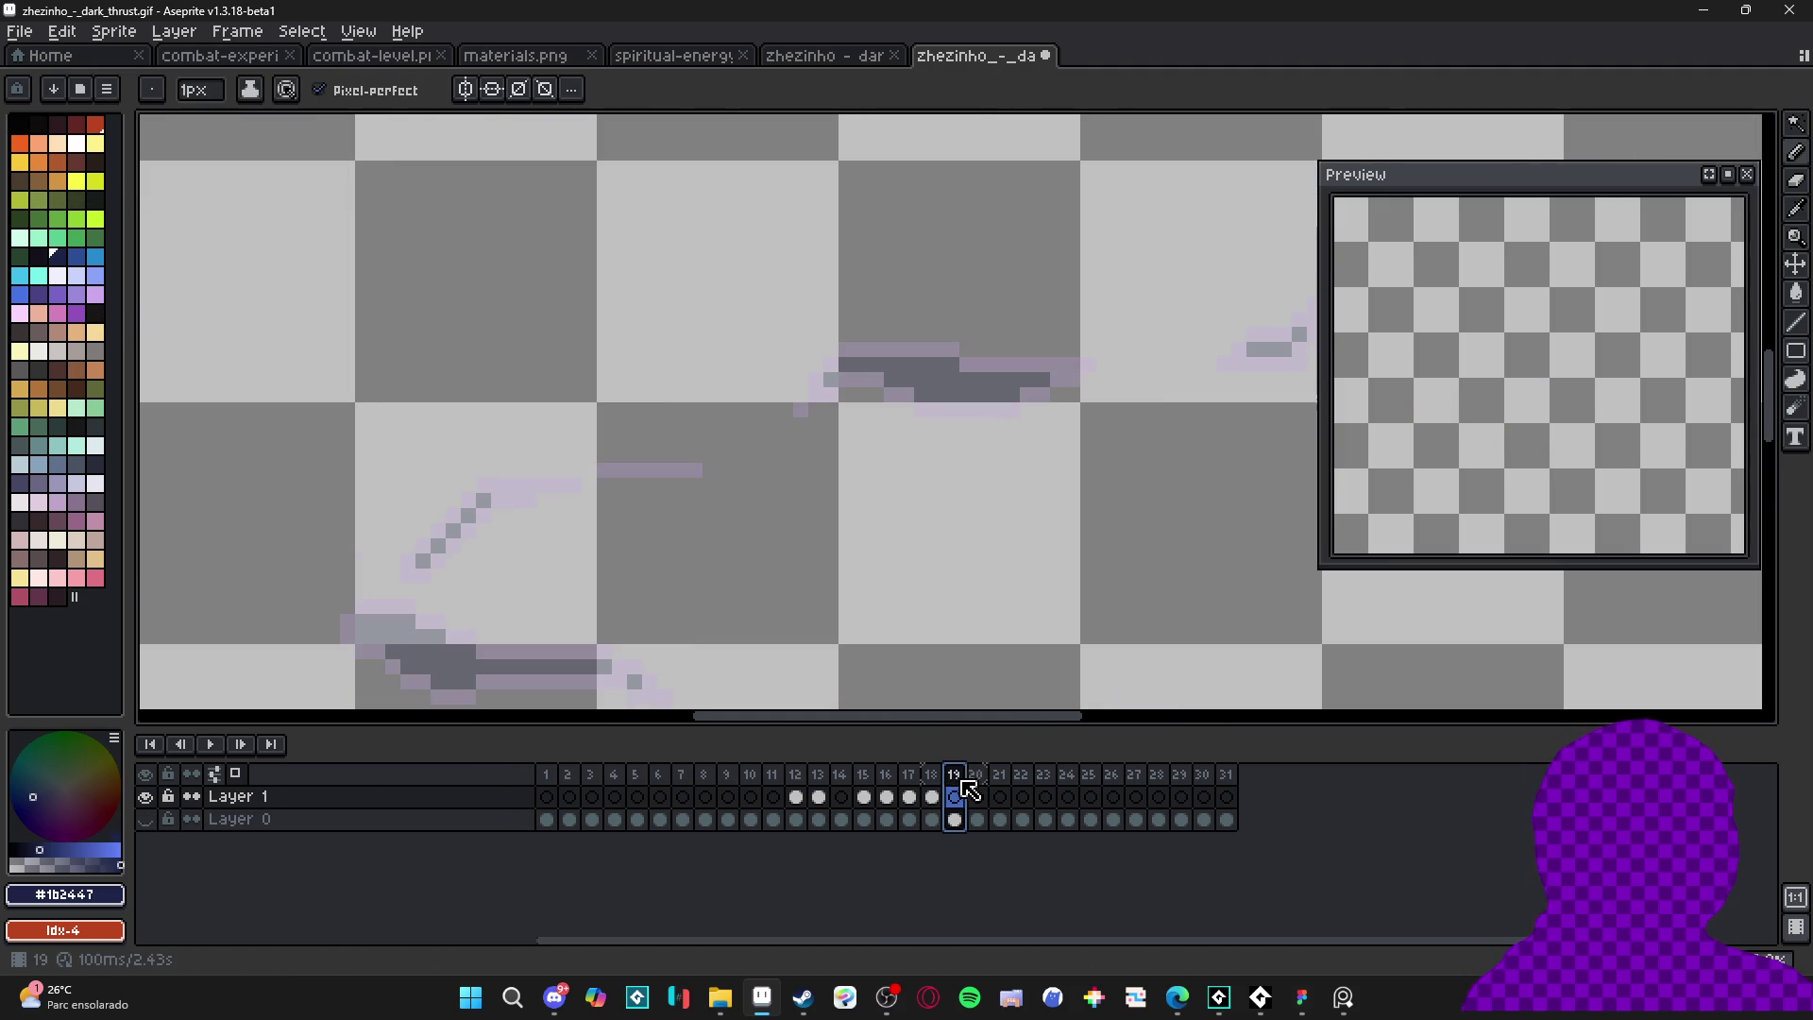
- With a 1-pixel pencil, paint navy streaks along the upper and left trails
key("minus")
left_click_drag(955, 366, 1021, 364)
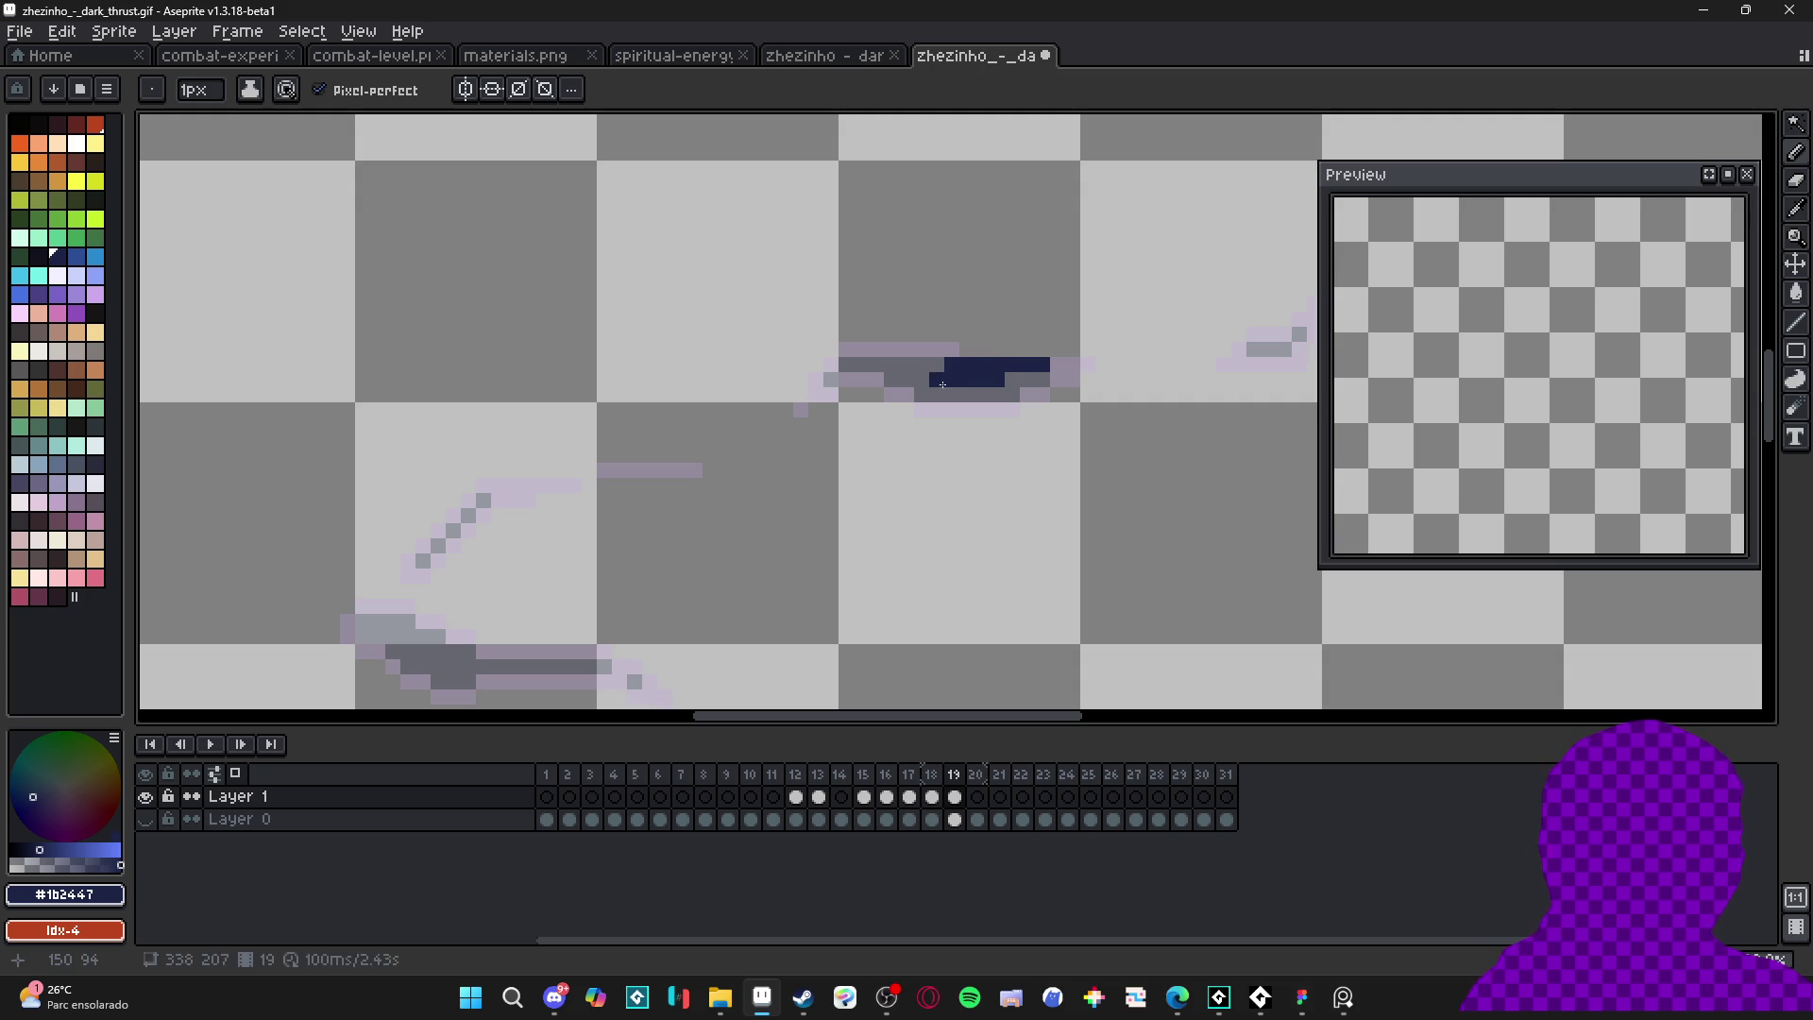
scroll(979, 387, "down", 1)
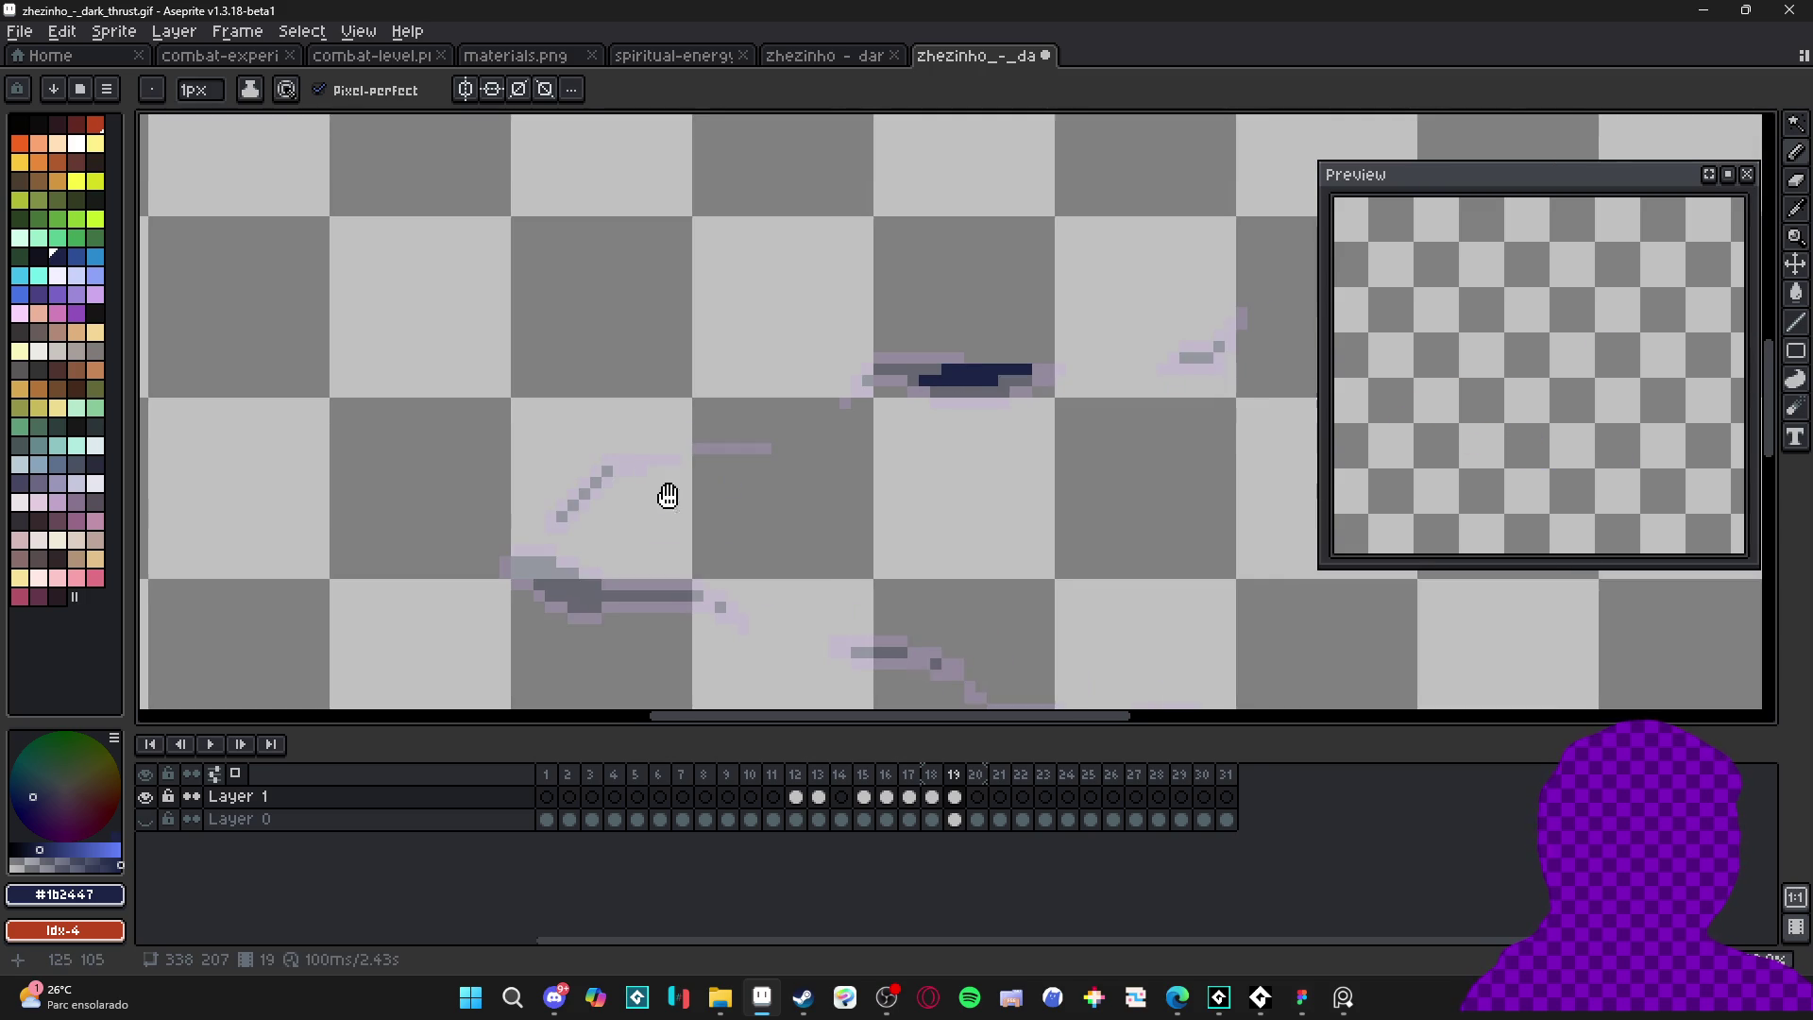
scroll(663, 505, "up", 1)
key("plus")
key("minus")
left_click_drag(715, 486, 783, 486)
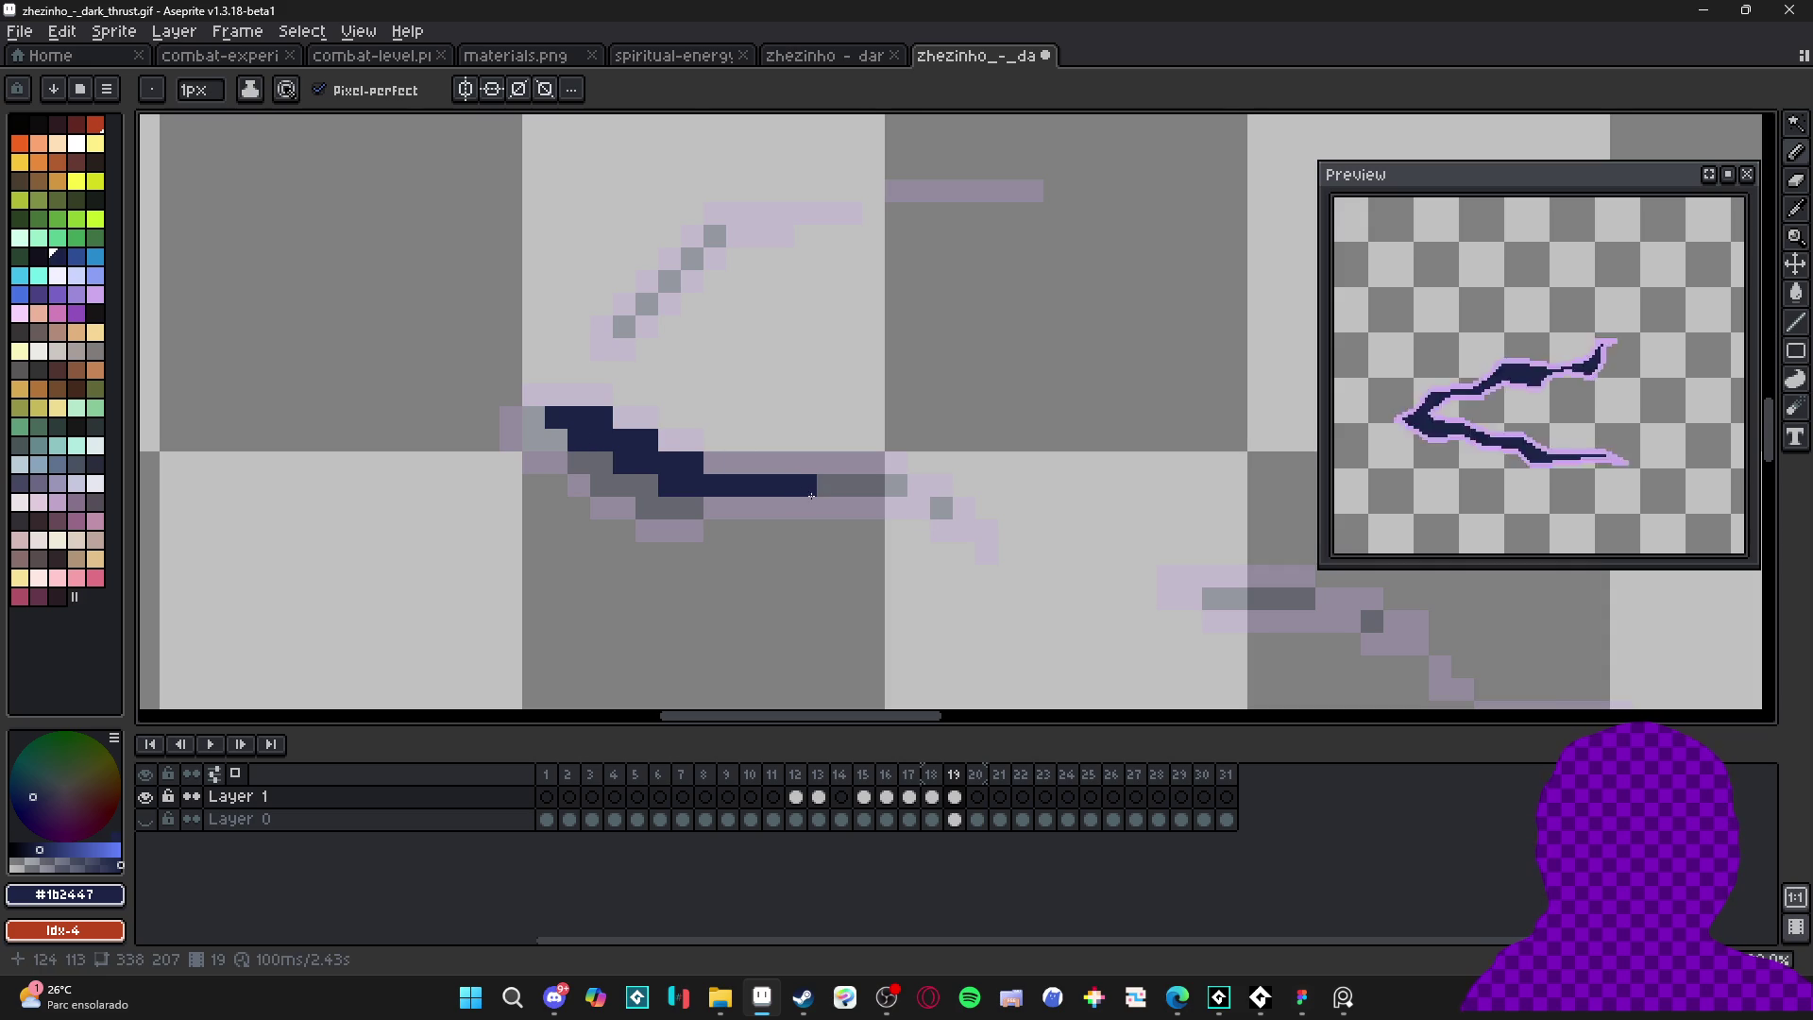
- Add navy pixels to the middle stroke's end and to the lower trail streak
left_click_drag(1252, 579, 828, 530)
left_click(818, 527)
left_click_drag(948, 571, 924, 570)
left_click(924, 548)
scroll(930, 562, "down", 1)
left_click_drag(1027, 644, 993, 605)
scroll(993, 604, "up", 2)
left_click(1018, 604)
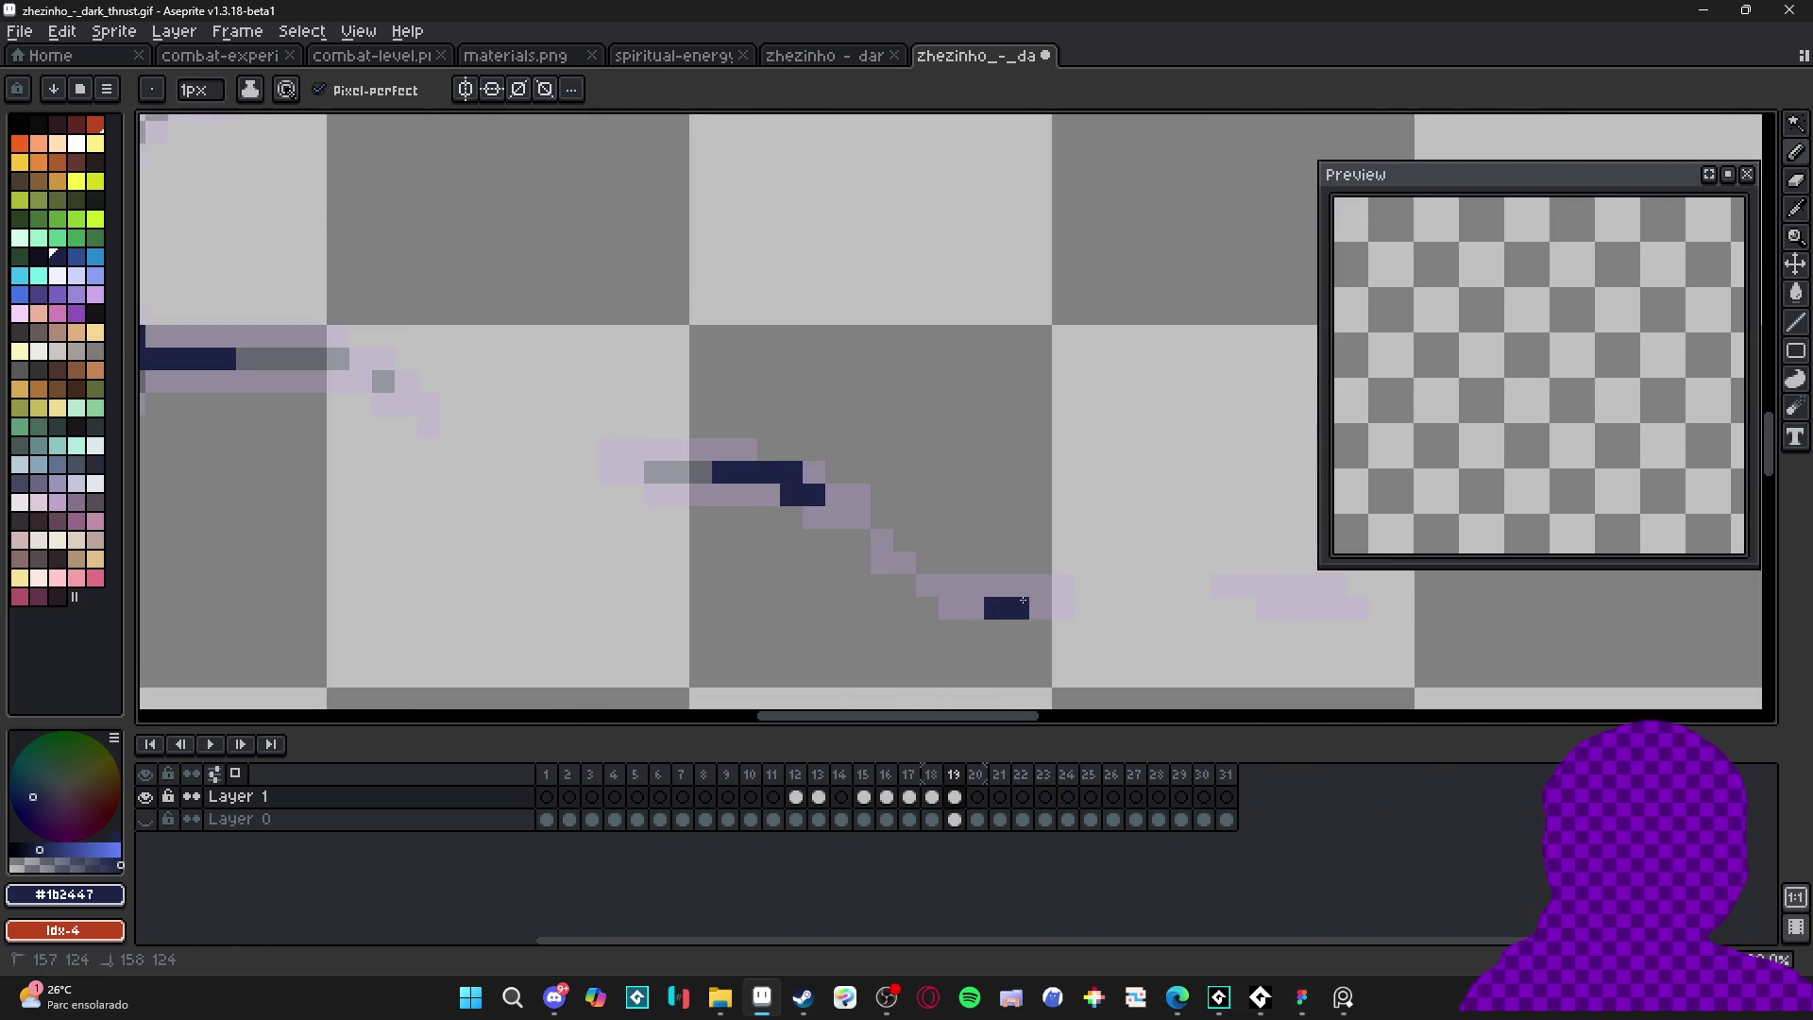
left_click(1036, 605)
scroll(995, 611, "down", 3)
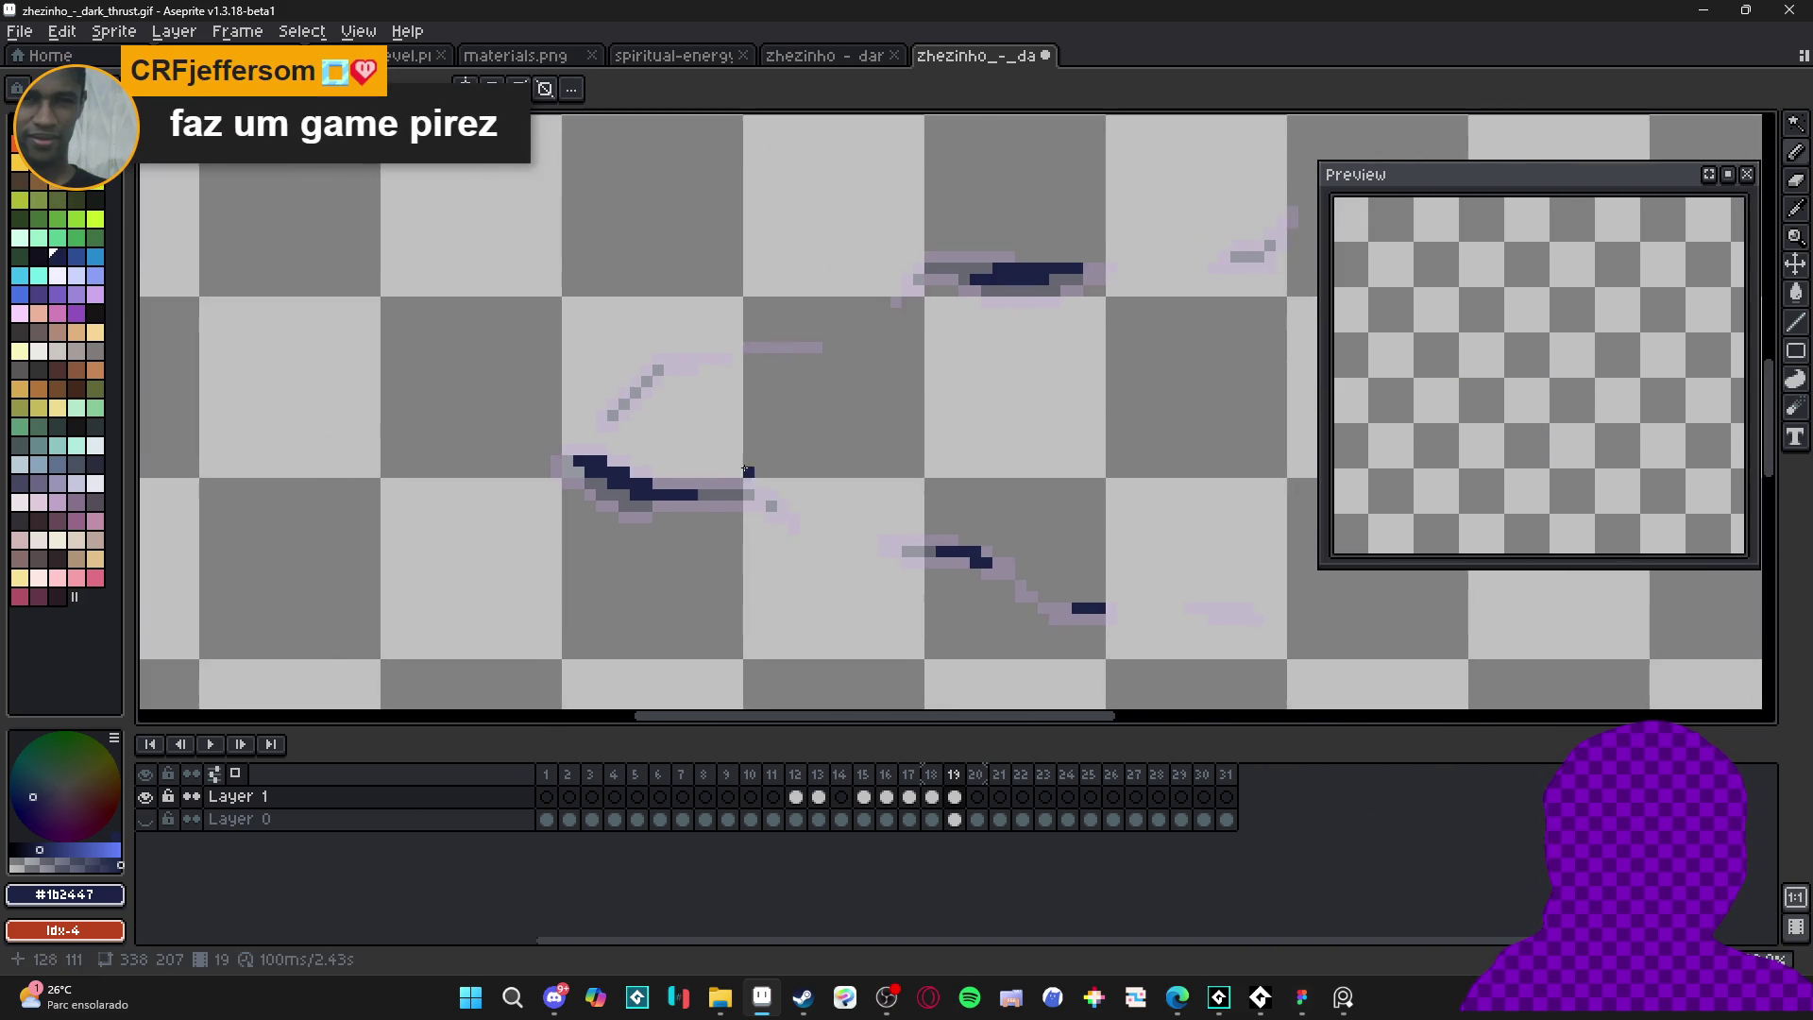
scroll(634, 368, "up", 2)
- Dot navy onto the upper diagonal streak and build a navy core on the upper-right streak
left_click(634, 369)
key("ctrl+z")
left_click(644, 399)
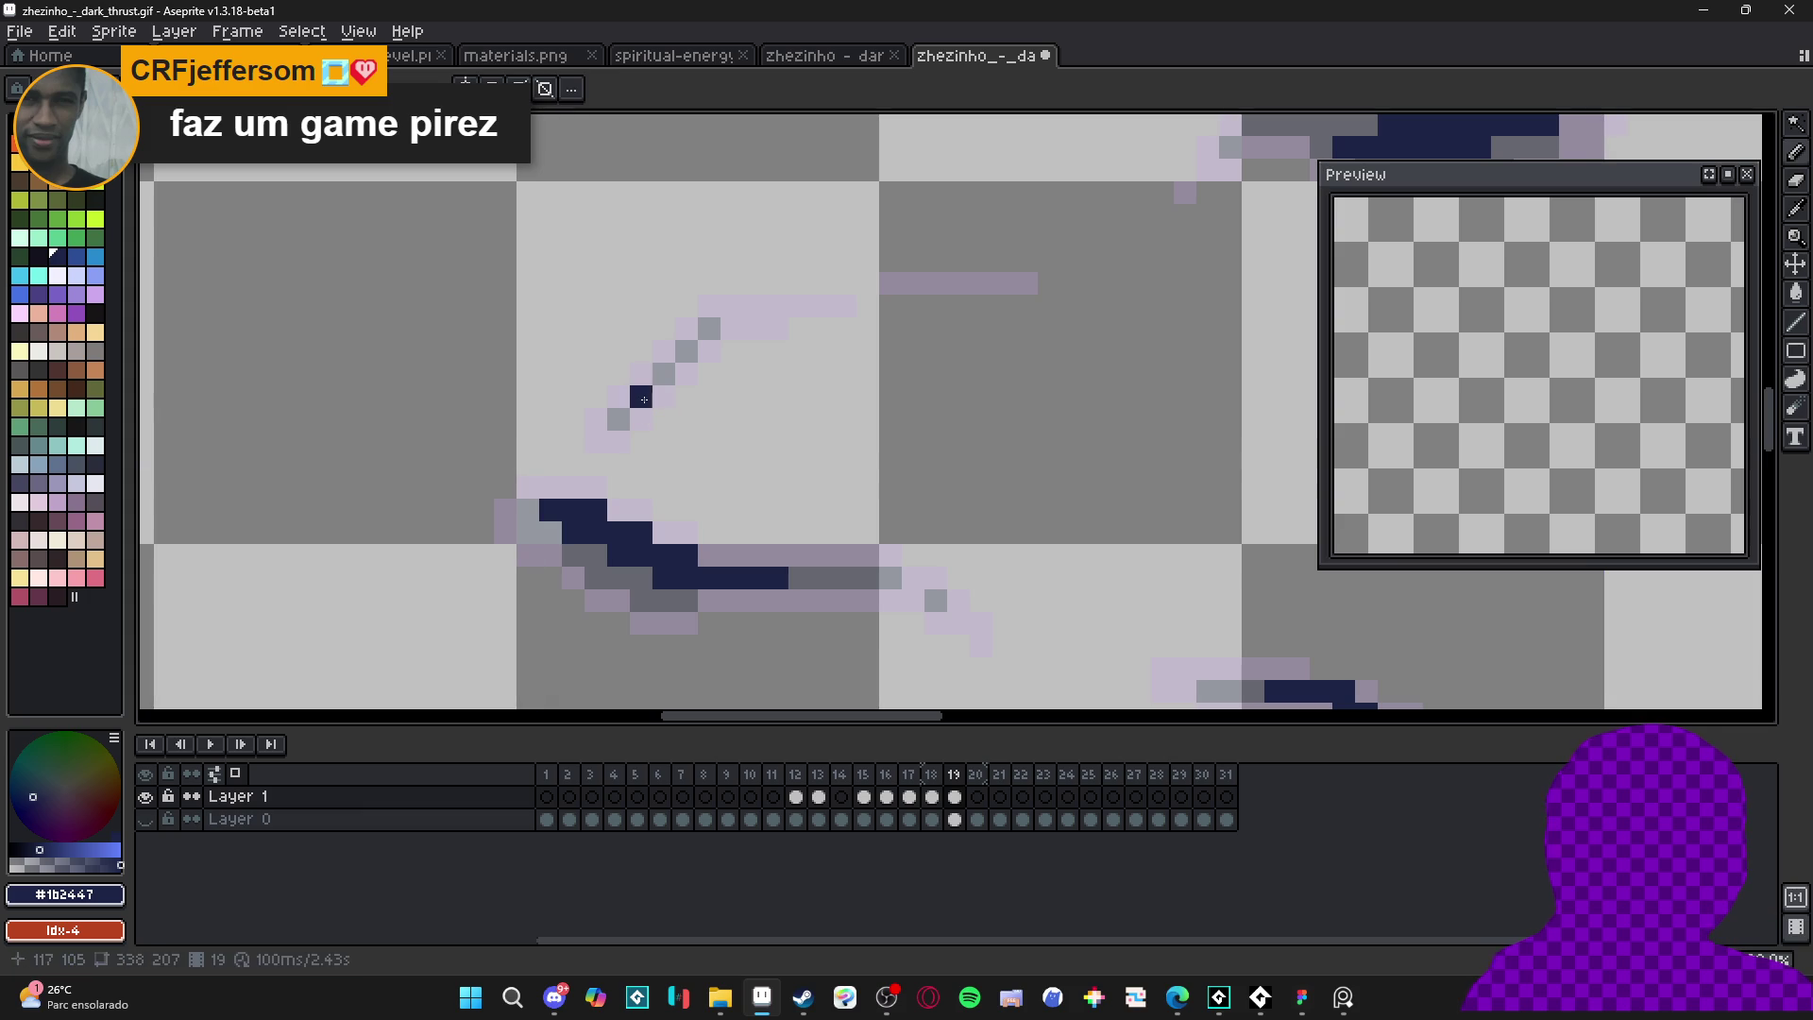
scroll(686, 355, "down", 4)
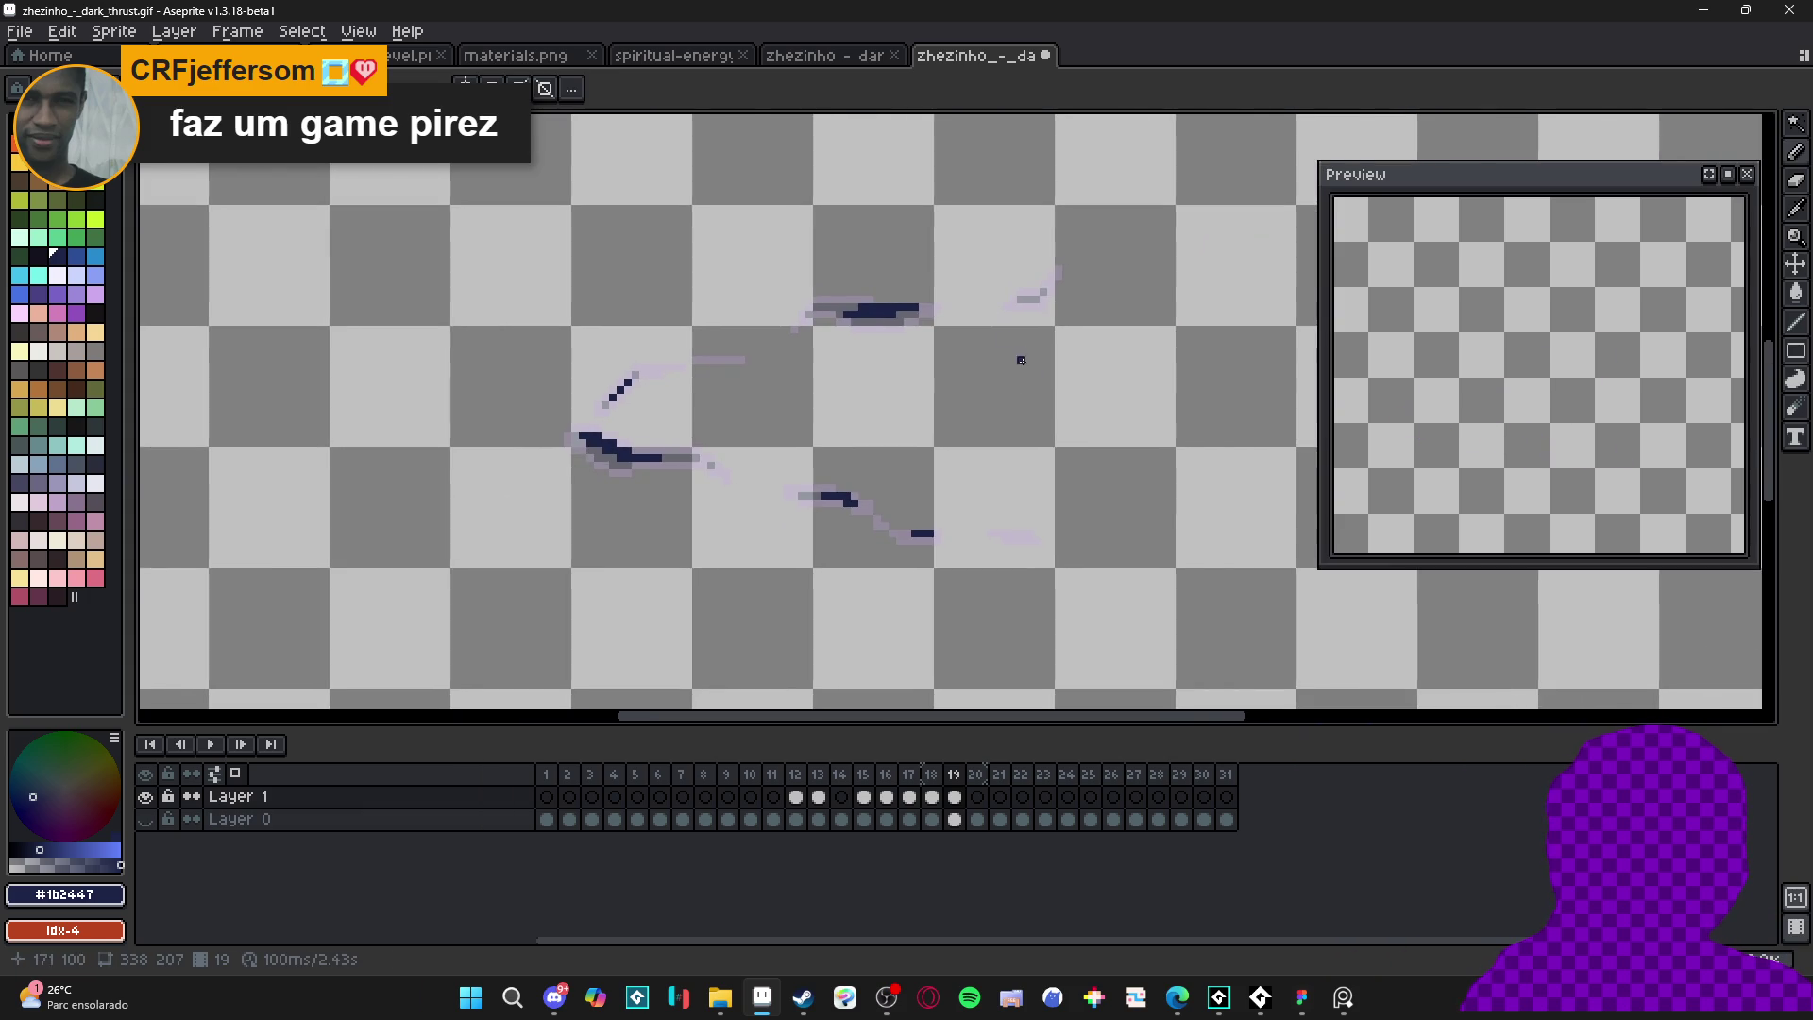
scroll(1026, 300, "up", 2)
left_click(1026, 300)
left_click(1039, 286)
left_click(1054, 271)
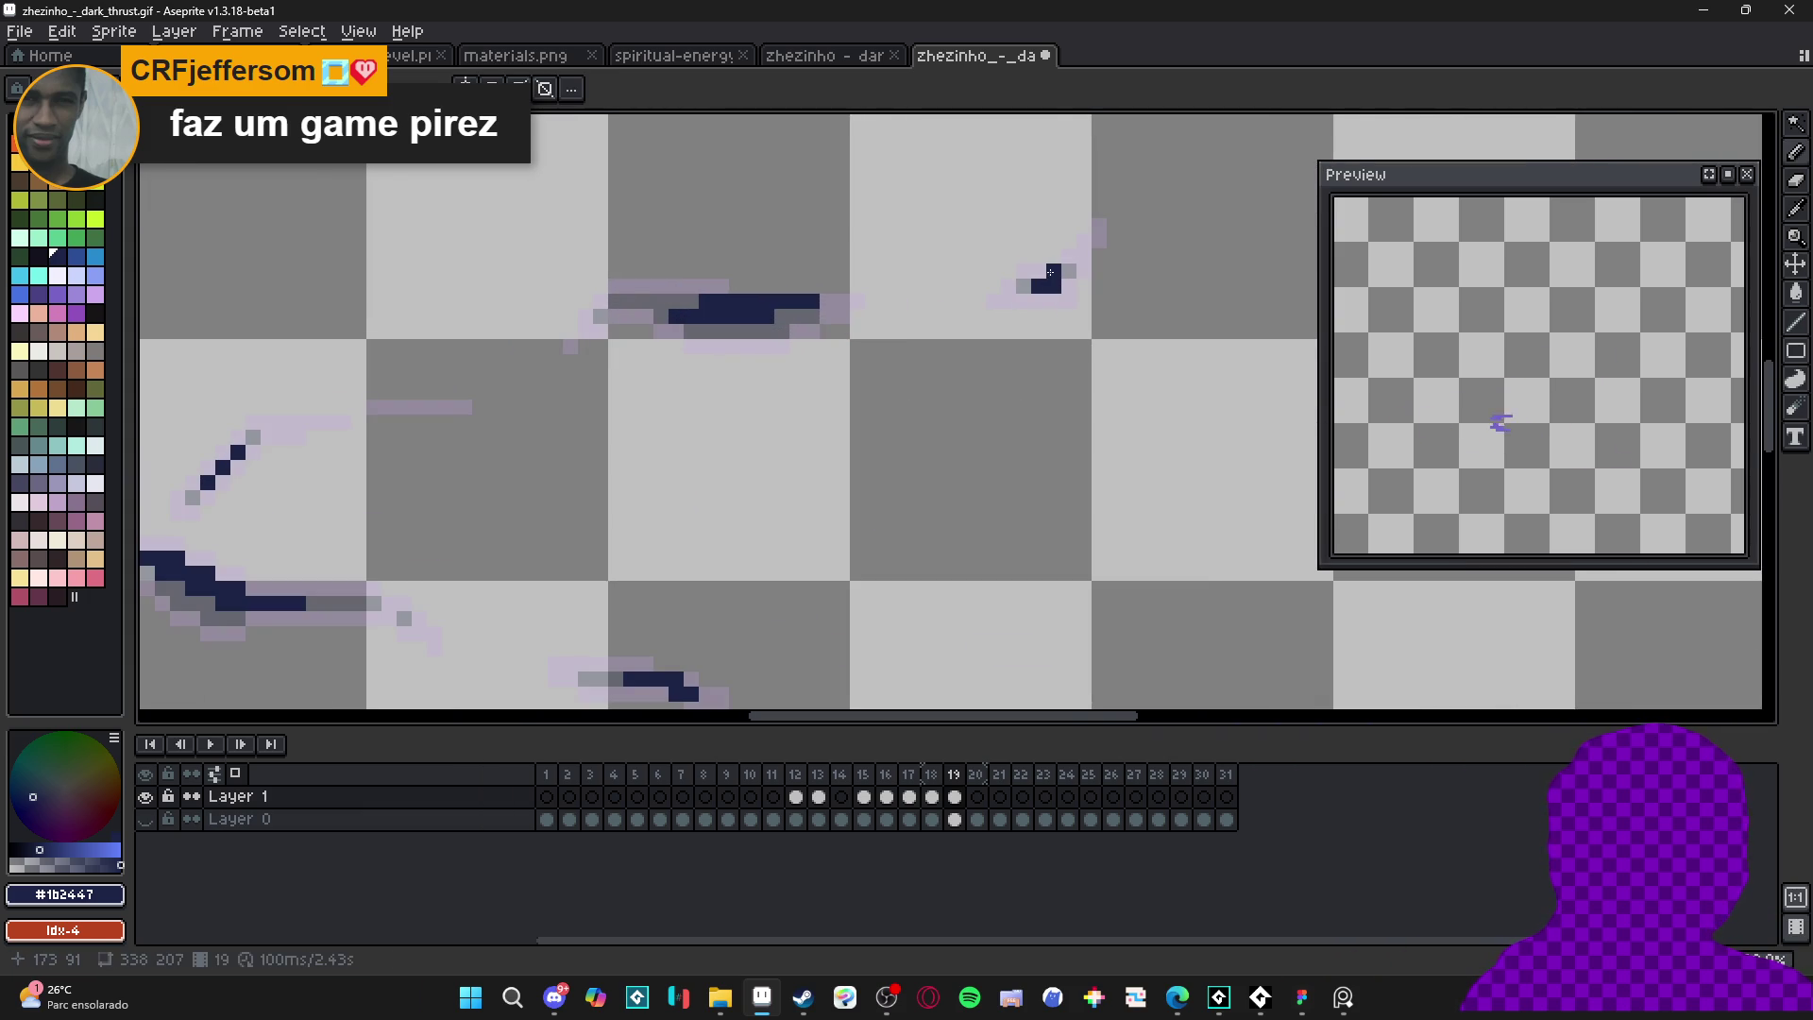
left_click(1069, 271)
scroll(1038, 309, "down", 1)
scroll(1034, 336, "down", 1)
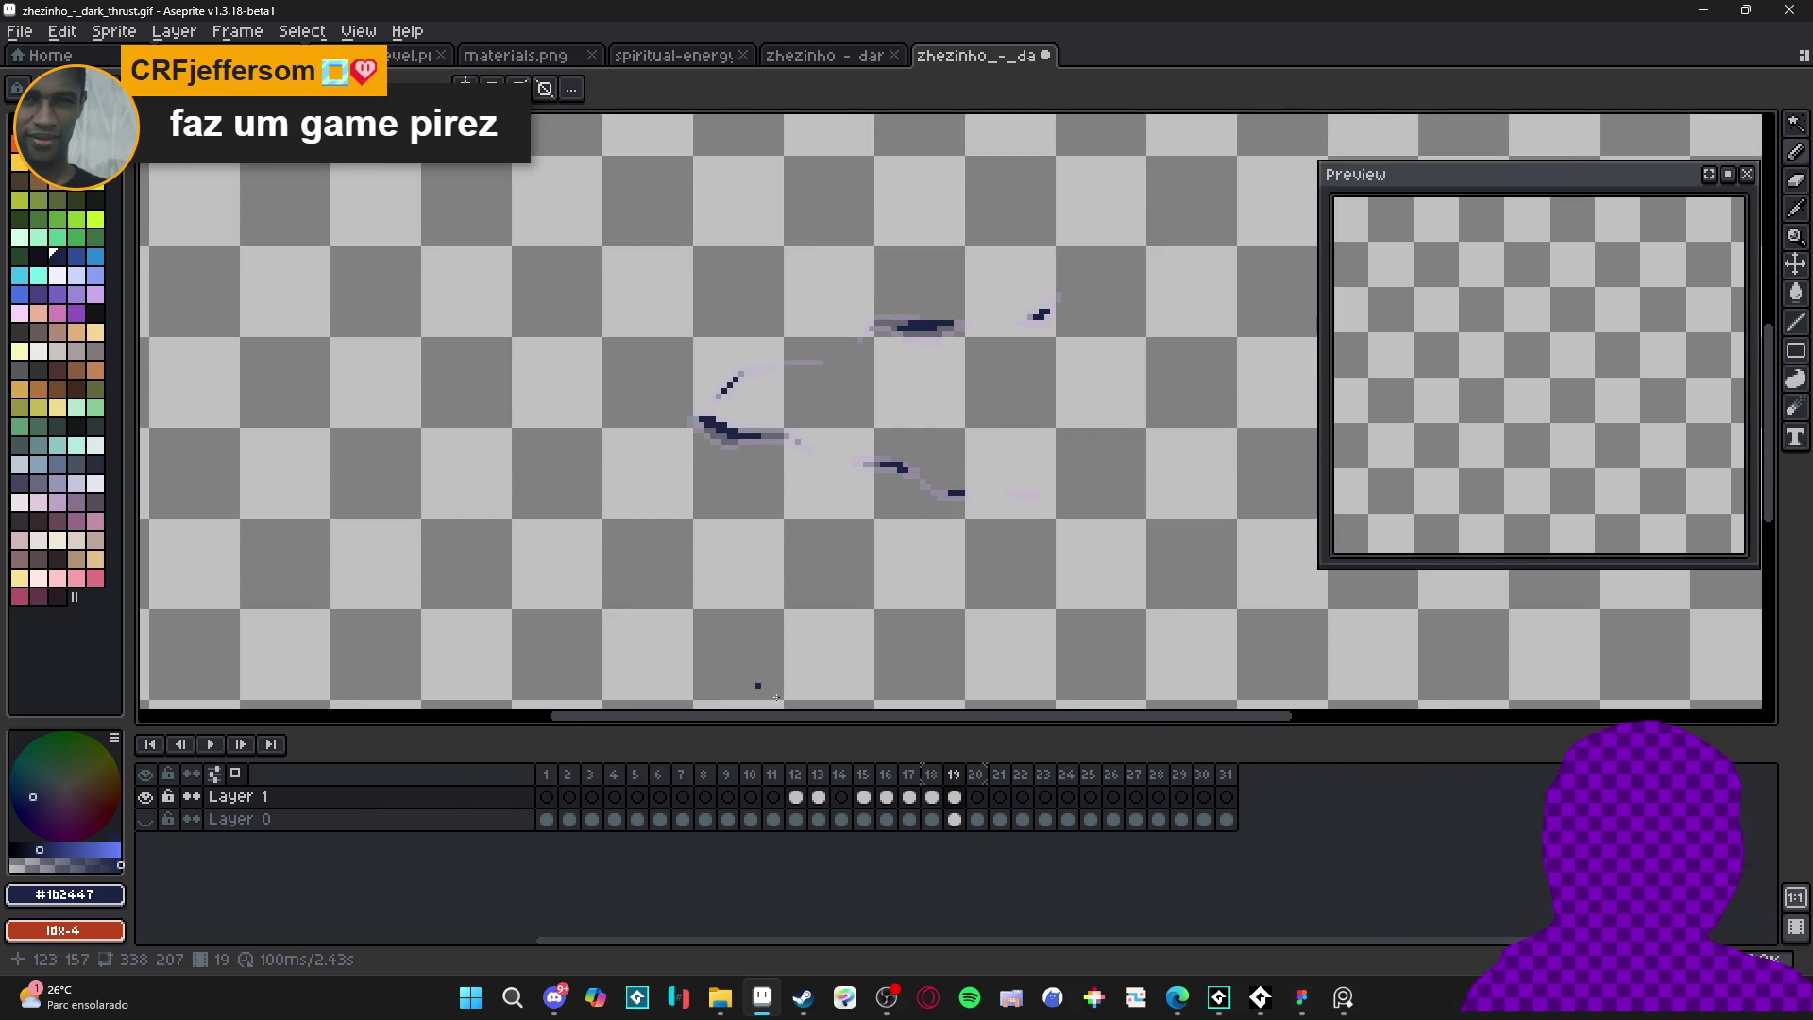
- On frame 20, paint navy pixels along the middle trail streak, extending it left and right
left_click(977, 796)
scroll(699, 422, "up", 5)
left_click(865, 431)
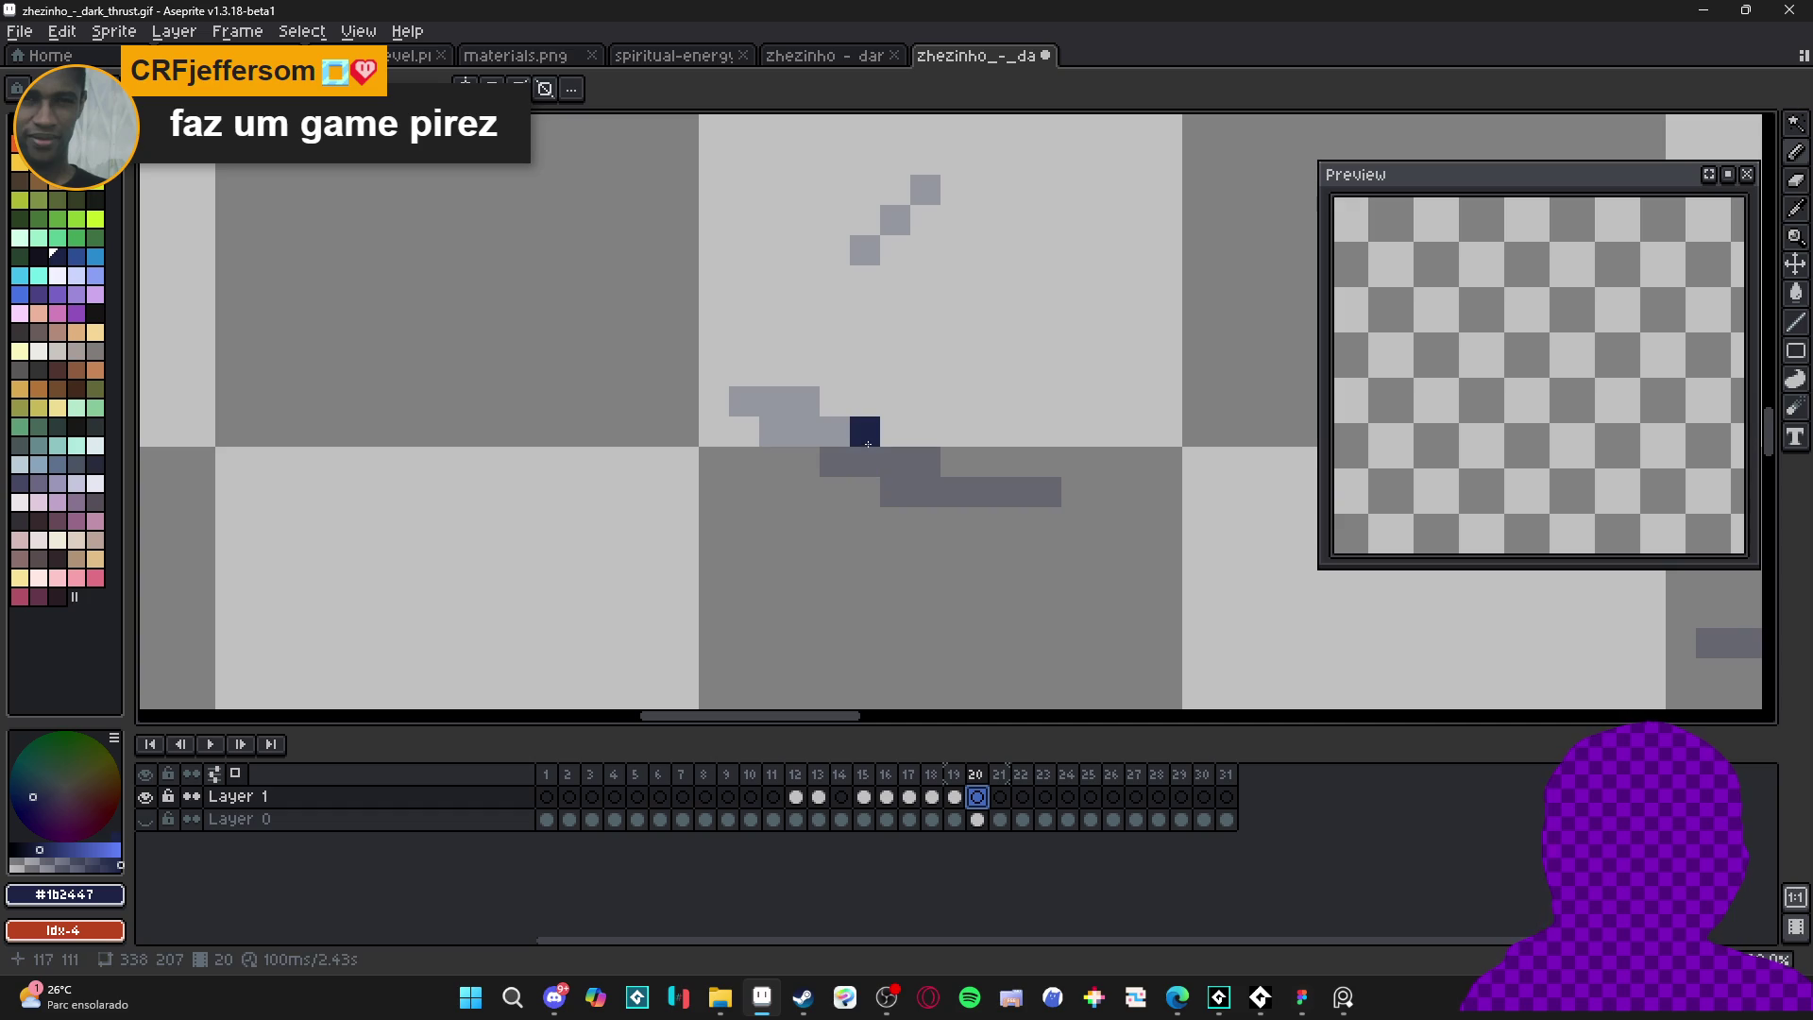
left_click(835, 432)
left_click(865, 462)
left_click(913, 460)
left_click(815, 442)
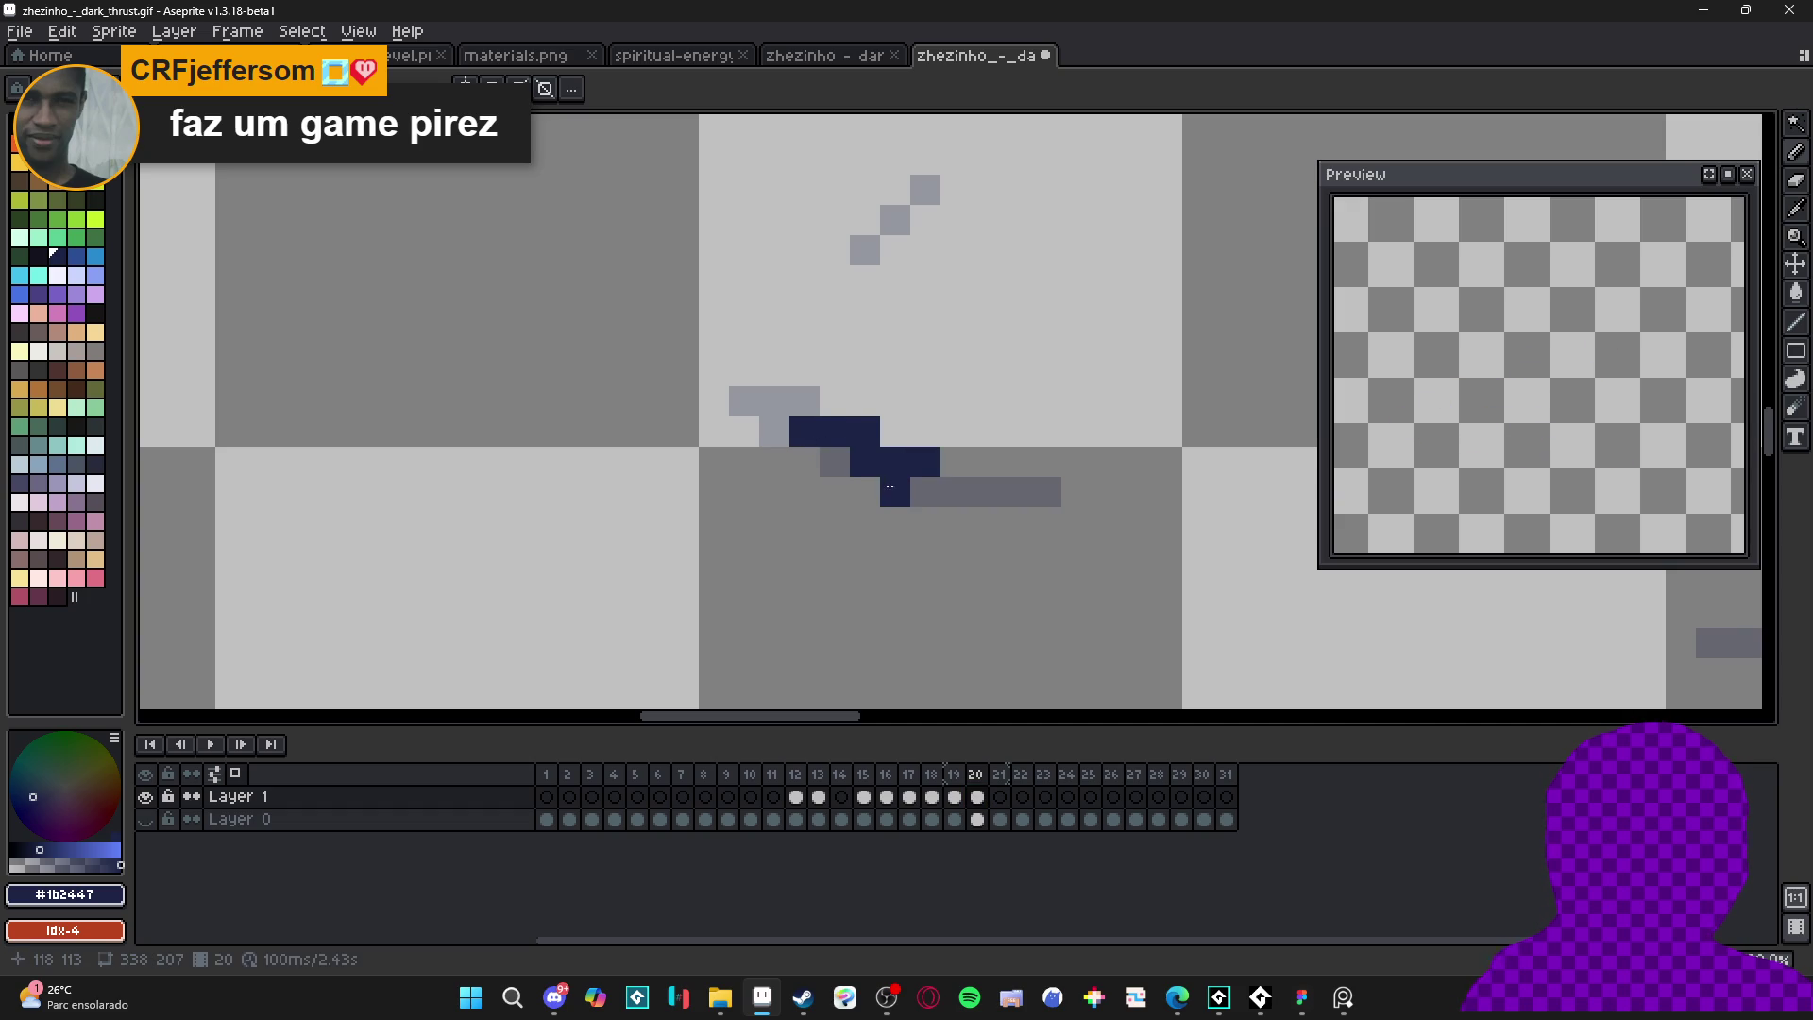
- Add a navy pixel and a short navy stroke to frame 20's lower streak
scroll(639, 501, "down", 1)
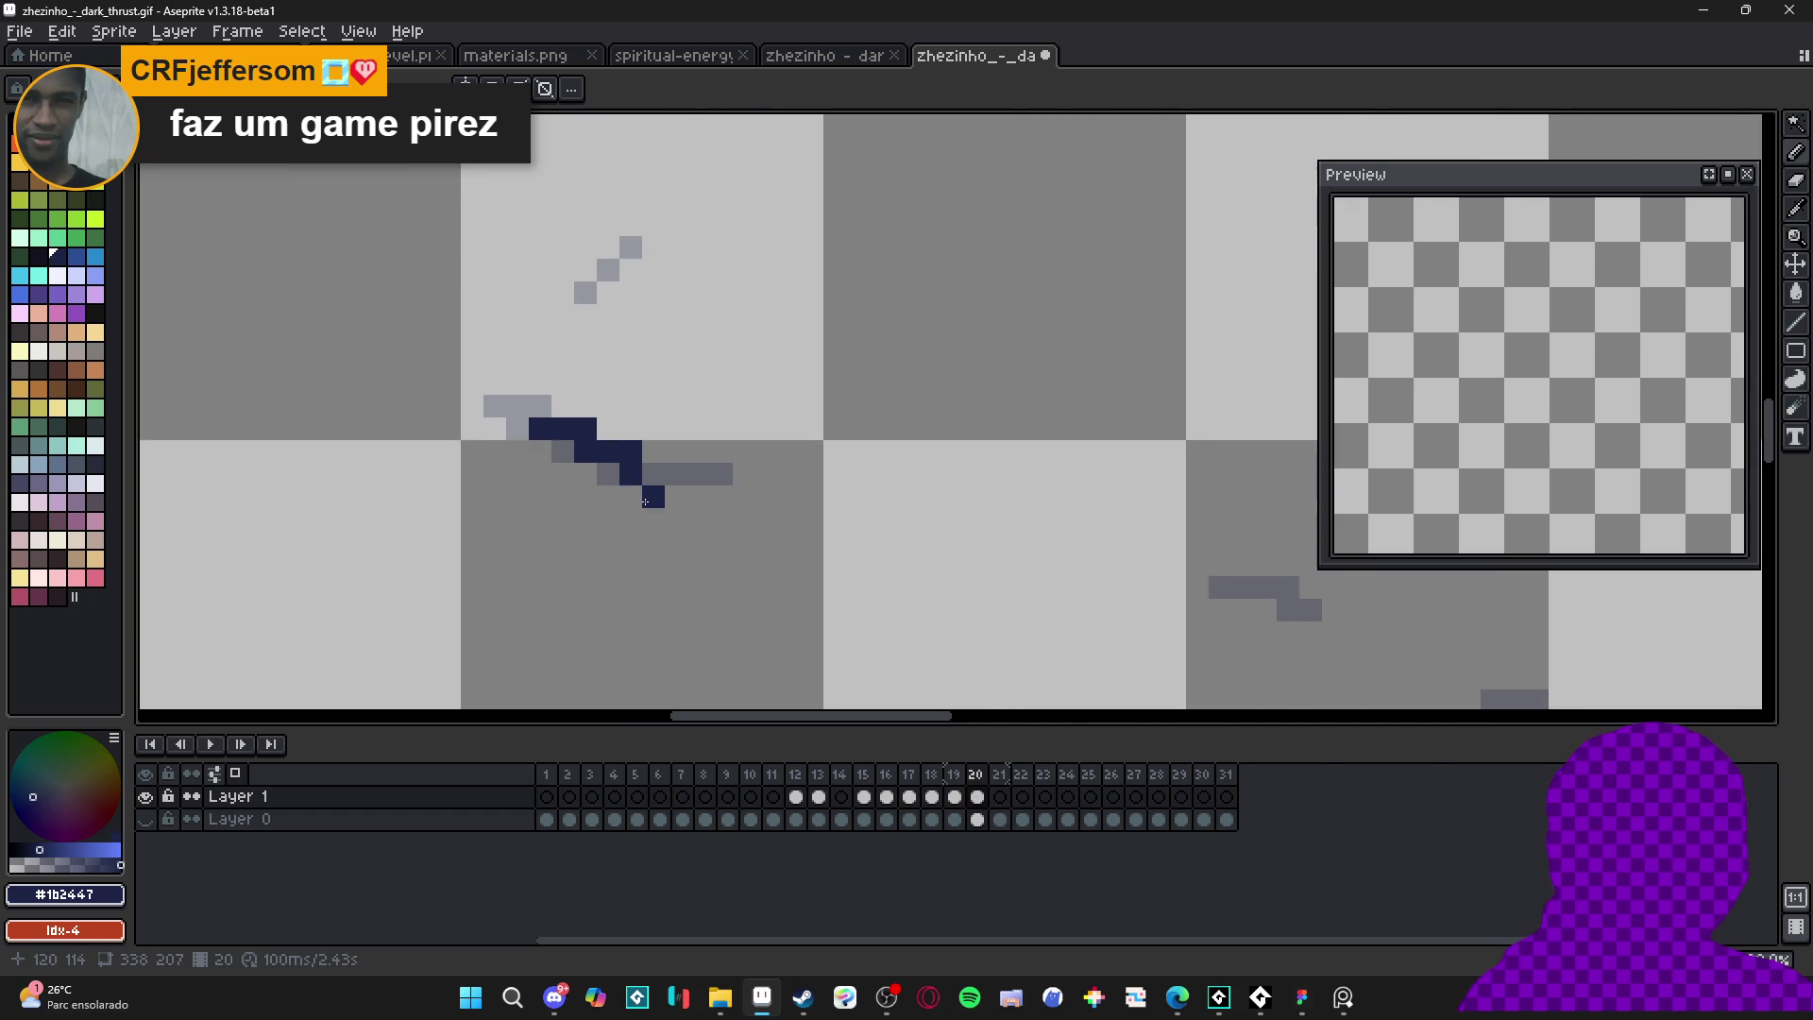
scroll(1073, 563, "down", 2)
scroll(1162, 557, "up", 2)
left_click(1161, 557)
scroll(1161, 557, "down", 2)
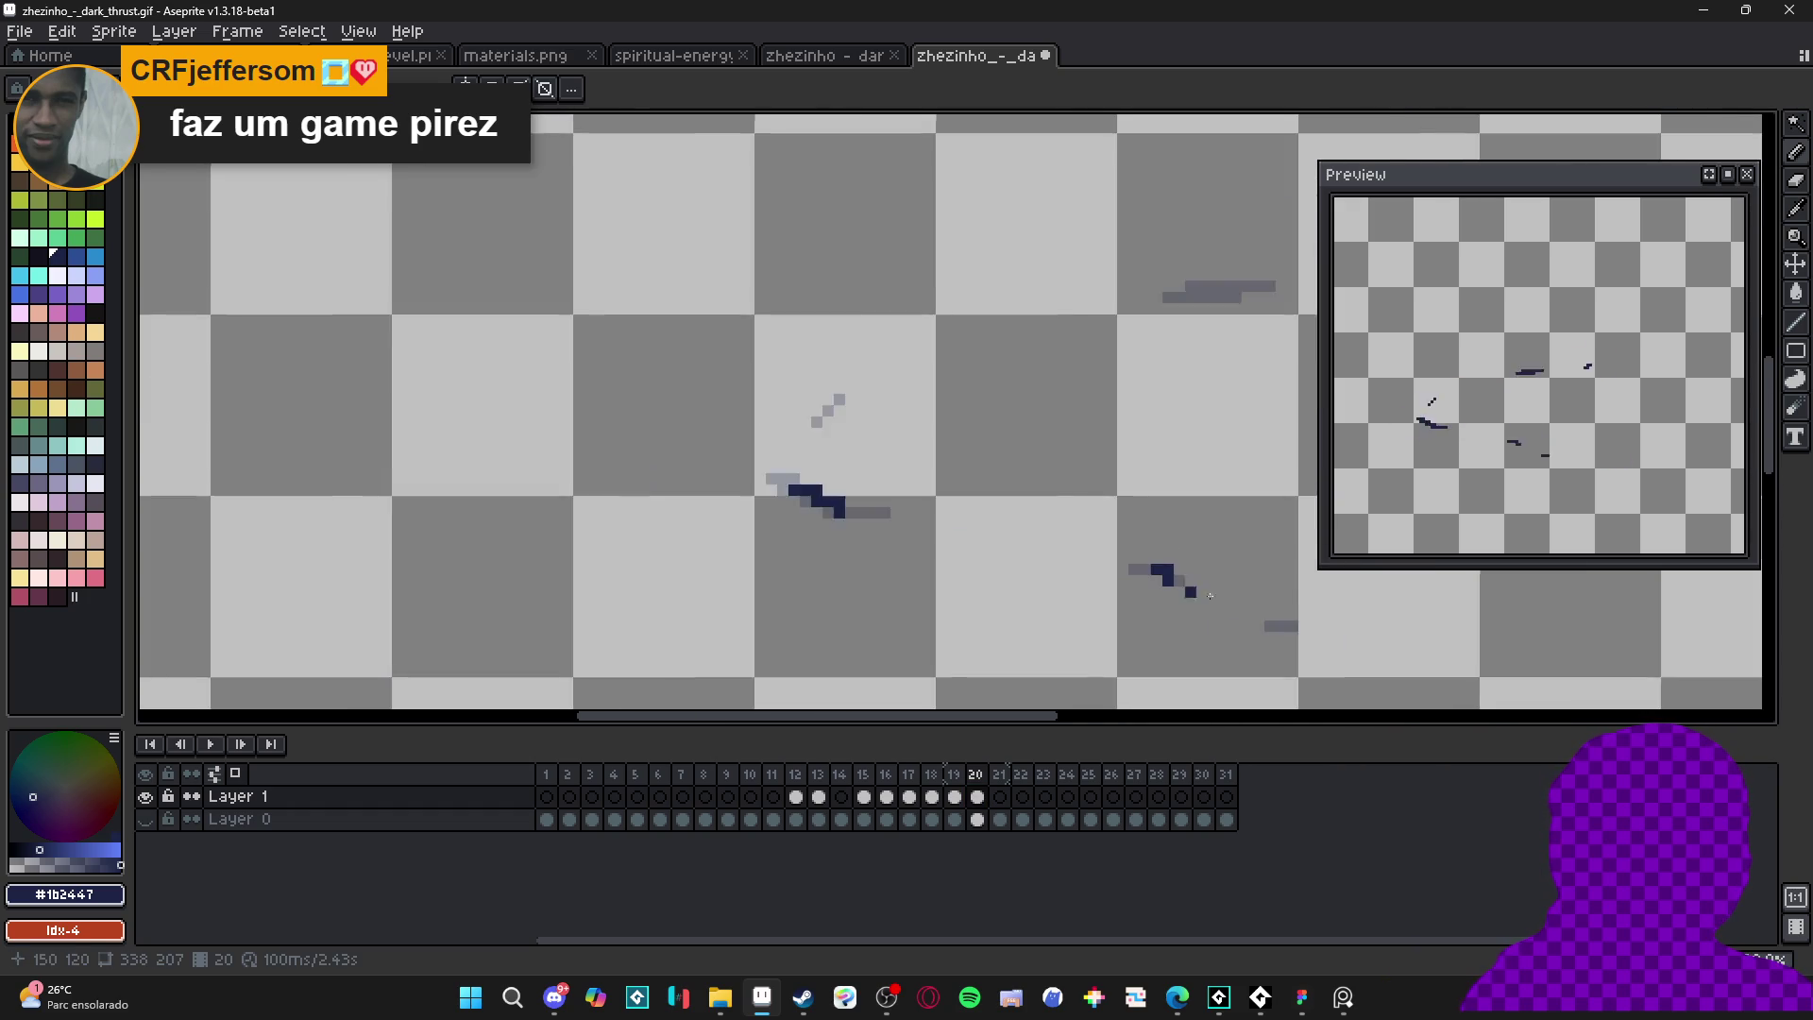
left_click_drag(992, 302, 969, 311)
scroll(1012, 337, "down", 2)
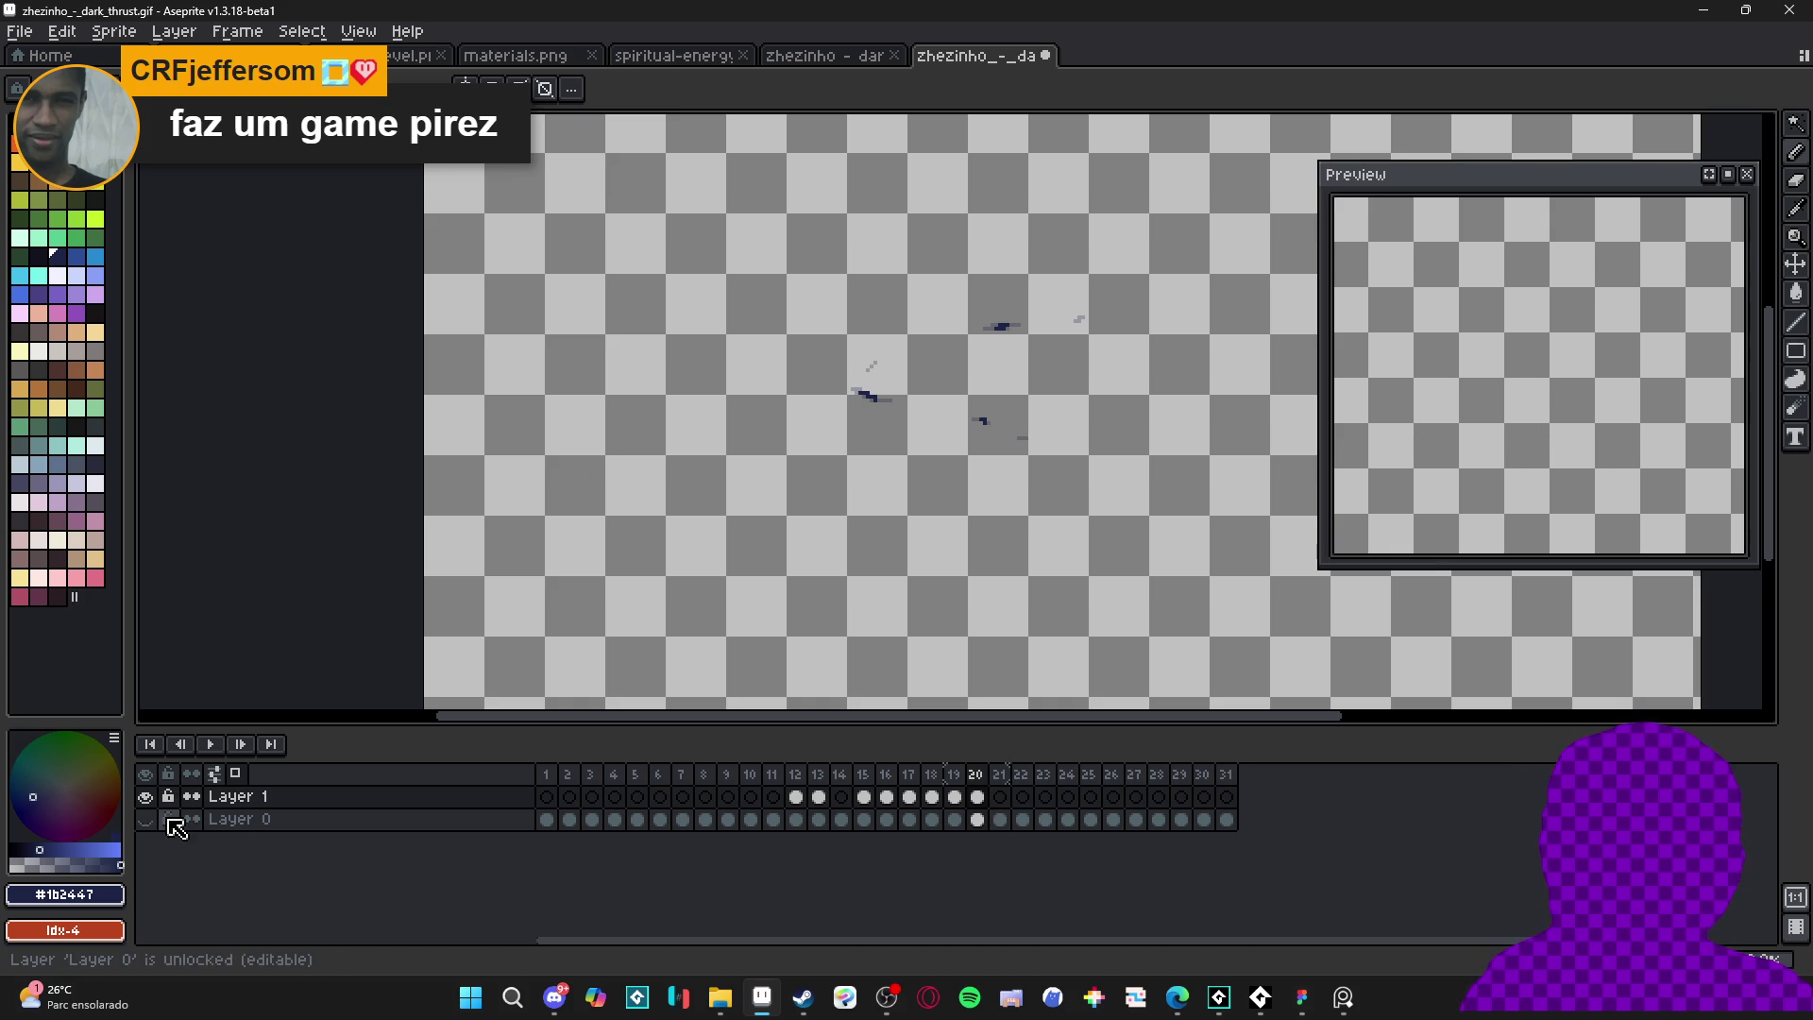
- Show Layer 0 again and paint dark navy over frame 12's purple slash
left_click(145, 818)
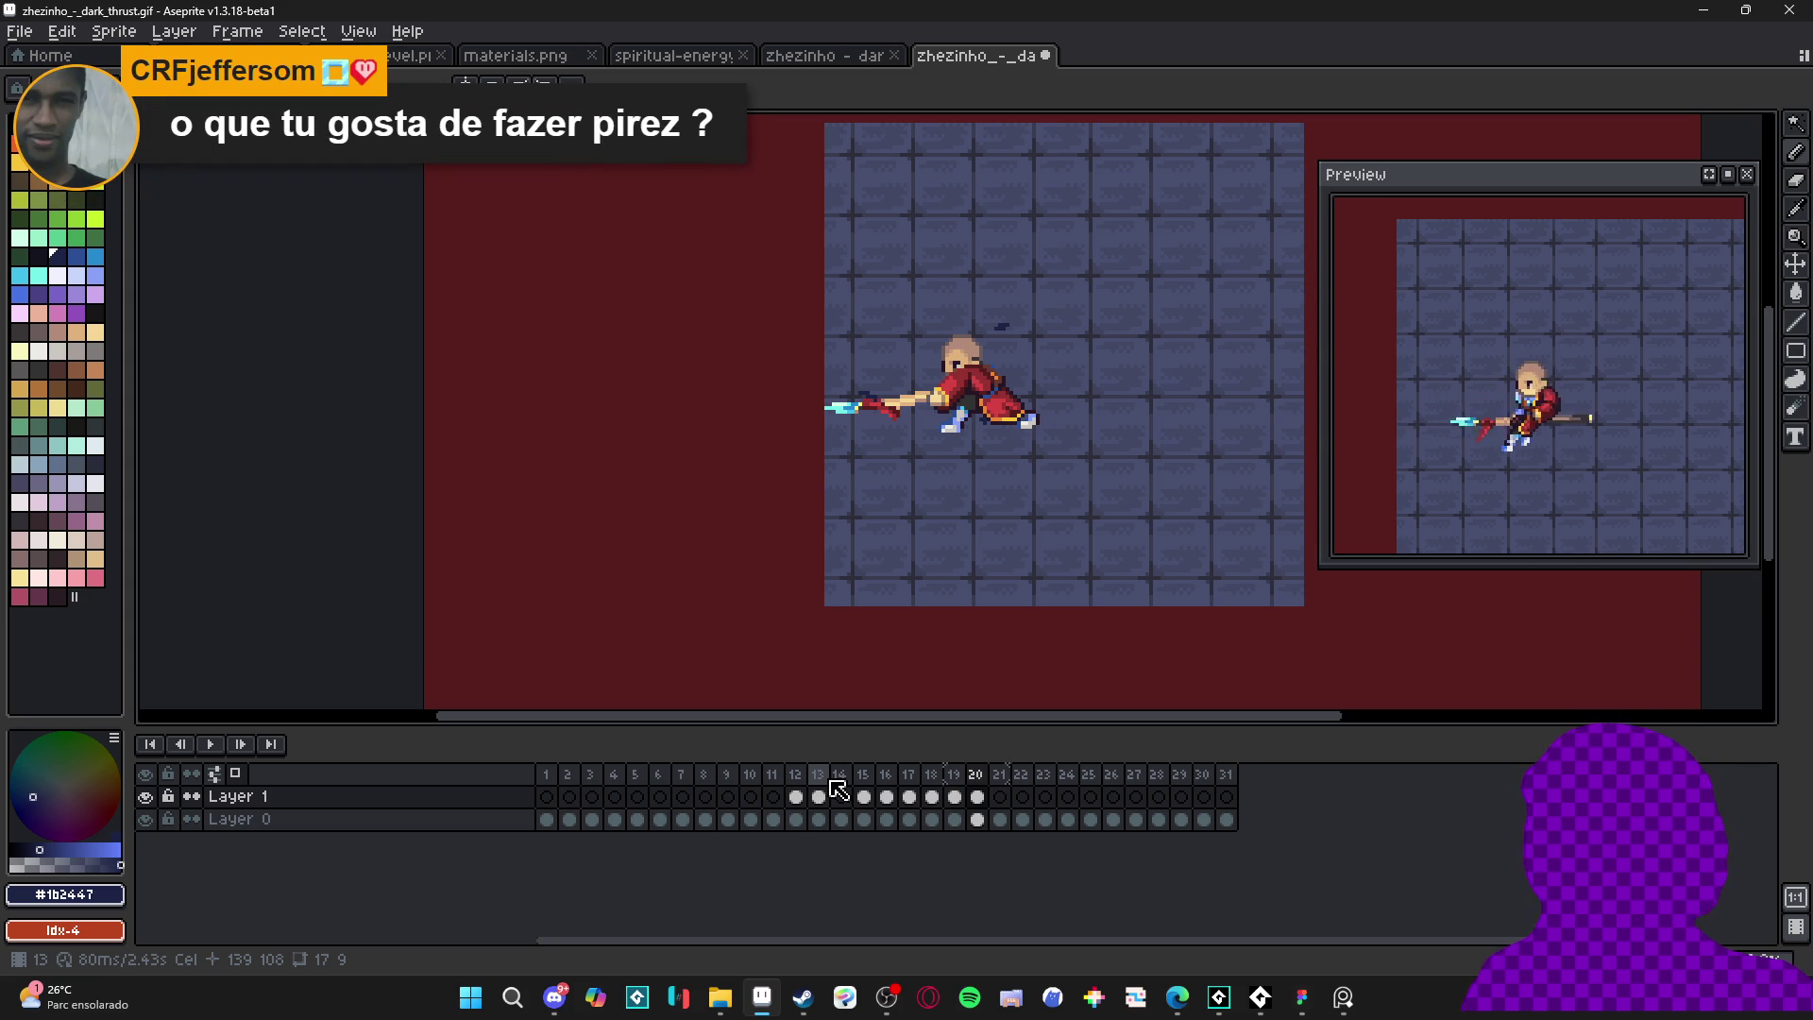
left_click(804, 798)
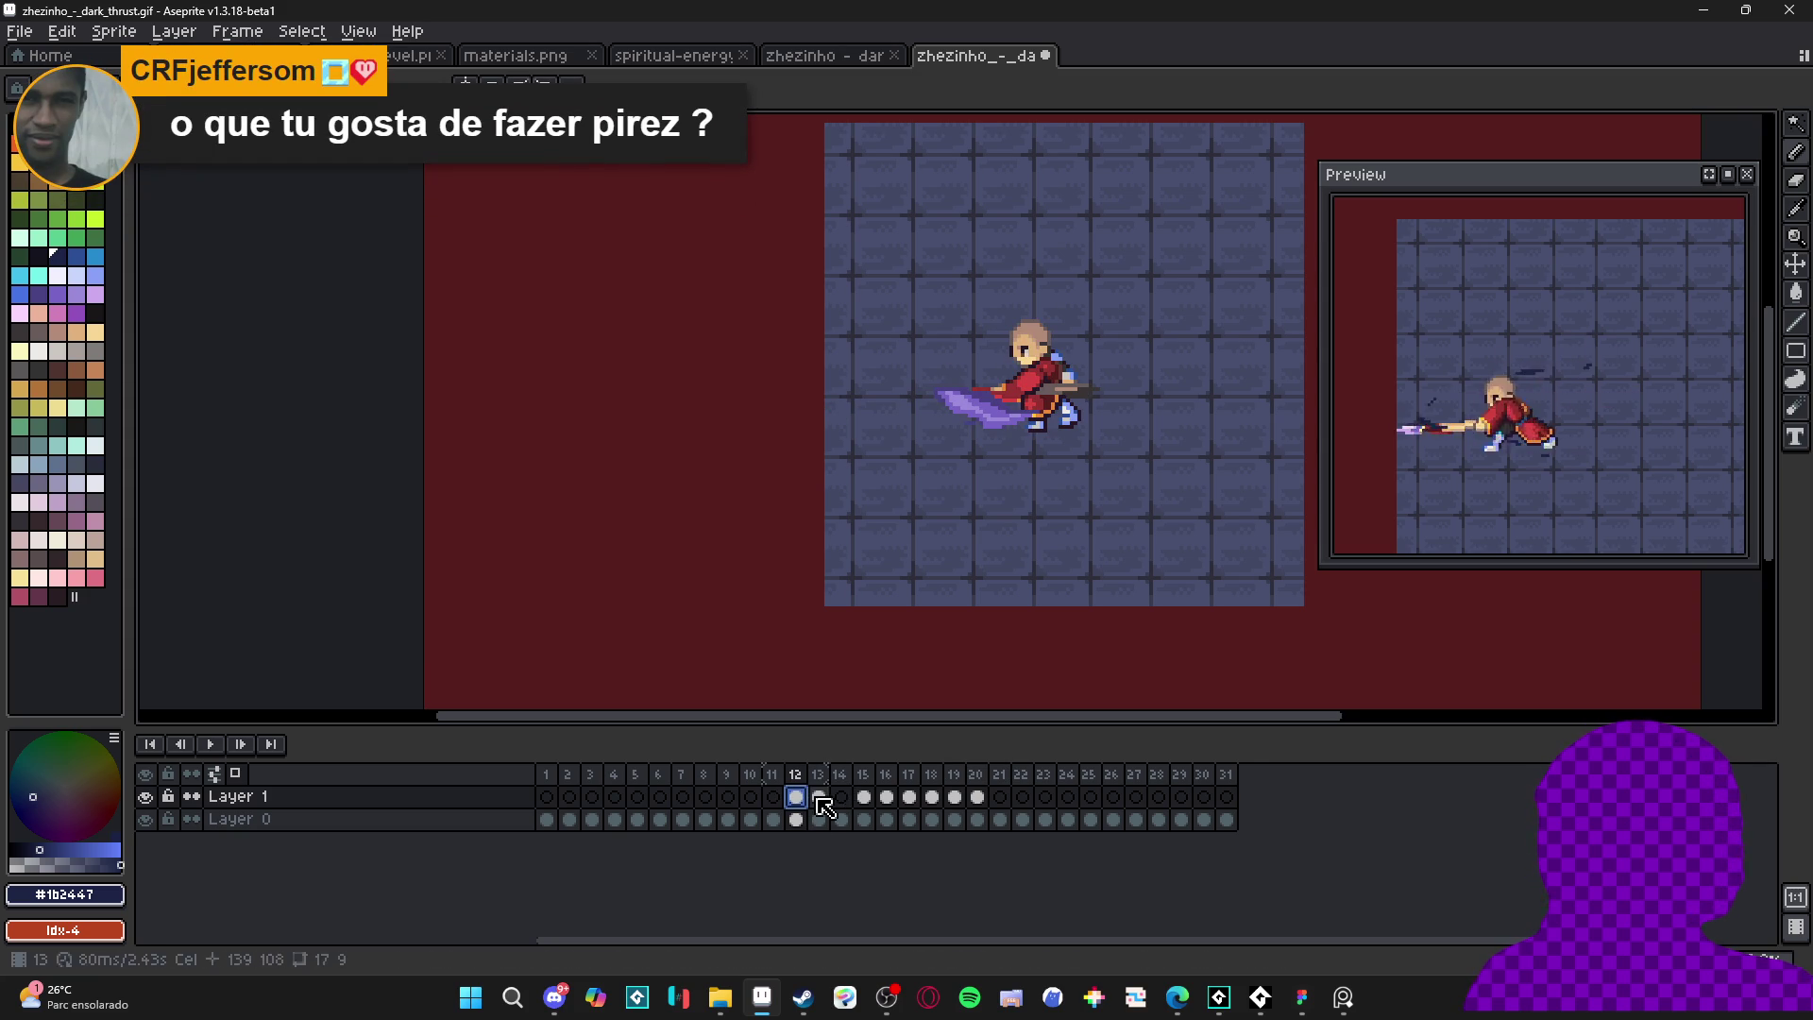
left_click(886, 796)
left_click(798, 797)
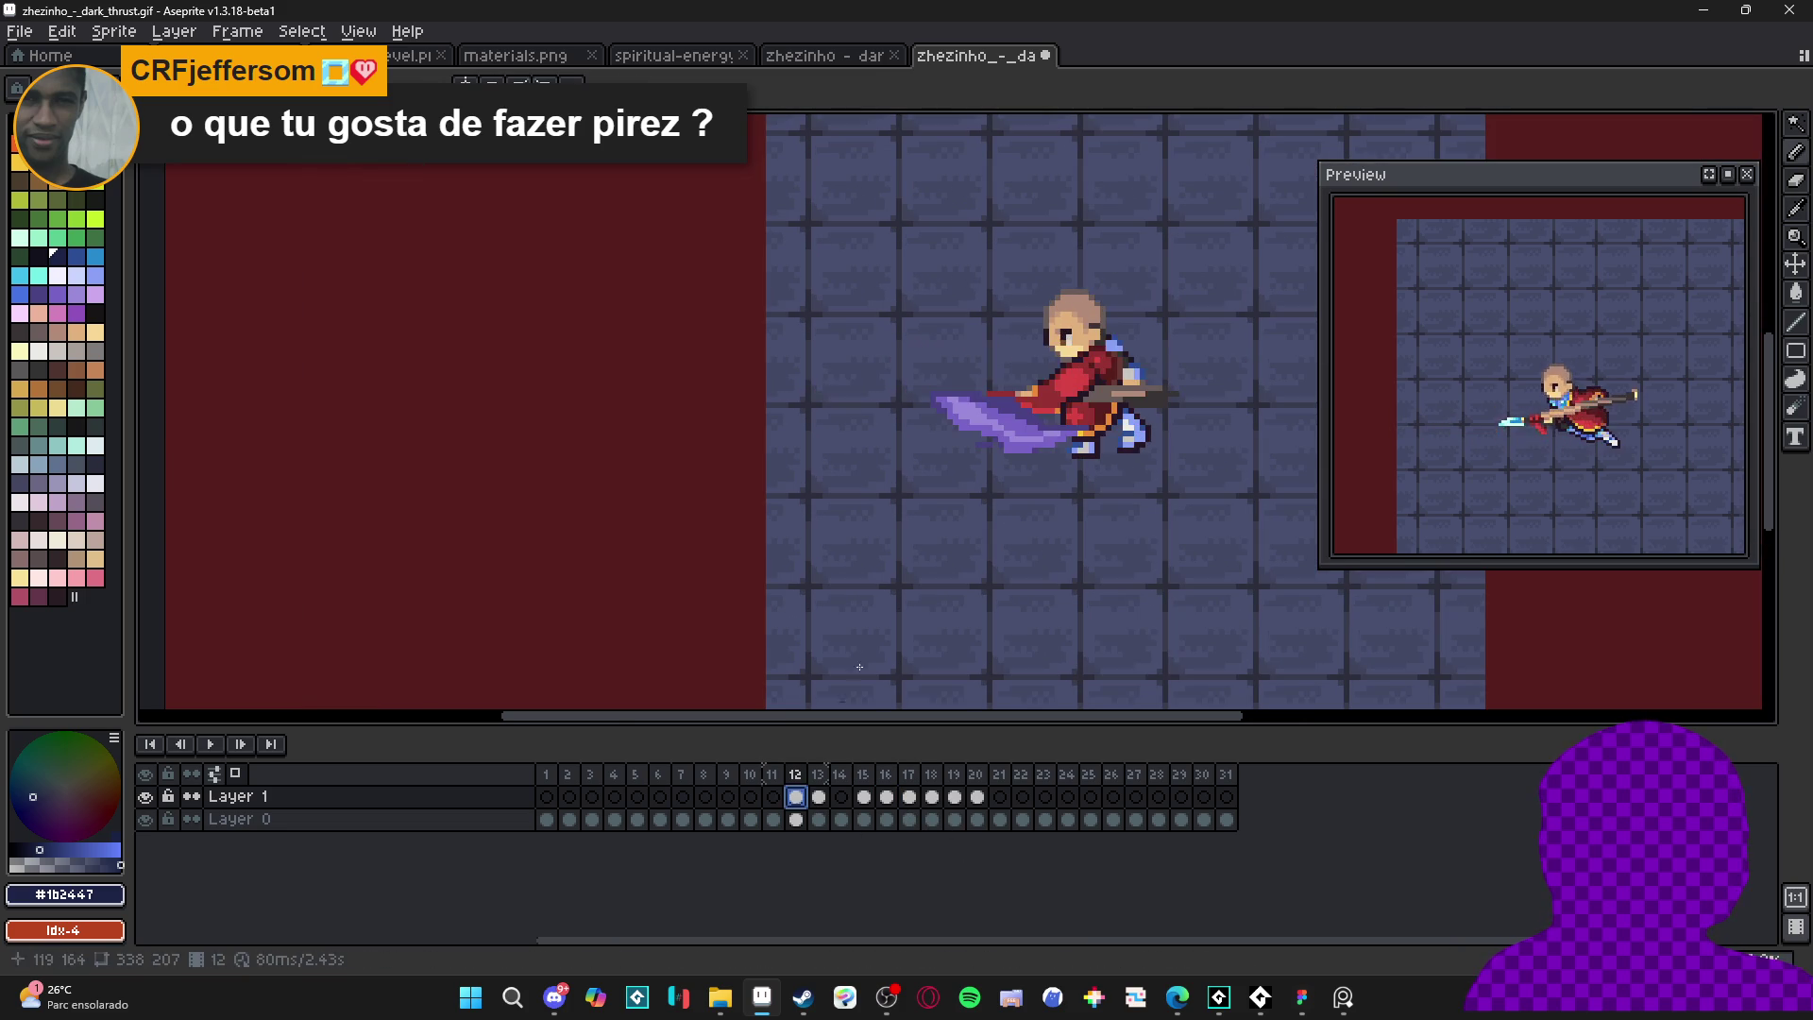
scroll(992, 418, "up", 3)
mouse_move(1016, 427)
left_mouse_down()
mouse_move(1049, 440)
mouse_move(971, 424)
mouse_move(1017, 401)
mouse_move(1133, 468)
left_mouse_up()
left_click_drag(1023, 463, 1136, 446)
scroll(1048, 479, "down", 1)
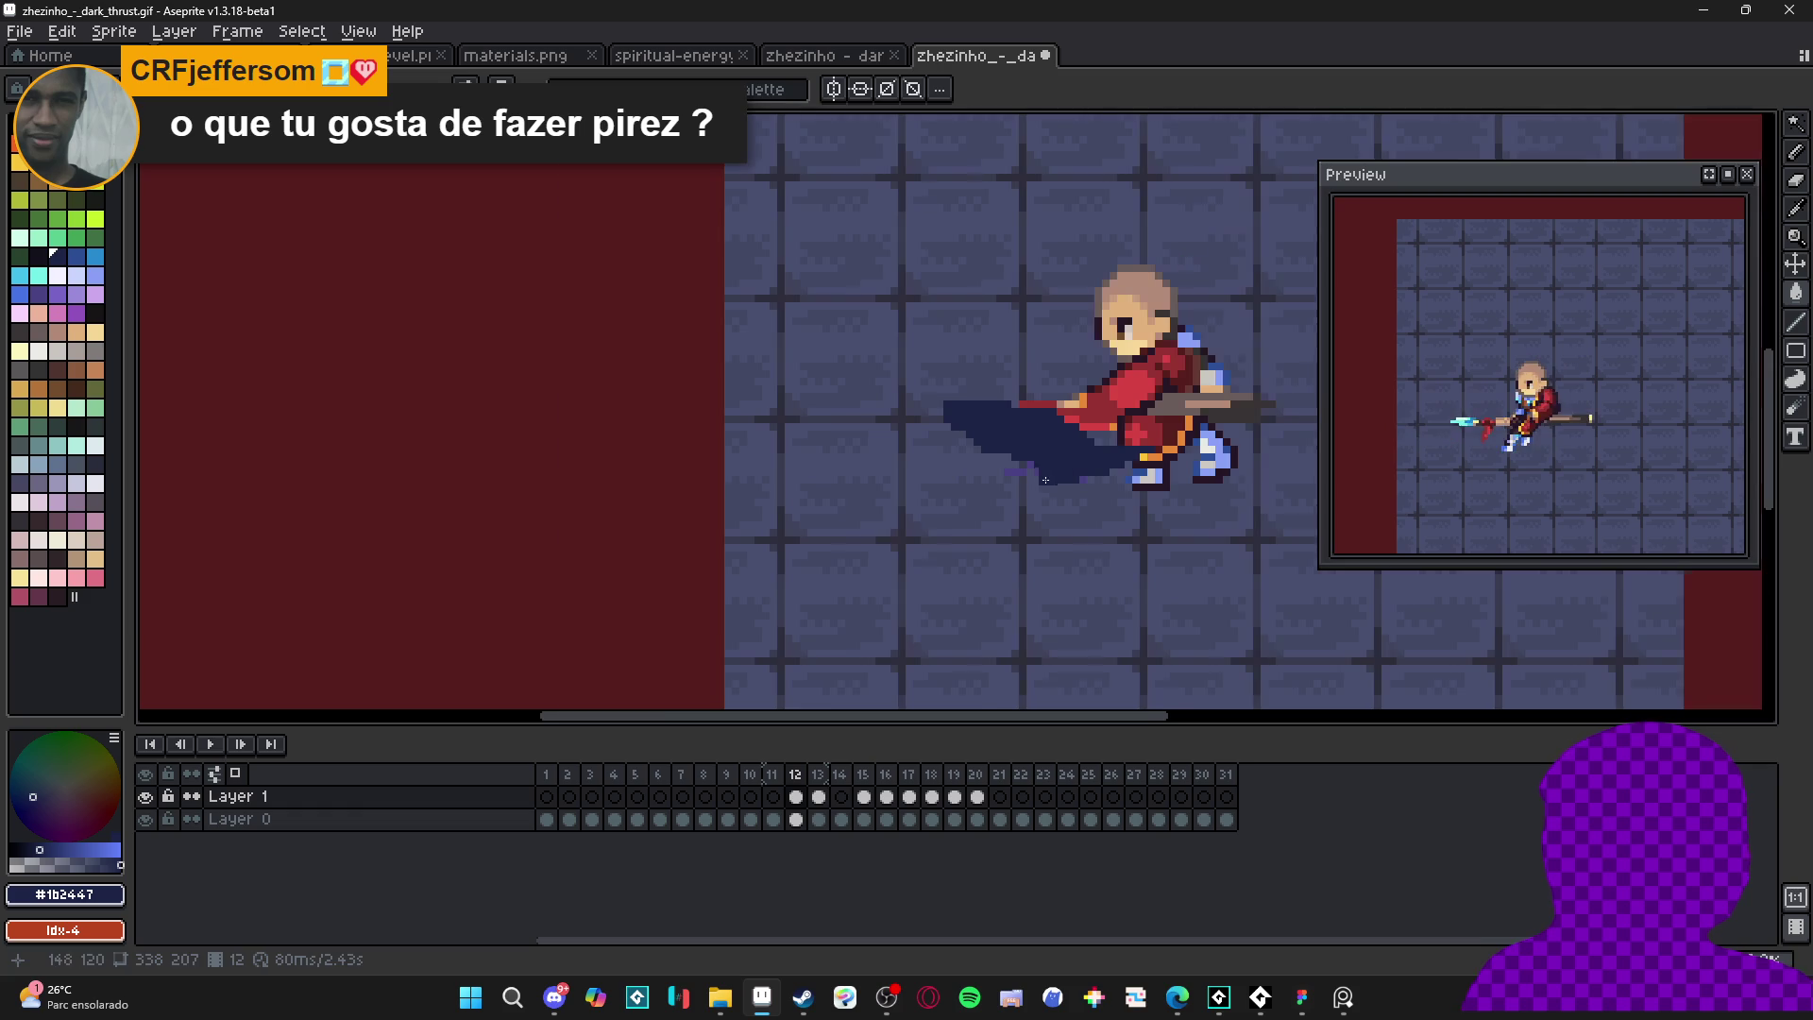
scroll(1048, 478, "up", 2)
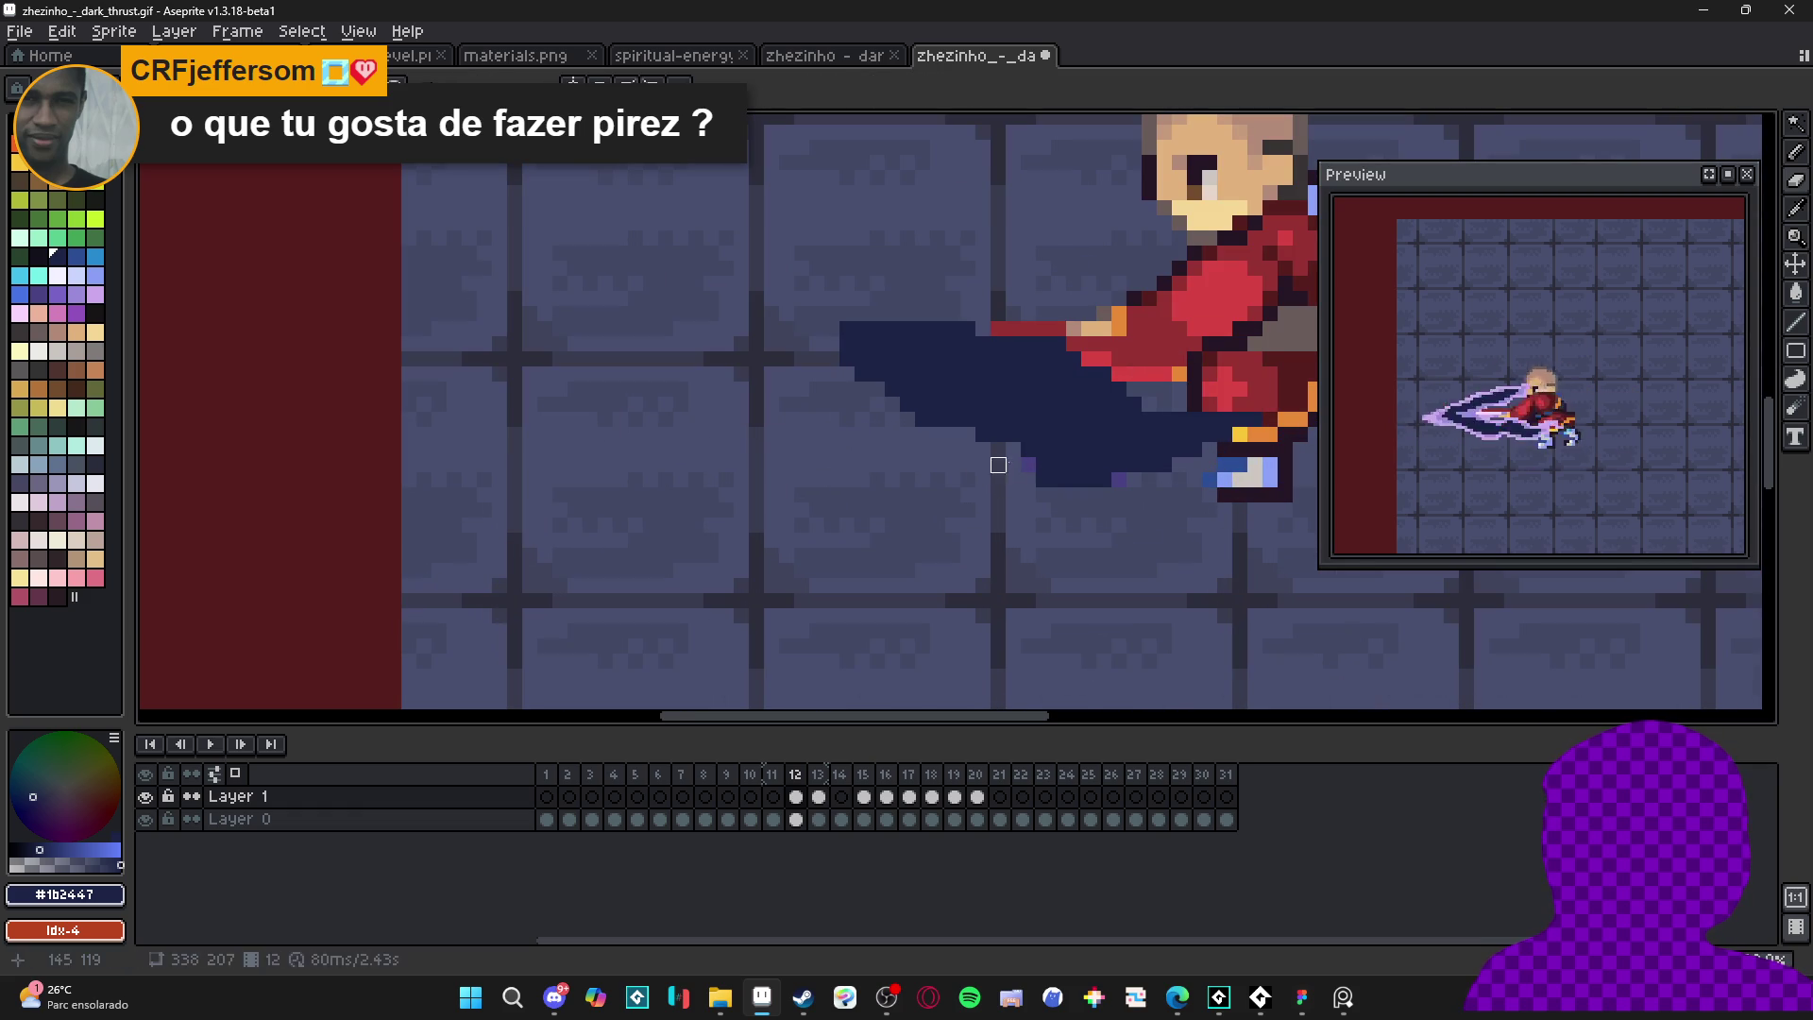
- Fill frame 13's purple strip and blob with navy, then centre the spear in view
key("Right")
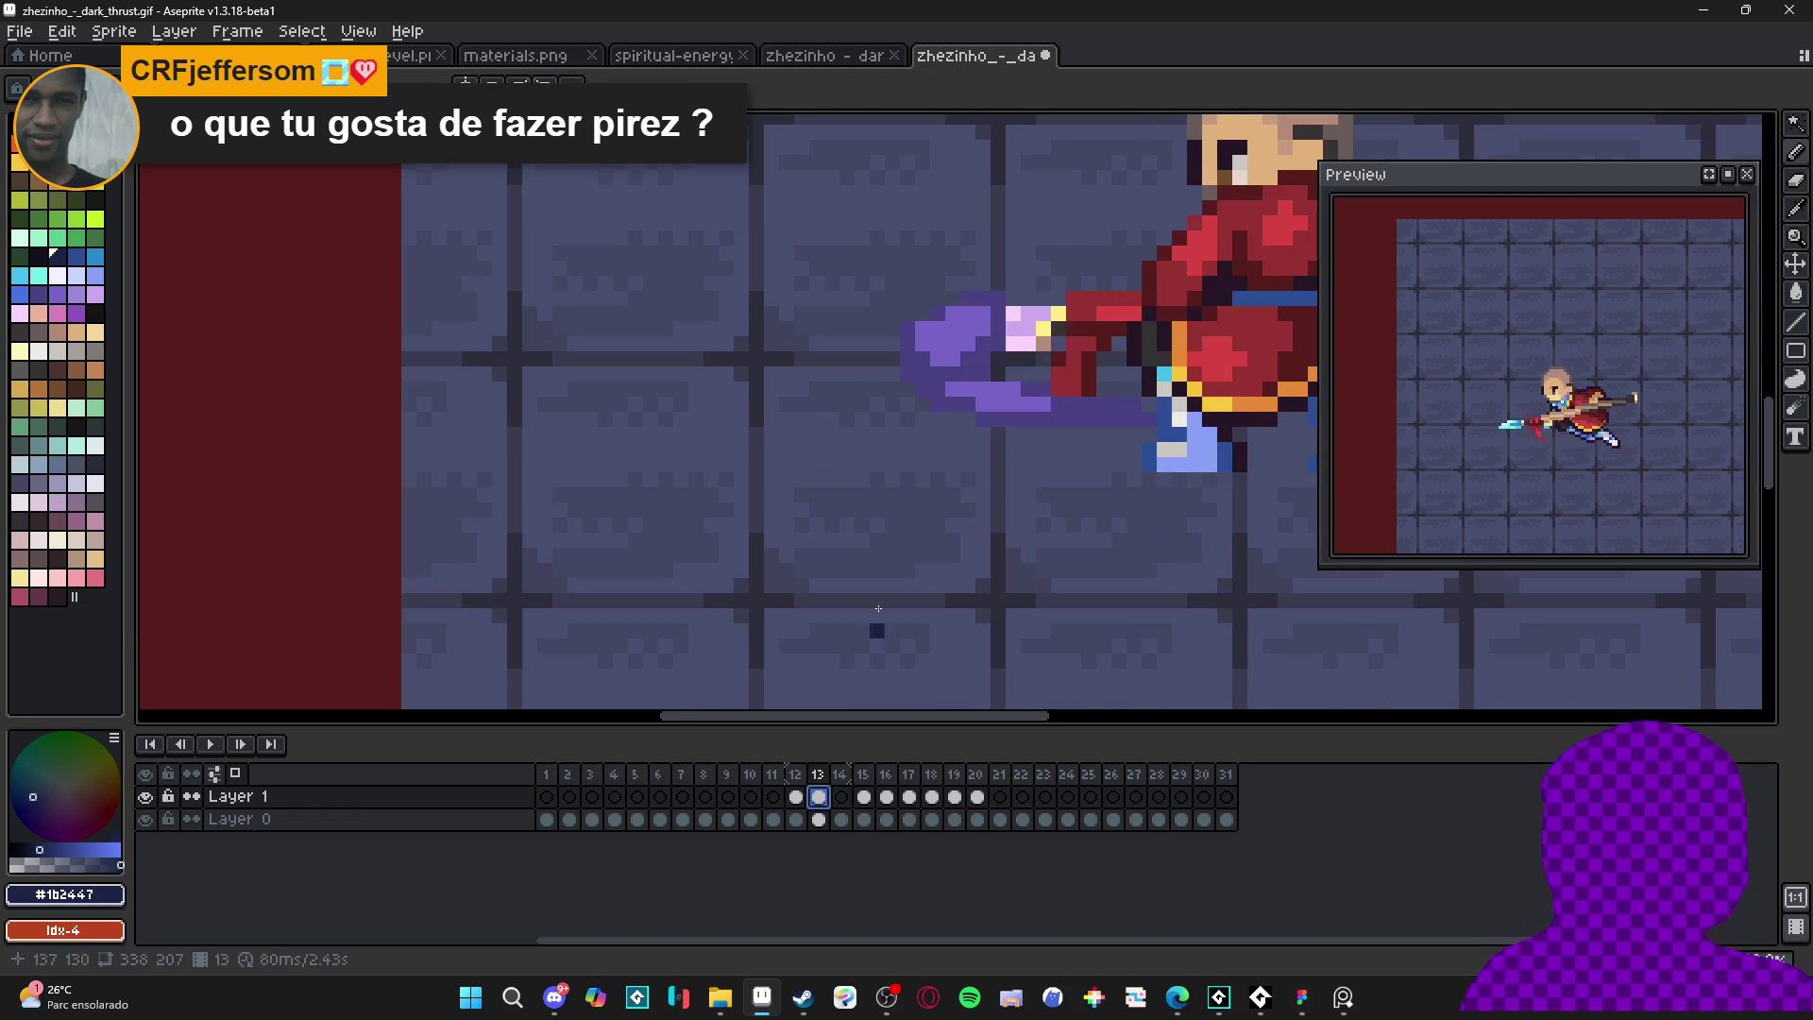
key("w")
left_click(995, 405)
left_click(954, 337)
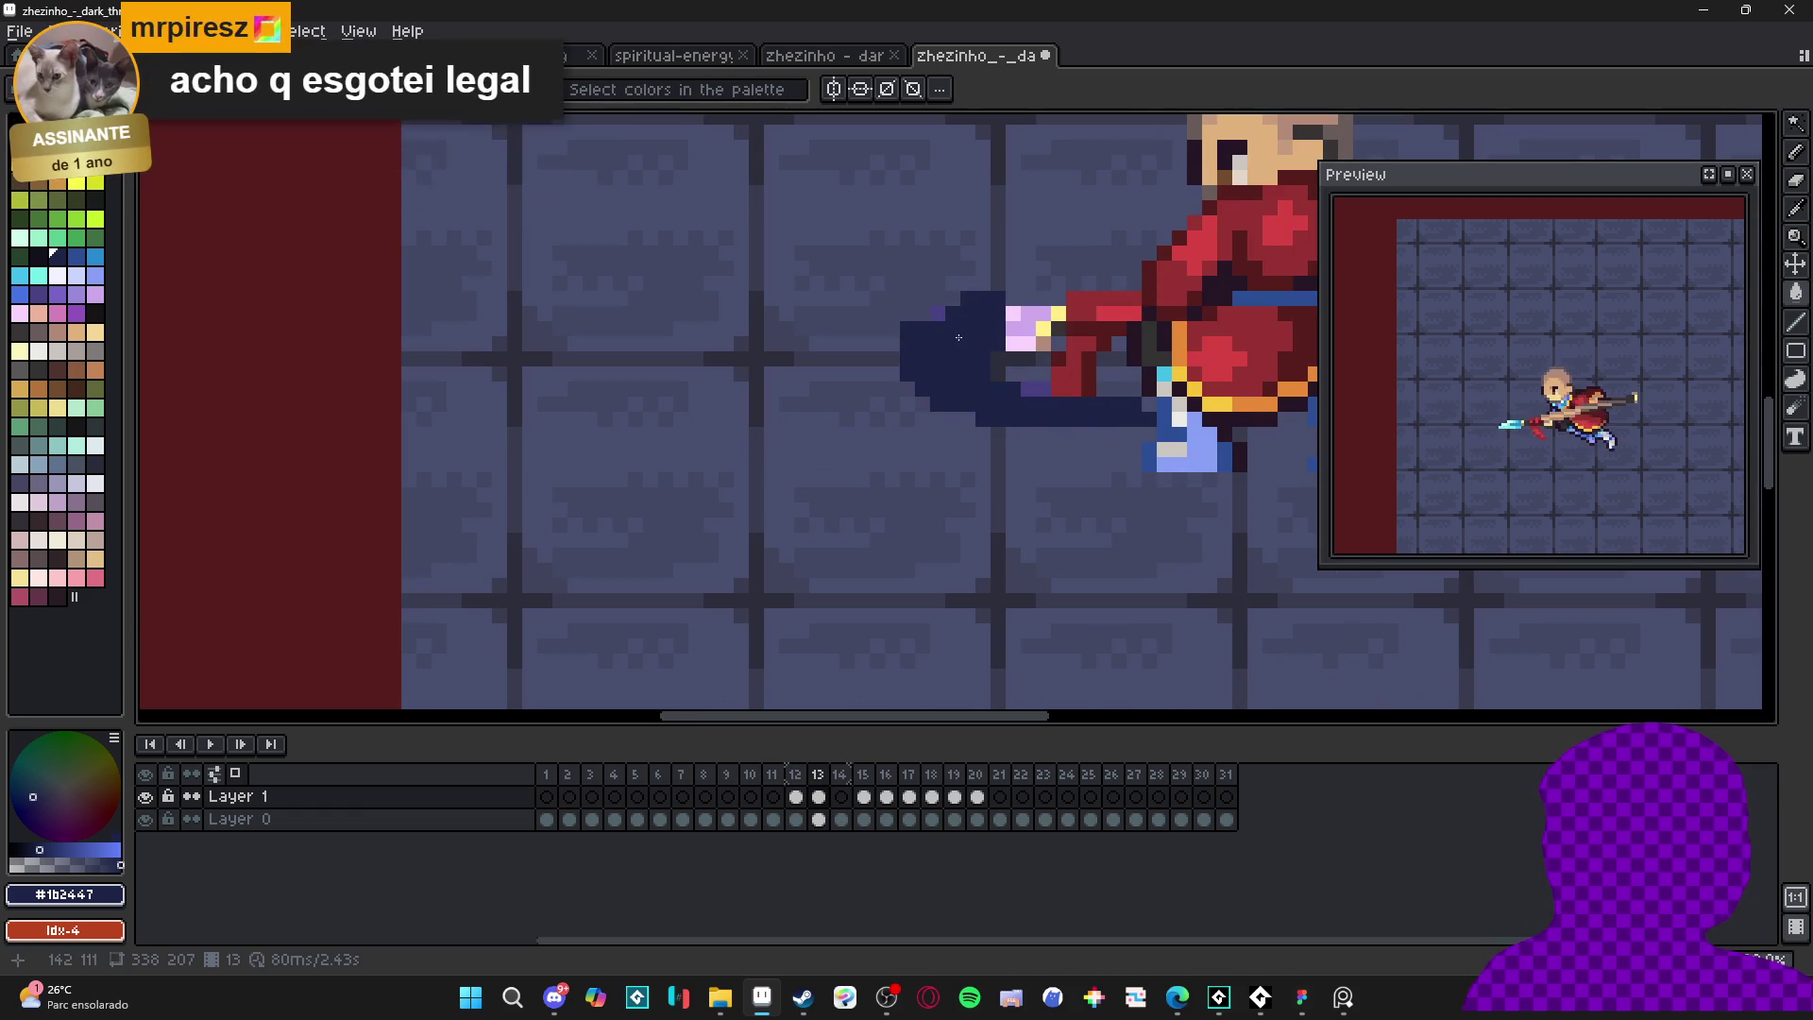
key("v")
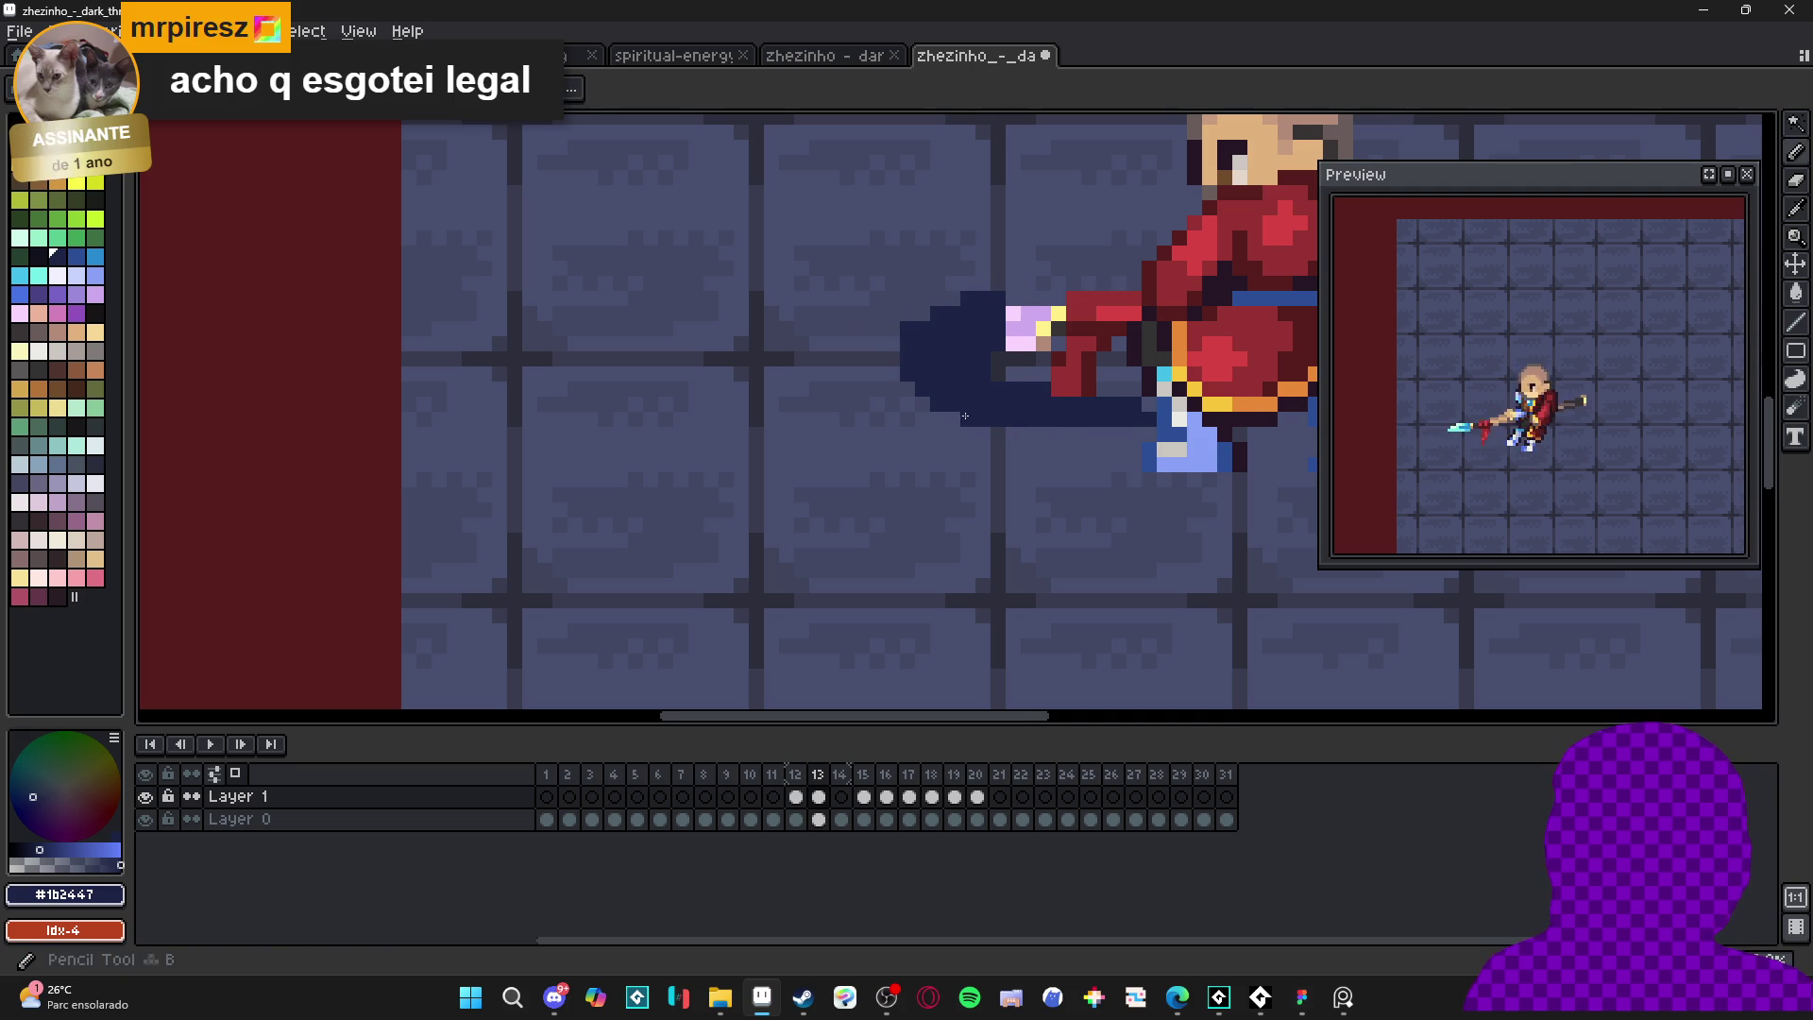
left_click_drag(965, 439, 901, 445)
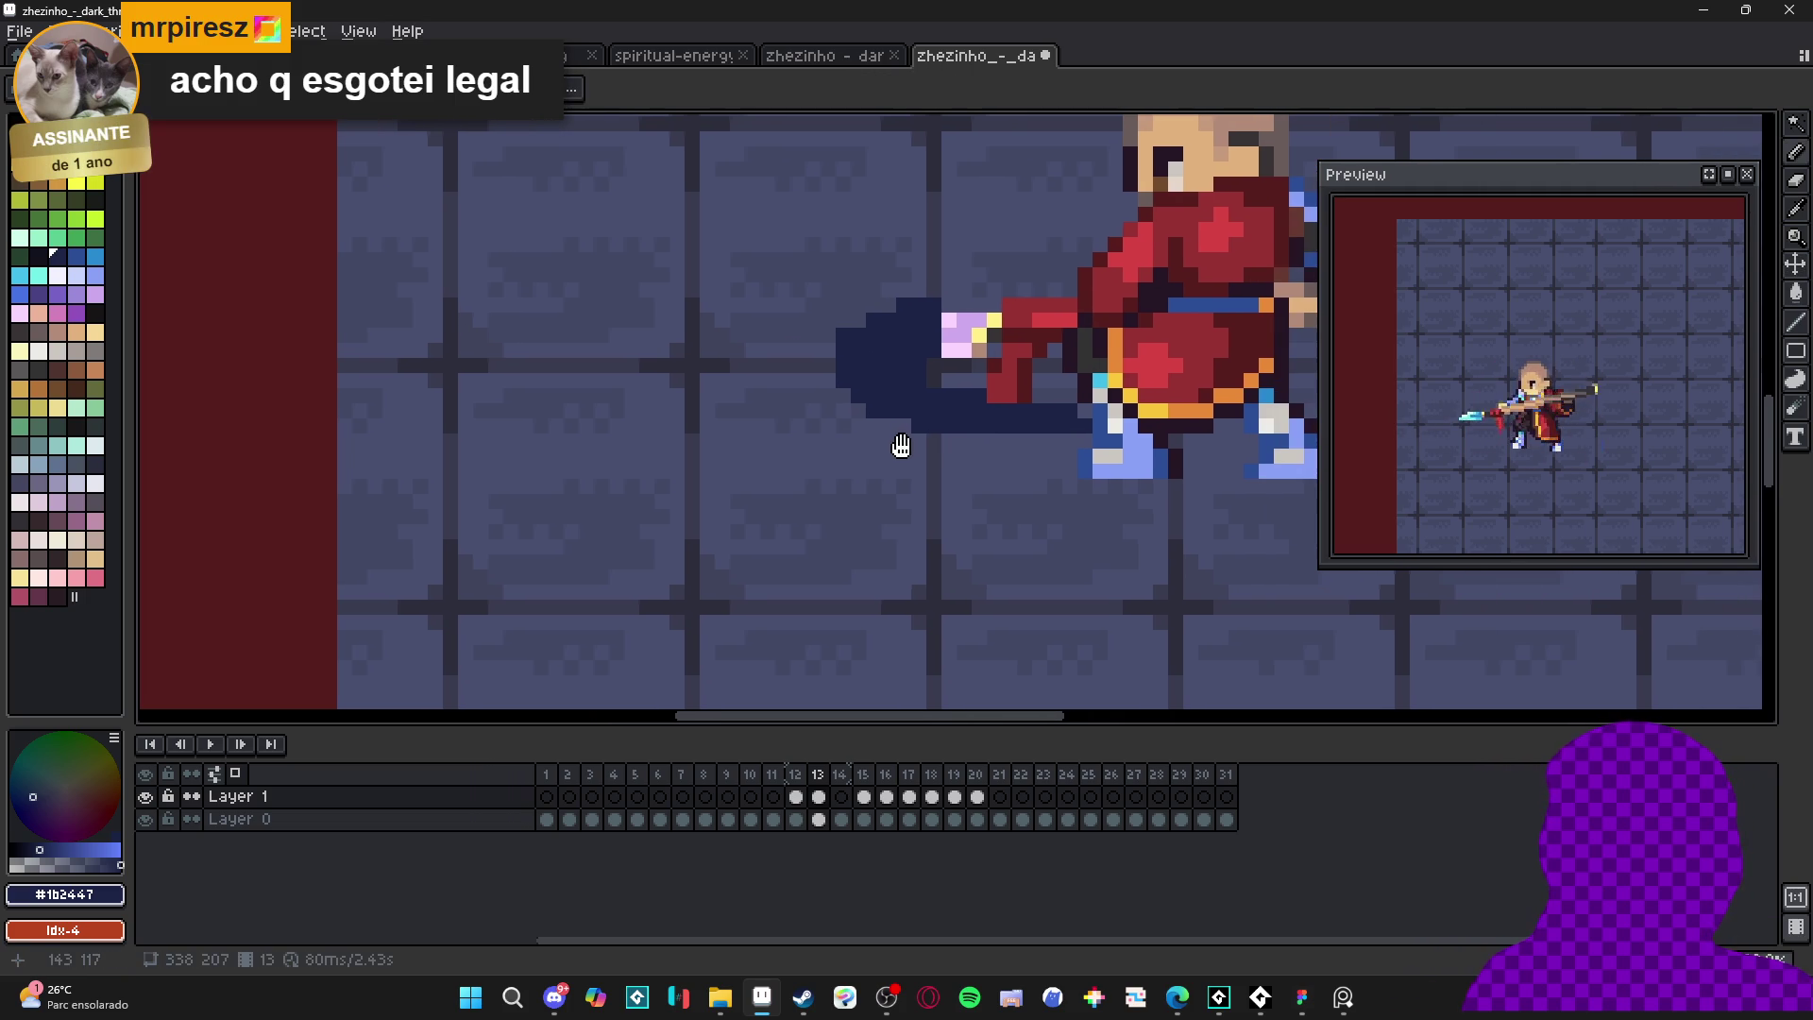
- Step through thrust frames 12–18 to compare the trails and slashes
left_click(798, 798)
left_click(841, 798)
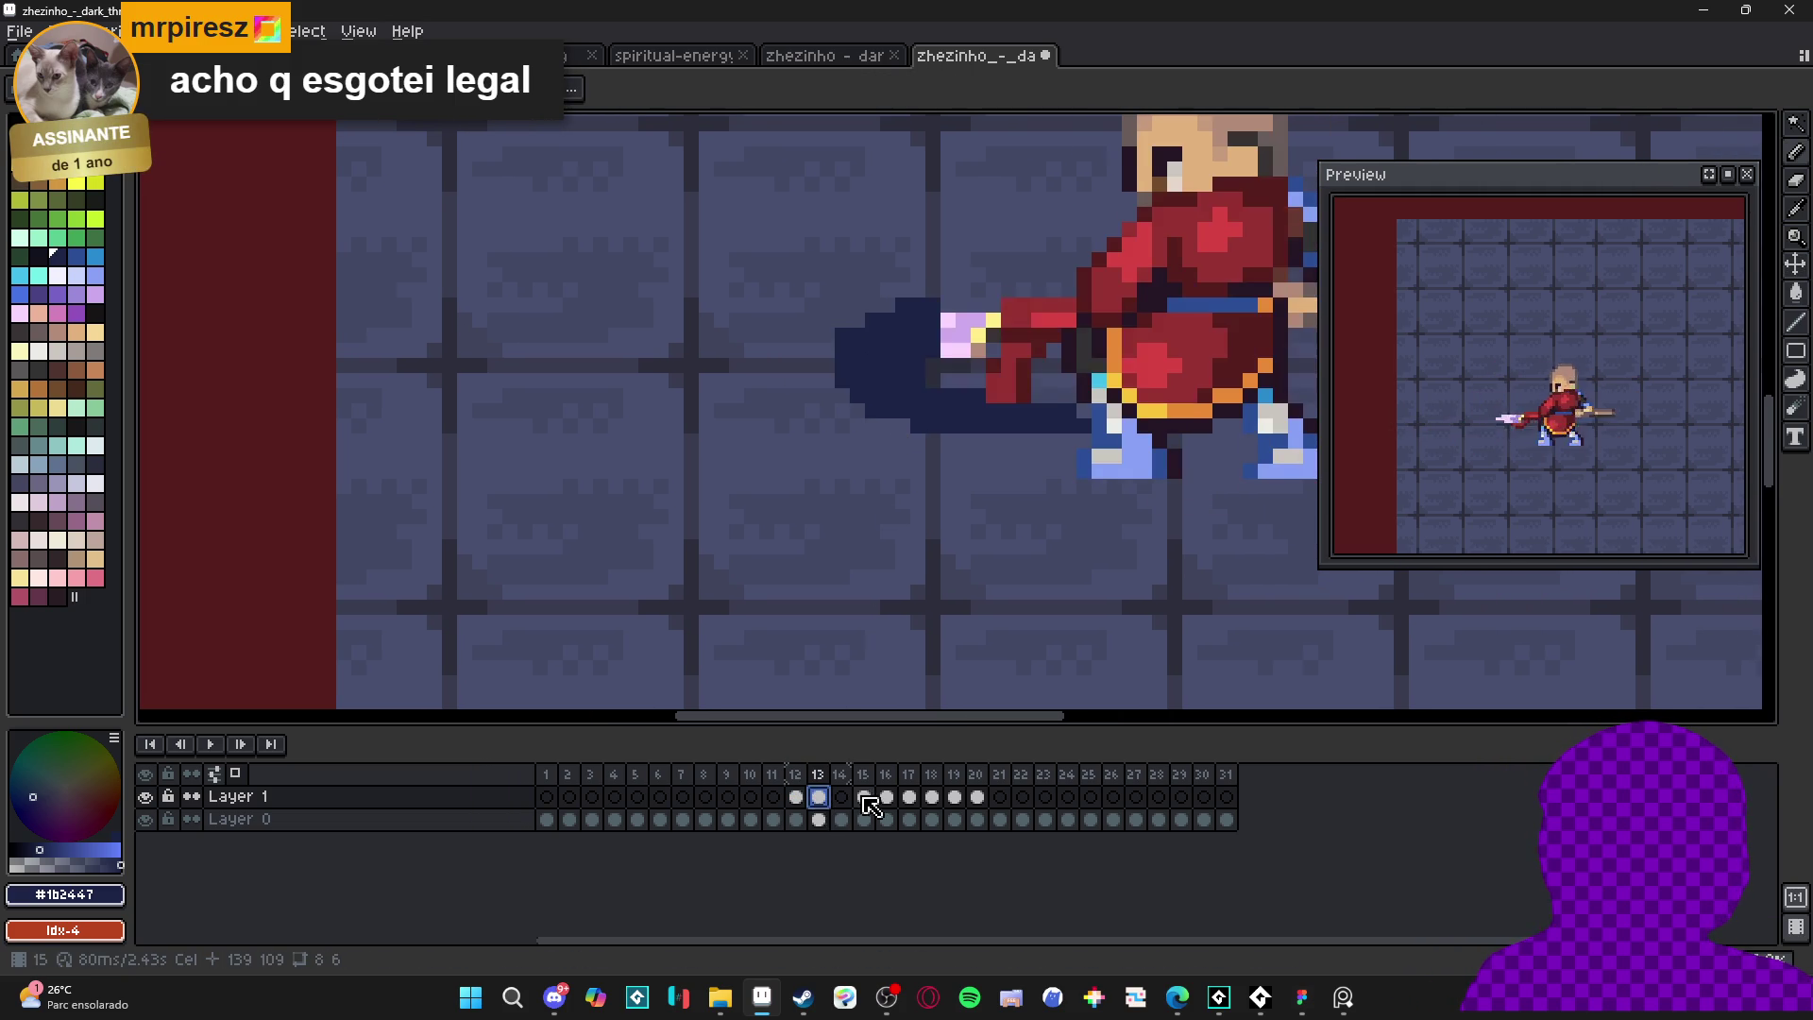
left_click(865, 799)
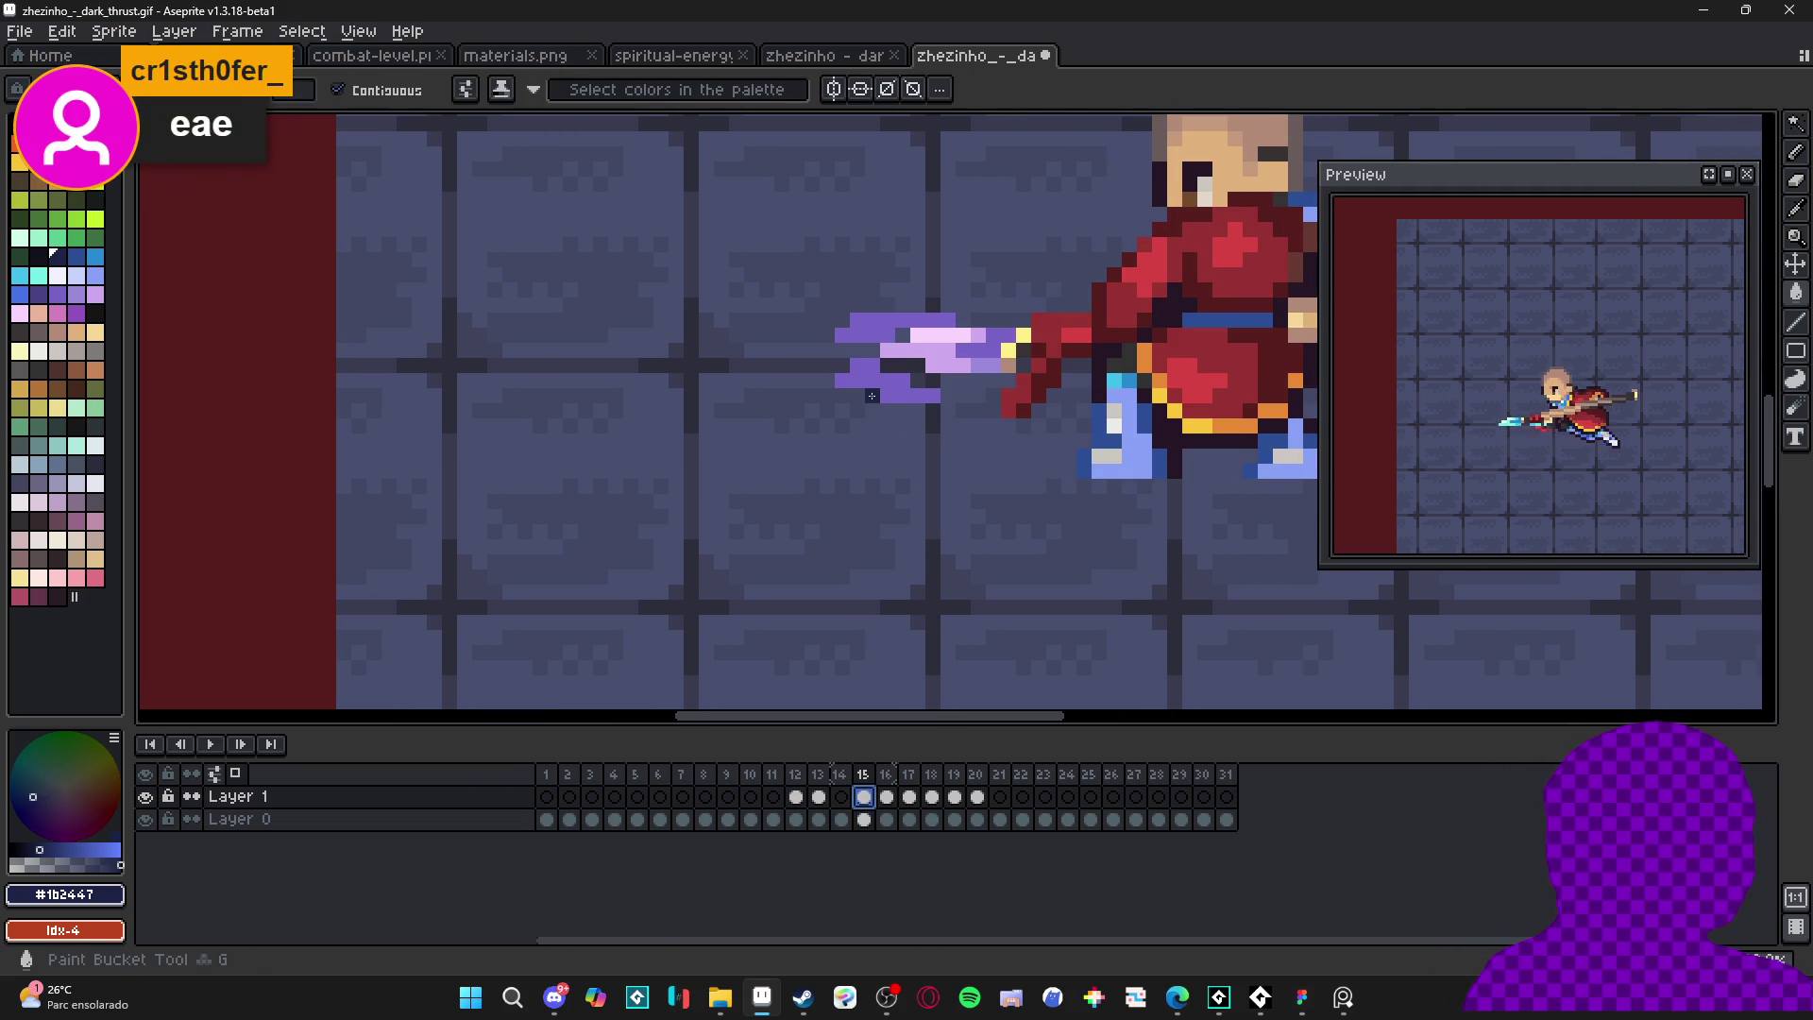
left_click(931, 804)
left_click(818, 798)
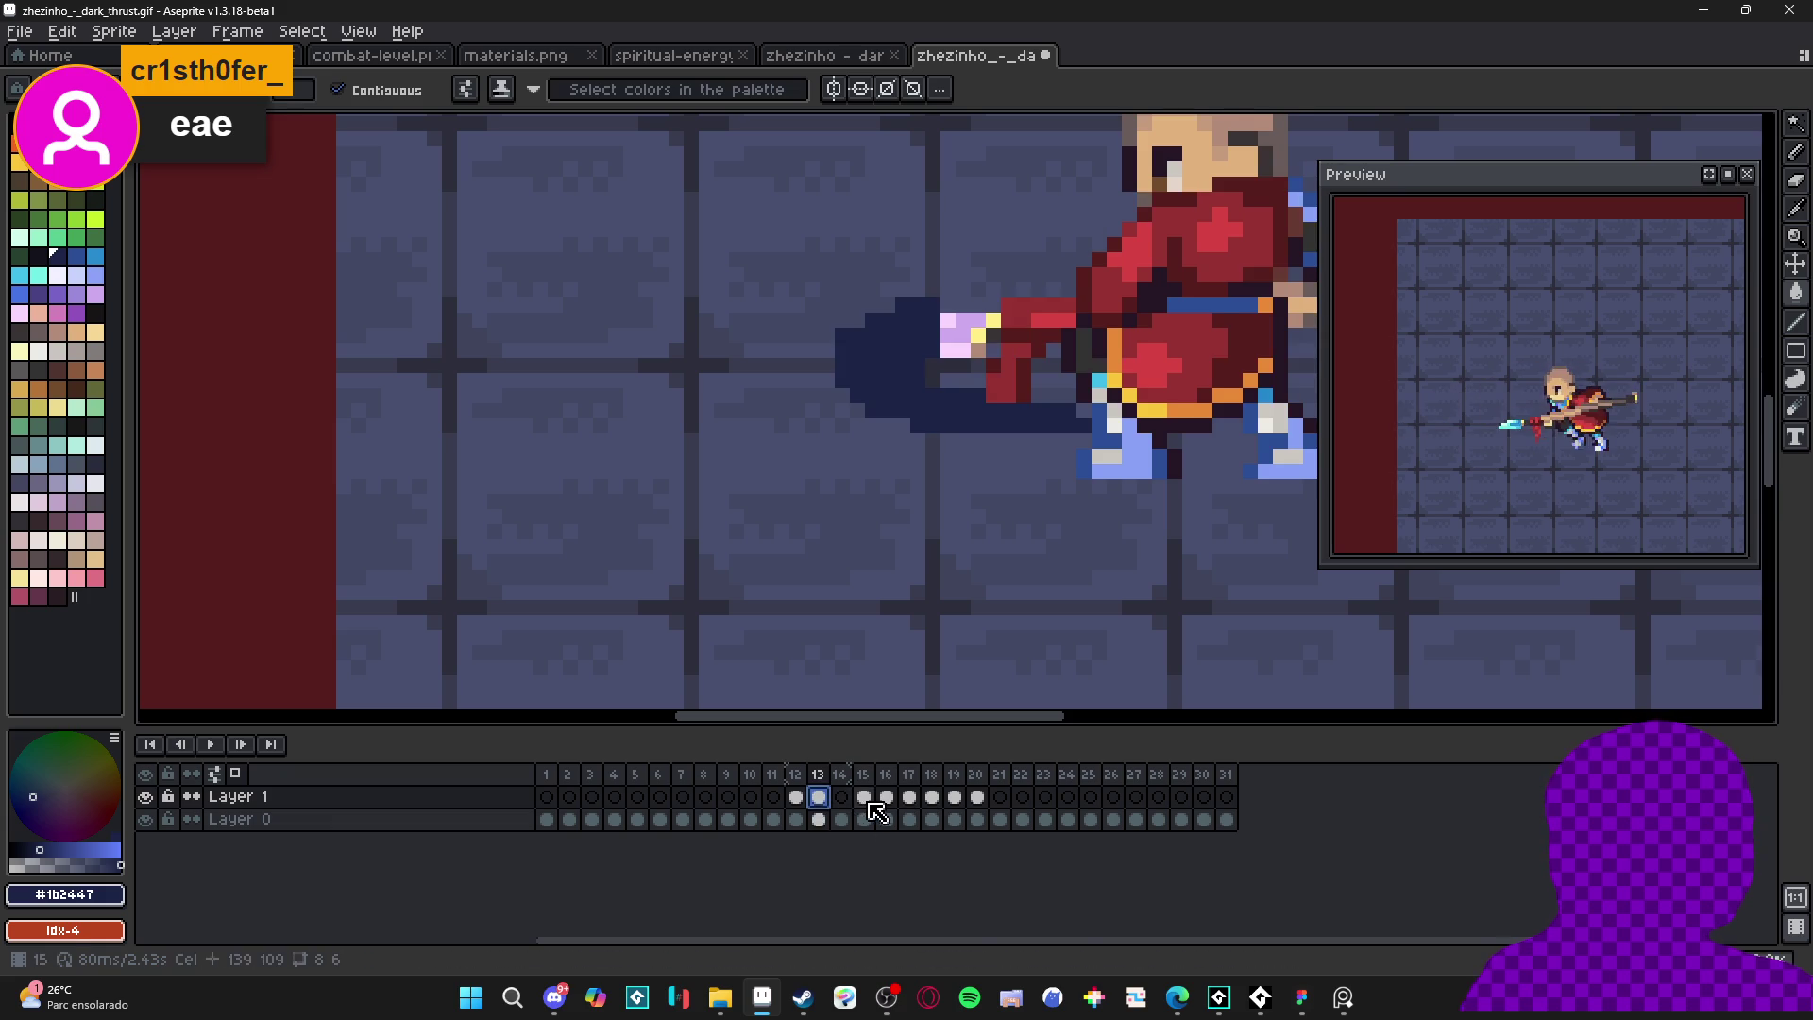
left_click(864, 798)
left_click(818, 798)
left_click(865, 798)
left_click(888, 797)
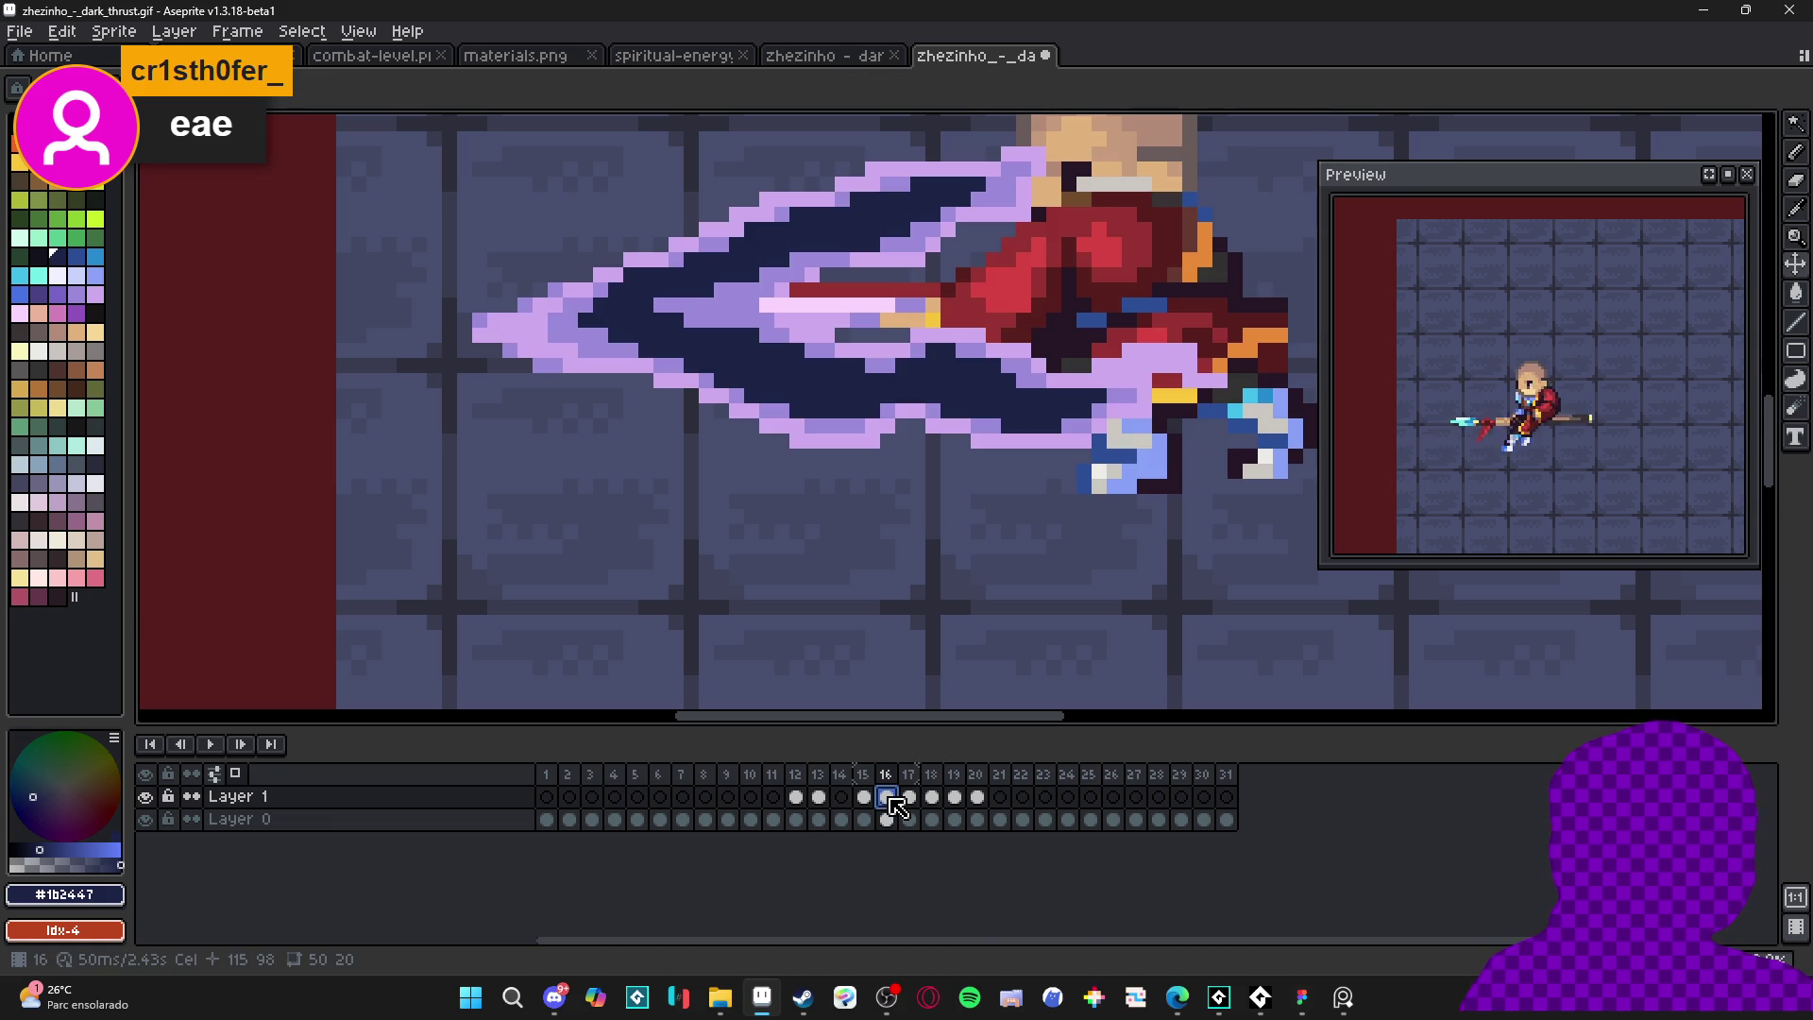
left_click(819, 798)
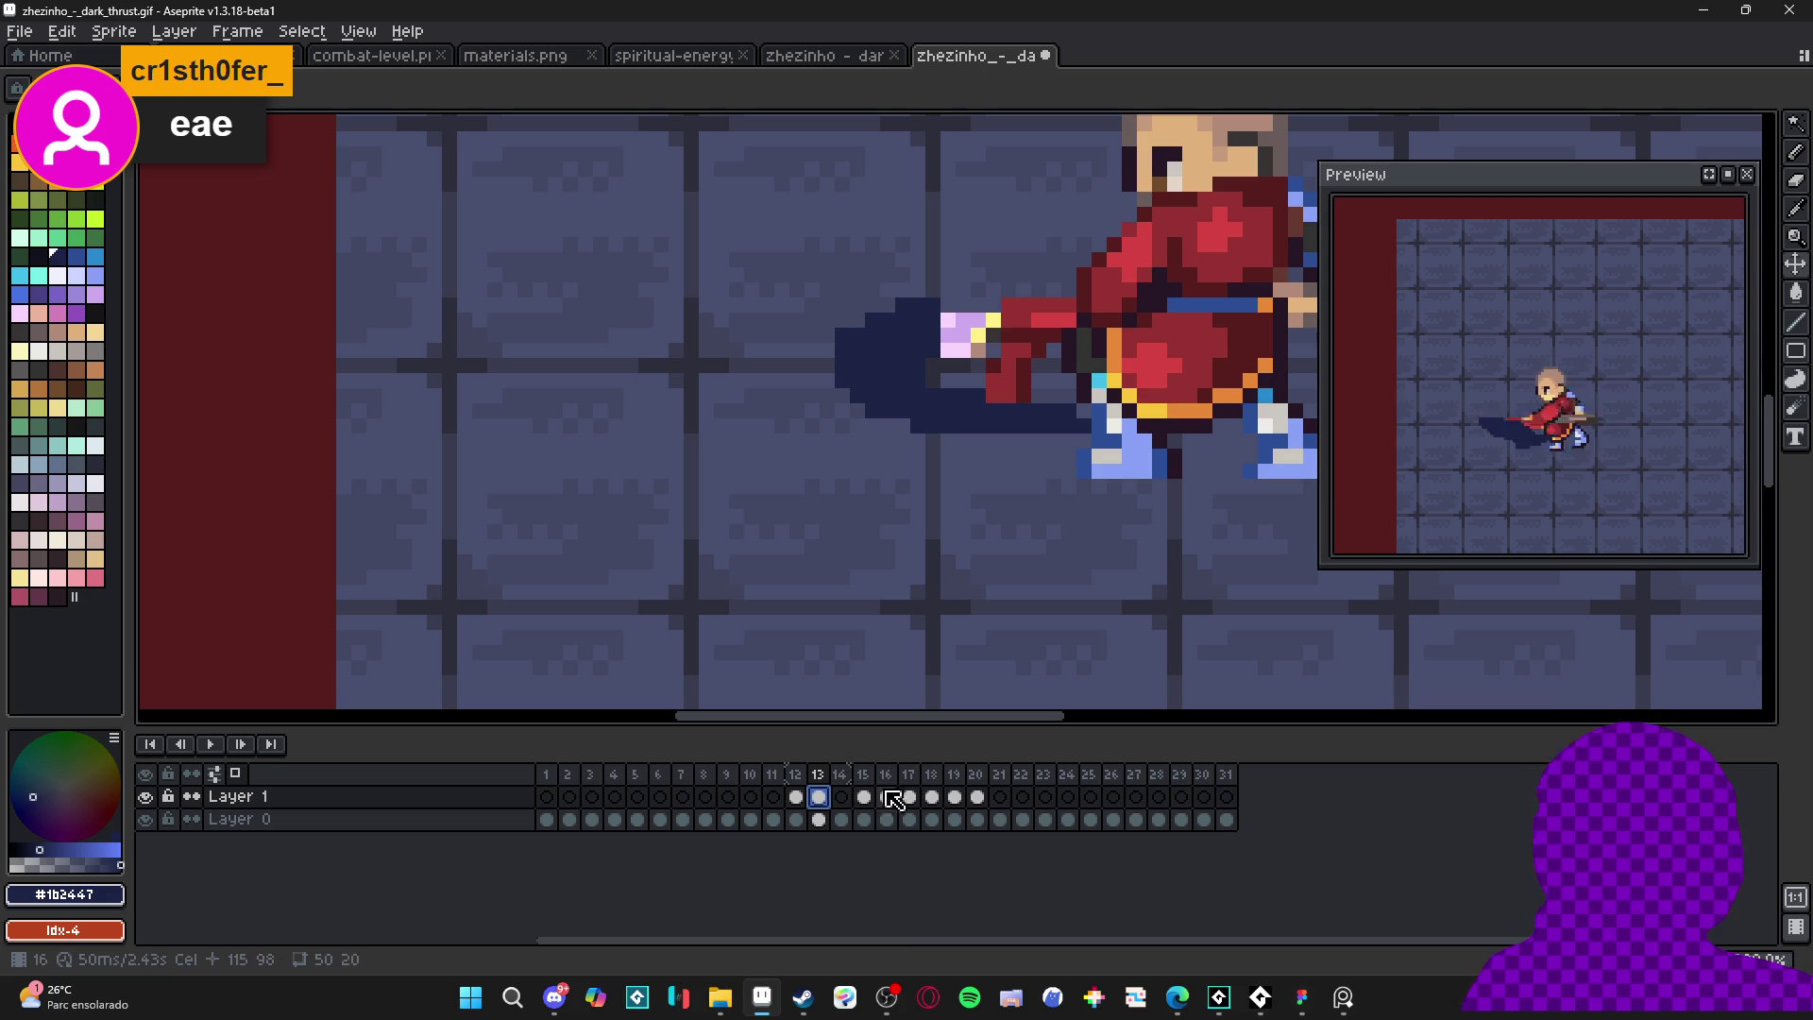
- Recheck frames 12–15, then sample lavender #ceaaed from frame 18's trail outline
left_click(798, 798)
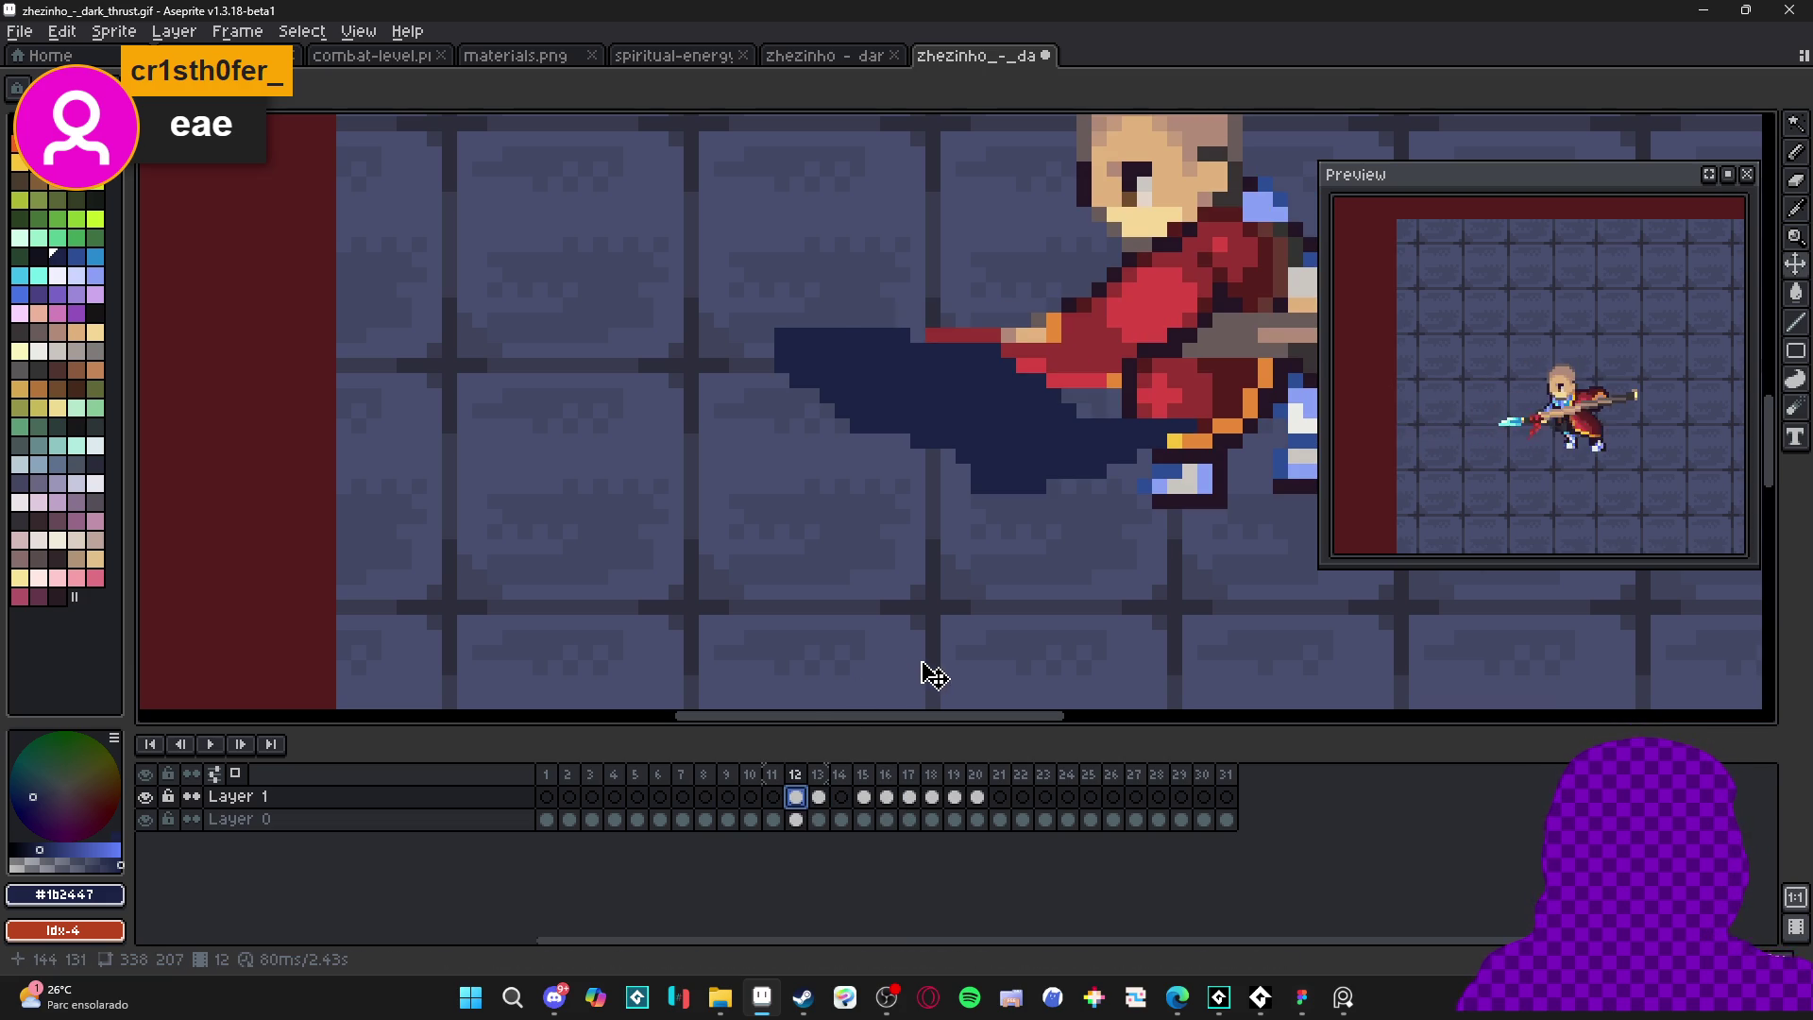
left_click(819, 798)
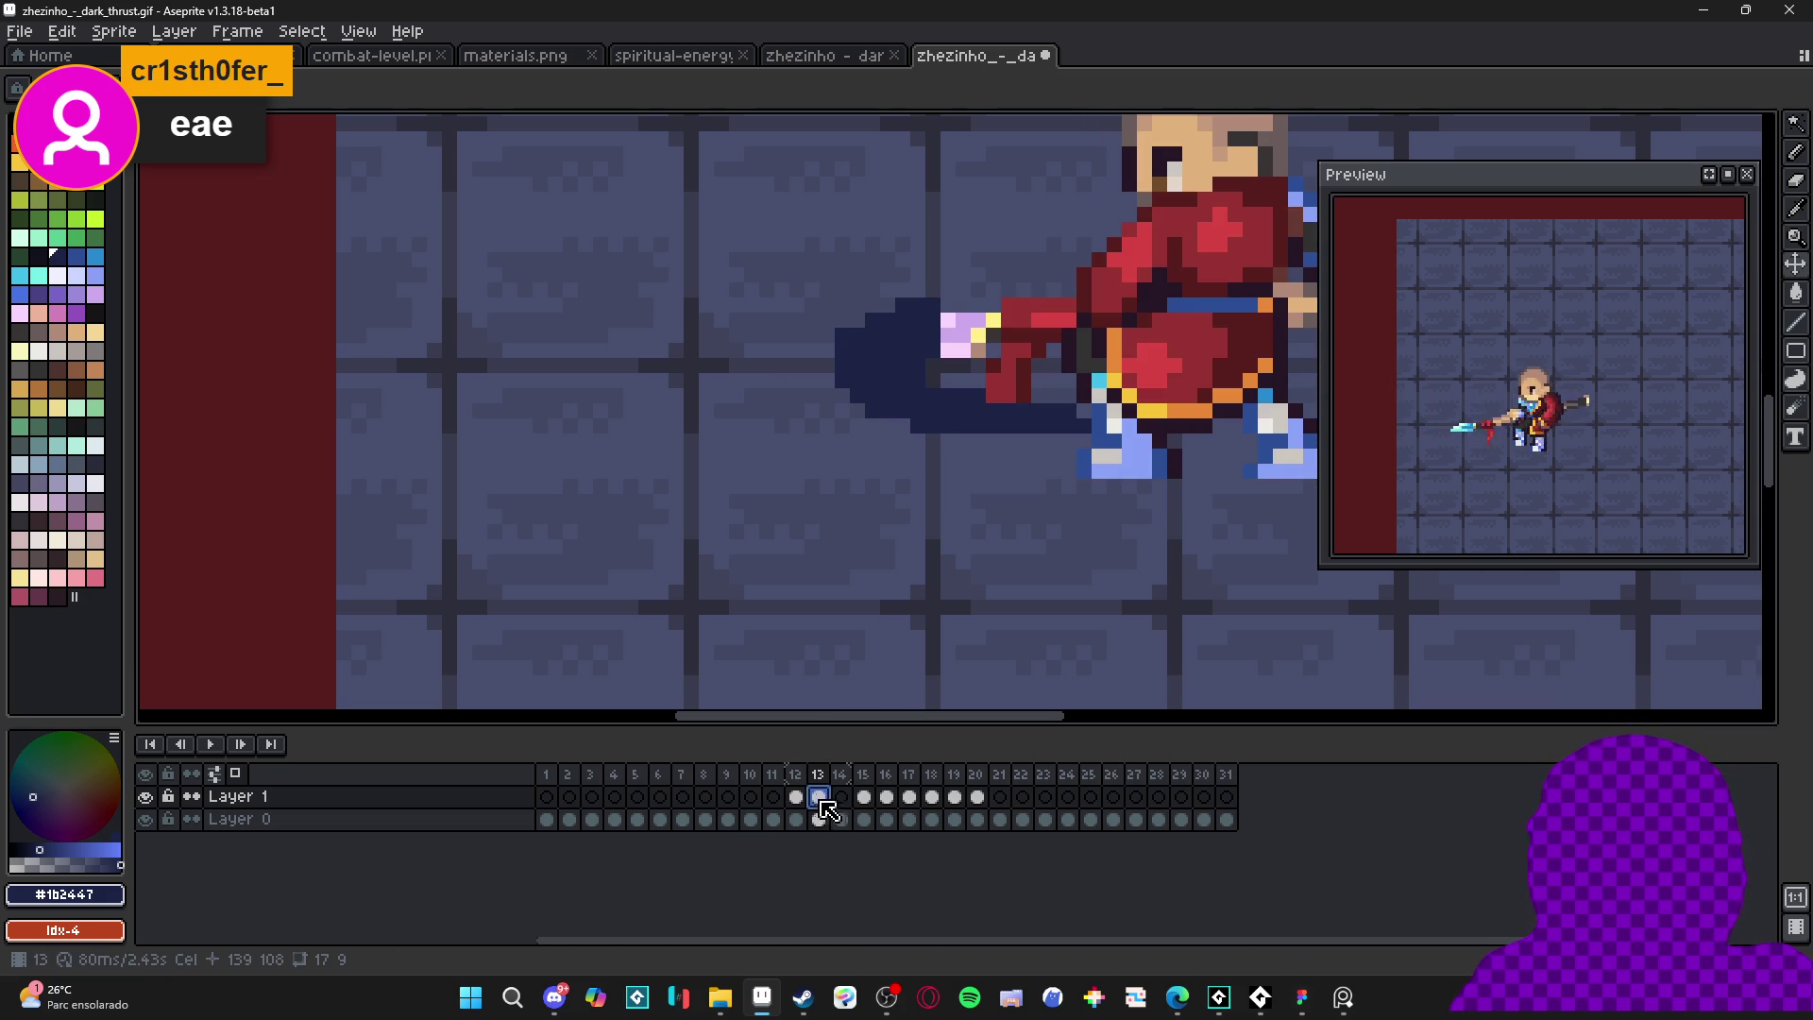
left_click(842, 798)
left_click(865, 798)
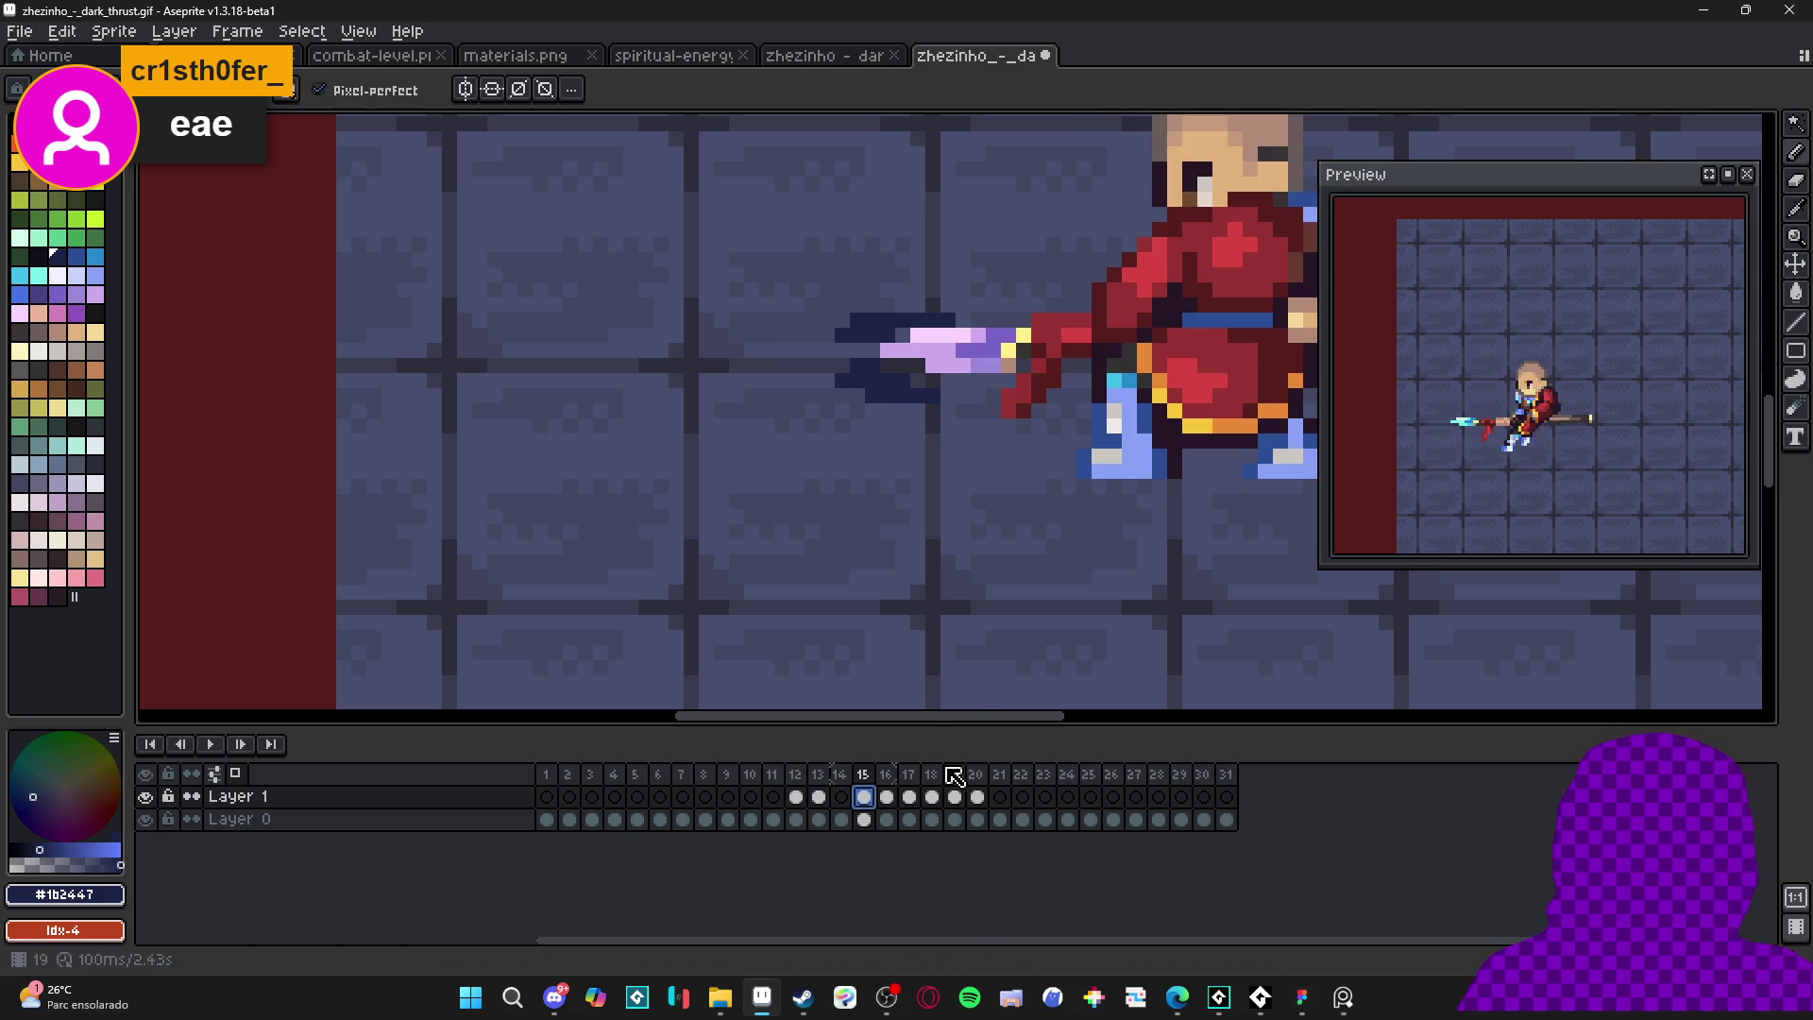
left_click(932, 798)
left_click(664, 389, "alt")
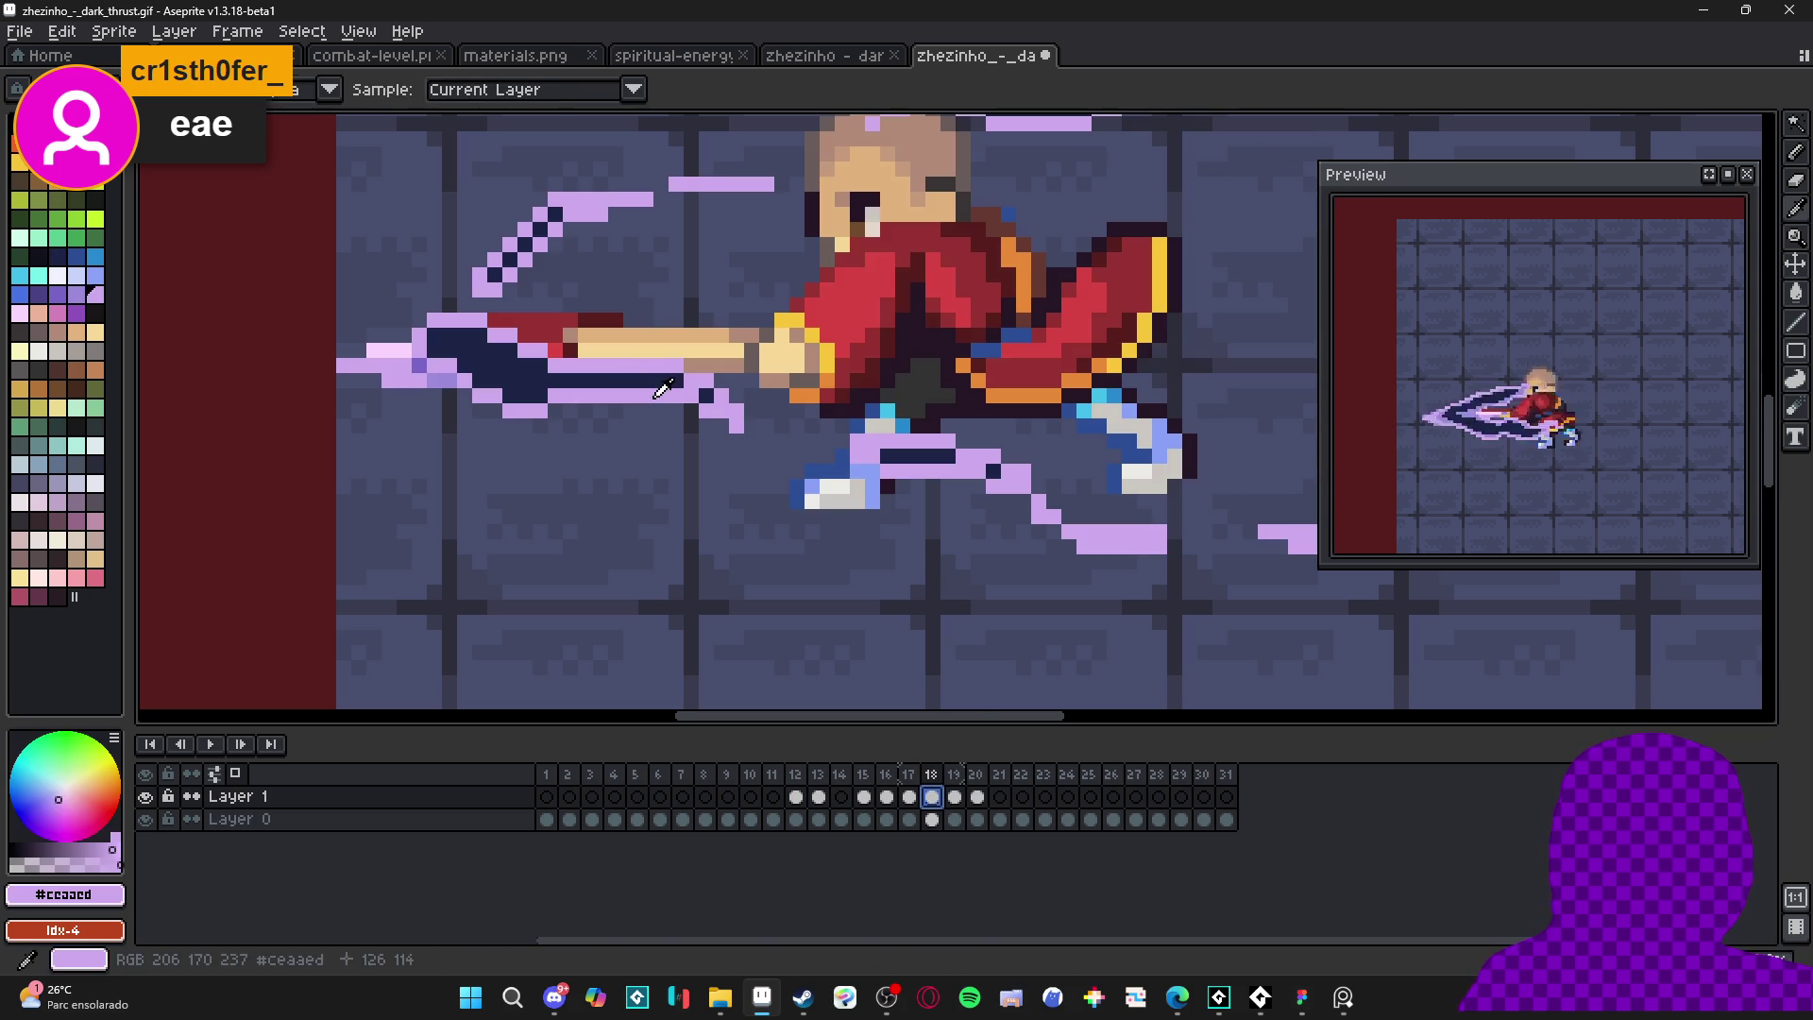
- Outline the navy blades on frames 12 and 13 in lavender #ceaaed
left_click(796, 798)
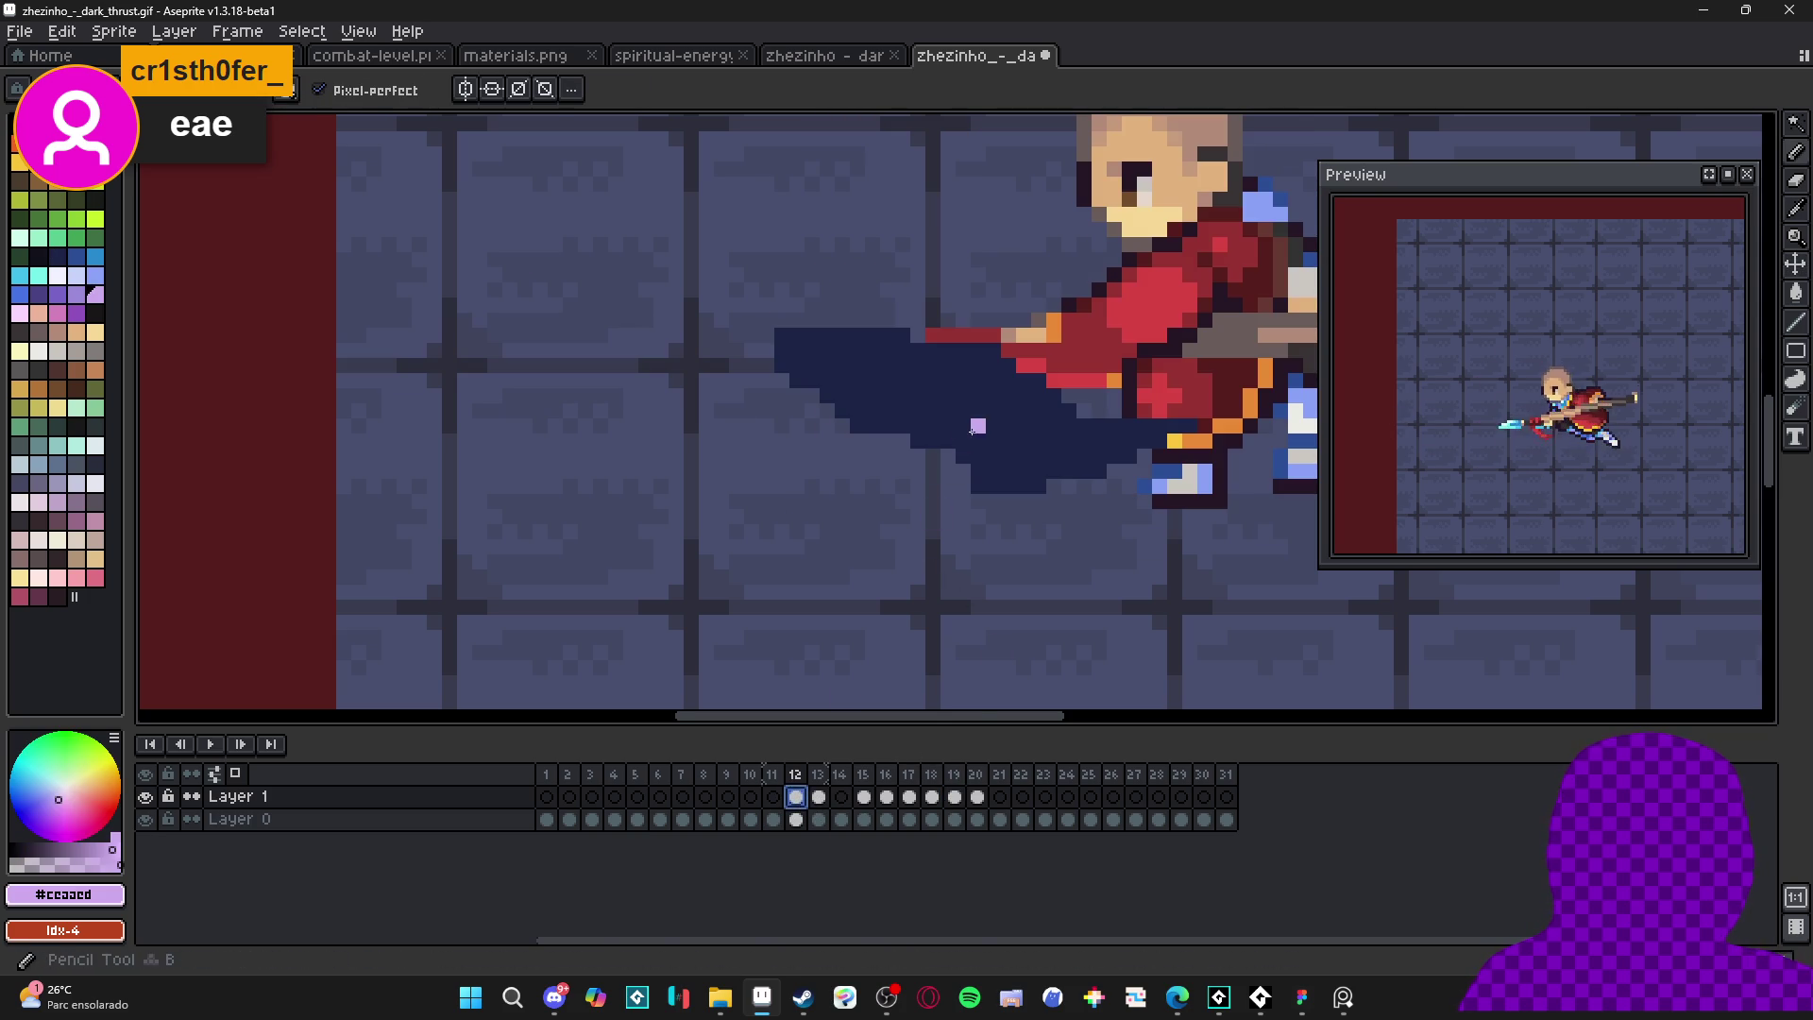
key("w")
left_click(1010, 463)
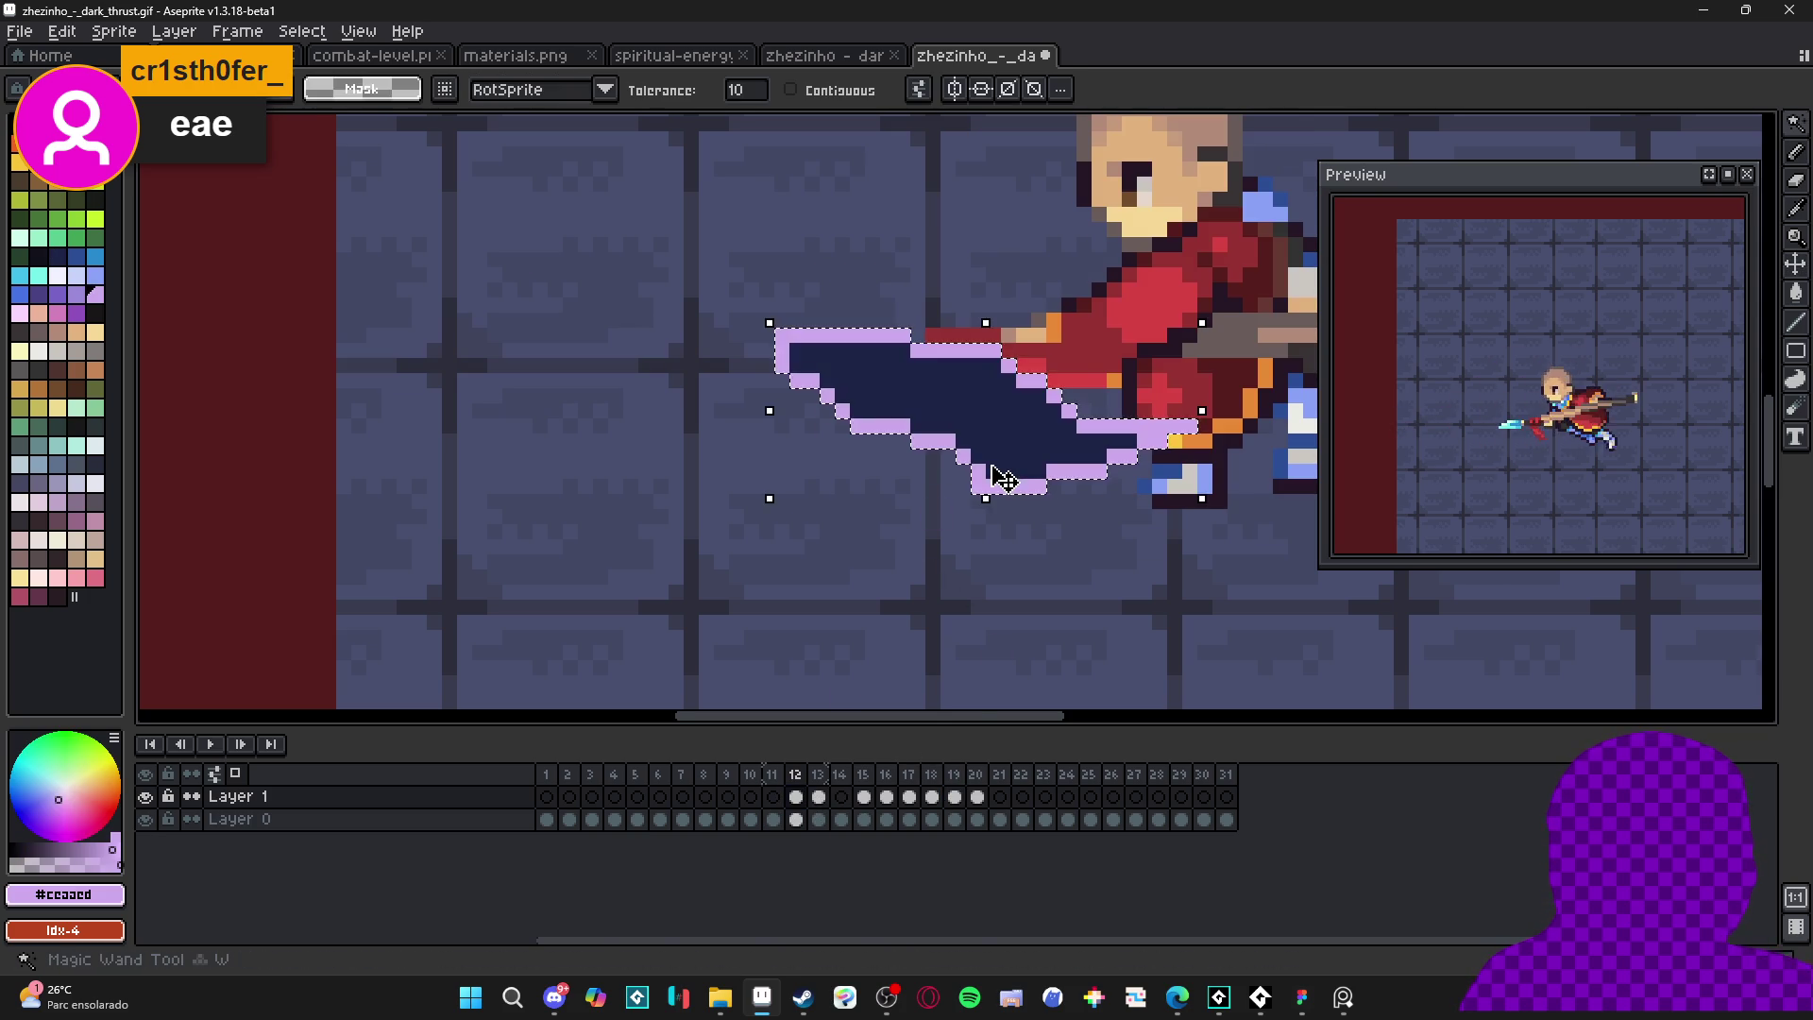
scroll(1020, 463, "down", 5)
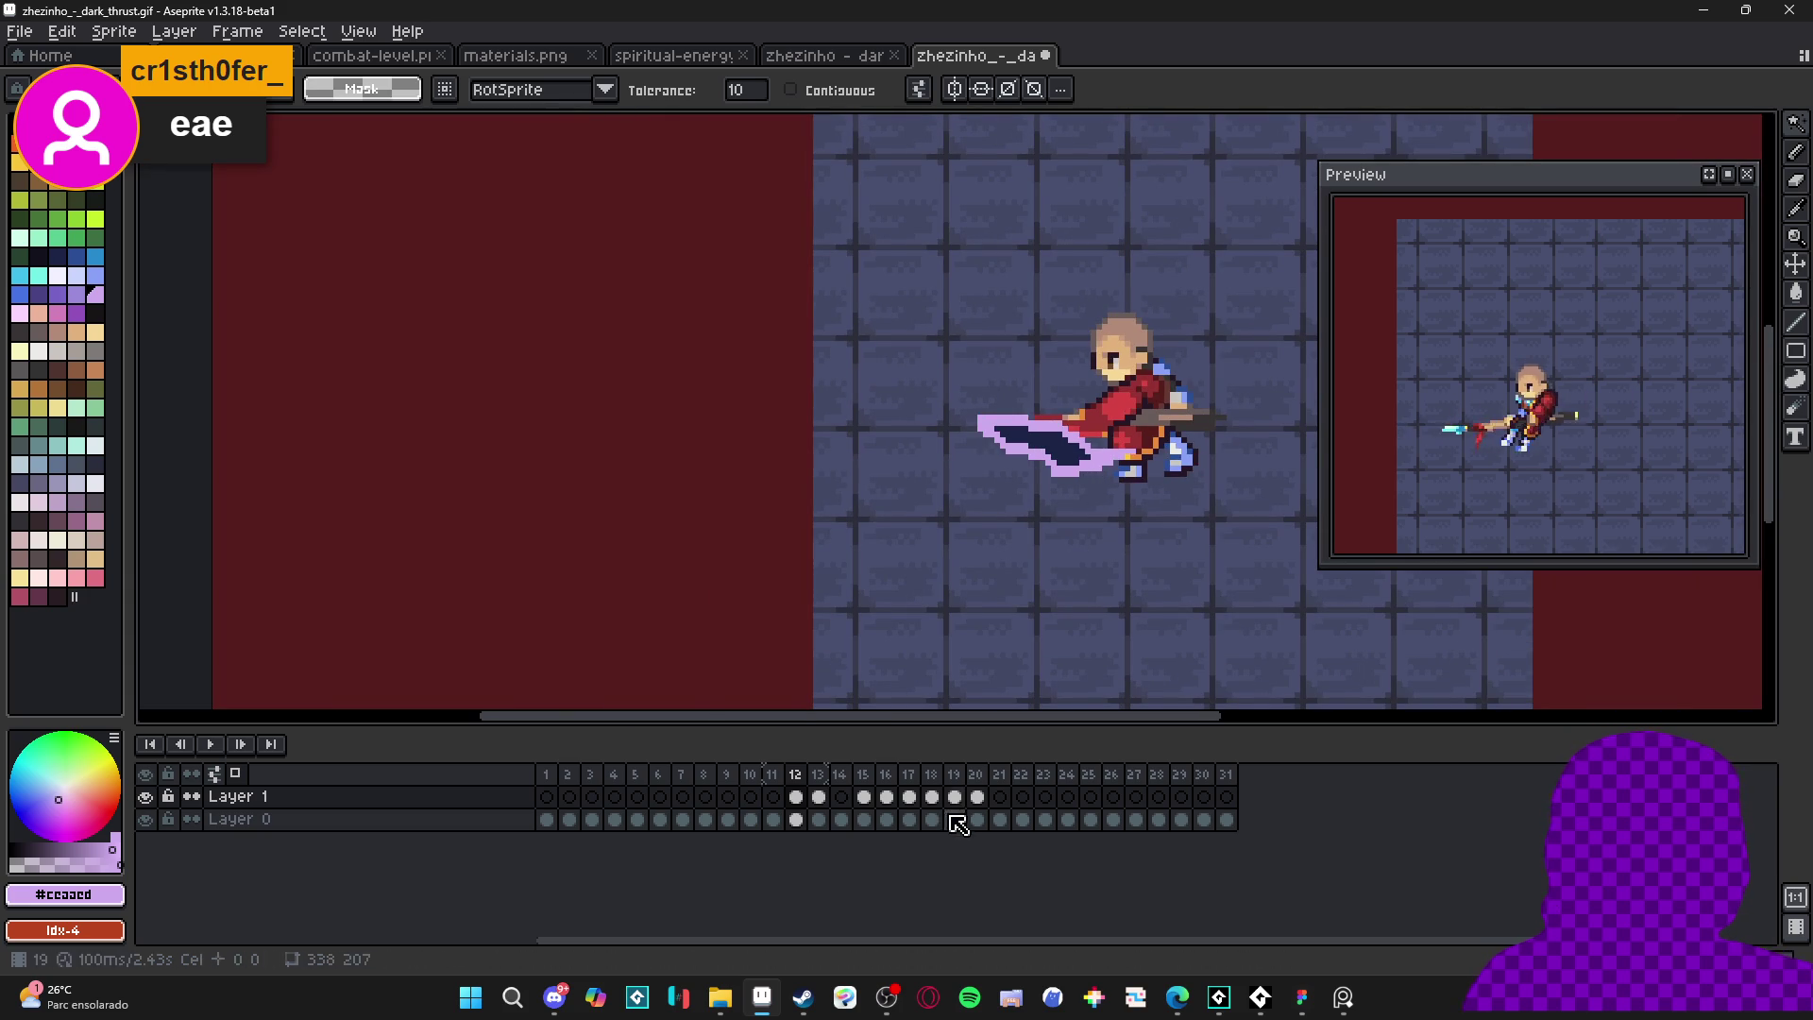
left_click(820, 814)
scroll(991, 443, "up", 2)
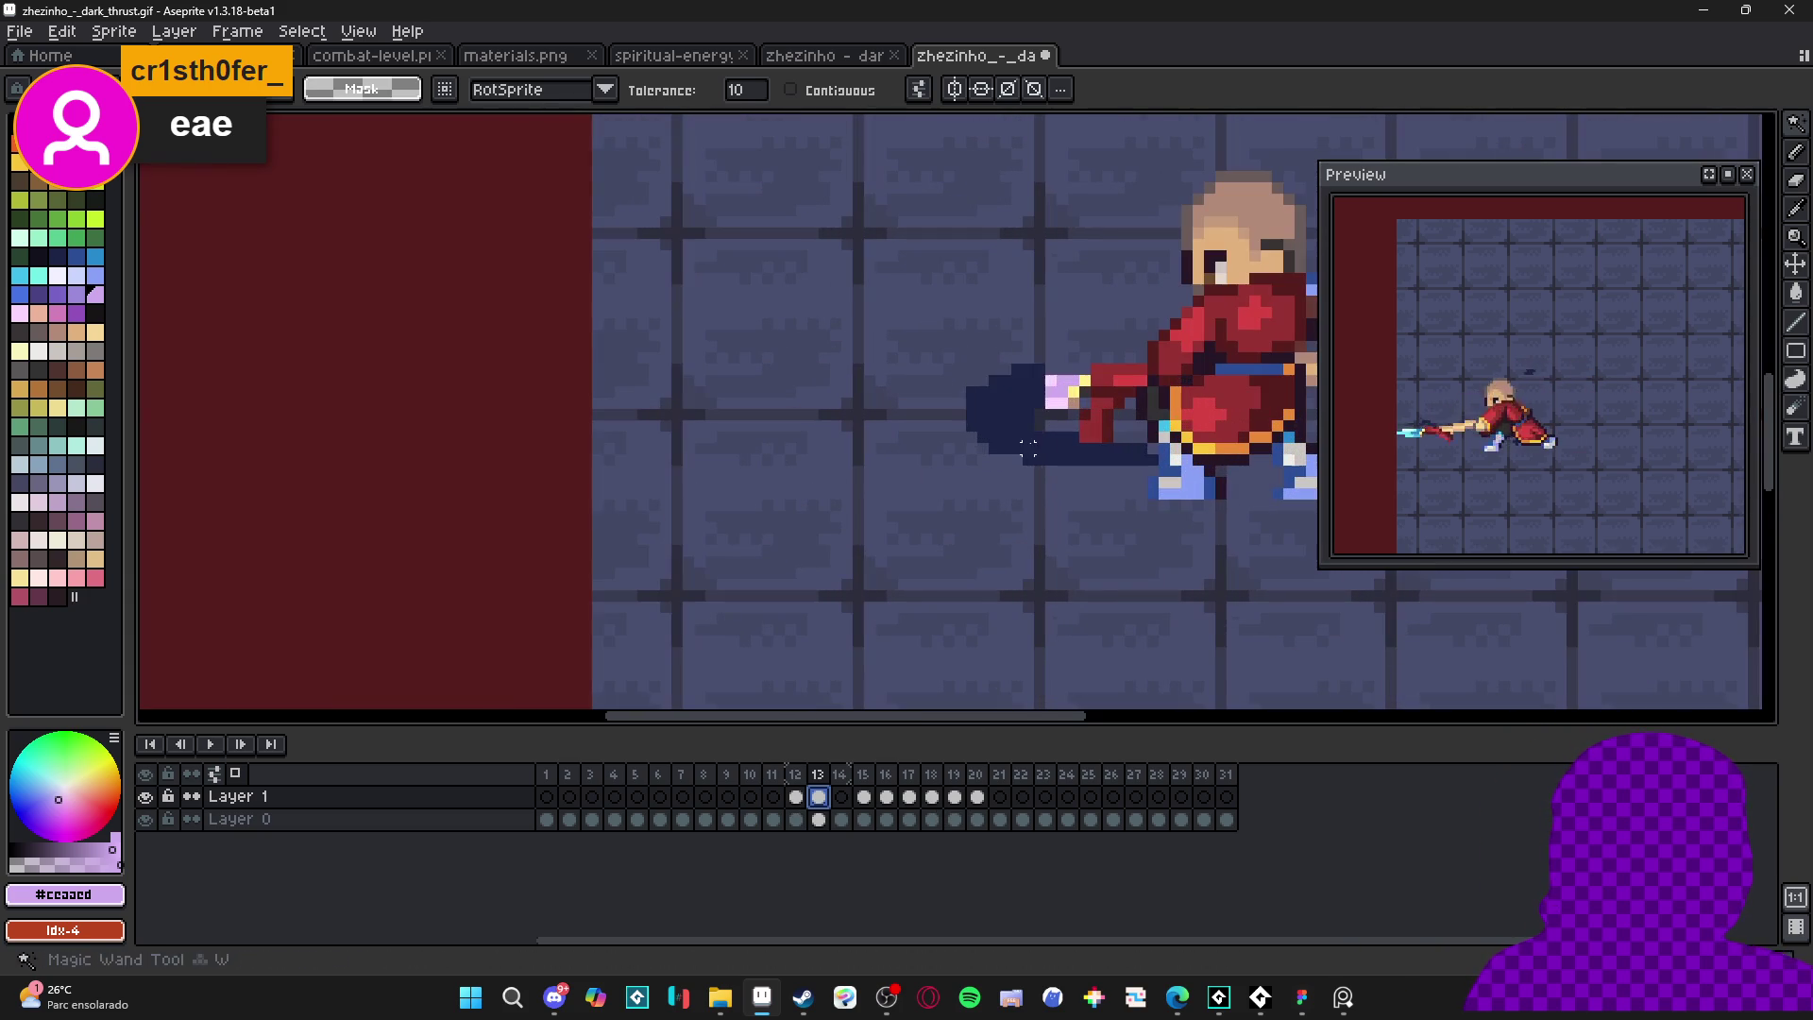
key("b")
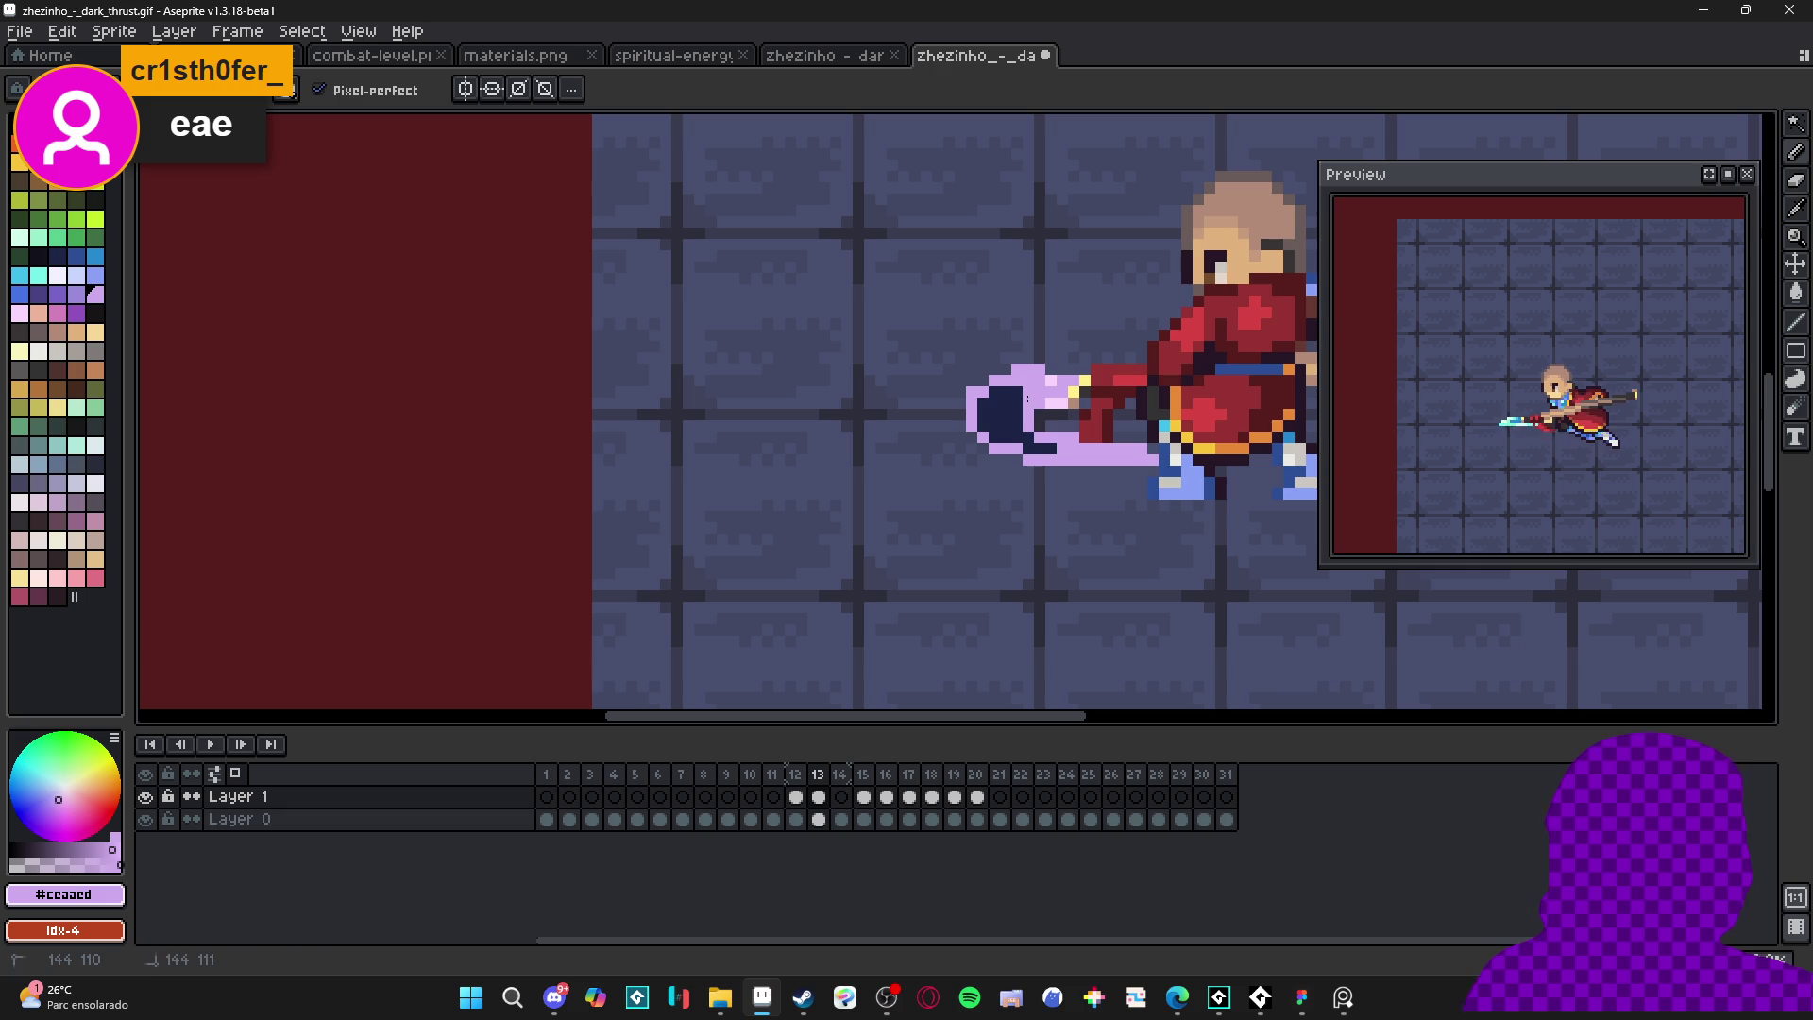
- Step through frames 12–16 to check the new lavender outlines
left_click(801, 797)
left_click(820, 798)
left_click(864, 798)
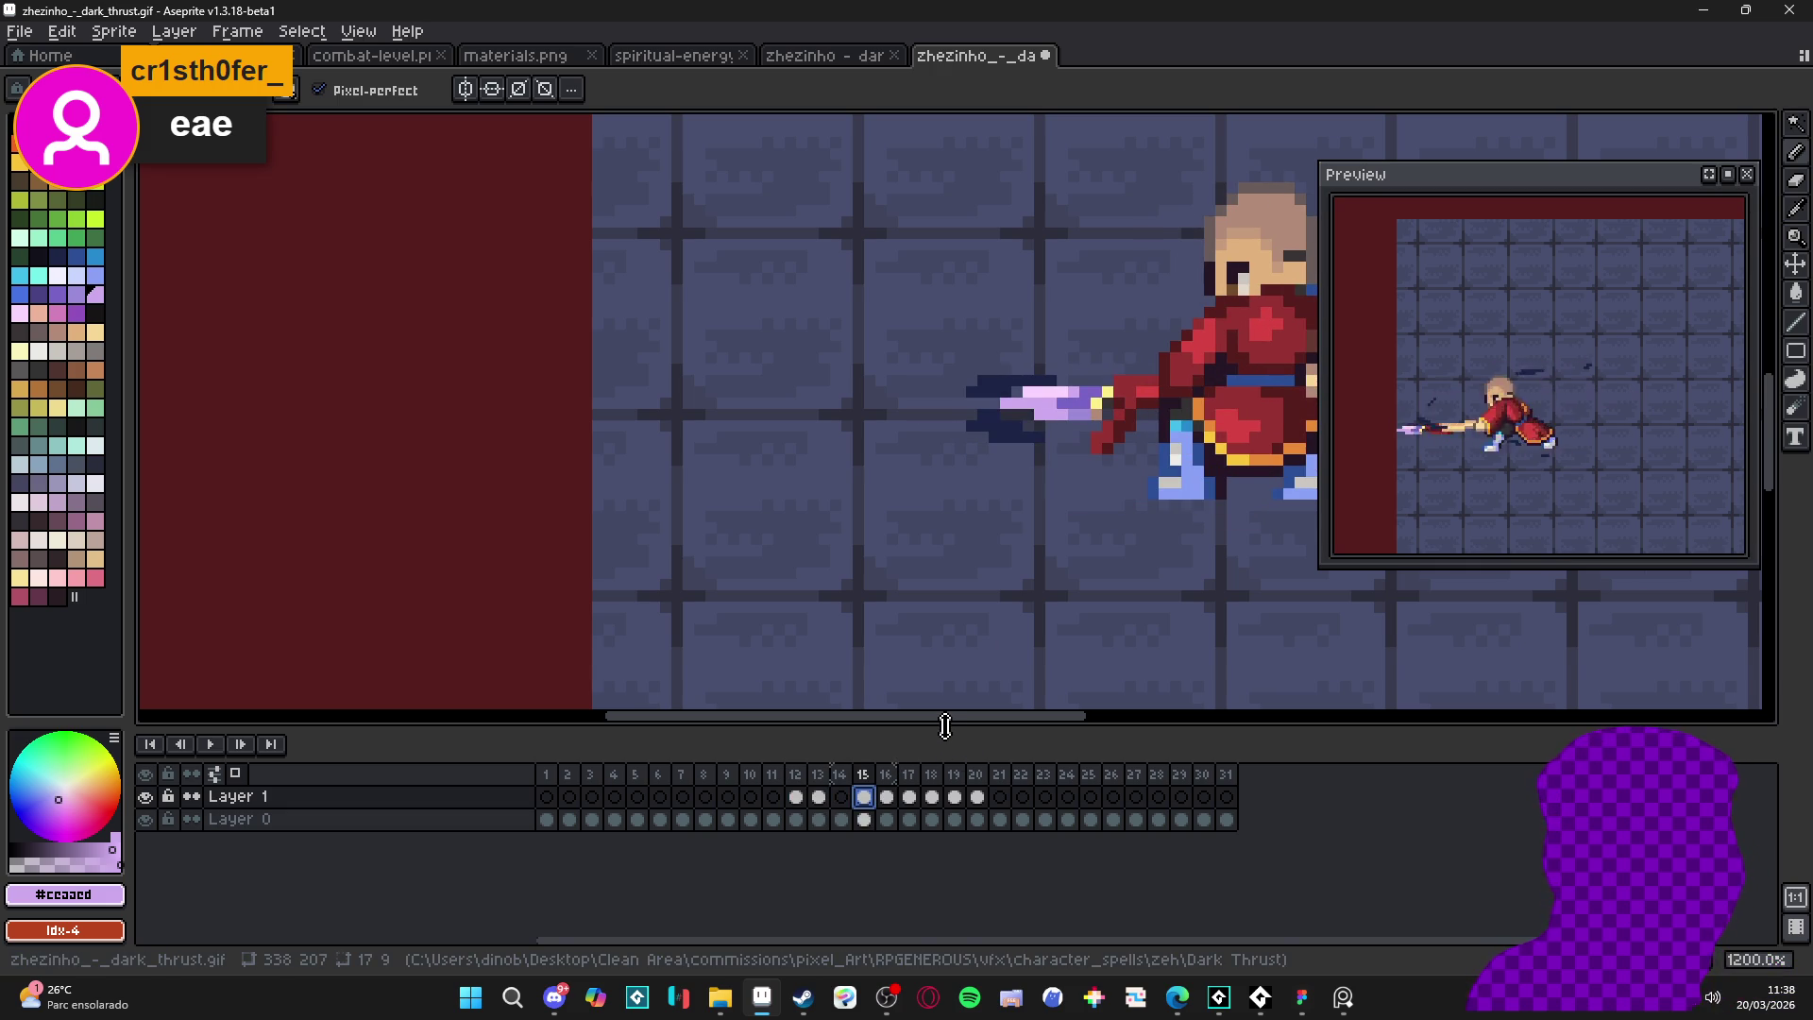
left_click(887, 797)
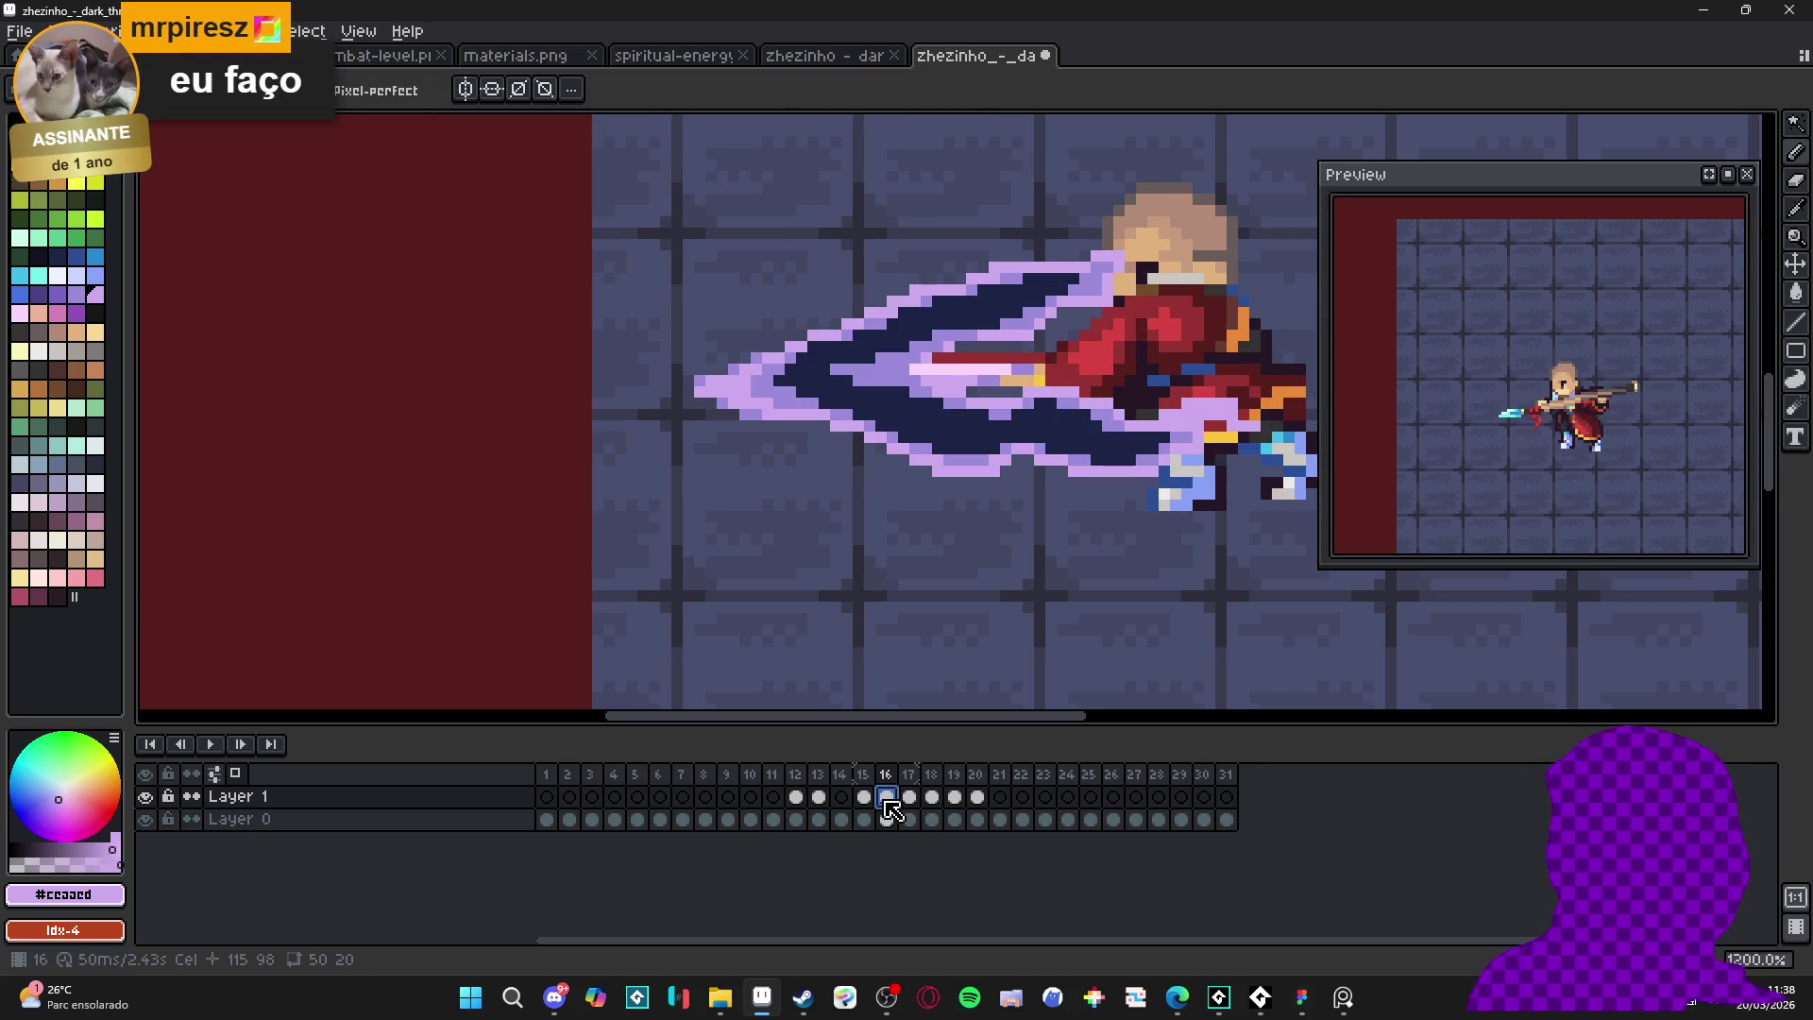
left_click(803, 800)
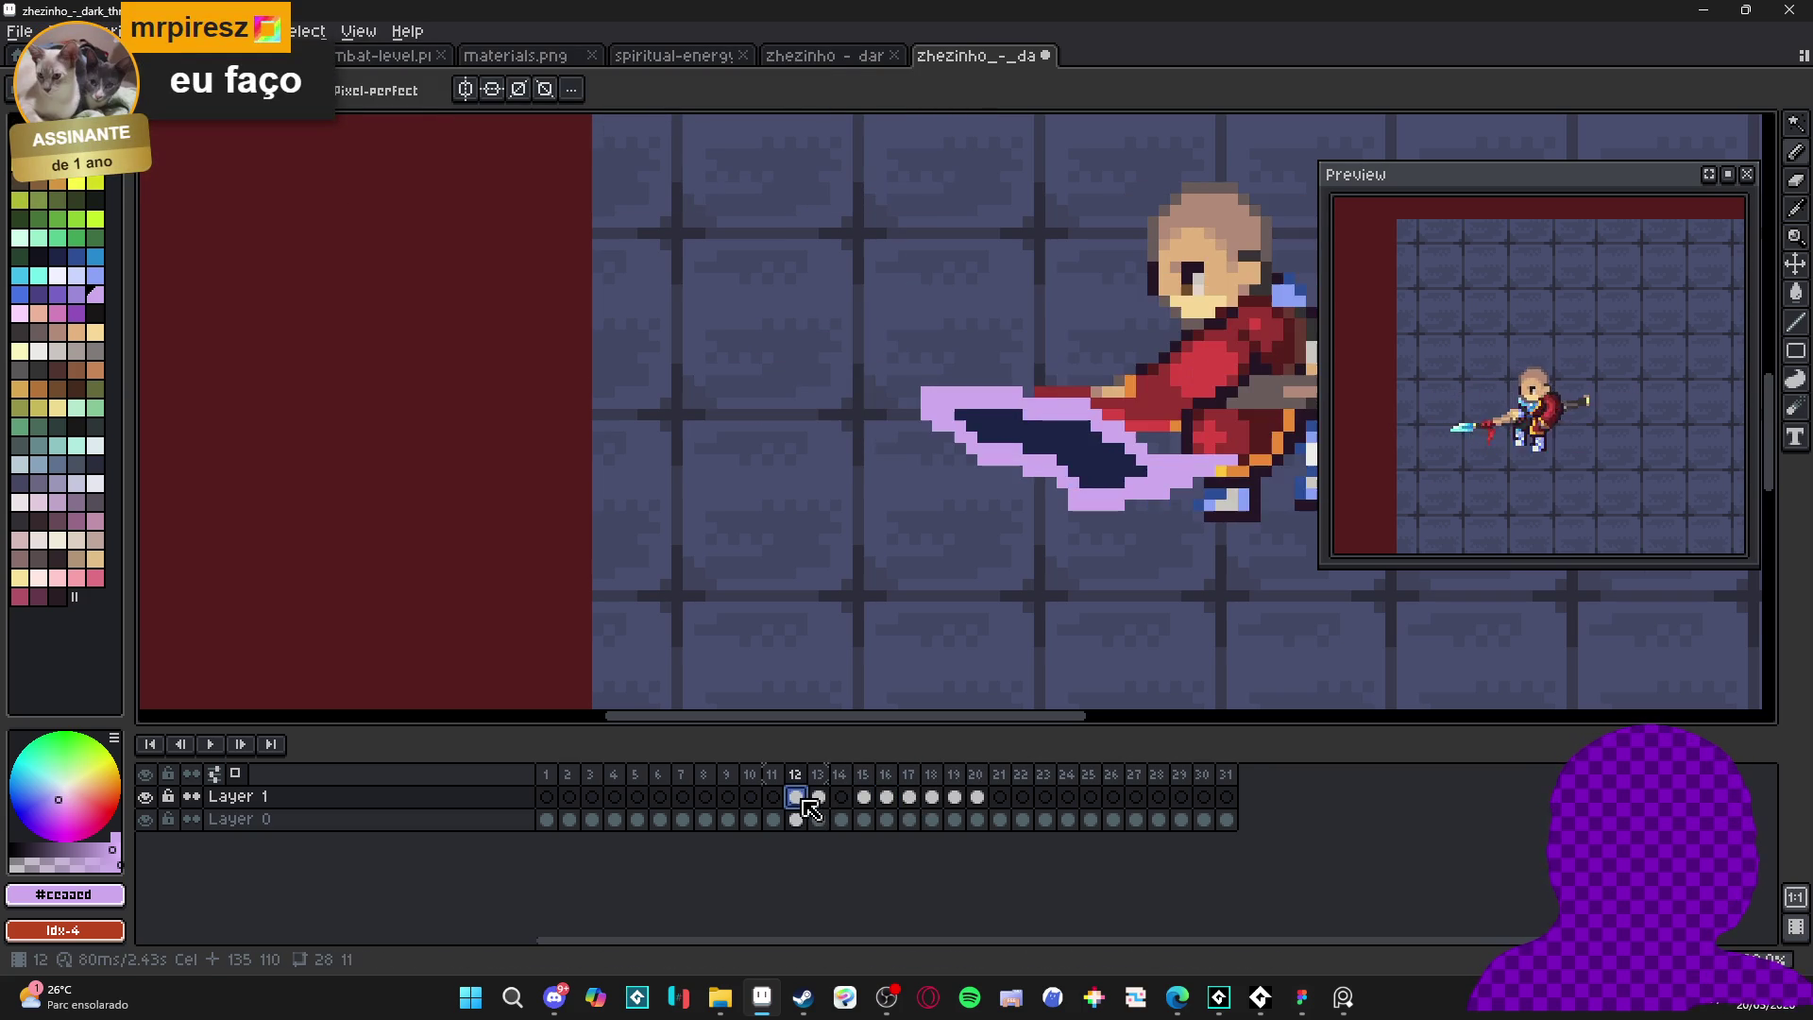
left_click(818, 796)
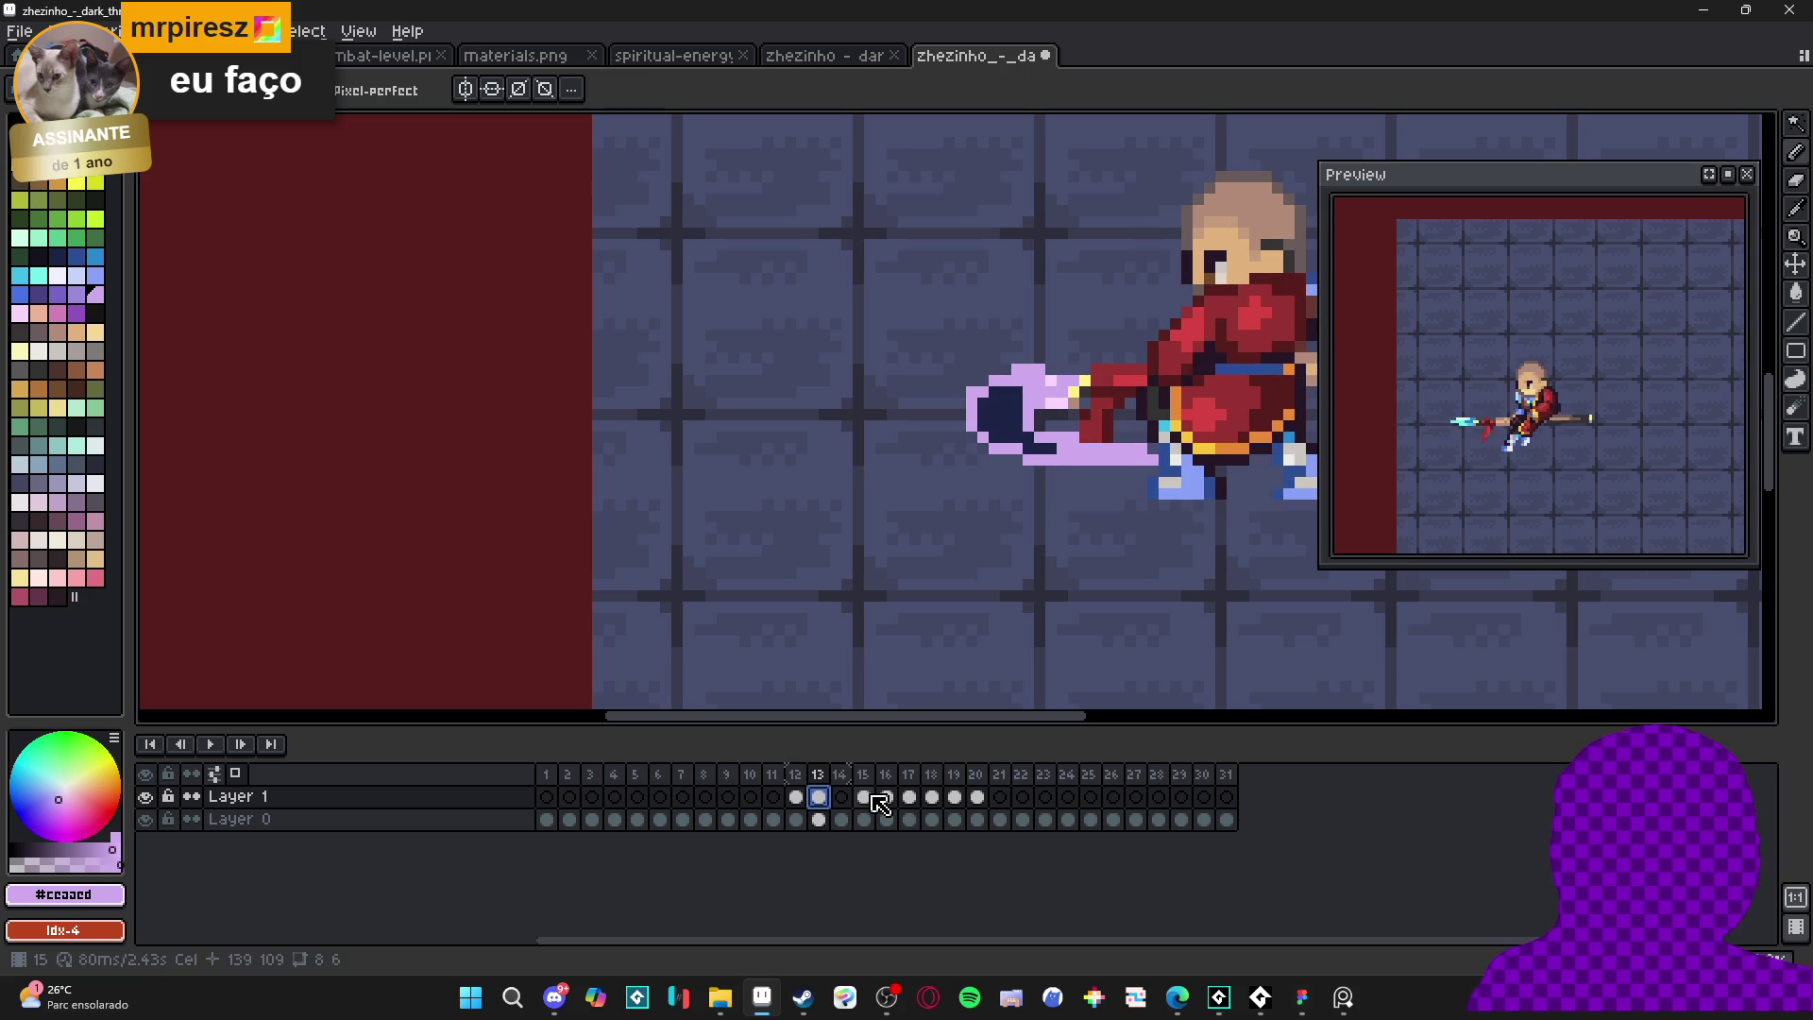
- Step through frames 15–18 and paint frame 18's stray dark slash pixel lavender (#ceaaed)
left_click(863, 796)
left_click(886, 796)
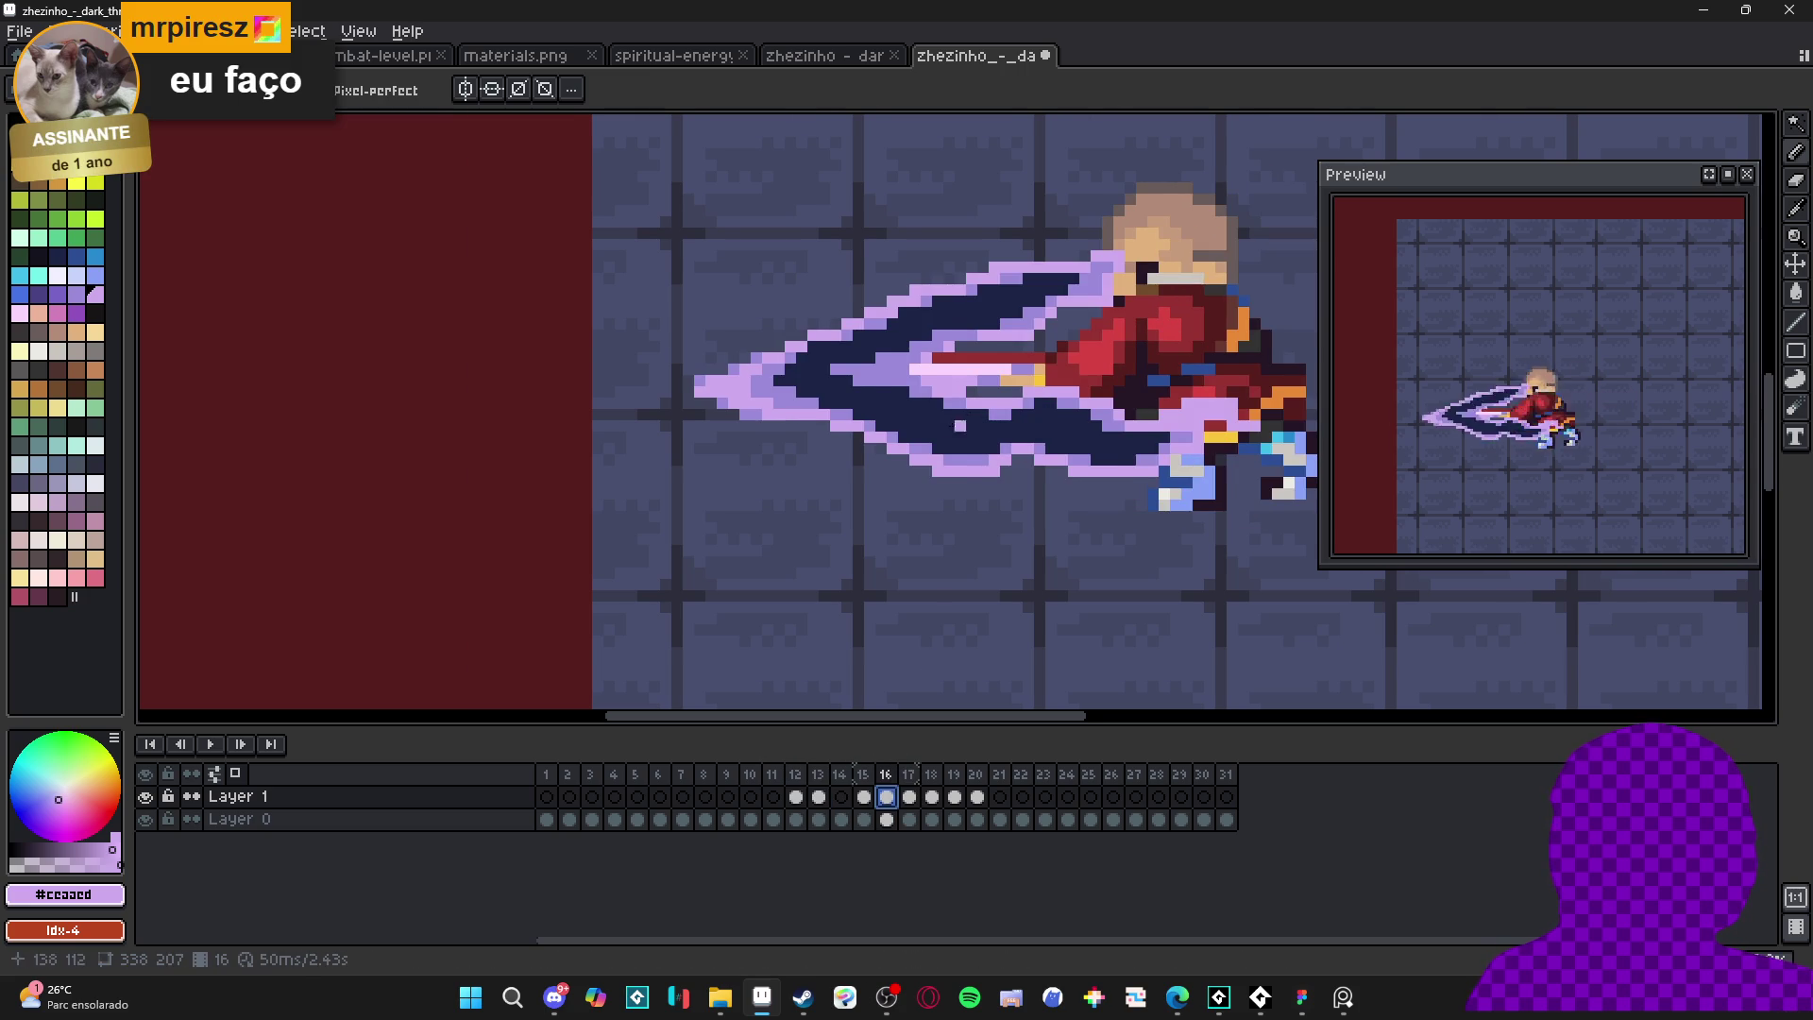
scroll(985, 479, "up", 1)
scroll(987, 488, "down", 2)
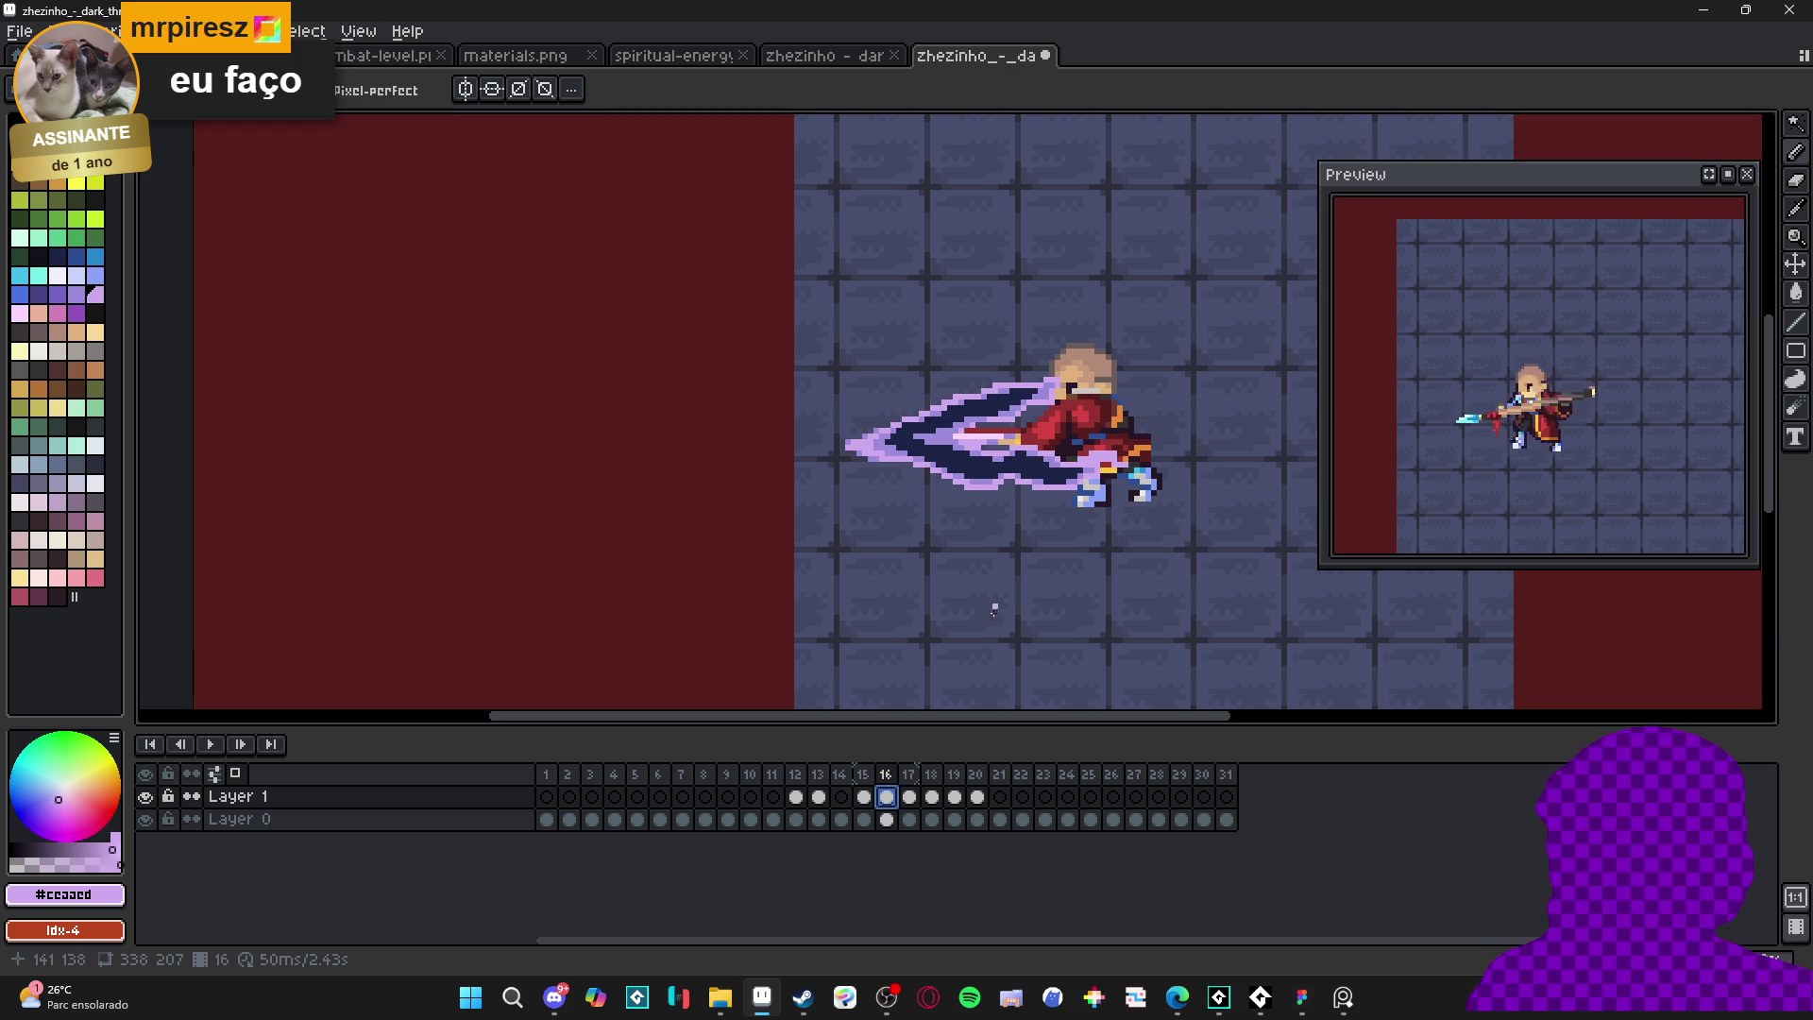
key("Right")
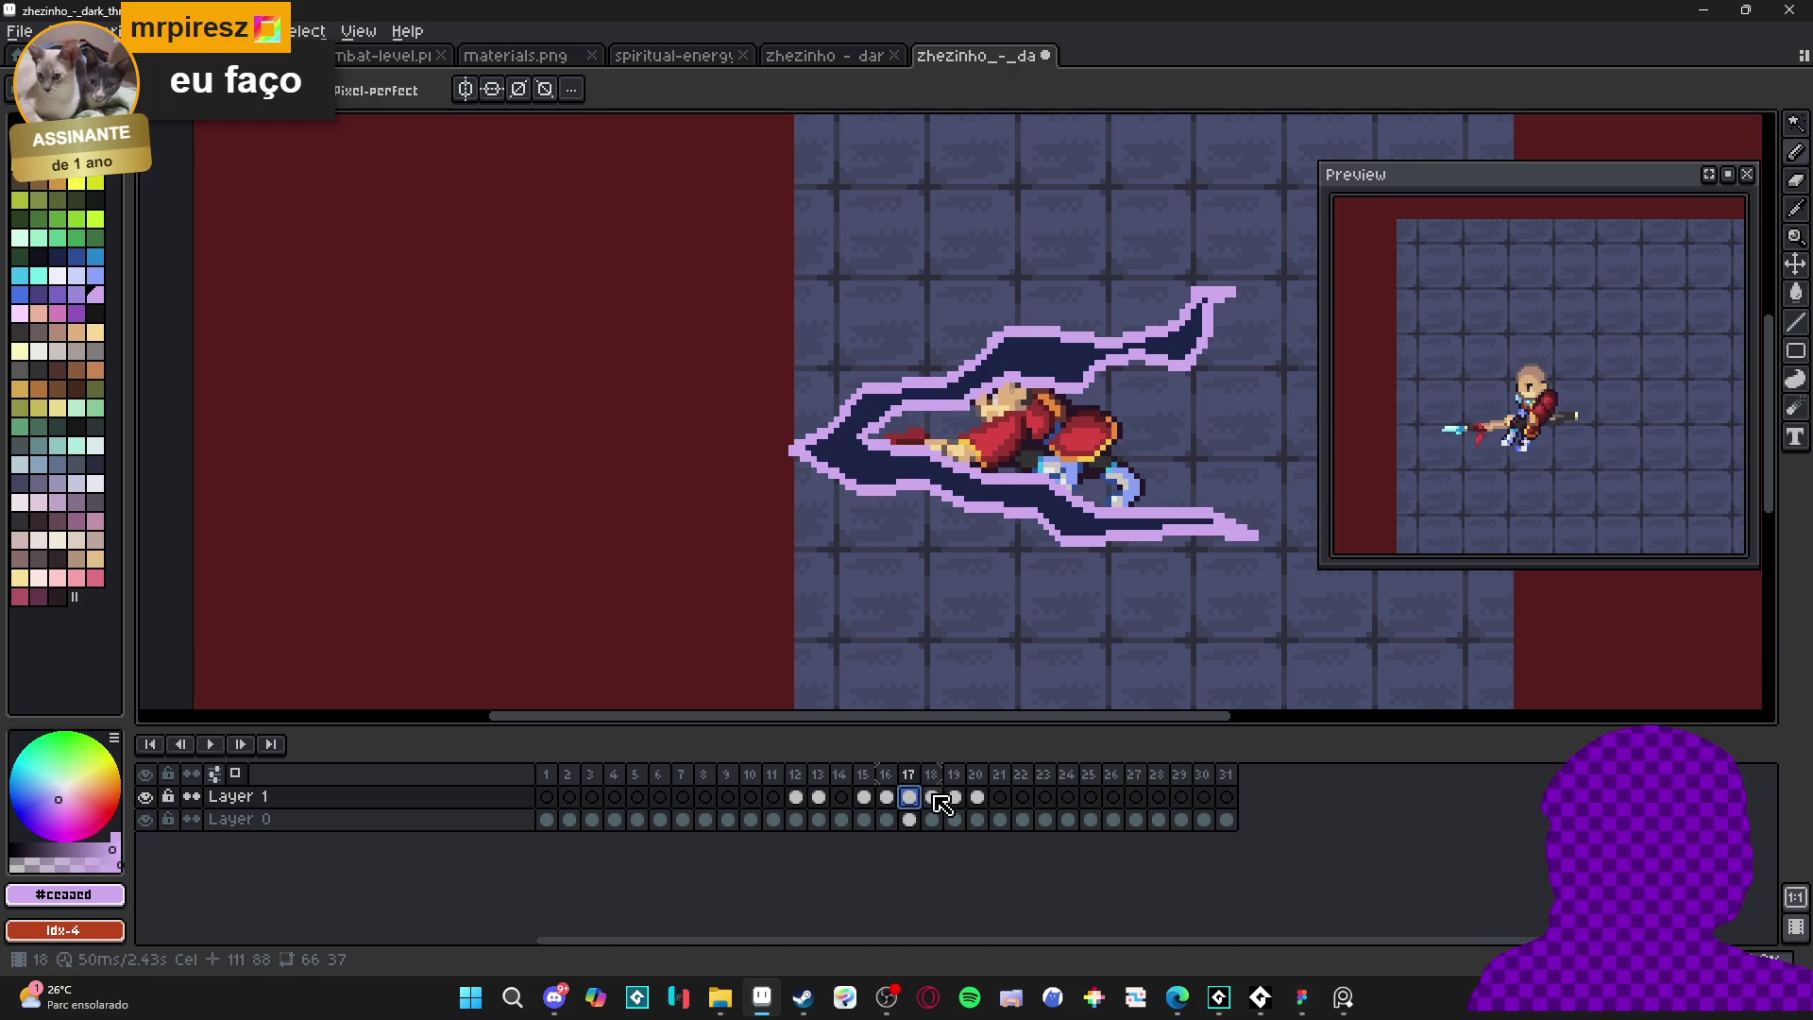
left_click(932, 798)
scroll(894, 498, "up", 3)
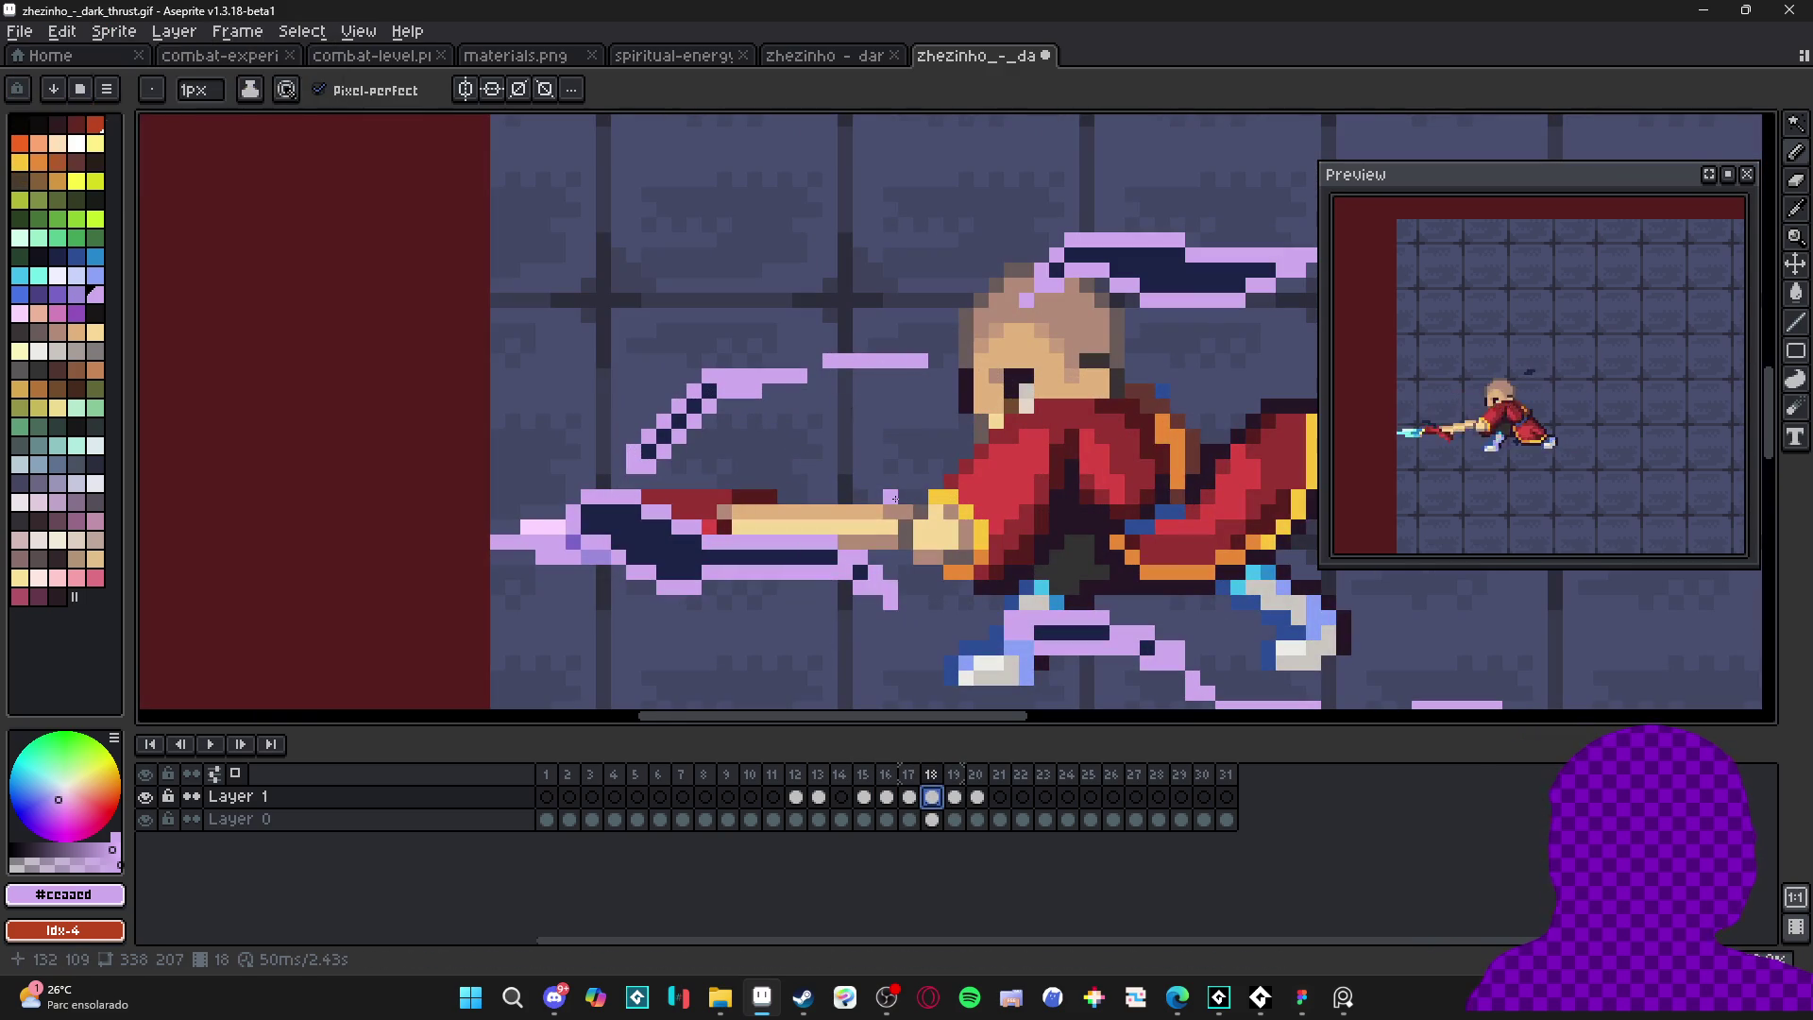
scroll(850, 567, "up", 1)
left_click(641, 300)
- Review frames 17 through 20 of the thrust, ending on frame 20's extended spear
scroll(874, 566, "down", 2)
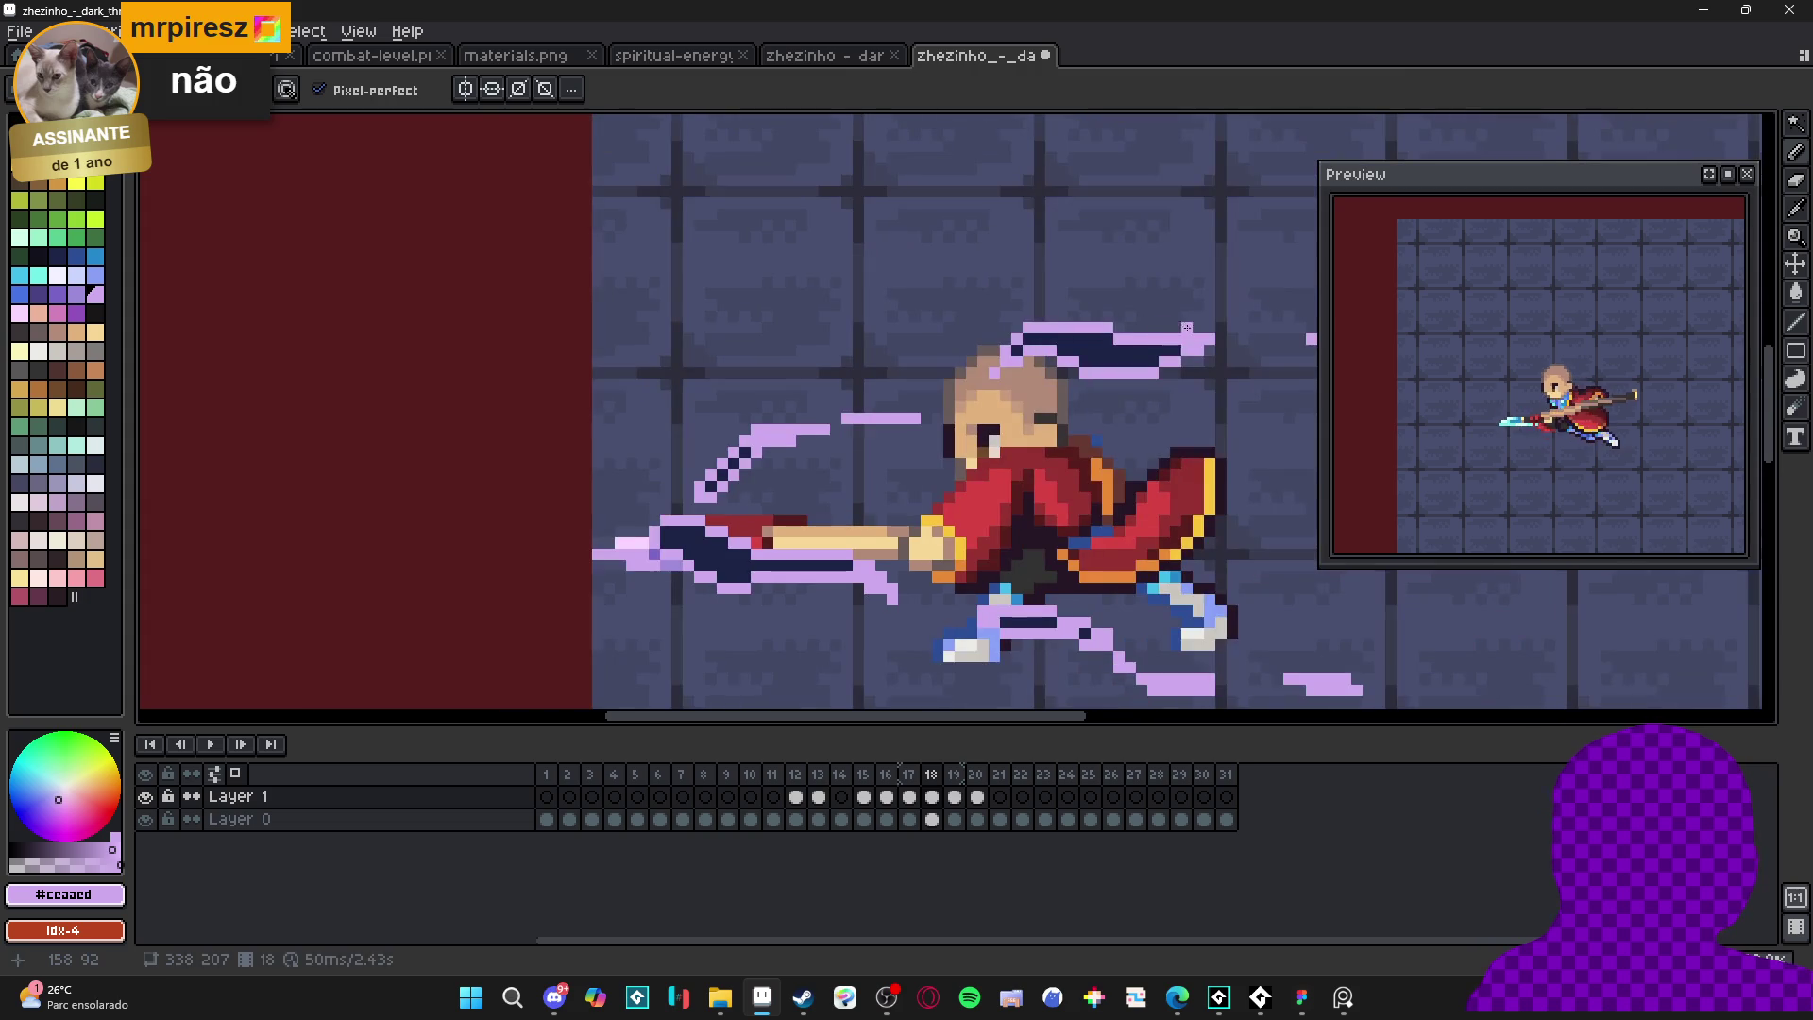
scroll(1030, 330, "up", 2)
scroll(1020, 340, "down", 1)
scroll(990, 354, "down", 2)
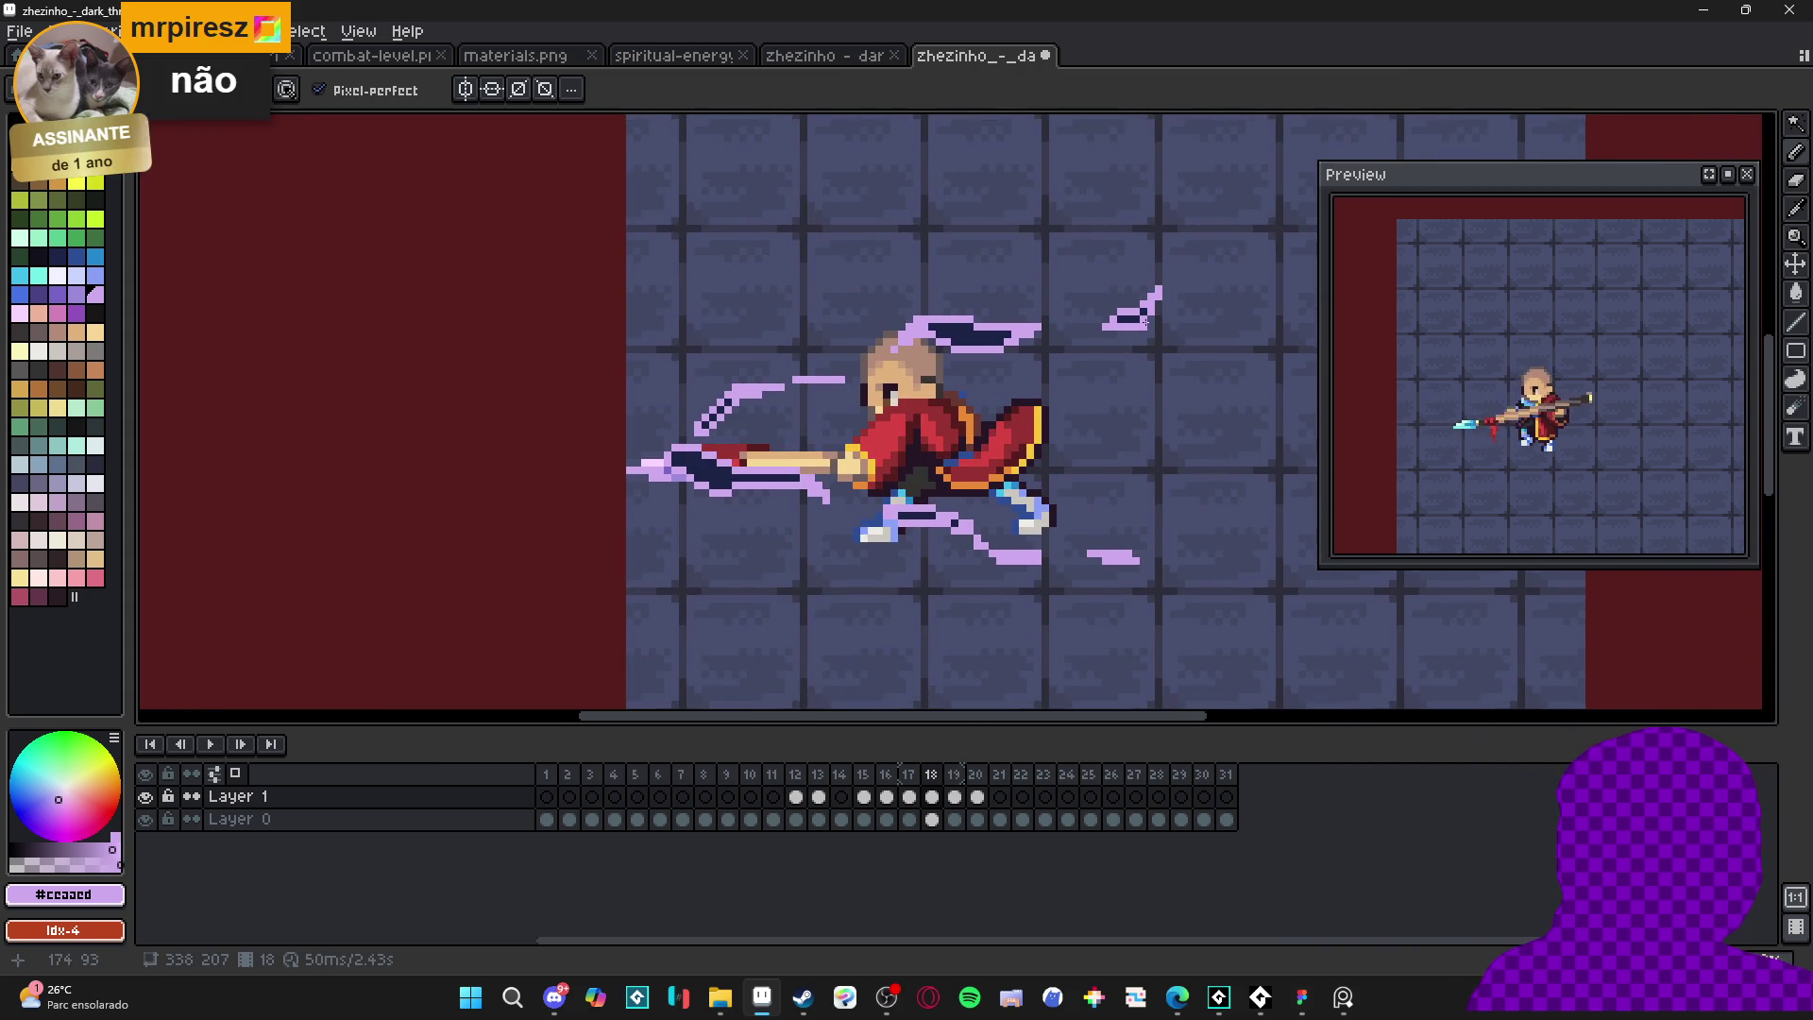
scroll(990, 354, "up", 1)
scroll(944, 368, "down", 2)
scroll(931, 381, "up", 1)
scroll(931, 381, "up", 1)
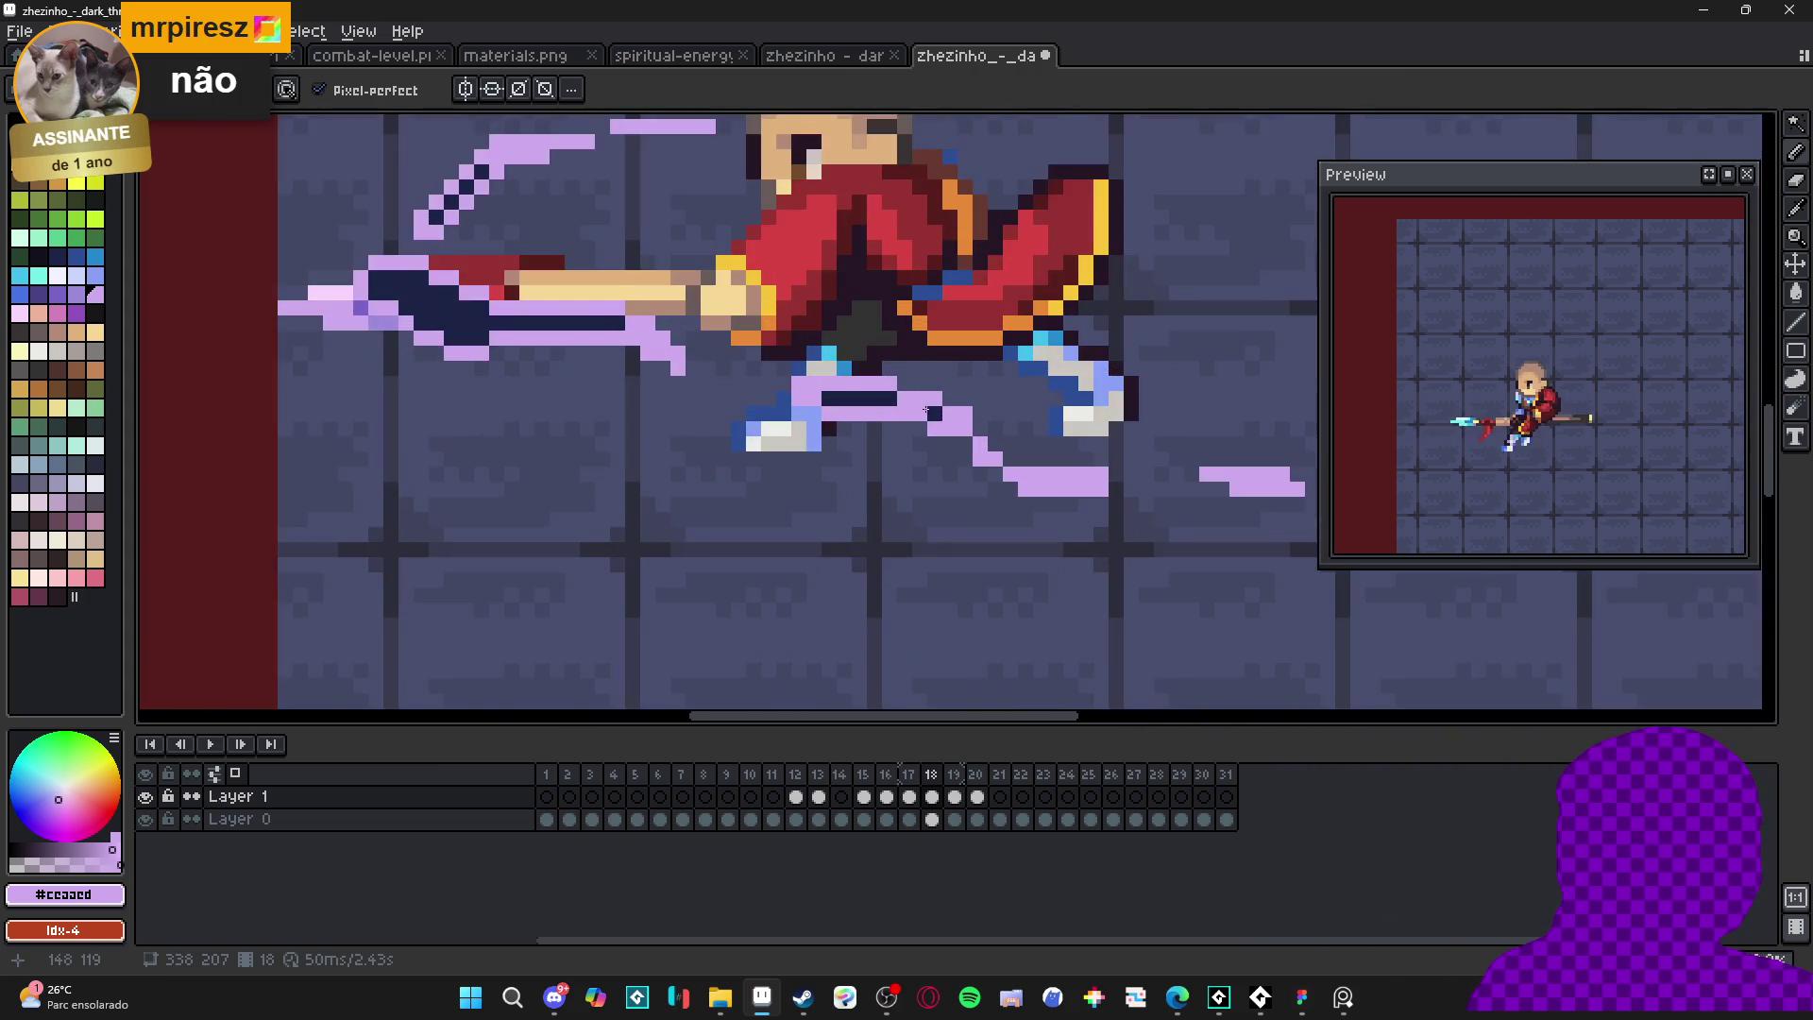
scroll(768, 470, "down", 1)
scroll(784, 418, "up", 3)
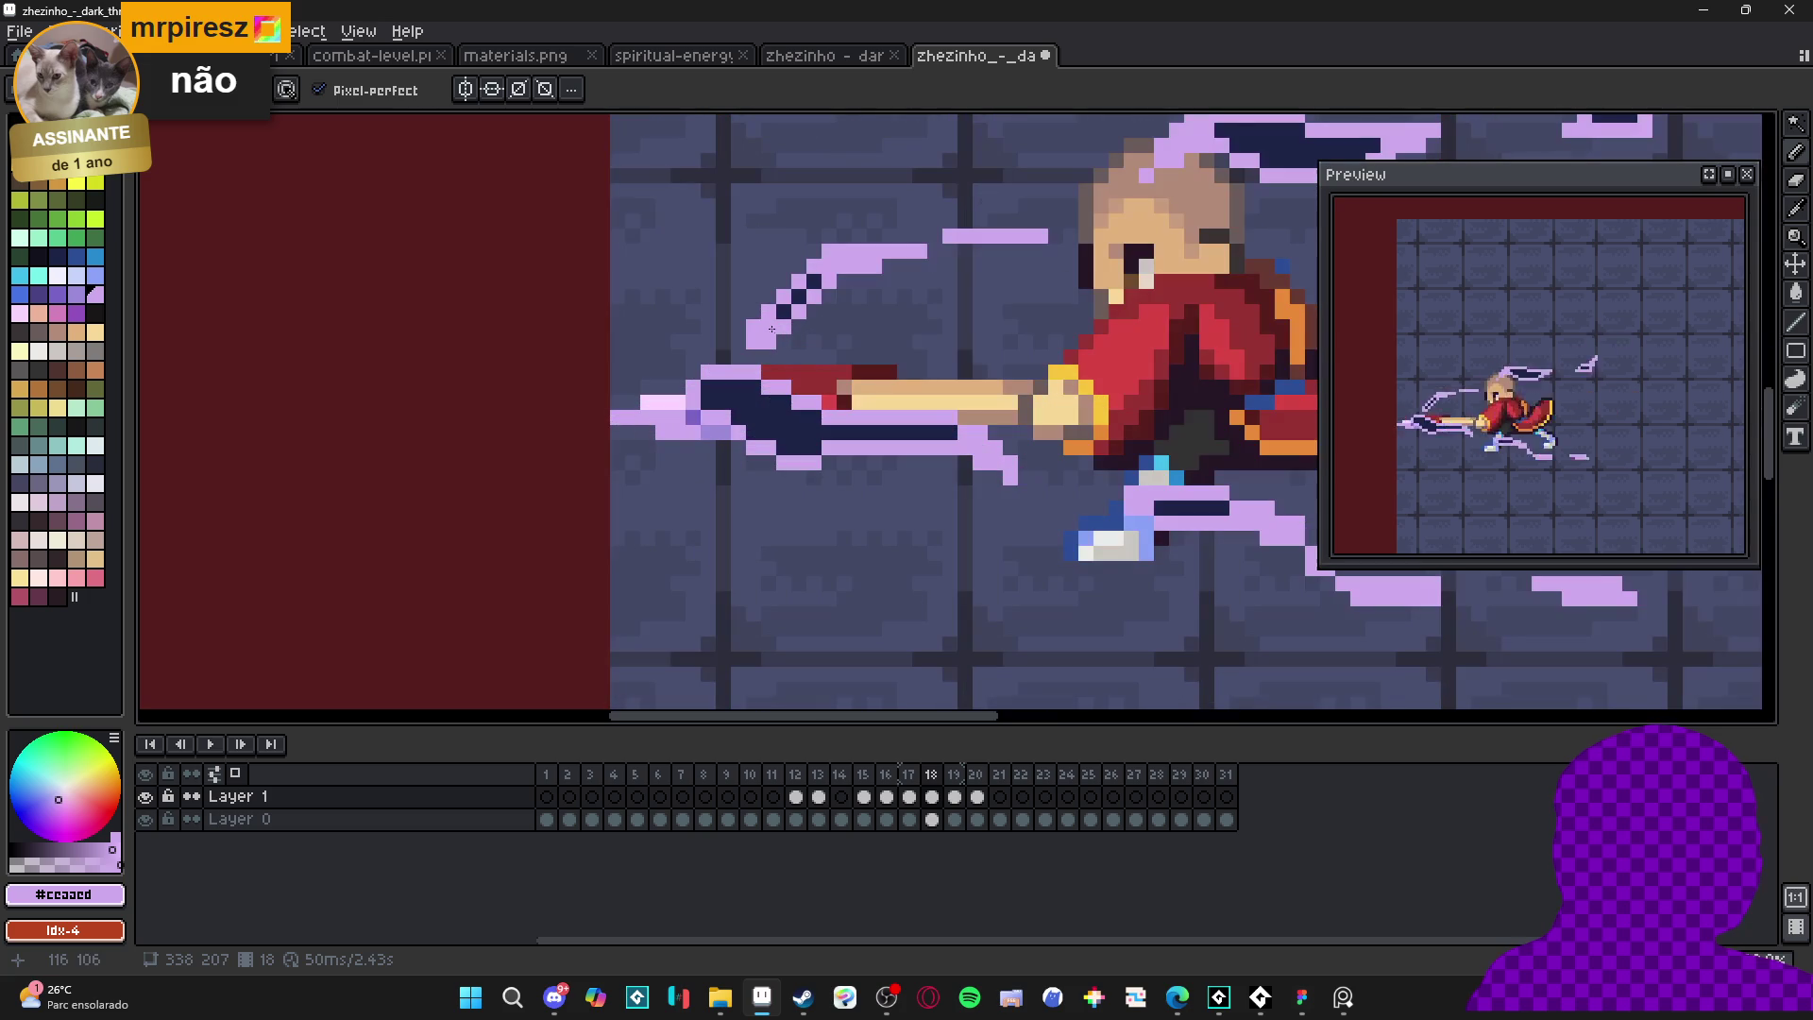
scroll(786, 496, "down", 3)
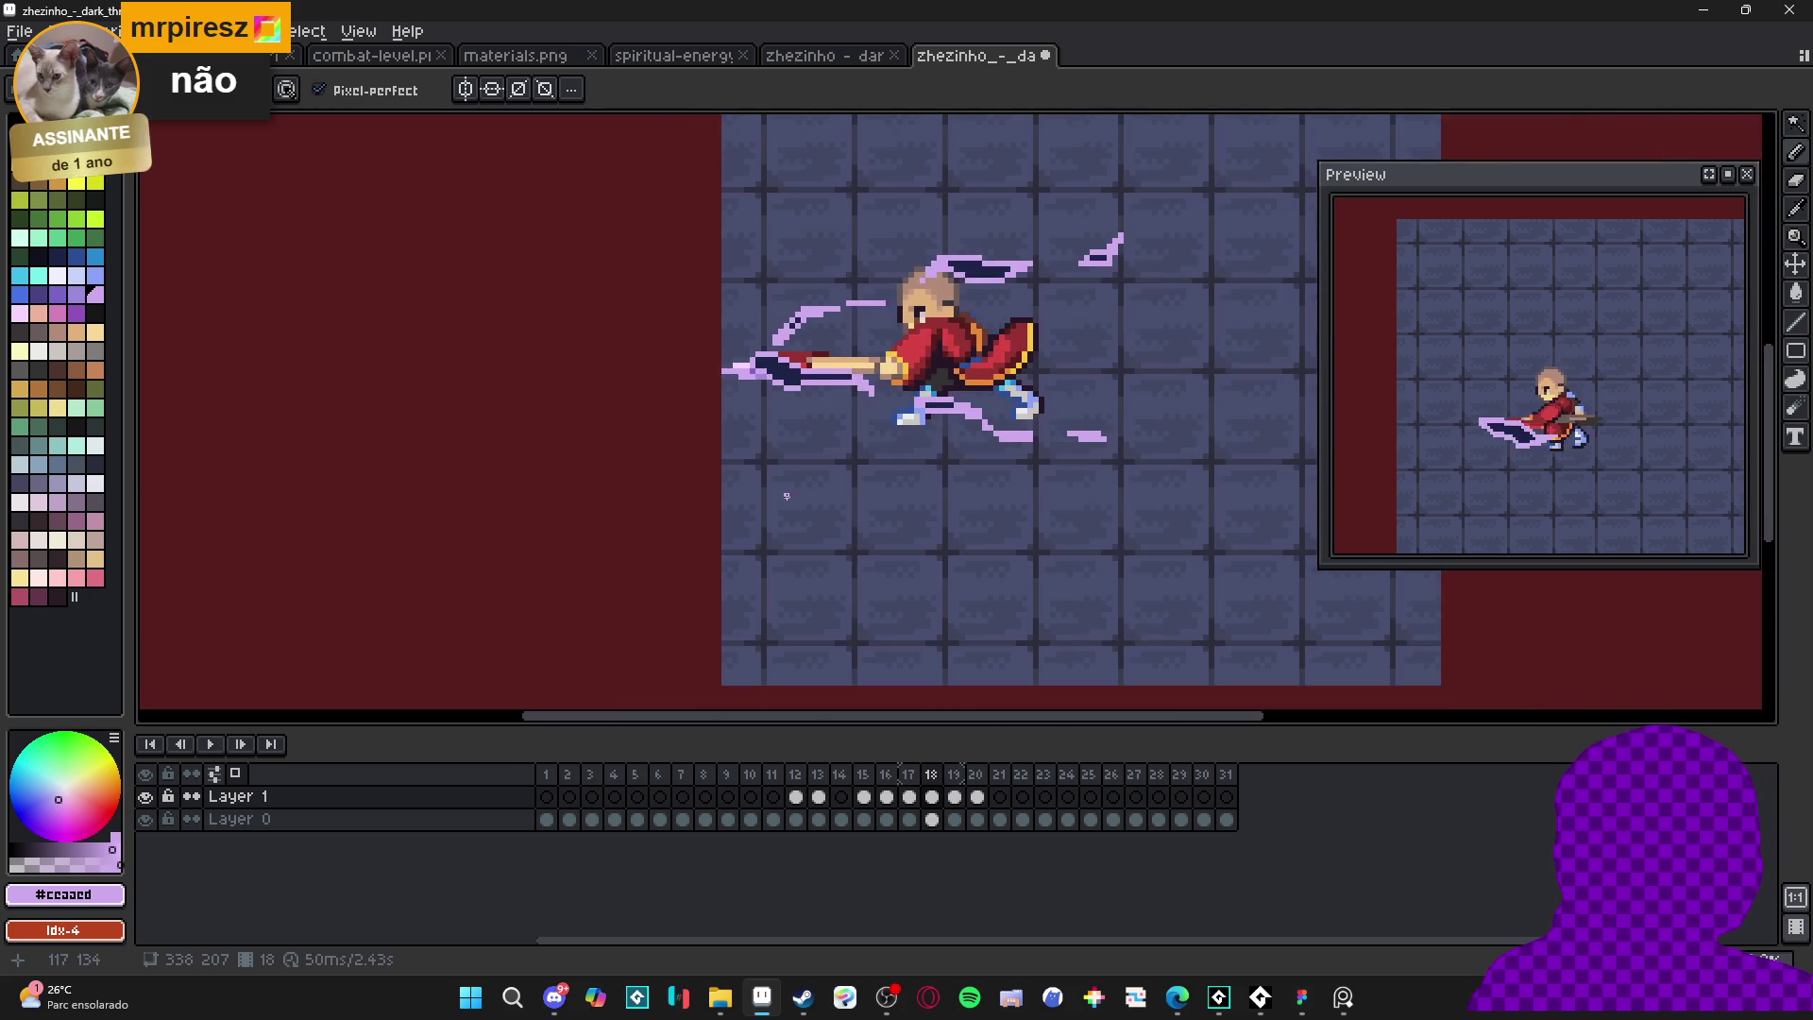
scroll(827, 453, "up", 3)
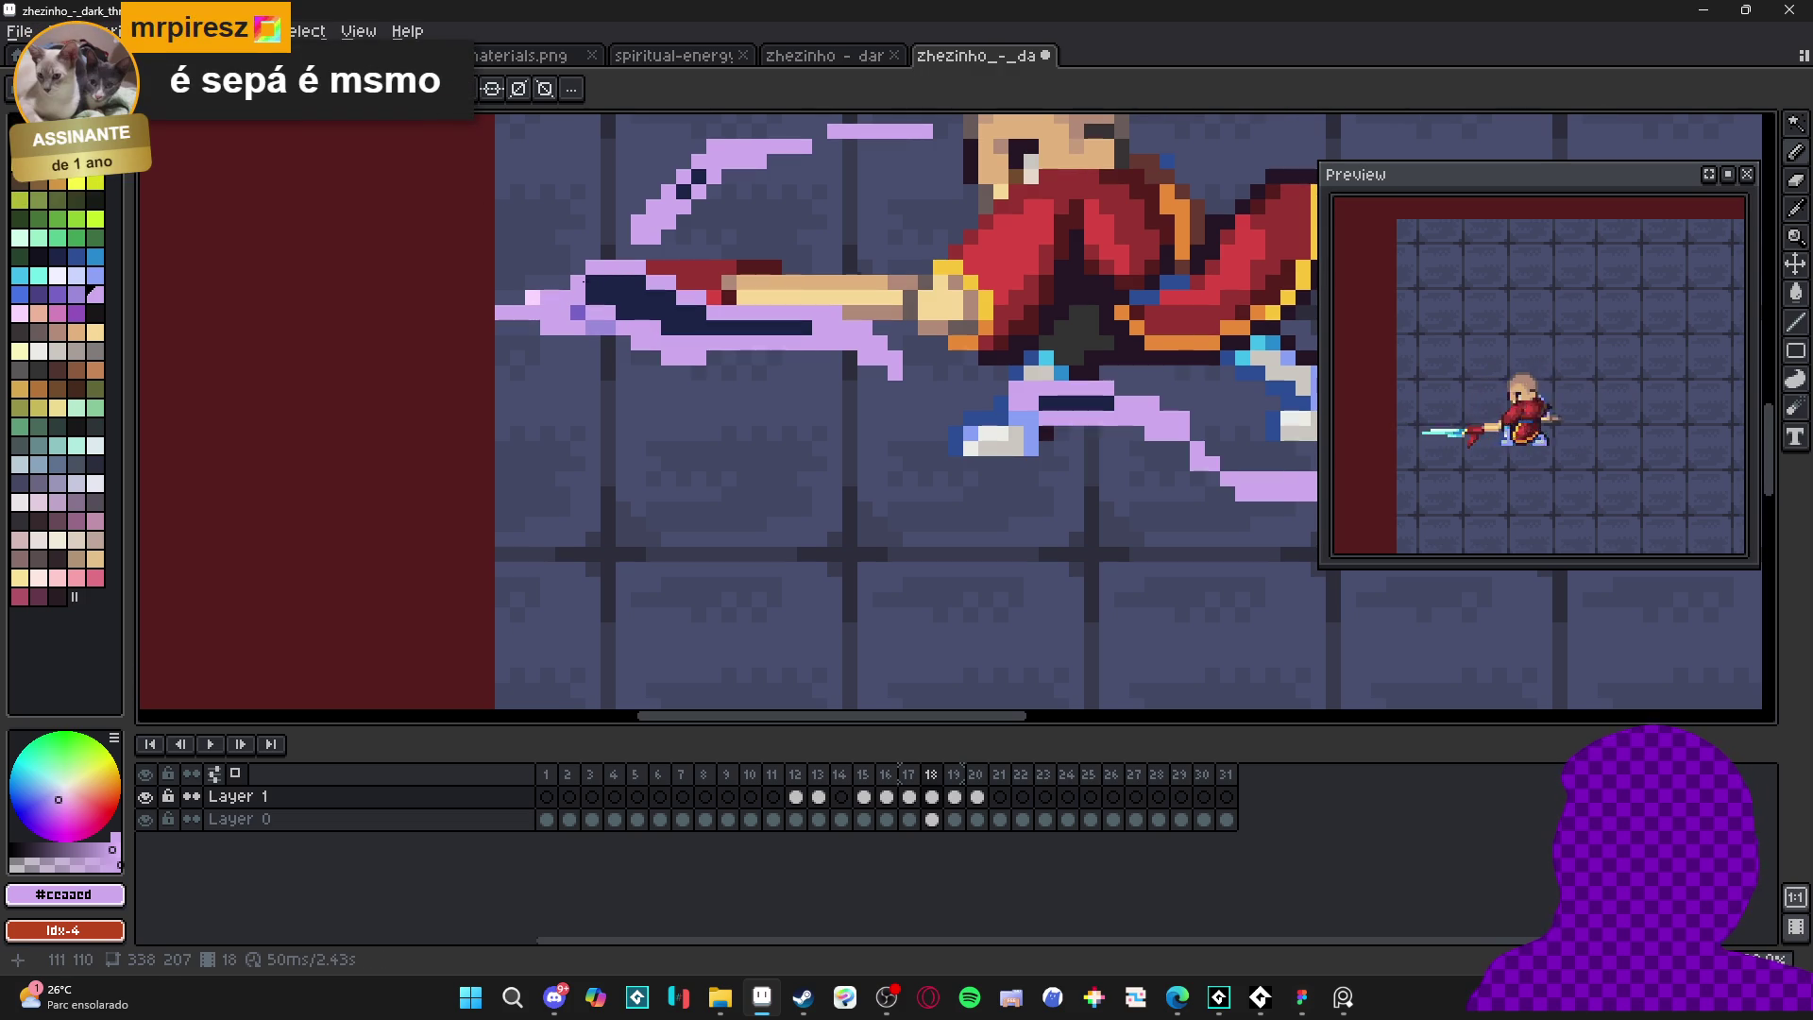
scroll(570, 284, "down", 2)
scroll(673, 276, "up", 2)
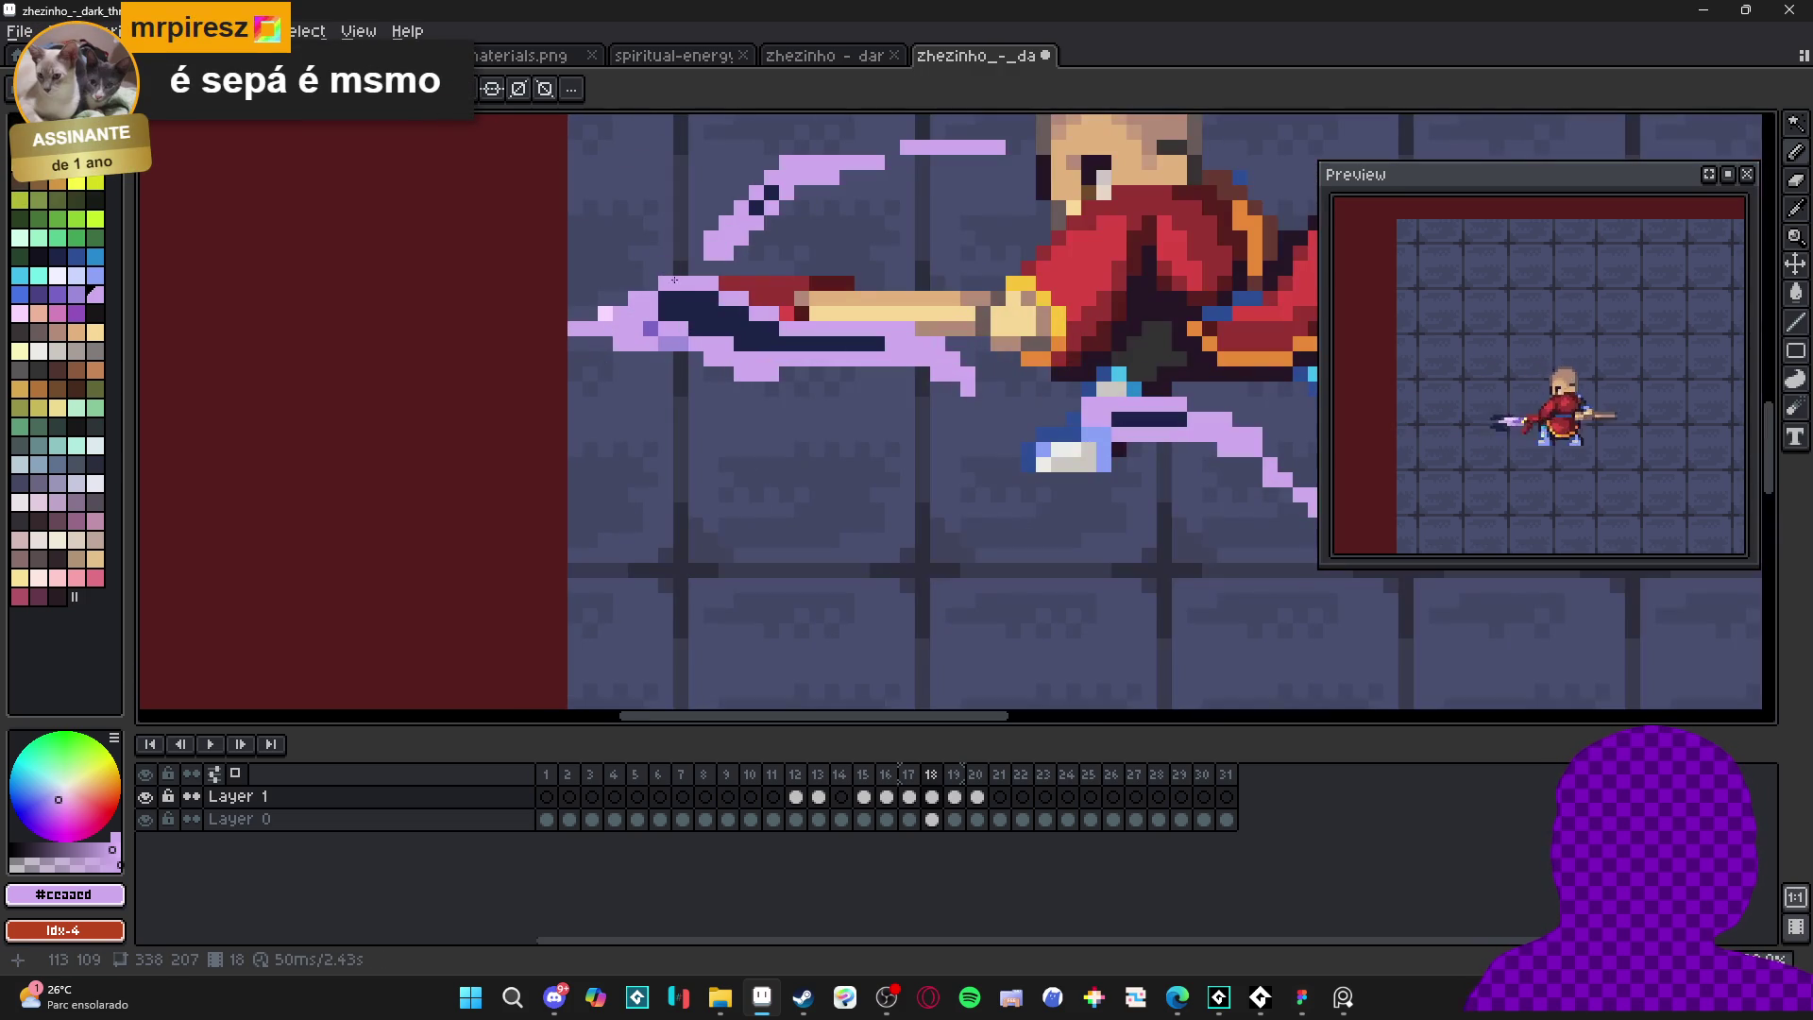
scroll(669, 296, "down", 3)
left_click(909, 798)
left_click(932, 798)
left_click(955, 798)
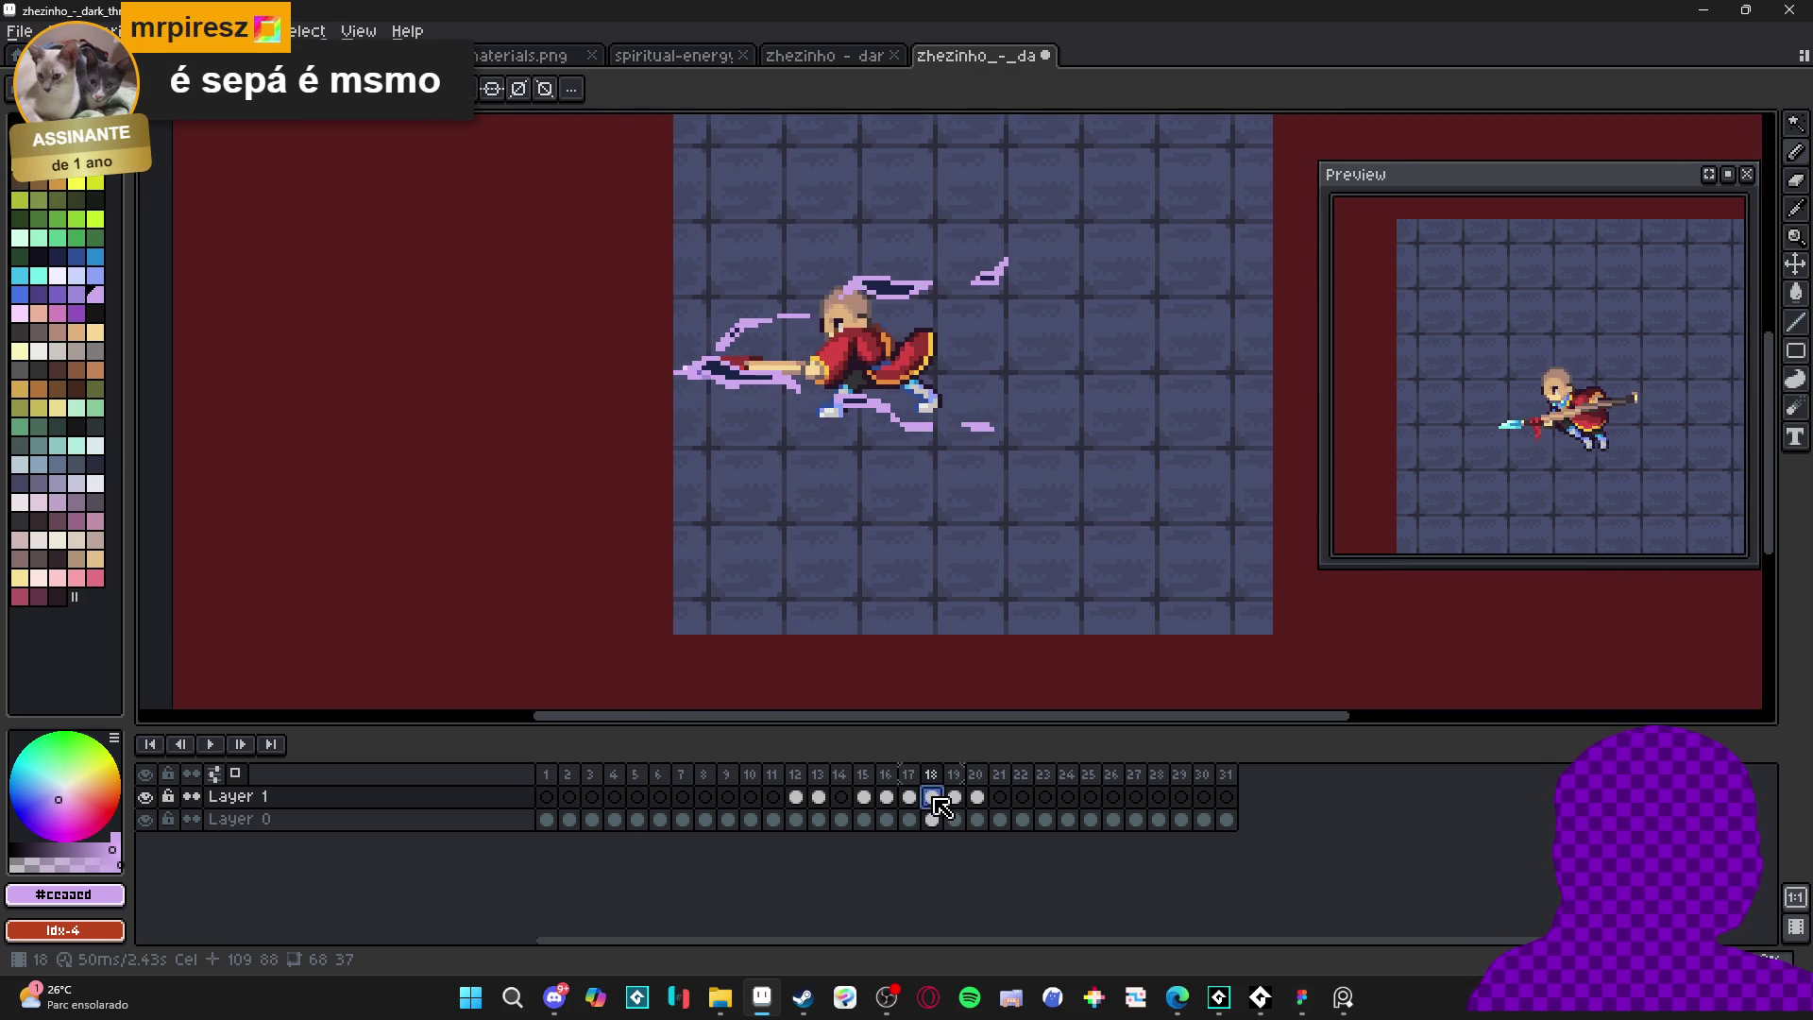
left_click(977, 798)
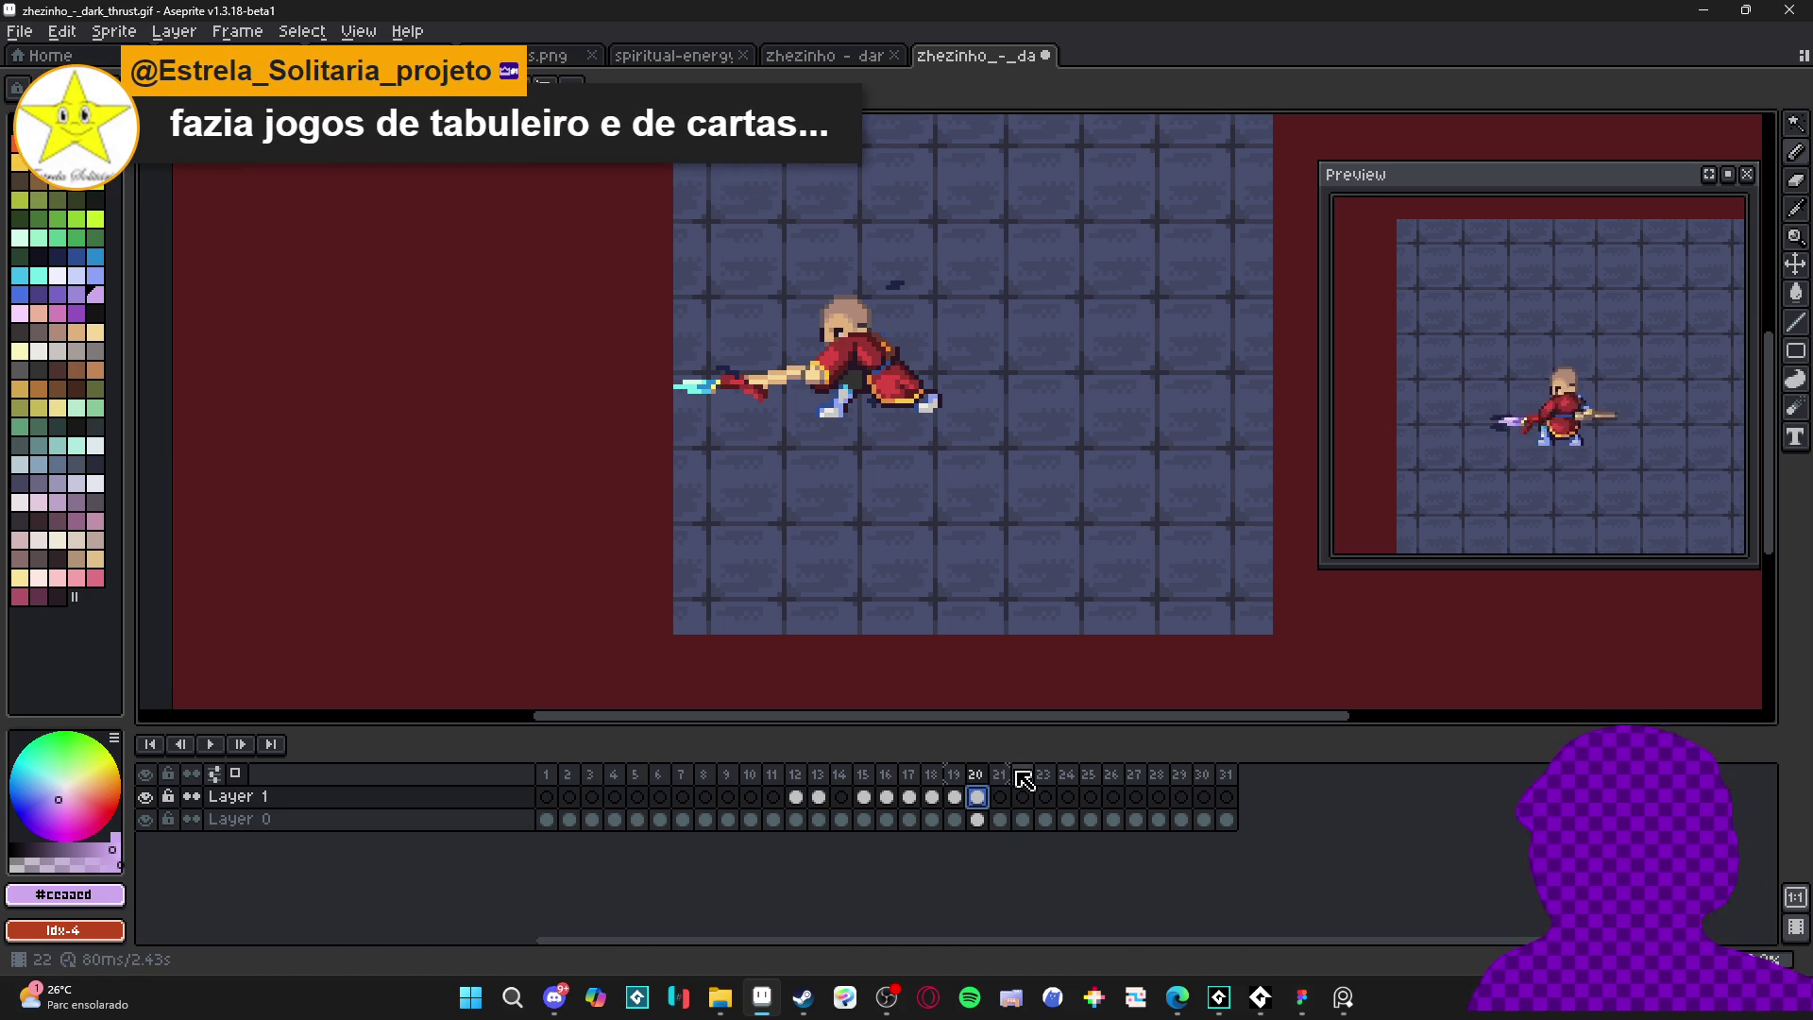
- On frame 13, paint a dark weapon-trail pixel lavender with the Pencil
left_click(801, 797)
left_click(820, 799)
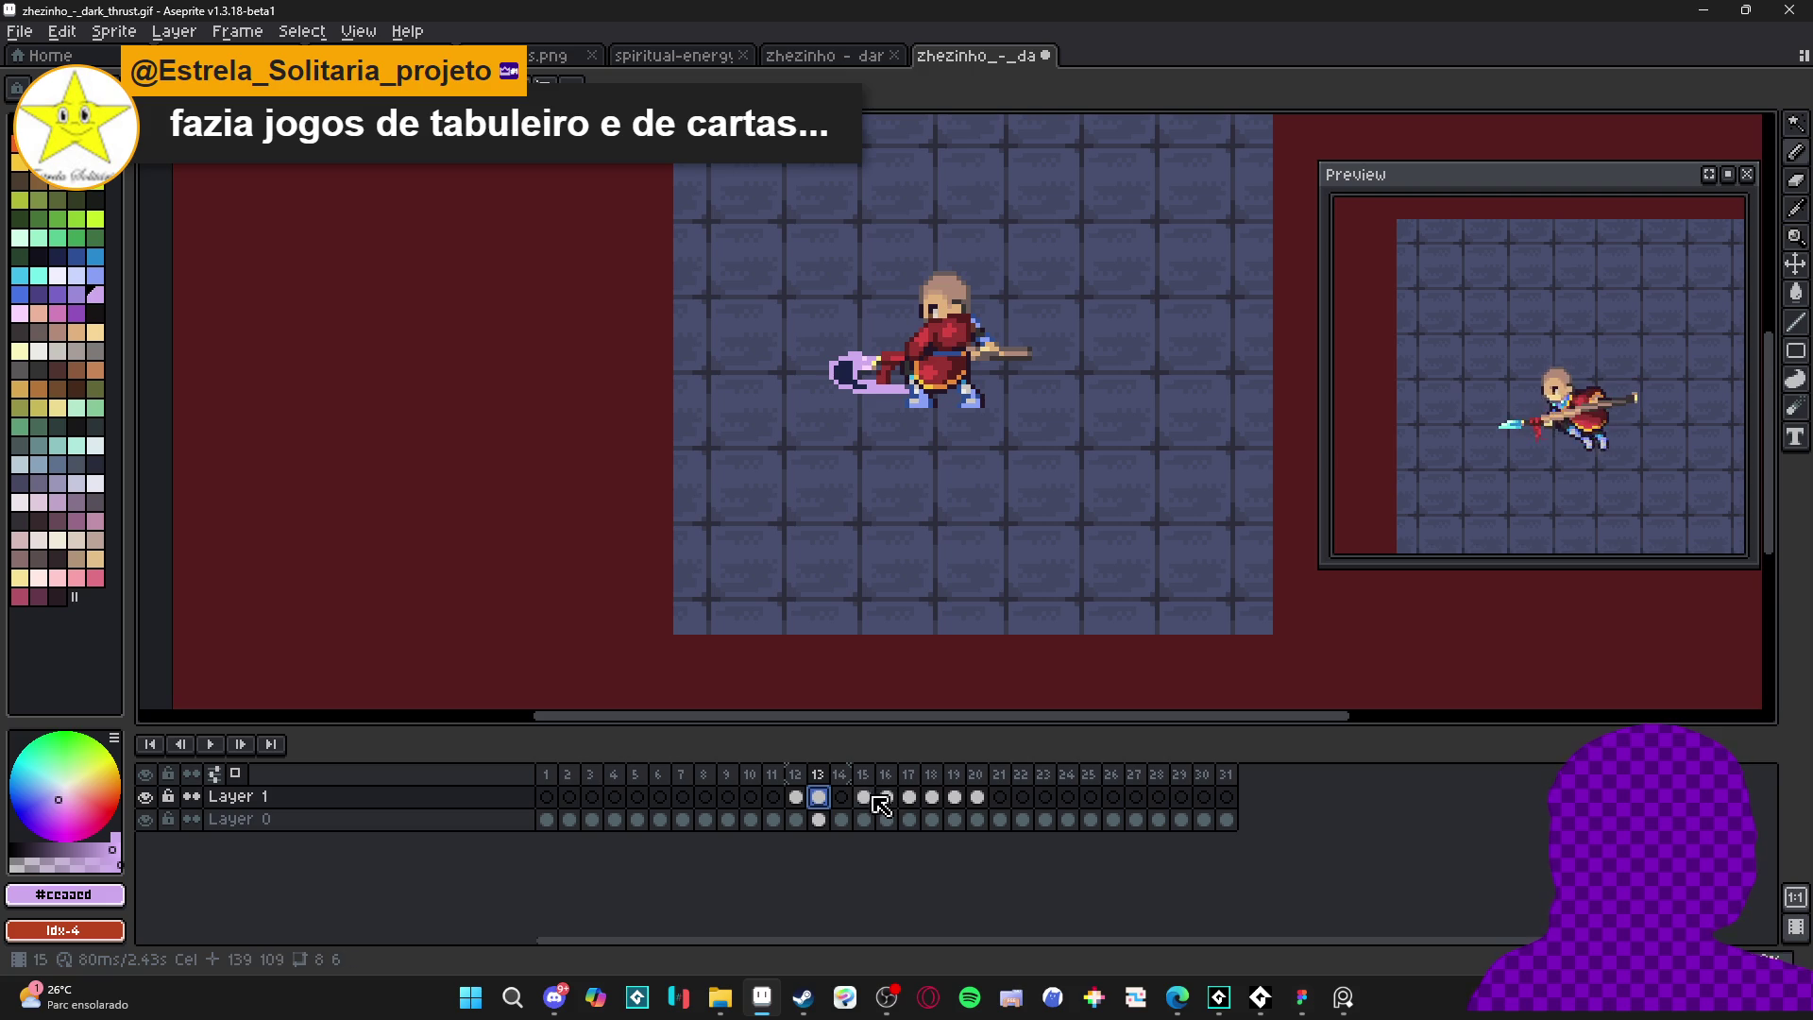
scroll(867, 369, "up", 3)
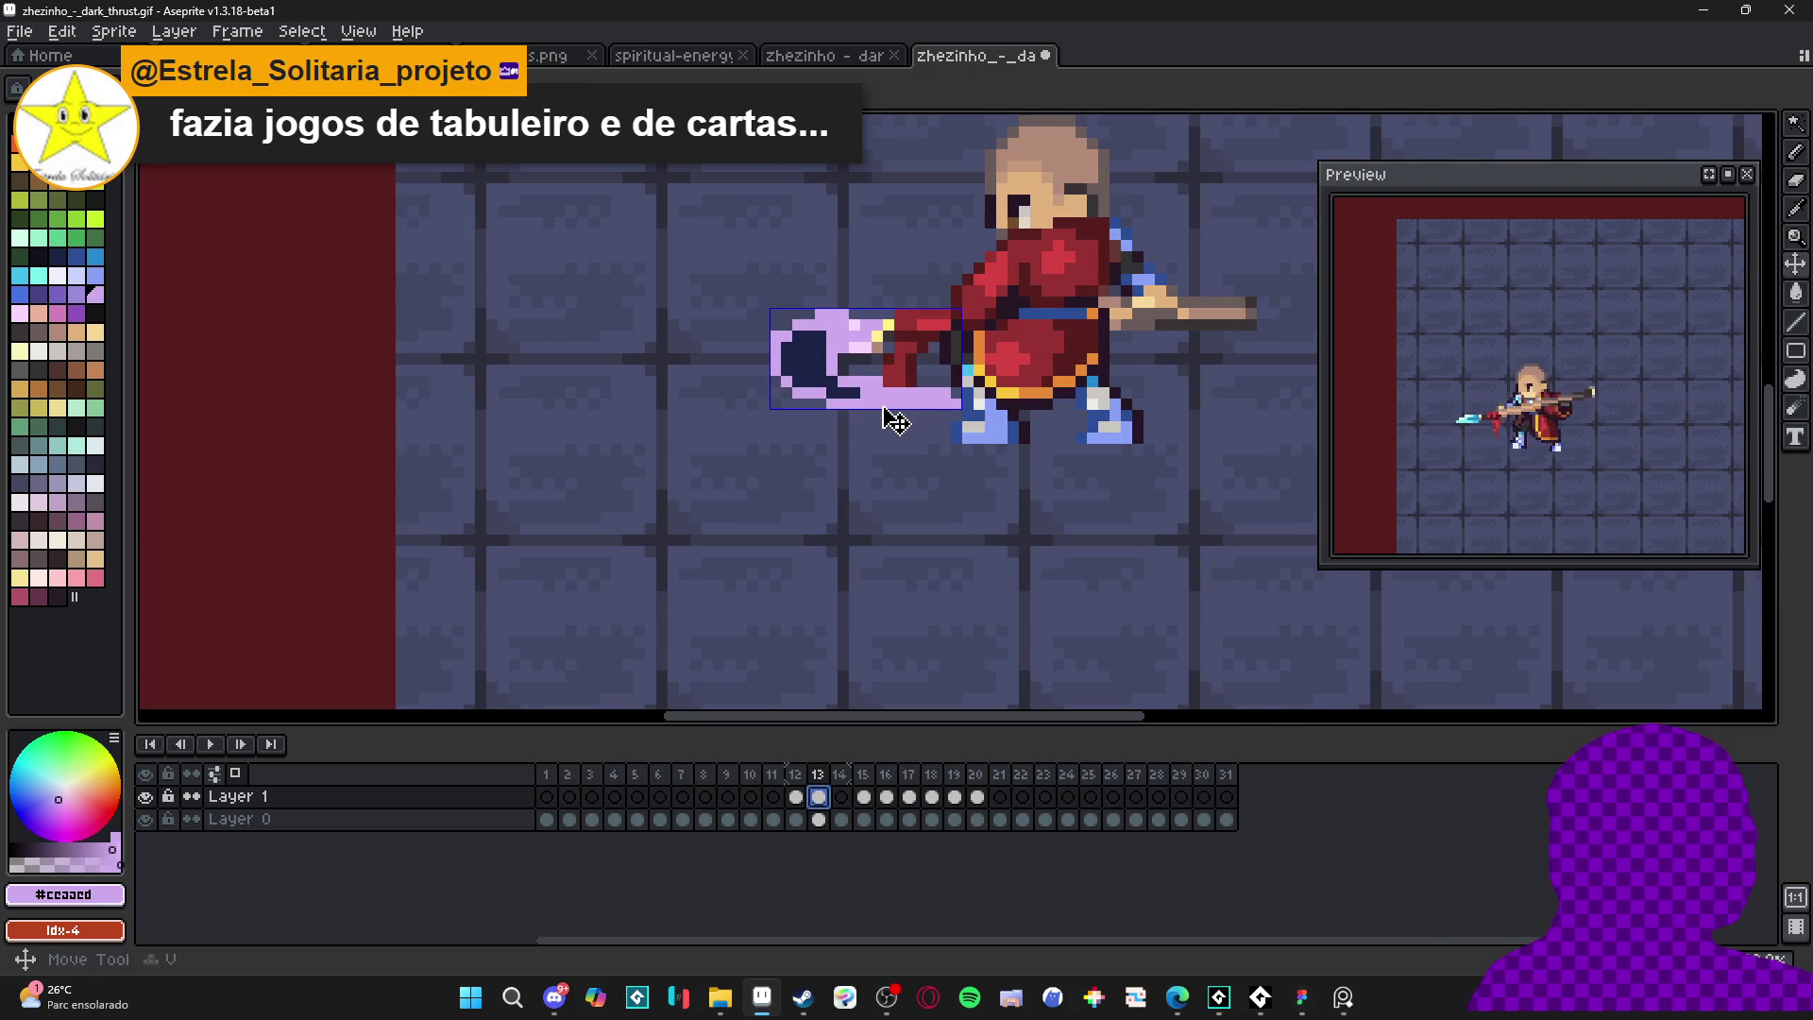
left_click(843, 394)
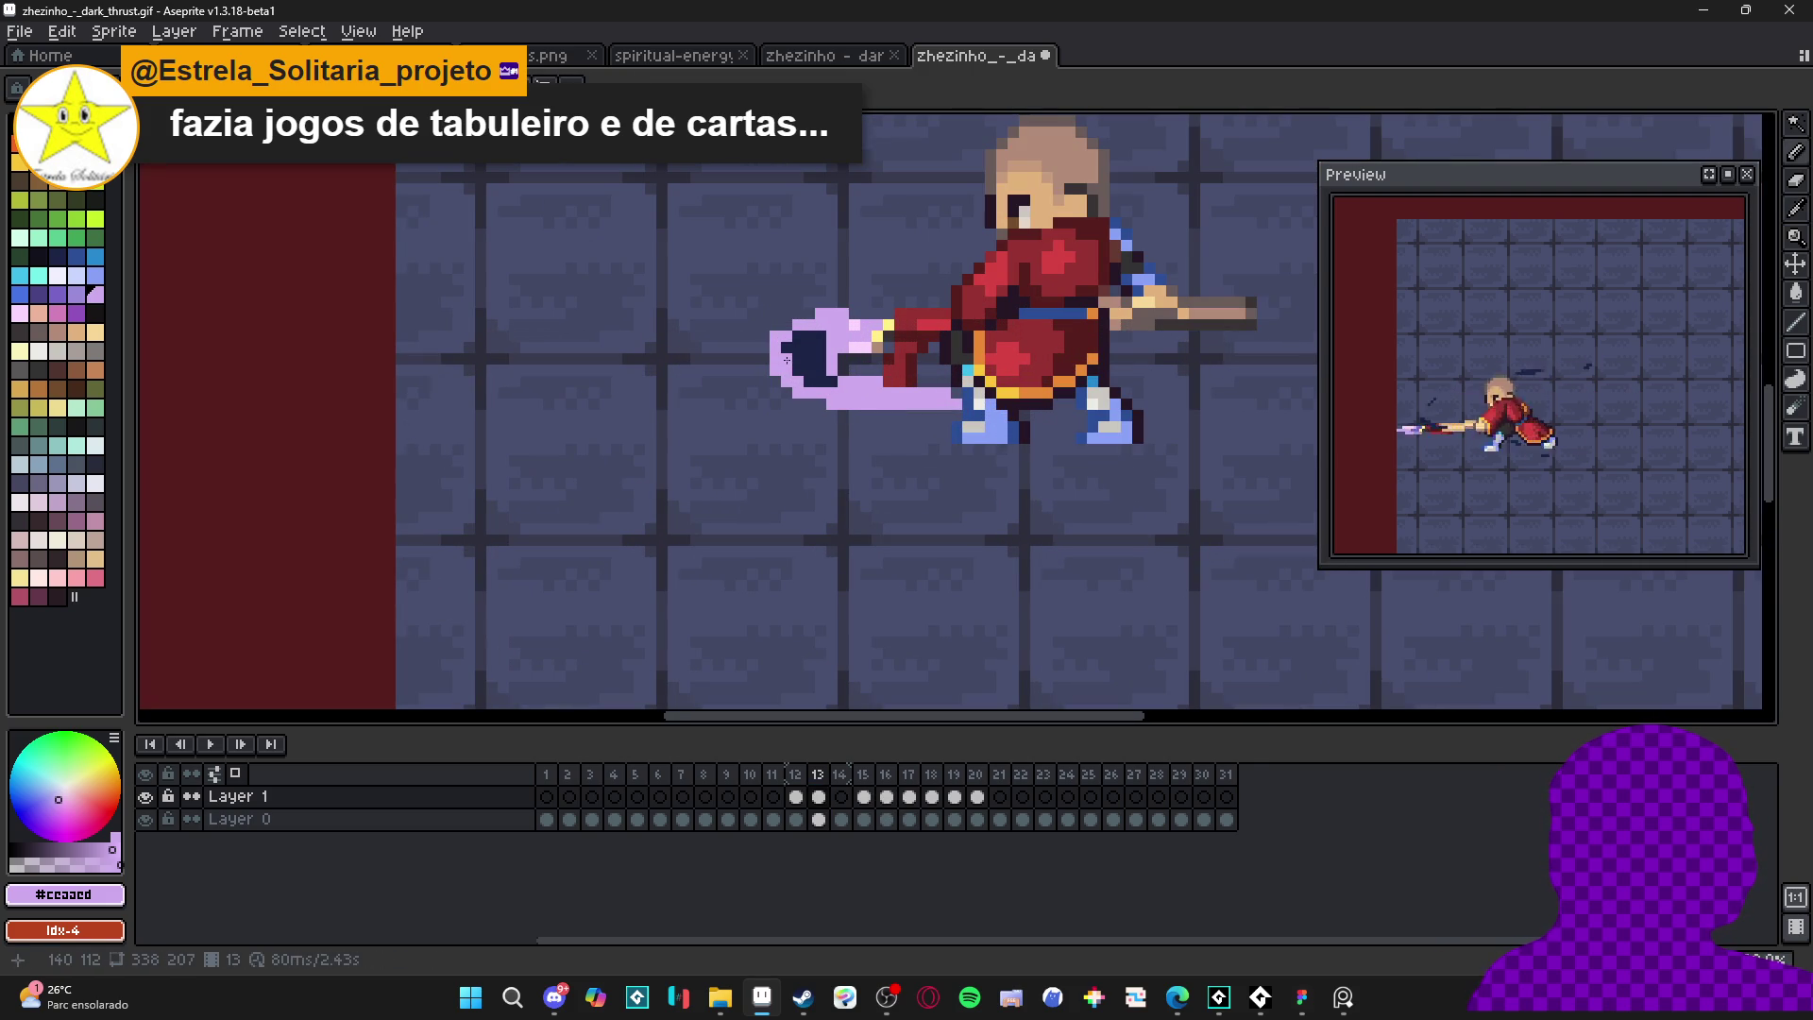
scroll(906, 415, "down", 3)
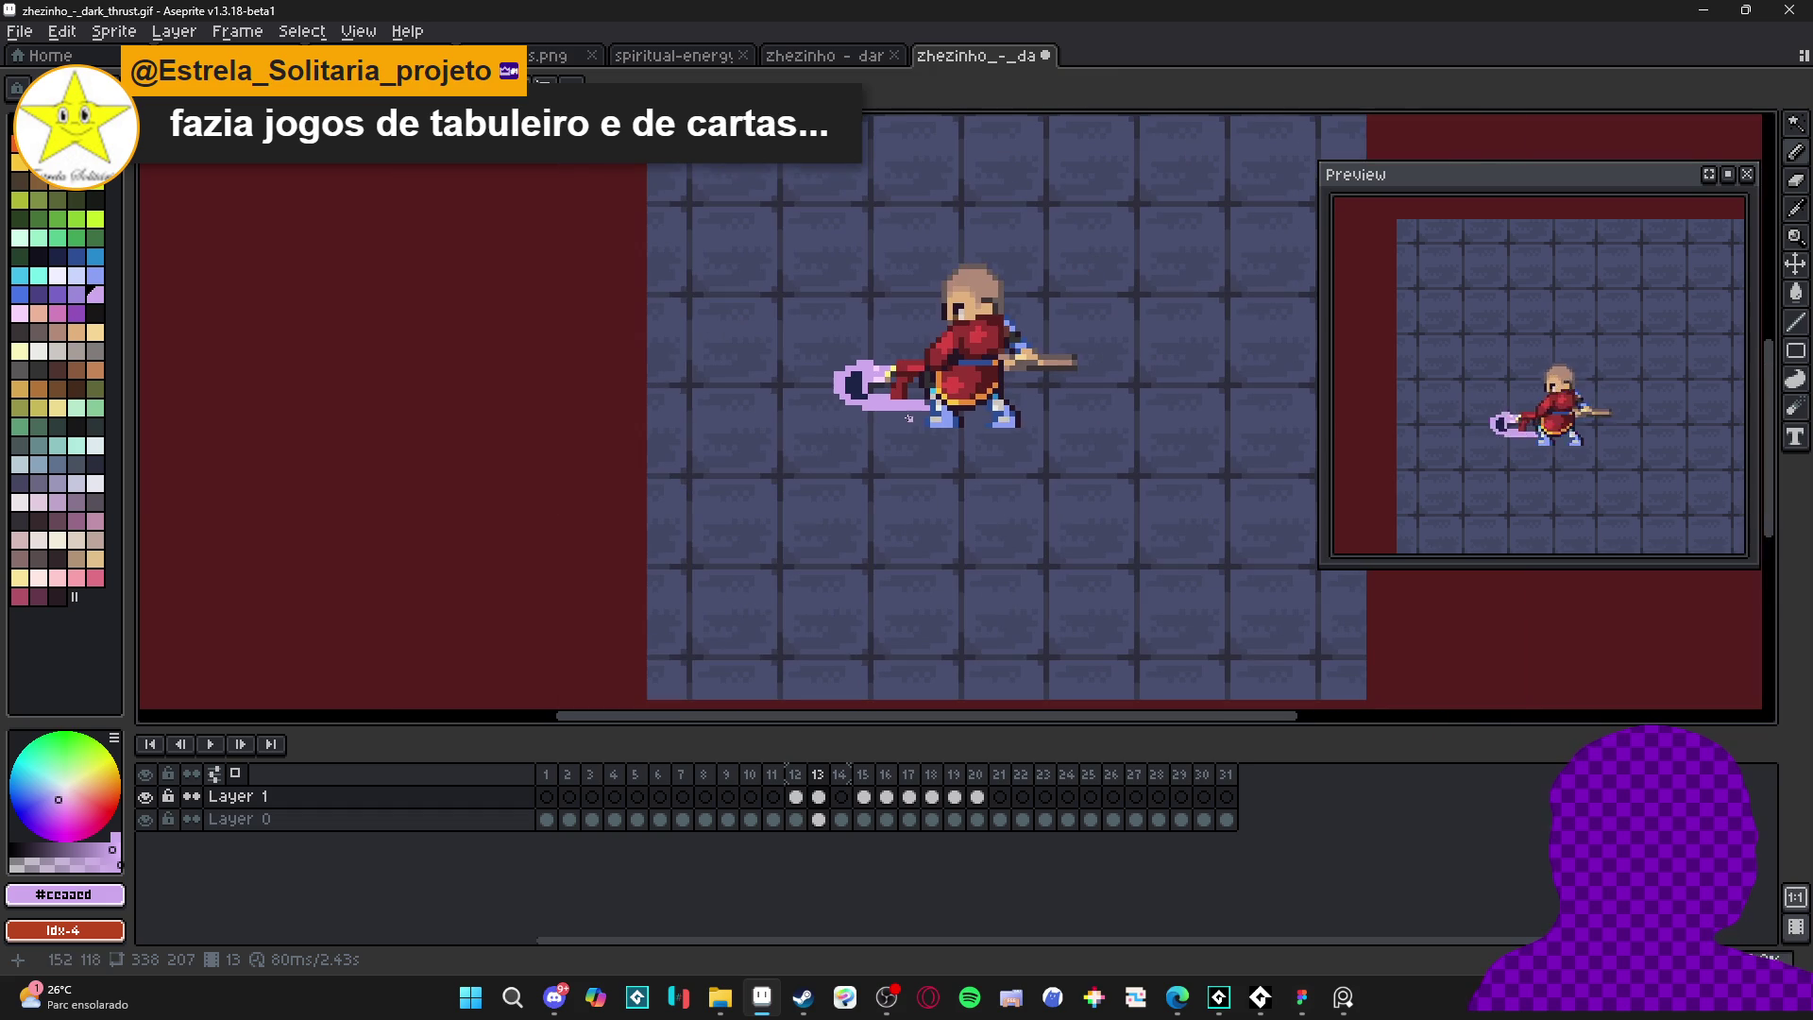
- Review frames 12 to 15, ending on frame 14
left_click(798, 798)
left_click(827, 798)
left_click(841, 798)
left_click(864, 798)
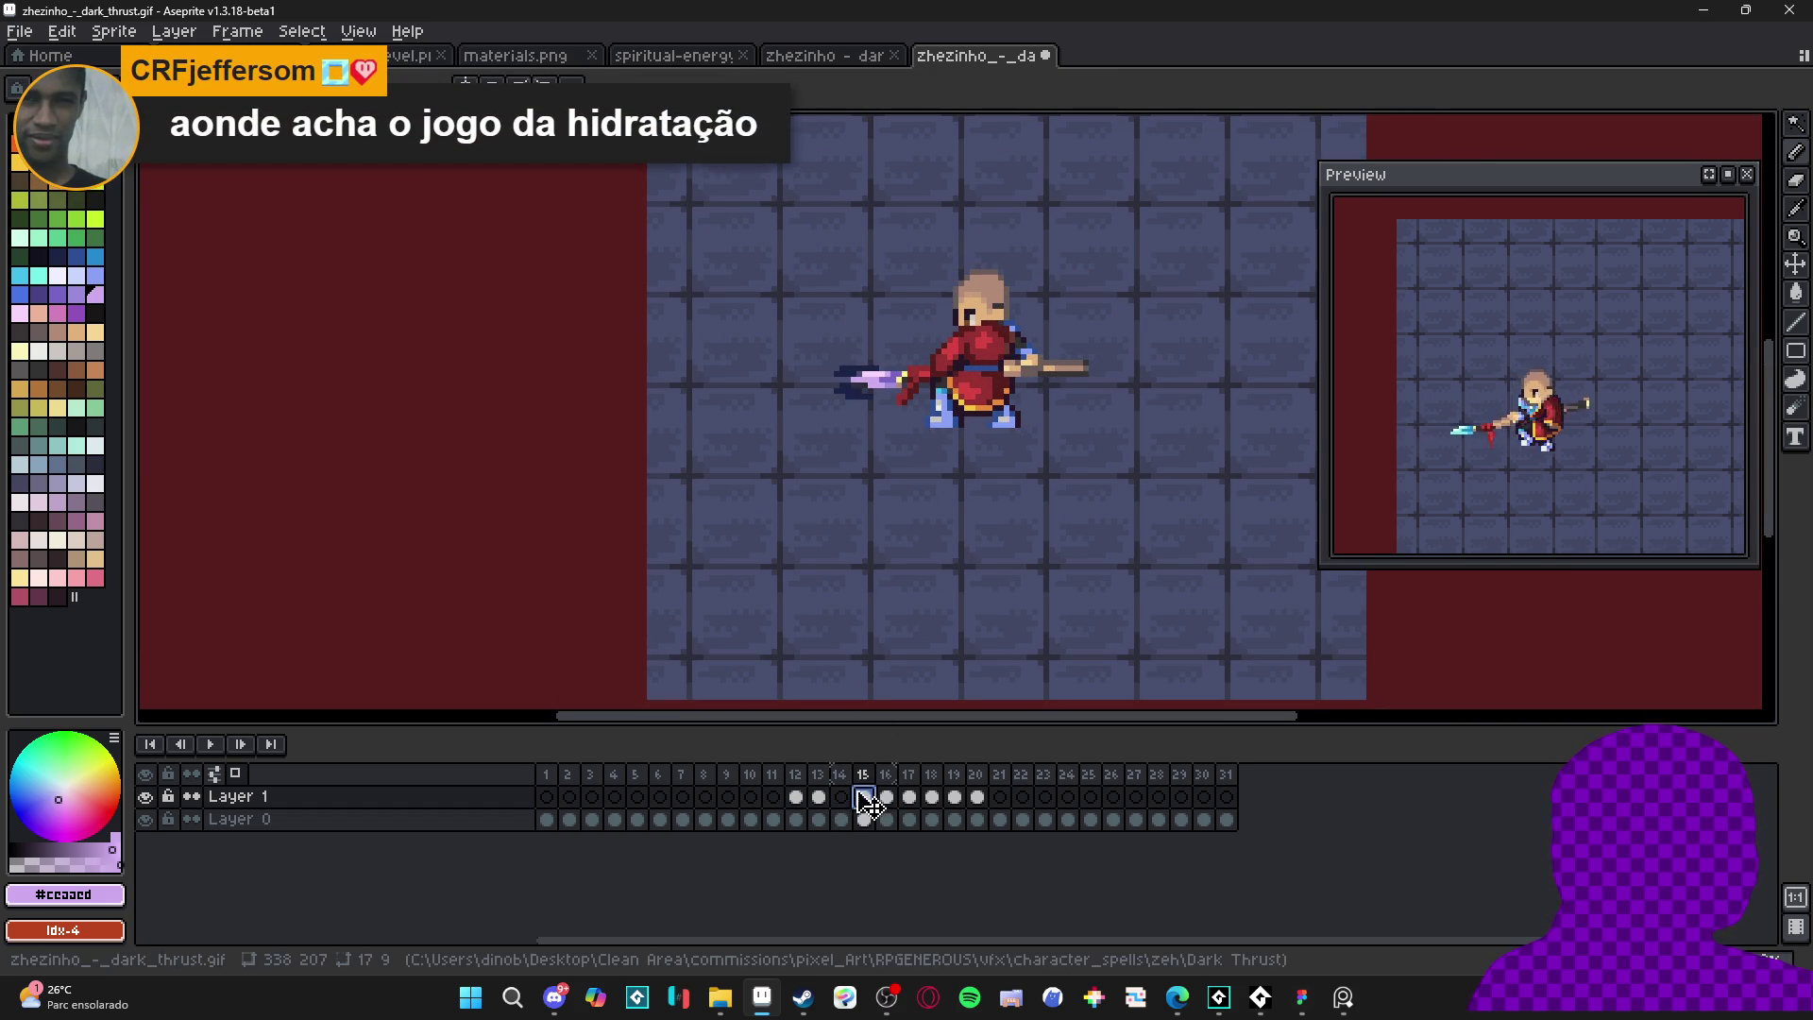
left_click(844, 798)
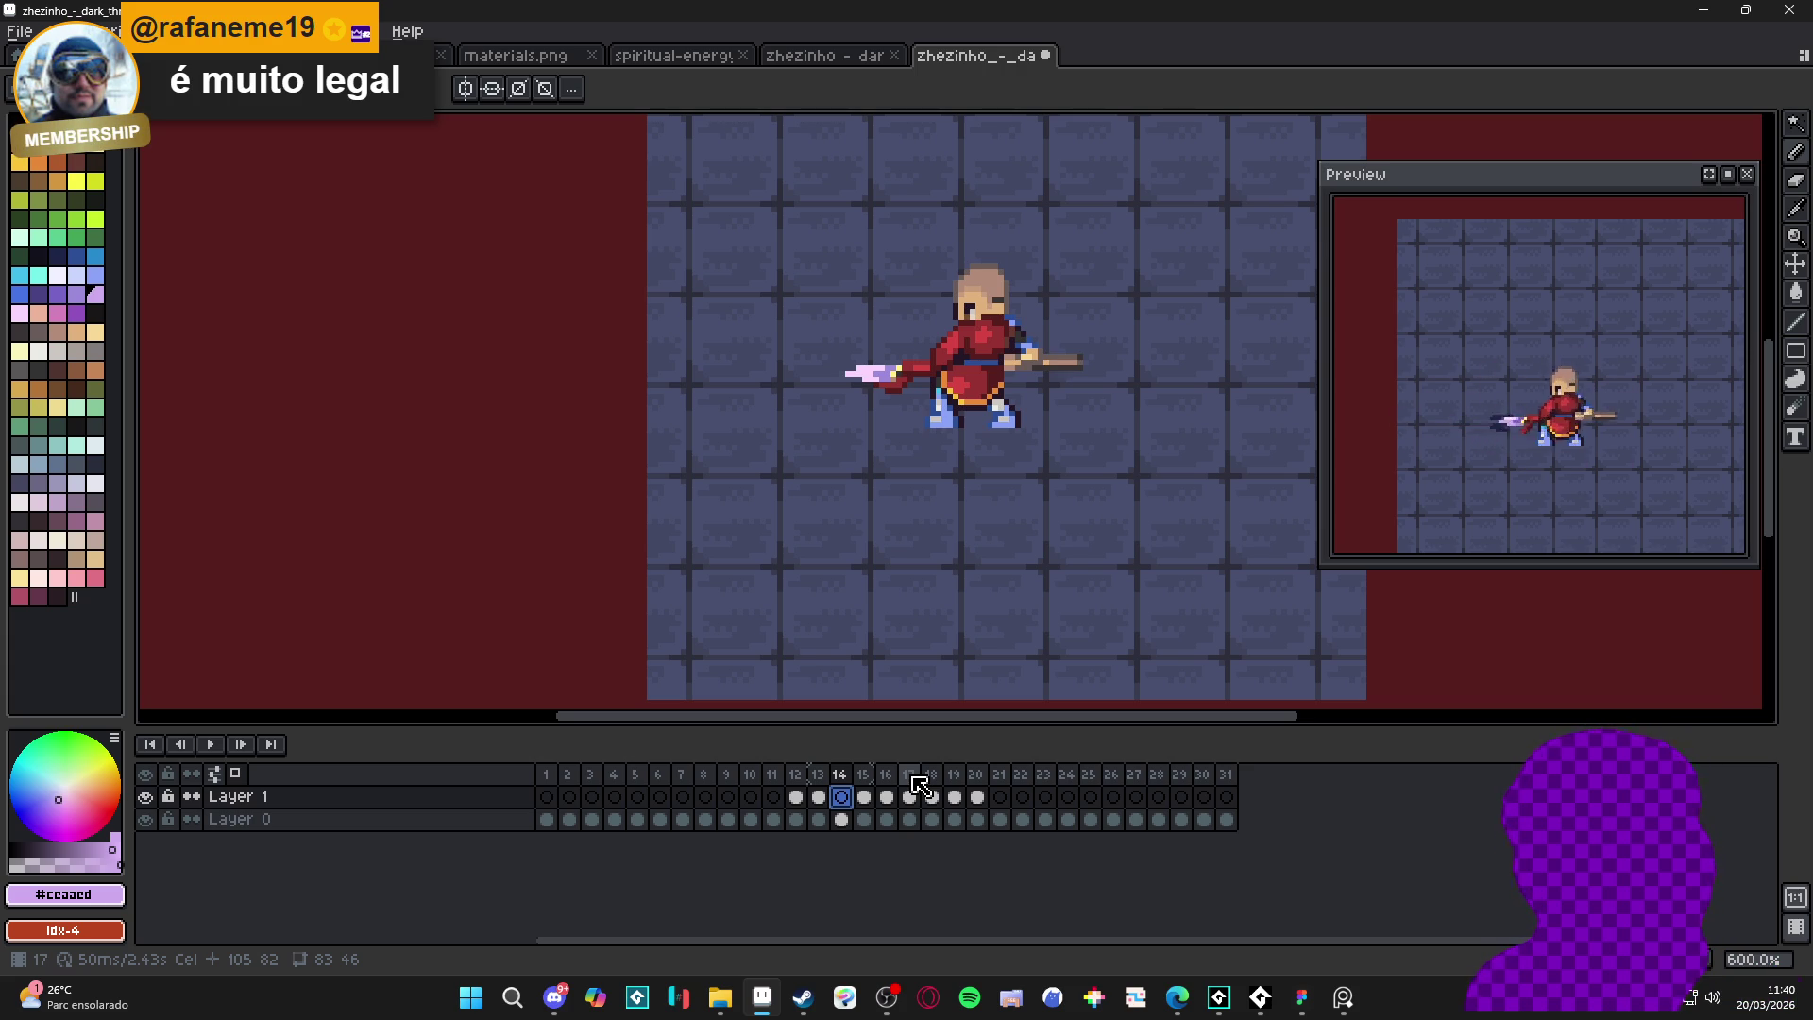
- Save zhezinho_-_dark_thrust.gif and bring up the Steam store
key("ctrl+s")
scroll(973, 514, "up", 2)
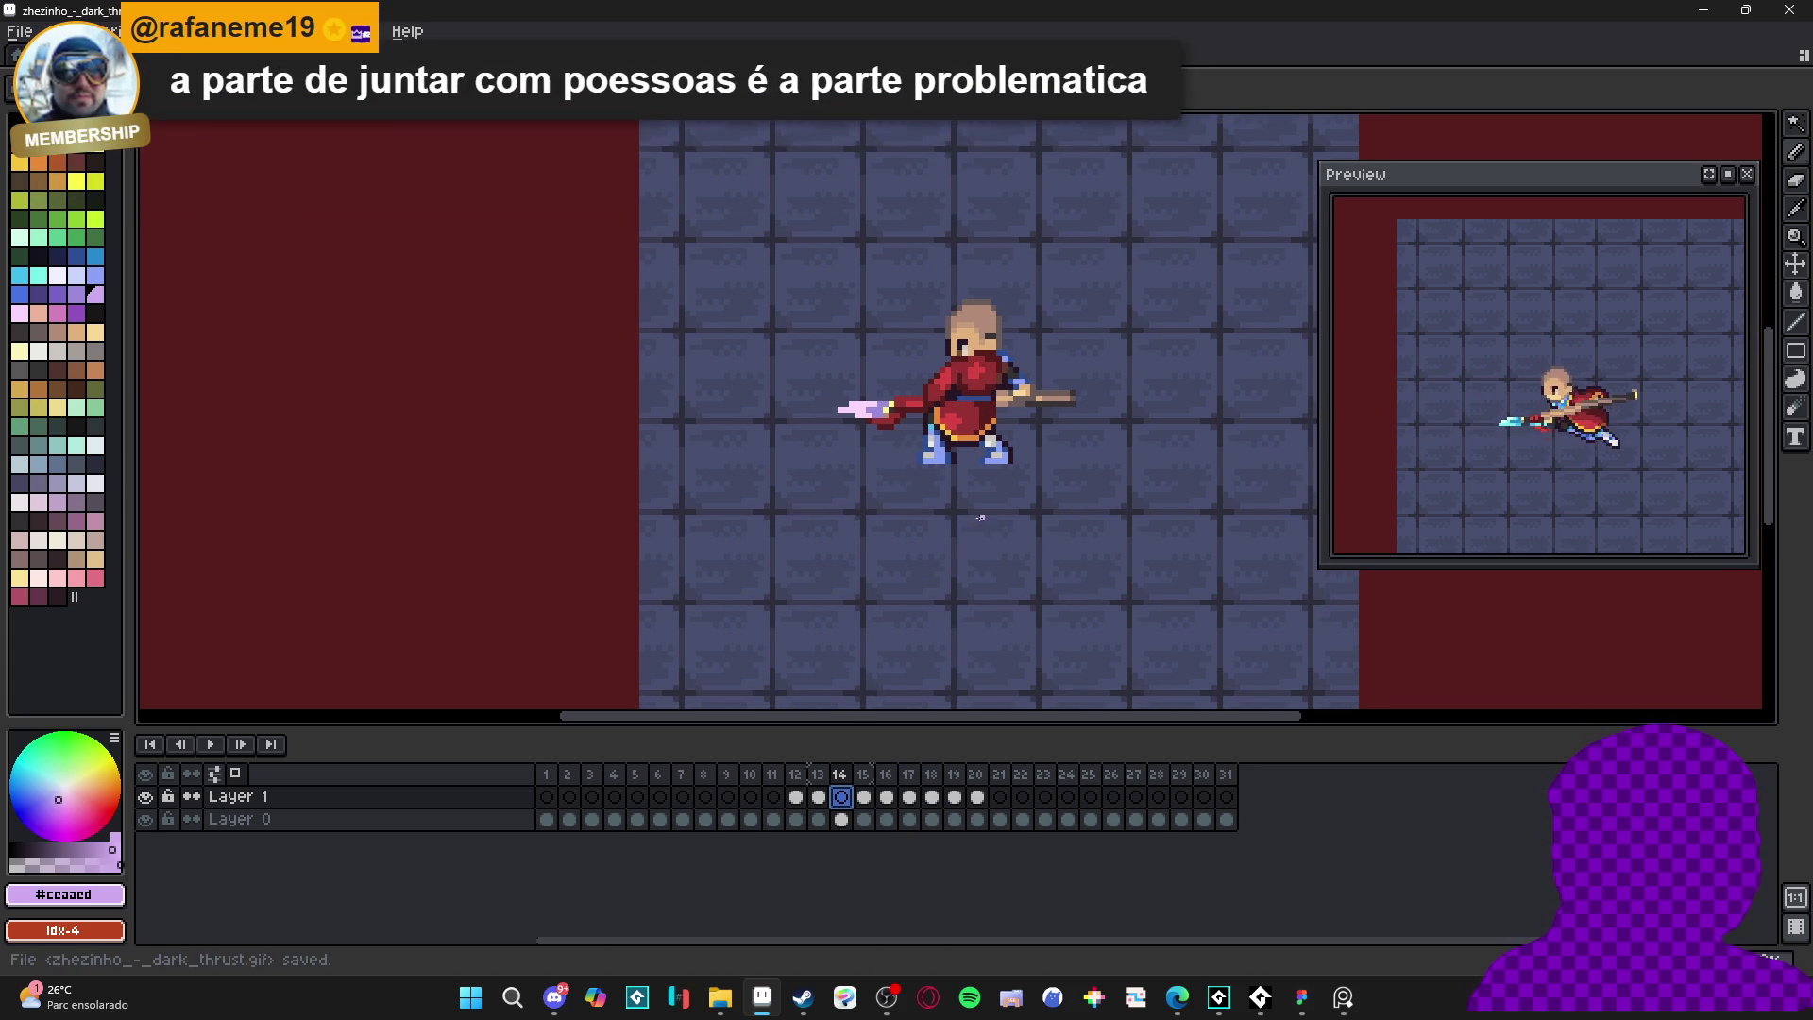
scroll(980, 517, "up", 3)
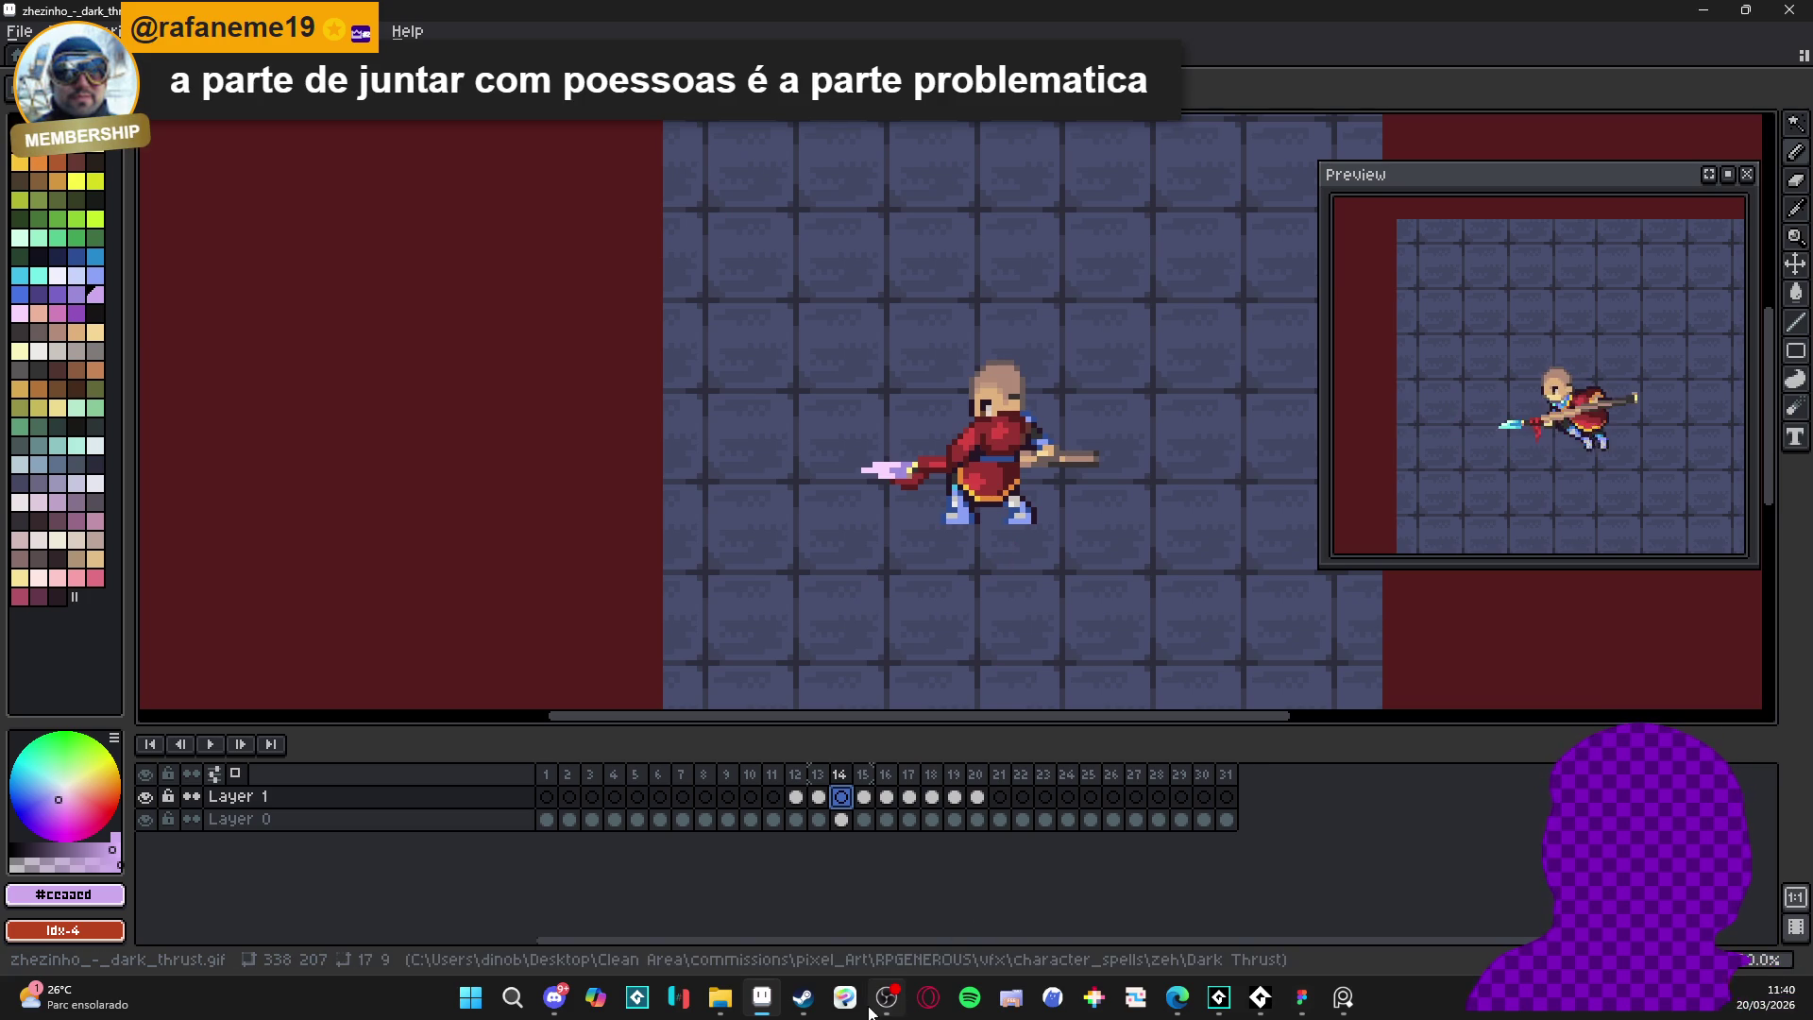
left_click(803, 997)
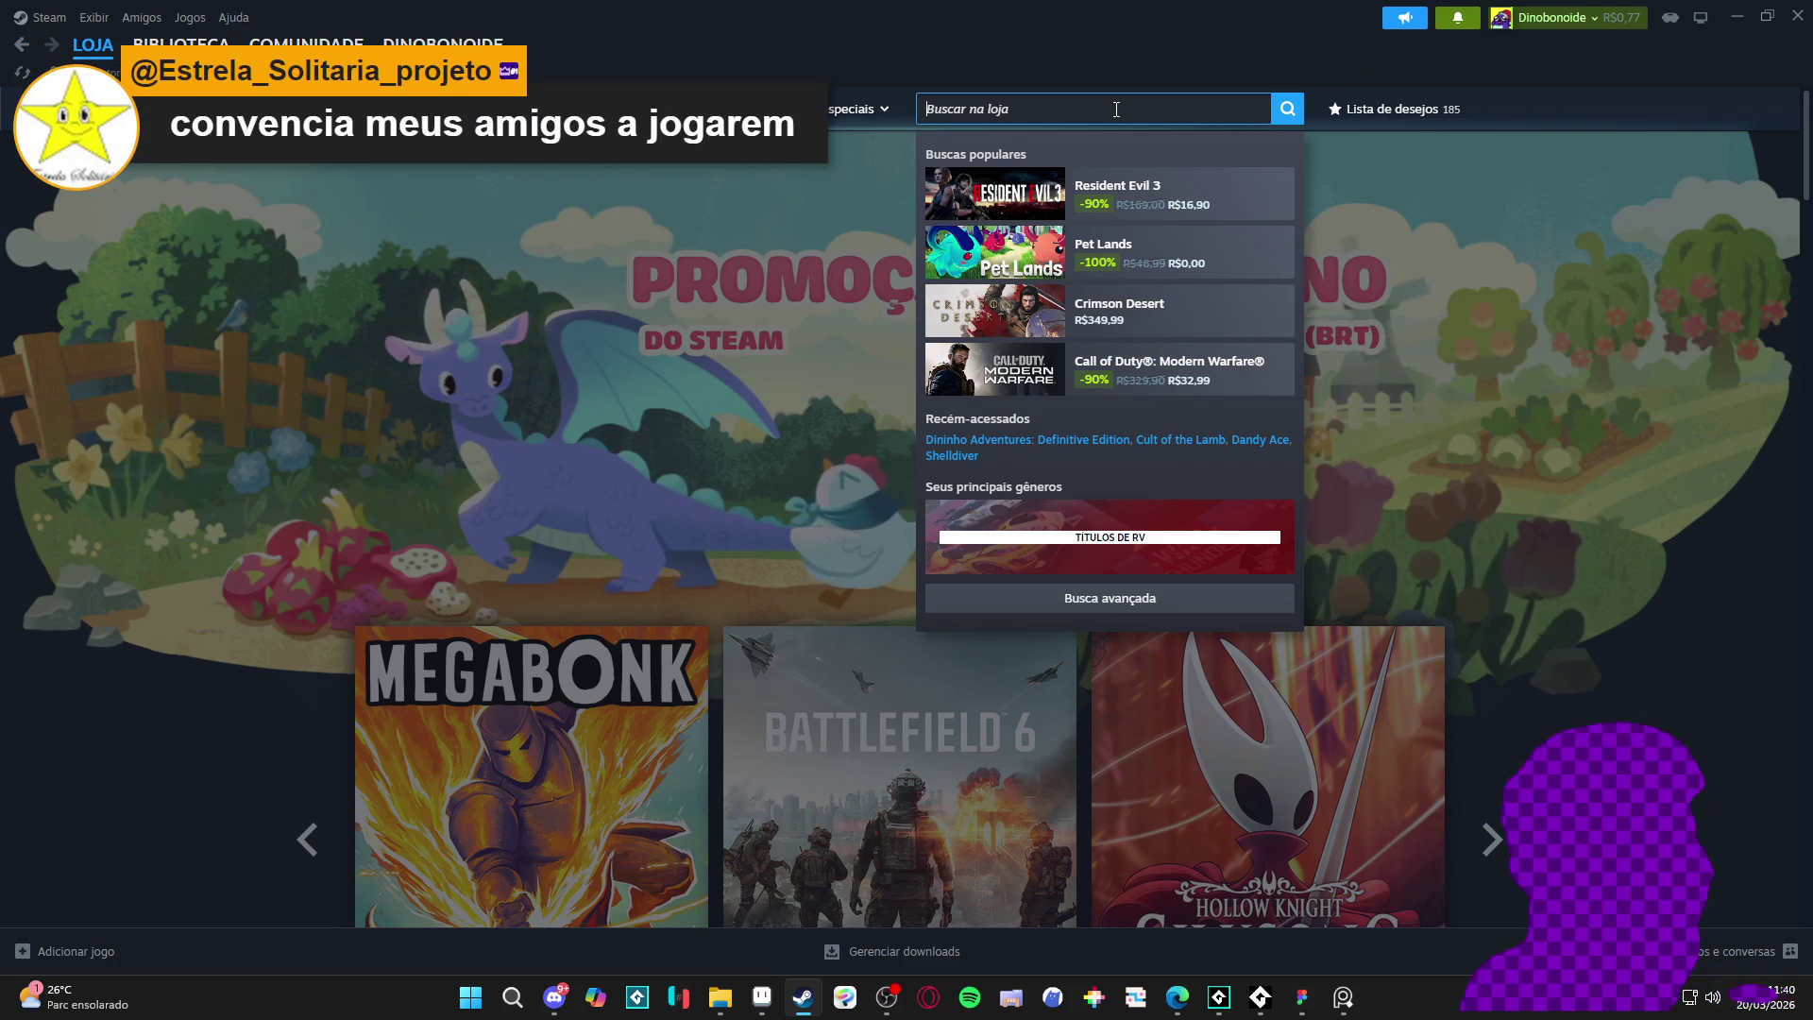
- Search the store for 'saboteu', open The Saboteur™ page and flip through its screenshots full size
type("sabote")
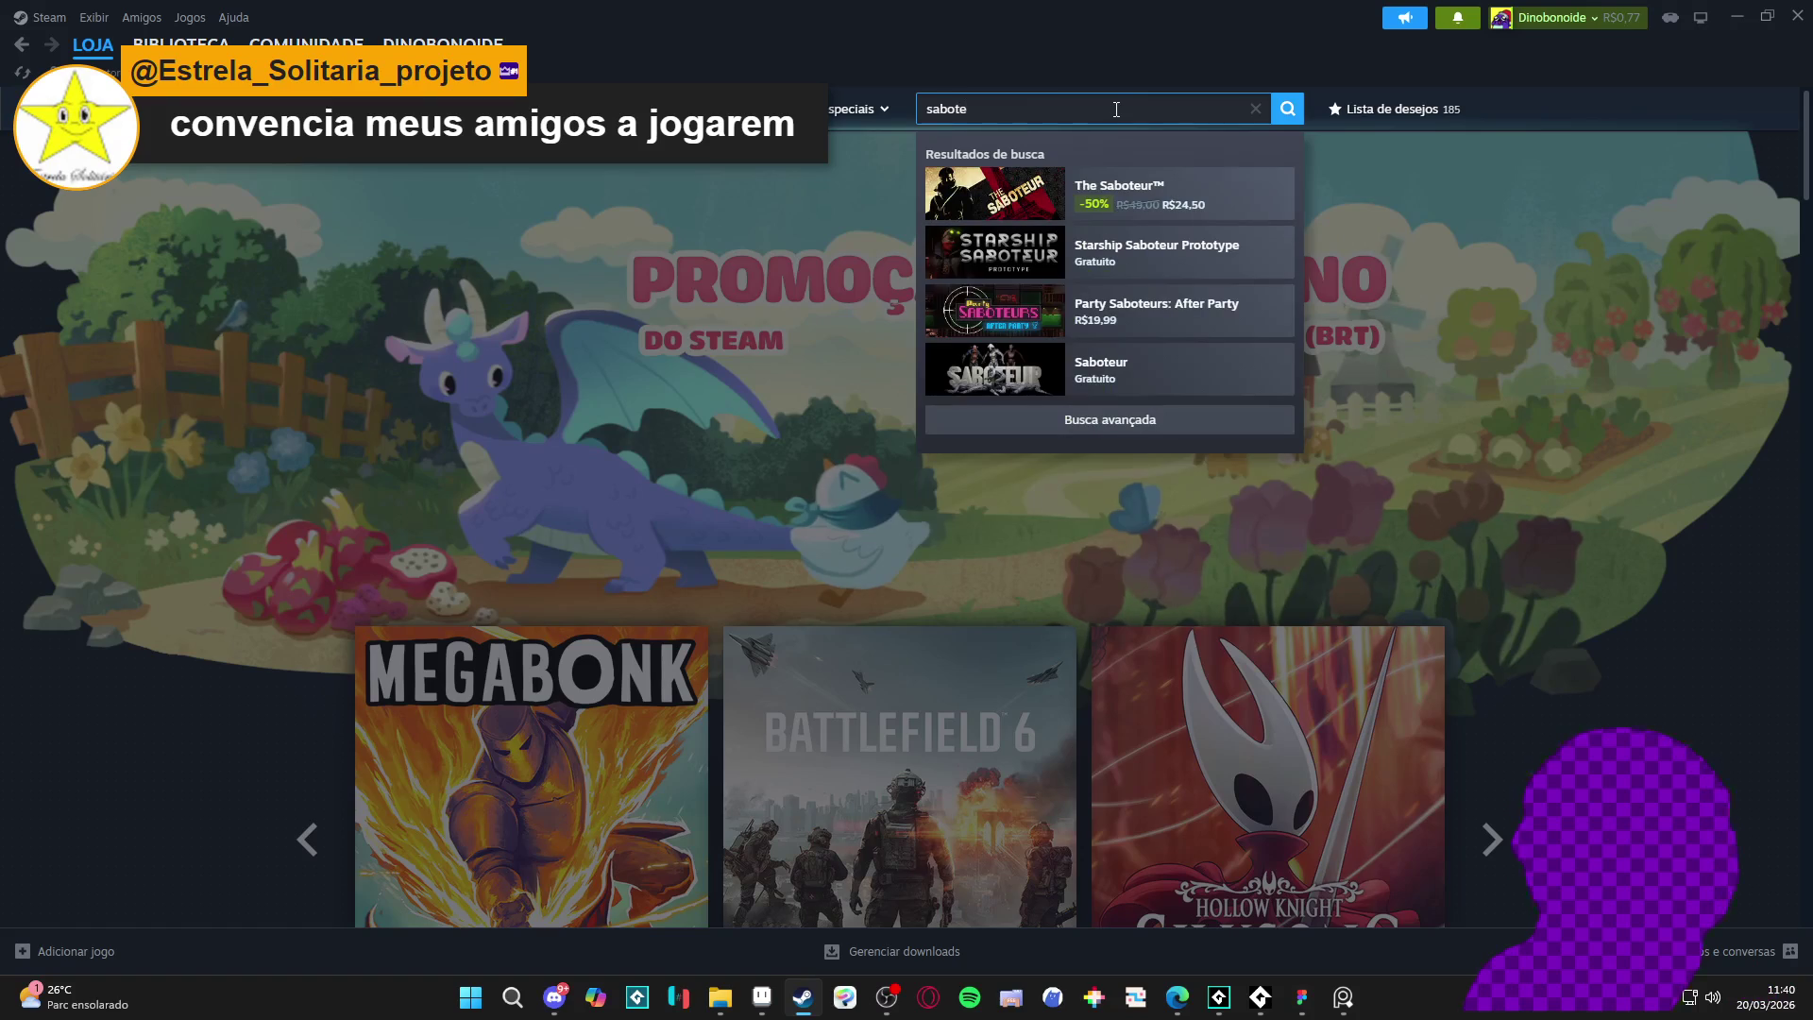
type("u")
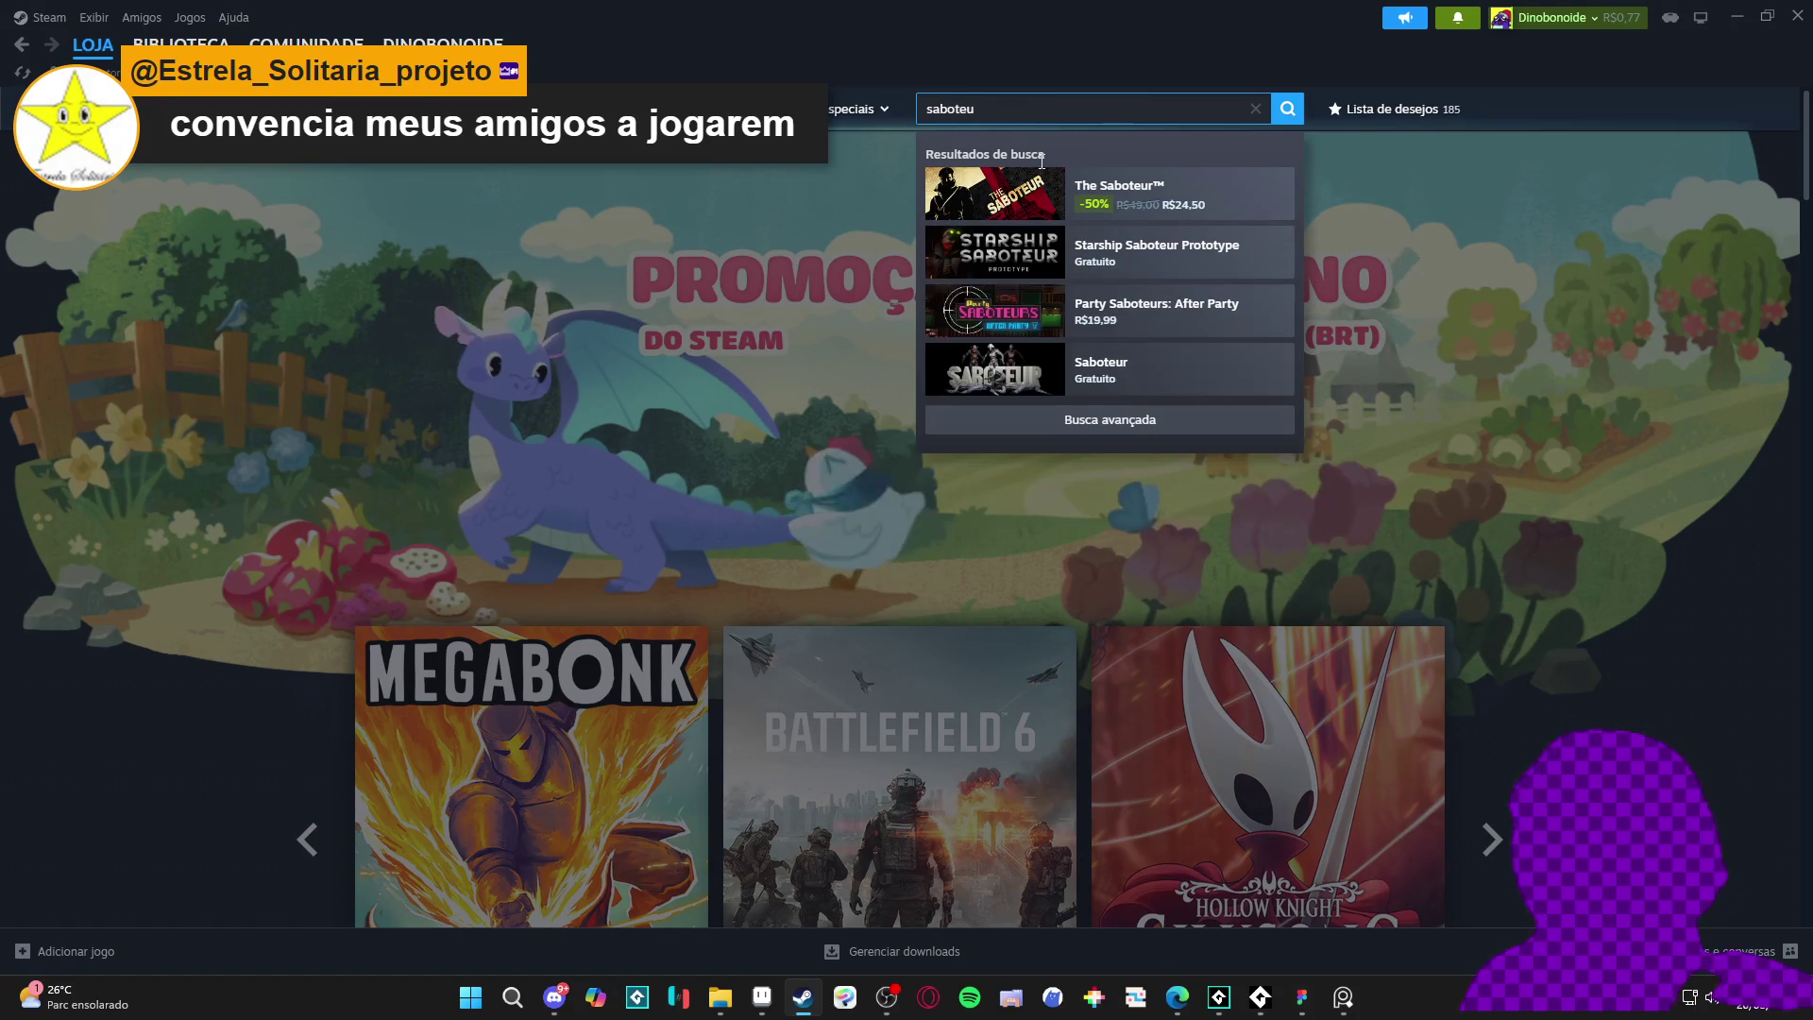
left_click(1138, 189)
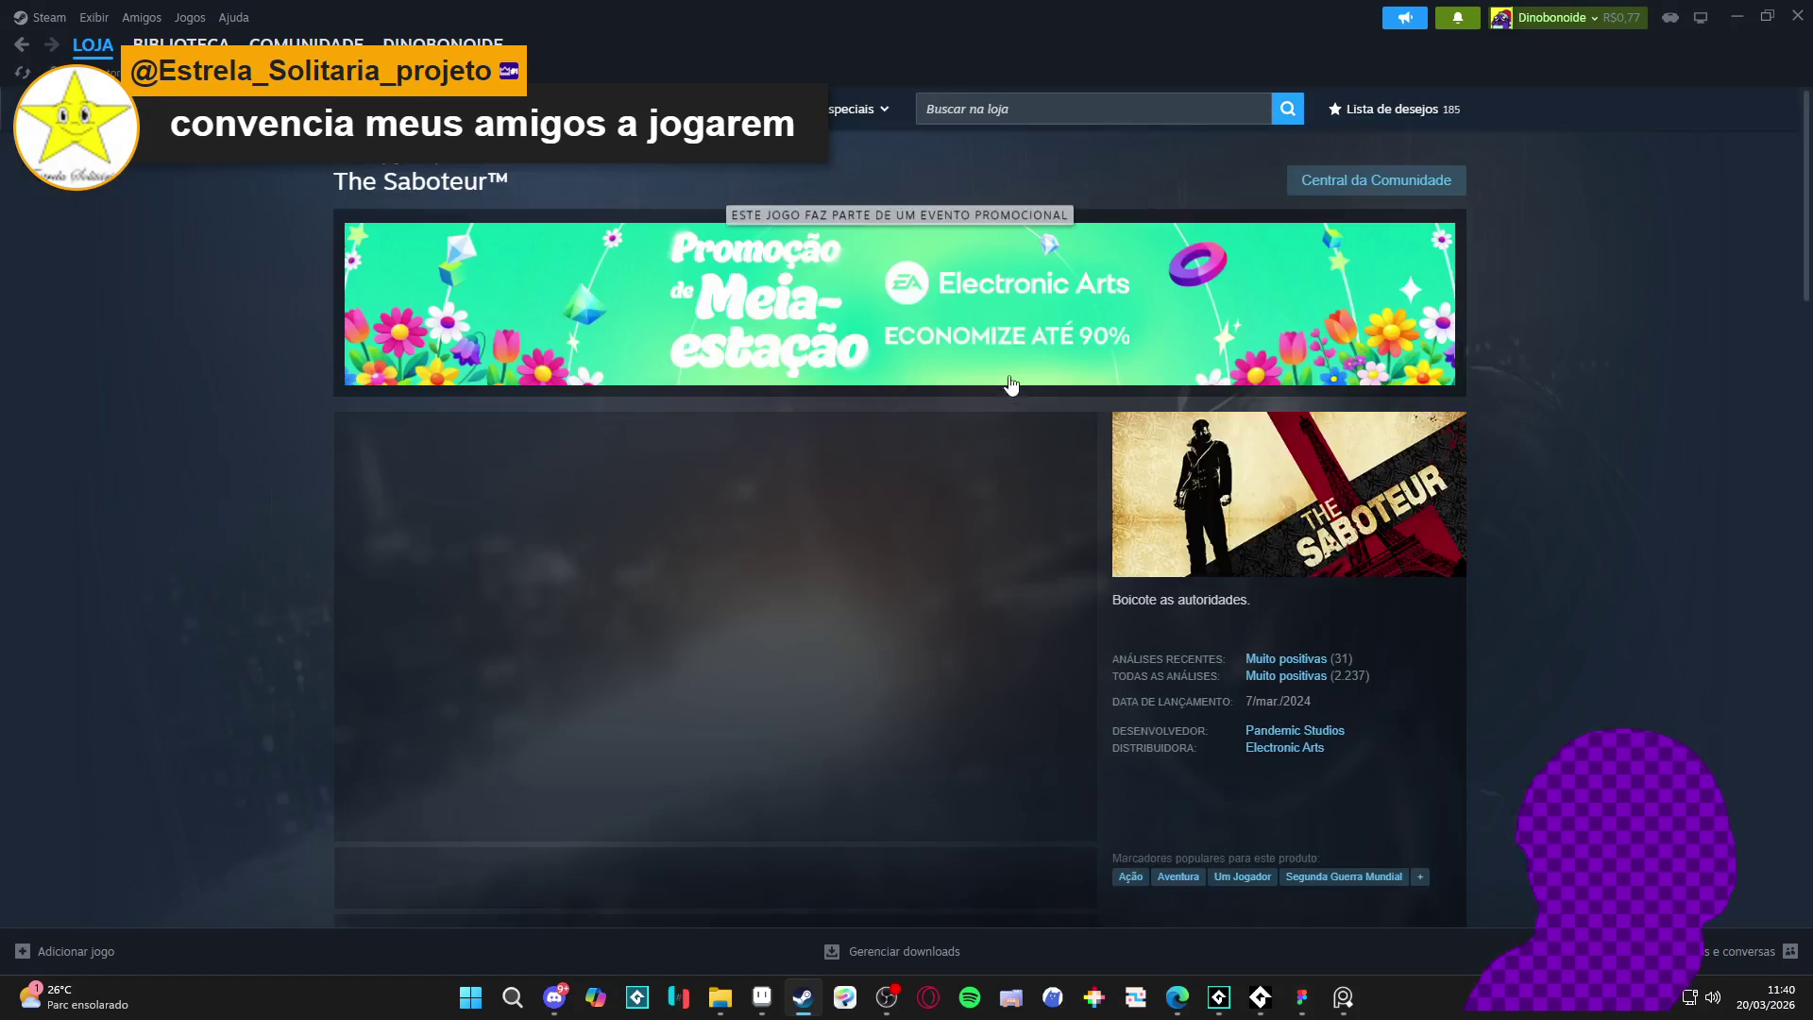
scroll(378, 461, "down", 3)
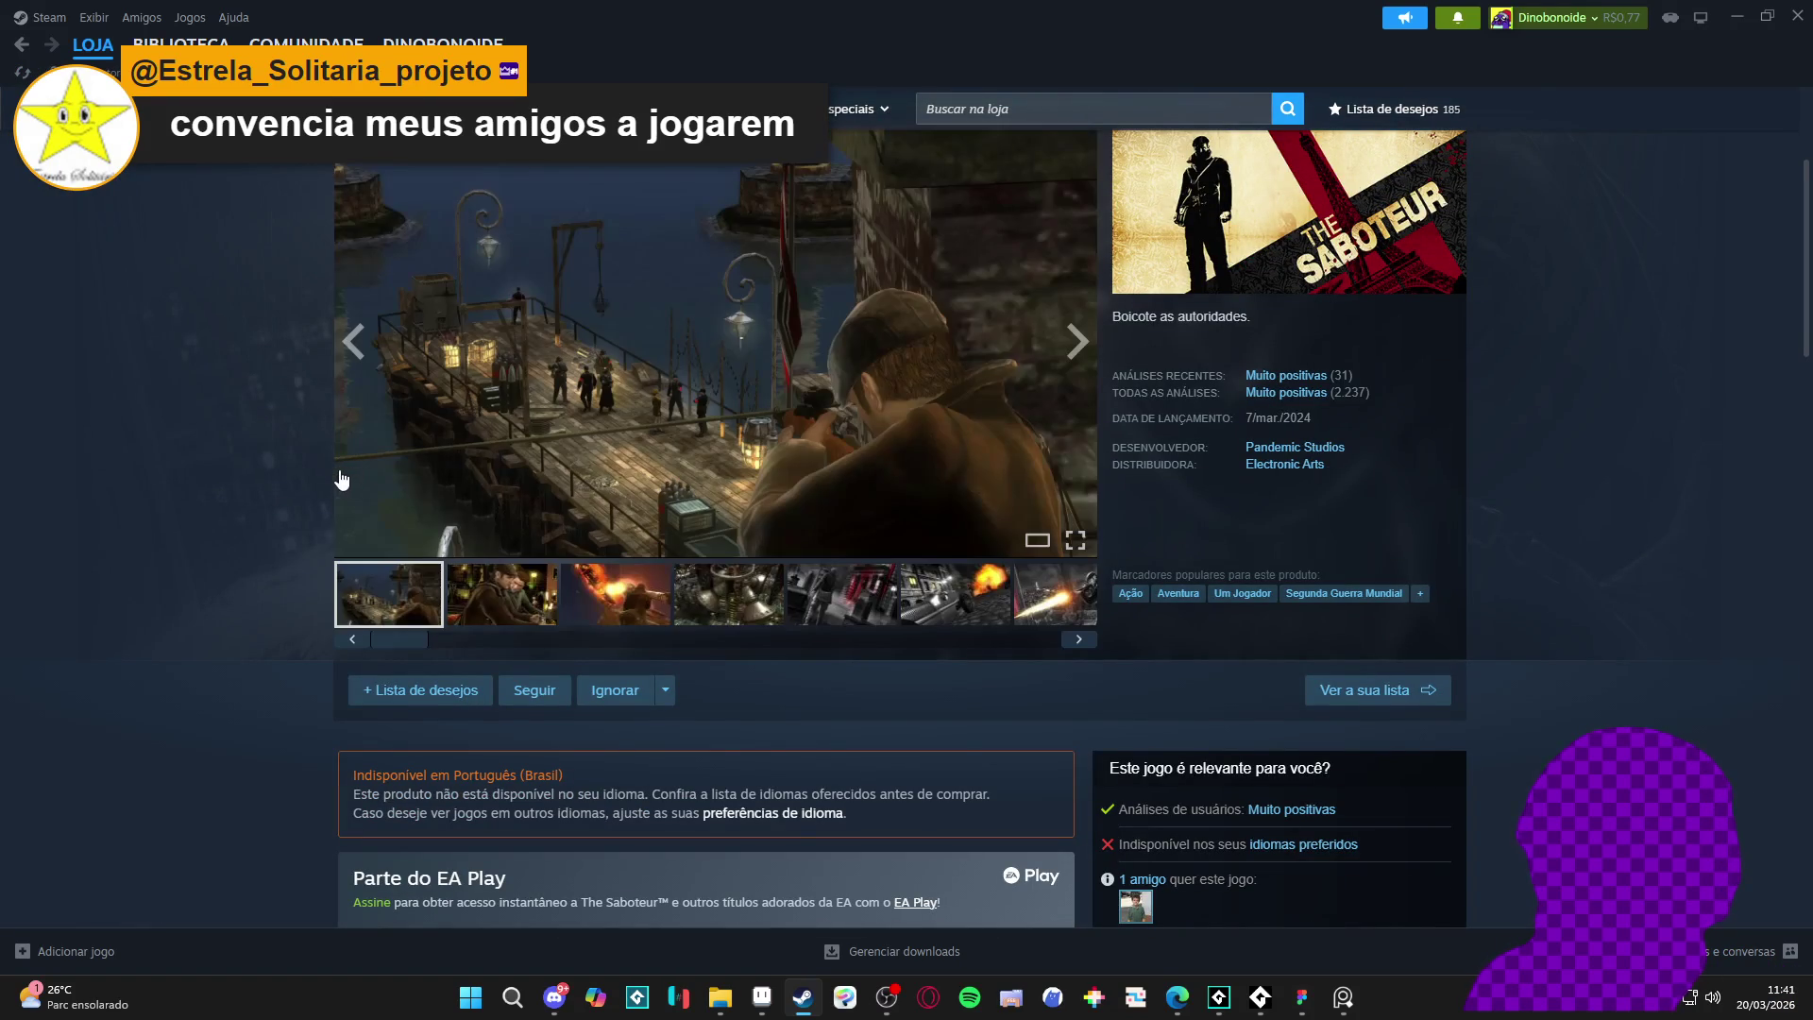
left_click(691, 436)
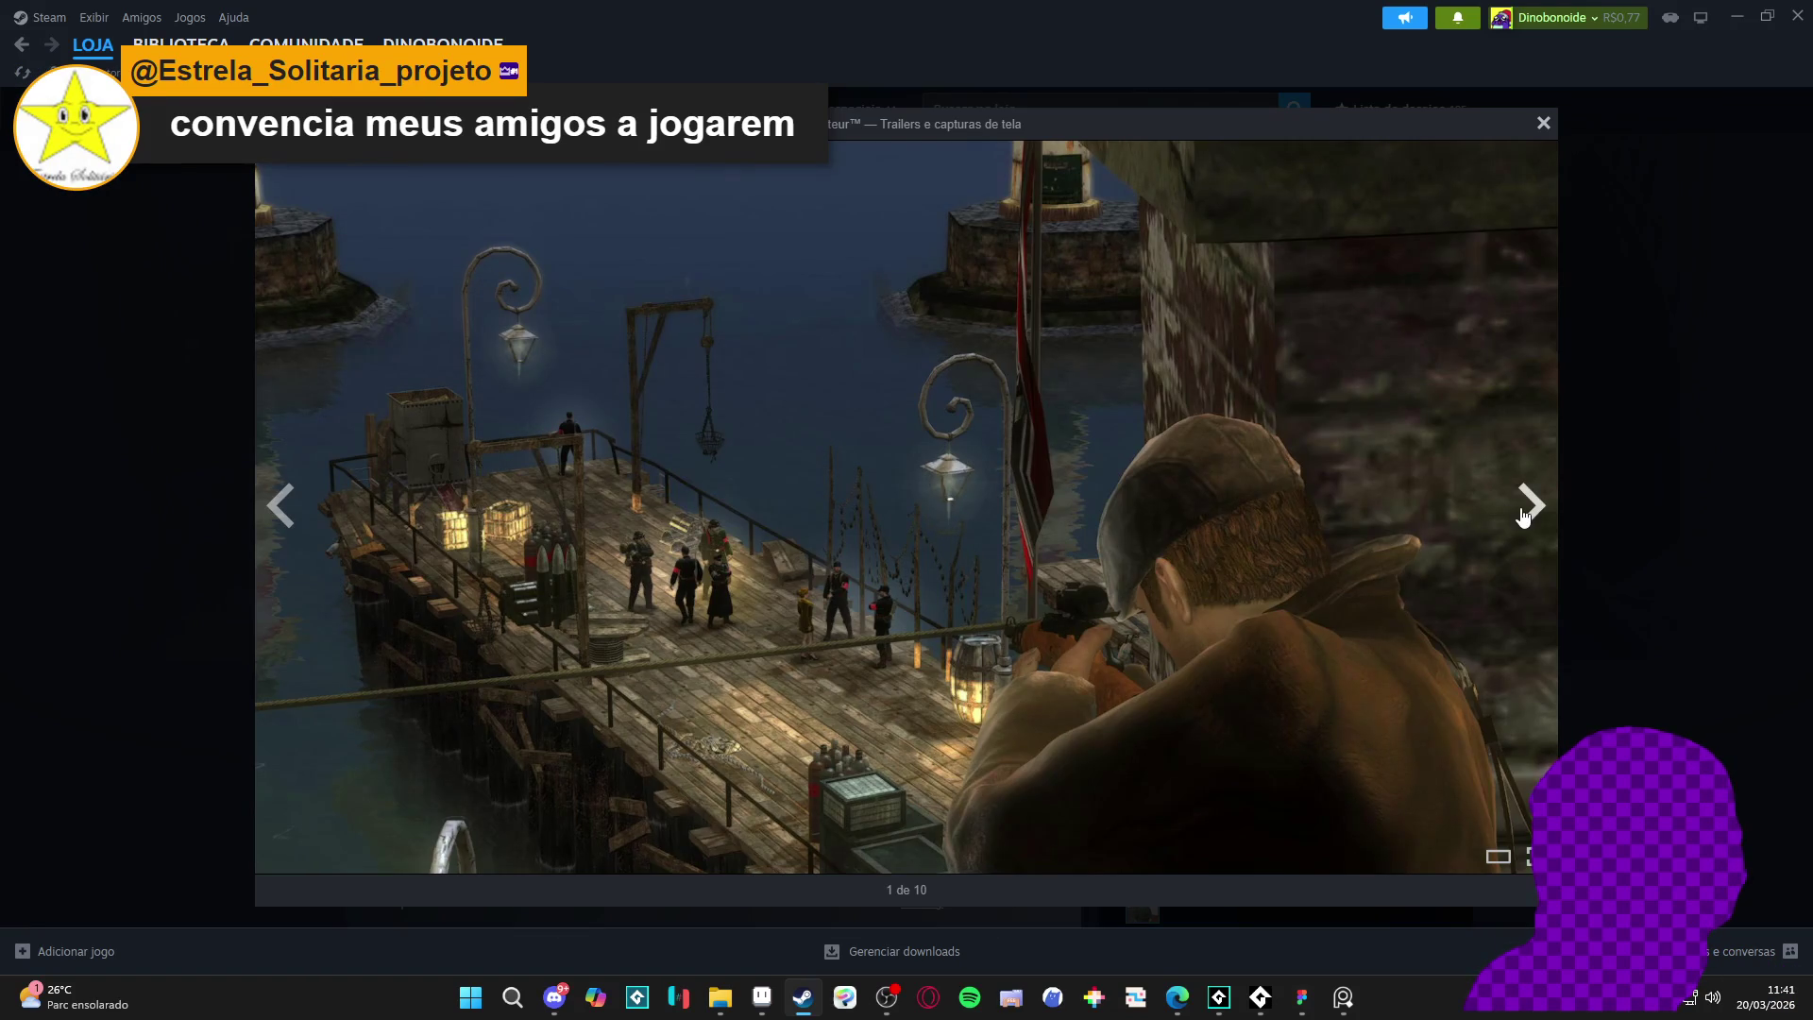
left_click(1526, 510)
left_click(1528, 510)
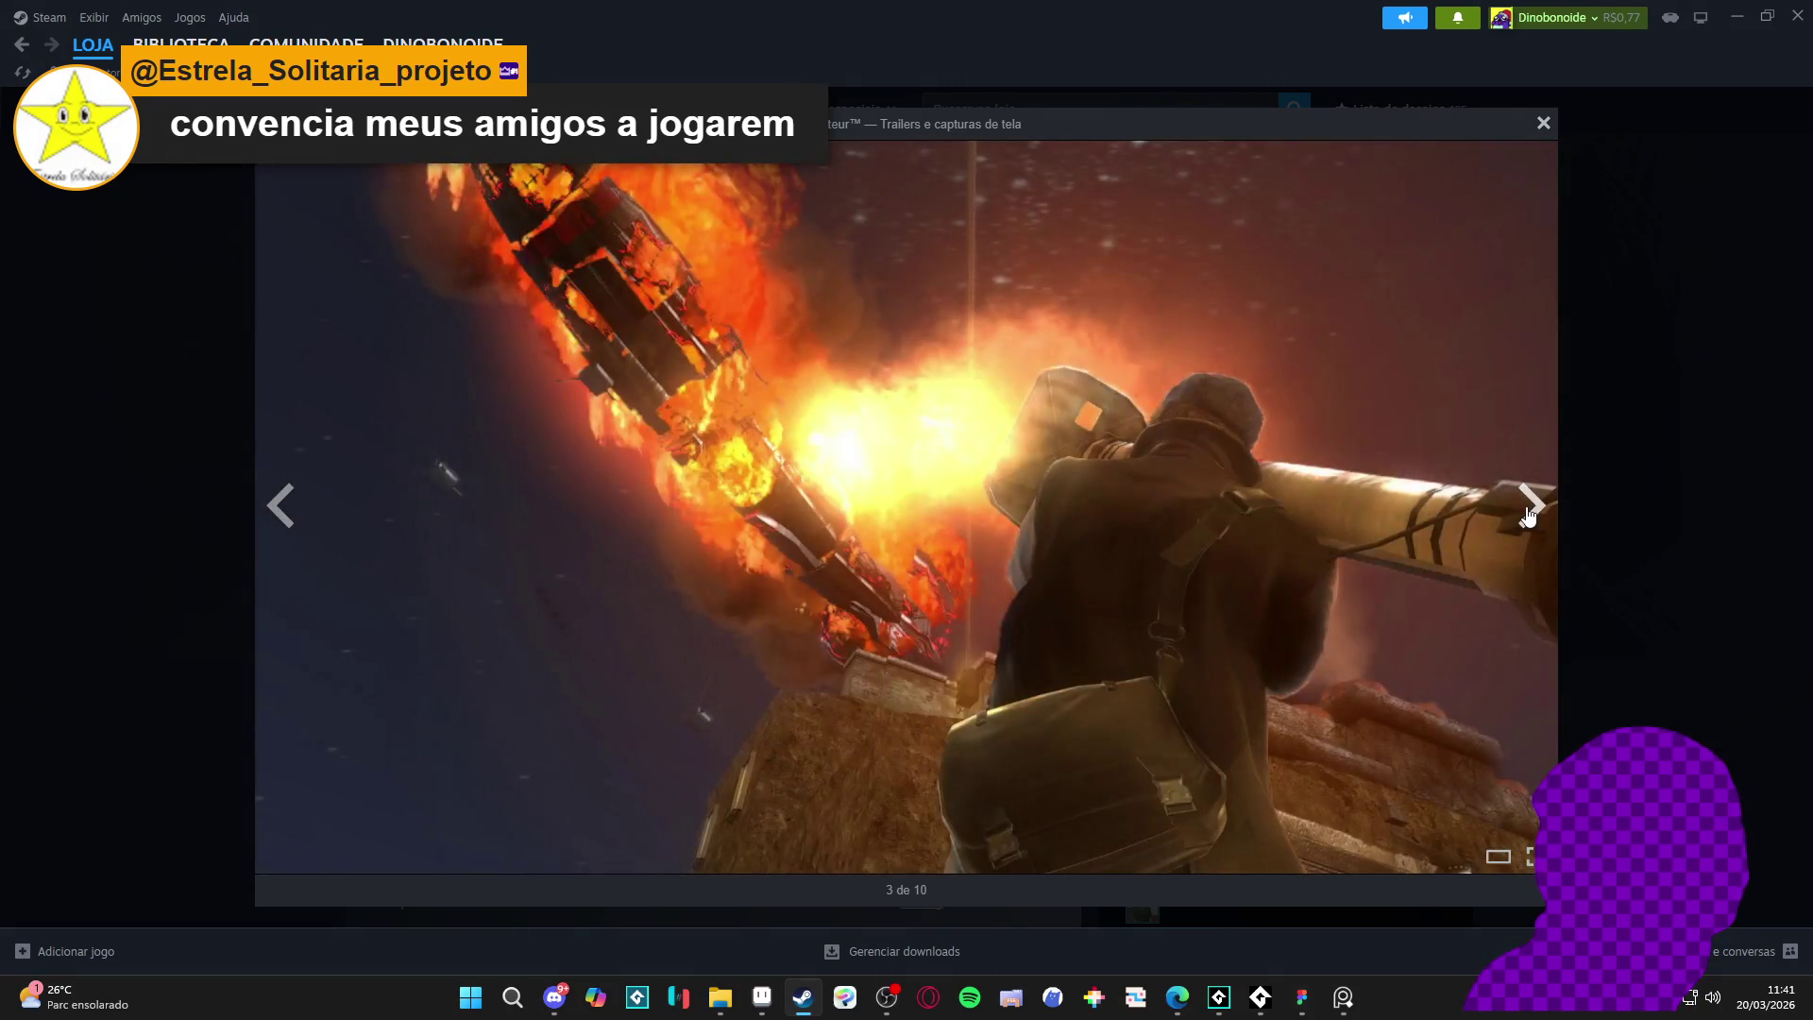
left_click(1528, 510)
left_click(1530, 510)
left_click(1531, 510)
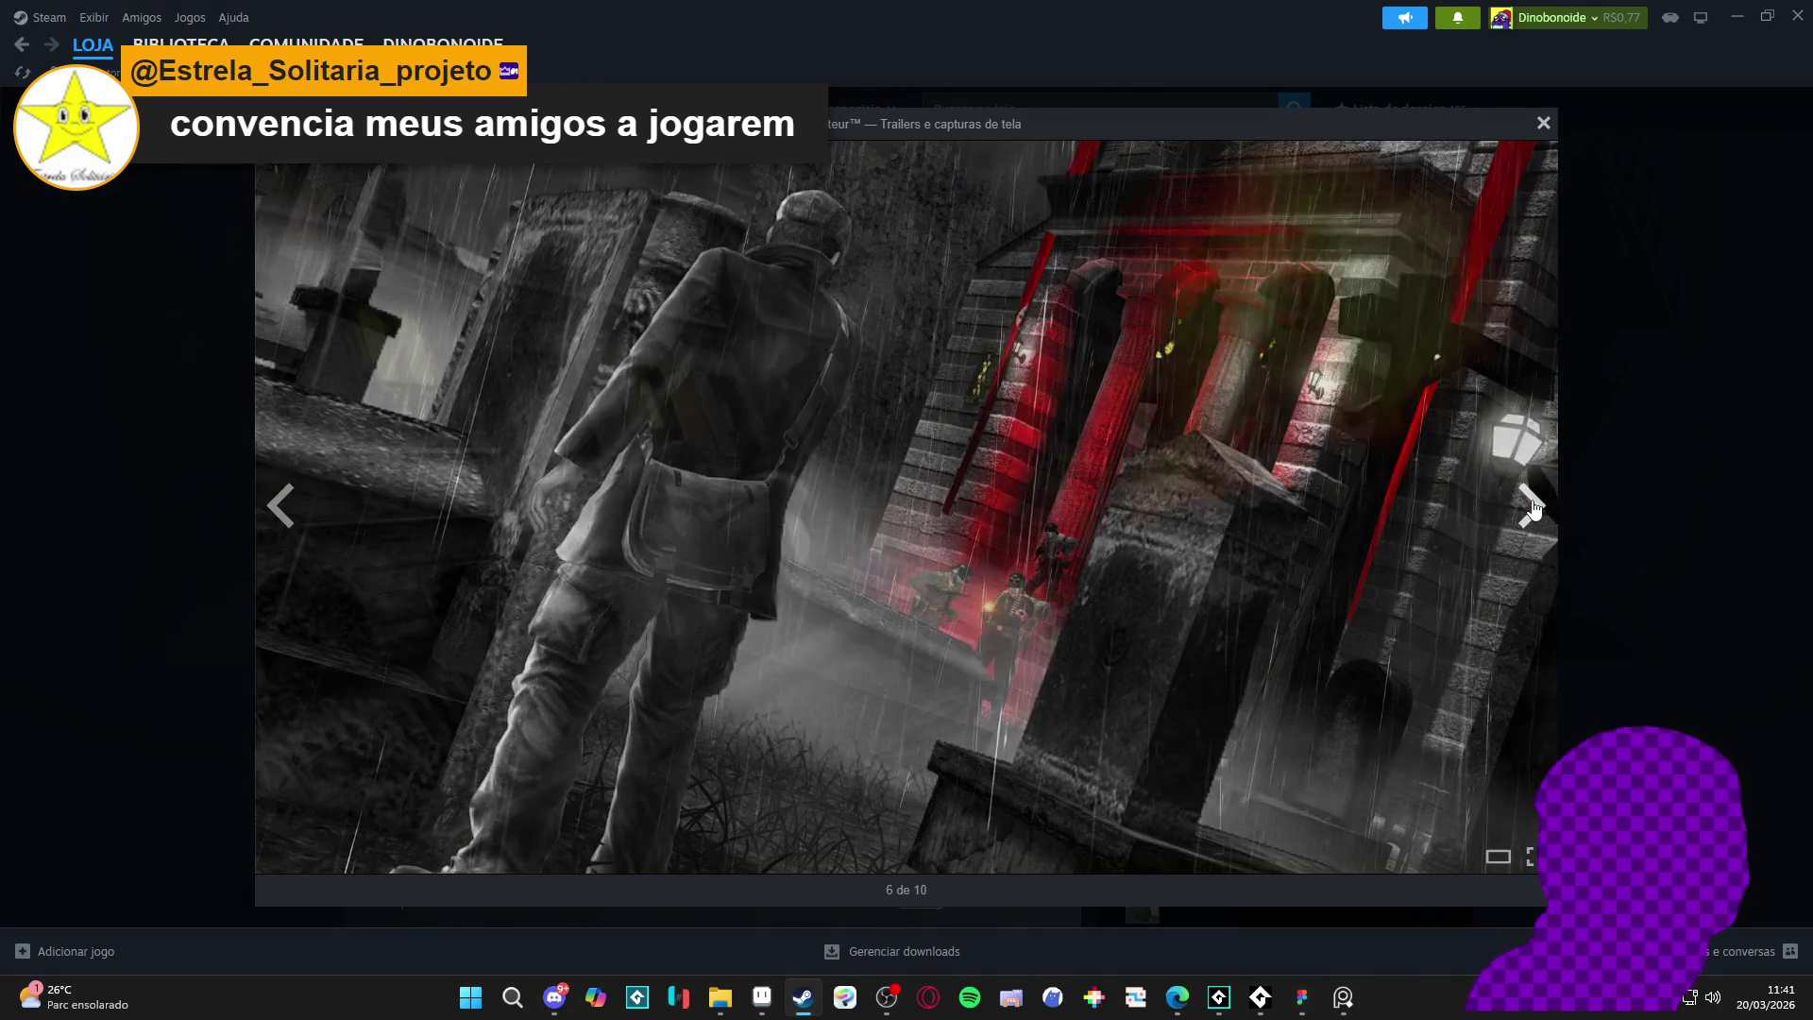
left_click(1530, 509)
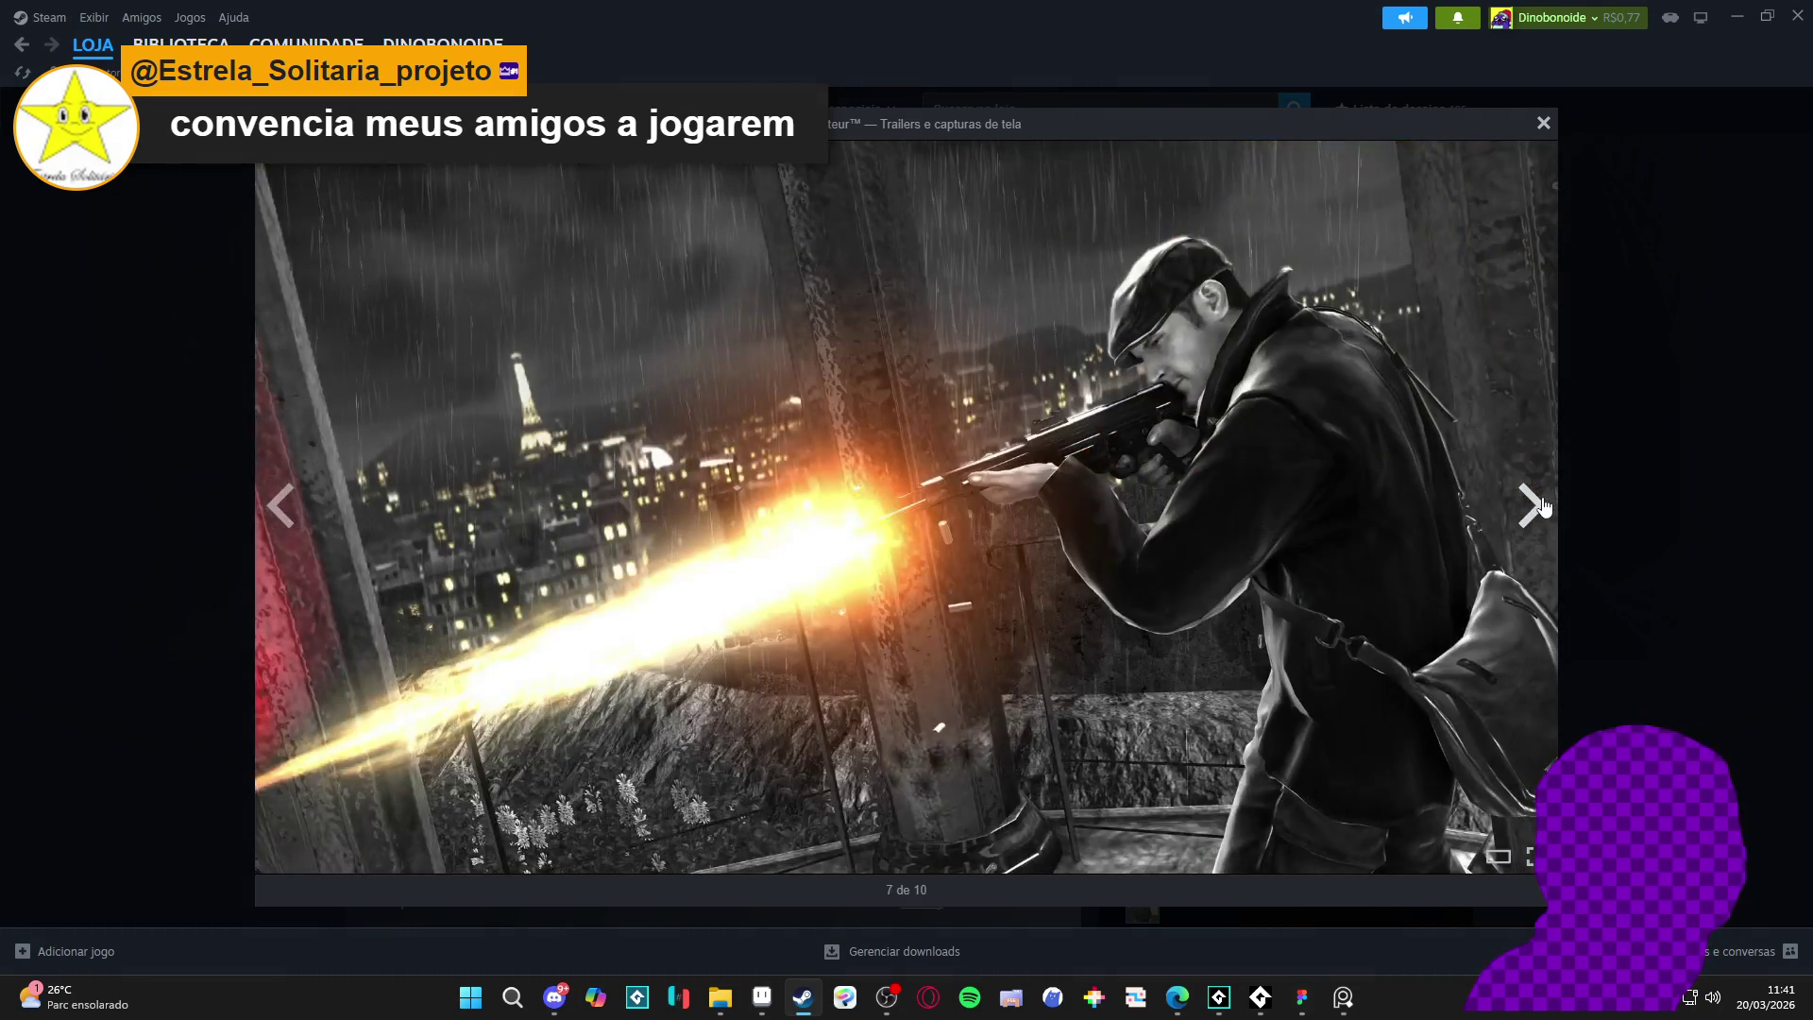
left_click(1543, 508)
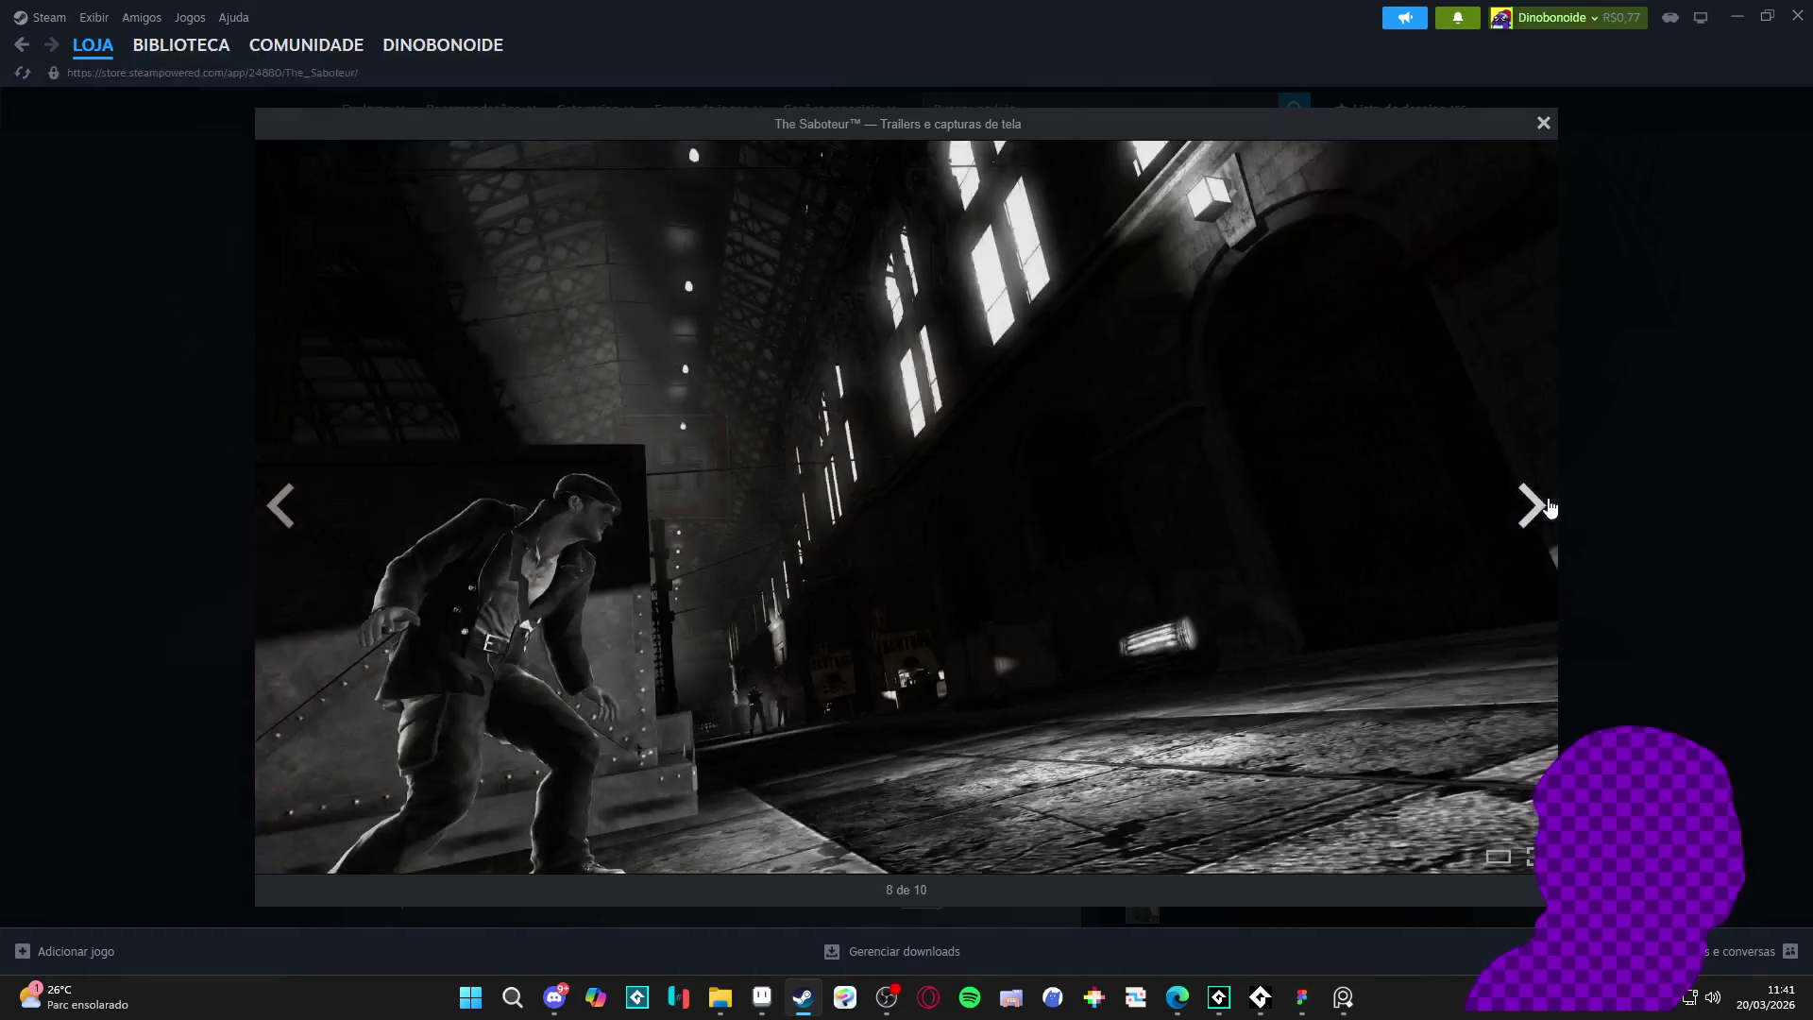
left_click(1602, 454)
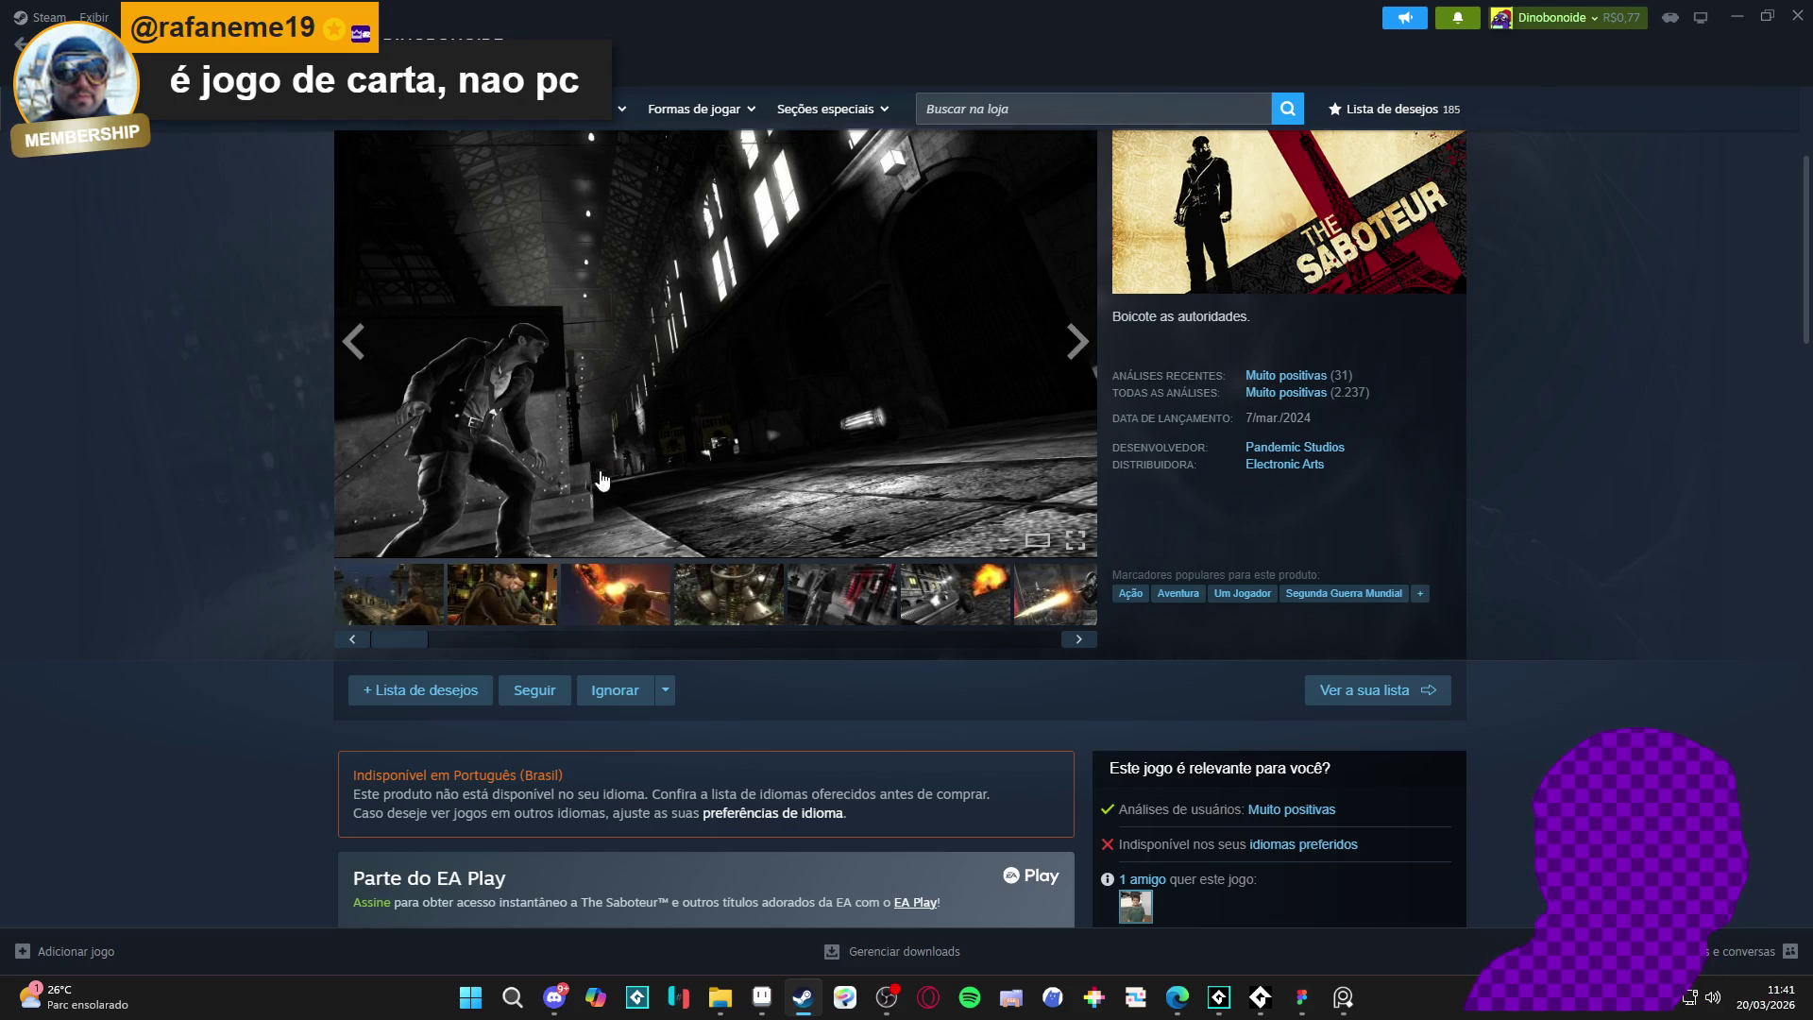
- Browse the page and advance the thumbnails to the sixth, burning-car explosion screenshot
scroll(612, 538, "up", 1)
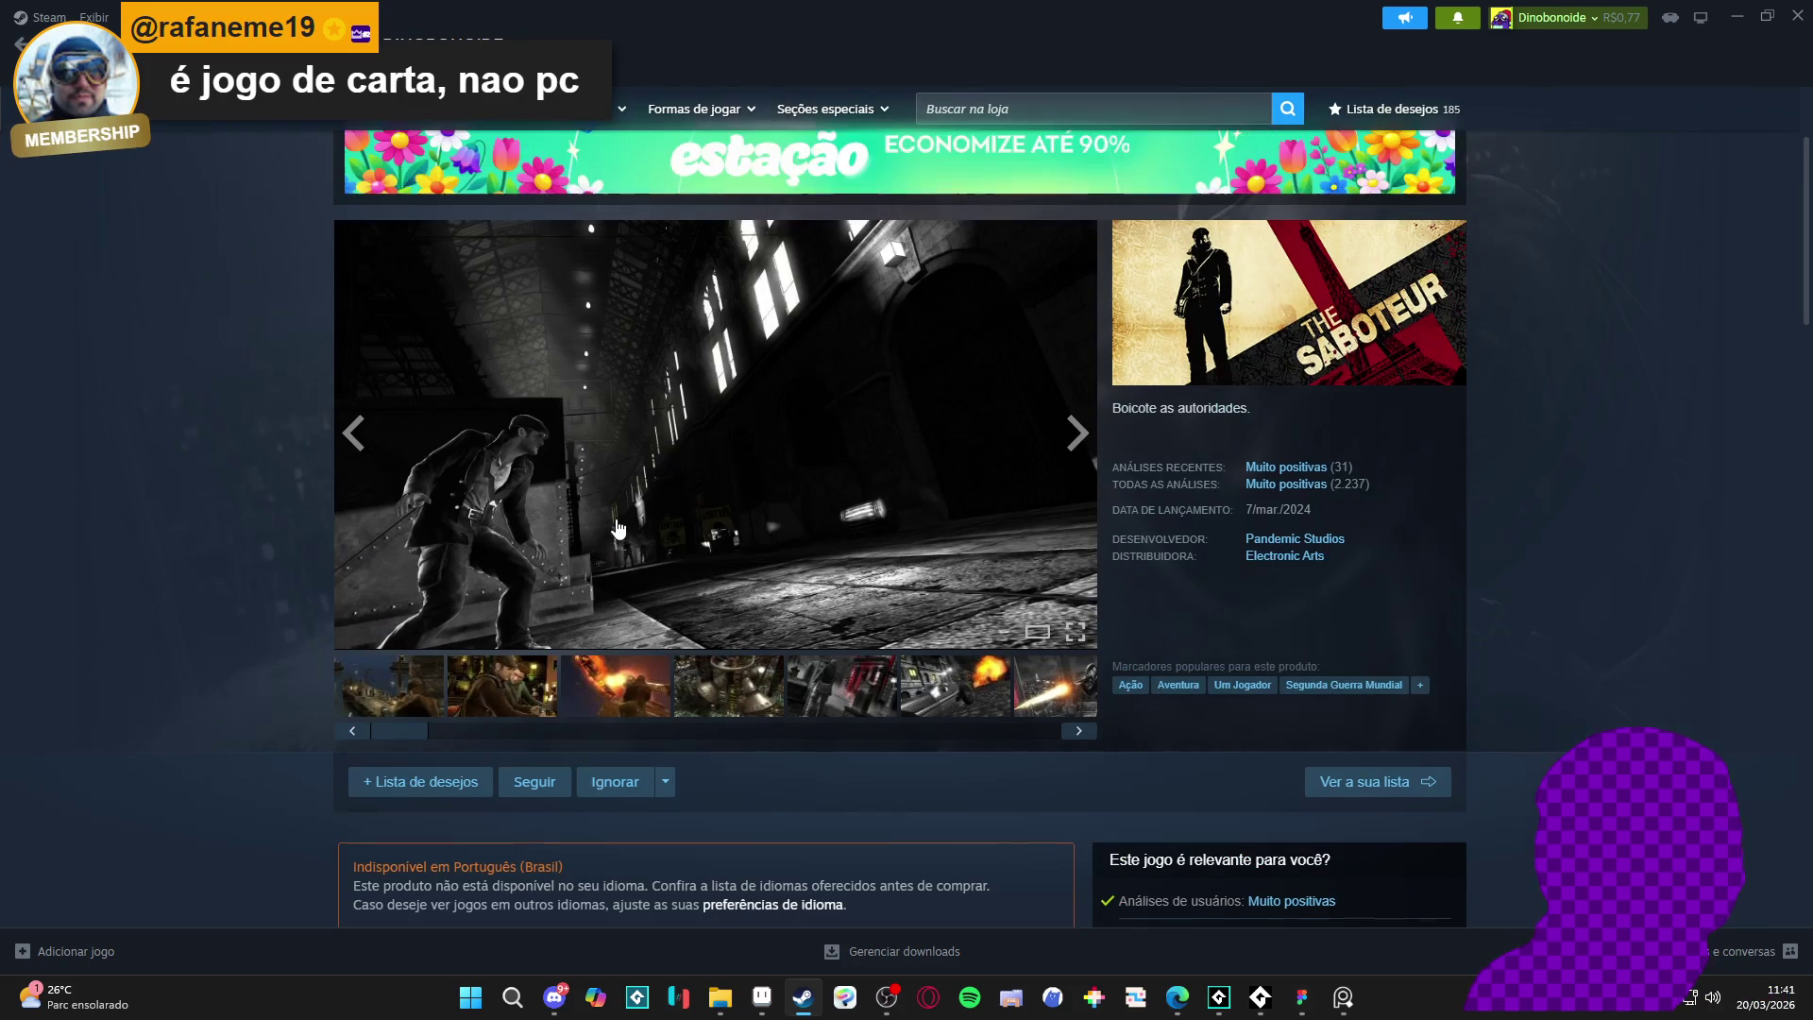
scroll(642, 507, "down", 4)
scroll(642, 507, "up", 2)
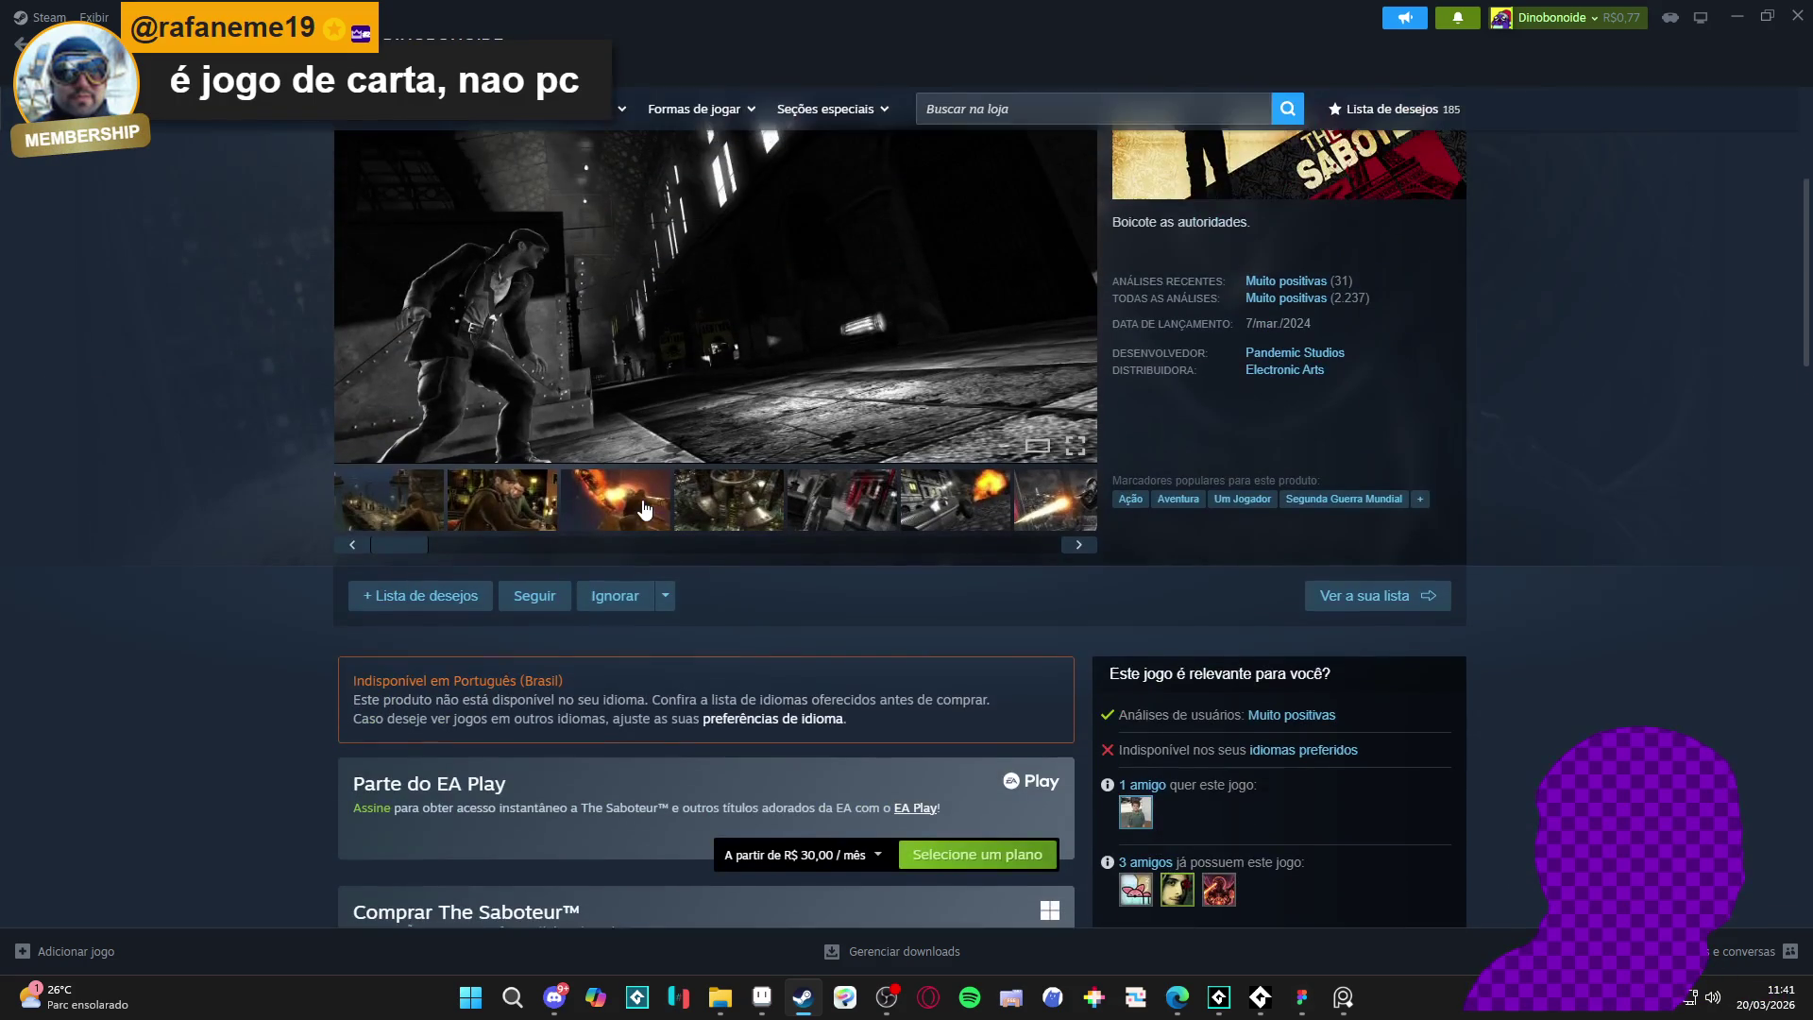
scroll(645, 510, "down", 5)
scroll(643, 507, "down", 10)
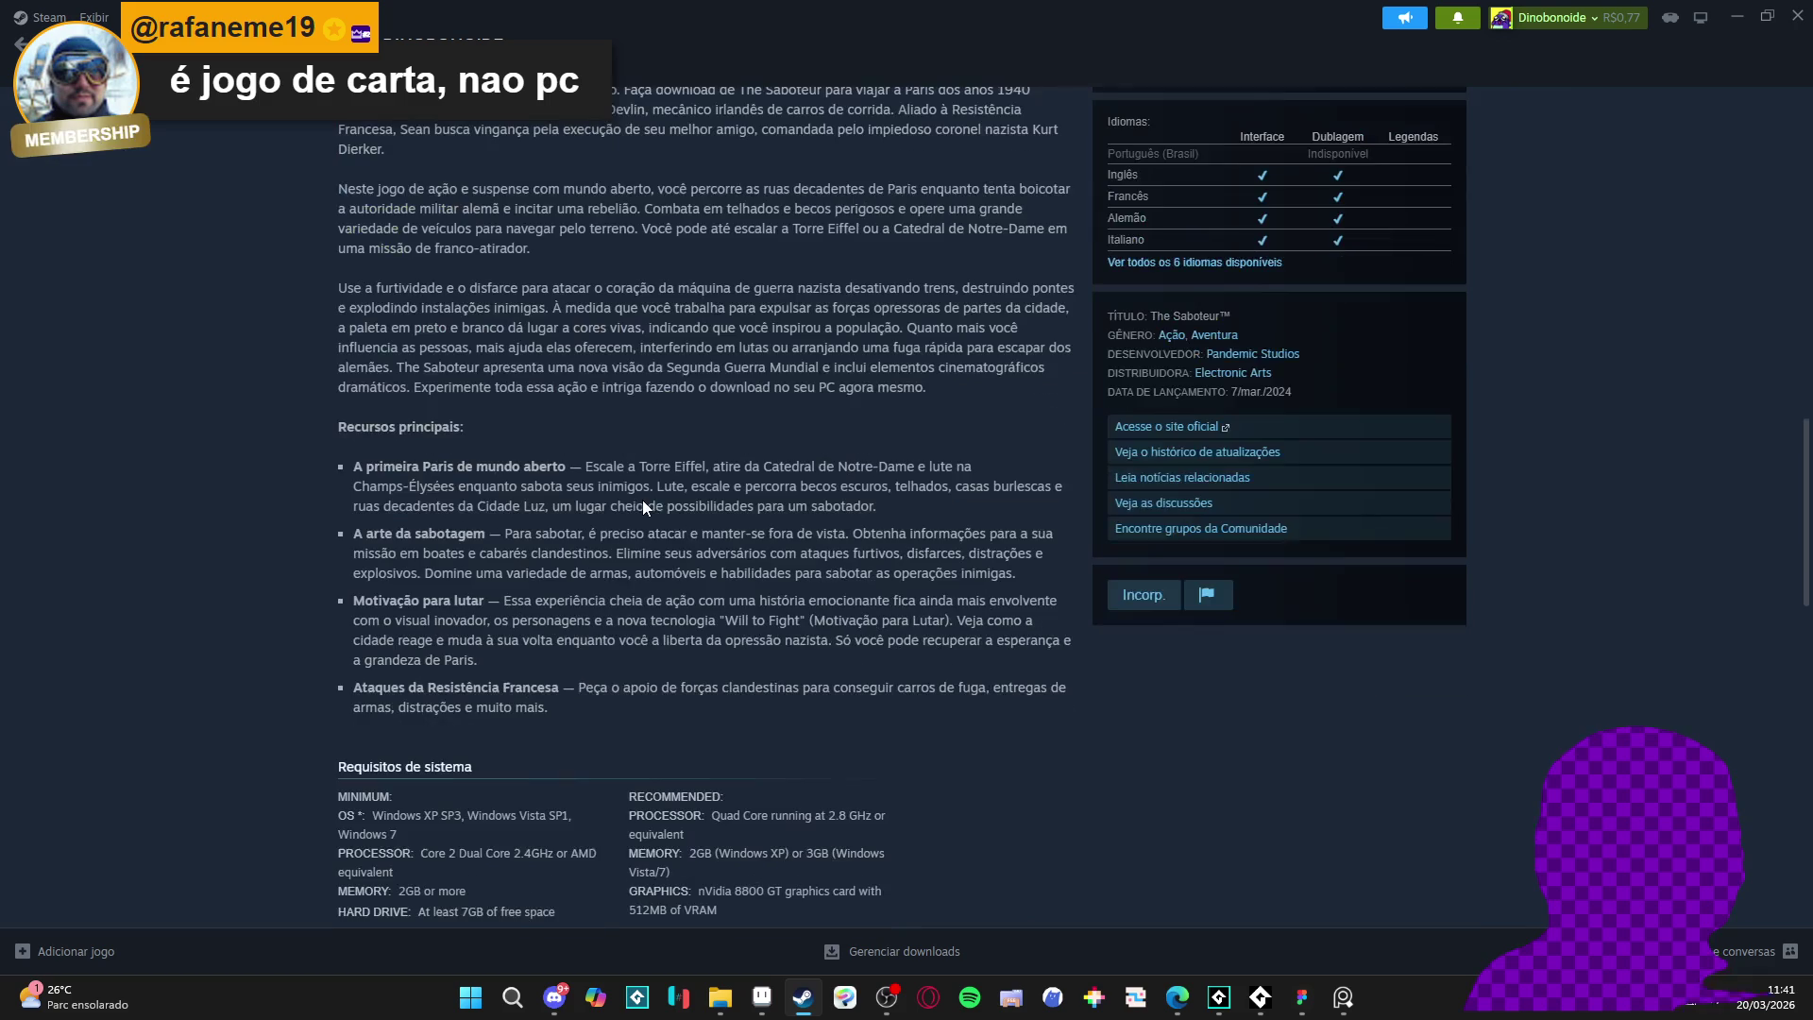
scroll(643, 507, "up", 5)
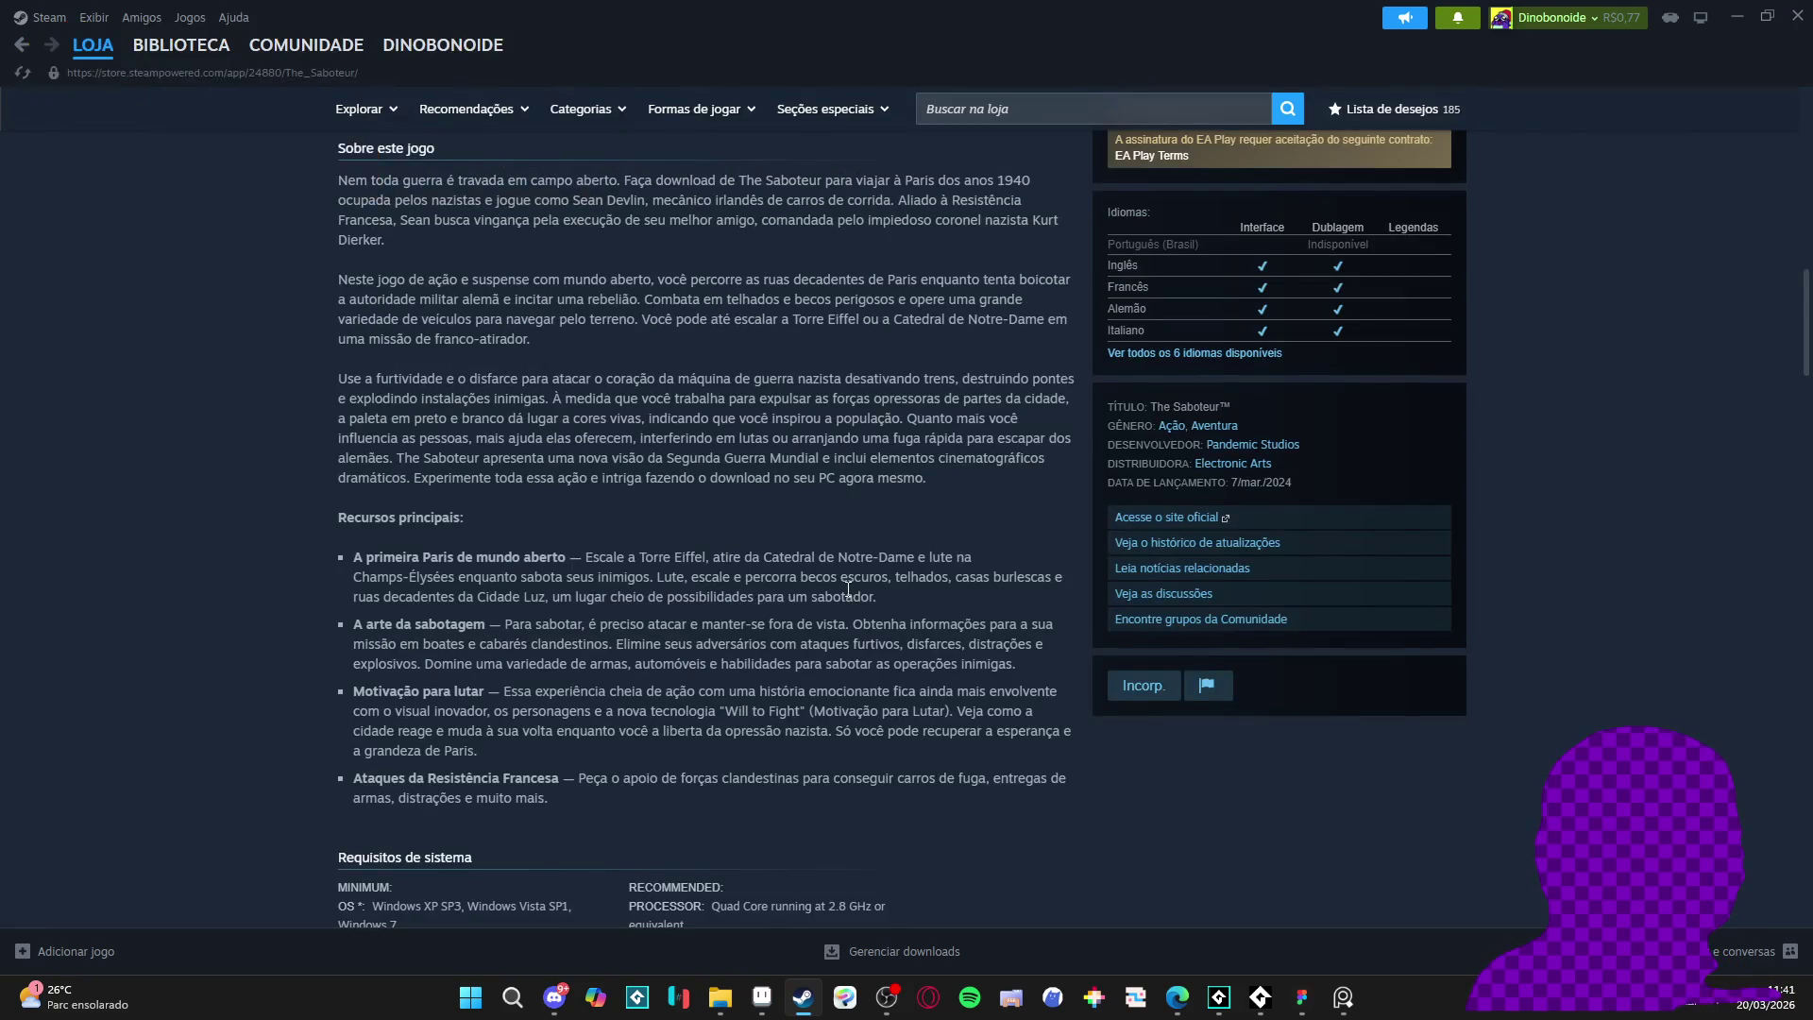
scroll(642, 507, "up", 3)
scroll(363, 201, "down", 3)
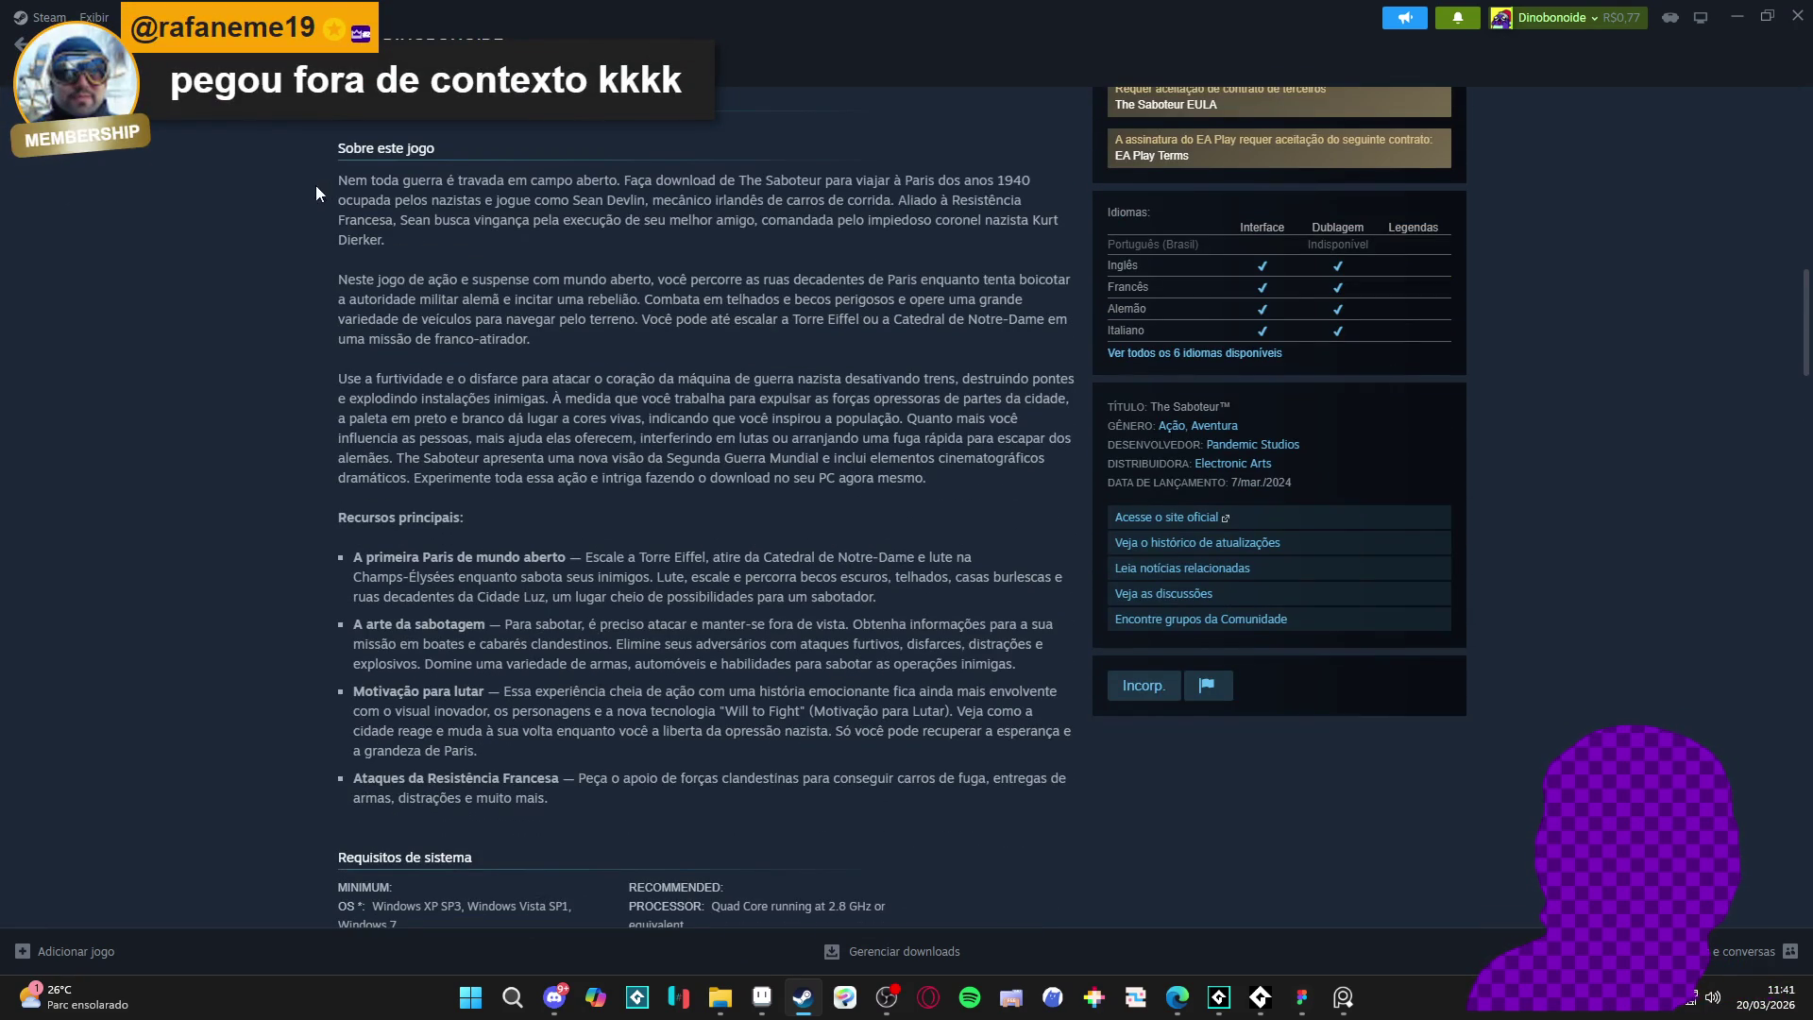
scroll(334, 531, "down", 9)
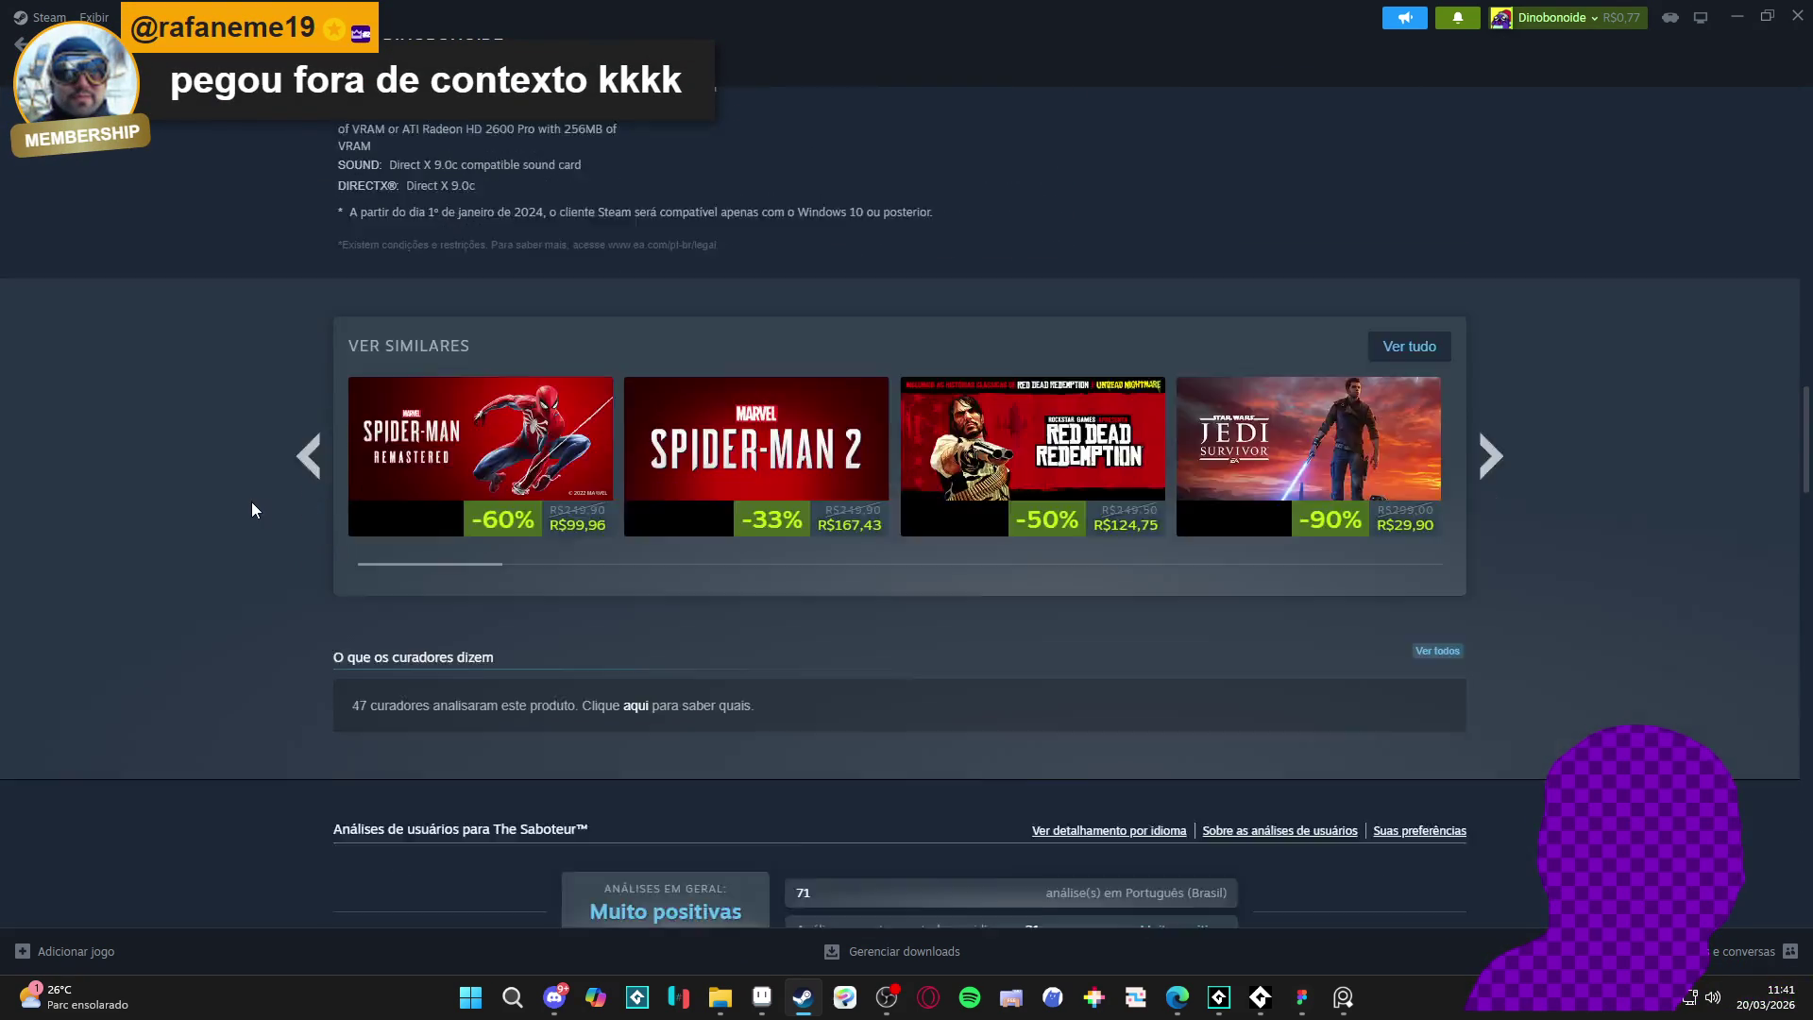
scroll(252, 500, "up", 20)
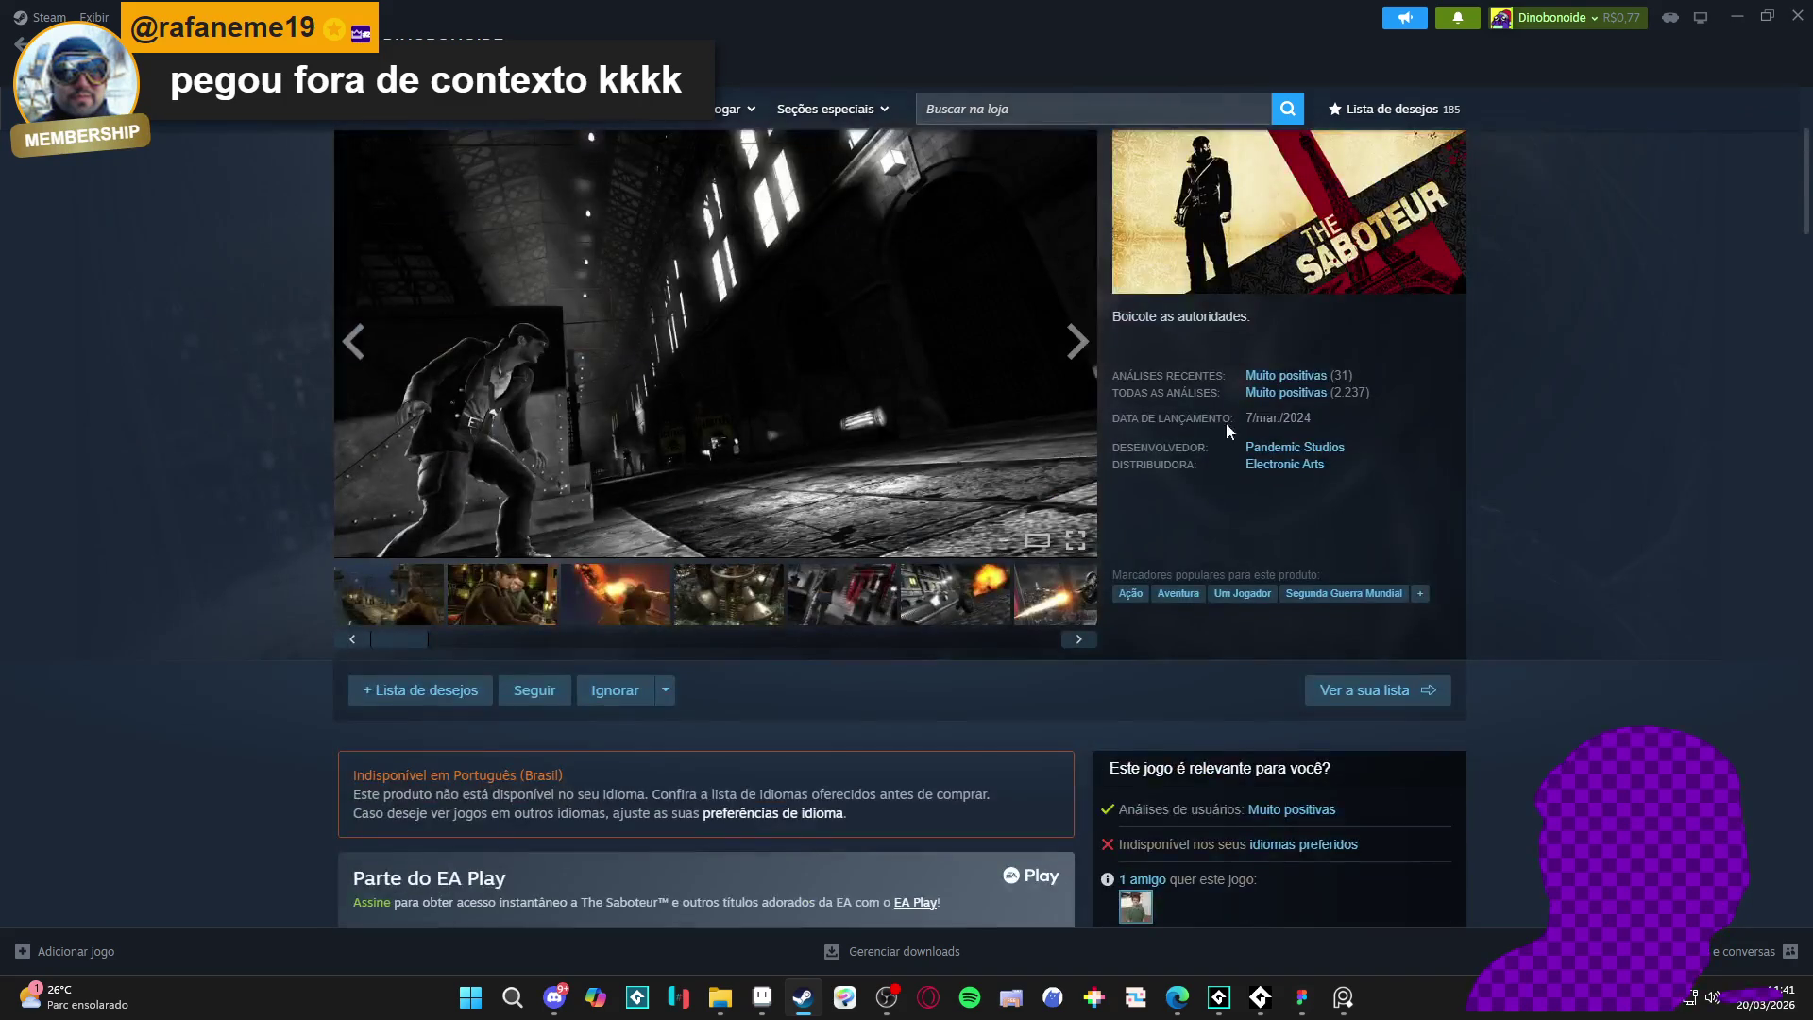
scroll(1198, 434, "up", 1)
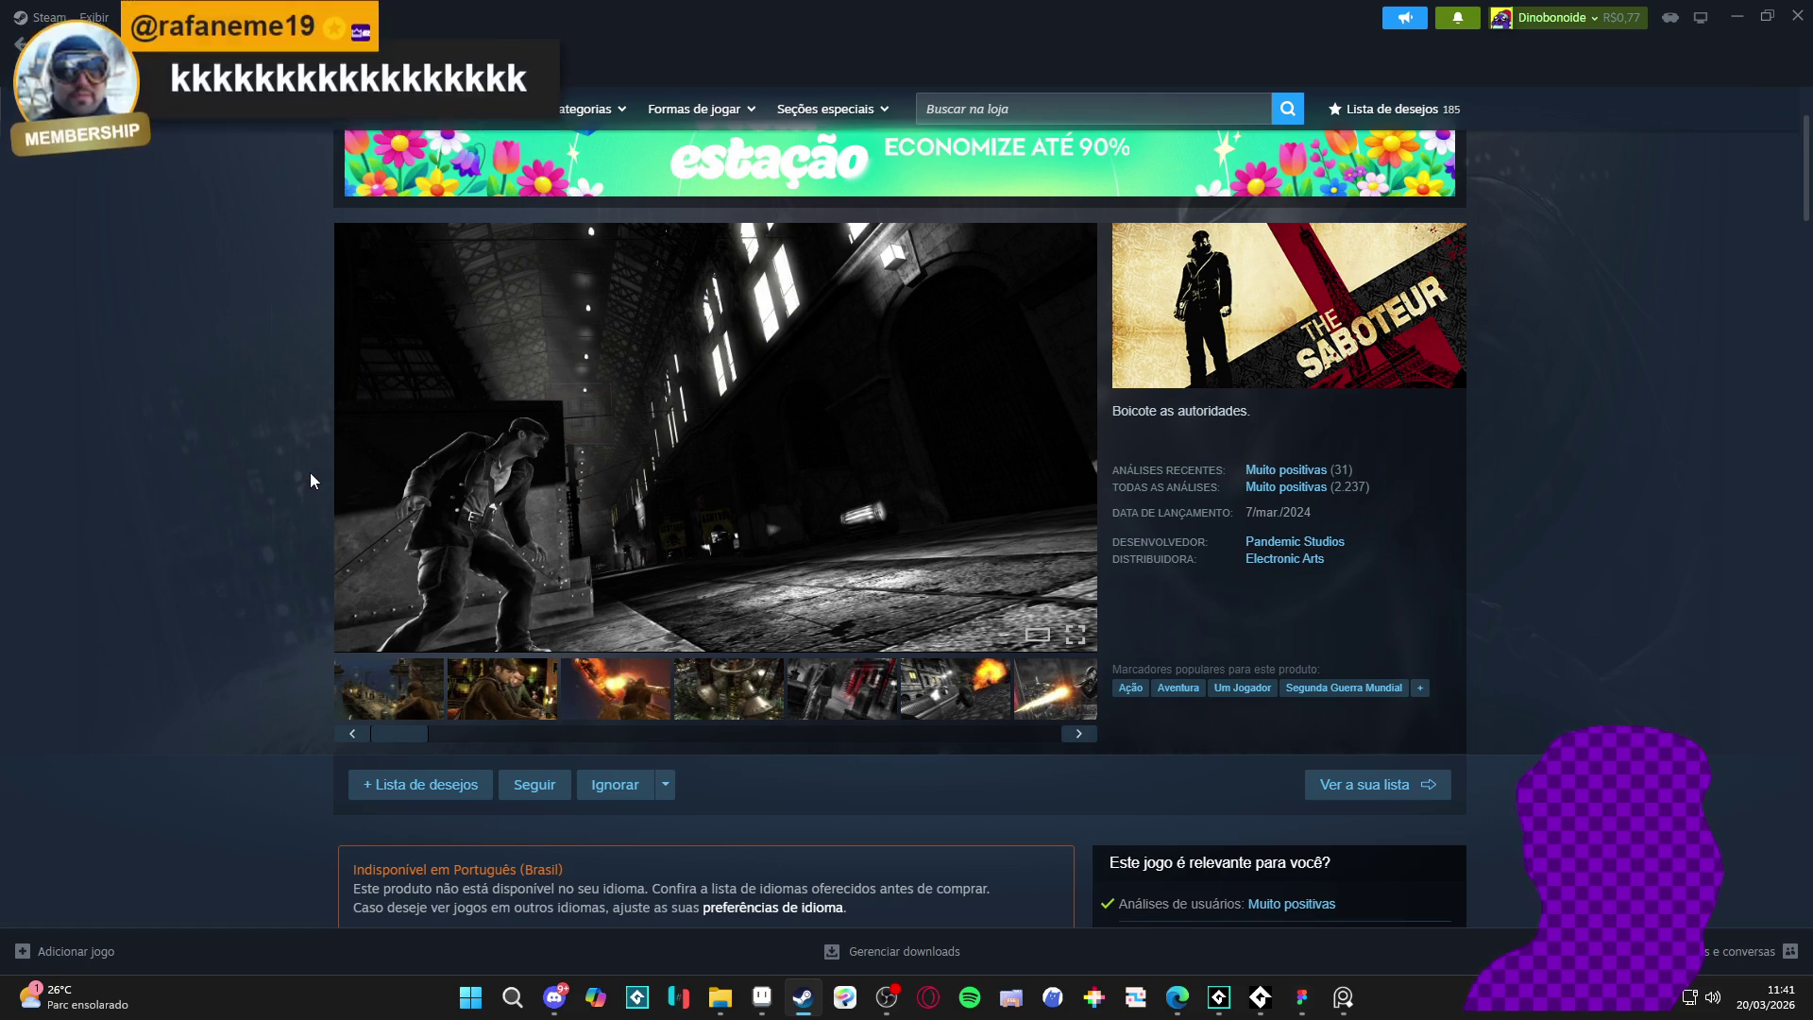
scroll(321, 469, "up", 2)
scroll(371, 476, "down", 3)
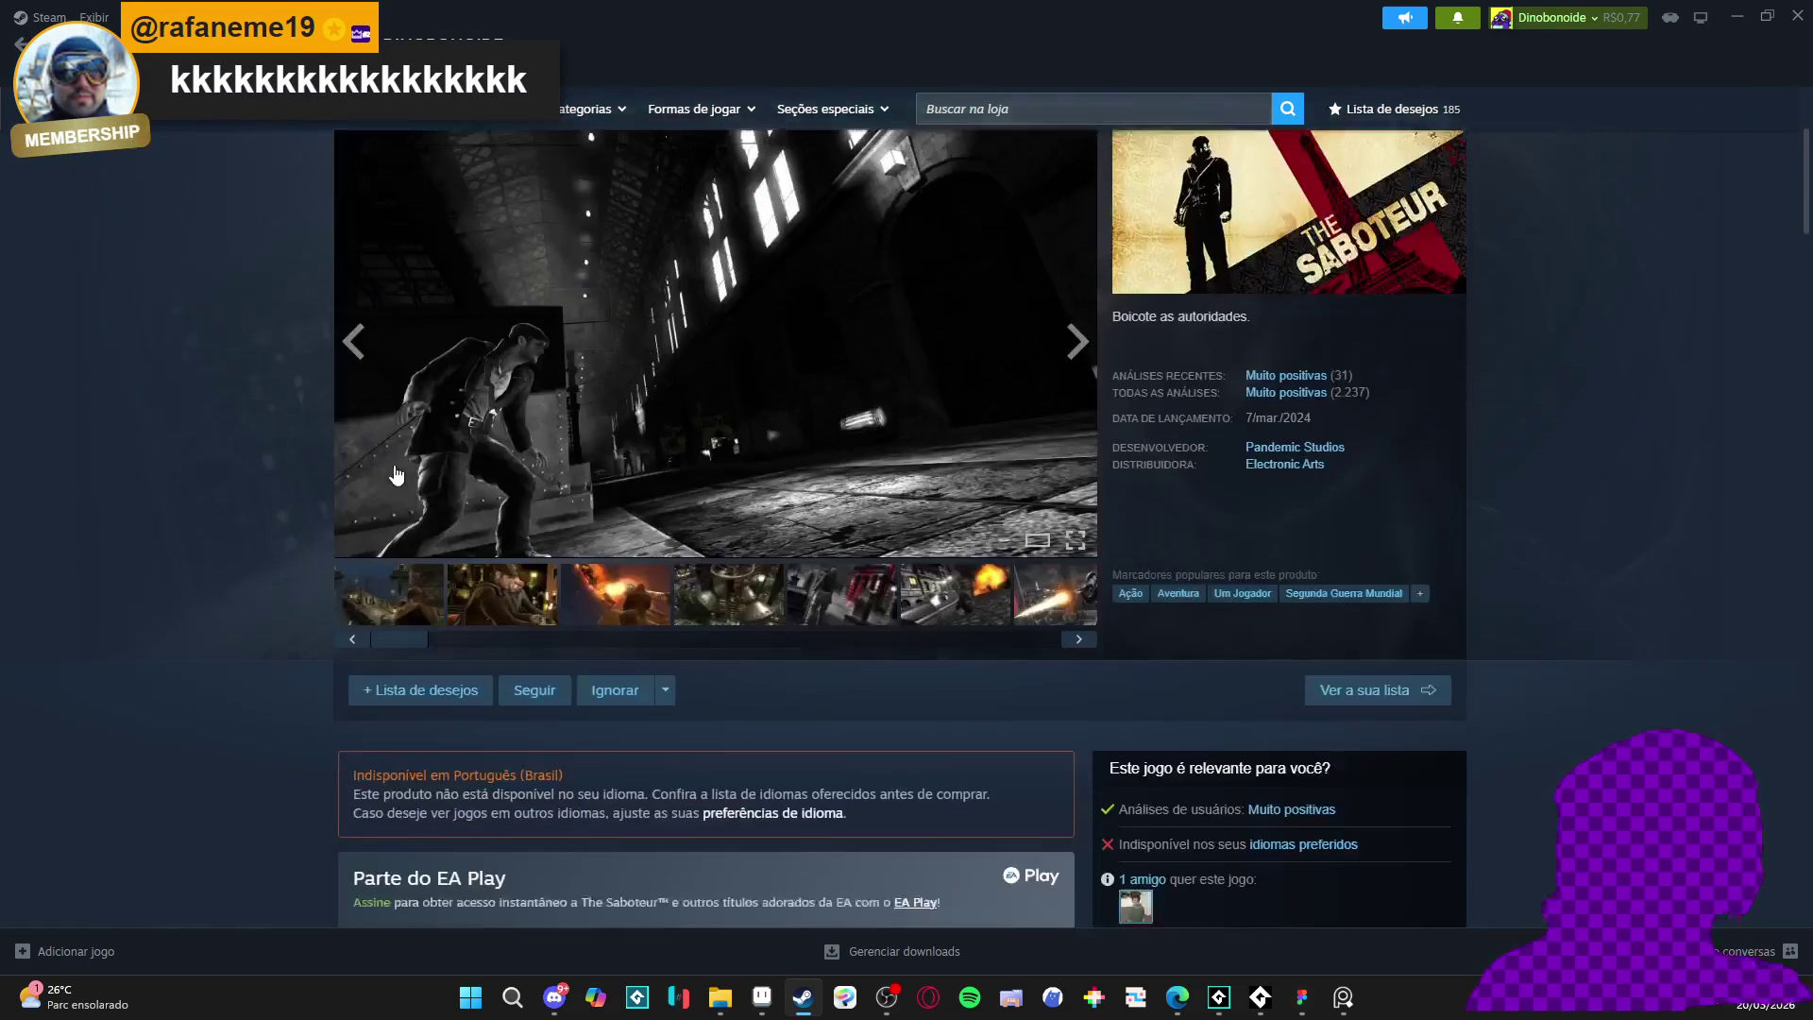
scroll(1337, 276, "up", 1)
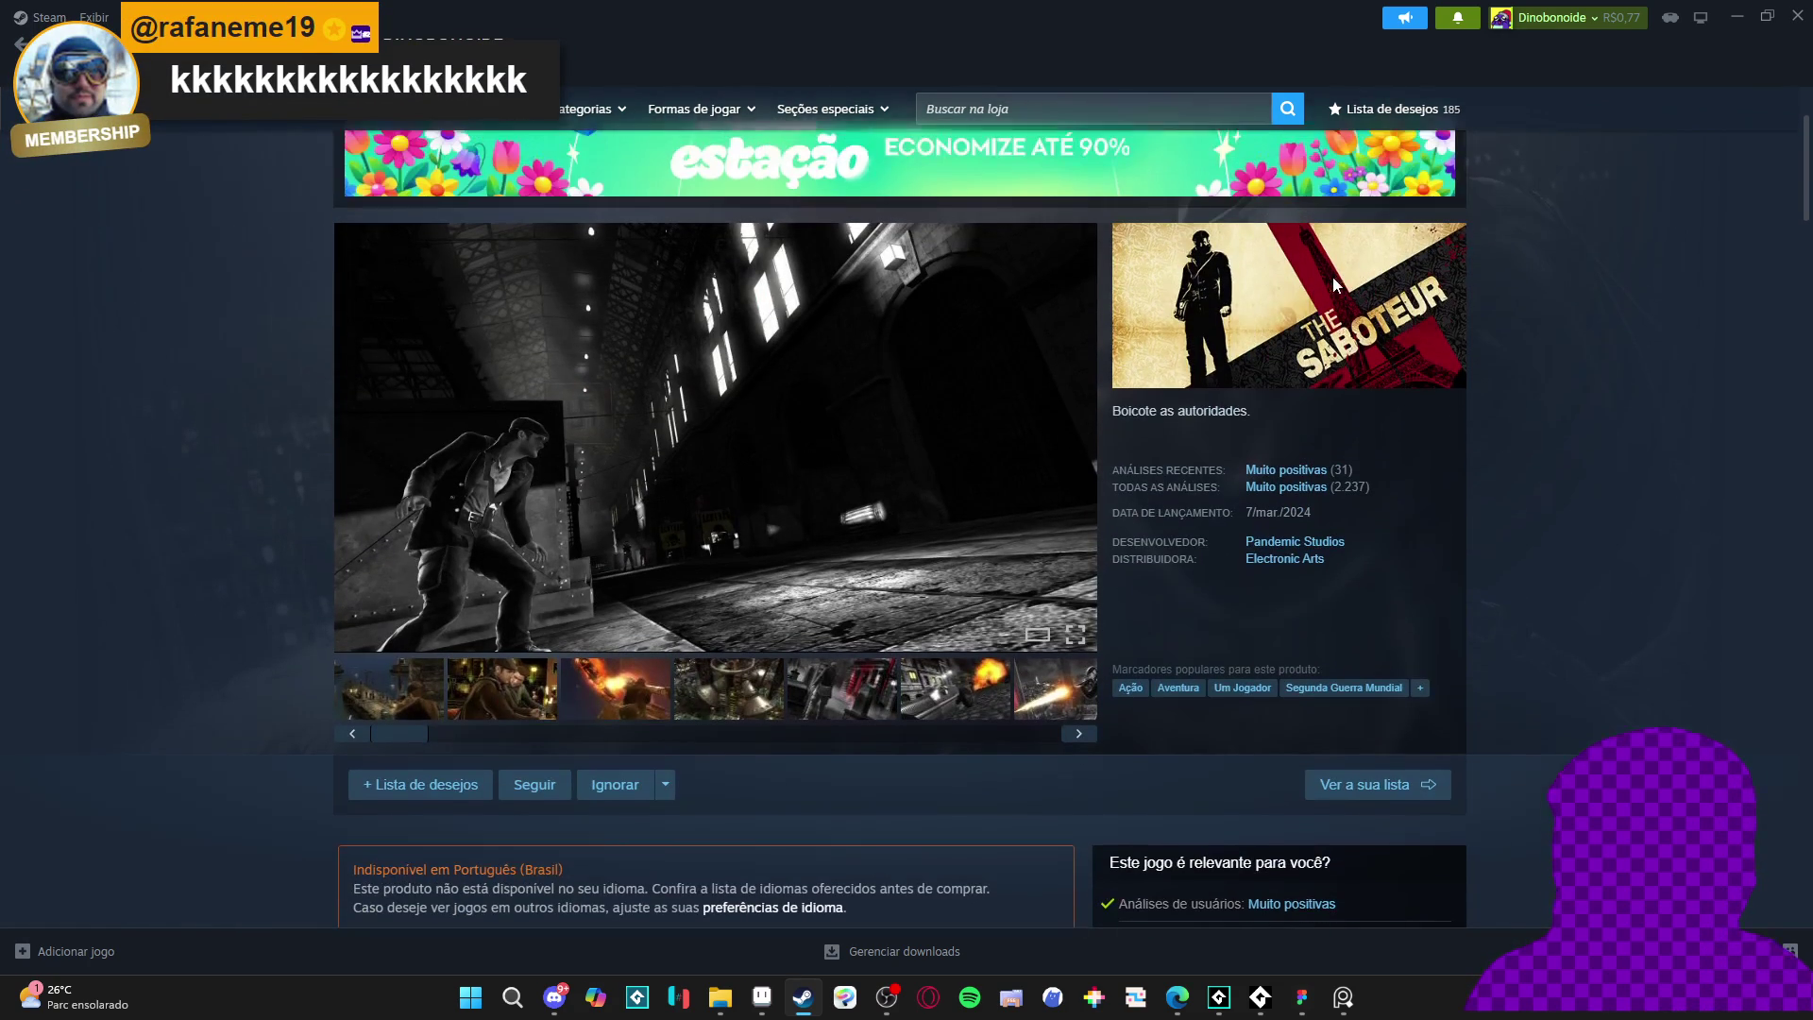
scroll(1298, 338, "up", 2)
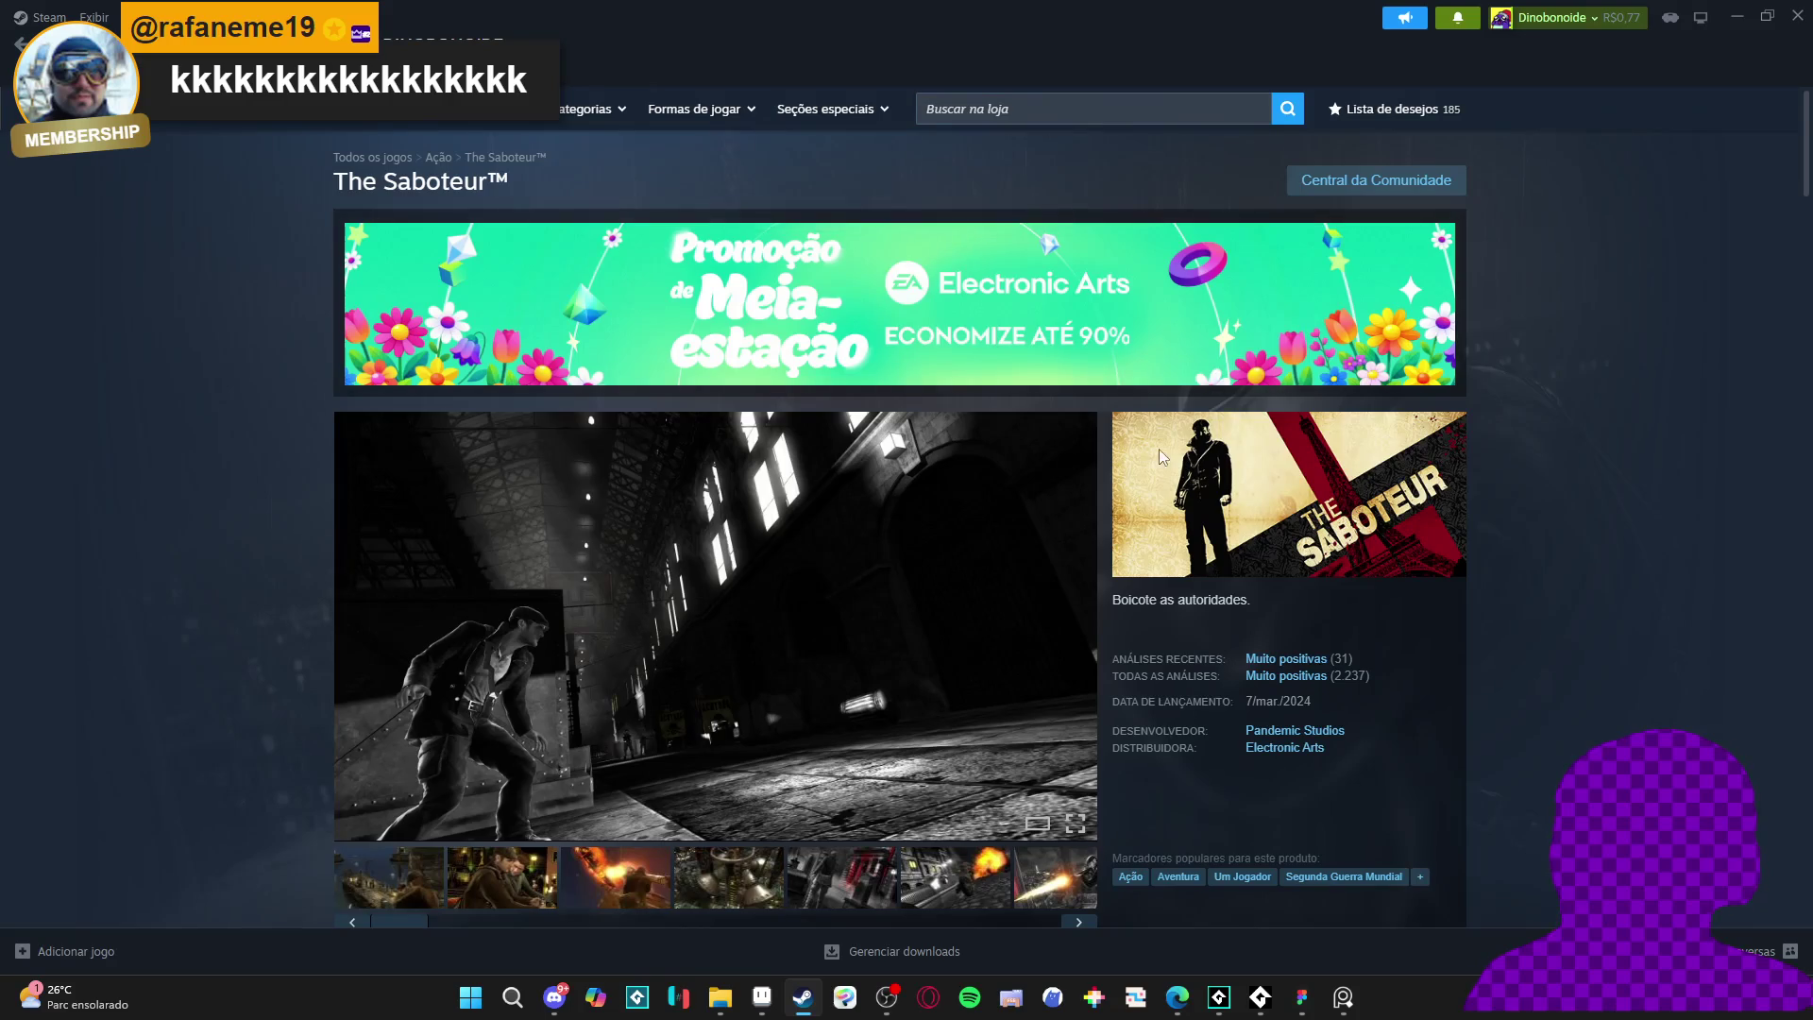
scroll(549, 661, "down", 2)
left_click(615, 701)
left_click(728, 702)
left_click(842, 705)
left_click(958, 704)
scroll(1205, 478, "up", 2)
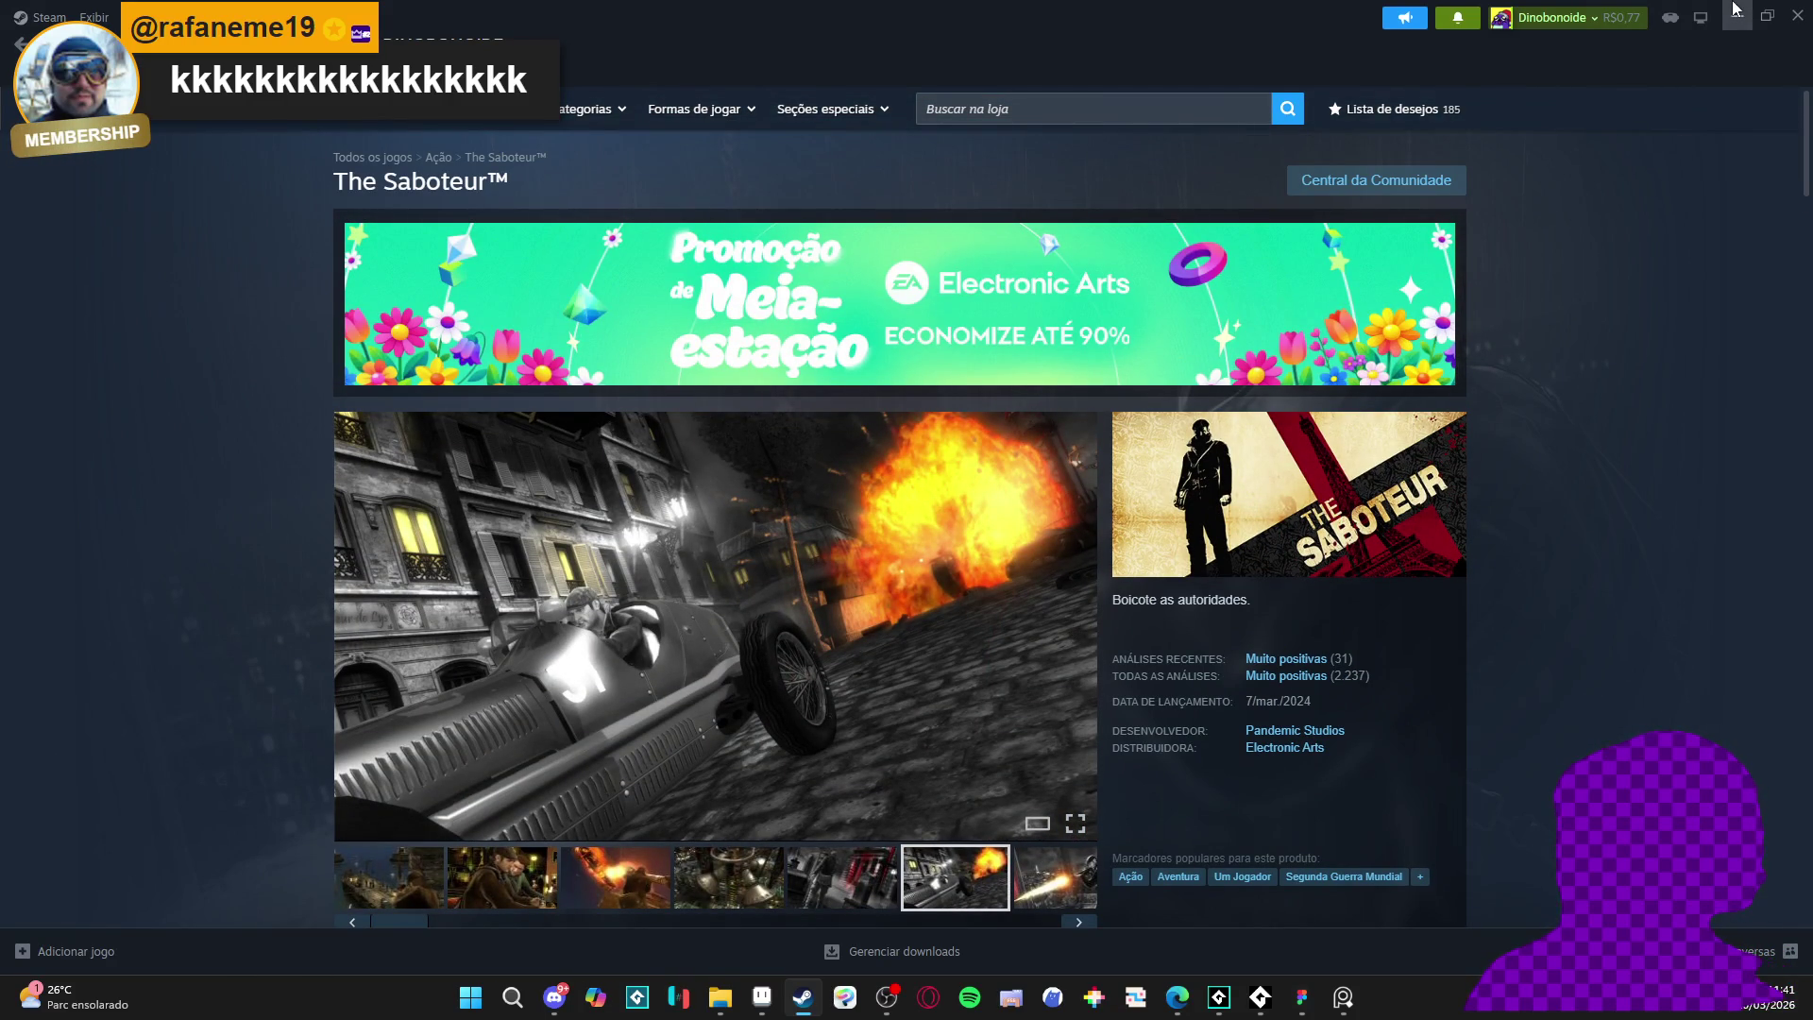
left_click(1072, 109)
- Search for 'dininho' and open the Dininho Adventures: Definitive Edition store page
type("dininho")
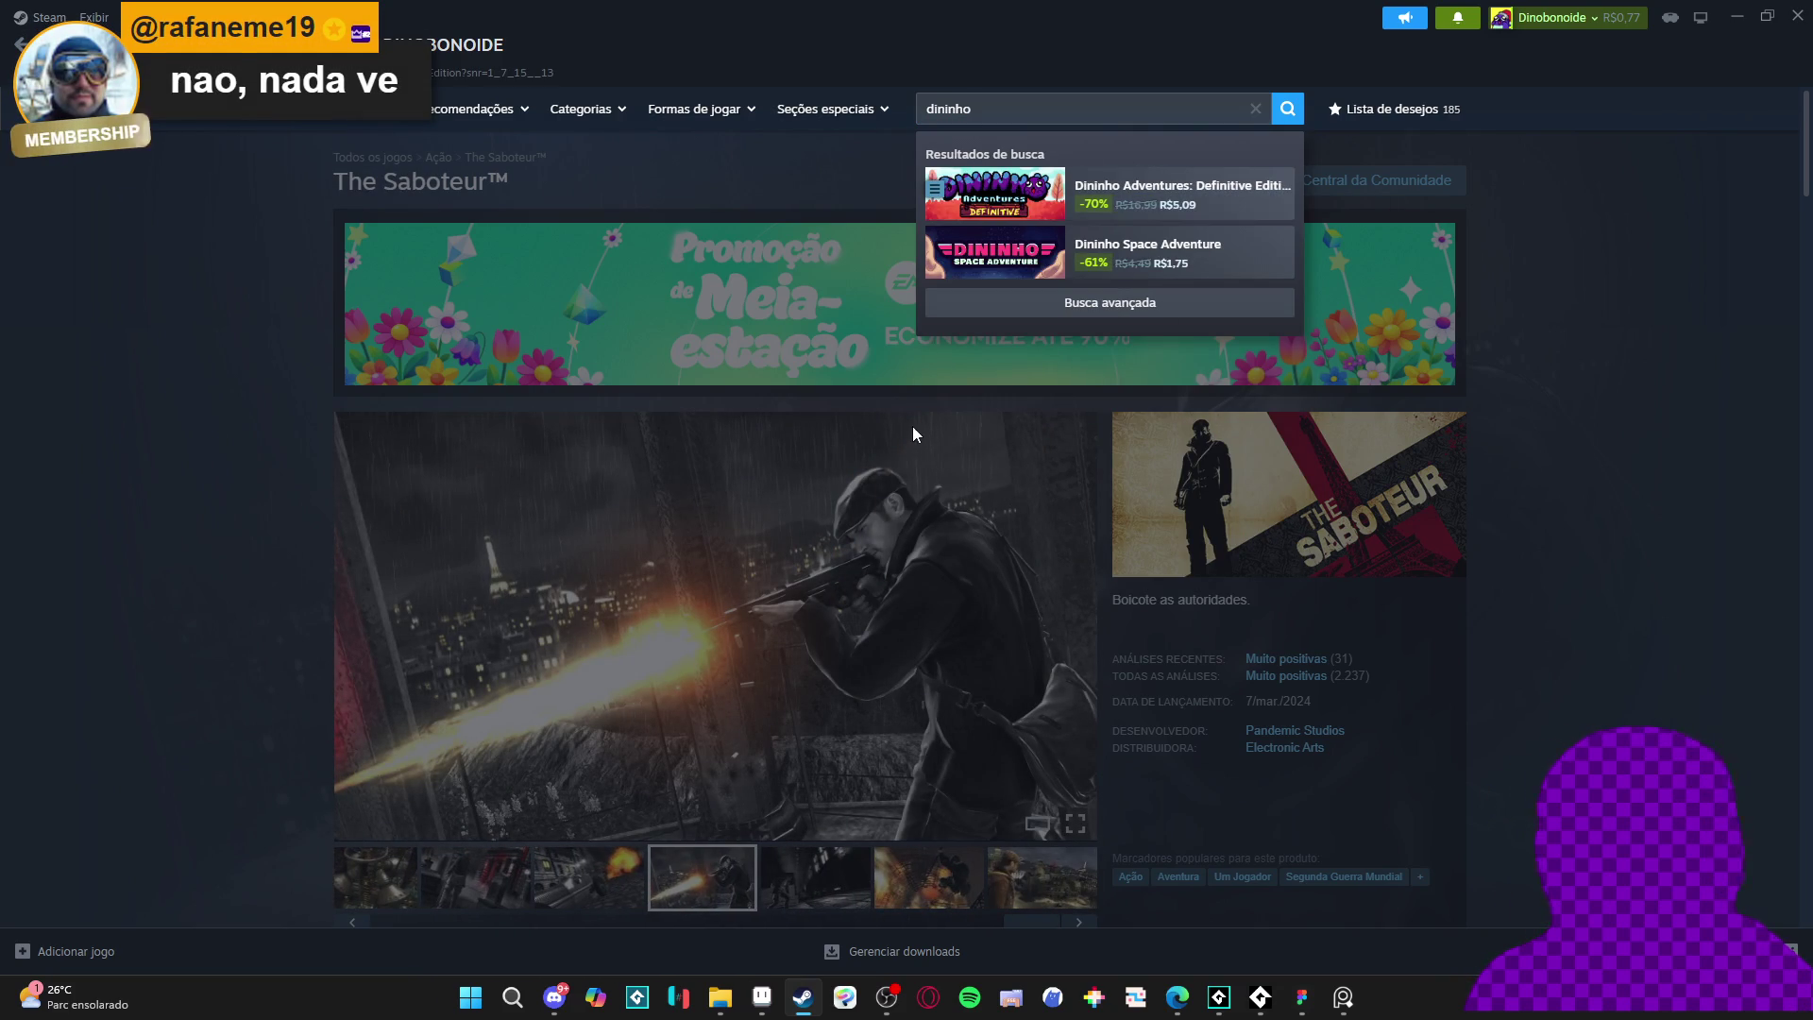
left_click(1181, 194)
scroll(255, 481, "down", 3)
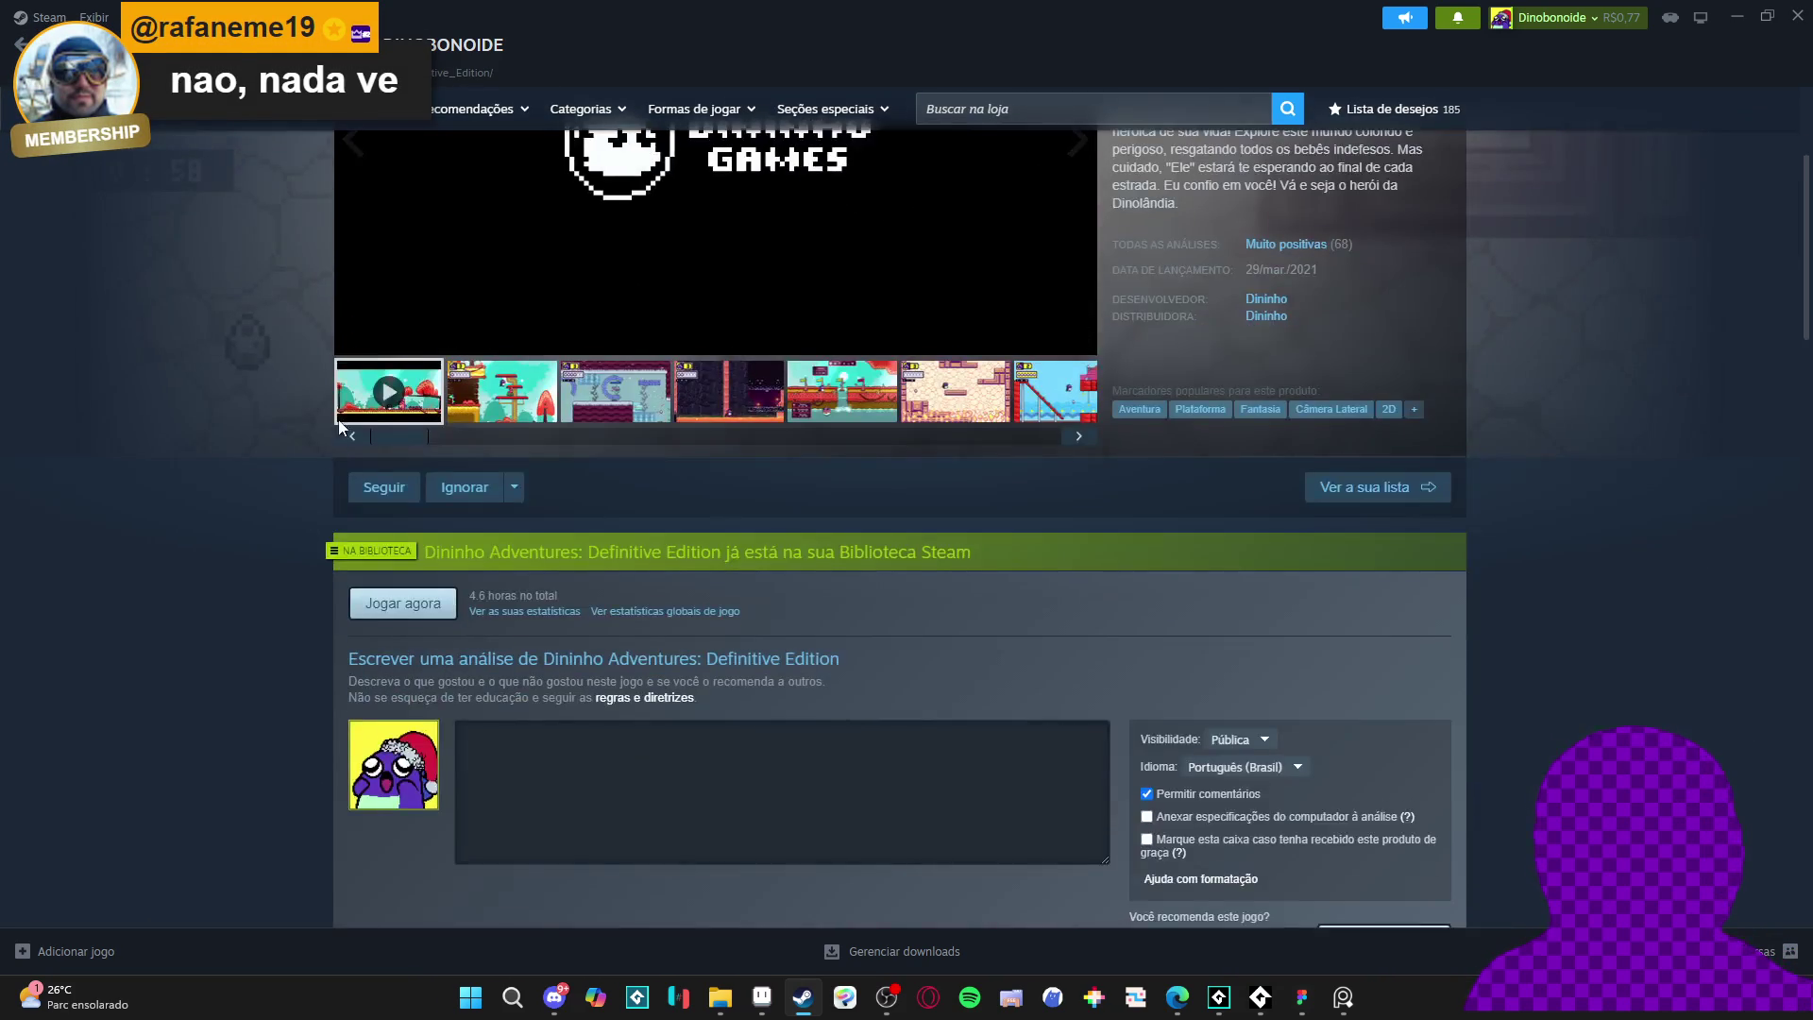
scroll(381, 462, "up", 2)
scroll(1442, 172, "up", 1)
- Search 'dininho' again and browse the Dininho Space Adventure store page
left_click(1085, 110)
type("dininho")
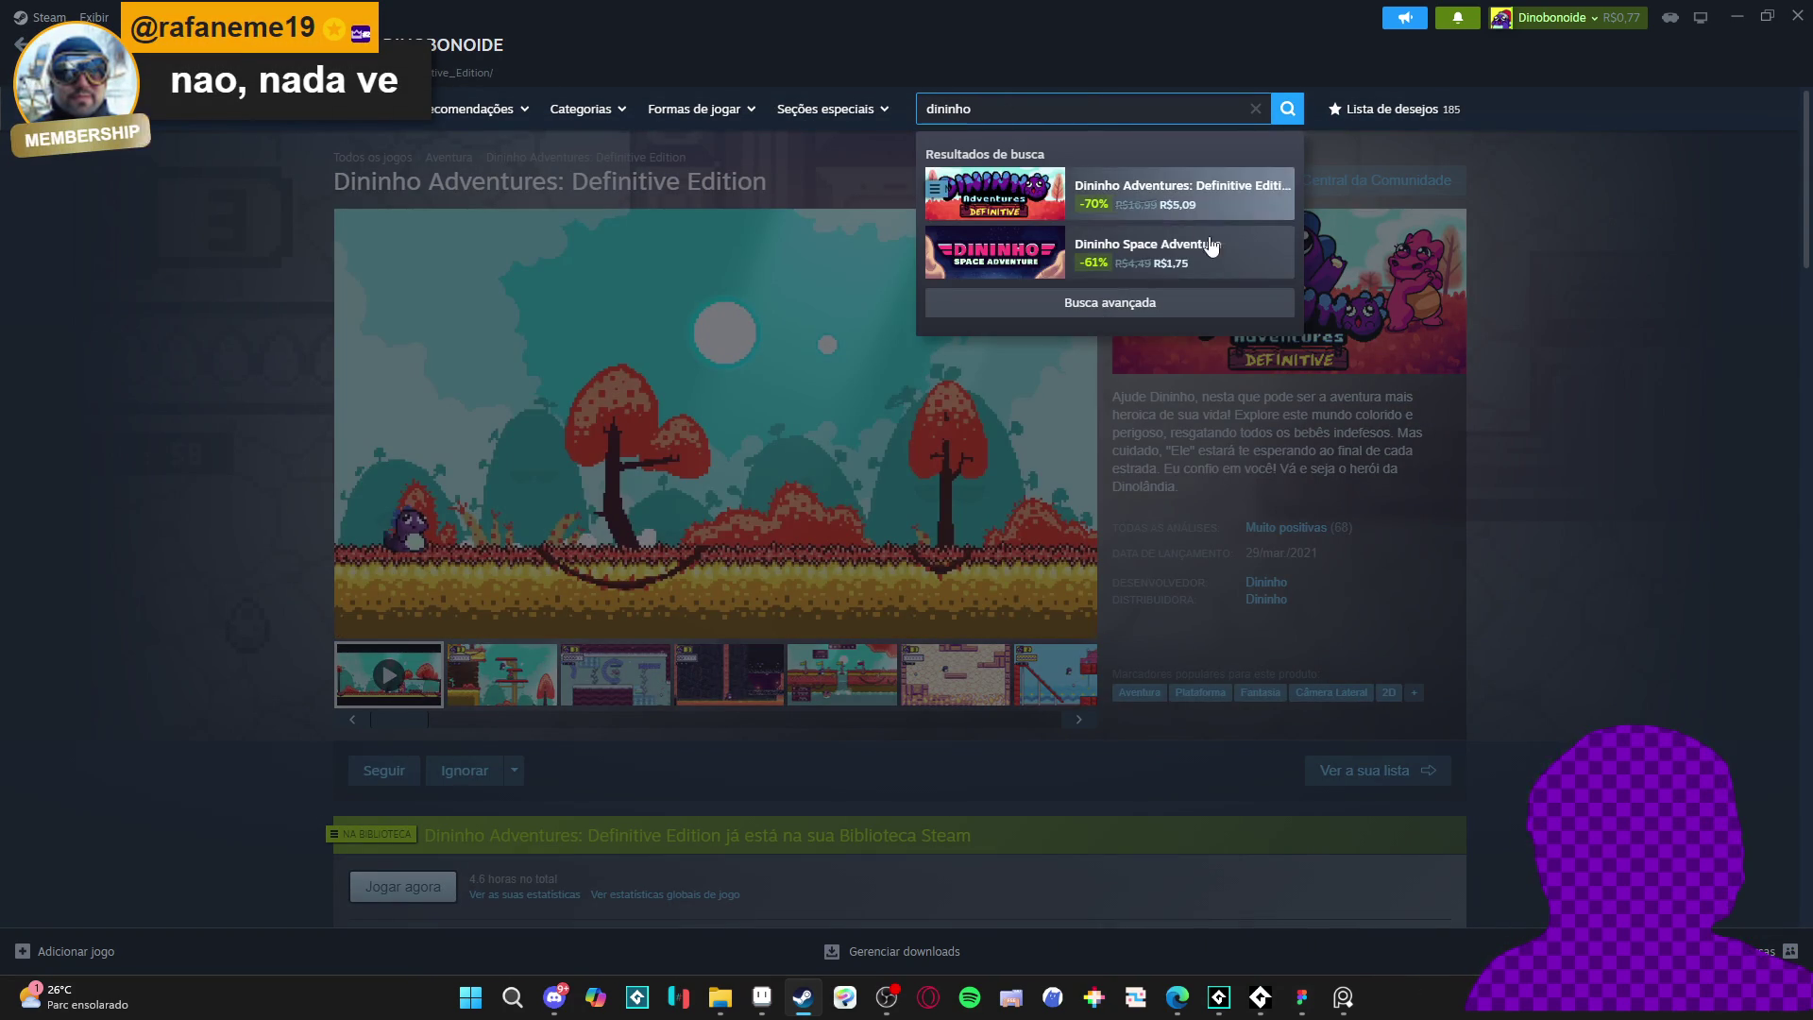
left_click(1222, 248)
scroll(378, 457, "down", 3)
scroll(369, 387, "down", 1)
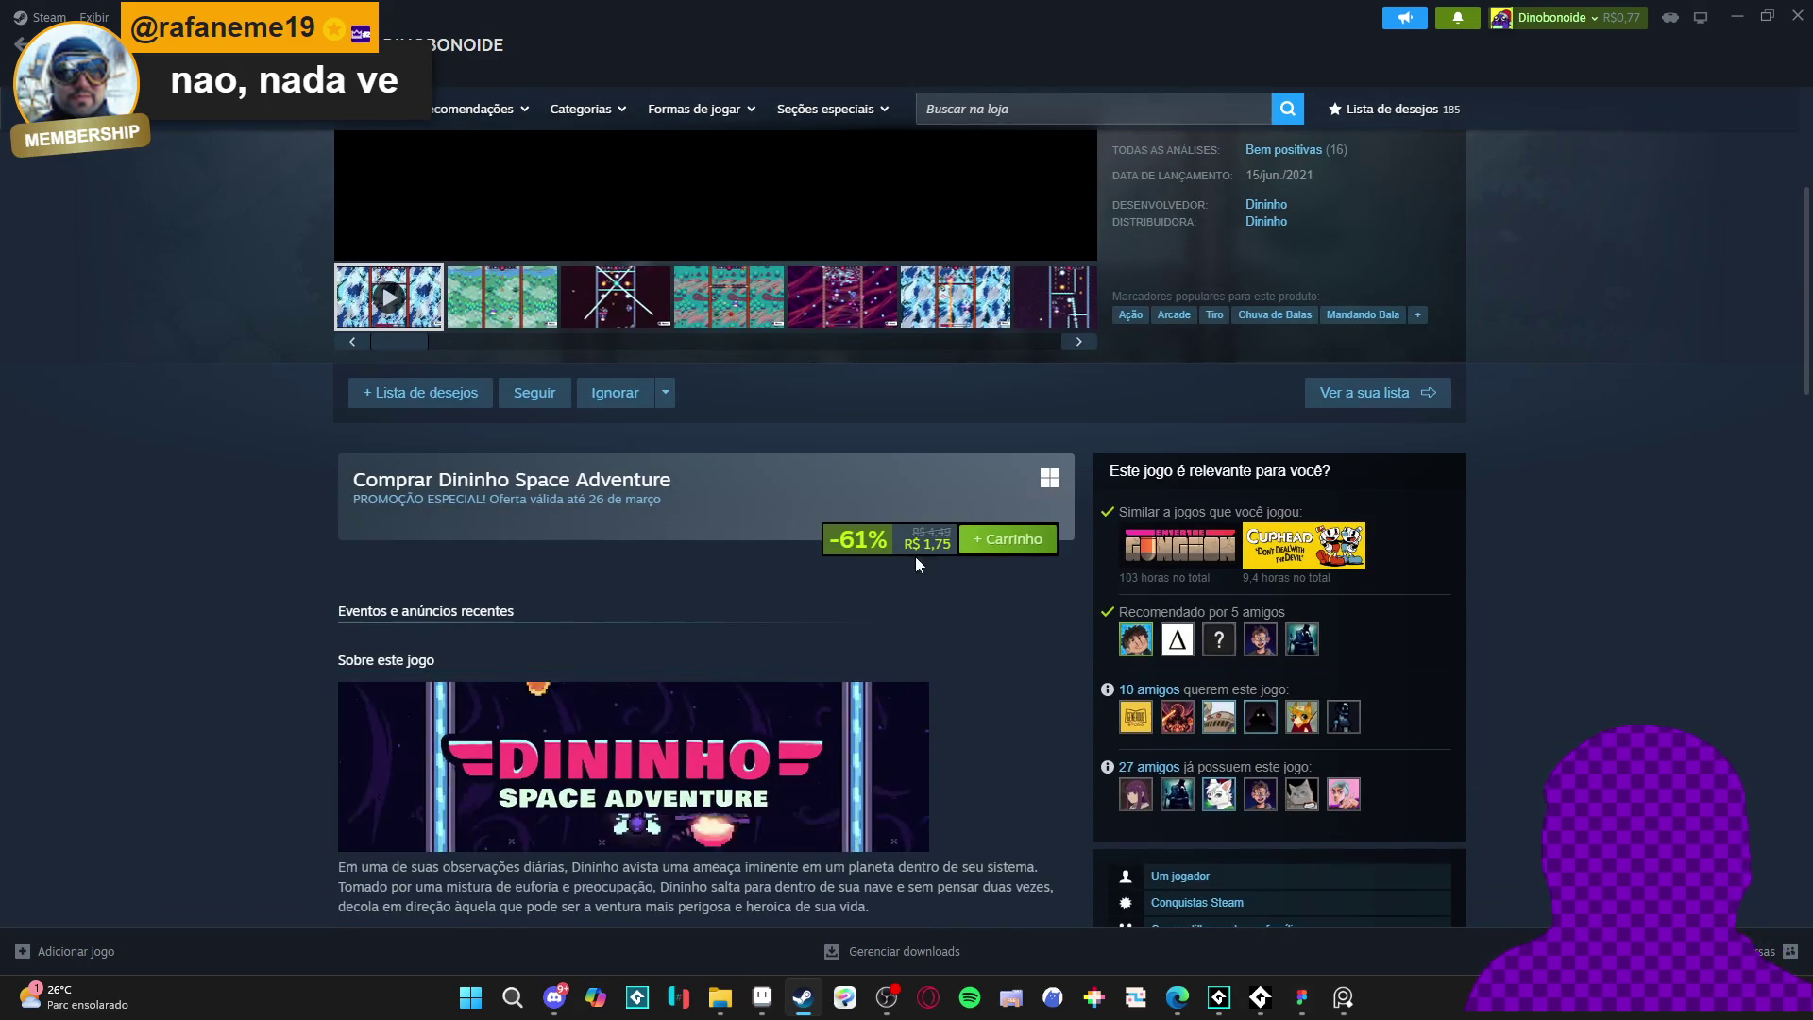
scroll(902, 472, "down", 1)
scroll(358, 472, "down", 6)
scroll(757, 434, "down", 2)
scroll(737, 453, "up", 5)
scroll(715, 475, "down", 5)
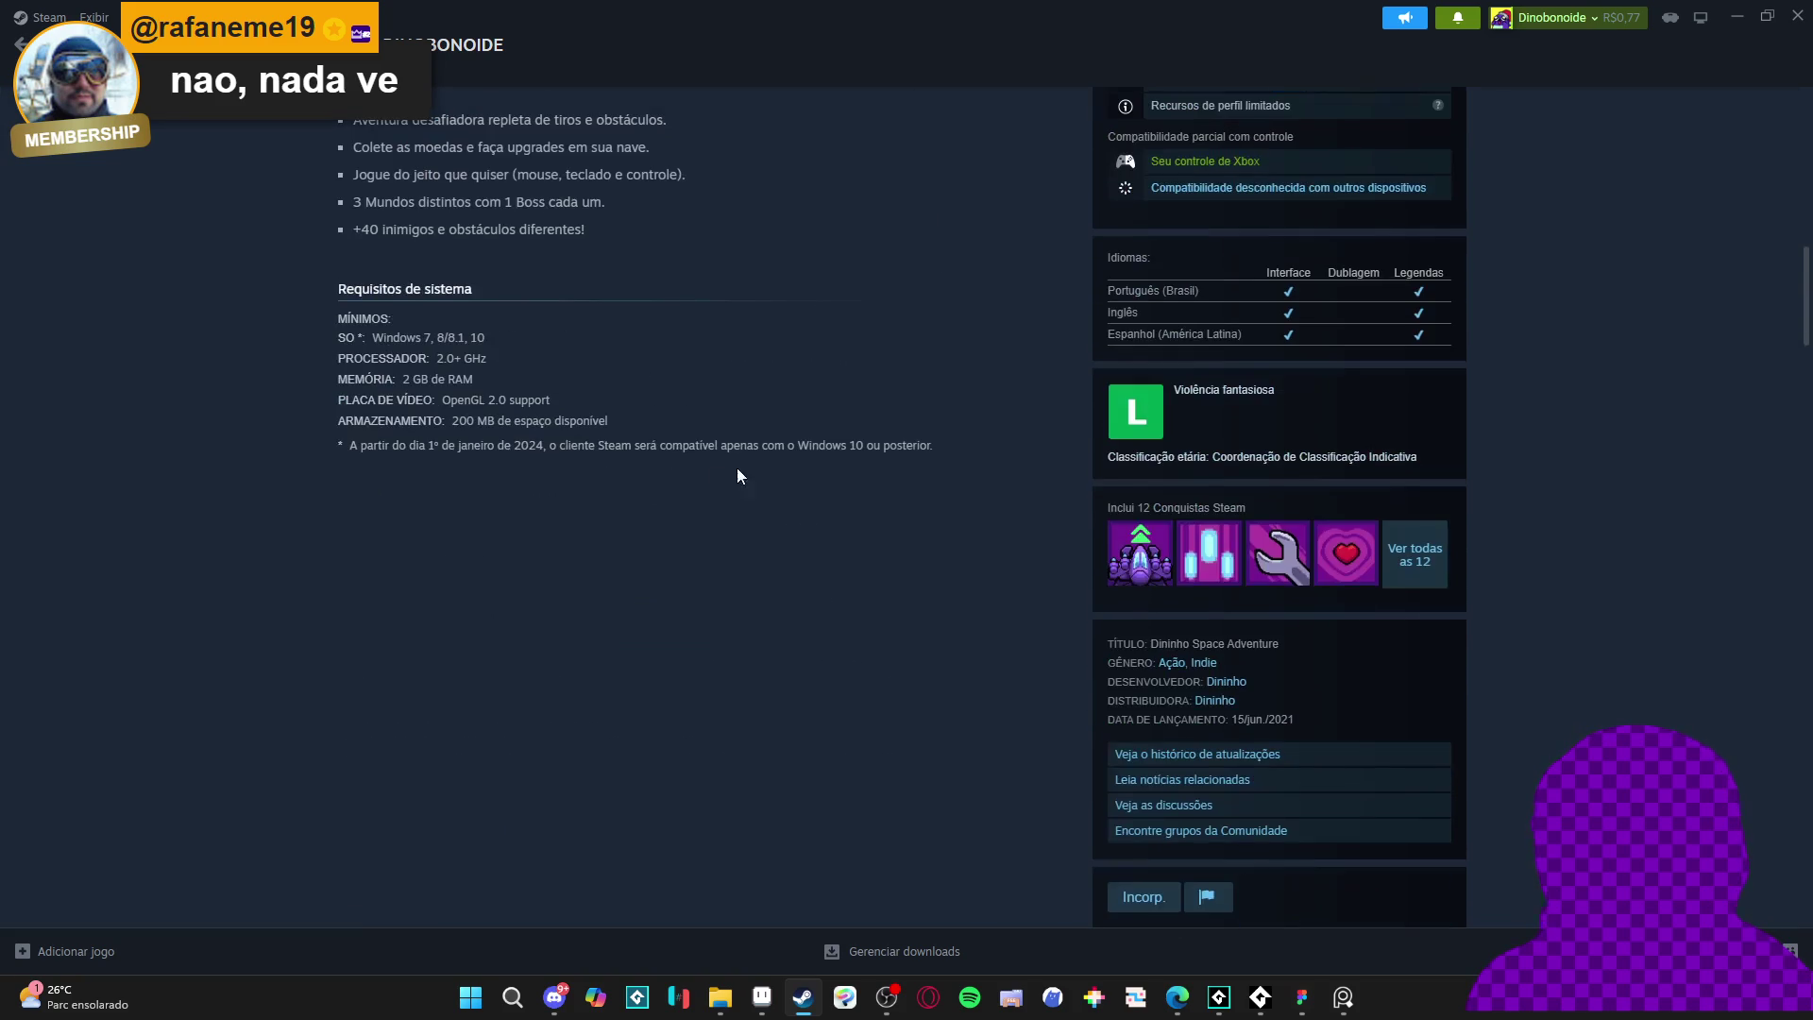
scroll(973, 585, "down", 5)
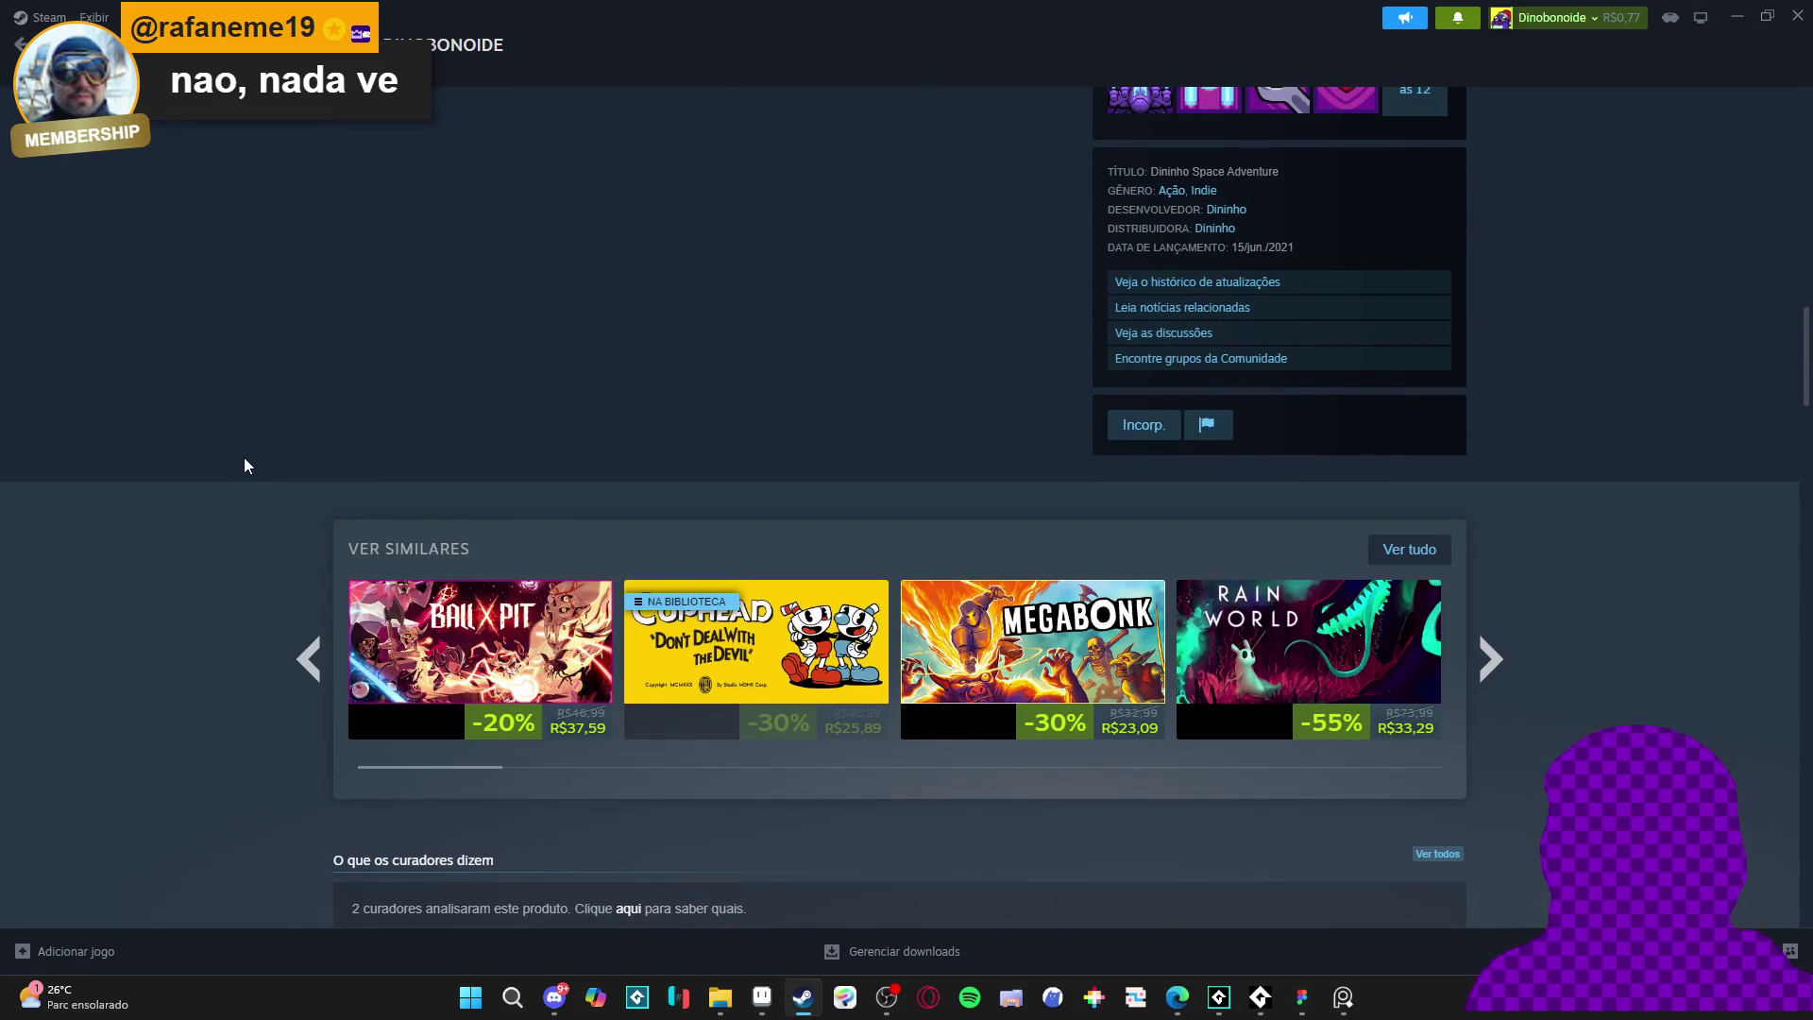
scroll(248, 457, "down", 3)
scroll(260, 455, "up", 15)
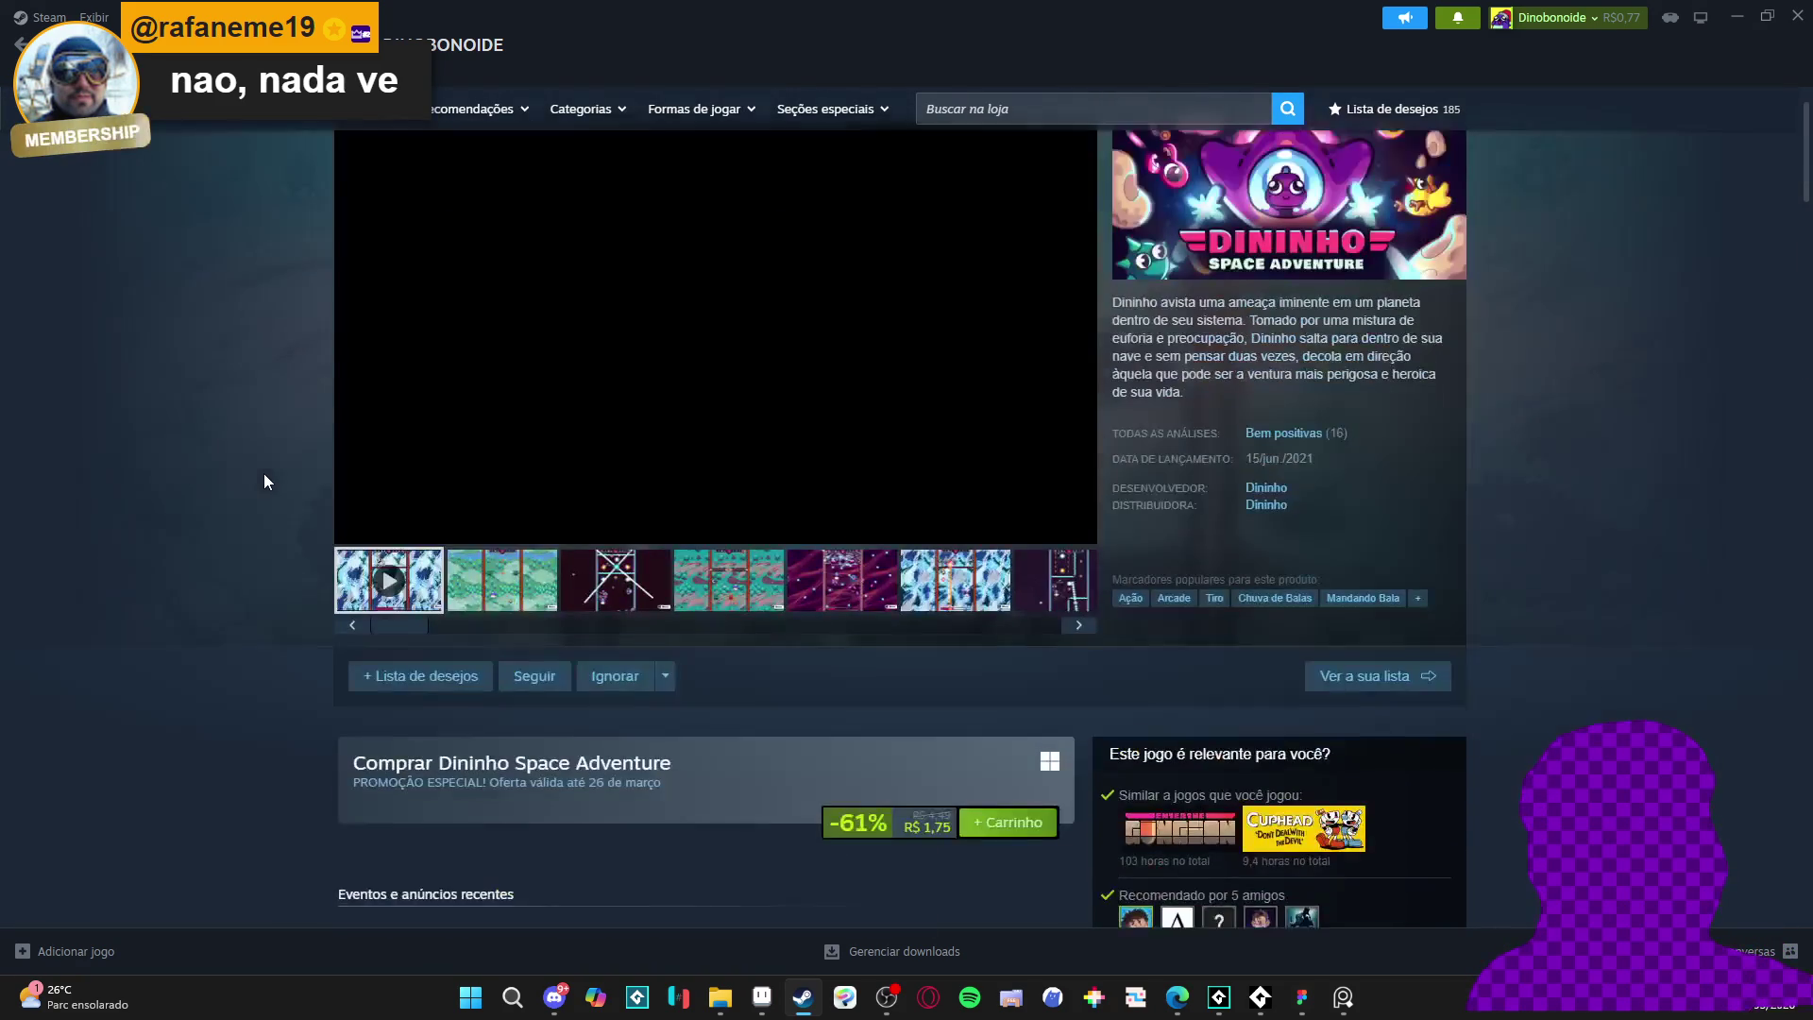
scroll(264, 473, "up", 1)
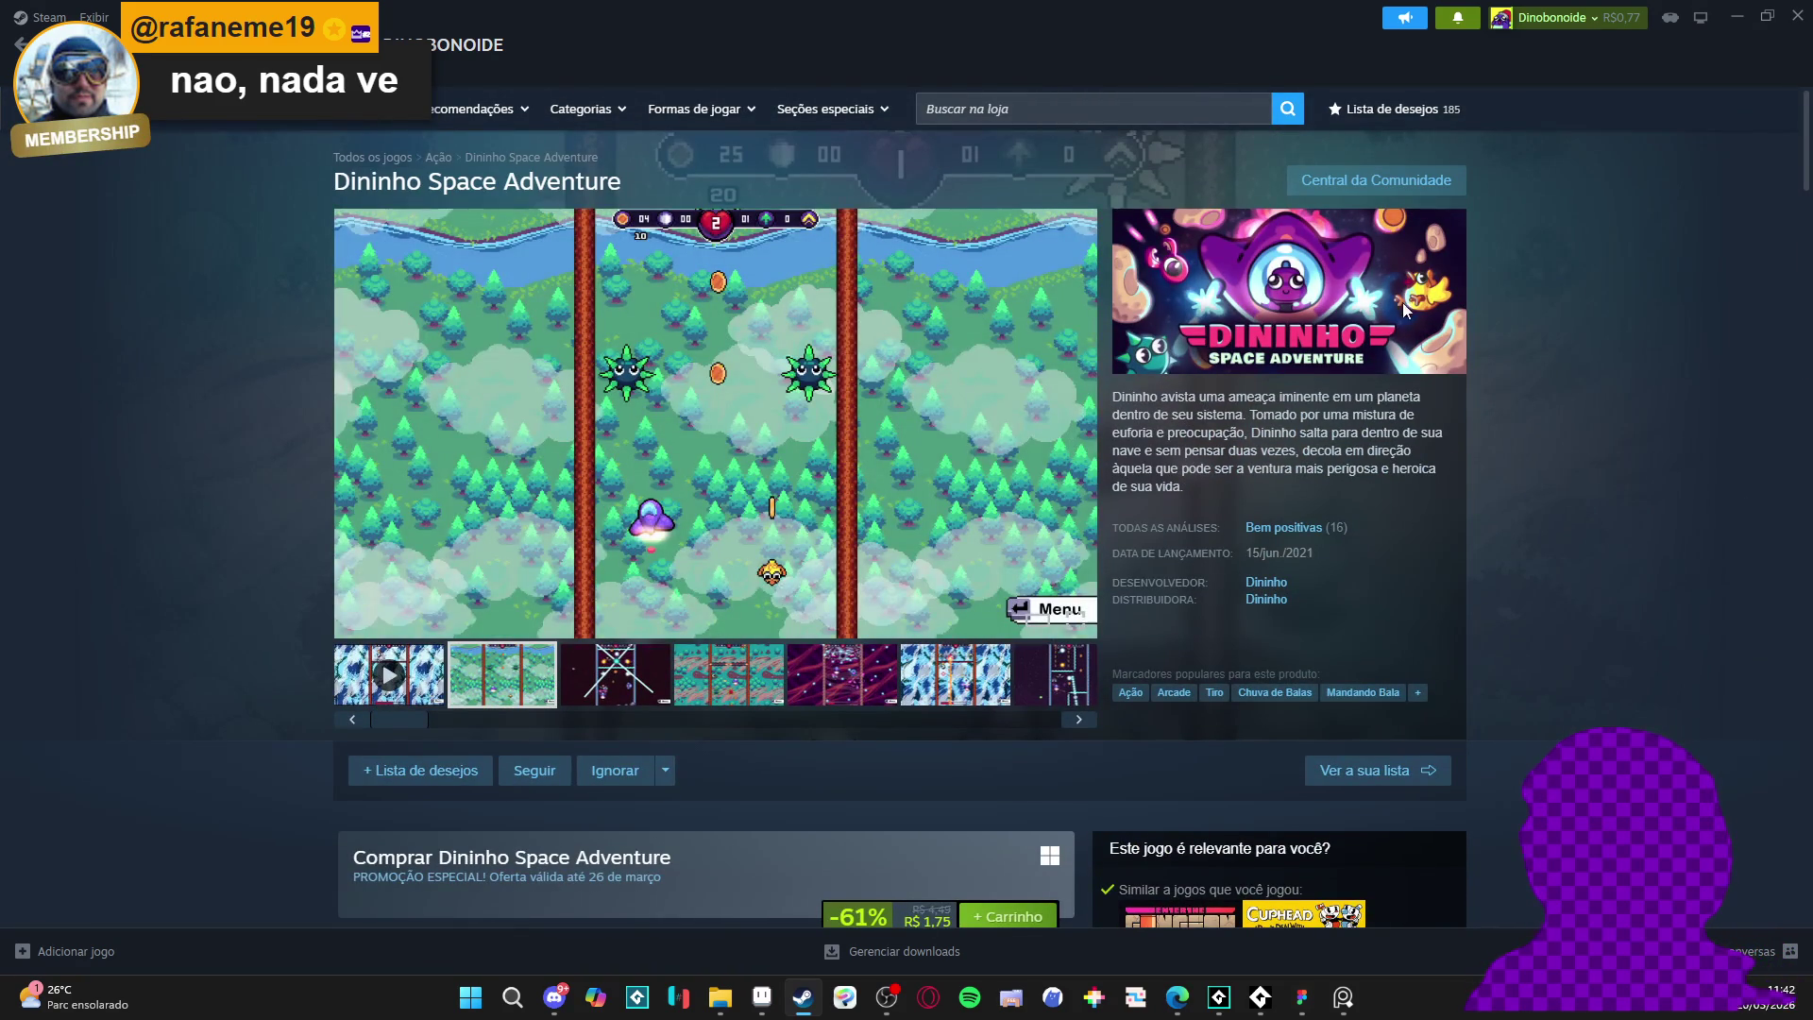
- Reopen Dininho Adventures: Definitive Edition from the first search result, then return to Aseprite
left_click(1133, 110)
type("dininho")
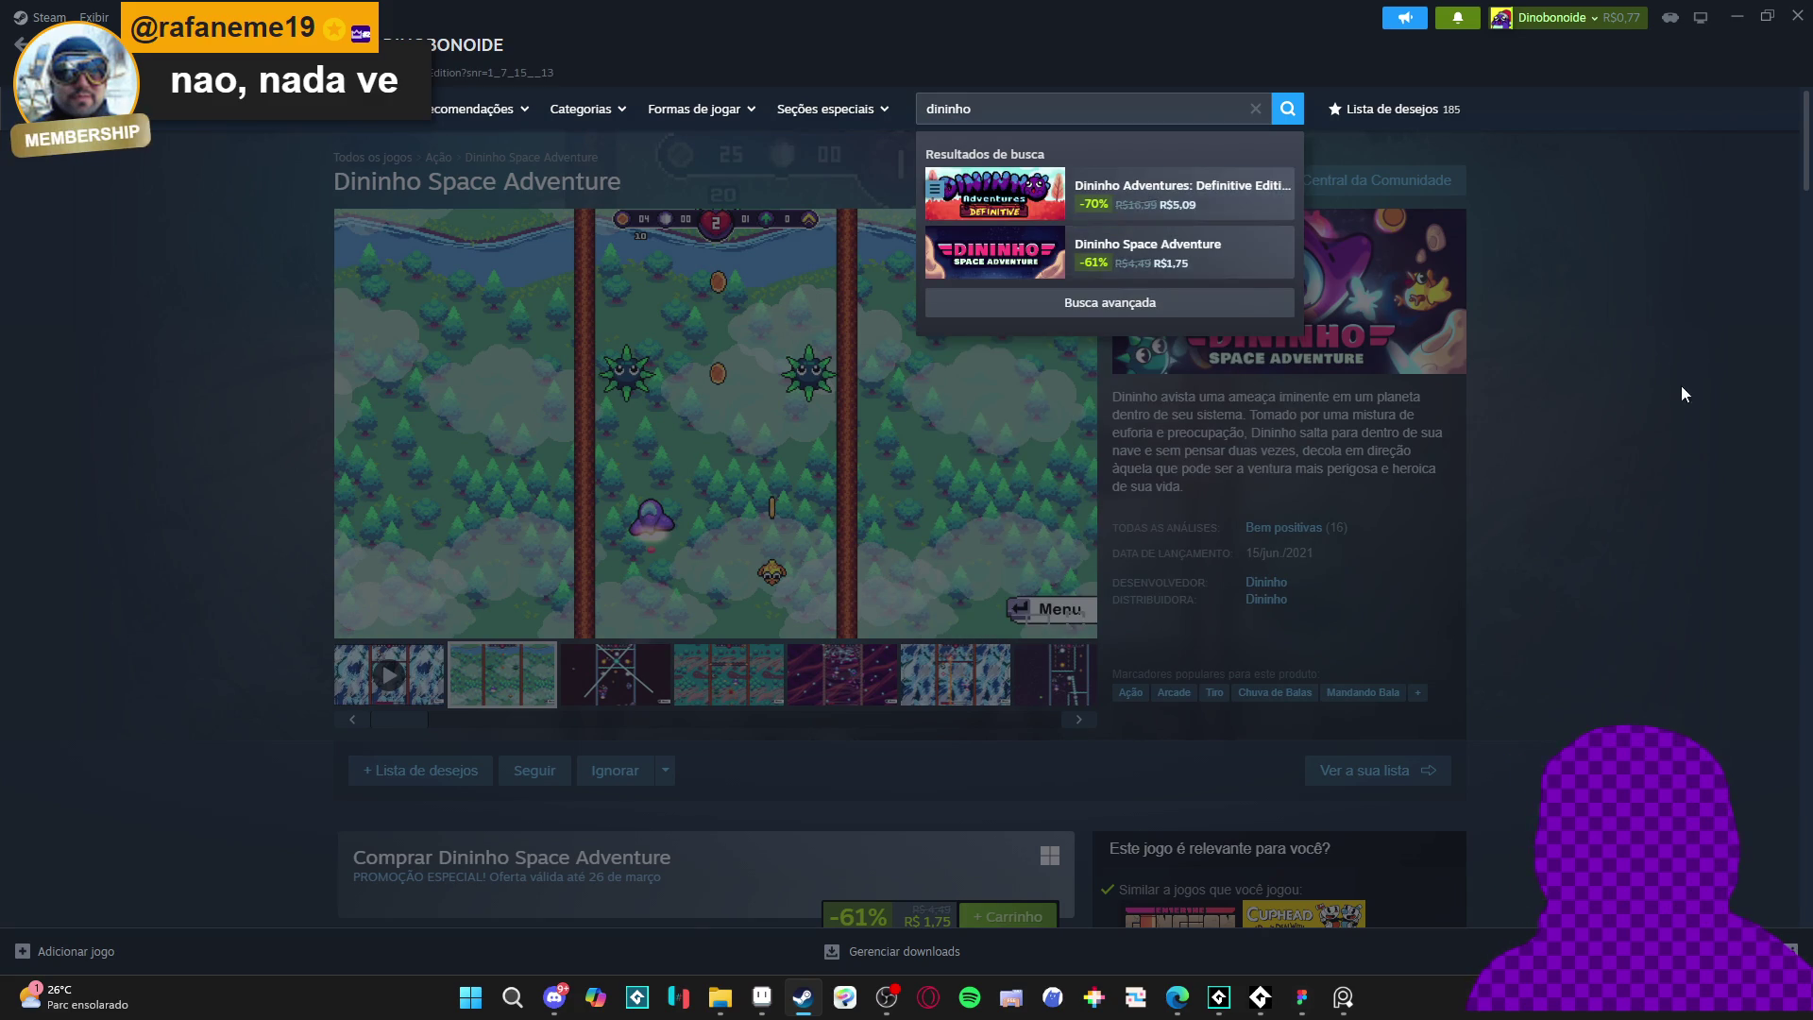
key("Down")
key("Return")
scroll(1505, 337, "down", 2)
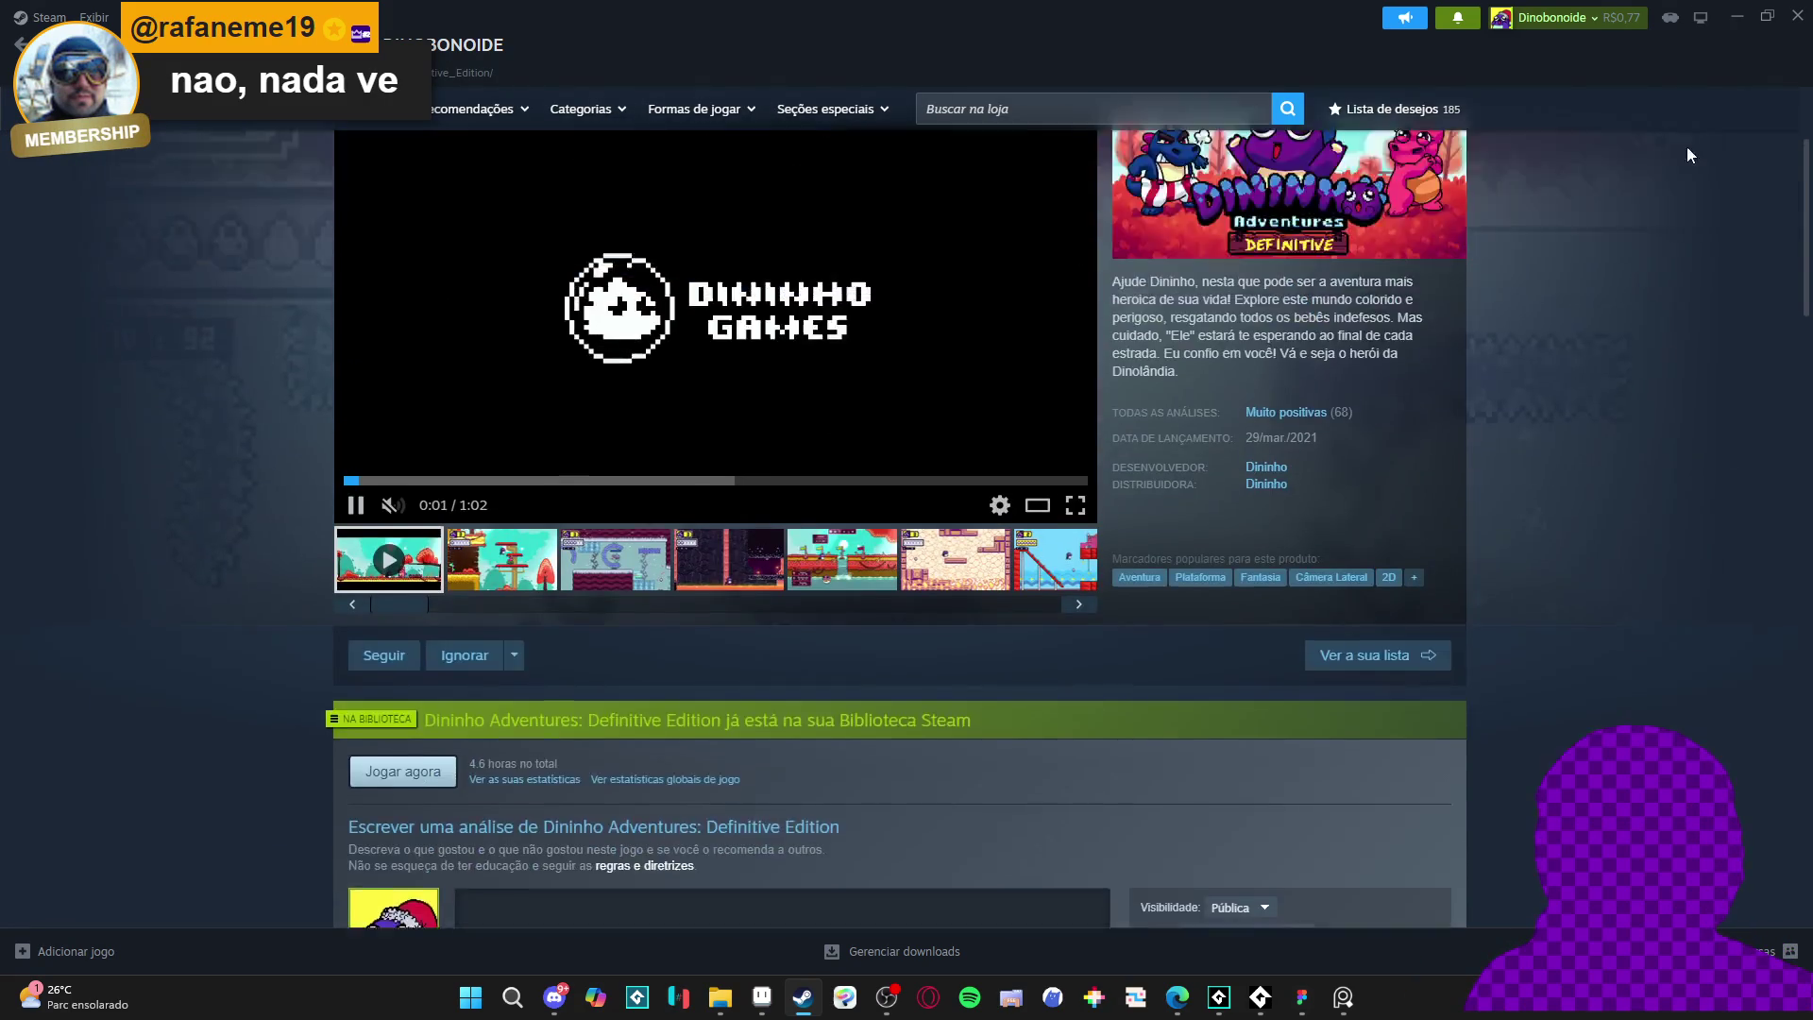
scroll(1137, 170, "up", 2)
key("alt+Tab")
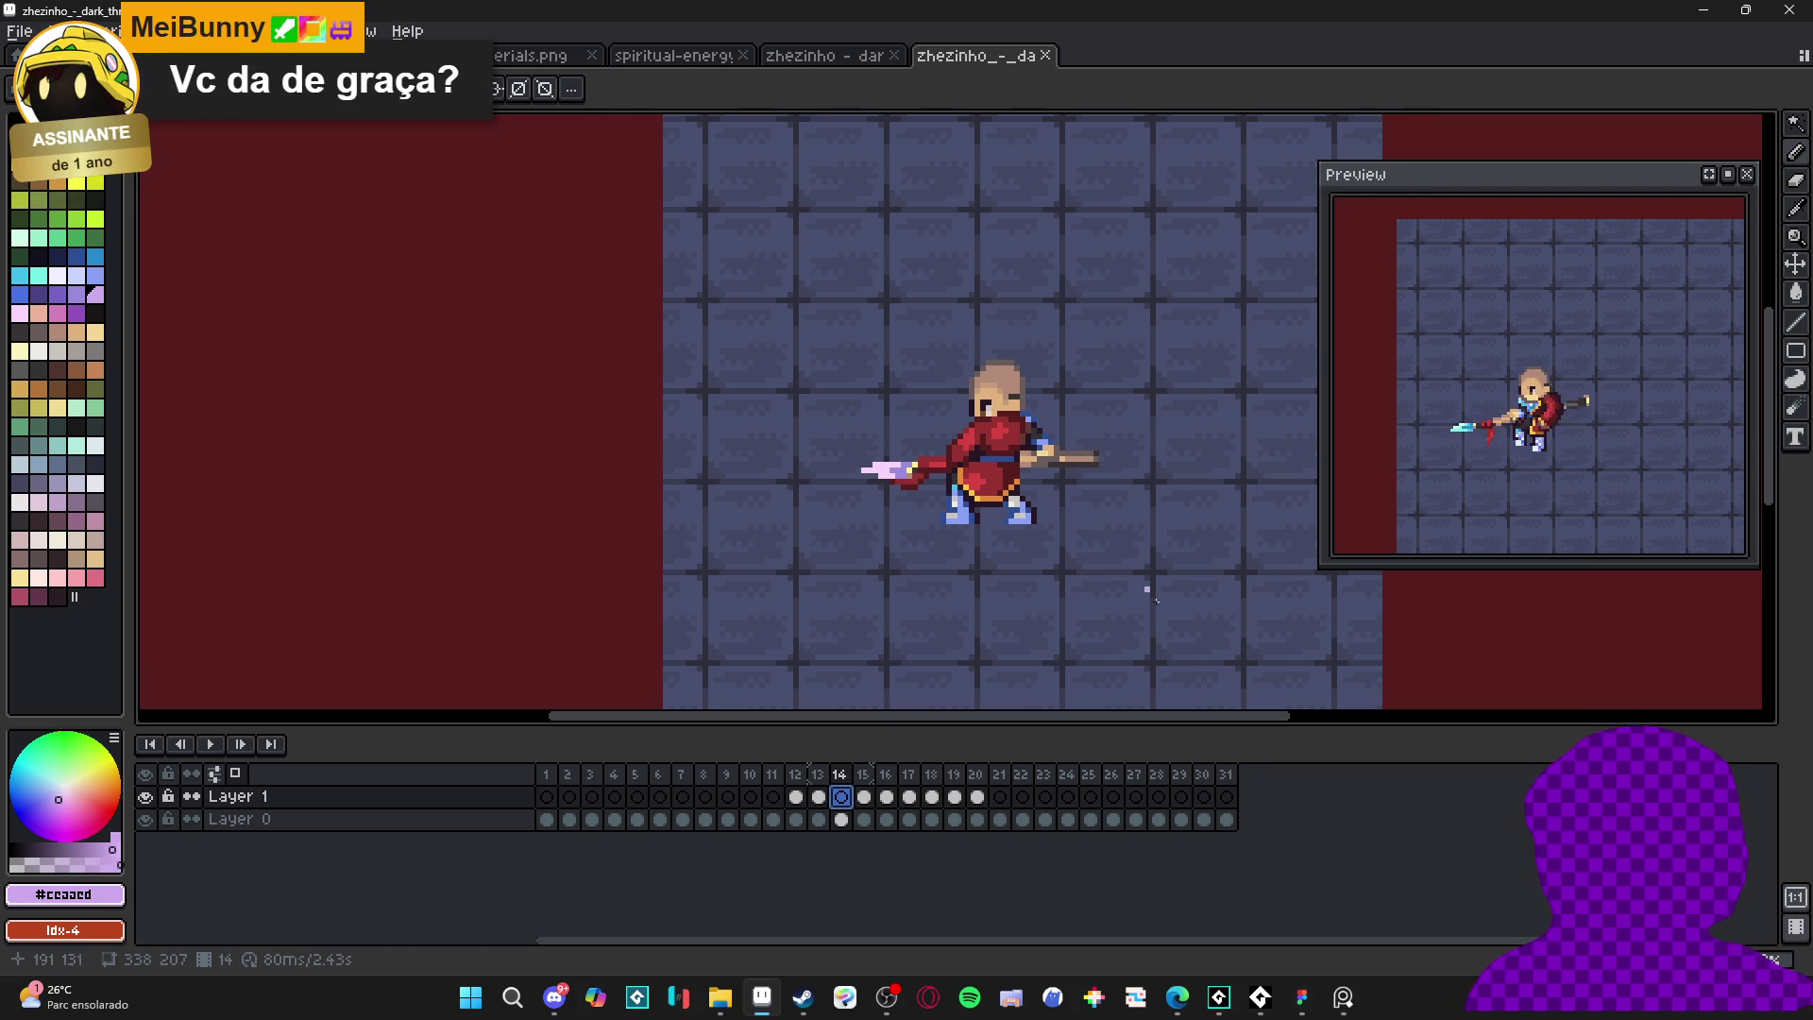
- Toggle Layer 1's visibility and step through thrust frames 12 to 18
left_click(151, 798)
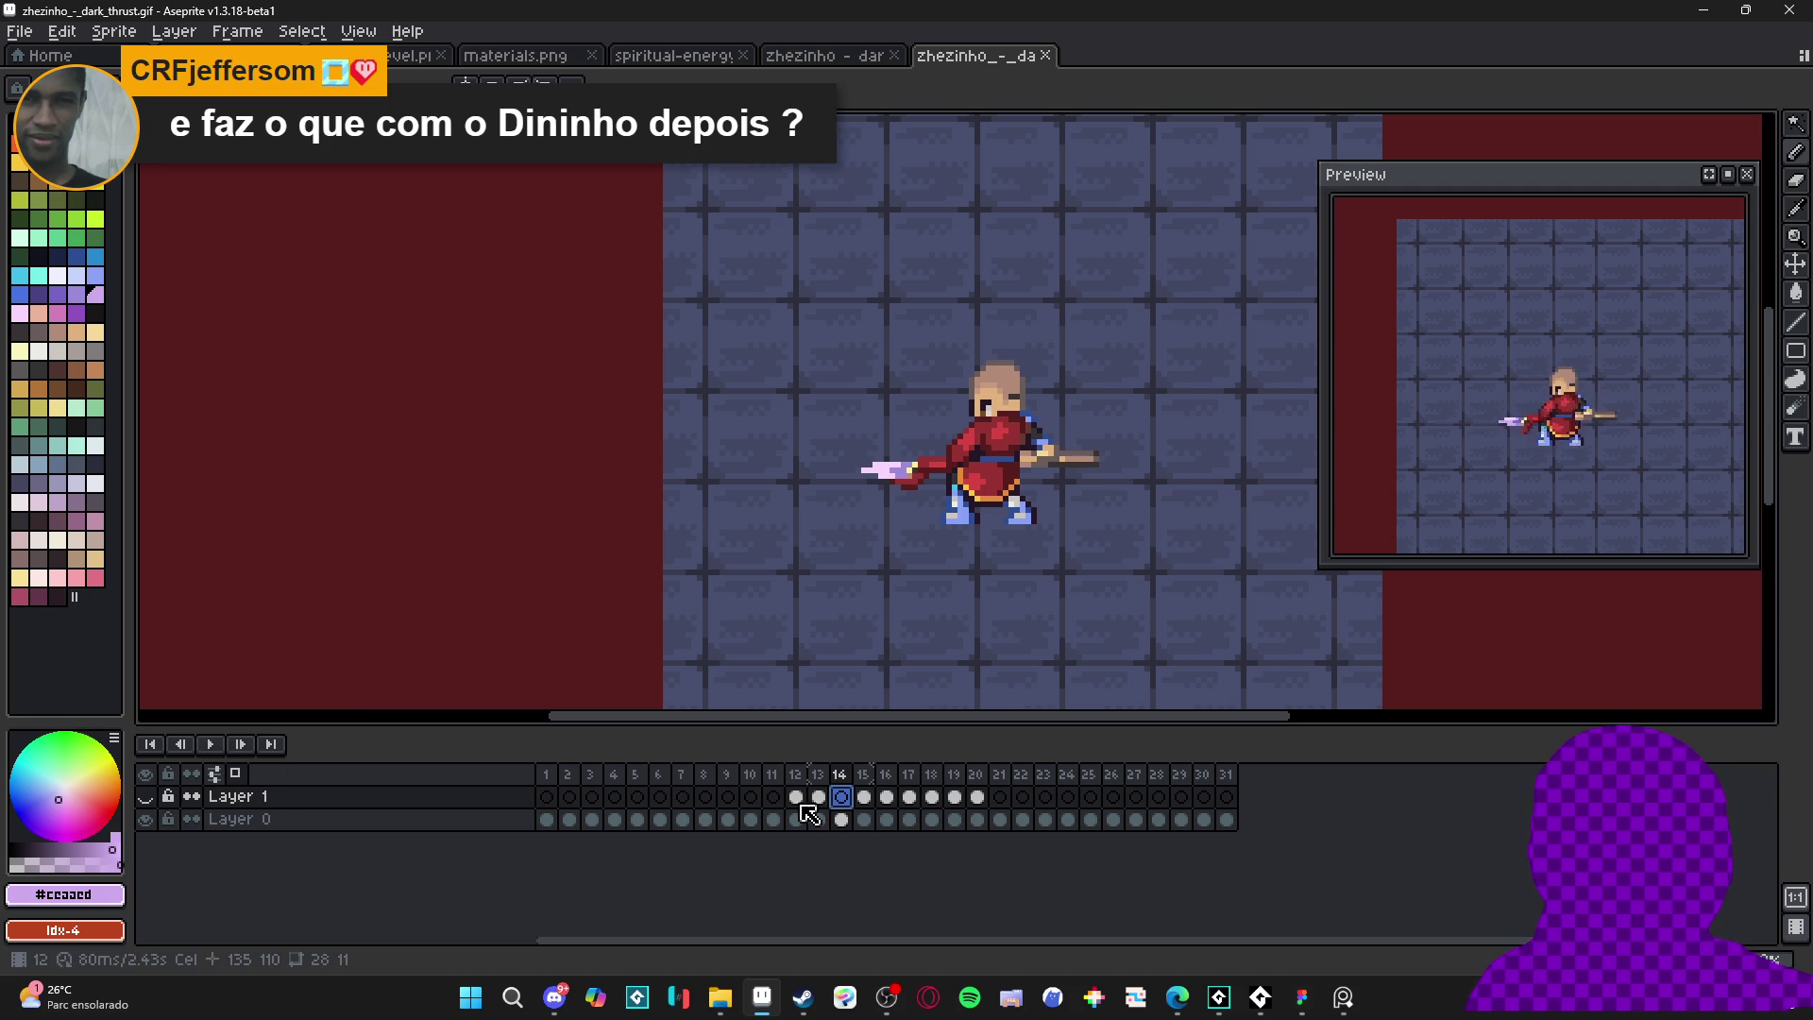
left_click(796, 775)
left_click(841, 775)
left_click(864, 775)
left_click(885, 776)
left_click(908, 775)
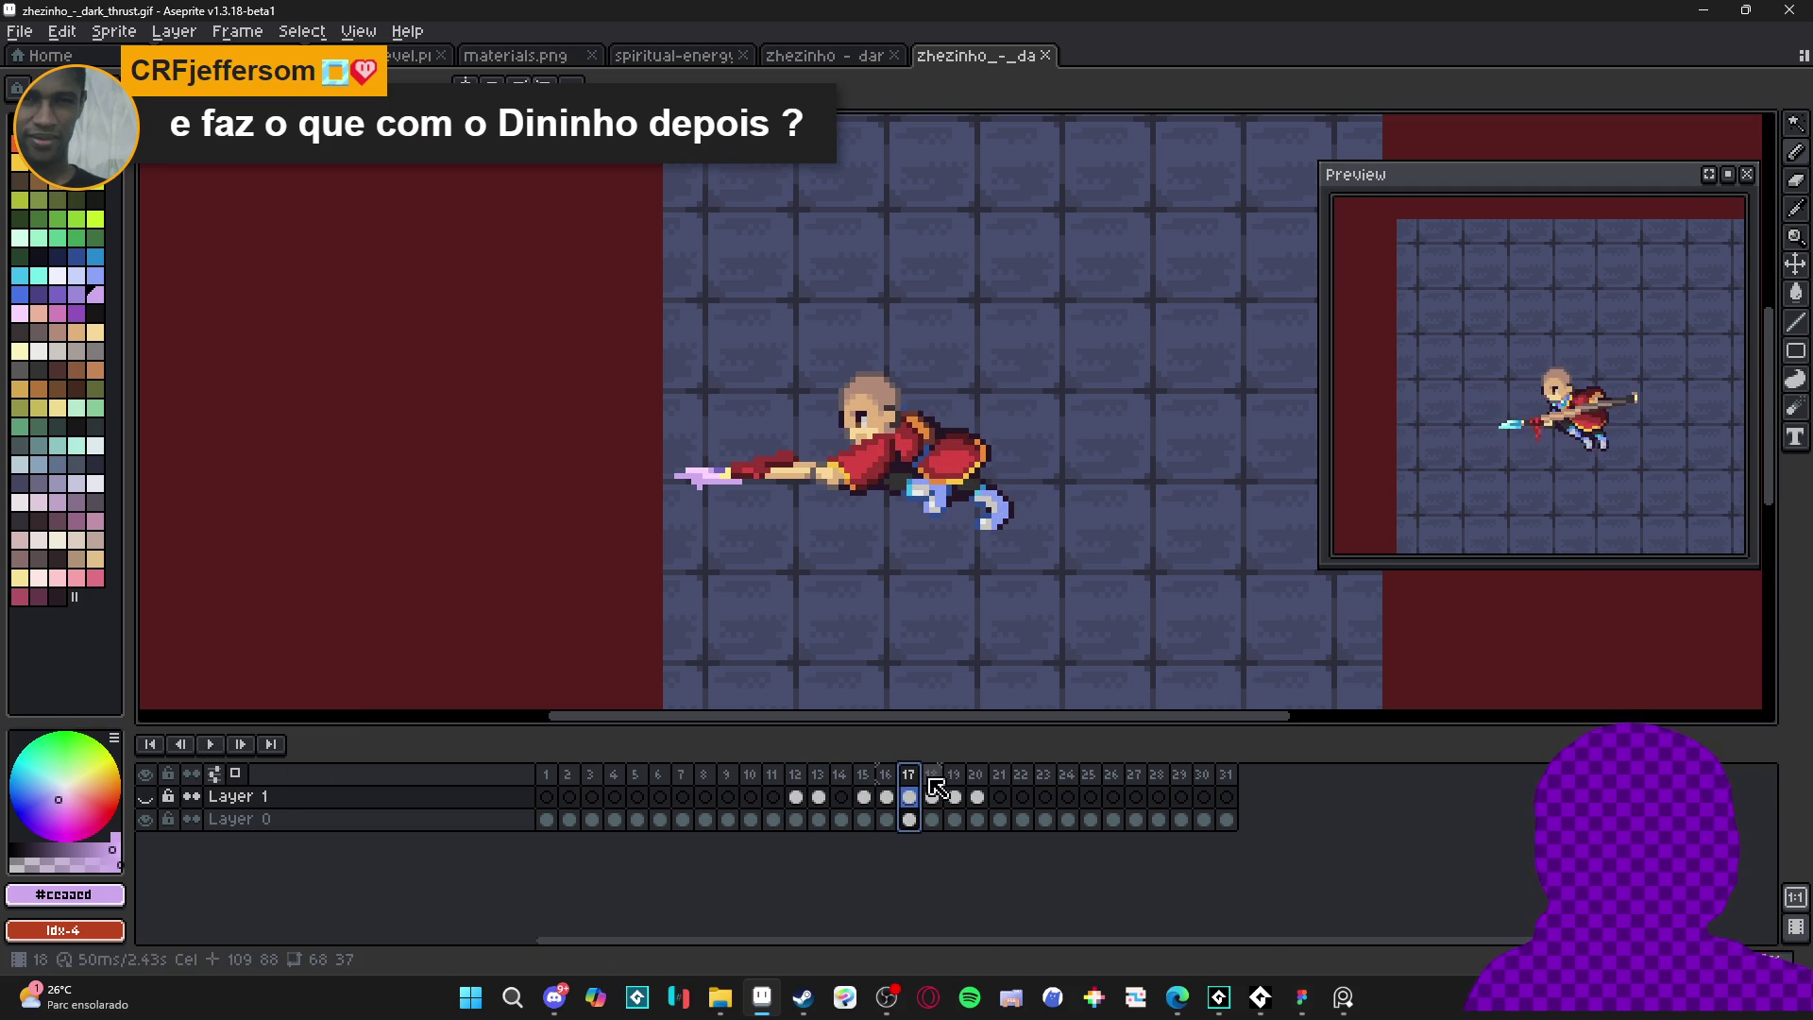
left_click(931, 775)
- Replay frames 15 through 20, then go back to frame 12's cel on Layer 1
left_click(863, 775)
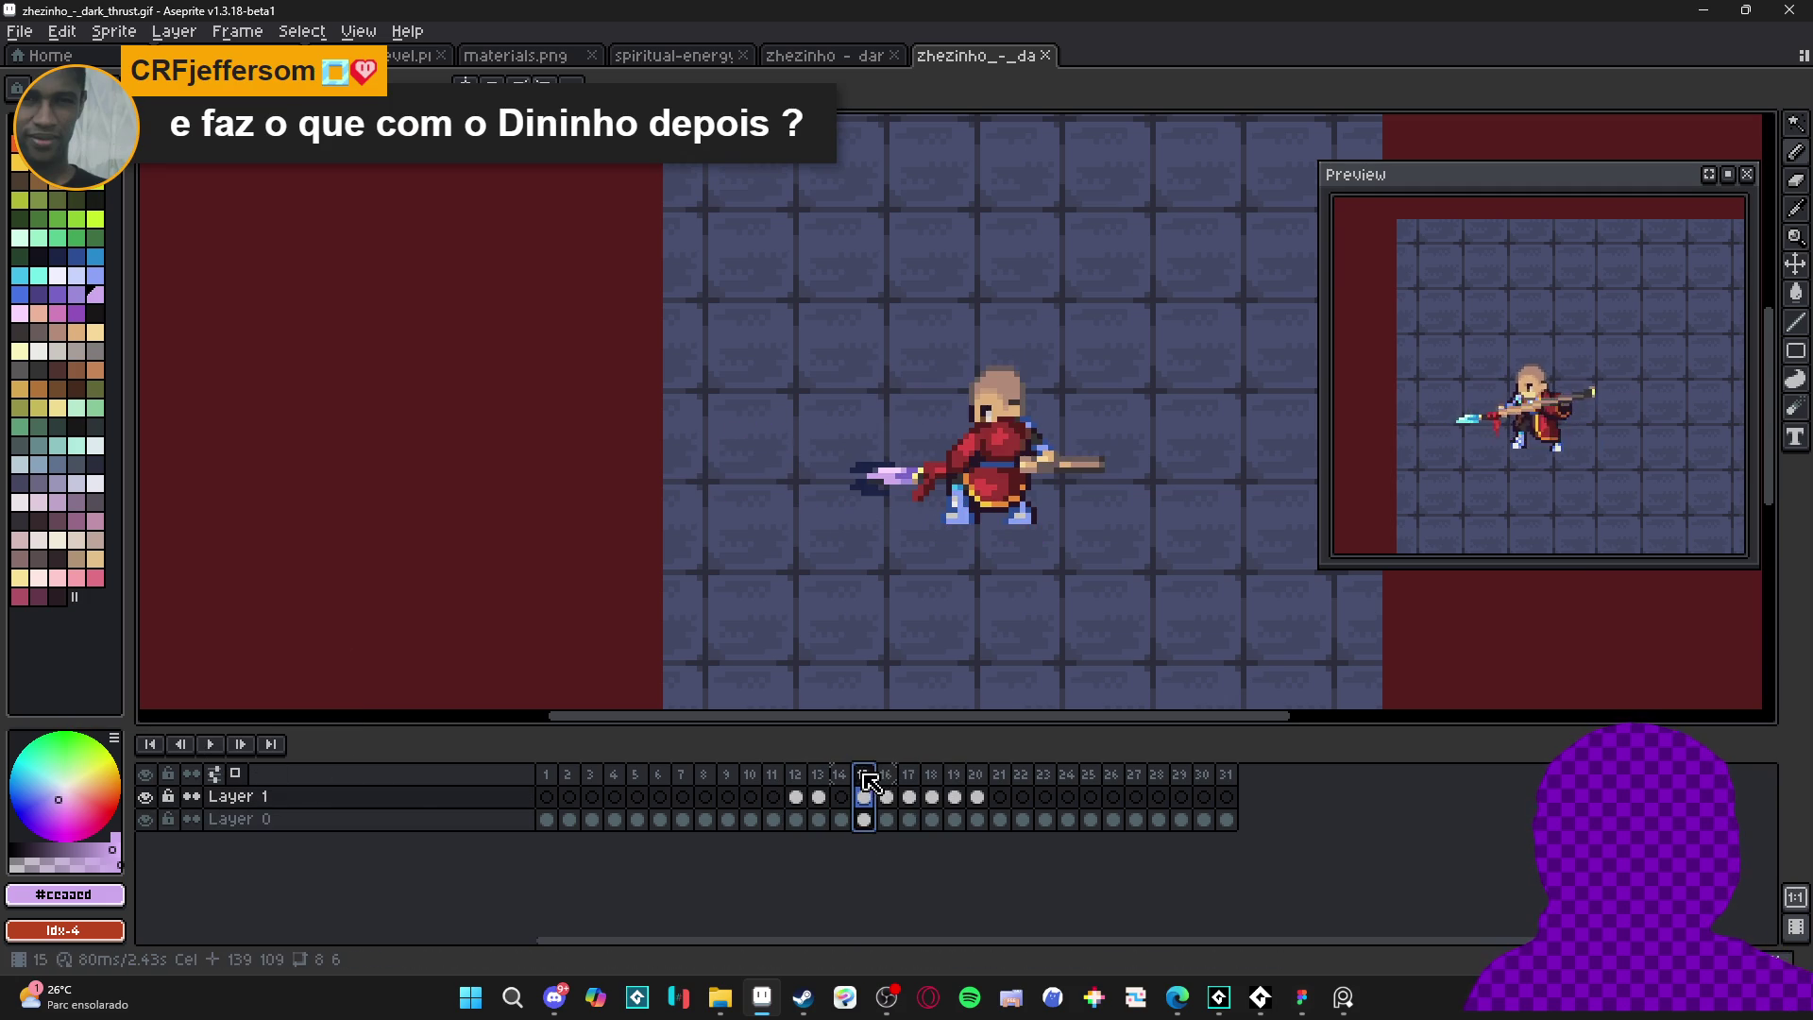
left_click(884, 775)
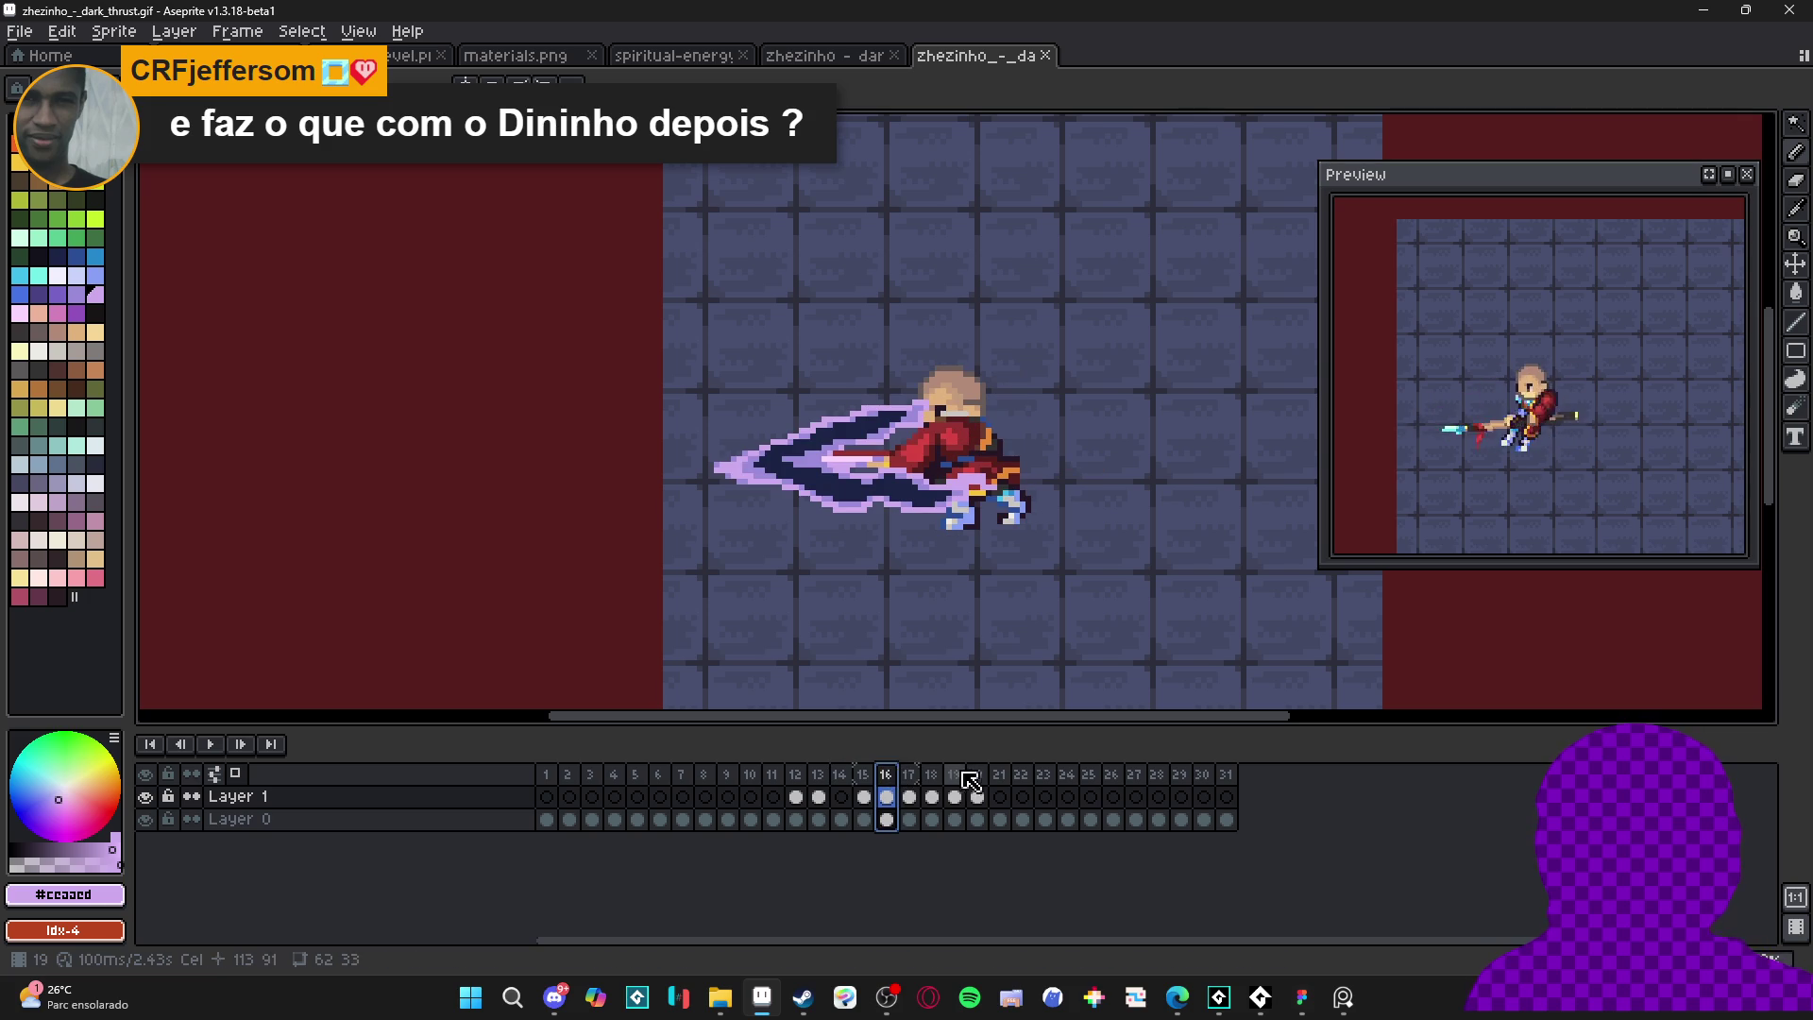
left_click(910, 777)
left_click(931, 793)
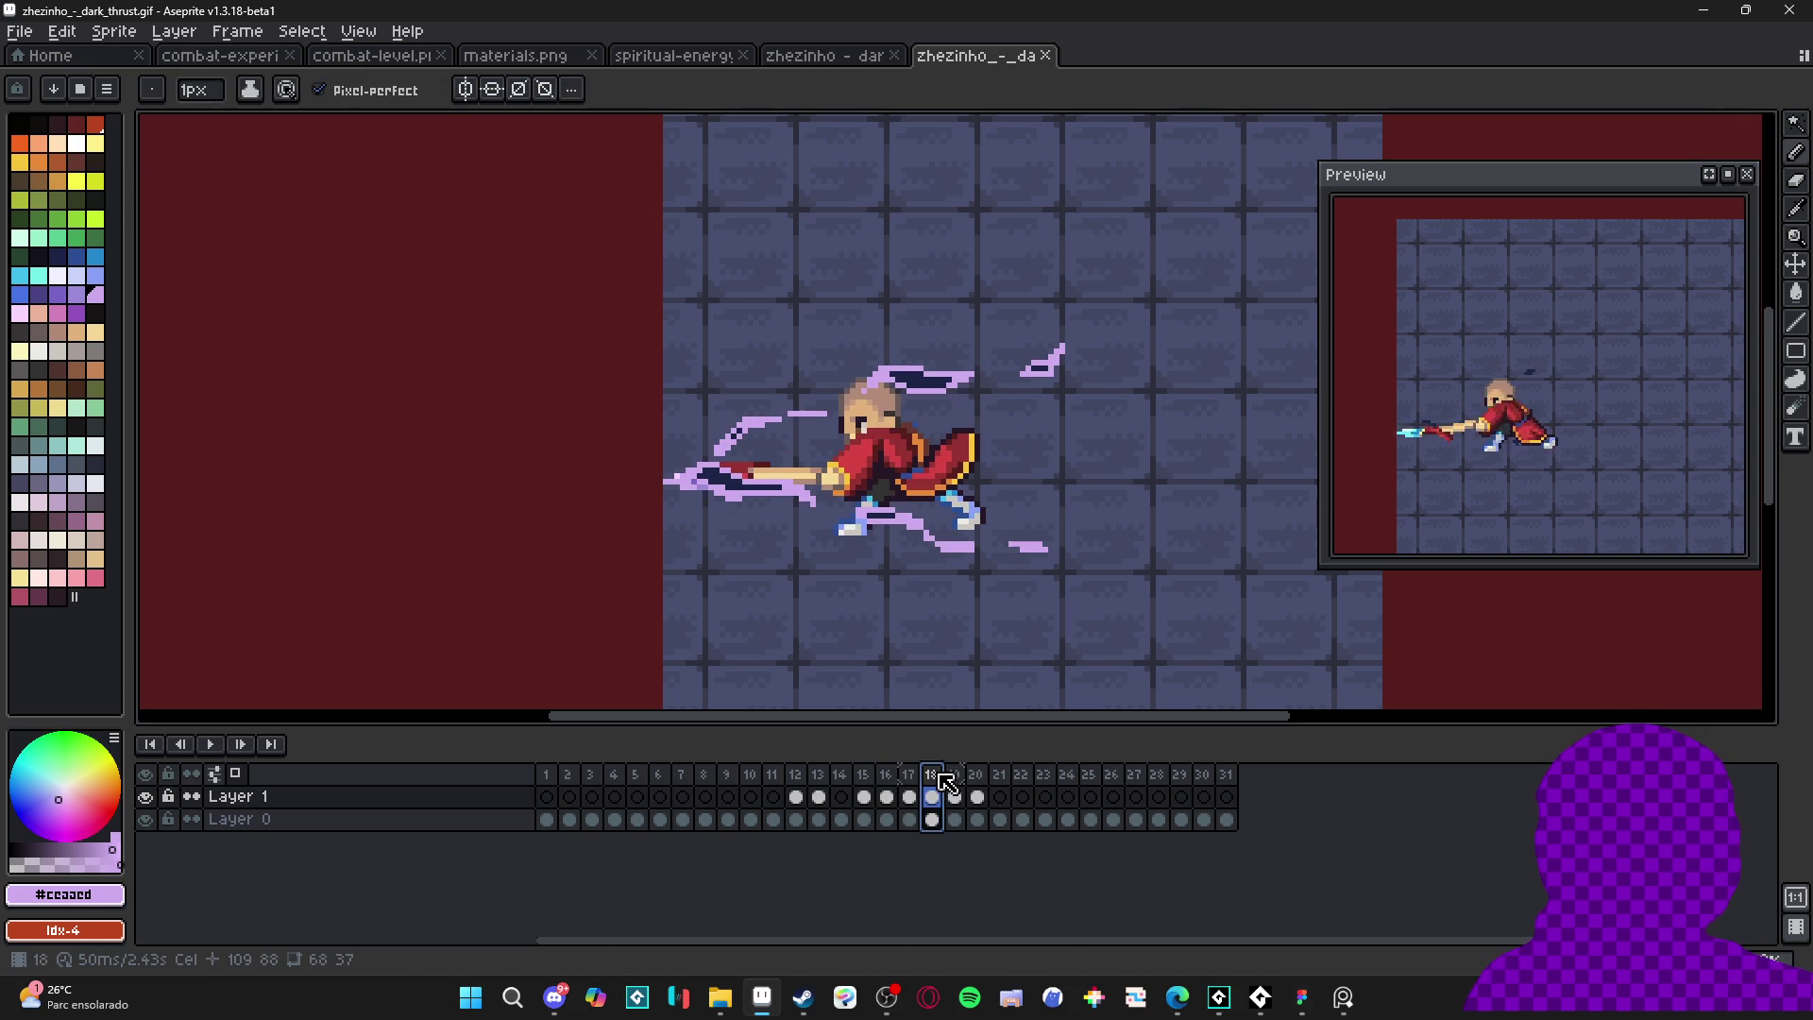
left_click(956, 791)
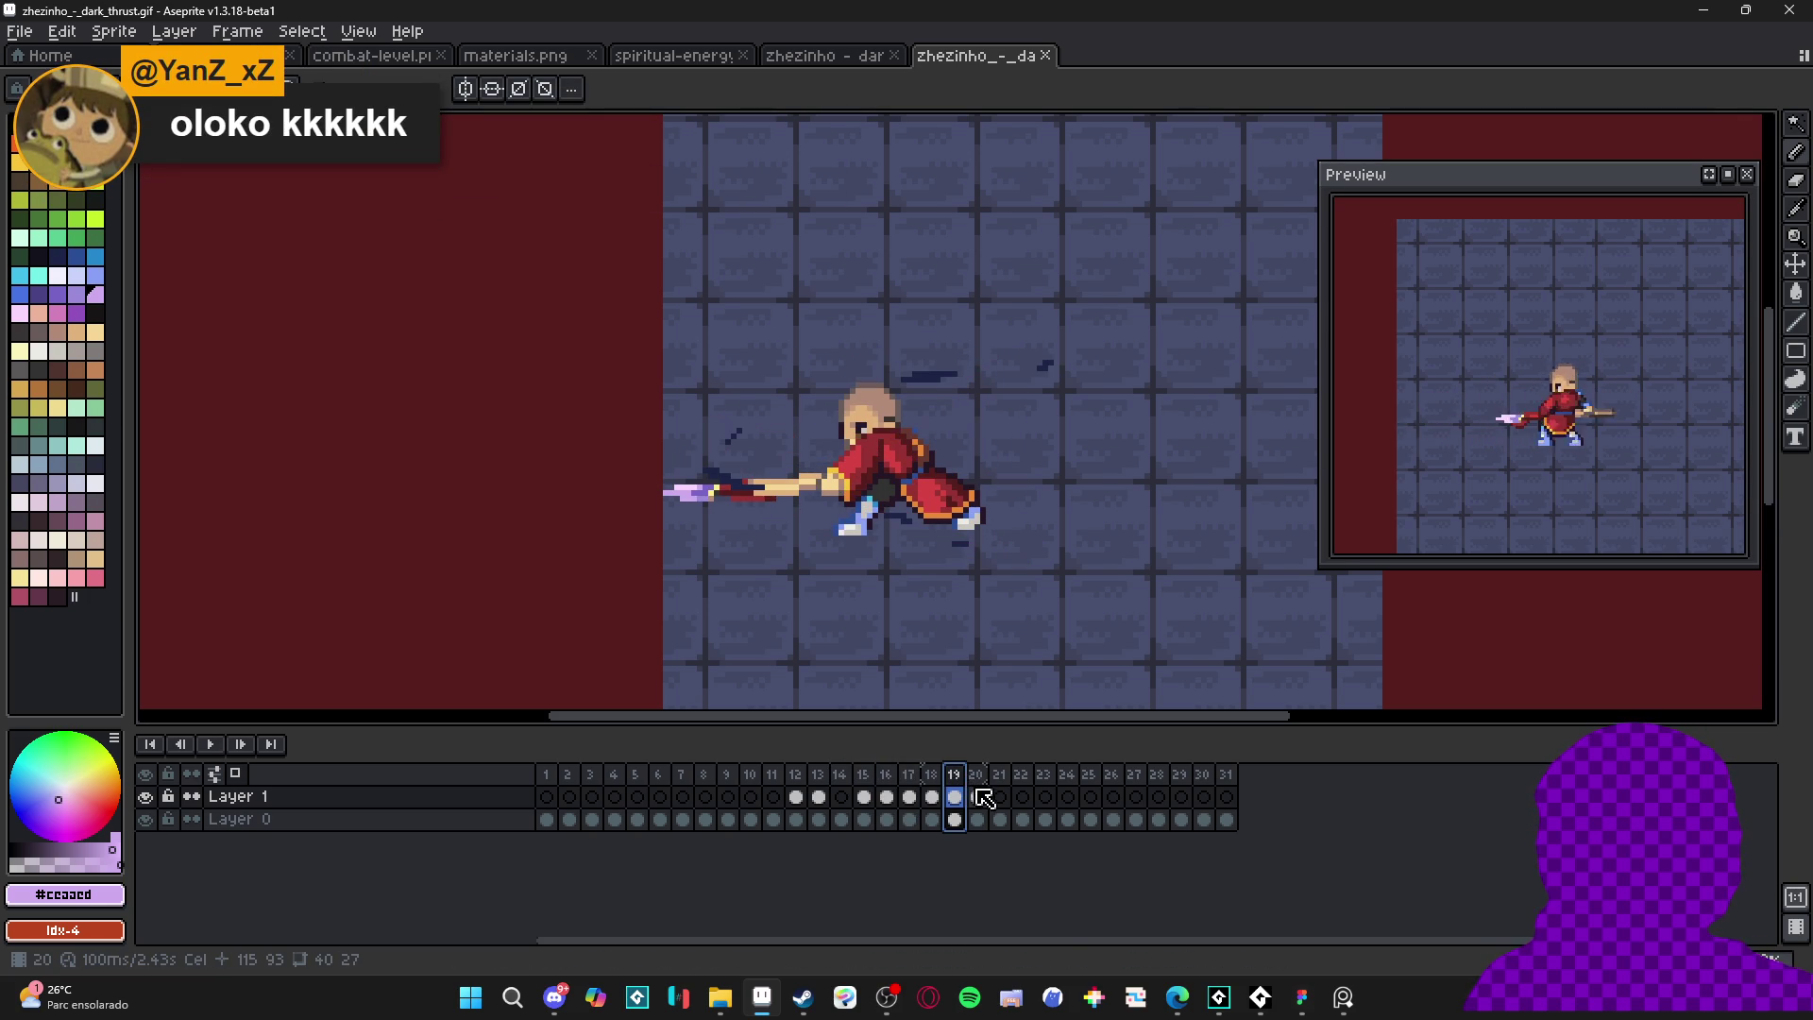
left_click(979, 780)
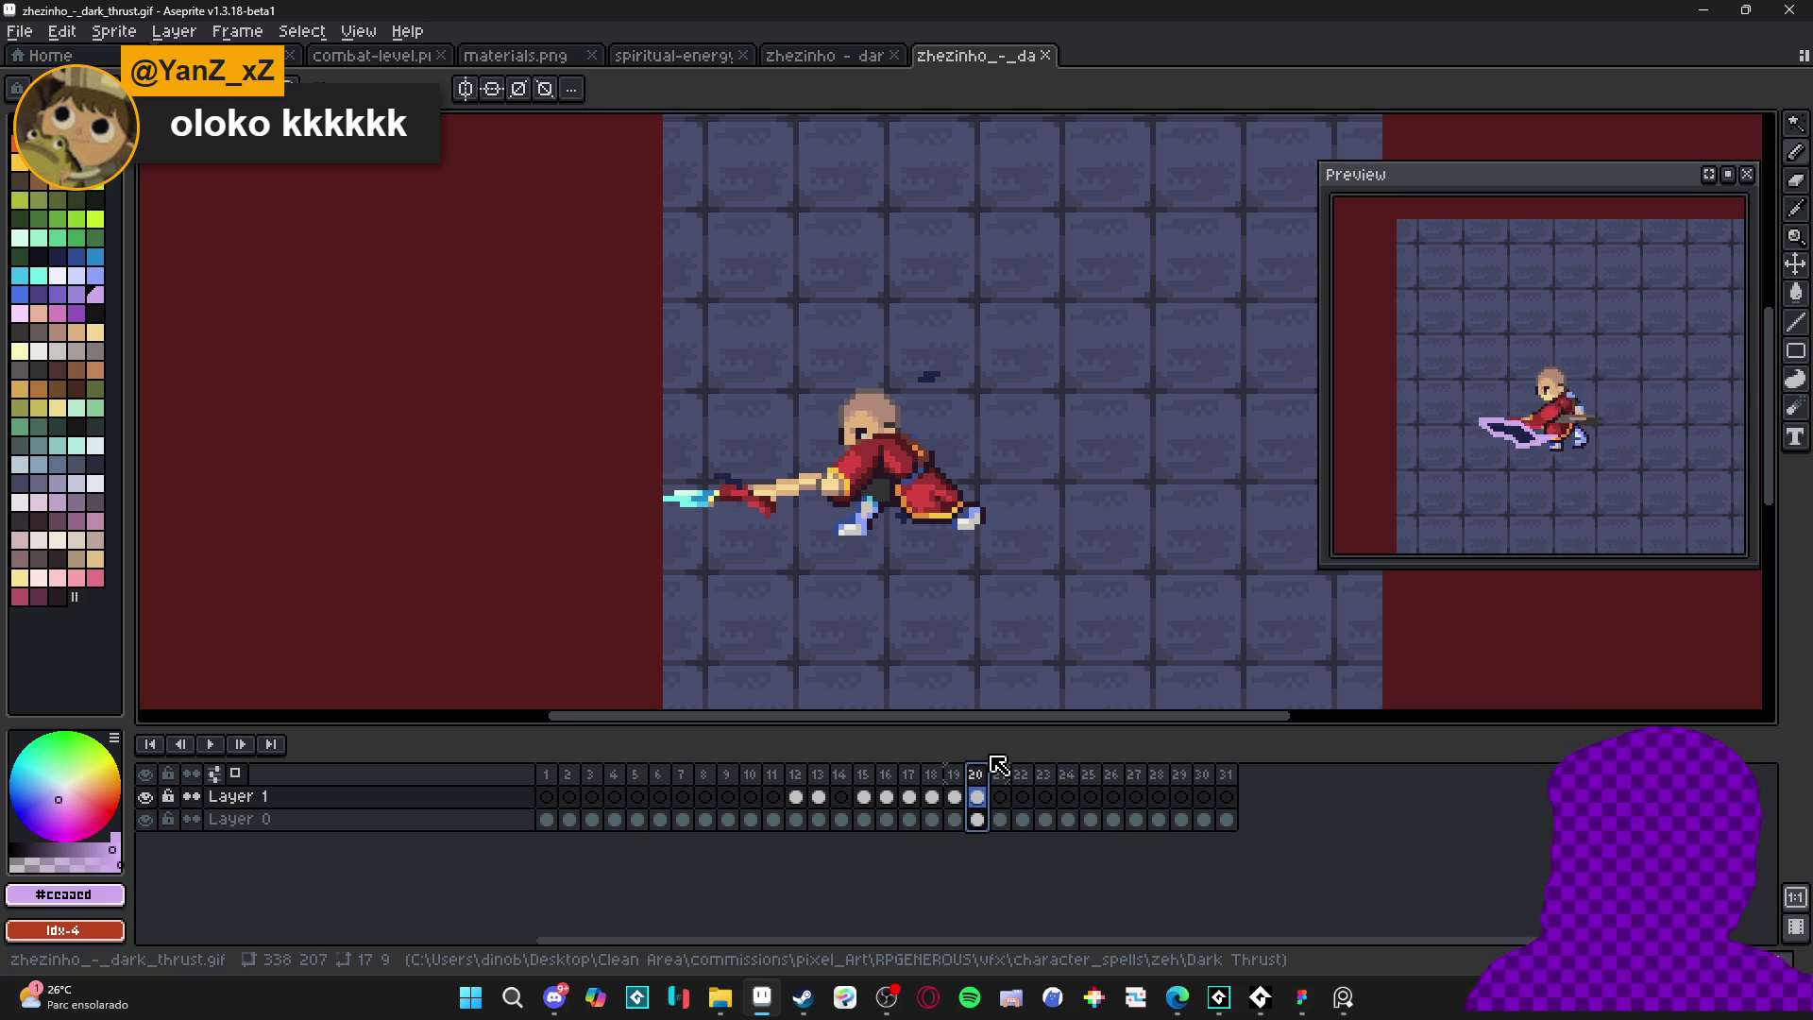
left_click(797, 796)
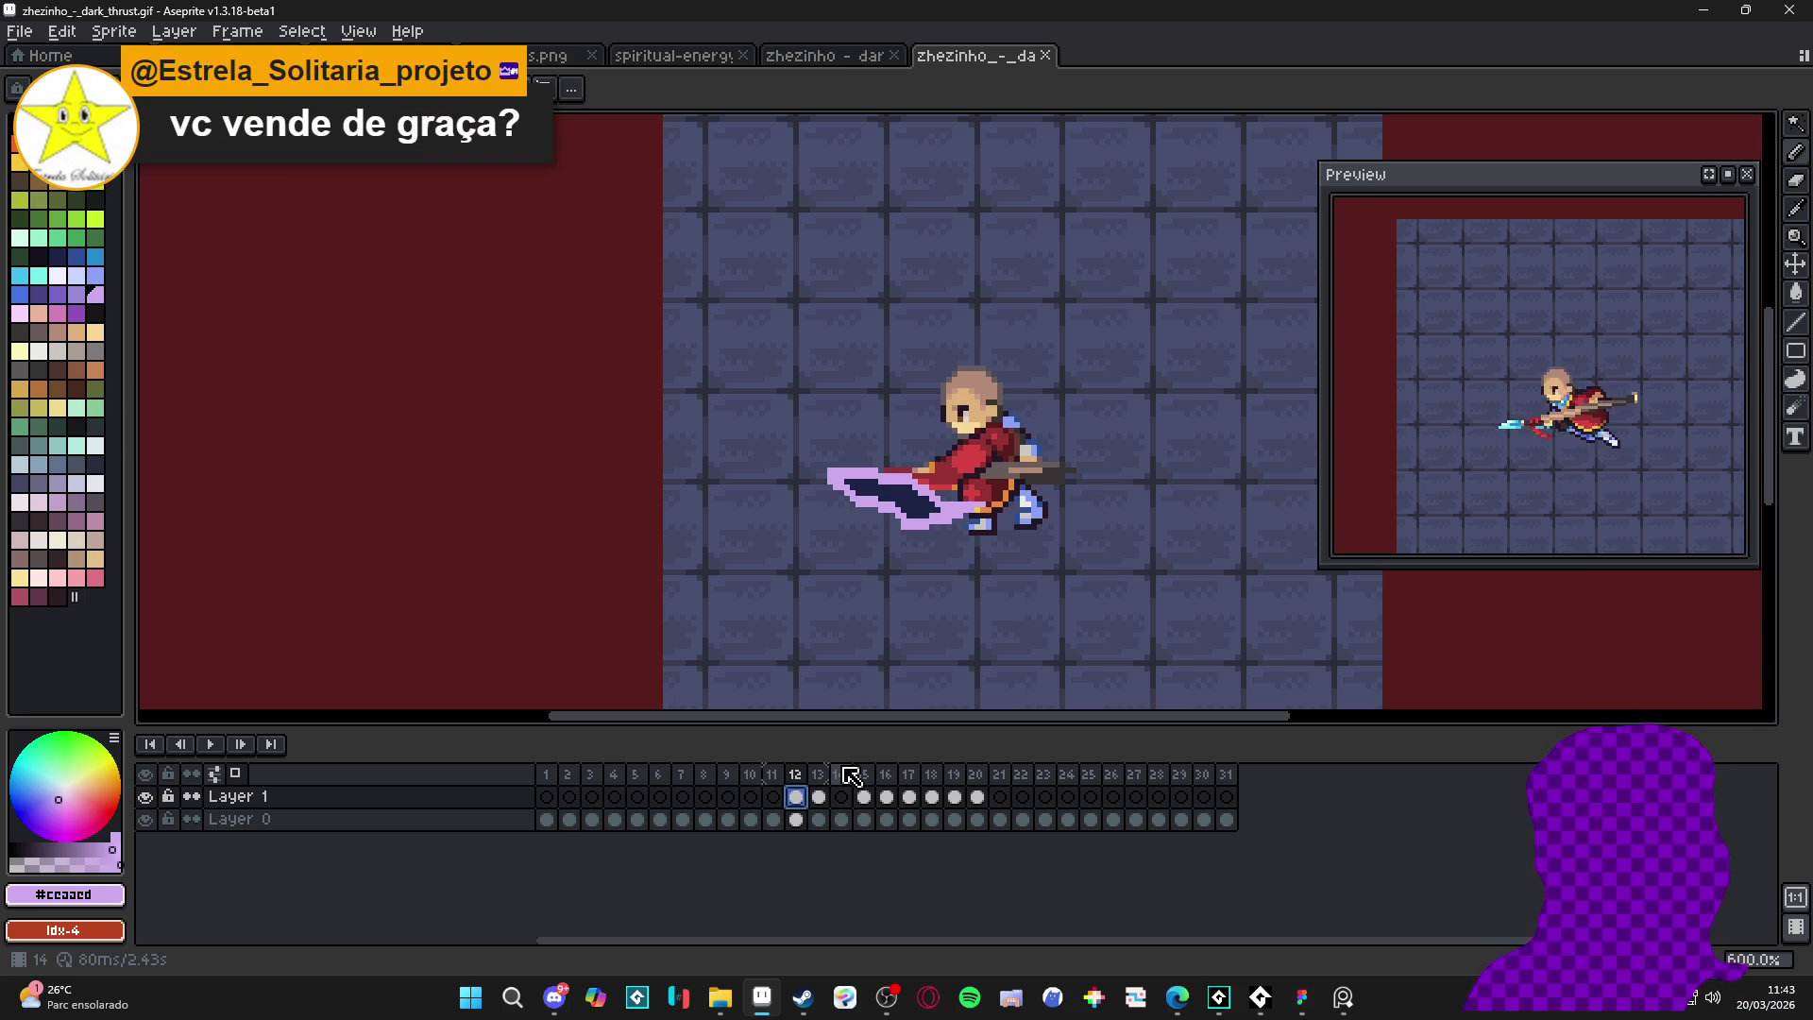
- Magic-wand select the slash, try a saturated purple Paint Bucket fill, then undo it
key("w")
left_click(956, 531)
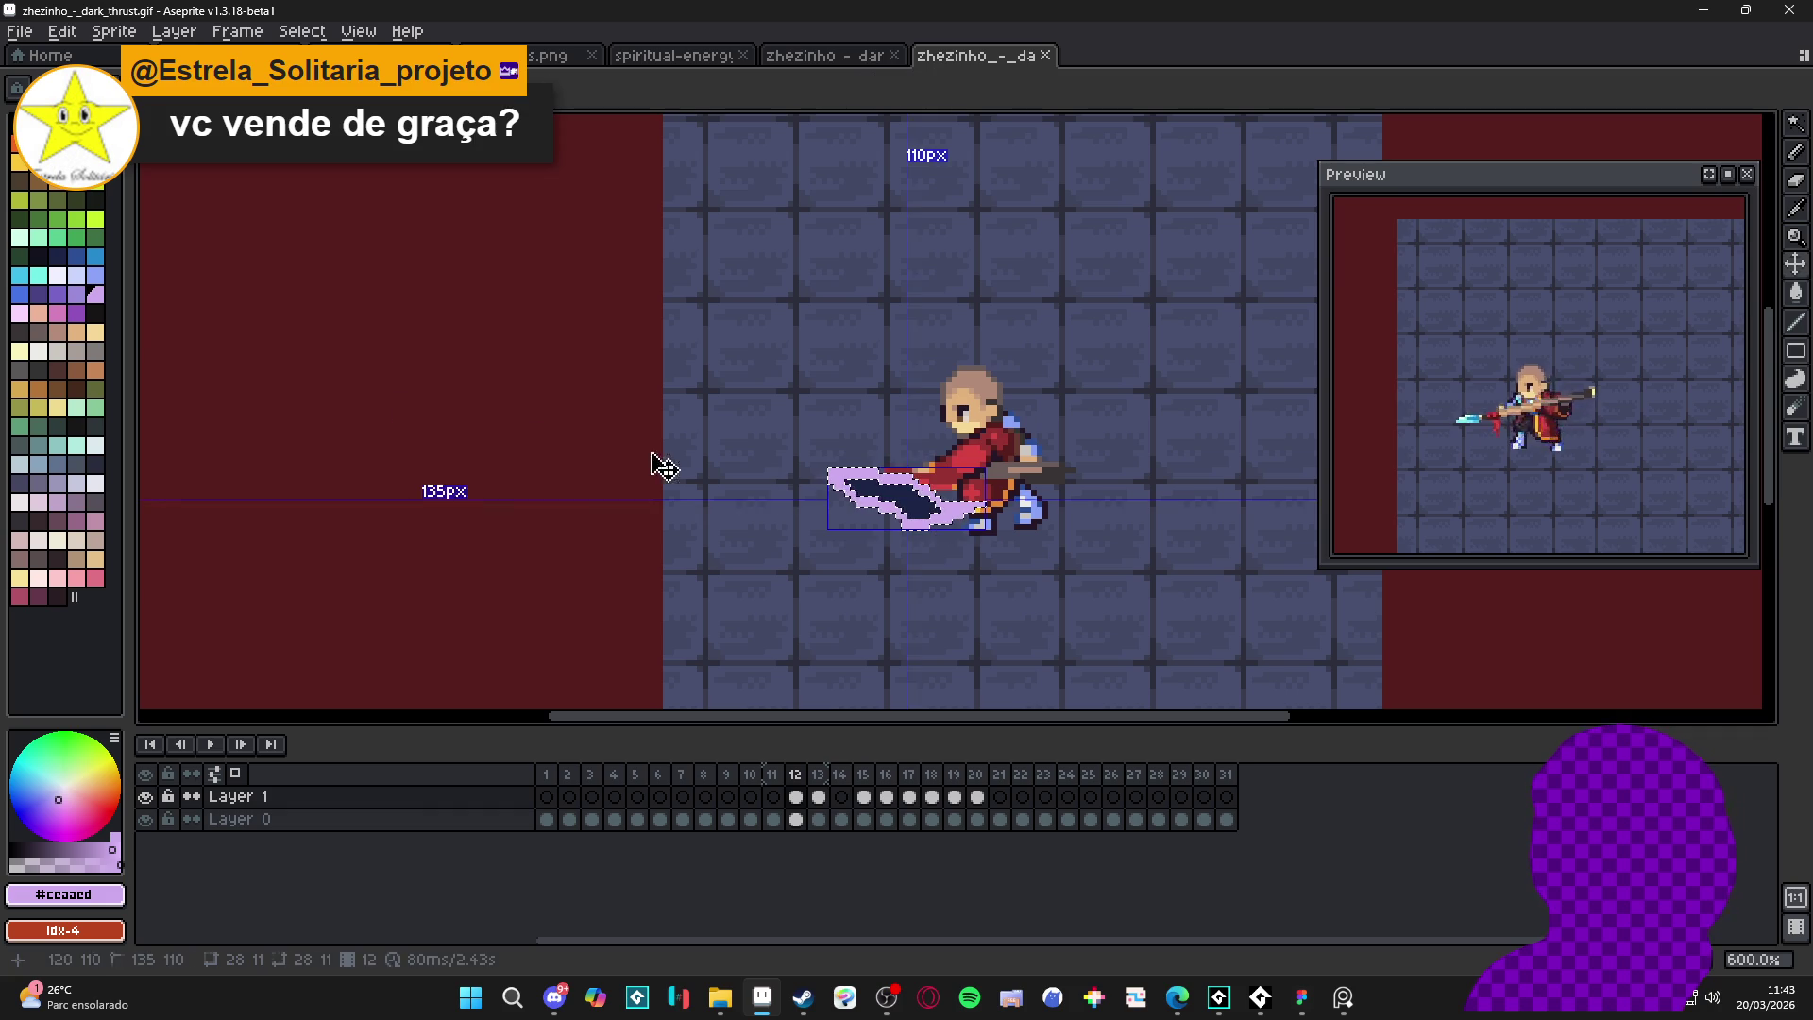
left_click(43, 810)
left_click_drag(44, 810, 30, 822)
key("g")
left_click(902, 498)
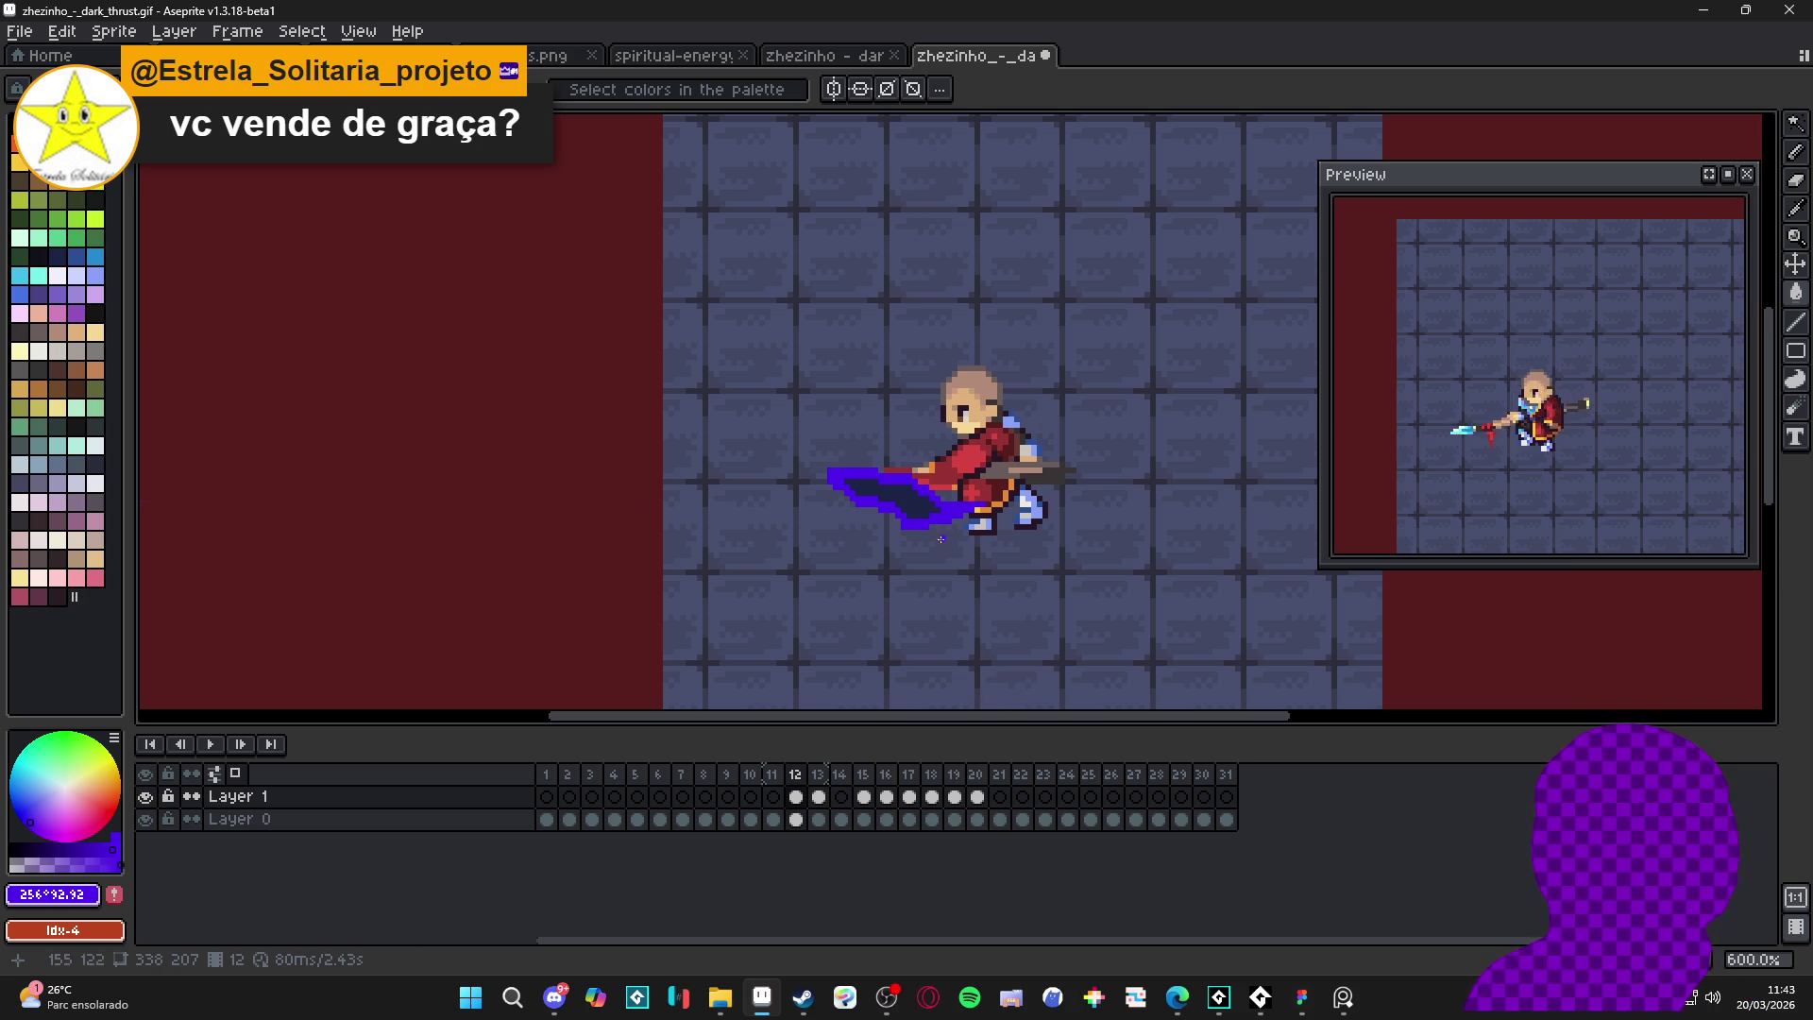
key("ctrl+z")
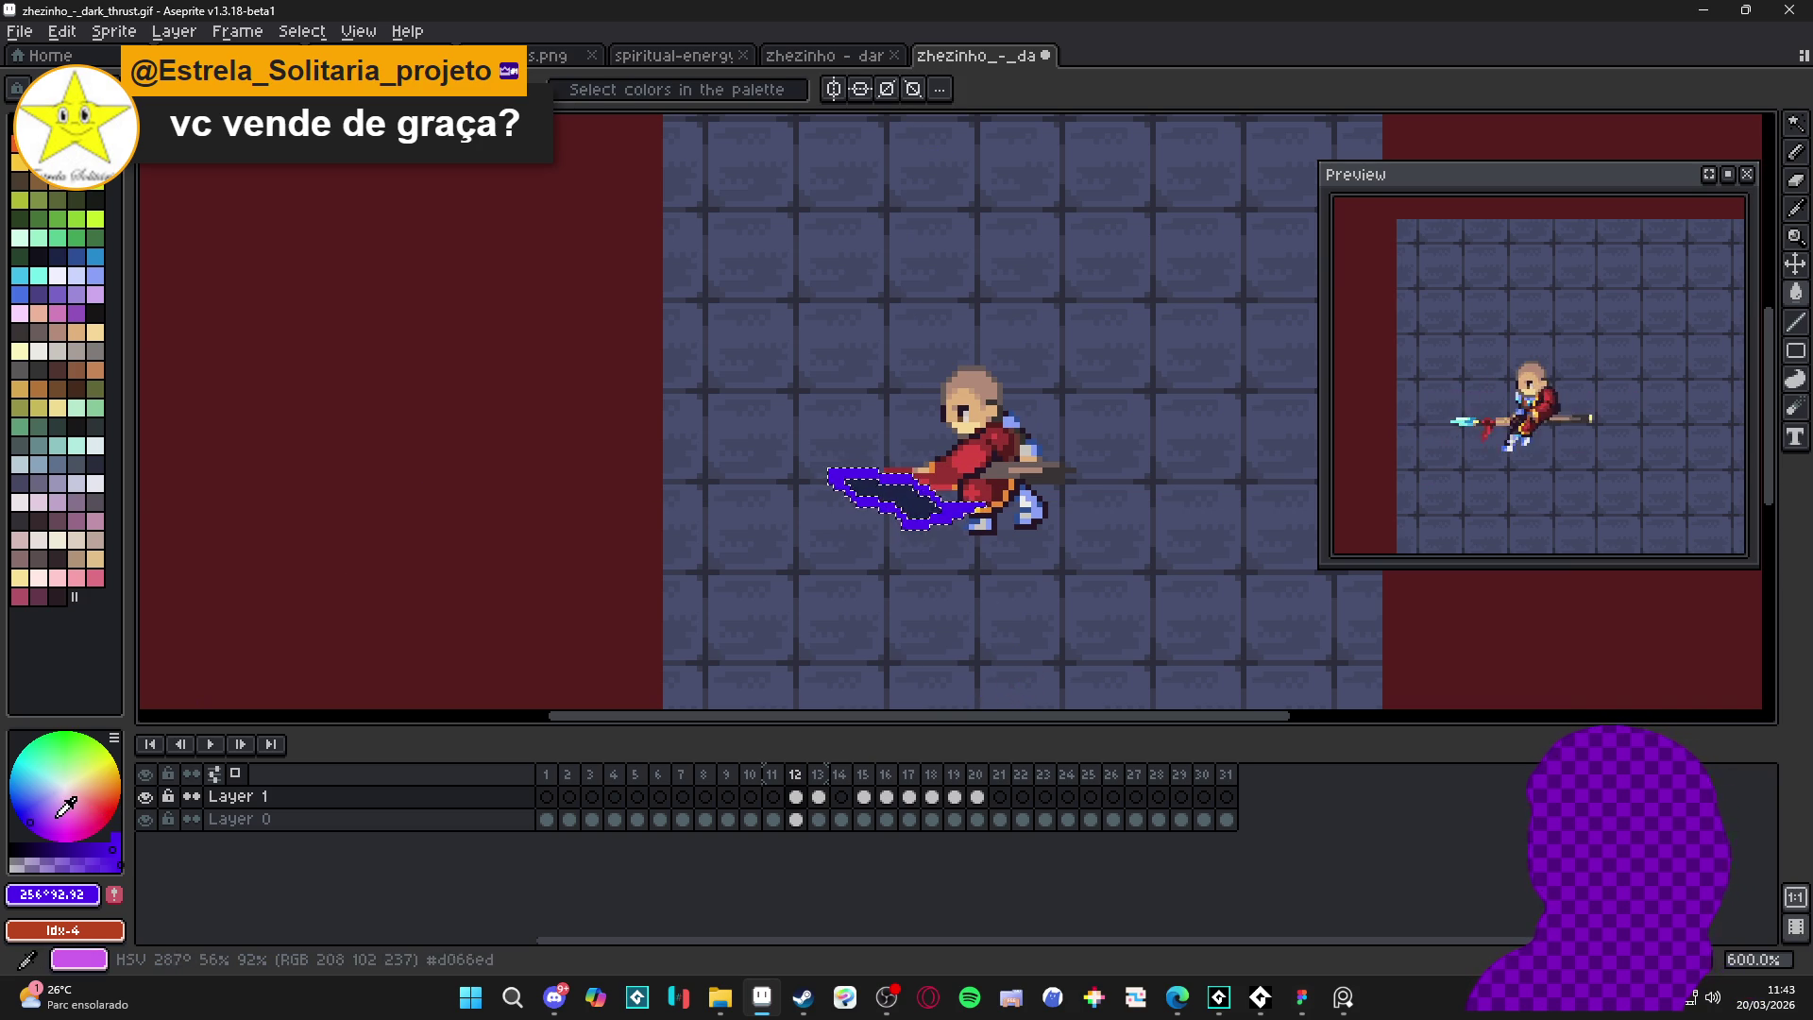
- Draw lavender (#b48eed) highlights along the blade's top and the trail's lower-left edge
left_click(56, 793)
scroll(880, 519, "up", 3)
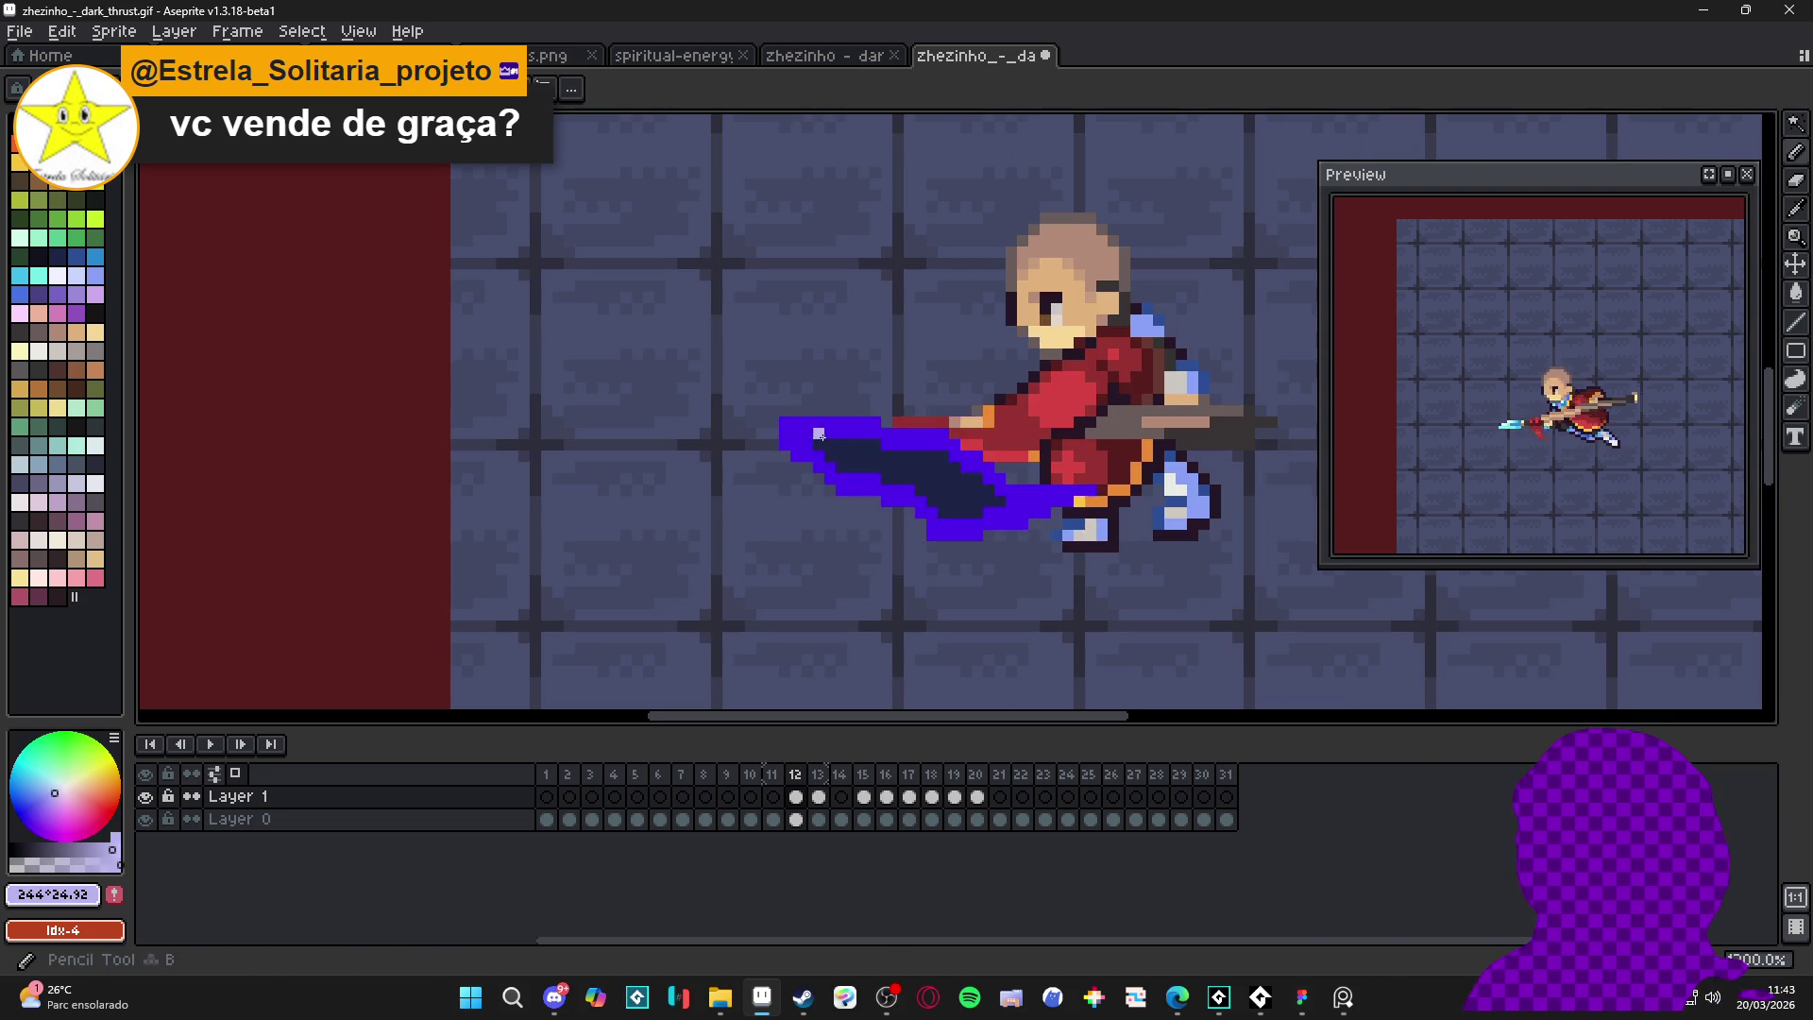
left_click_drag(810, 439, 867, 433)
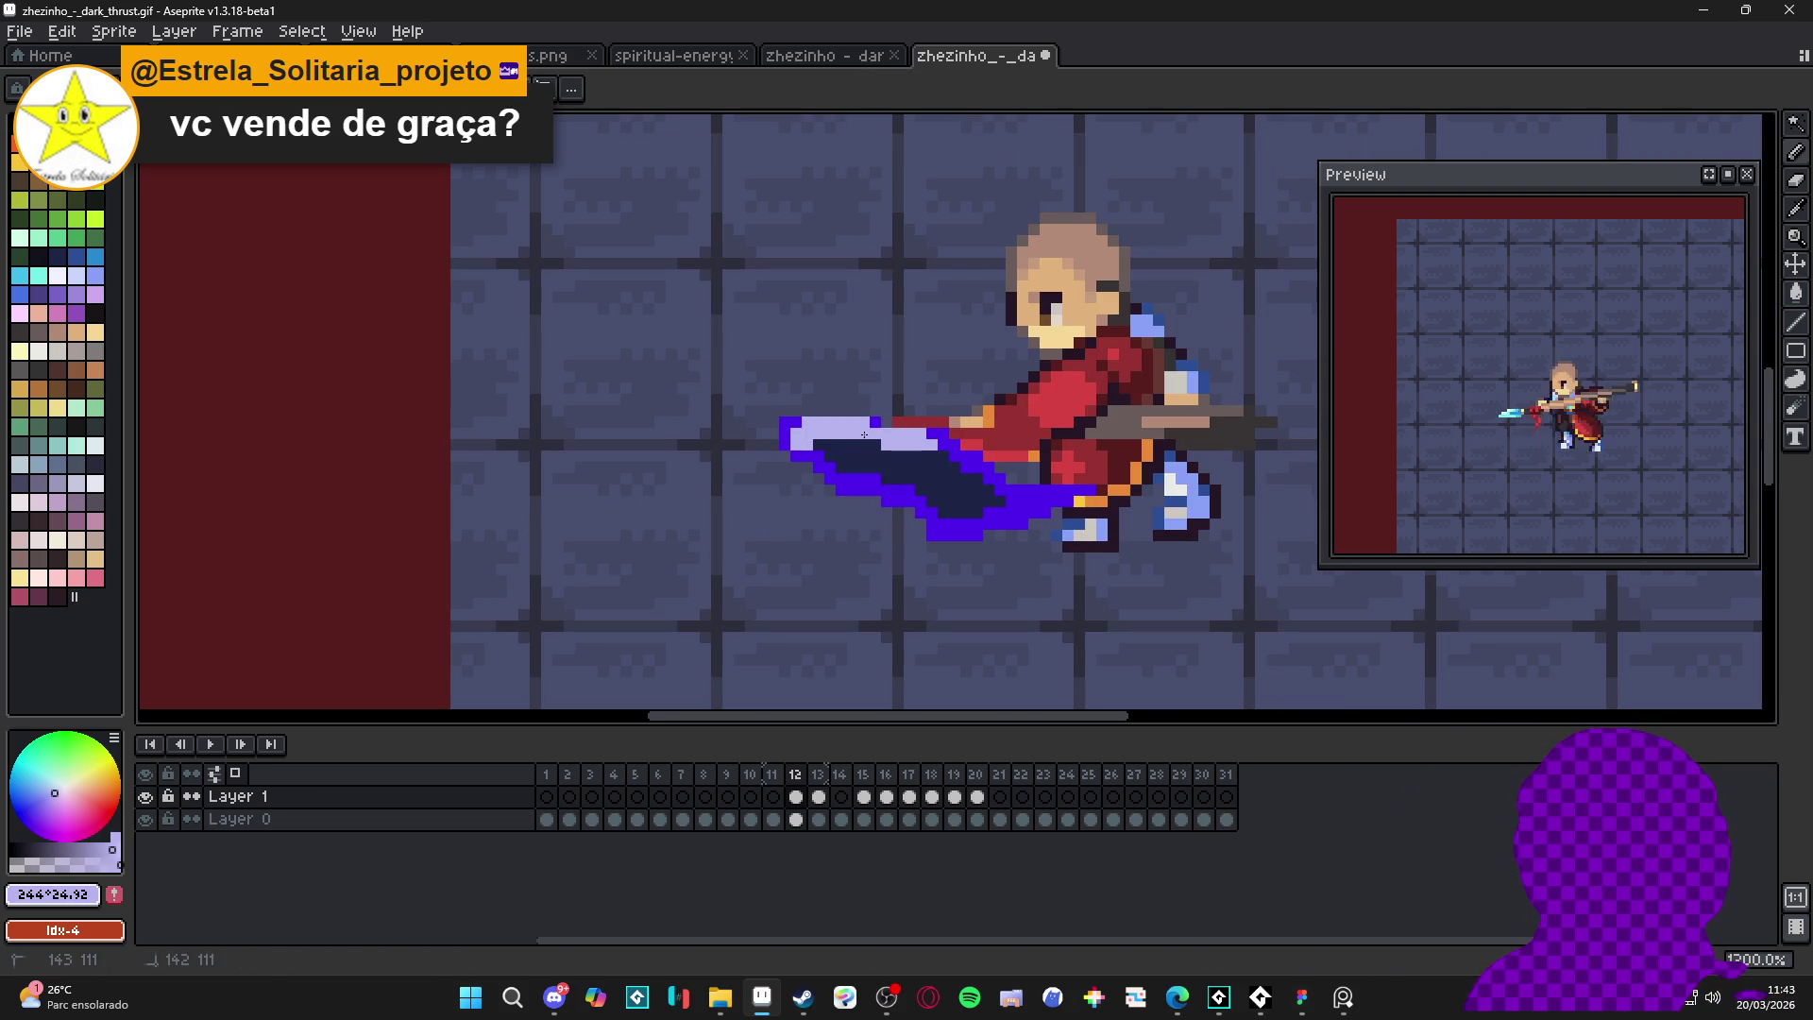
scroll(911, 517, "down", 4)
scroll(910, 516, "up", 4)
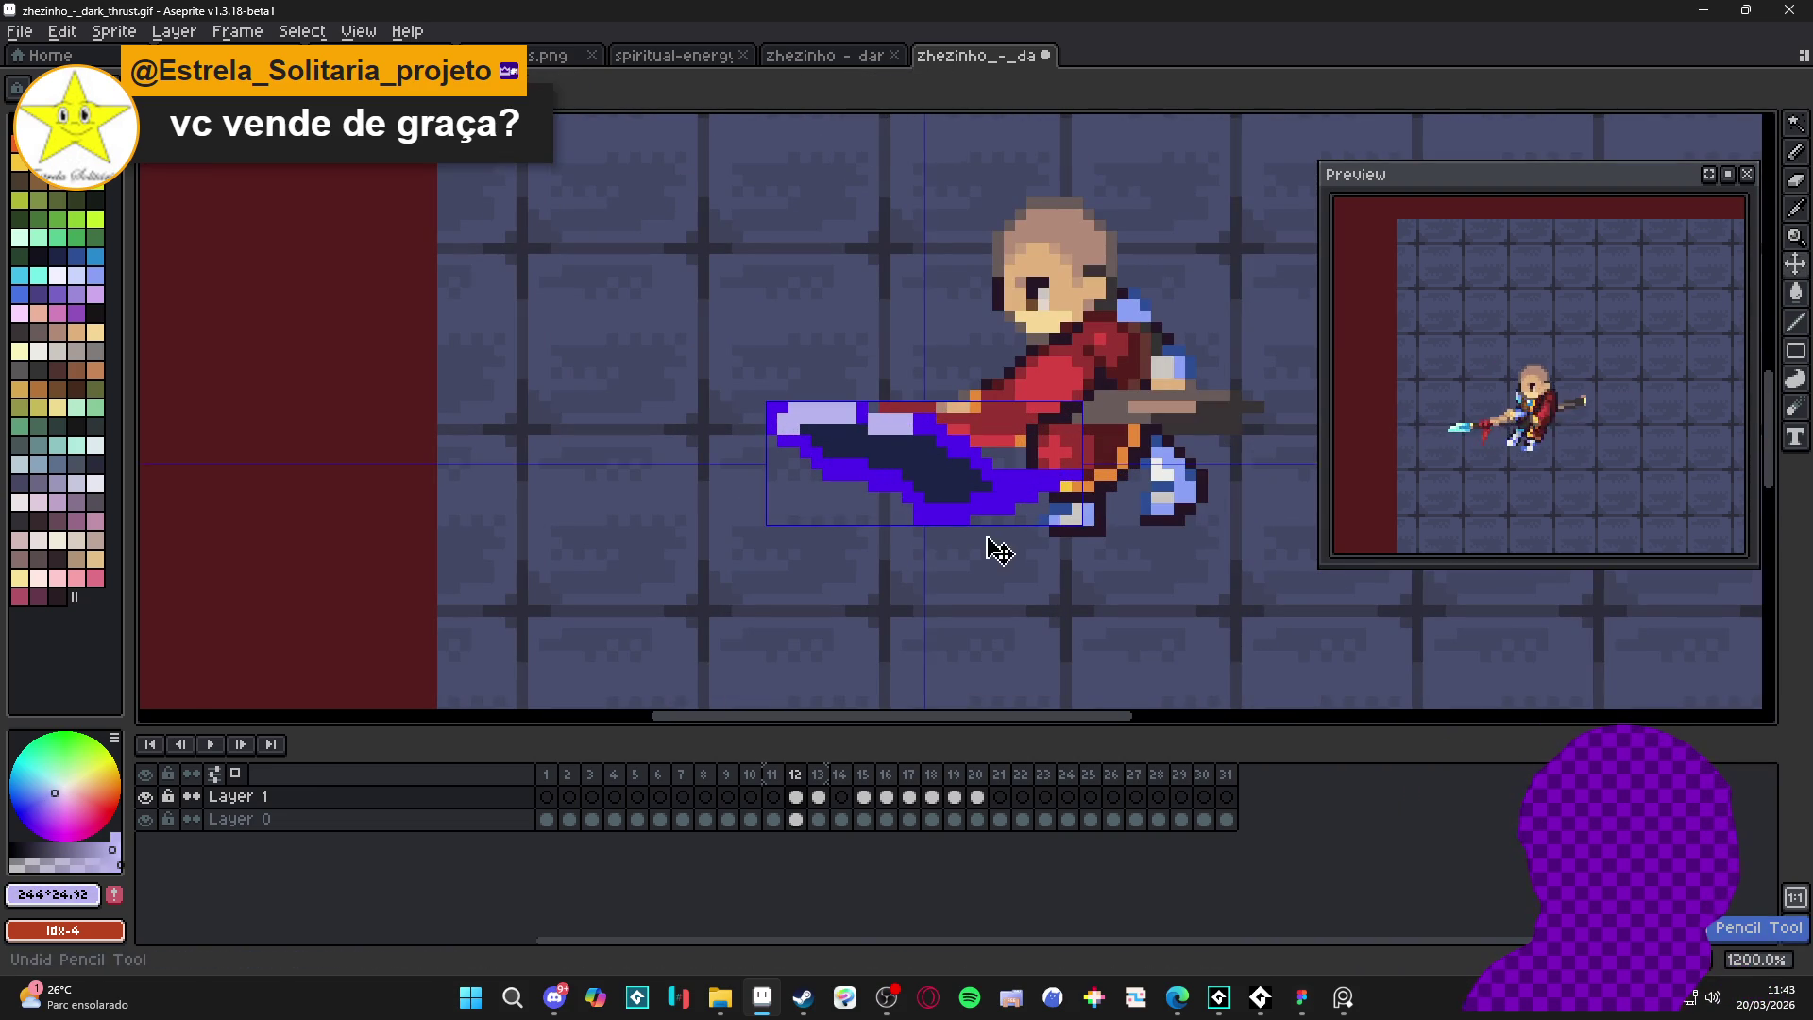
left_click(891, 480, "alt")
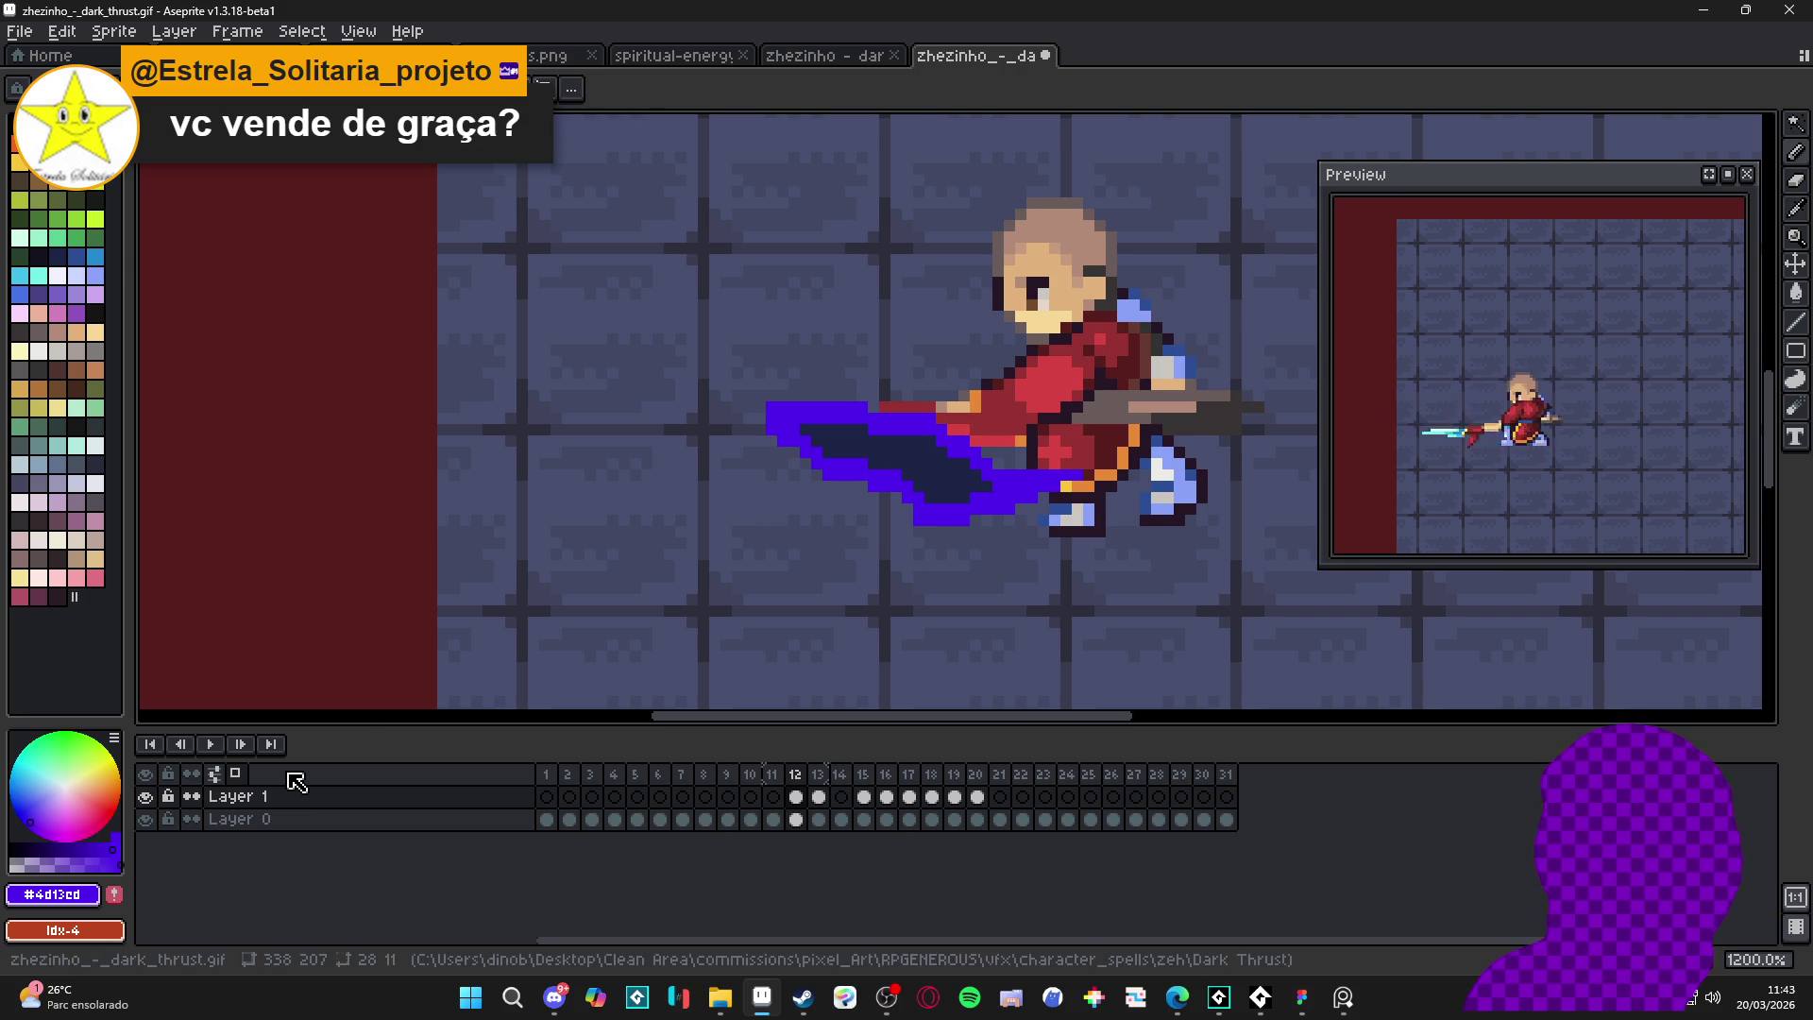
left_click_drag(87, 792, 52, 804)
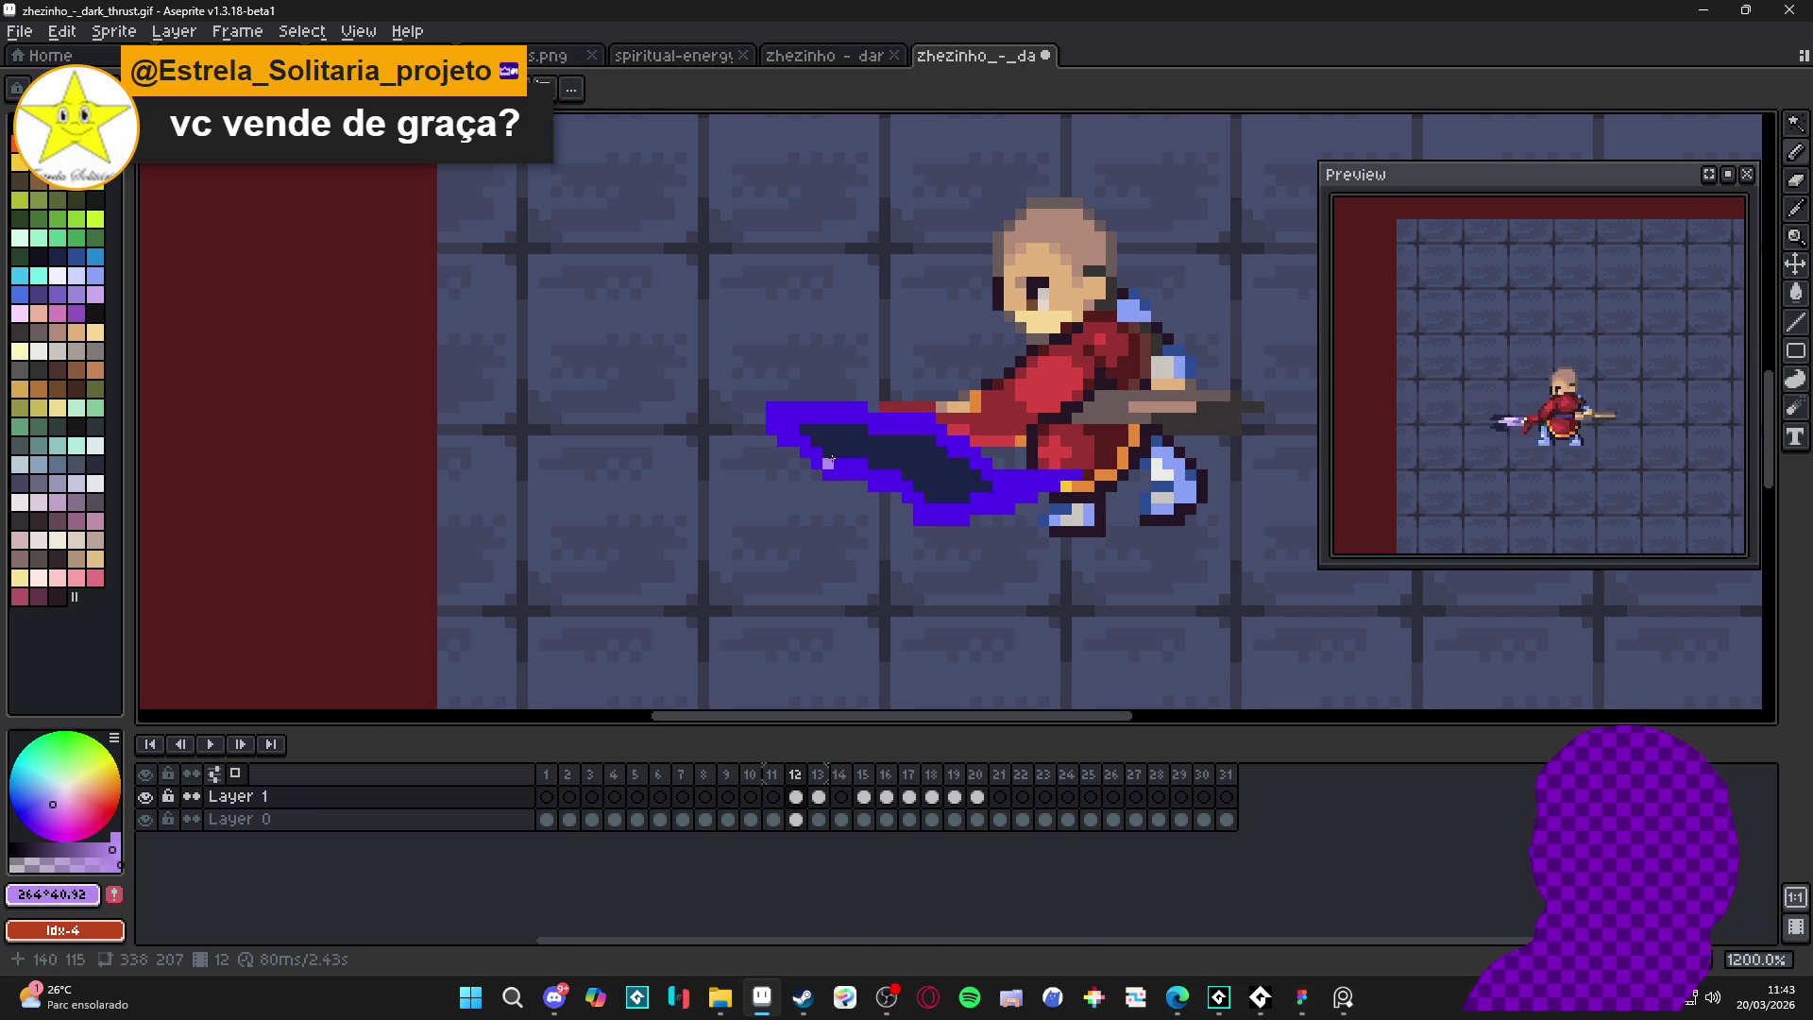
left_click_drag(849, 474, 820, 462)
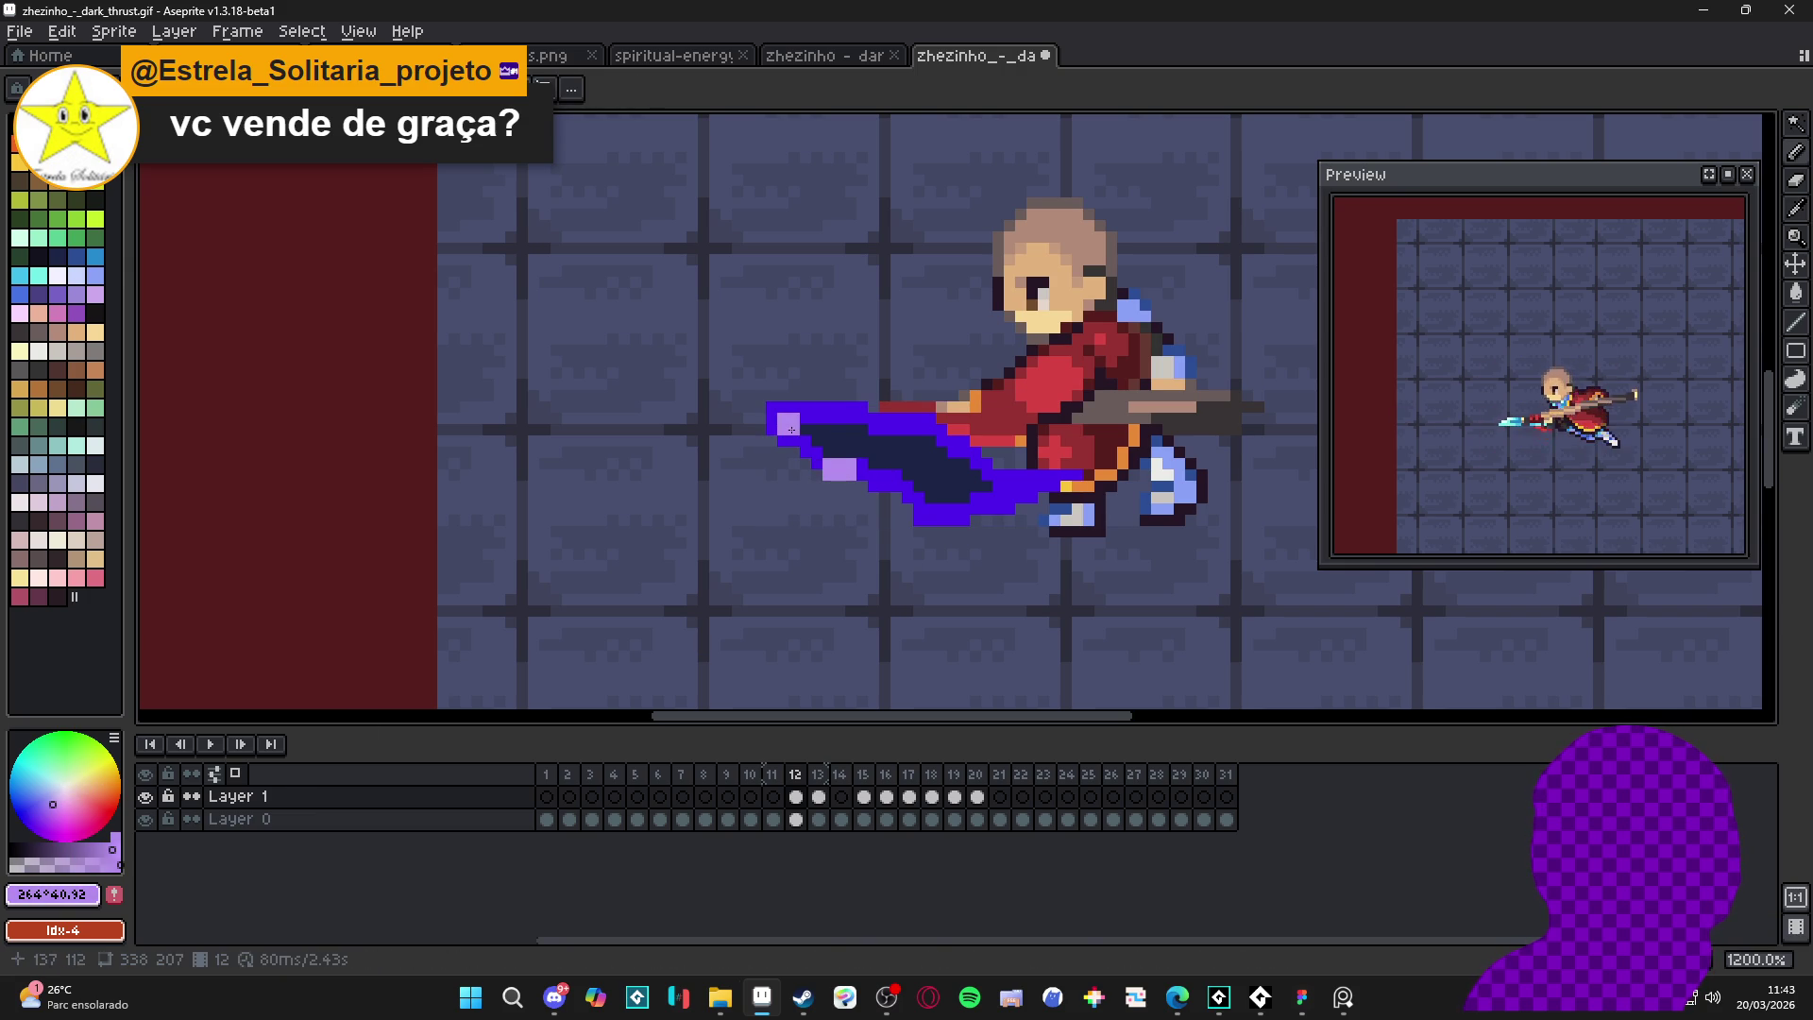
scroll(868, 450, "down", 4)
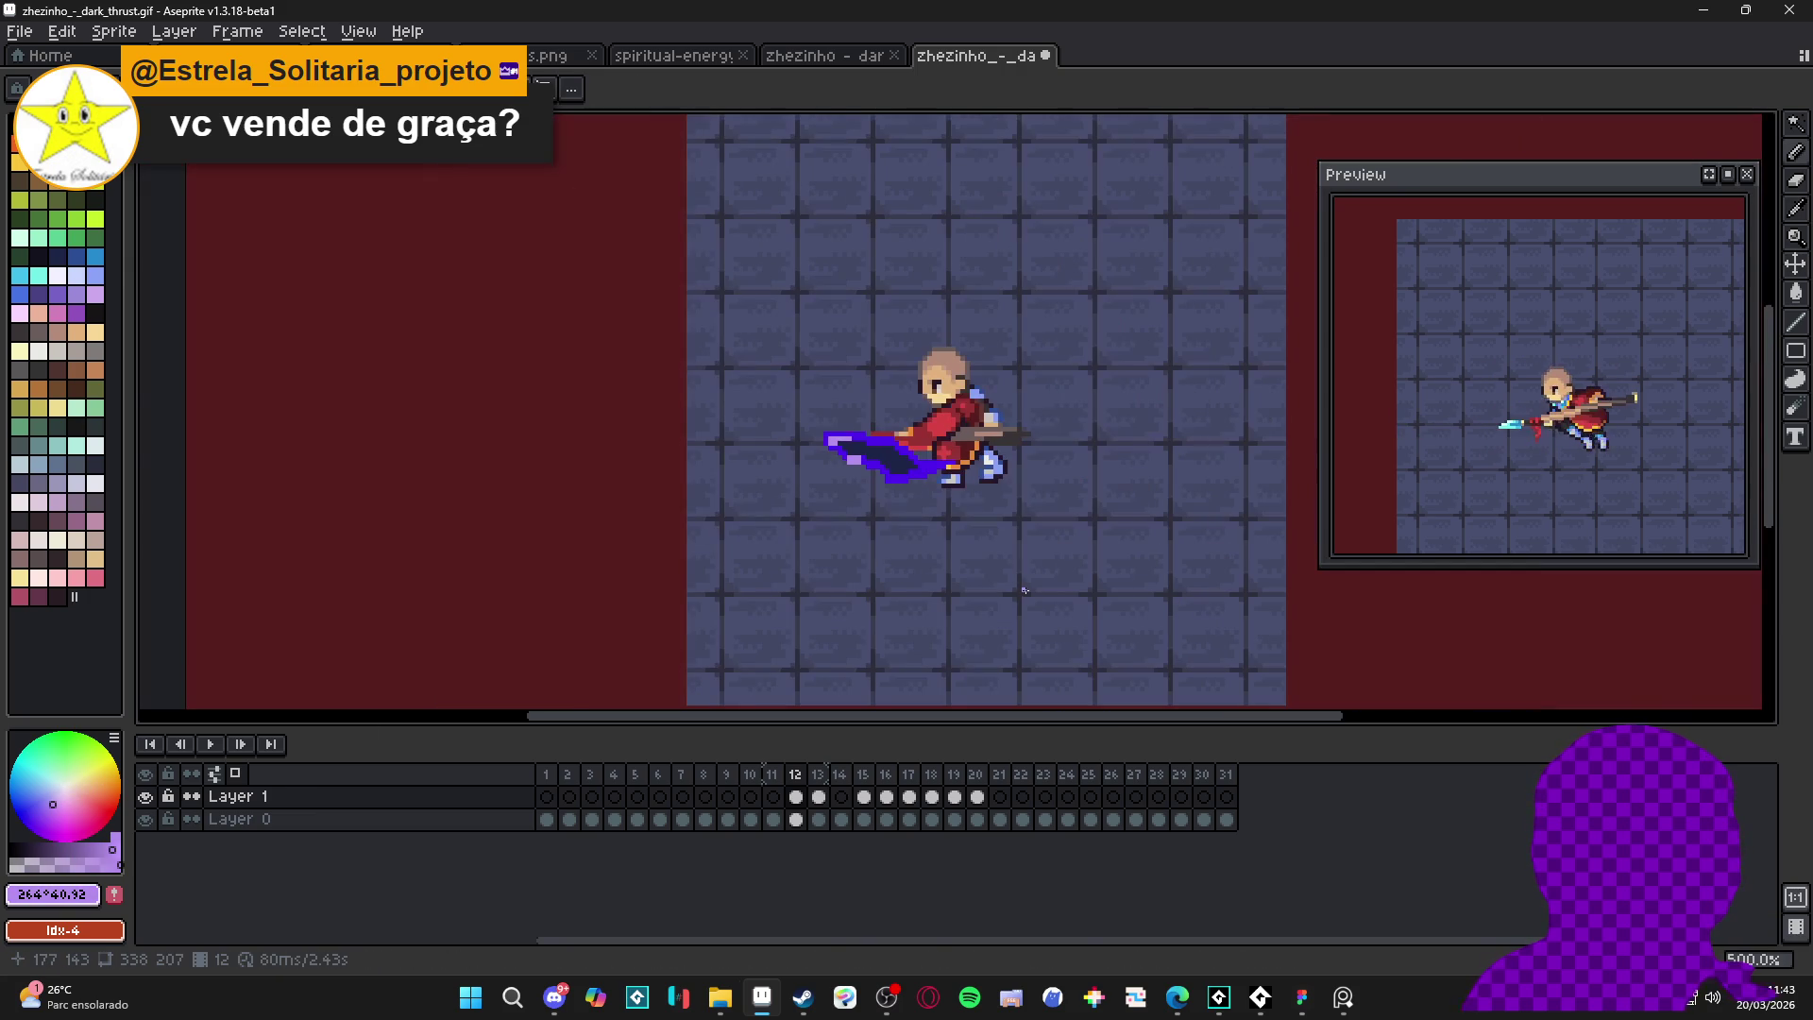
scroll(1025, 590, "down", 2)
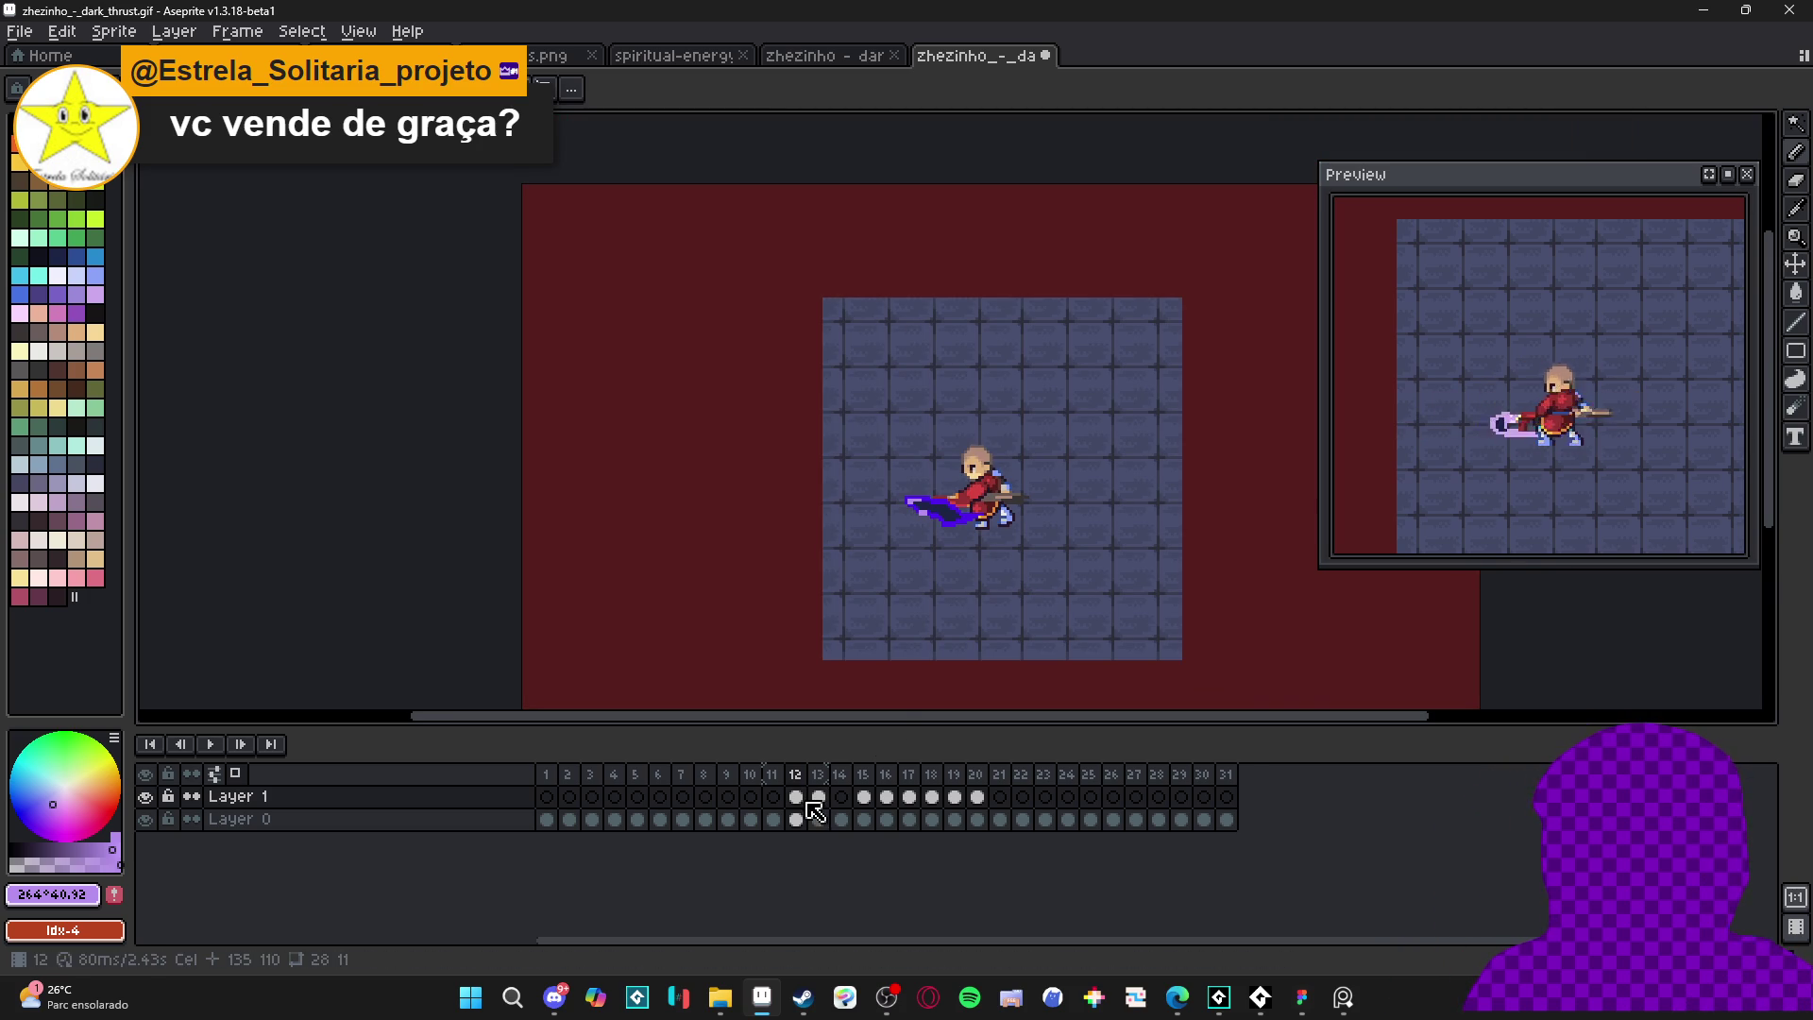
scroll(929, 520, "up", 4)
- Paint light-purple highlight pixels along the trail tip and its top edge row
scroll(930, 520, "up", 5)
left_click(724, 484, "alt")
left_click(659, 465)
left_click(680, 464)
left_click(634, 442)
left_click(657, 442)
left_click(612, 442)
left_click(658, 420)
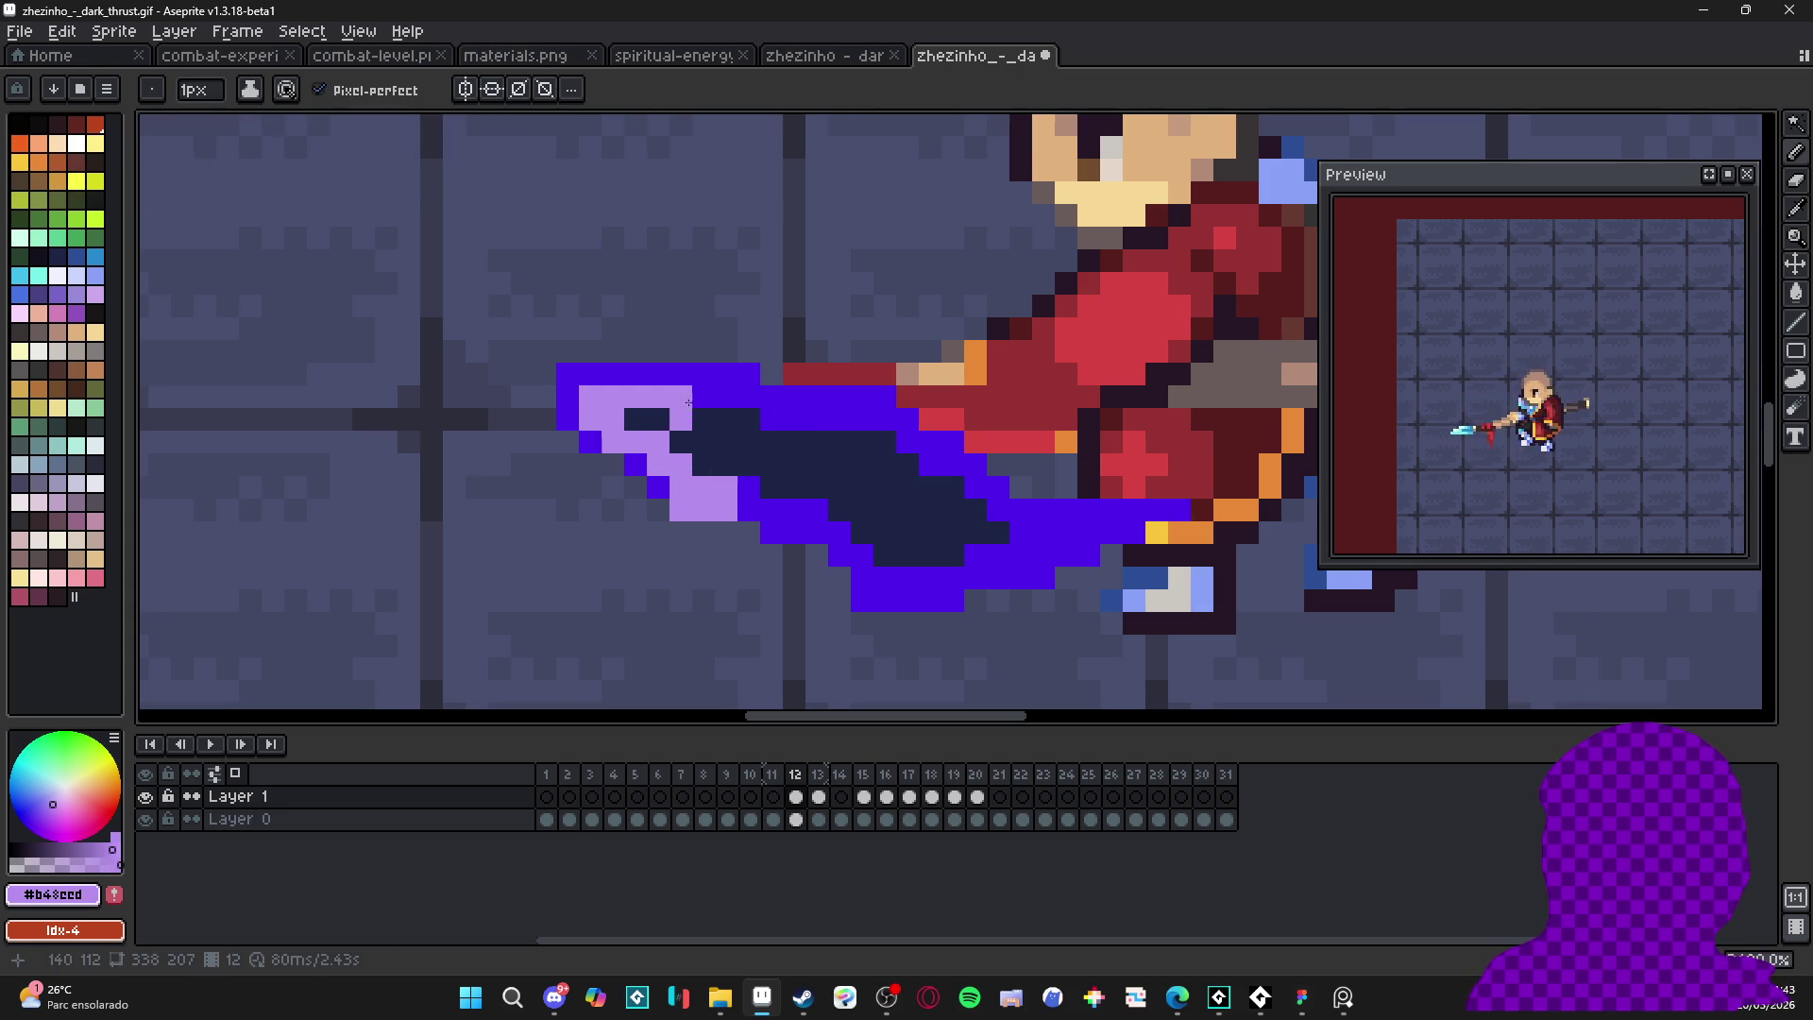
mouse_move(635, 374)
left_mouse_down()
mouse_move(725, 374)
mouse_move(815, 419)
mouse_move(884, 396)
left_mouse_up()
left_click(794, 419)
left_click(839, 396)
- Repaint two stray highlight pixels blue, then re-sample the light purple
left_click(861, 419, "alt")
left_click(770, 419)
left_click(793, 419)
scroll(727, 487, "down", 5)
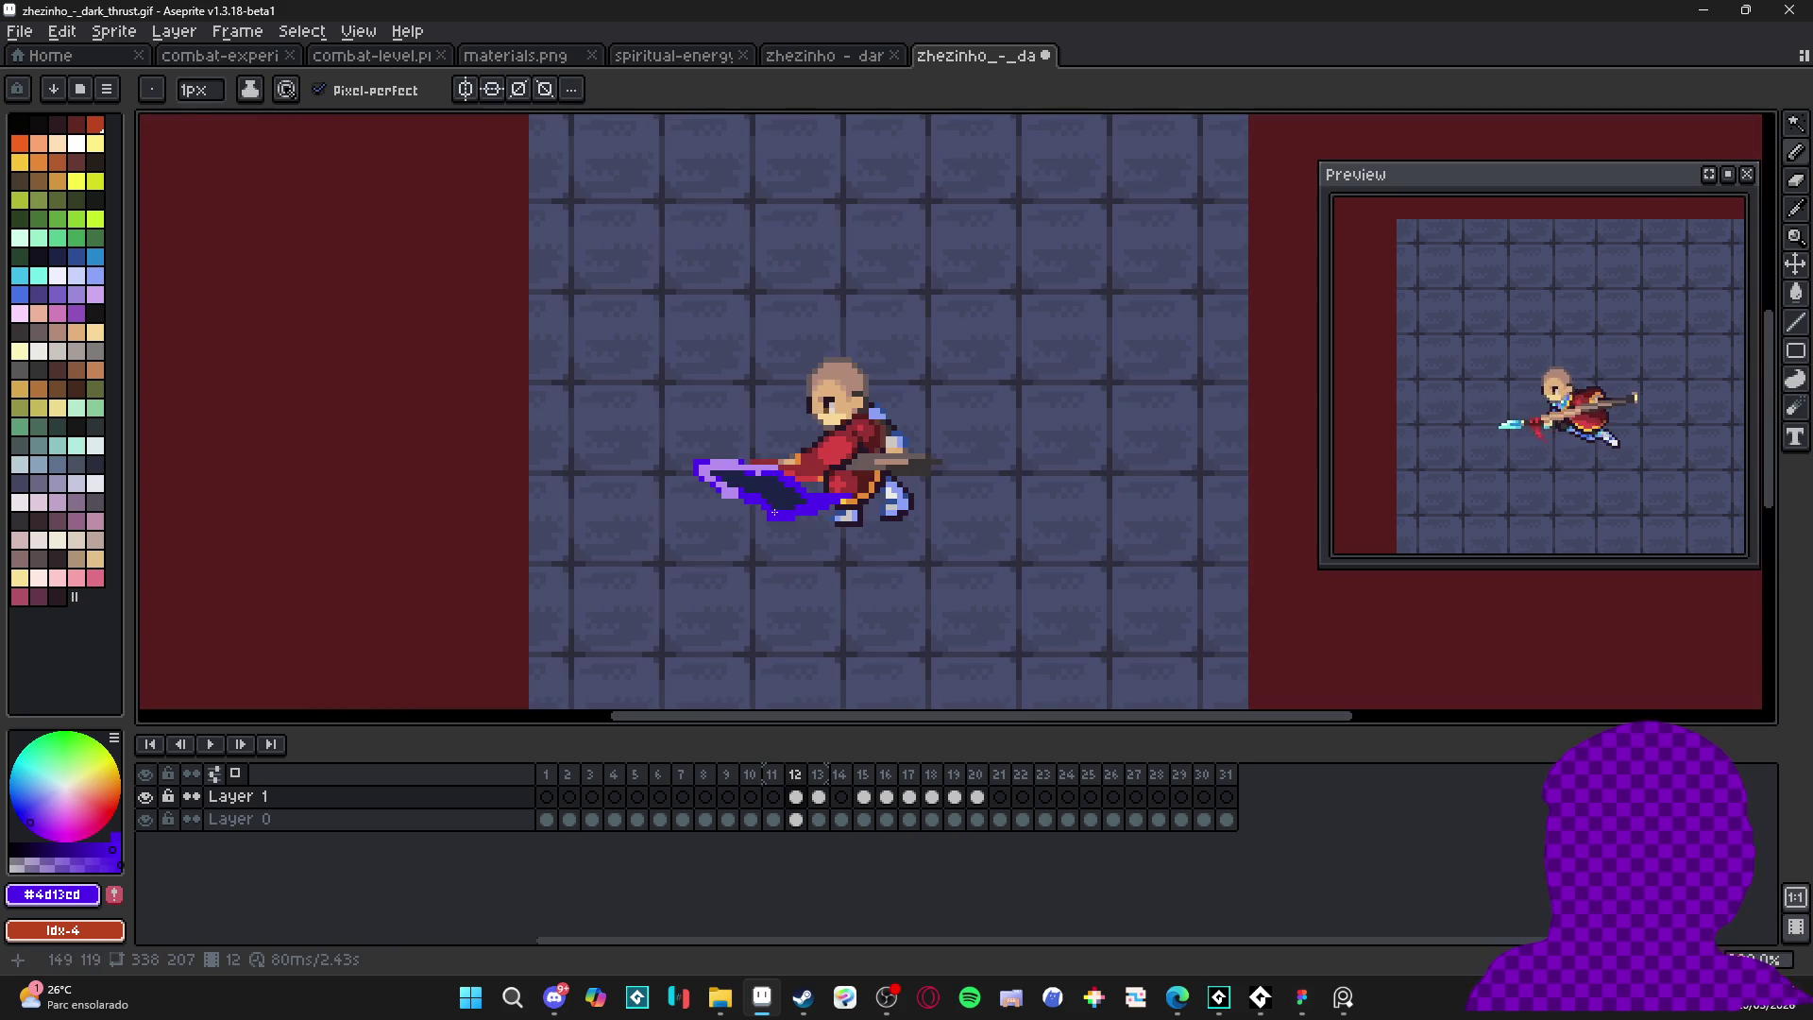
scroll(756, 495, "up", 5)
left_click(757, 495, "alt")
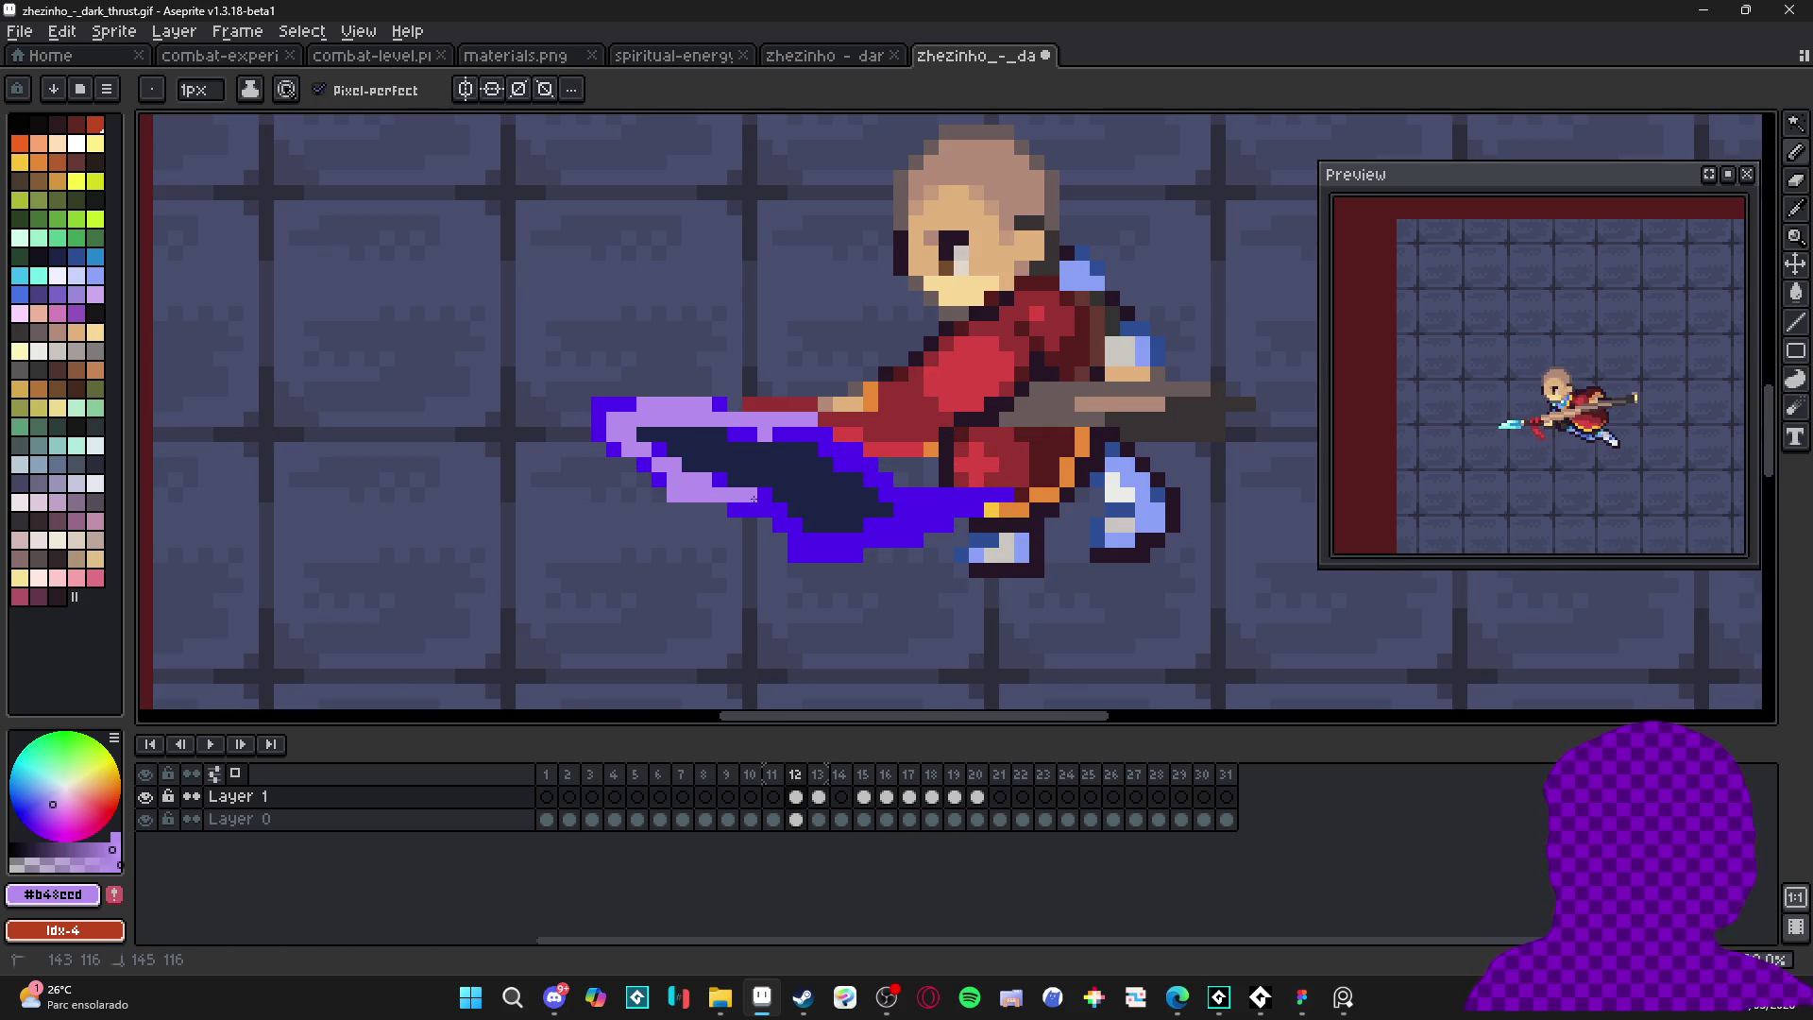
scroll(833, 545, "down", 5)
scroll(833, 545, "down", 2)
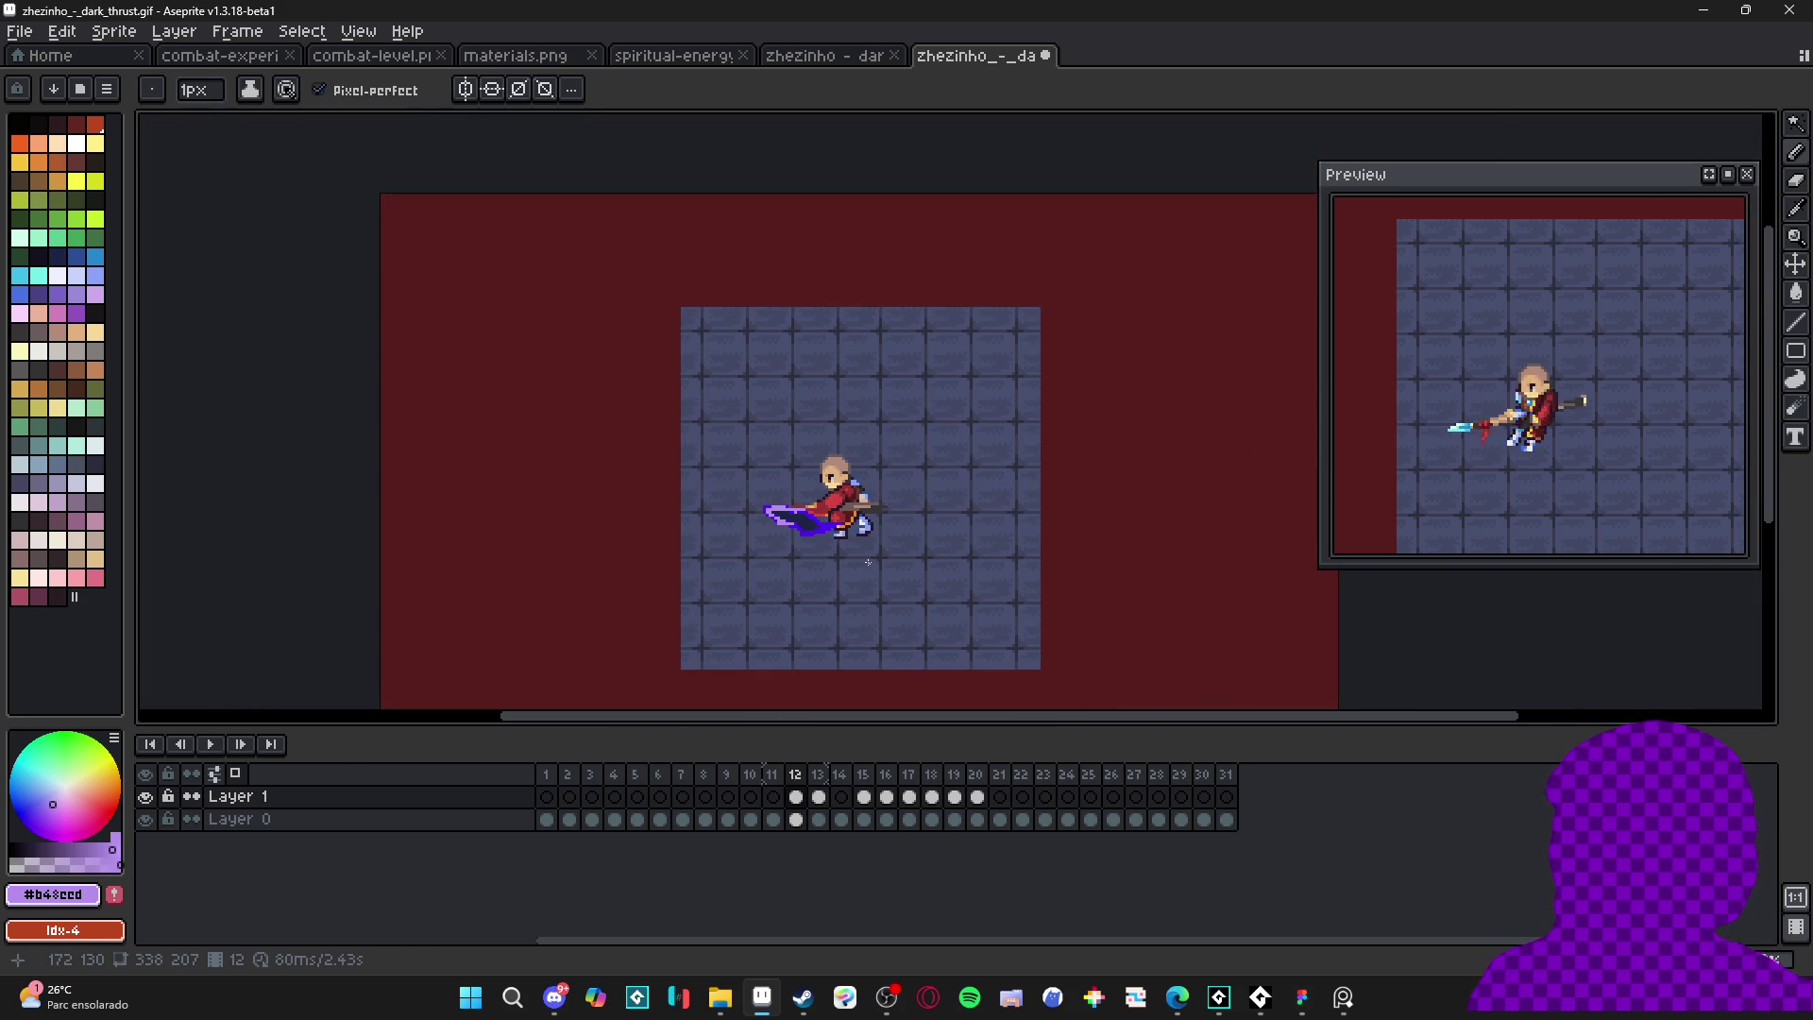
scroll(867, 564, "up", 2)
key("ctrl")
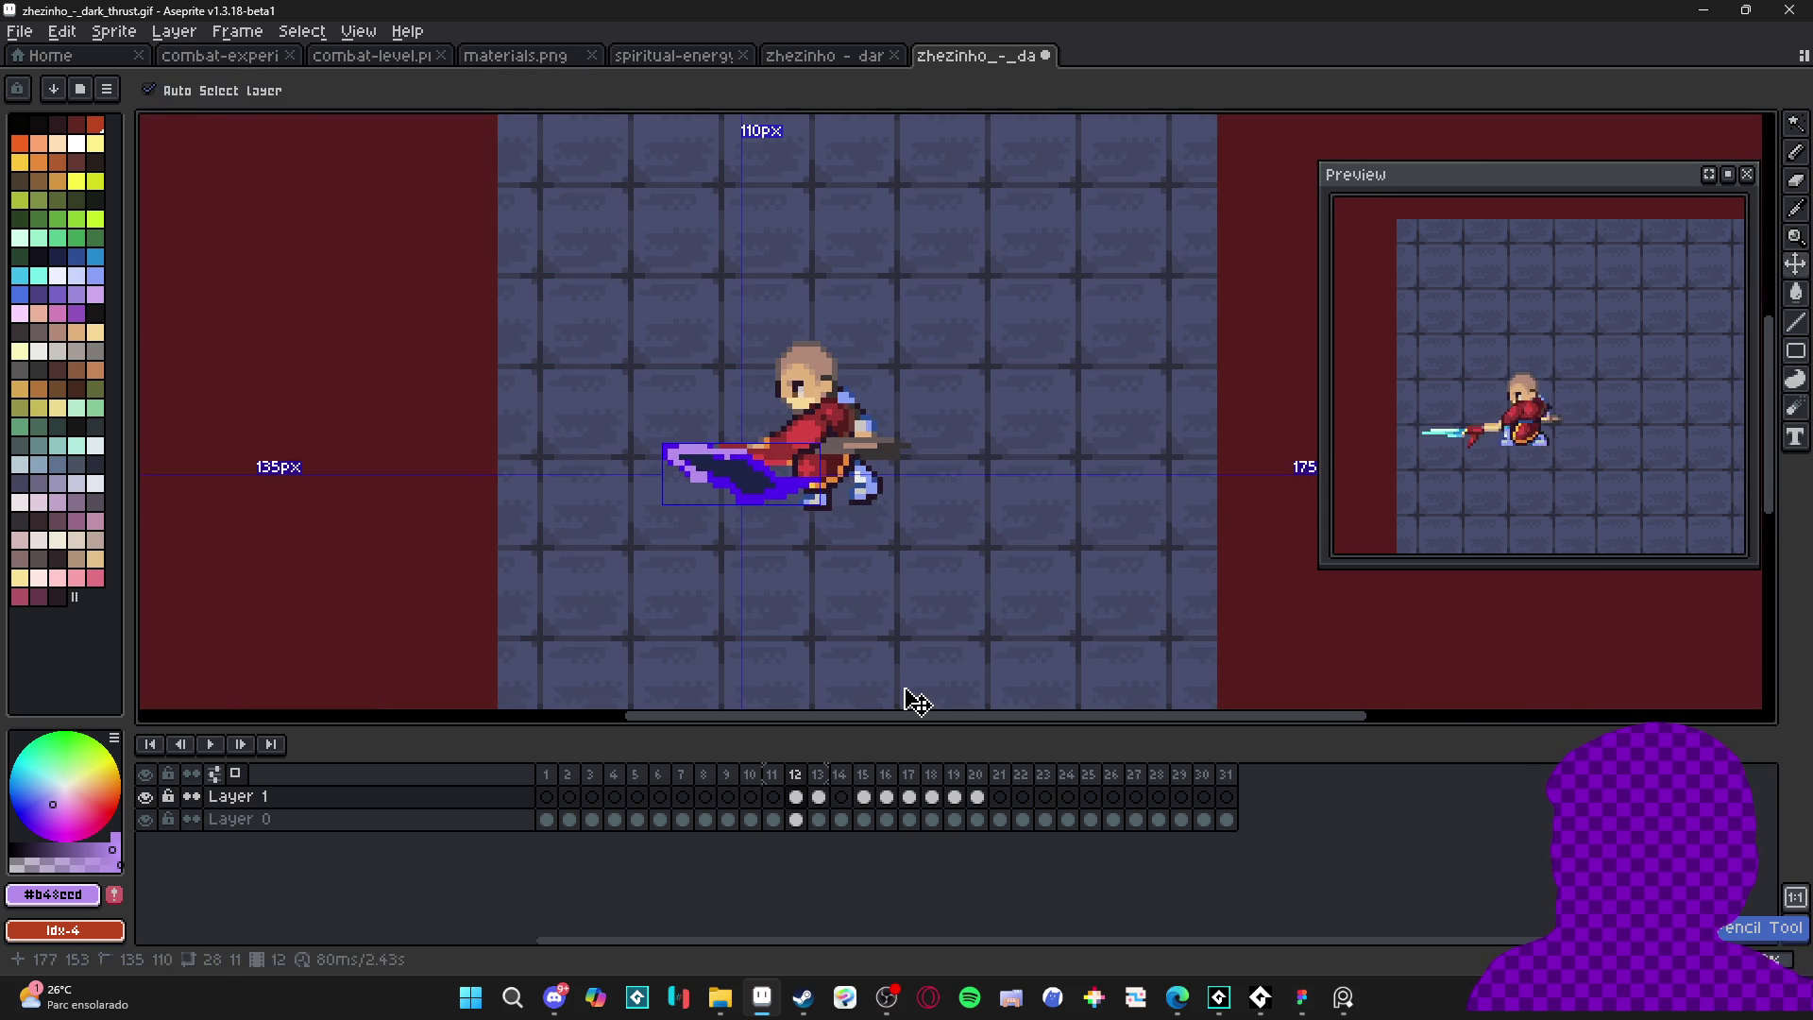
- Undo and redo the recent trail highlight edits to compare versions
key("ctrl+z")
key("ctrl+y")
key("ctrl+z")
key("ctrl+y")
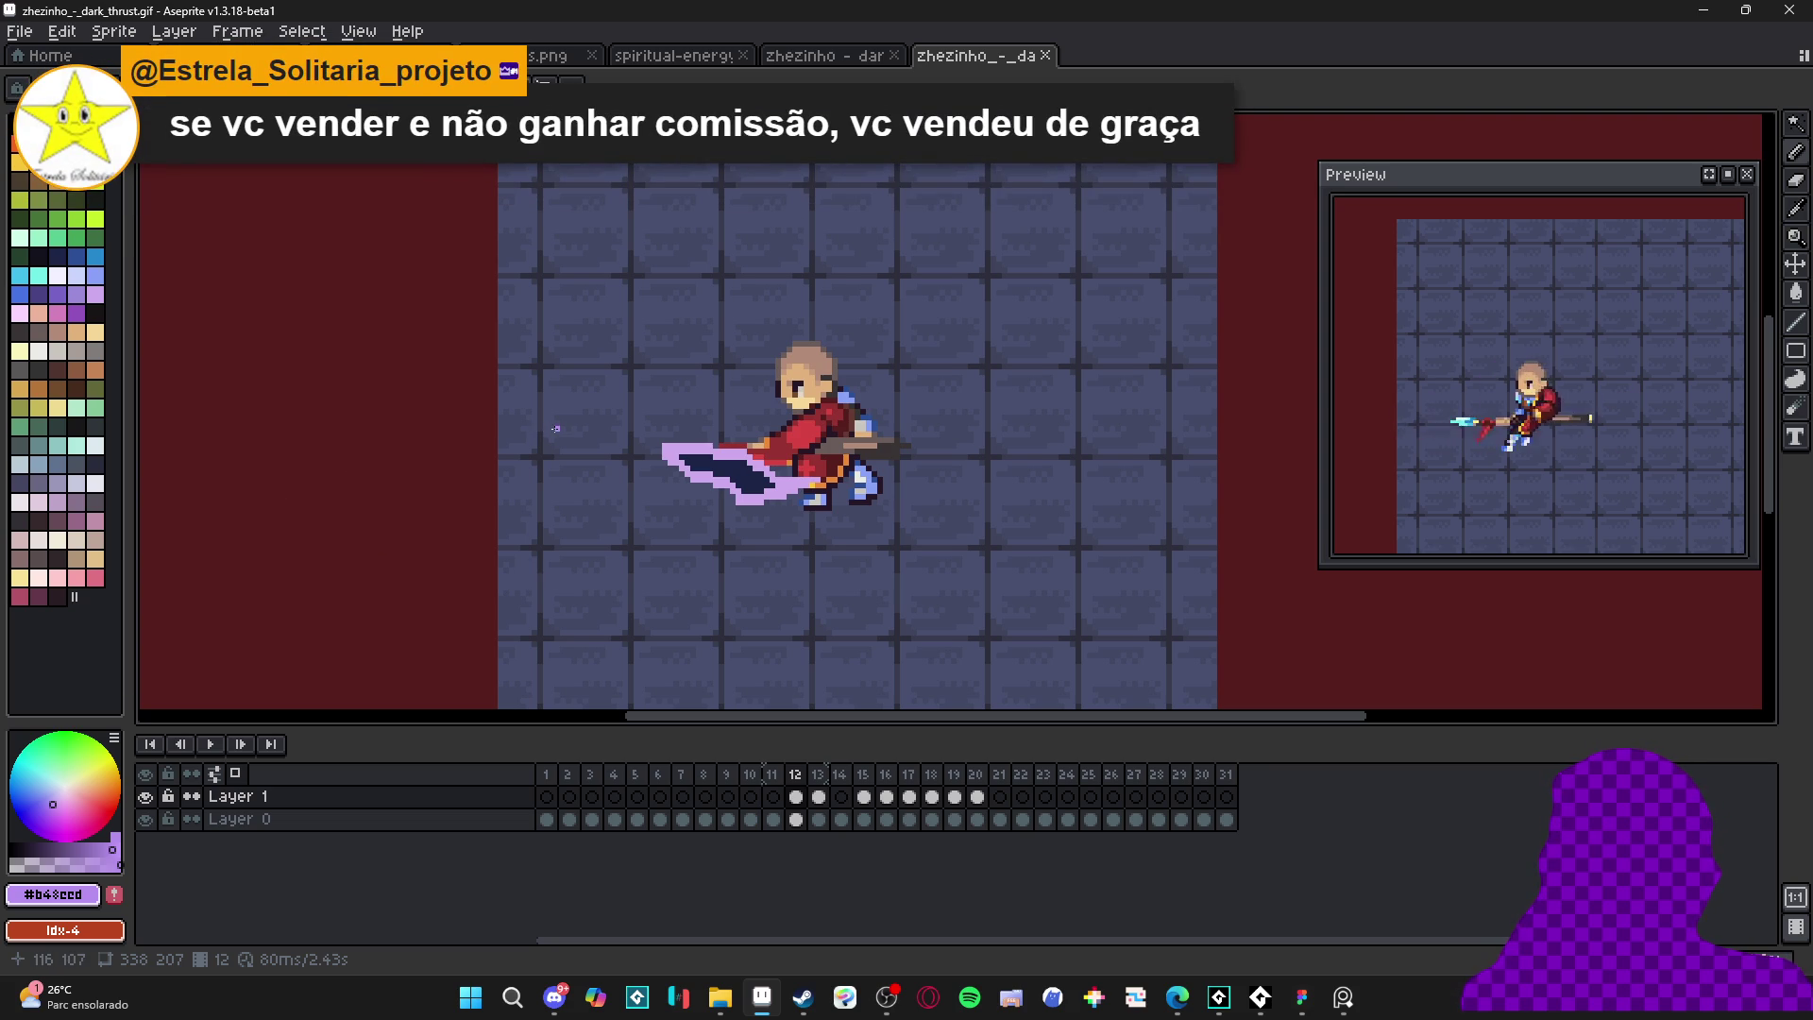
scroll(669, 466, "up", 3)
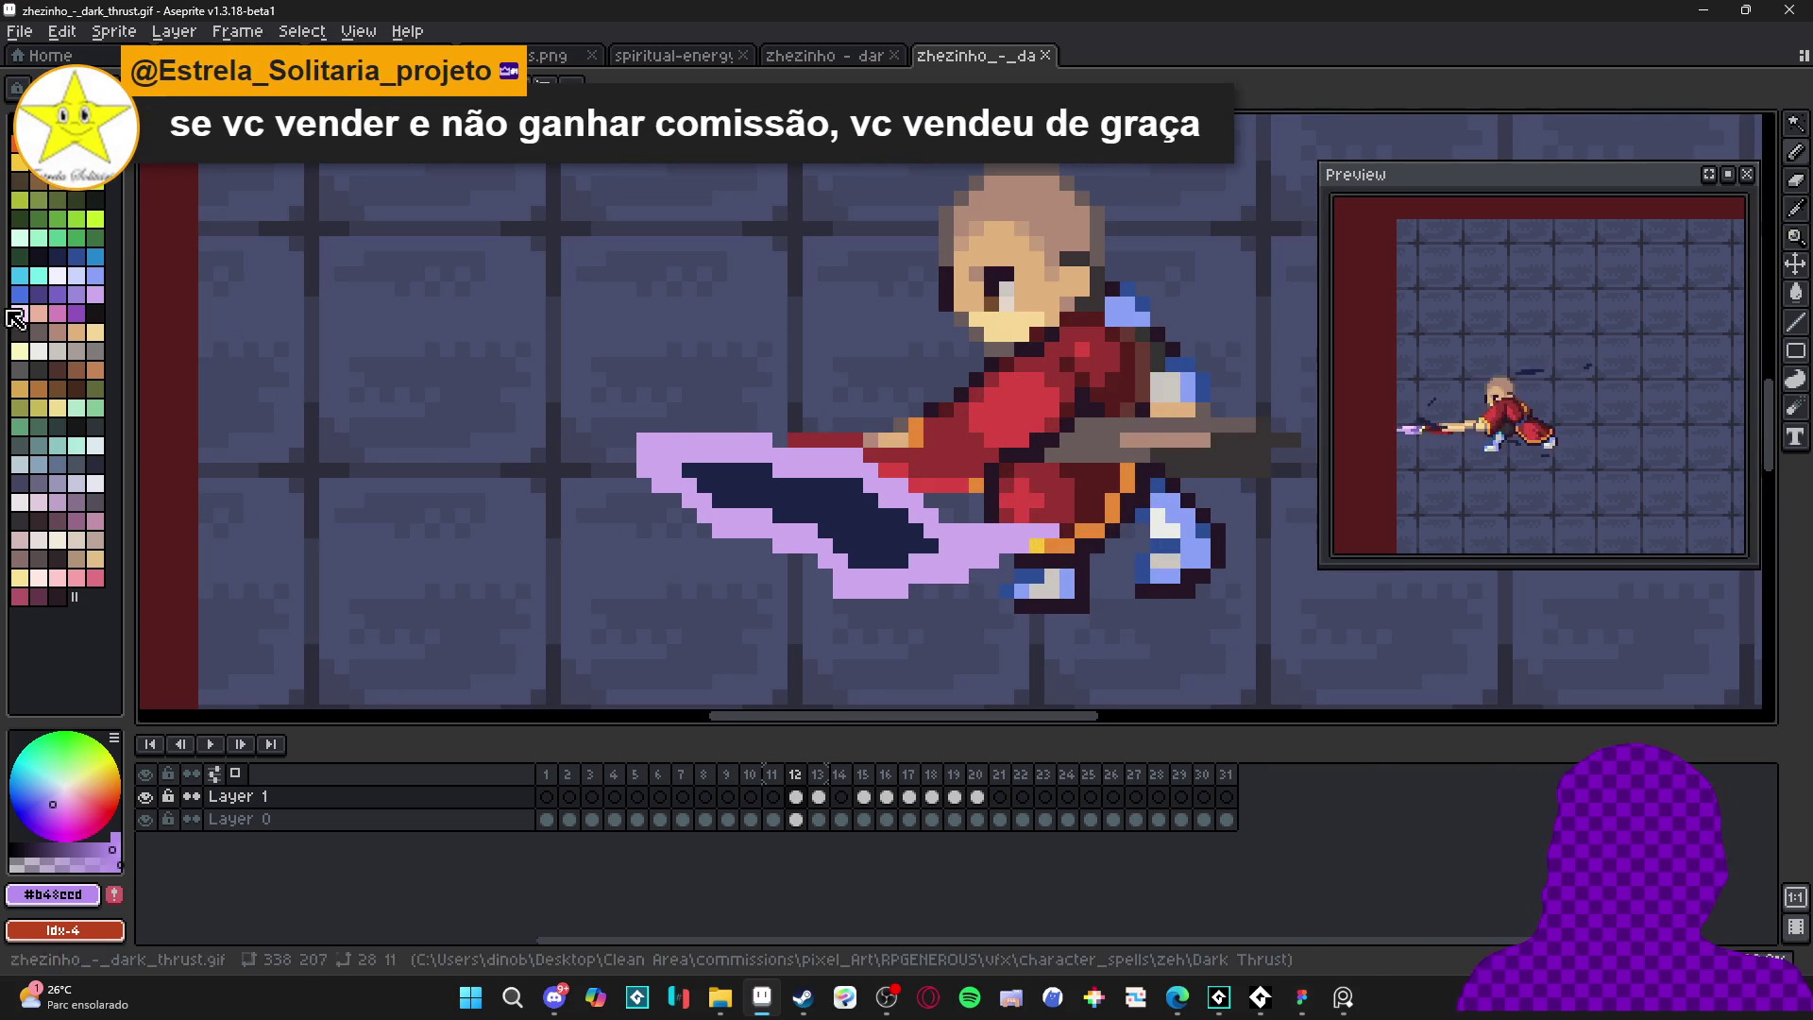
- Try a dark purple bucket fill on the outline, undo it, and start replacing lavender #ceaaed
key("g")
left_click(645, 471)
scroll(645, 470, "down", 2)
key("m")
scroll(717, 472, "up", 2)
left_click_drag(618, 438, 829, 520)
key("ctrl+z")
key("ctrl+z")
left_click(784, 500, "alt")
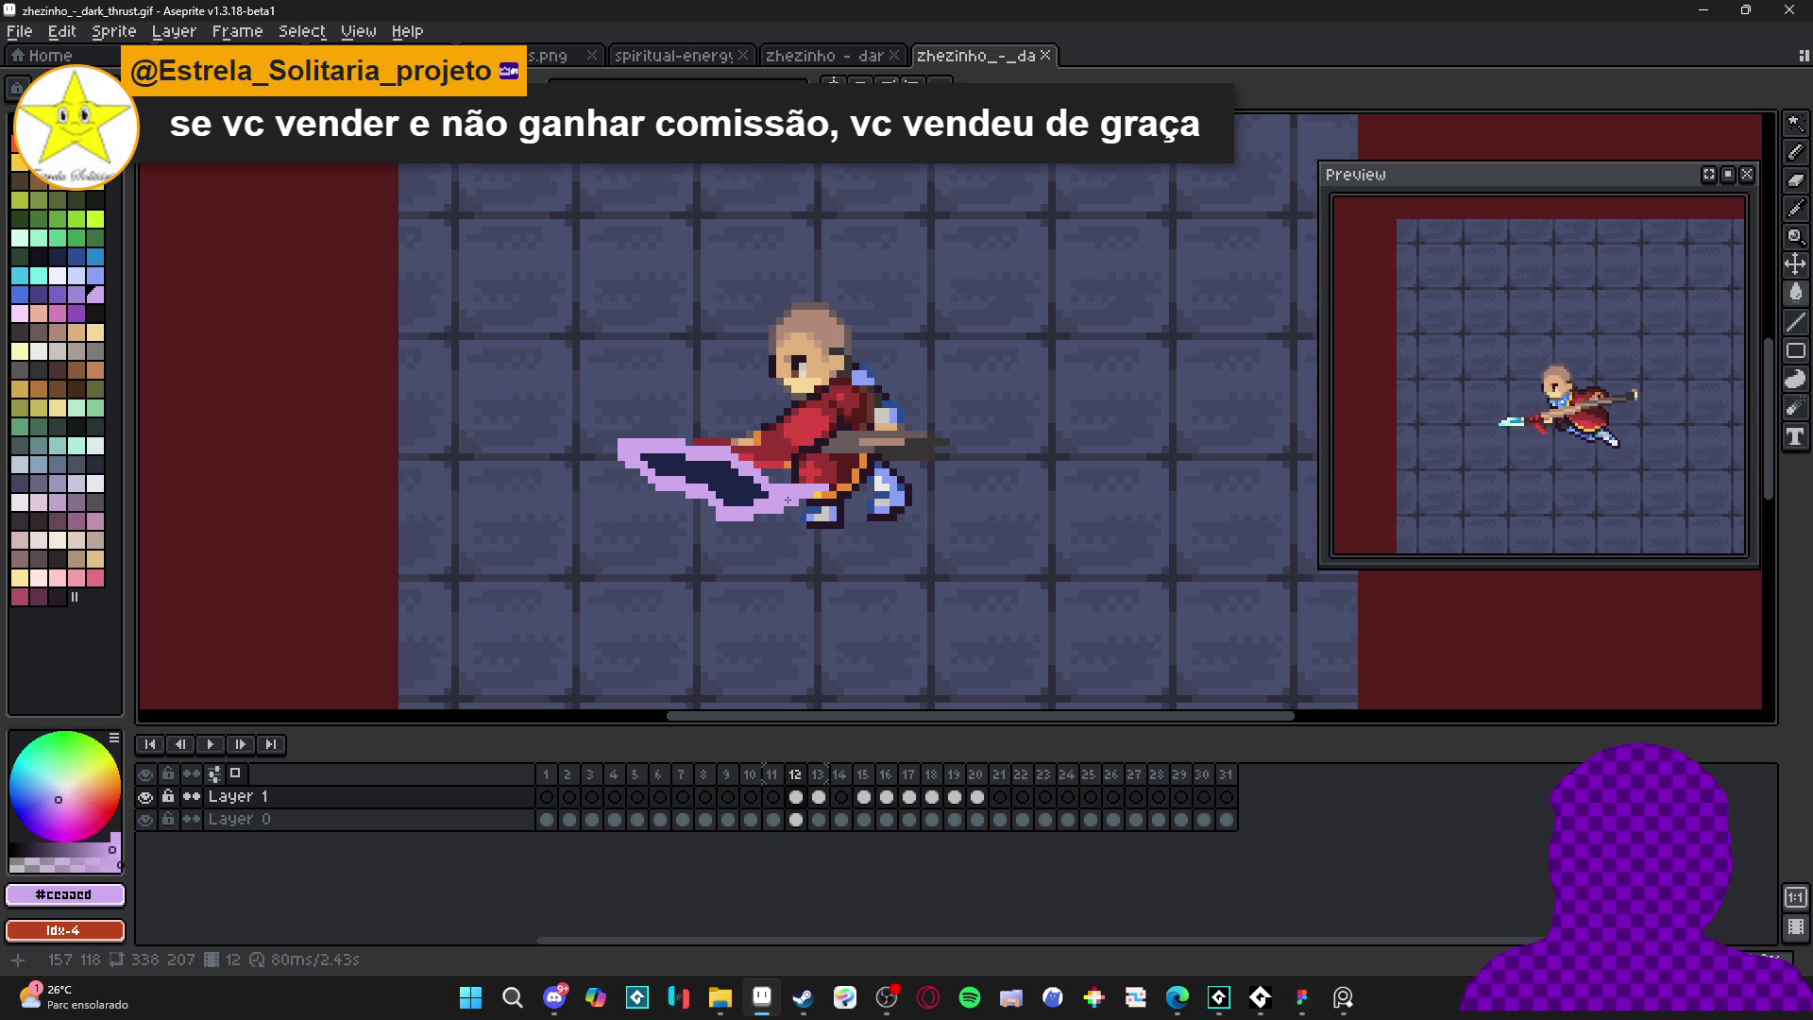
key("shift+r")
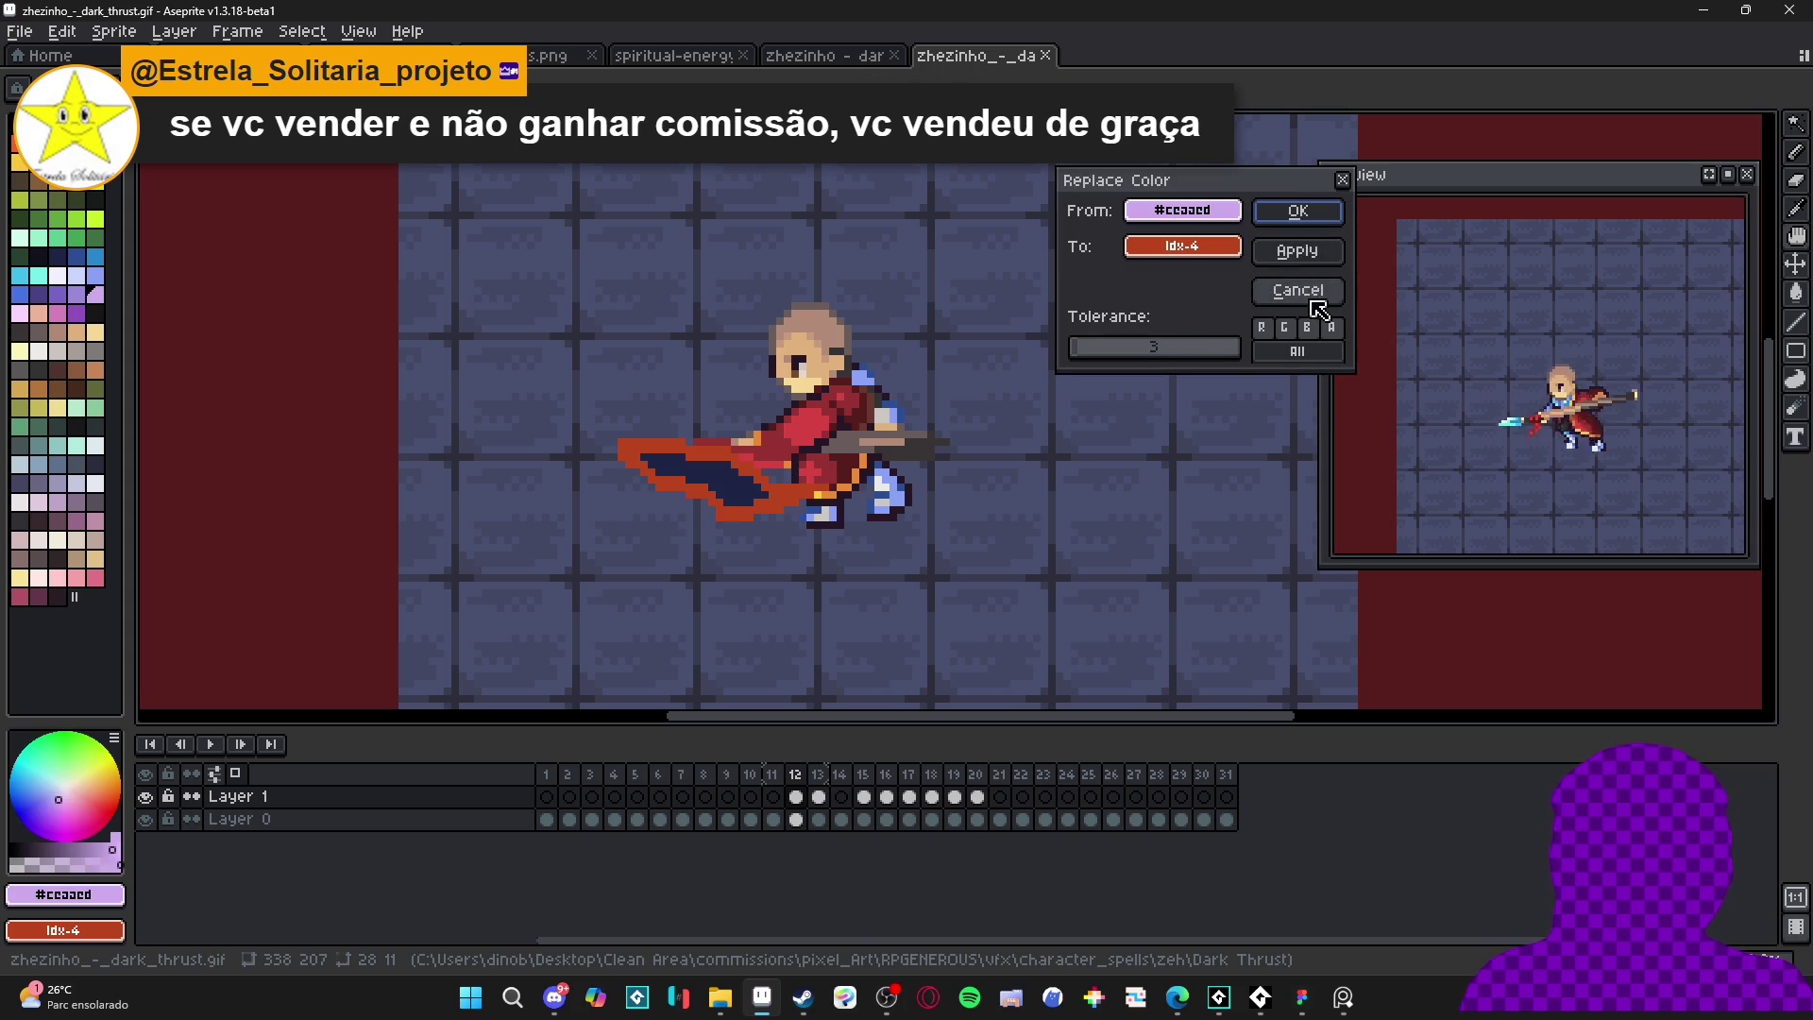
- Replace the lavender #ceaaed outline with the medium purple palette colour idx-53
left_click(1302, 290)
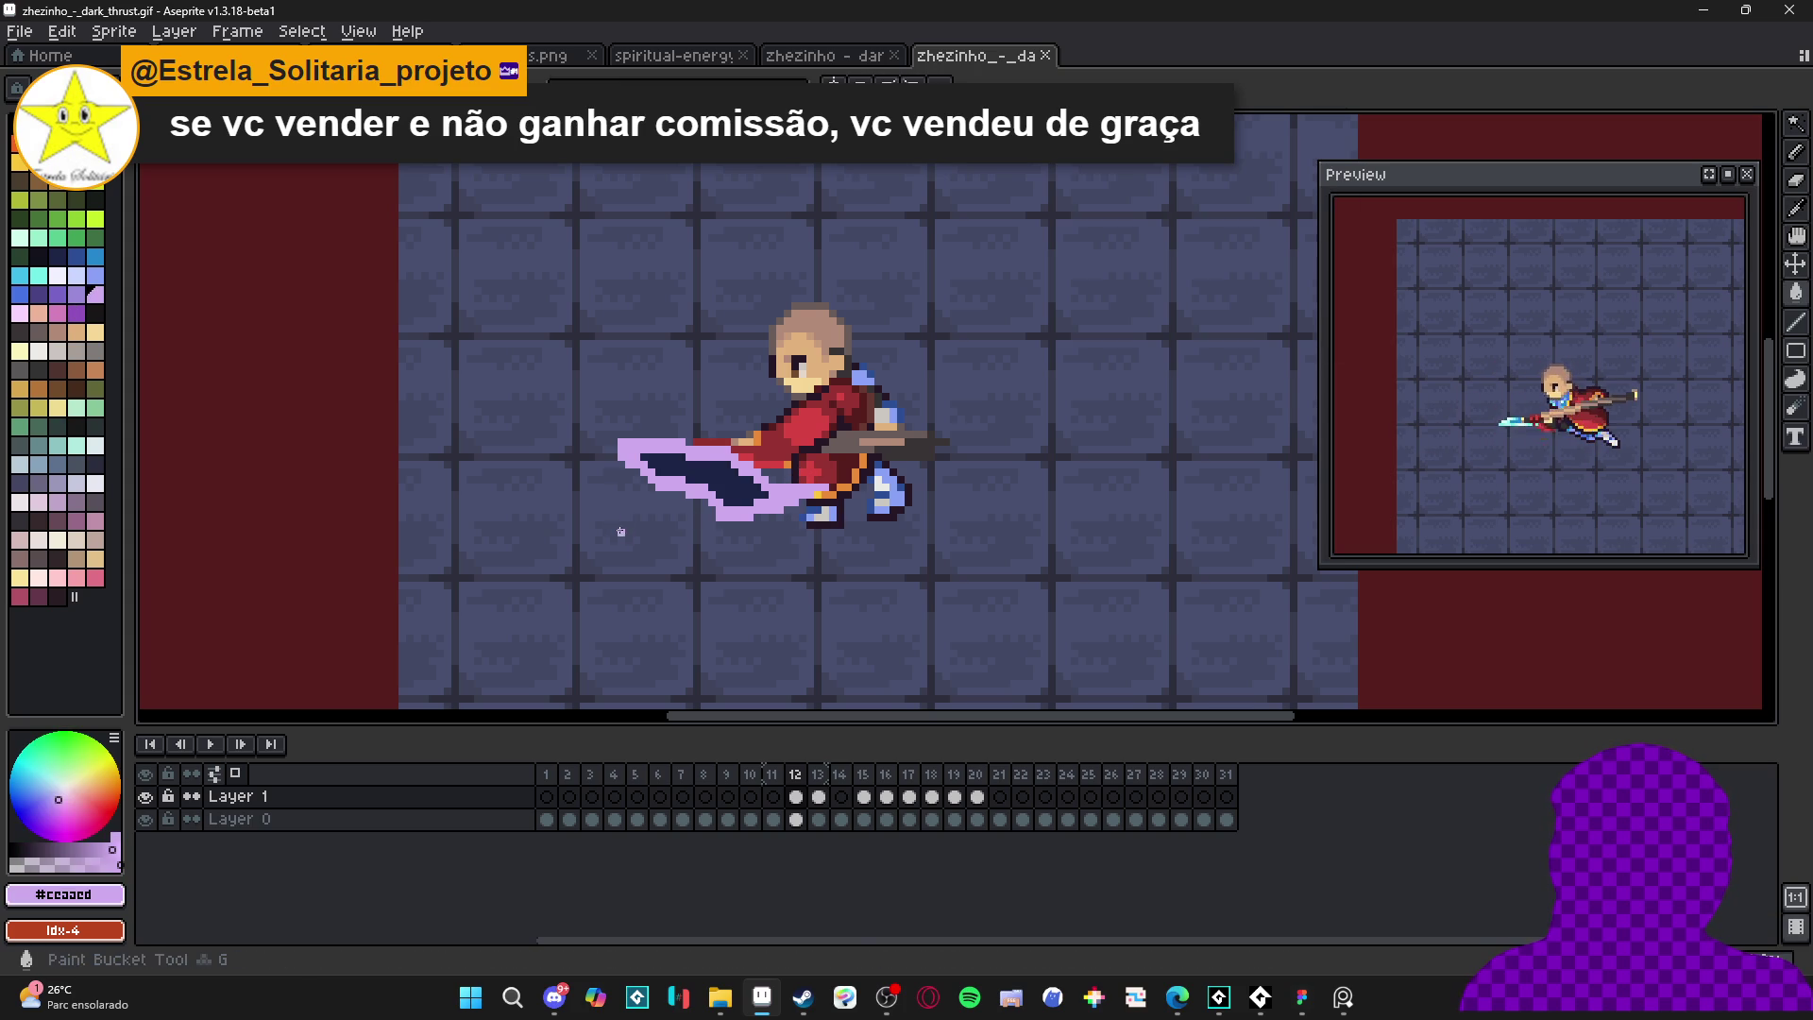
right_click(83, 315)
key("shift+r")
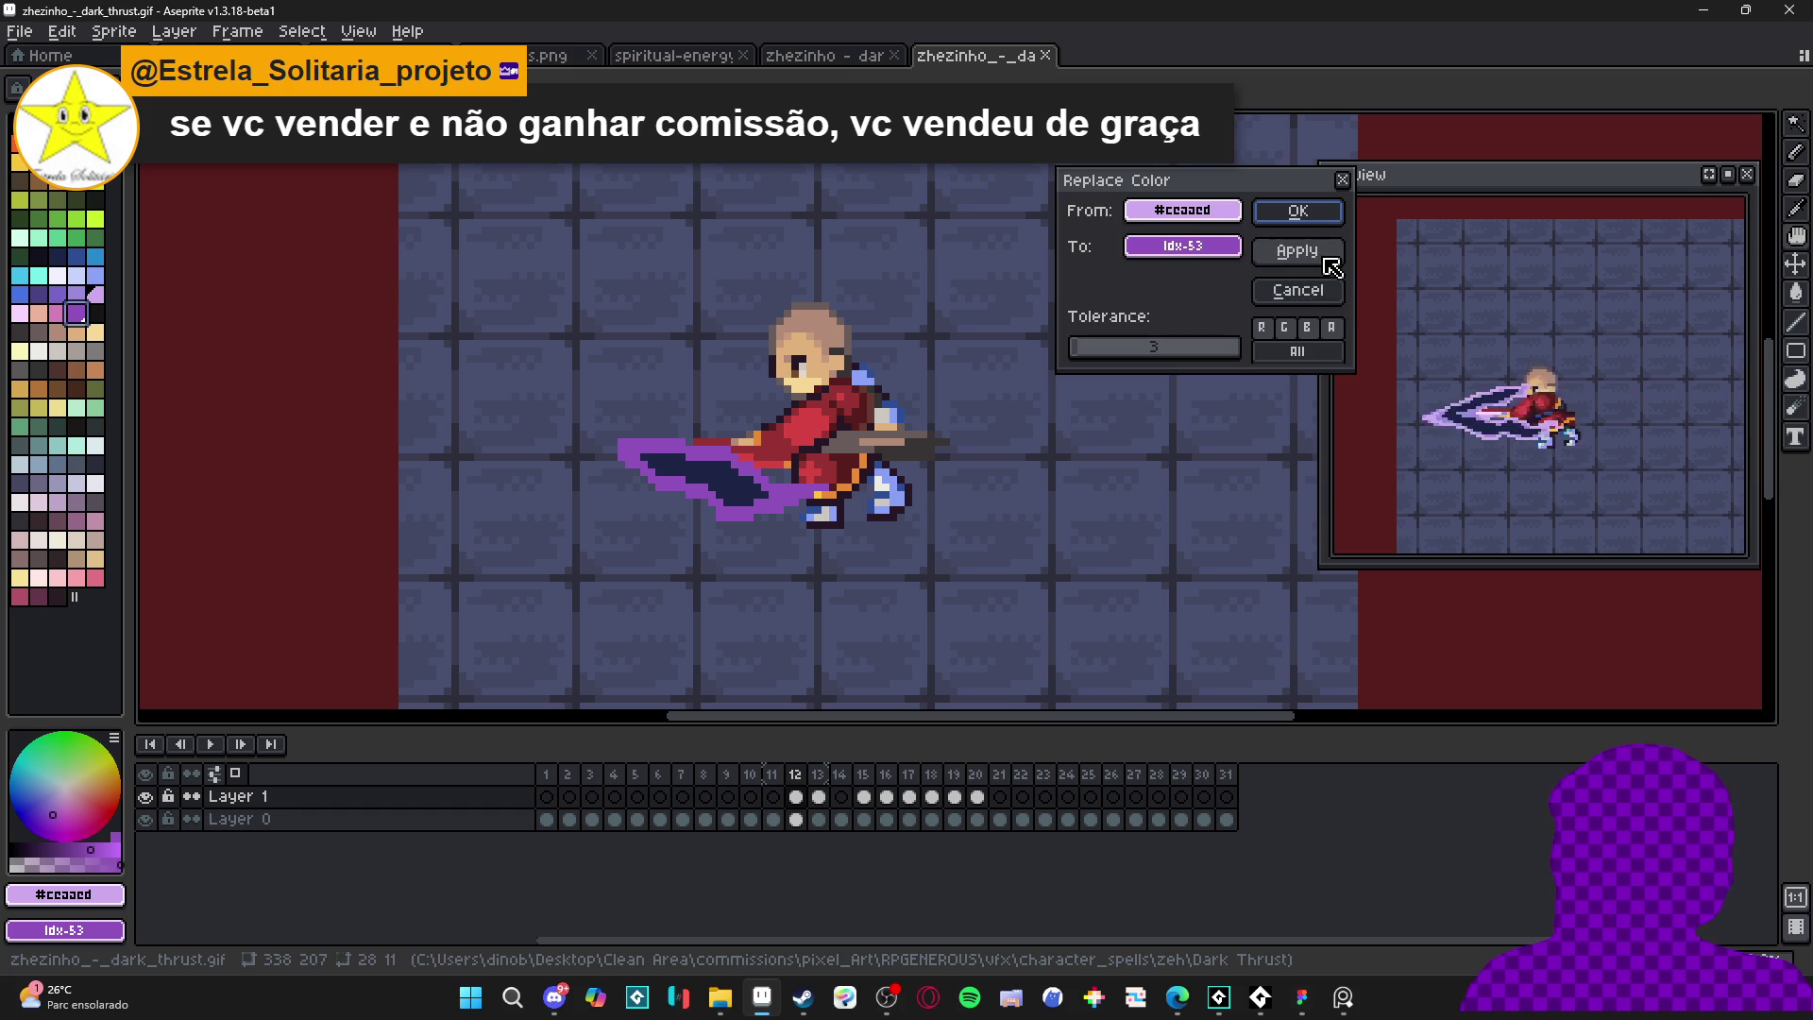
left_click(1318, 213)
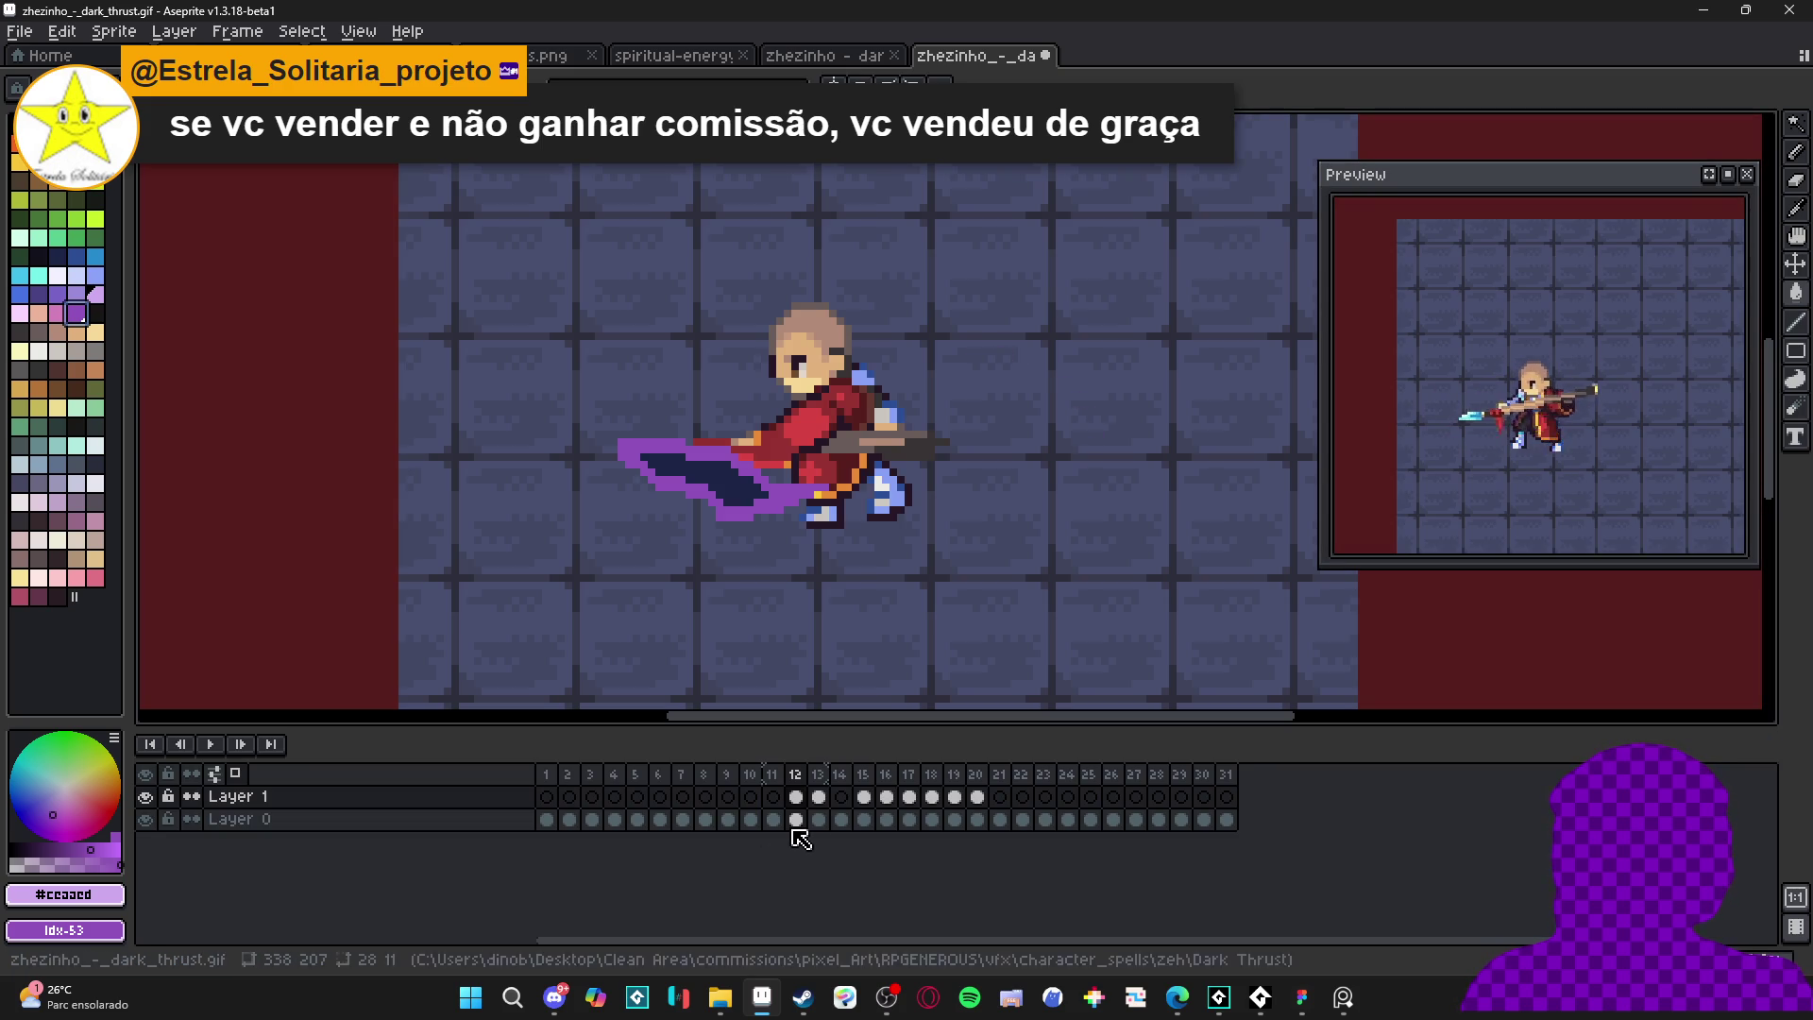
- Review frames 13 and 16 and save zhezinho_-_dark_thrust.gif
left_click(817, 774)
left_click(885, 776)
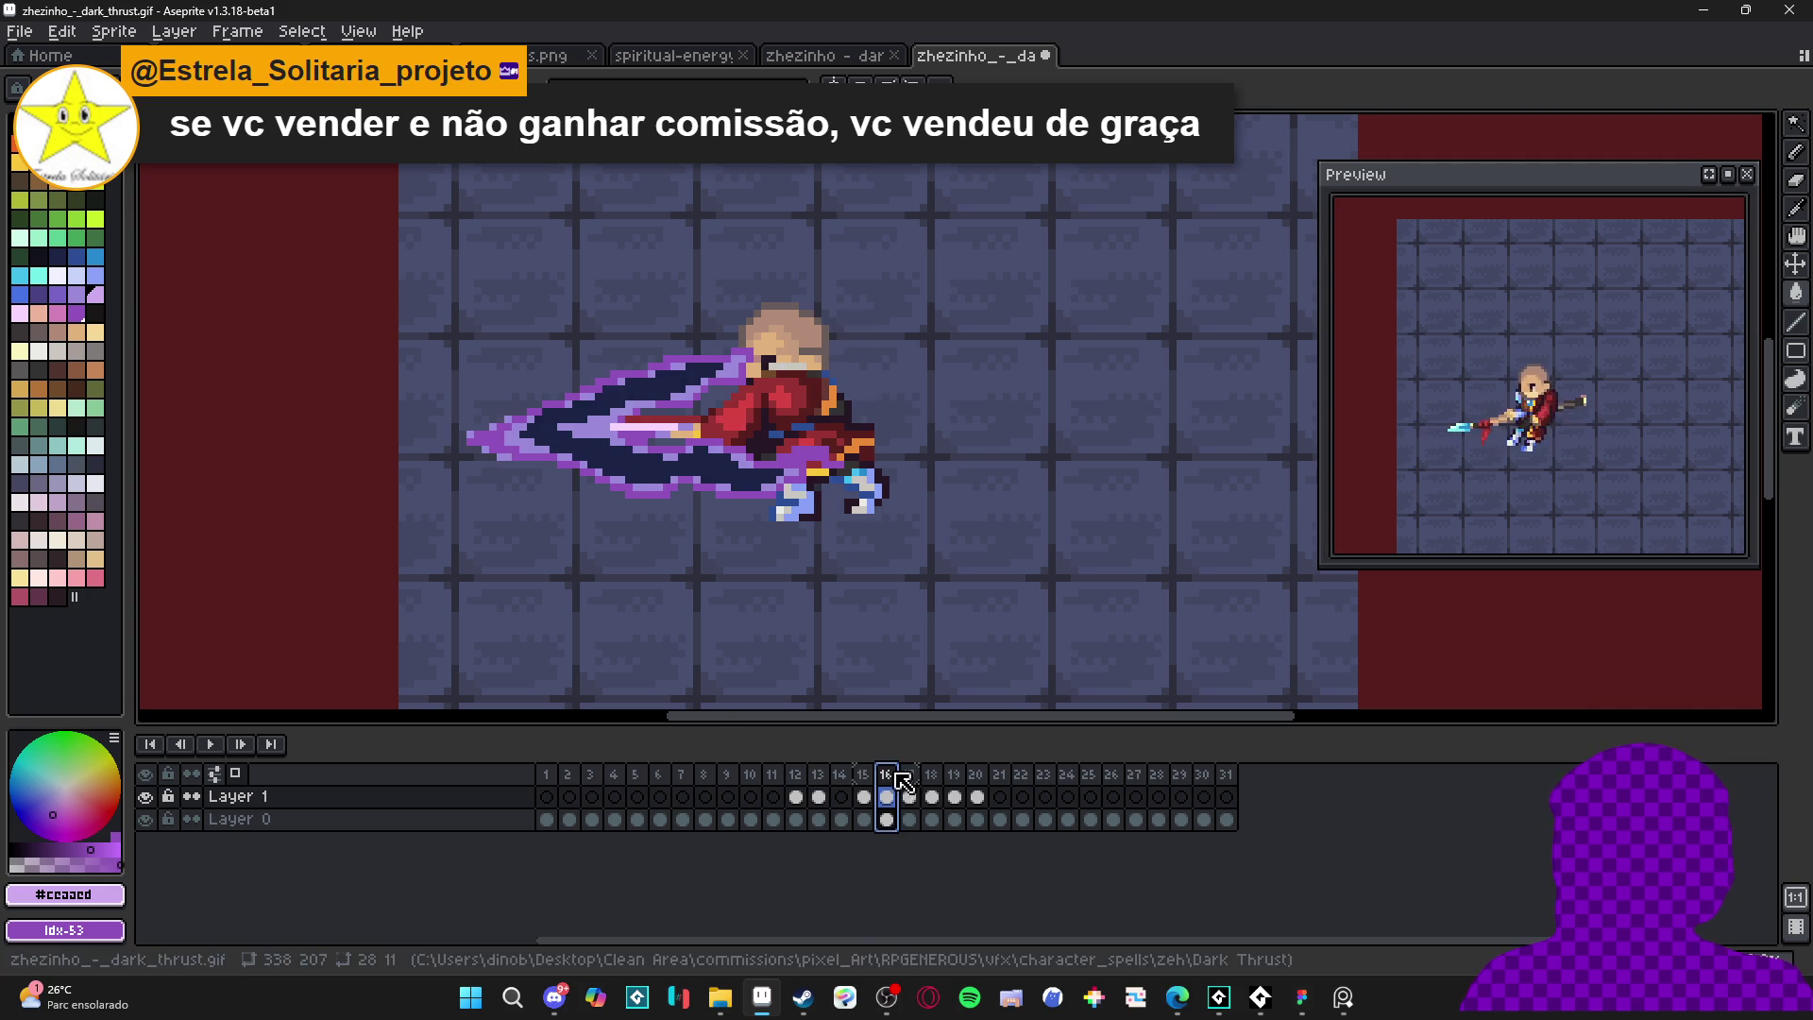
scroll(644, 504, "up", 2)
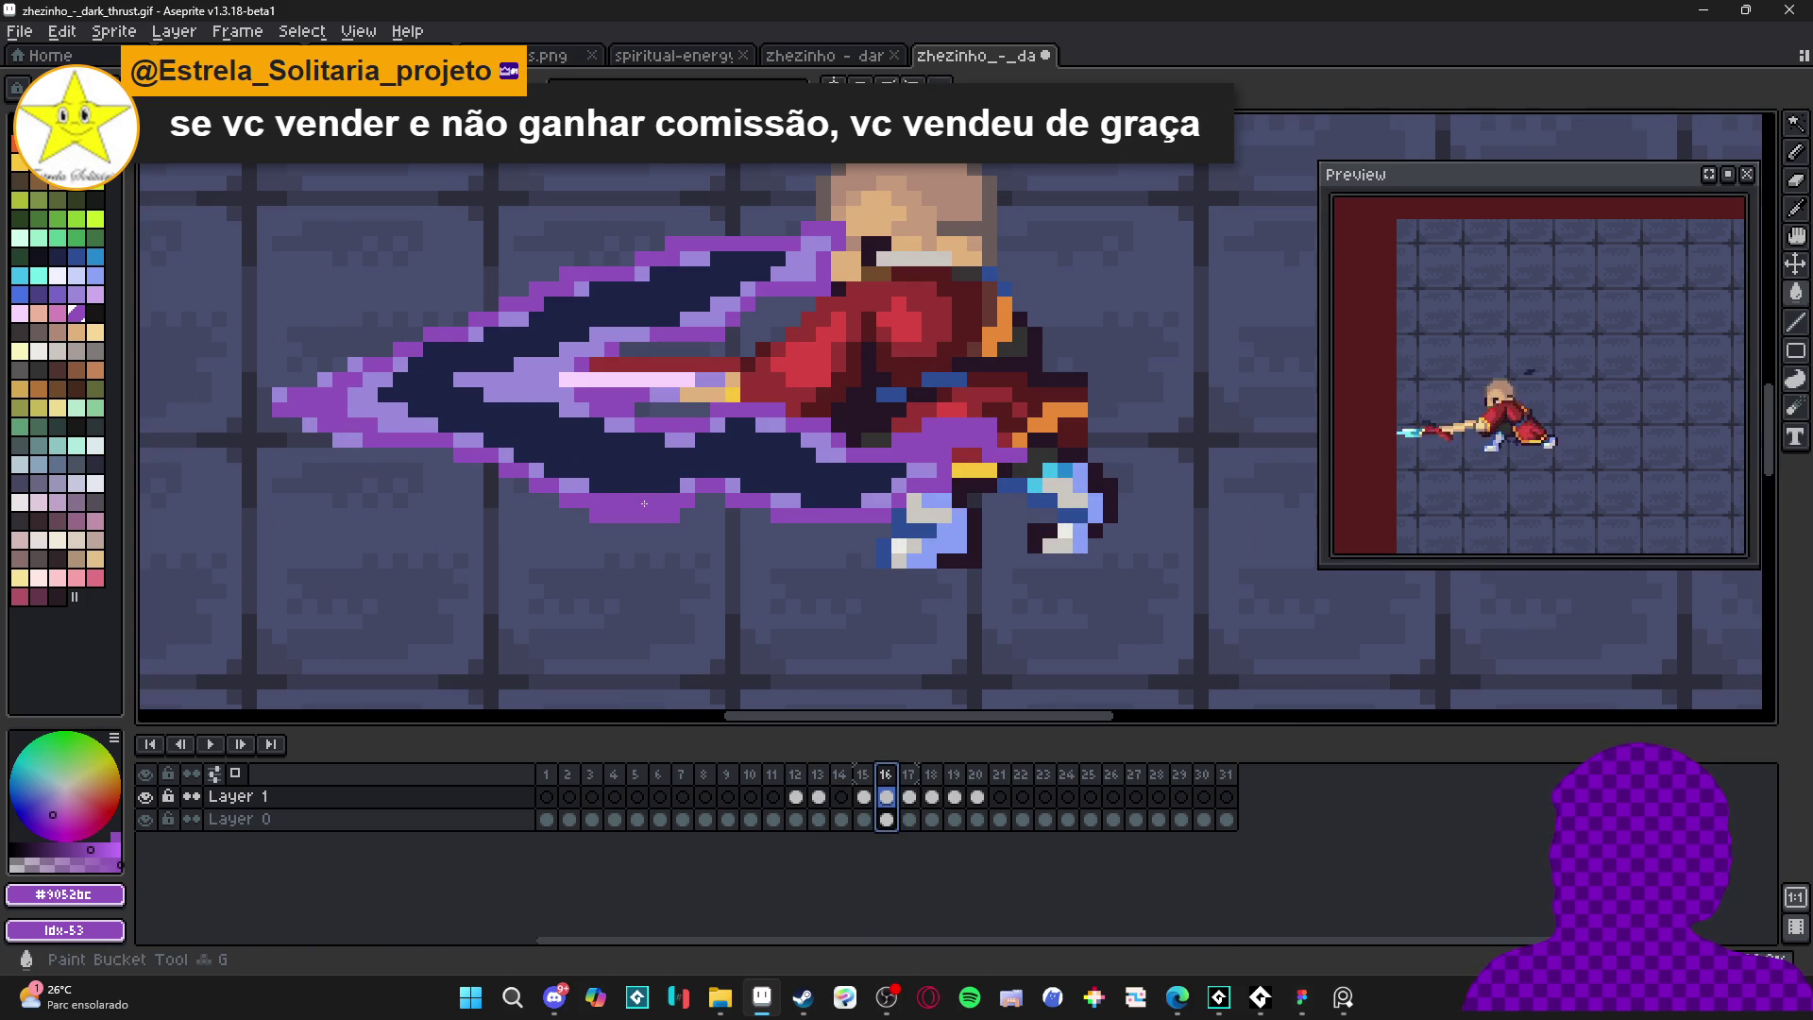
key("ctrl+s")
key("Right")
scroll(814, 623, "down", 2)
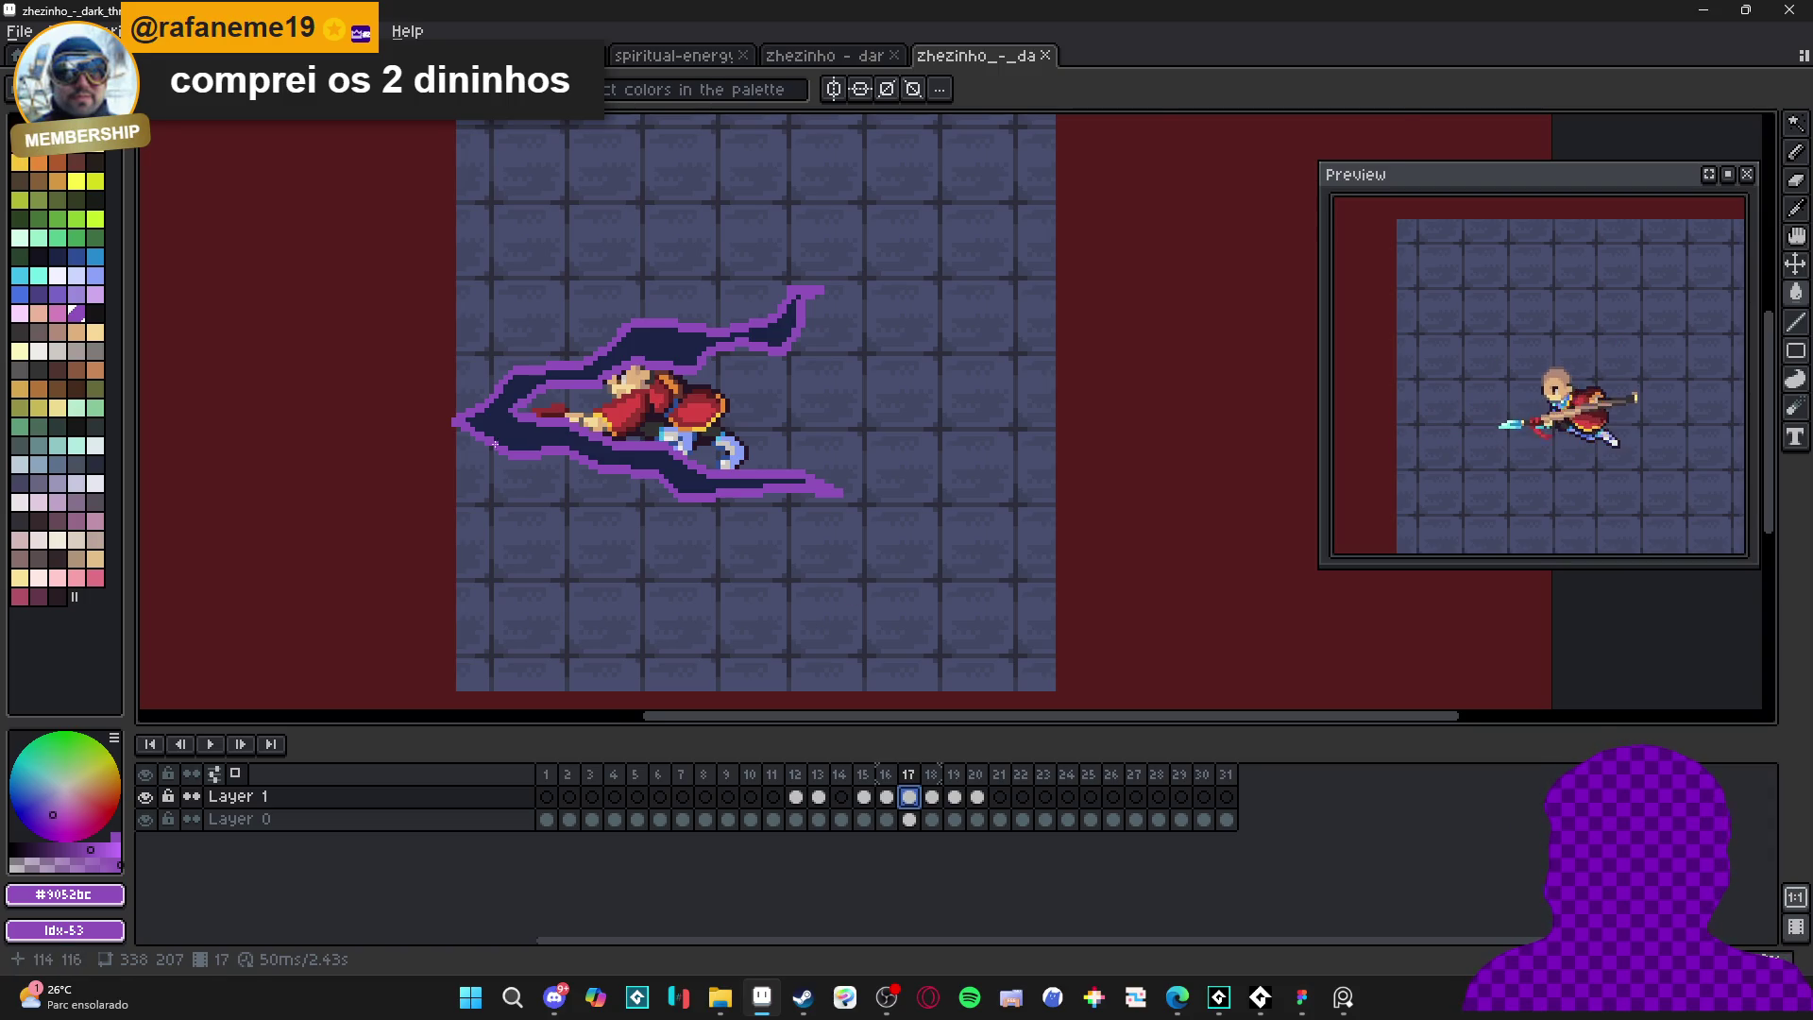
scroll(495, 446, "up", 2)
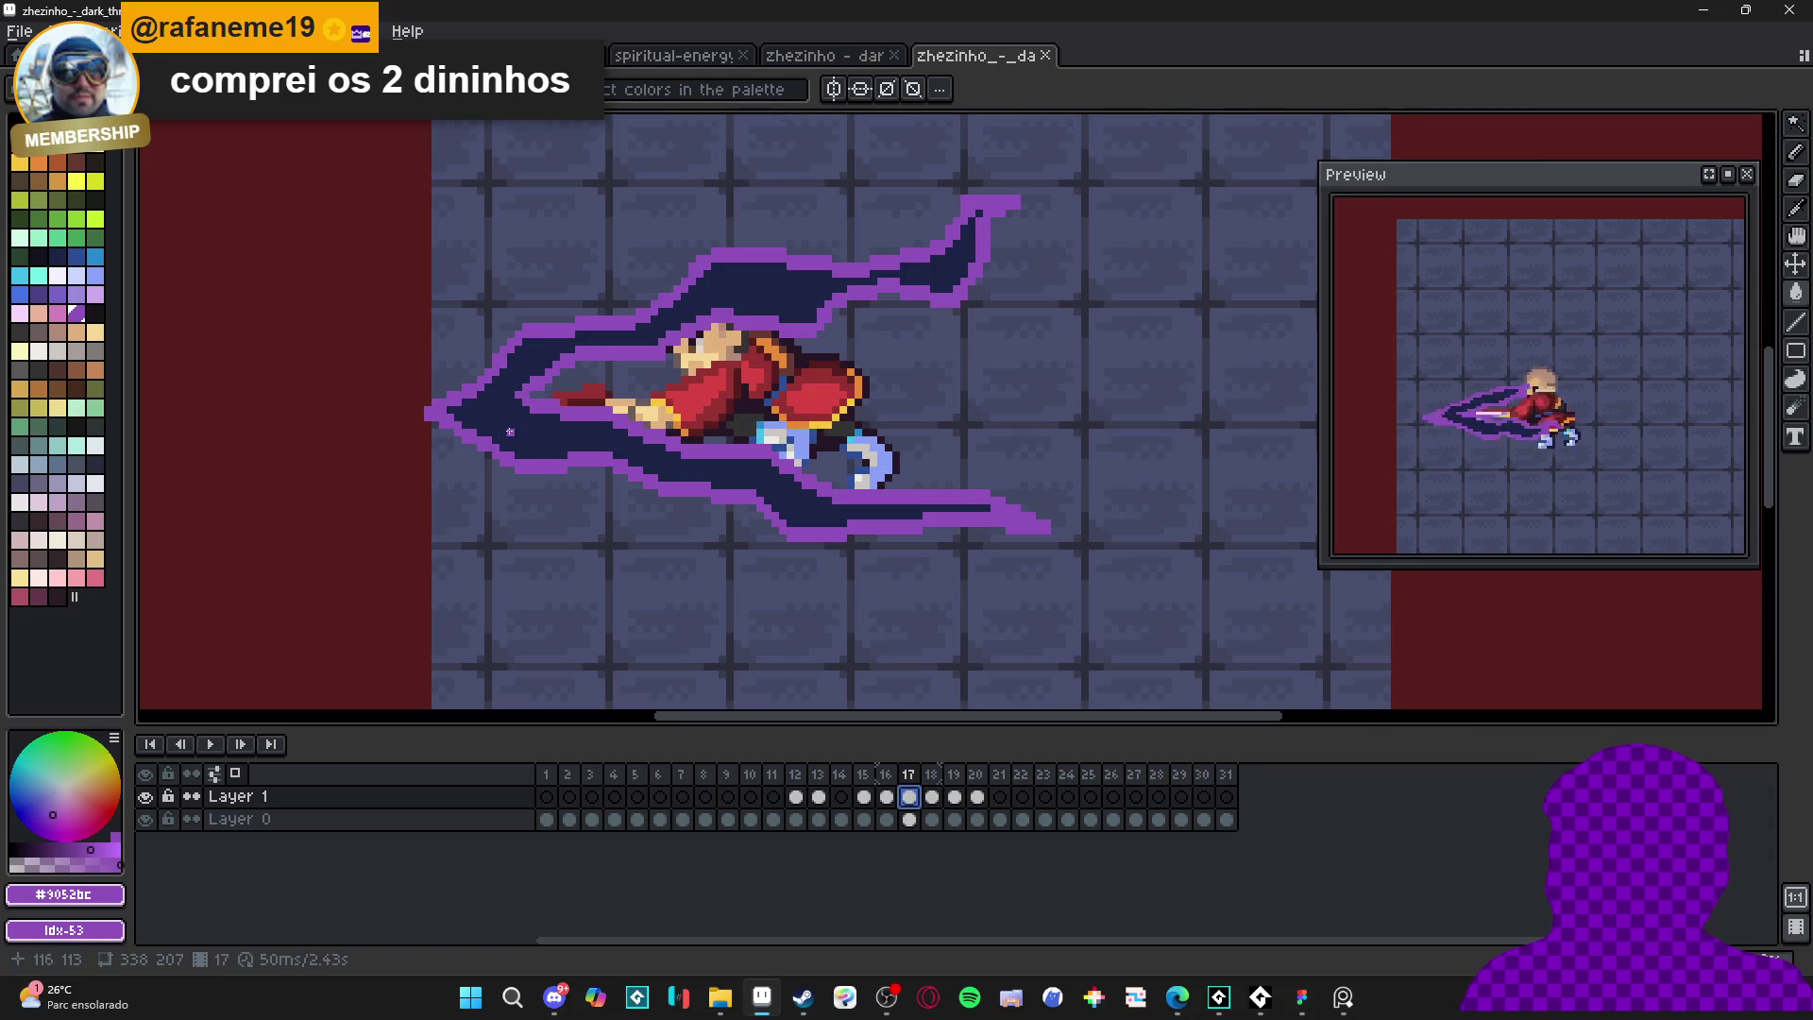
- On frame 12, repaint the trail's navy left end purple
left_click(796, 796)
scroll(606, 372, "up", 2)
left_click(605, 372)
key("b")
key("ctrl+d")
mouse_move(650, 408)
left_mouse_down()
mouse_move(626, 378)
mouse_move(684, 408)
left_mouse_up()
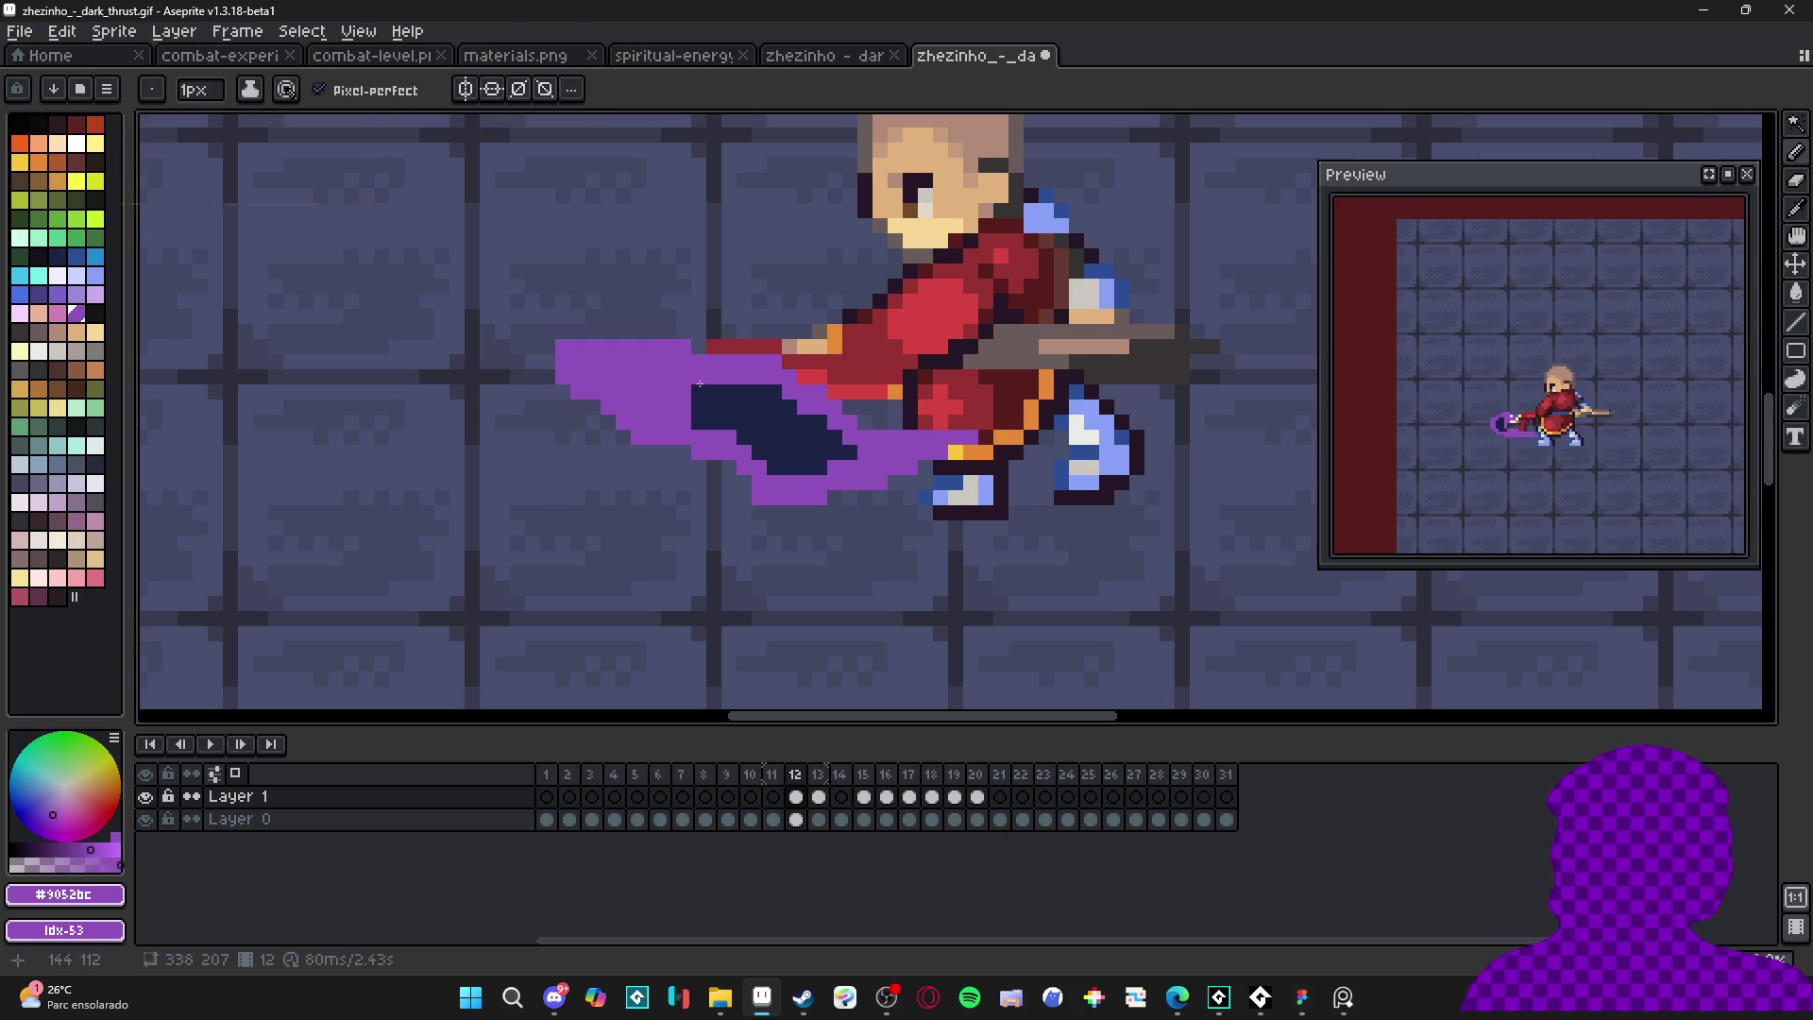
scroll(772, 479, "down", 3)
scroll(745, 453, "up", 3)
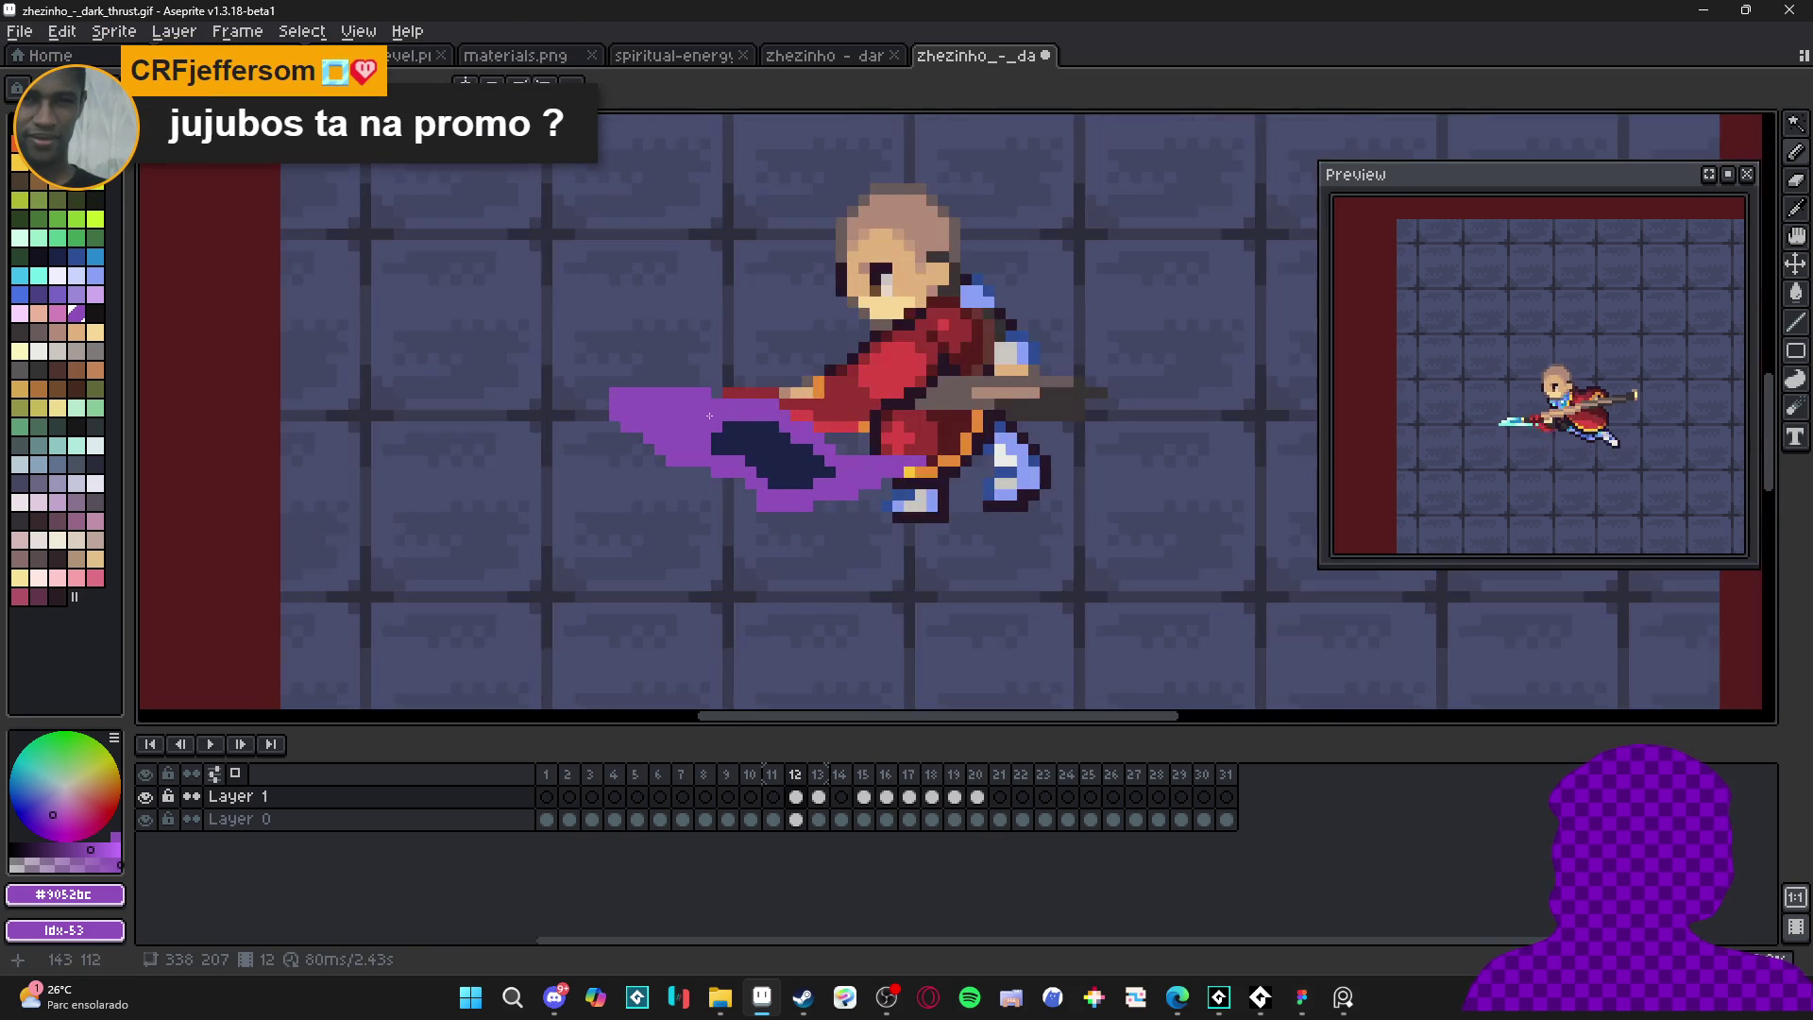
left_click(63, 315)
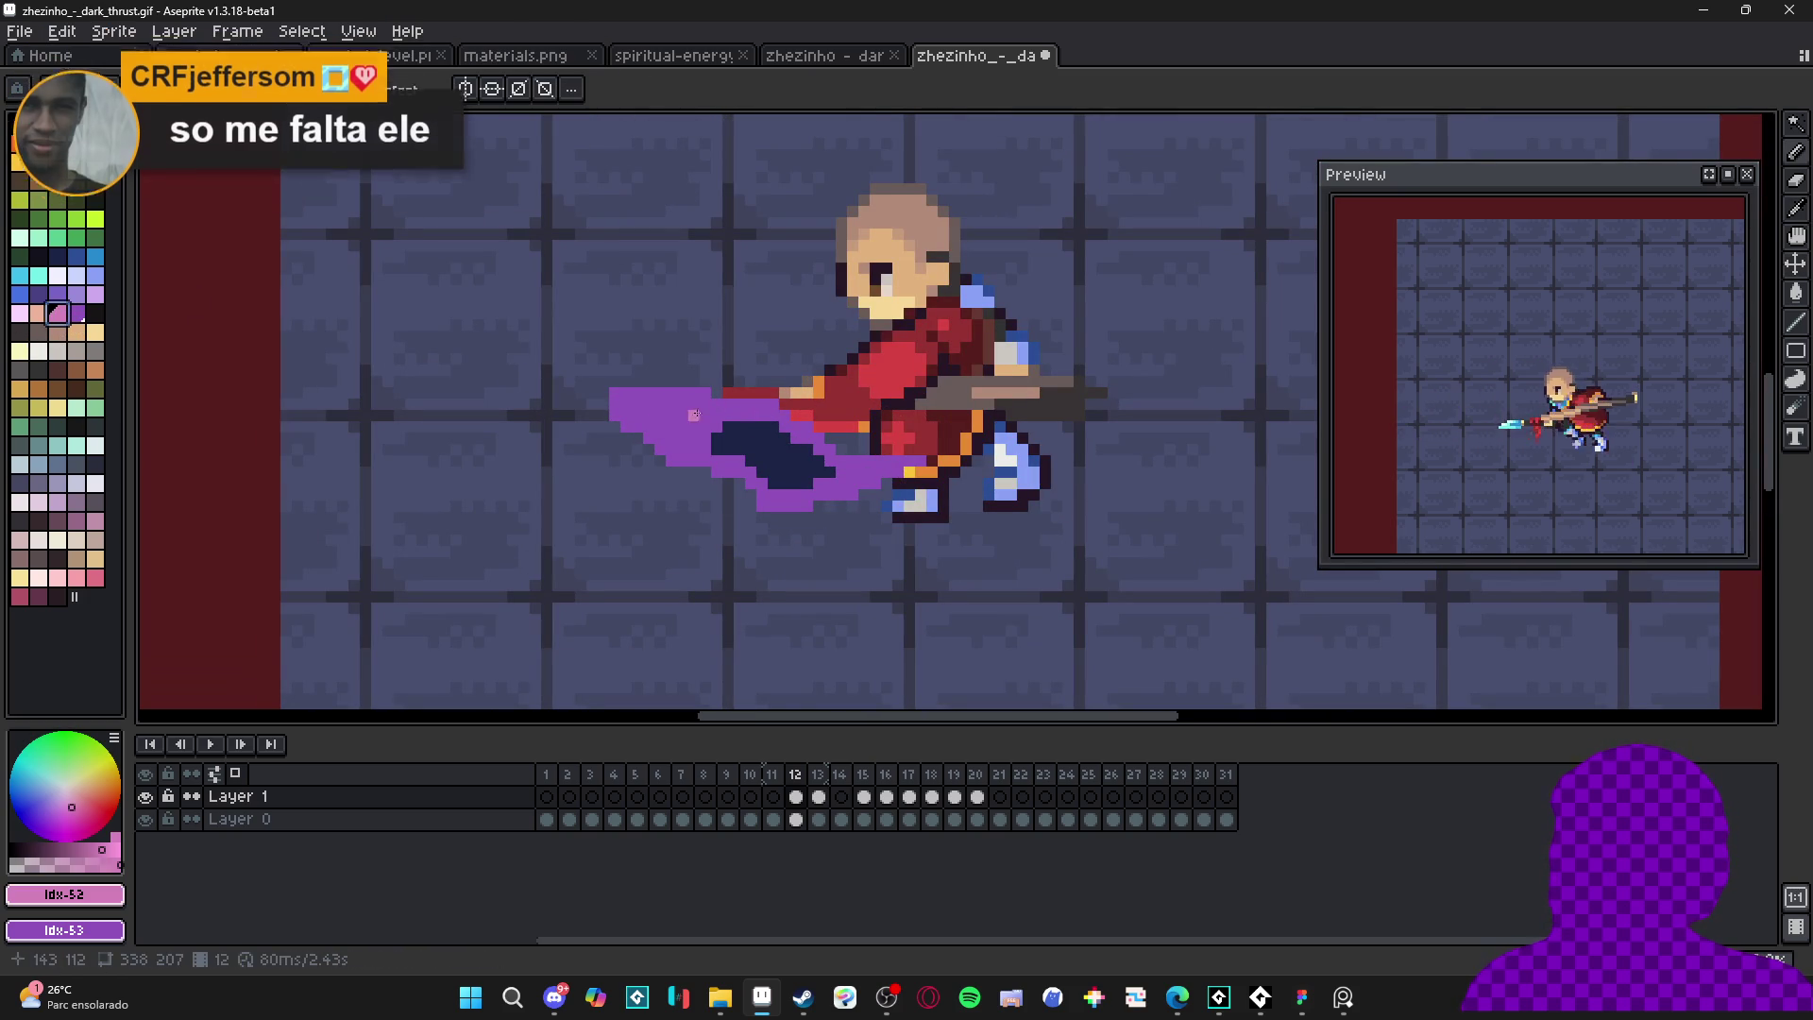
mouse_move(668, 418)
left_mouse_down()
mouse_move(690, 400)
mouse_move(648, 417)
mouse_move(628, 396)
left_mouse_up()
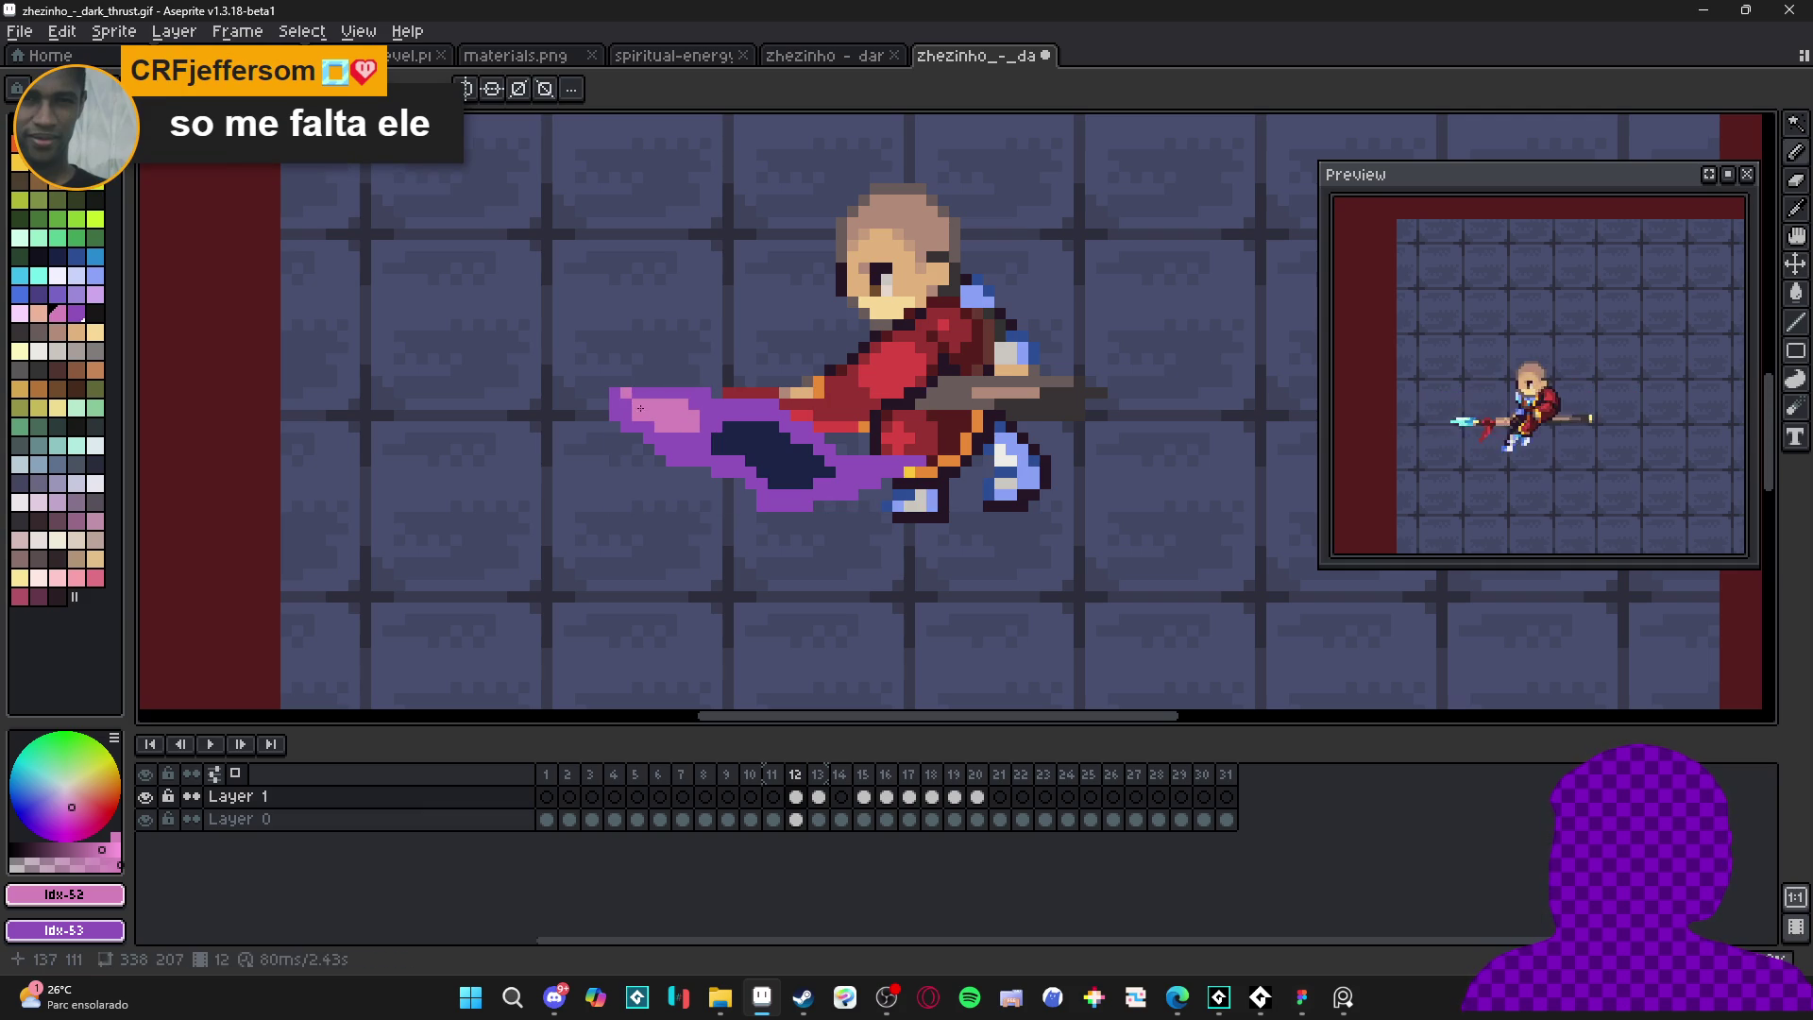
scroll(703, 425, "up", 1)
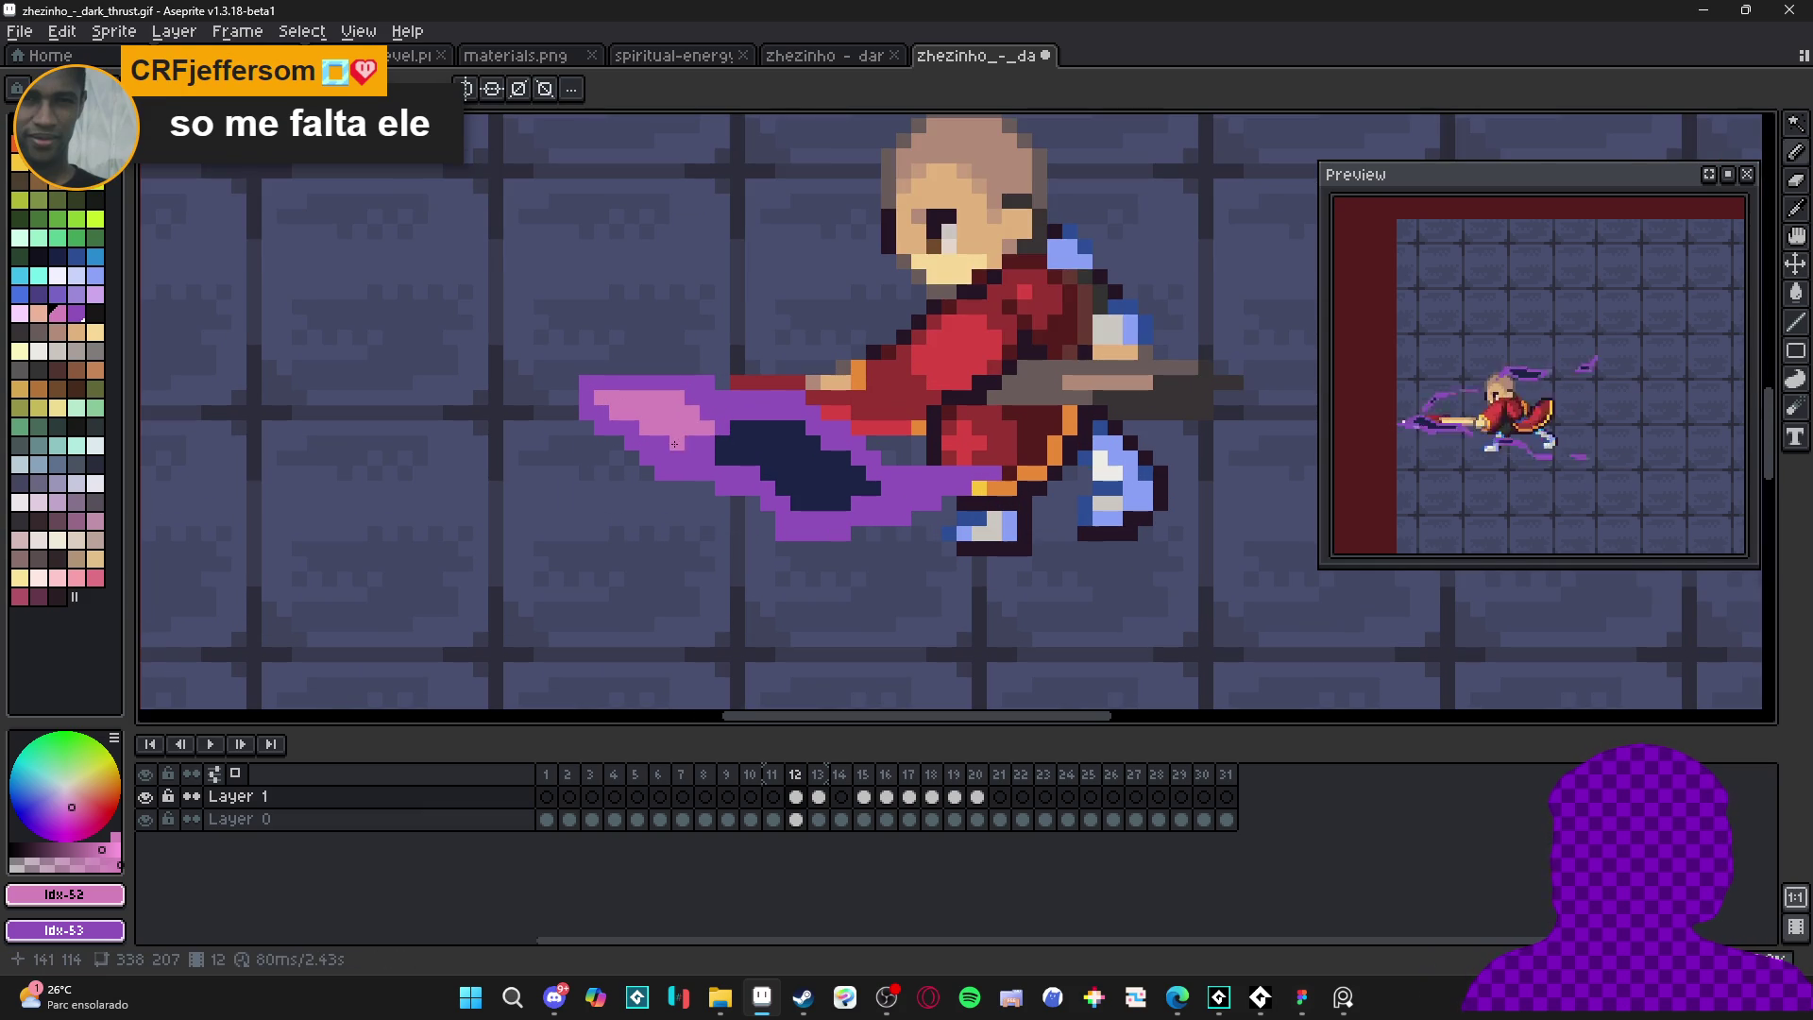
scroll(746, 500, "down", 5)
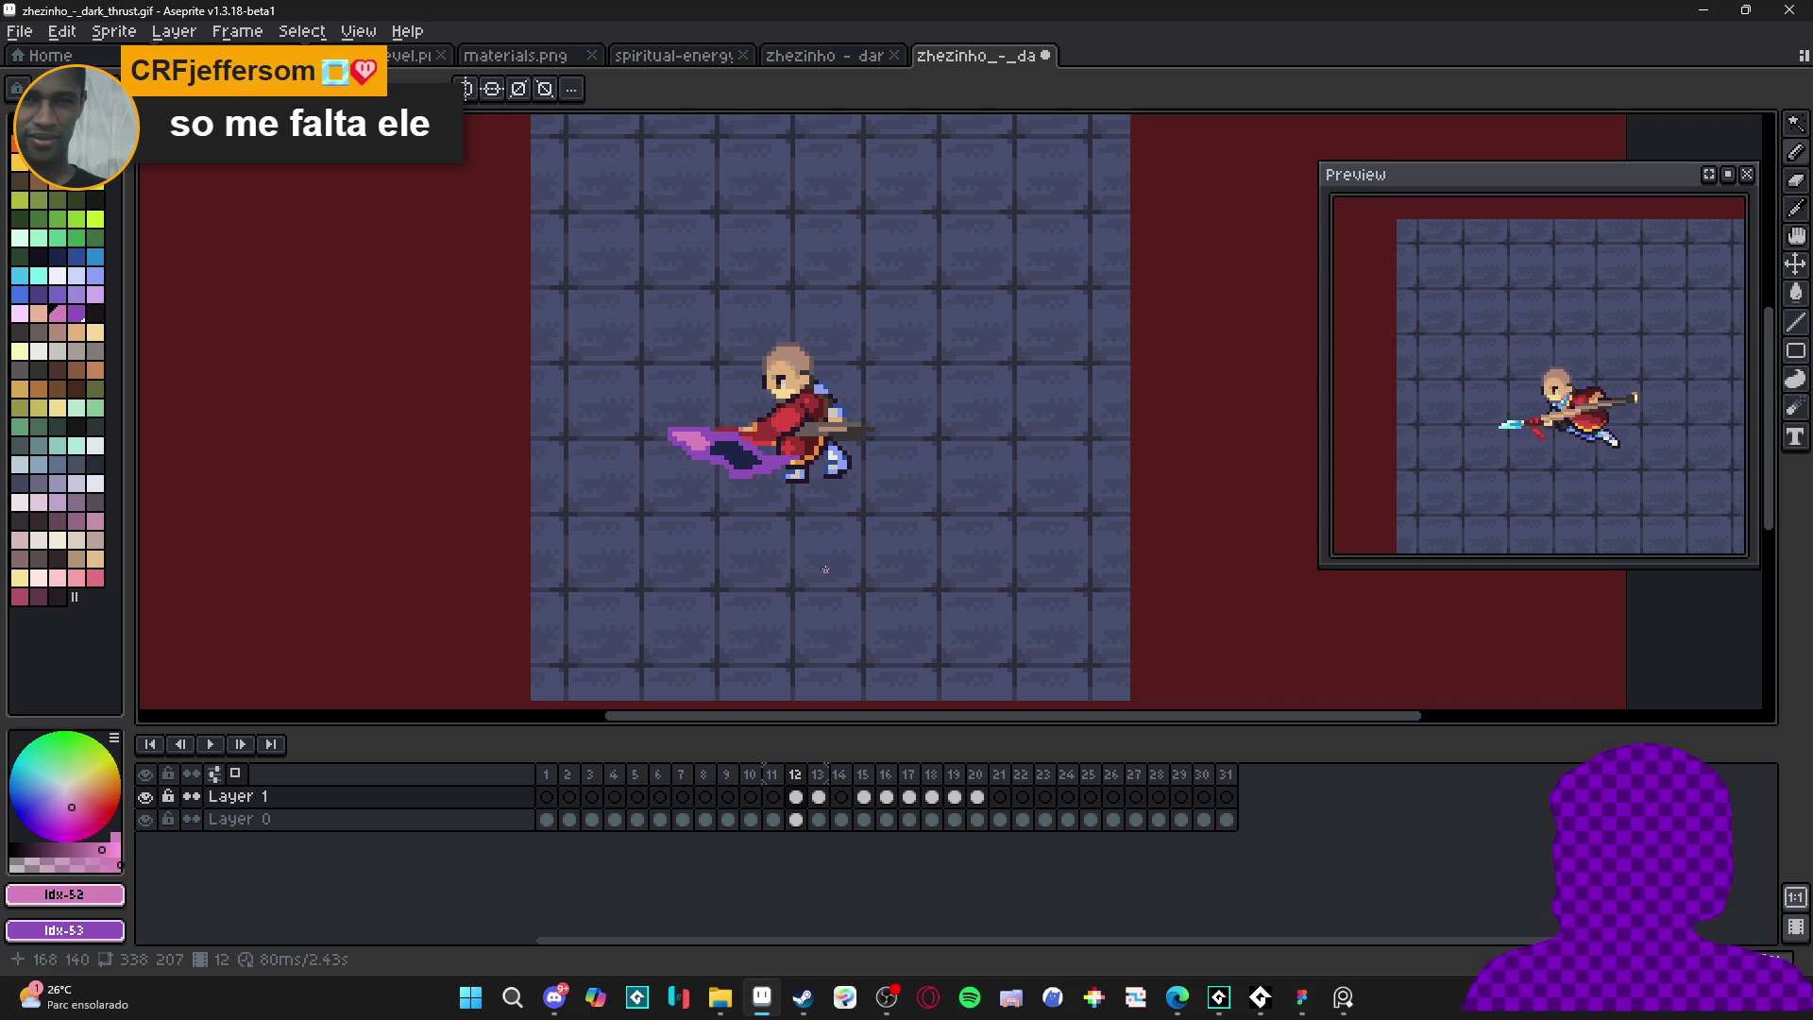
- Paint a pink highlight near the slash tip on frame 16
left_click(819, 797)
left_click(864, 797)
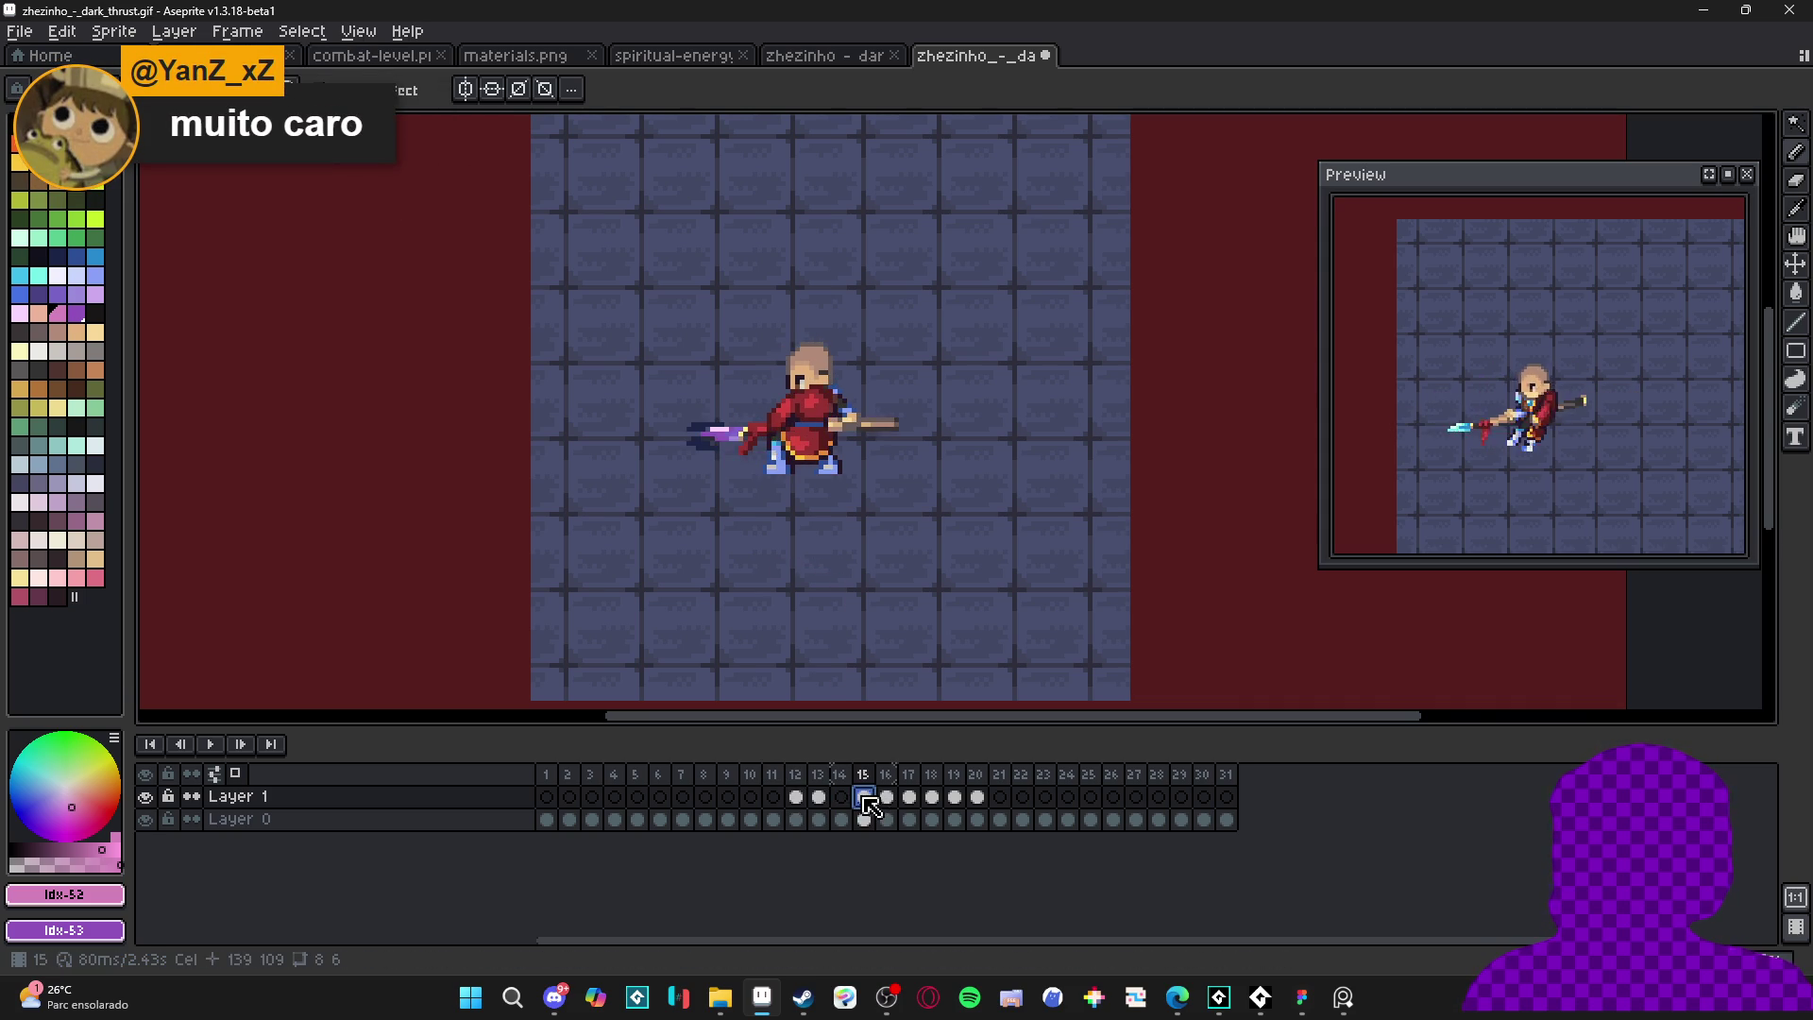
left_click(886, 797)
scroll(612, 417, "up", 3)
mouse_move(664, 425)
left_mouse_down()
mouse_move(586, 406)
mouse_move(680, 423)
mouse_move(708, 363)
mouse_move(652, 364)
mouse_move(742, 456)
mouse_move(650, 454)
left_mouse_up()
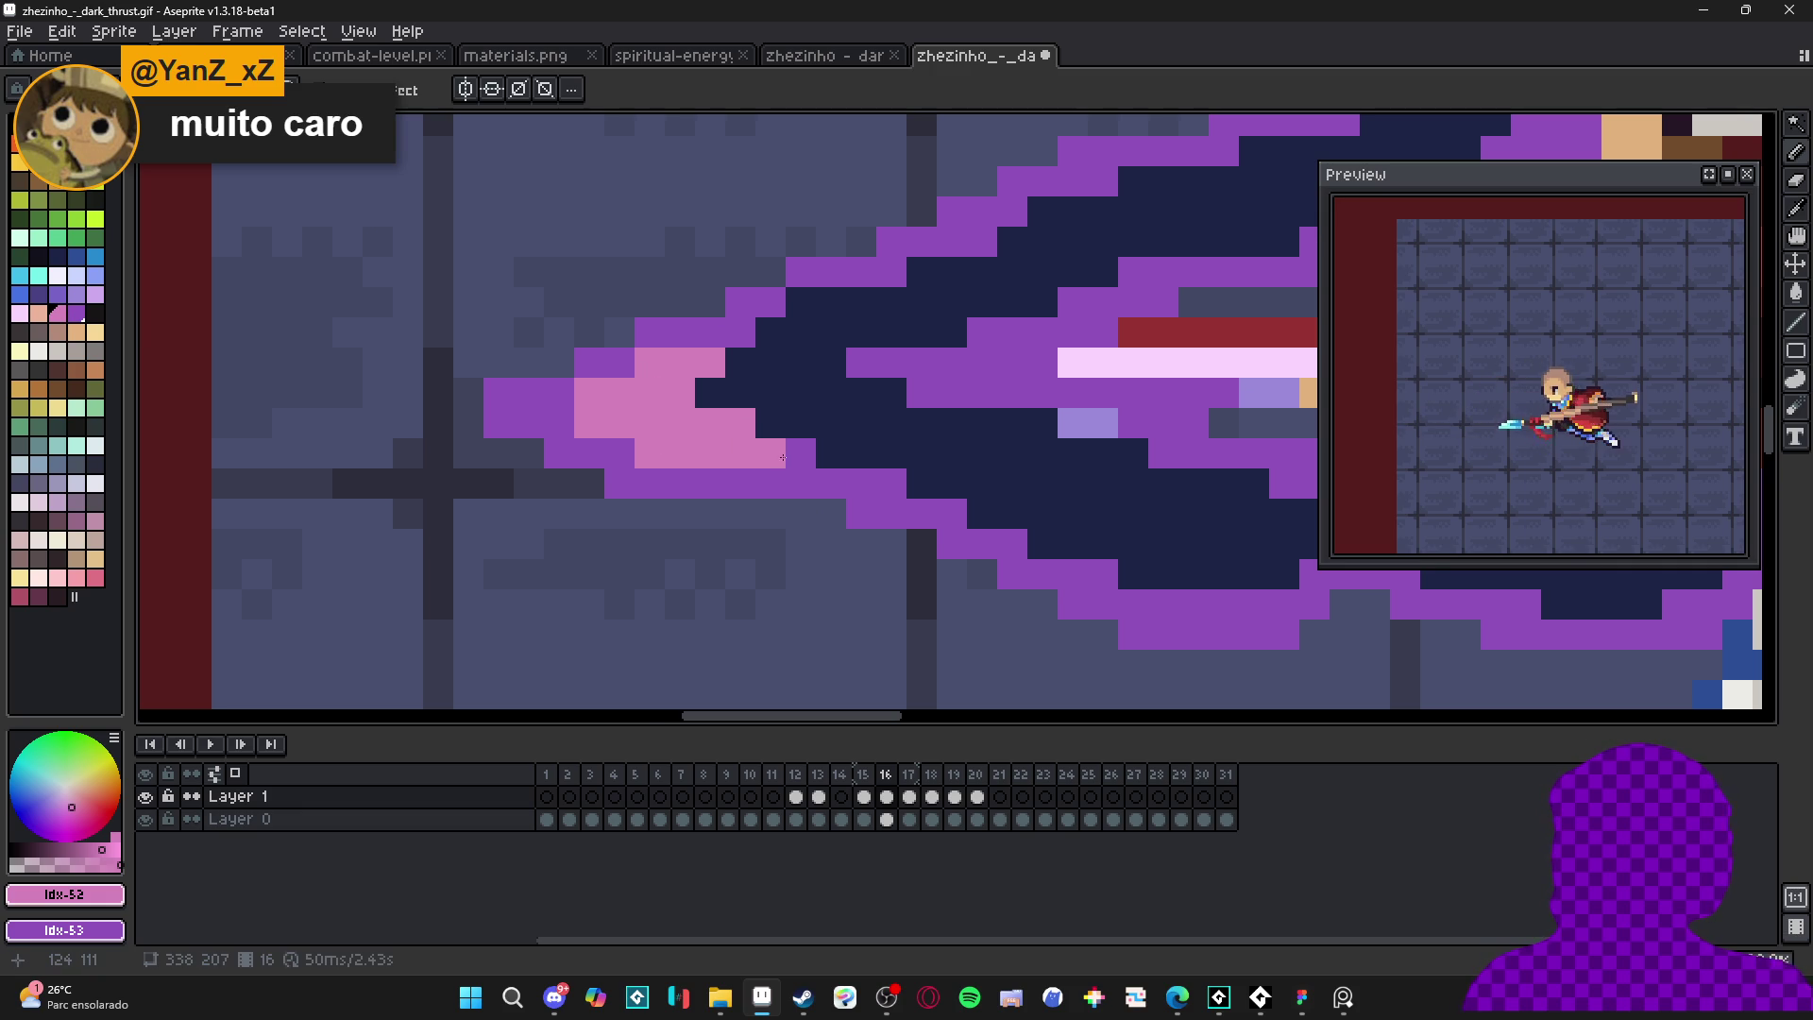
scroll(796, 497, "down", 4)
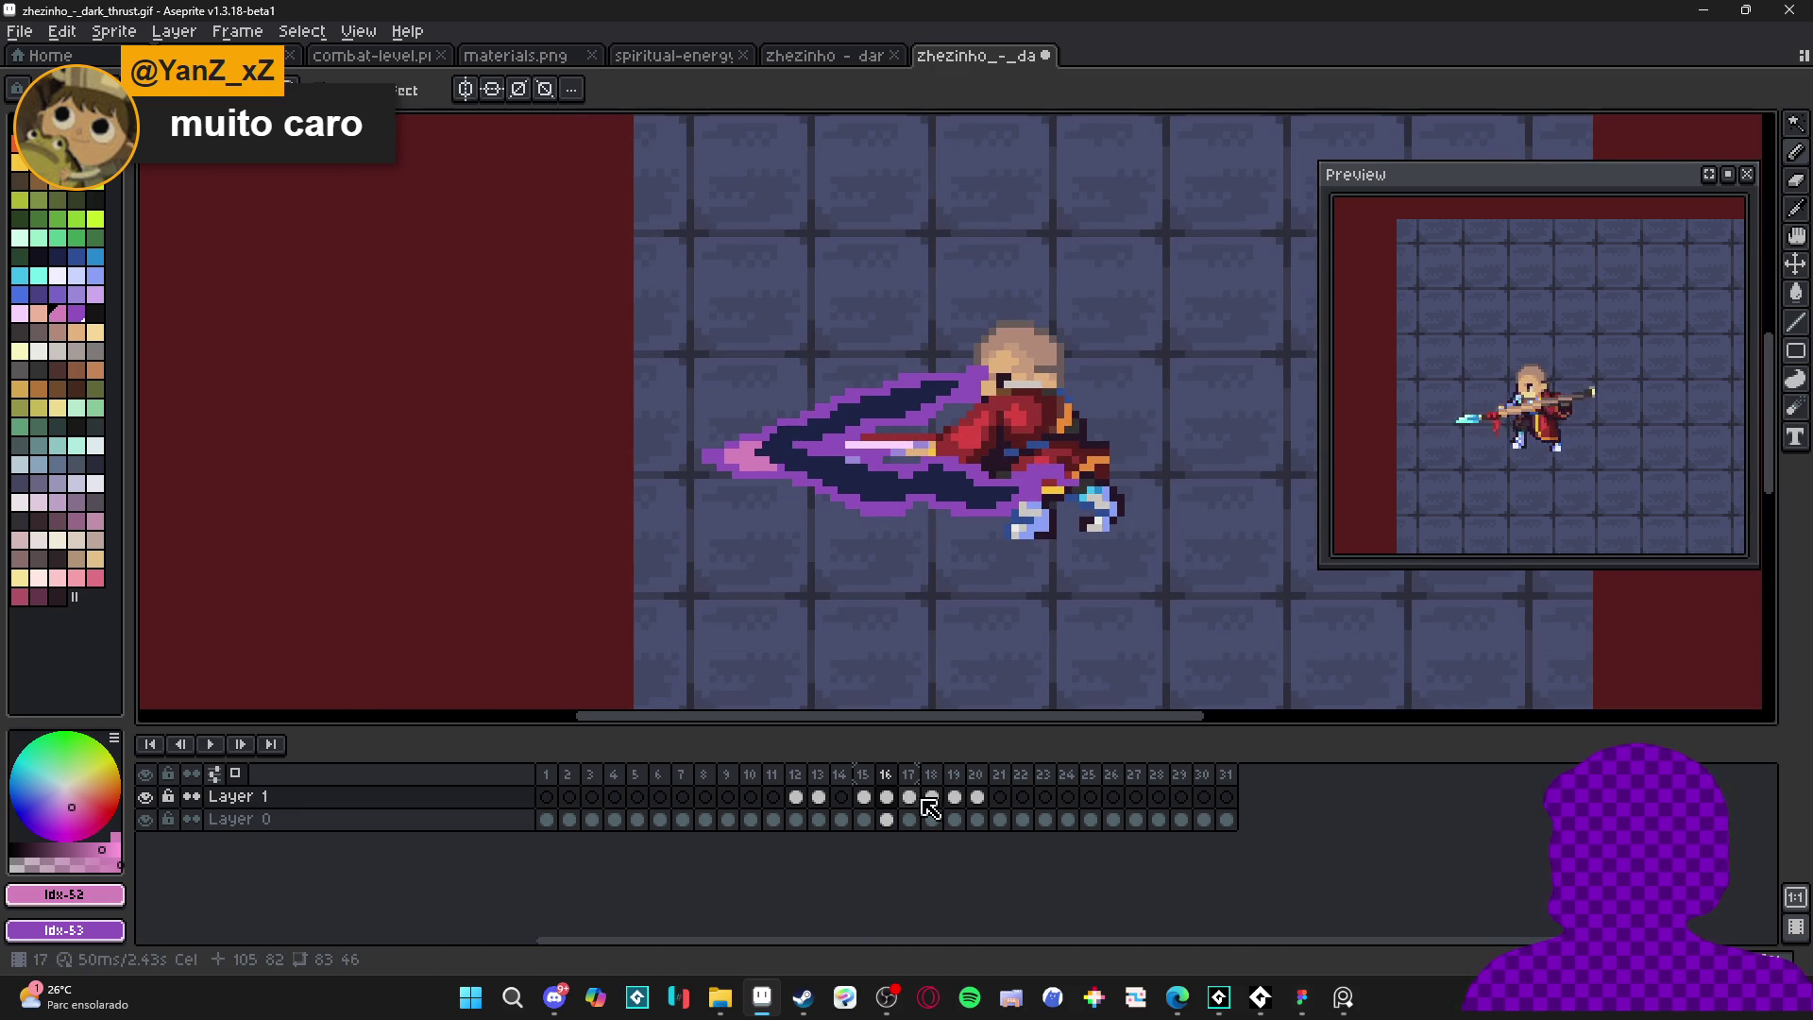
- On frame 17, pick purple #9052bc and thicken the slash outline
key("period")
scroll(603, 484, "up", 4)
left_click(593, 472, "alt")
mouse_move(604, 481)
left_mouse_down()
mouse_move(660, 493)
mouse_move(671, 436)
mouse_move(776, 423)
mouse_move(793, 391)
mouse_move(927, 316)
left_mouse_up()
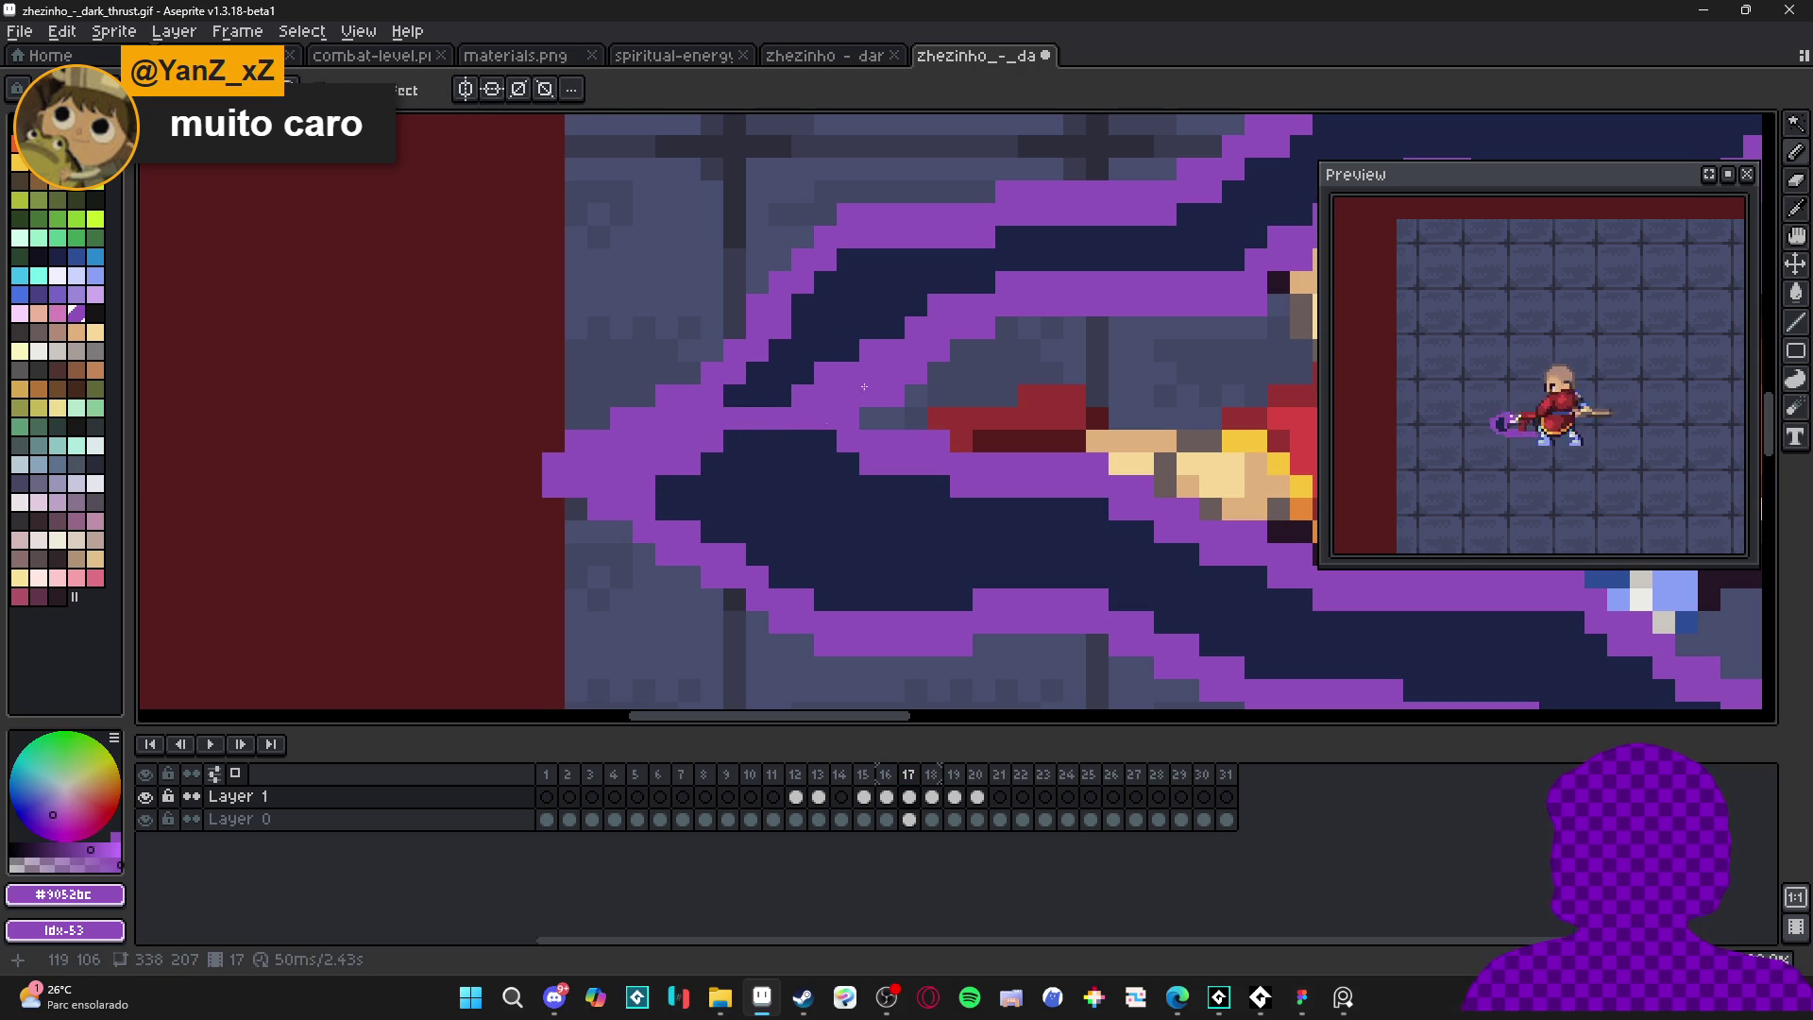
- Extend frame 17's purple band up-right and start the pink tip highlight
left_click_drag(682, 471, 776, 432)
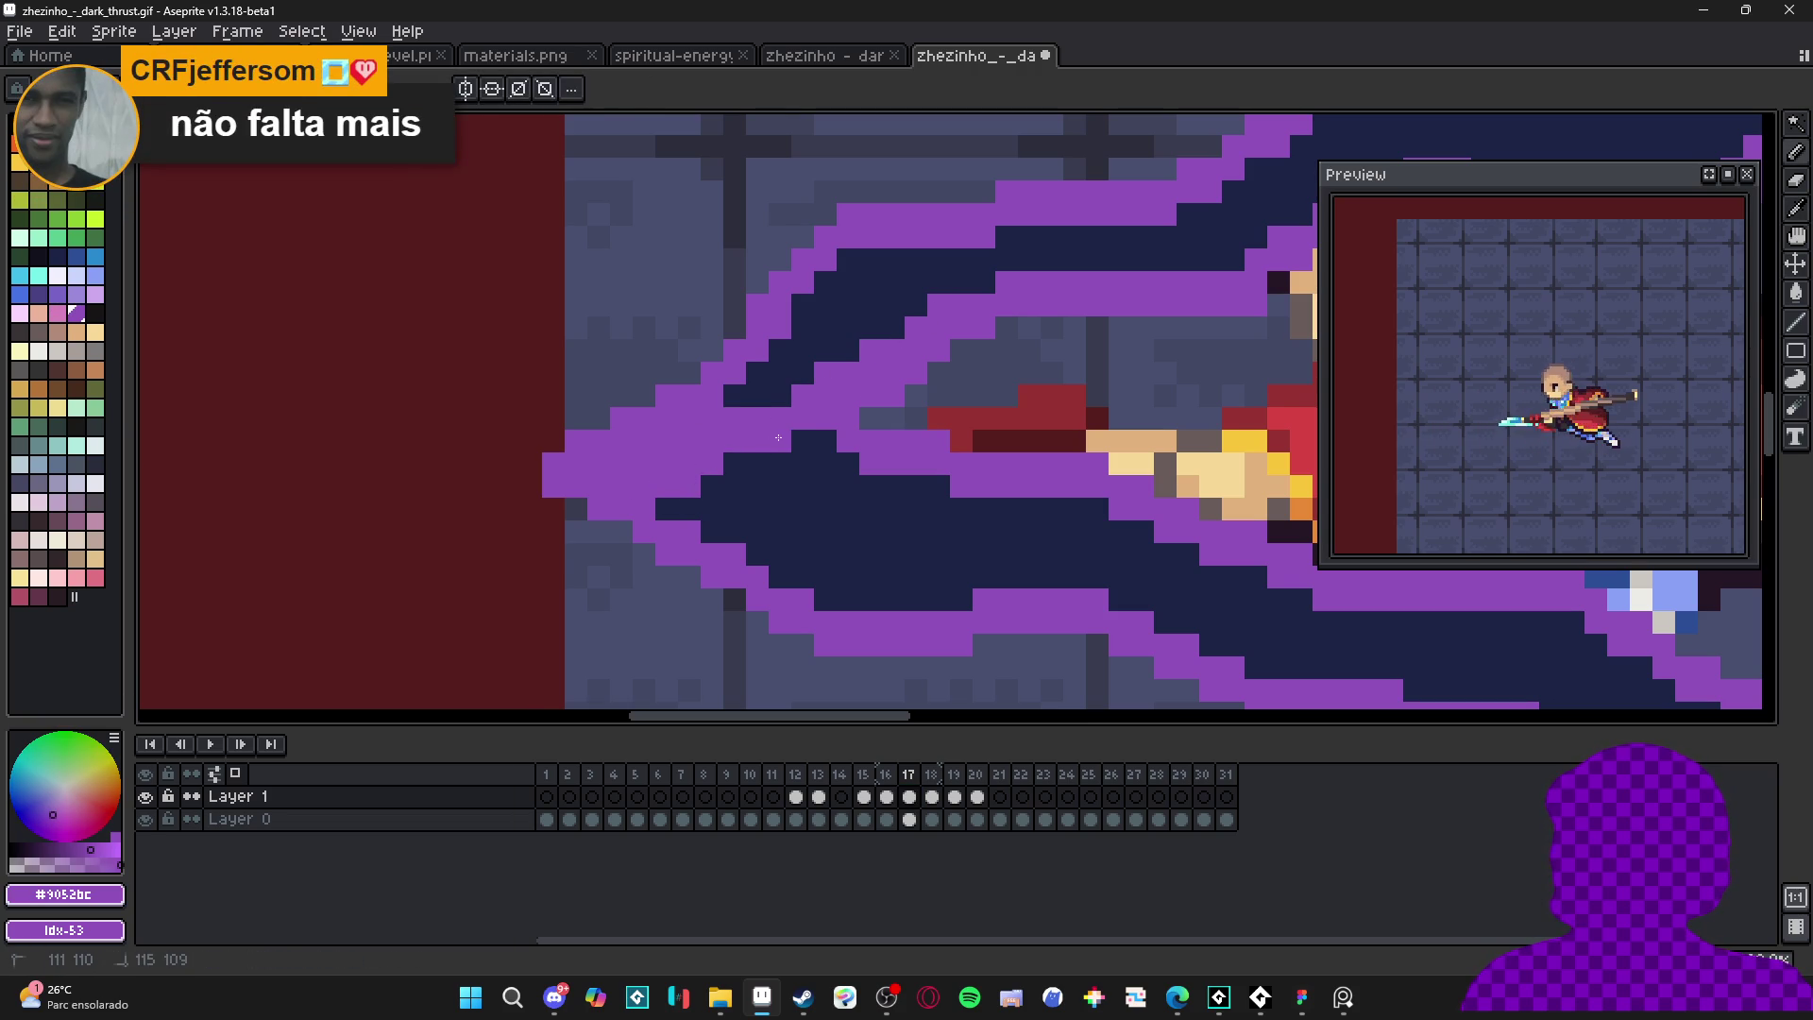
left_click(886, 796)
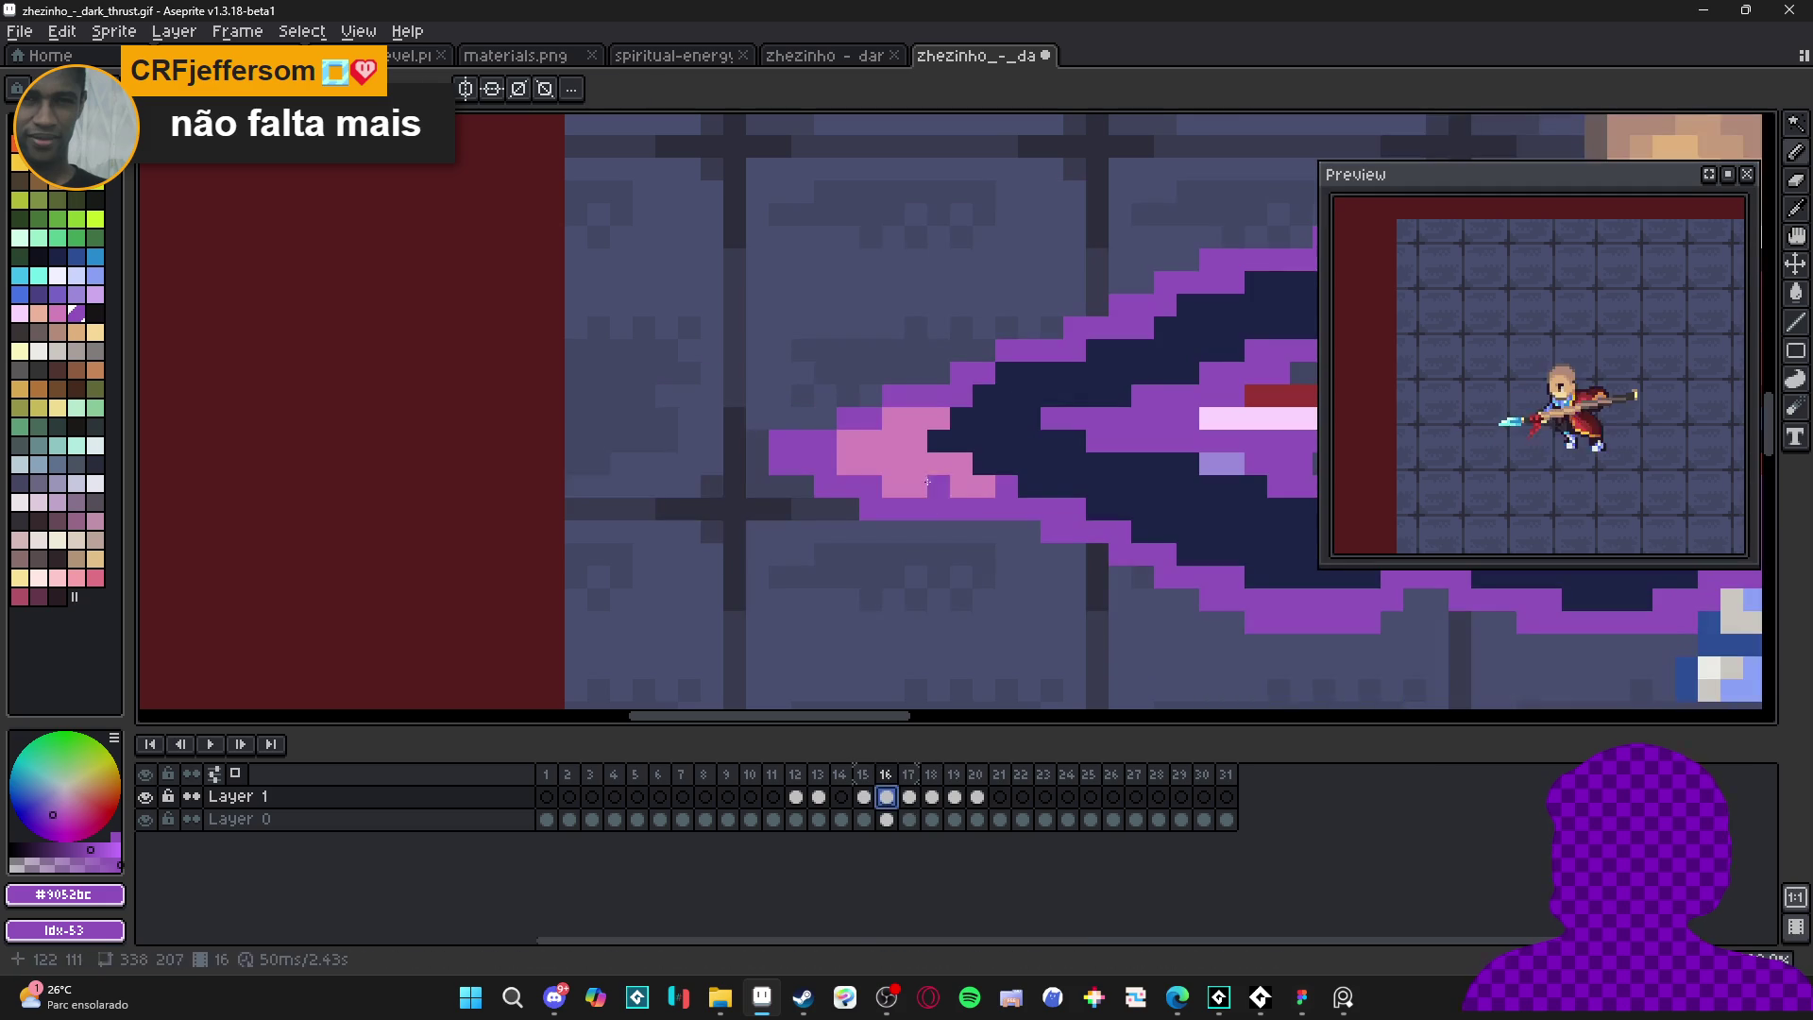
left_click(909, 796)
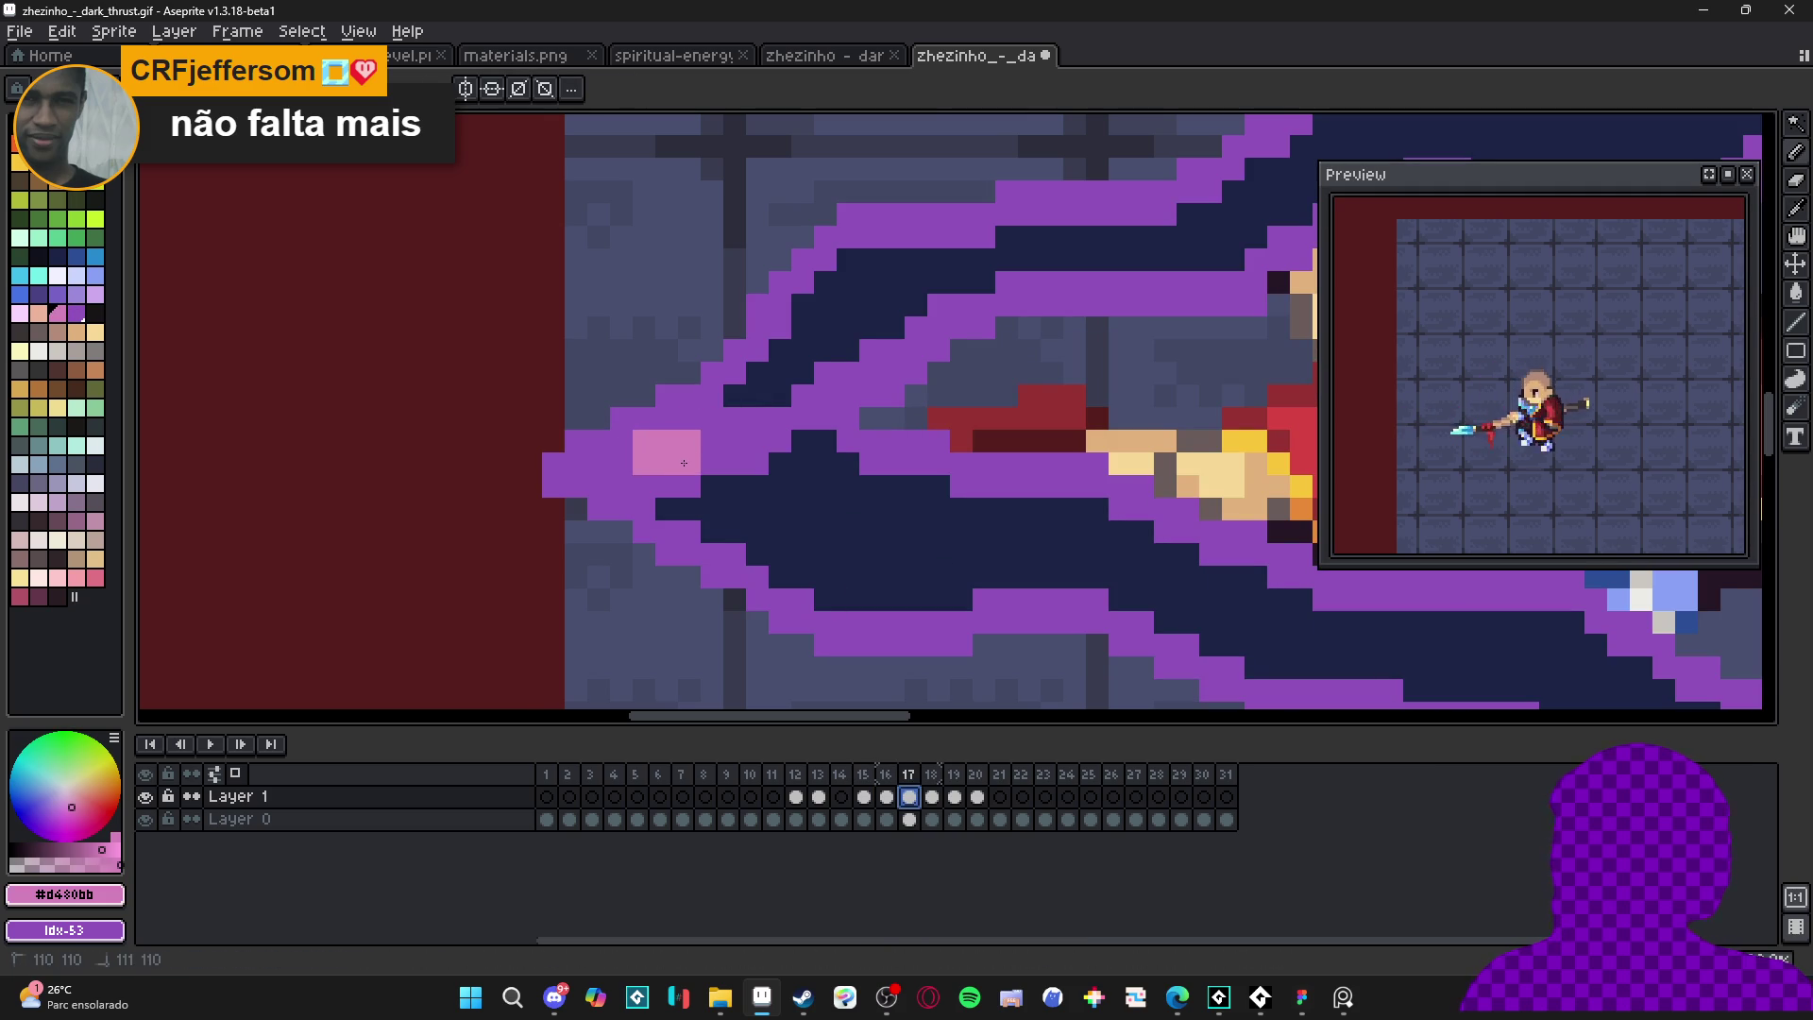
left_click_drag(691, 471, 728, 487)
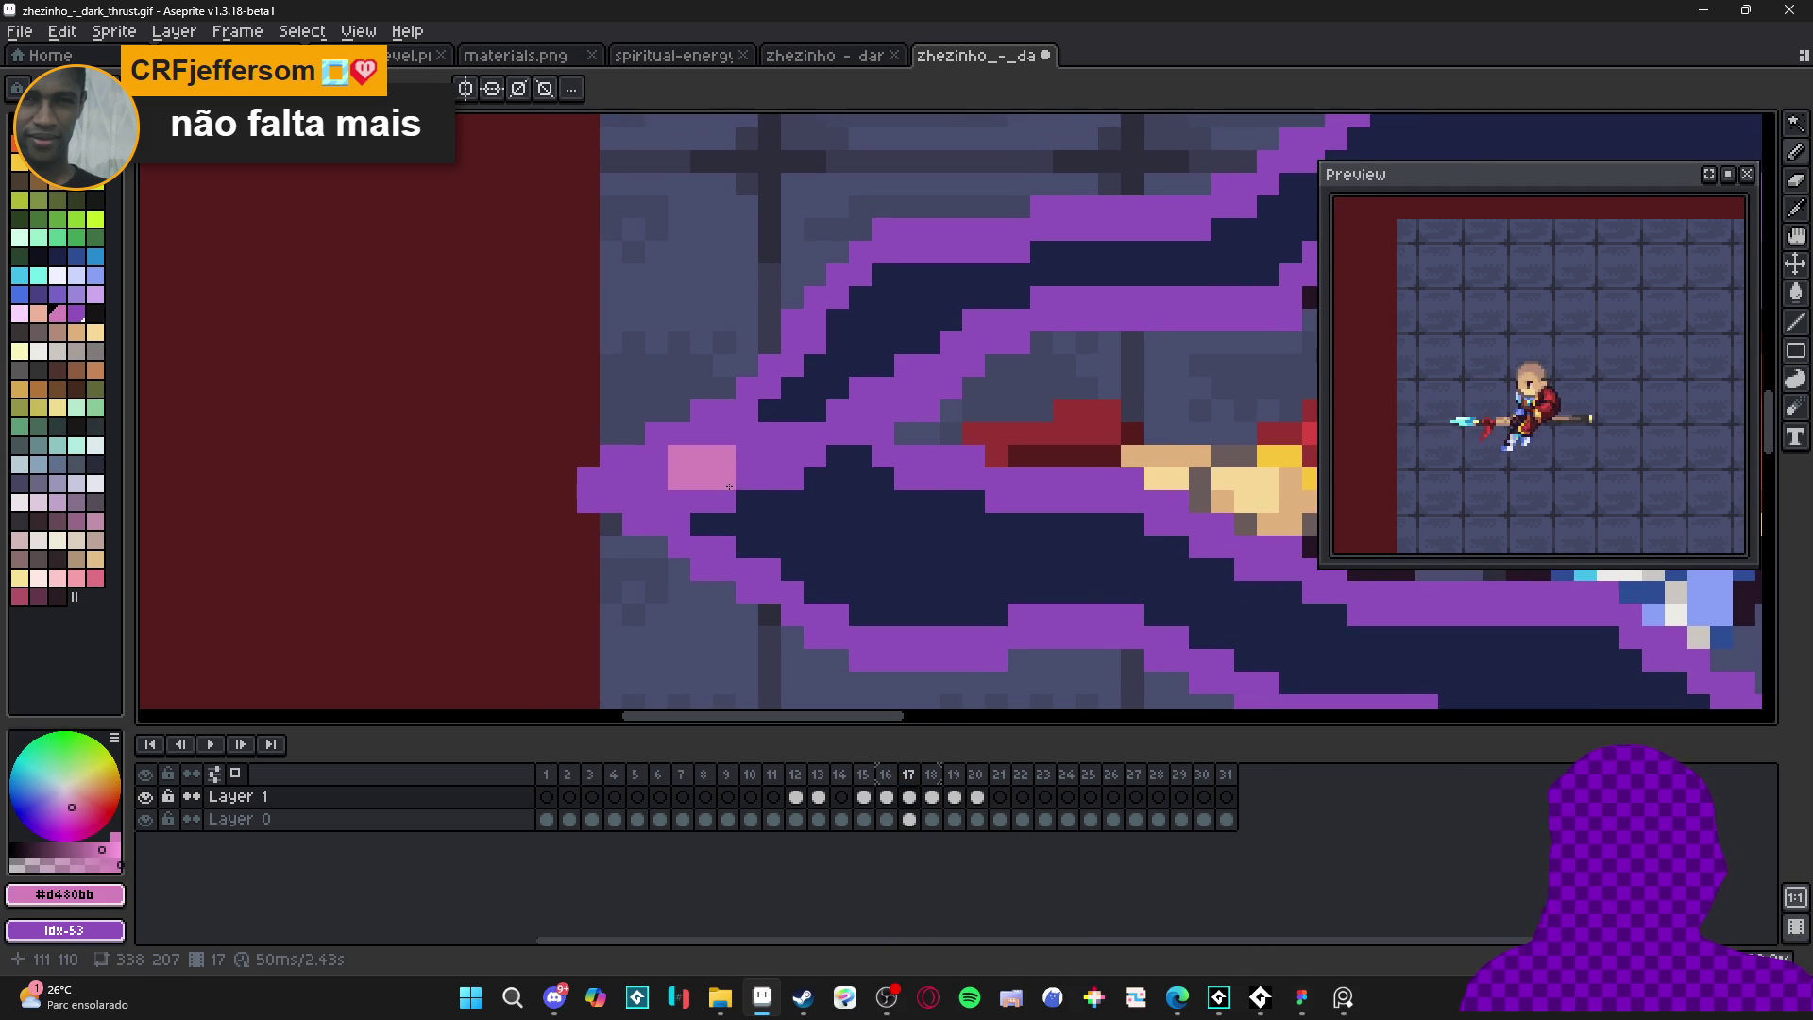
left_click(769, 456)
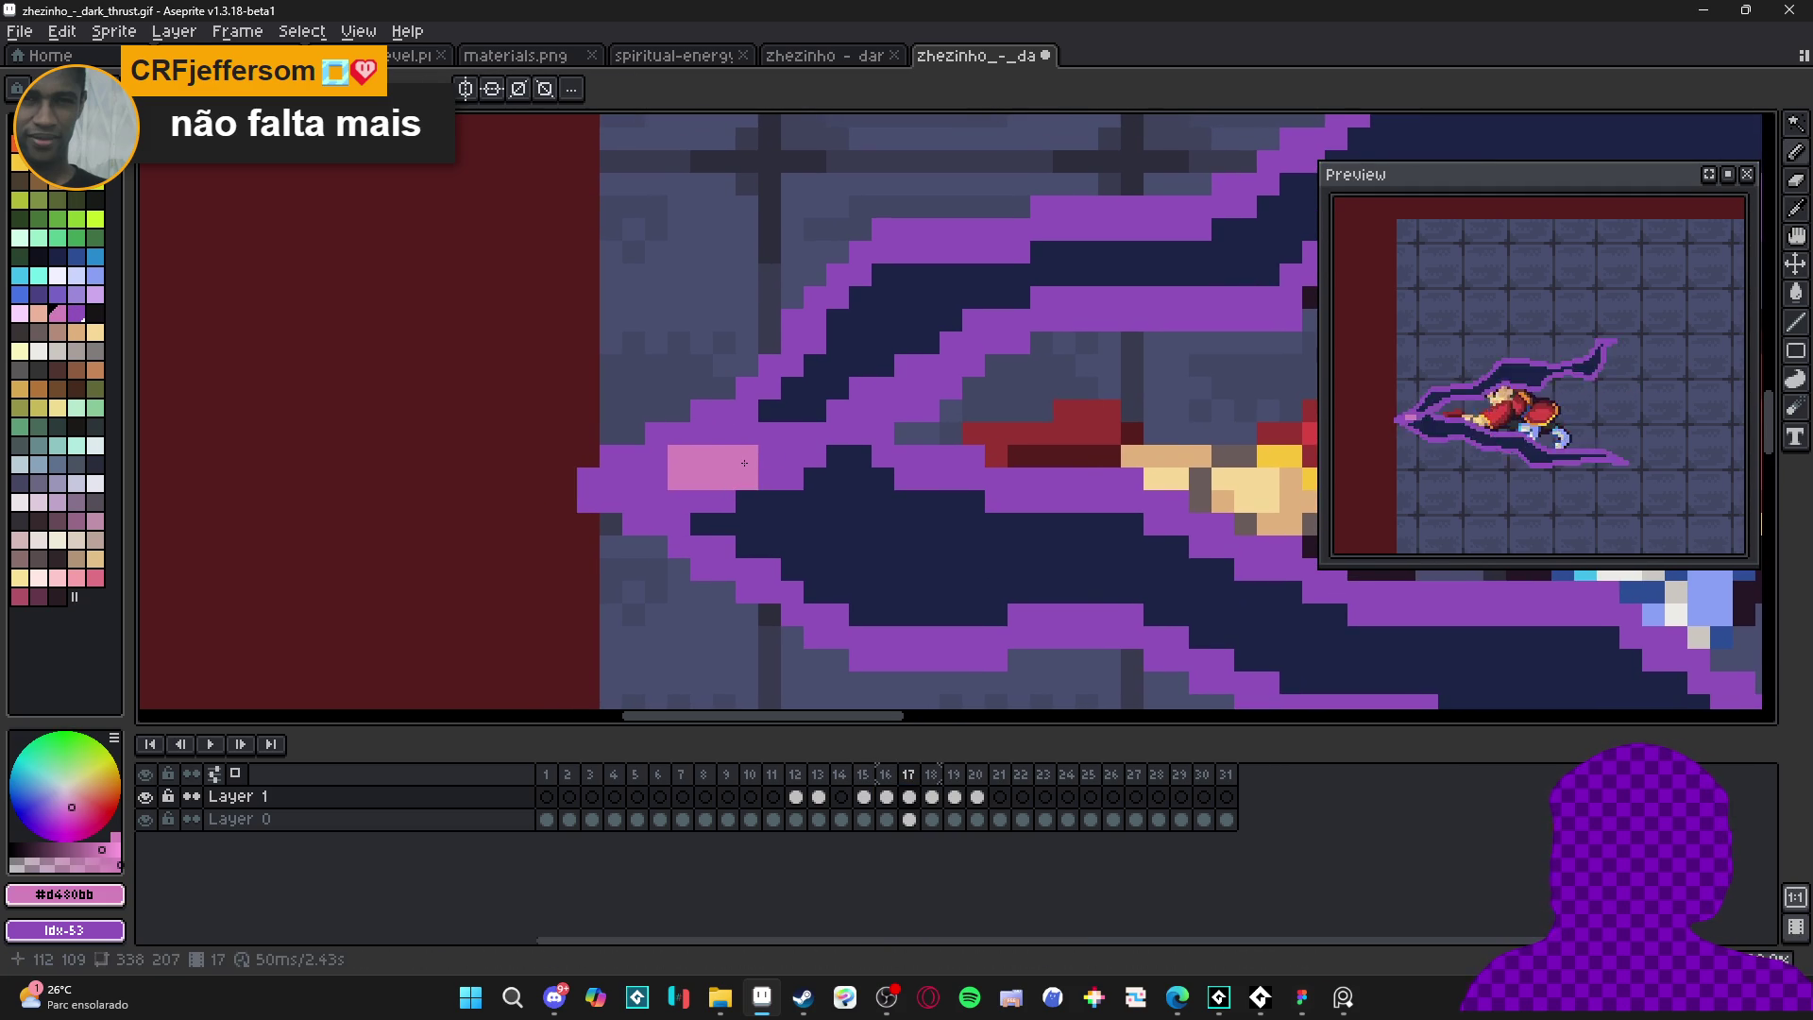
left_click(792, 457)
left_click(793, 479)
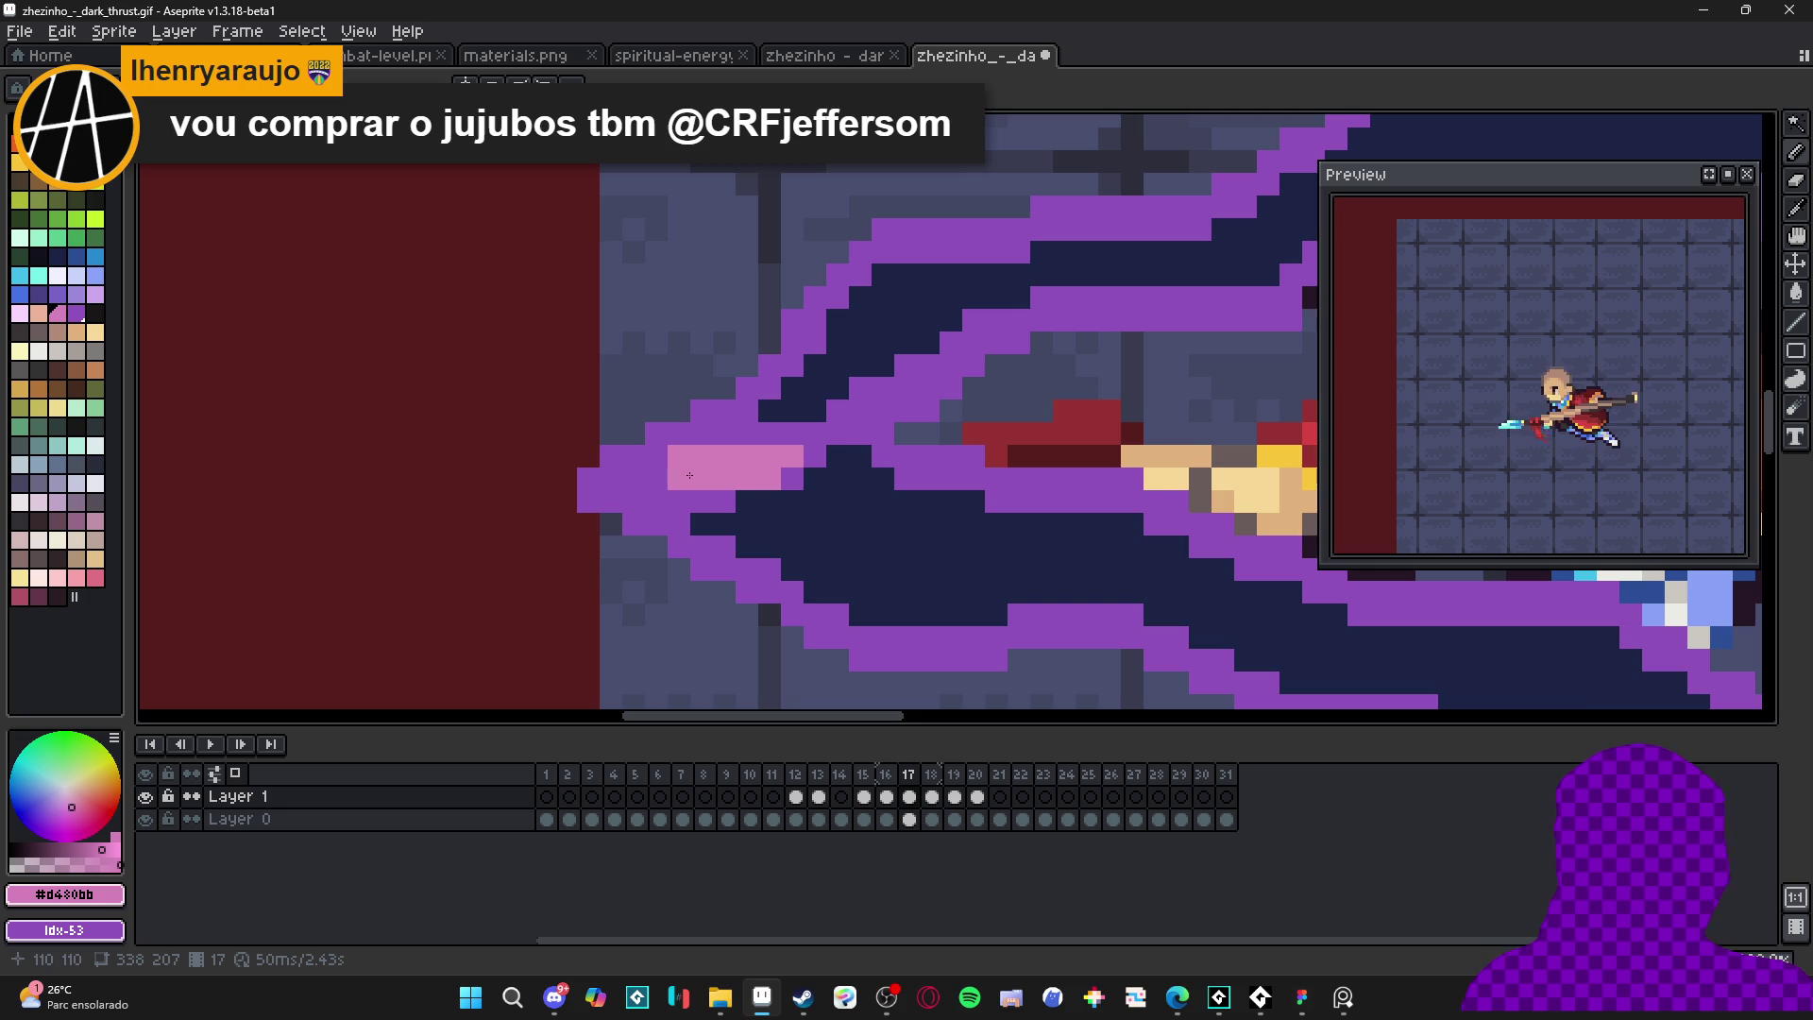
- Add pink pixels around the tip highlight plus a pink streak running down-left
left_click_drag(678, 480, 694, 480)
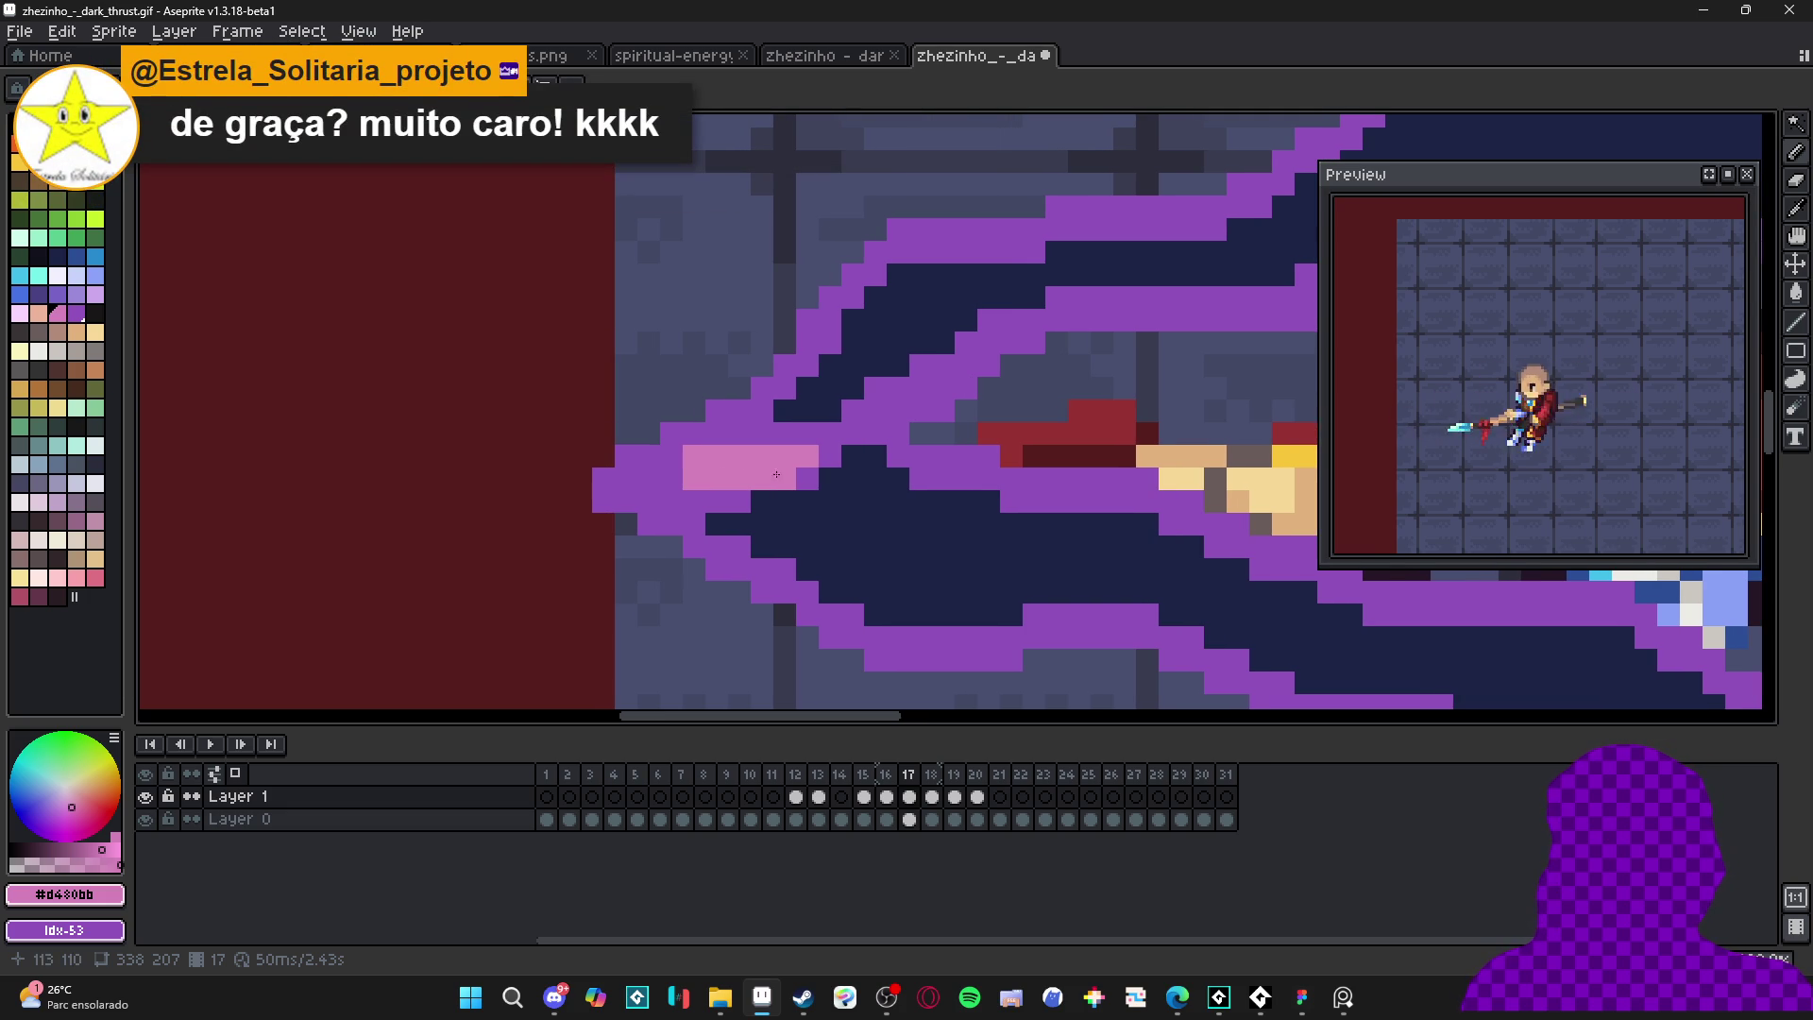
left_click(672, 478)
left_click(649, 479)
left_click(694, 501)
left_click(671, 502)
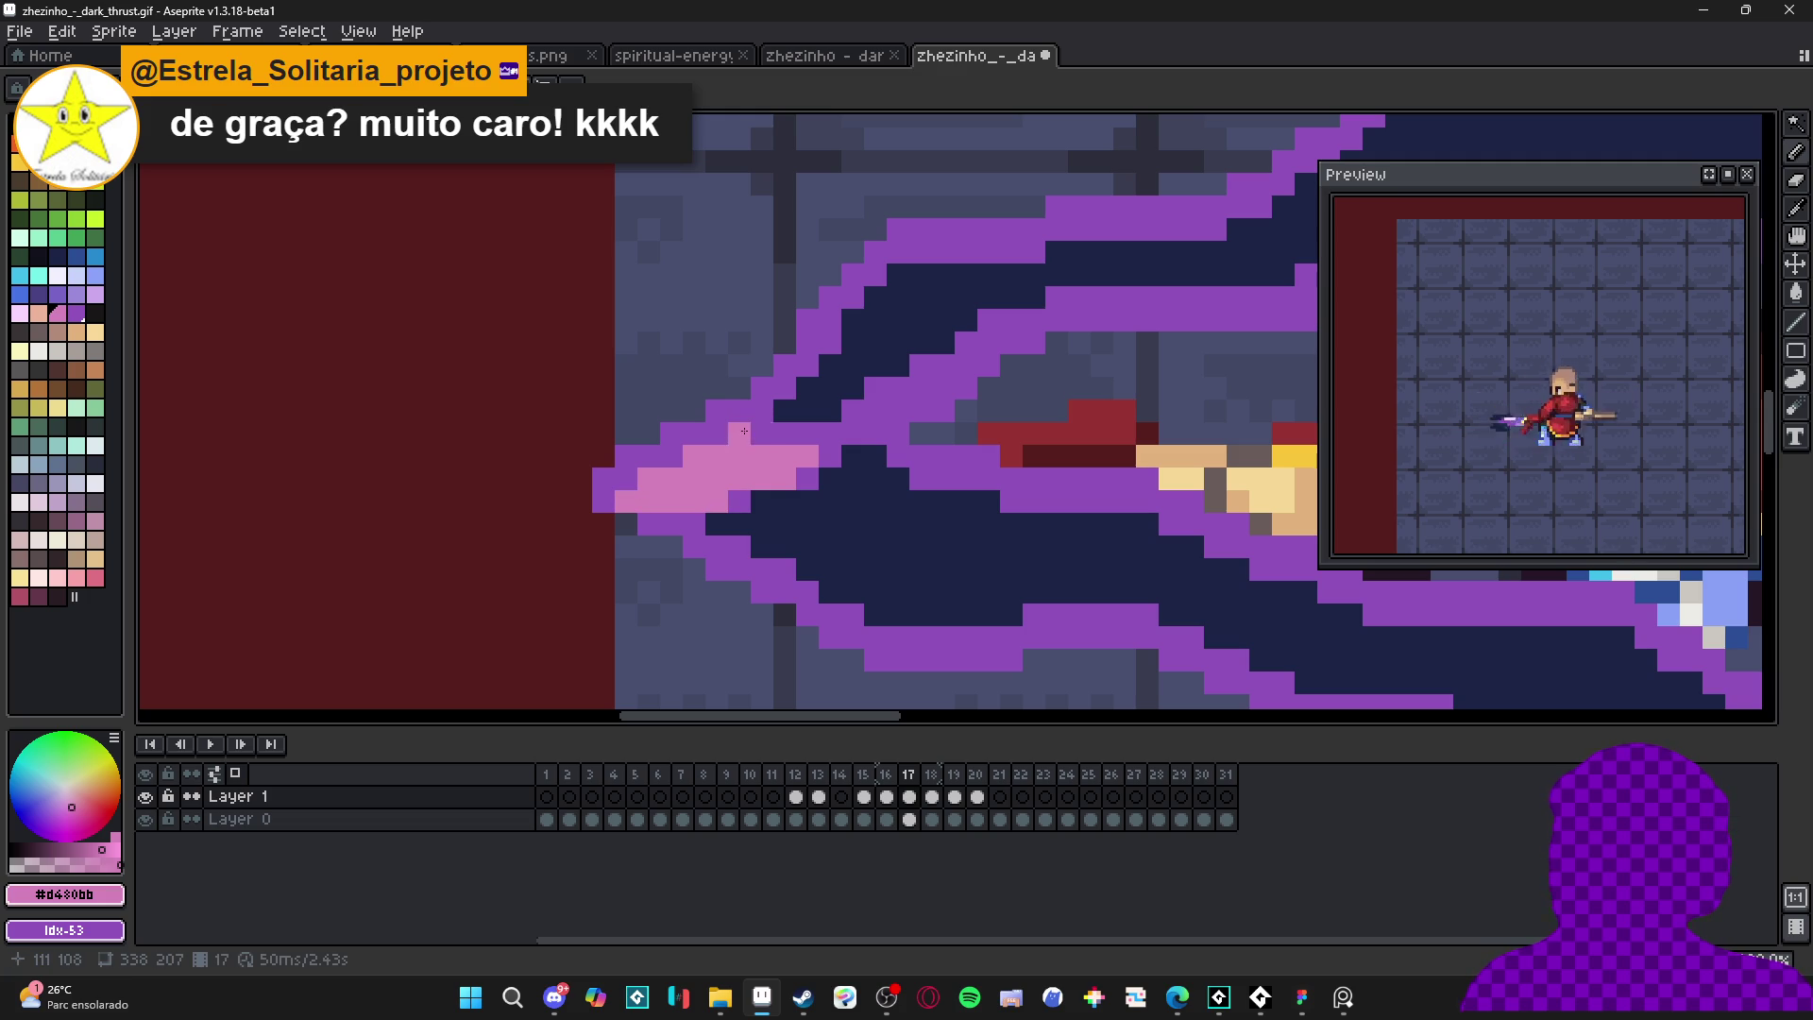
scroll(827, 484, "down", 3)
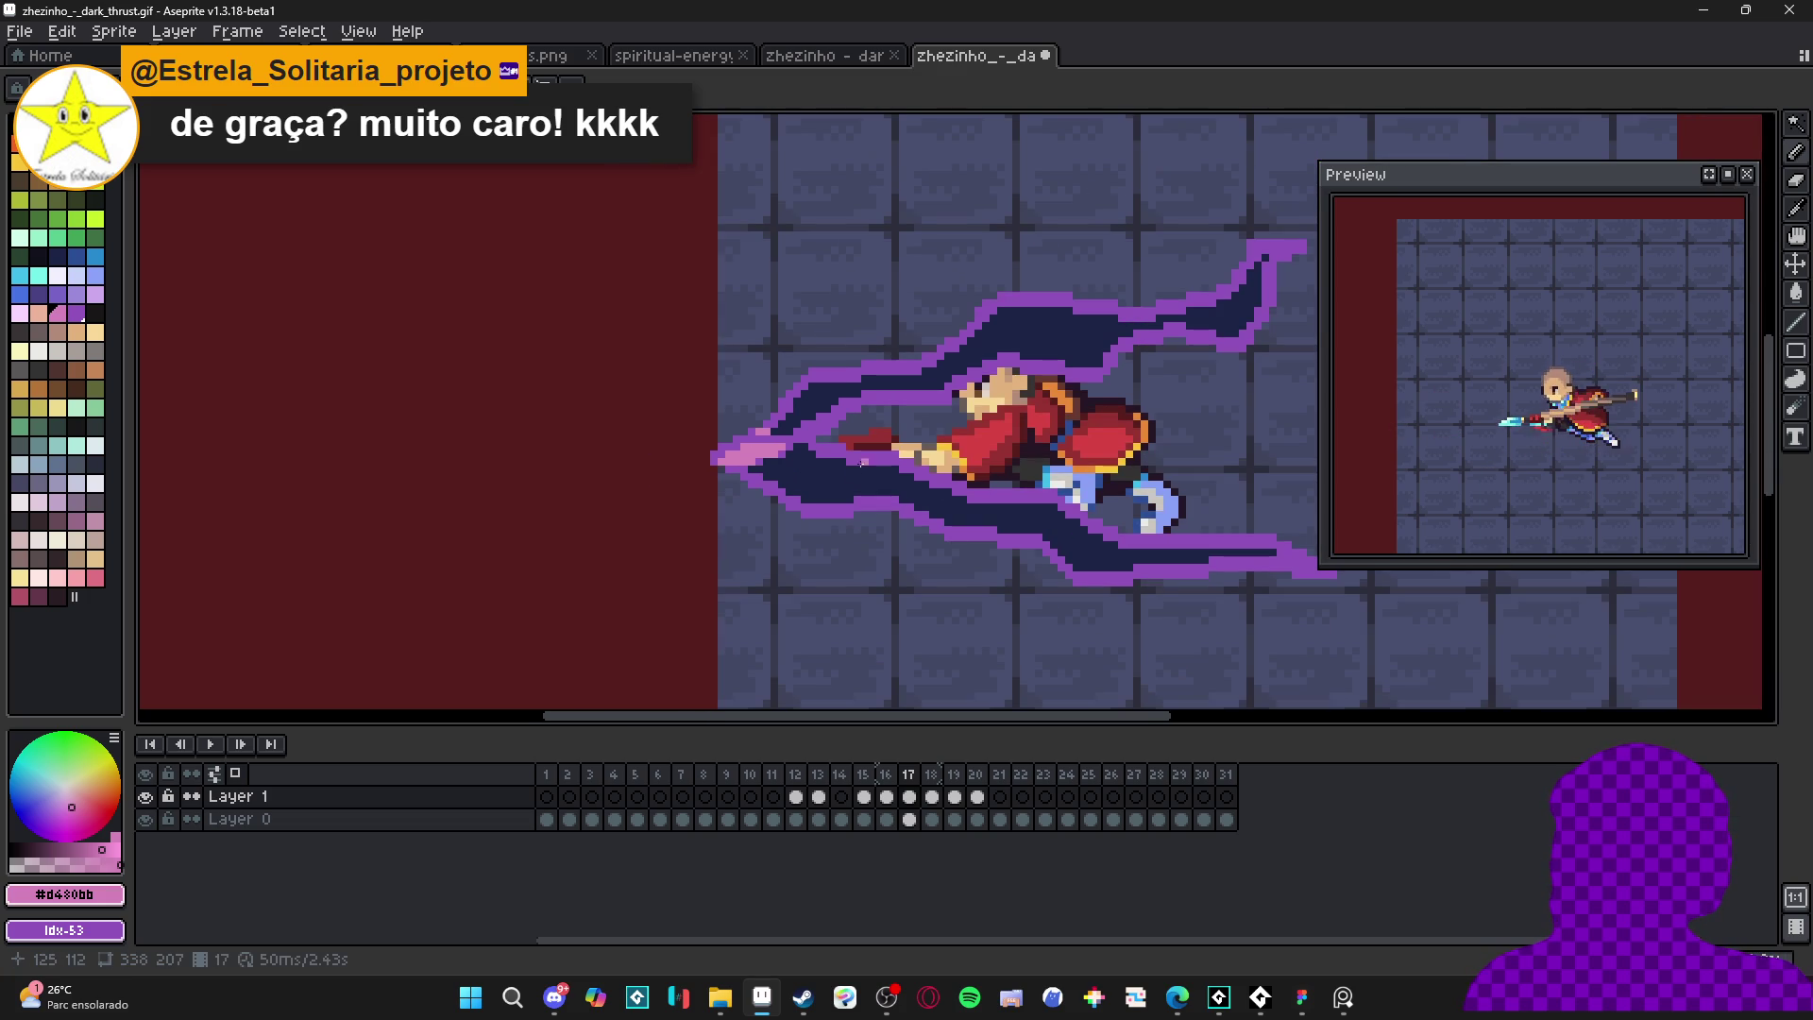
scroll(852, 456, "up", 4)
left_click_drag(833, 433, 751, 447)
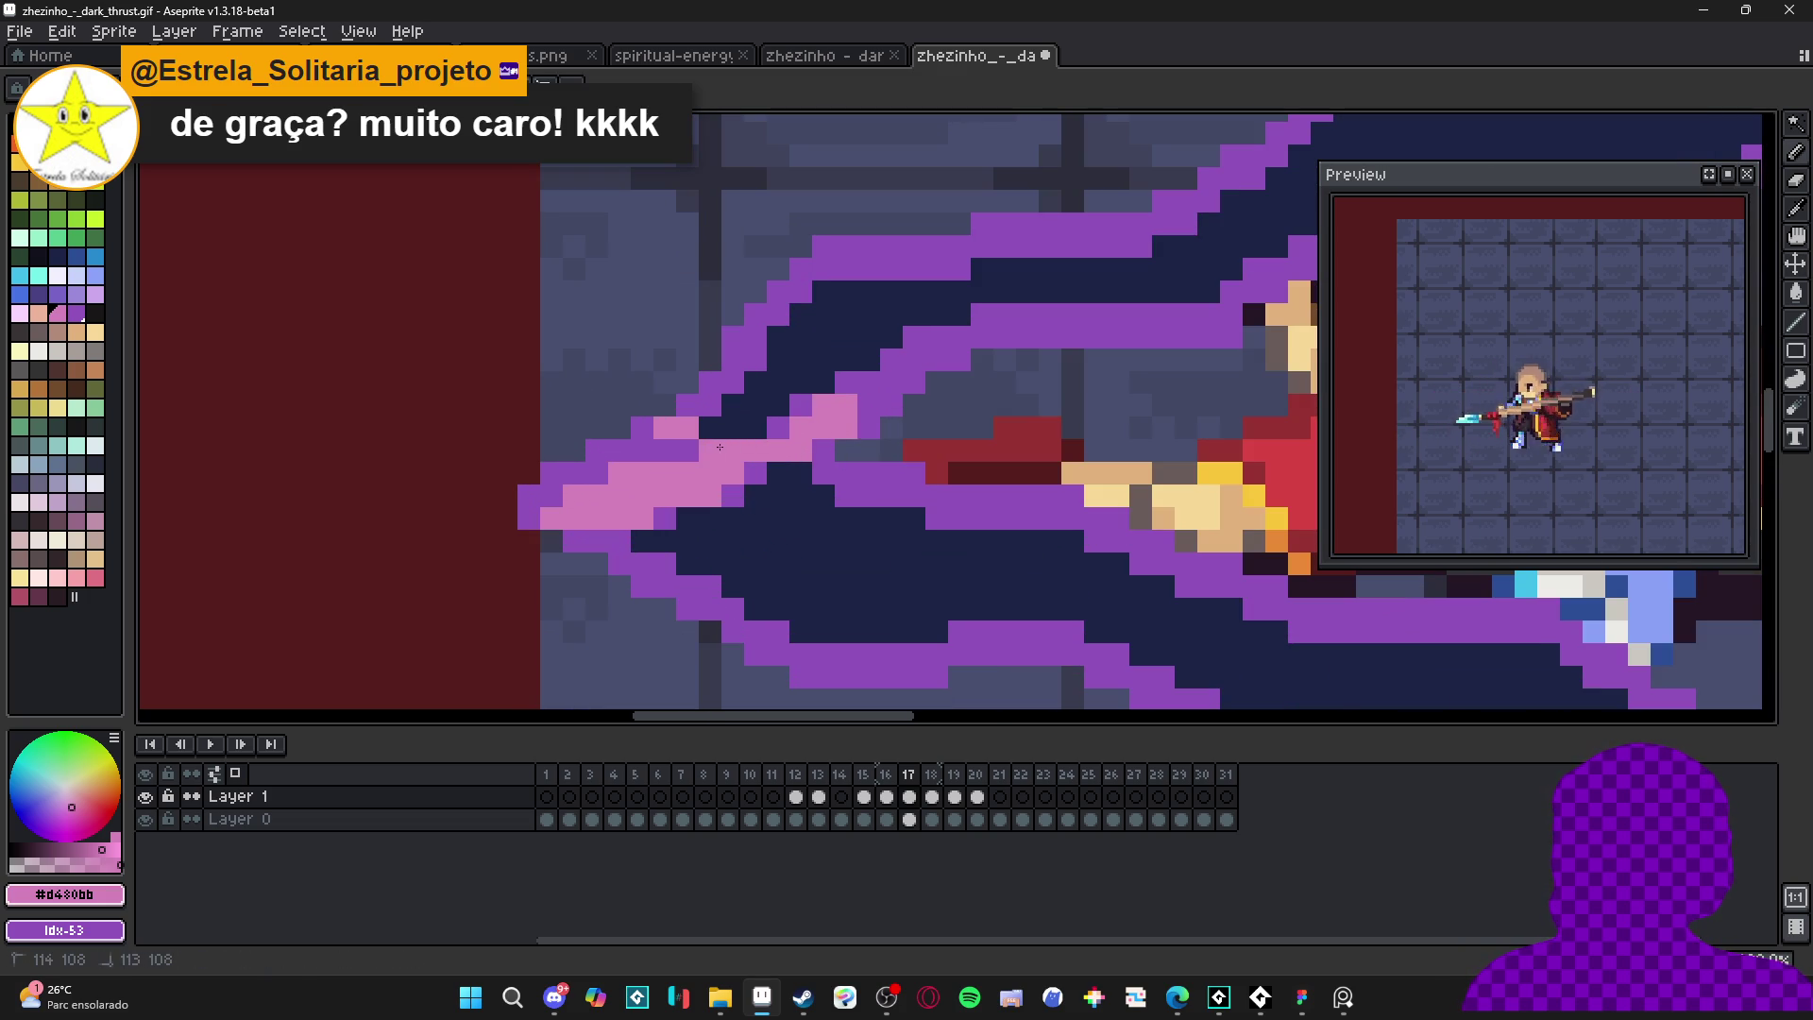
- Run a pink highlight along the slash's lower edge
scroll(847, 434, "down", 2)
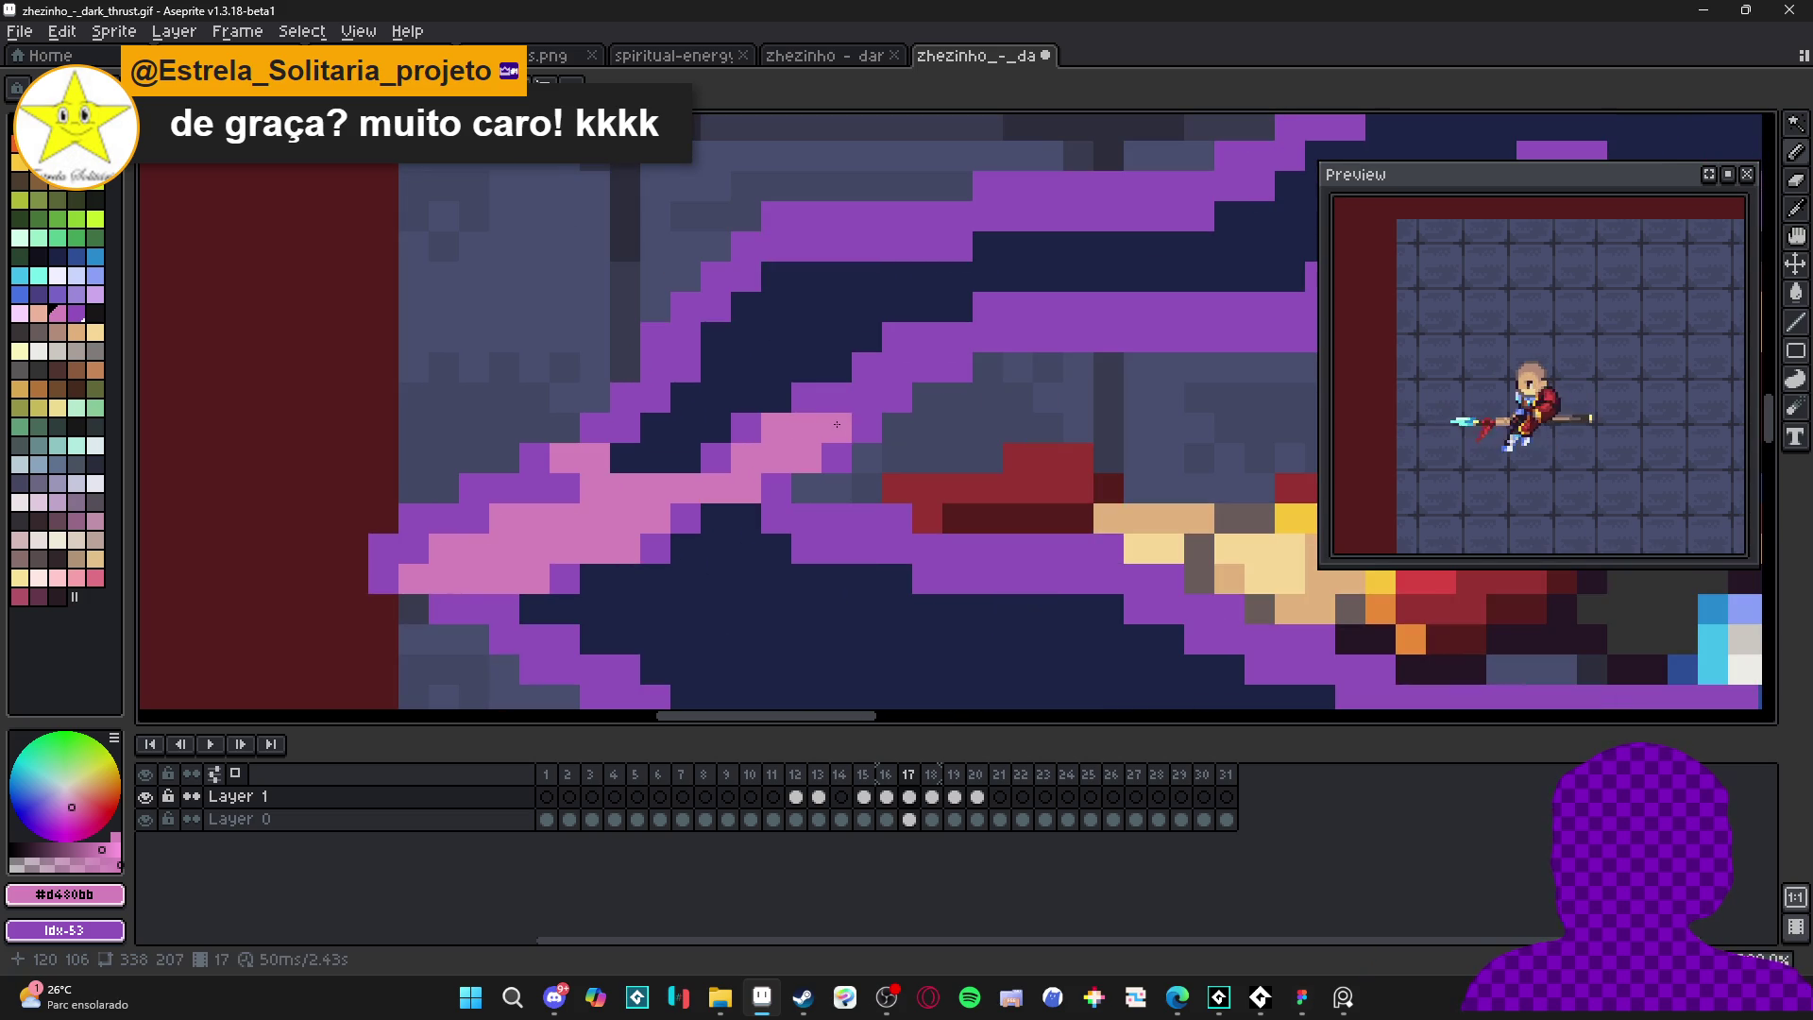
scroll(847, 435, "down", 1)
scroll(893, 472, "down", 1)
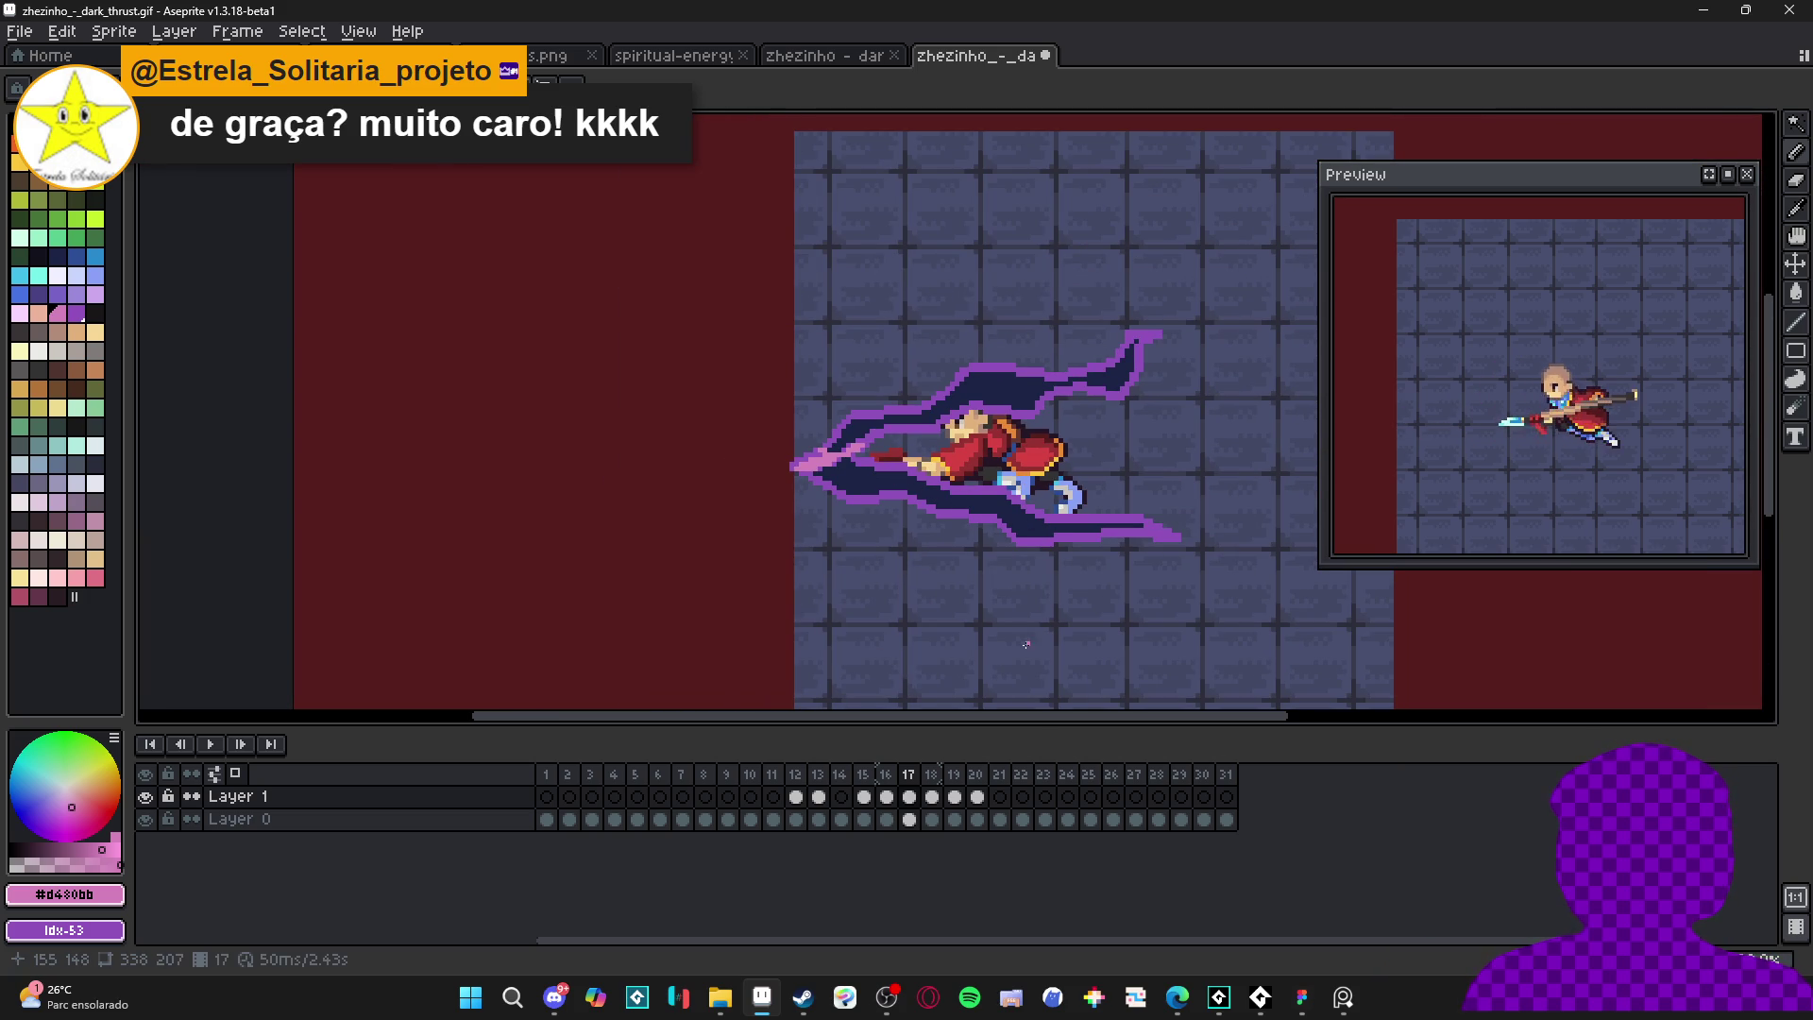
scroll(962, 545, "up", 4)
left_click(967, 518)
mouse_move(967, 517)
left_mouse_down()
mouse_move(987, 525)
mouse_move(802, 529)
mouse_move(1046, 527)
left_mouse_up()
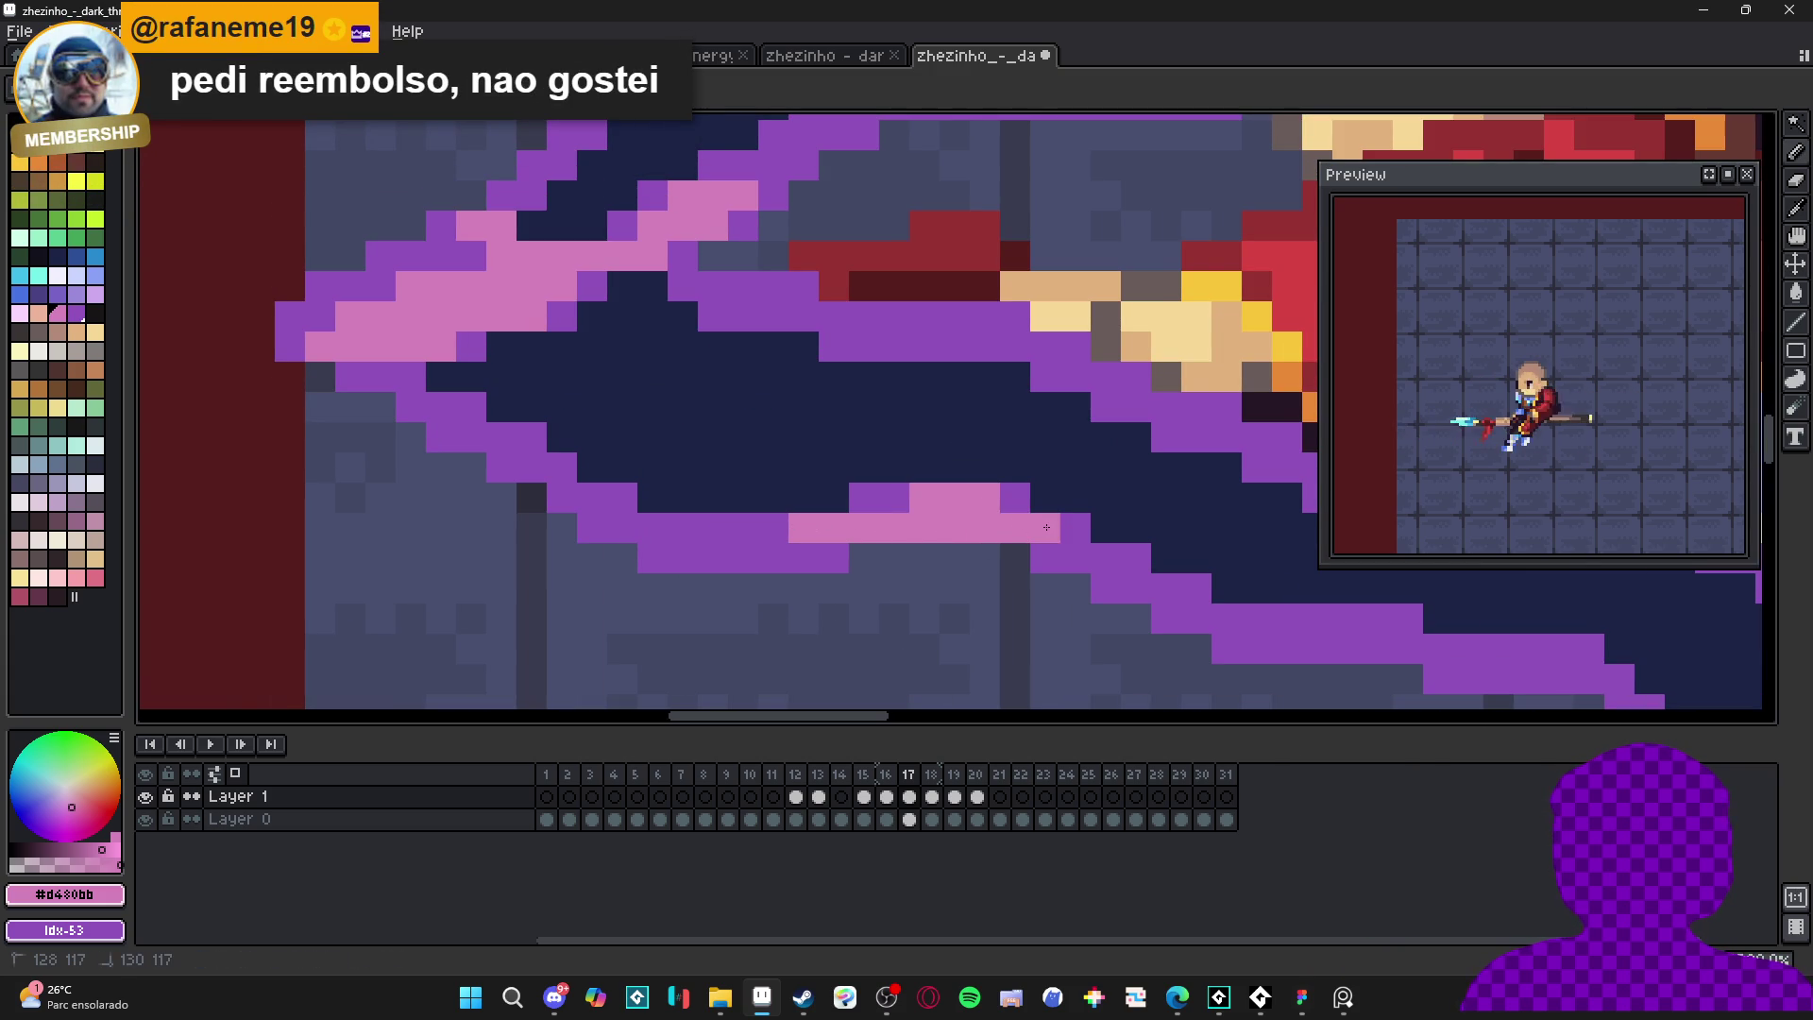
scroll(1046, 527, "down", 2)
scroll(1020, 533, "up", 2)
scroll(978, 545, "down", 3)
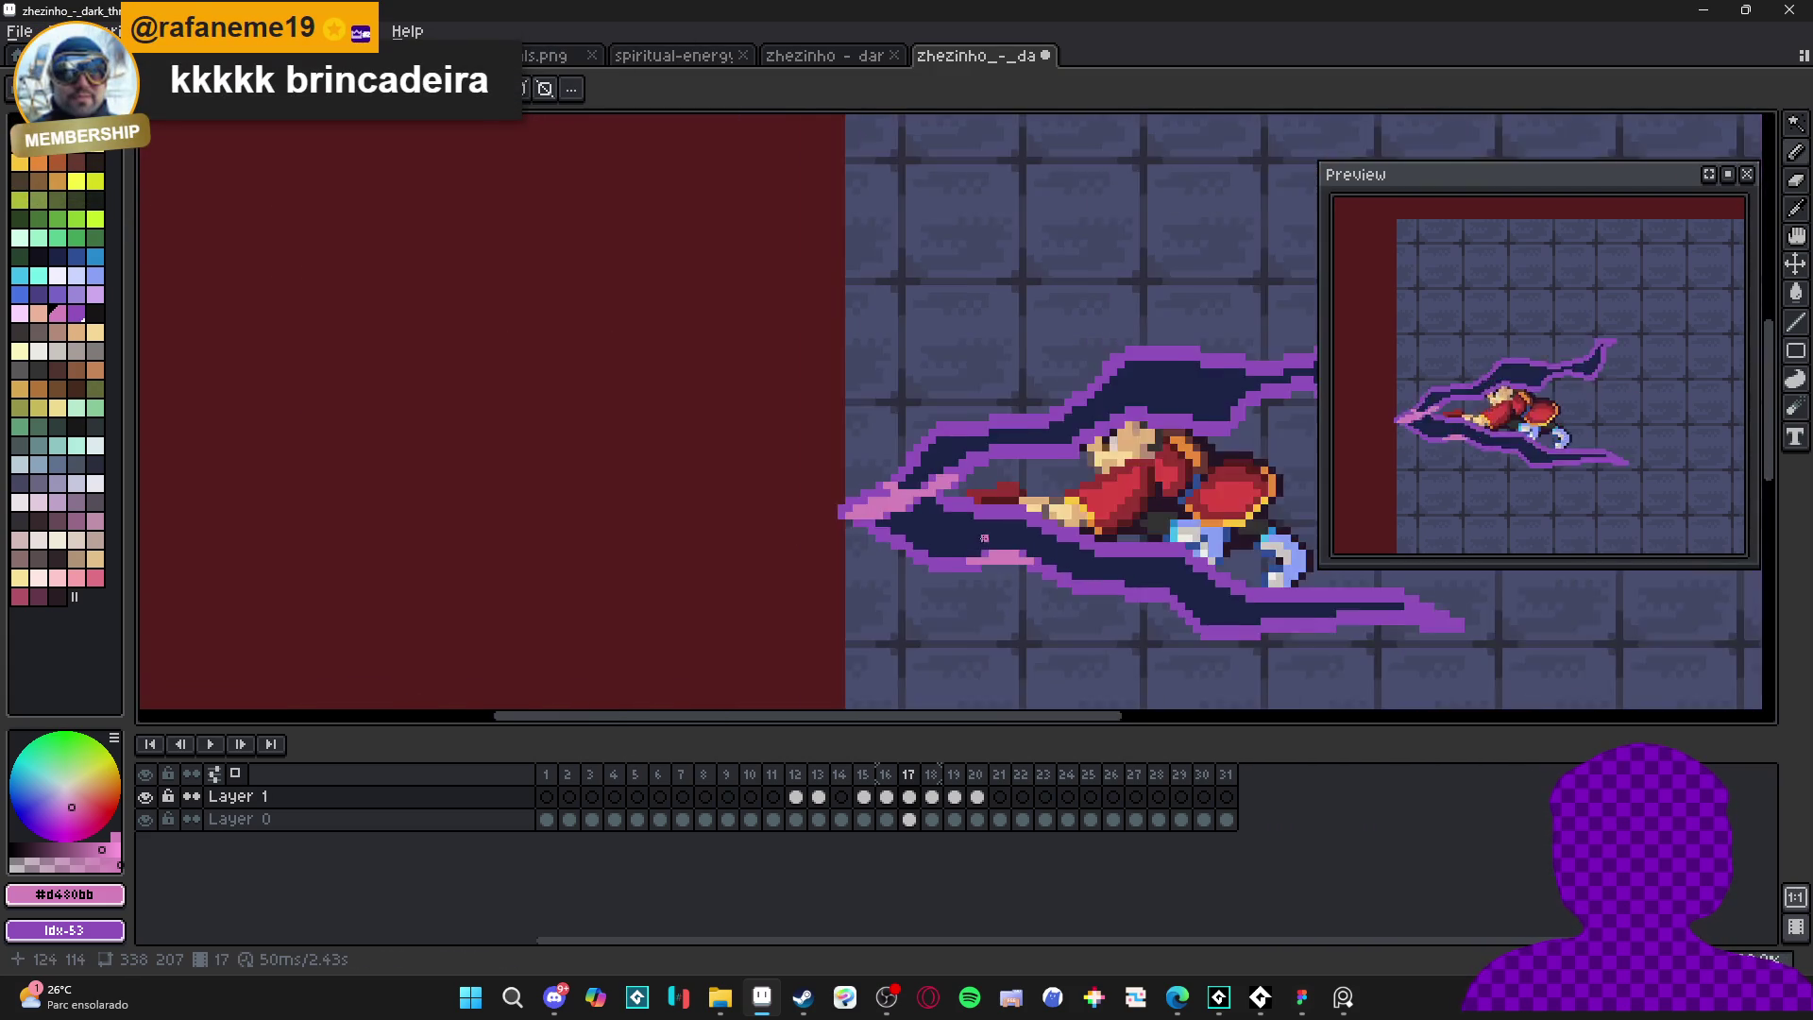
scroll(978, 545, "down", 1)
scroll(732, 549, "up", 6)
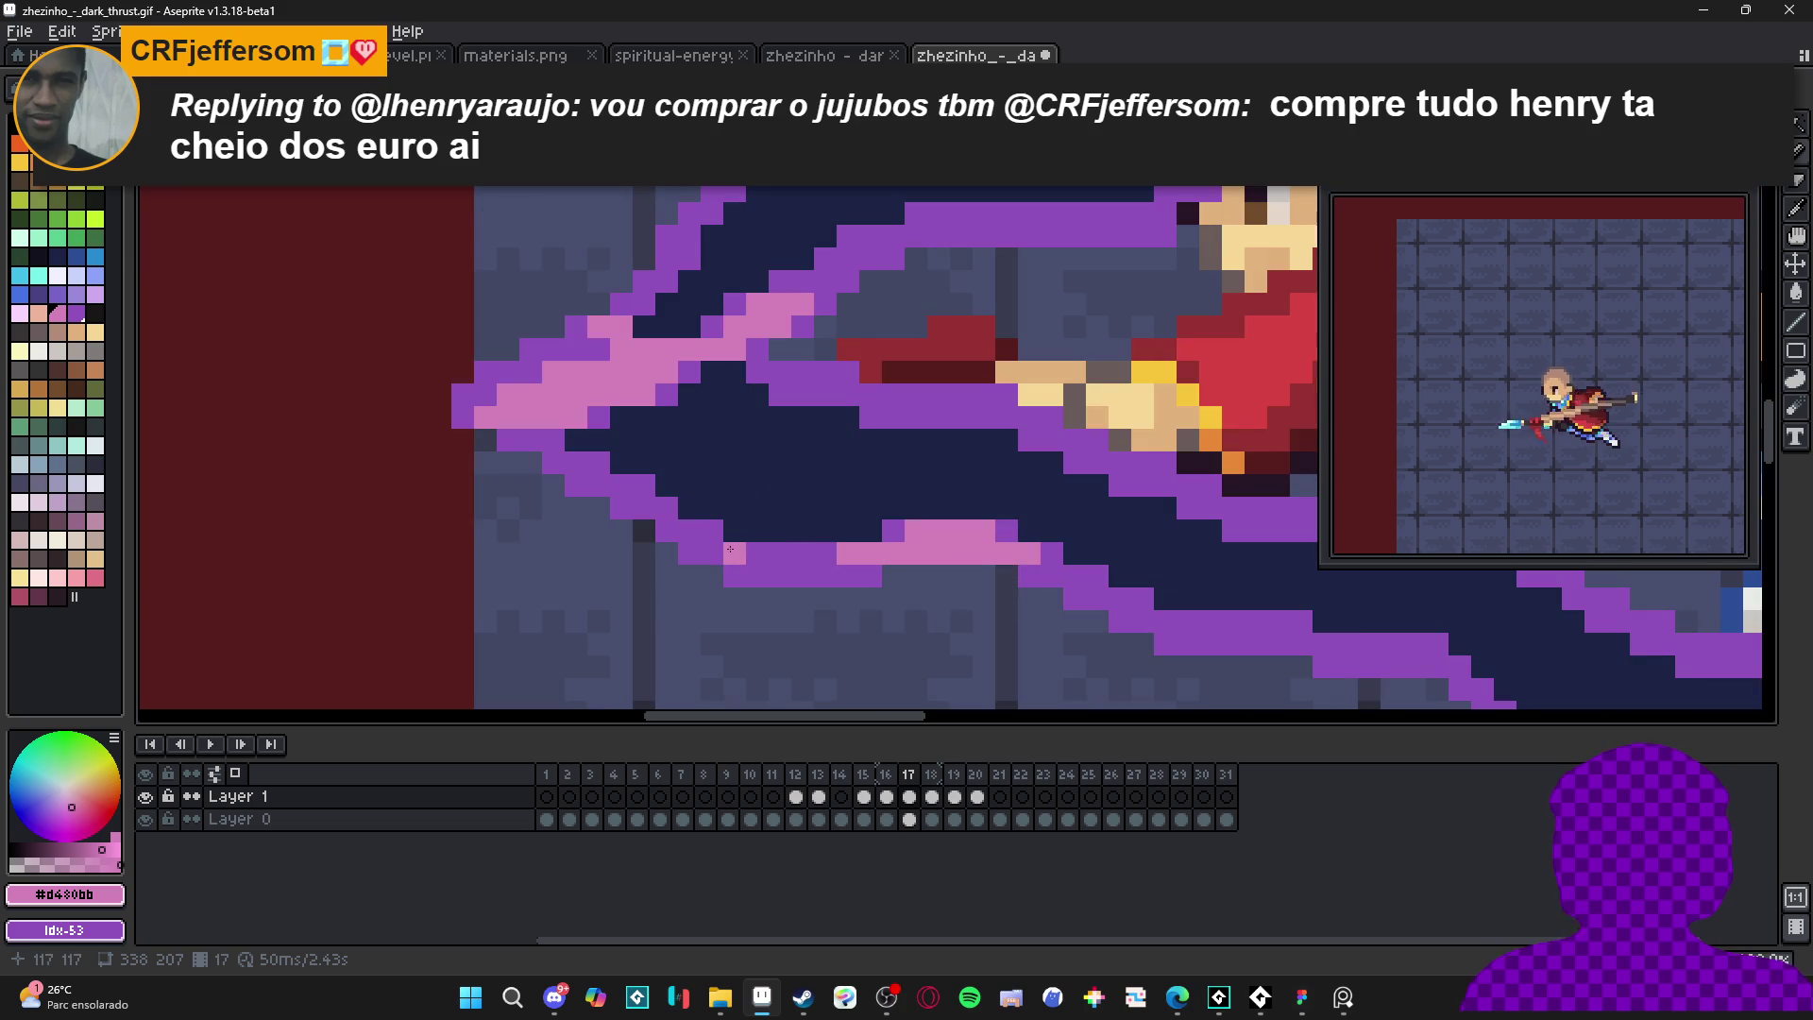
- Add pink highlights on the lower-left edge, then return to frame 12
left_click_drag(757, 552, 667, 531)
left_click(794, 567, "alt")
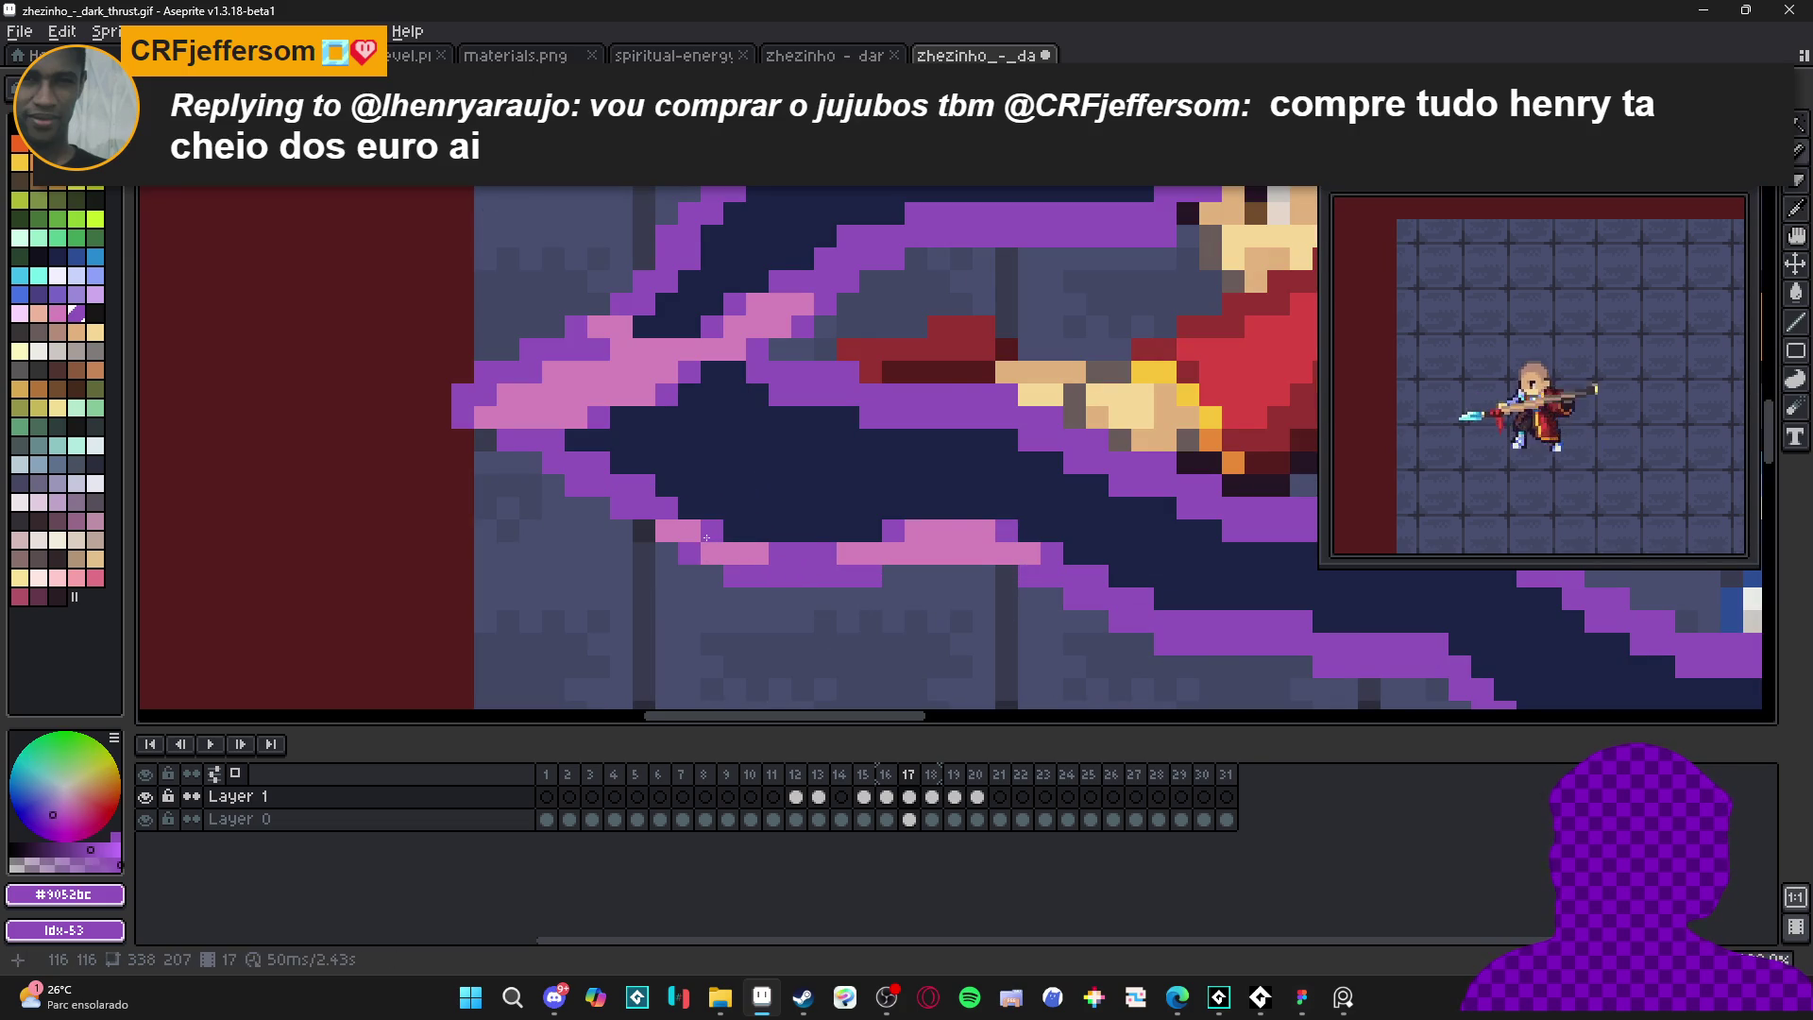
scroll(709, 537, "down", 3)
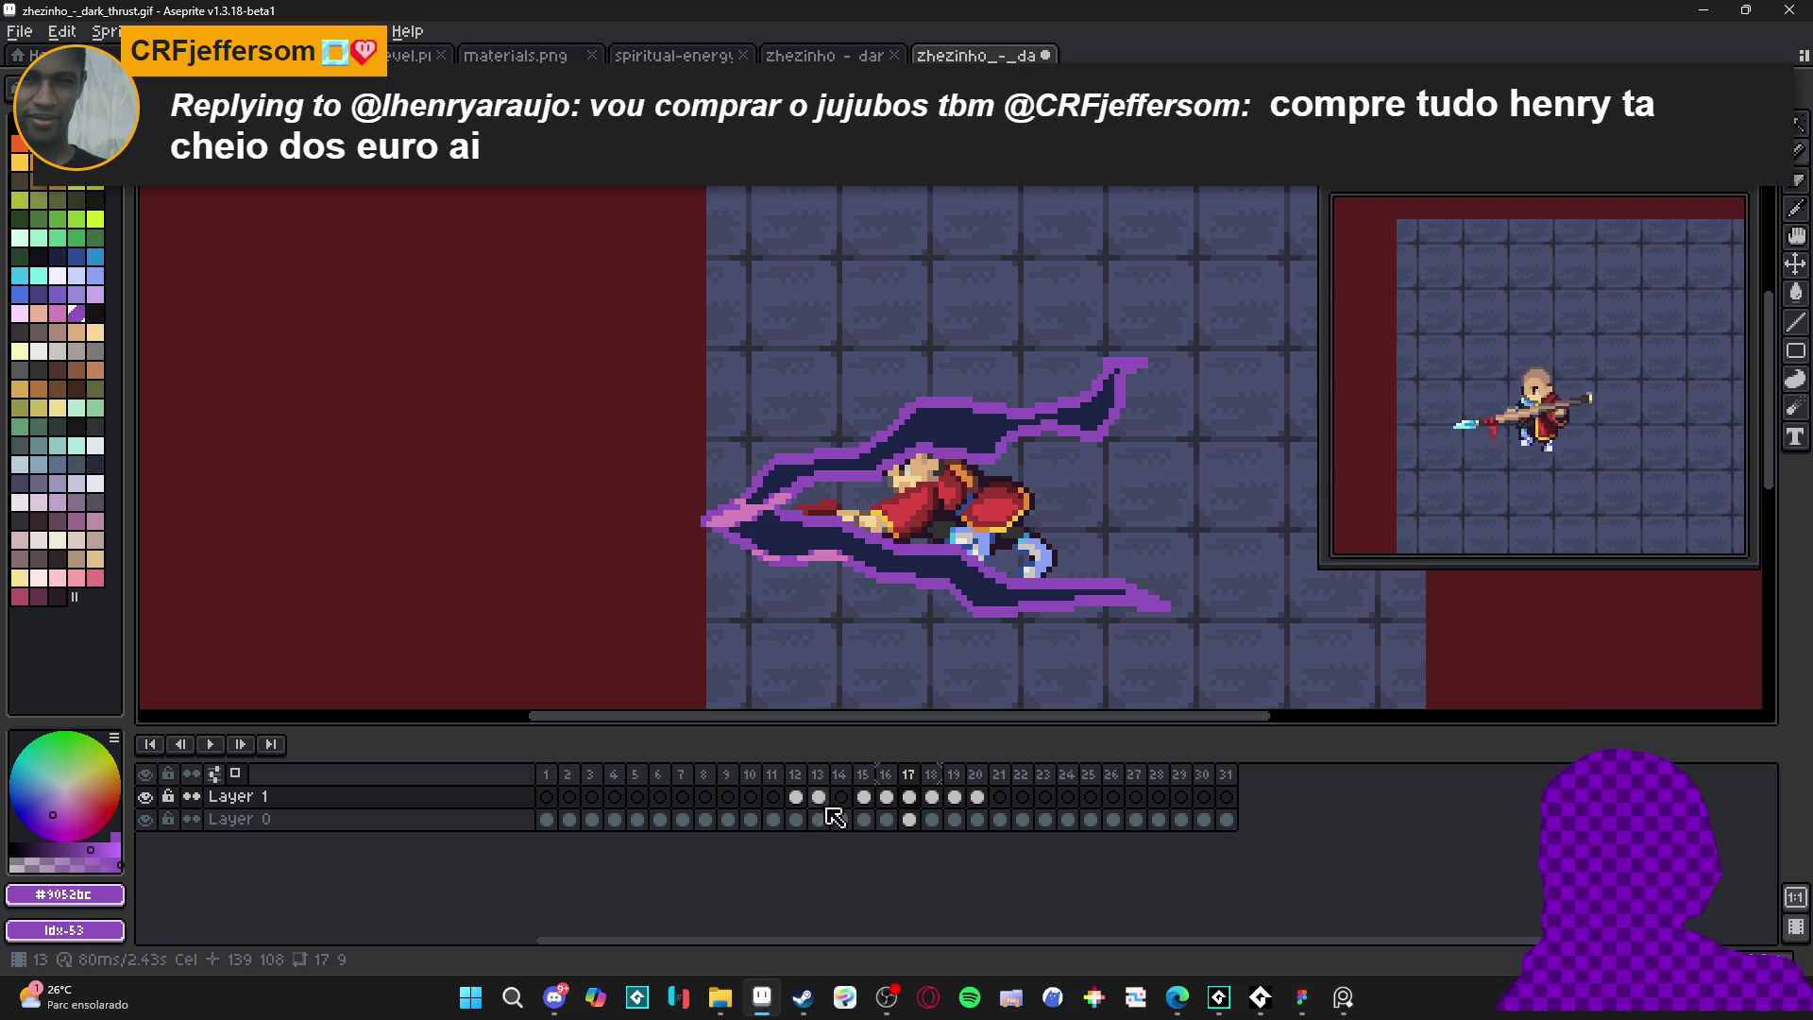
left_click(798, 801)
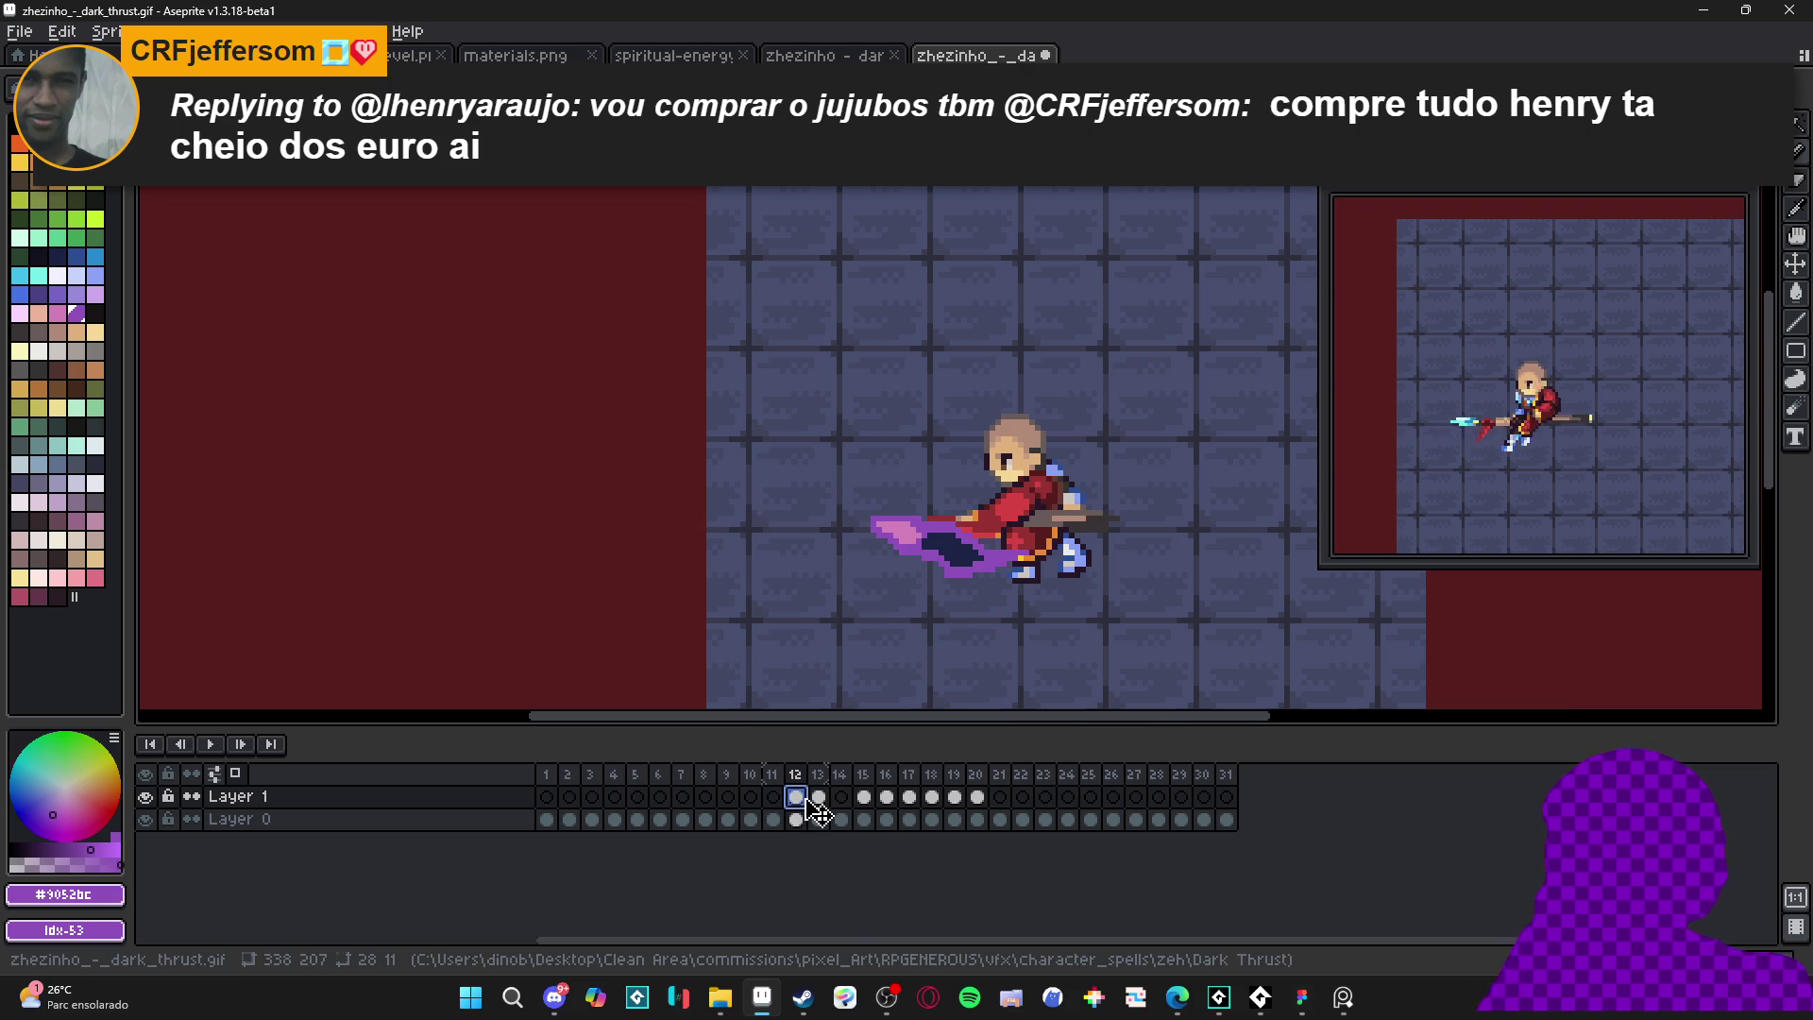
- Duplicate Layer 1 as Layer 1 Copy after undoing a trial merge down
right_click(437, 803)
left_click(491, 920)
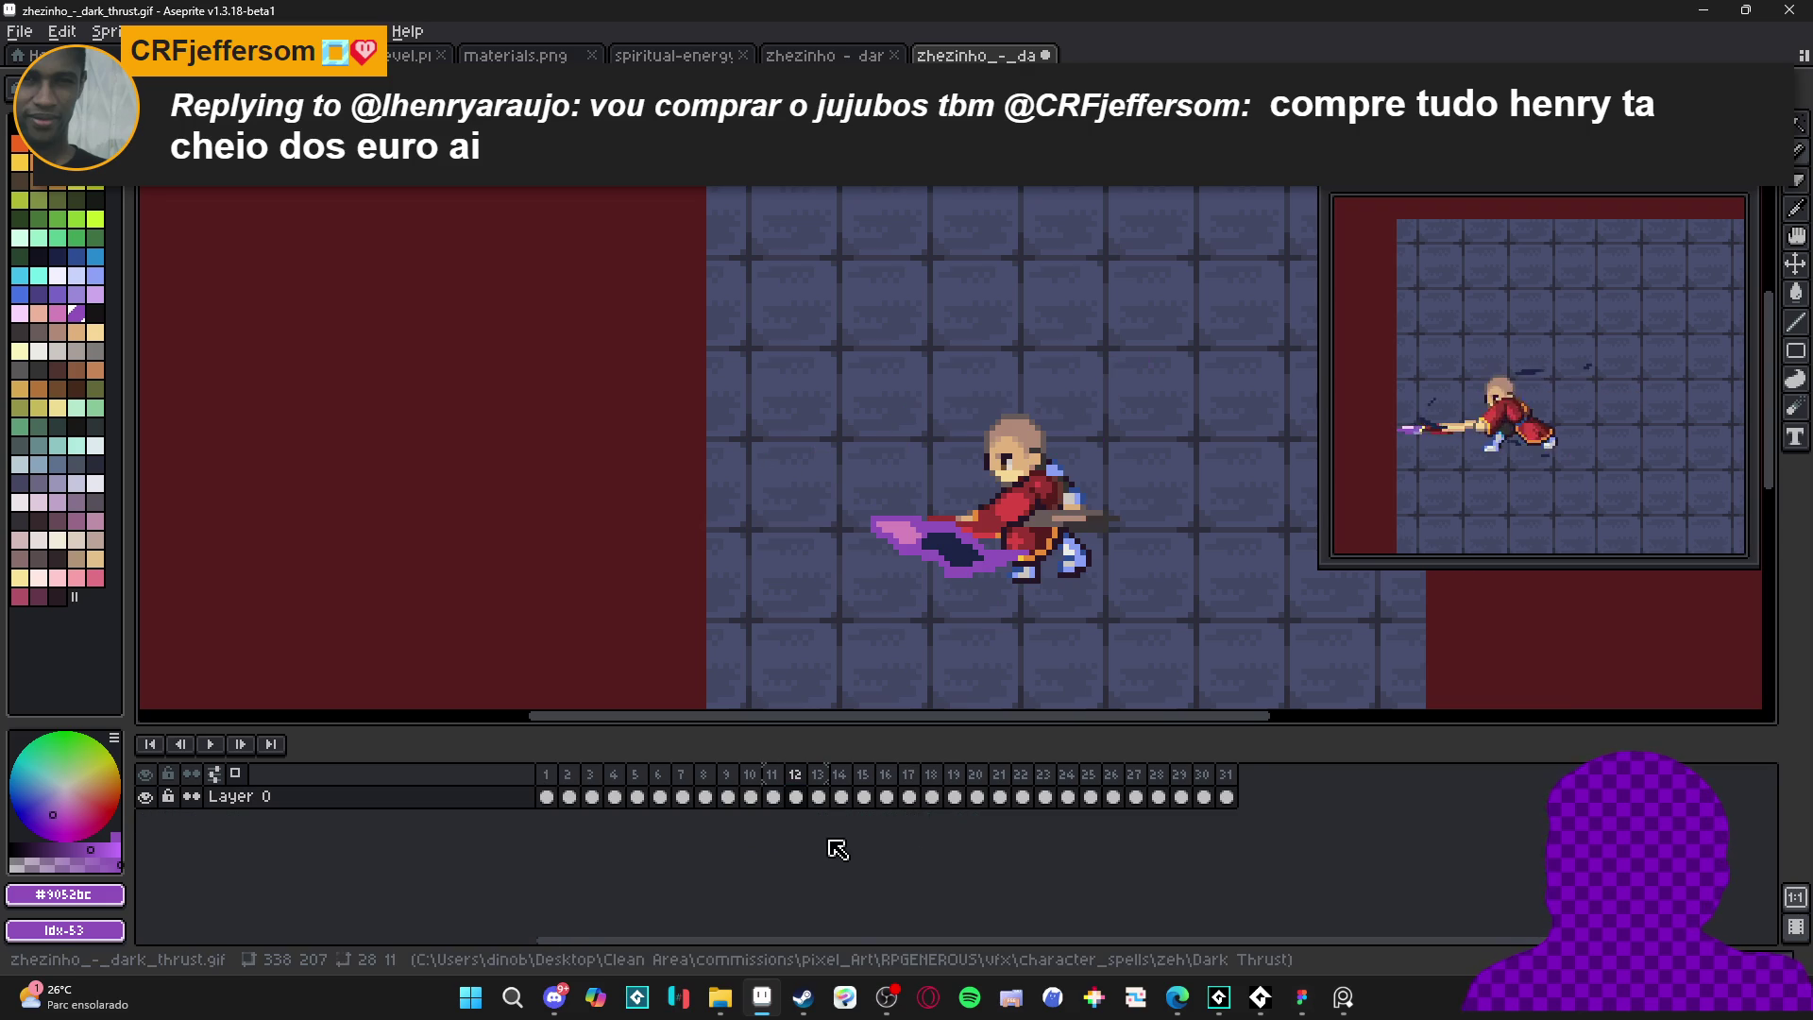
key("ctrl+z")
right_click(486, 811)
left_click(529, 892)
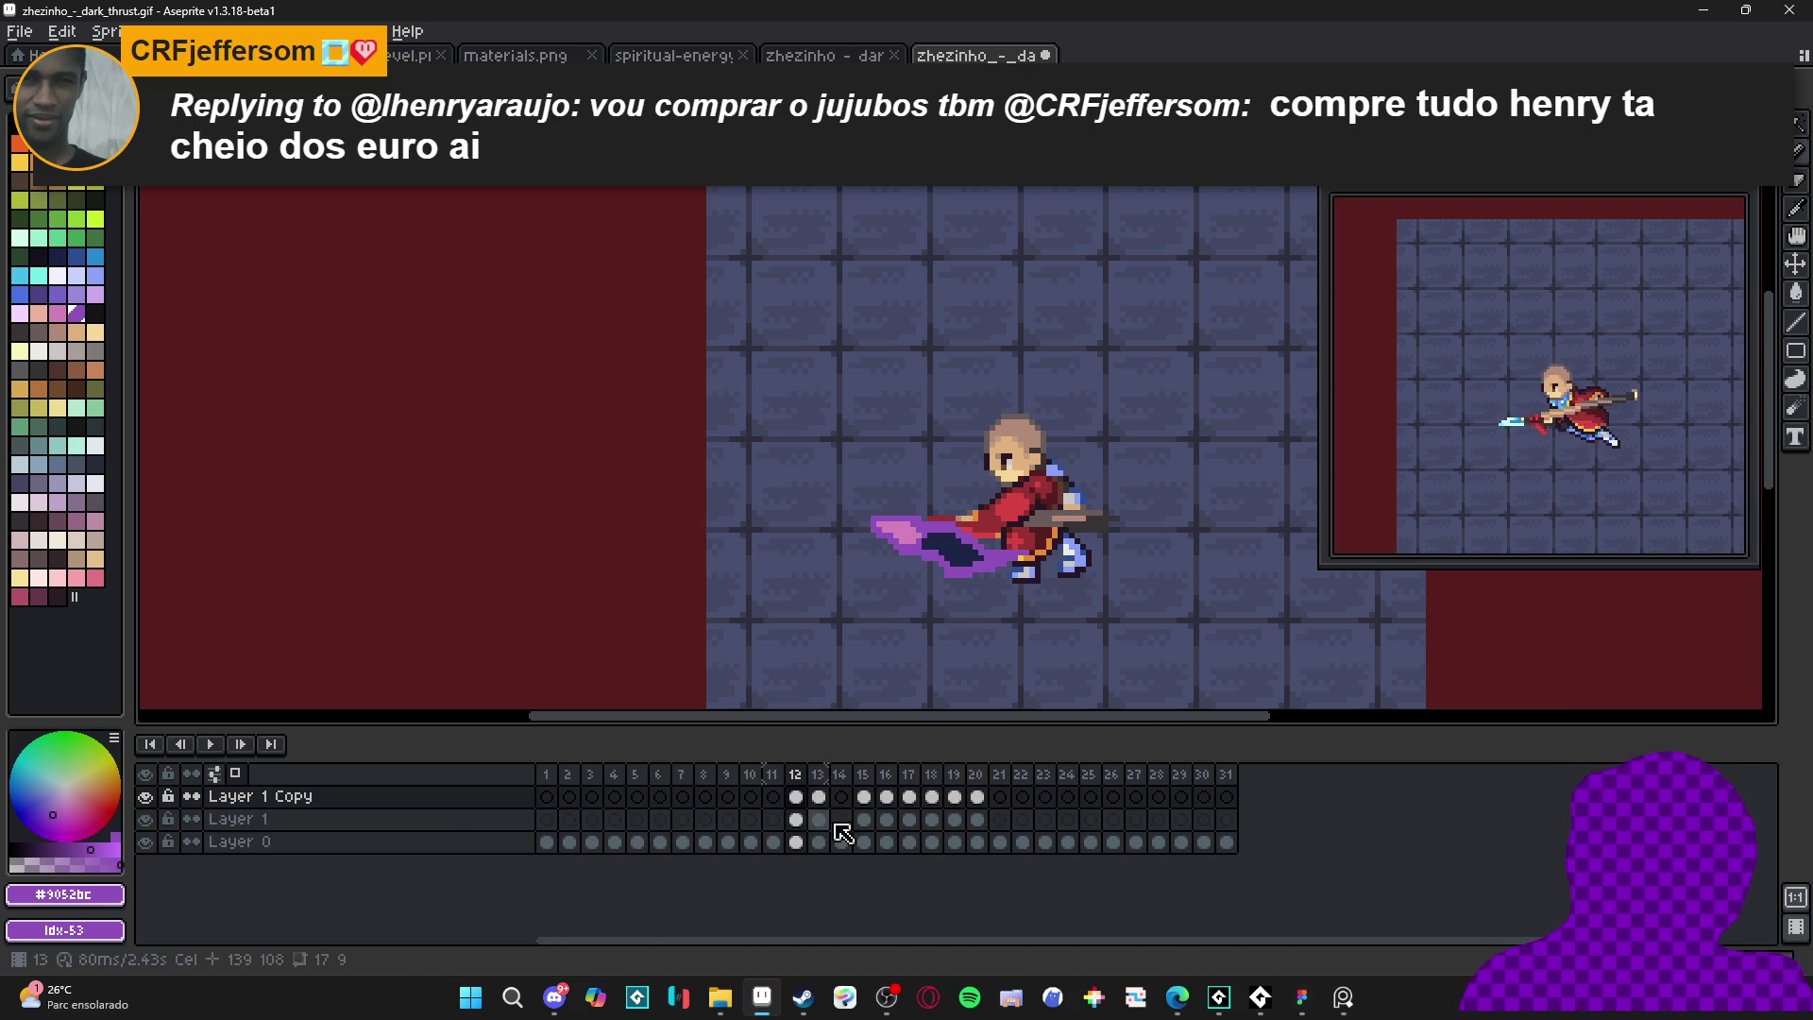
- Try replacing navy with purple across frames 12–20 of the copy, then undo it
left_click(980, 797)
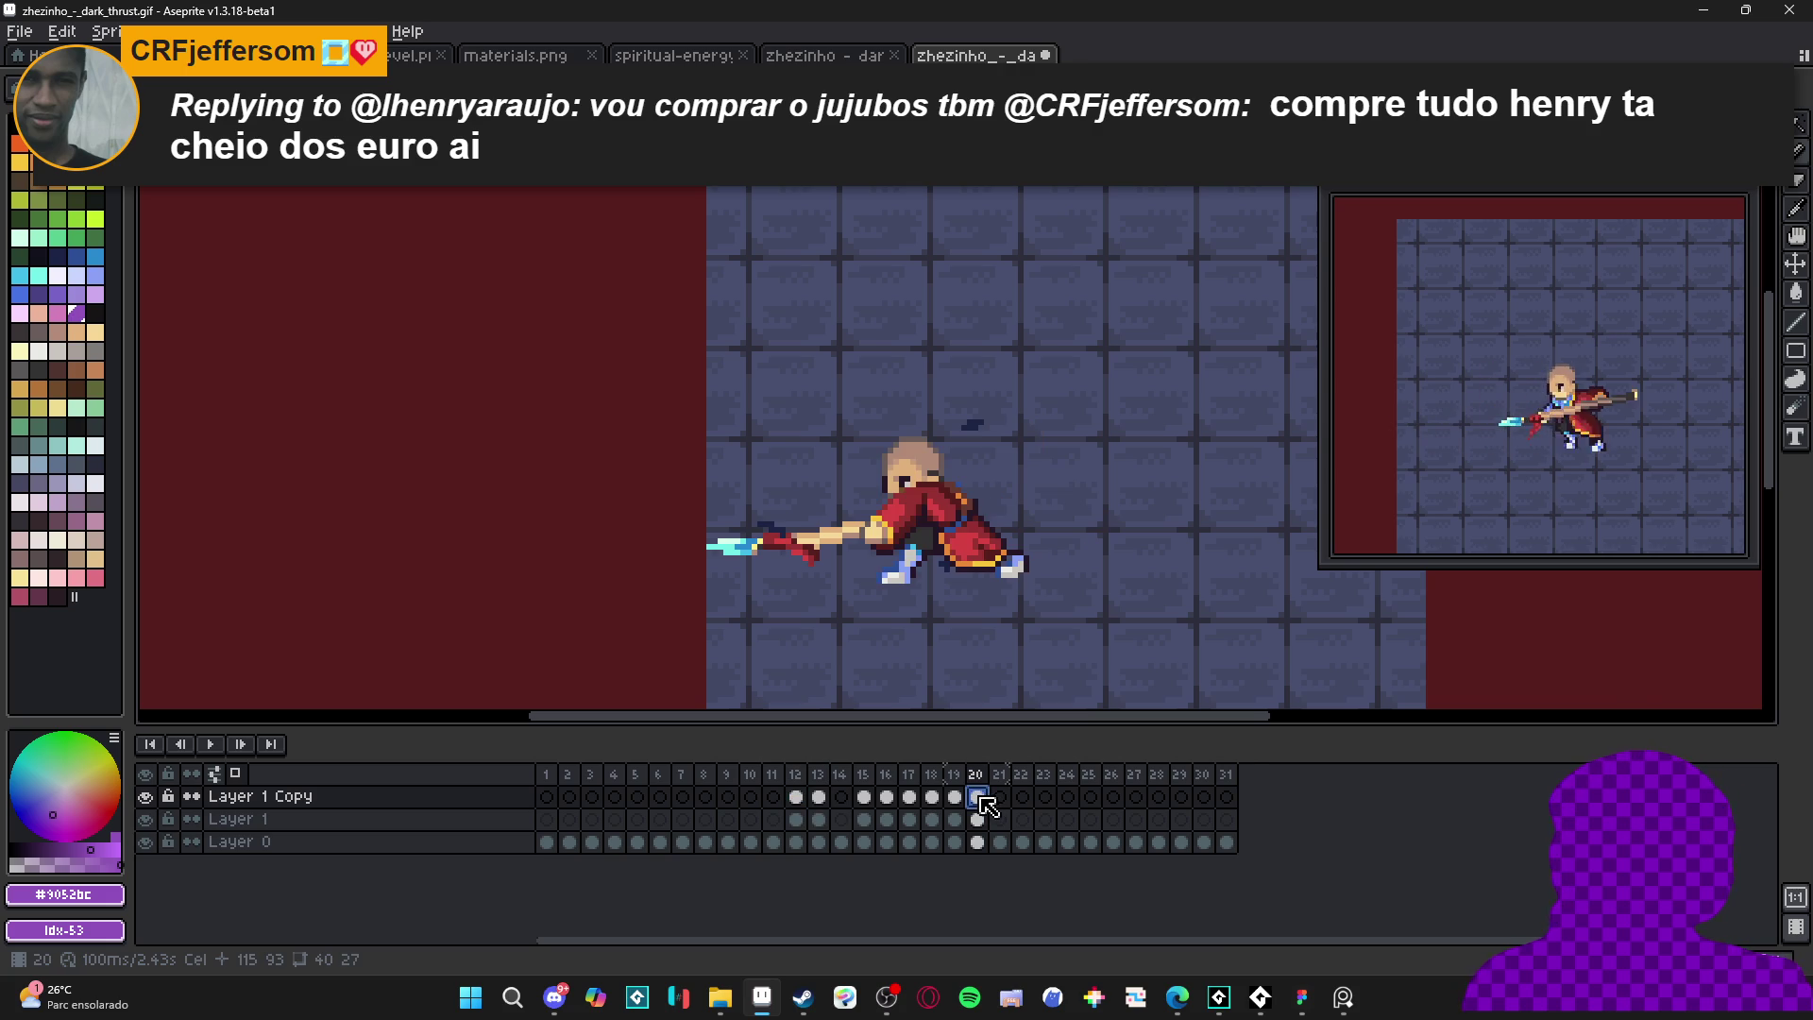
left_click_drag(984, 802, 795, 797)
scroll(954, 493, "up", 3)
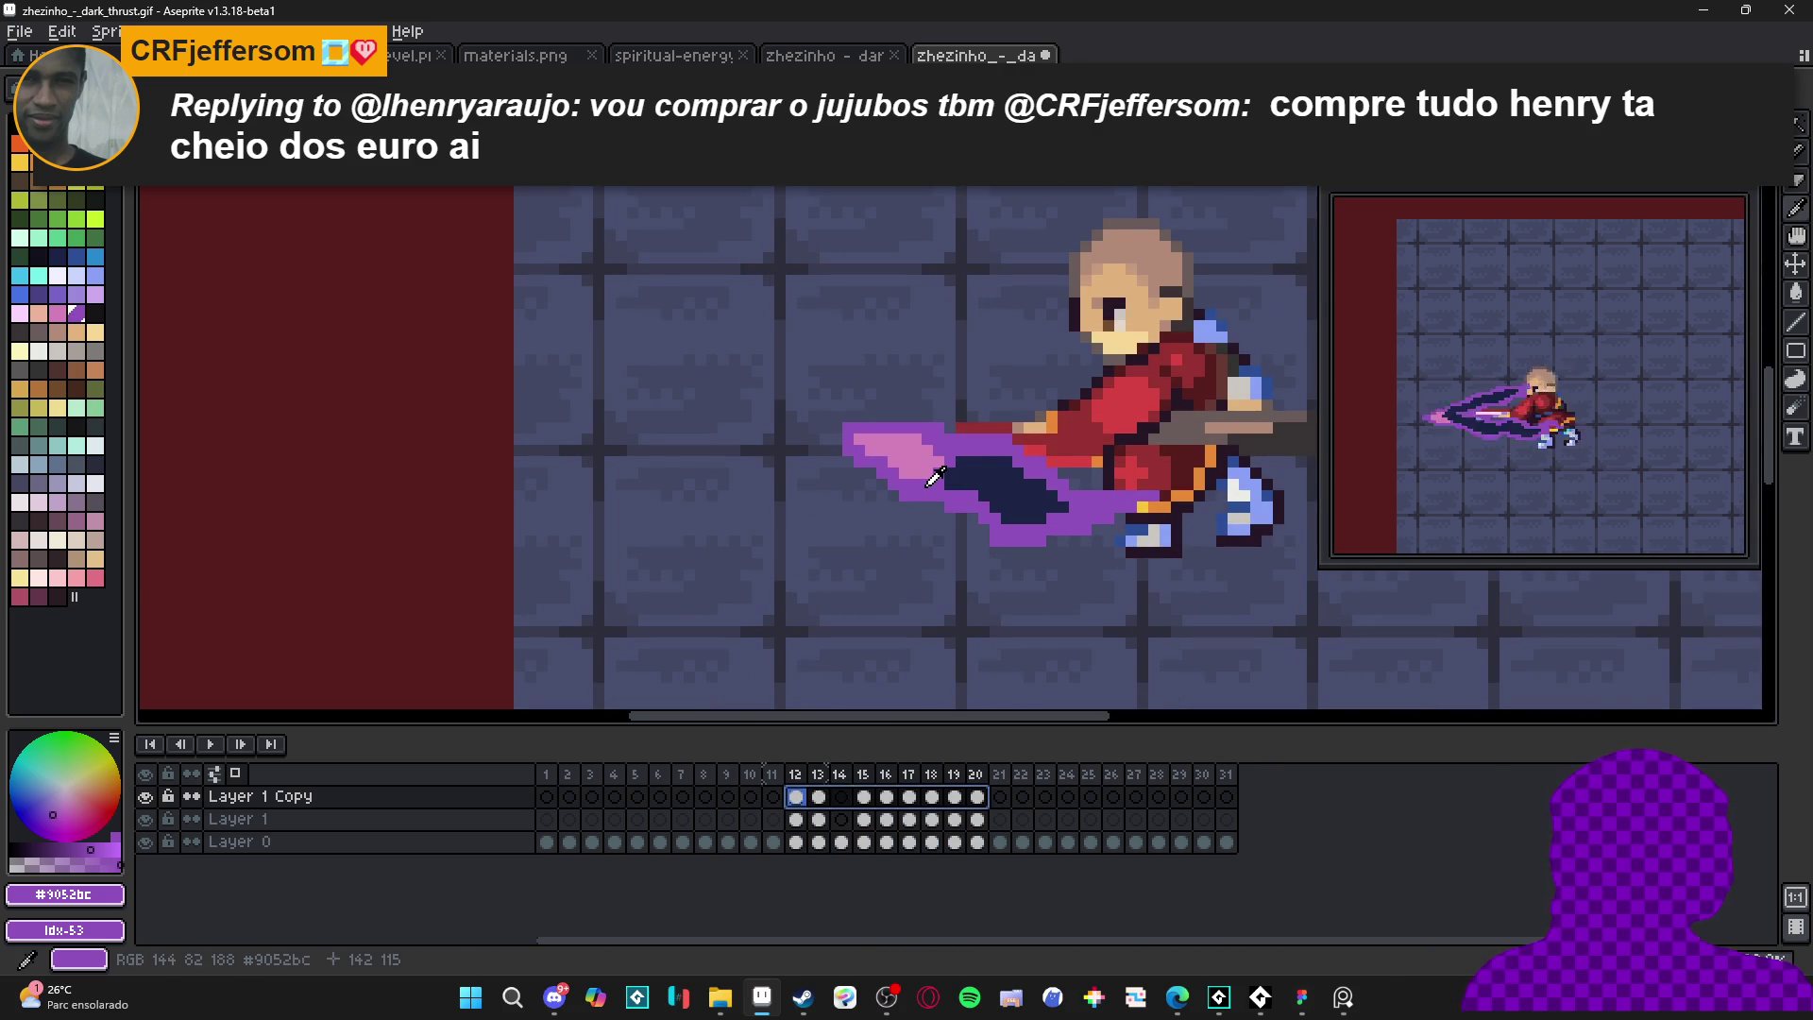
left_click(955, 477, "alt")
key("shift+r")
left_click(1317, 219)
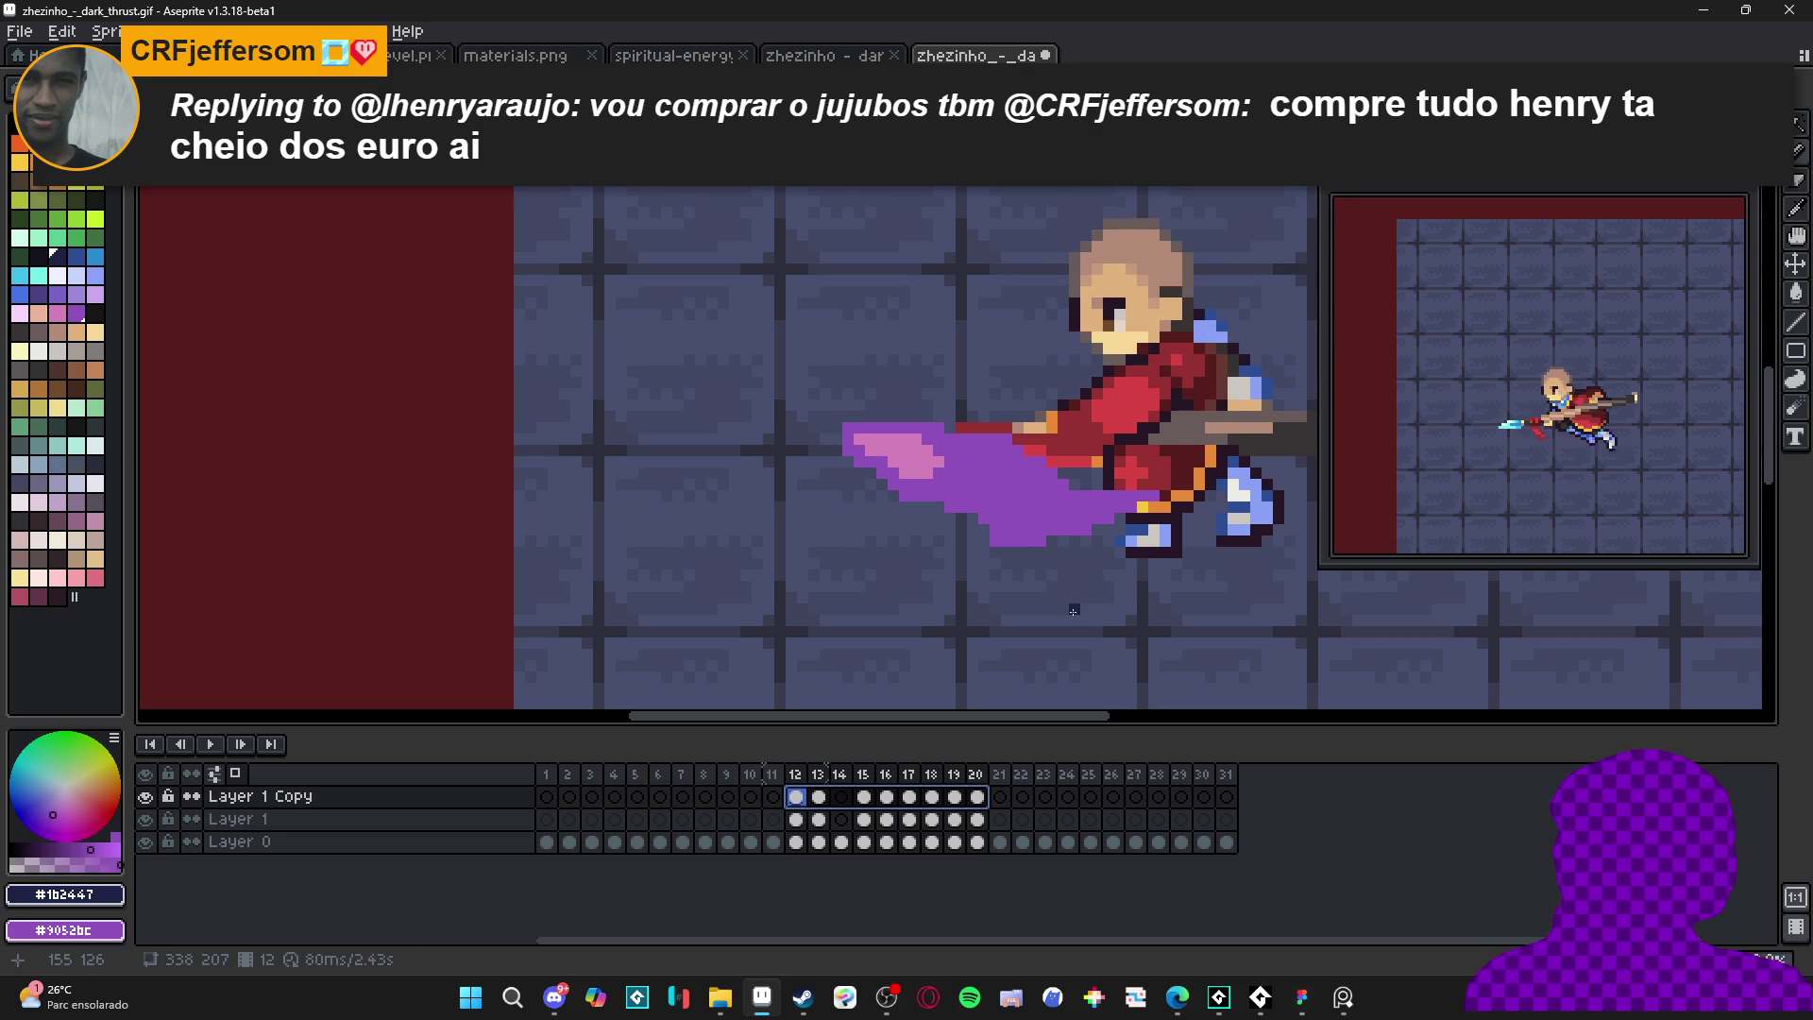
key("ctrl+z")
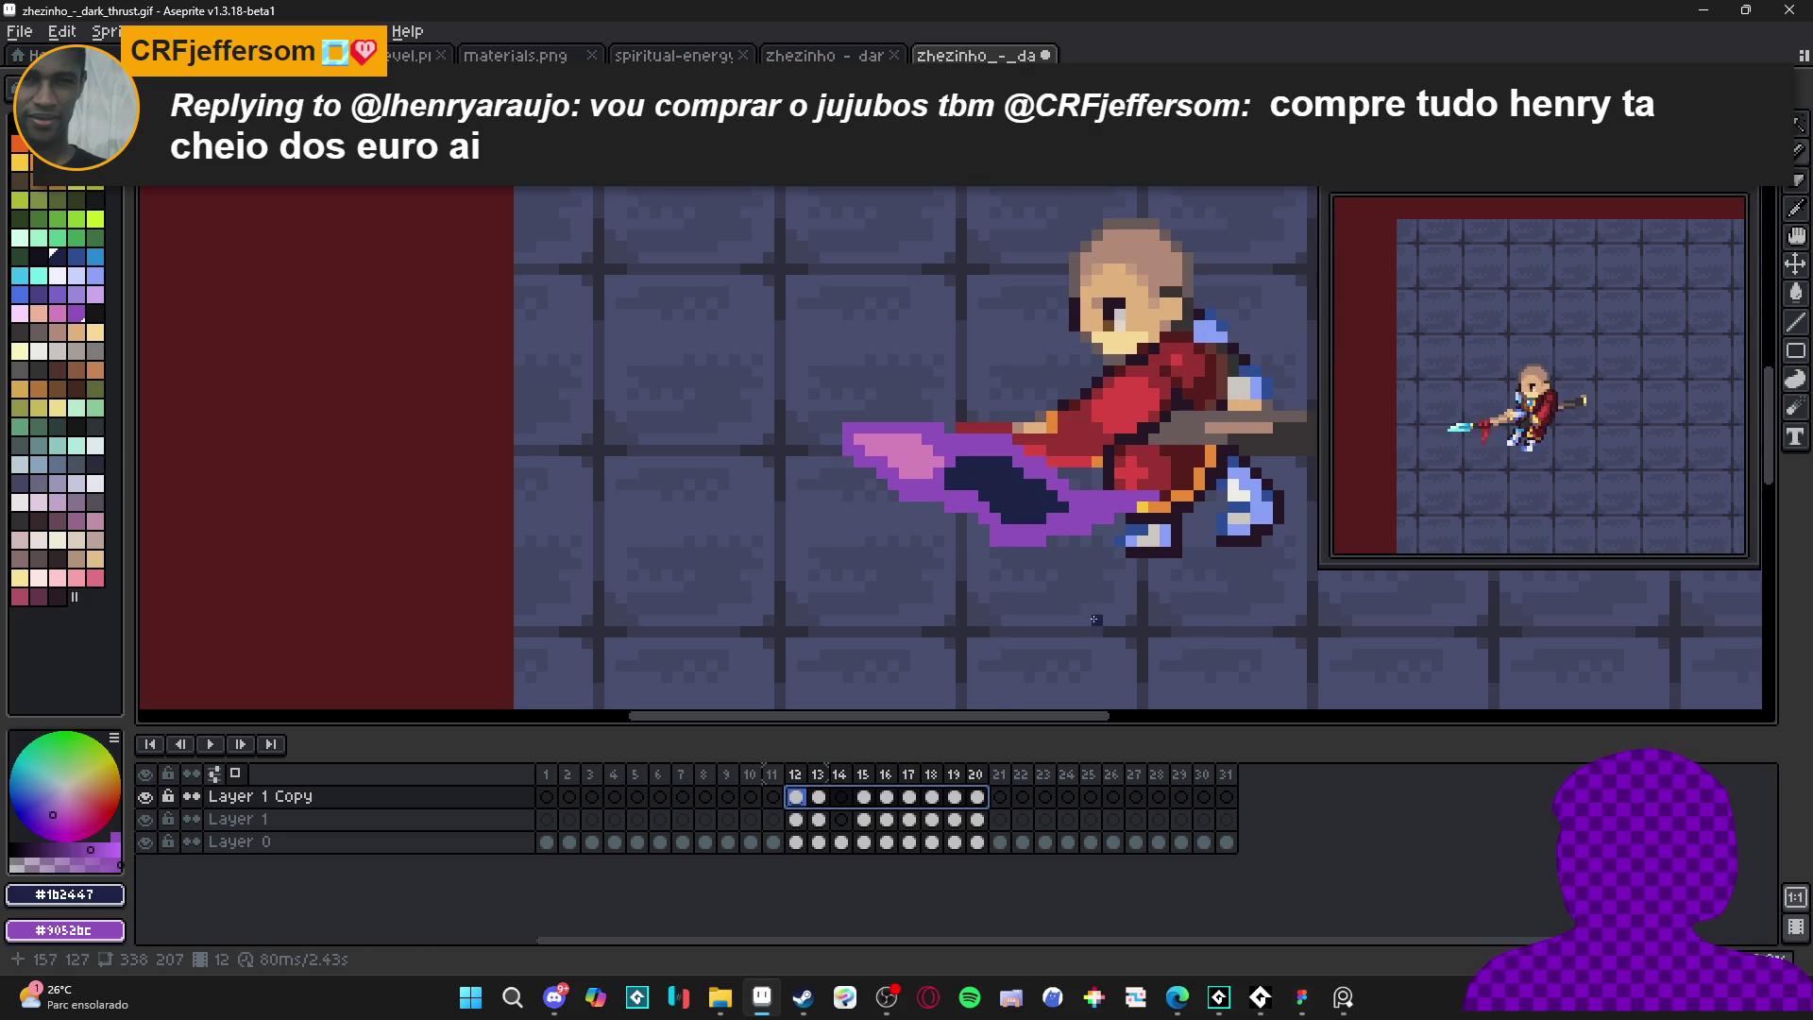
- Bucket-fill frame 12's navy band with purple #9052bc and choose the mid blue
left_click(977, 797)
left_click(796, 796)
key("g")
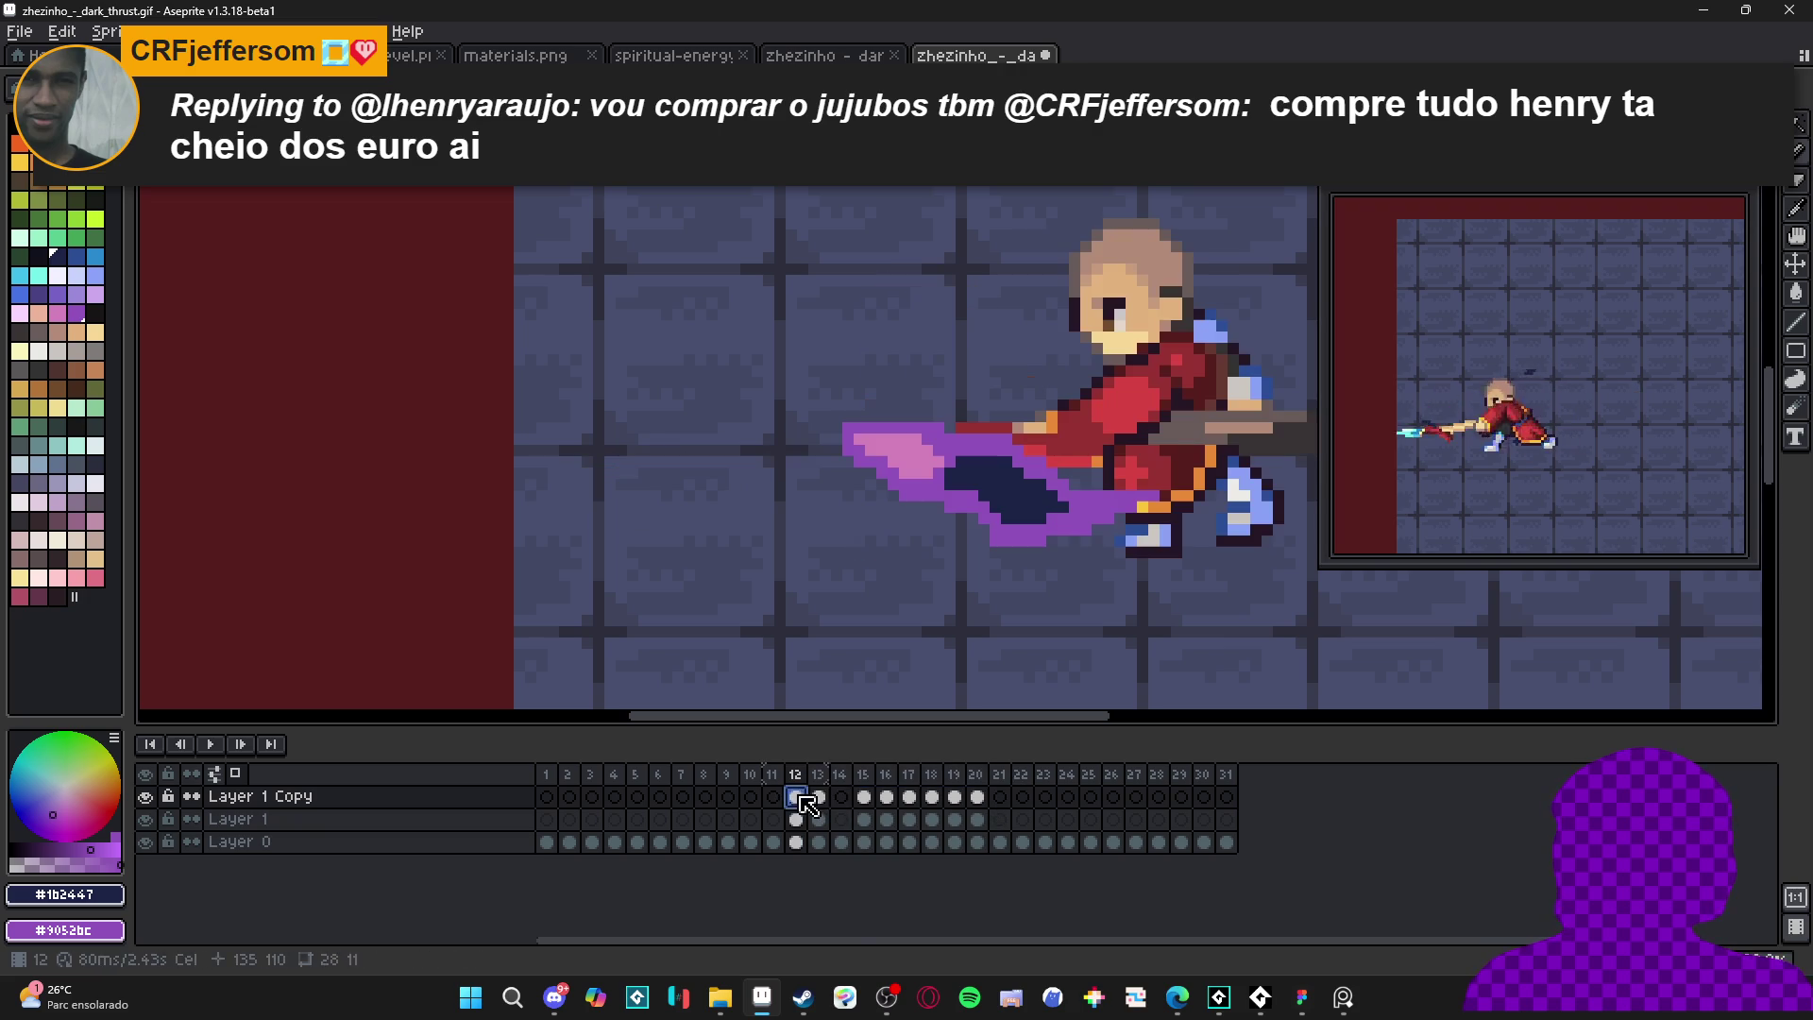
left_click(1024, 533, "alt")
left_click(1015, 487)
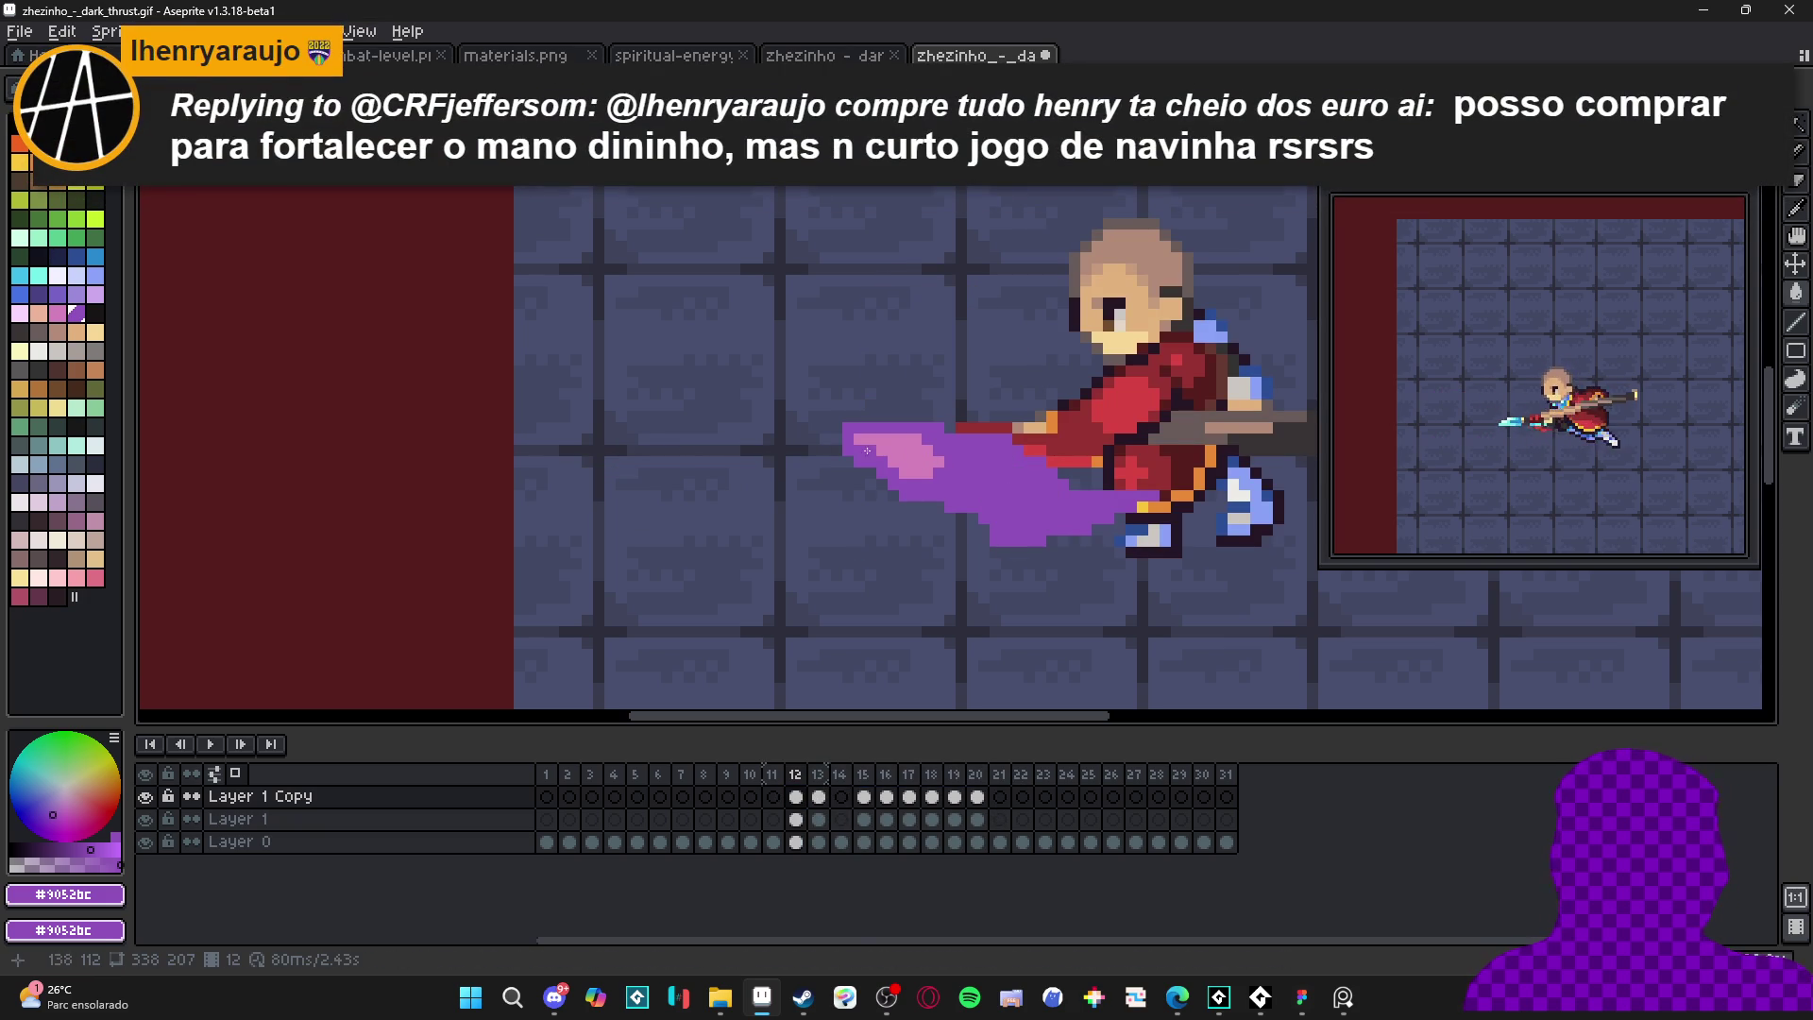
left_click(78, 260)
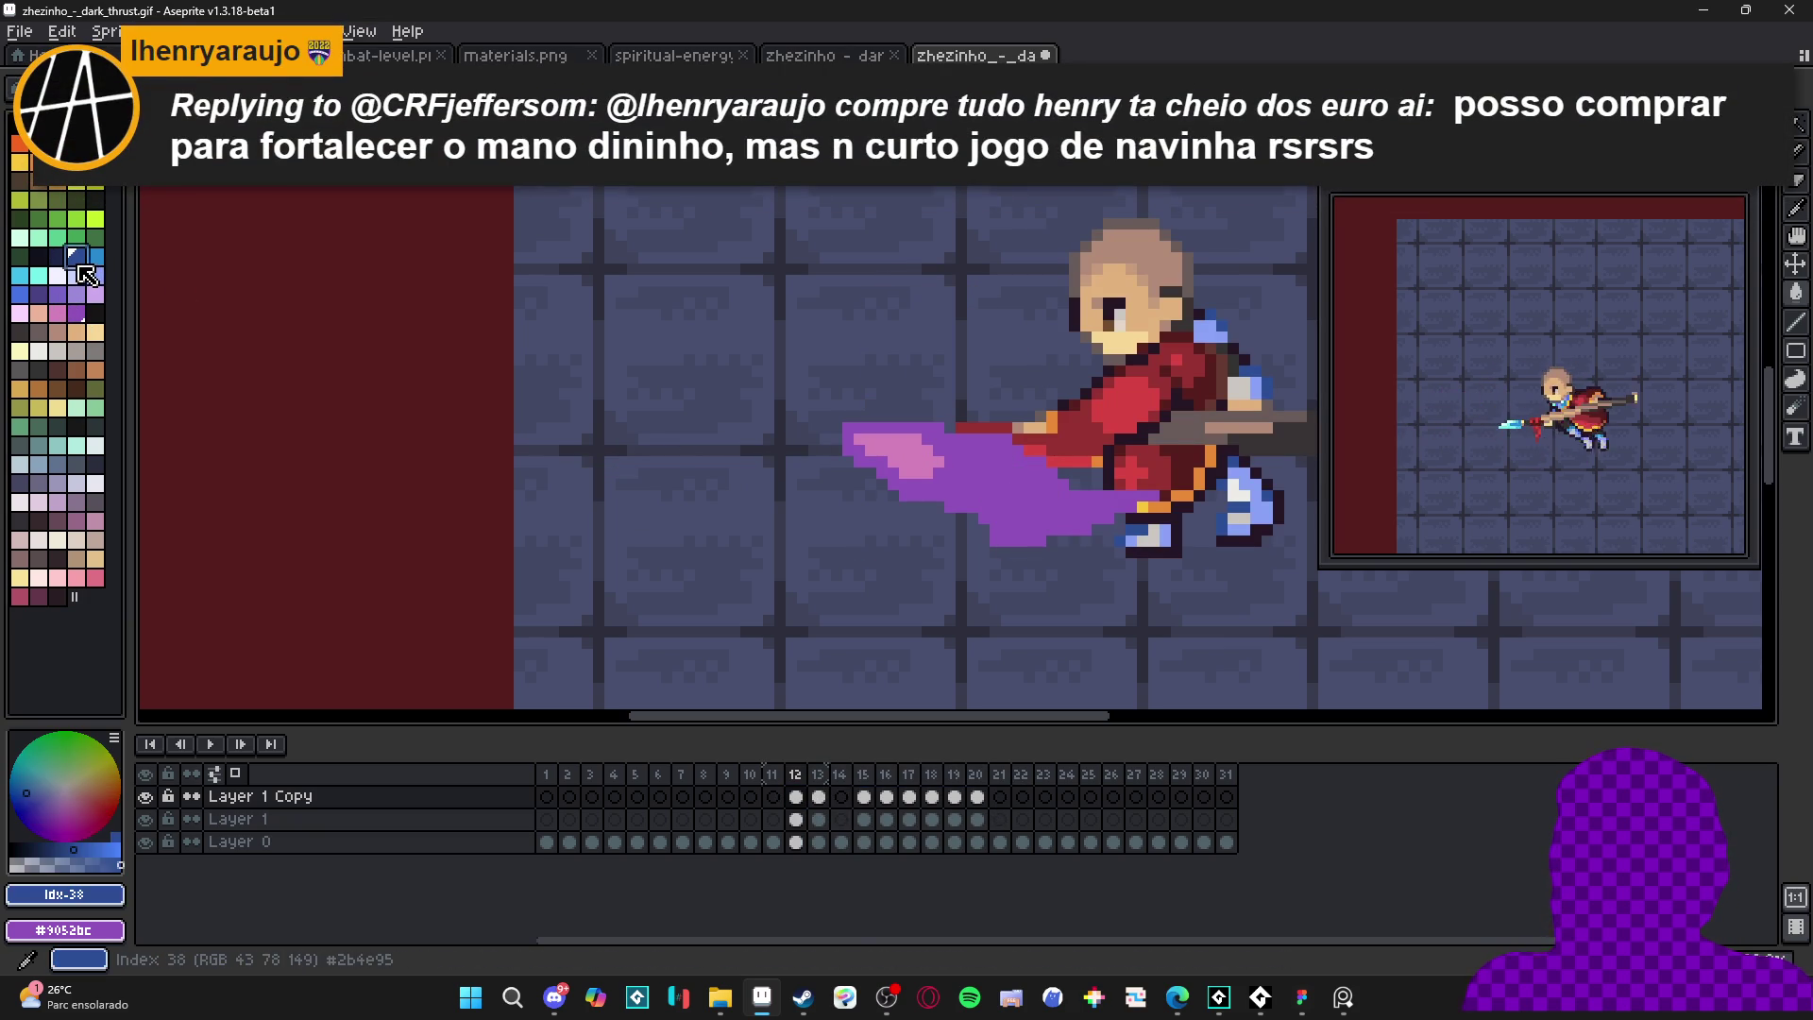
- Bucket-fill the copied trail blue on frames 12 through 16
left_click(1030, 492)
left_click(921, 458)
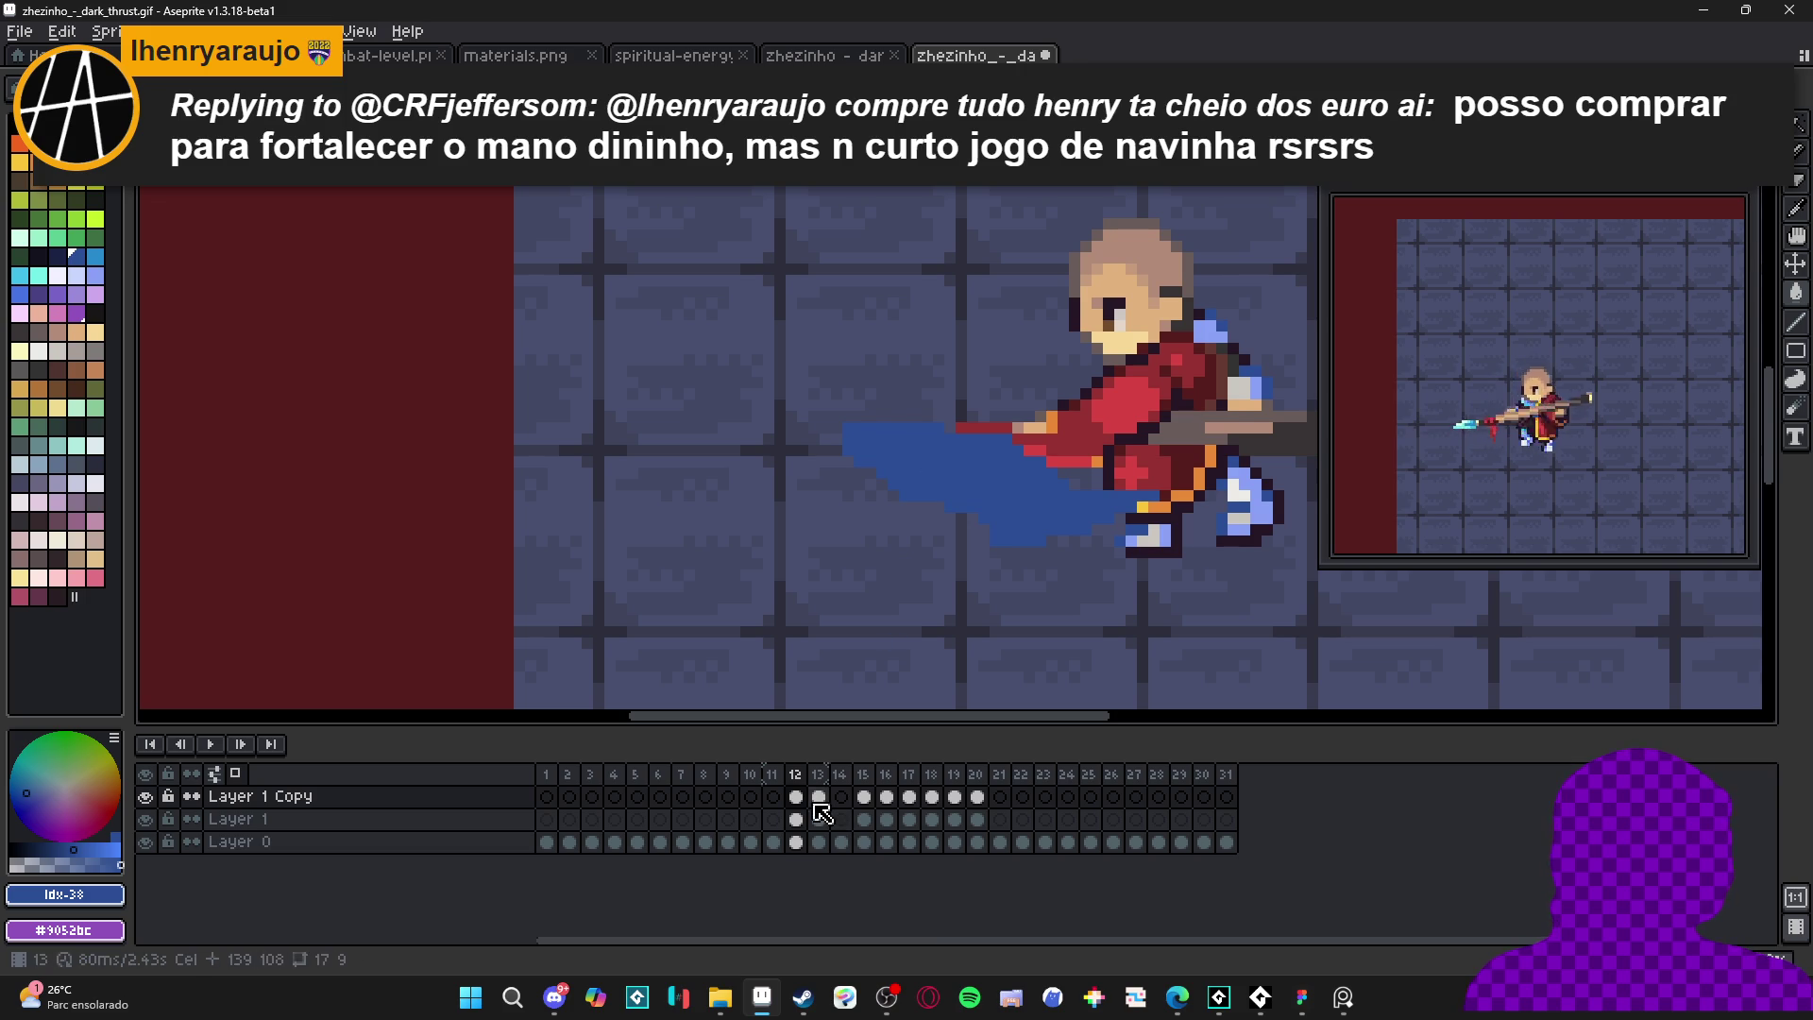
left_click(819, 818)
left_click(950, 496)
left_click(933, 452)
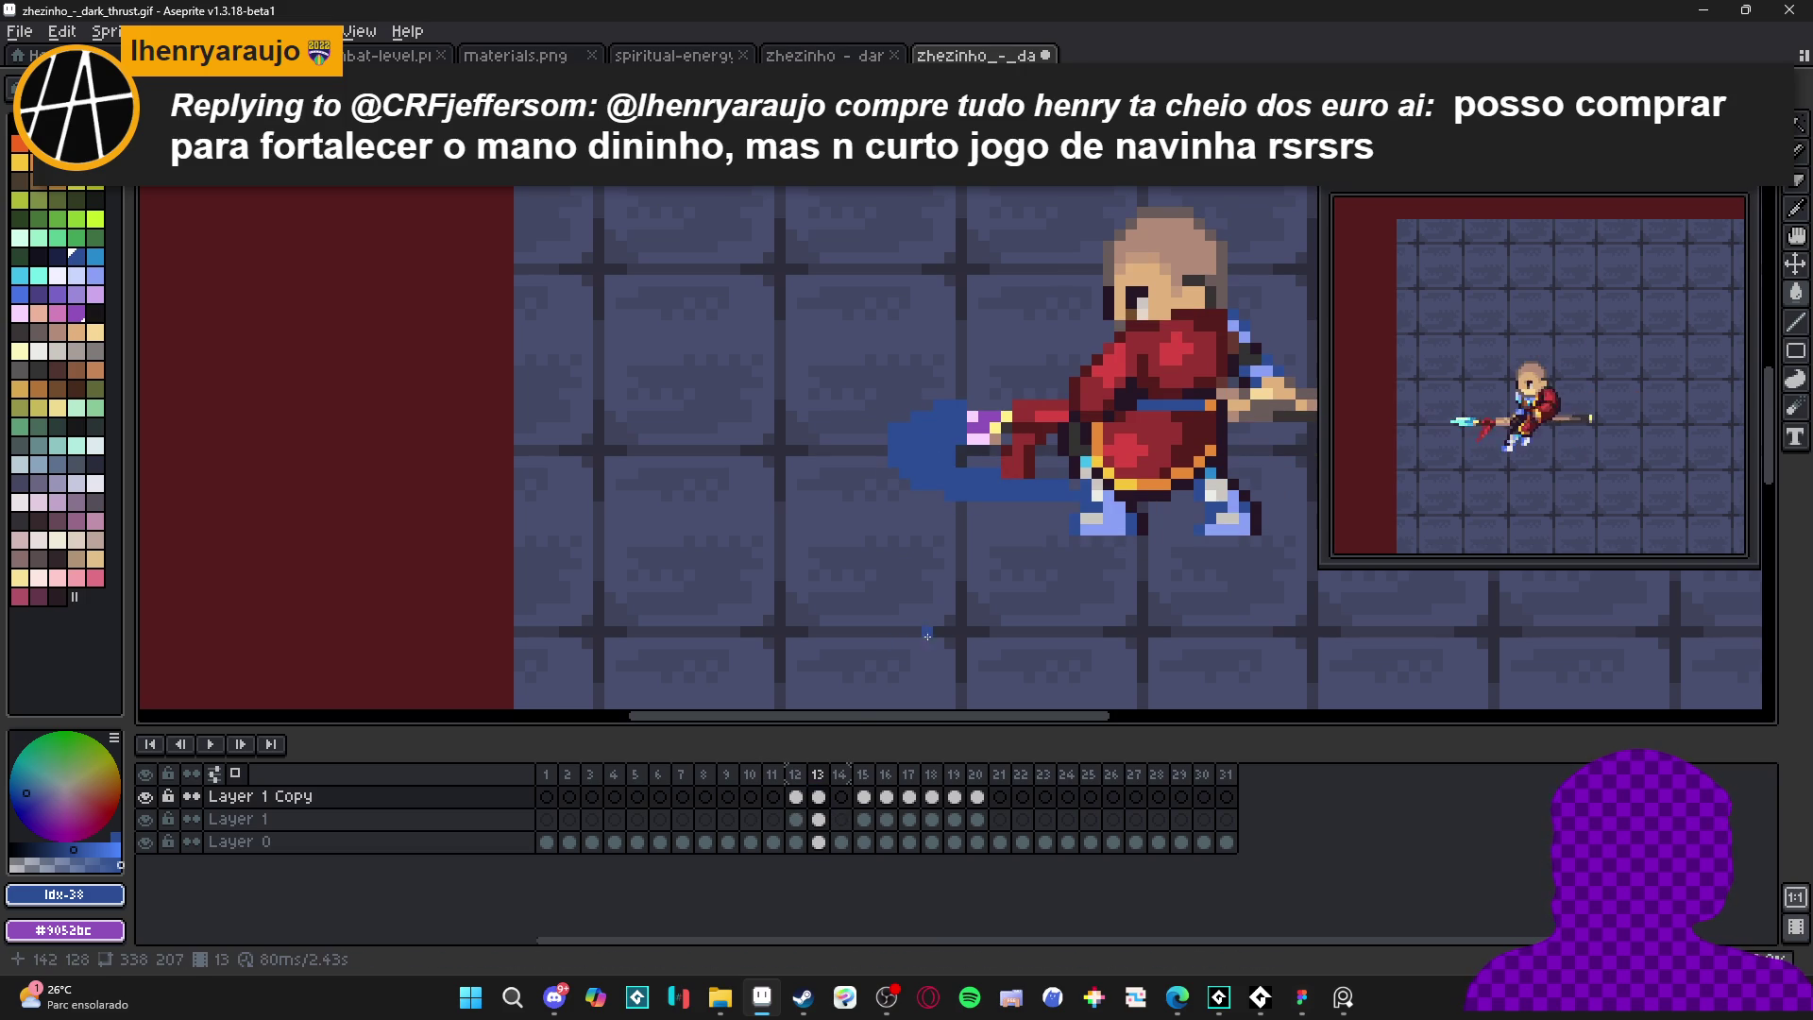
key("Right")
key("Right")
left_click(935, 420)
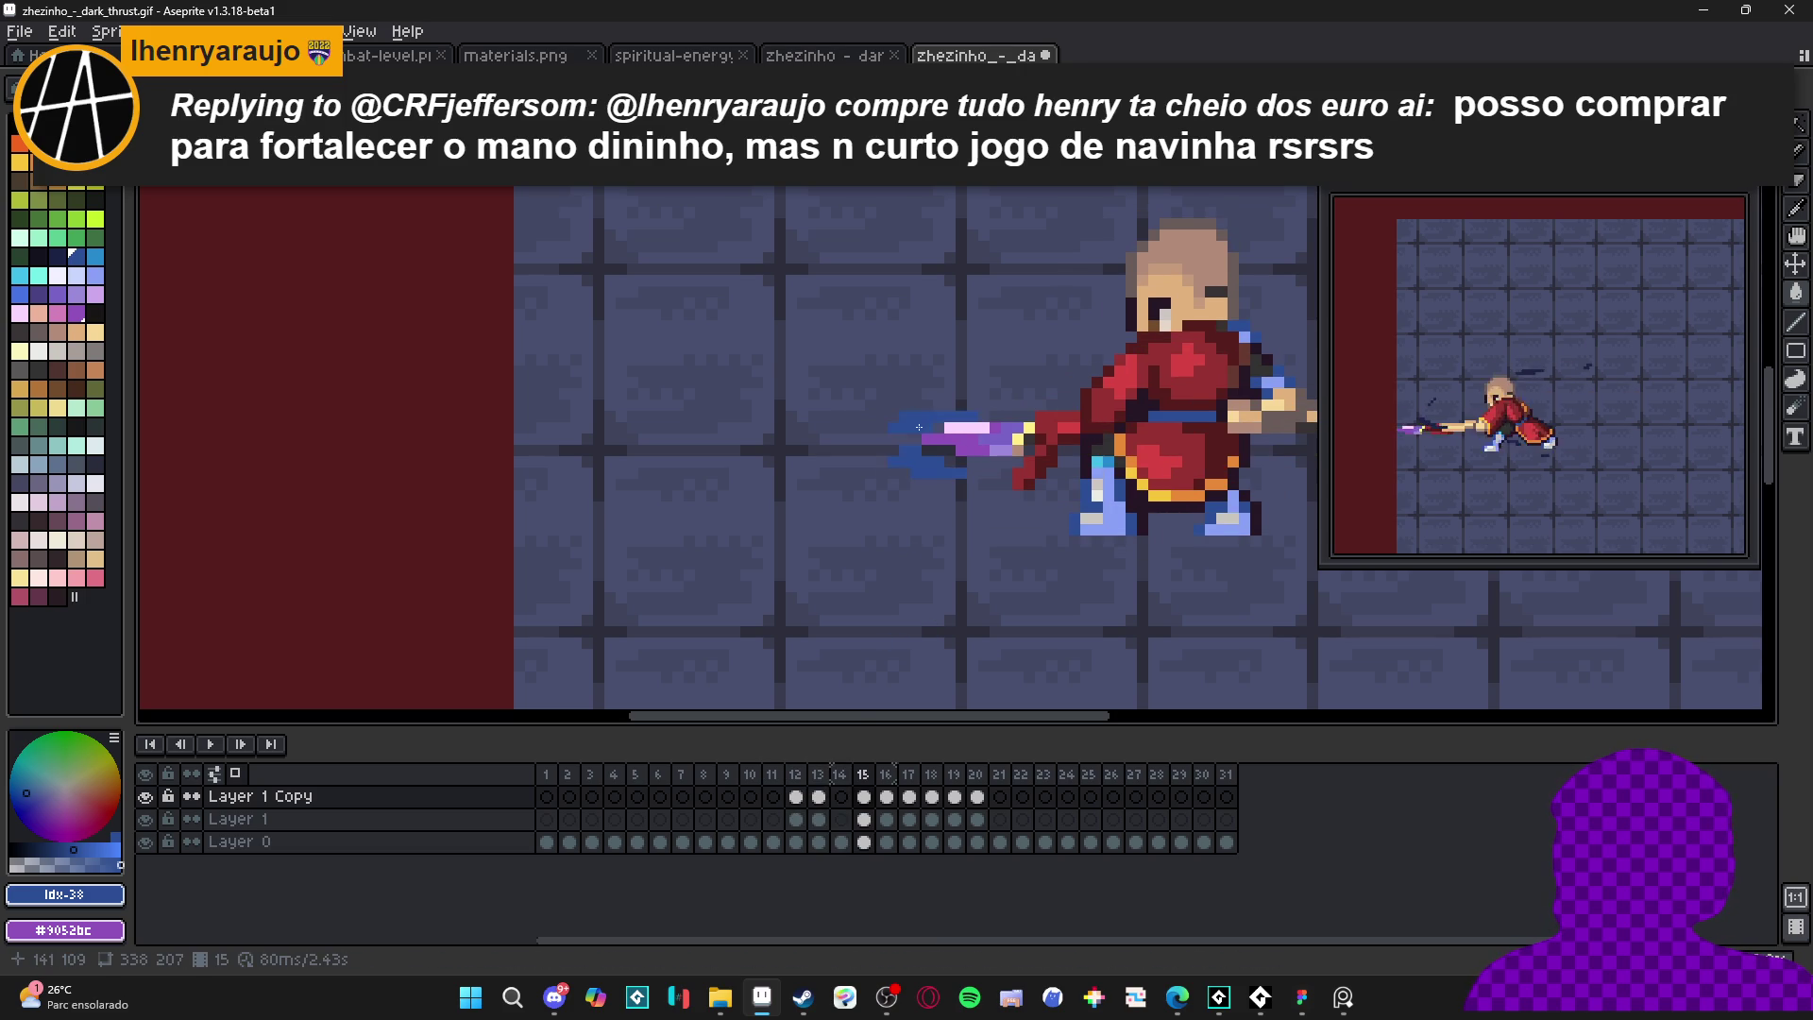
key("Right")
left_click(912, 483)
left_click(690, 422)
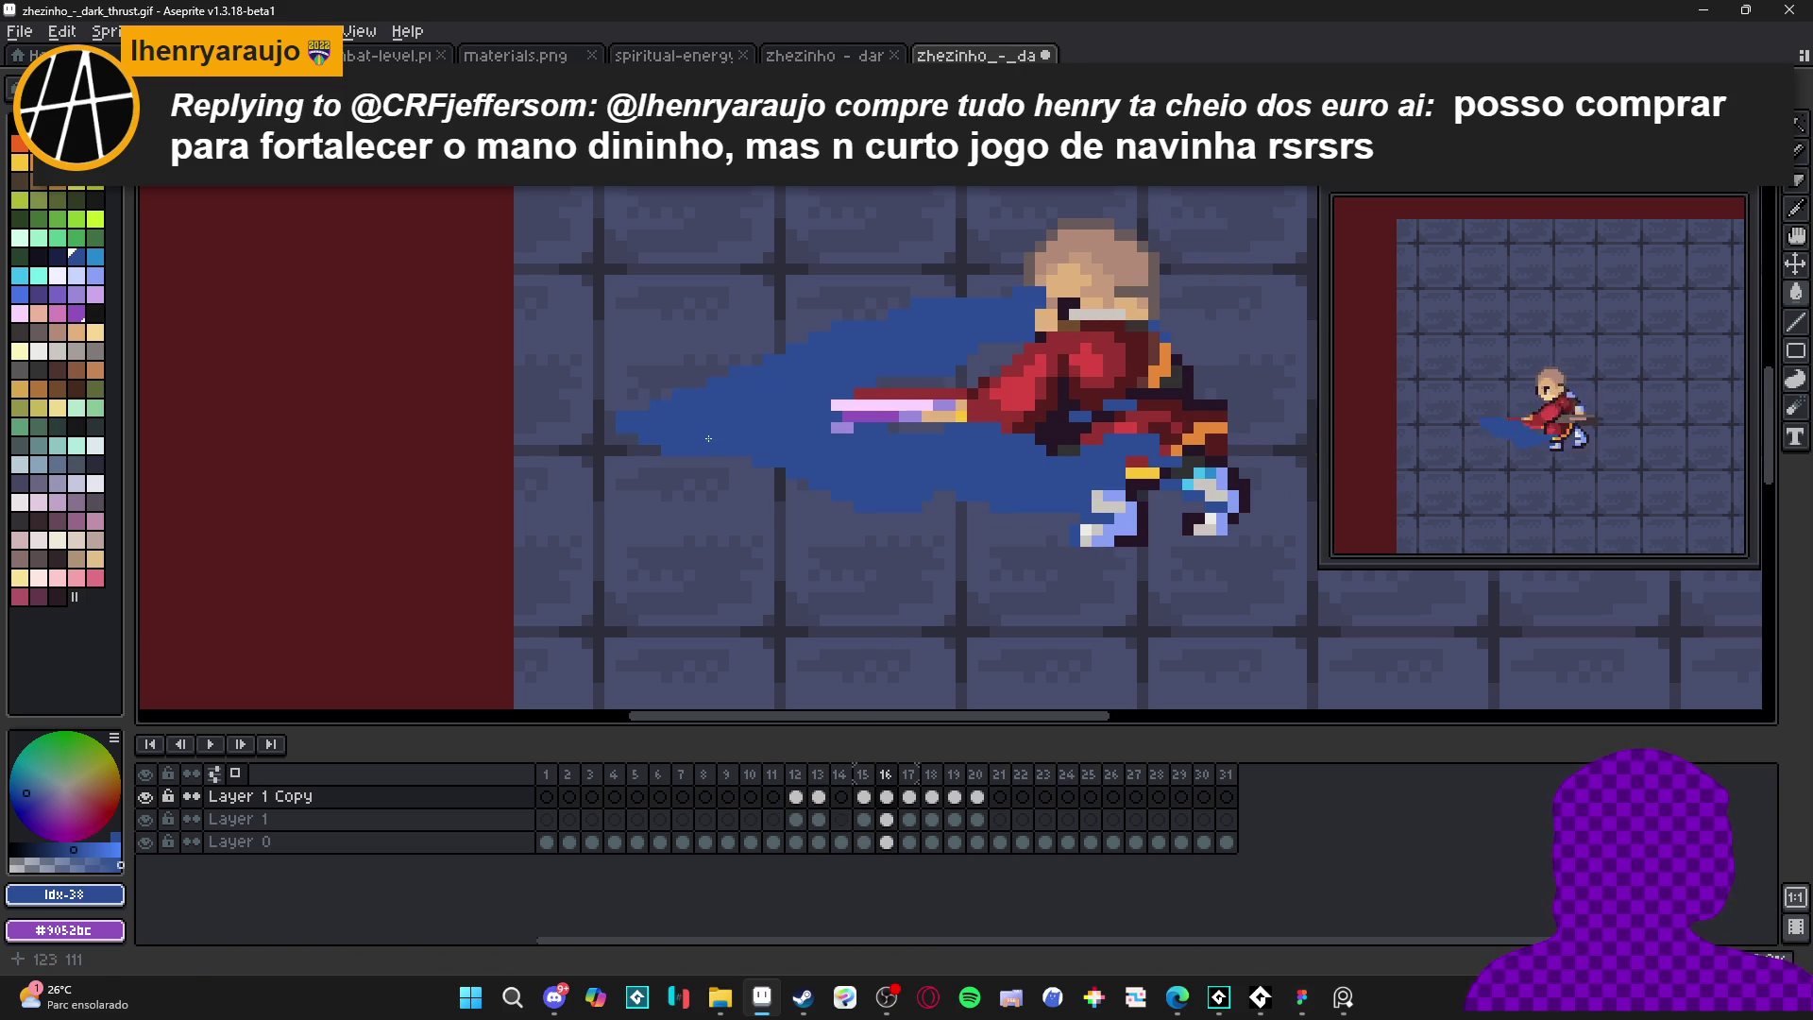
- Fill frames 17 and 18 blue, undoing an accidental whole-canvas fill
key("Right")
left_click(870, 485)
left_click(605, 415)
key("Right")
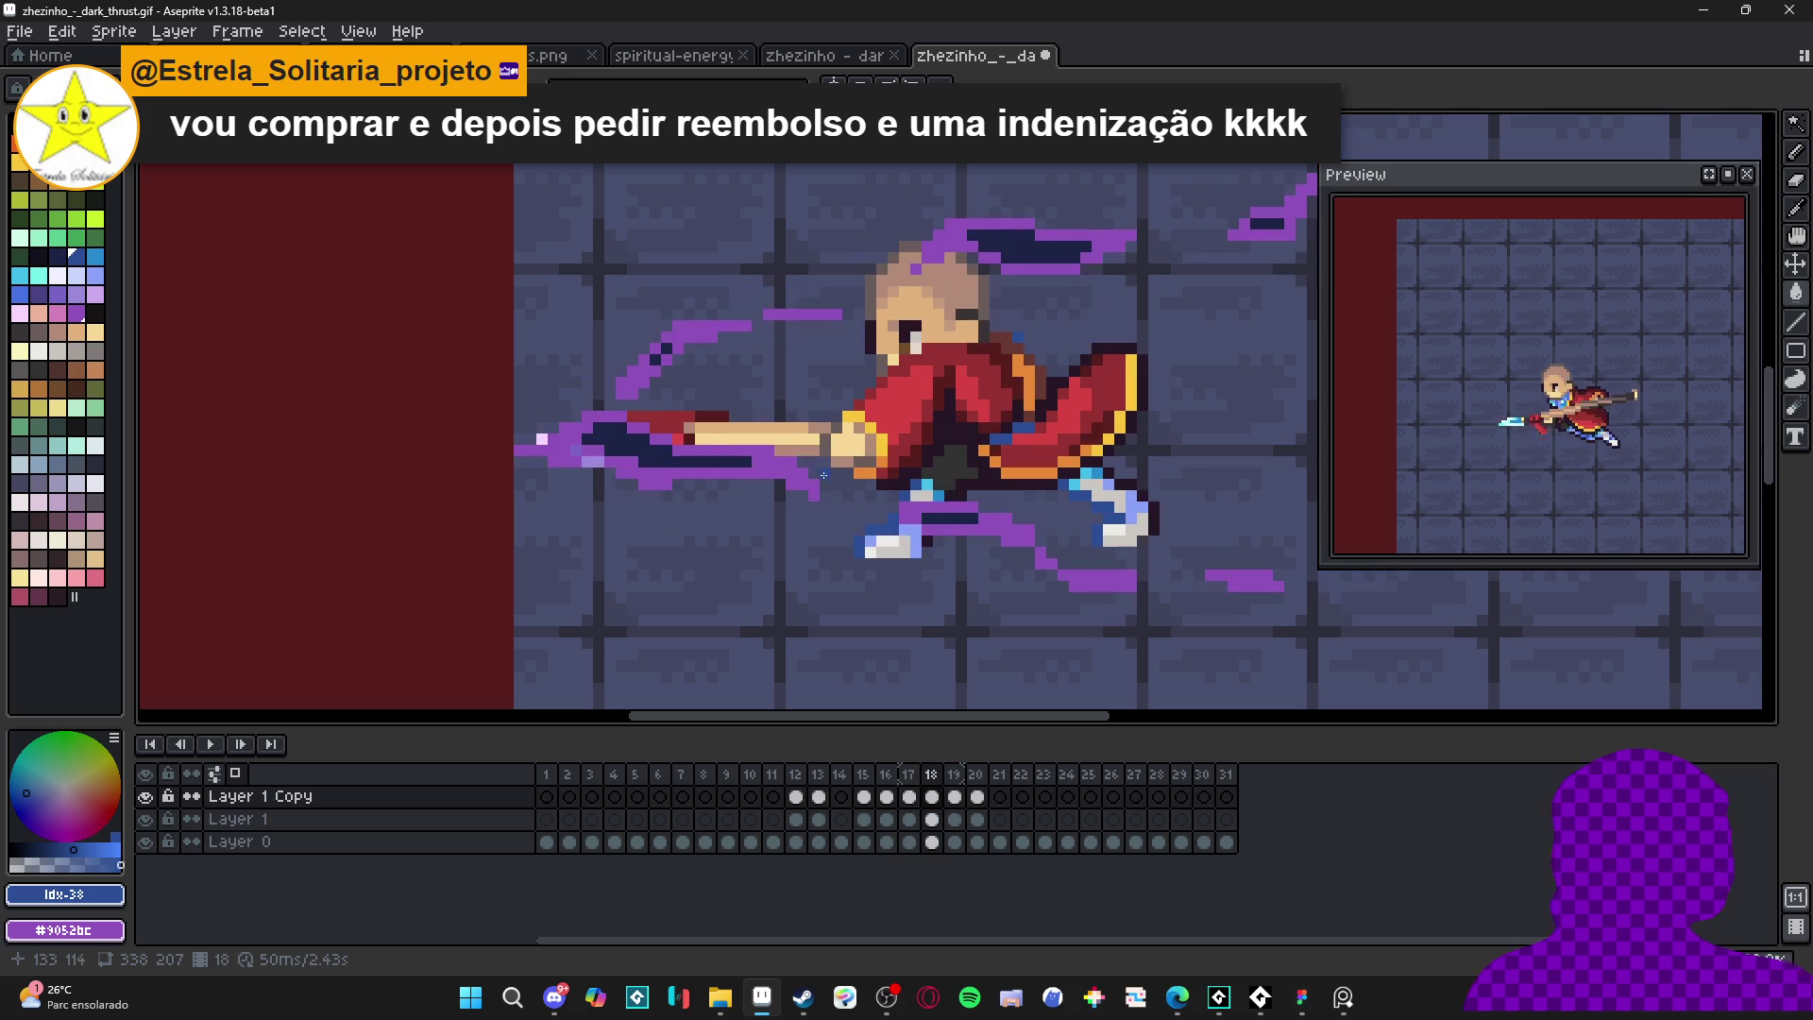
left_click(798, 475)
left_click(714, 464)
left_click(596, 456)
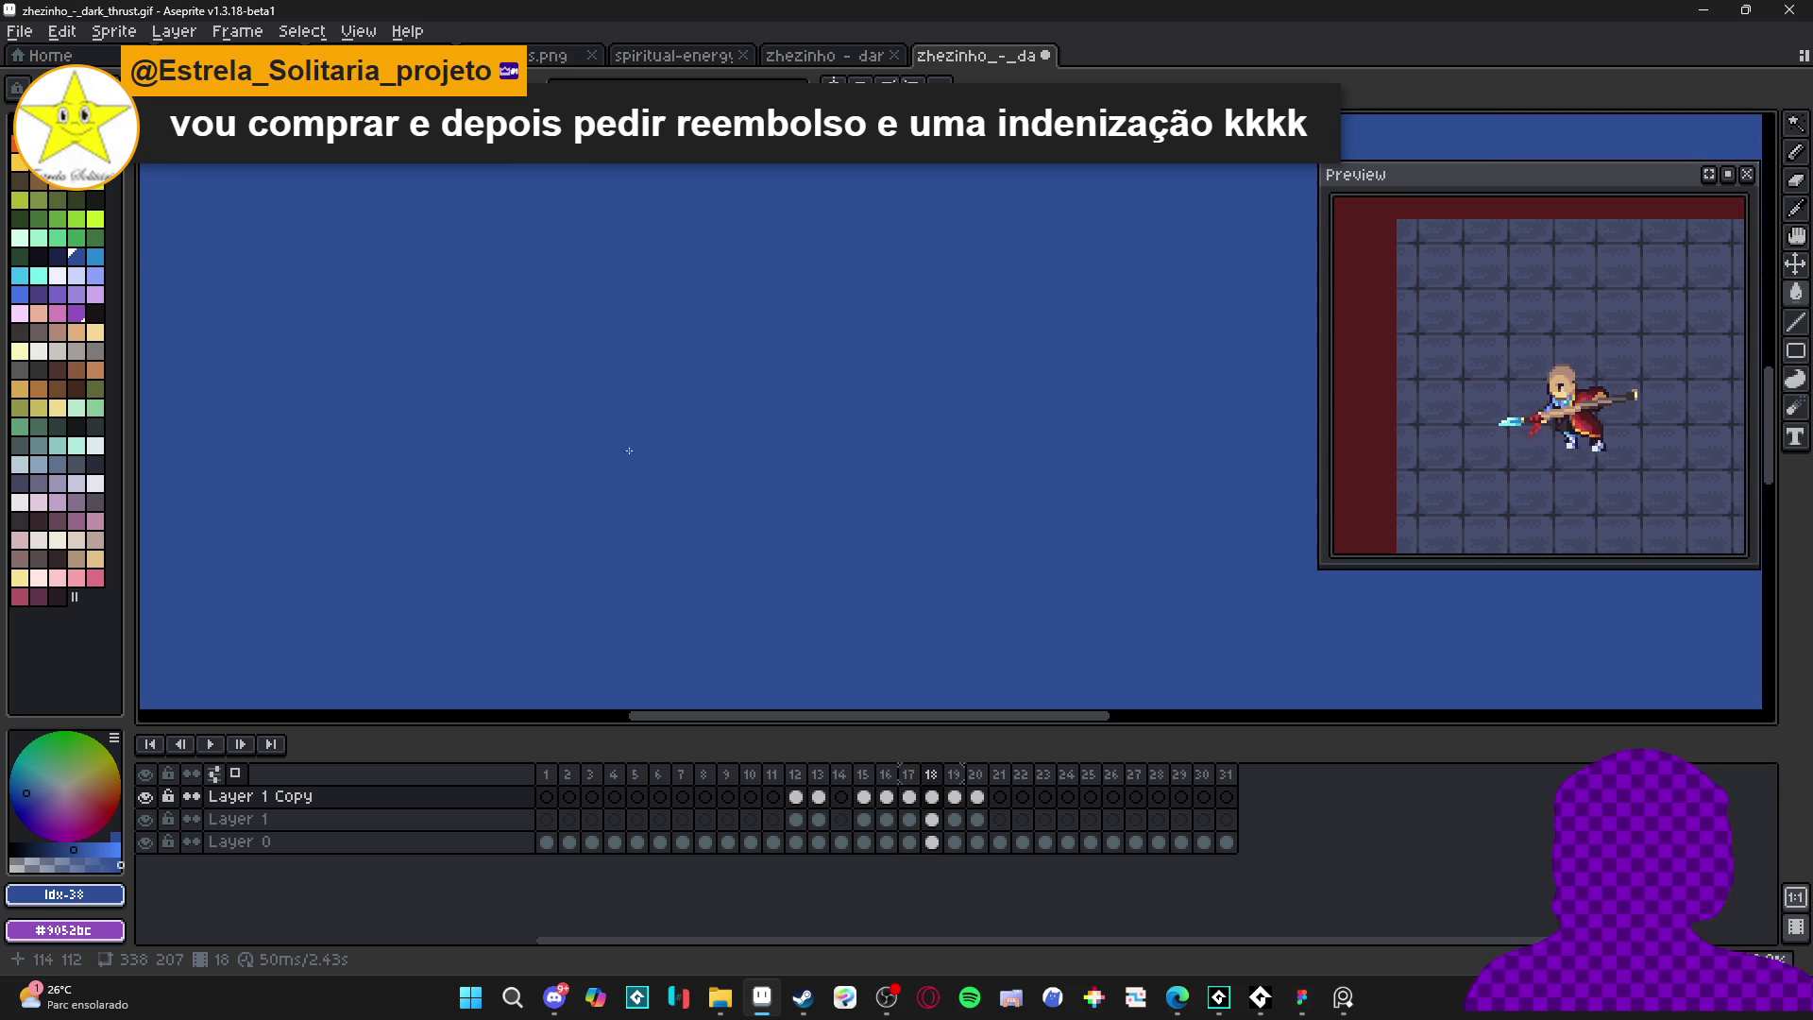
key("ctrl+z")
key("Right")
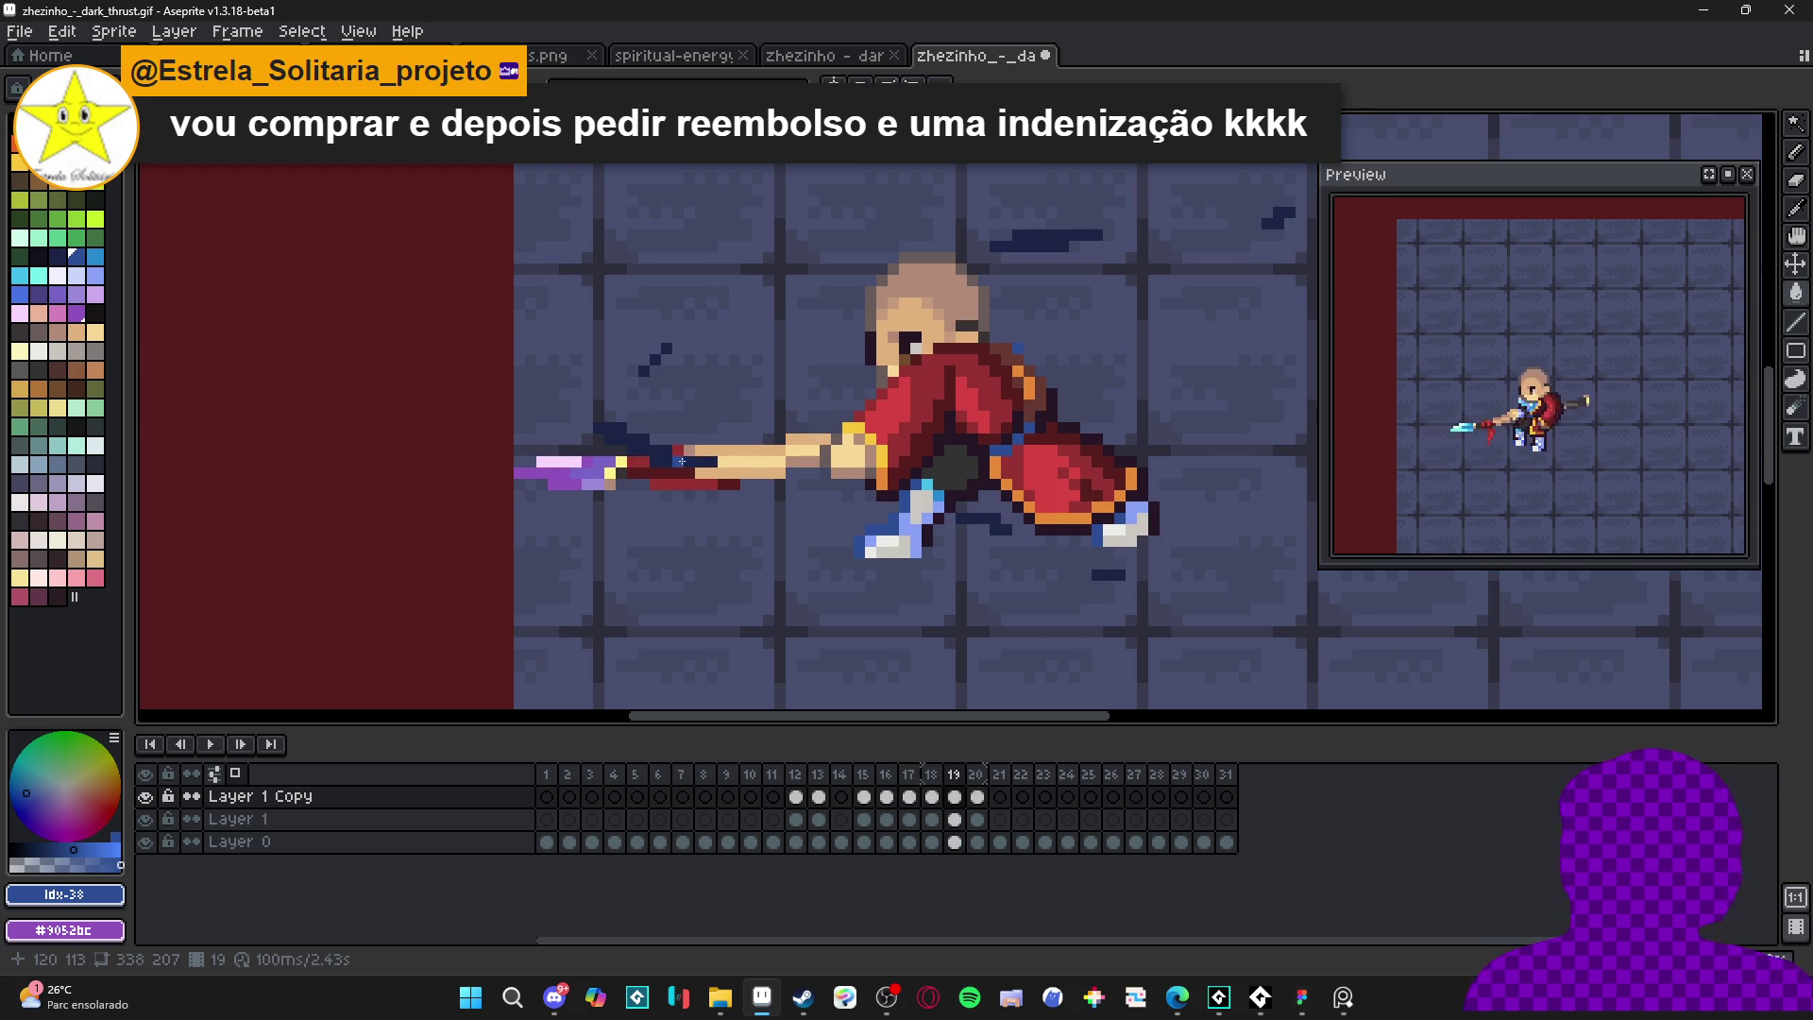
key("Right")
- Move Layer 1 Copy beneath Layer 1 and open Convolution Matrix with blur-7x7
scroll(673, 453, "down", 2)
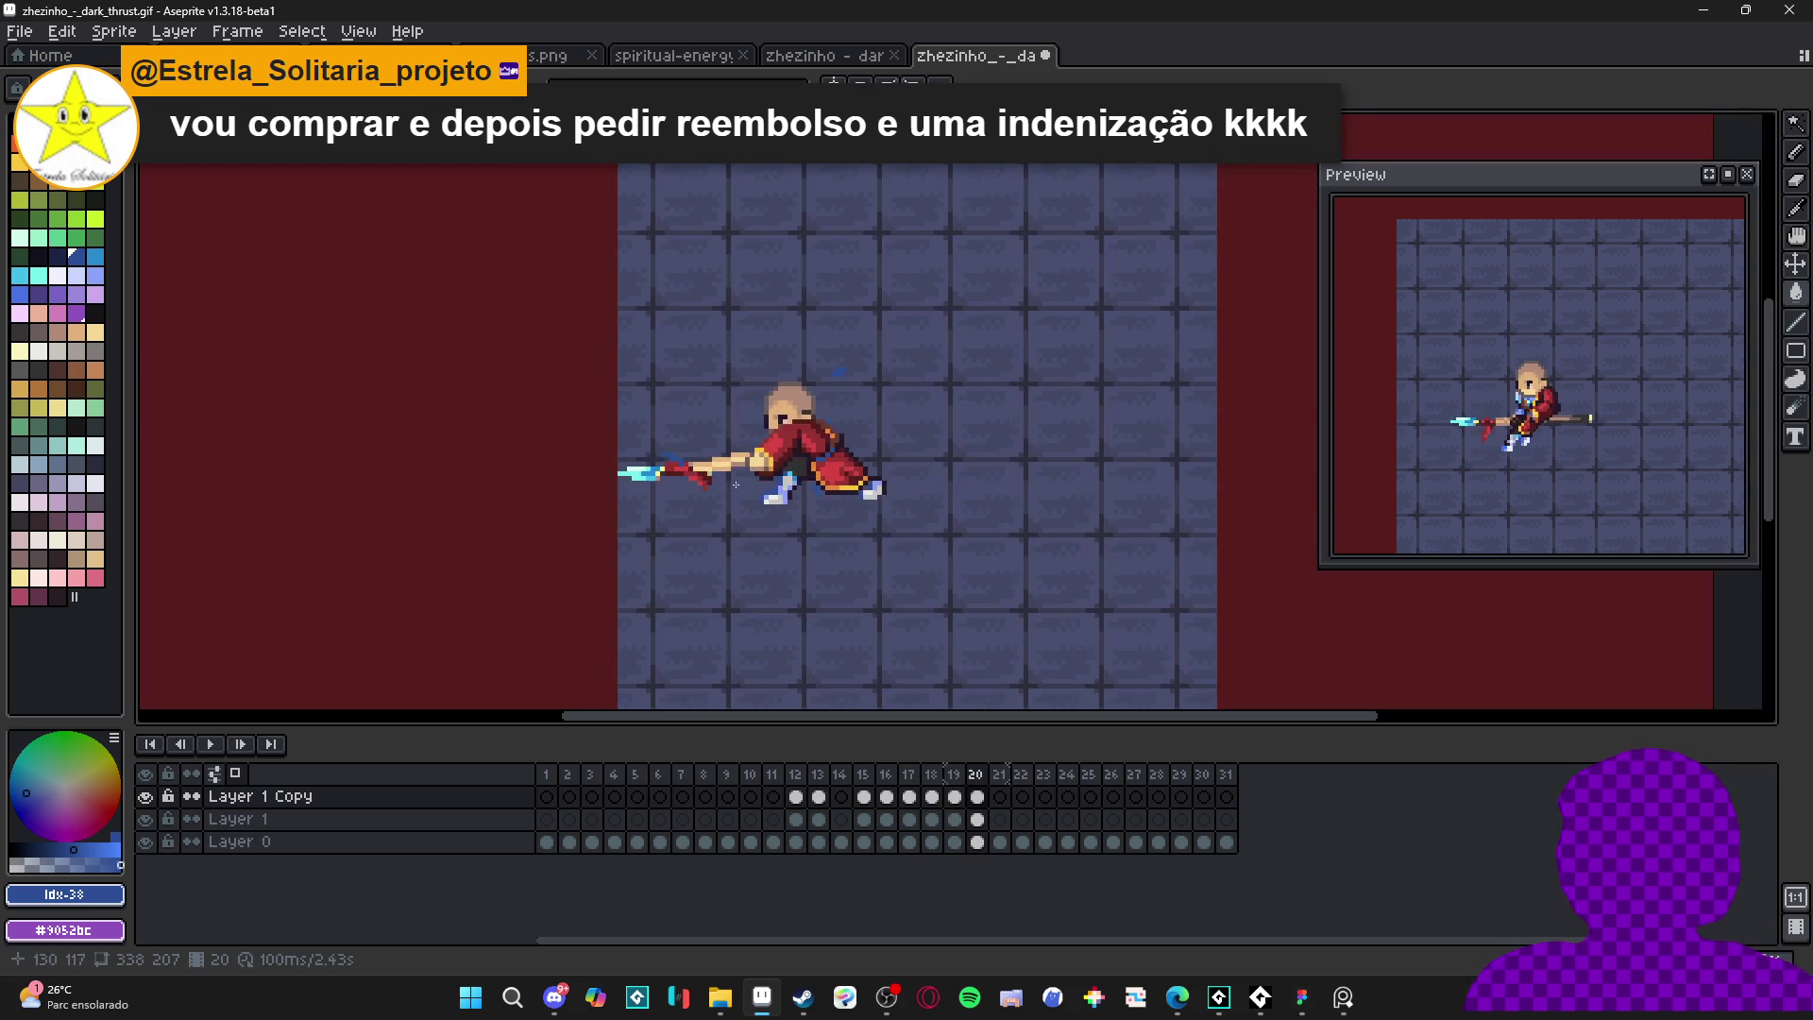
left_click(453, 798)
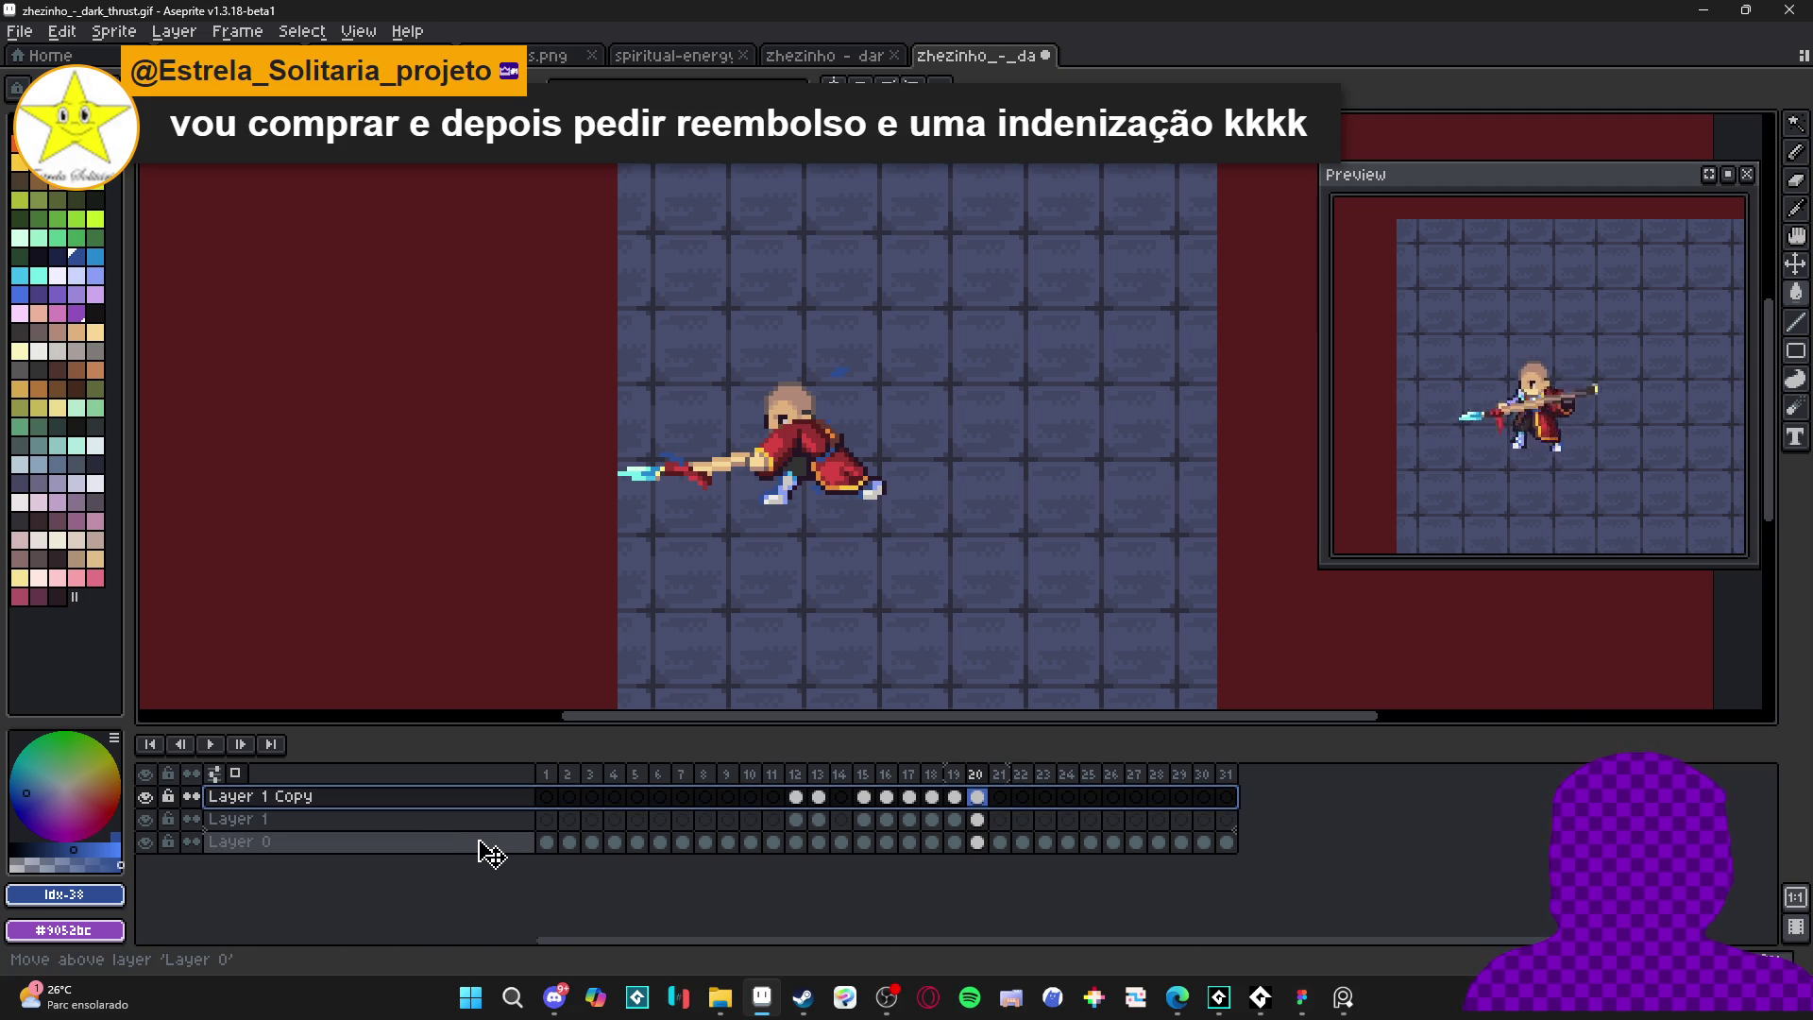
left_click_drag(480, 810, 481, 835)
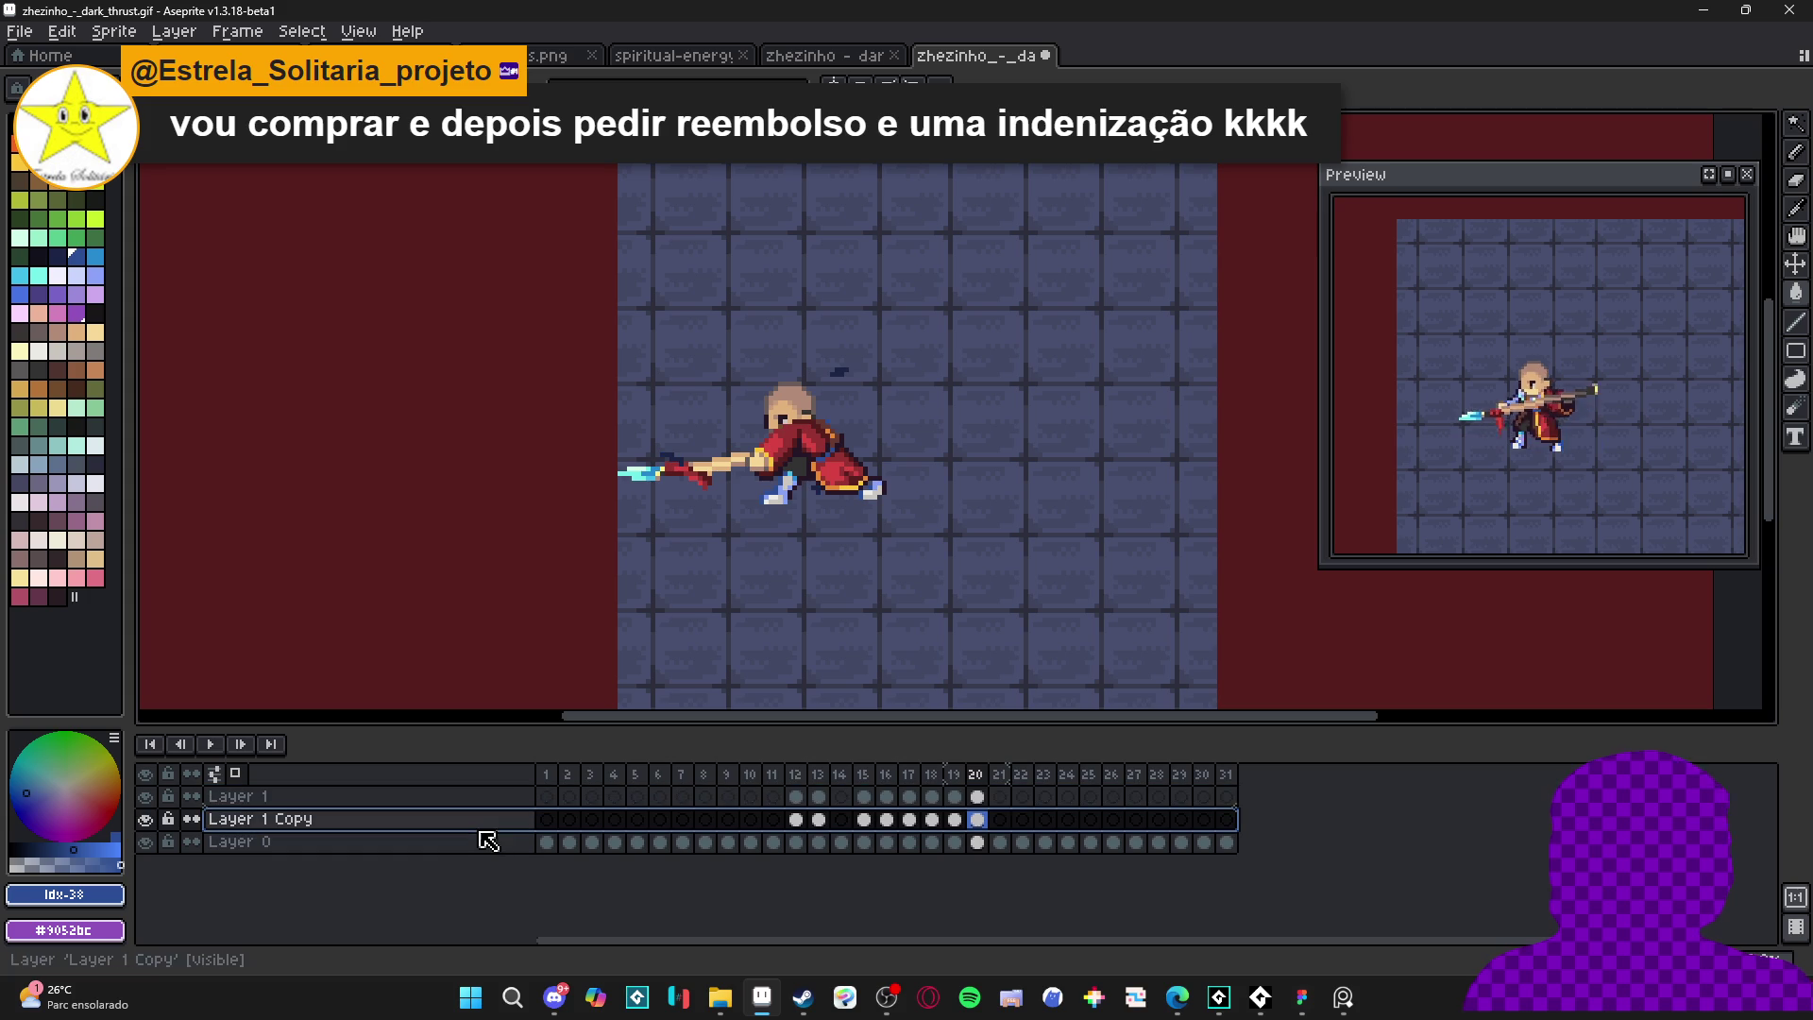
left_click(979, 821)
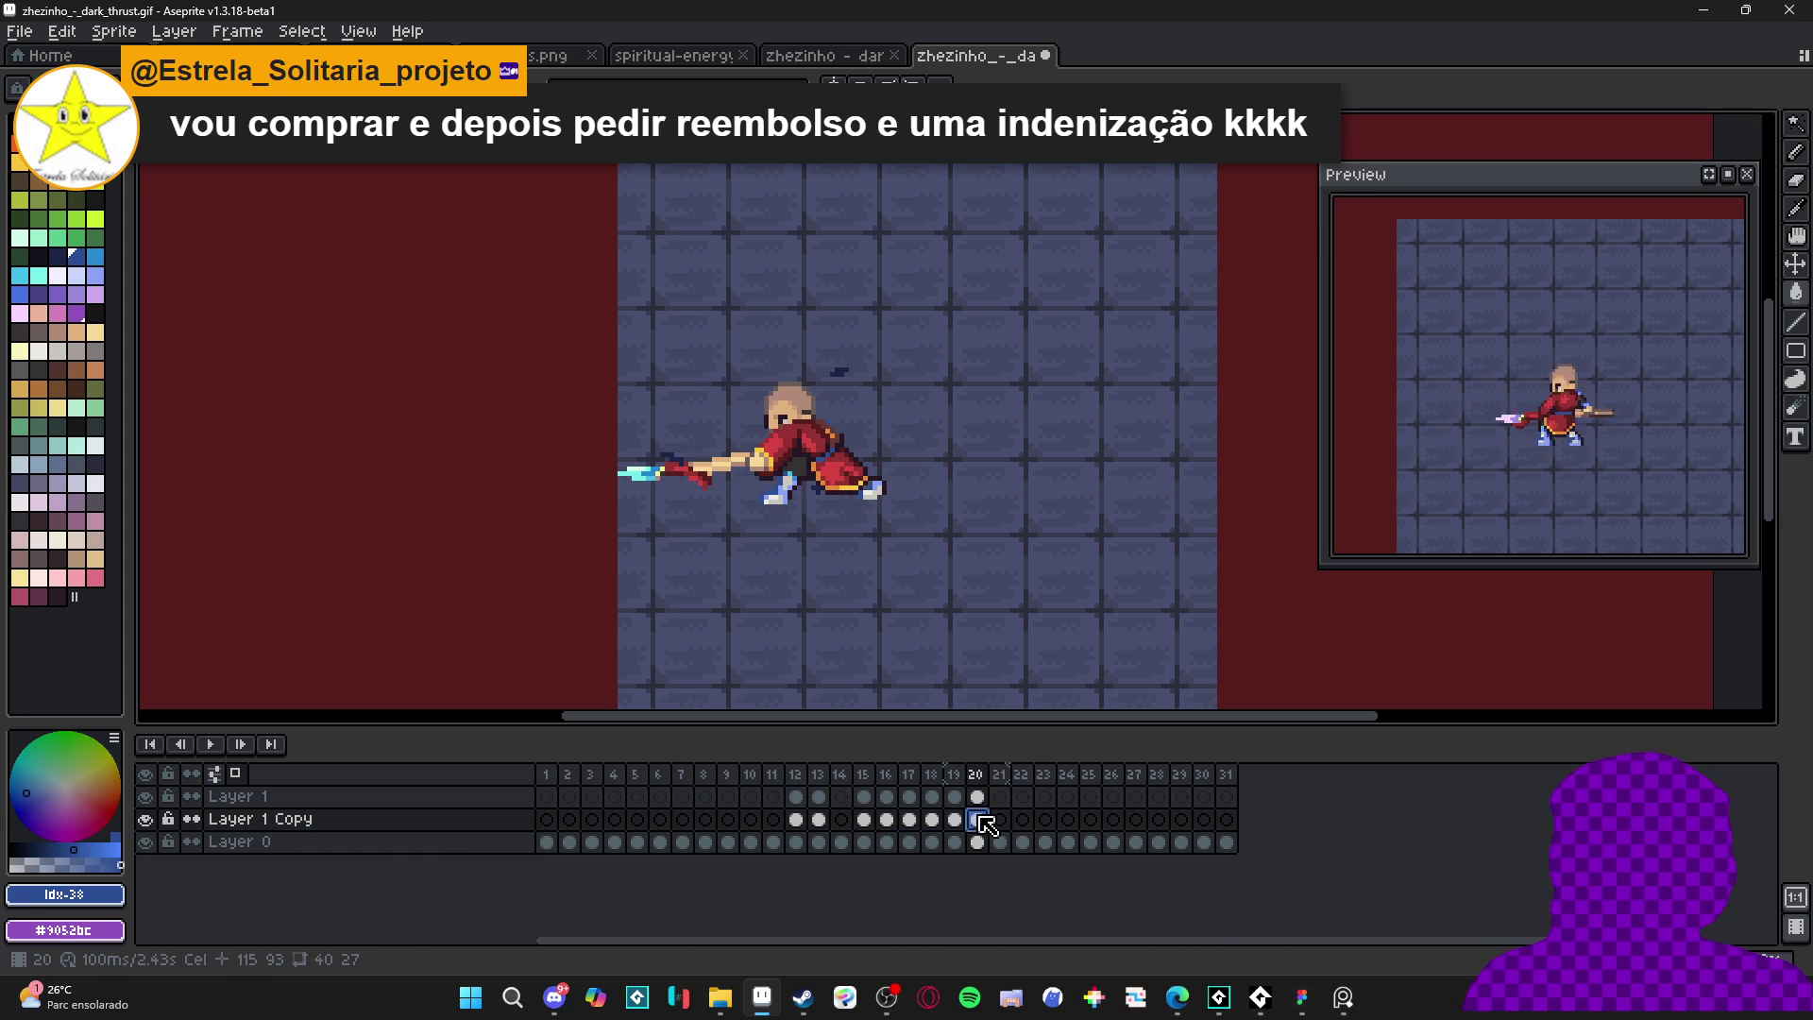
key("F9")
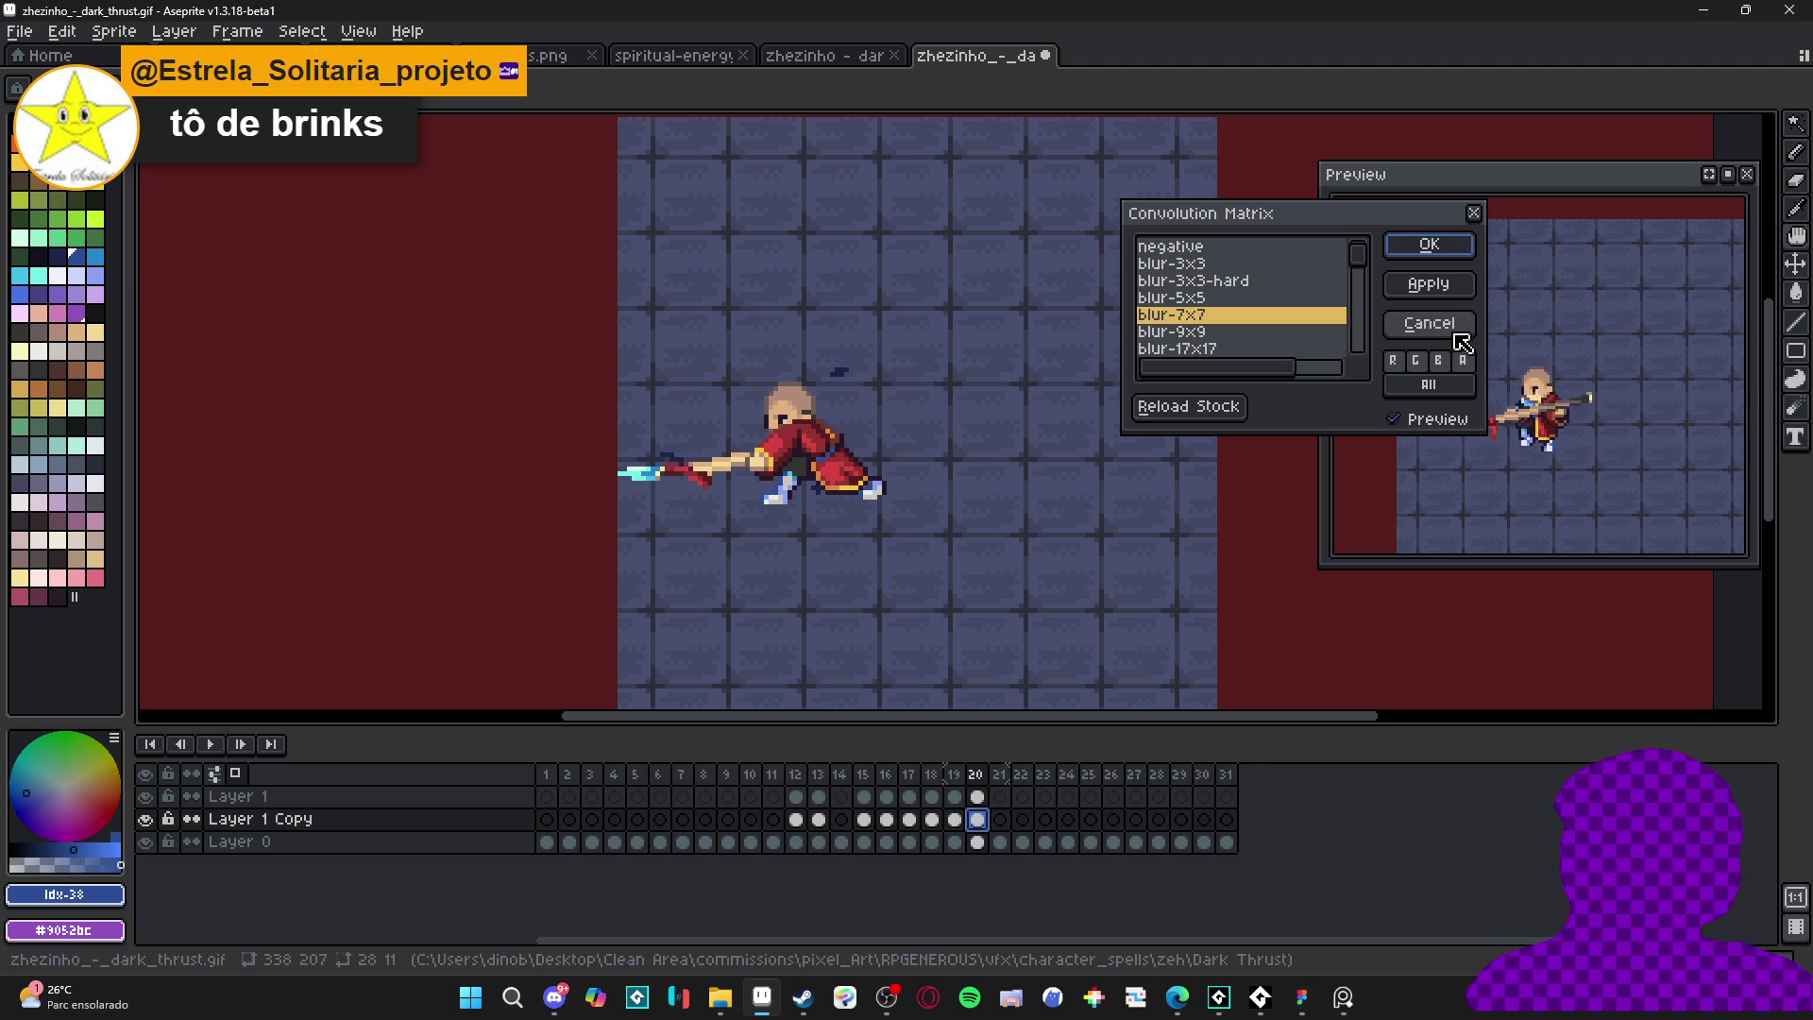
- Undo the blur-7x7 result and select frames 12–20 of the blue trail copy
left_click(1428, 244)
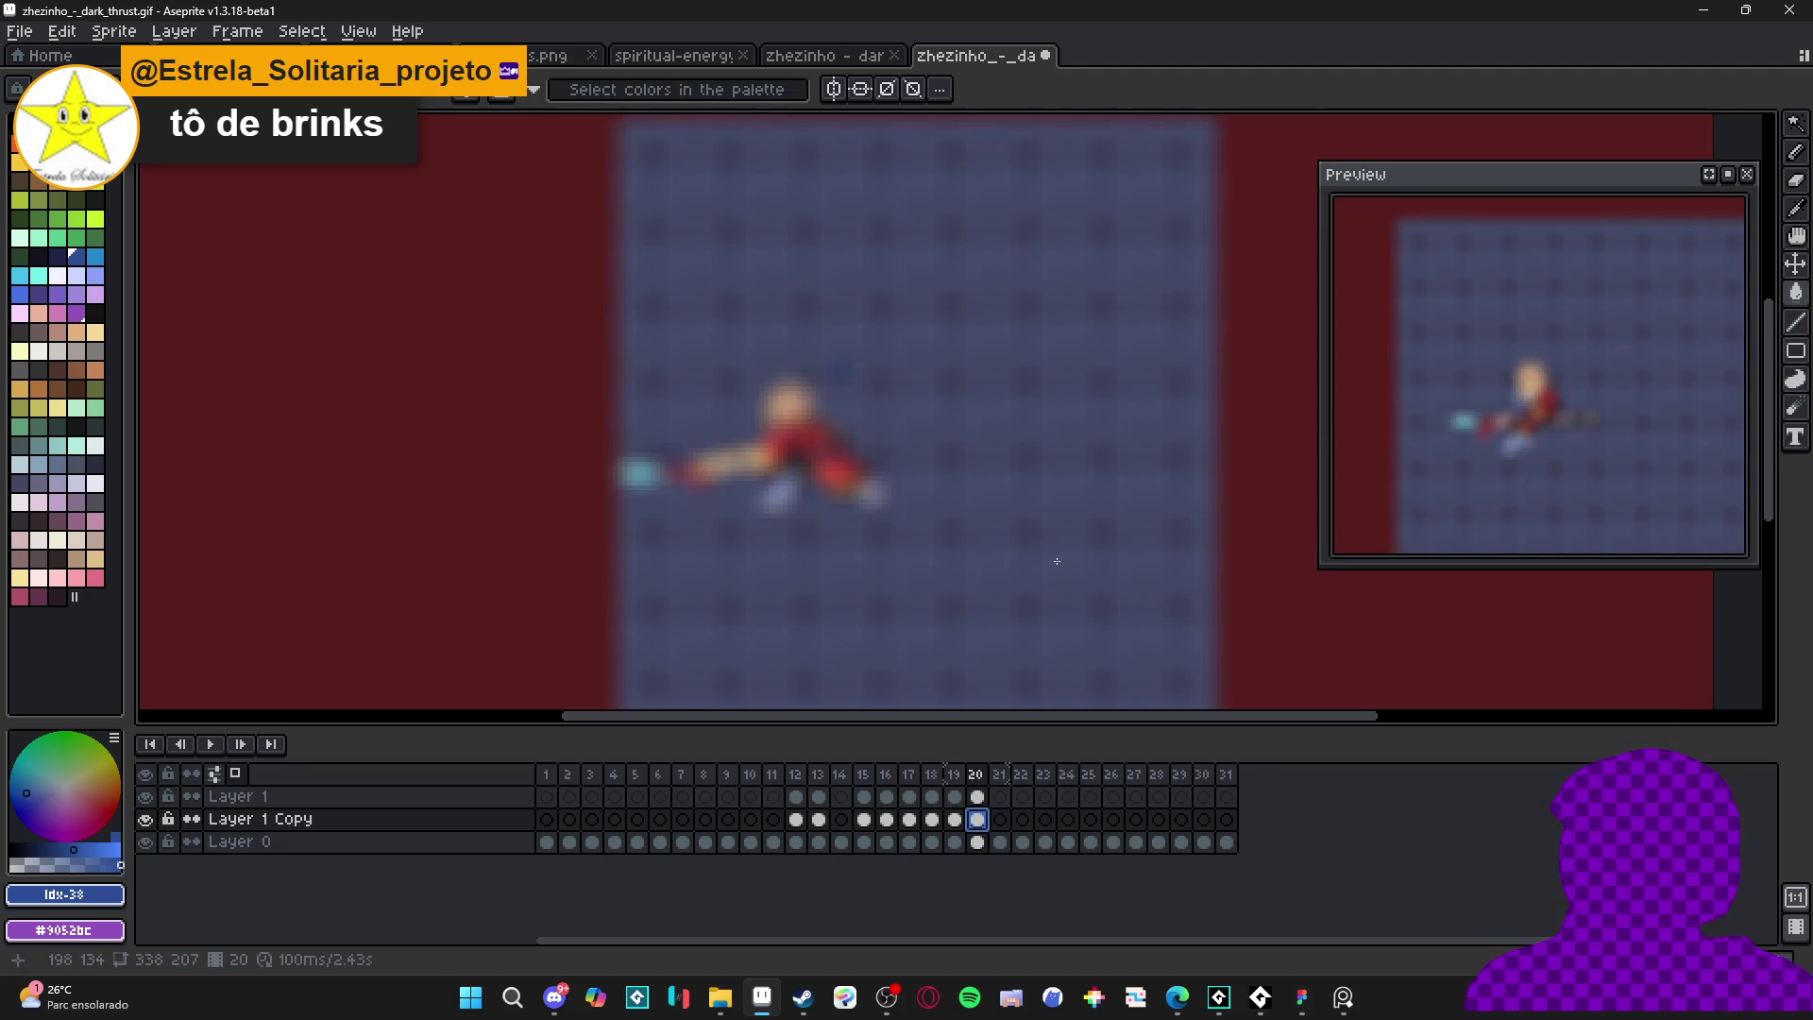
key("ctrl+z")
left_click_drag(991, 829, 796, 819)
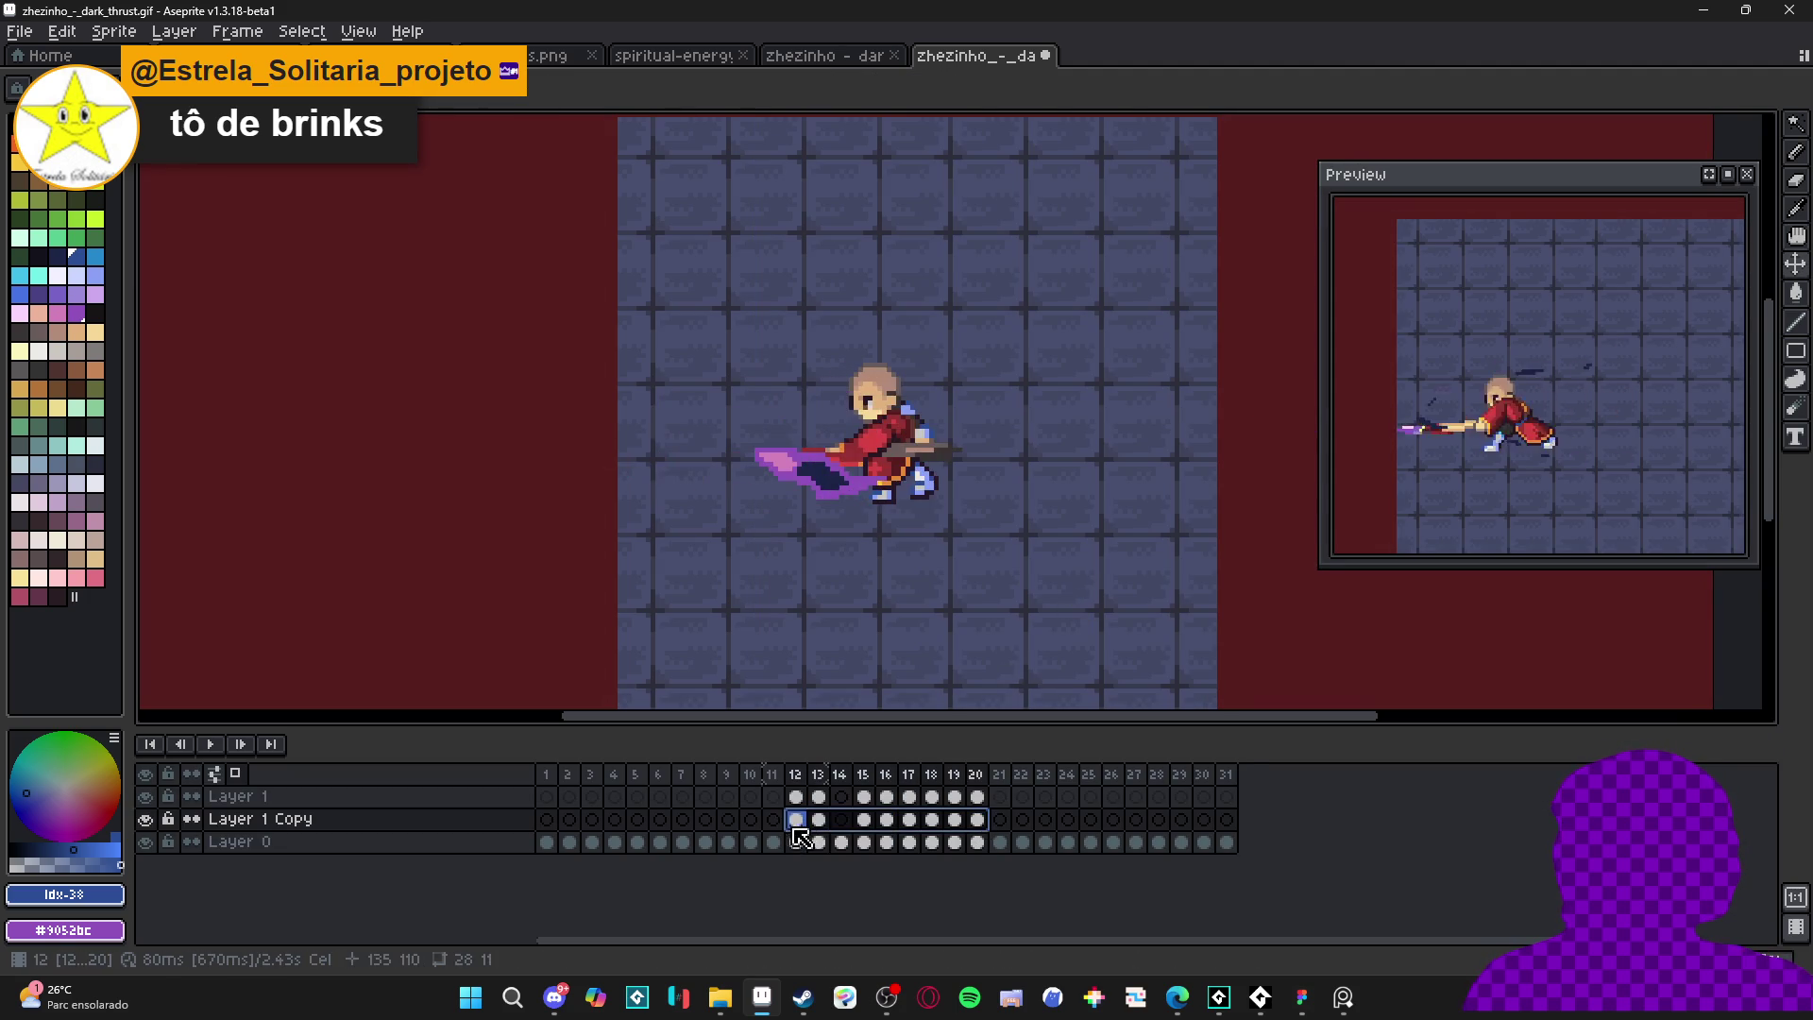
- Blur frames 12–20 of the trail copy with the blur-17x17 convolution kernel
key("F9")
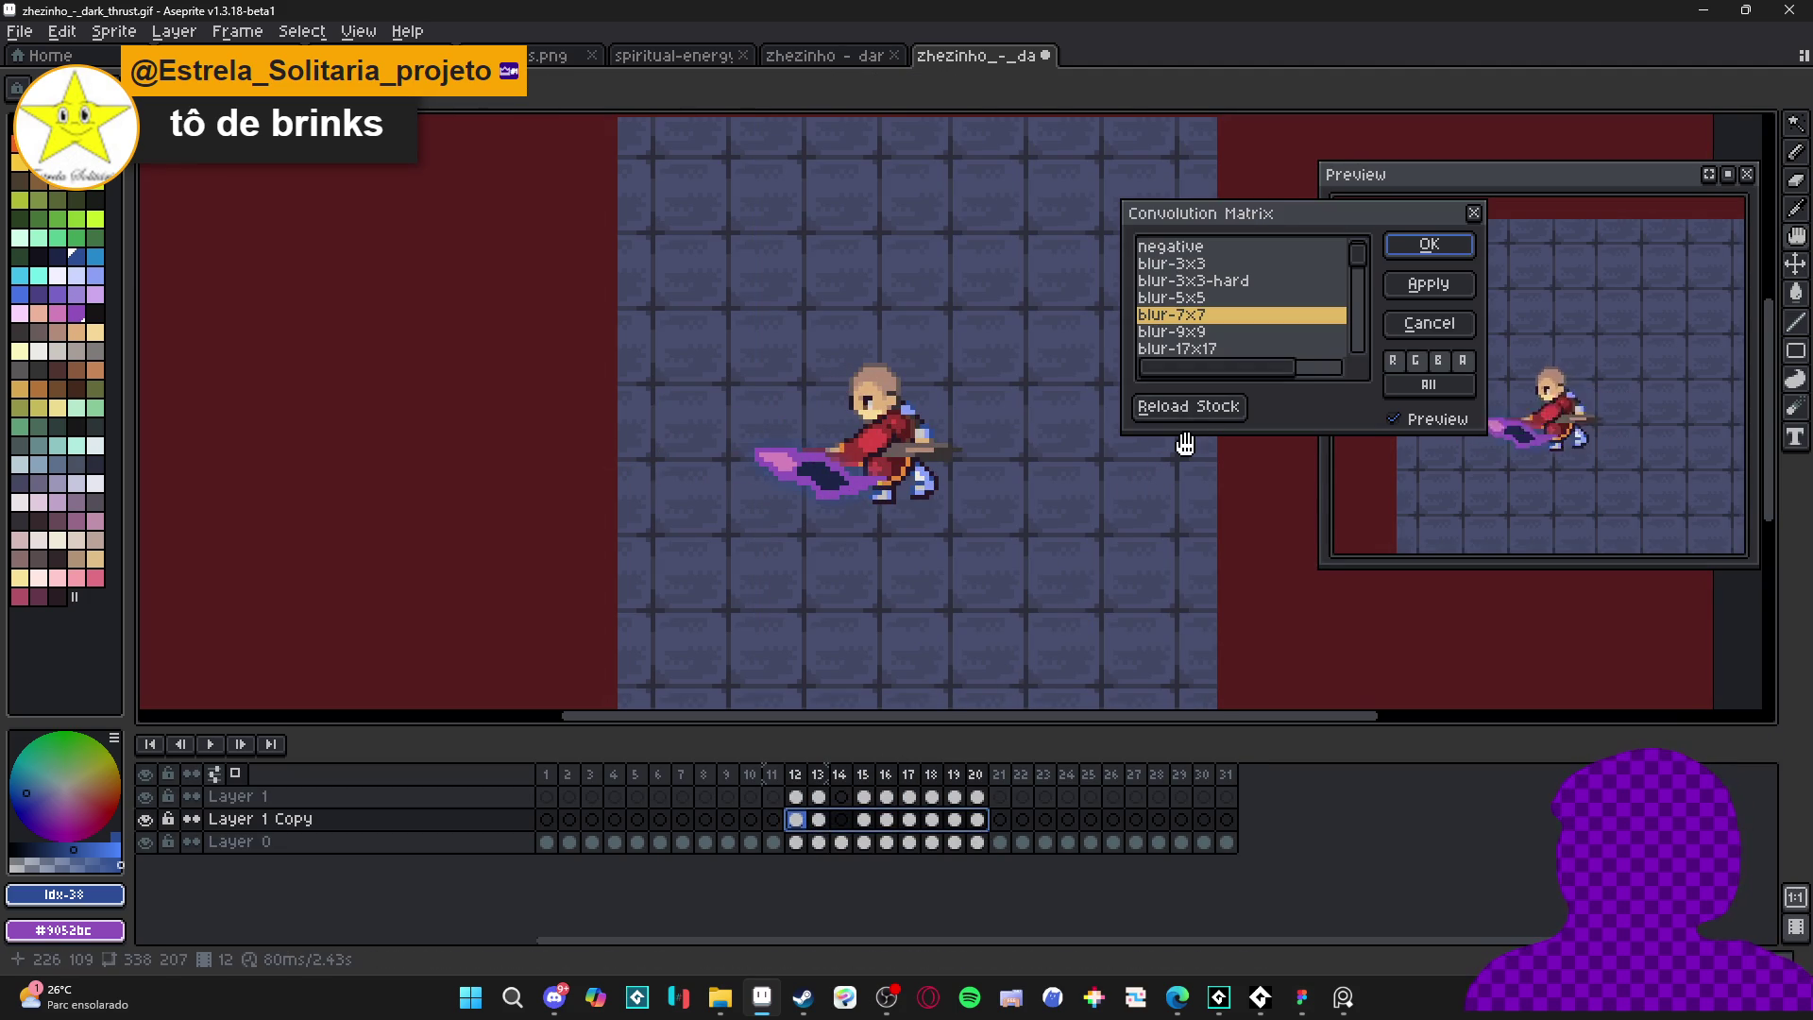
left_click(1223, 332)
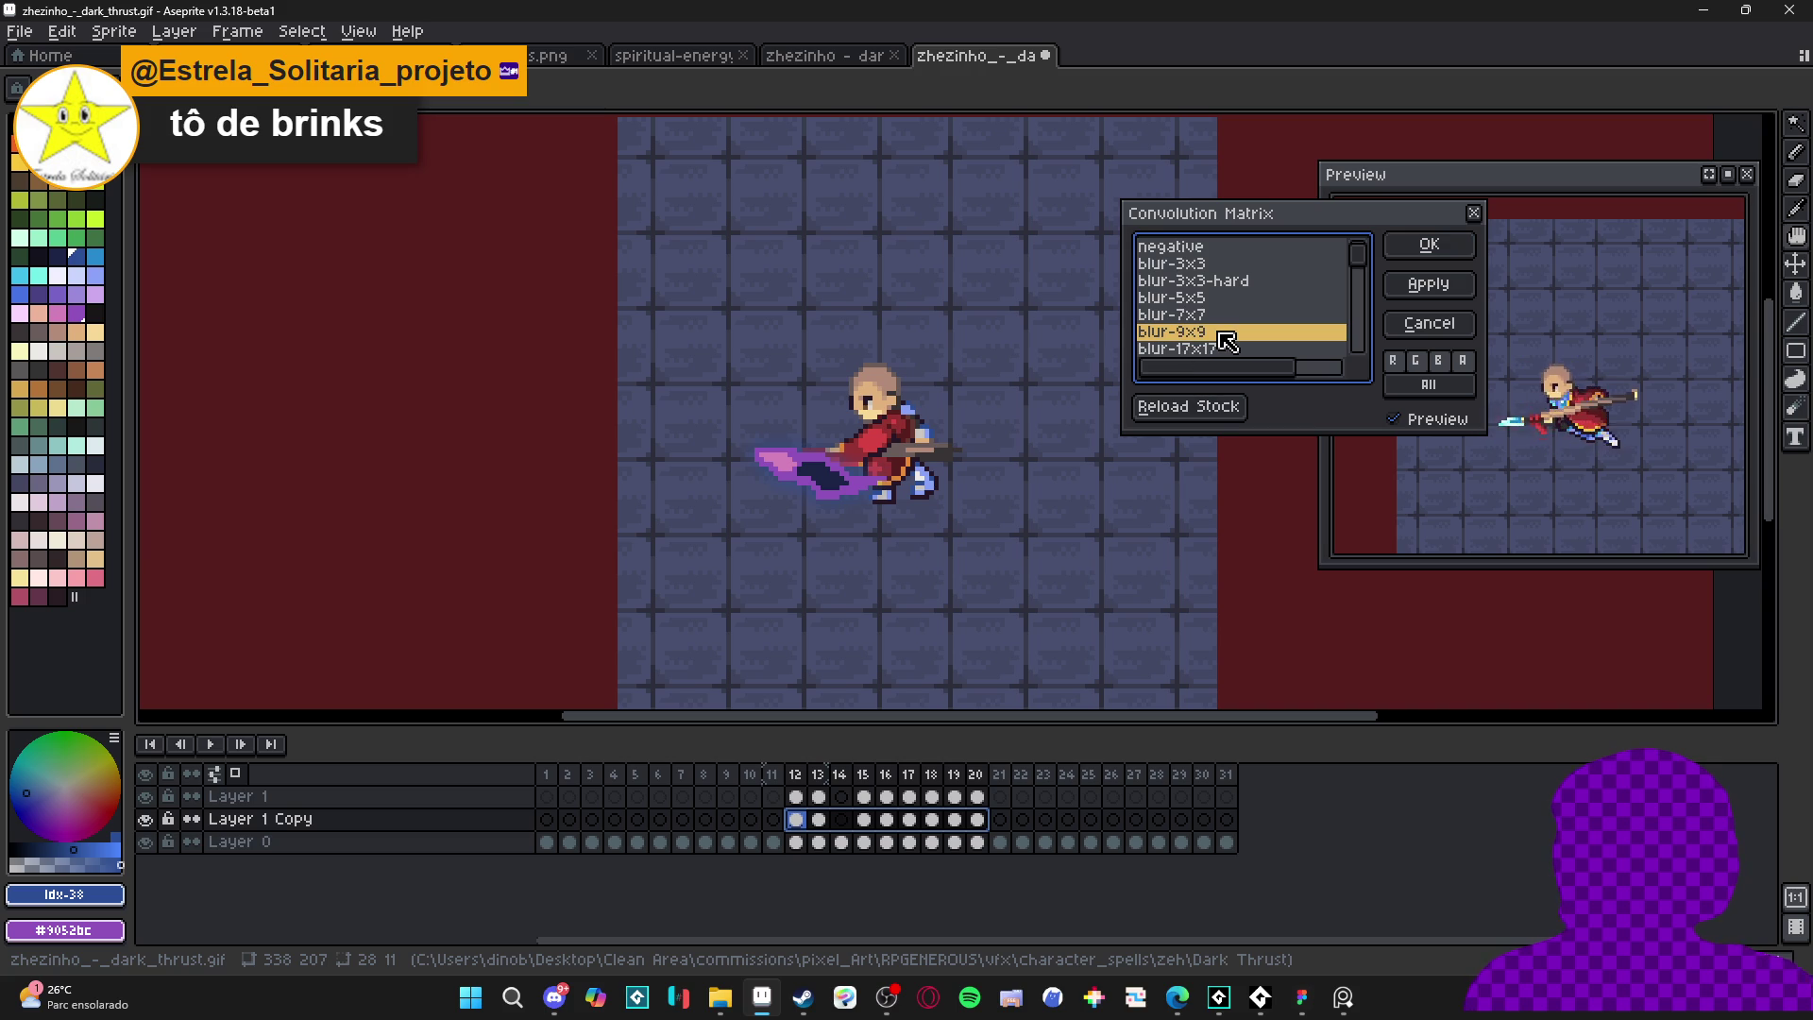
left_click(1220, 348)
left_click(1220, 332)
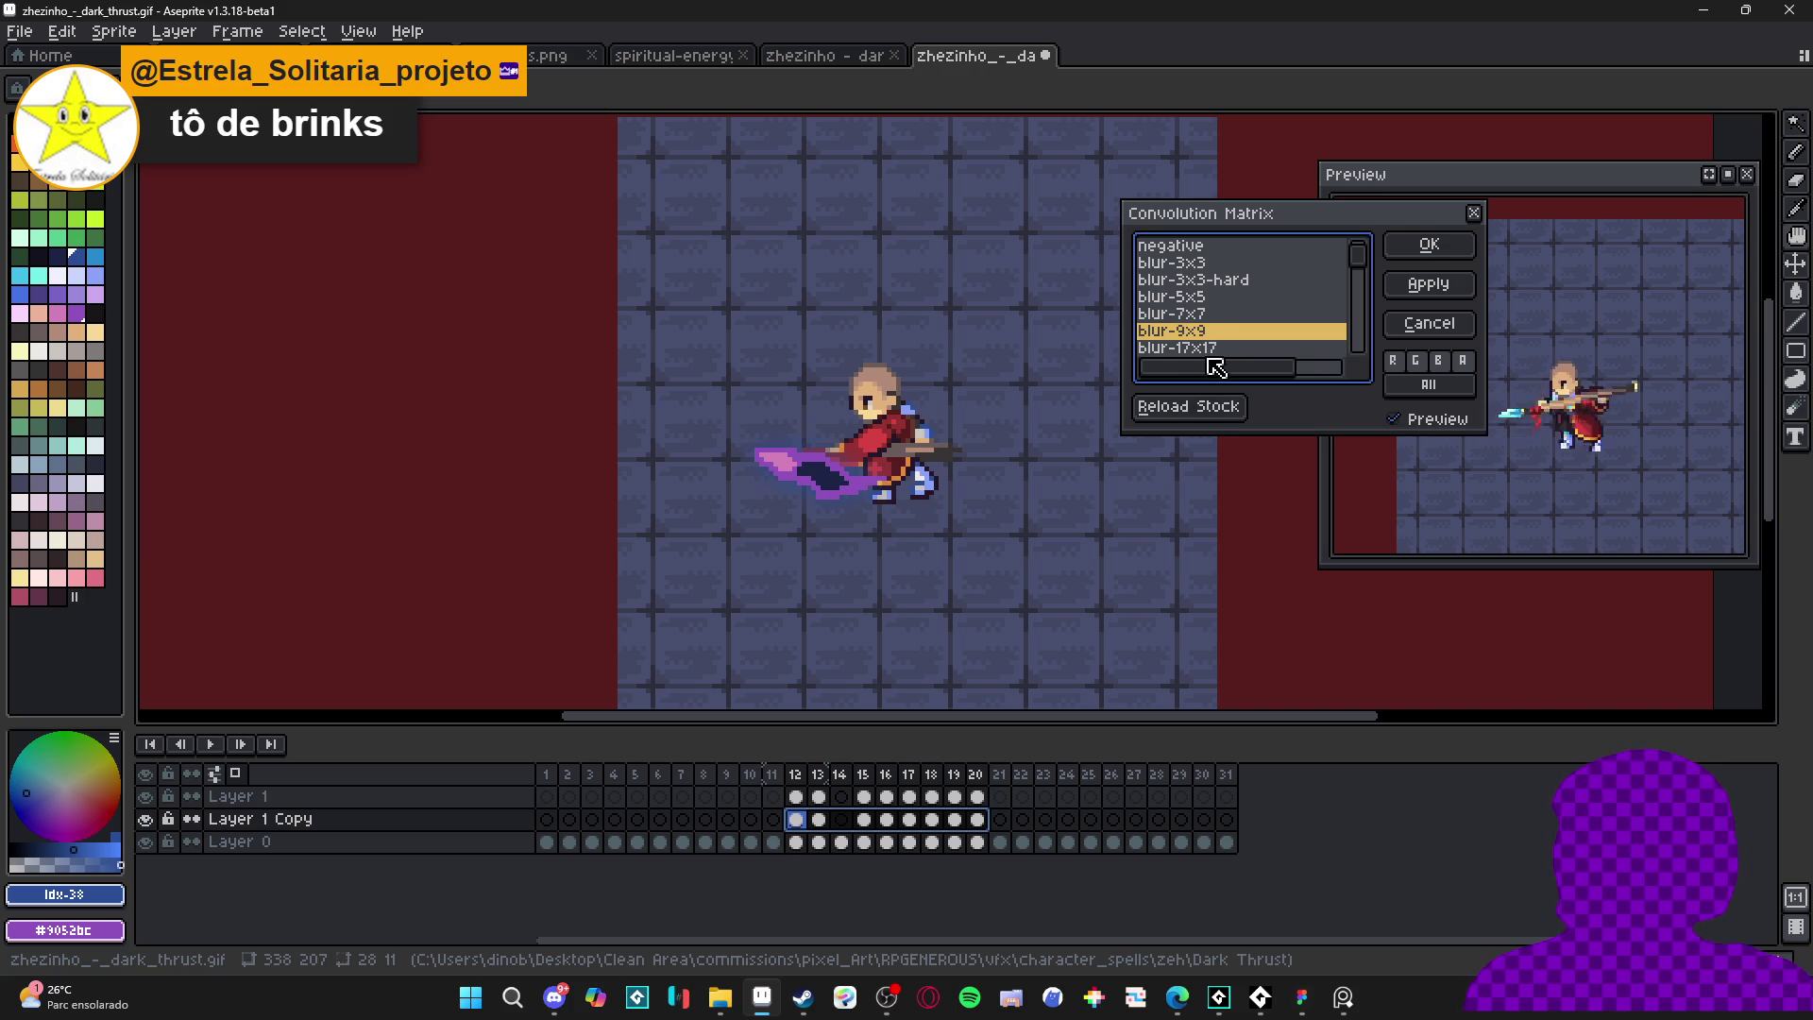
left_click(1217, 348)
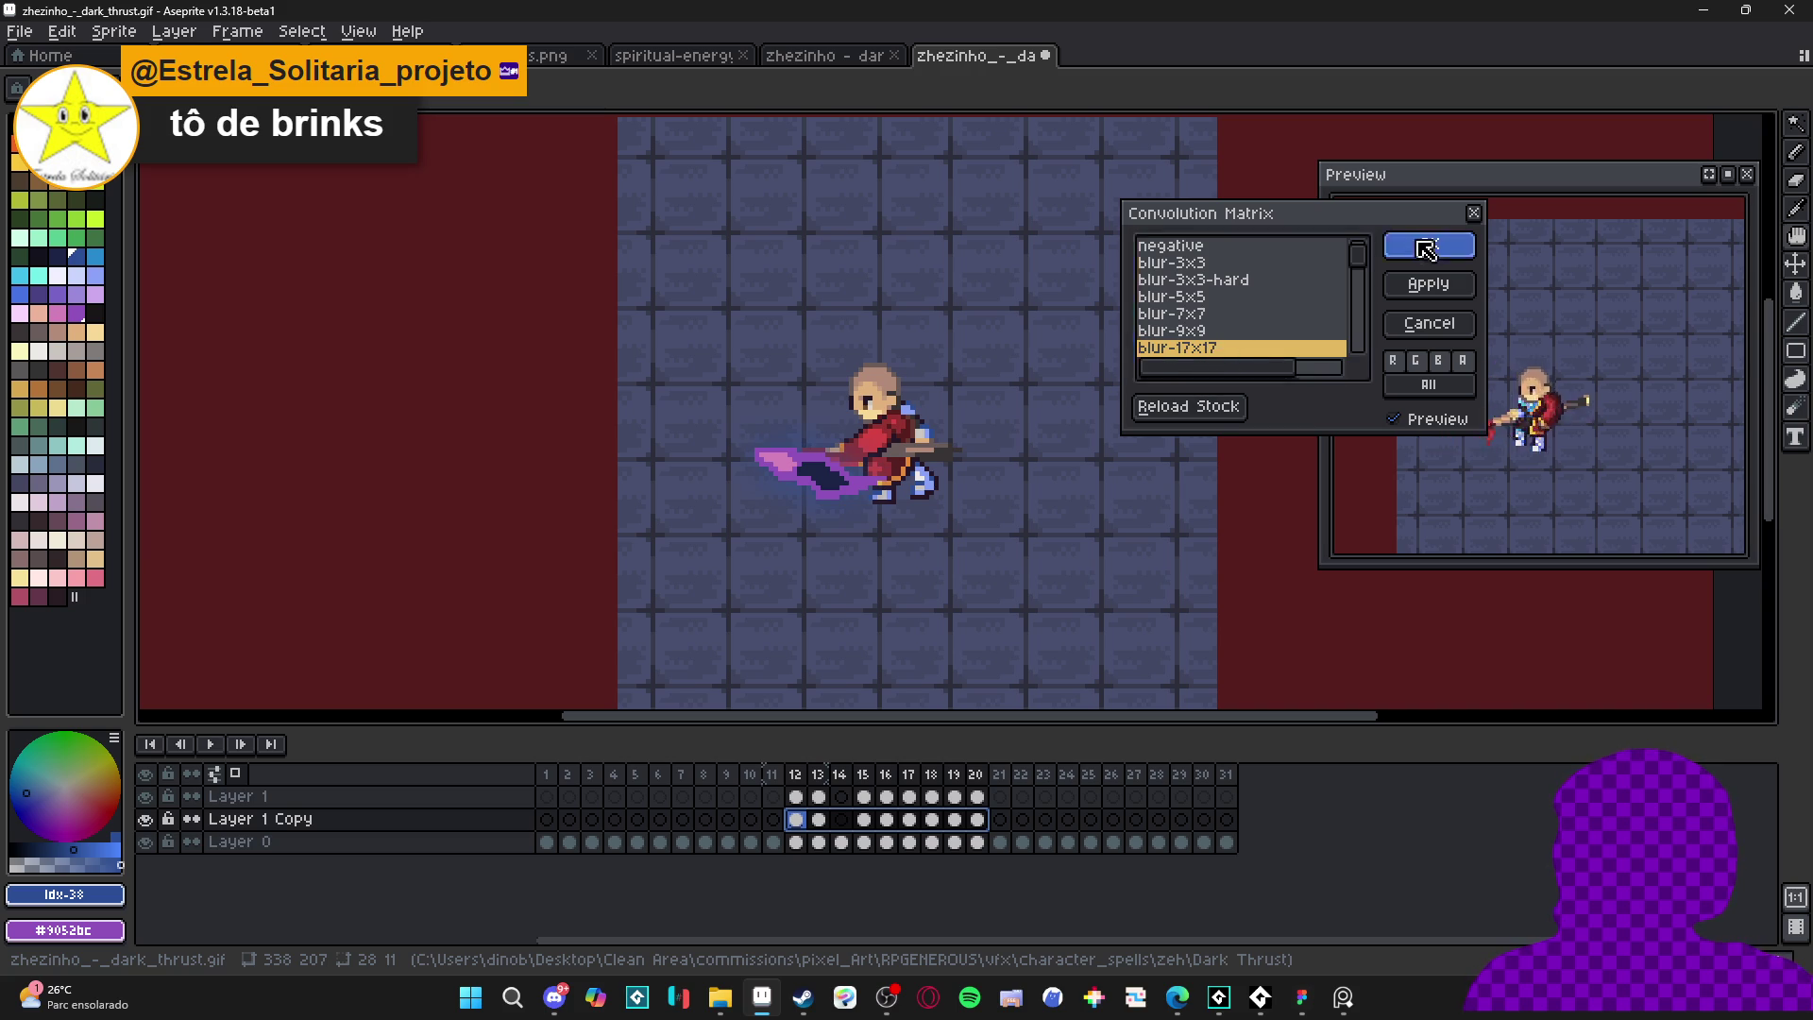
left_click(1428, 245)
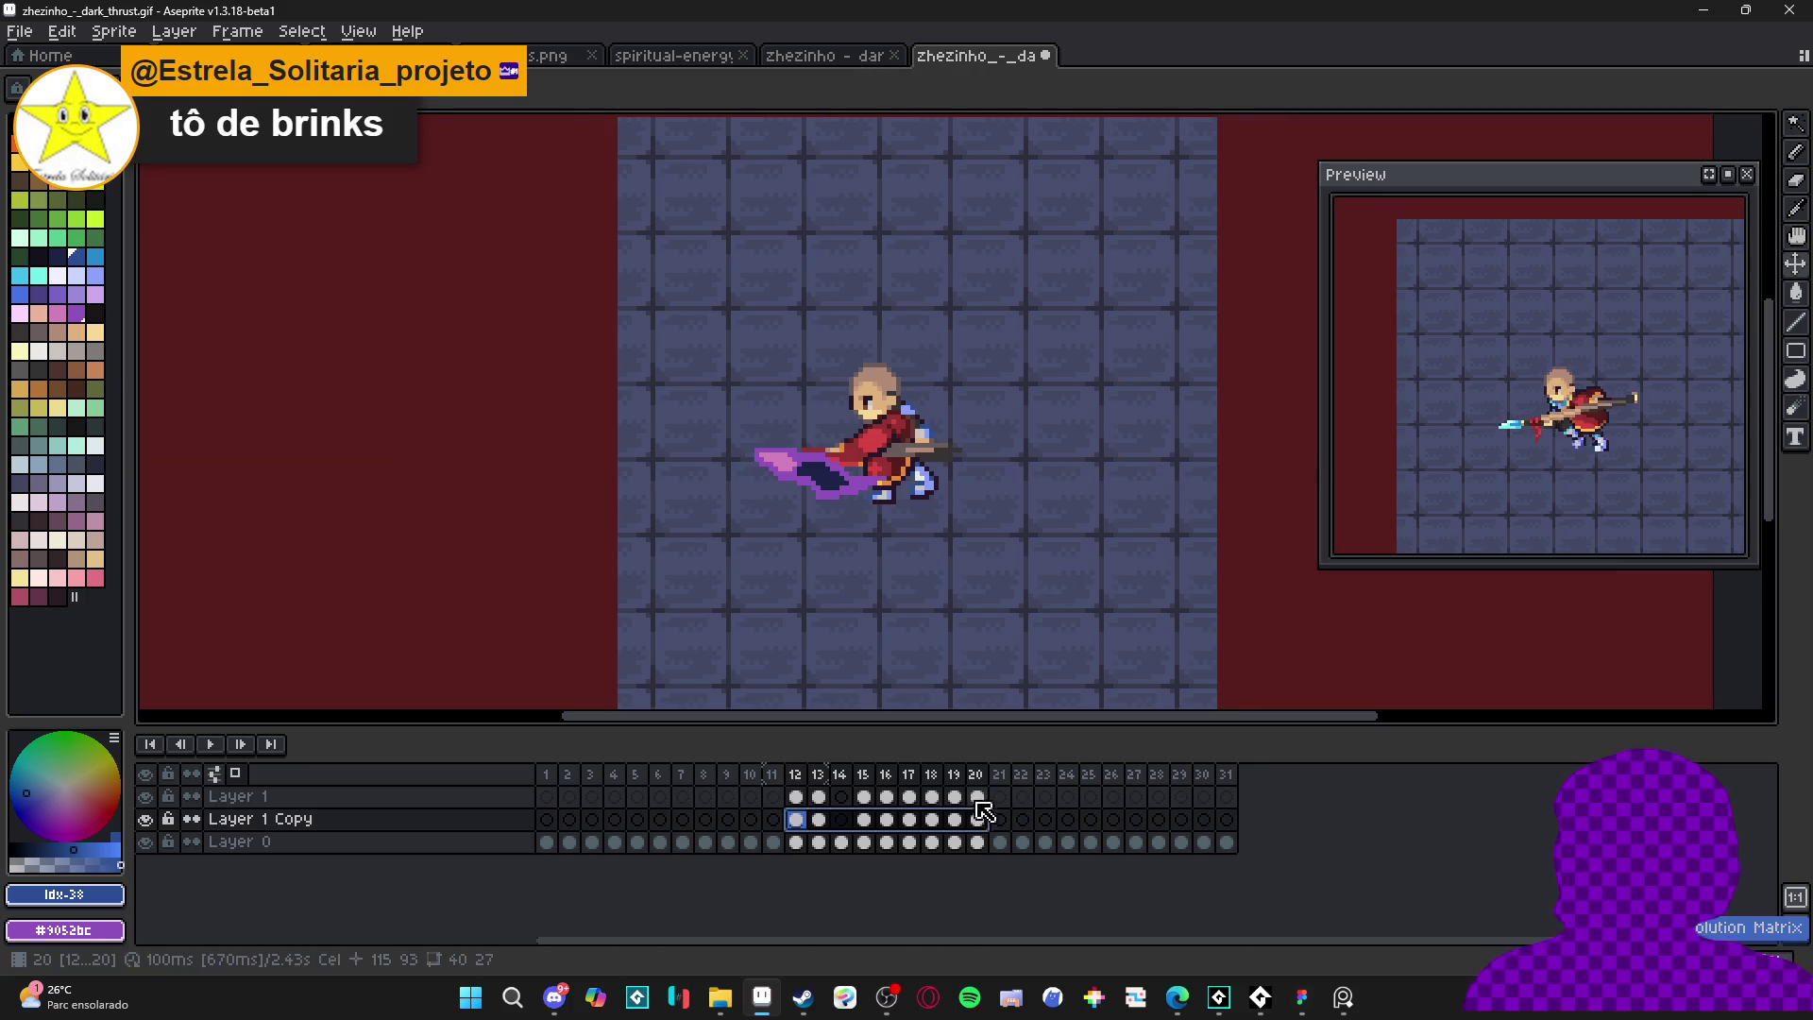
- Hide Layers 0 and 1, reapply blur-17x17 to the blue copy, then show both layers
left_click(146, 842)
left_click(146, 843)
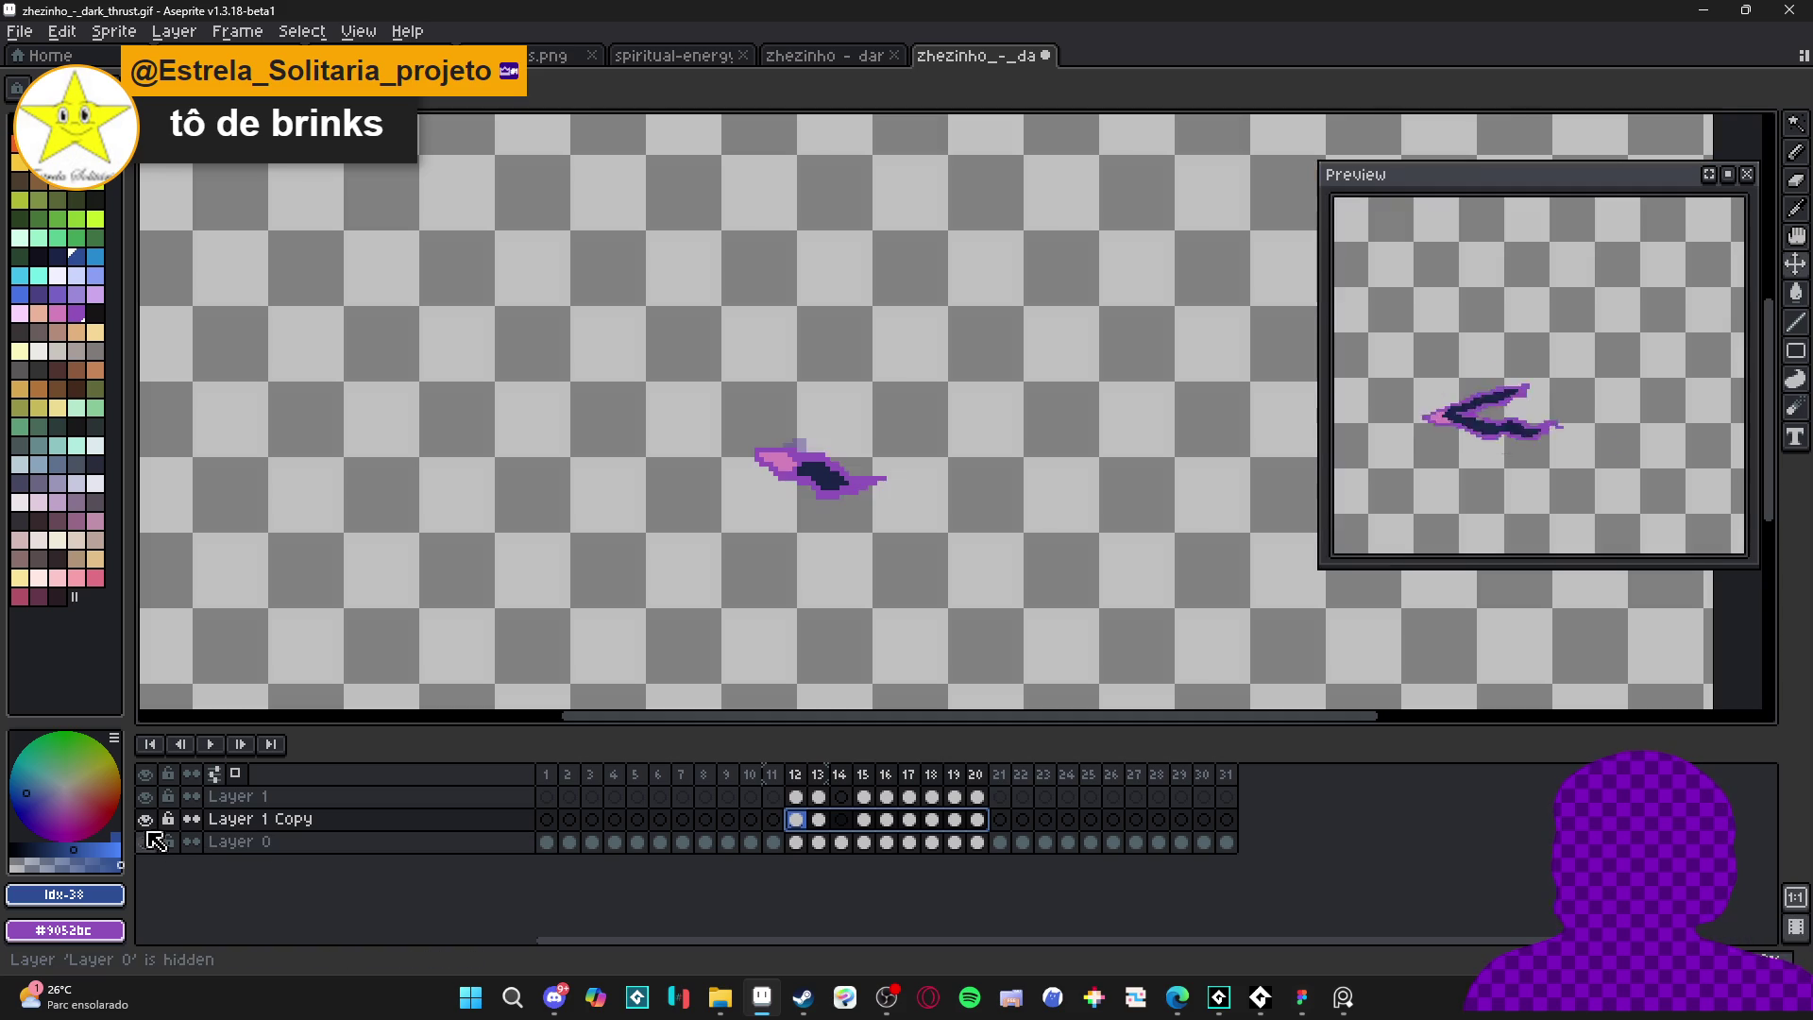
left_click(146, 796)
key("F9")
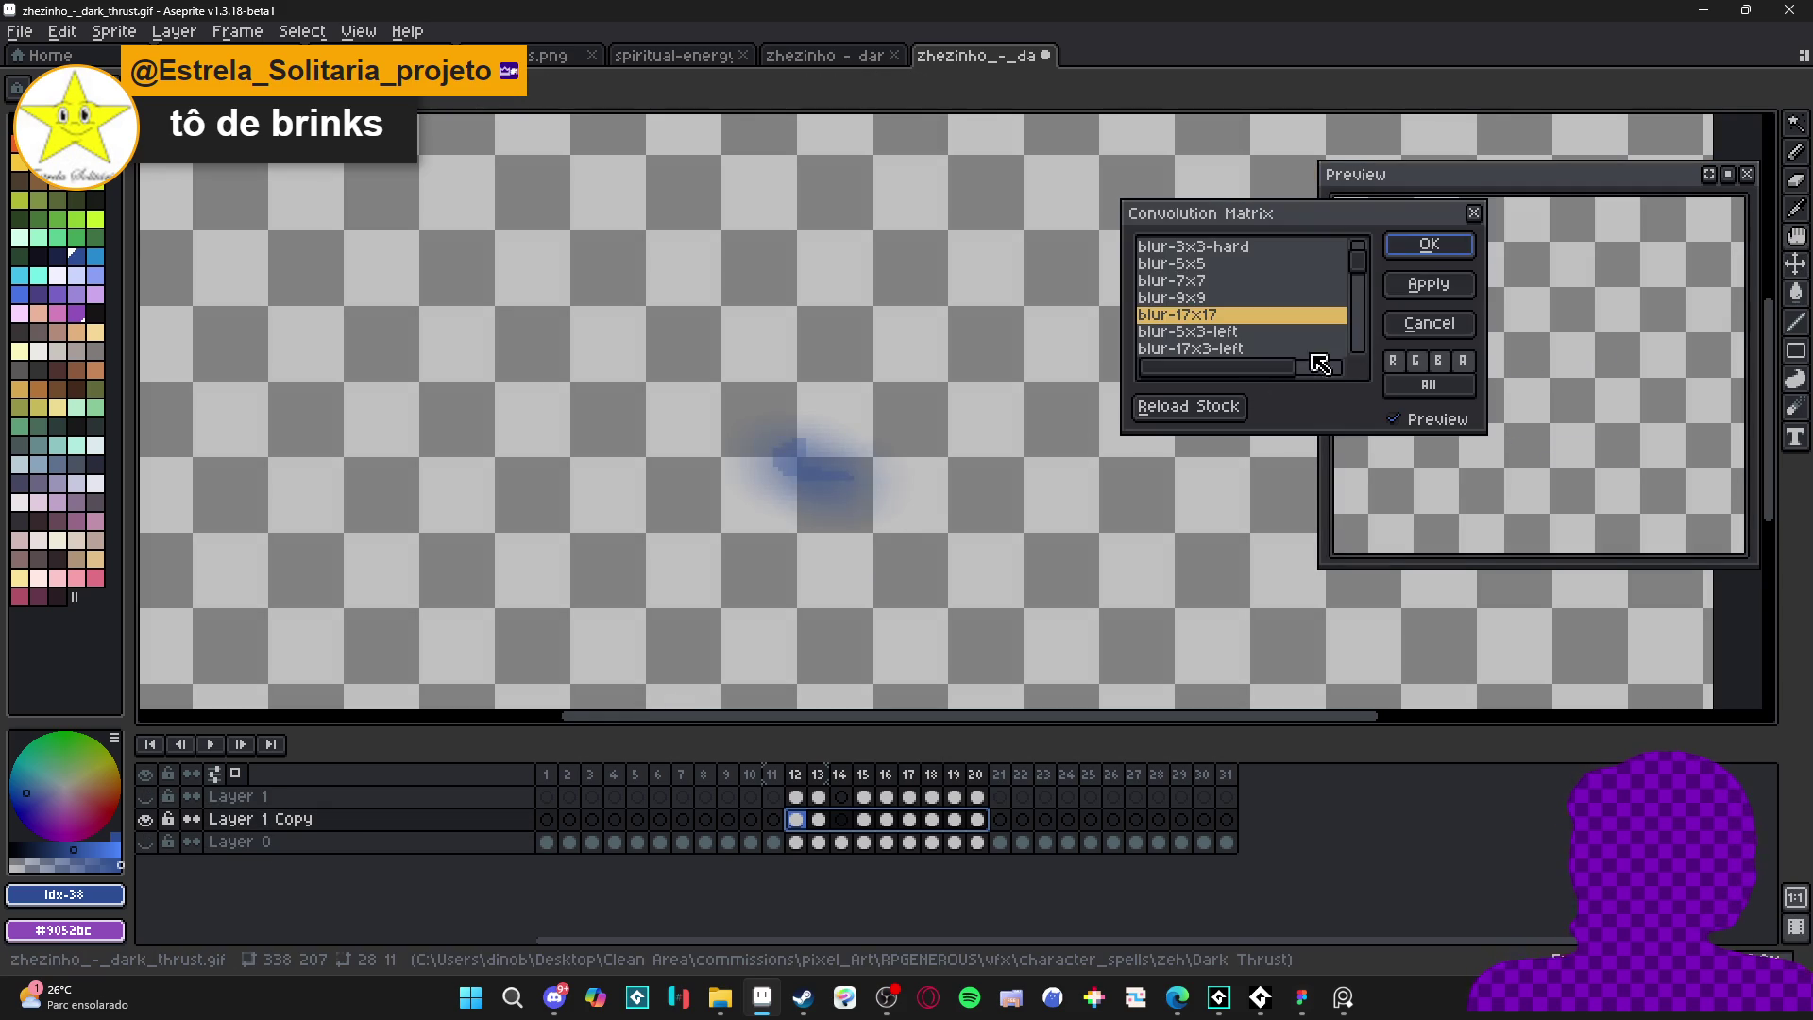
left_click(1426, 248)
left_click(147, 842)
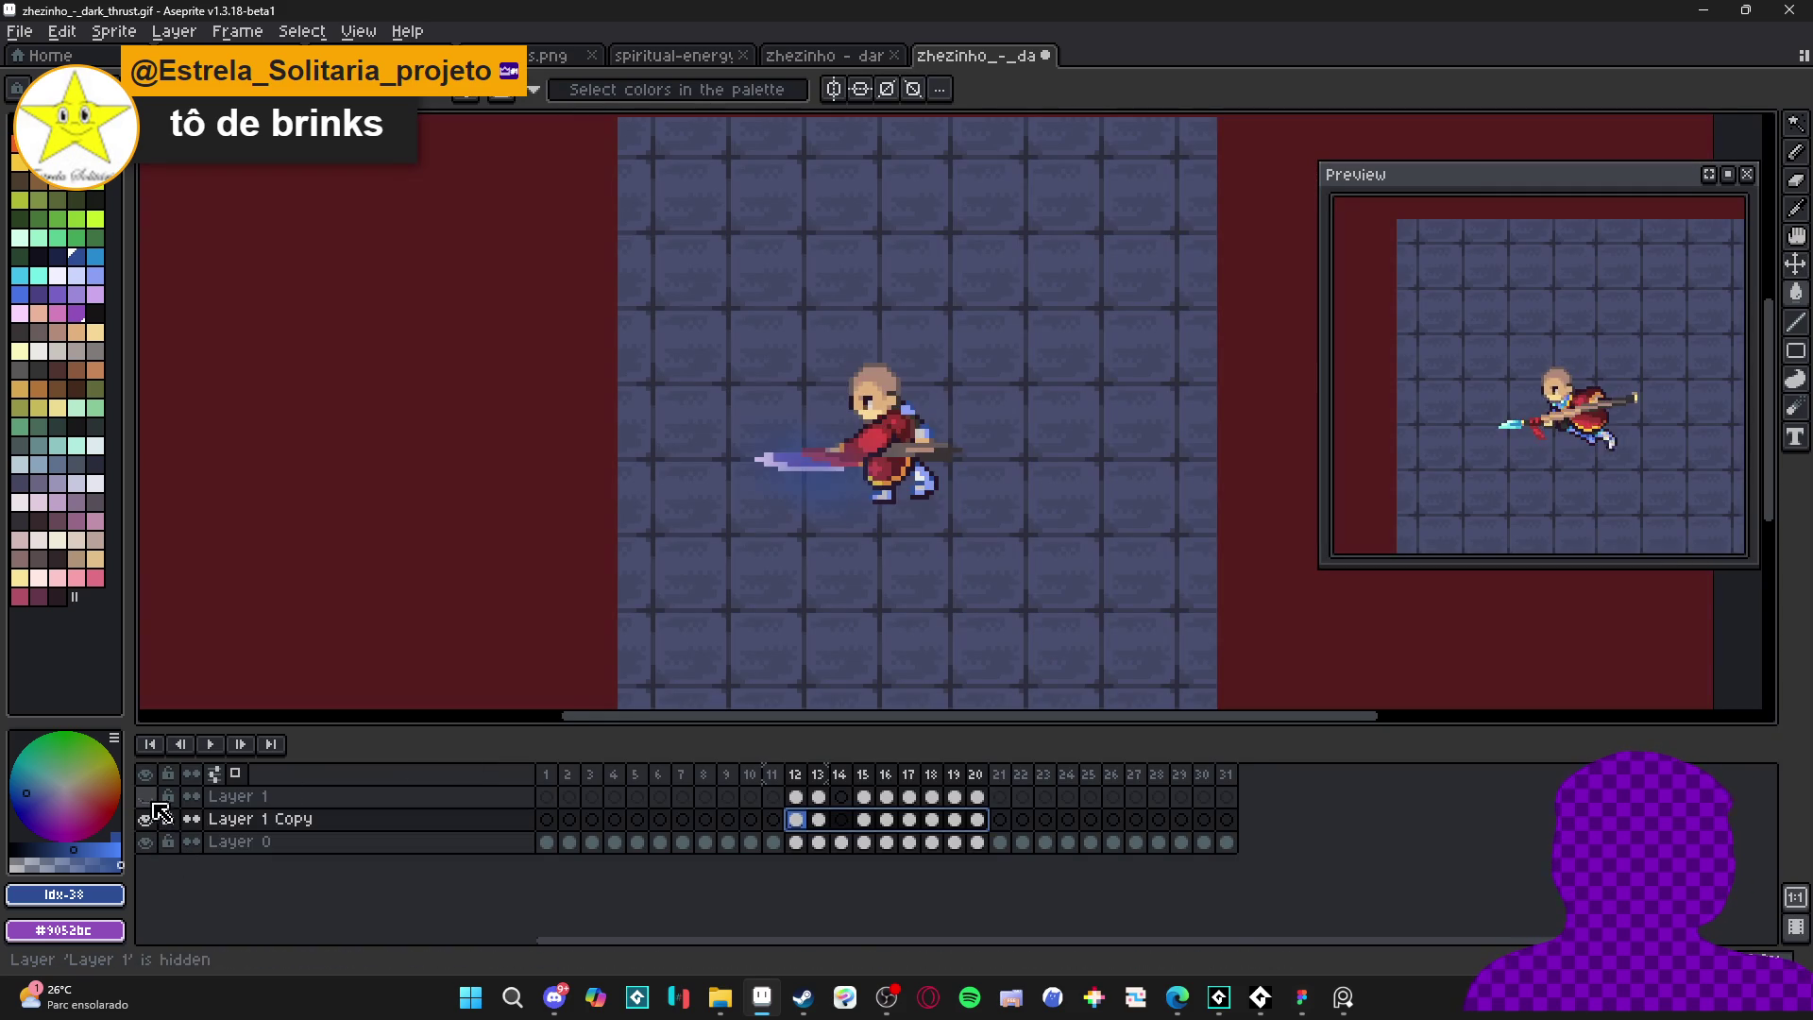
left_click(146, 796)
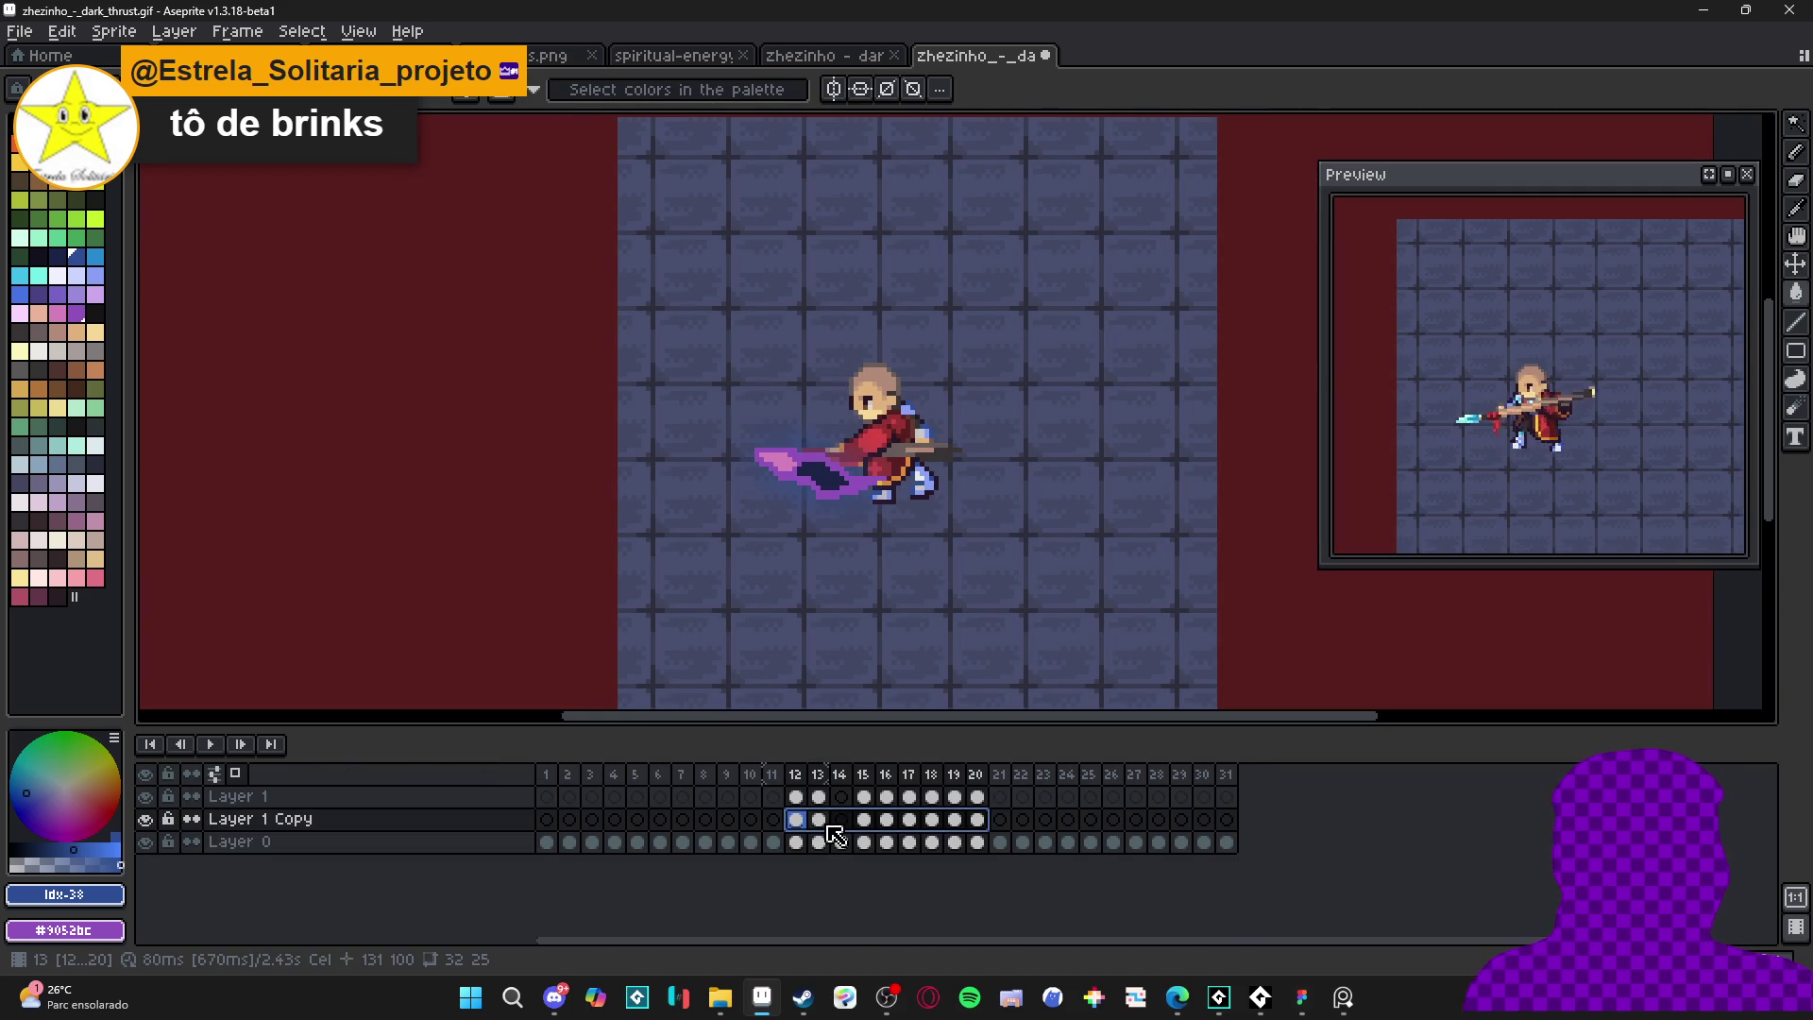
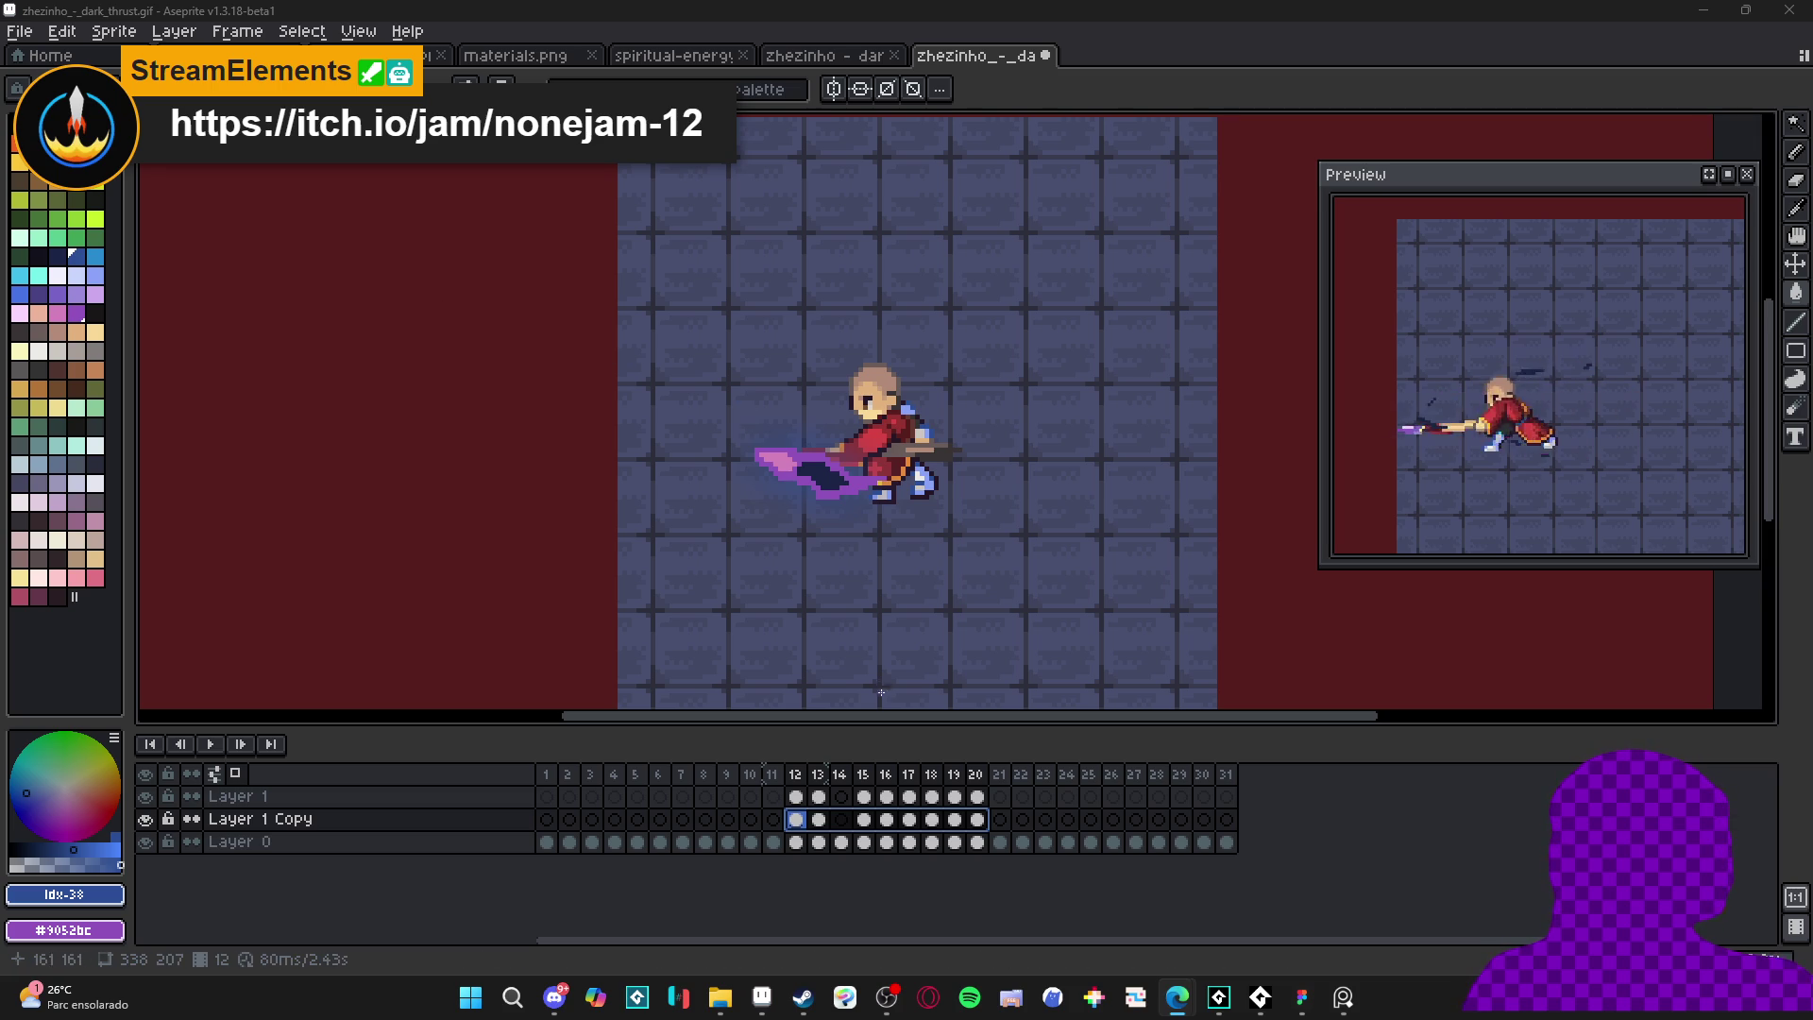
- Change Layer 1 Copy's blend mode from Normal to Screen, then to Color Dodge
double_click(444, 819)
left_click(1582, 451)
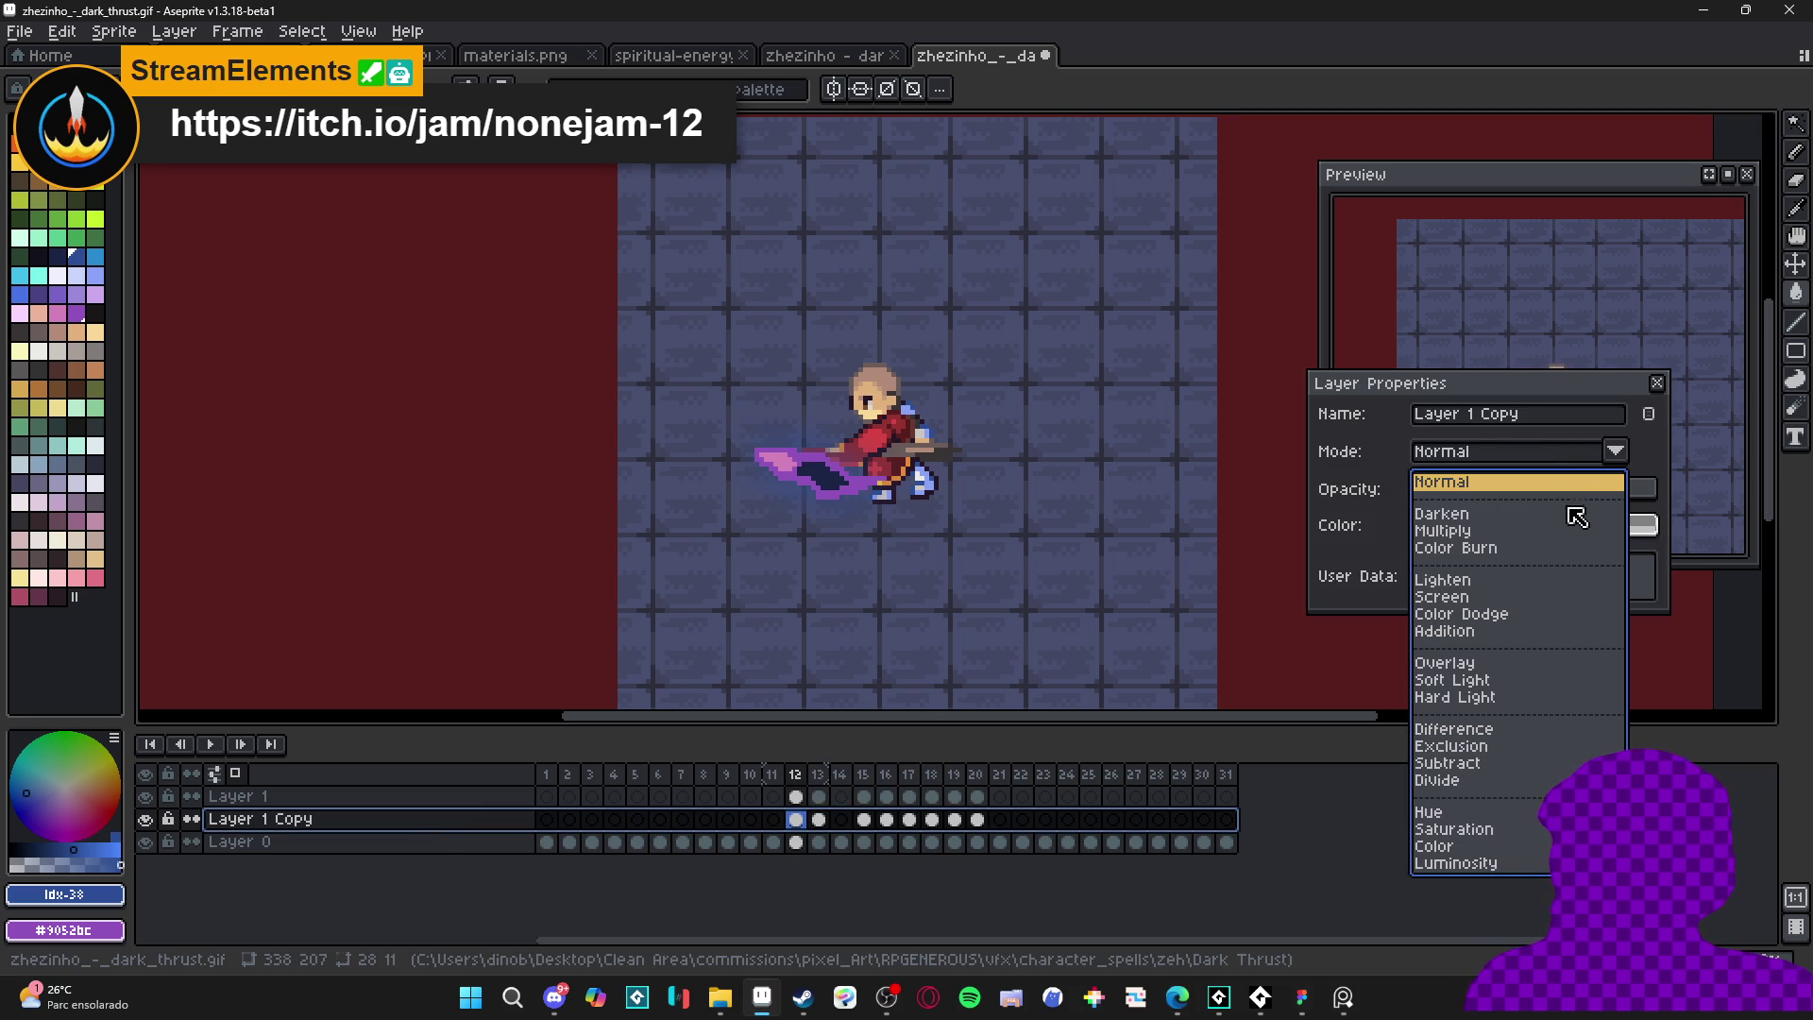
left_click(1495, 599)
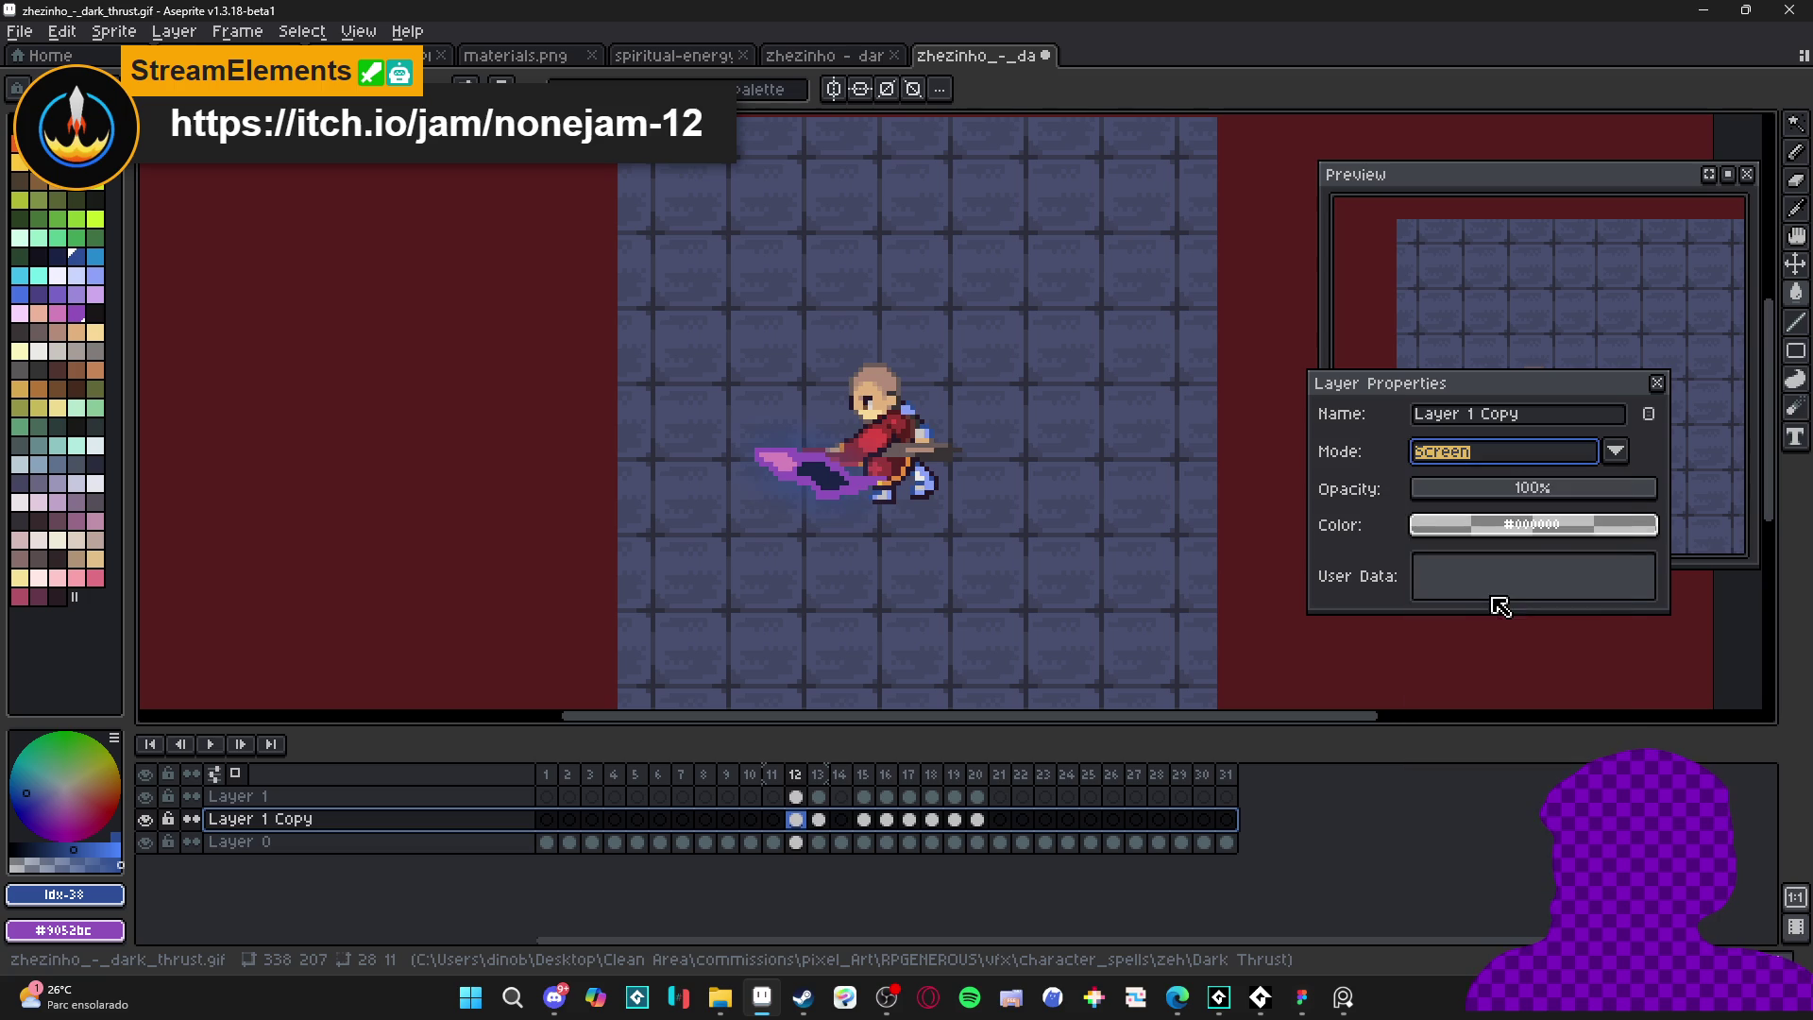
left_click(1551, 491)
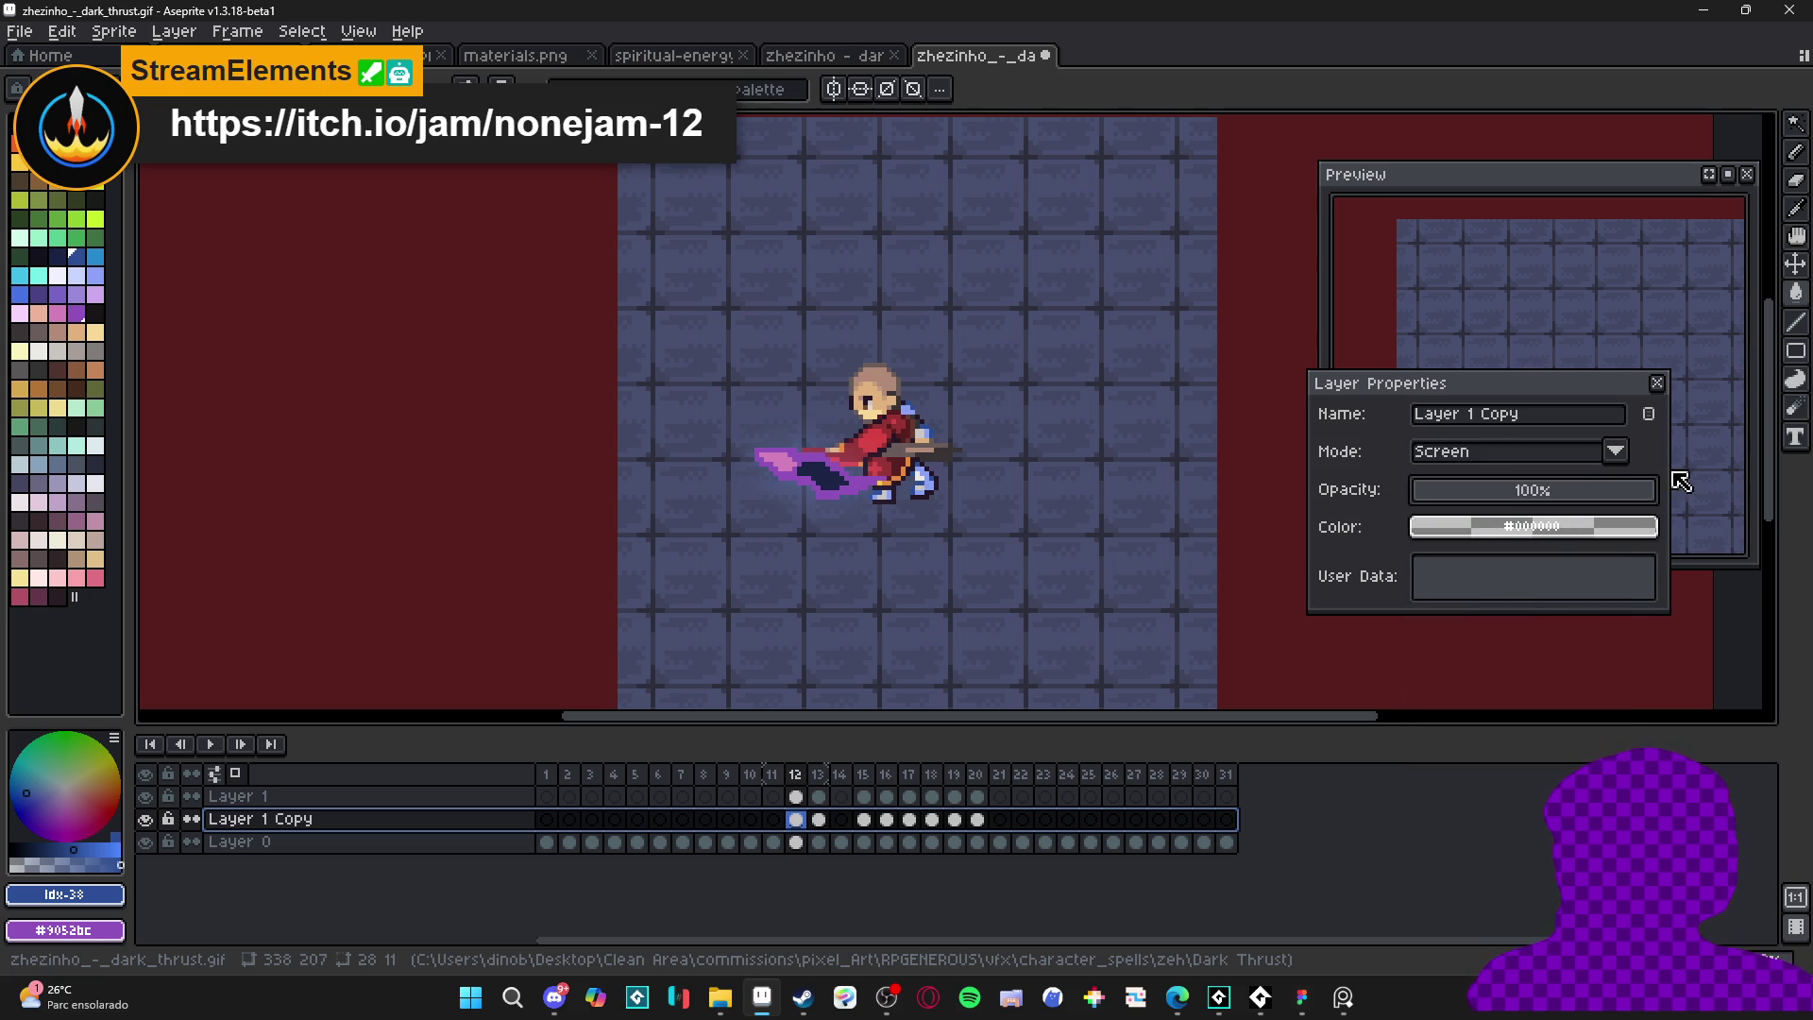
left_click(1608, 462)
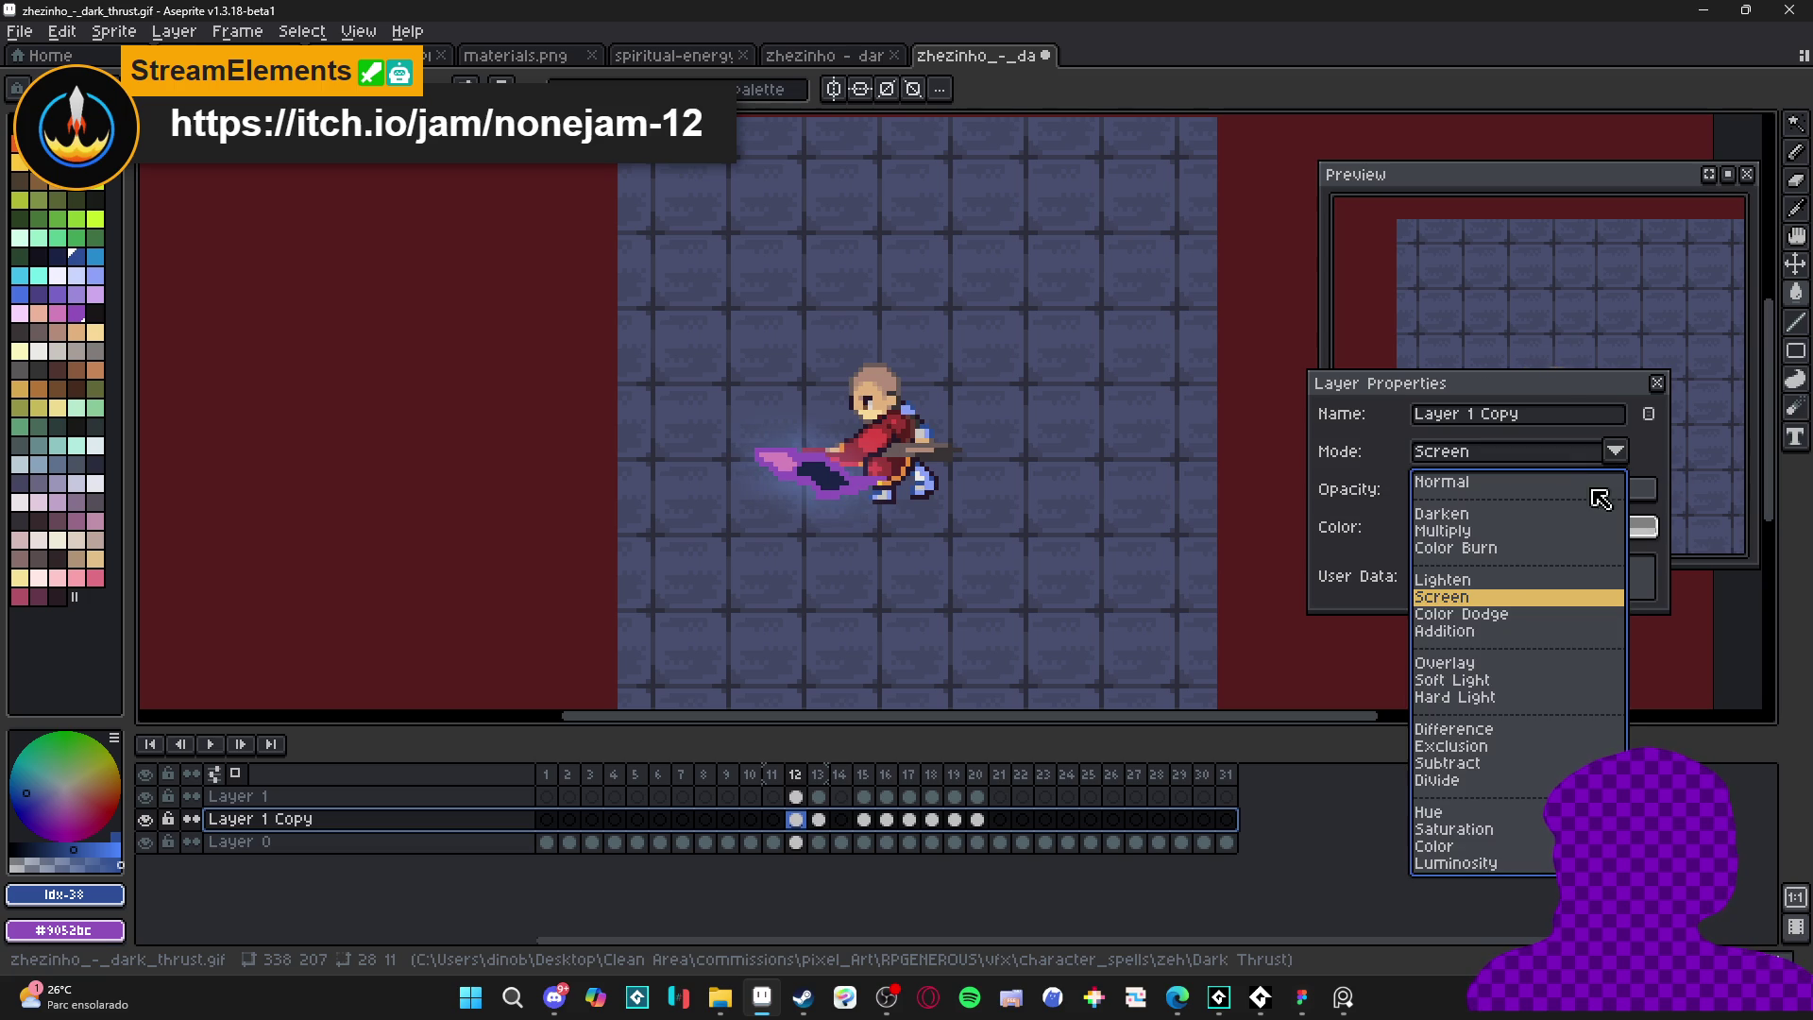
left_click(1505, 619)
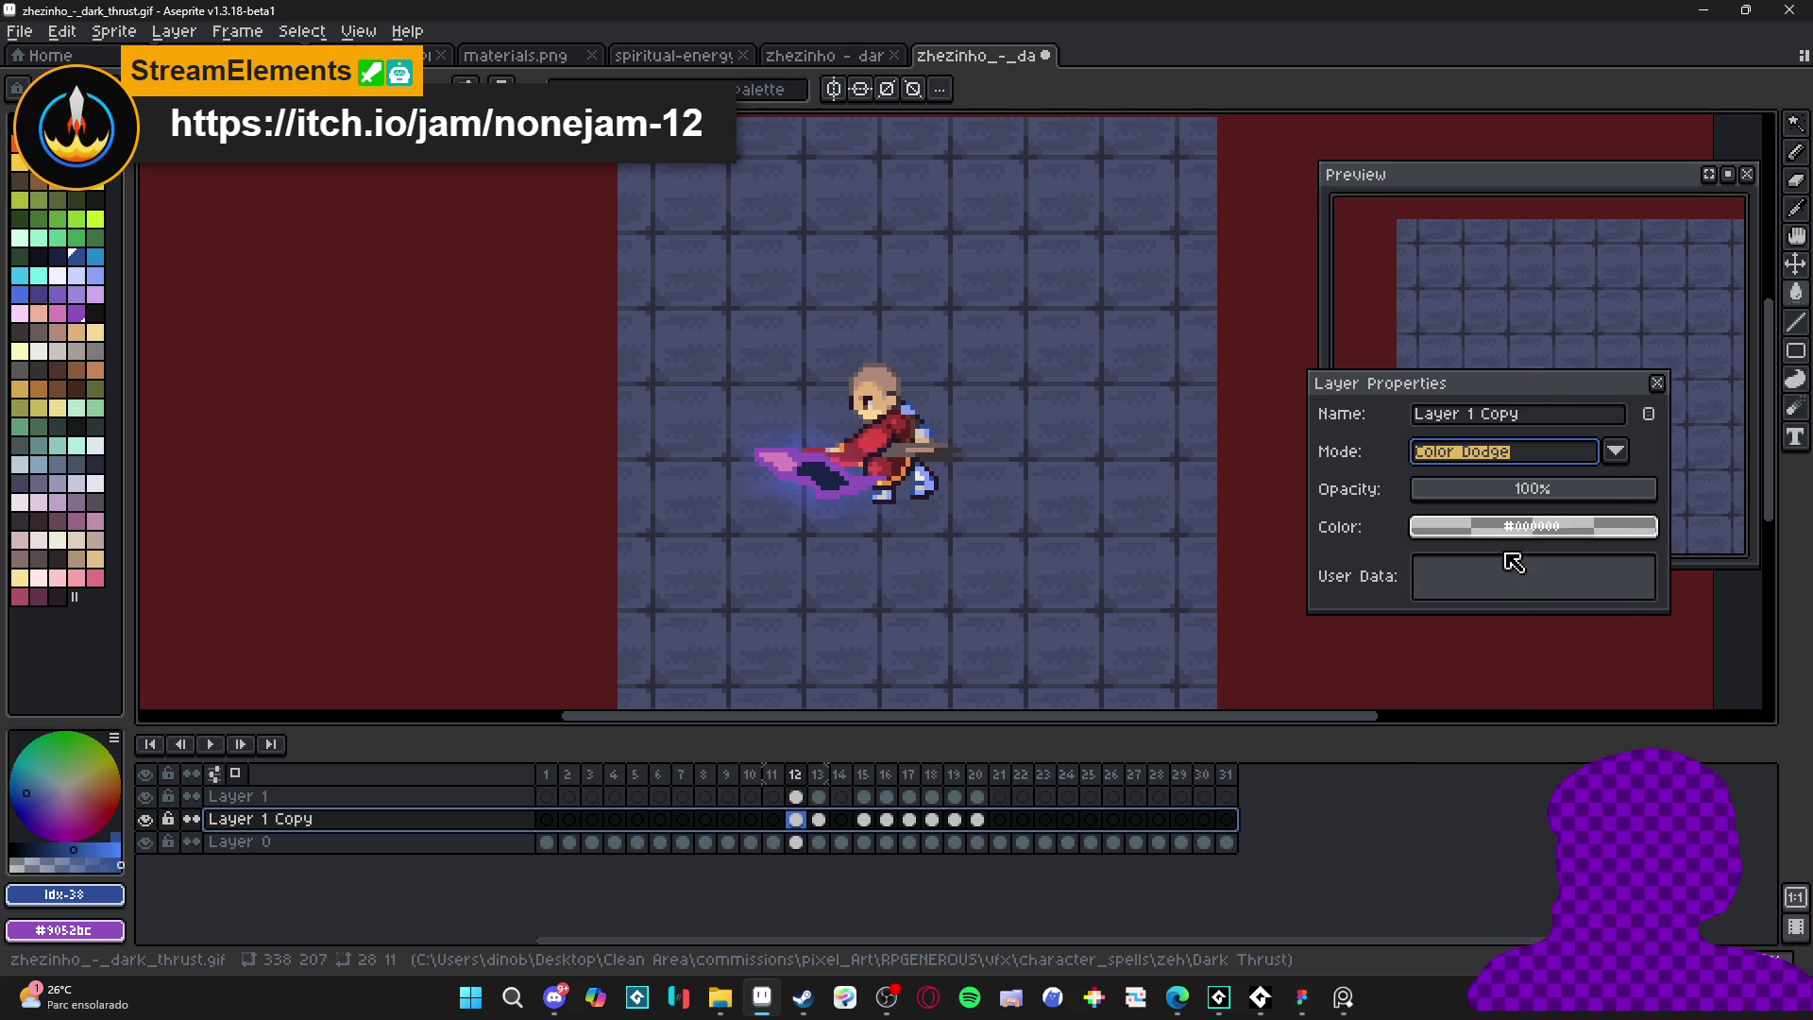
left_click(1658, 384)
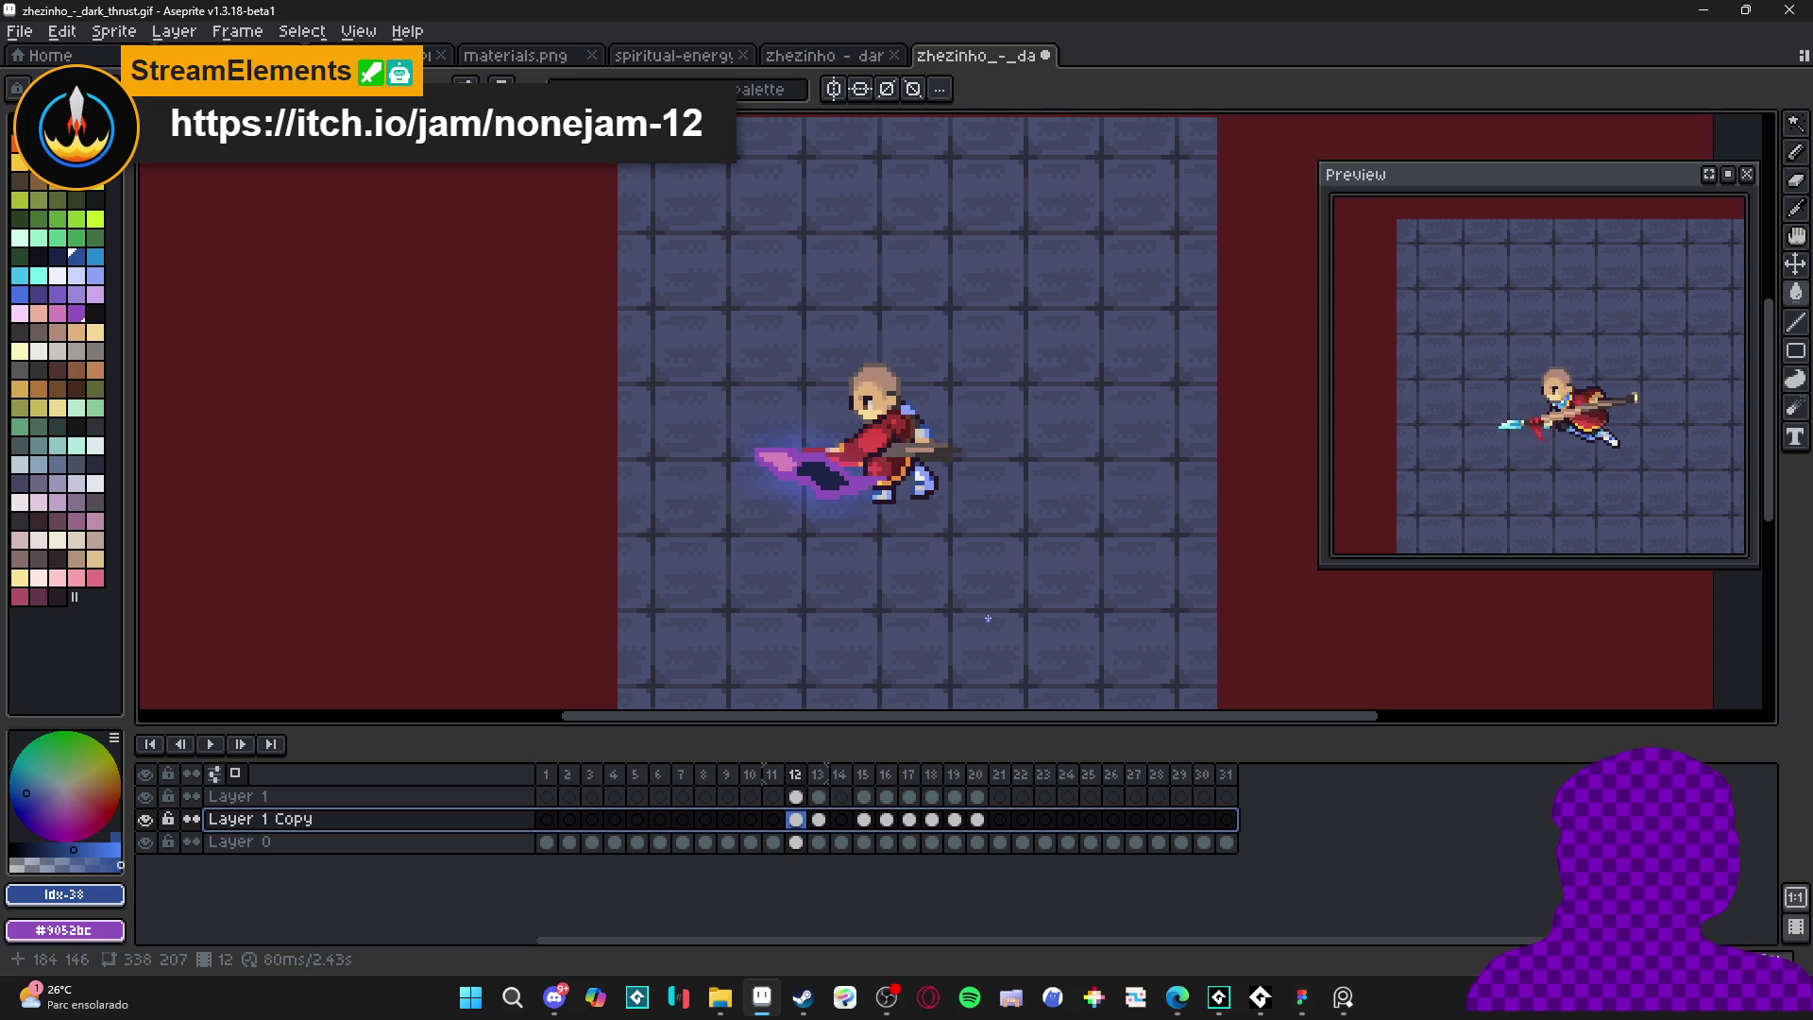
- Duplicate Layer 1 Copy into a new Layer 1 Copy Copy, then select Layer 1
right_click(479, 830)
left_click(604, 897)
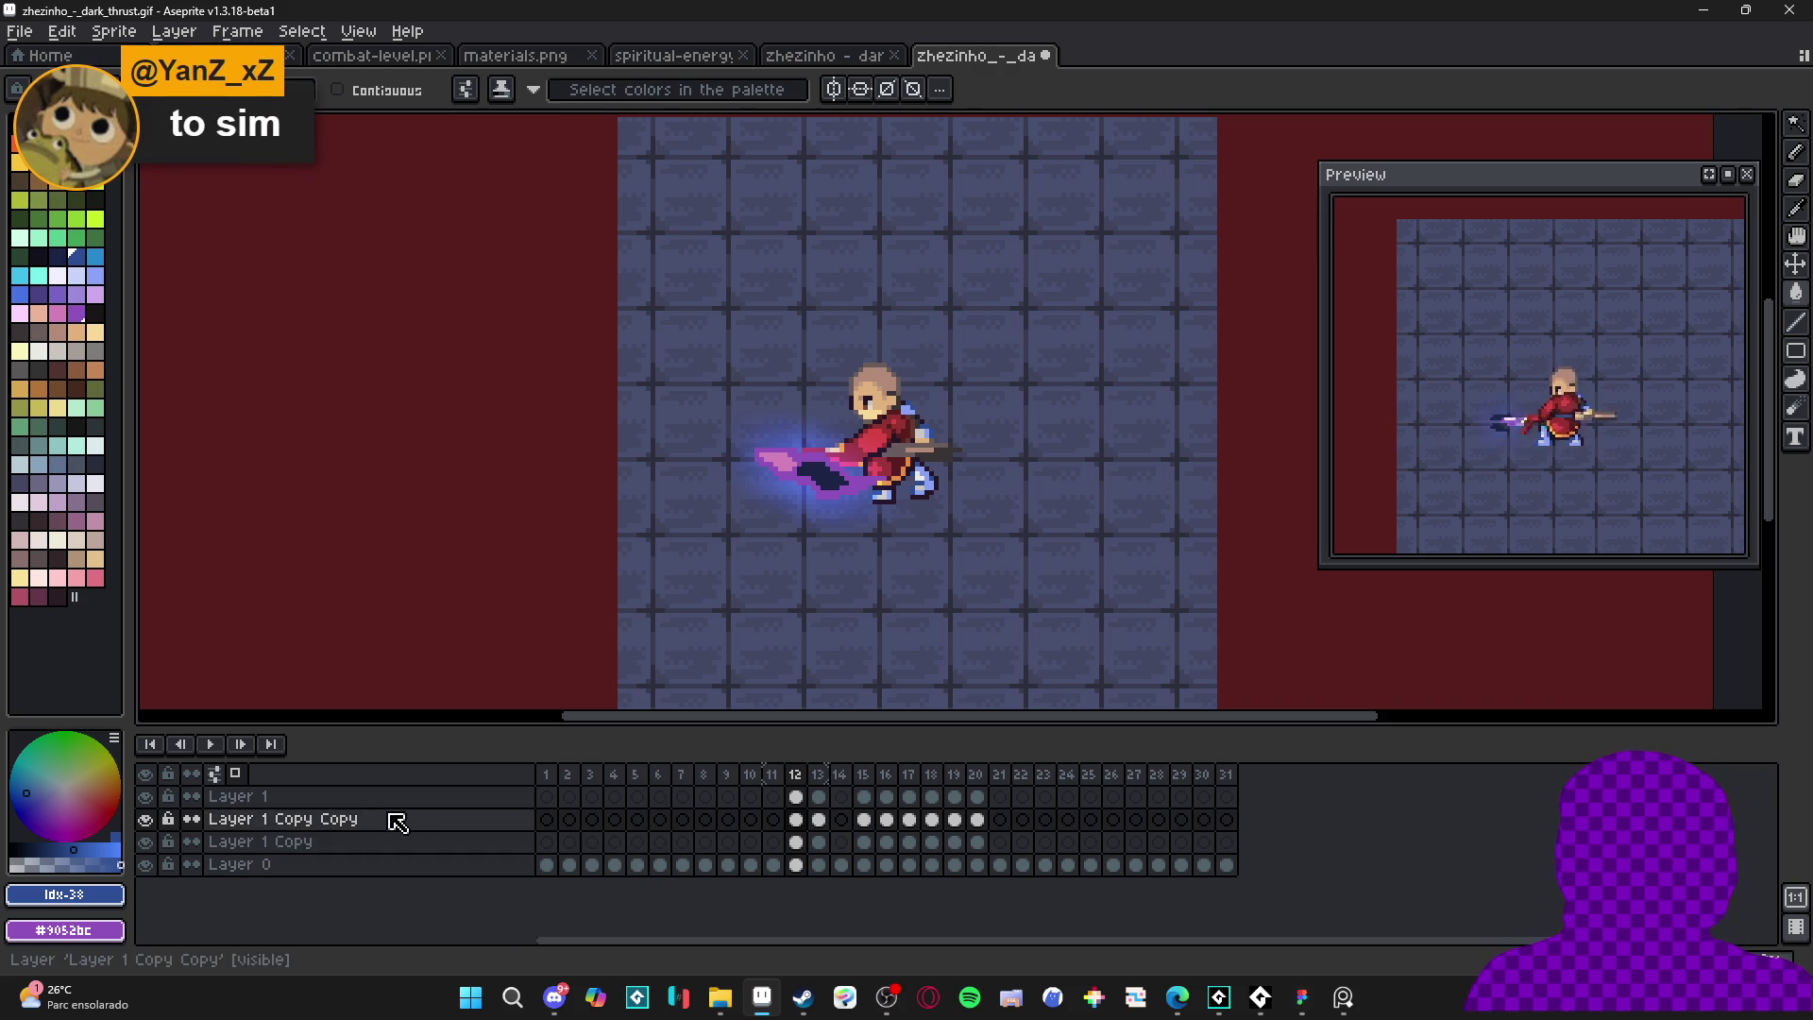
left_click(421, 796)
- Take the slash's purple #9052bc as the pencil colour, then open and cancel the Outline effect
key("b")
scroll(832, 496, "up", 2)
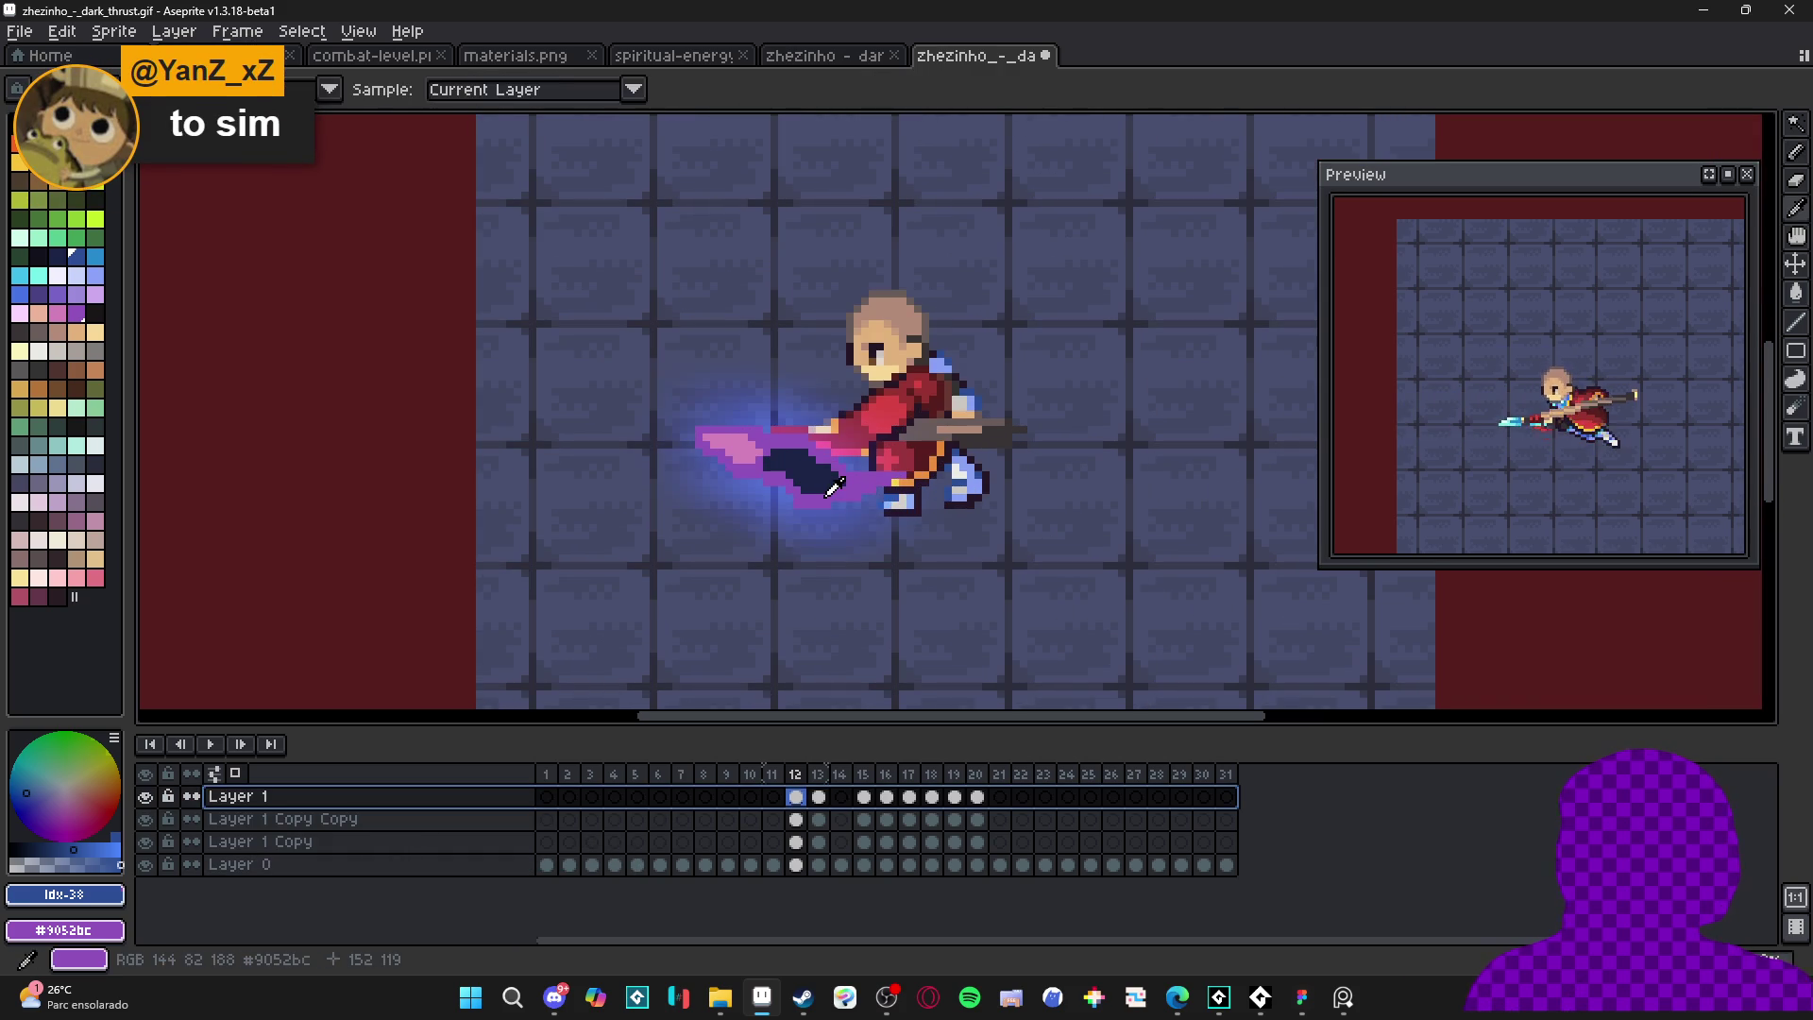
left_click(833, 495, "alt")
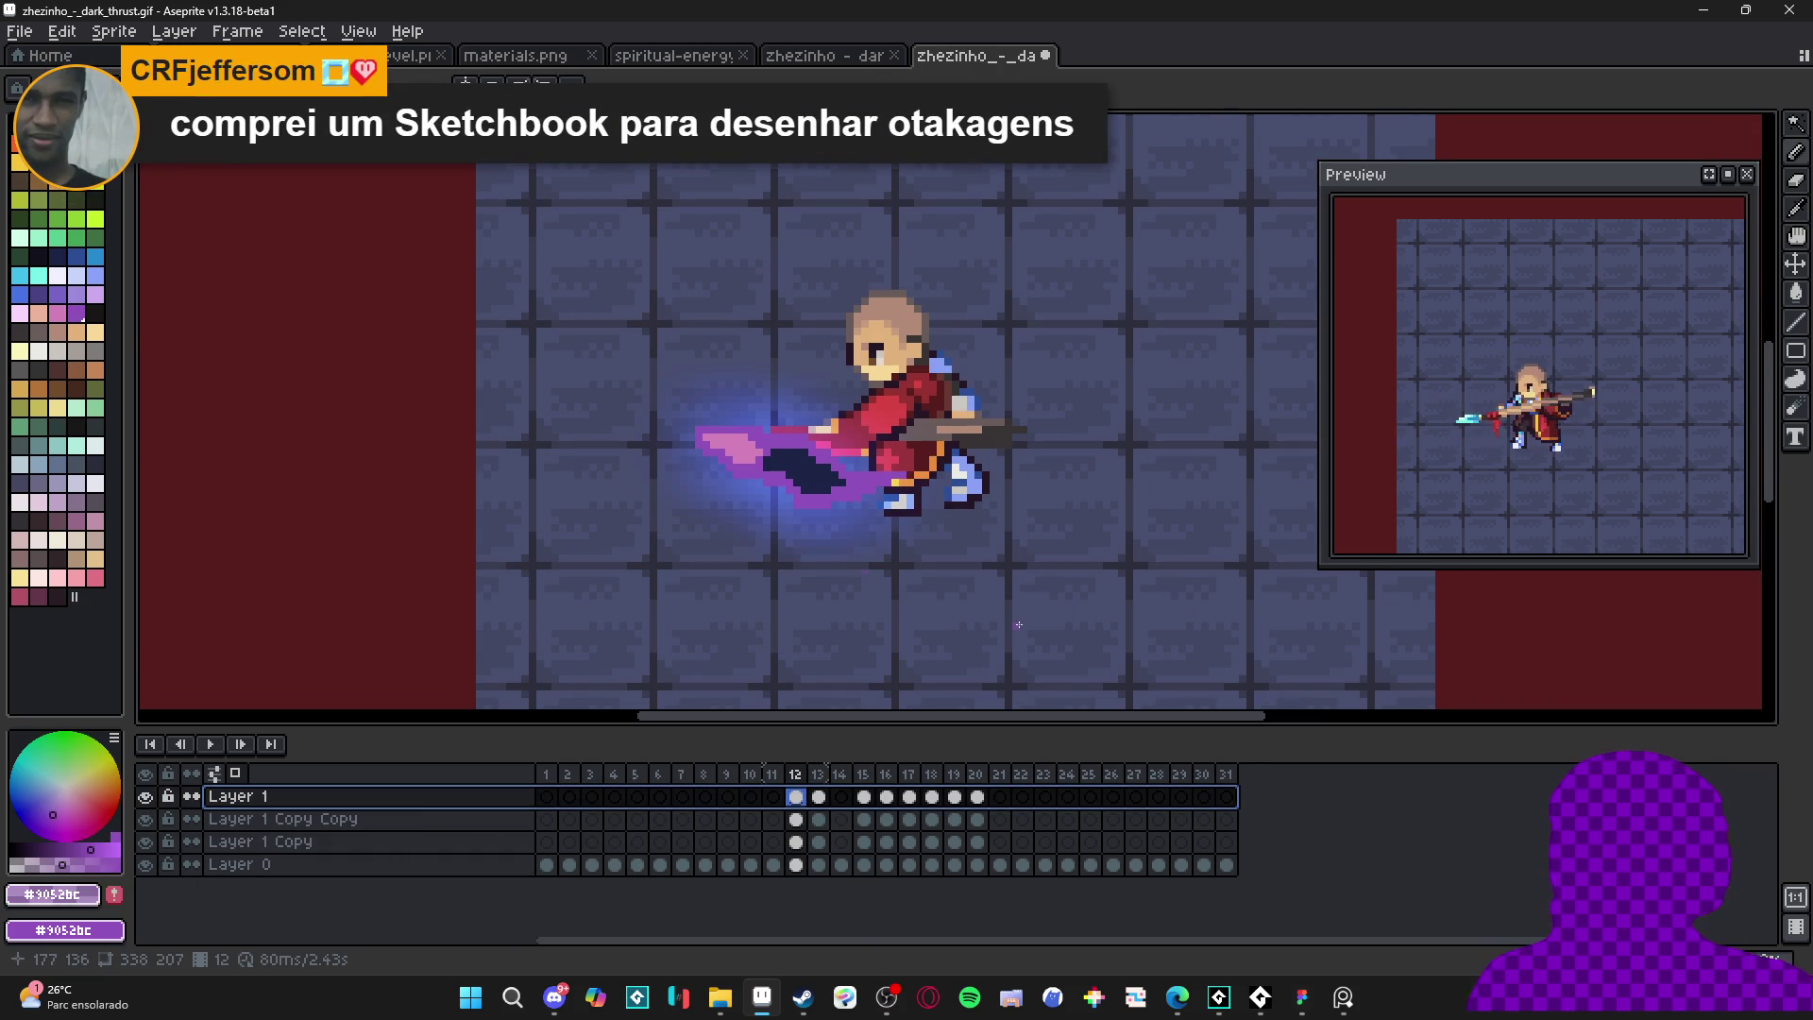
key("shift+o")
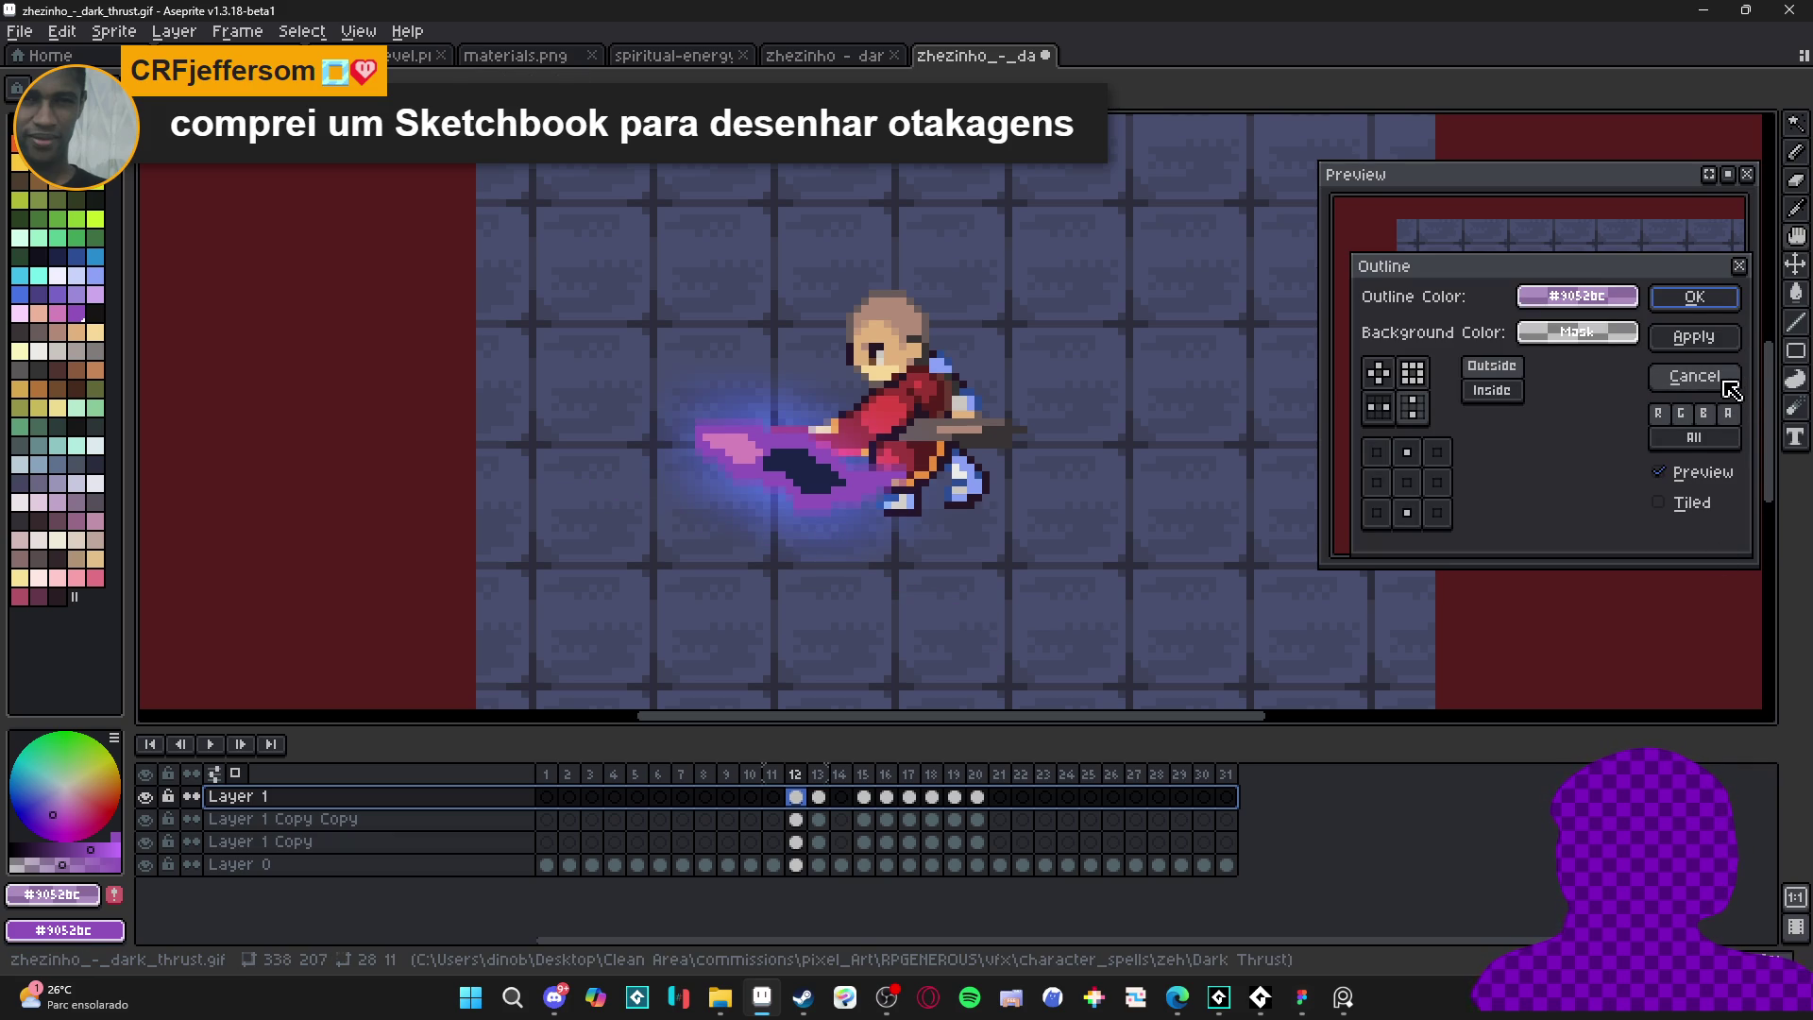
left_click(1724, 383)
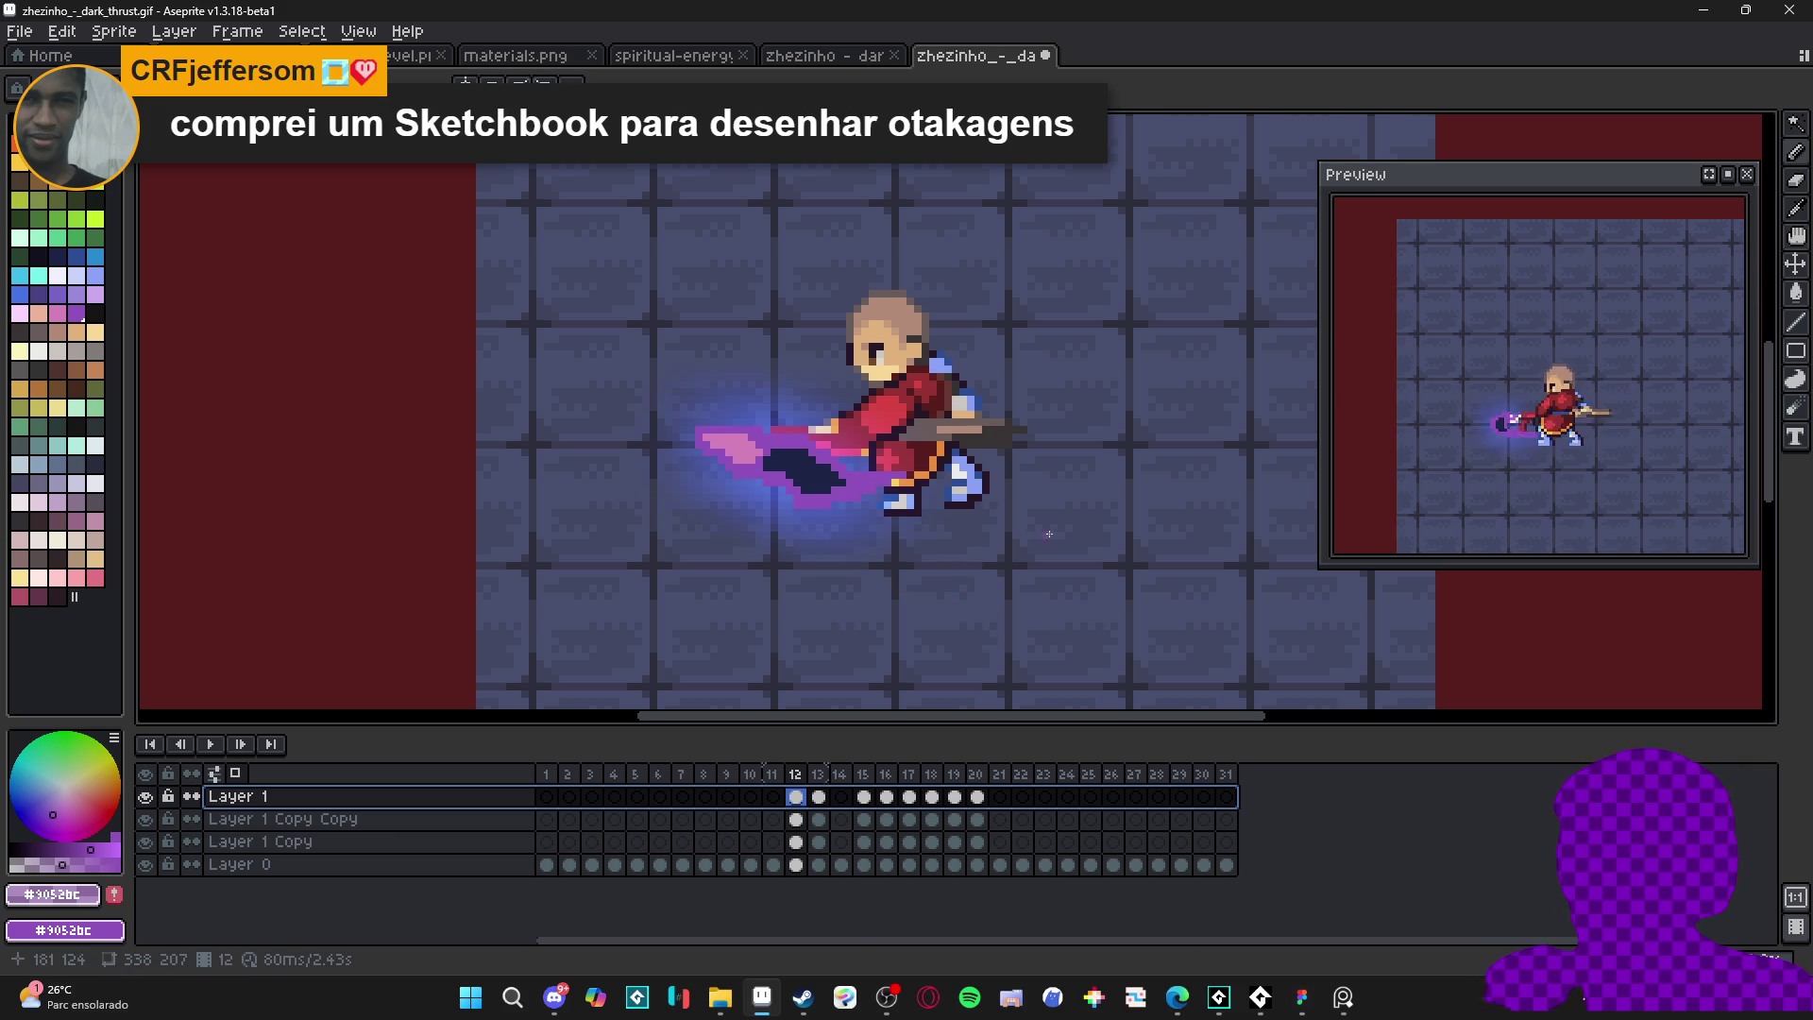
scroll(1082, 530, "down", 2)
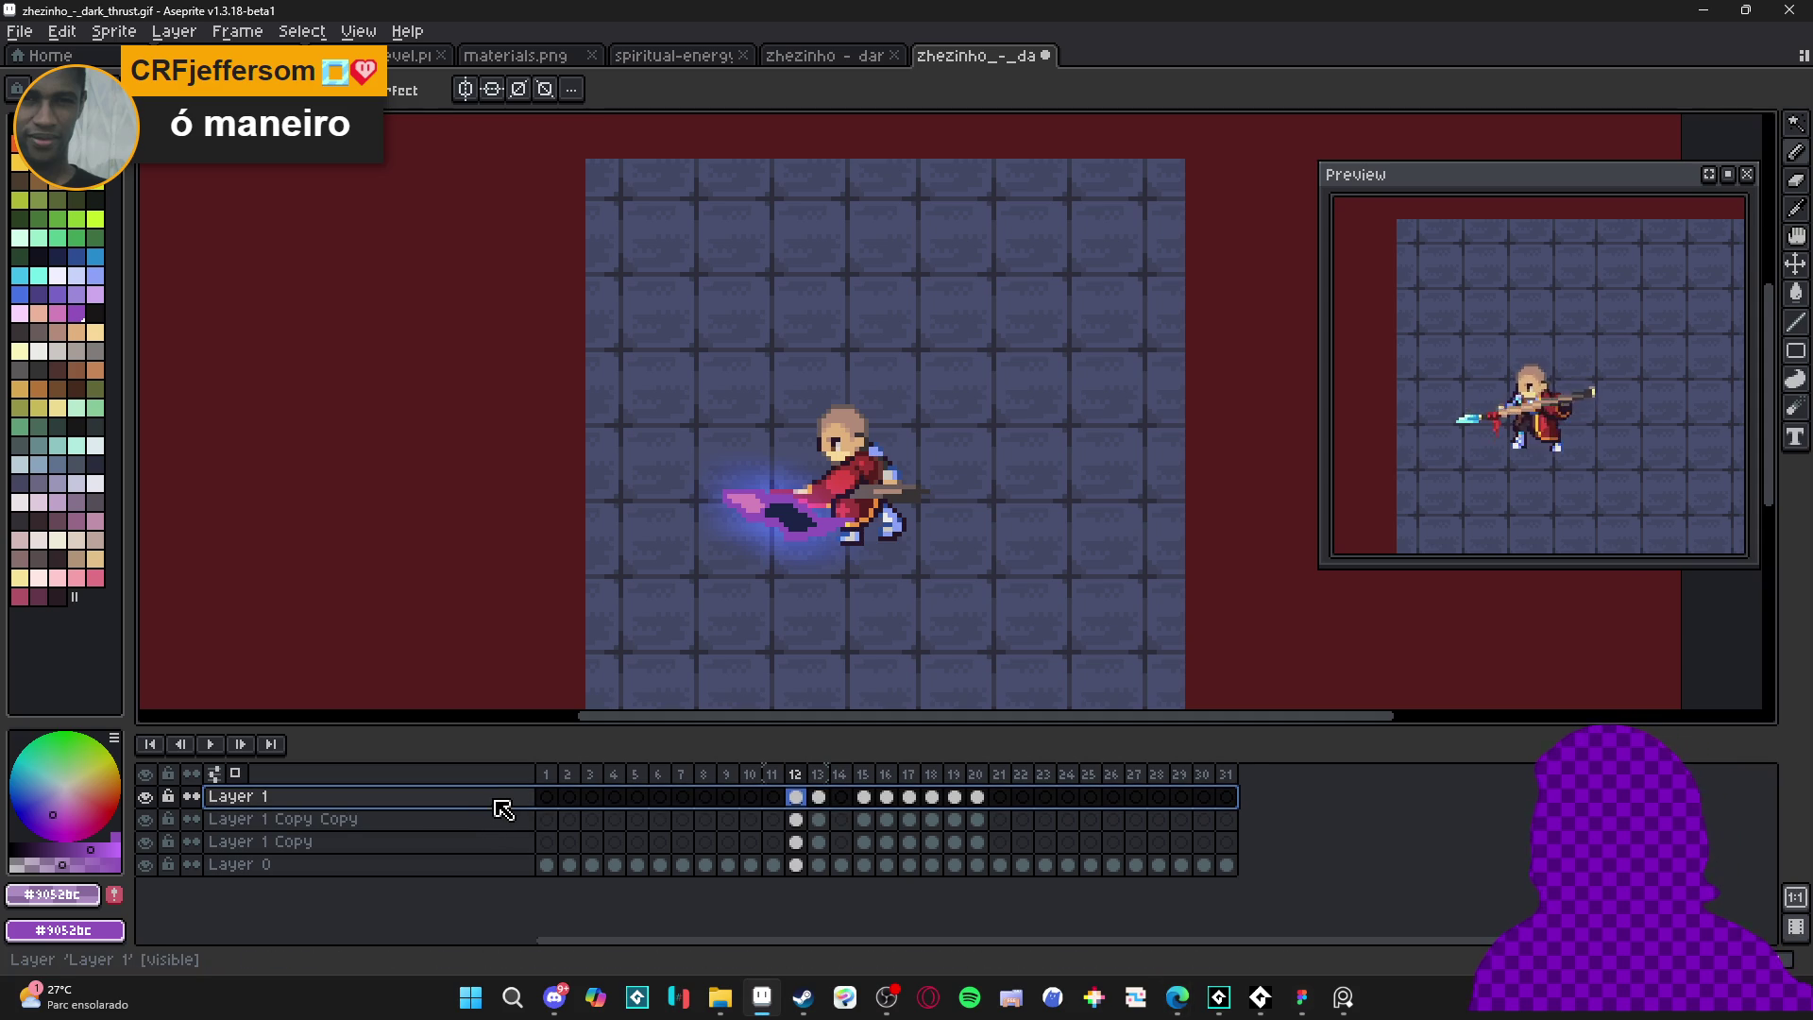
- Add a new empty Layer 2 and step through frames 15–17 to the dark-thrust pose
key("shift+n")
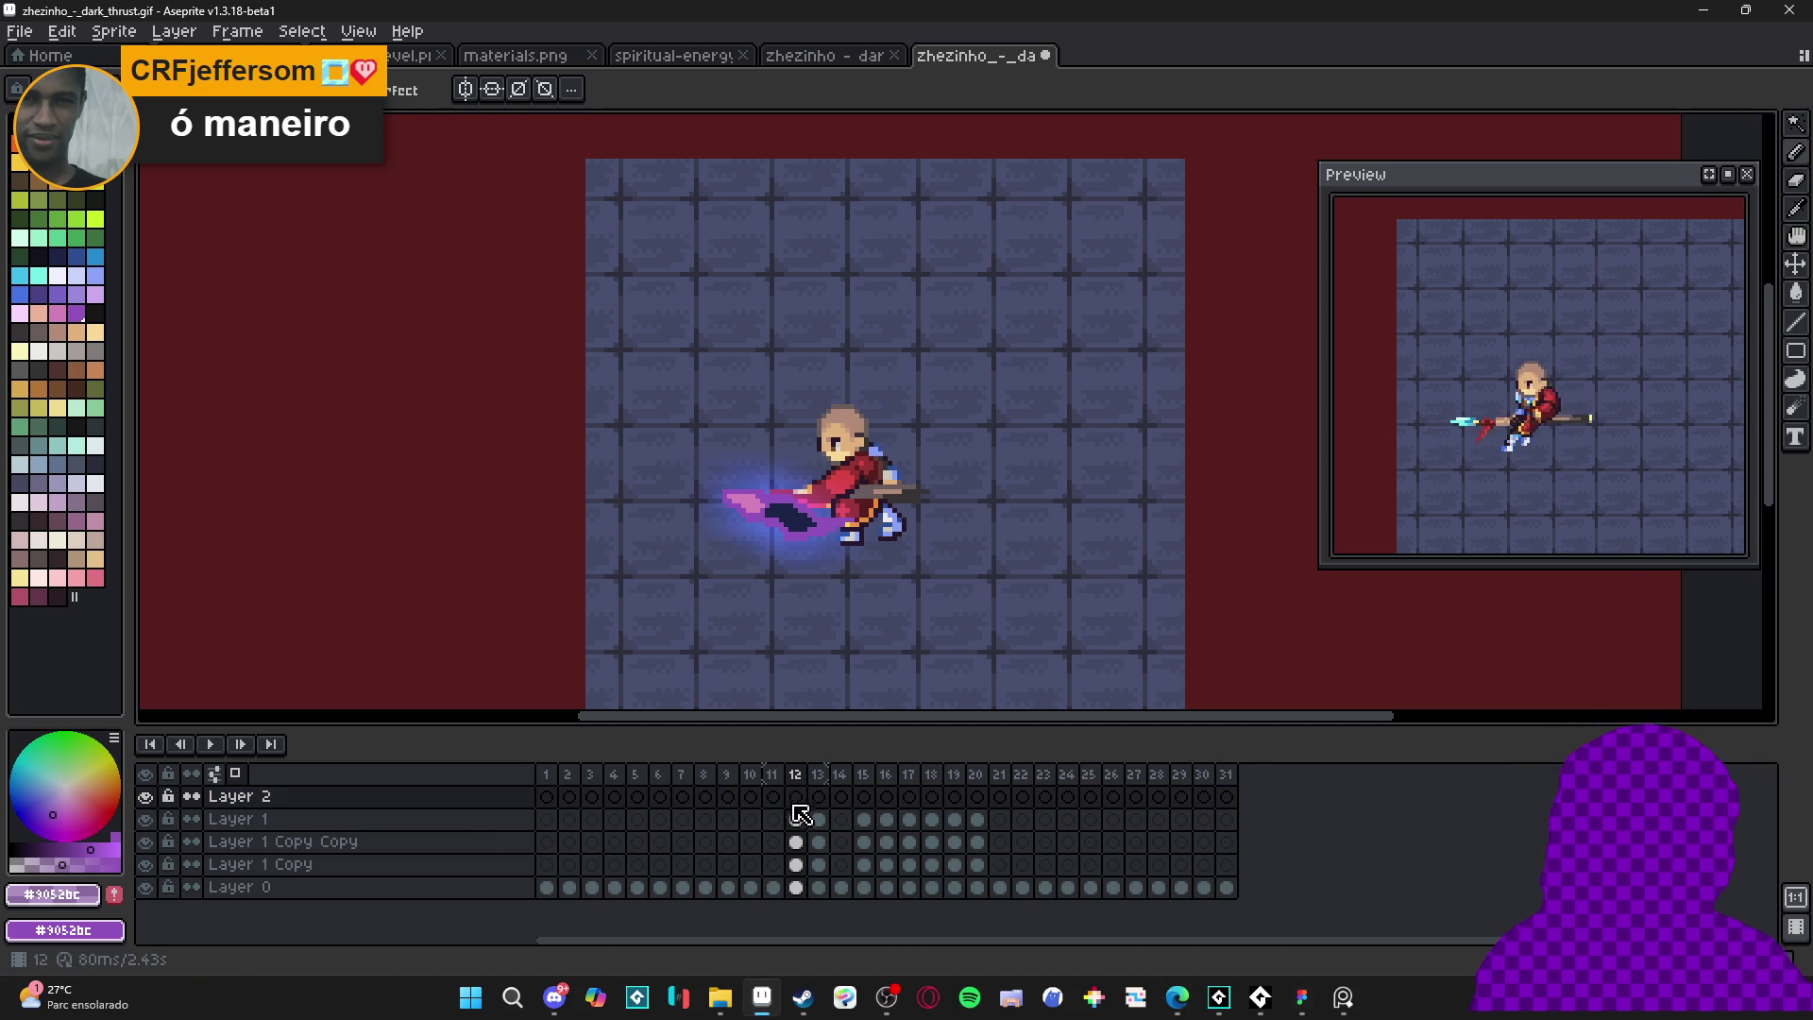
left_click(865, 799)
left_click(888, 801)
left_click(911, 801)
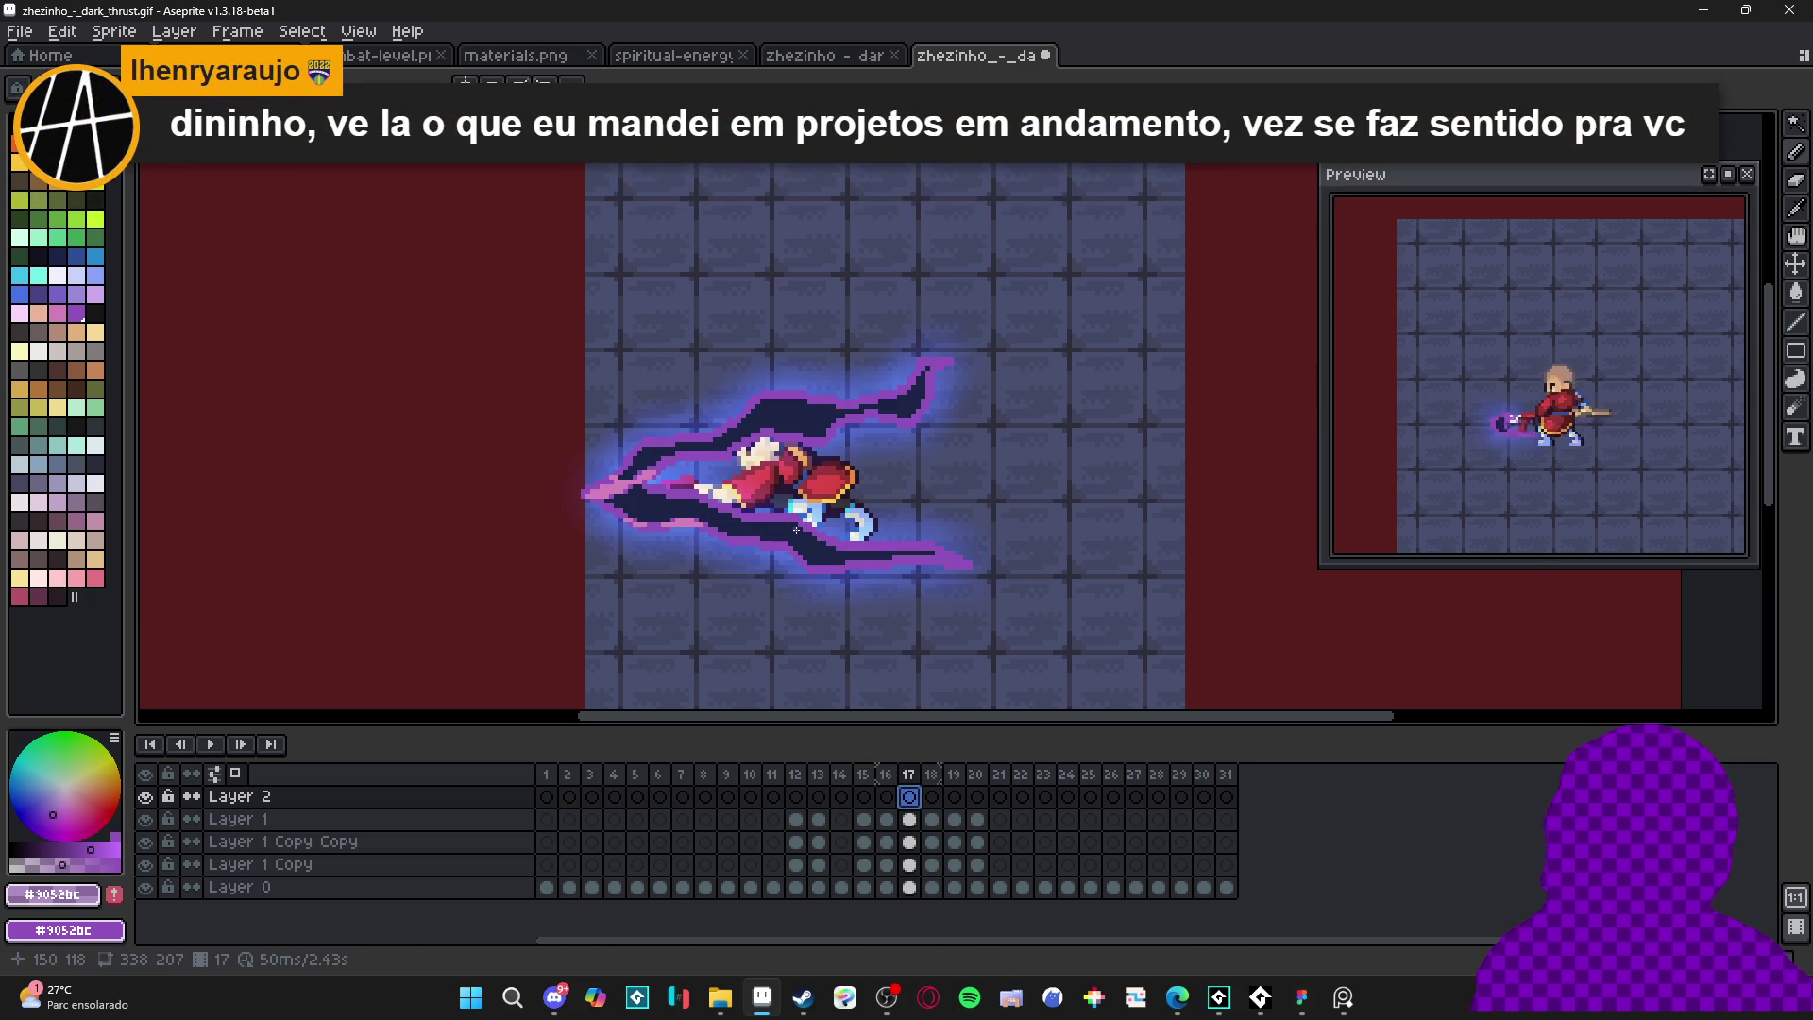
scroll(717, 453, "up", 3)
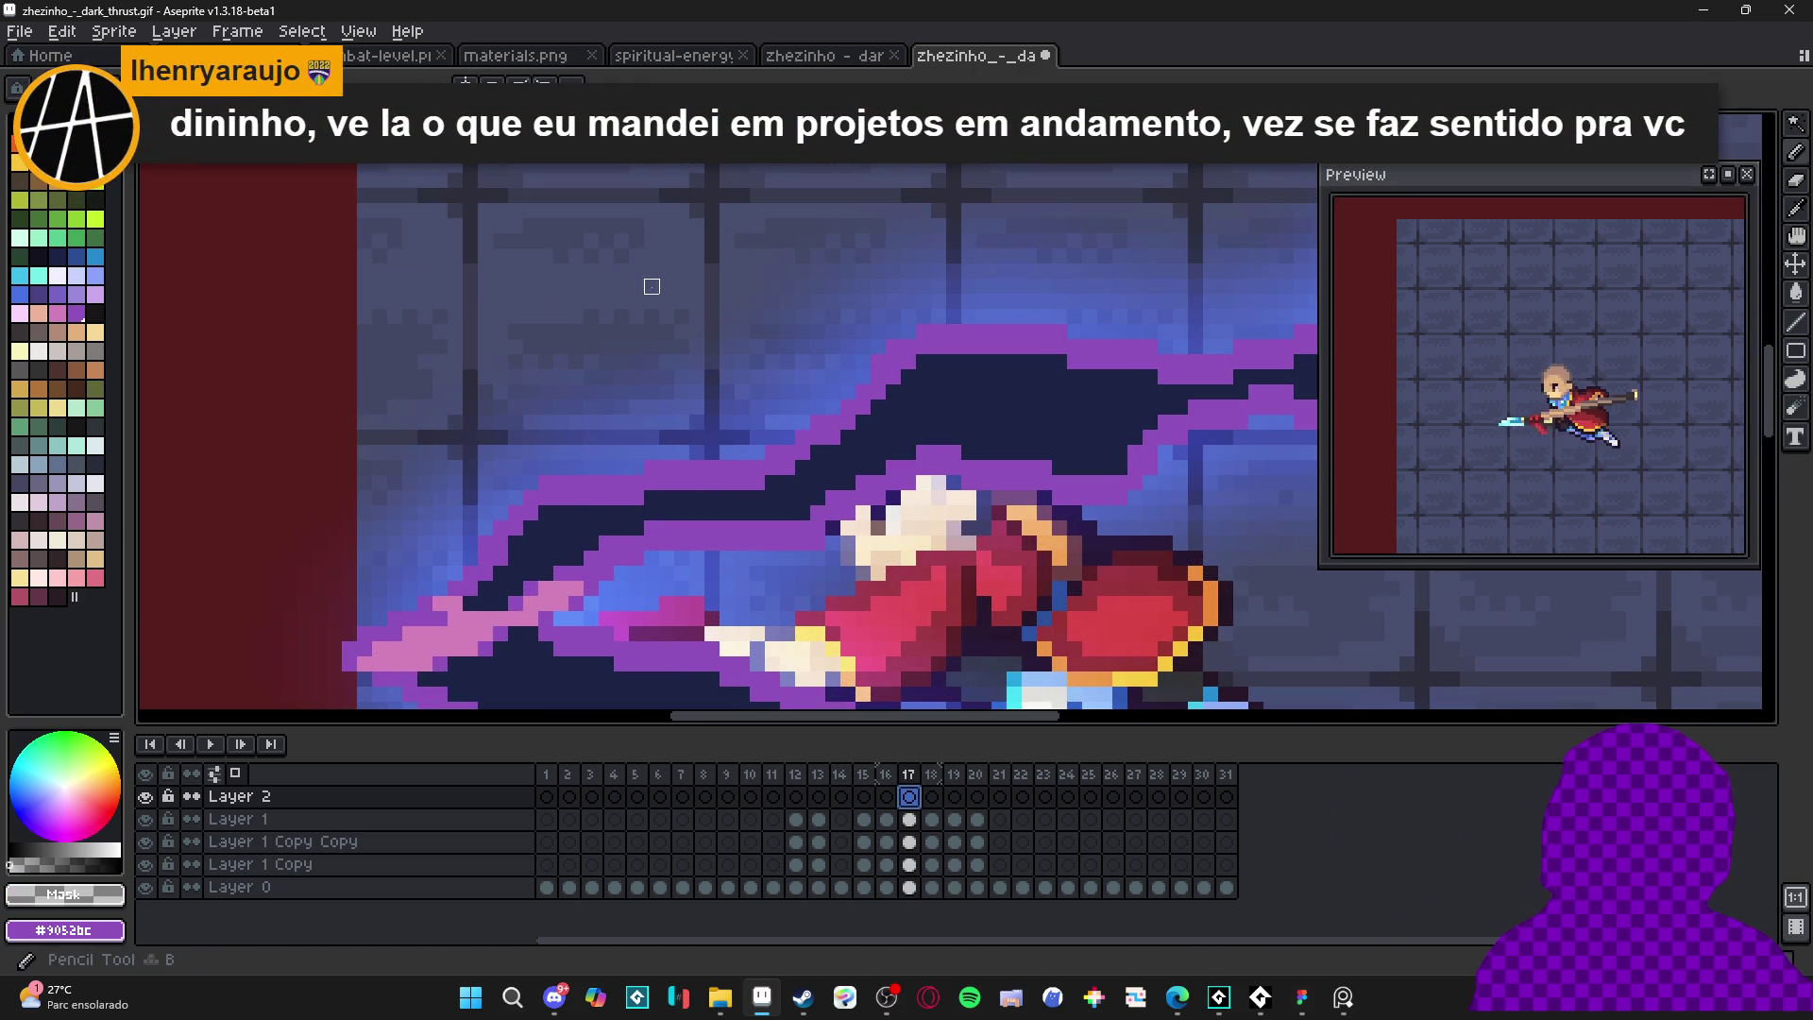
- Switch to the Move tool, make Layer 2 active on frame 17, then switch to Discord
key("v")
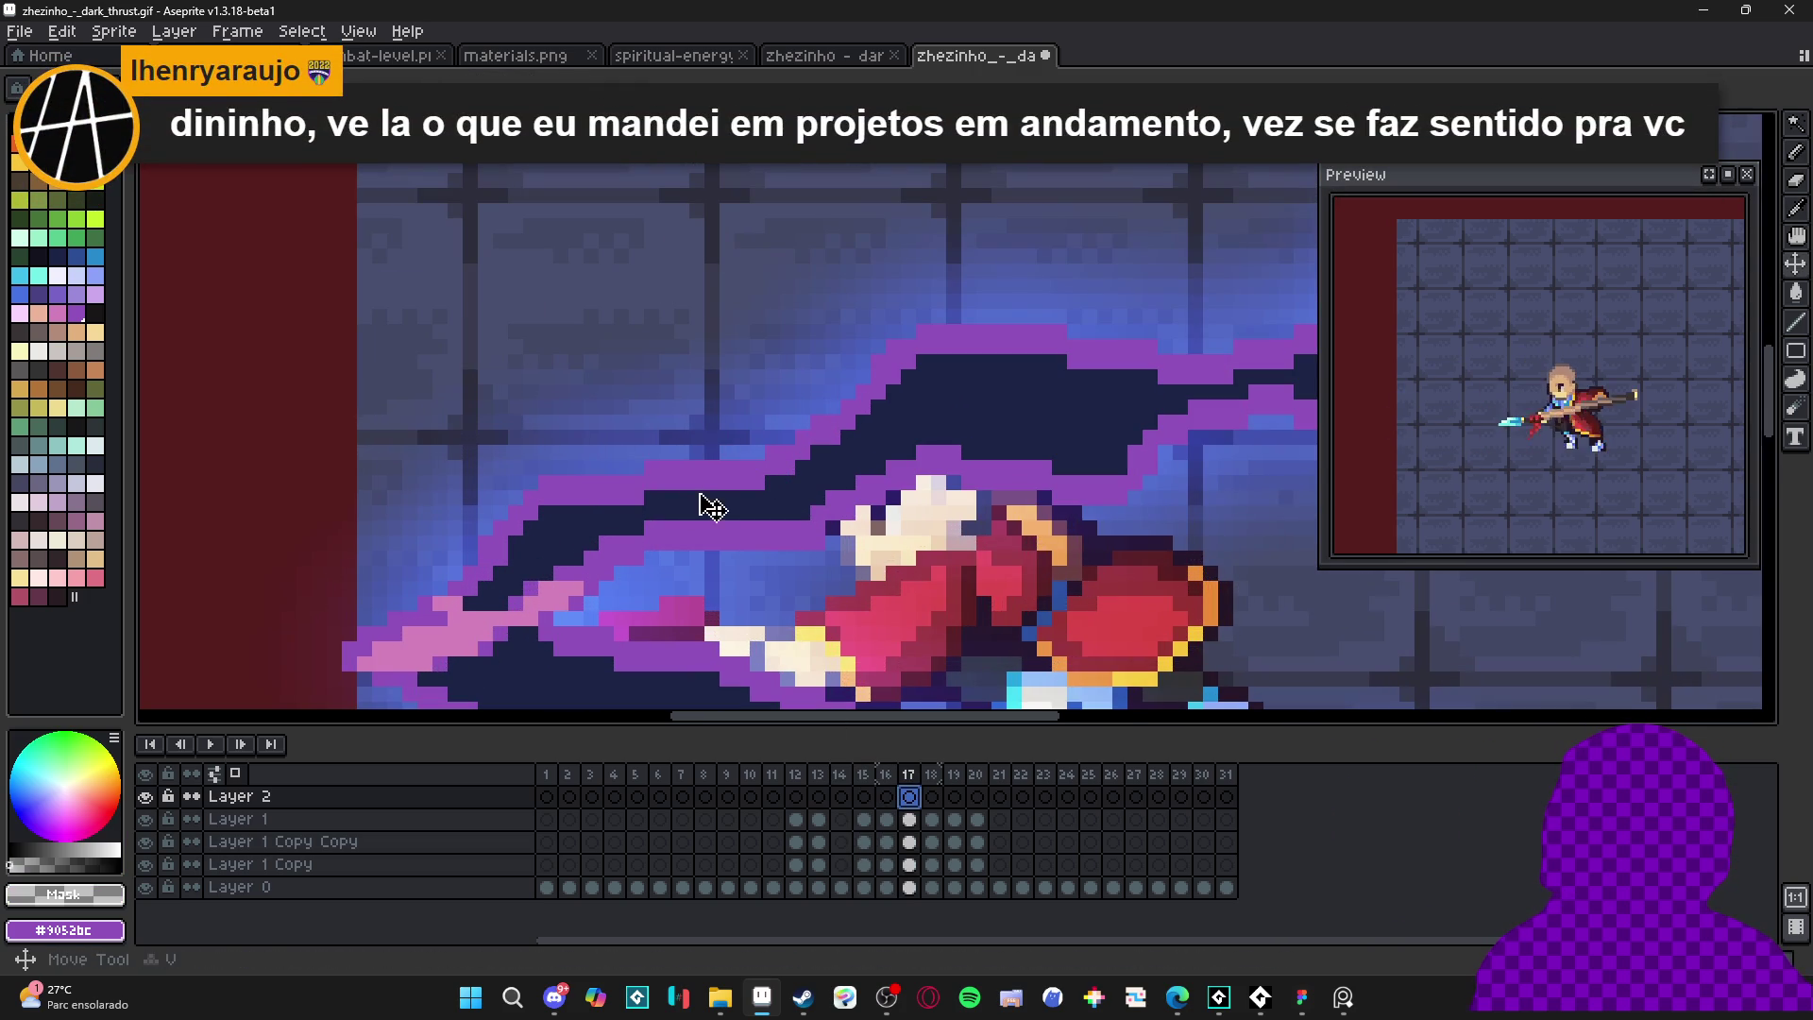
left_click(711, 510, "ctrl")
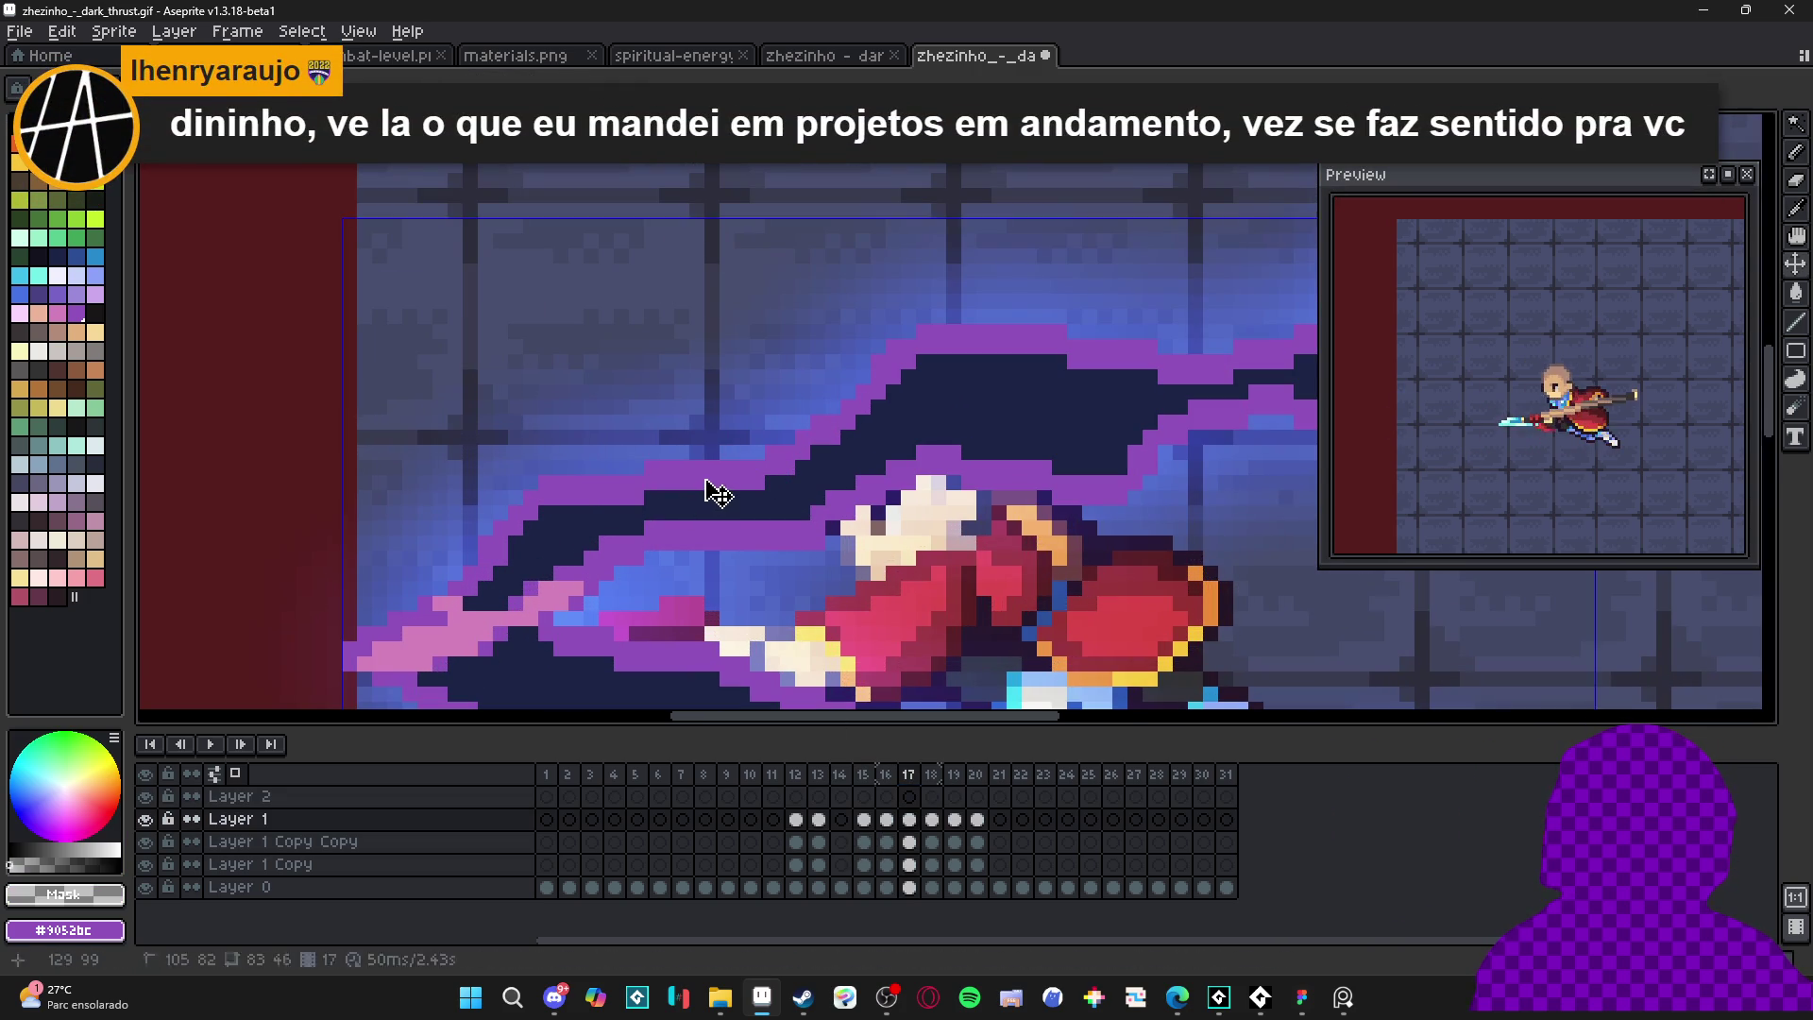
left_click(910, 797)
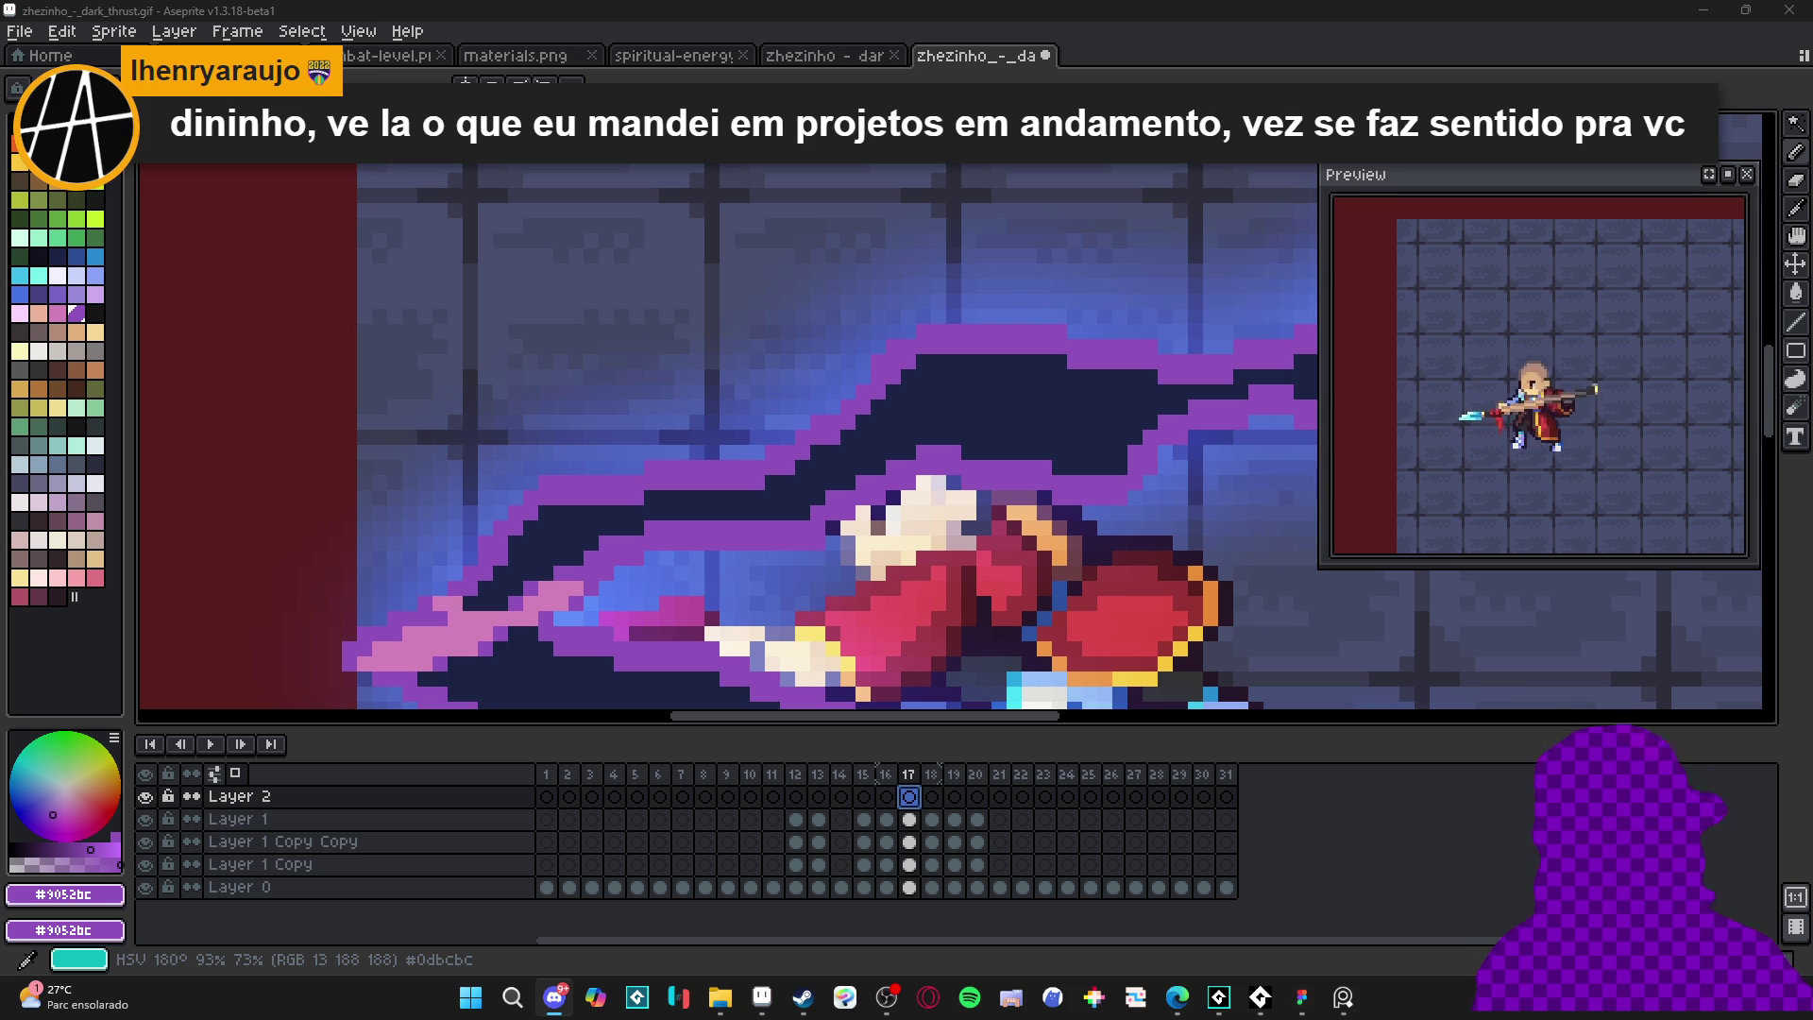
key("alt+Tab")
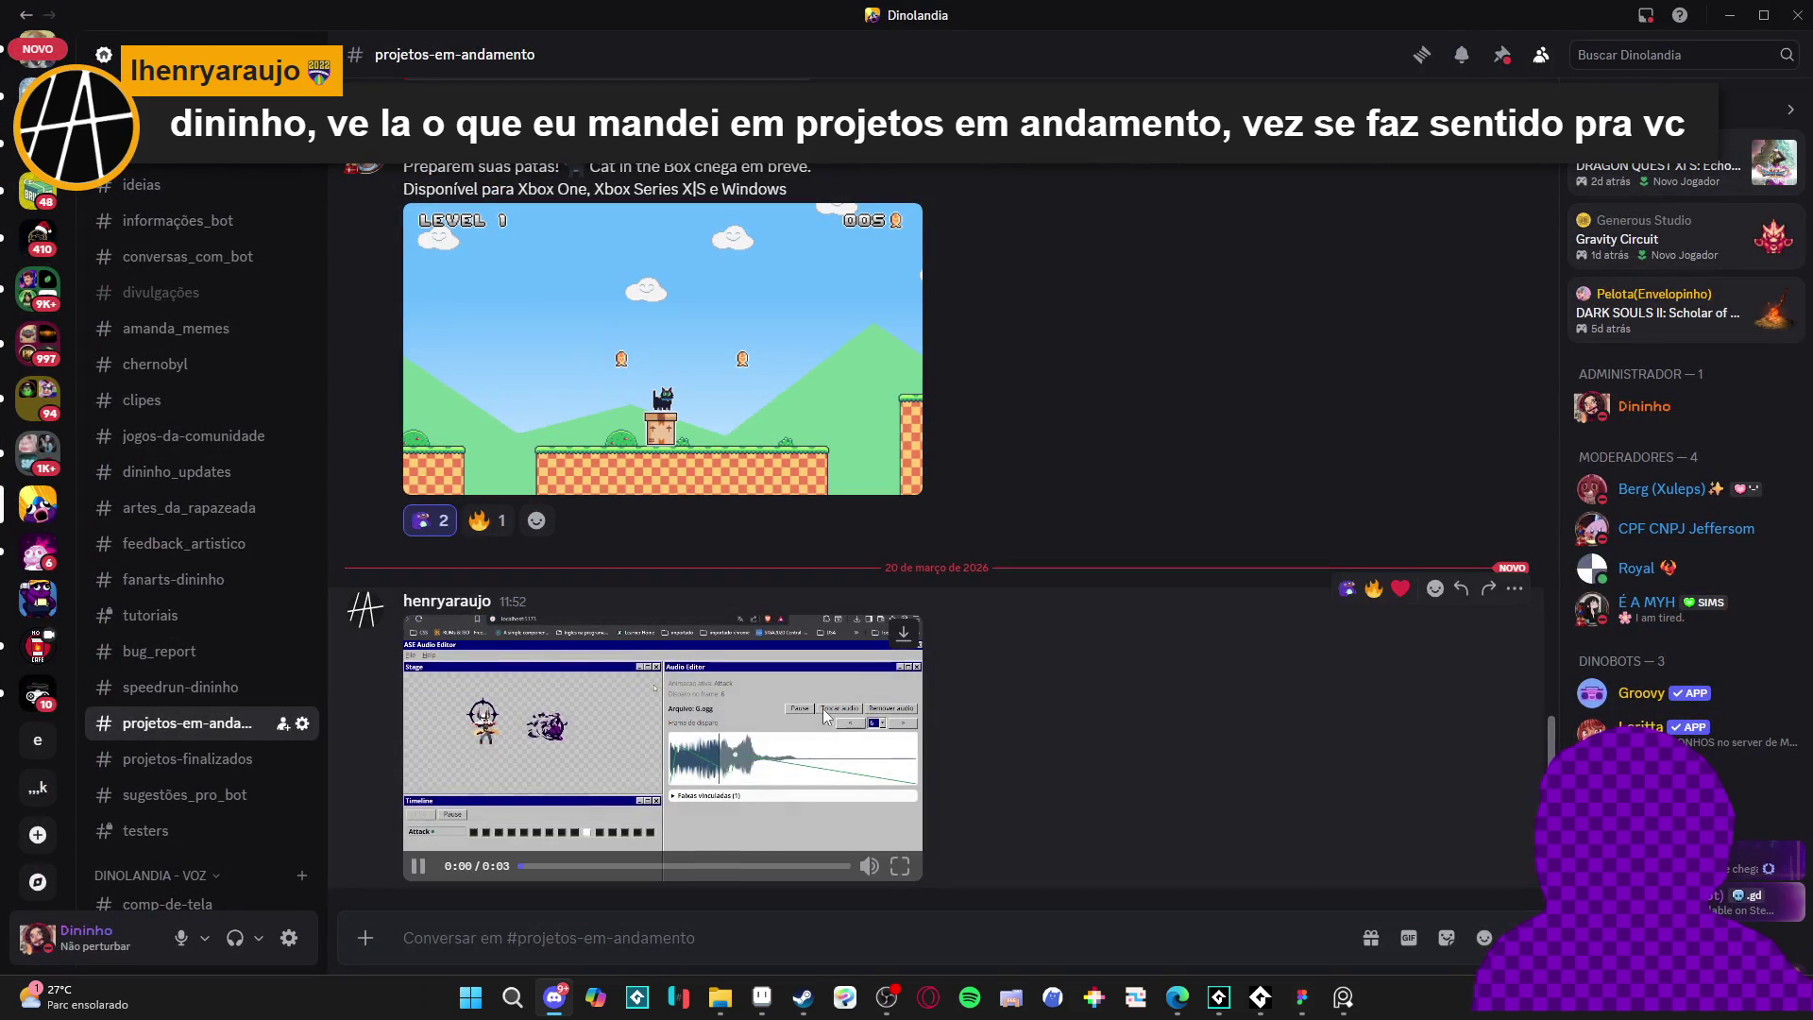
left_click(898, 864)
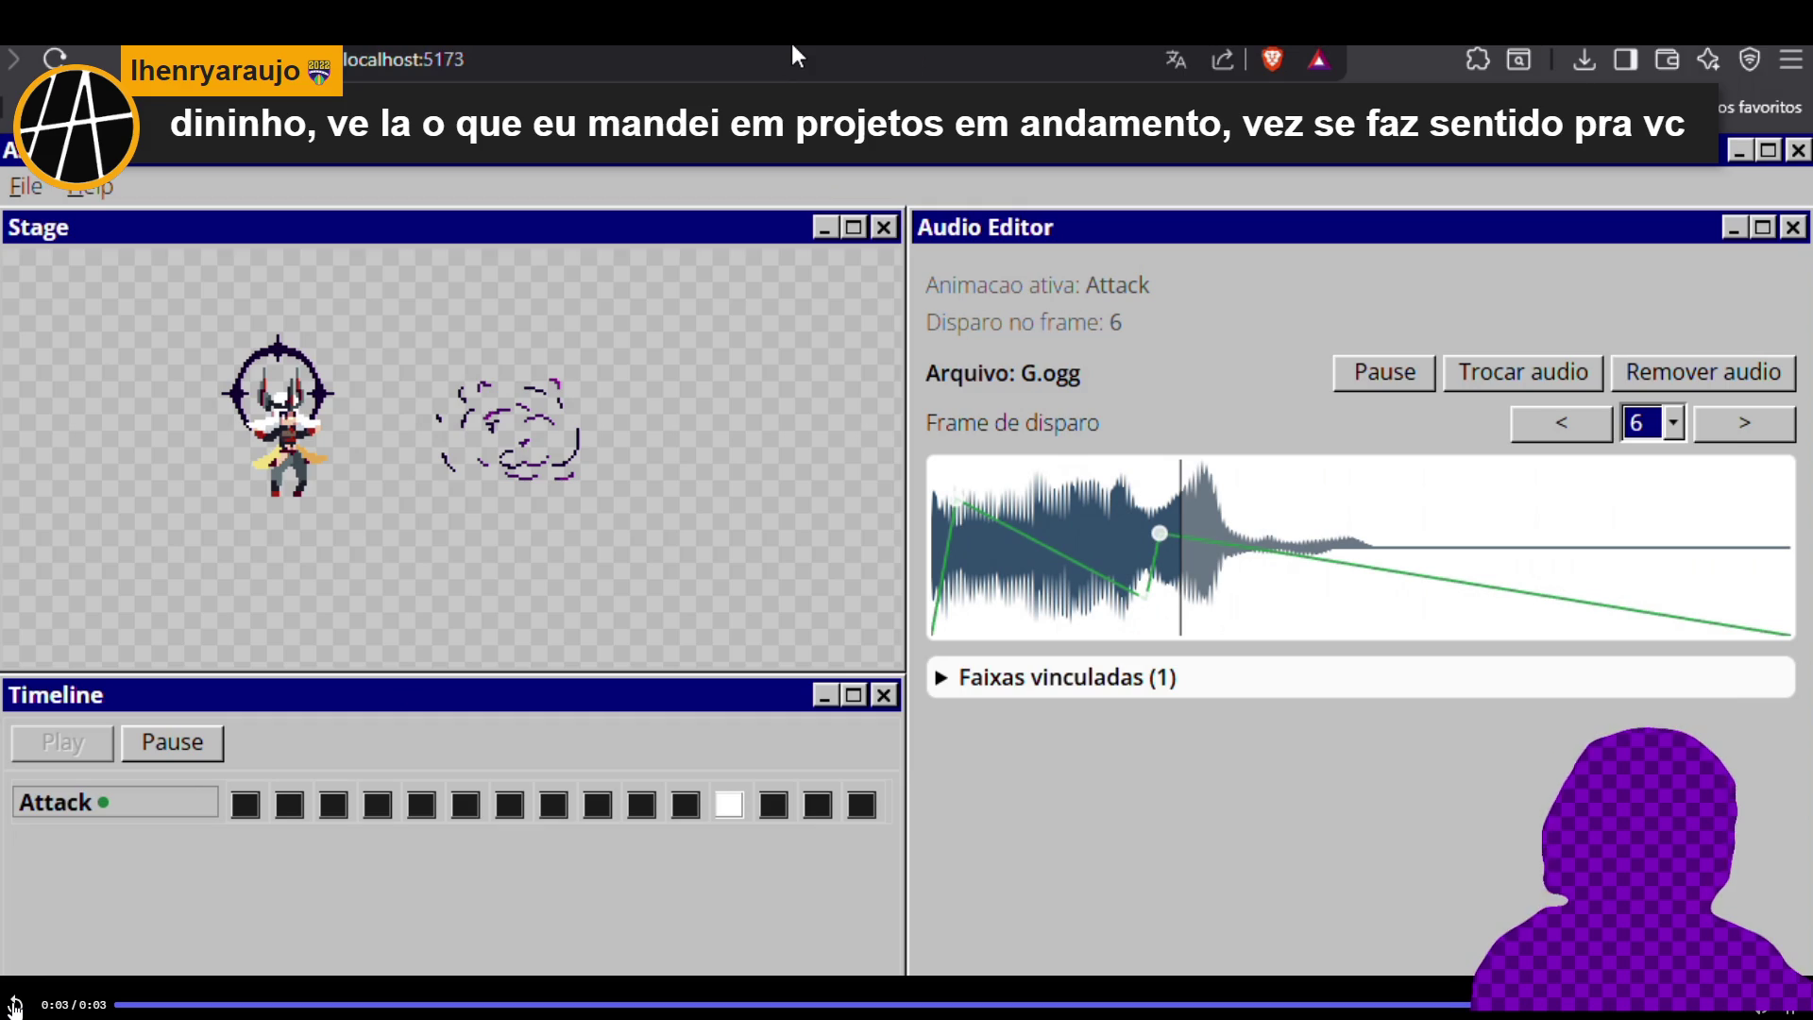
left_click(15, 1005)
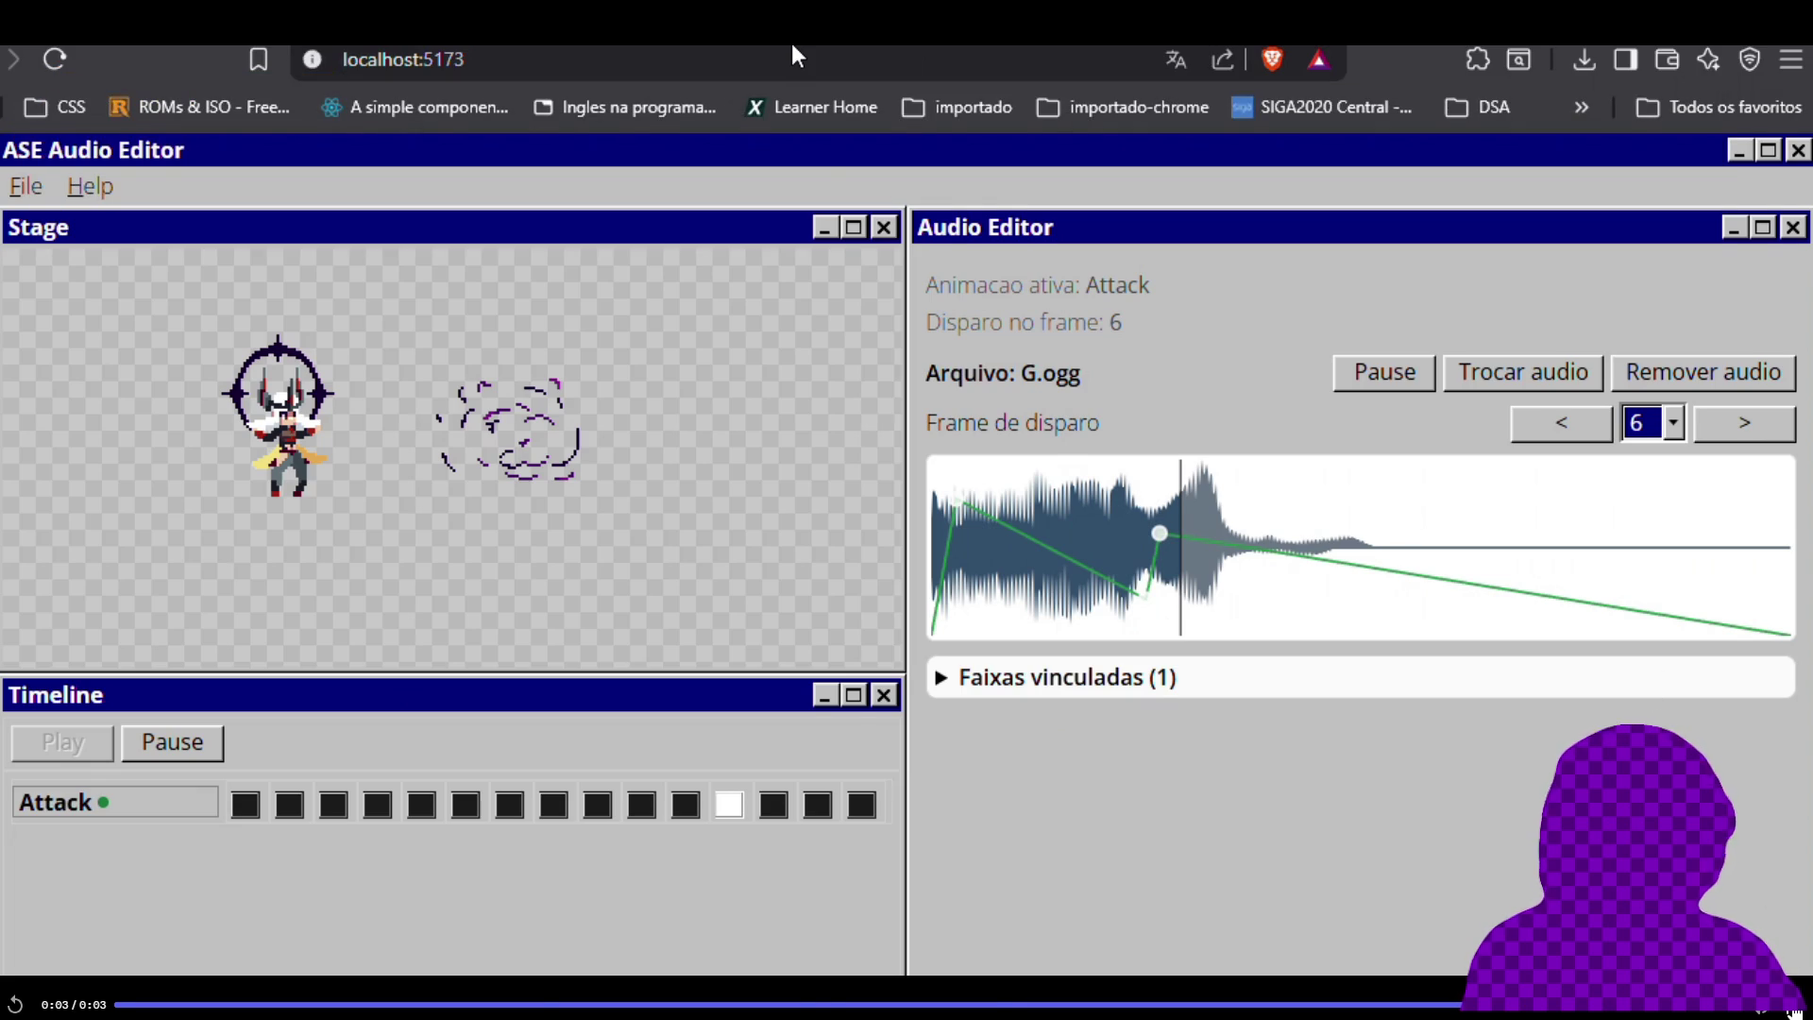
key("Escape")
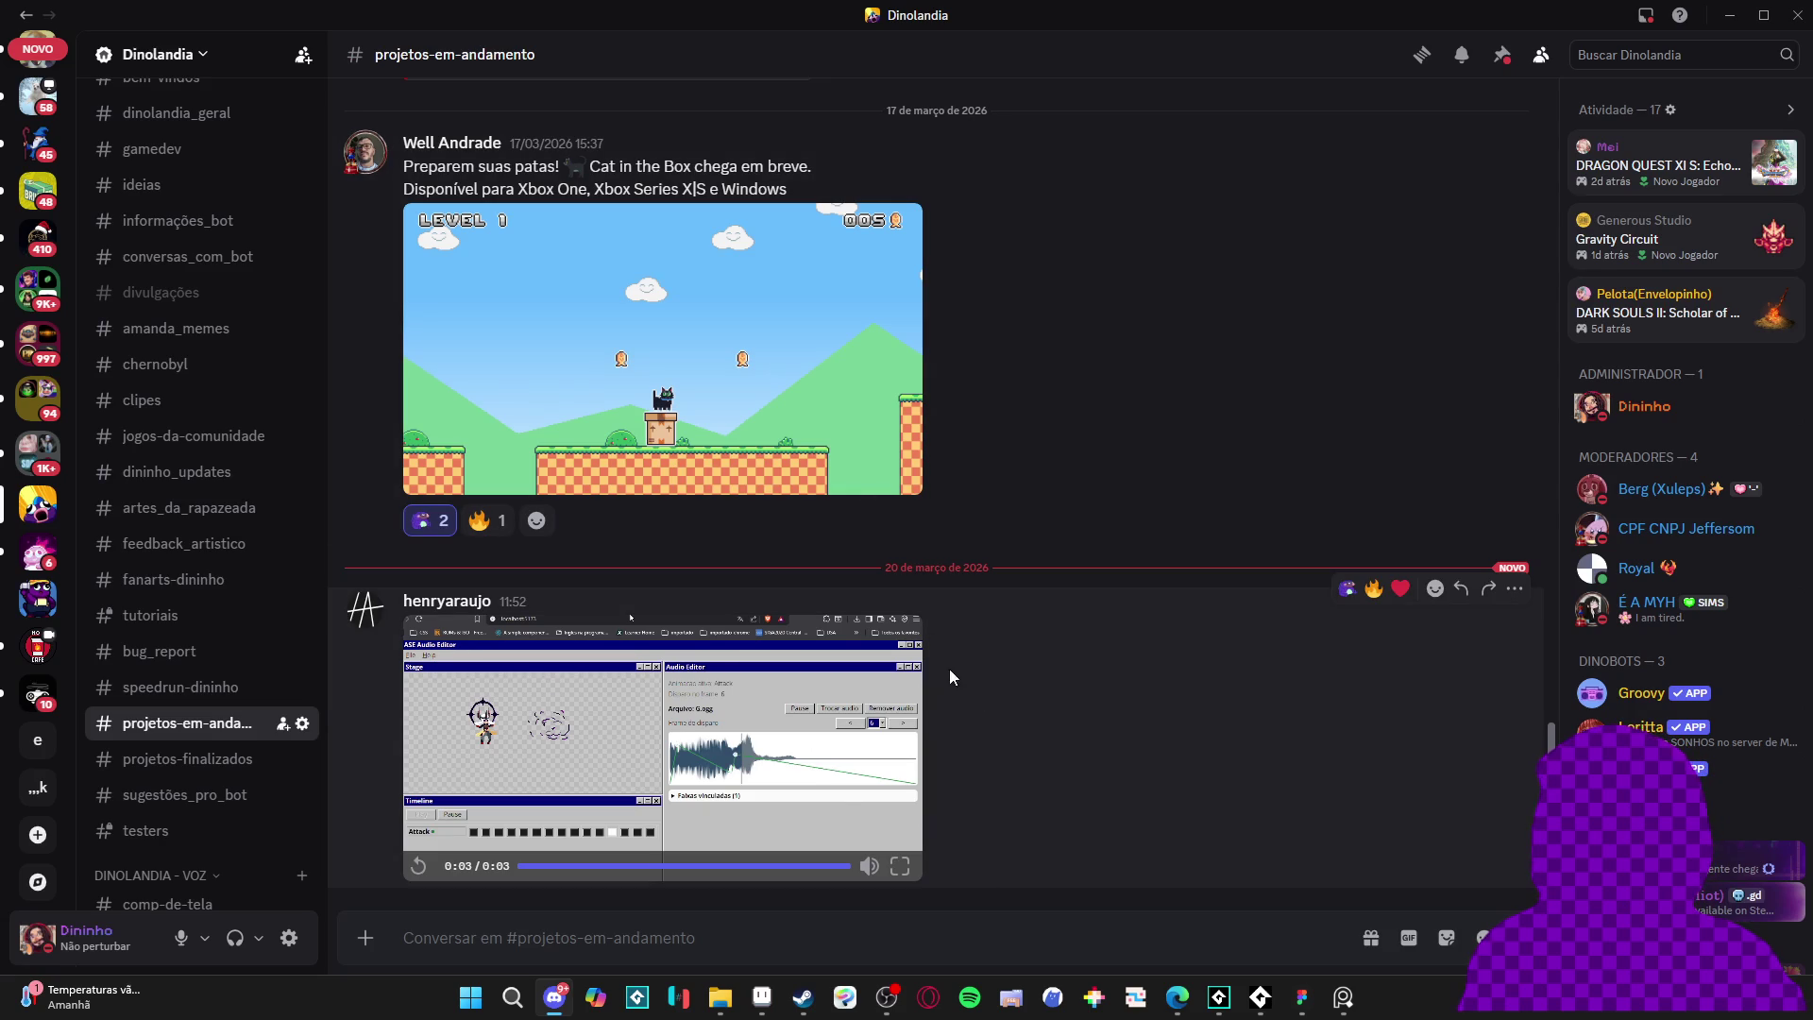
left_click(900, 866)
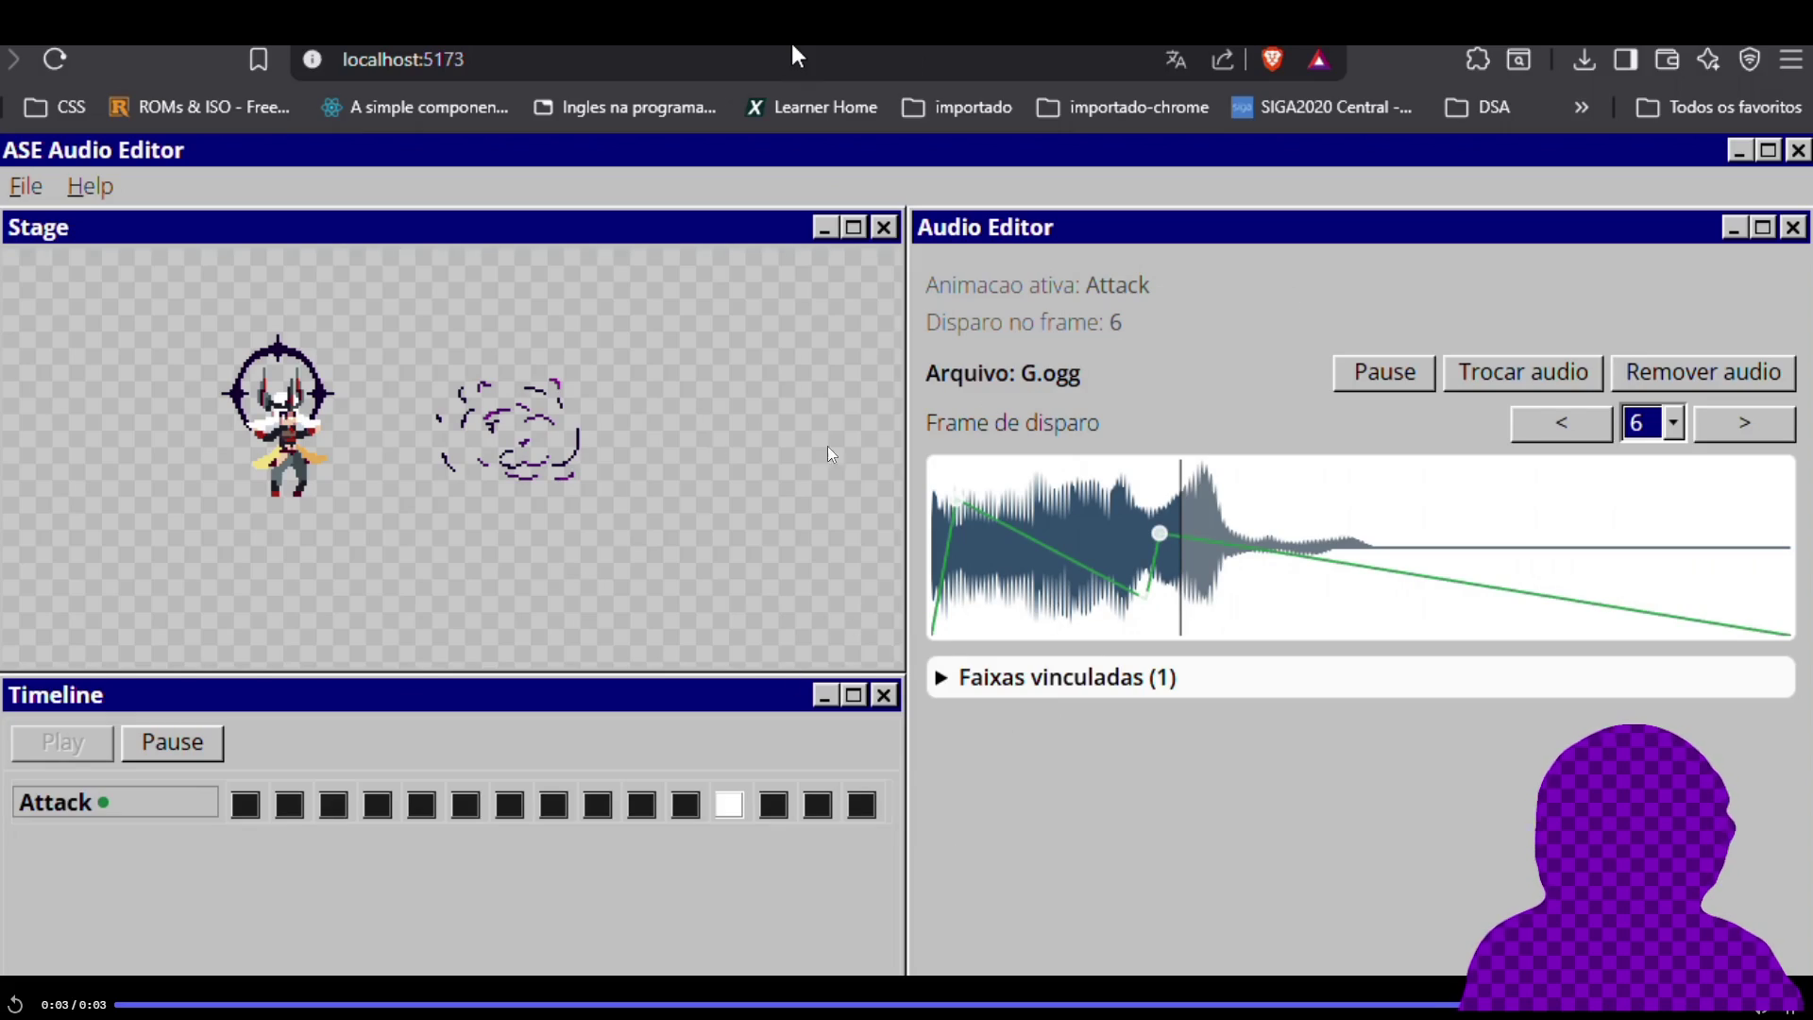
- Replay the audio-sync demo video three times, then exit the full-screen view
left_click(793, 57)
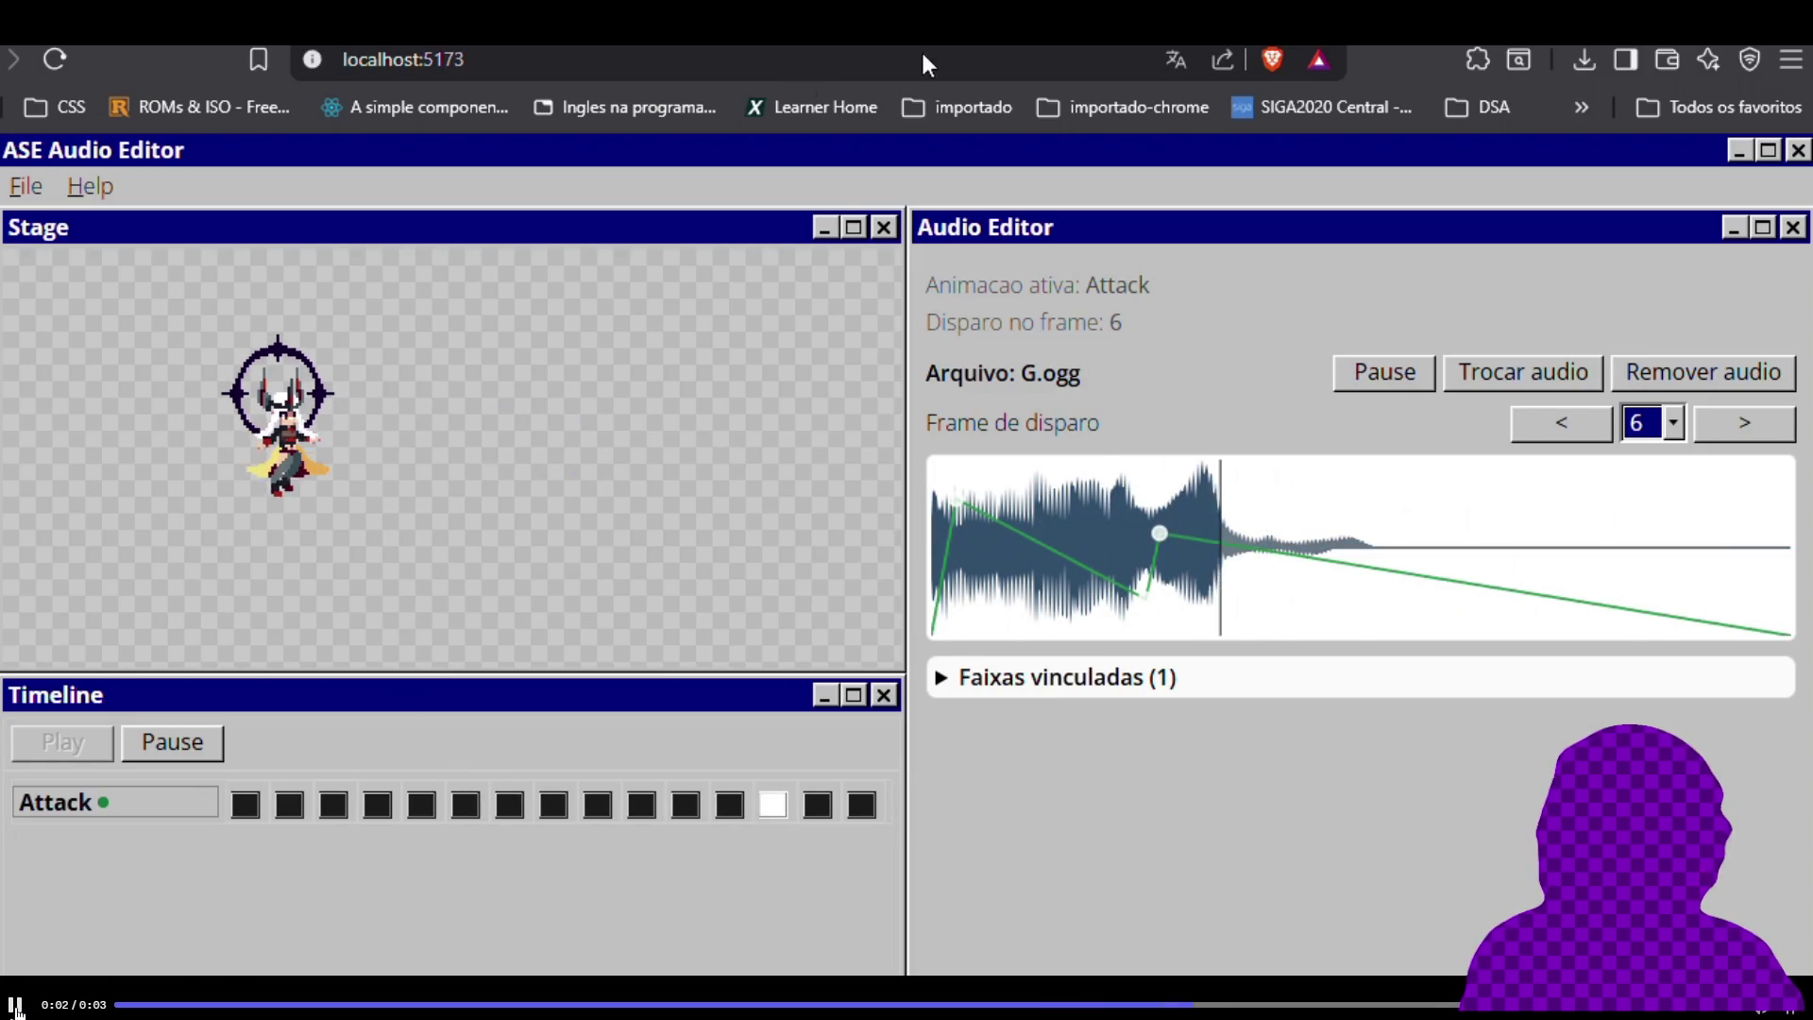
left_click(796, 57)
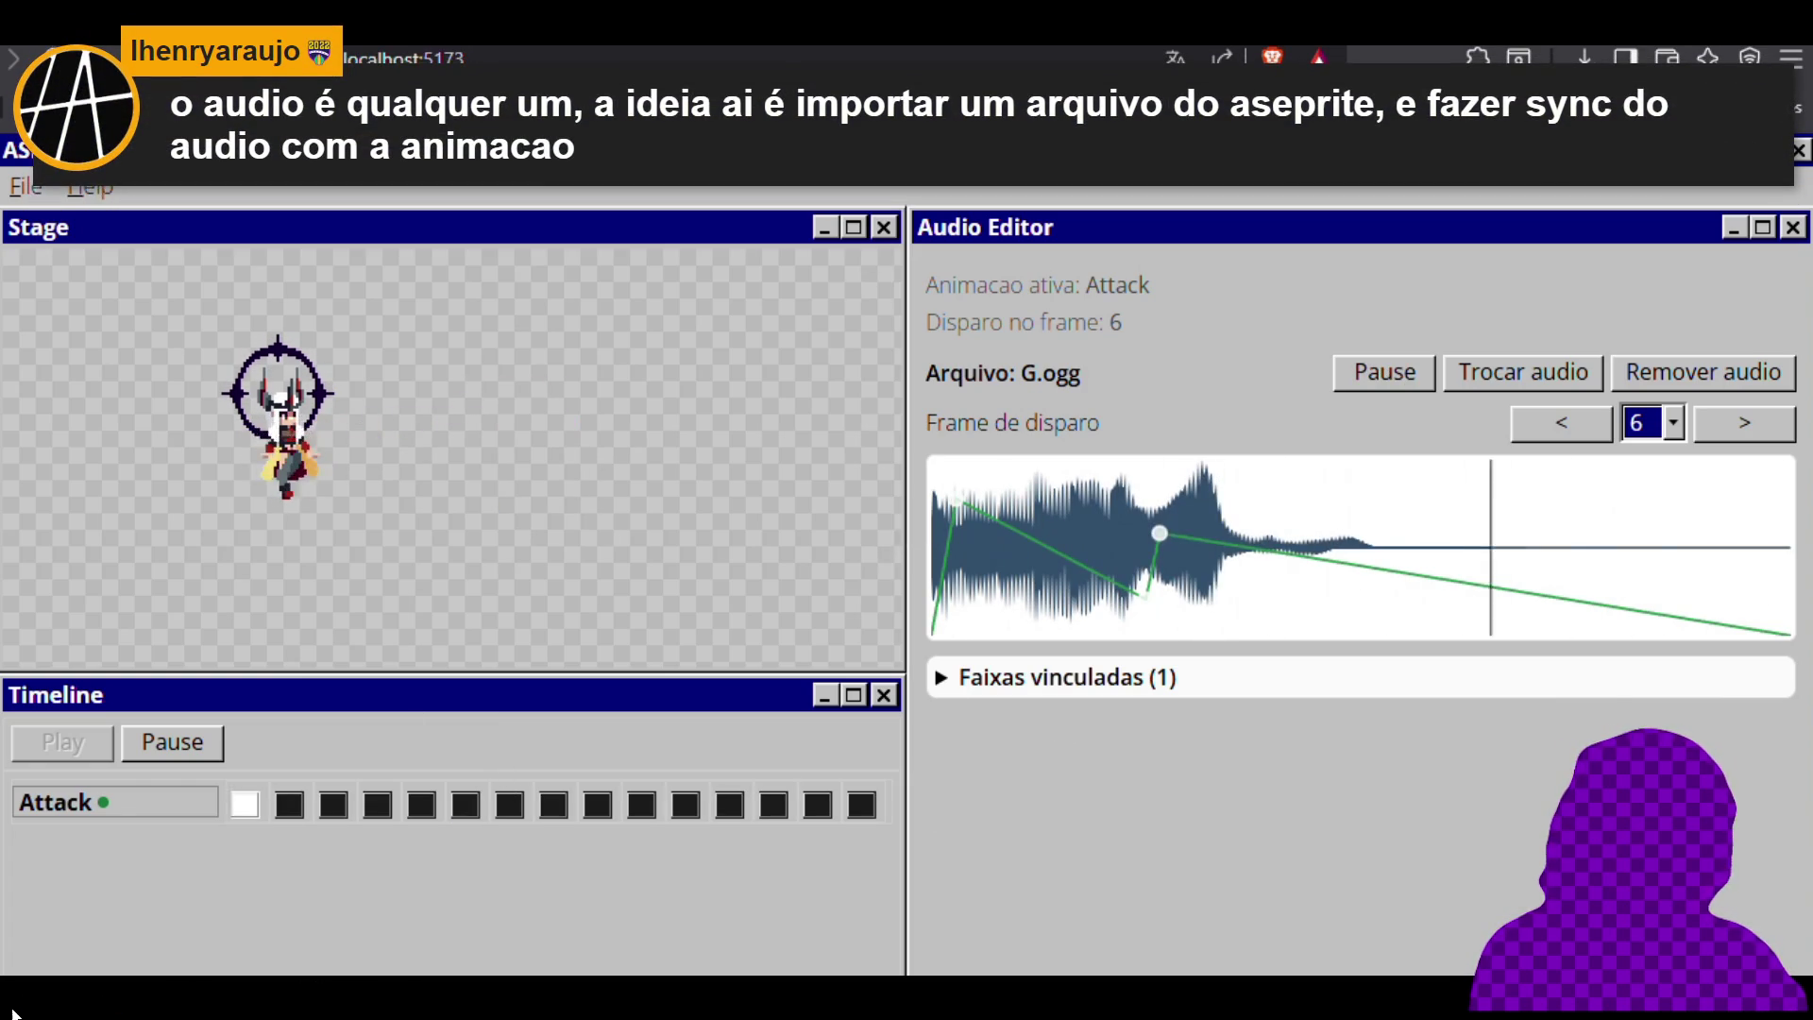
left_click(792, 48)
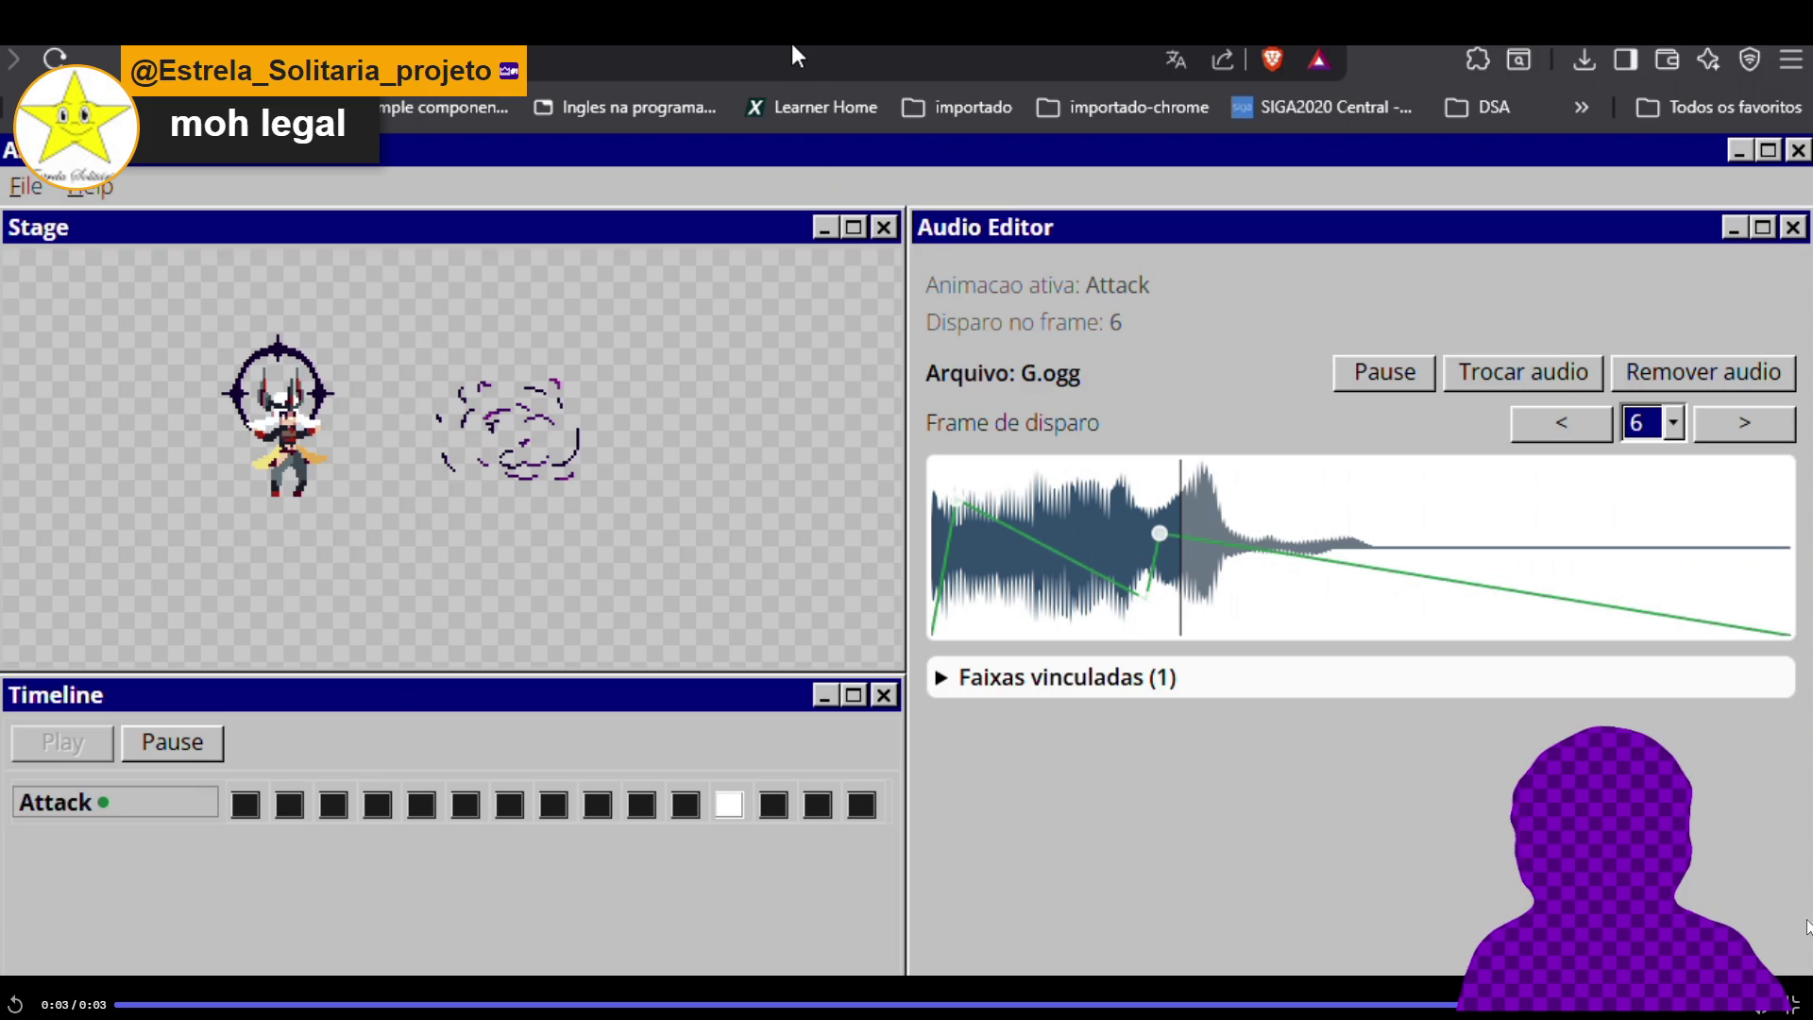
key("Escape")
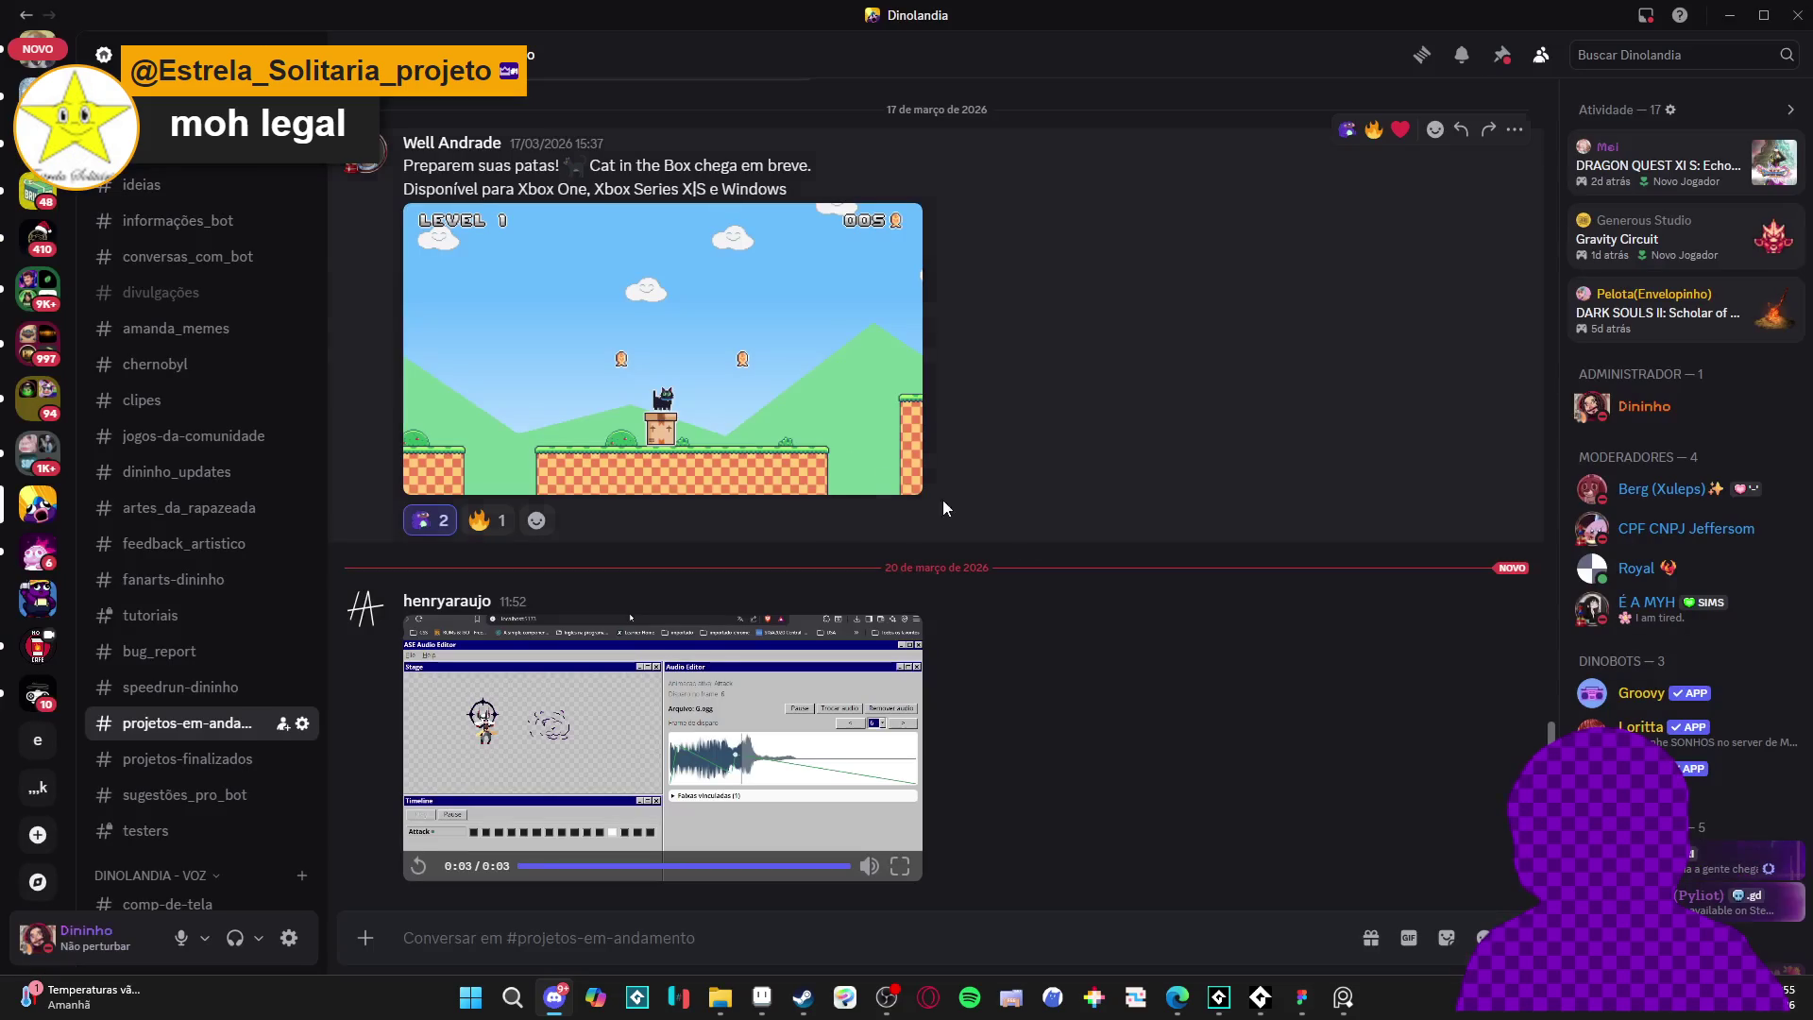
- Open the dinolandia_geral channel, then return to Aseprite
scroll(306, 576, "up", 3)
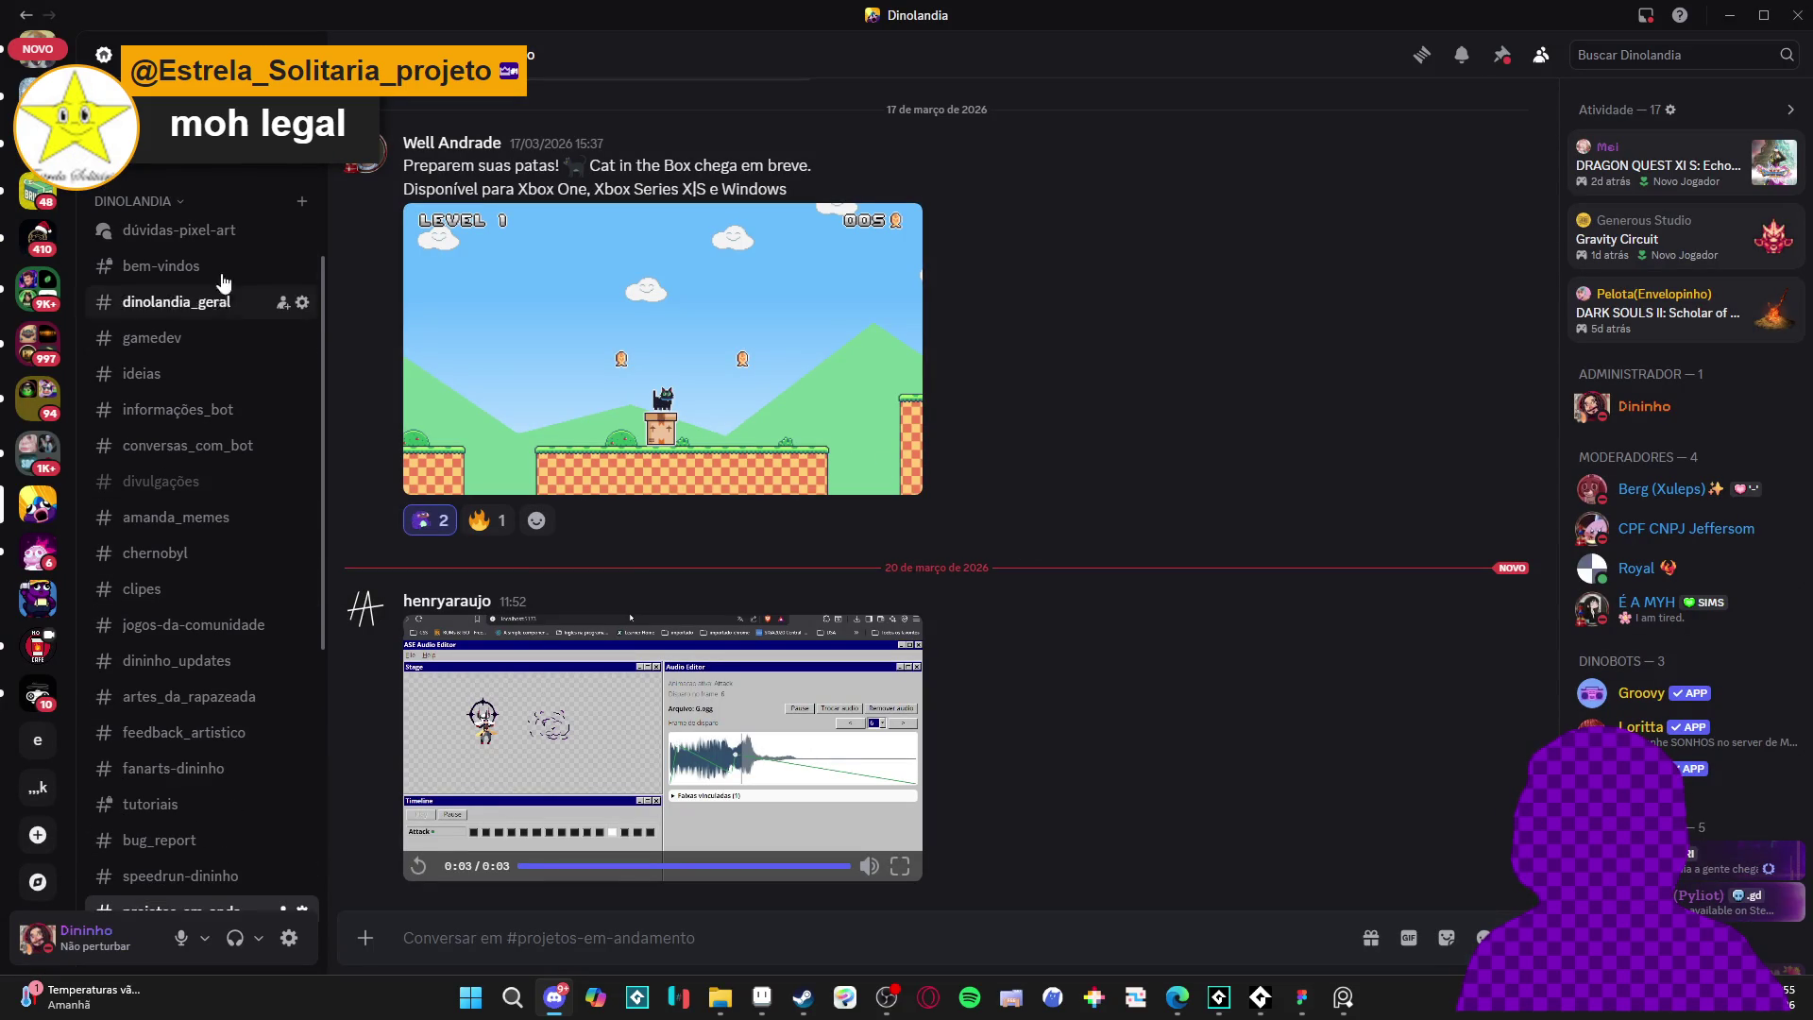
left_click(236, 302)
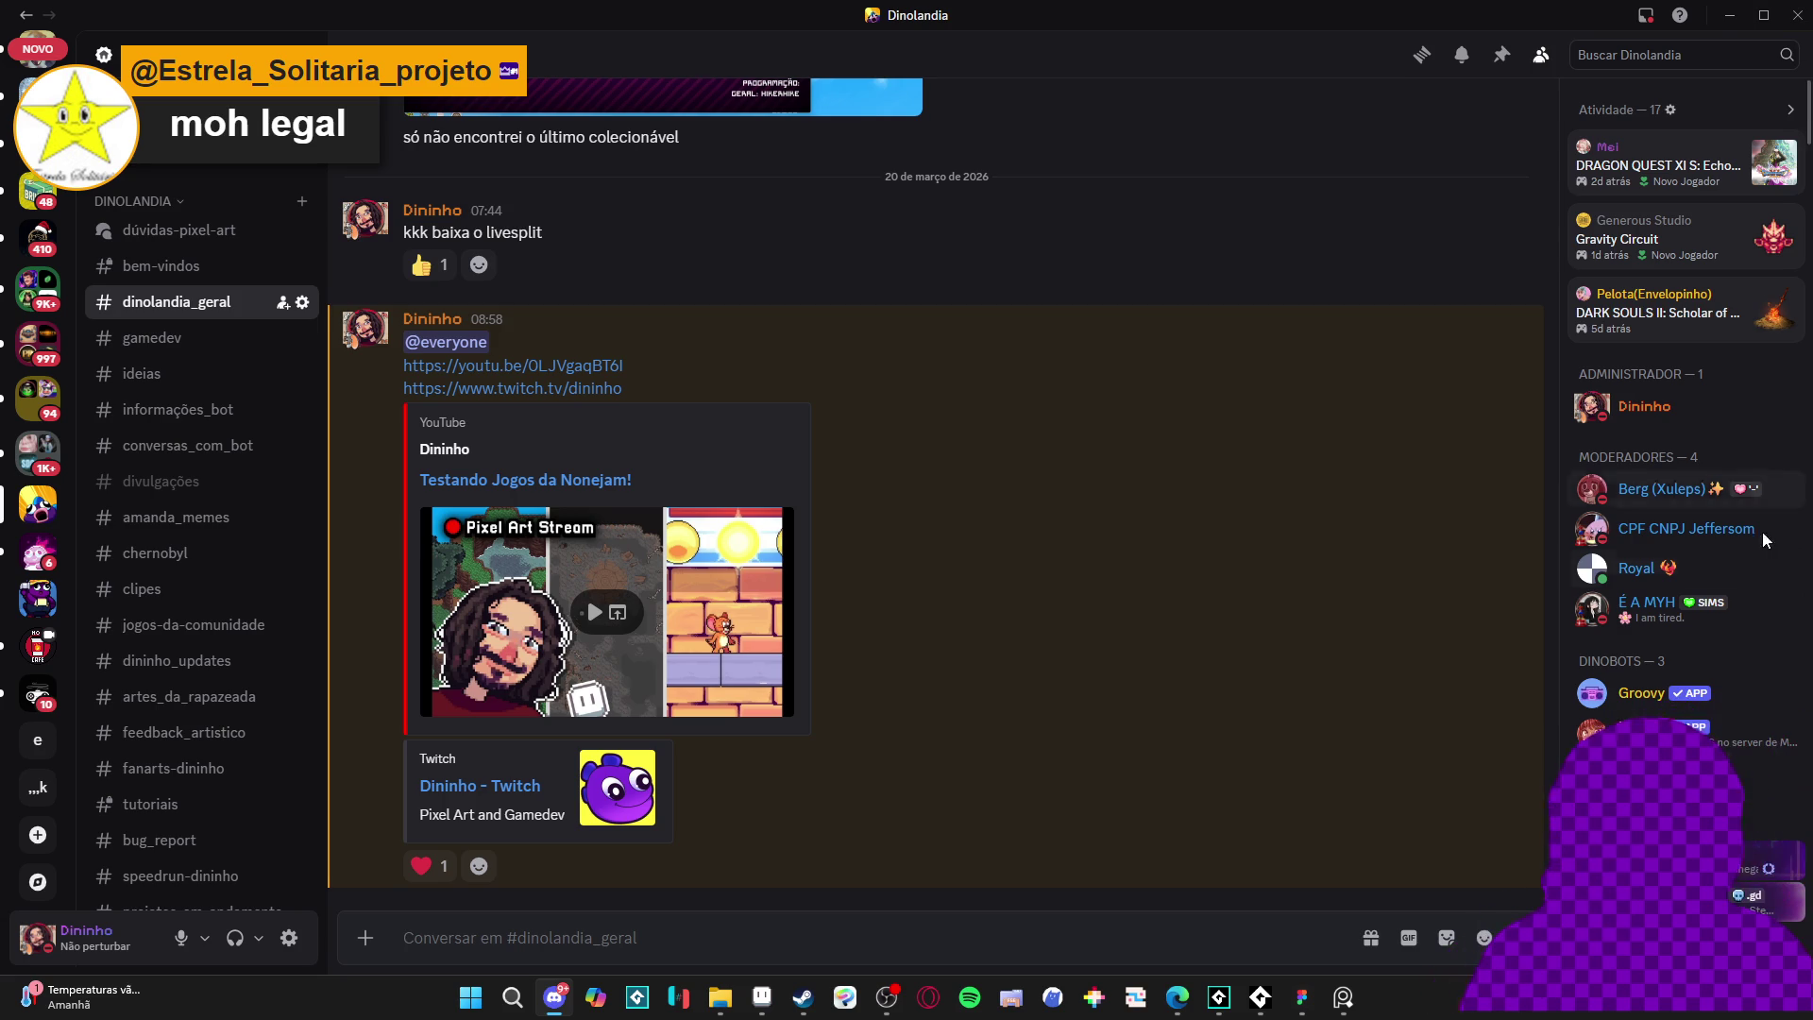
left_click(762, 996)
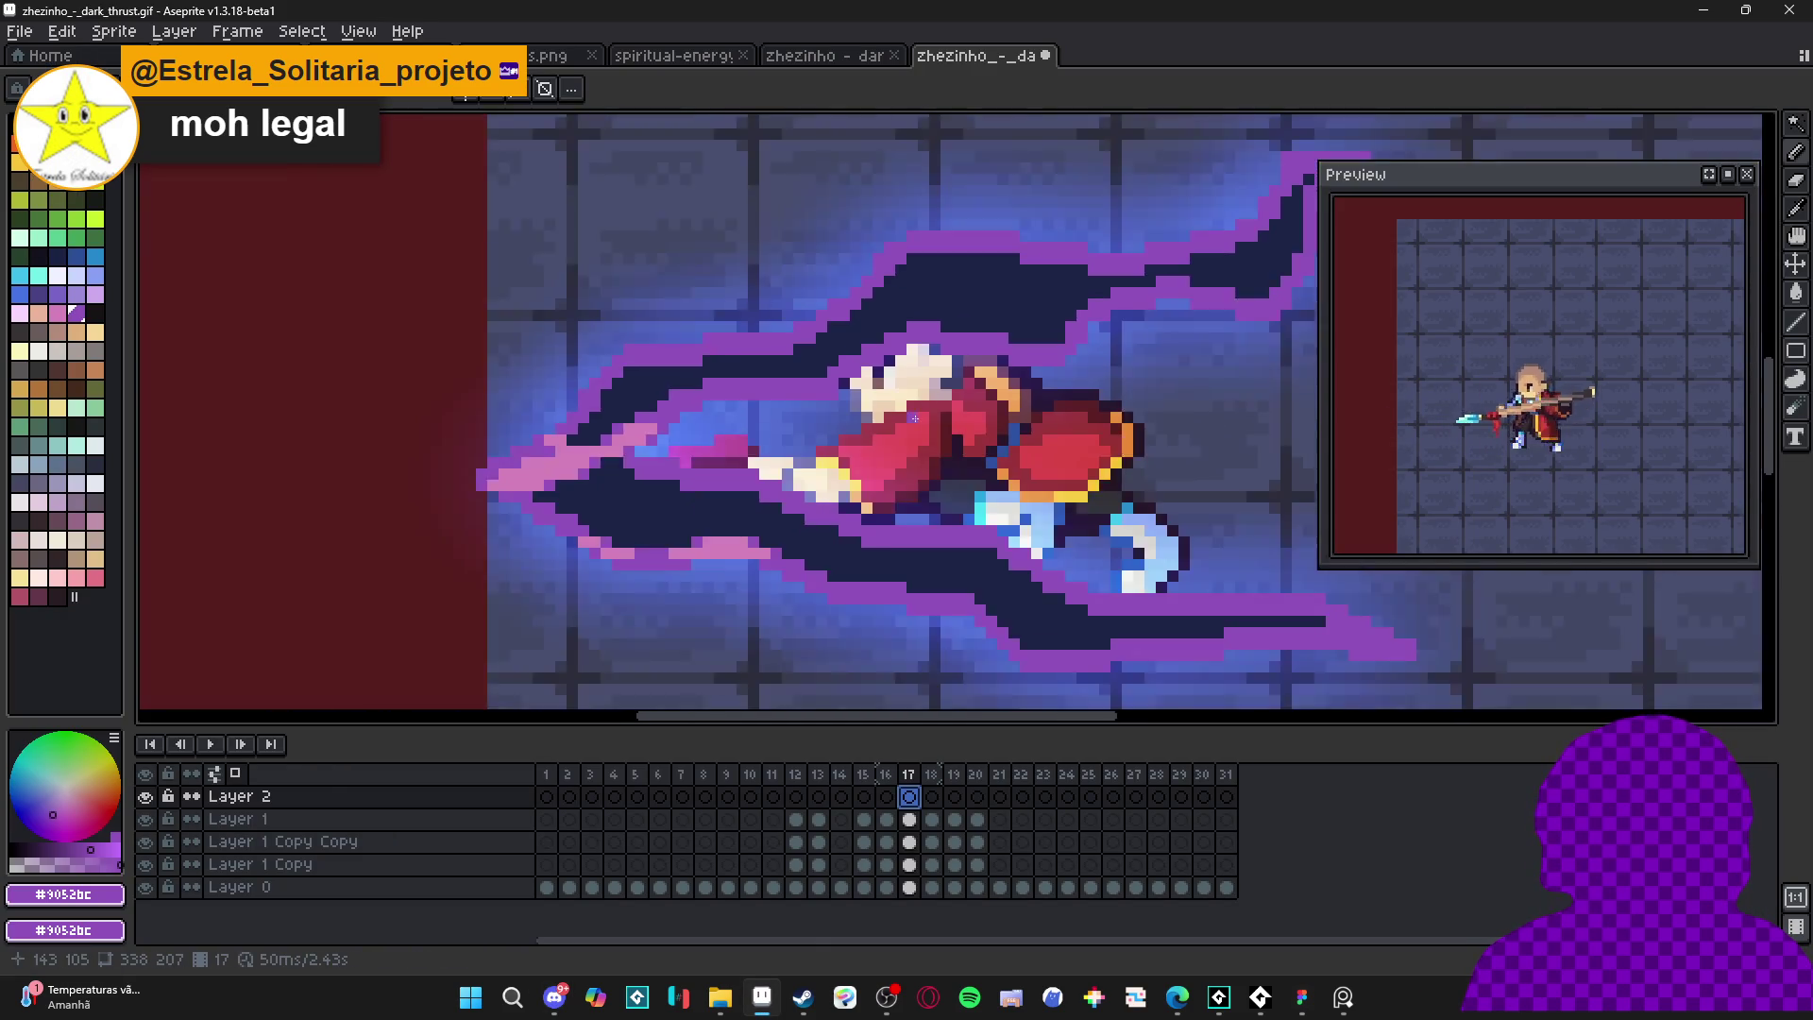
- Zoom out, play the dark-thrust animation, stop the preview, and nudge the canvas right
scroll(918, 421, "down", 1)
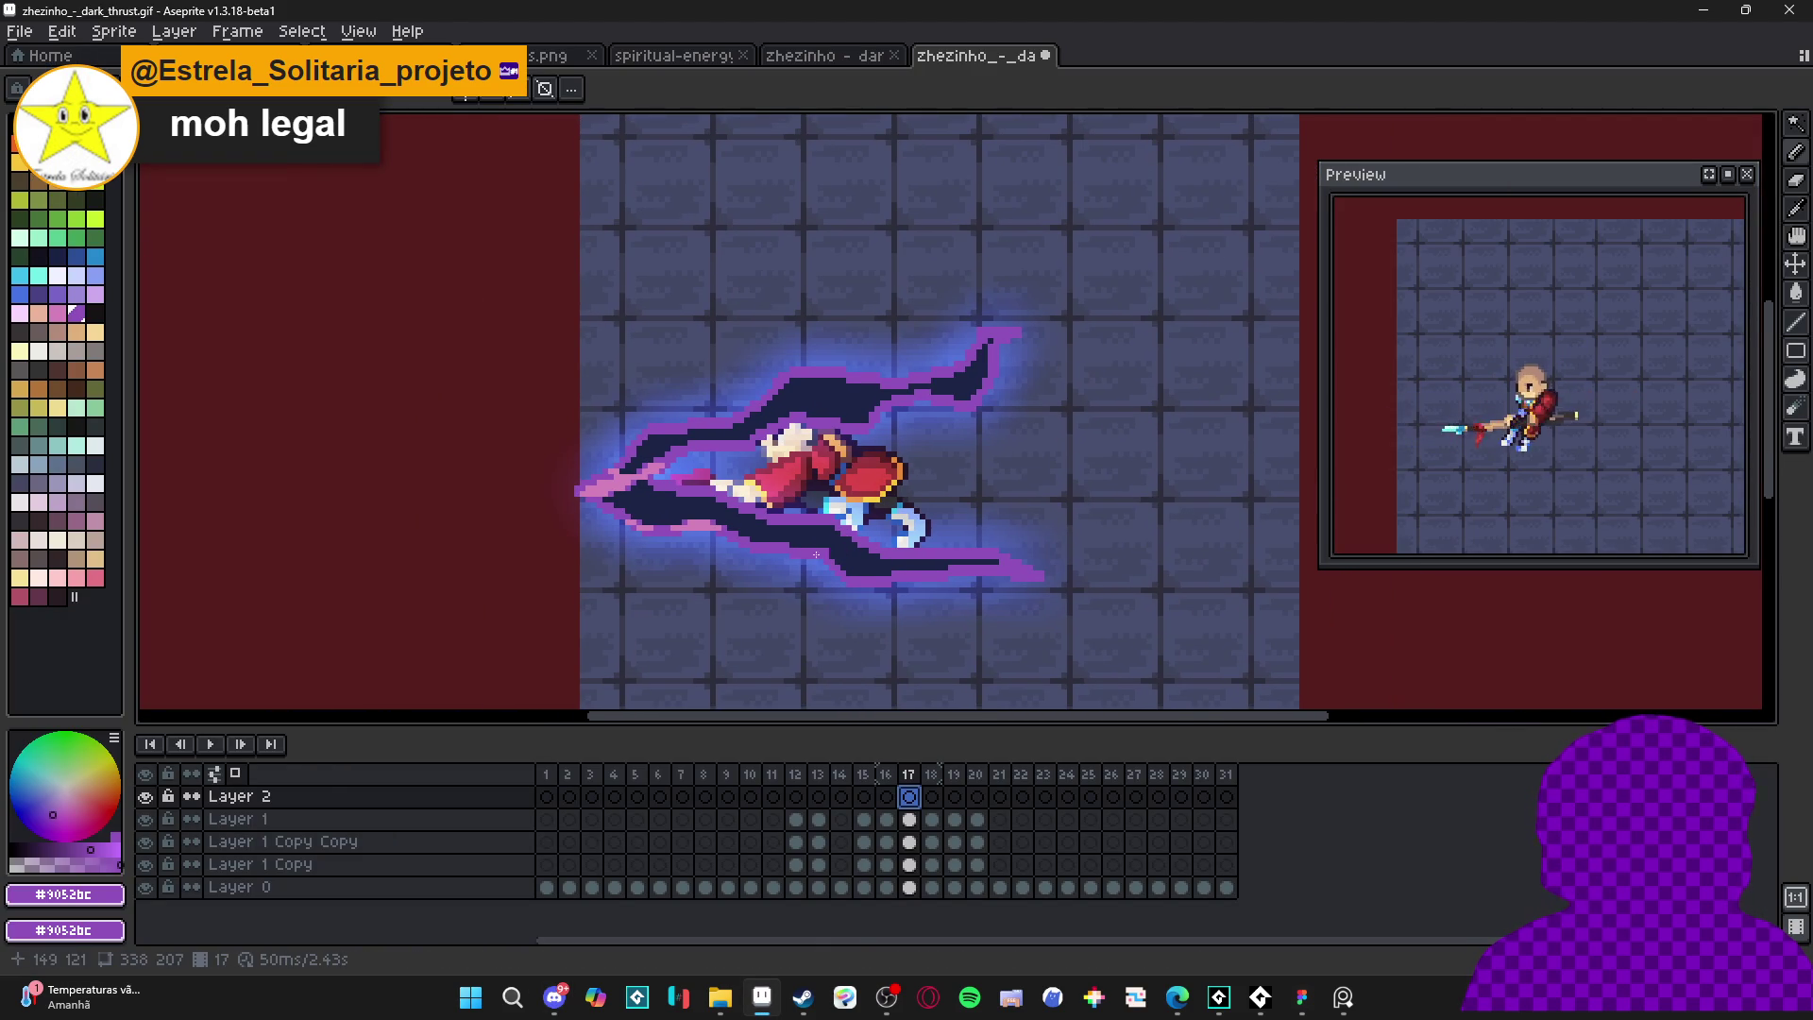
key("Return")
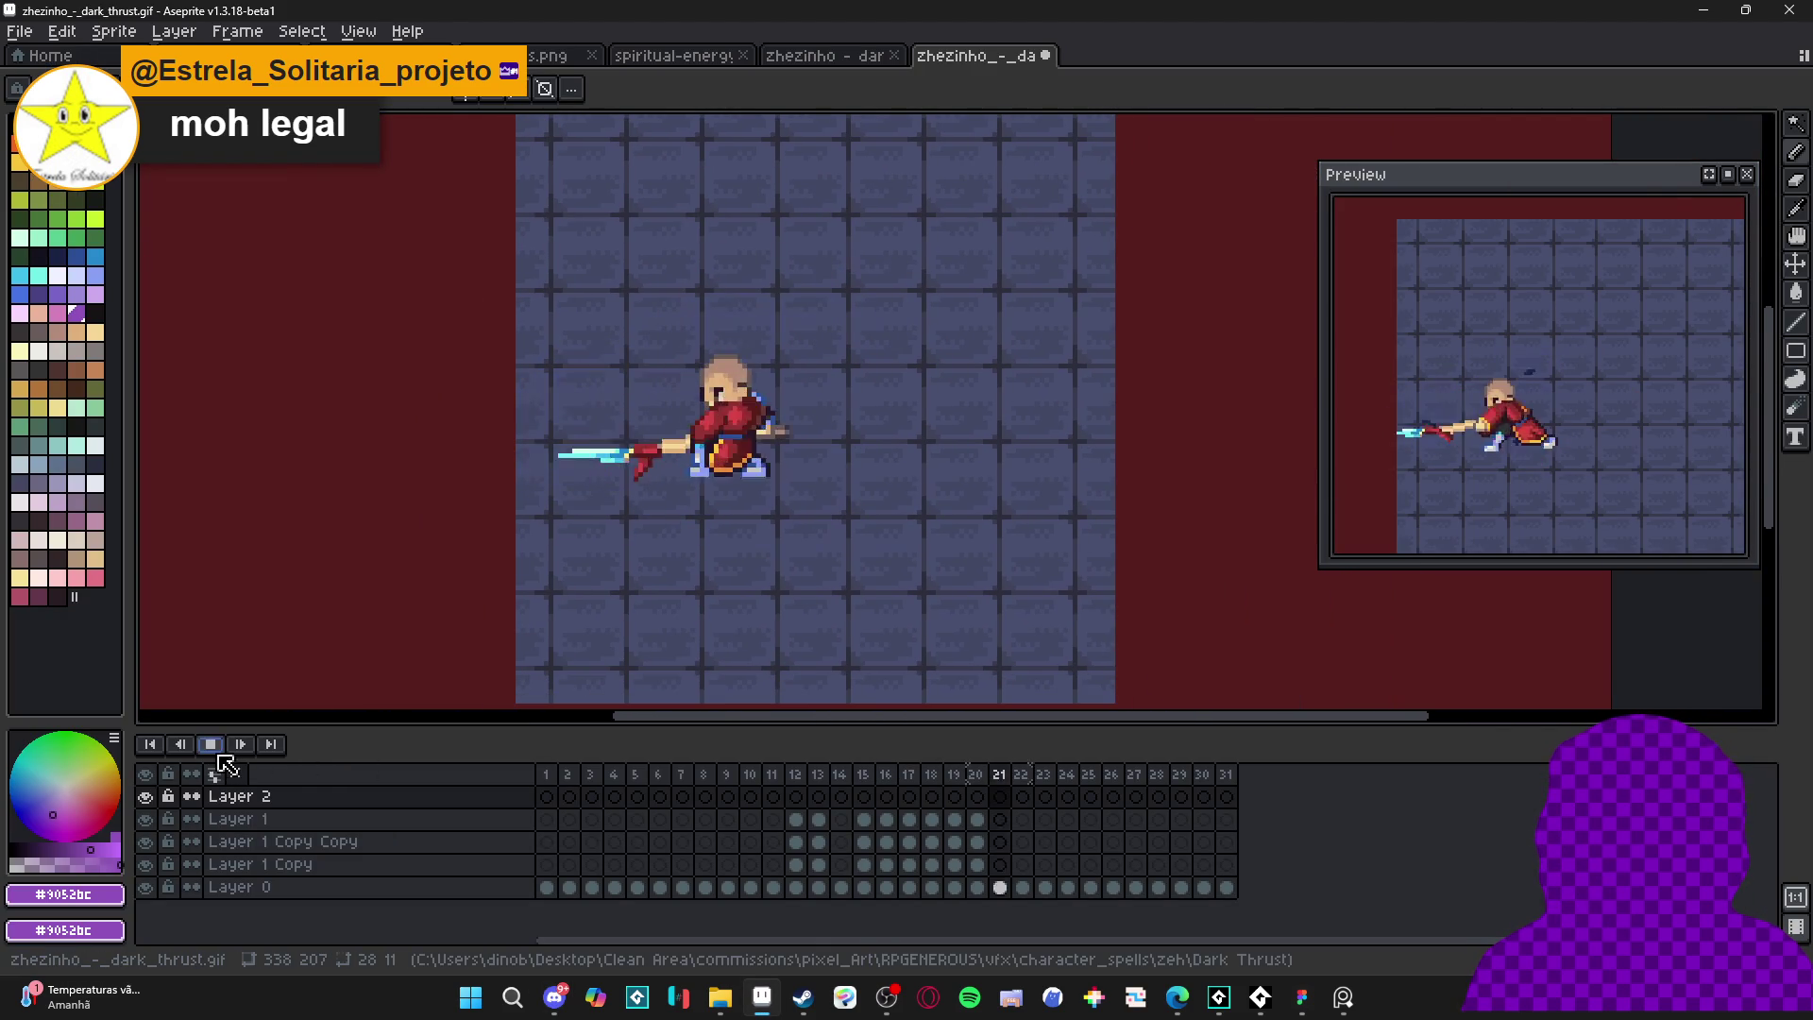
left_click(1728, 175)
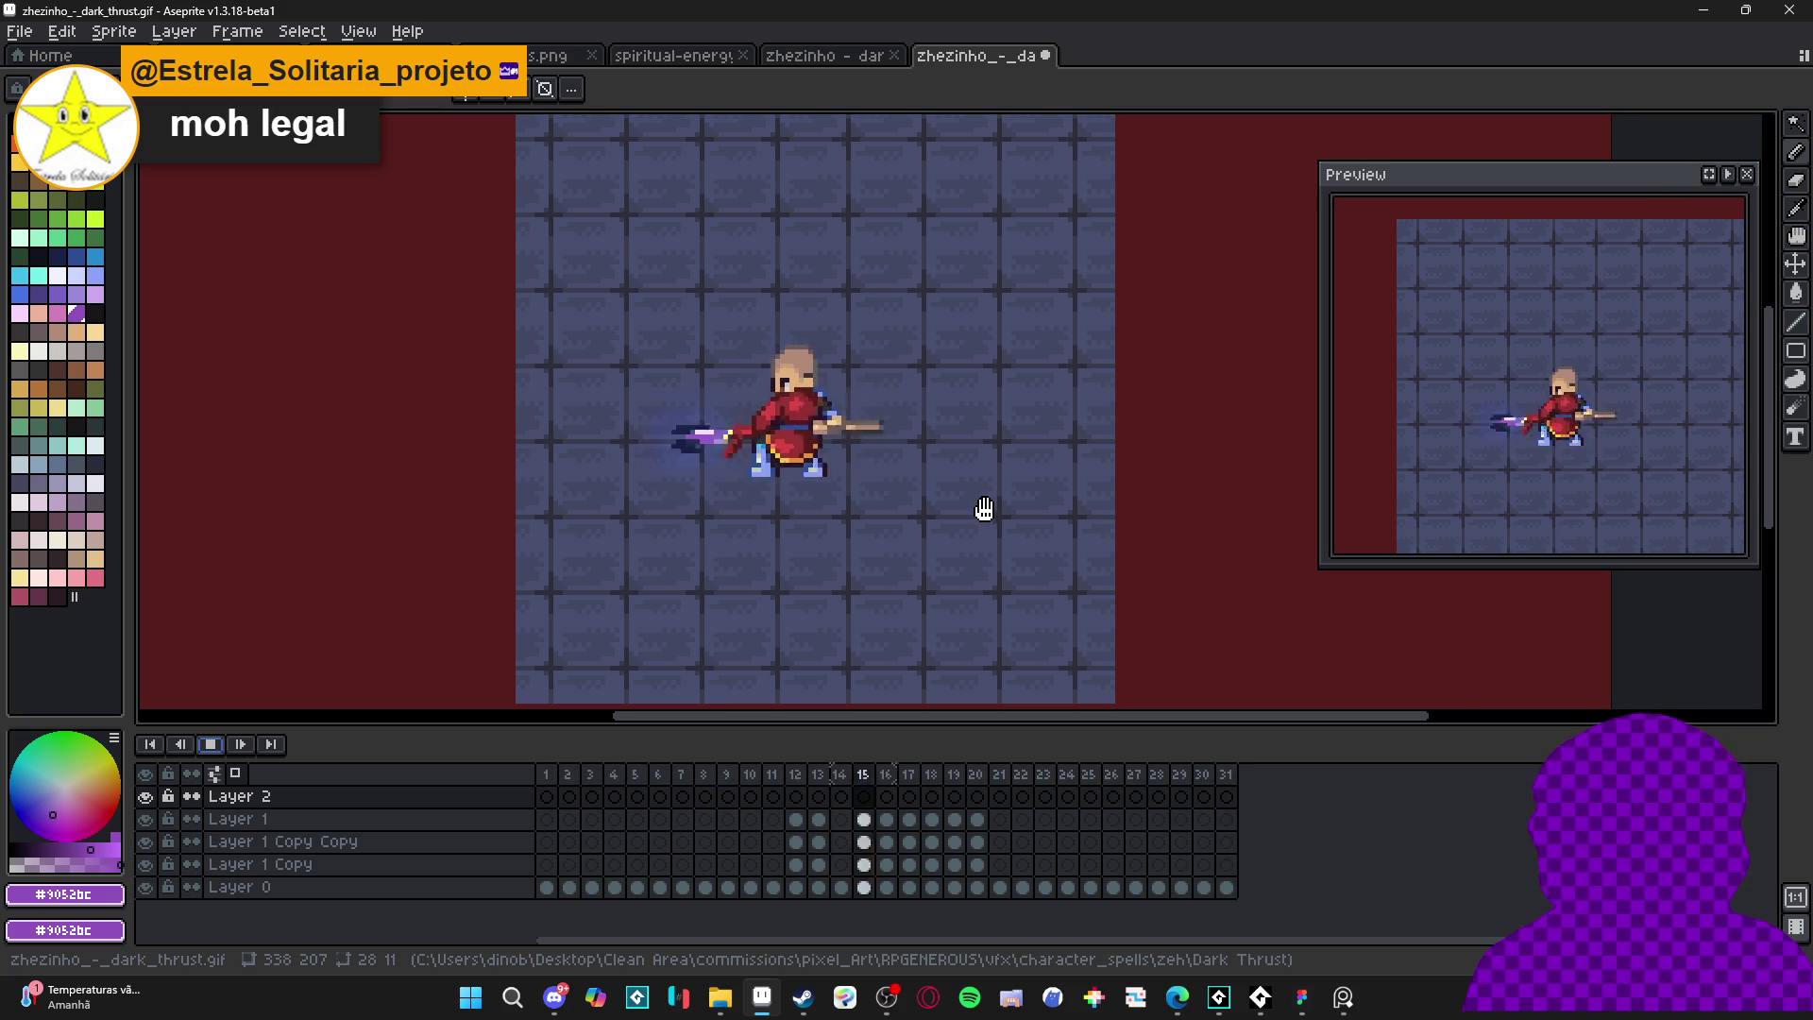
left_click_drag(963, 501, 997, 502)
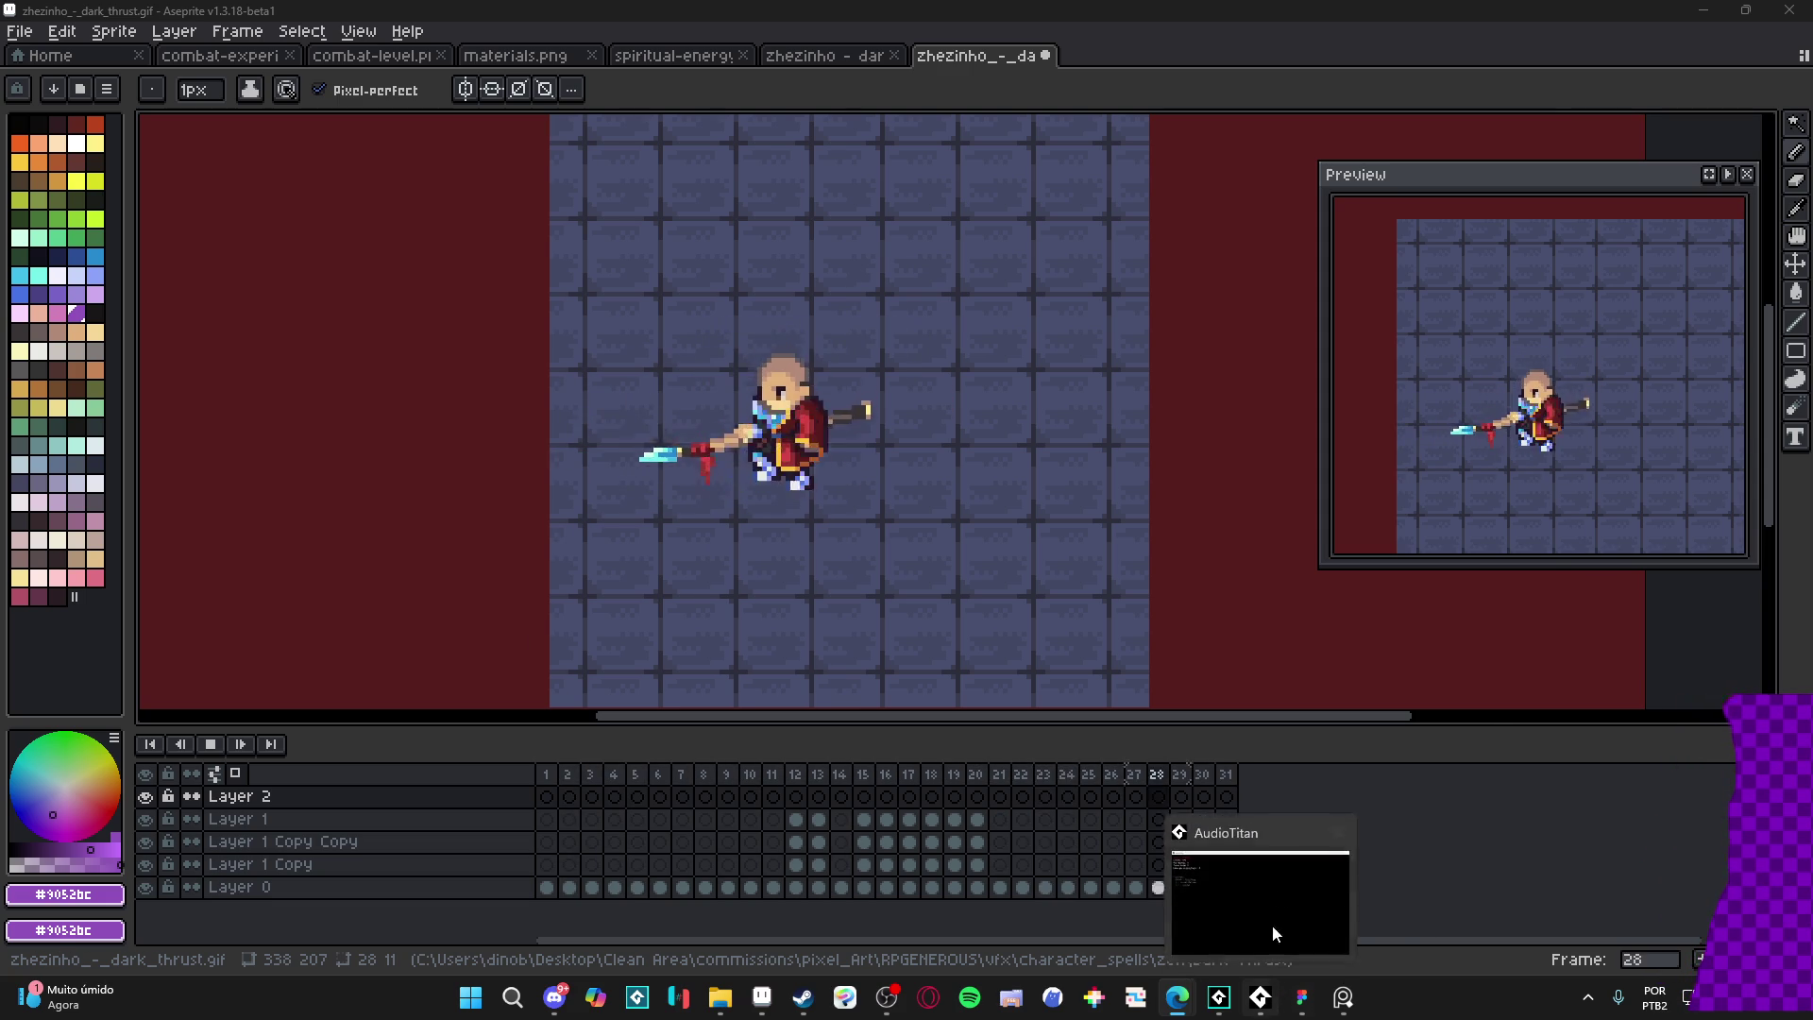
- Start music playing in AudioTitan, then bring Aseprite back to the front
left_click(1263, 992)
key("space")
left_click(579, 9)
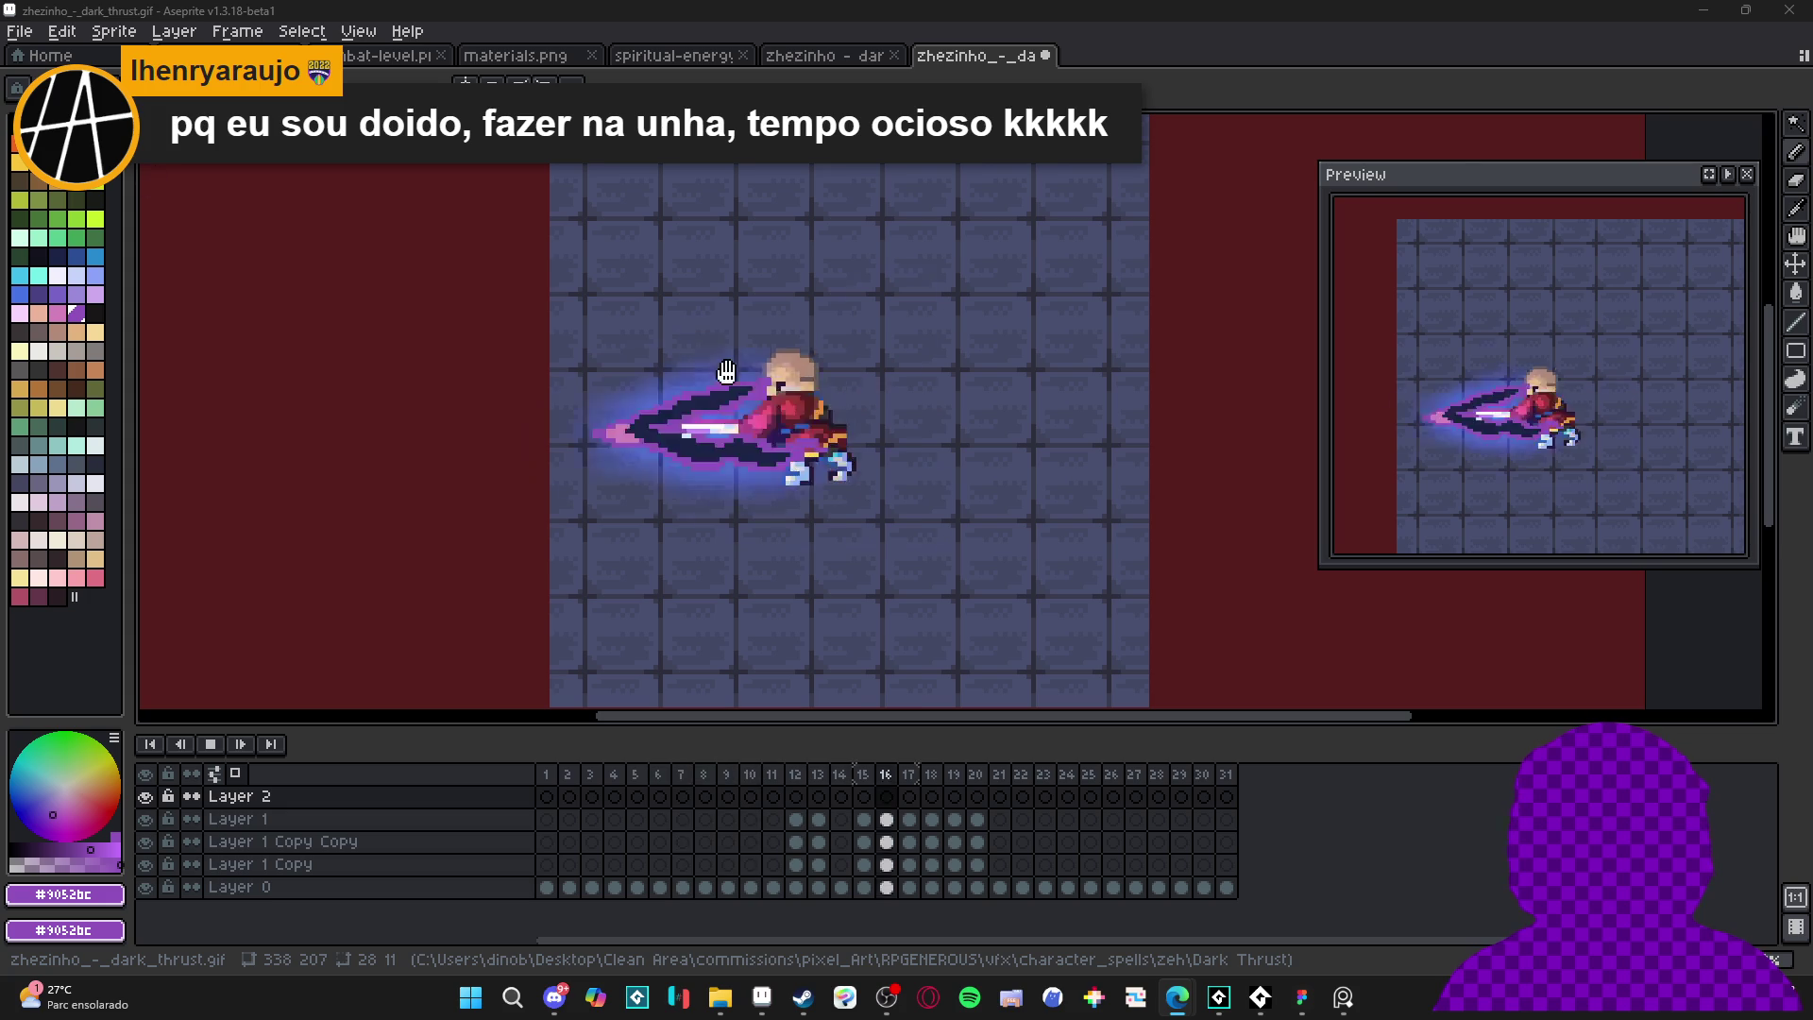
- Stop playback and select Layer 2's cel on frame 17
scroll(761, 406, "down", 1)
left_click(209, 745)
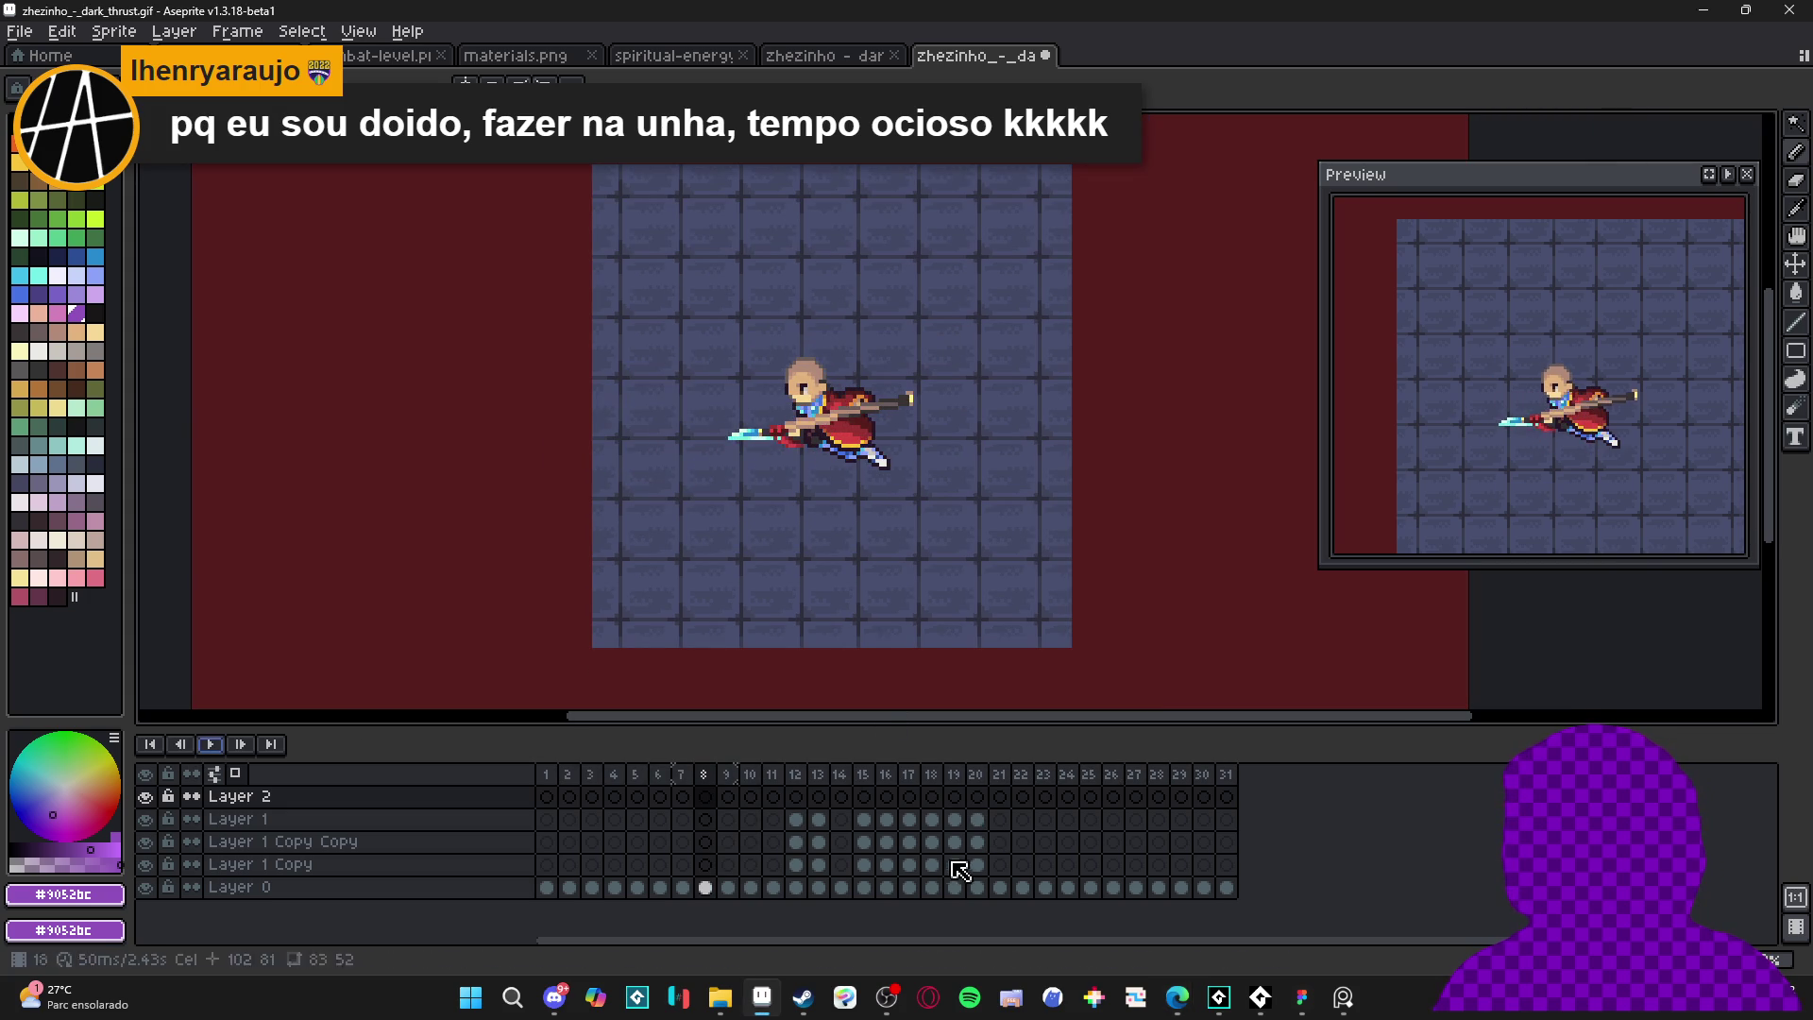
left_click(796, 775)
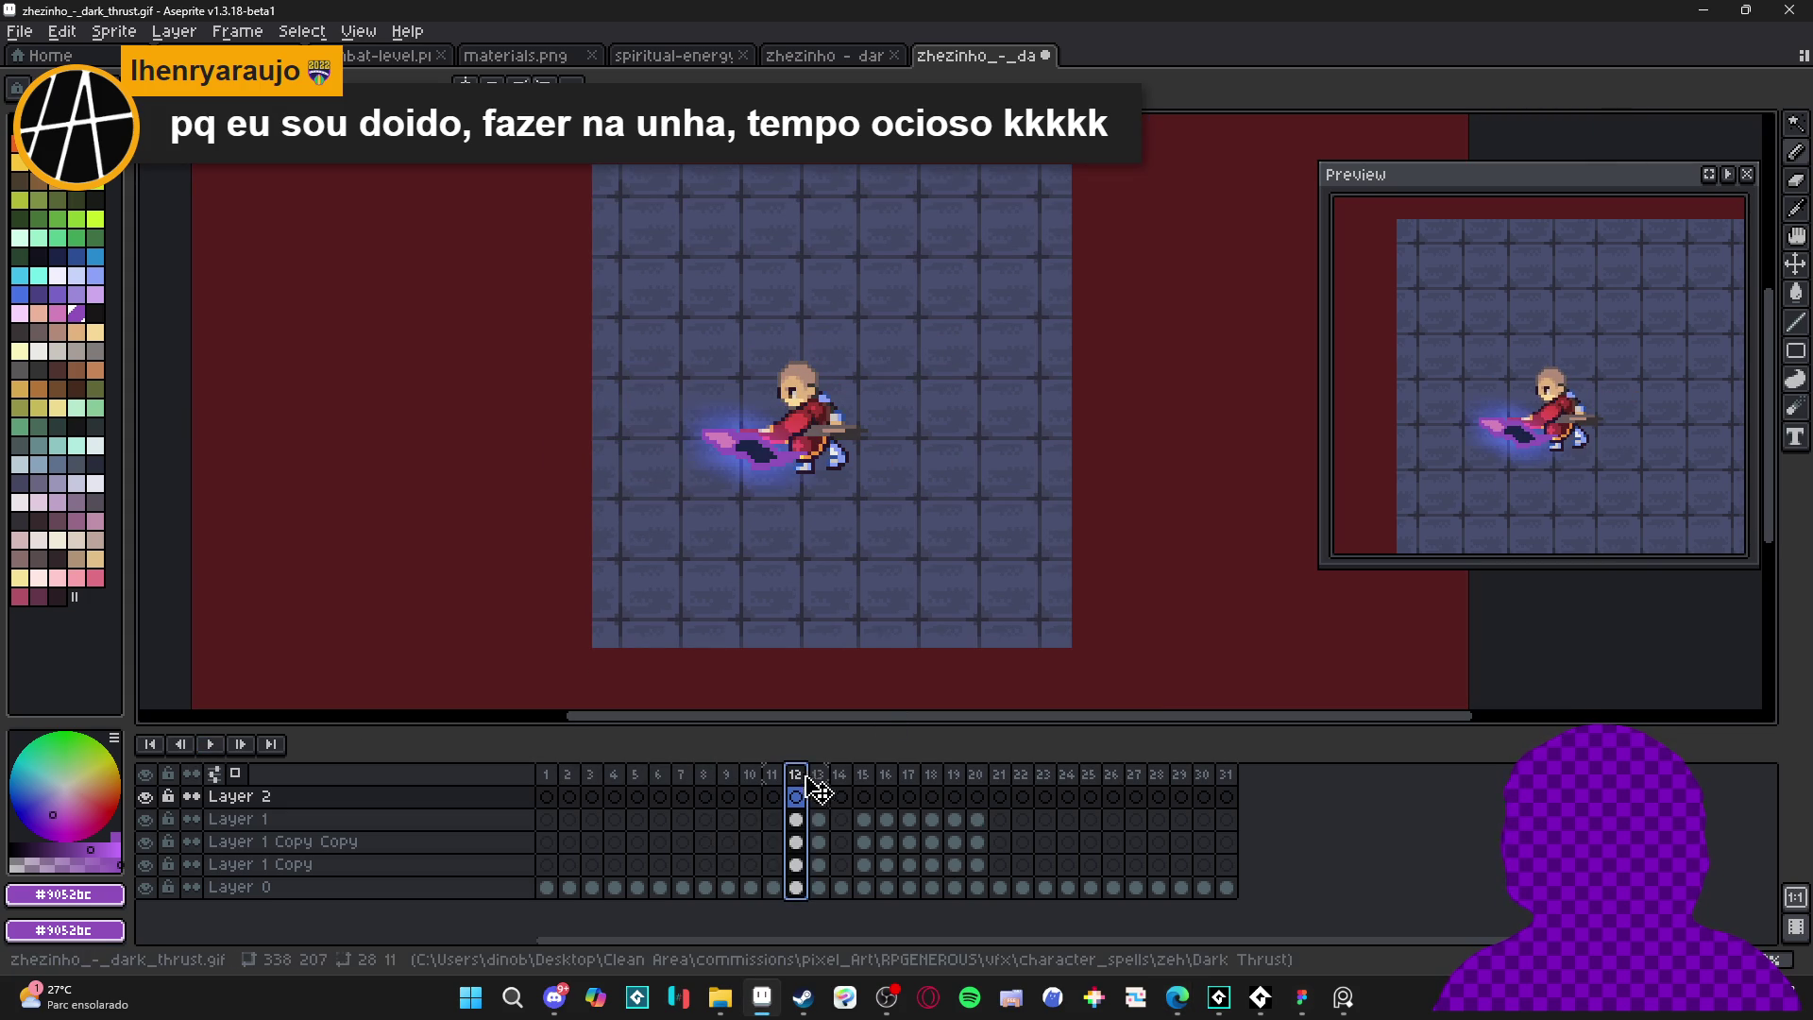
left_click(885, 774)
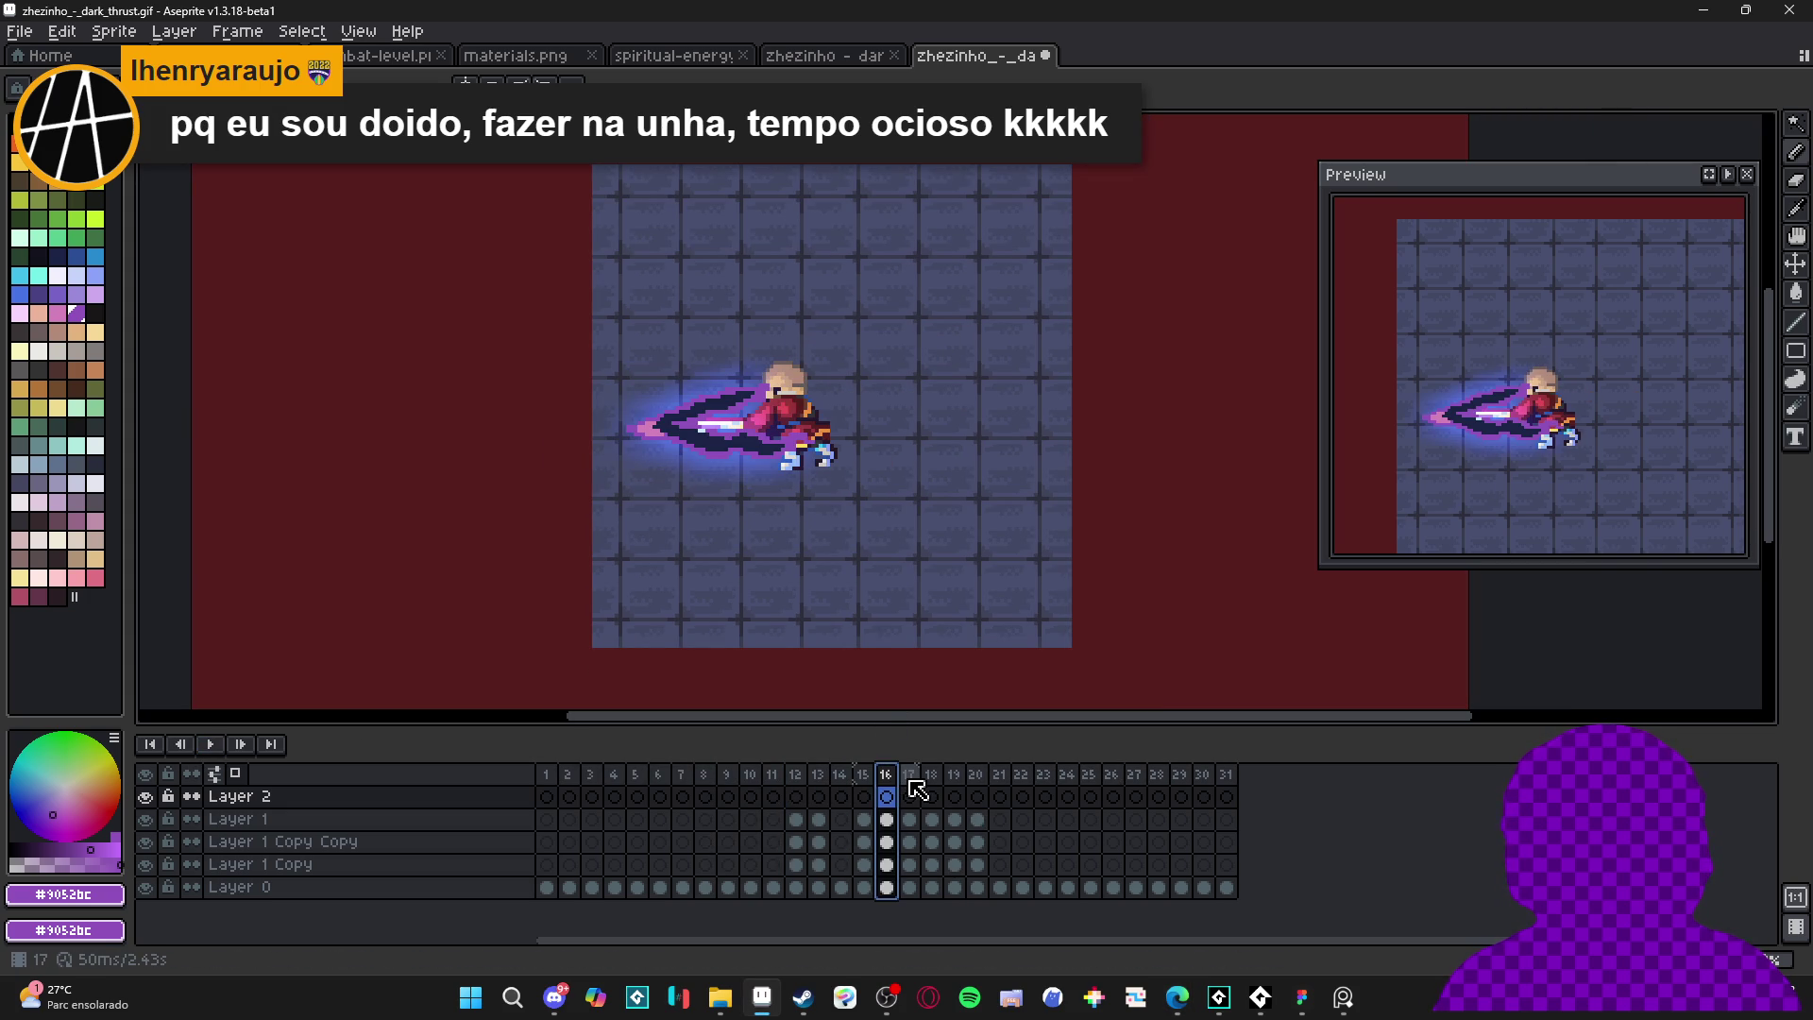
left_click(911, 780)
left_click(916, 798)
scroll(701, 403, "up", 2)
- Eyedrop the purple #9052bc and pink #d480bb colours from the slash
left_click(638, 327, "alt")
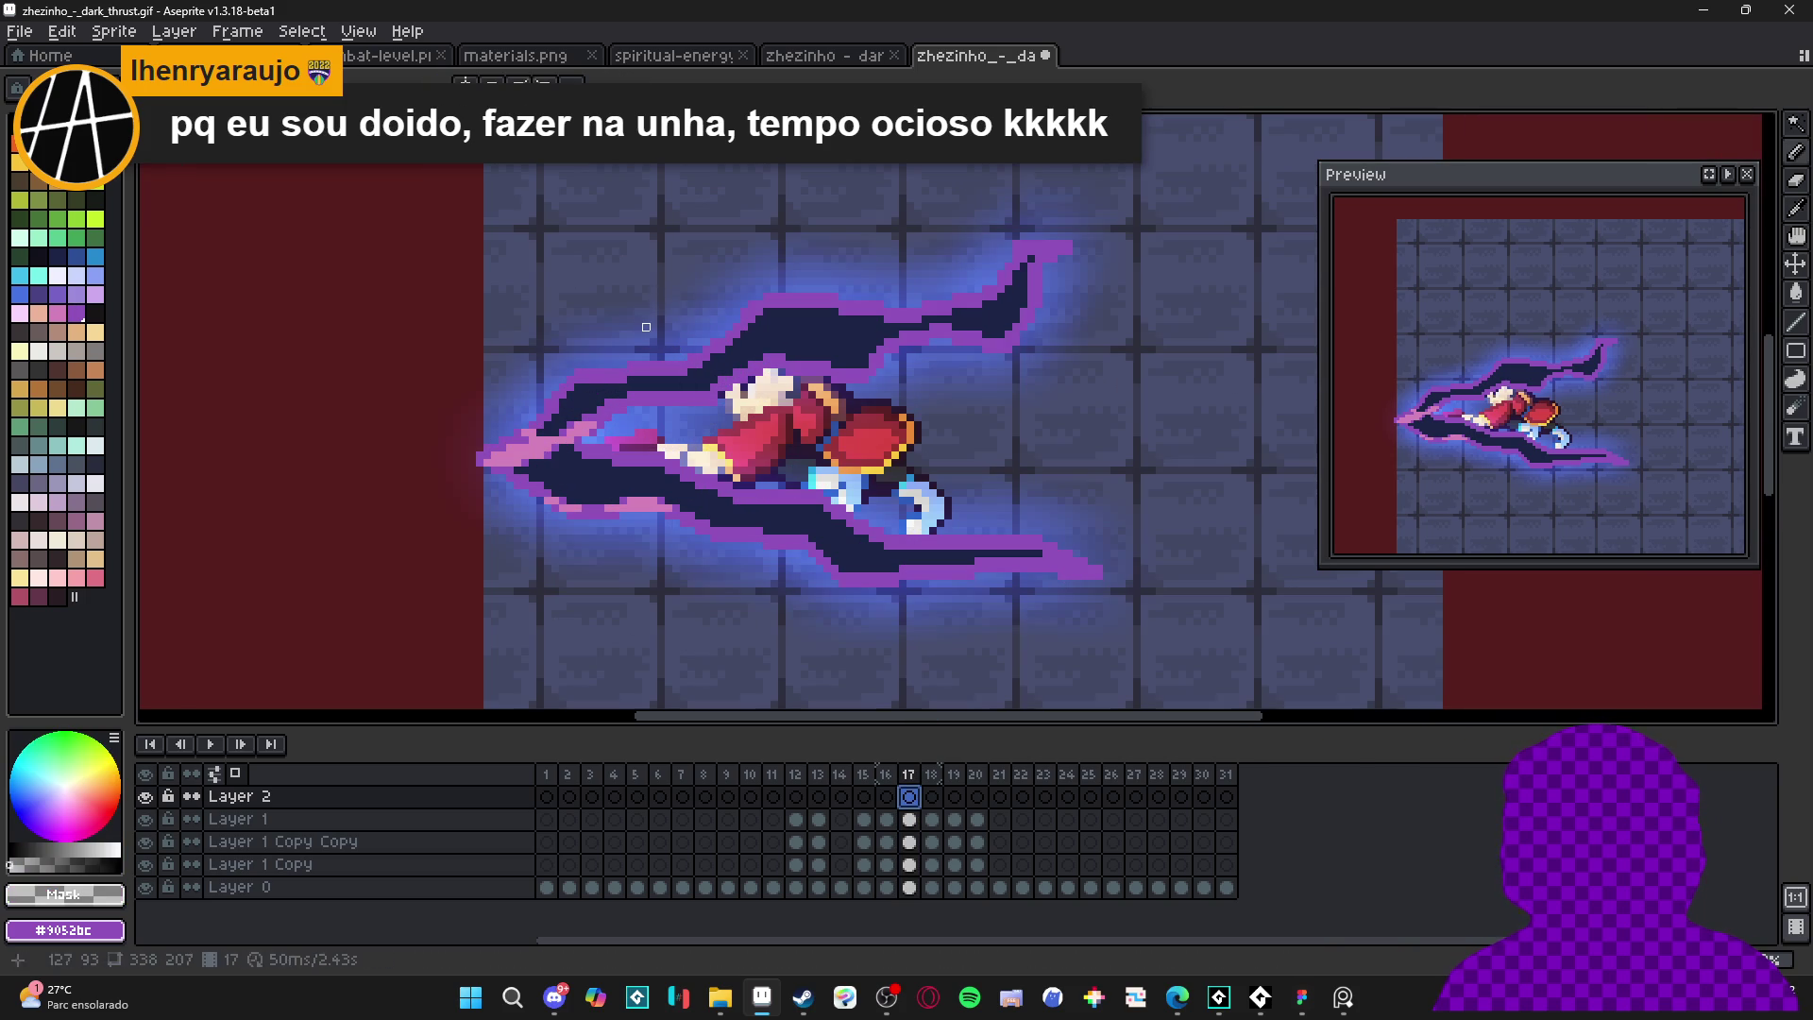
left_click(666, 368, "alt")
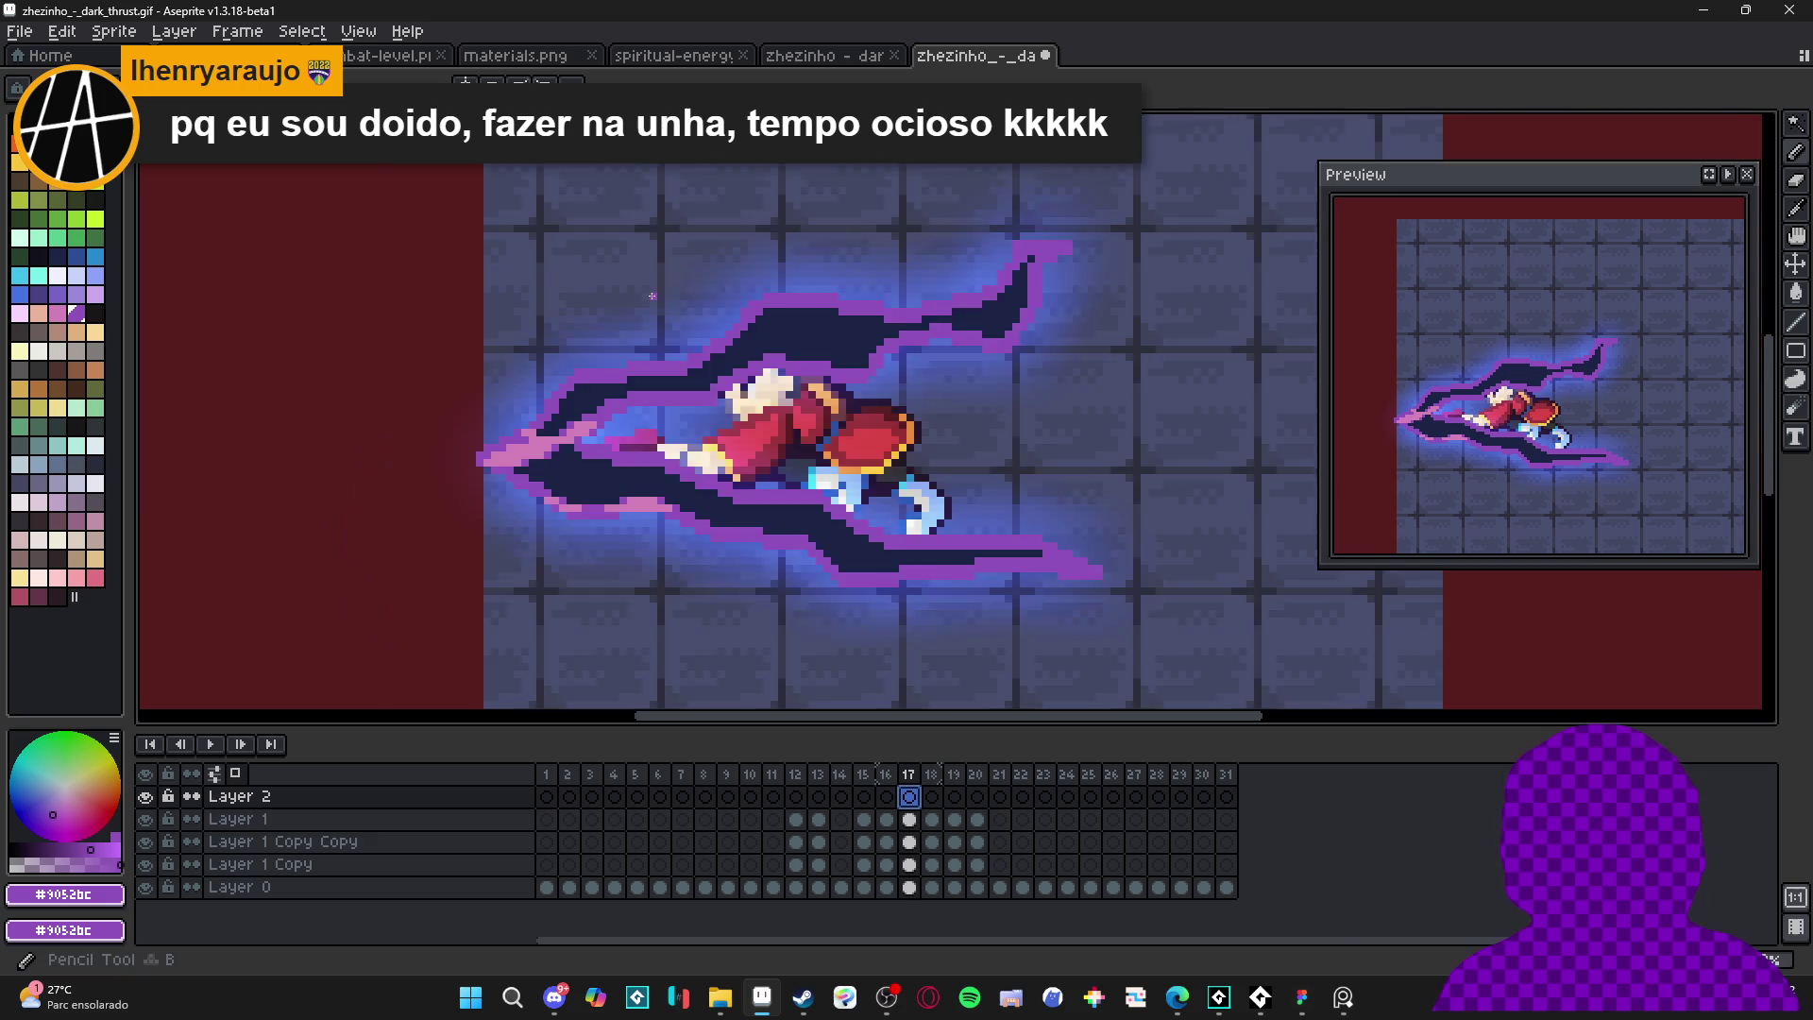
scroll(651, 297, "up", 2)
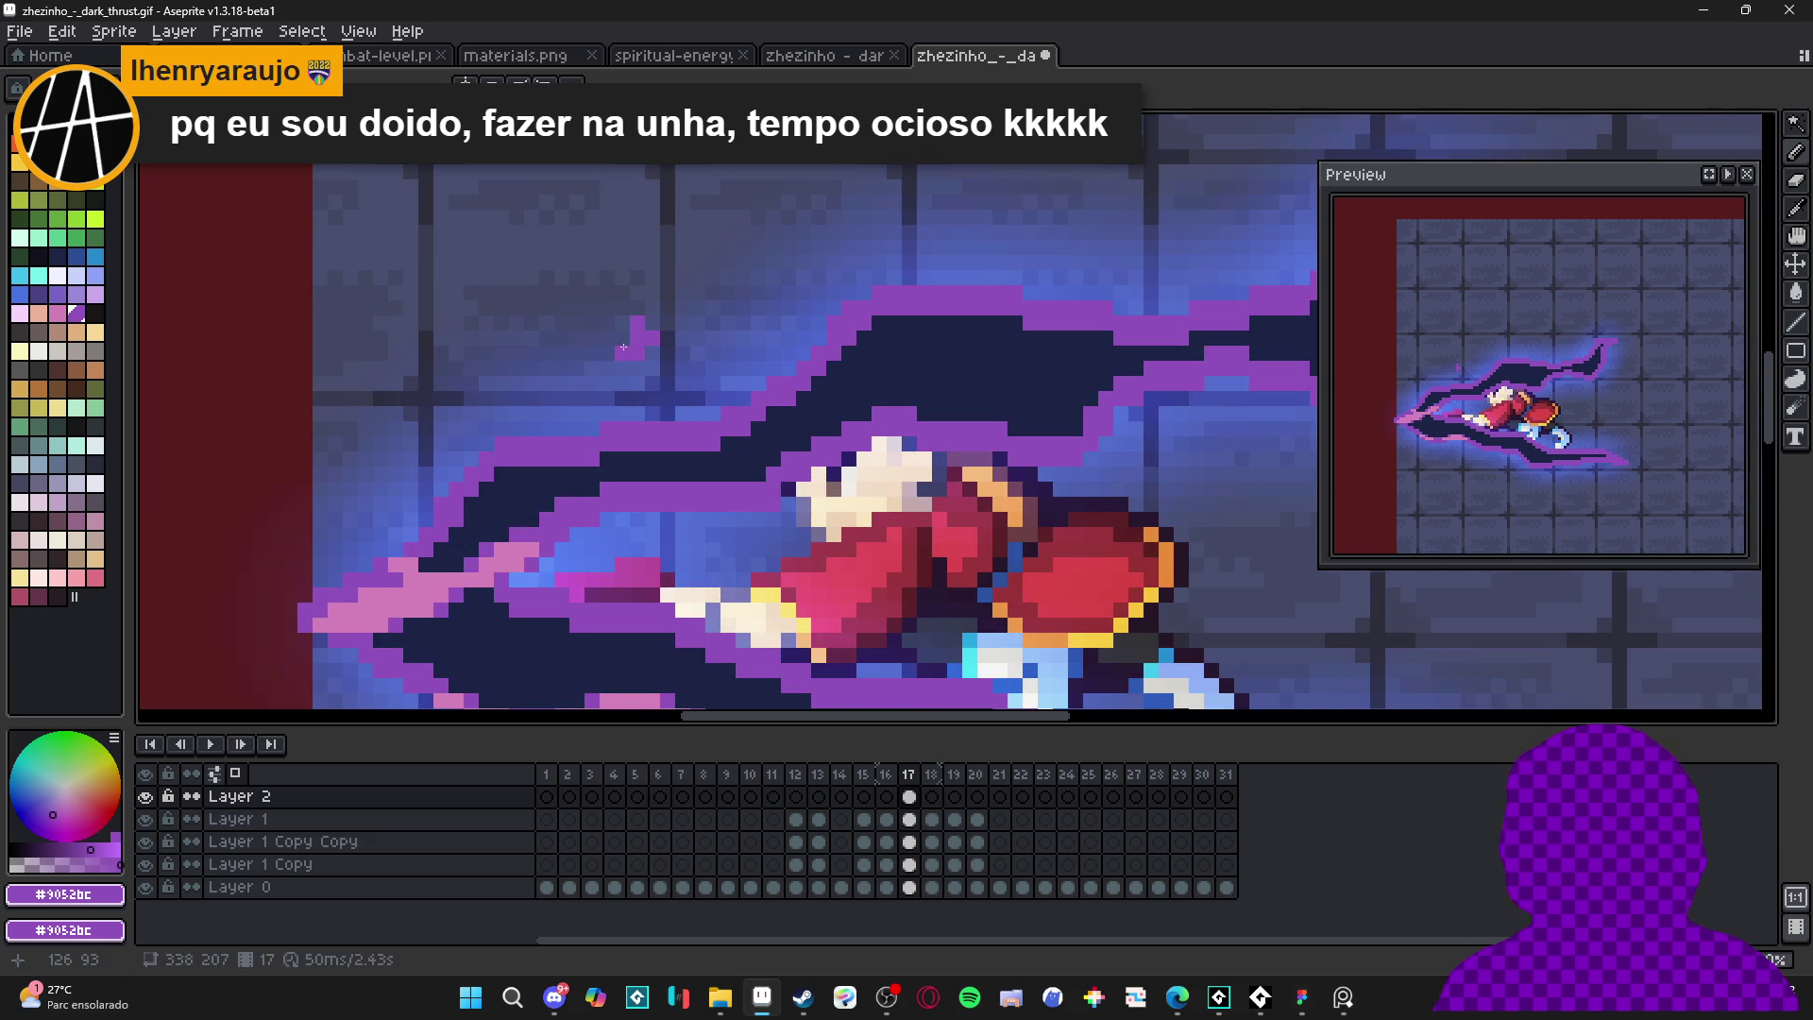
scroll(750, 363, "down", 2)
scroll(699, 326, "up", 2)
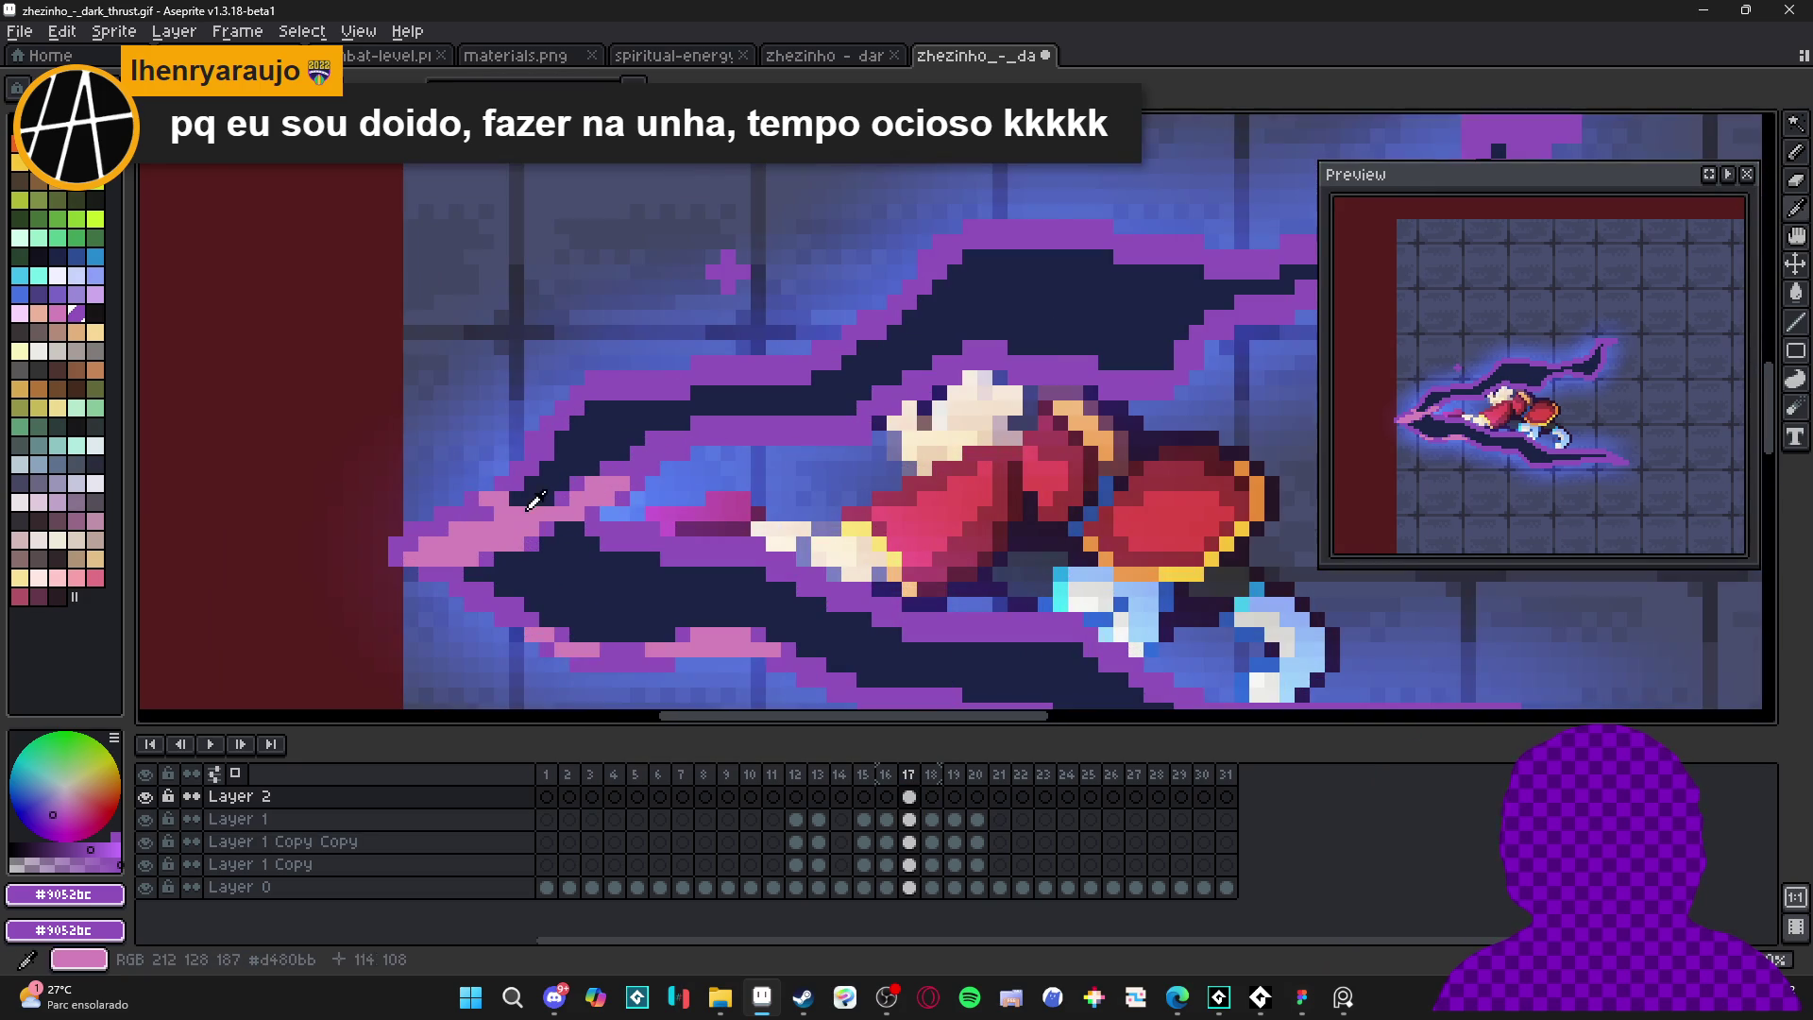
left_click(686, 315, "alt")
scroll(742, 303, "down", 4)
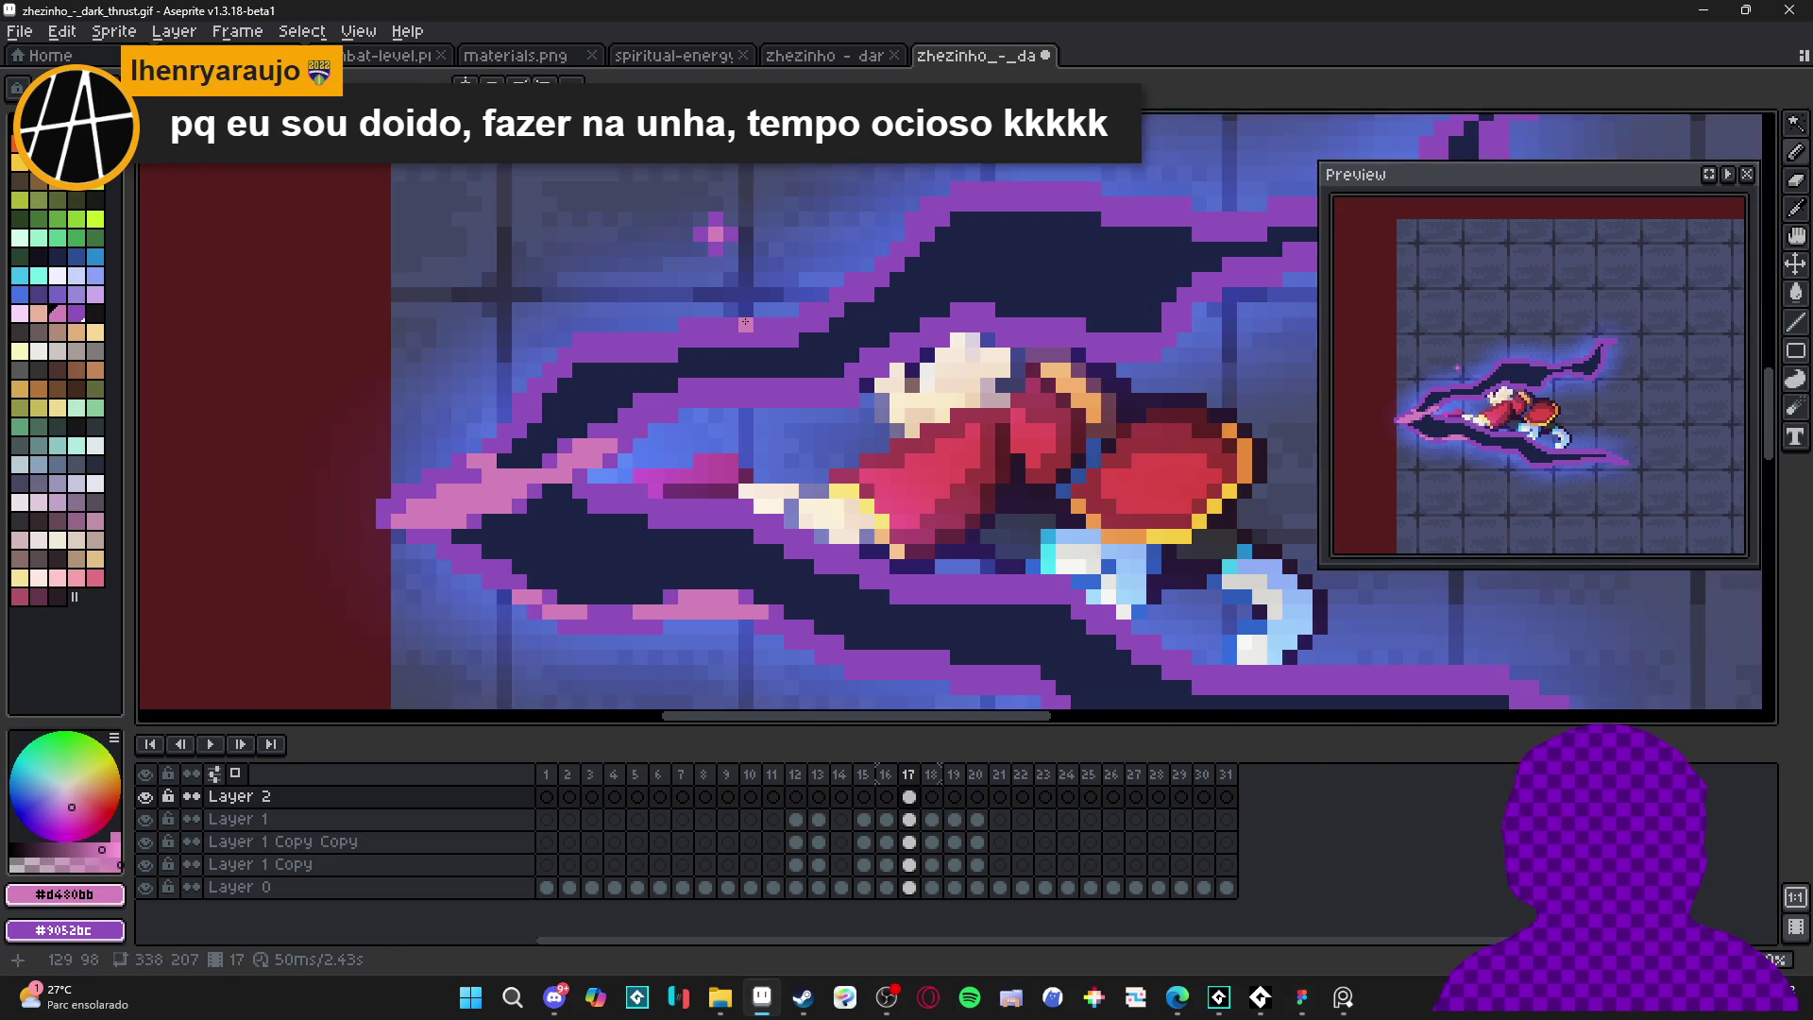
scroll(749, 381, "up", 4)
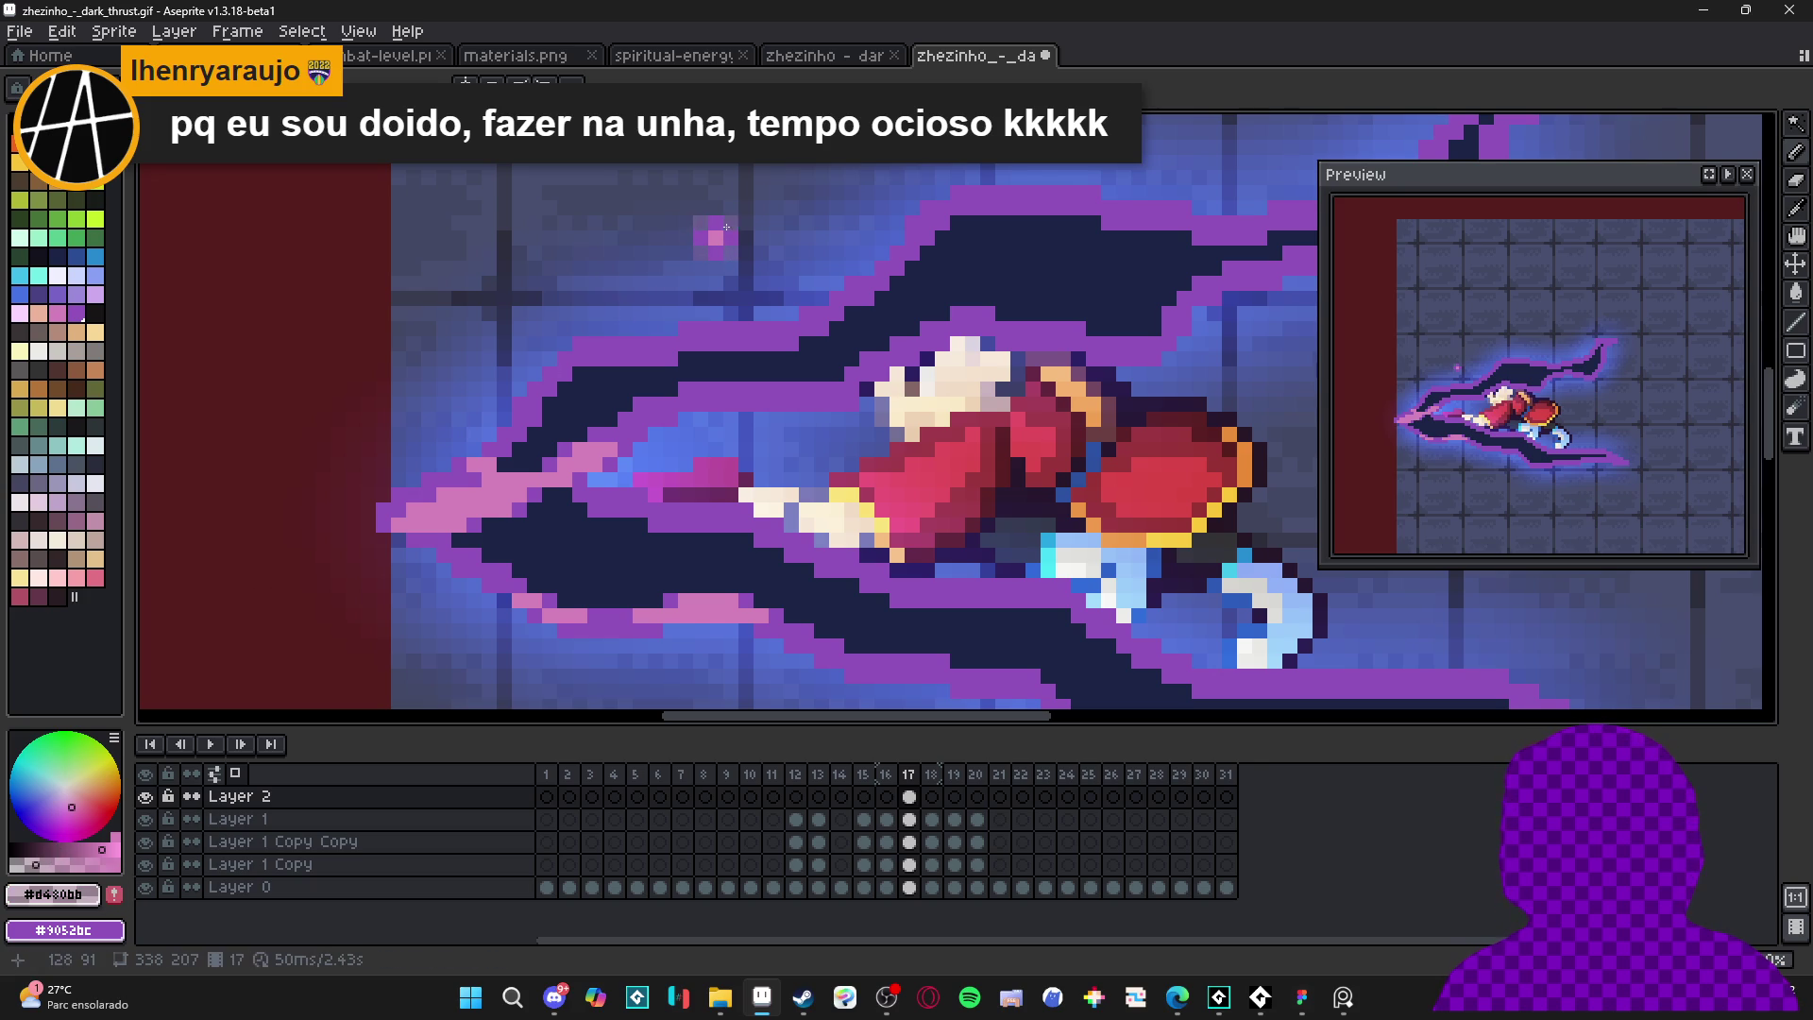
scroll(726, 227, "down", 3)
- Alternate between rectangle select and the brush to add sparkle pixels, then advance to frame 18
key("m")
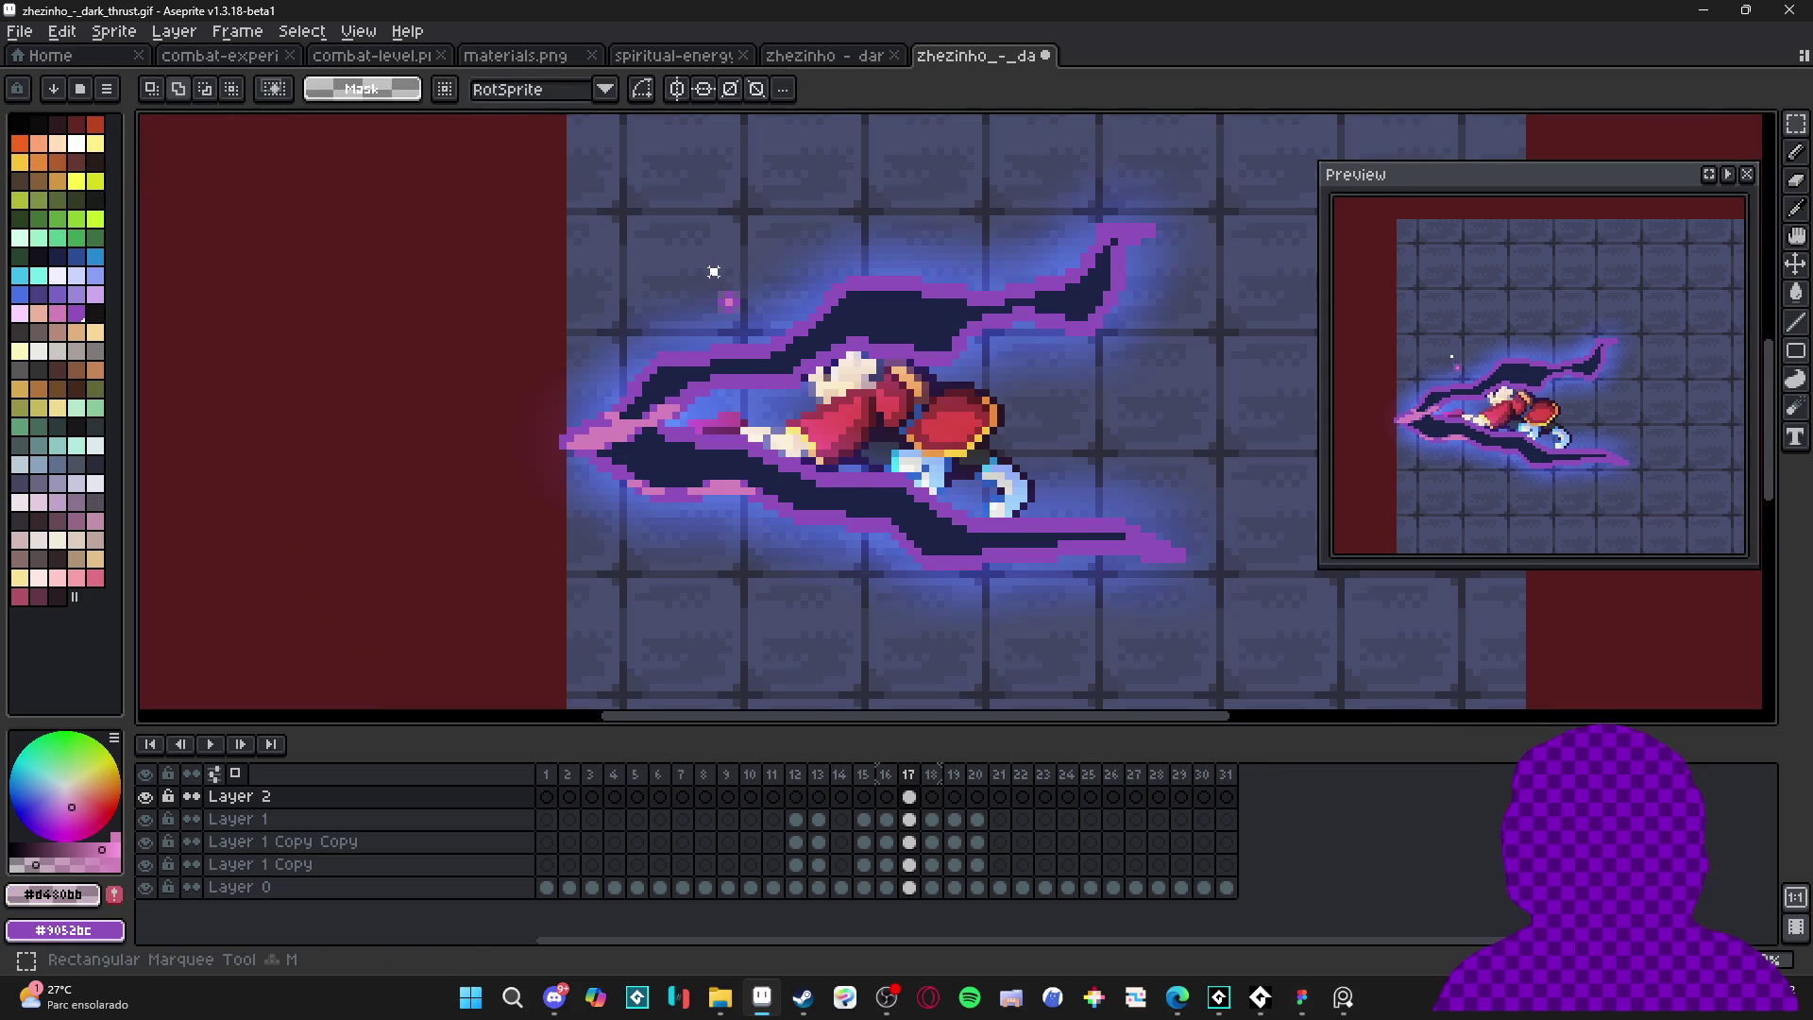
key("b")
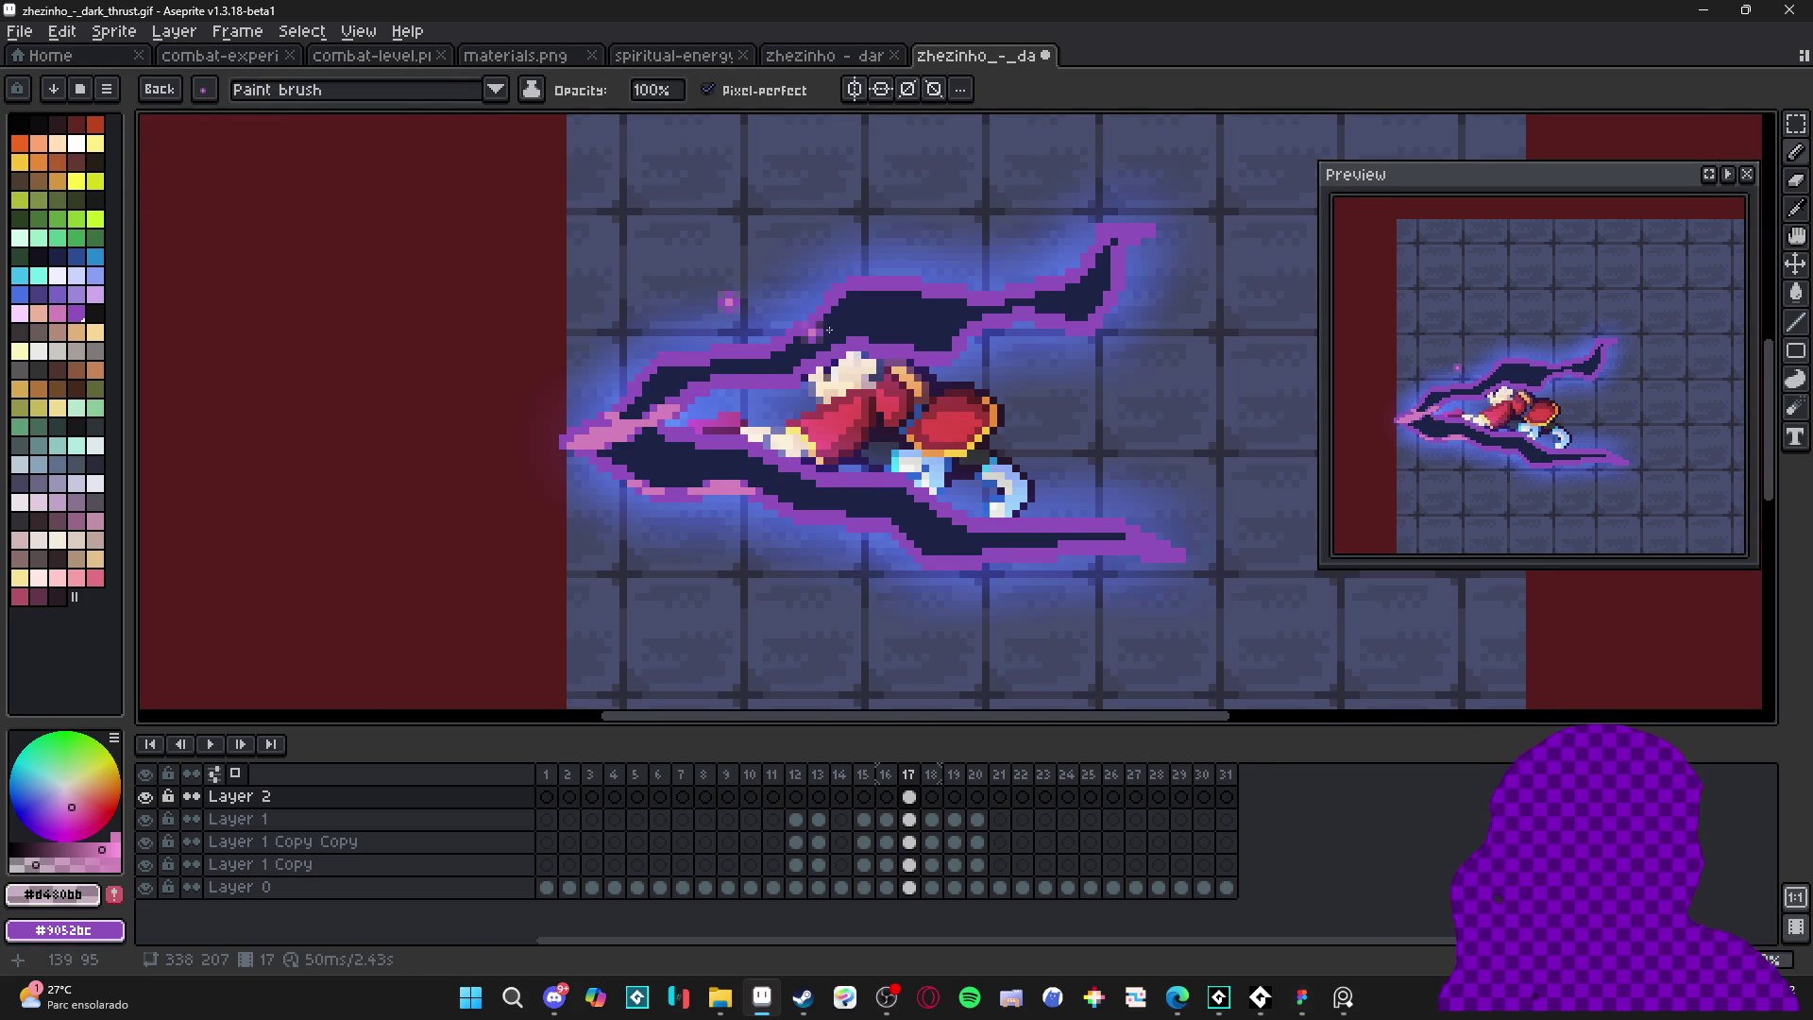
key("m")
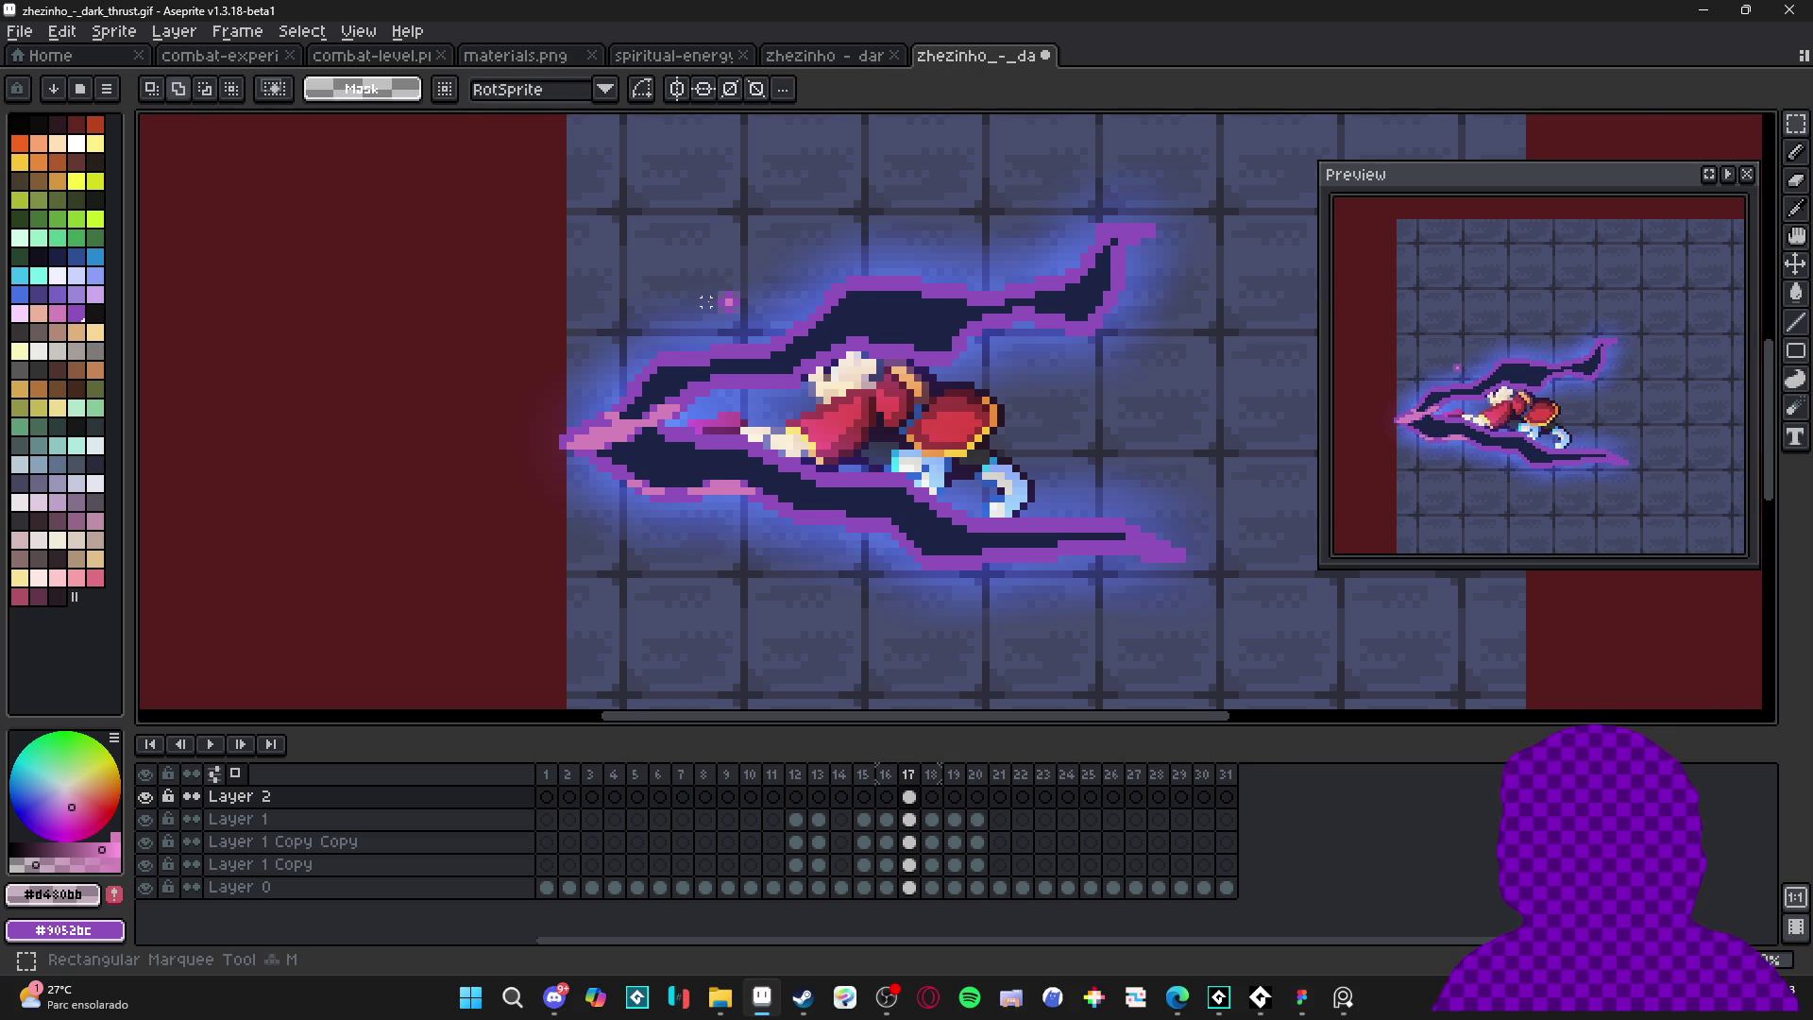
scroll(744, 283, "up", 2)
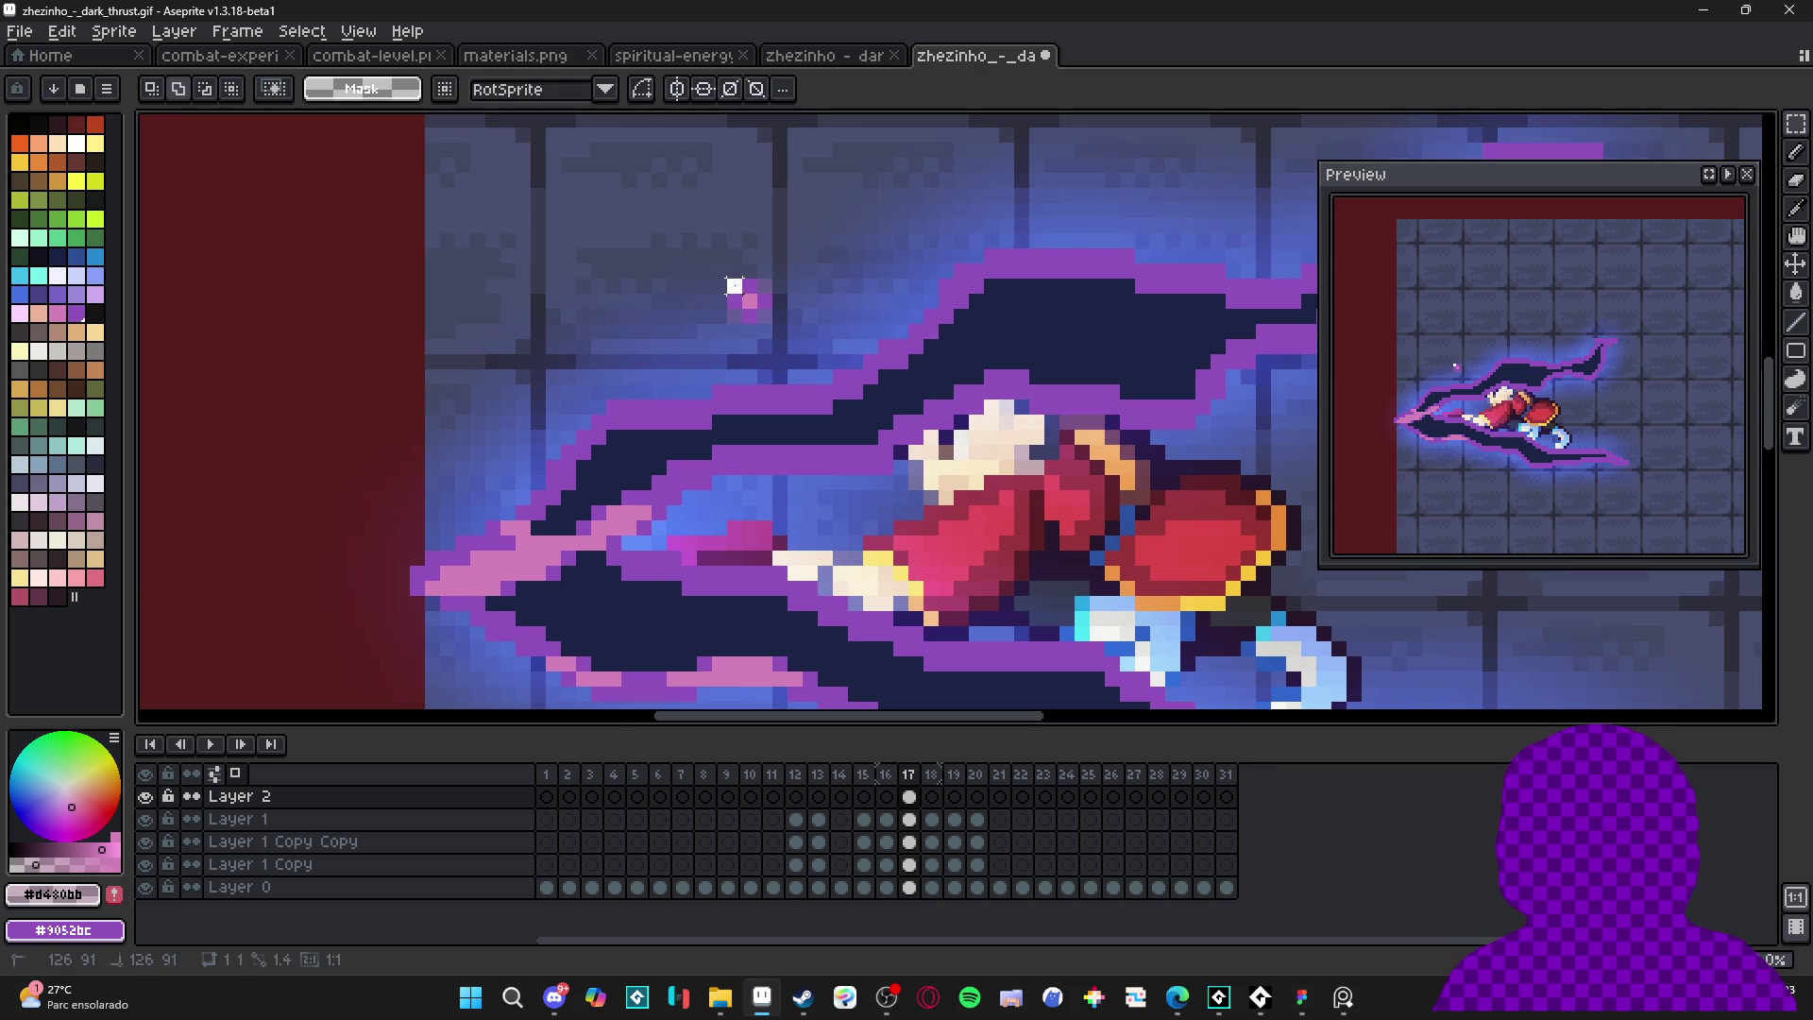
key("b")
scroll(840, 406, "down", 2)
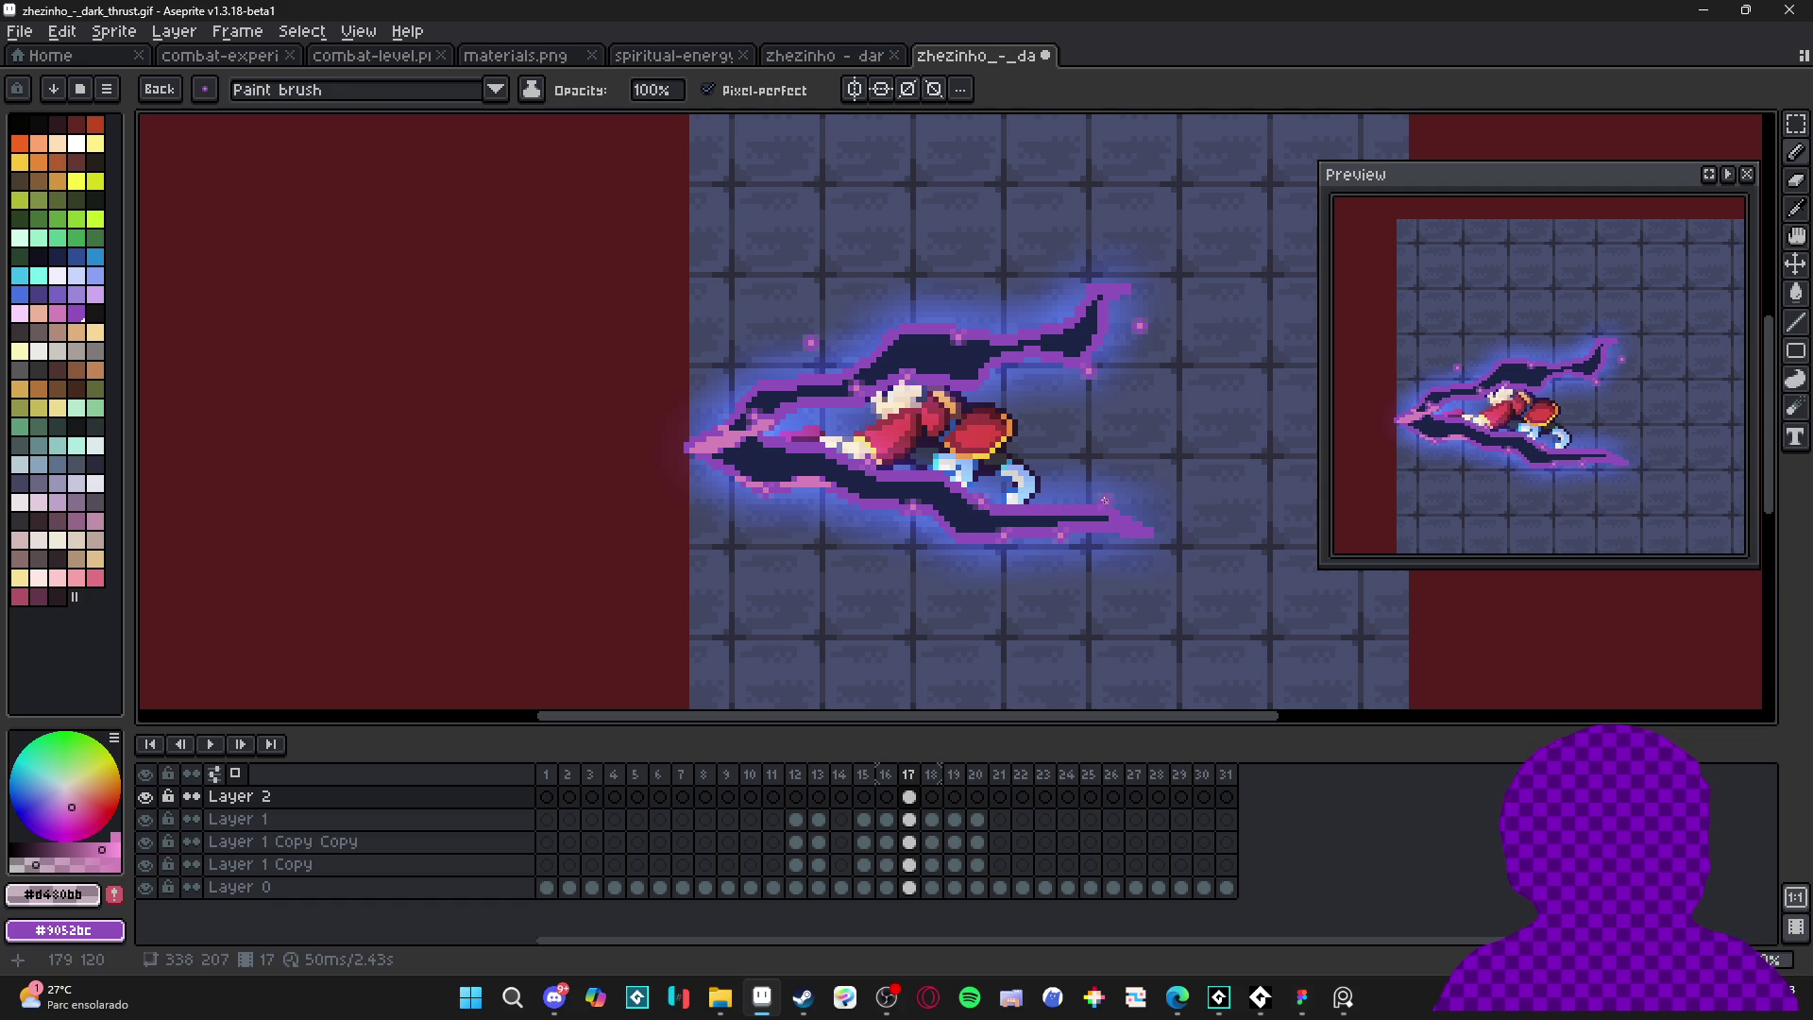
key("period")
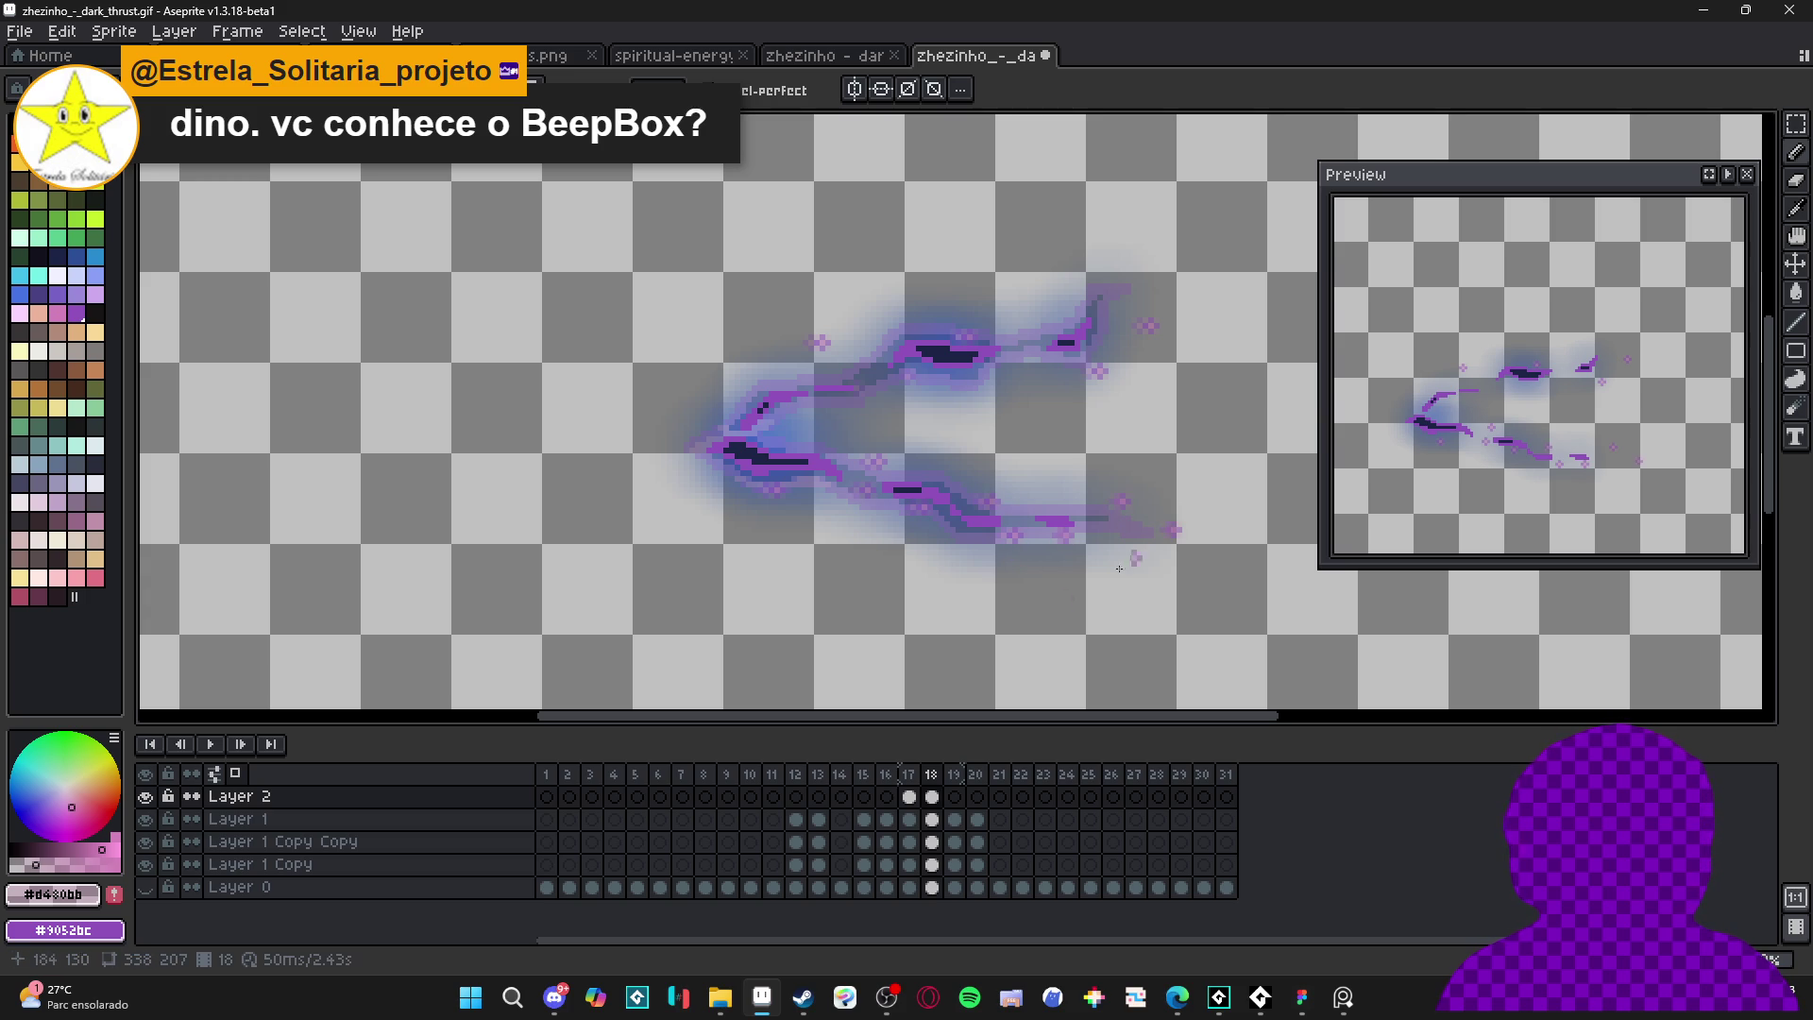
- Show the Layer 0 background again, and open and close the frame 18 cel's properties unchanged
left_click(149, 891)
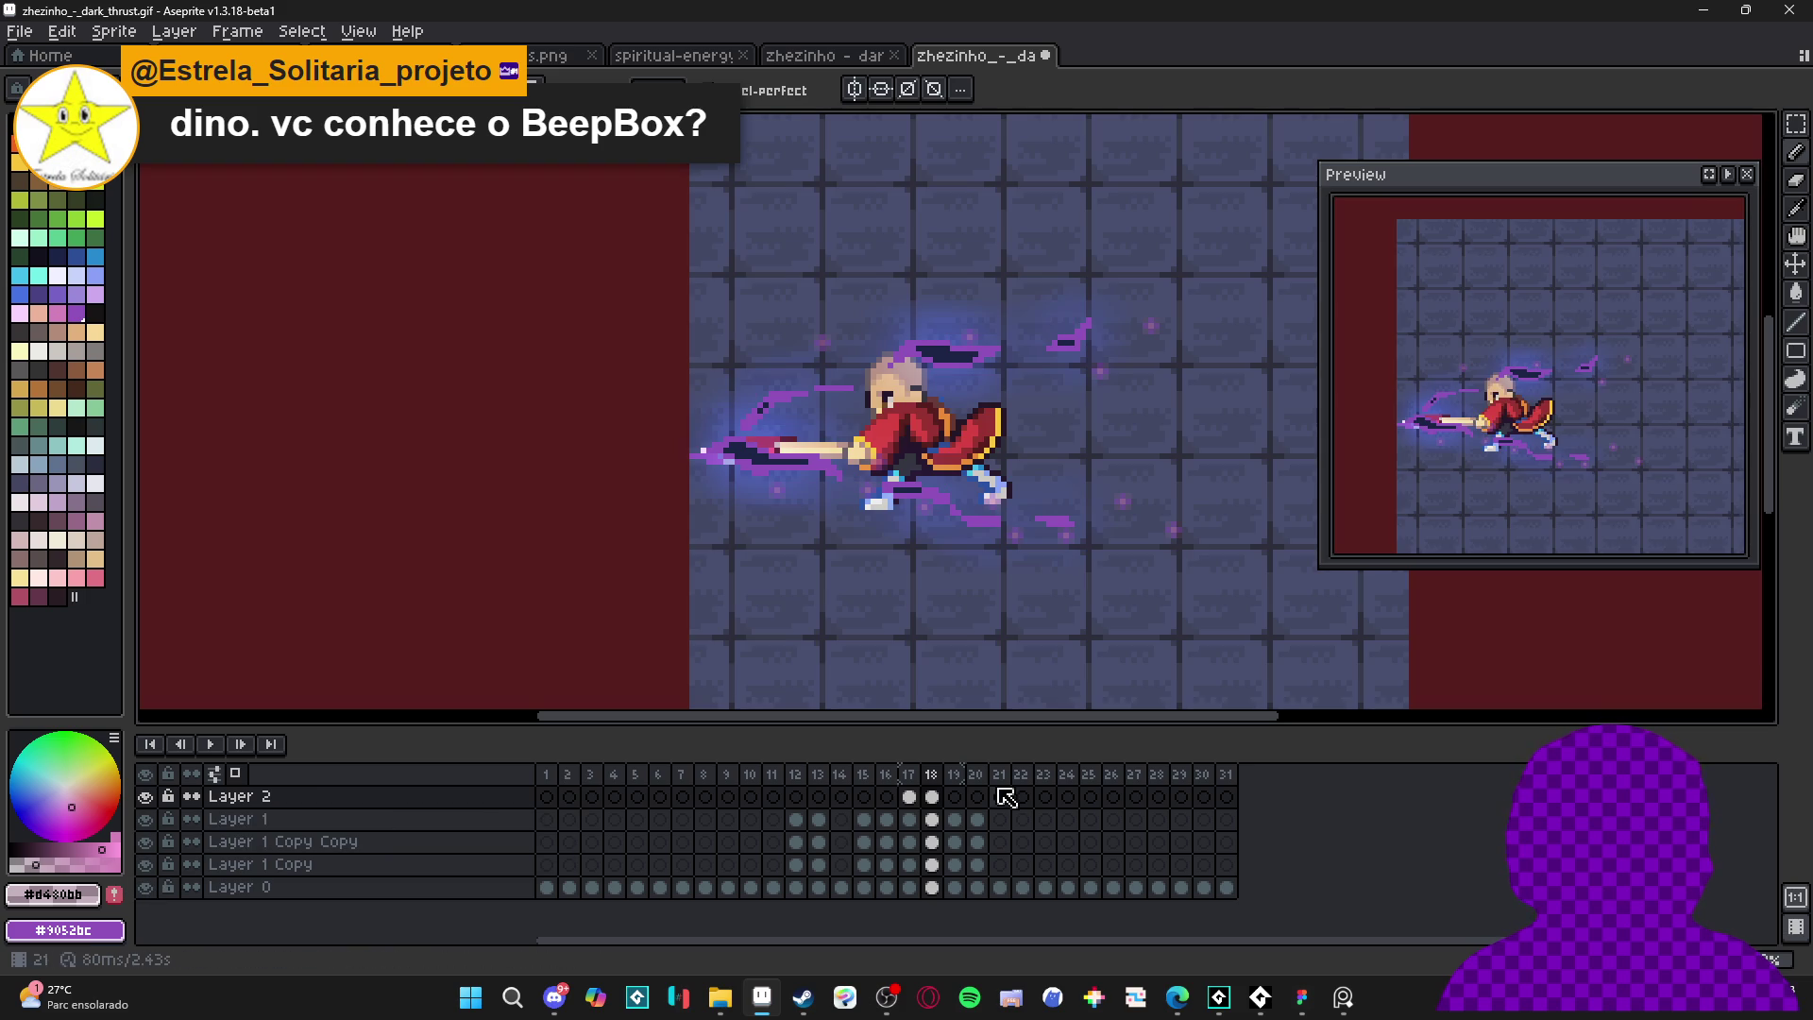
double_click(933, 804)
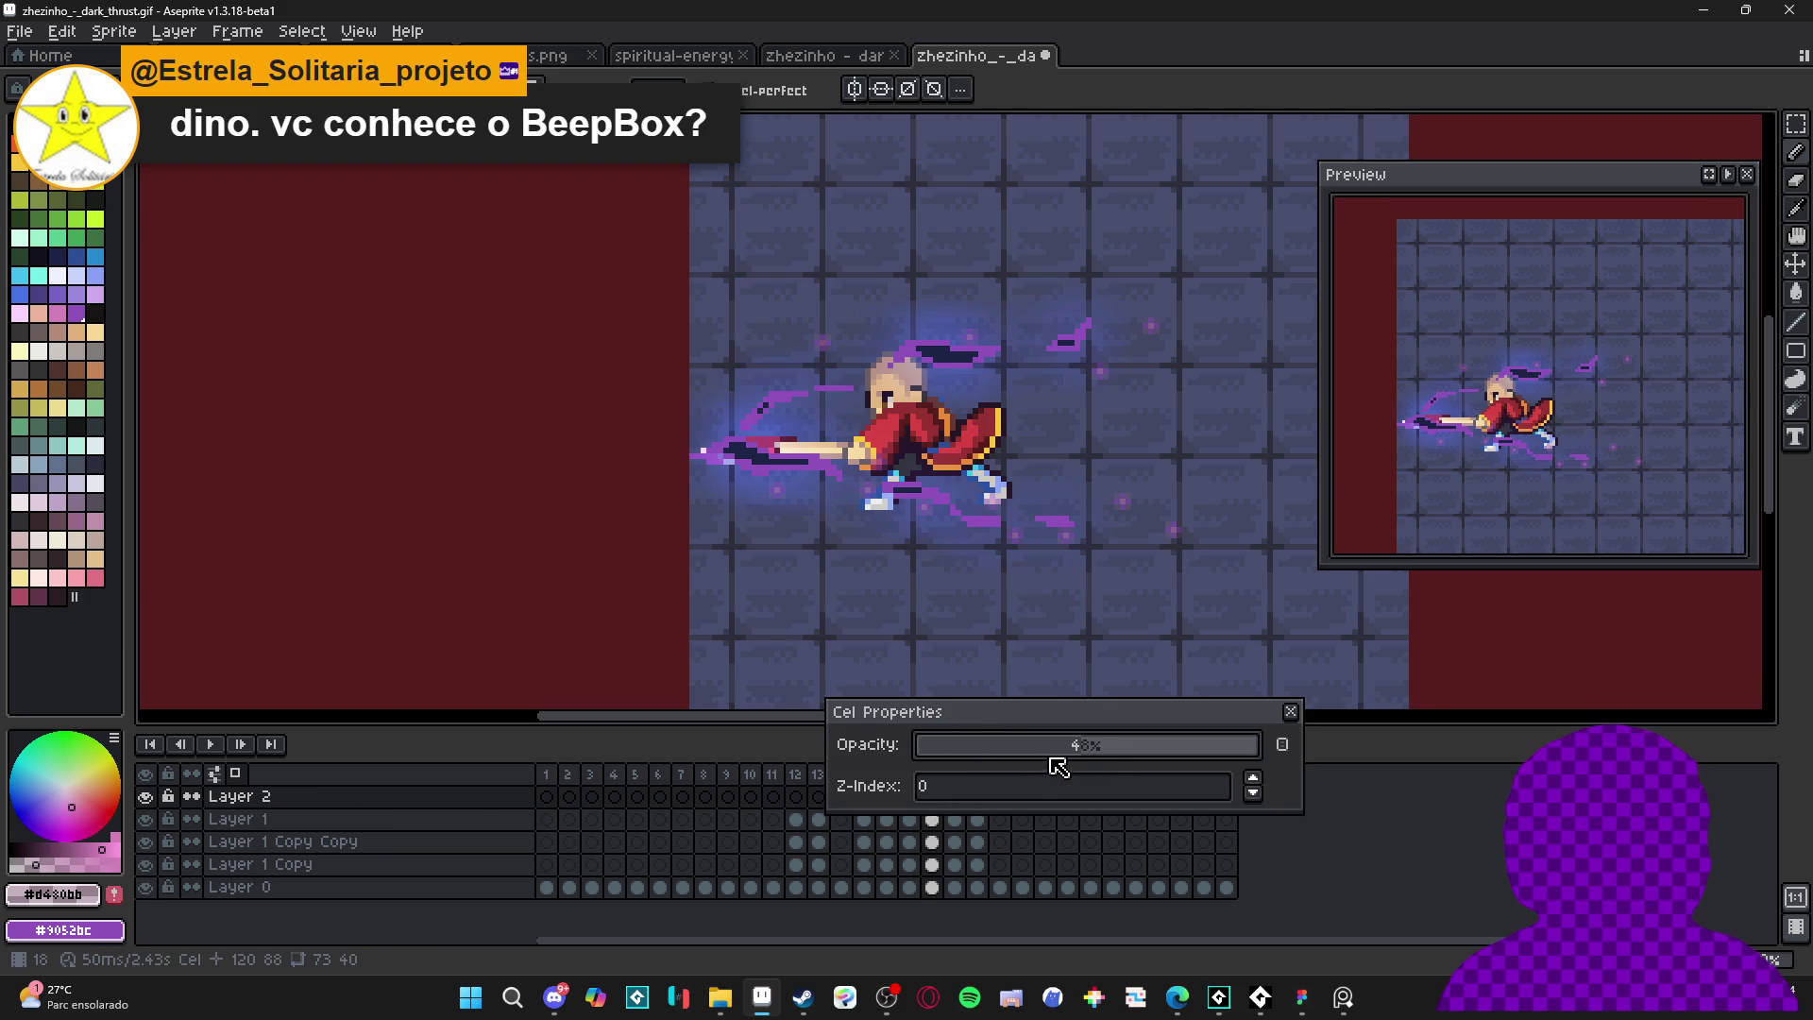
left_click(1291, 712)
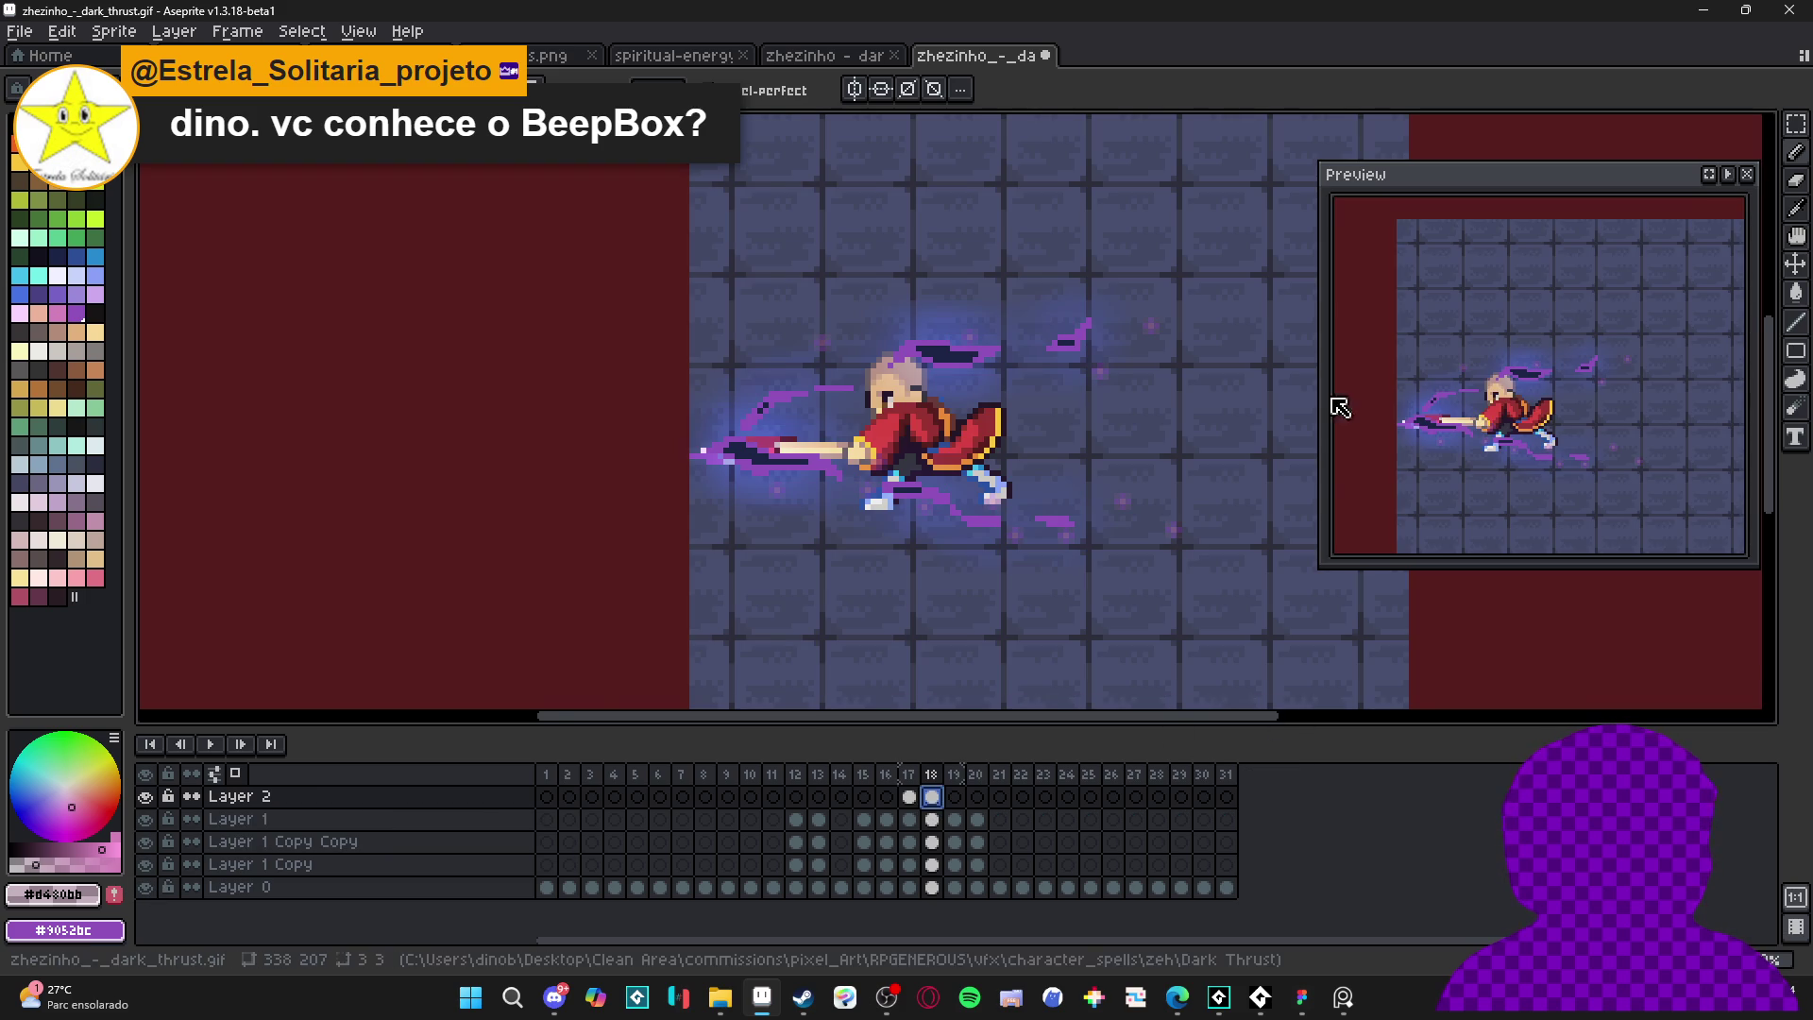
- Preview the animation briefly, then return to Layer 2's cel on frame 17
left_click(212, 745)
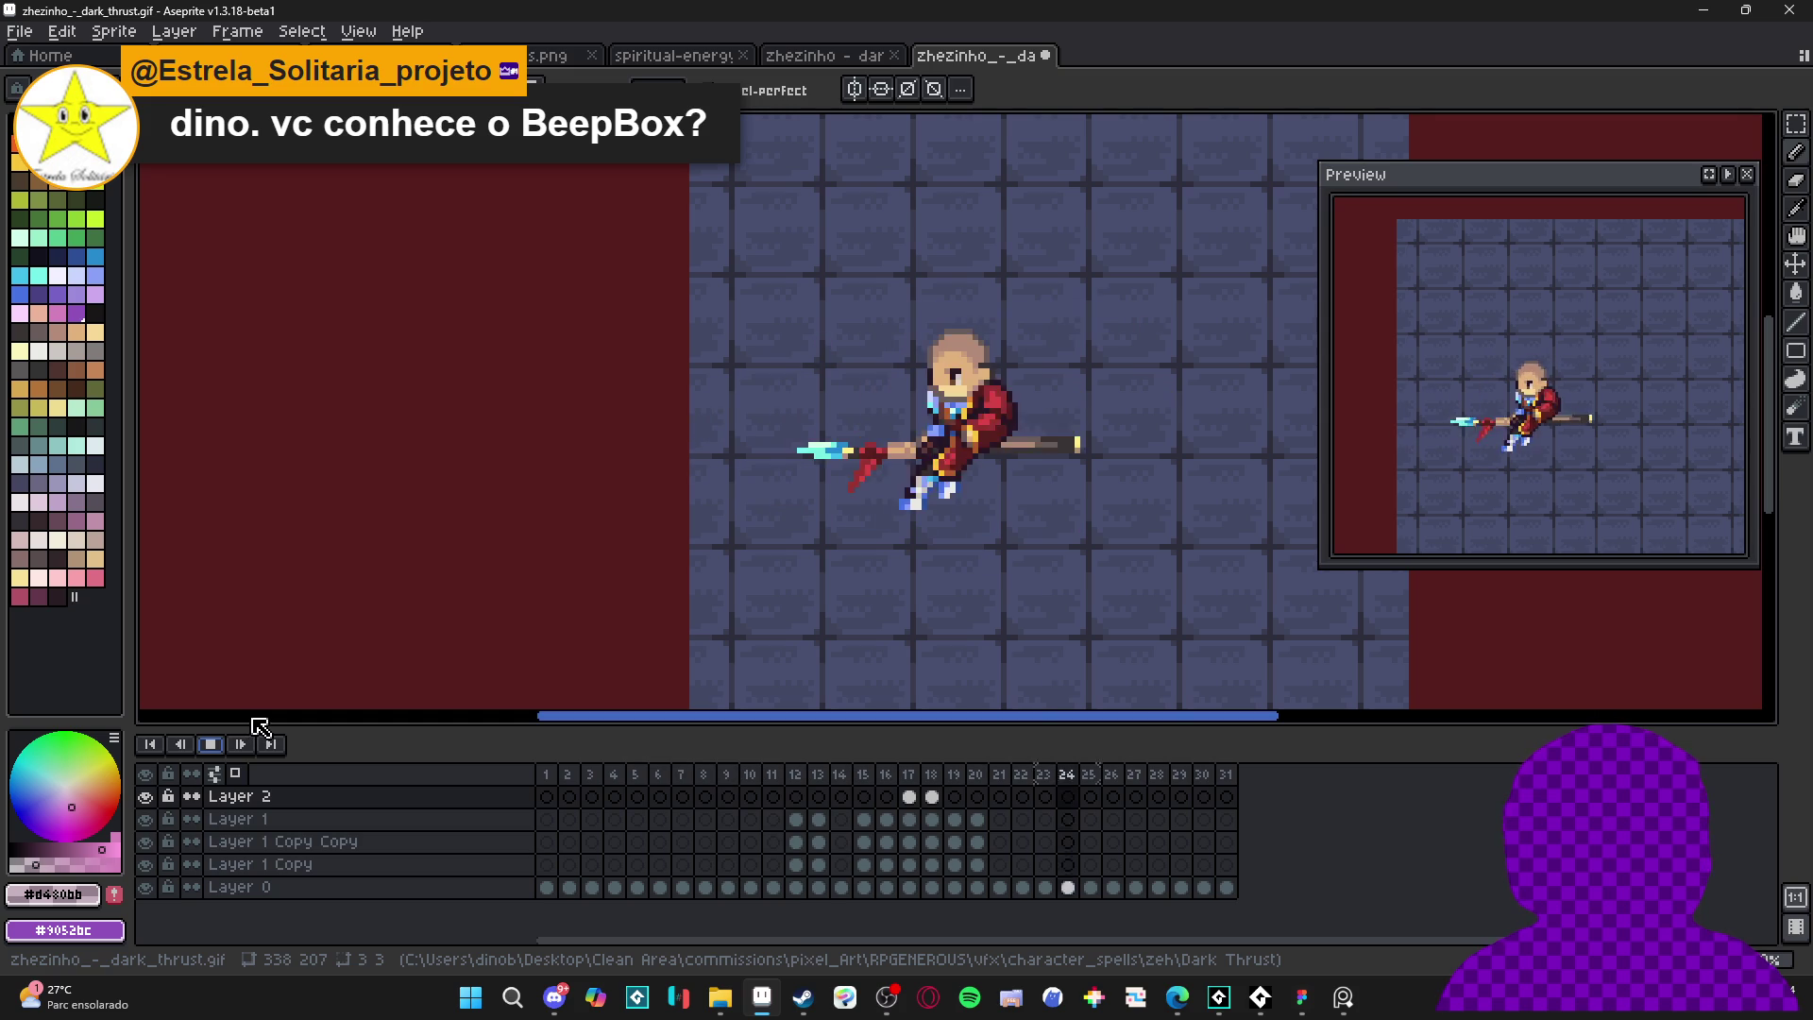
left_click(220, 746)
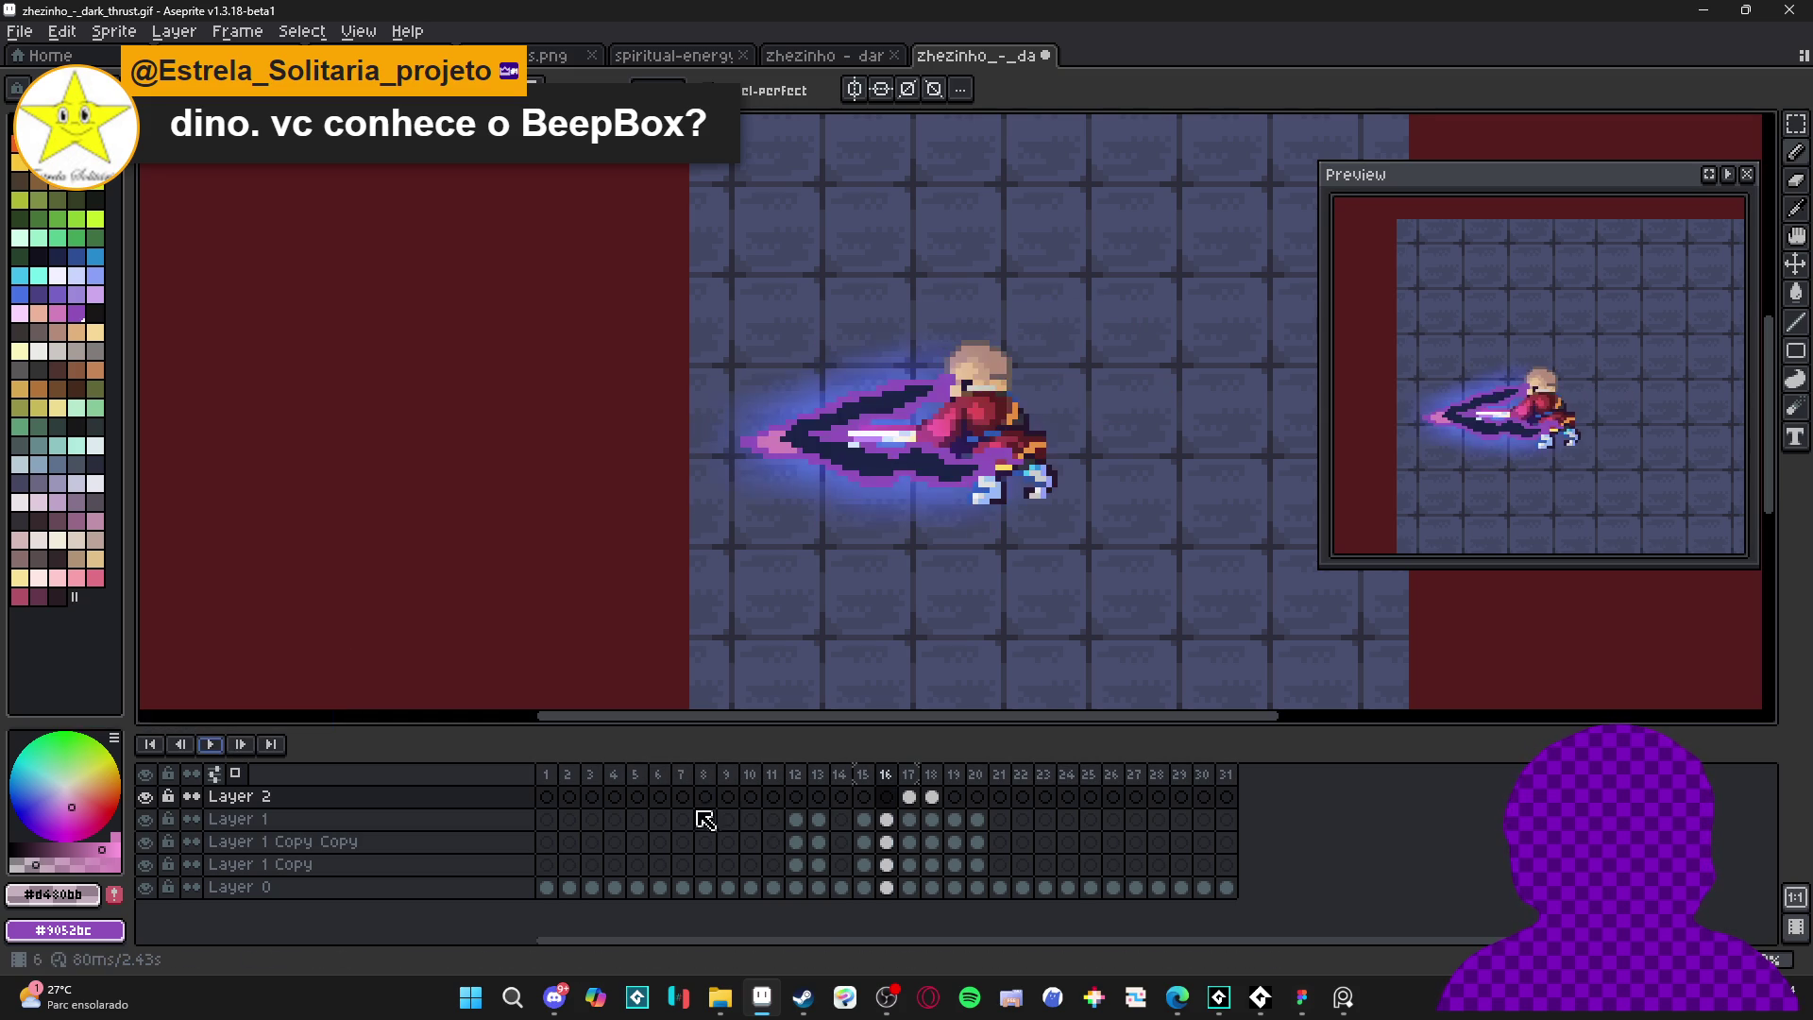
left_click(932, 798)
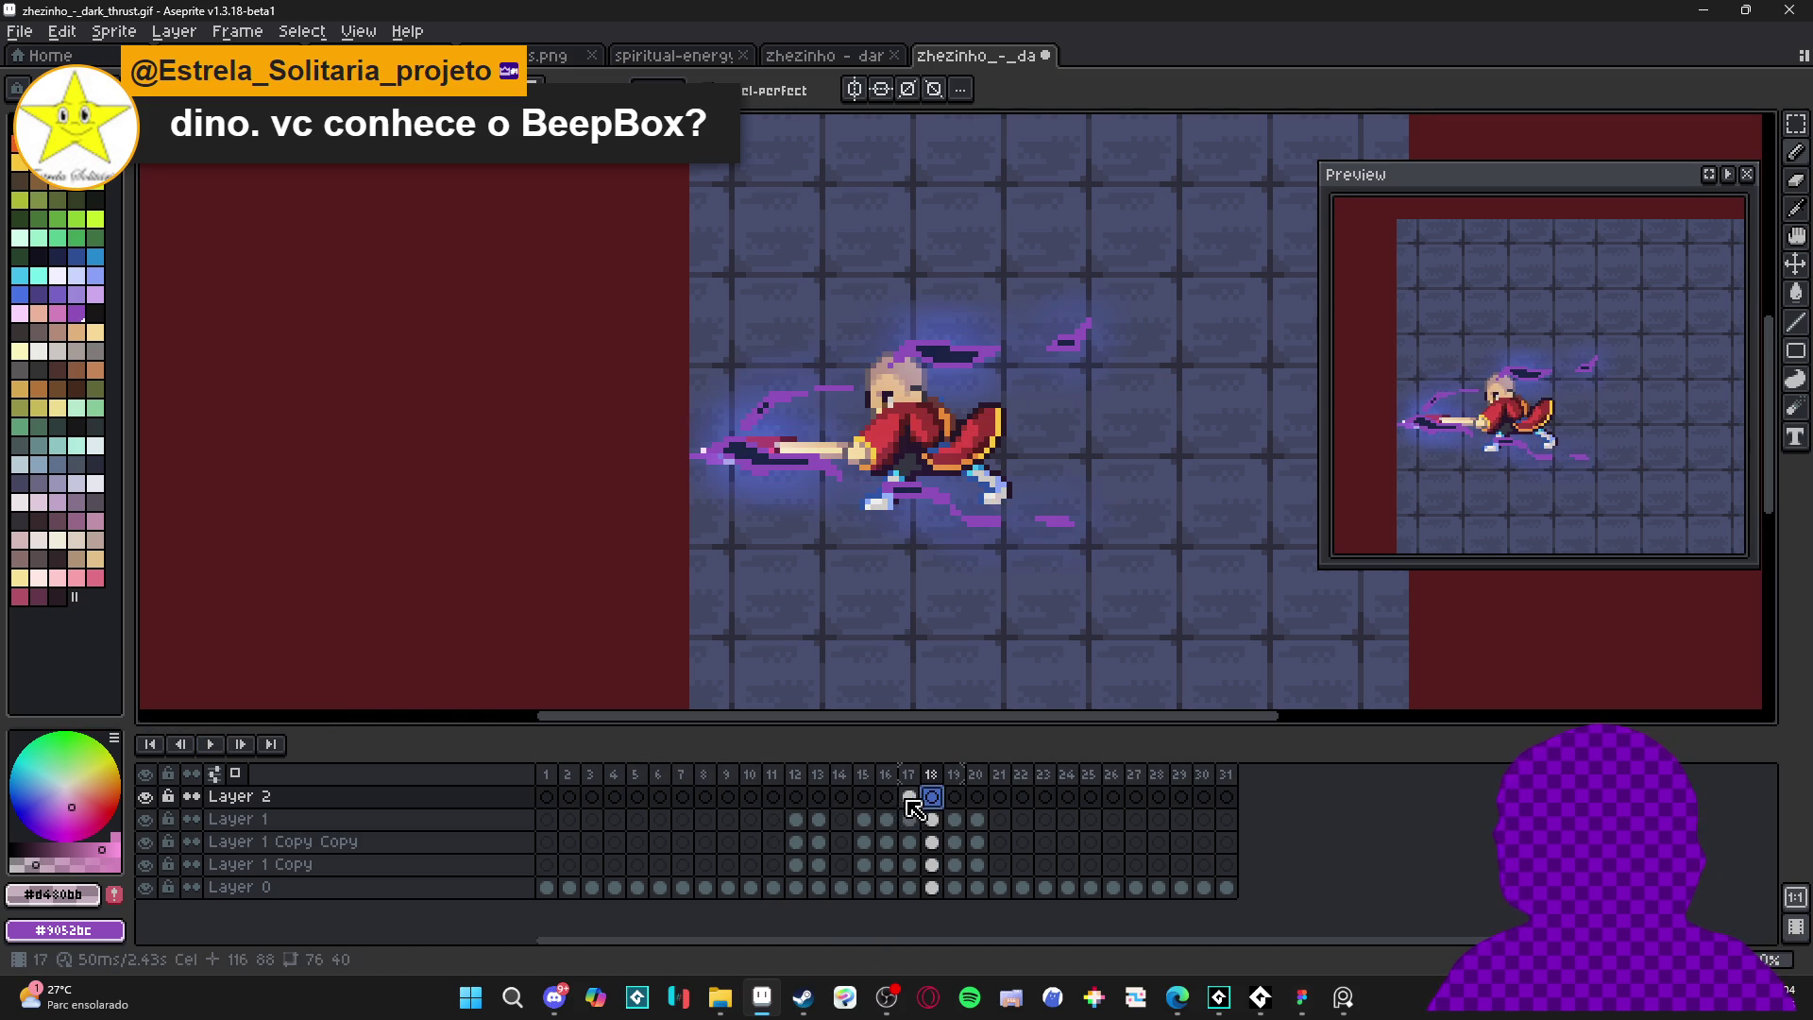
left_click(909, 798)
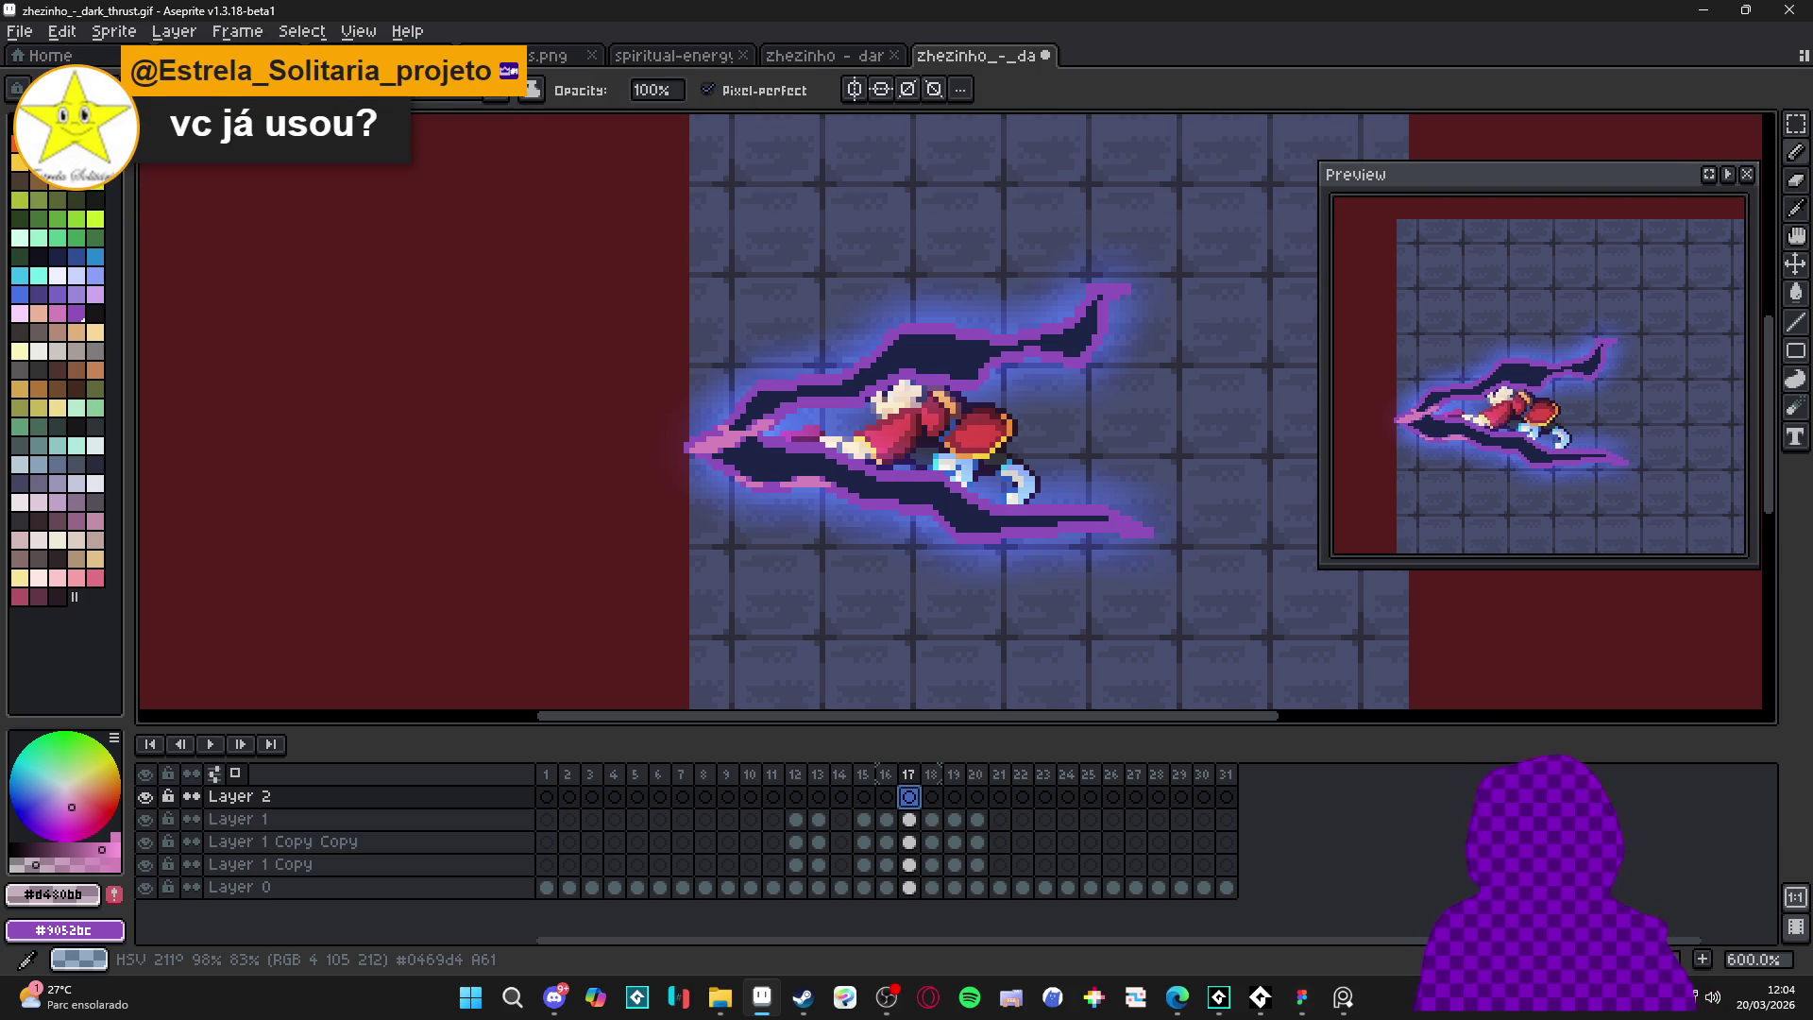
- Start looping playback of the 31-frame animation to review the sparkle-edged slash
left_click(210, 745)
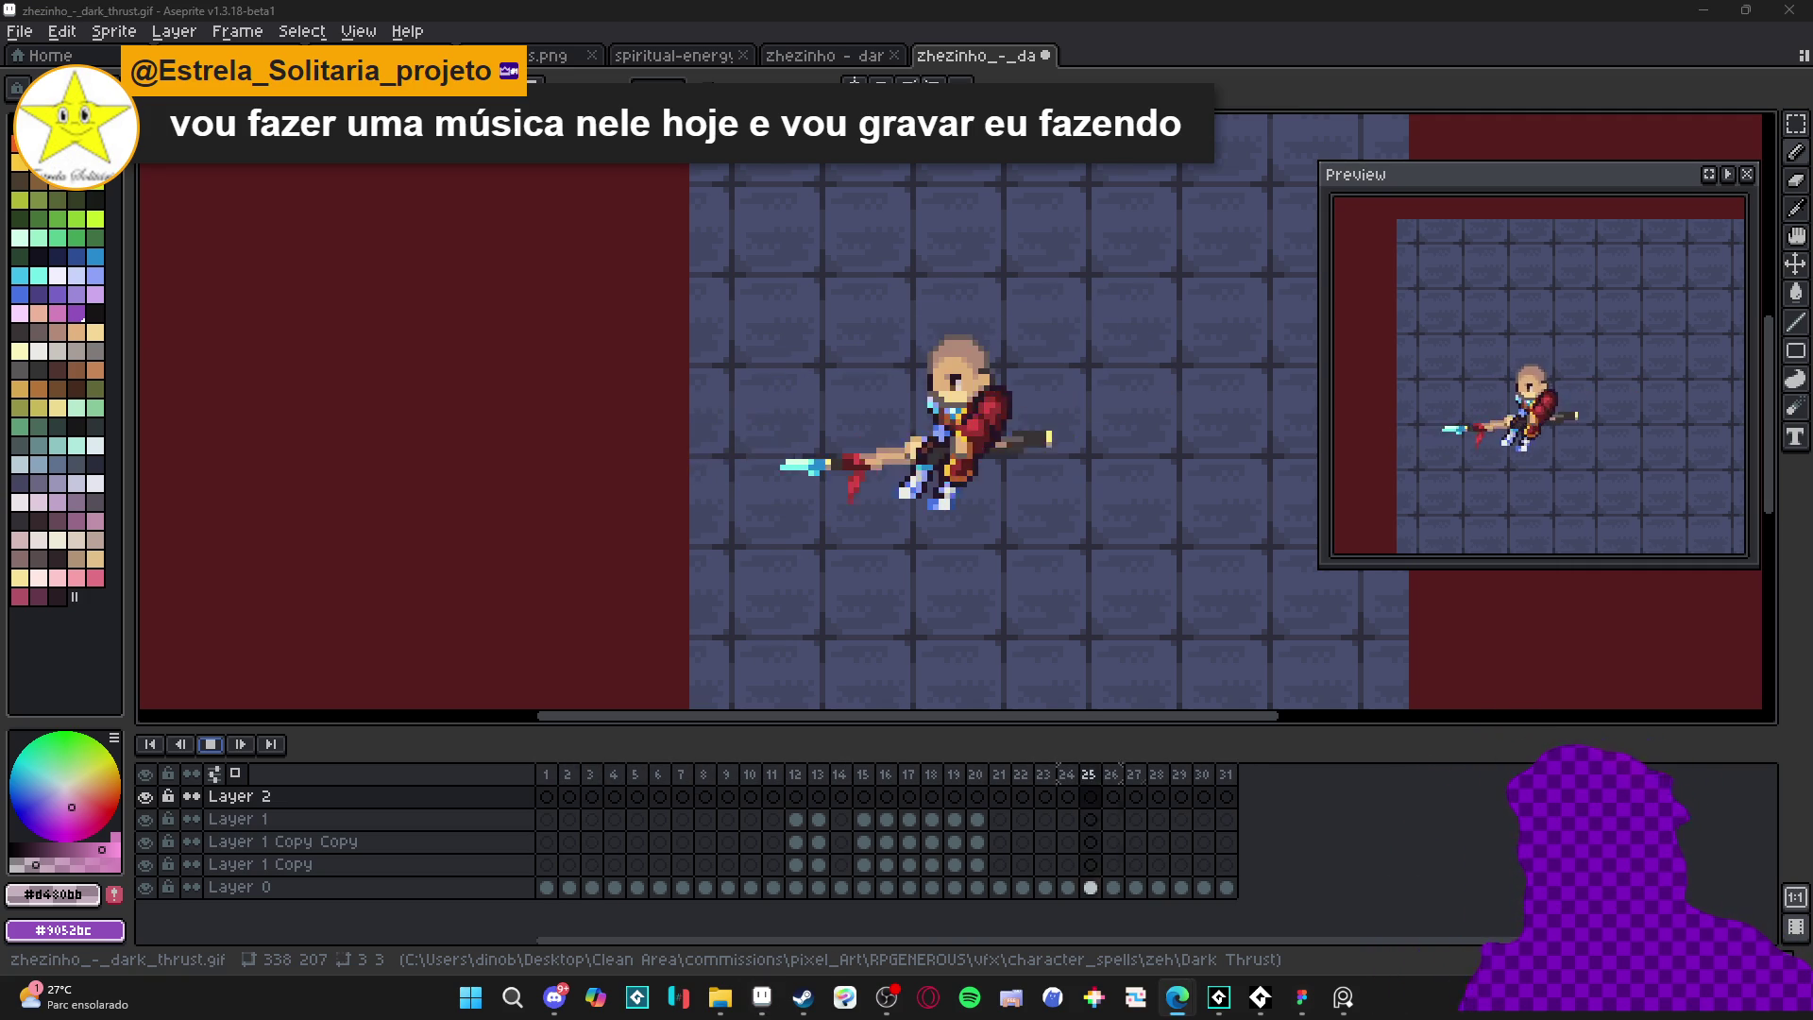
scroll(878, 490, "down", 2)
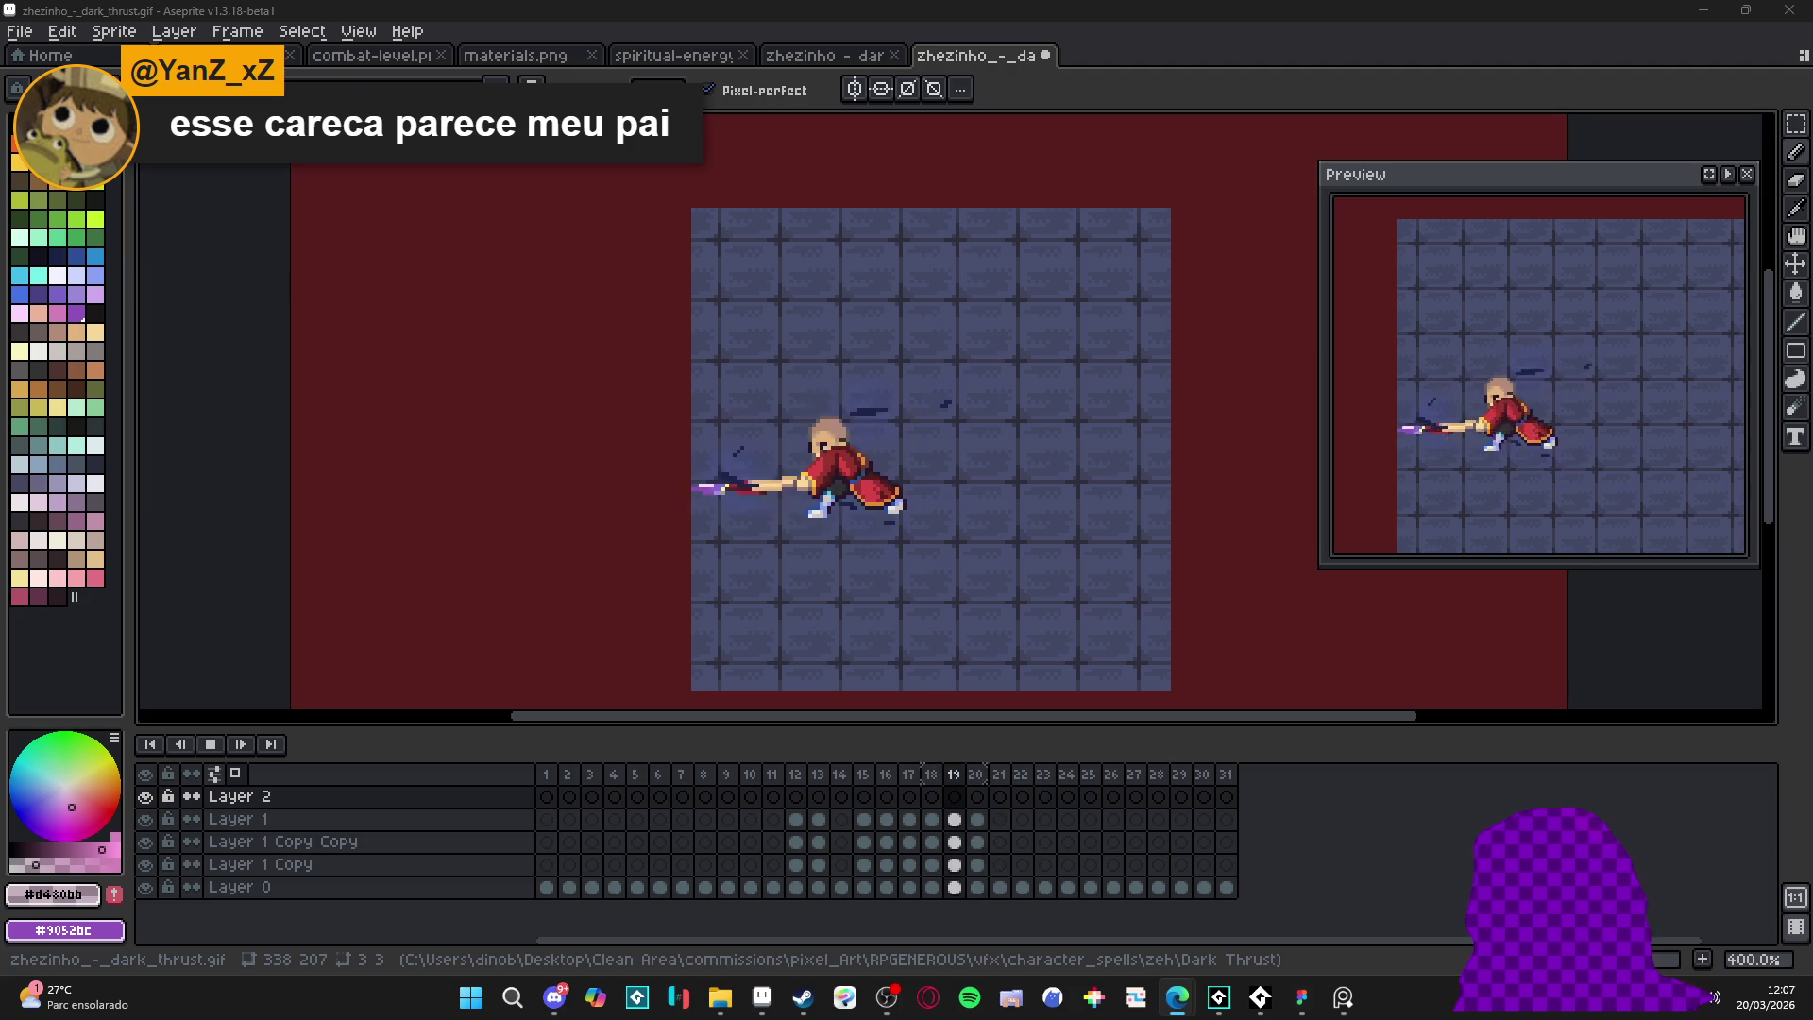
key("alt+Tab")
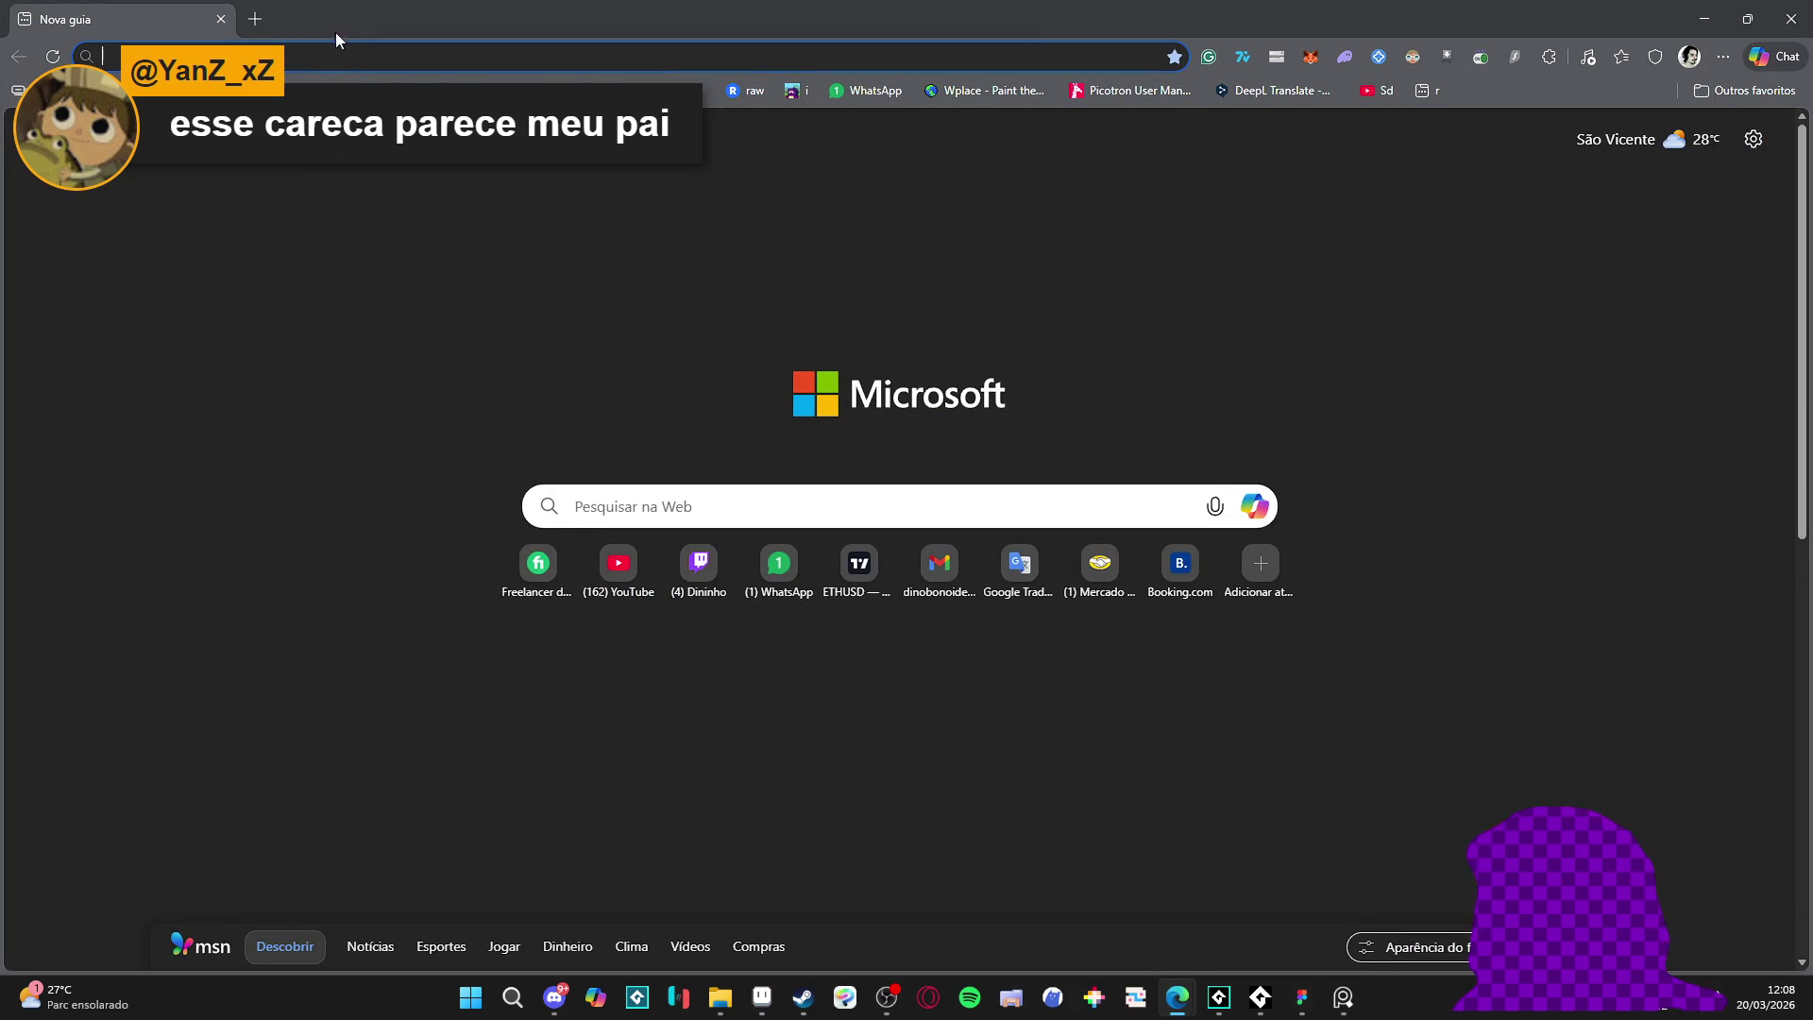
- Open make.wareware.rip from the address-bar suggestions and enter the wareware game editor
type("w")
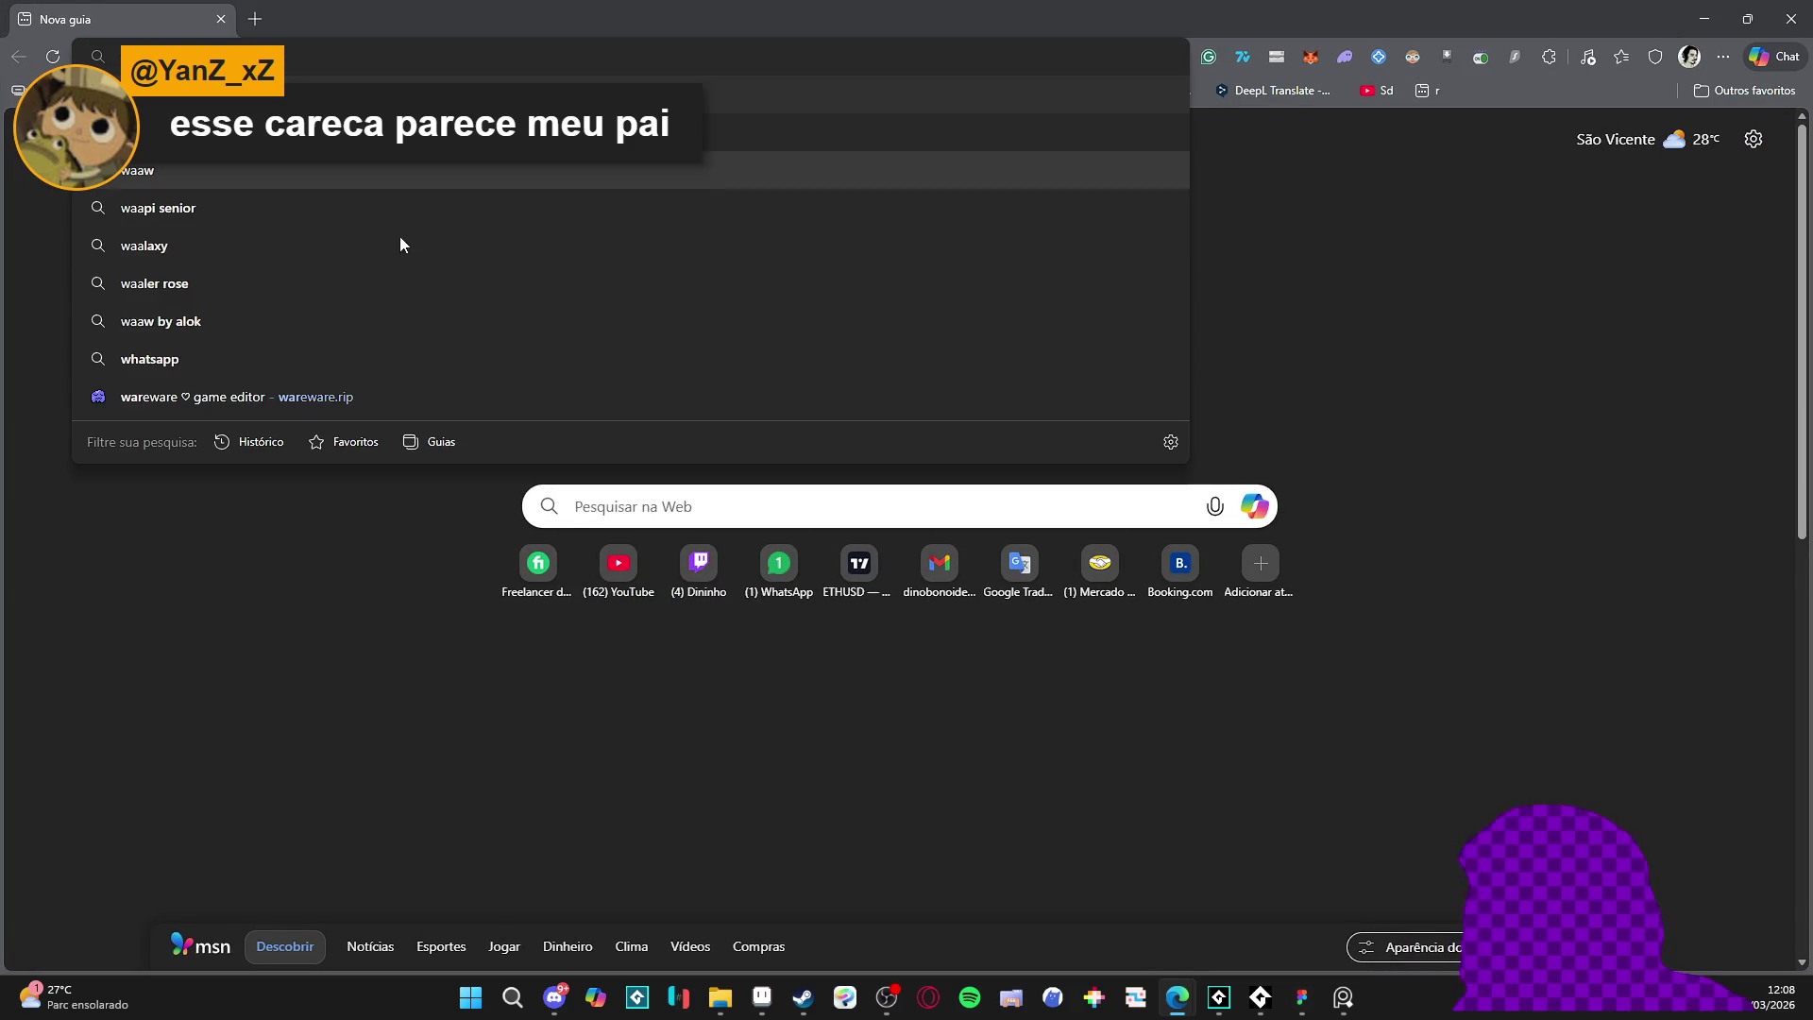
left_click(398, 371)
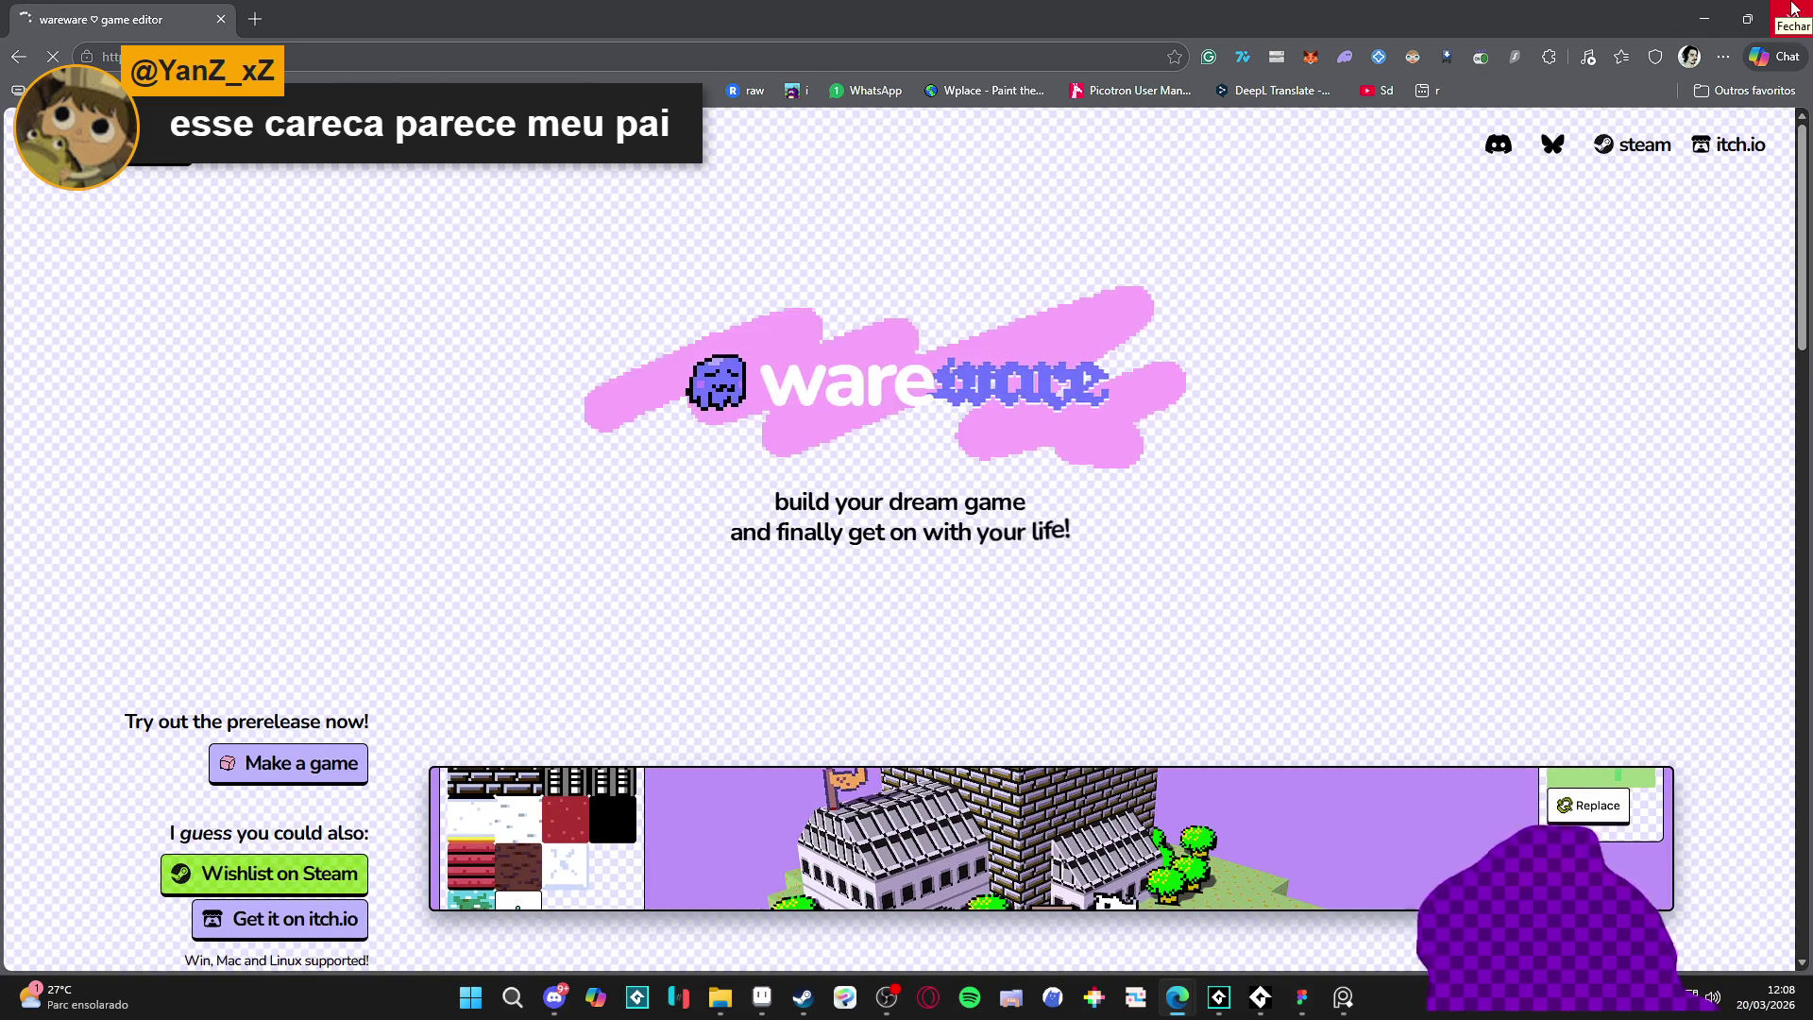
scroll(1178, 659, "down", 10)
scroll(514, 571, "up", 10)
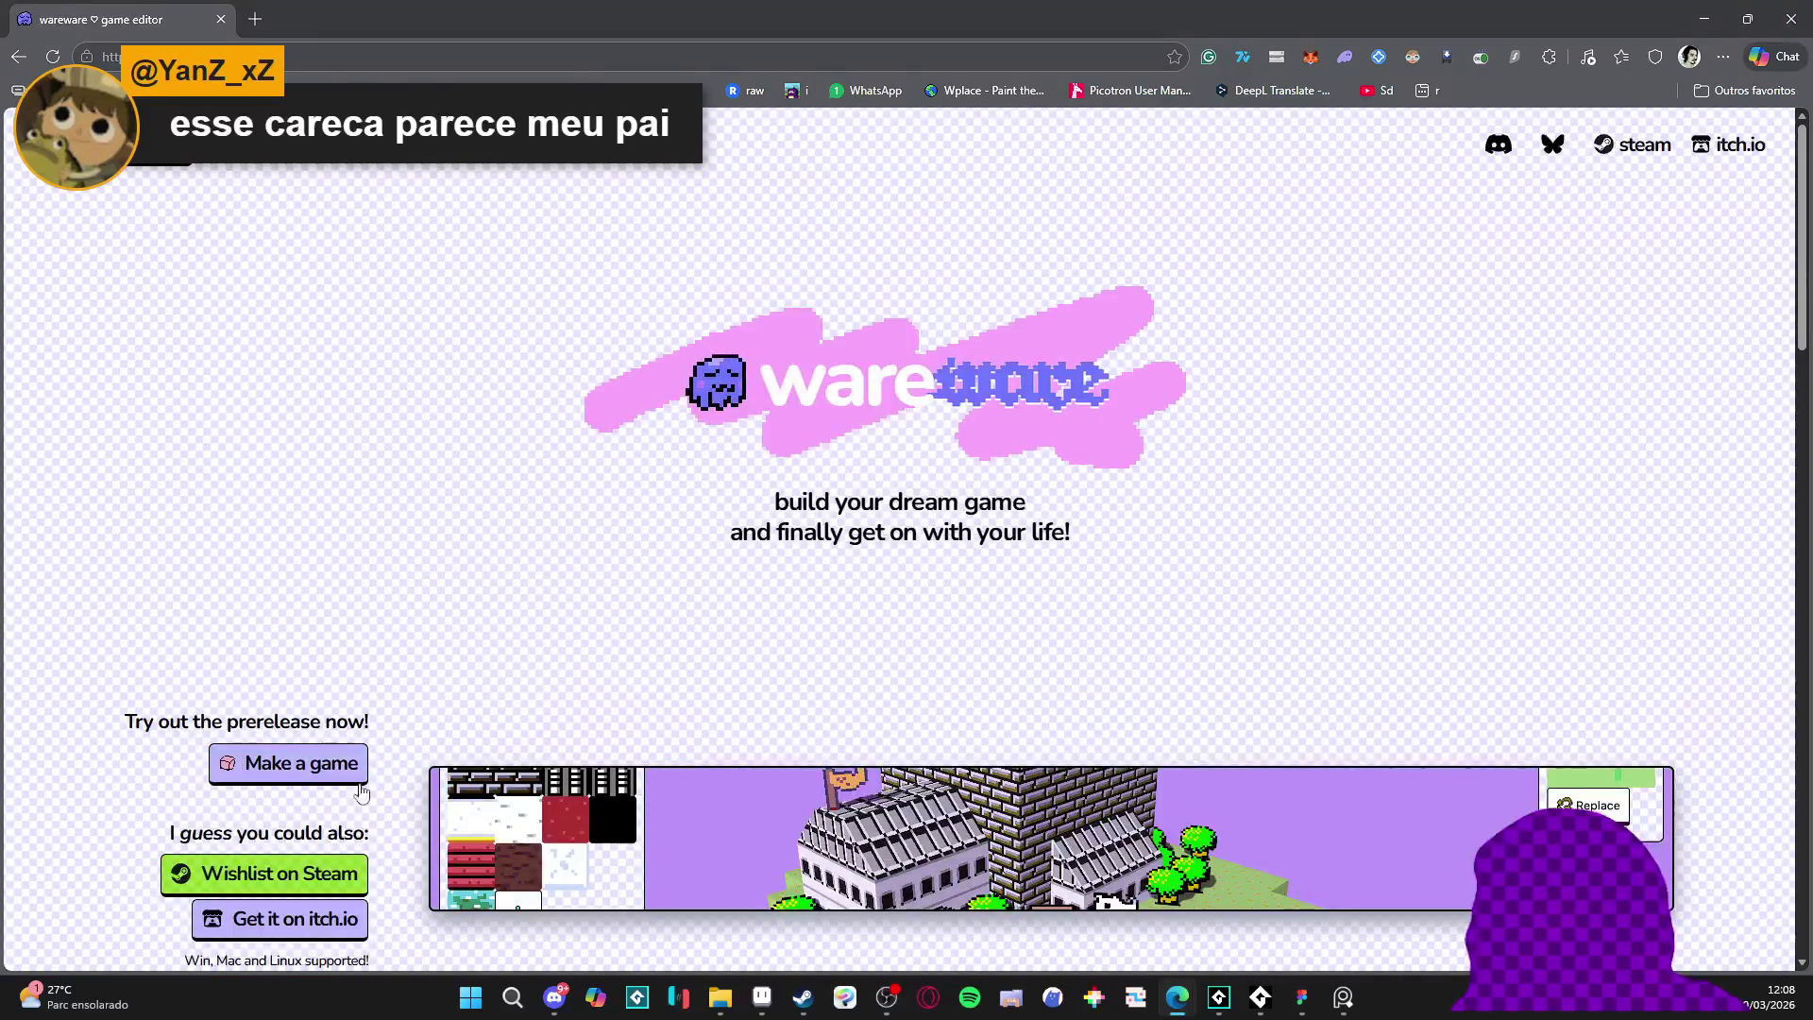
left_click(312, 770)
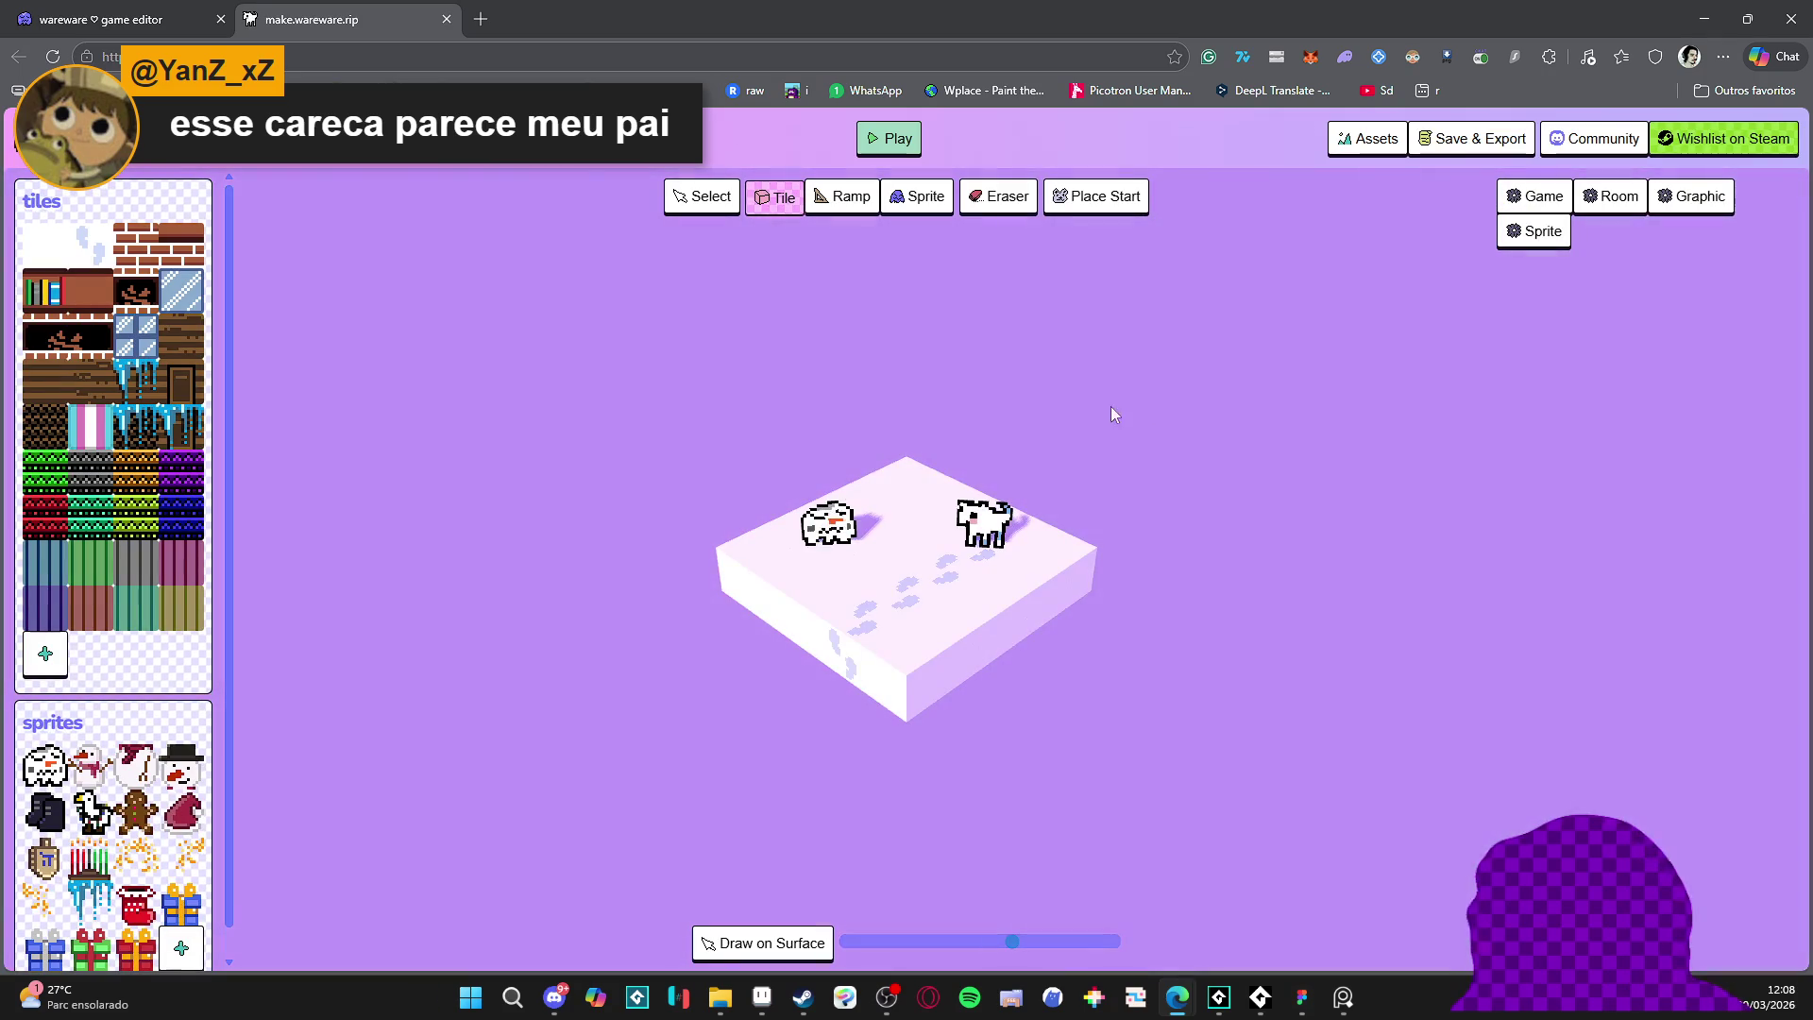
left_click(890, 151)
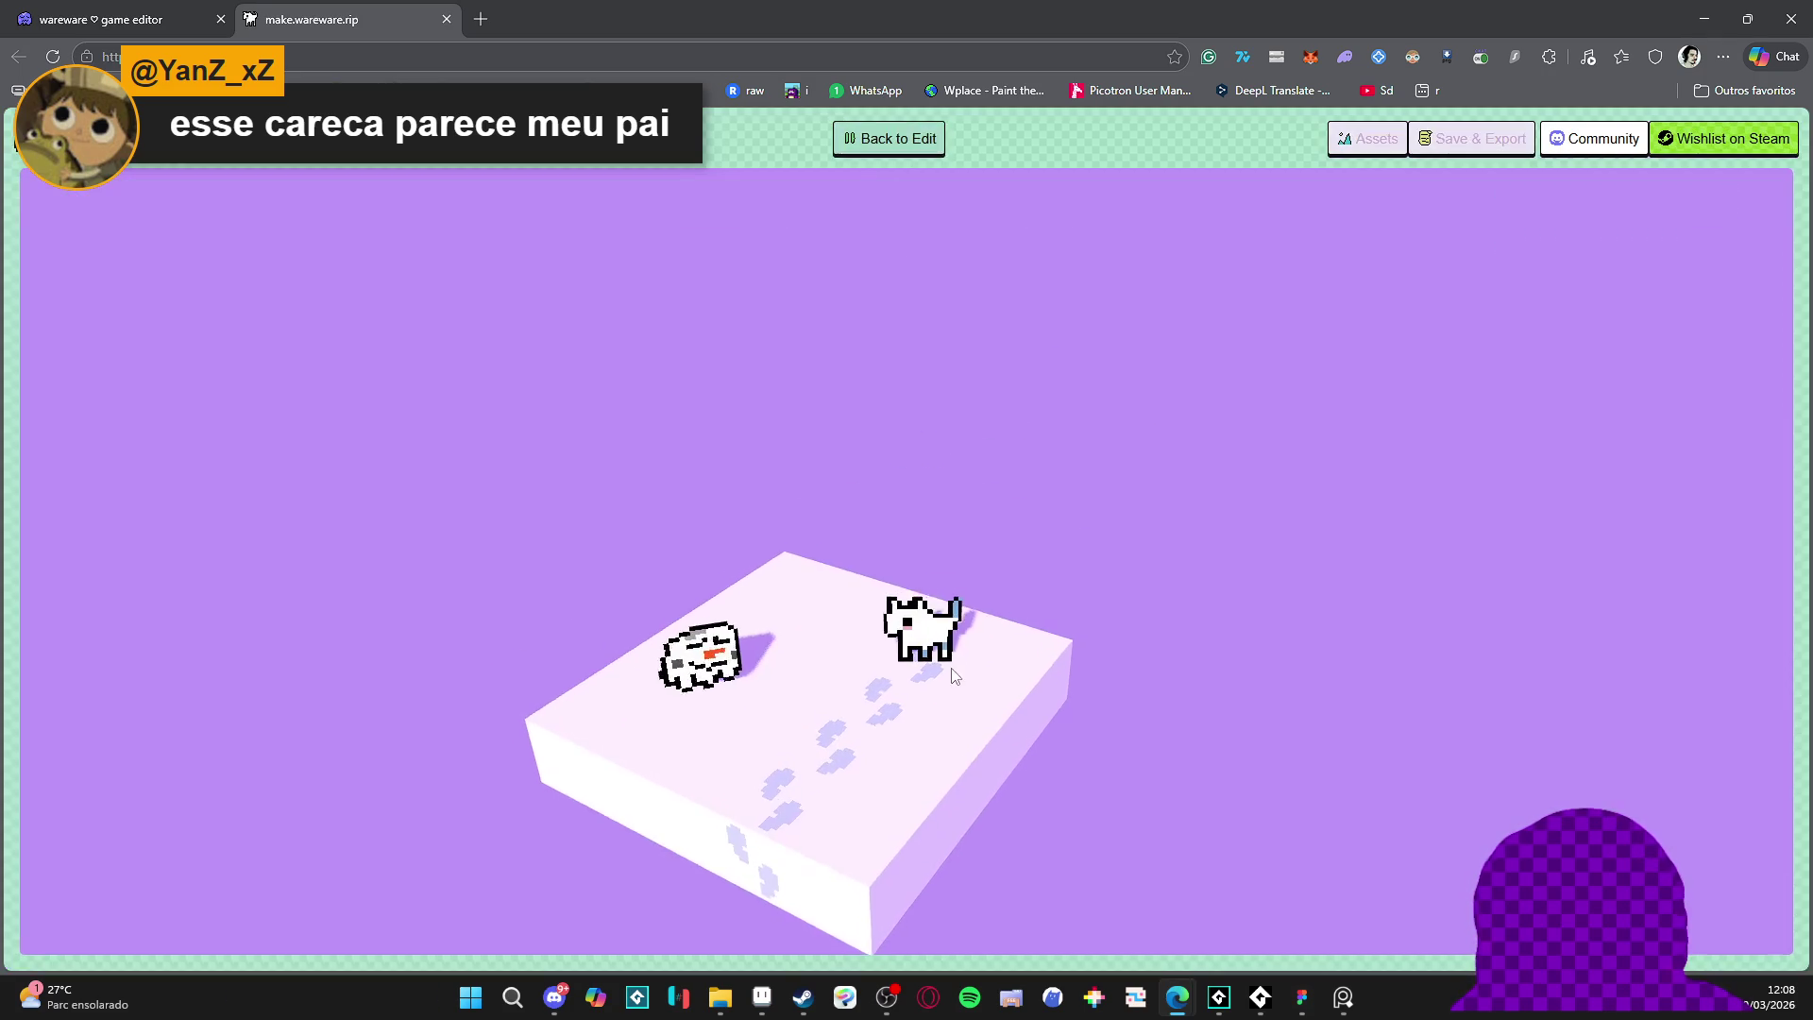
key("Escape")
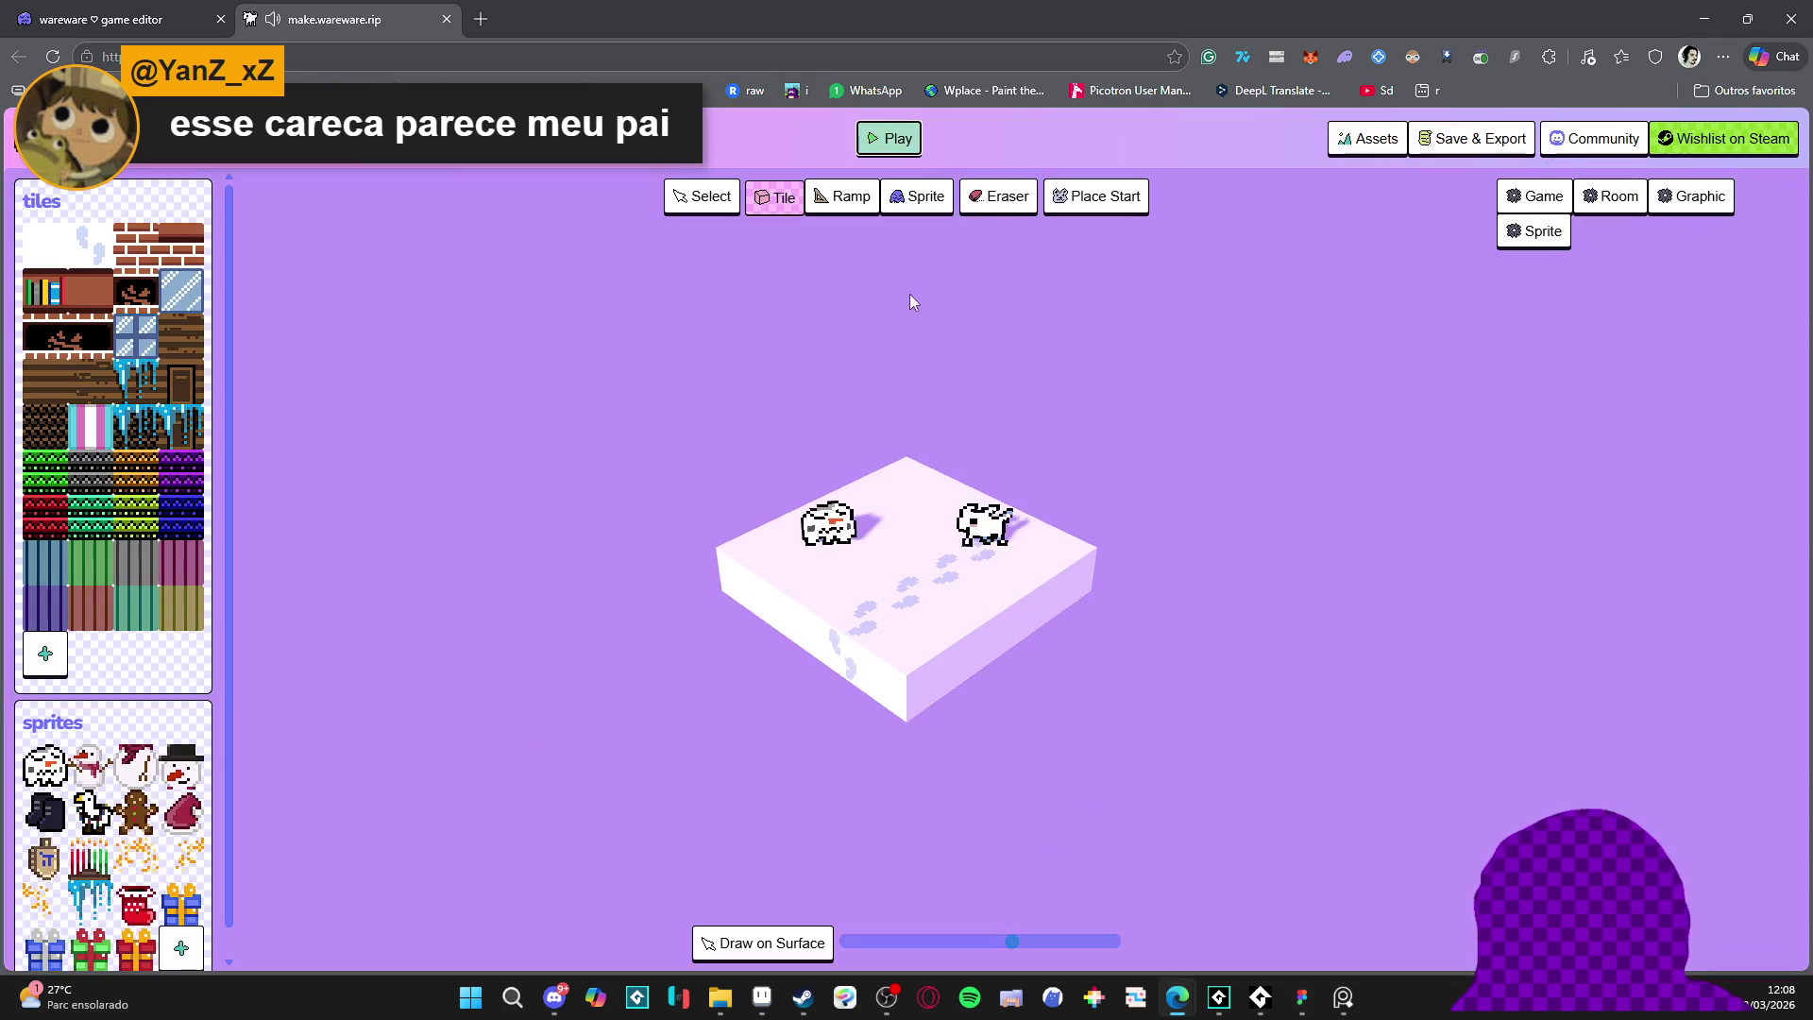
left_click(180, 427)
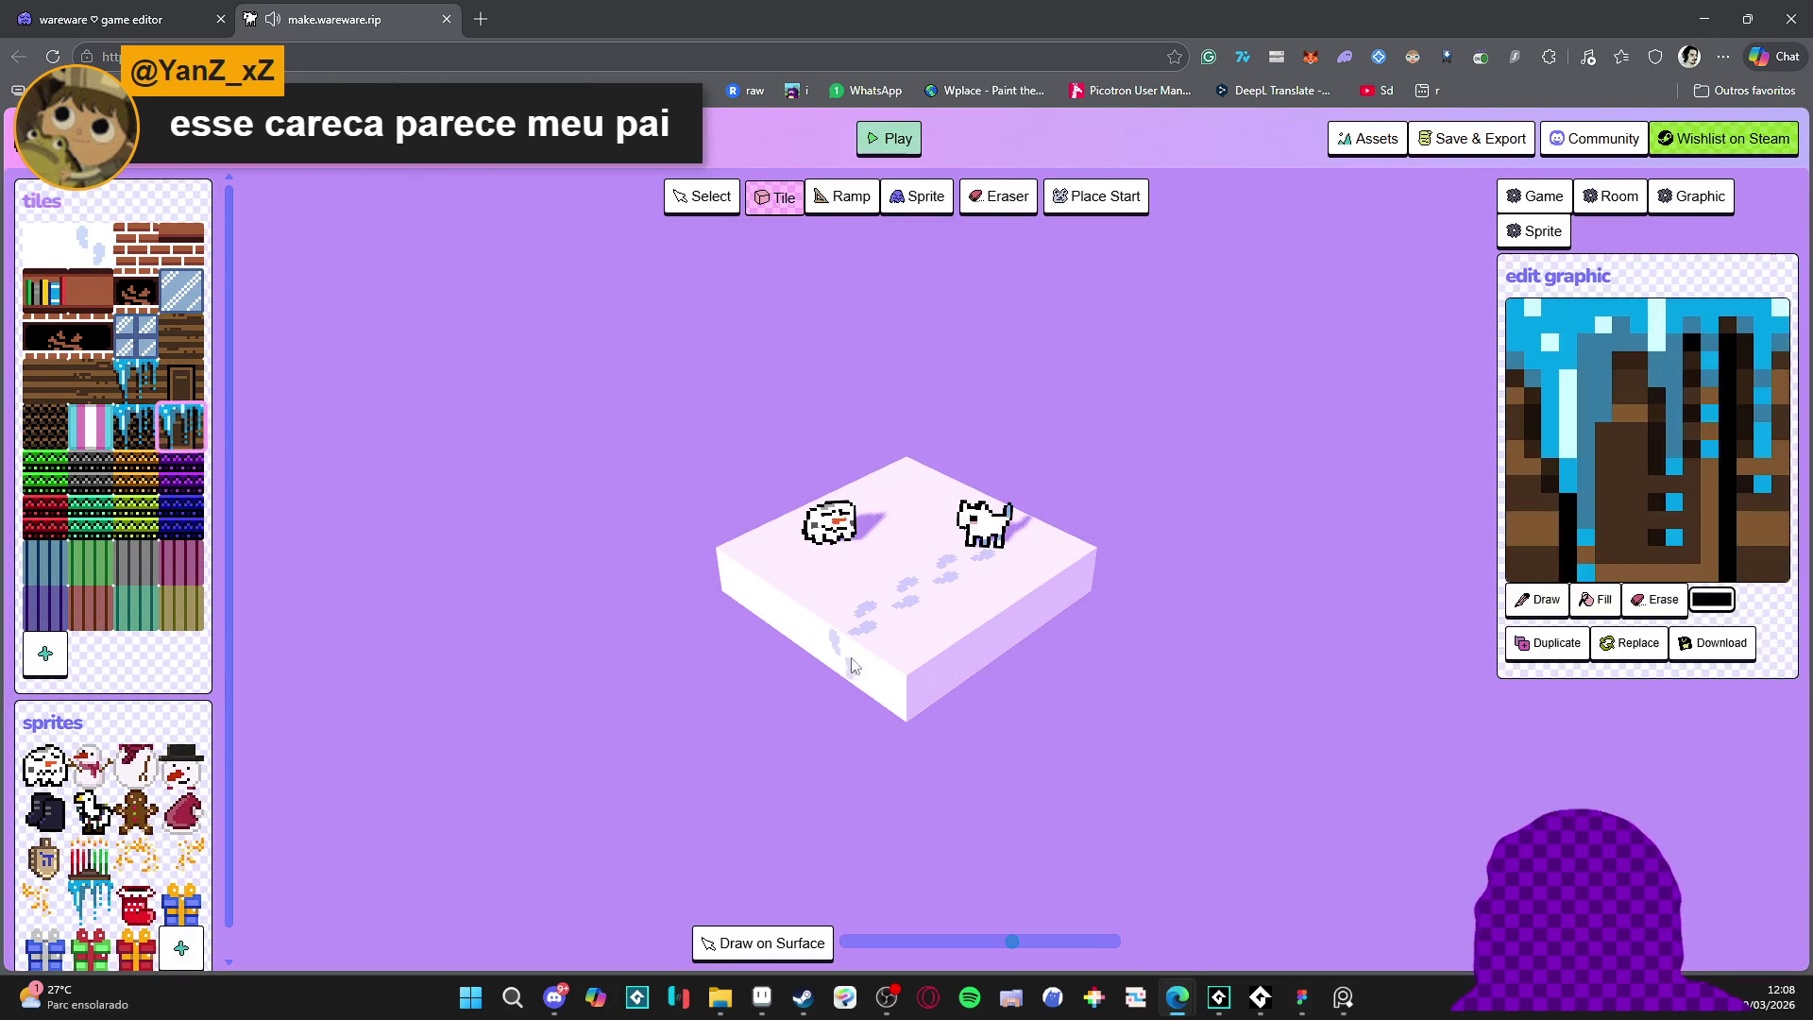
mouse_move(1016, 672)
left_mouse_down()
mouse_move(982, 652)
mouse_move(867, 736)
mouse_move(850, 614)
mouse_move(944, 661)
mouse_move(973, 647)
left_mouse_up()
key("ctrl+z")
key("ctrl+z")
key("ctrl+z")
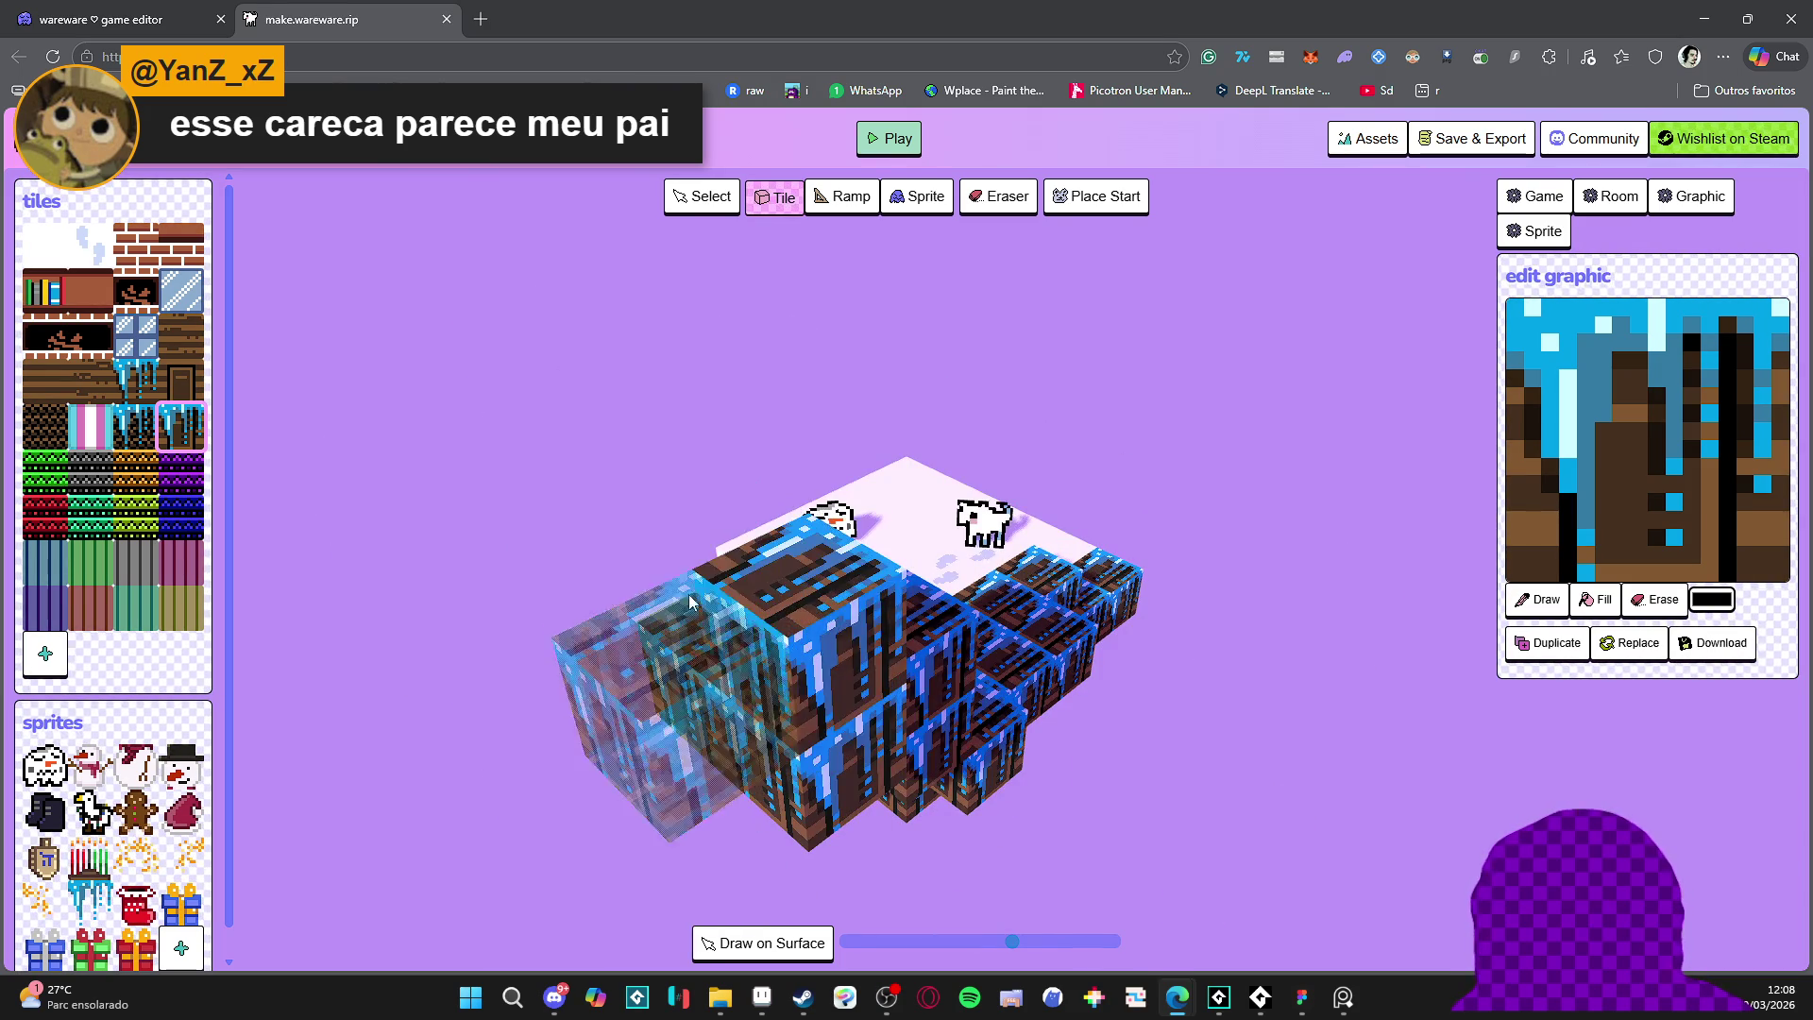
key("ctrl+z")
key("ctrl+z")
key("ctrl+z")
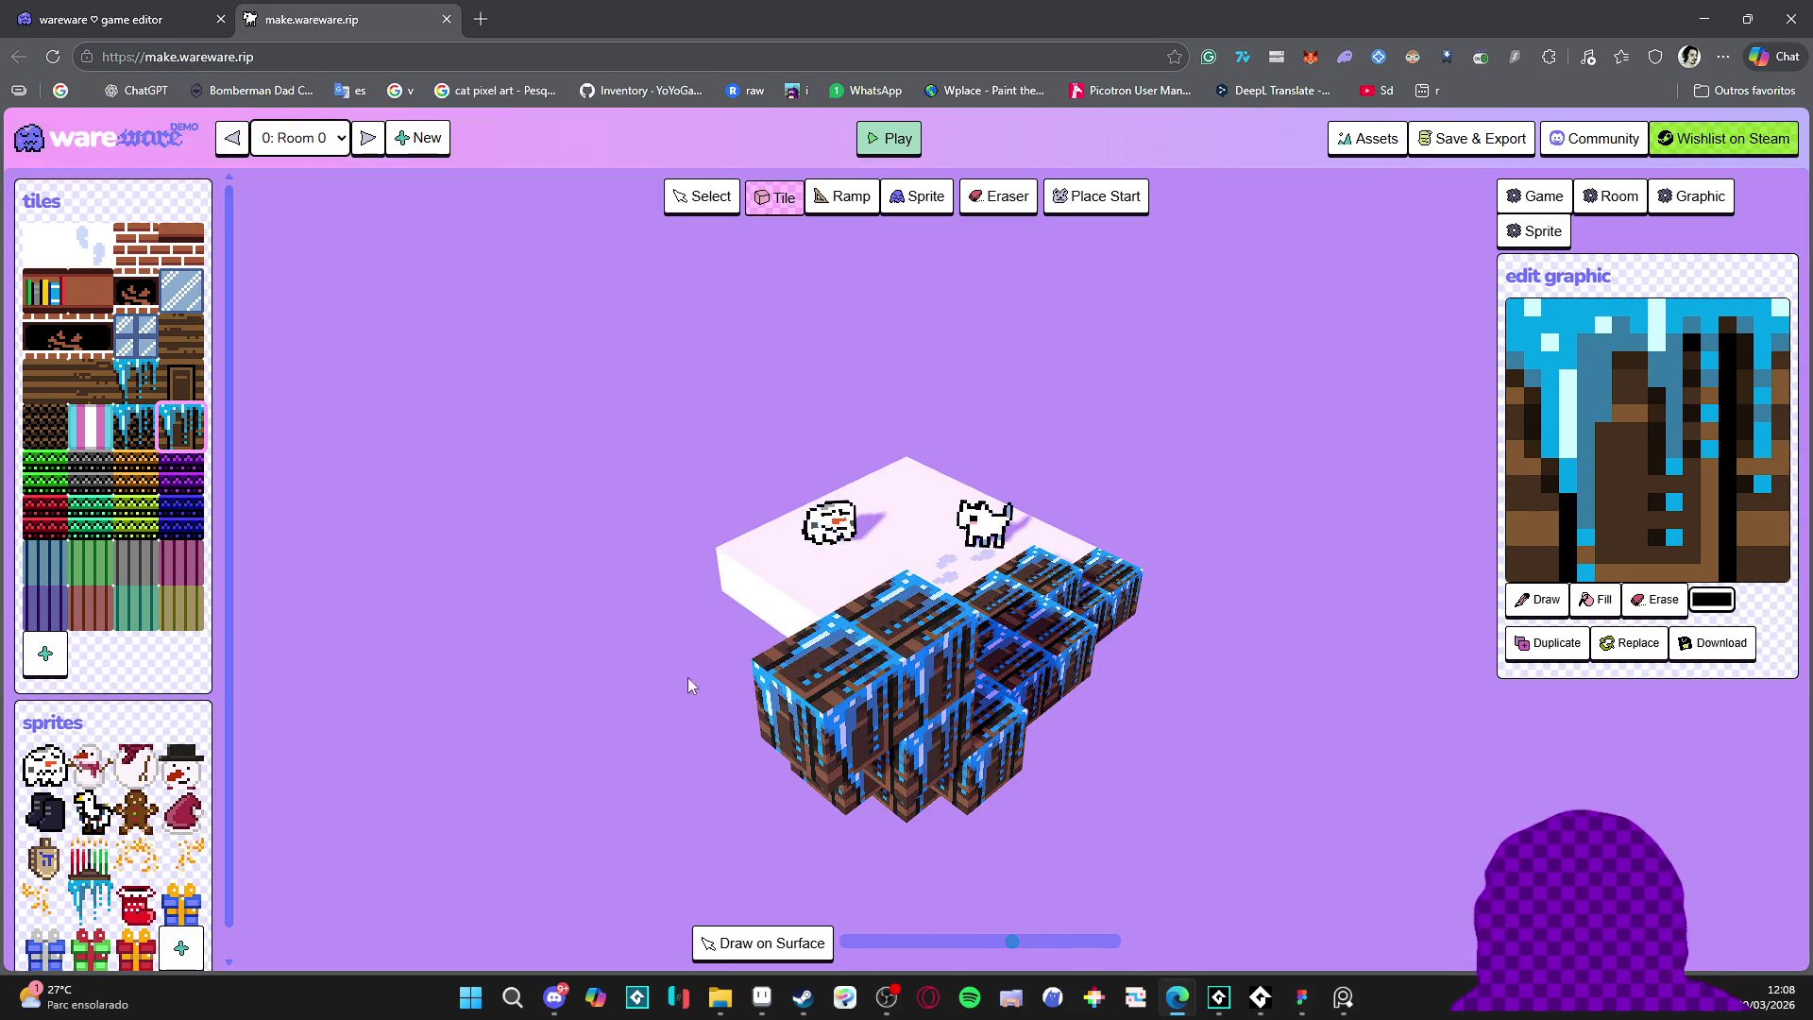
mouse_move(769, 651)
left_mouse_down()
mouse_move(713, 616)
mouse_move(685, 630)
left_mouse_up()
left_click(686, 631)
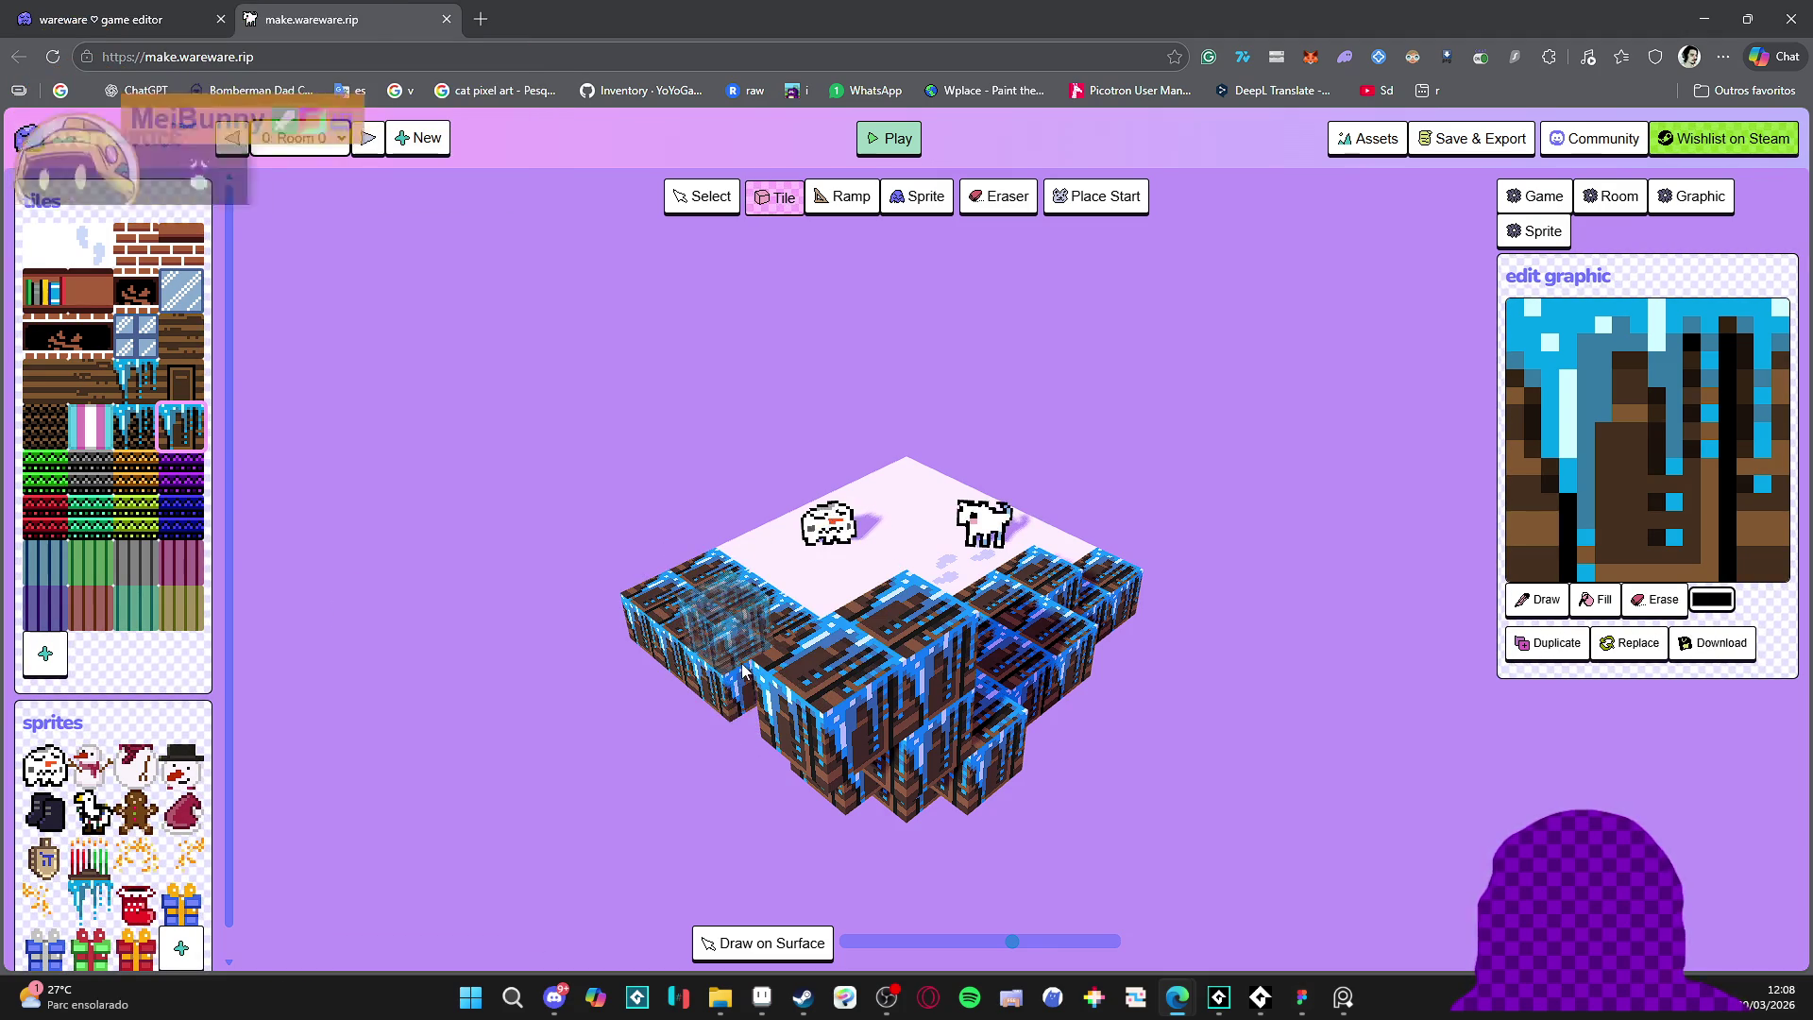
left_click(1023, 633)
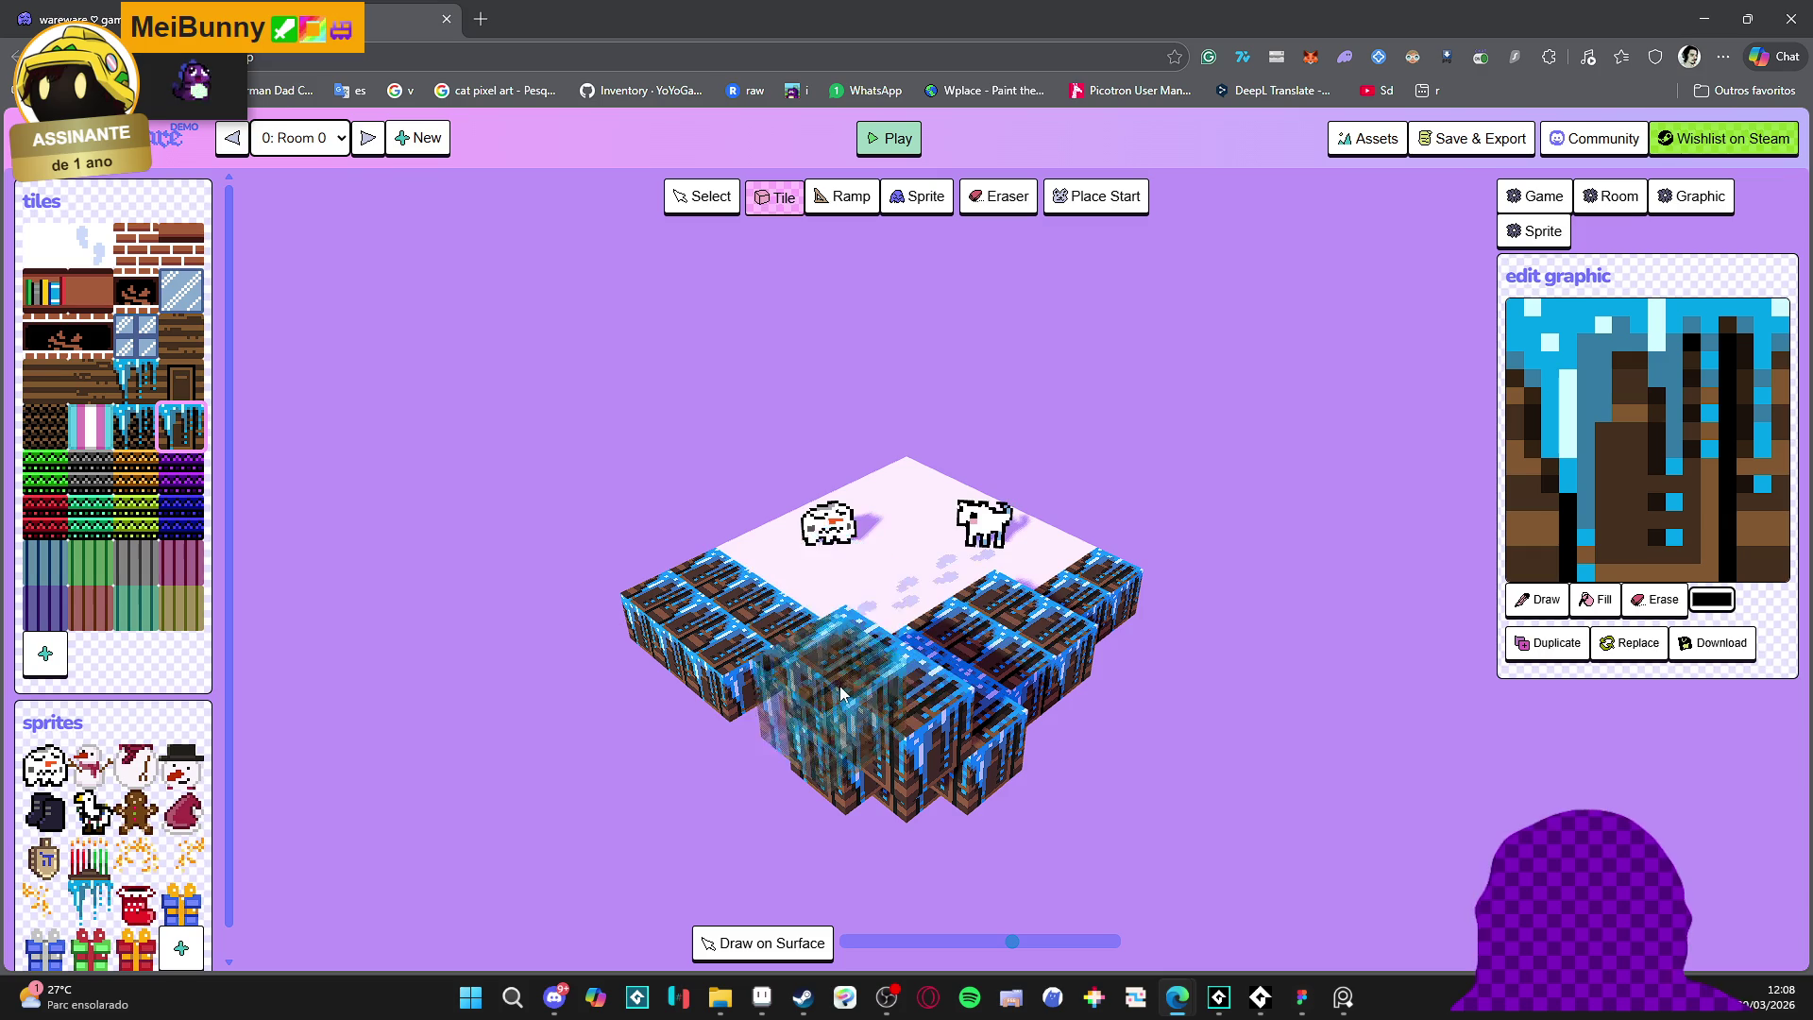
left_click(887, 140)
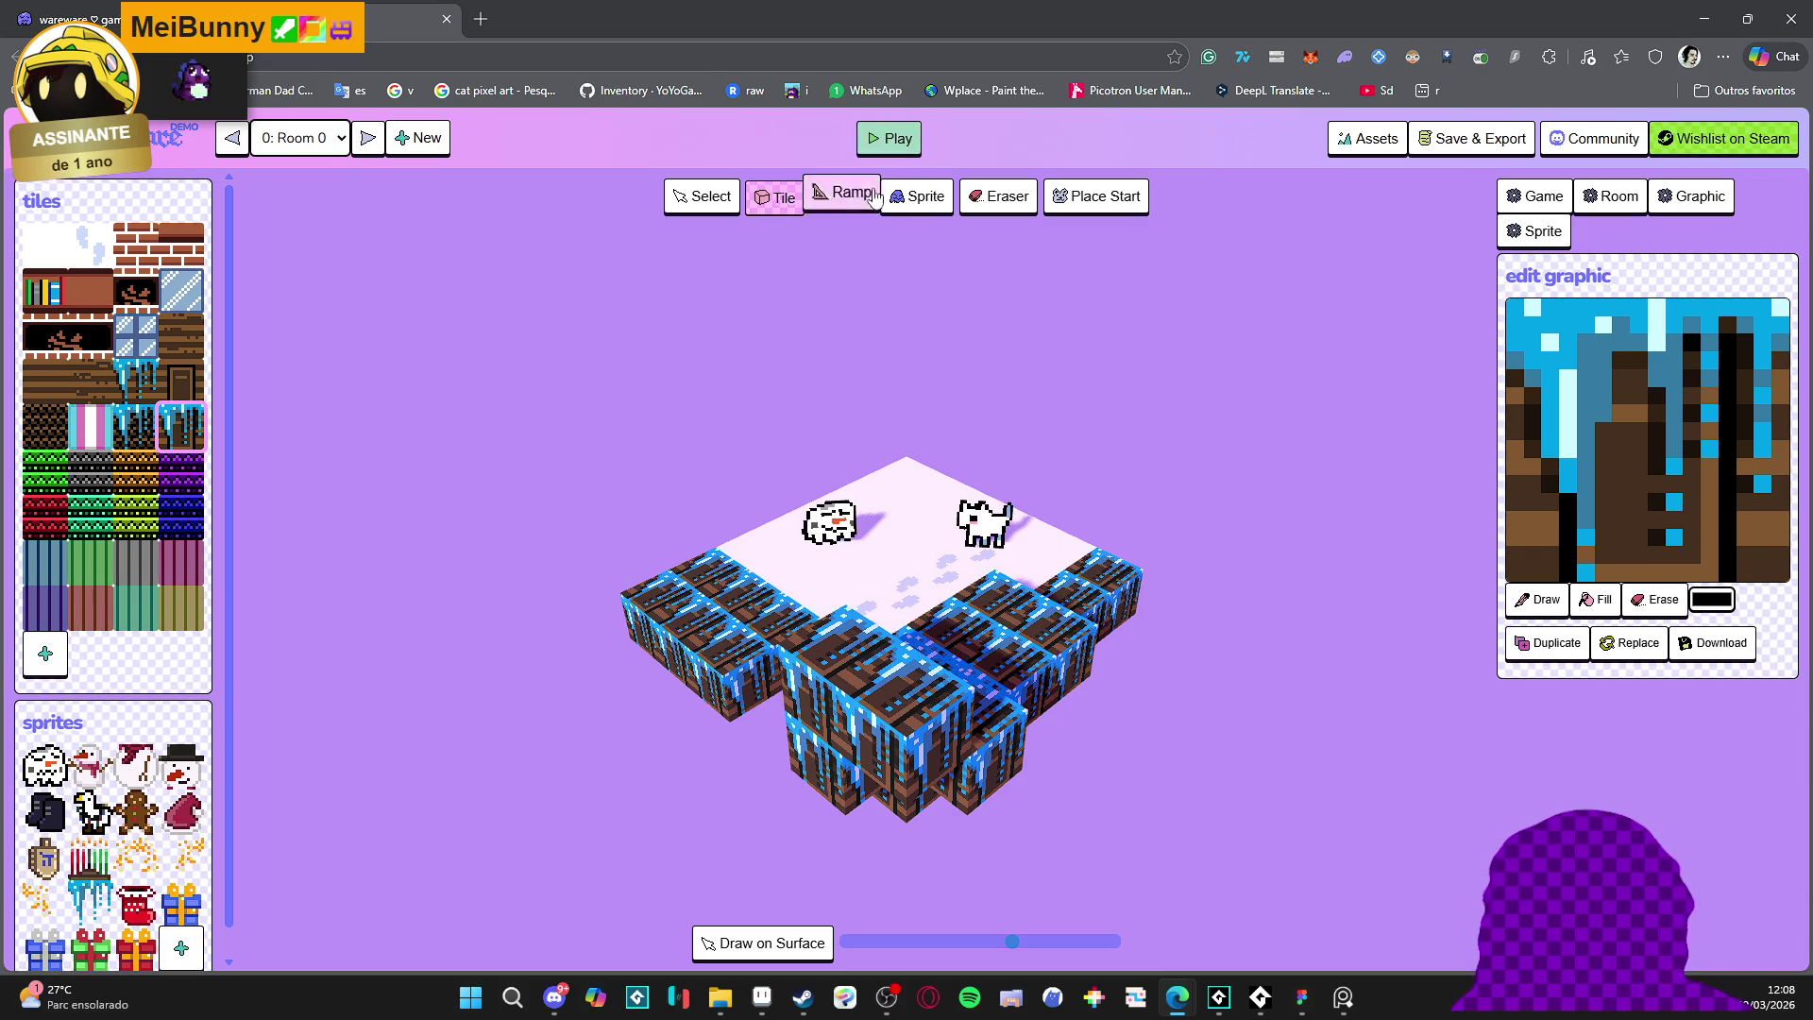
key("Escape")
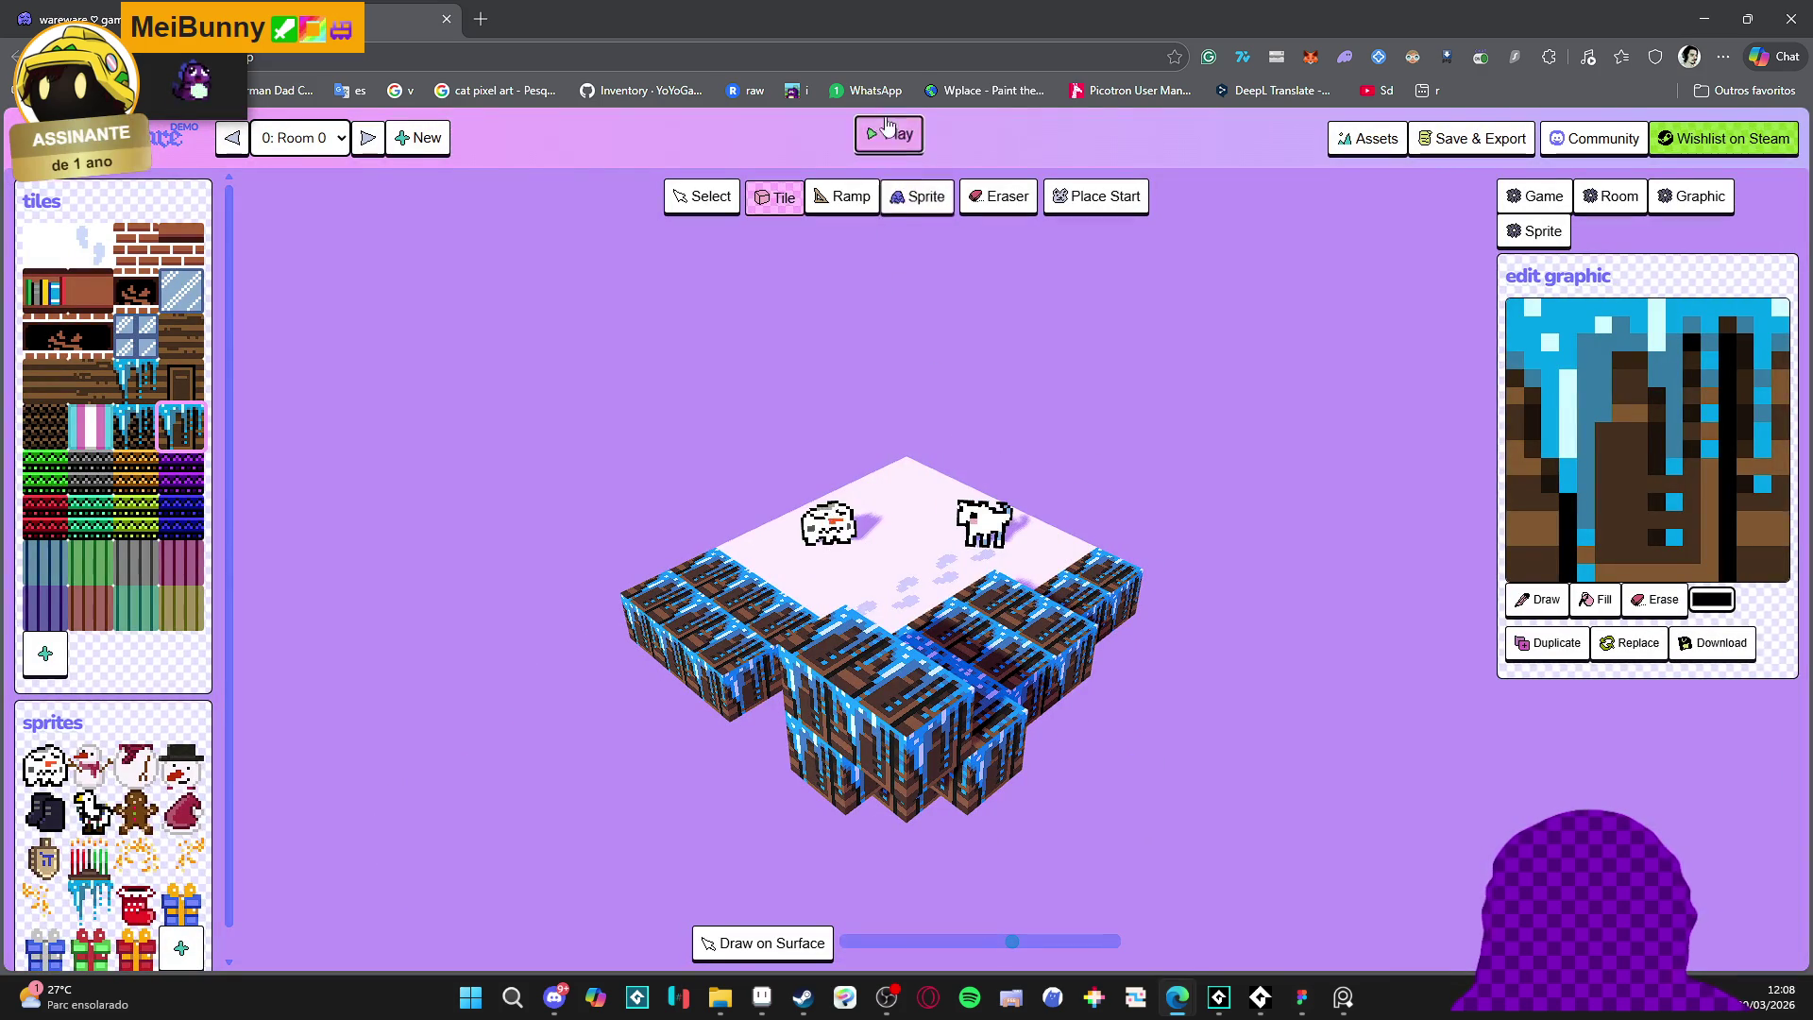
left_click(887, 139)
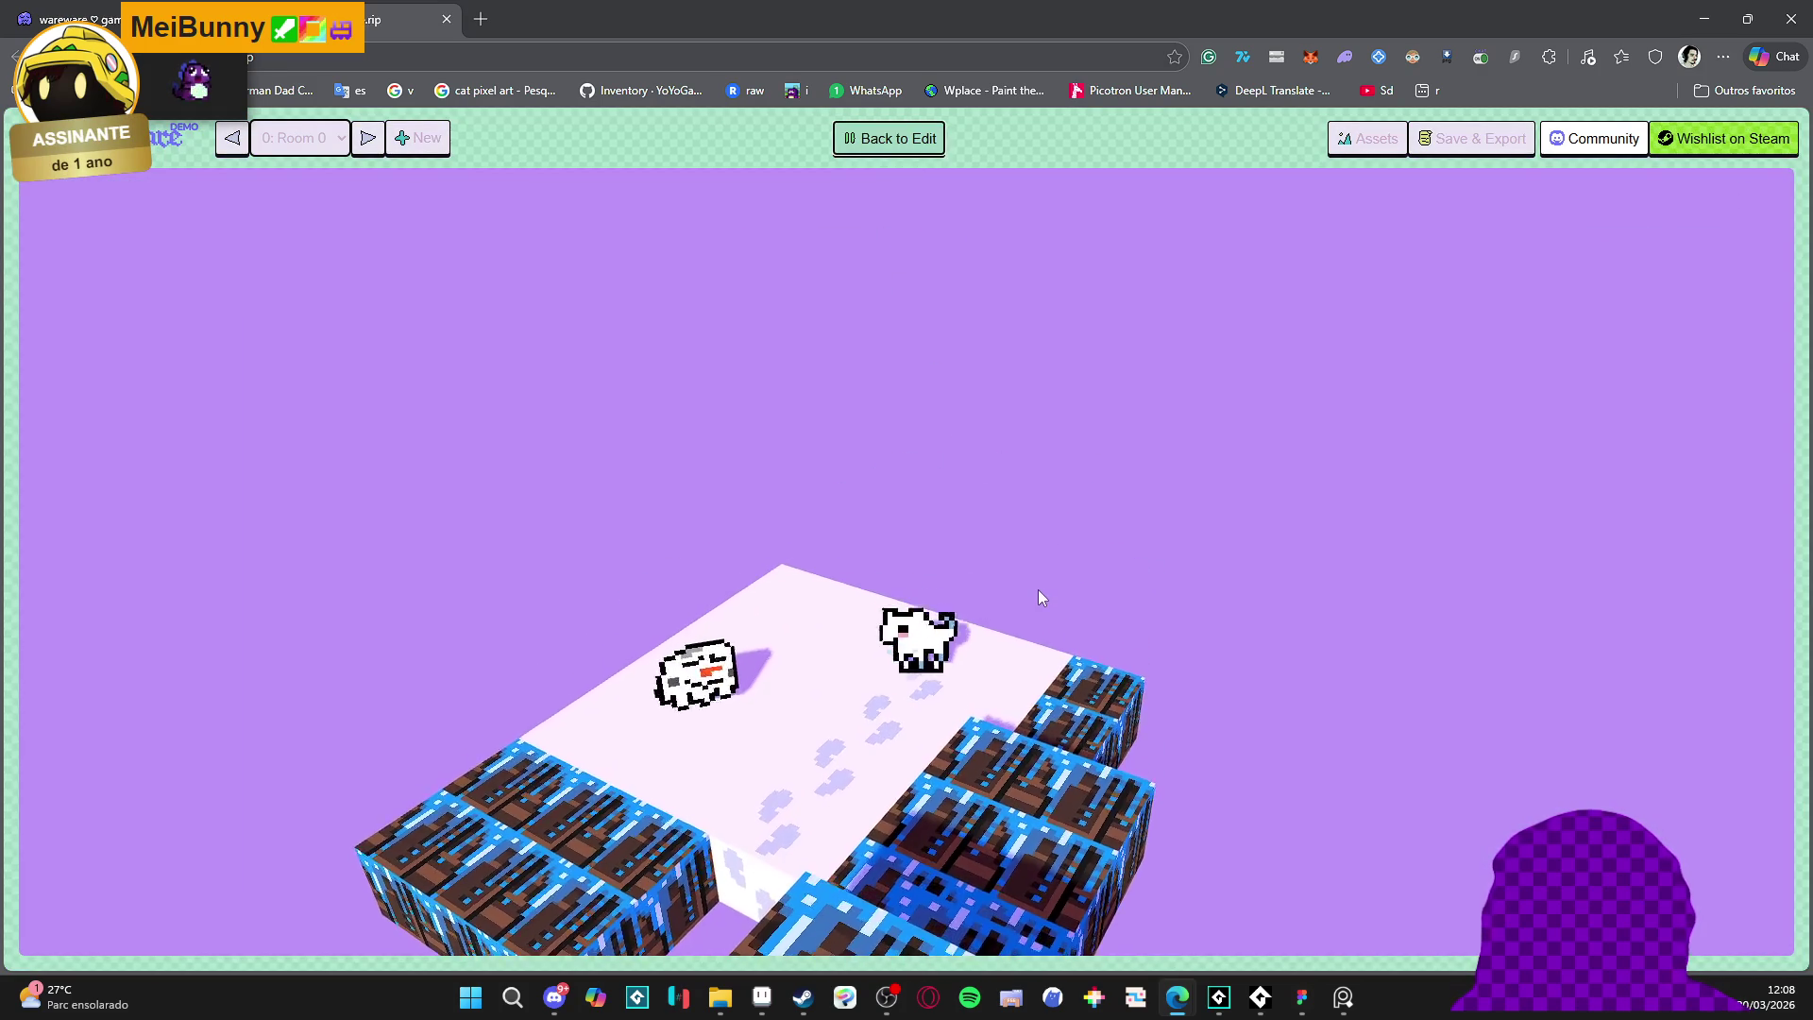
key("Left")
key("space")
key("space")
key("Right")
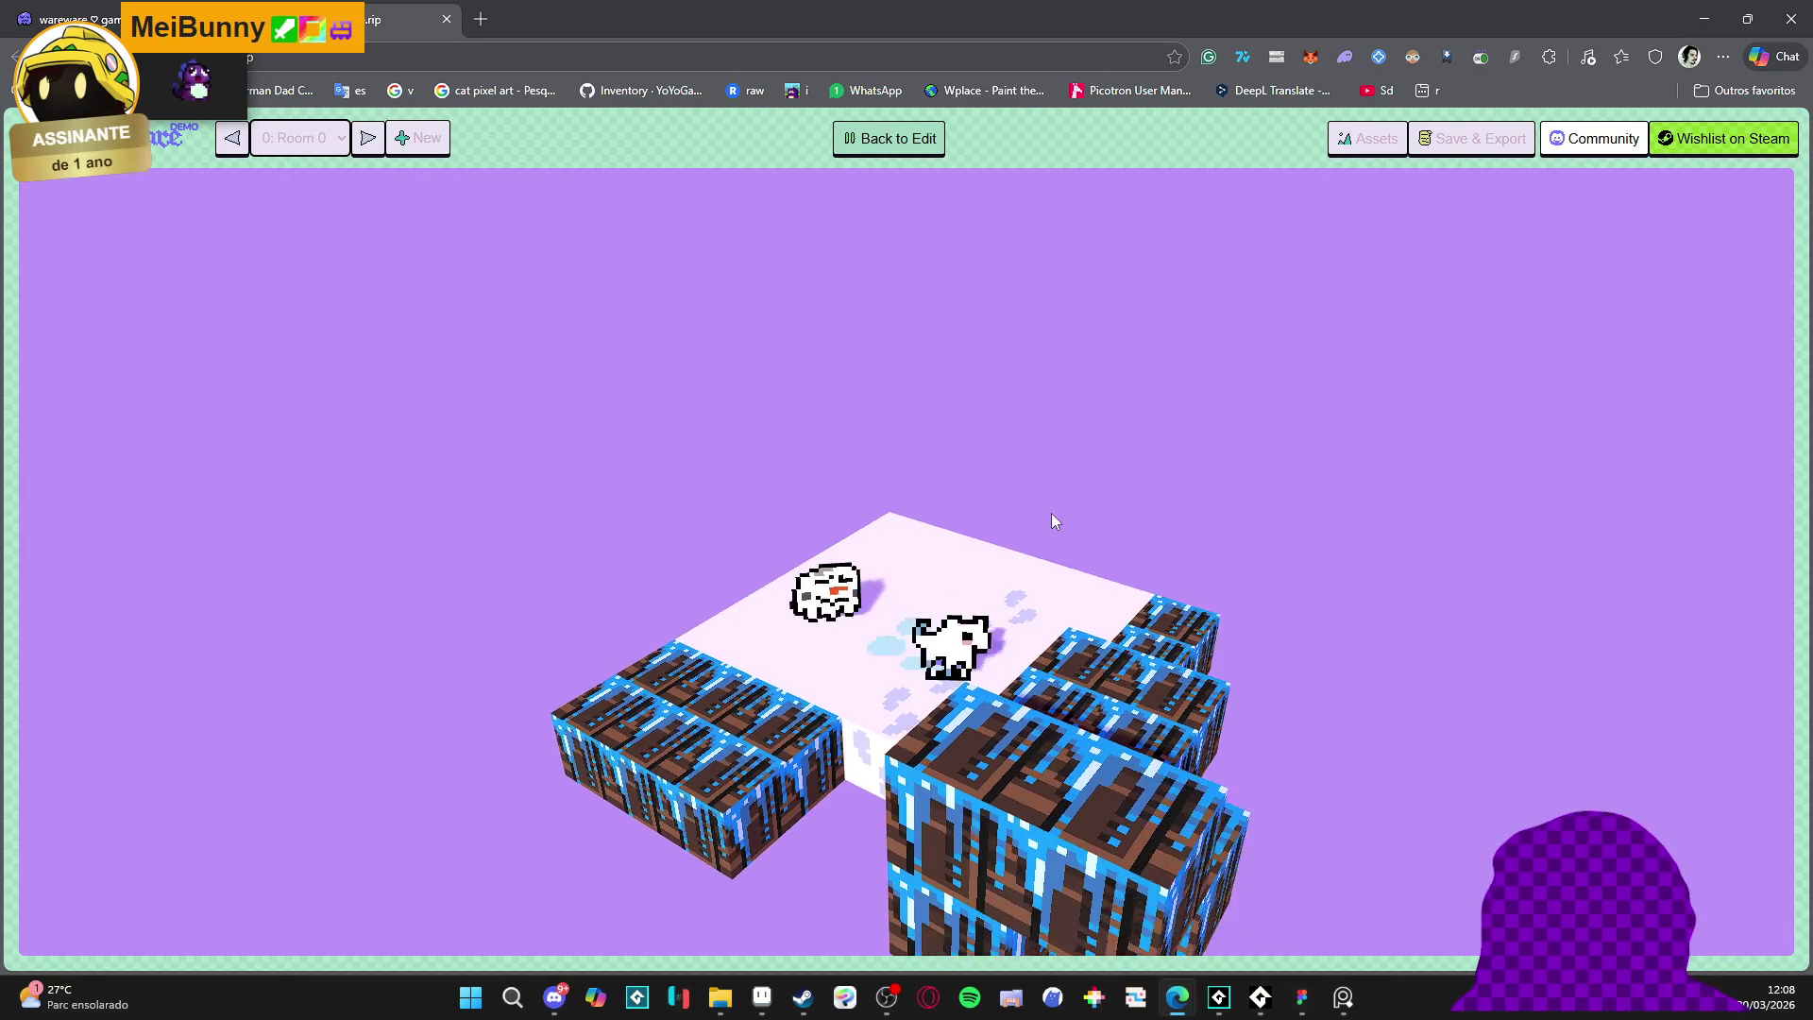
key("Left")
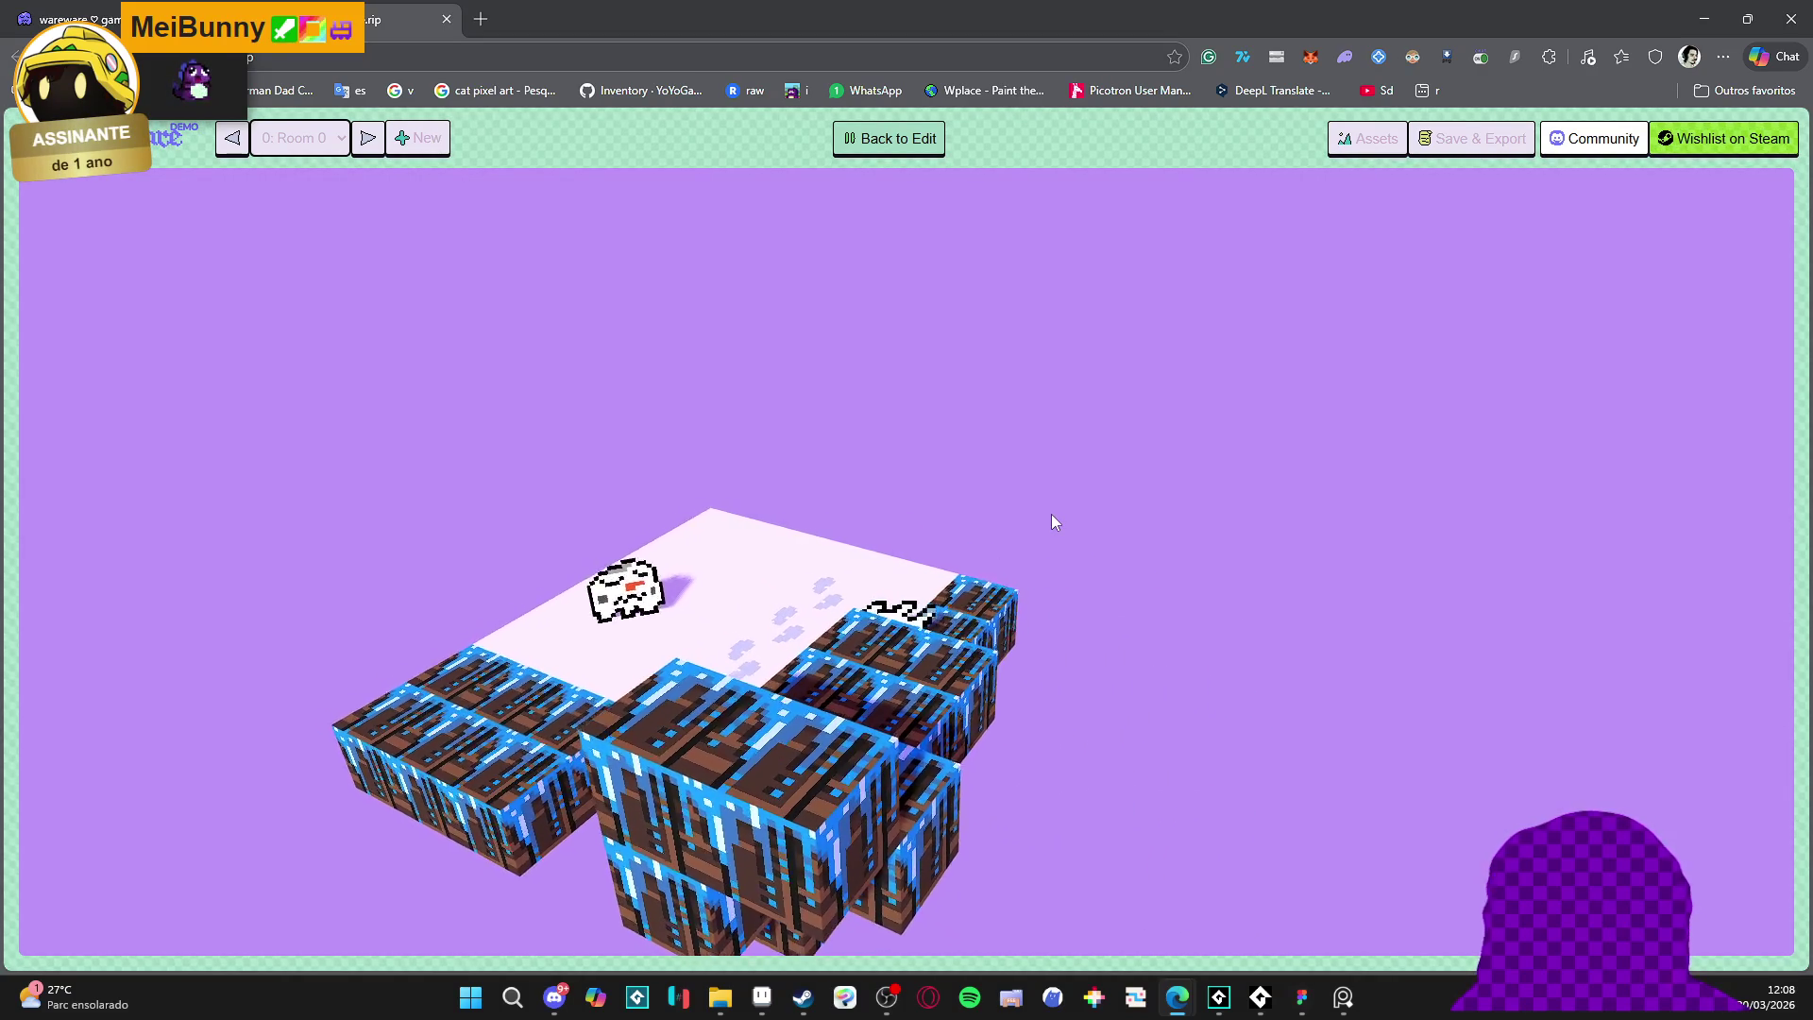
left_click(889, 138)
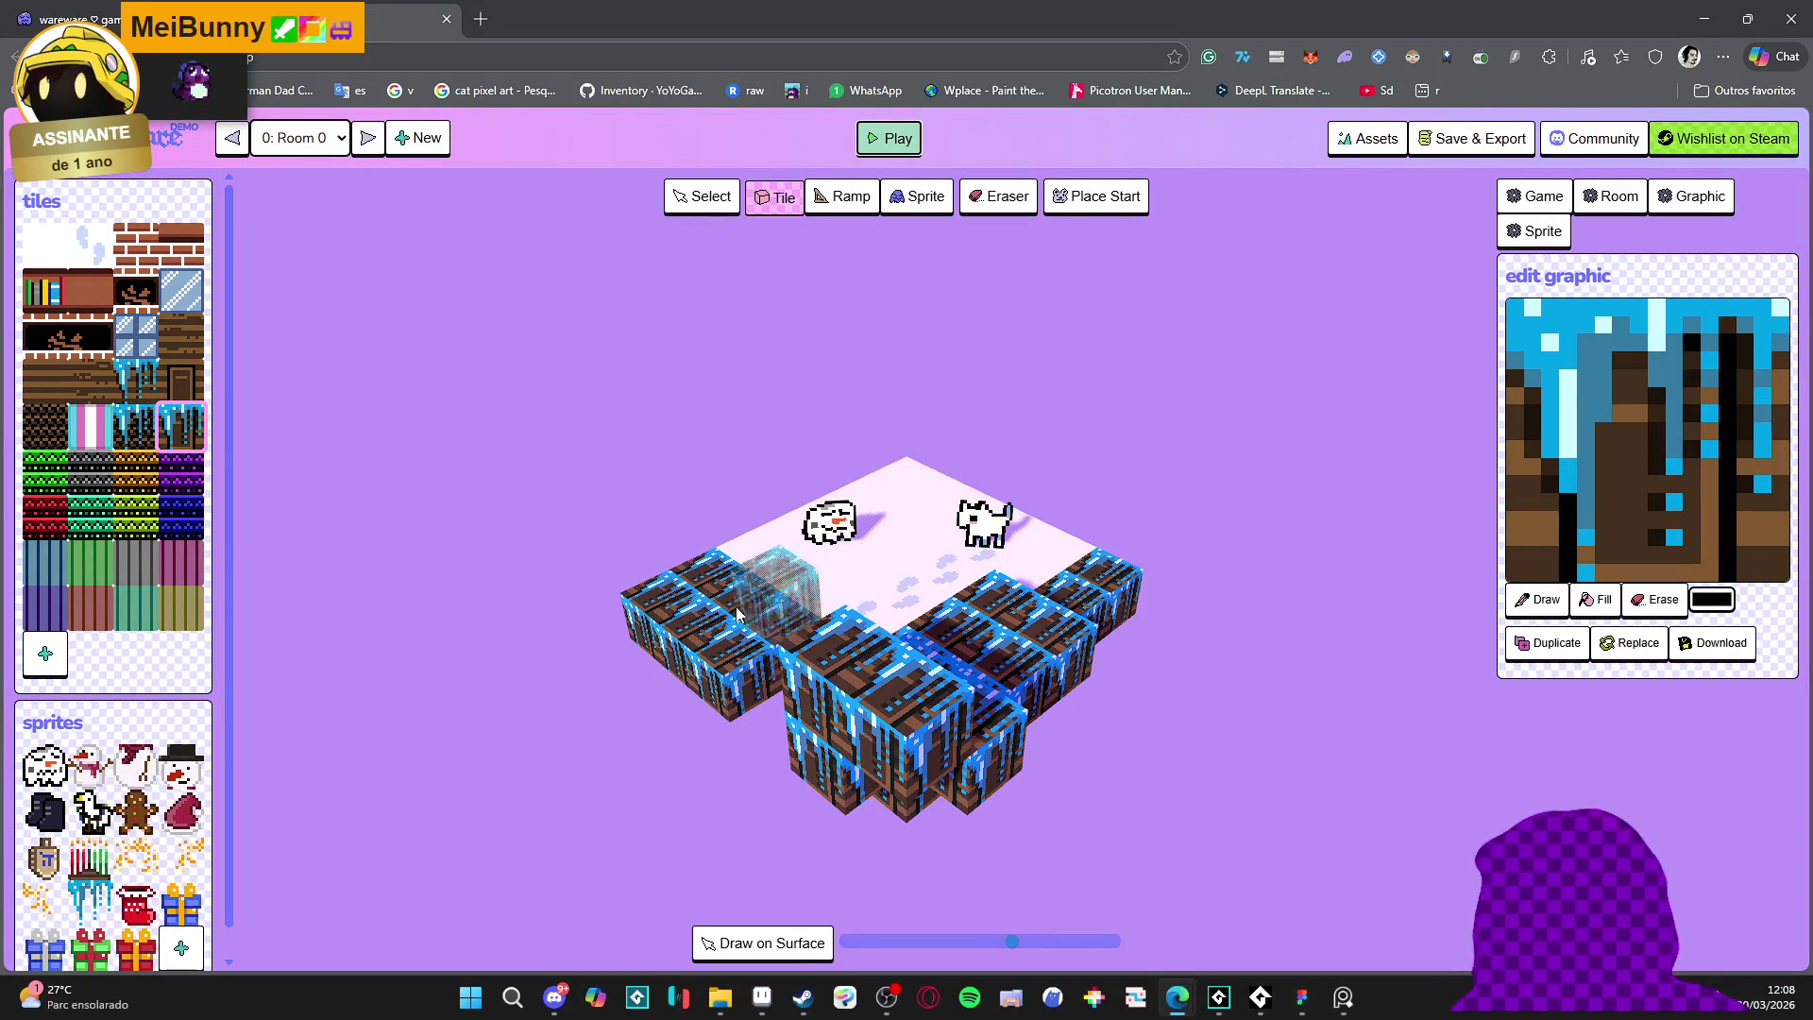
- Place a gingerbread-man sprite on the snowy platform between the snowman and cat, then test-play the room
left_click(137, 812)
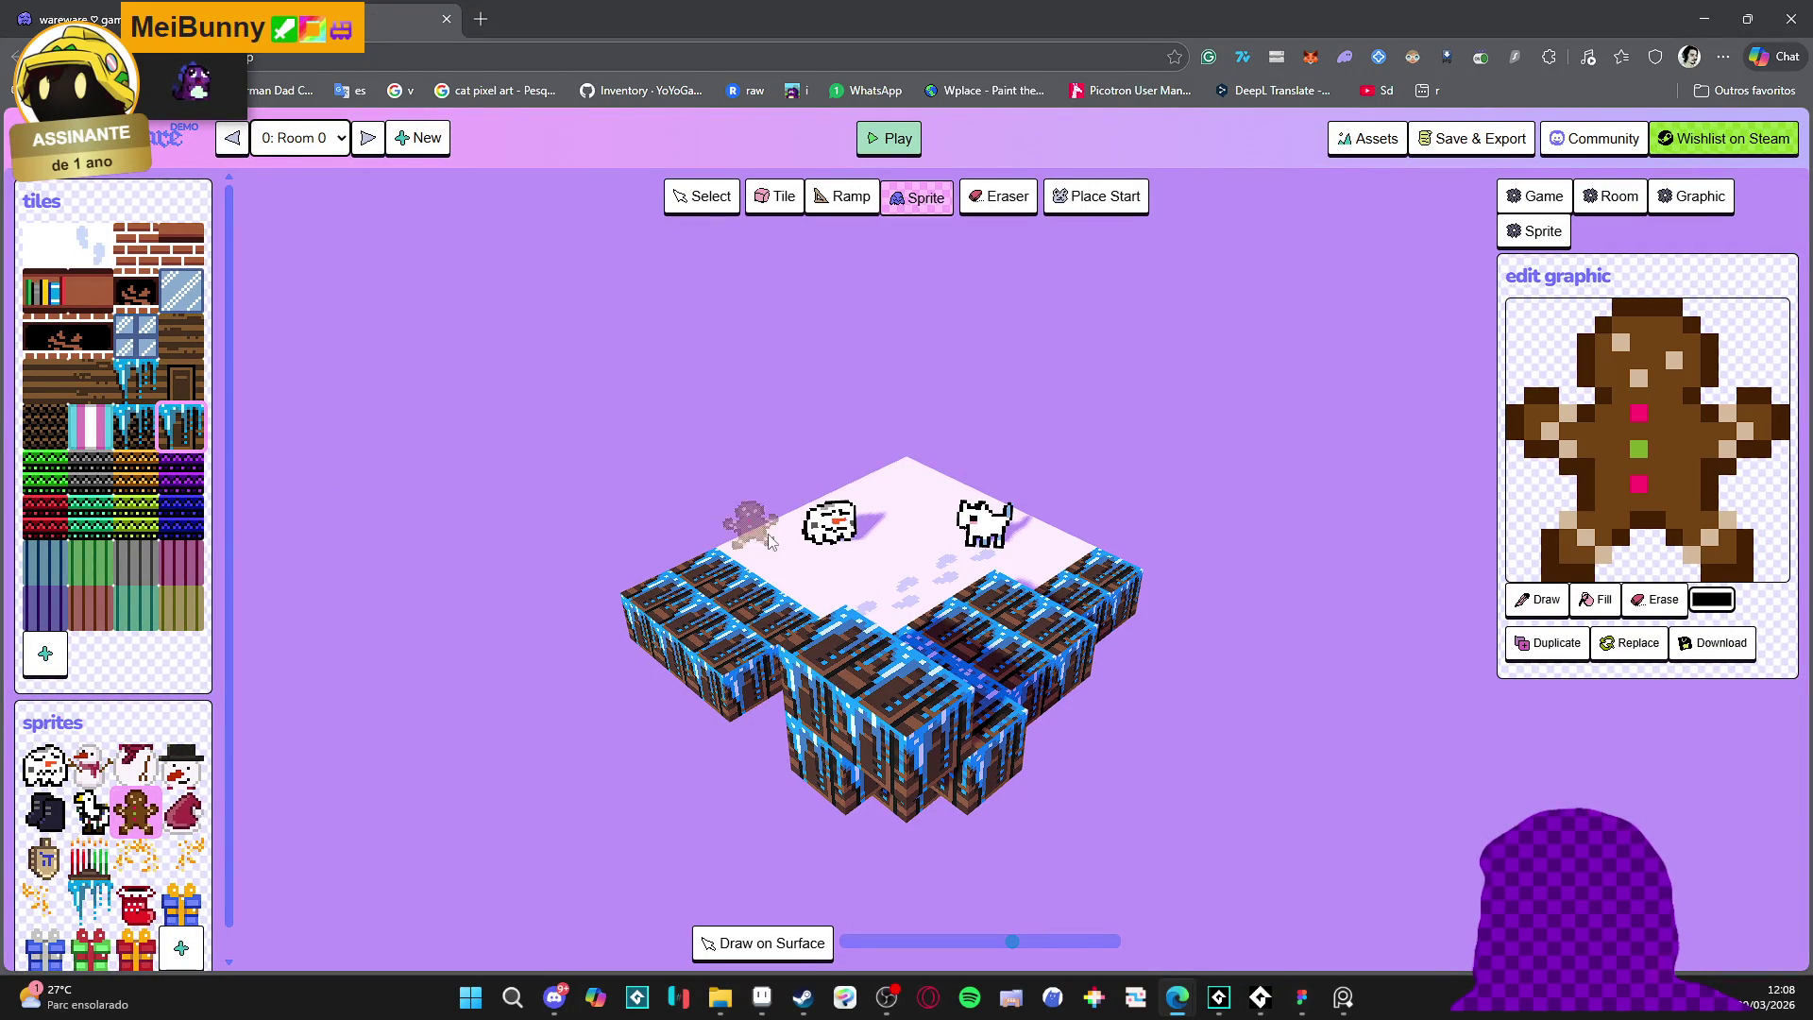
left_click(905, 569)
left_click(888, 138)
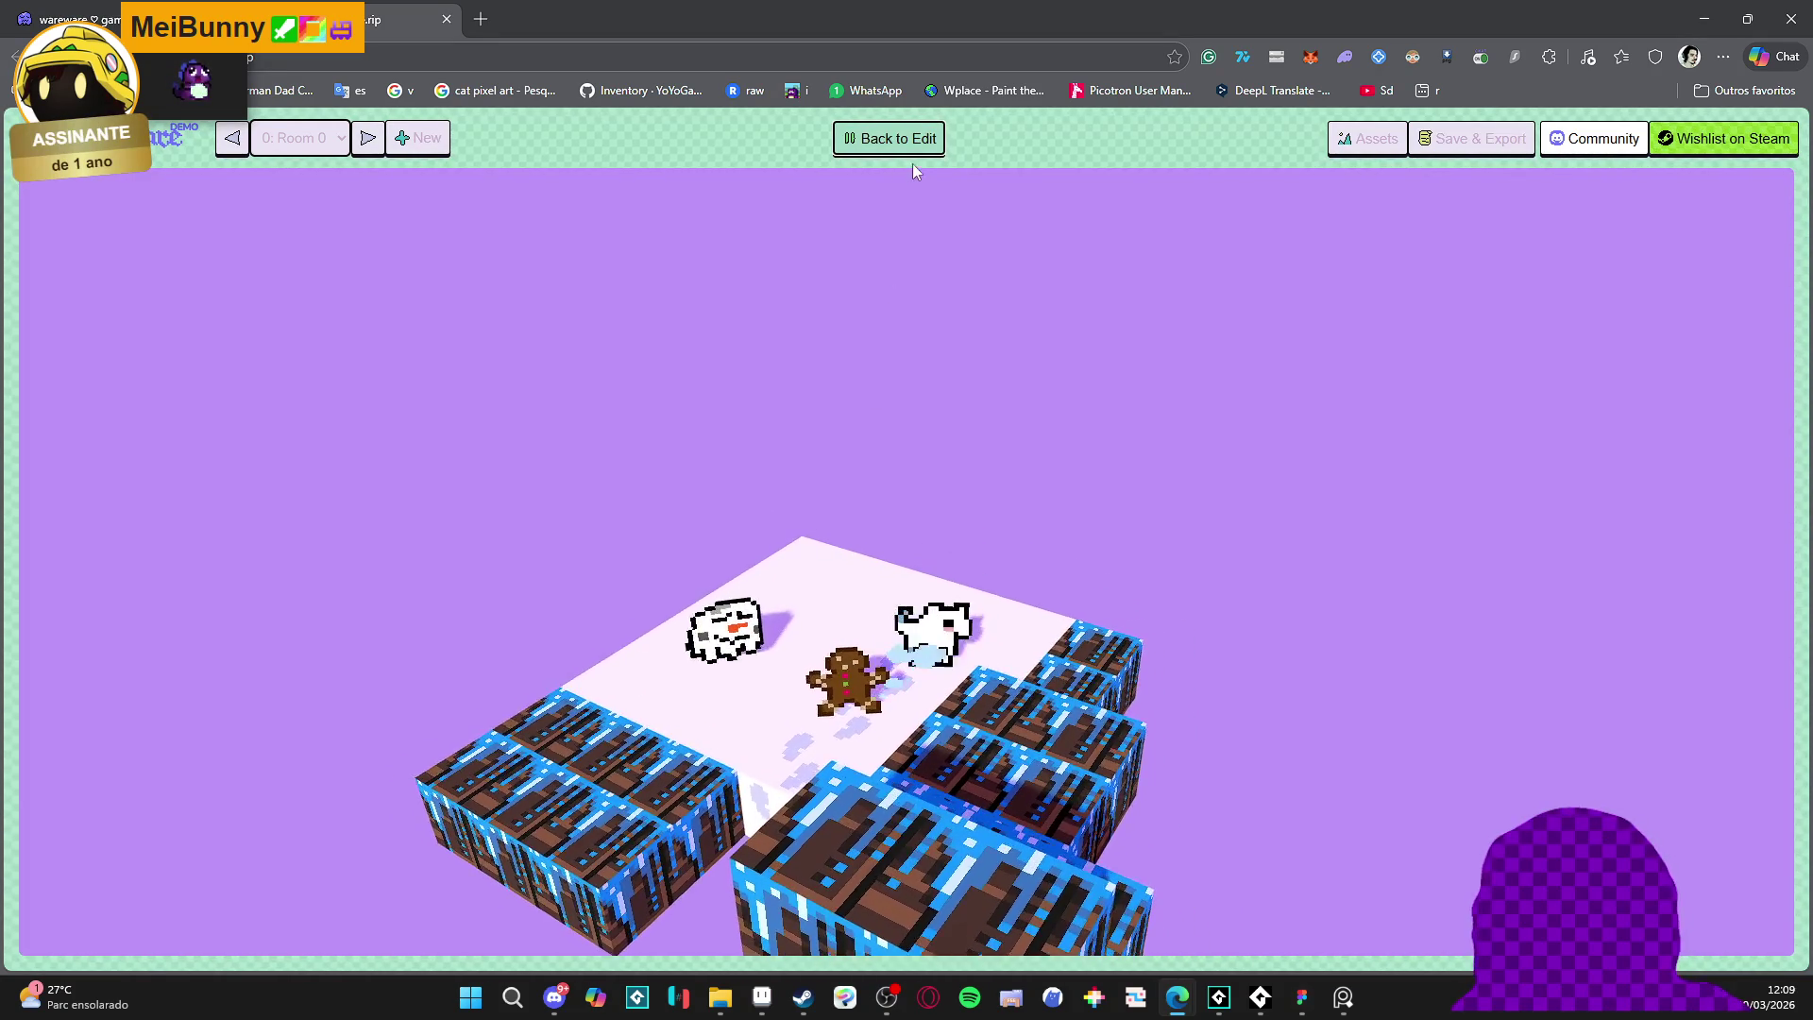
left_click(912, 149)
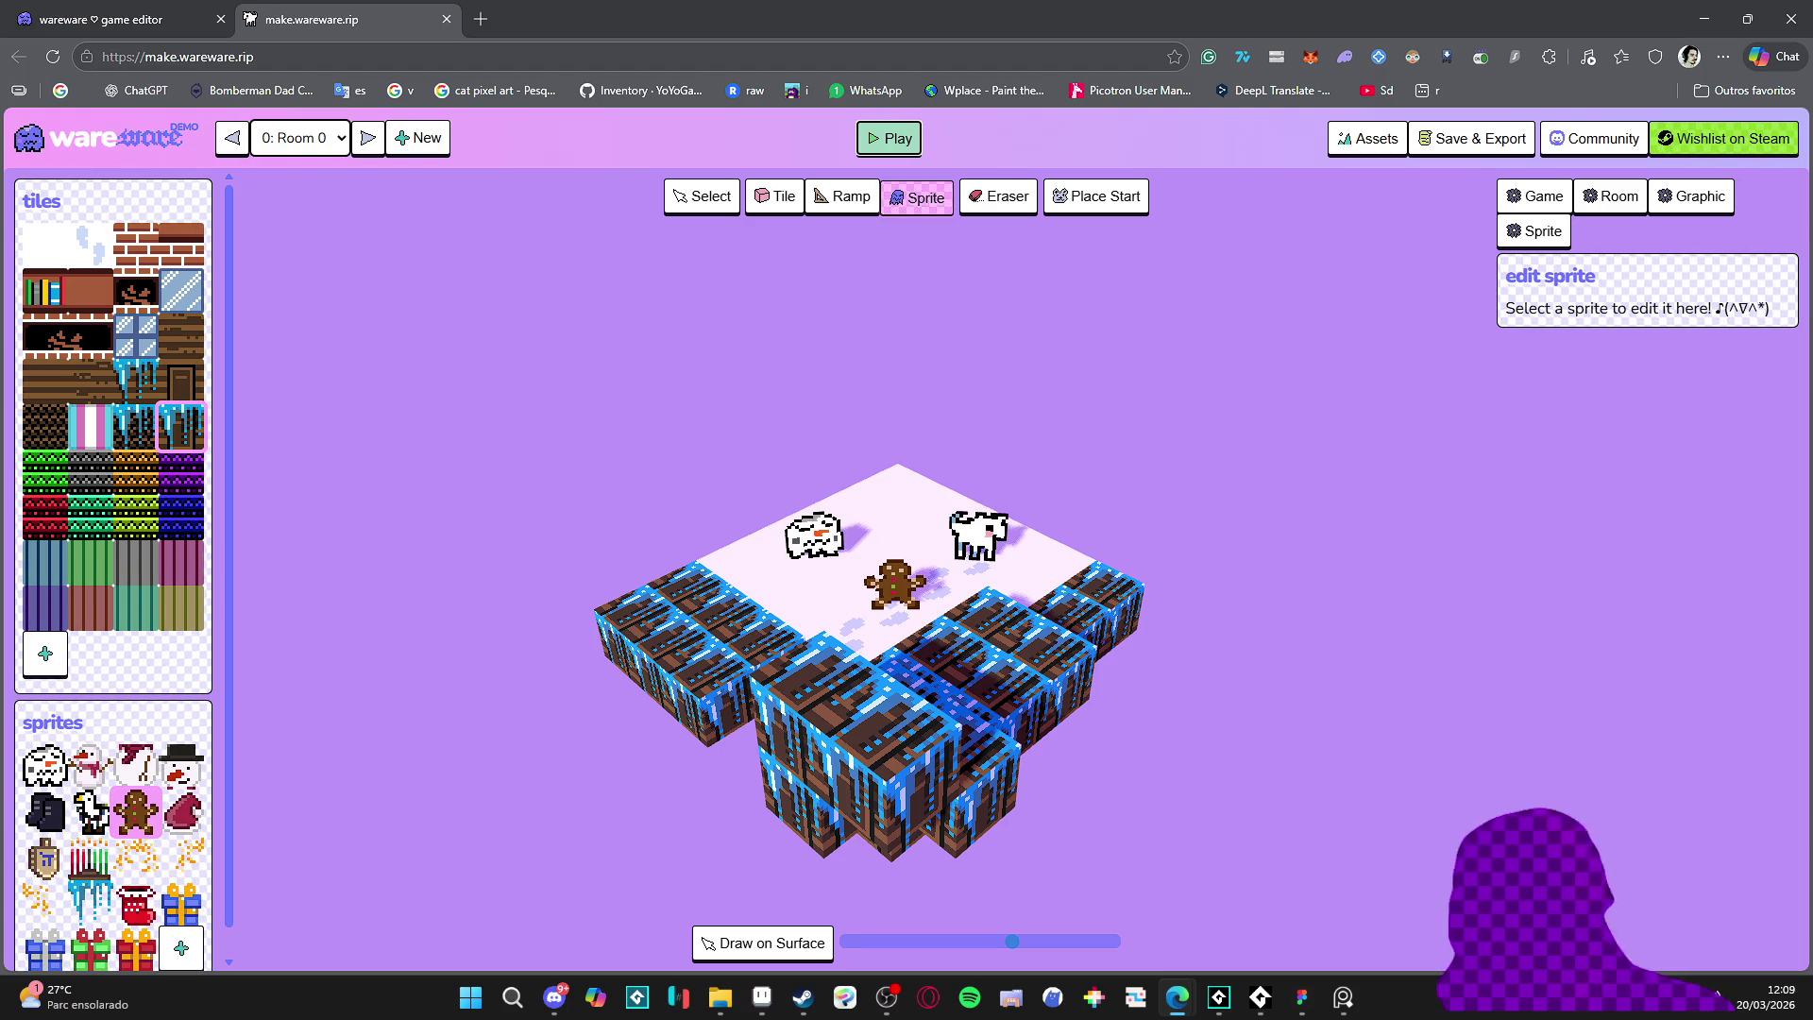
- Open the Steam store front page and advance the featured carousel to the next games
left_click(801, 999)
left_click(180, 45)
left_click(99, 49)
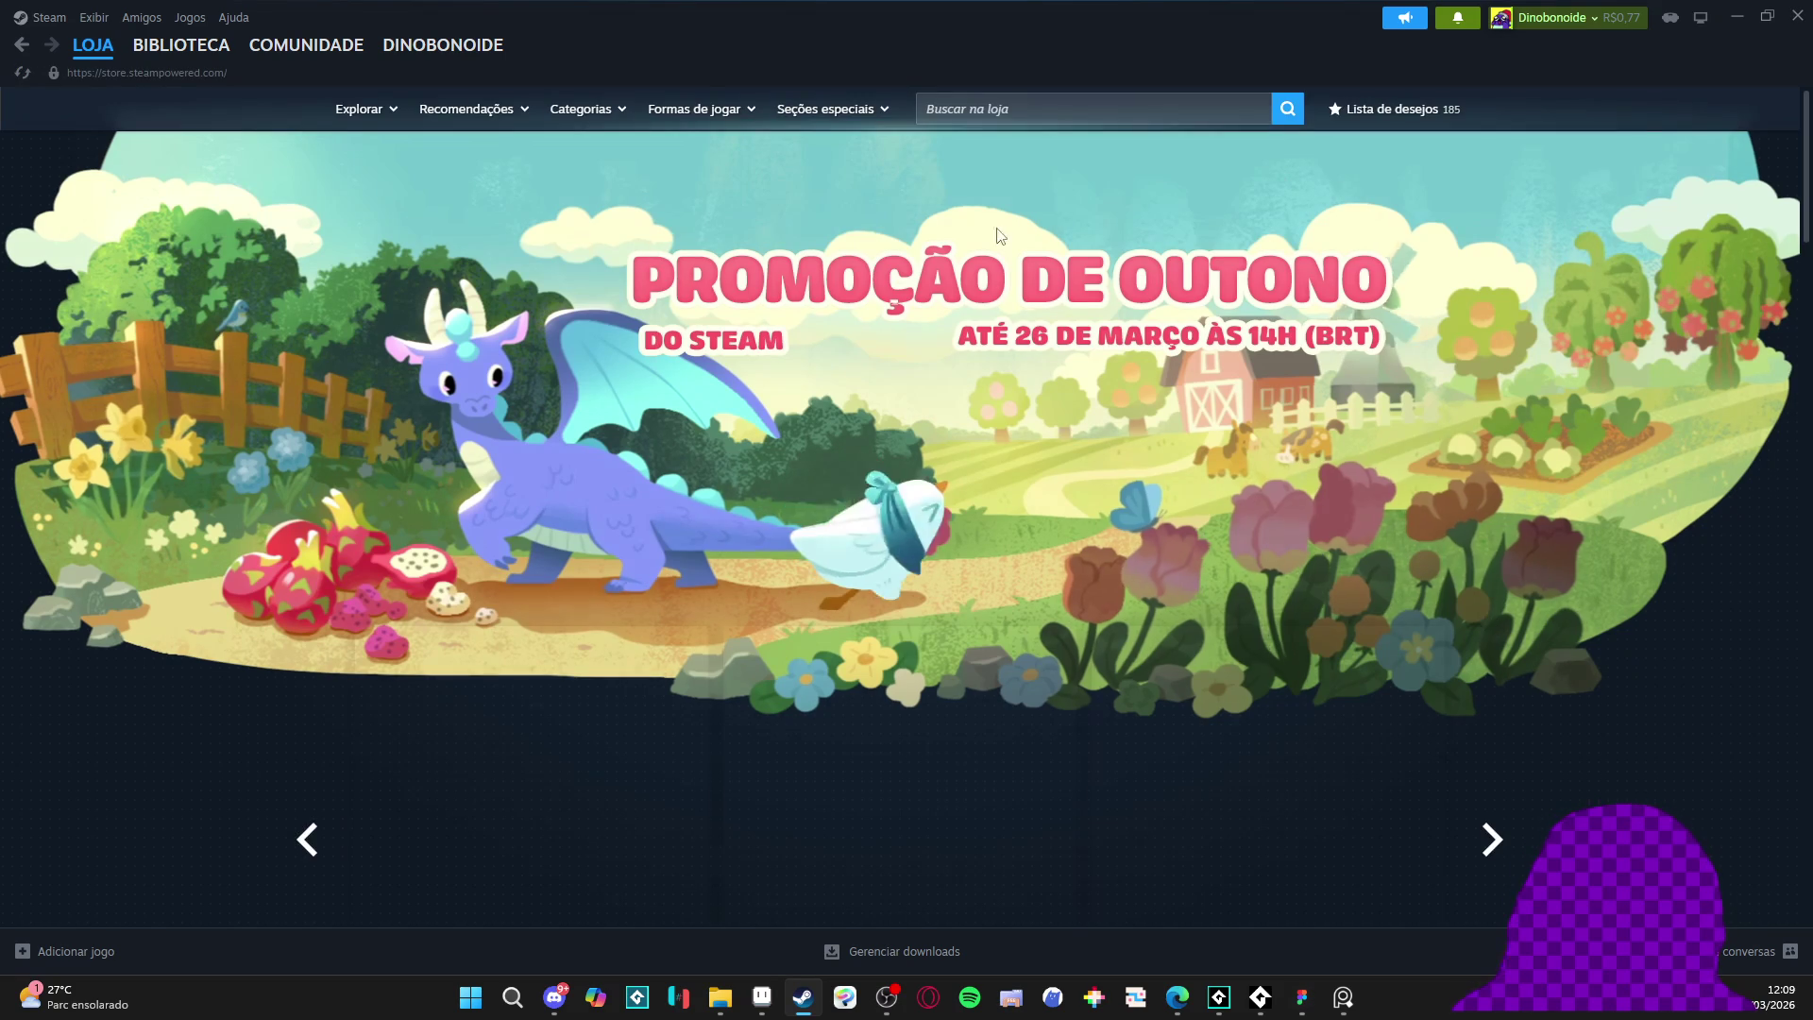
scroll(286, 349, "down", 4)
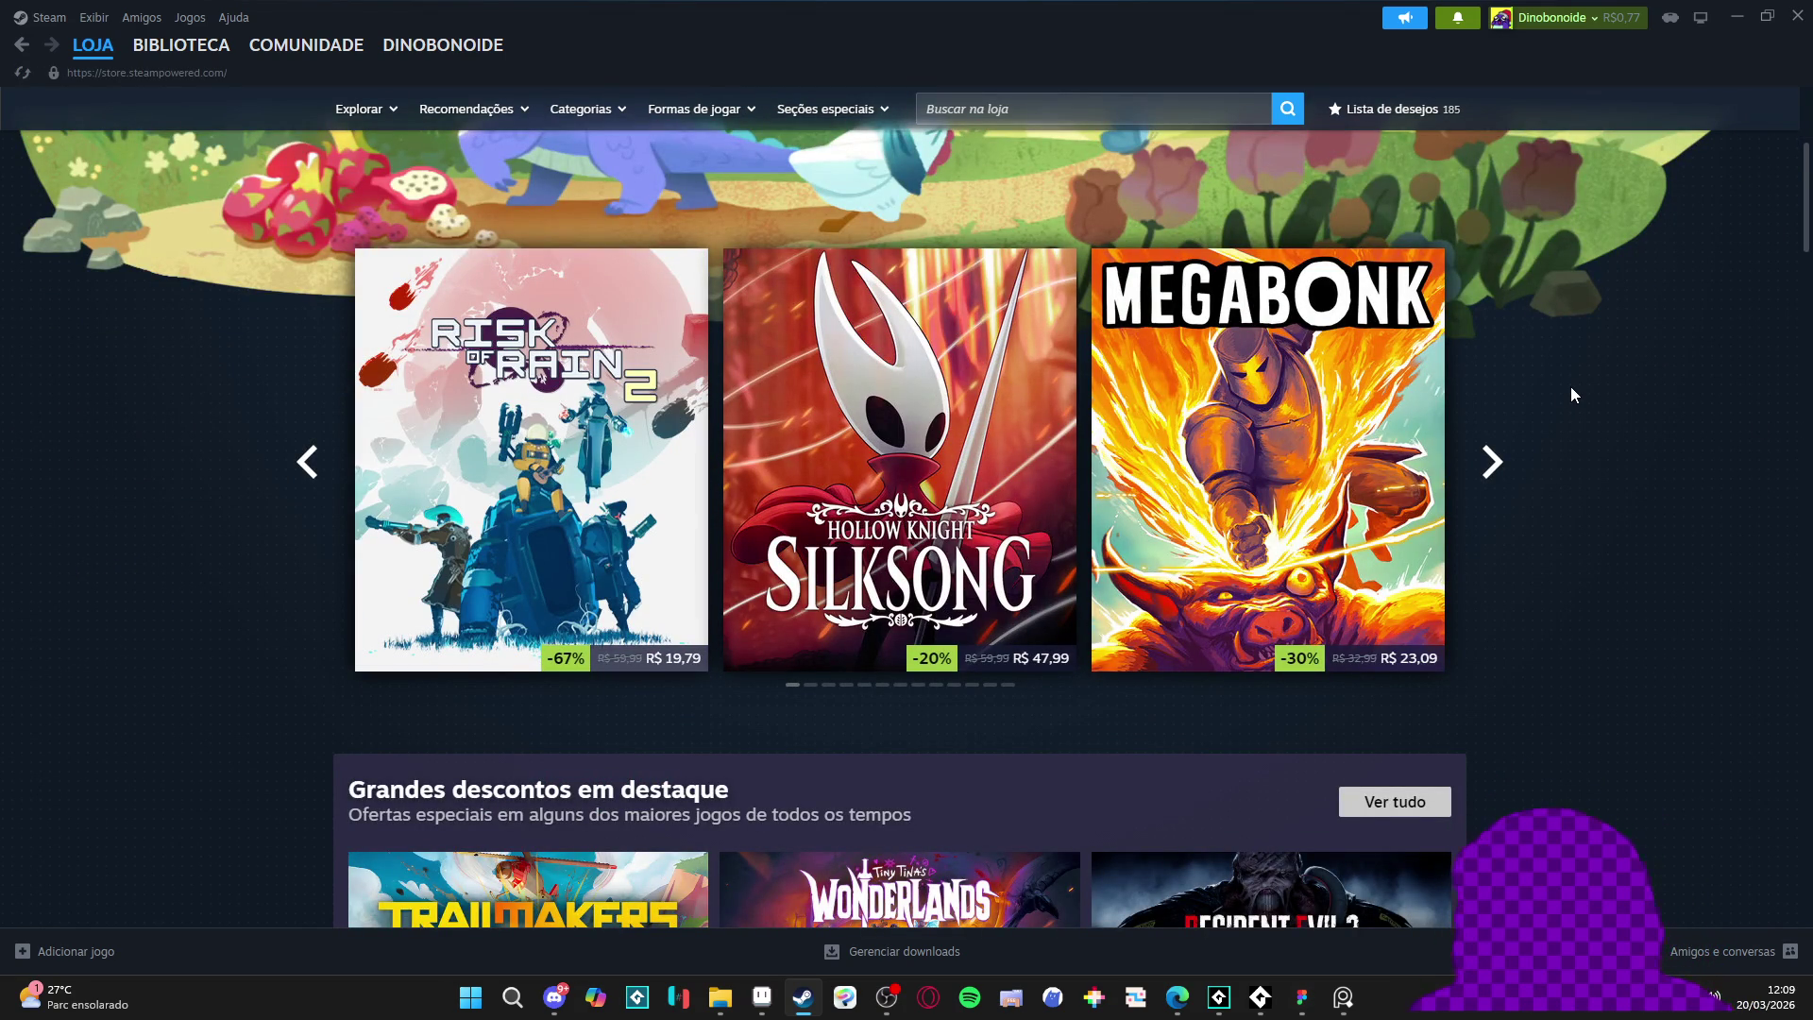
left_click(1480, 454)
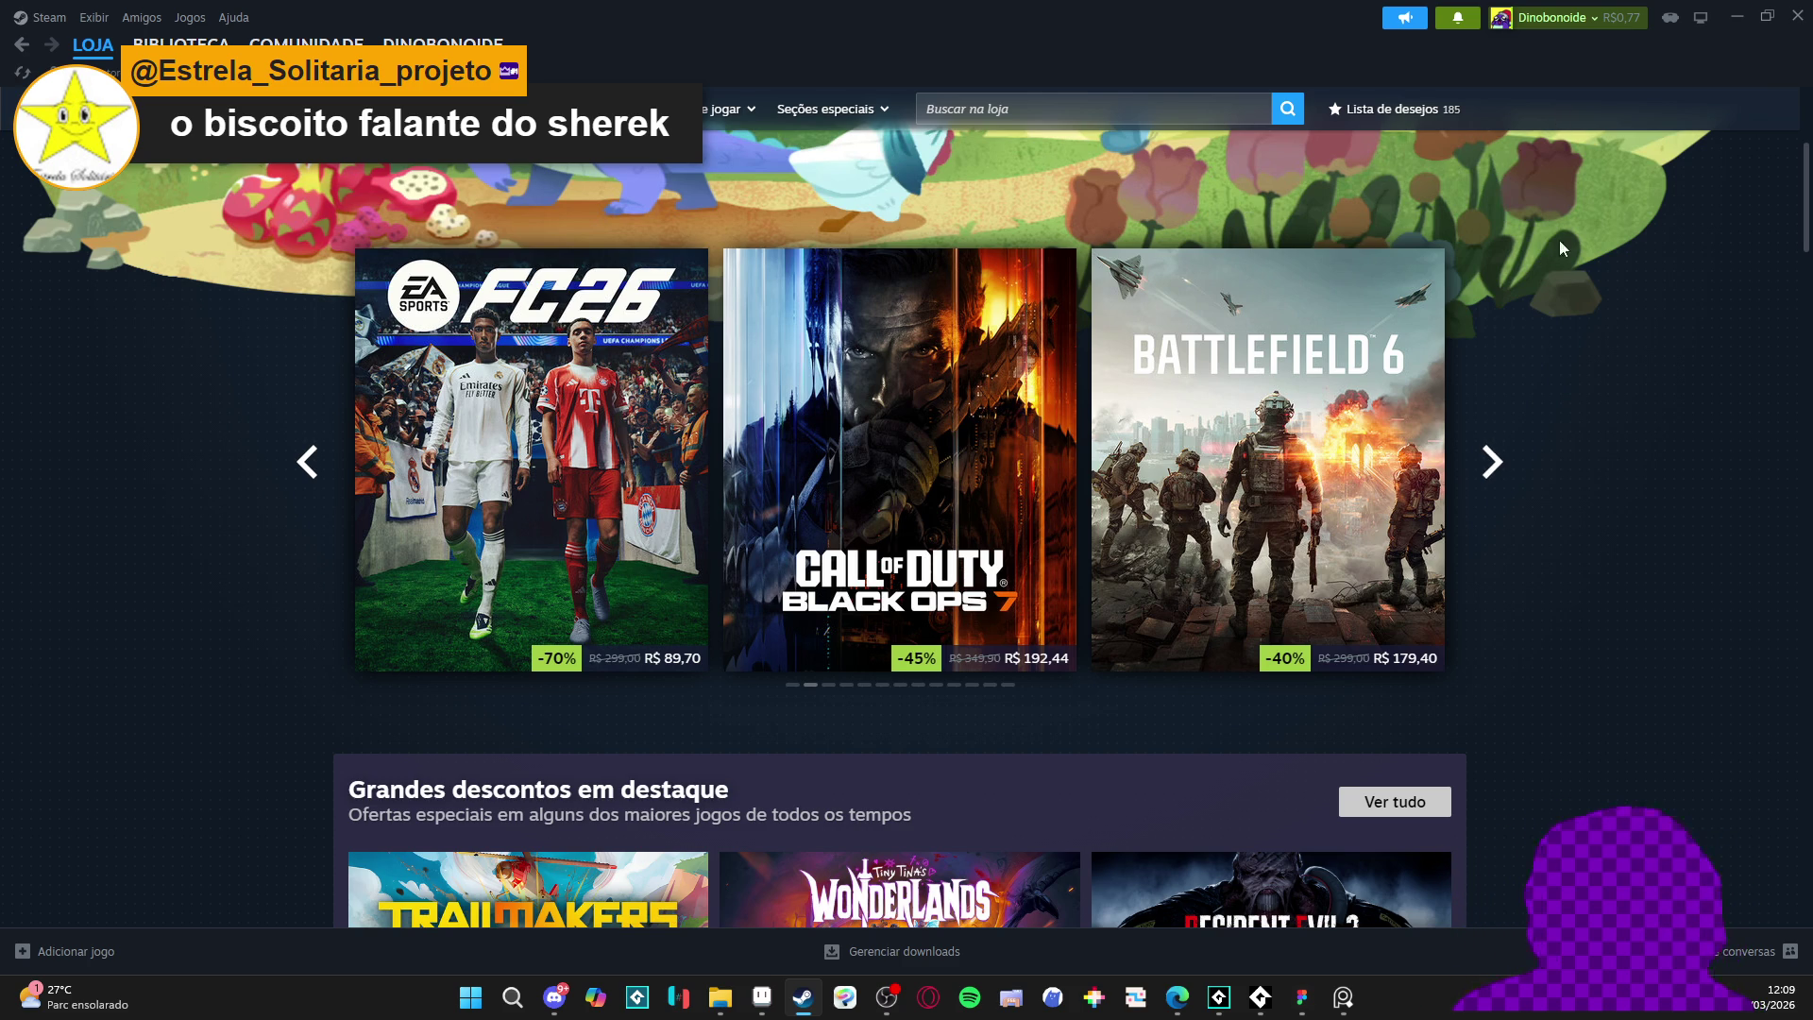
- Check the streaming software, then scroll the Steam store down to Grandes descontos em destaque
left_click(888, 999)
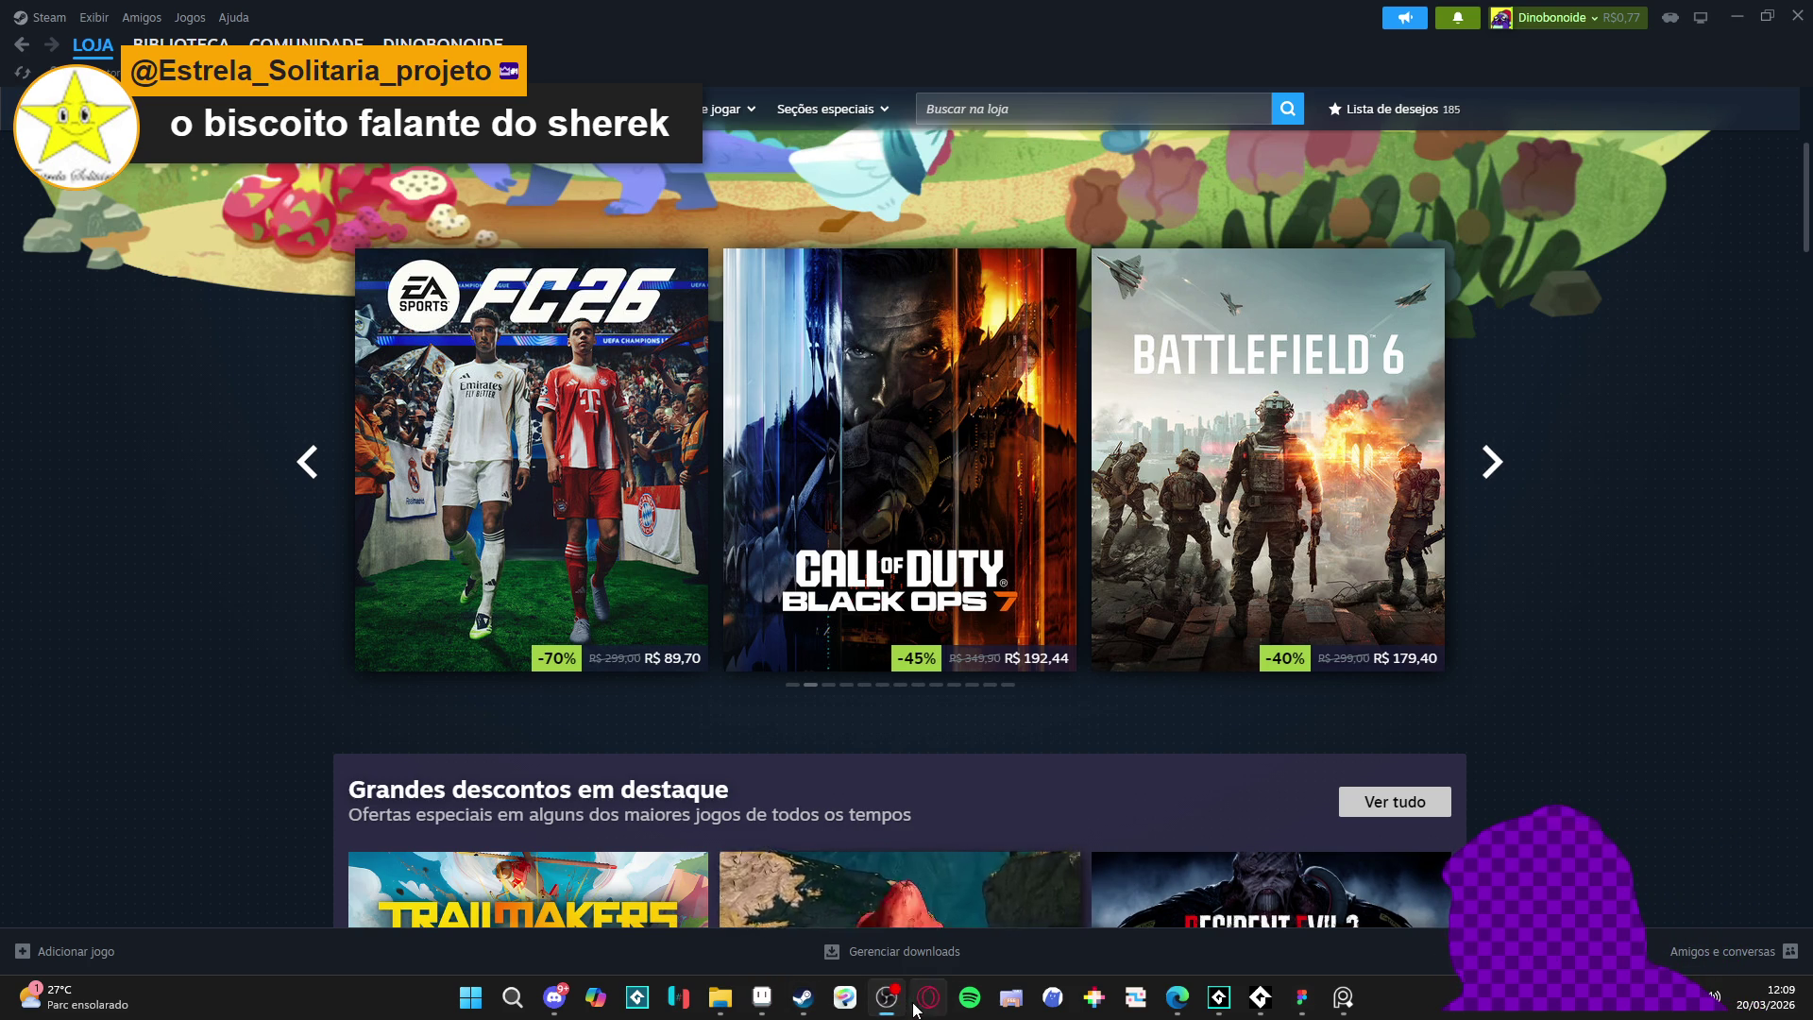
left_click(802, 997)
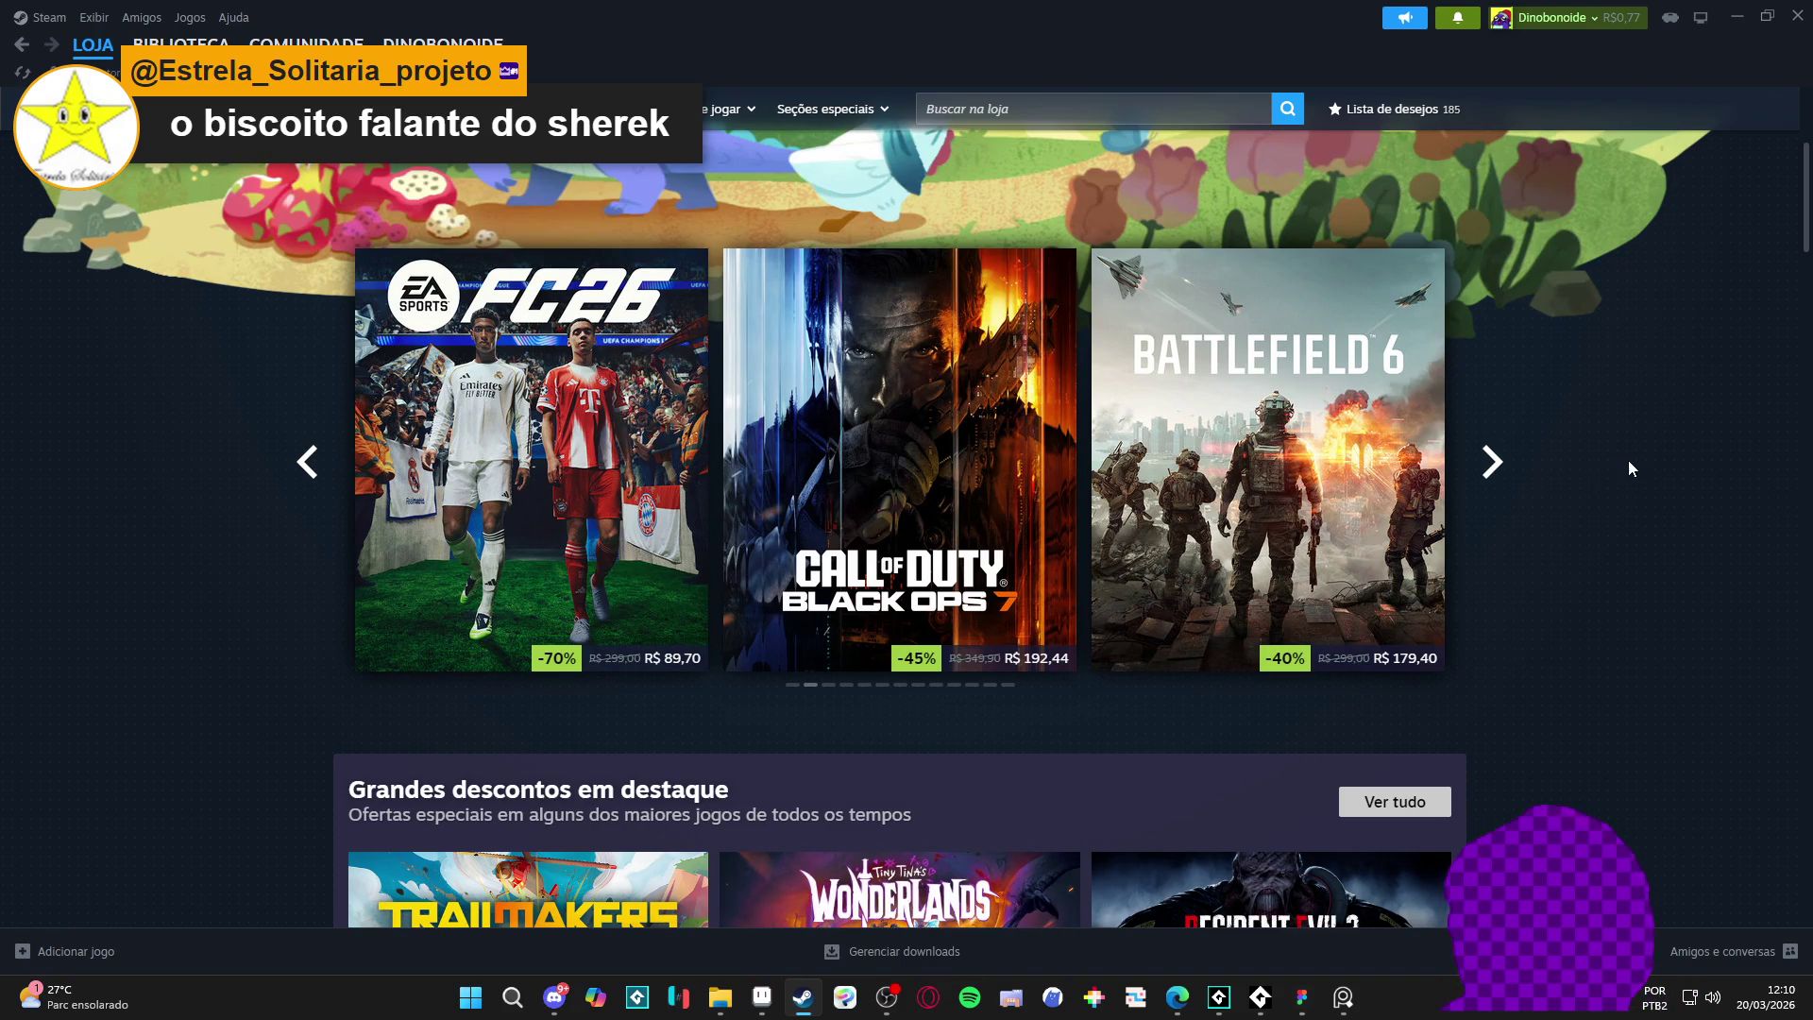
scroll(1613, 453, "down", 3)
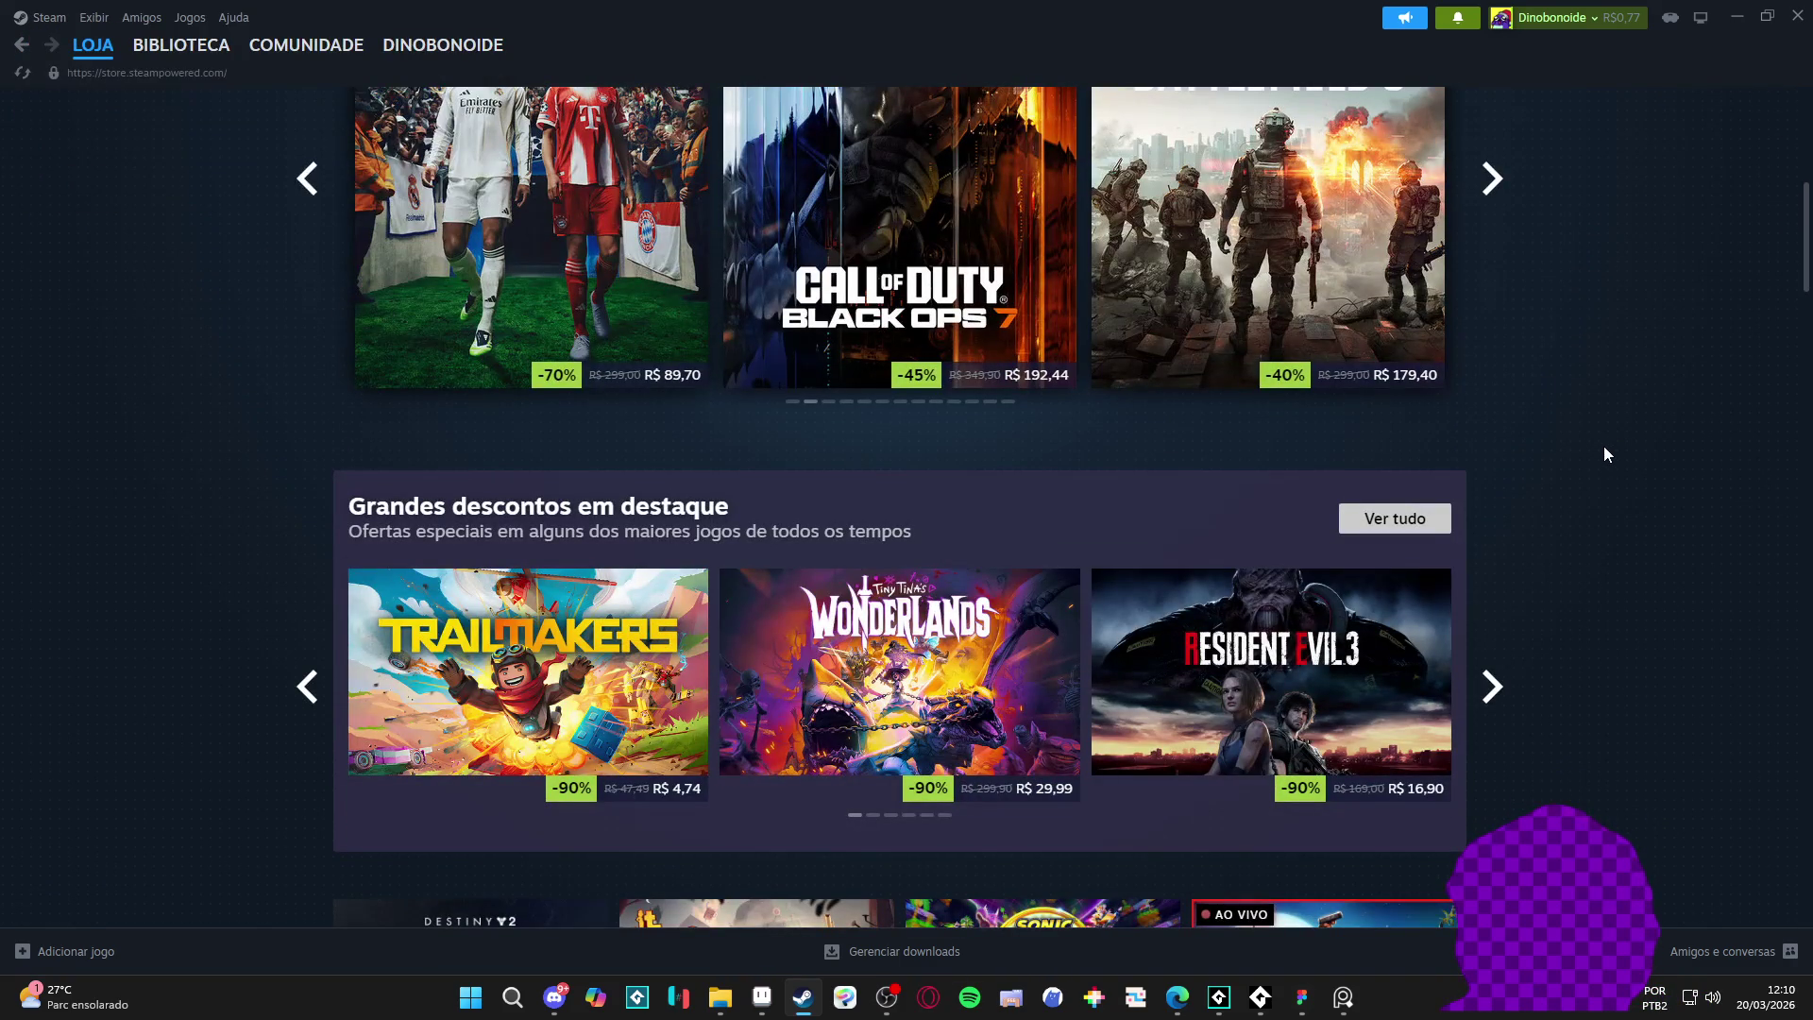
key("alt+Tab")
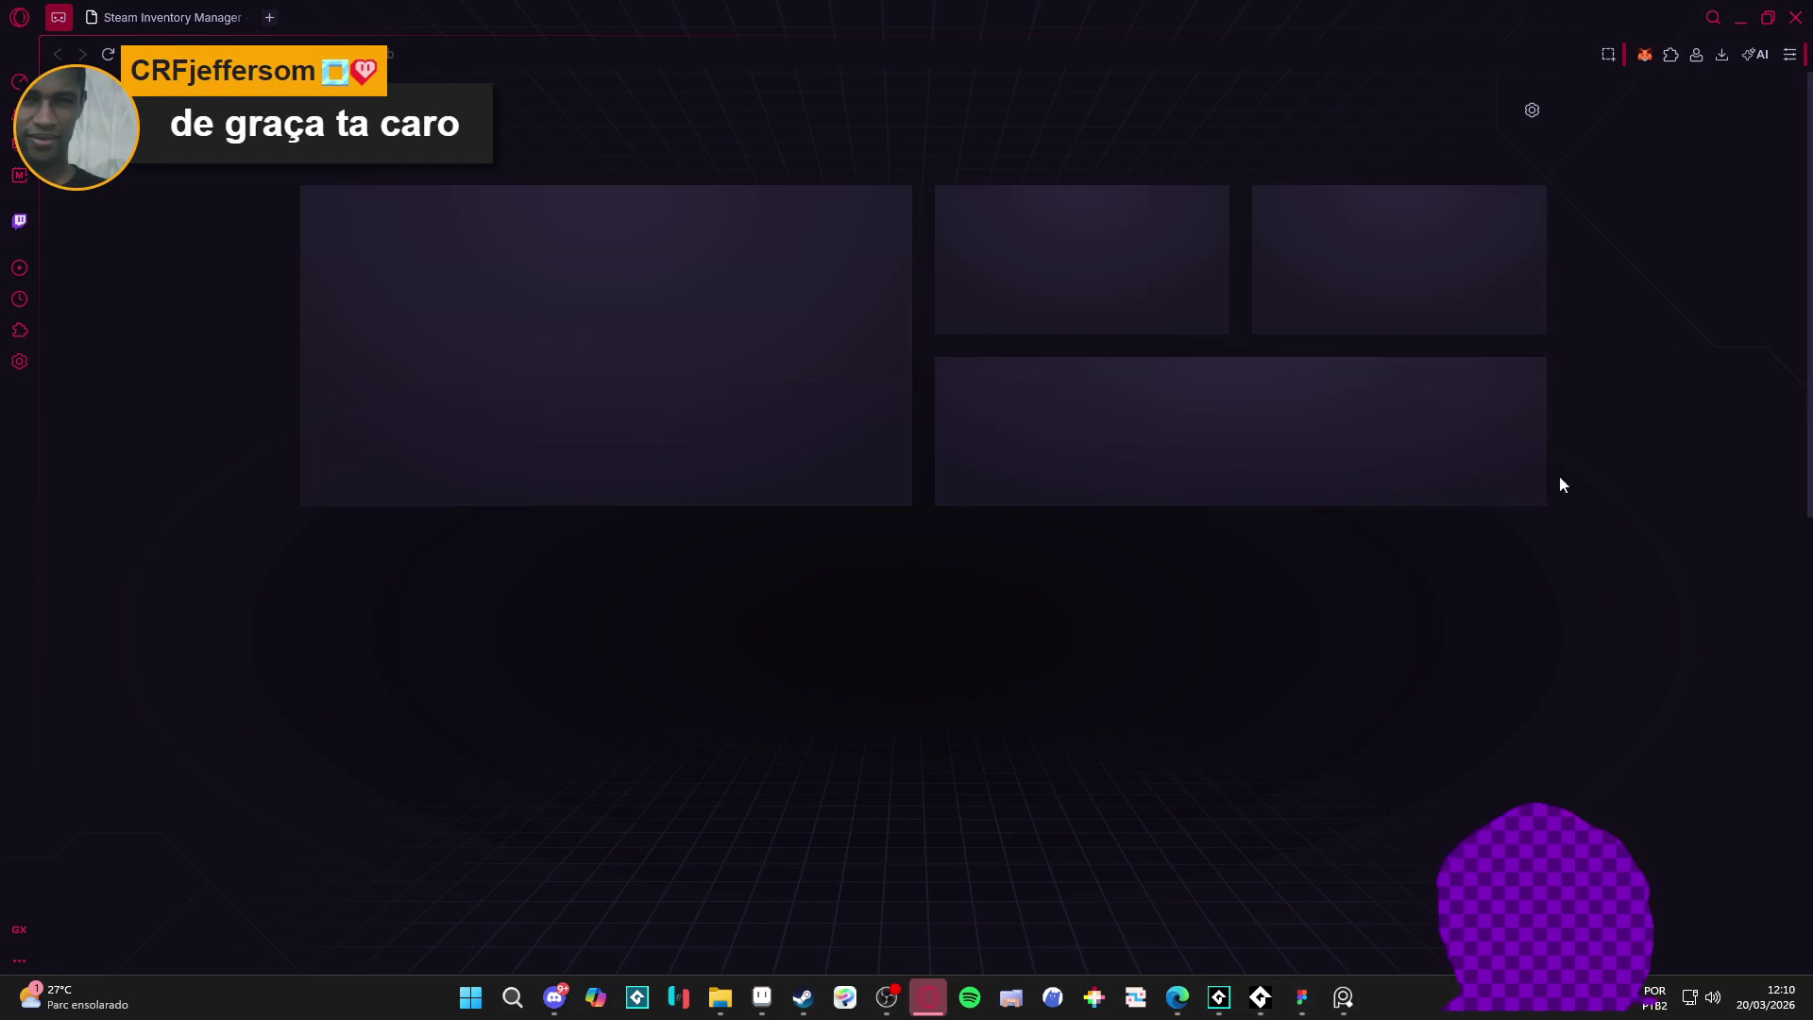
- Switch from Opera GX back to the Steam store window with Alt+Tab
key("alt+Tab")
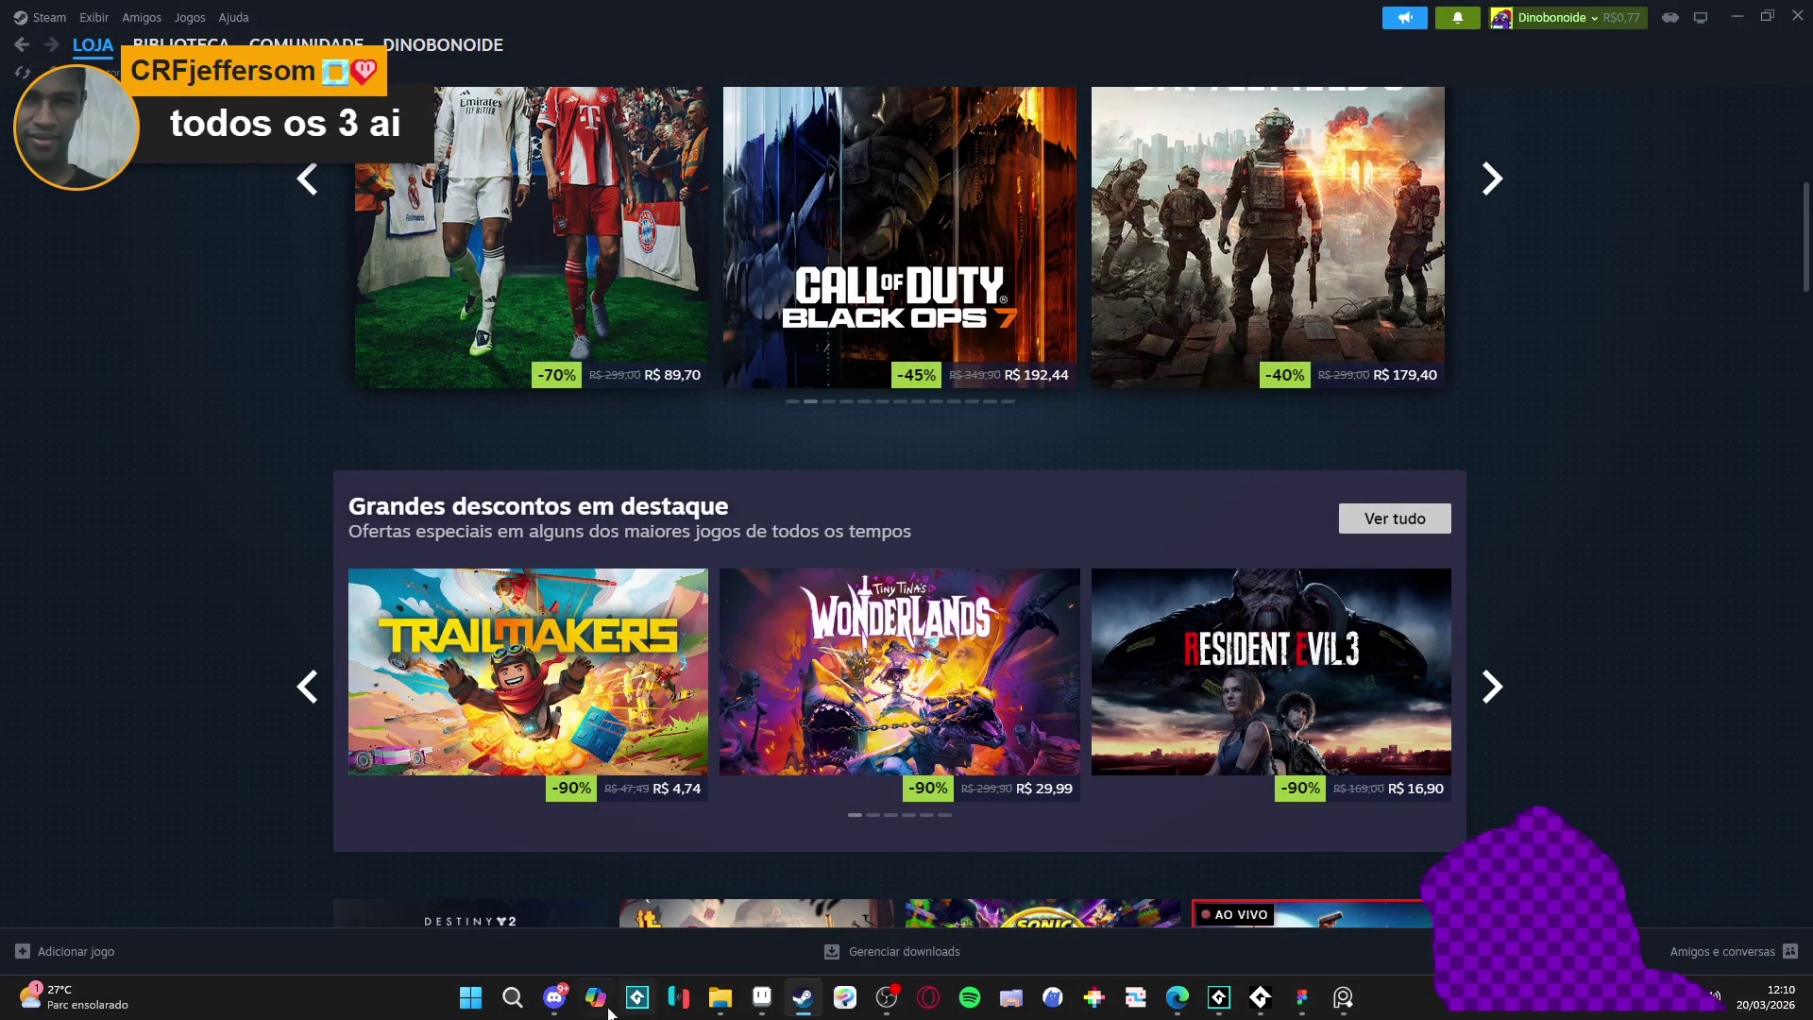
left_click(554, 998)
scroll(780, 626, "up", 5)
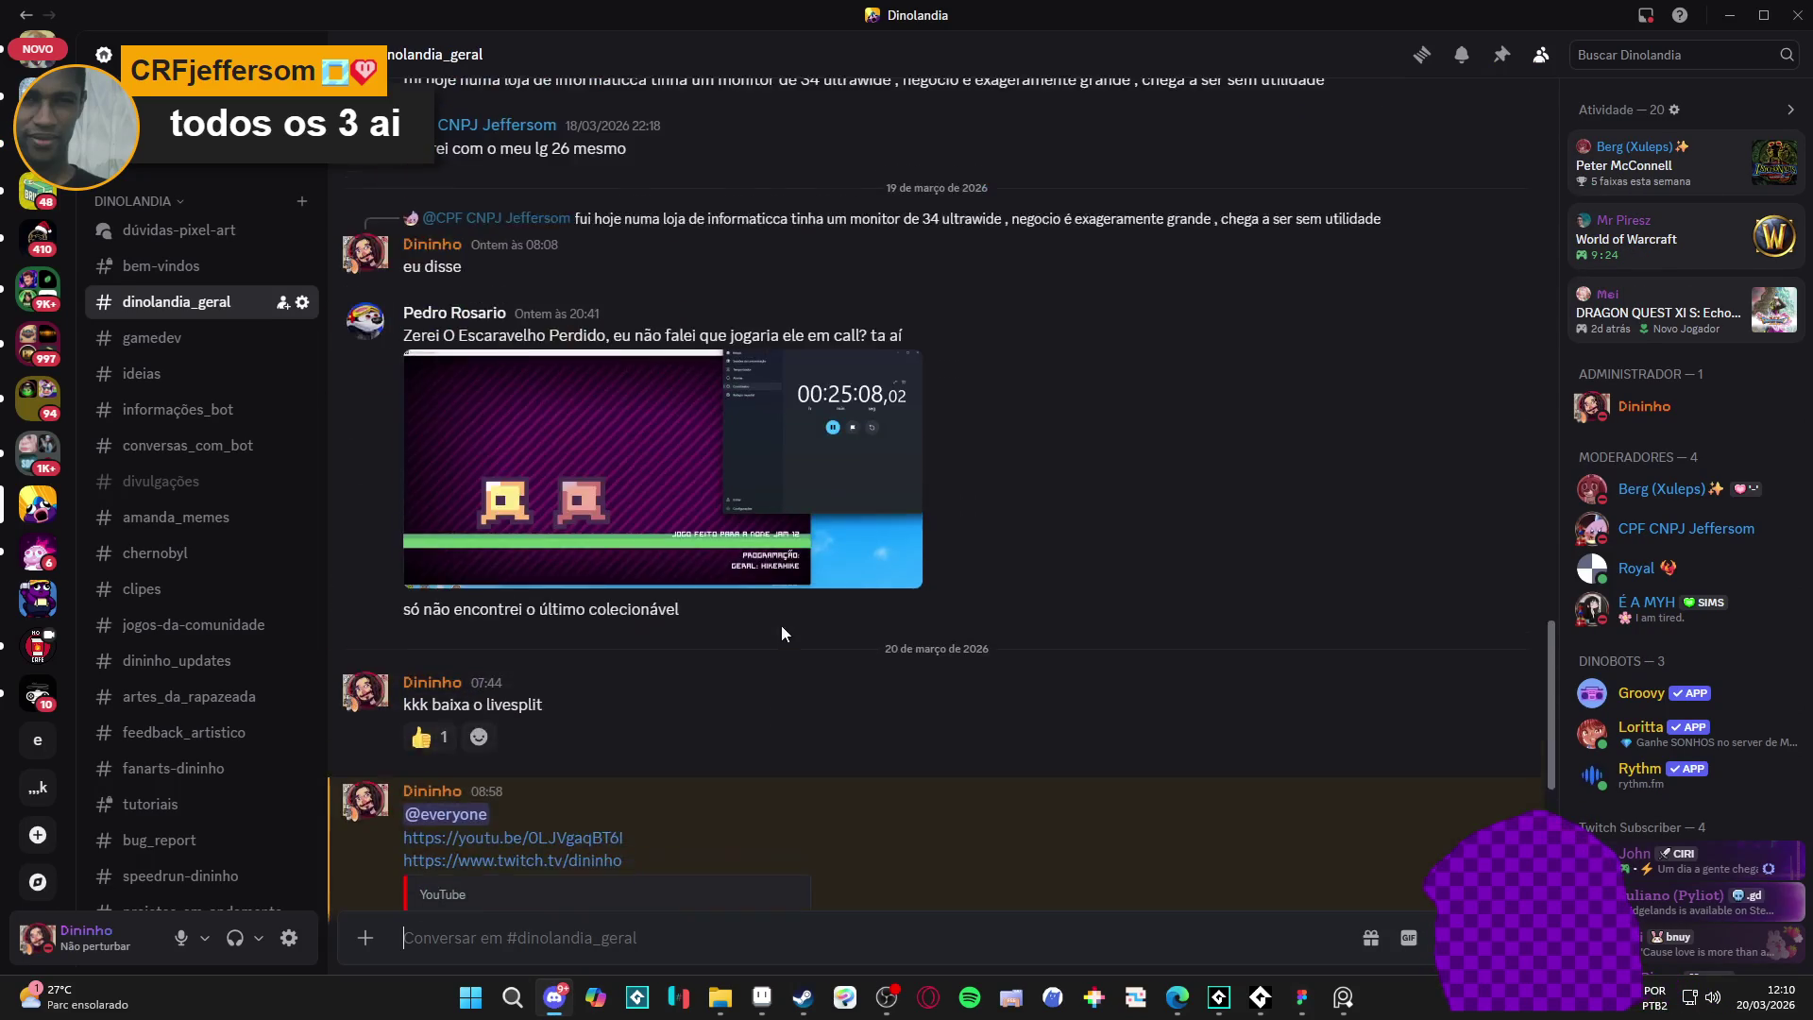
scroll(780, 625, "up", 10)
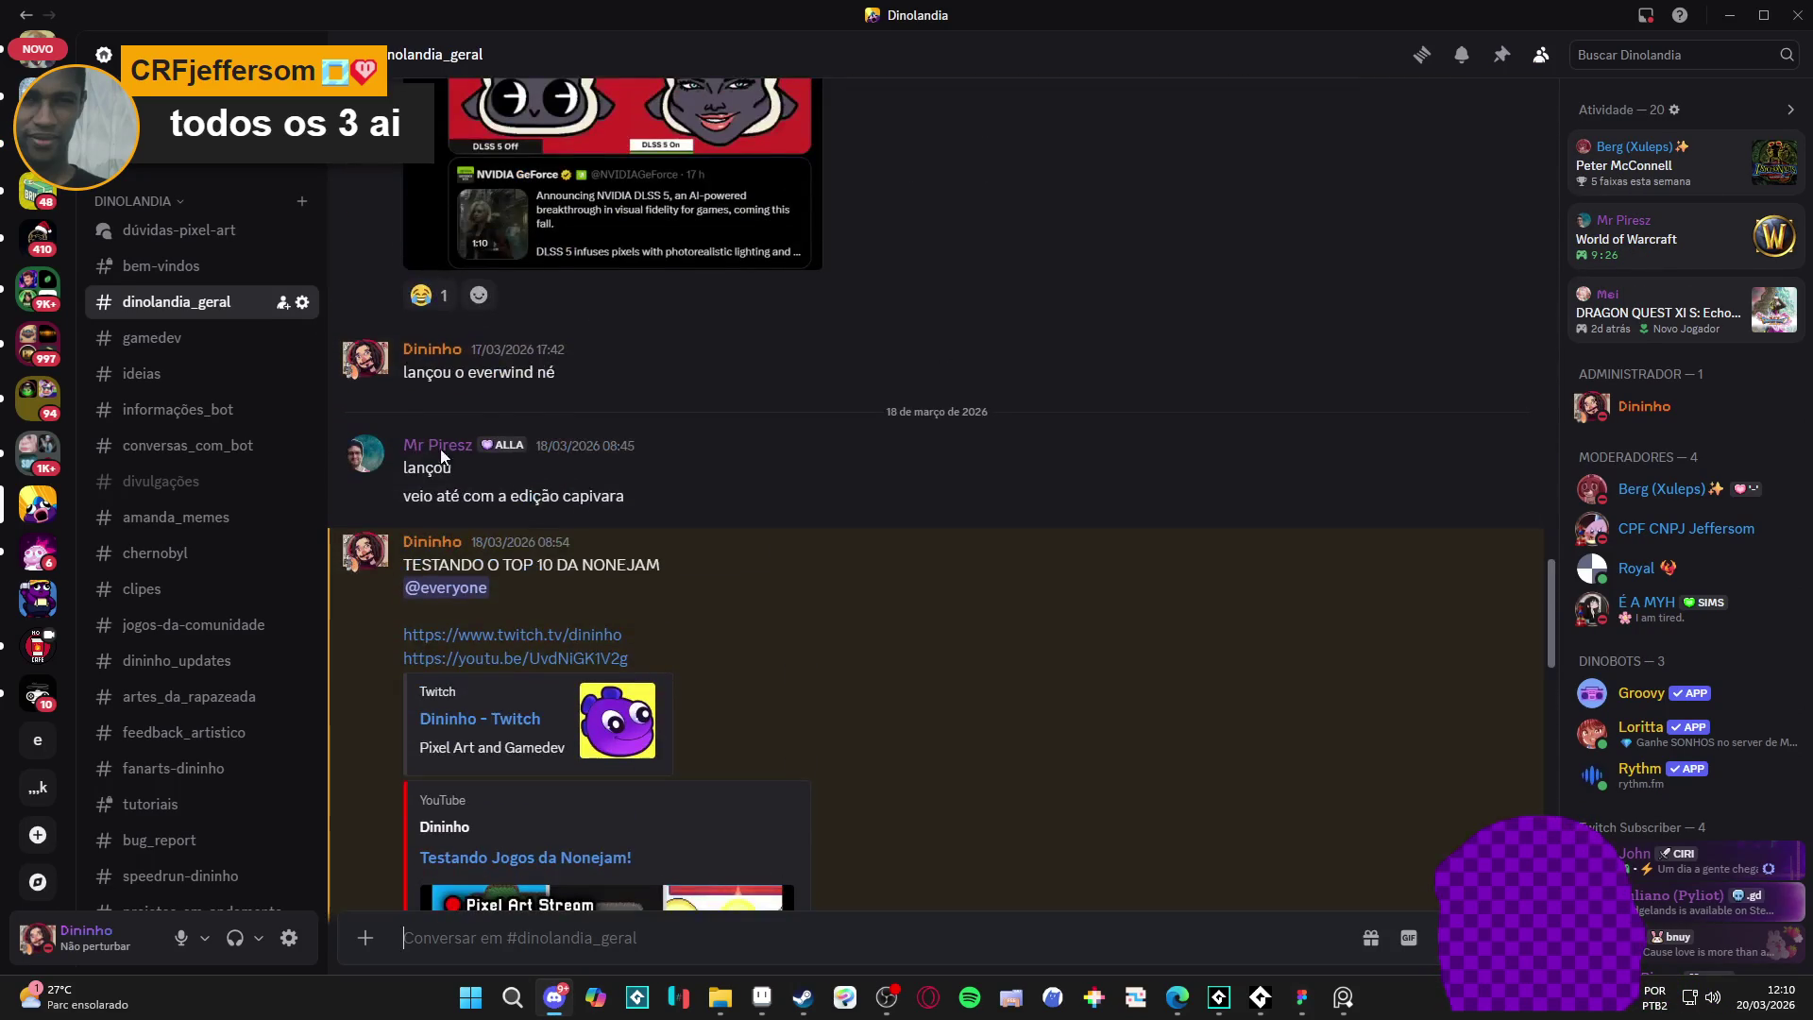
left_click(1744, 12)
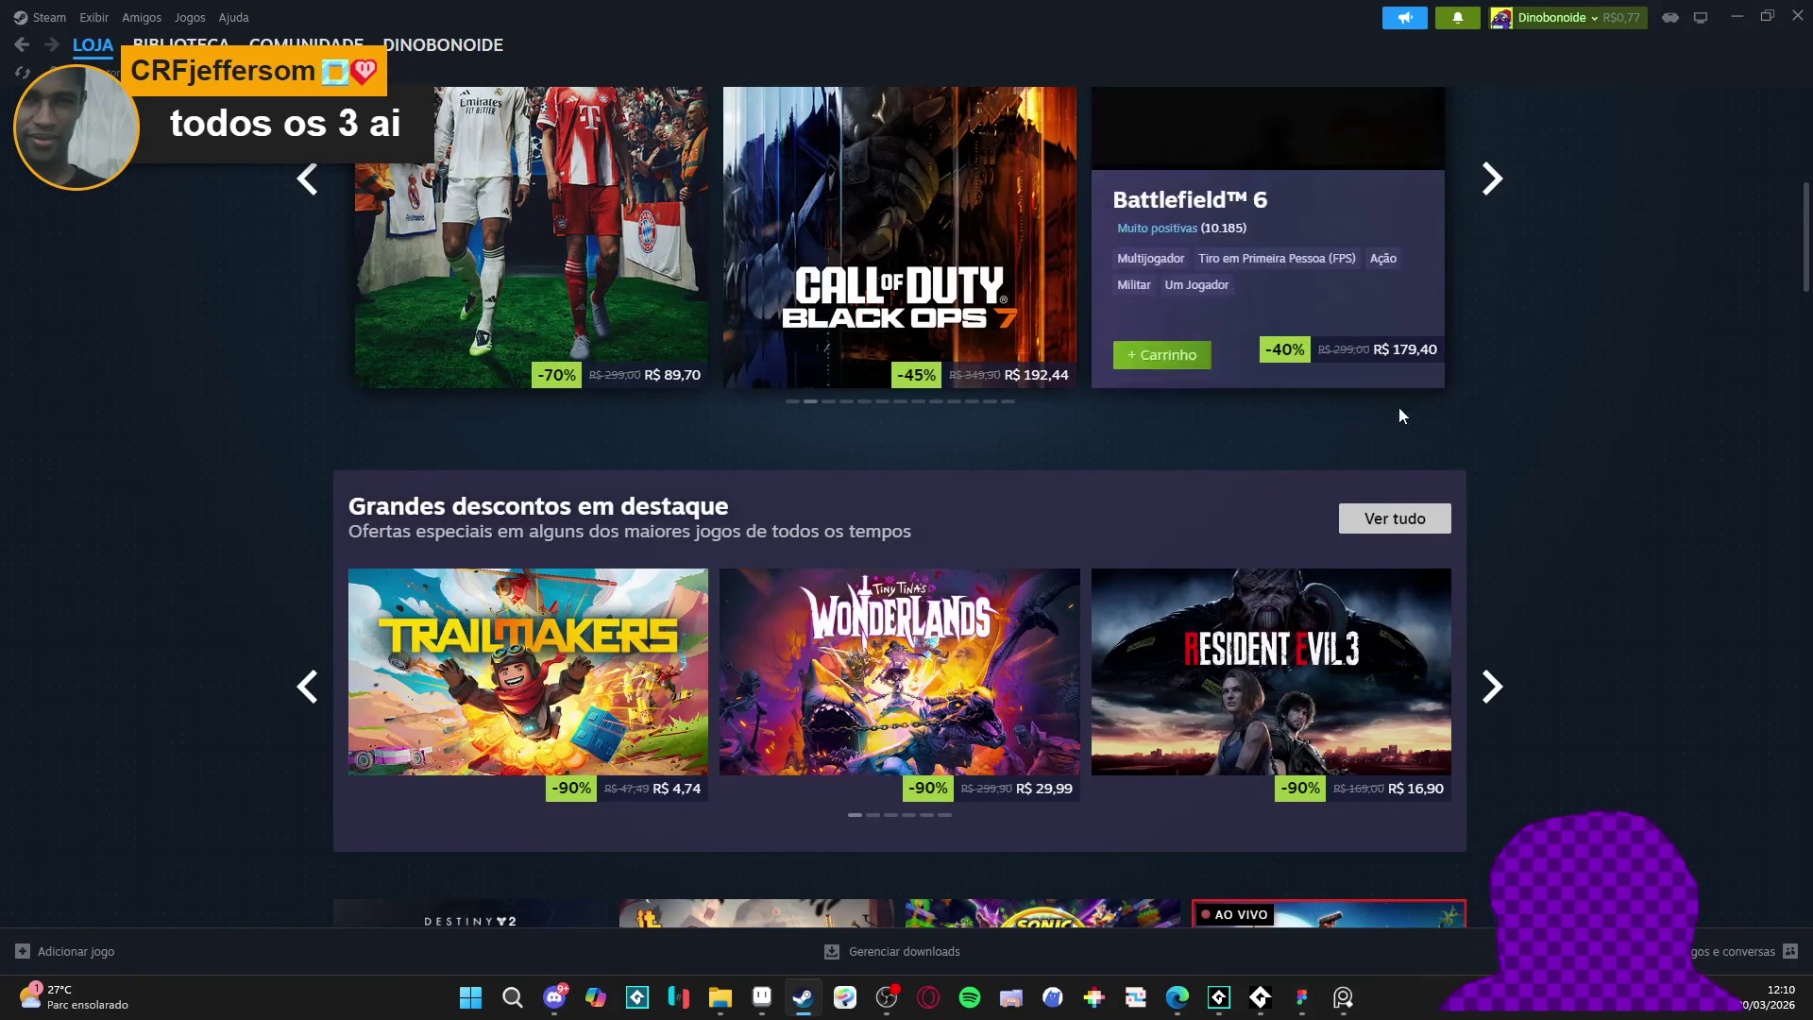
scroll(1411, 416, "up", 5)
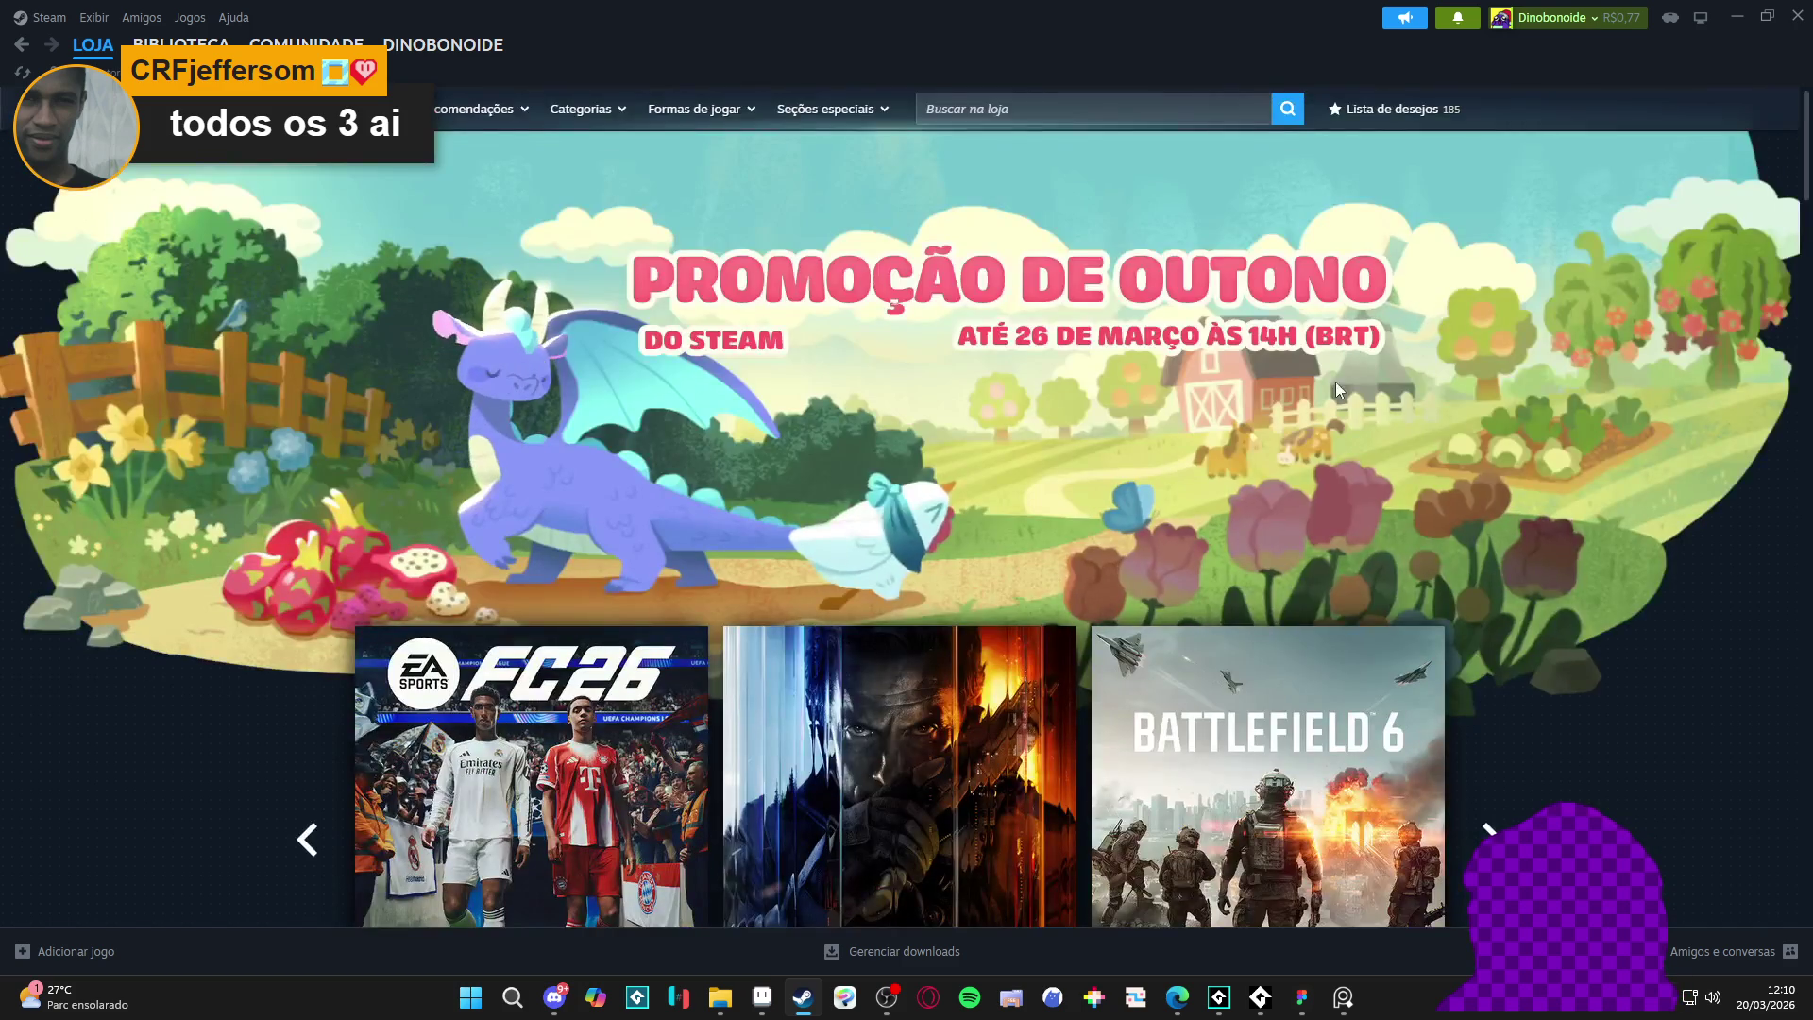
left_click(948, 111)
type("everw")
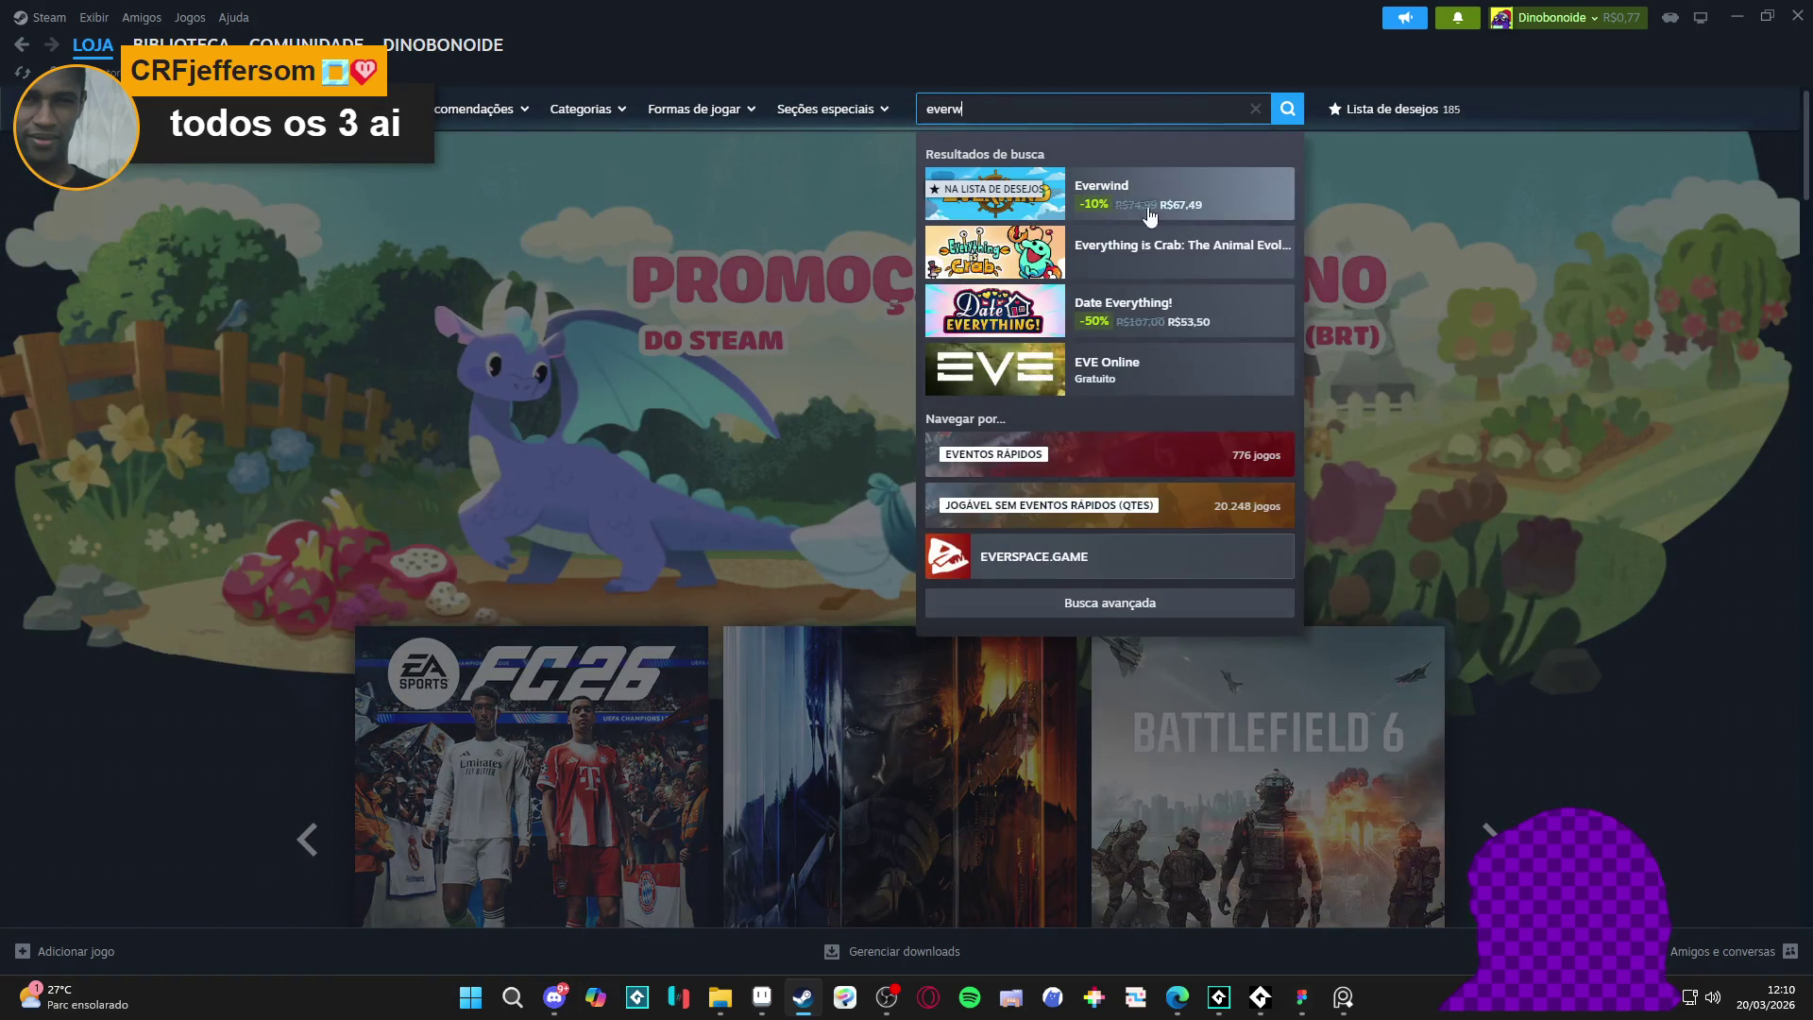
- Open the Everwind store page and scroll through its details
left_click(956, 243)
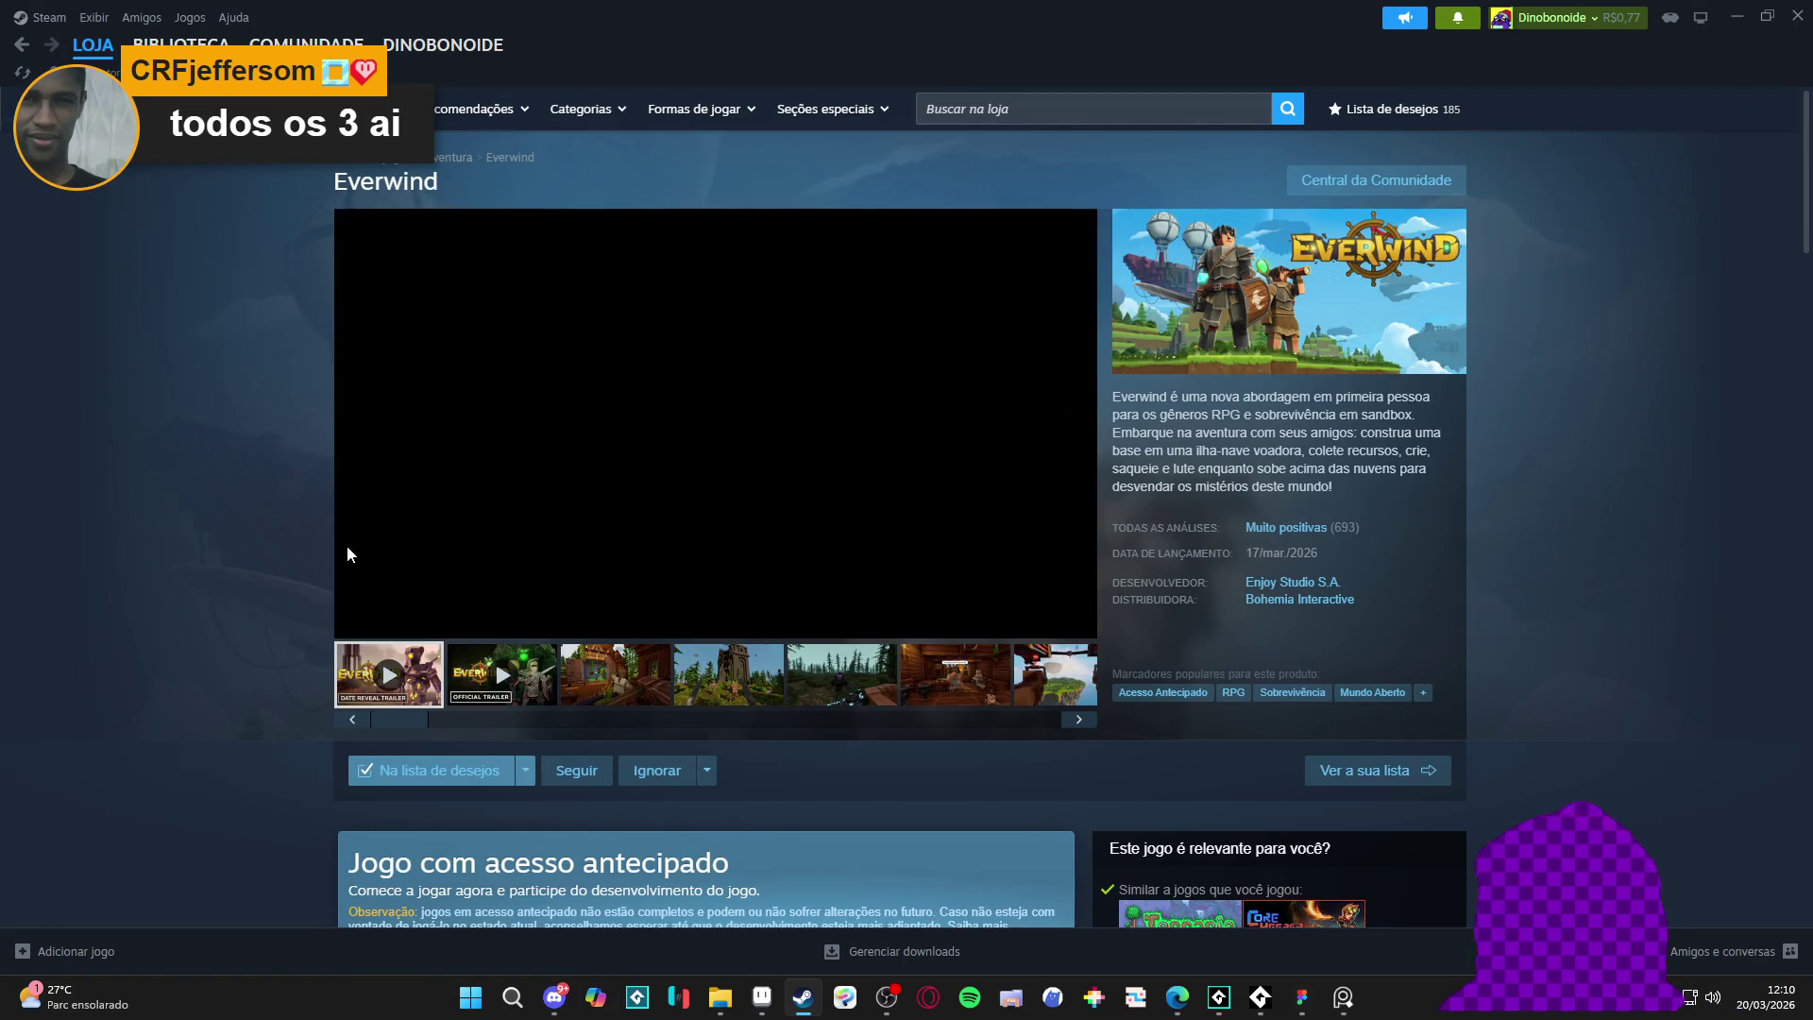
scroll(382, 494, "down", 5)
scroll(340, 486, "down", 3)
scroll(741, 463, "up", 2)
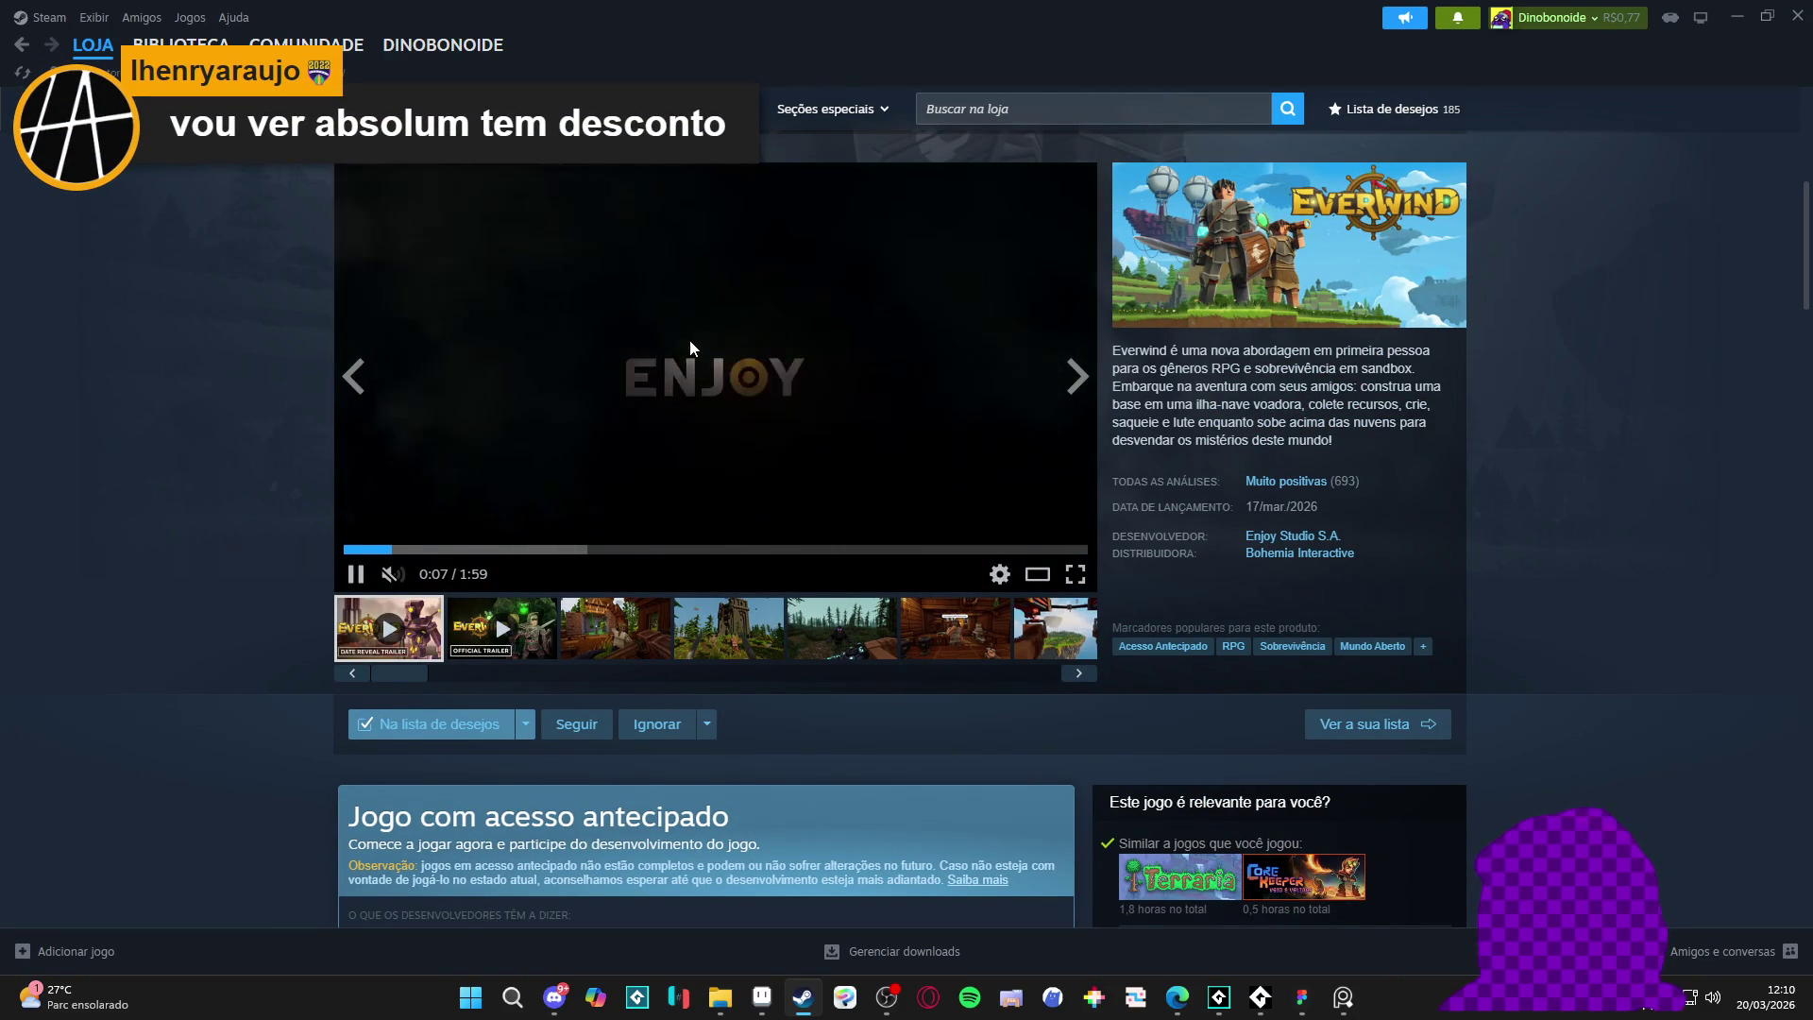
- Search the store for 'absolum' to check its 25% discount, then dismiss the suggestions
left_click(1044, 97)
type("ab")
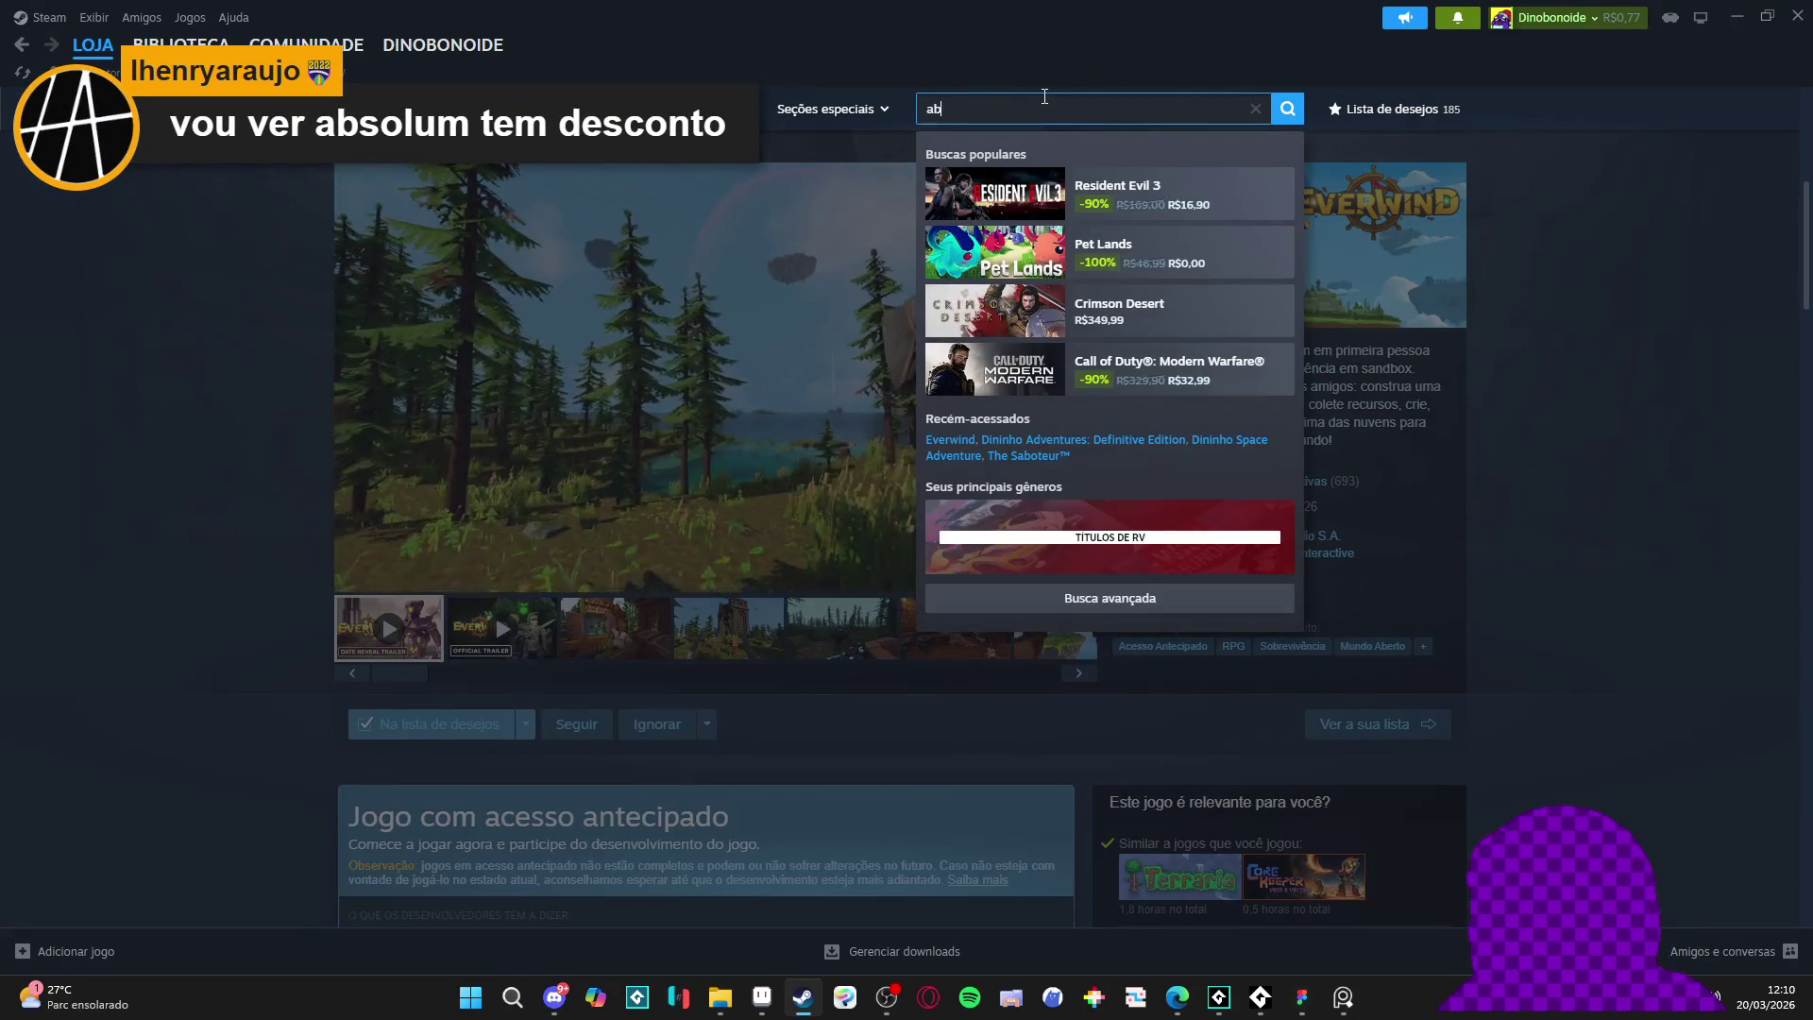
type("solum")
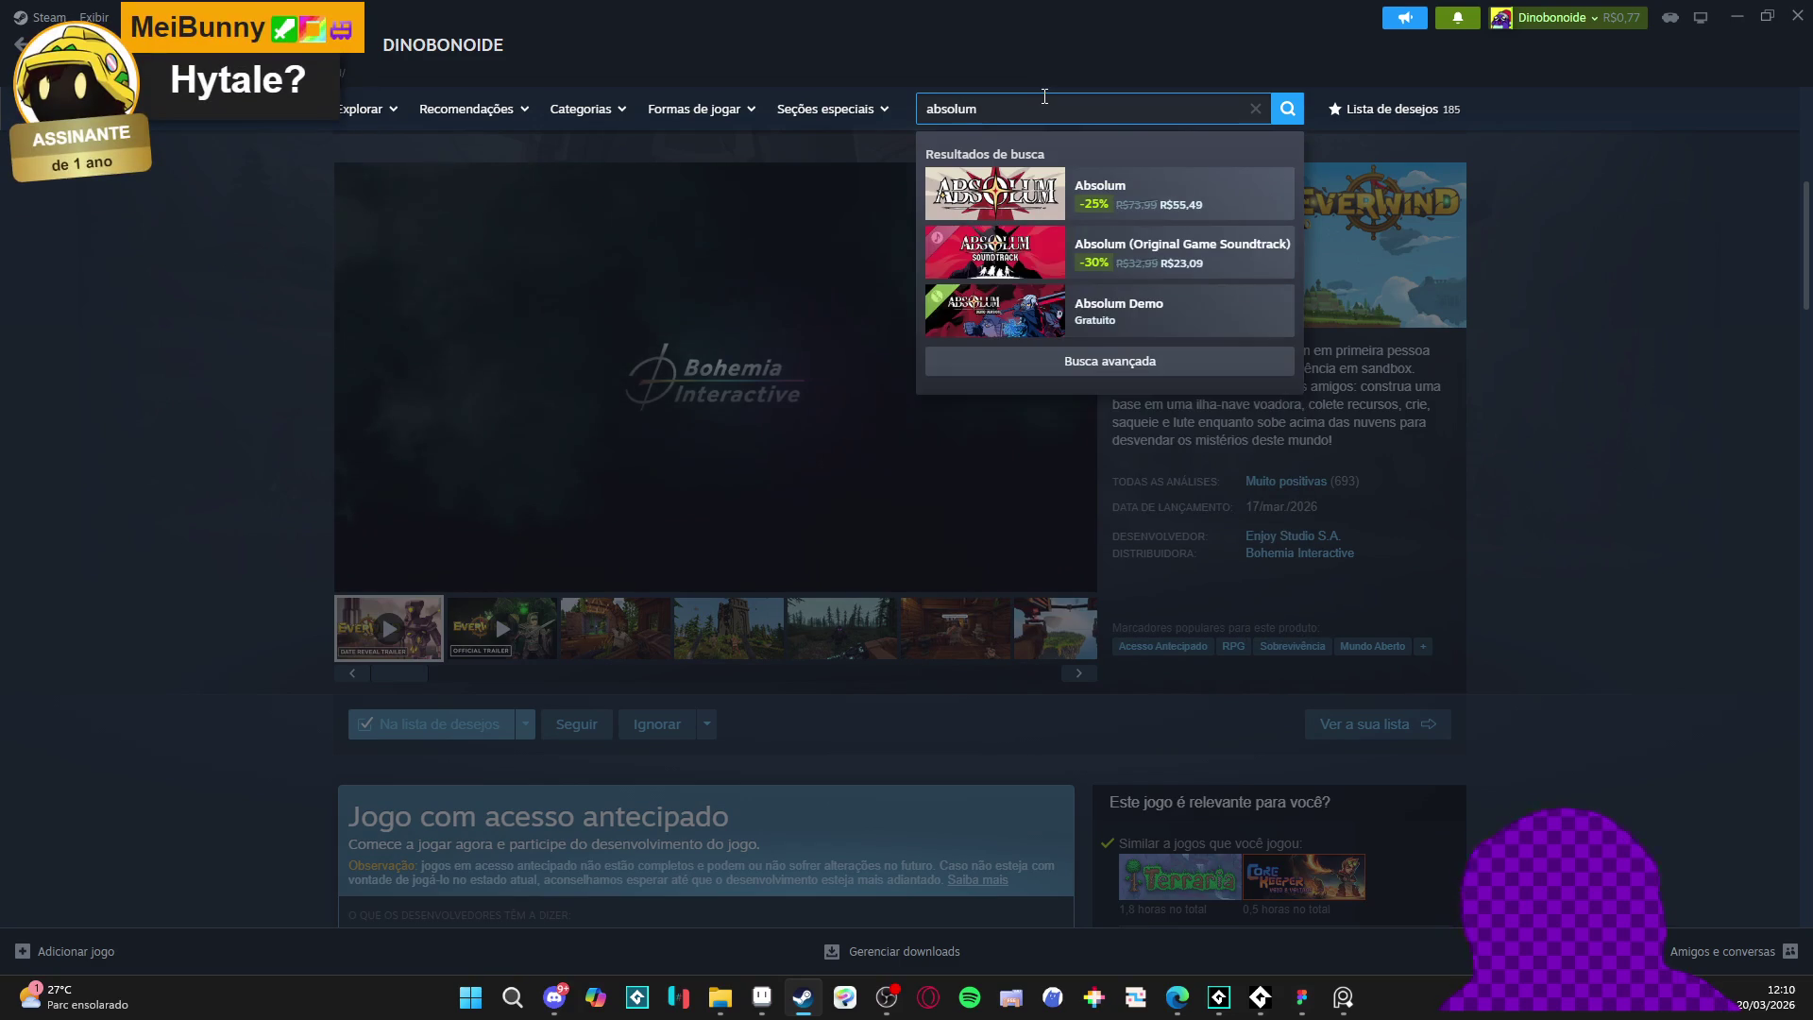
left_click(1433, 348)
scroll(1057, 535, "down", 2)
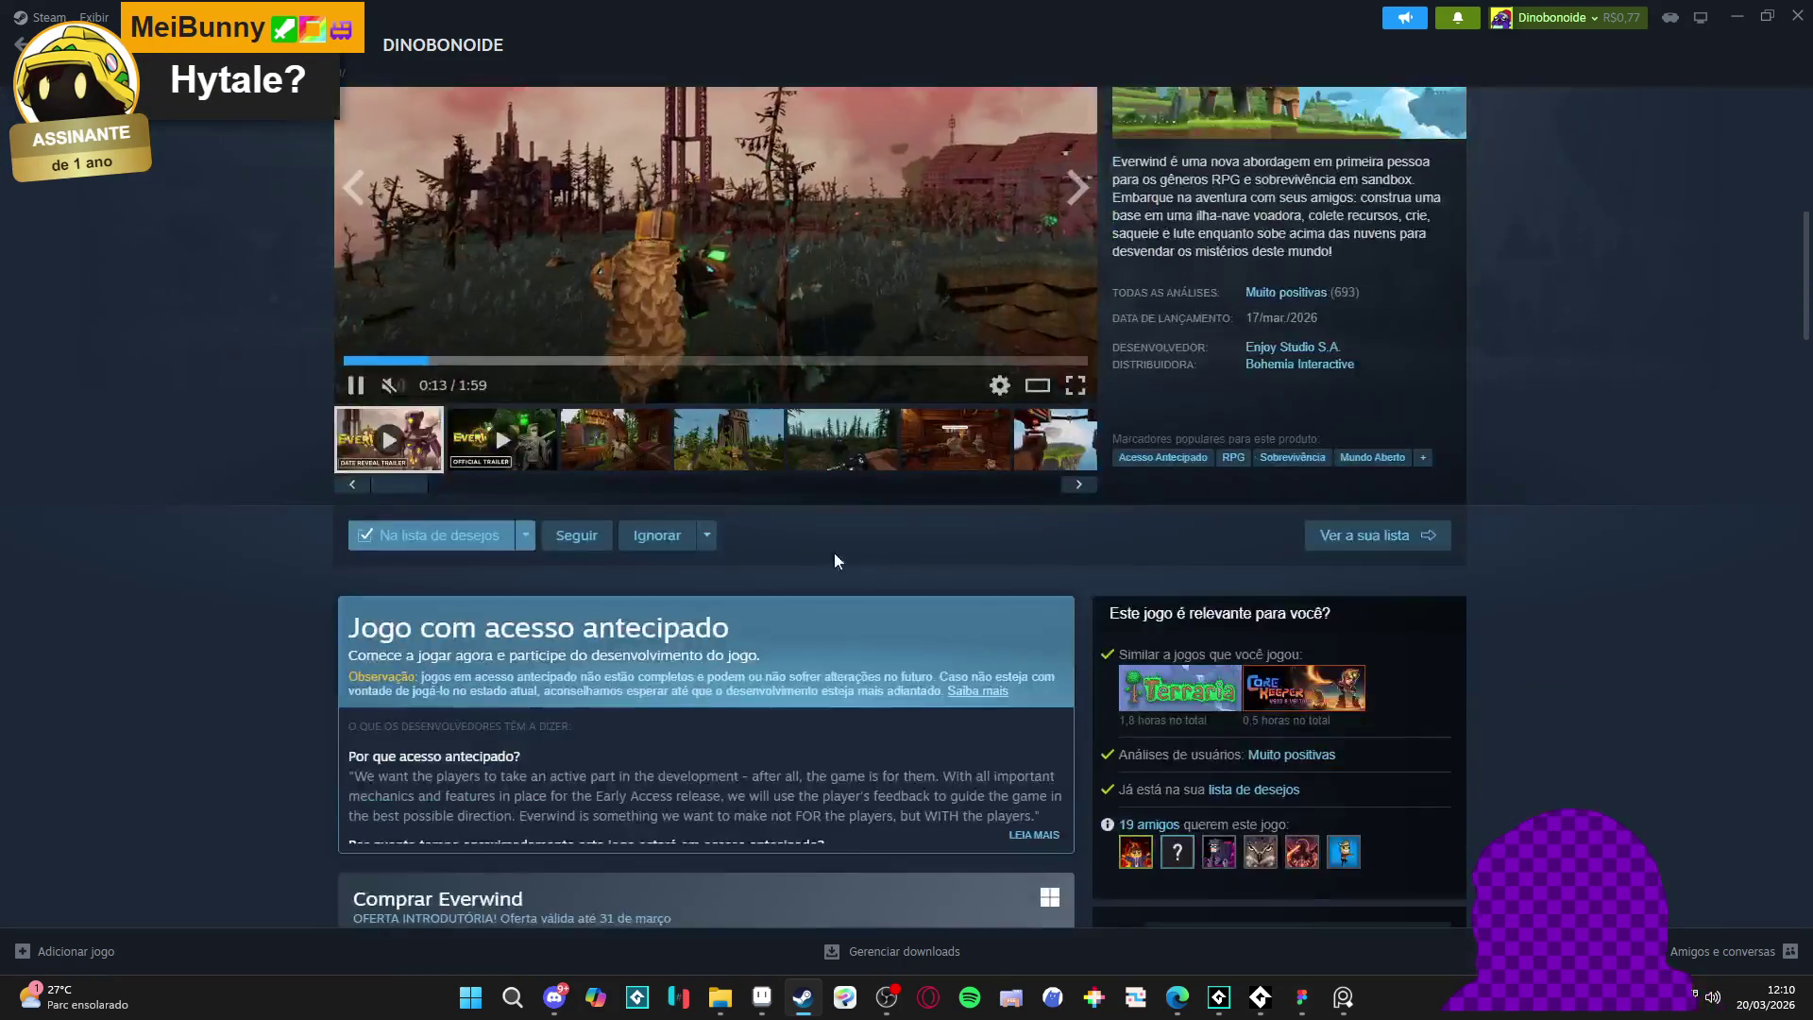
scroll(898, 546, "up", 3)
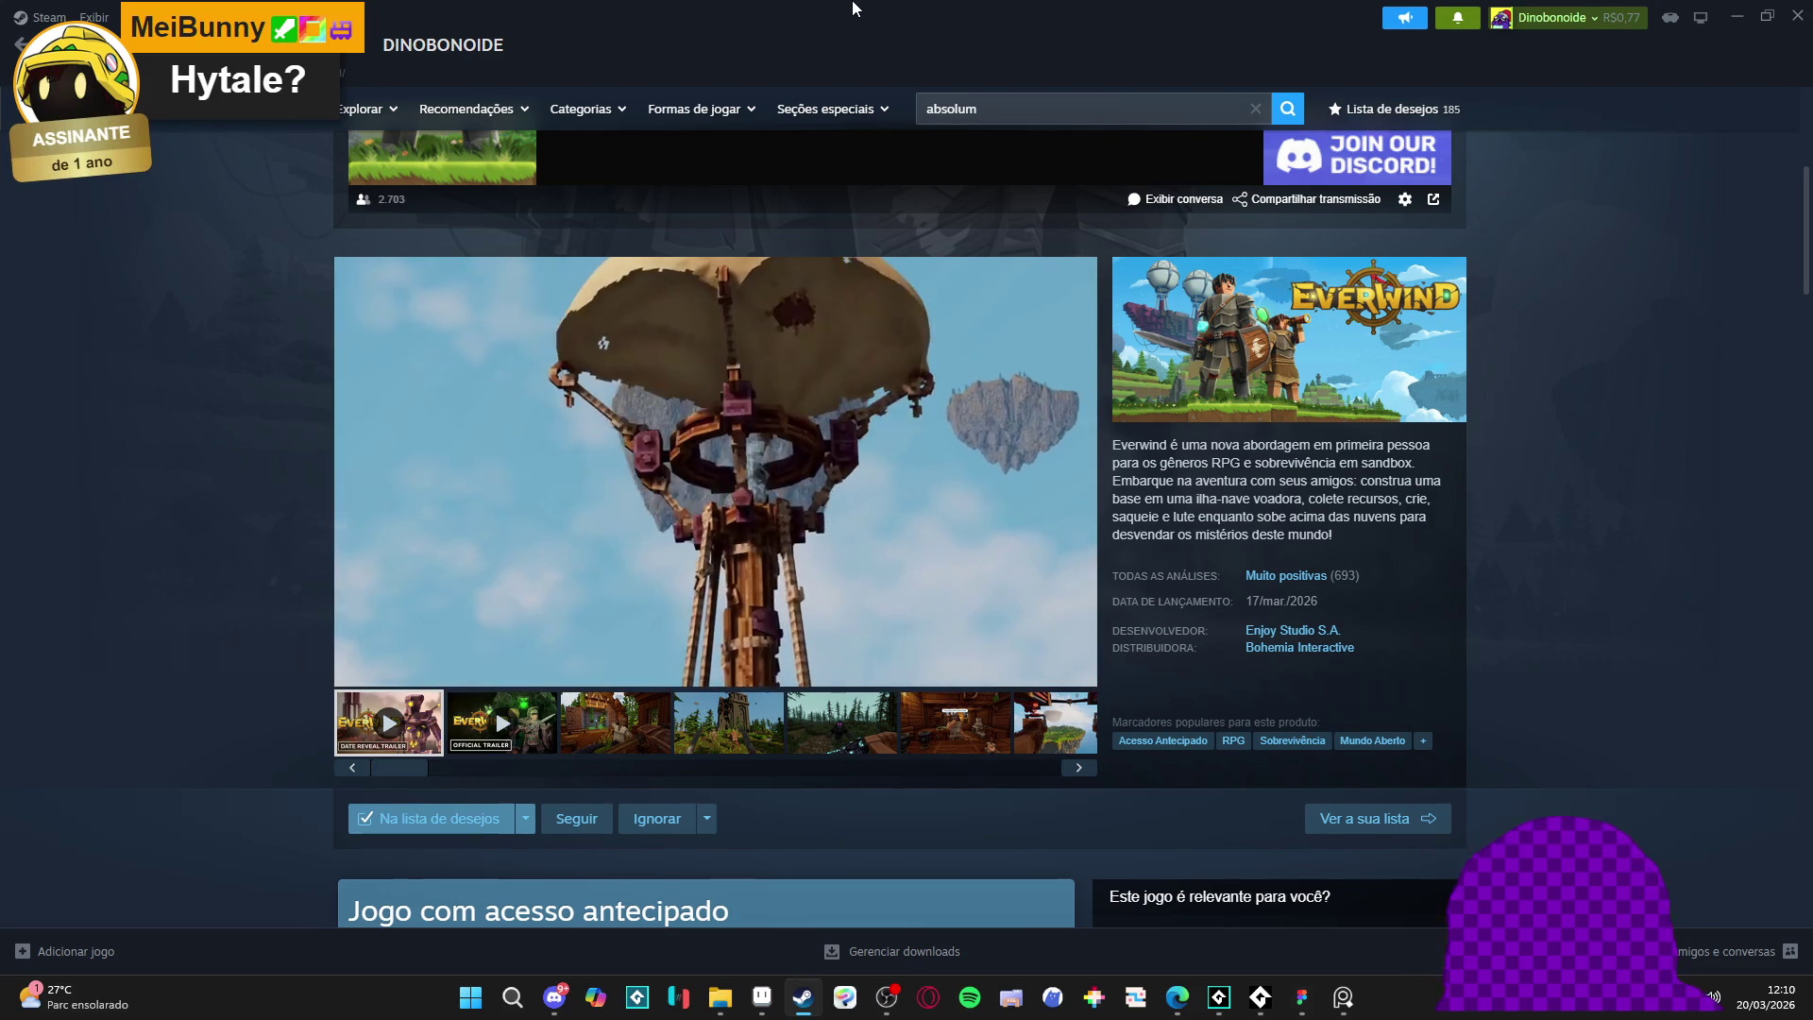
mouse_move(843, 561)
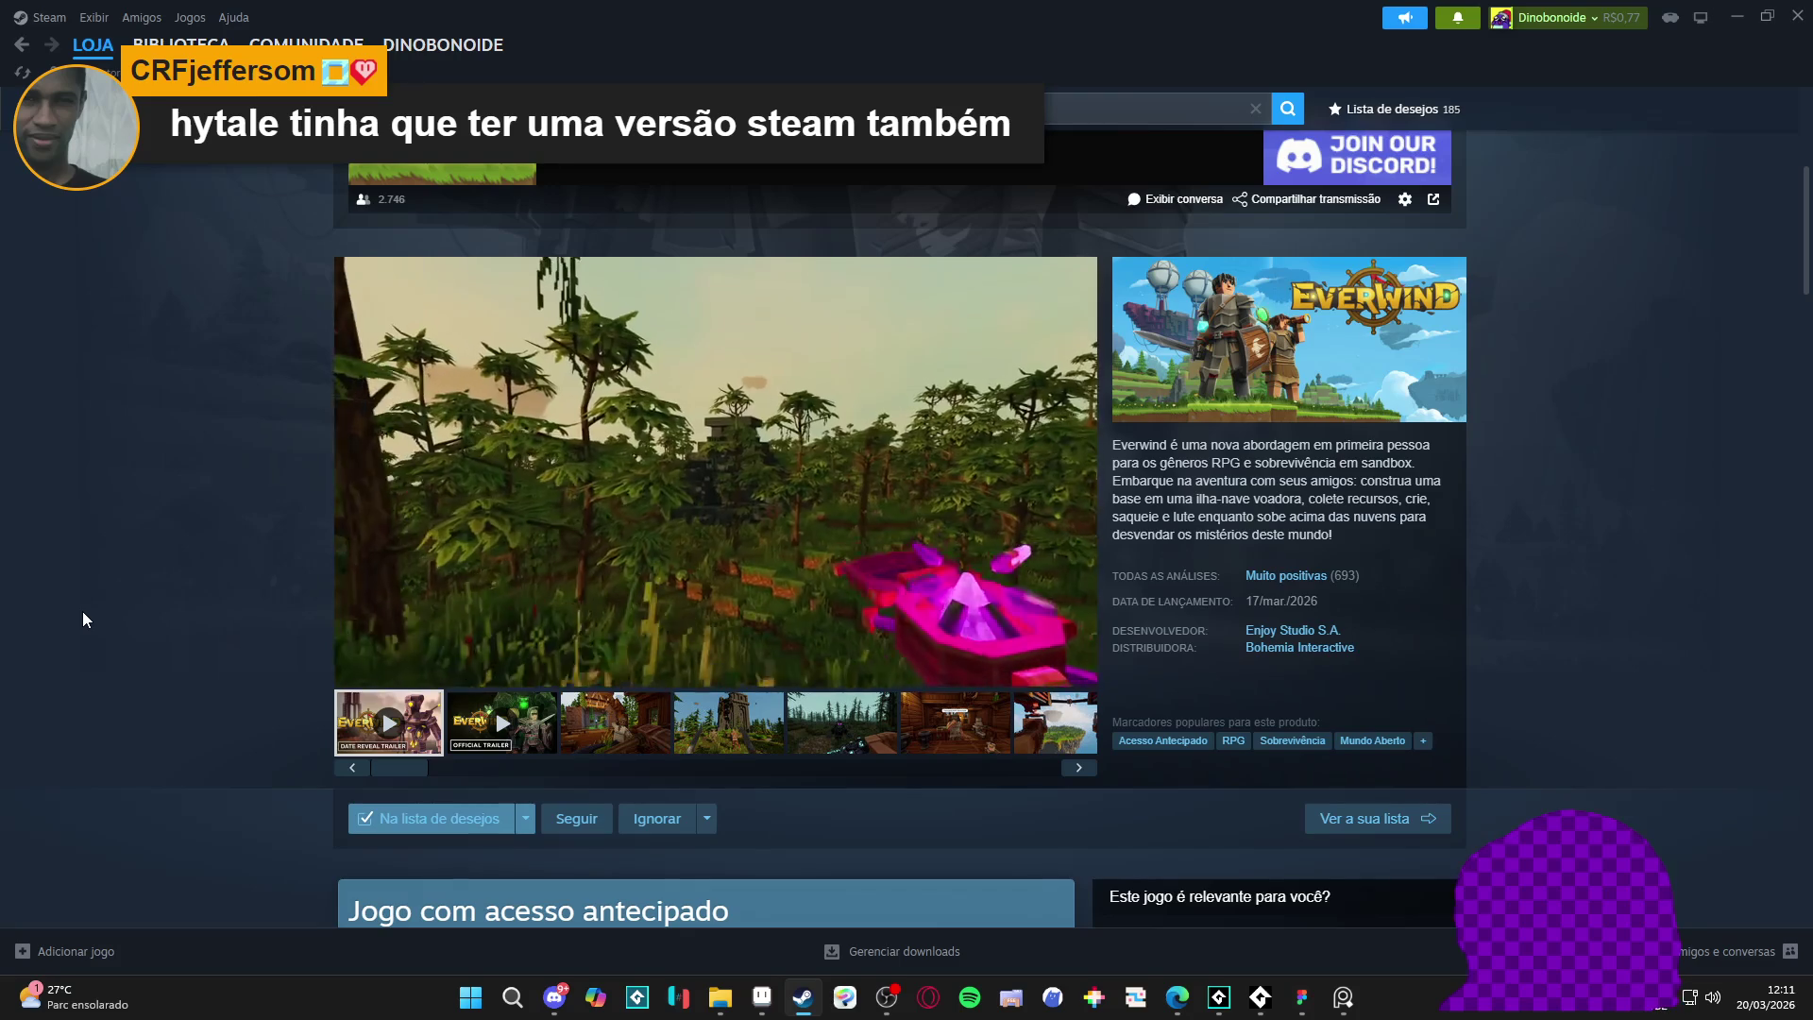
- Return to the store front and page through the featured carousel to Helldivers II, Hades II and StarRupture
left_click(21, 47)
scroll(377, 397, "down", 6)
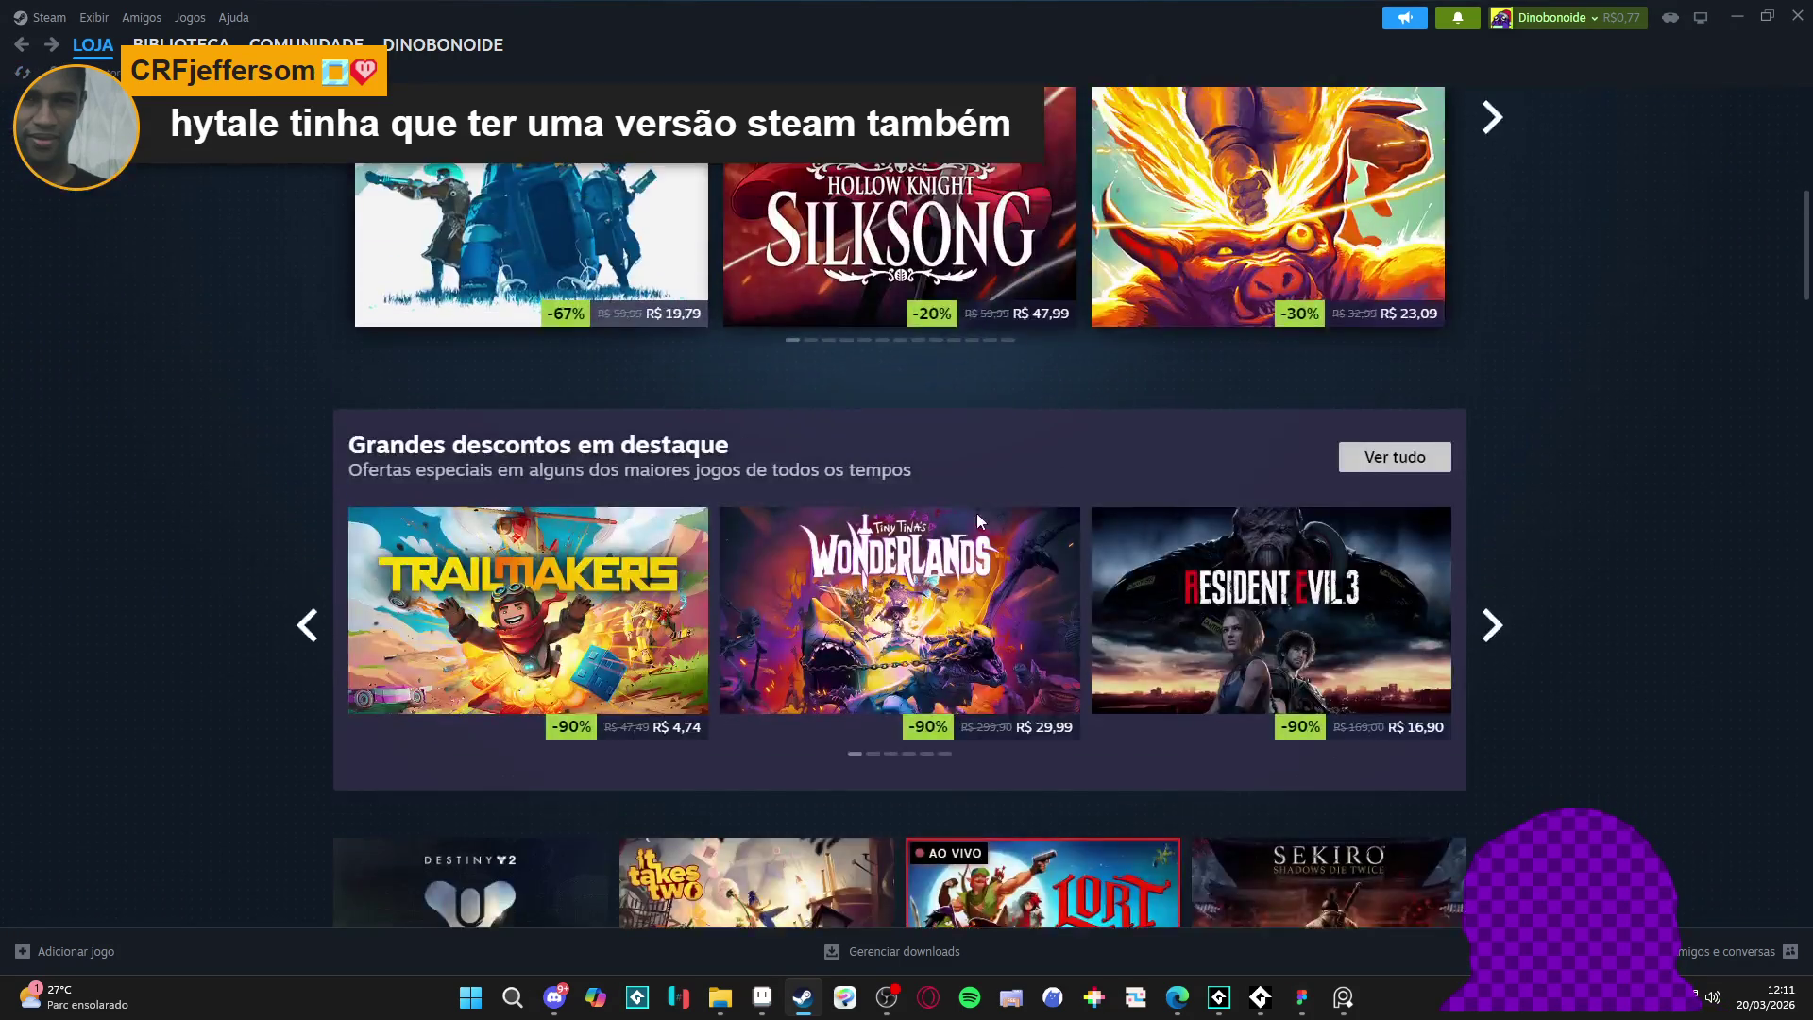
scroll(976, 512, "up", 5)
left_click(1493, 557)
left_click(1493, 557)
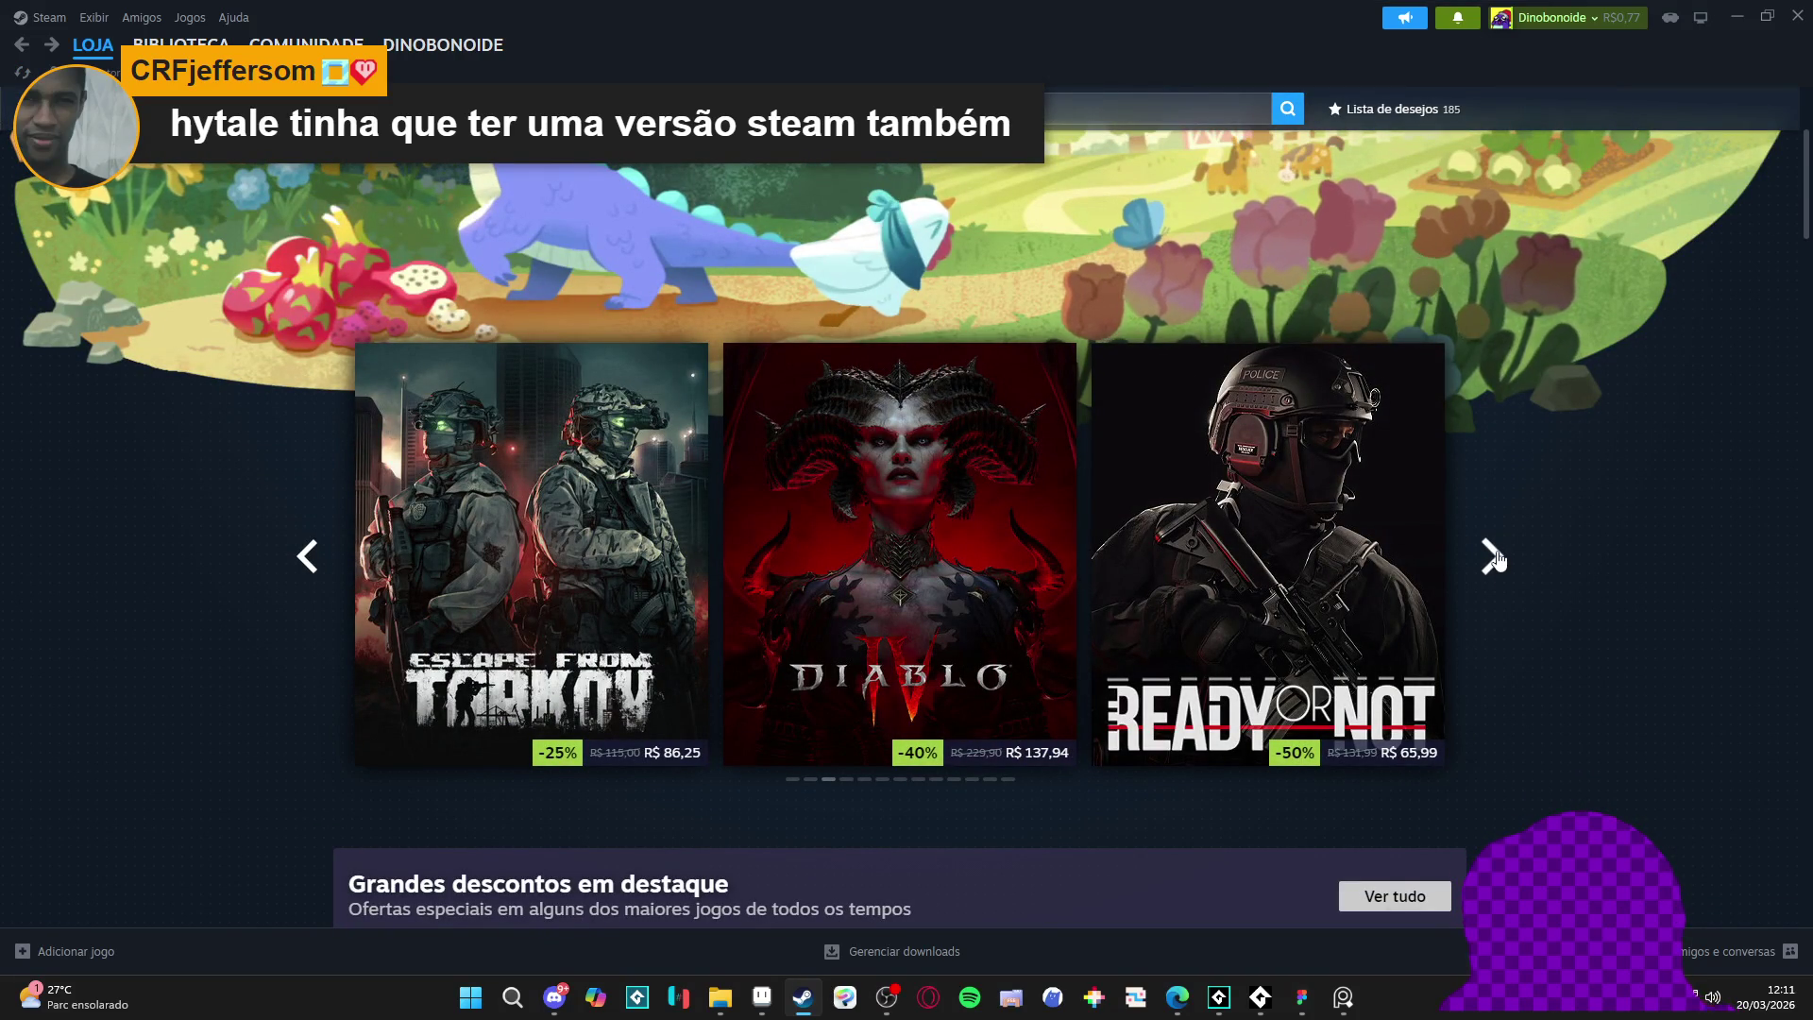
left_click(315, 566)
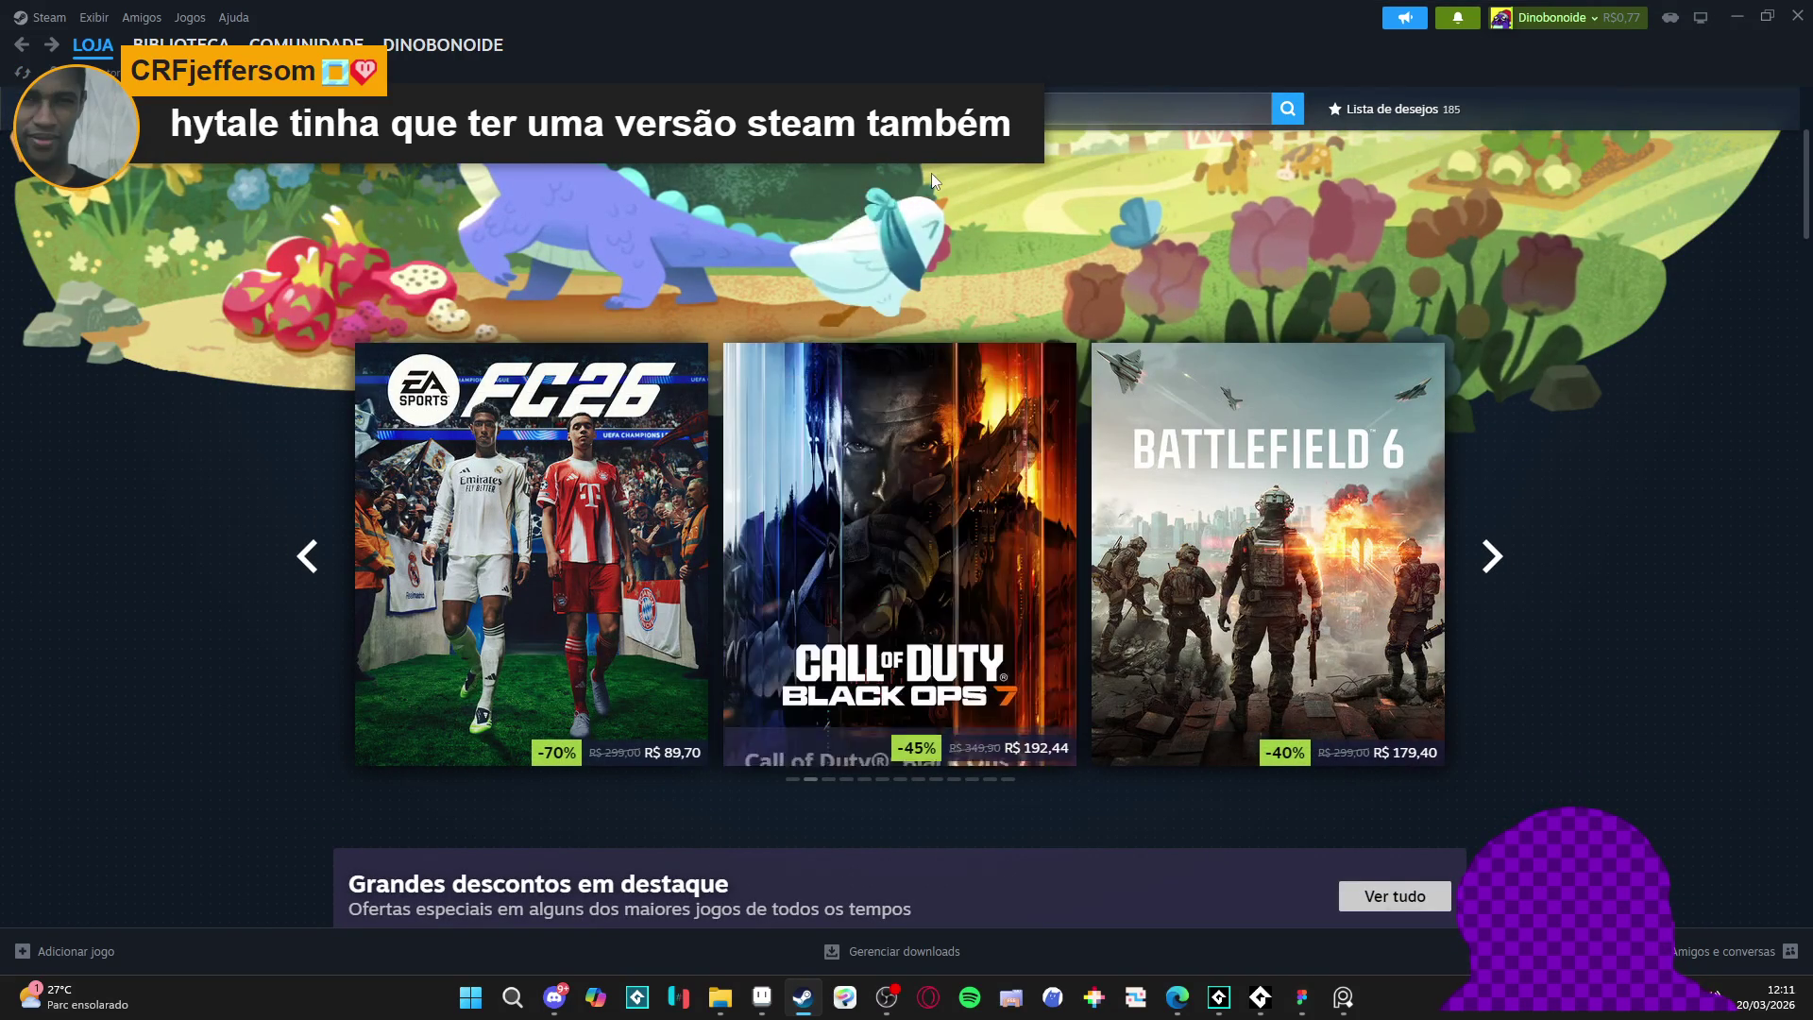
left_click(1507, 547)
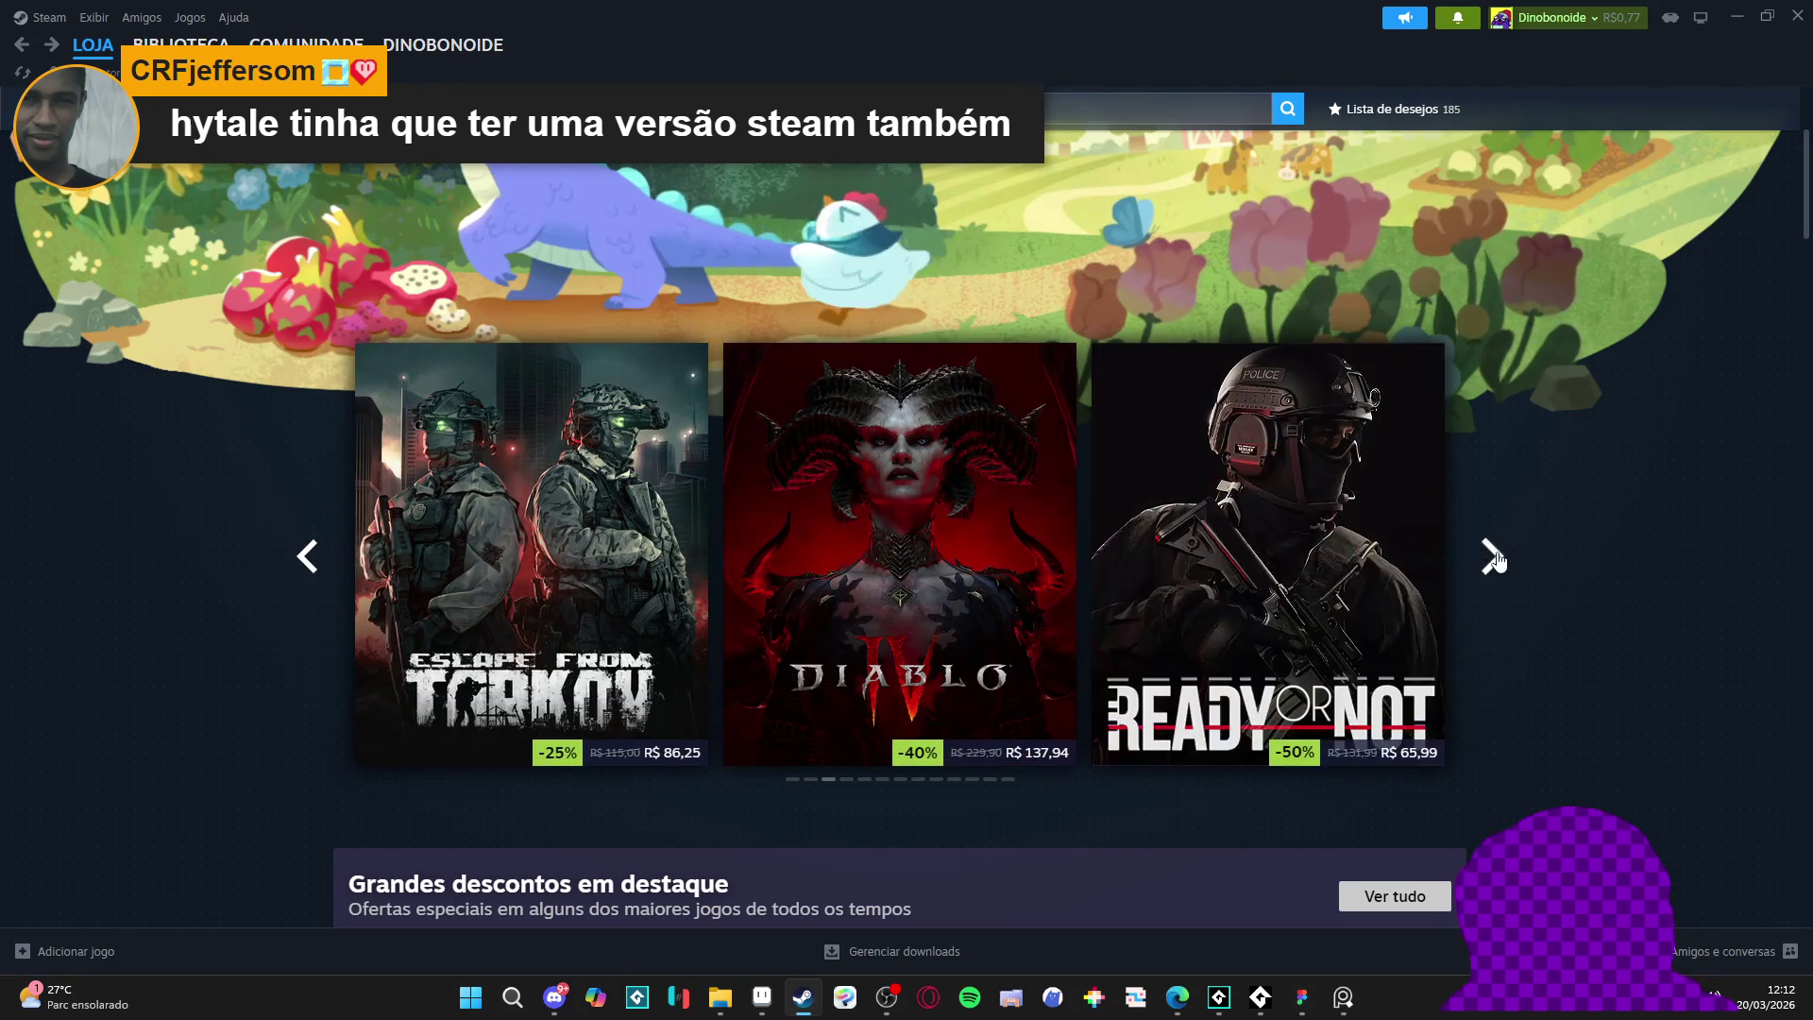
left_click(1492, 557)
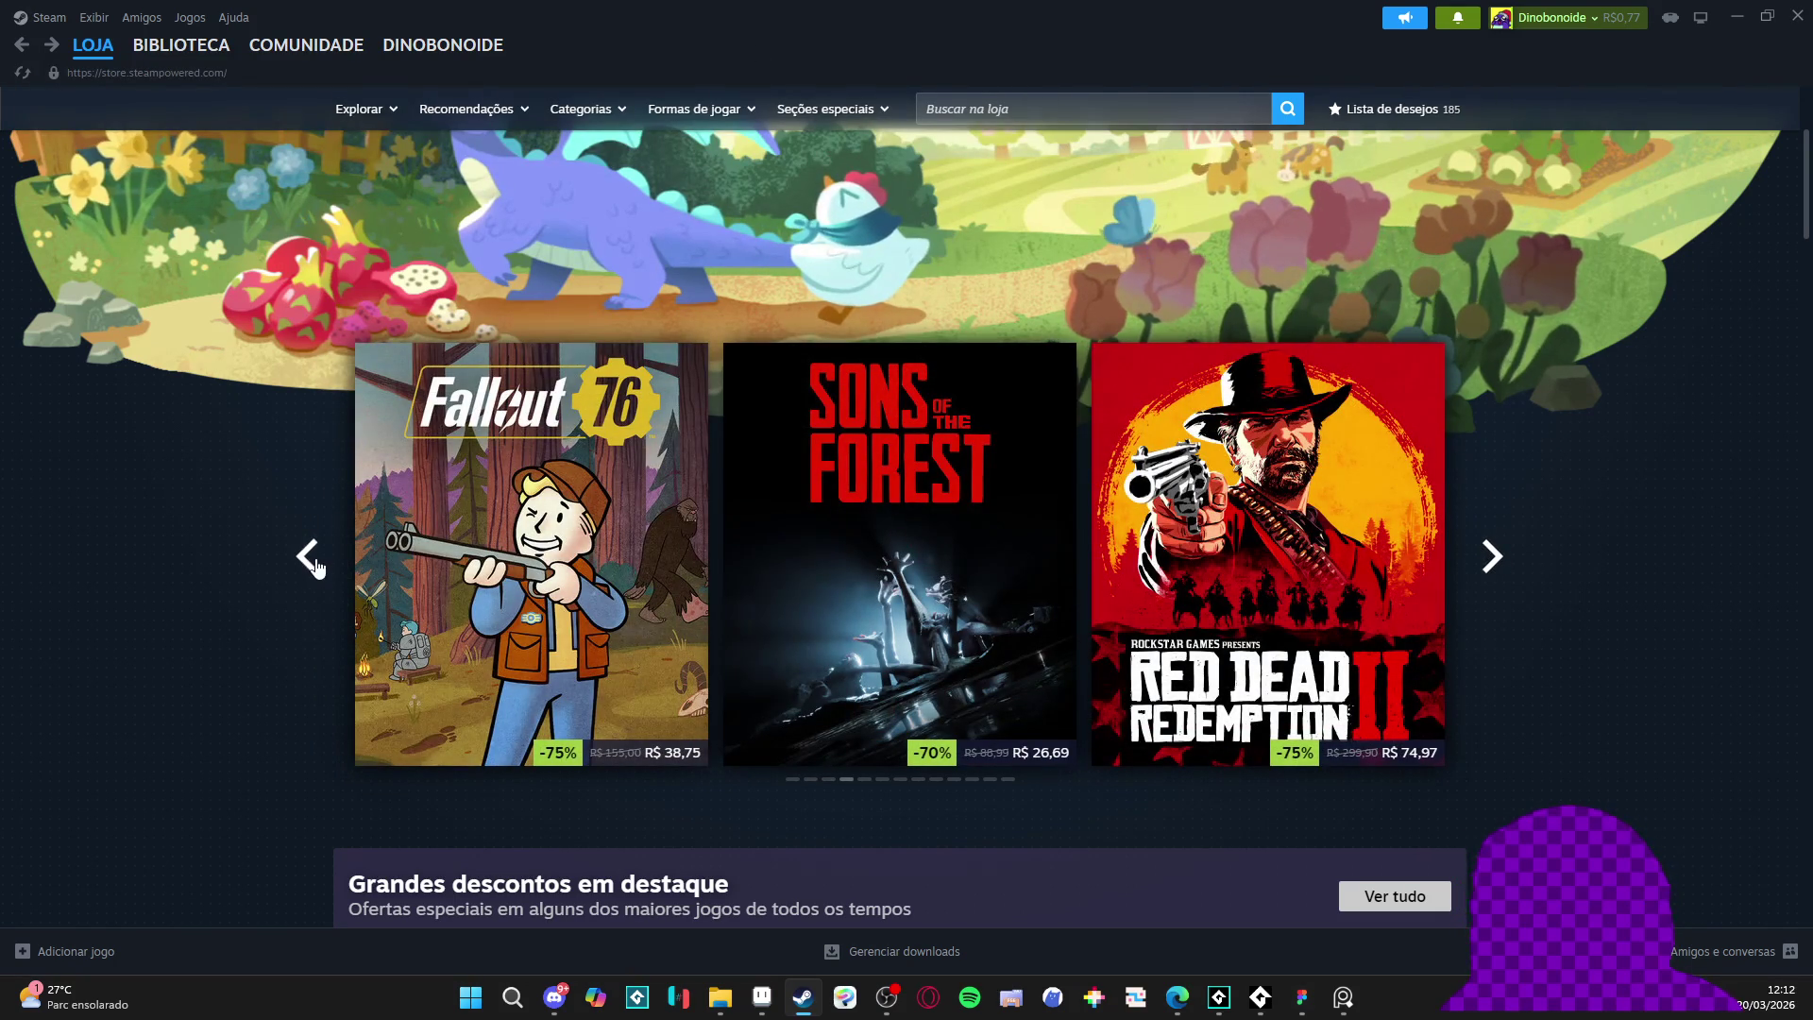
left_click(315, 565)
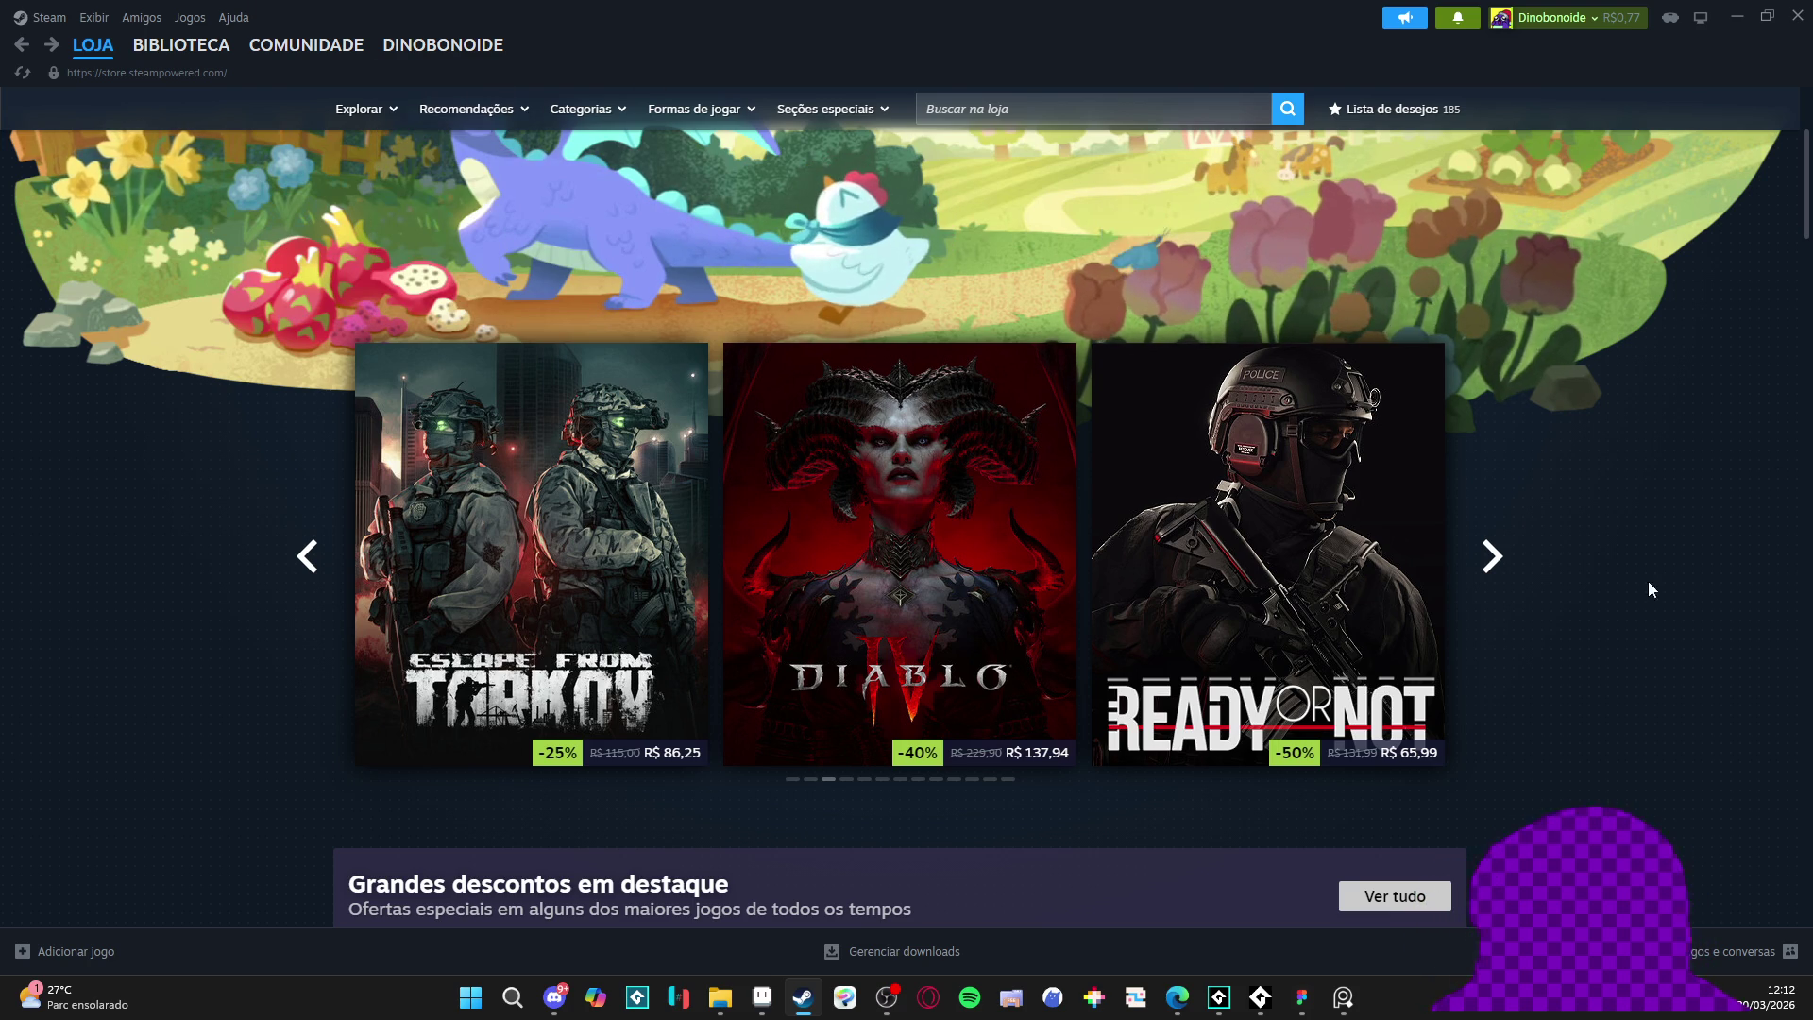
left_click(1513, 578)
- Page forward through the featured carousel several more times
left_click(1513, 578)
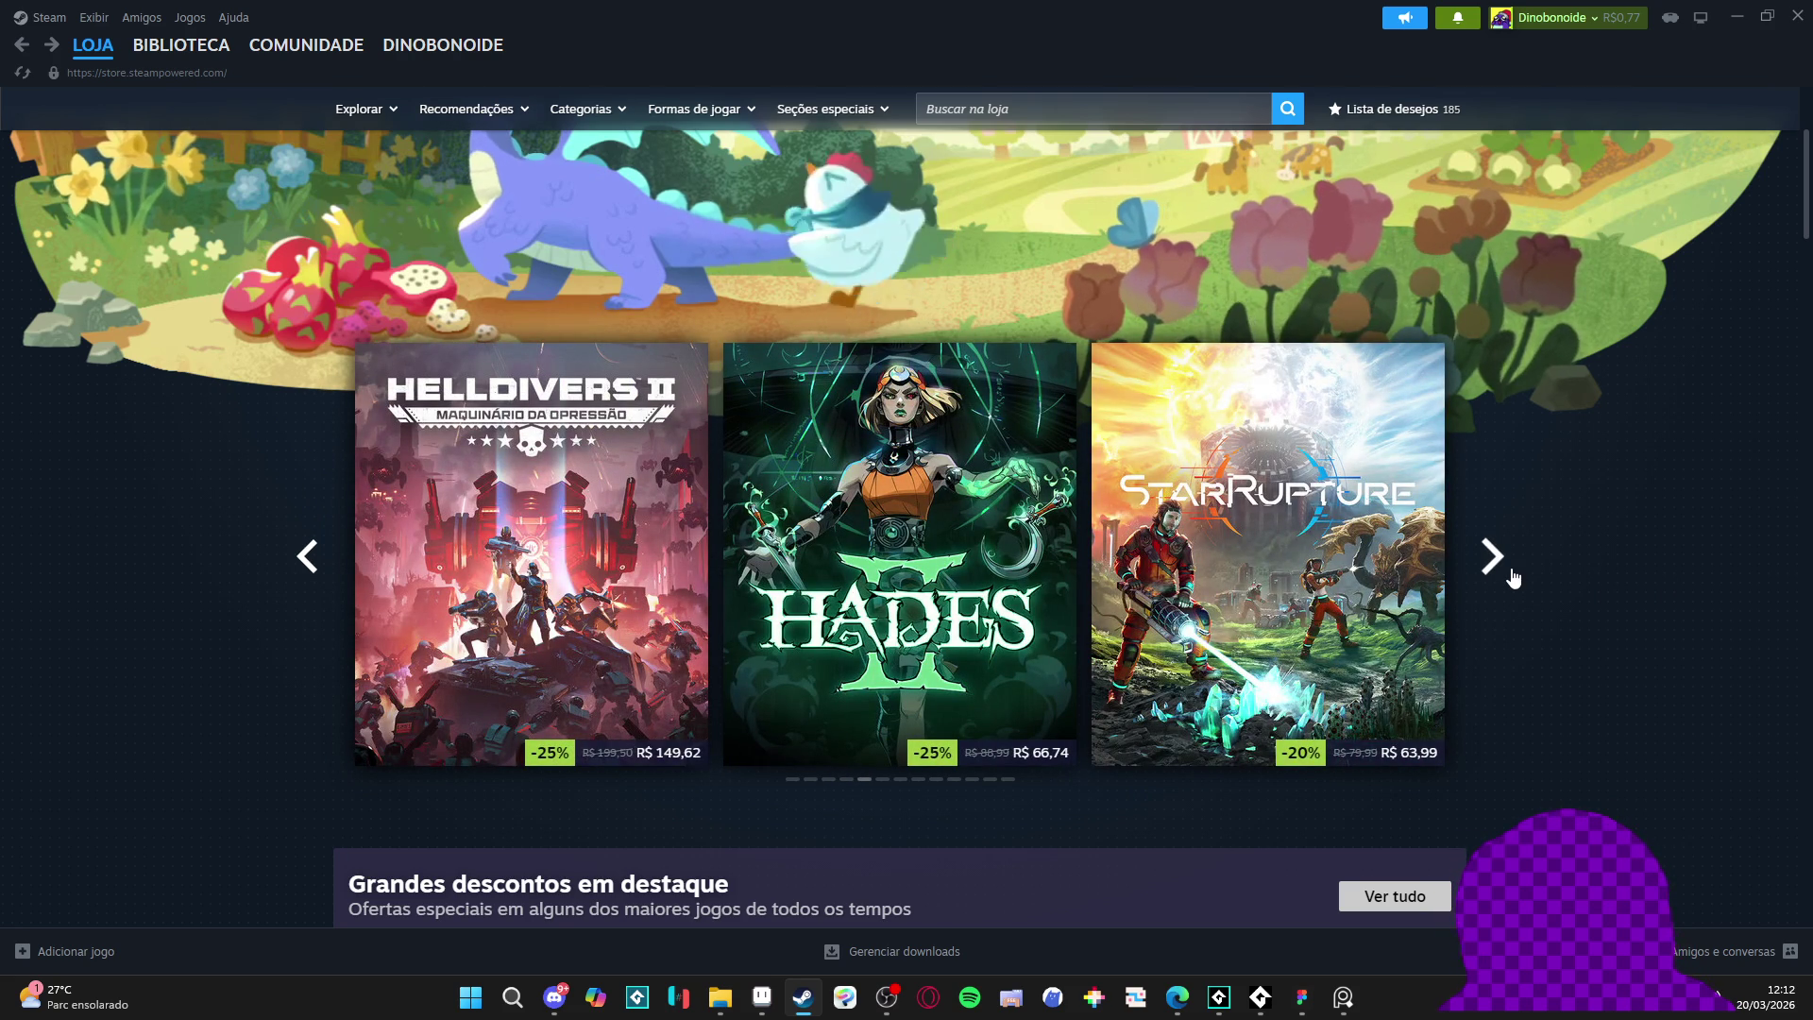
left_click(1513, 578)
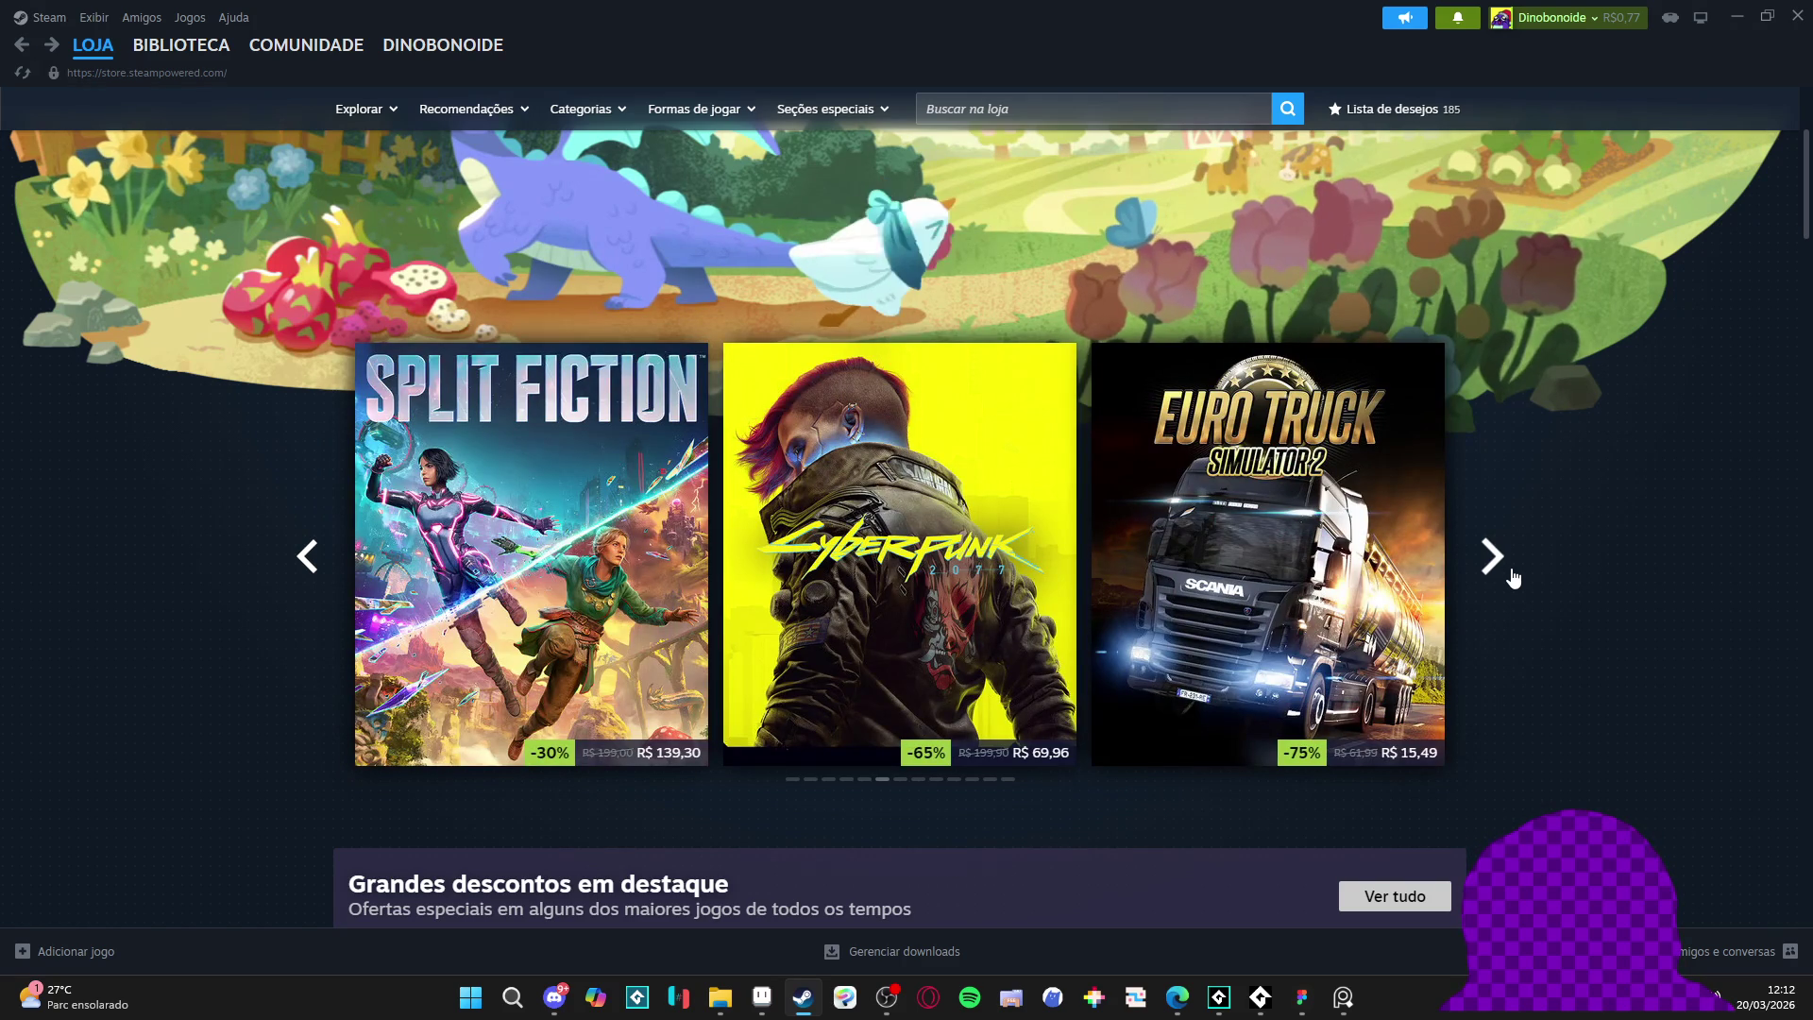
left_click(1513, 578)
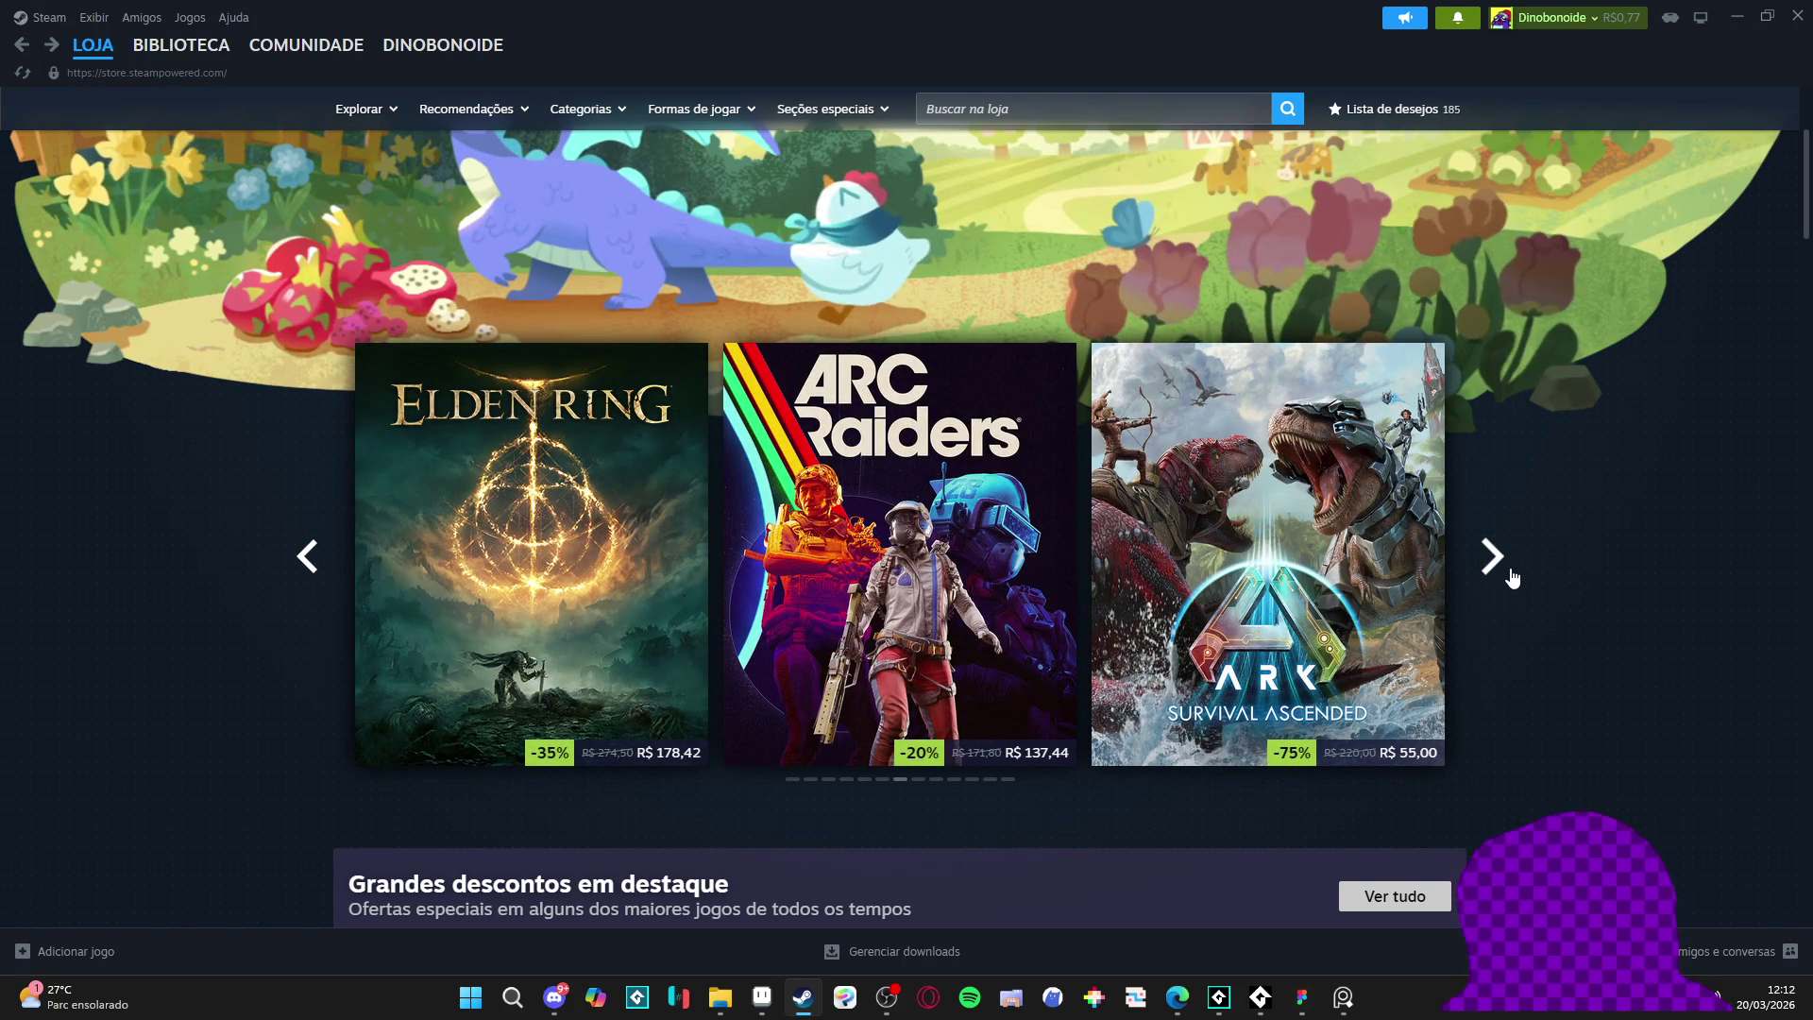
left_click(1513, 578)
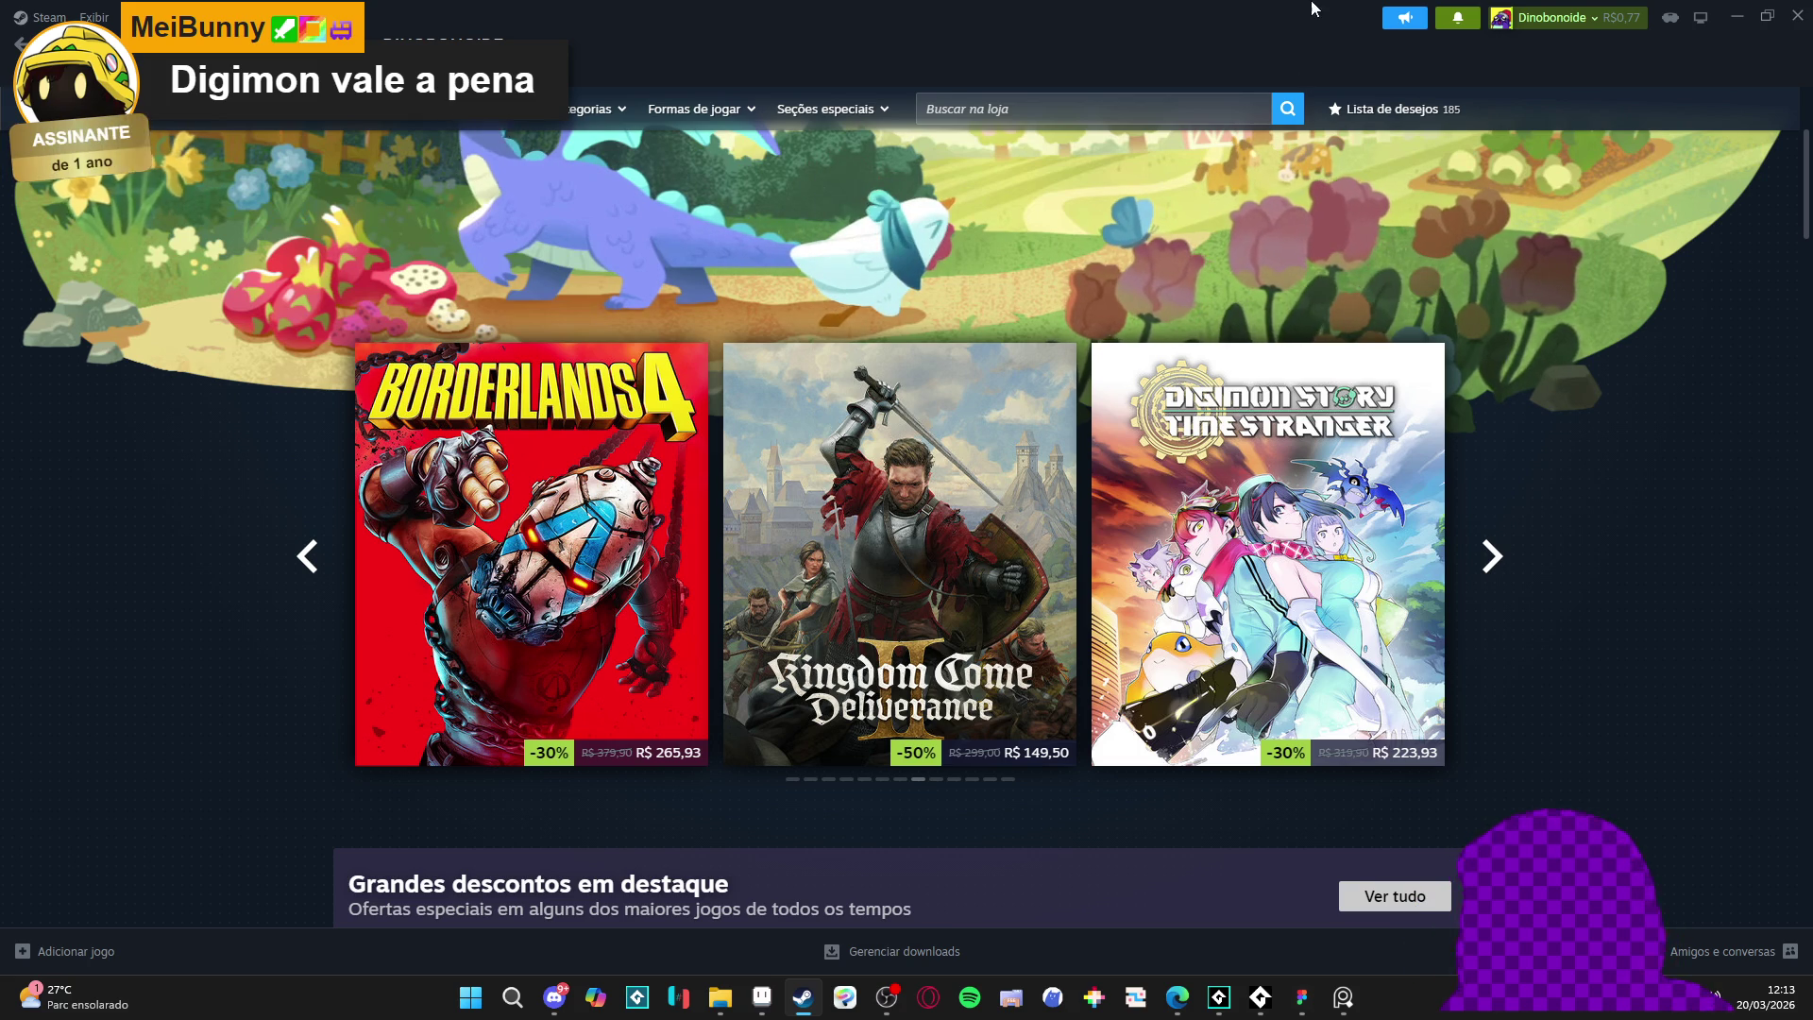
left_click(1479, 572)
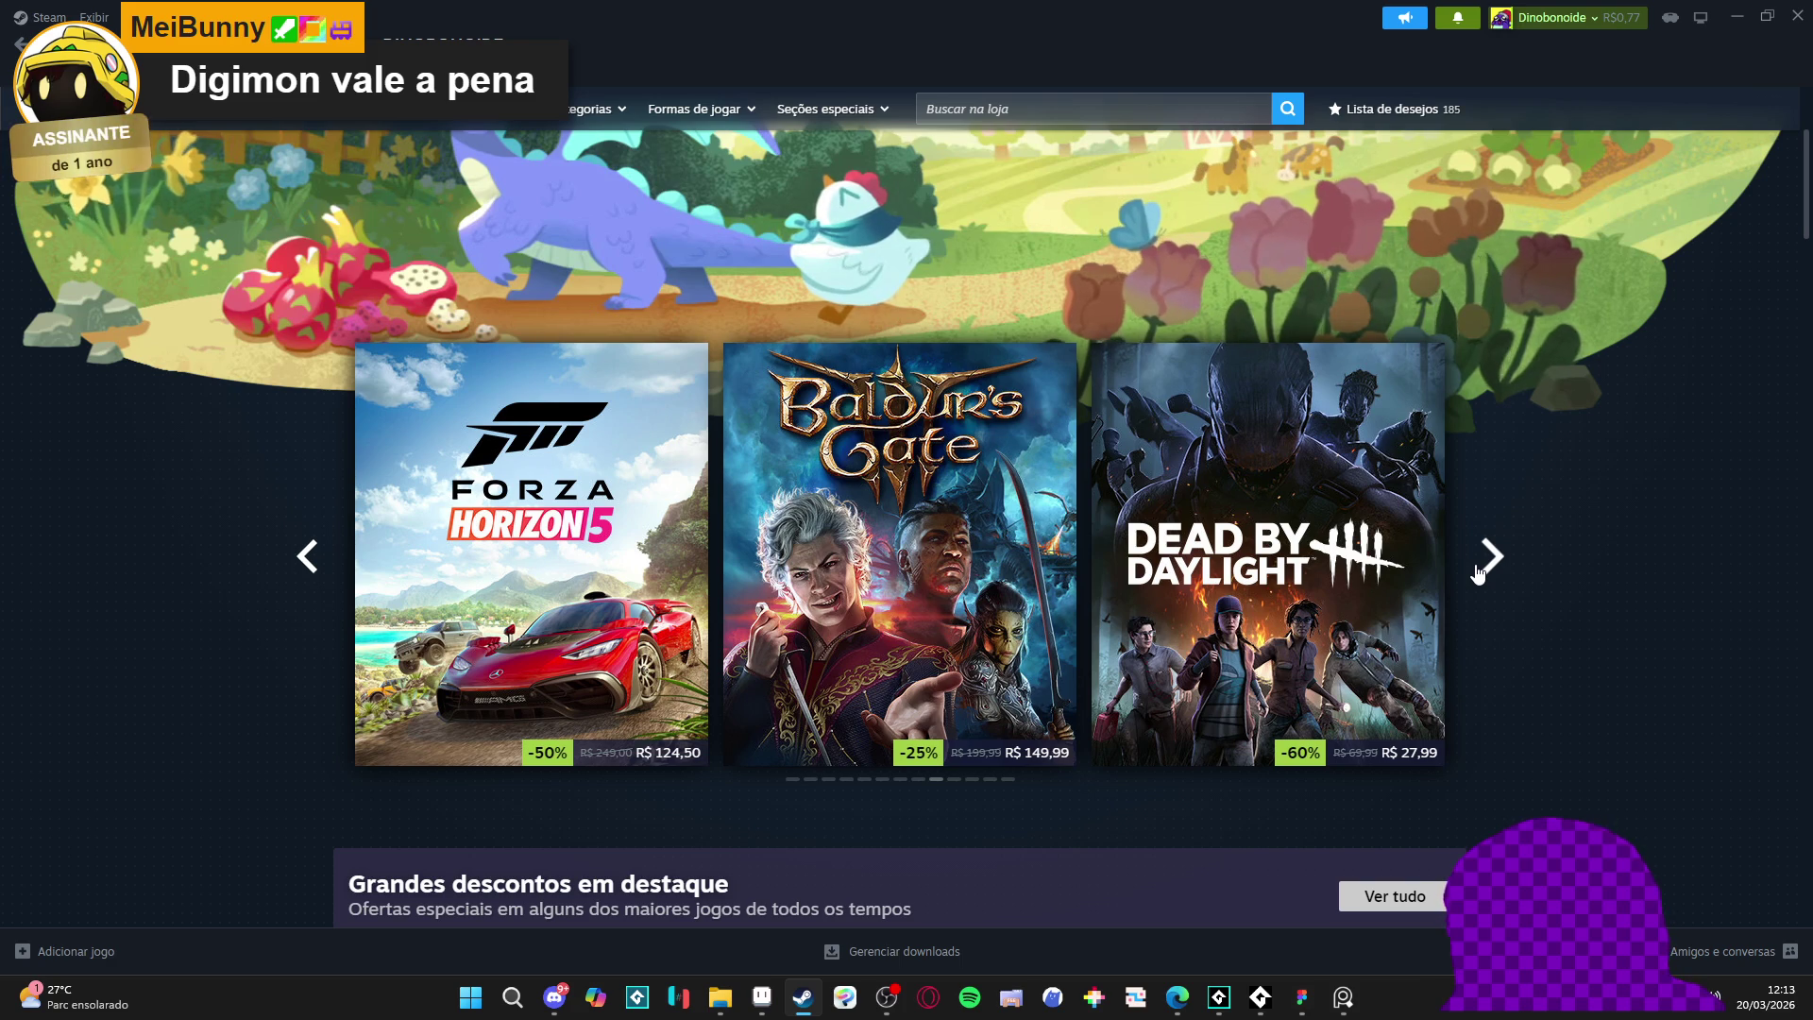
left_click(1478, 573)
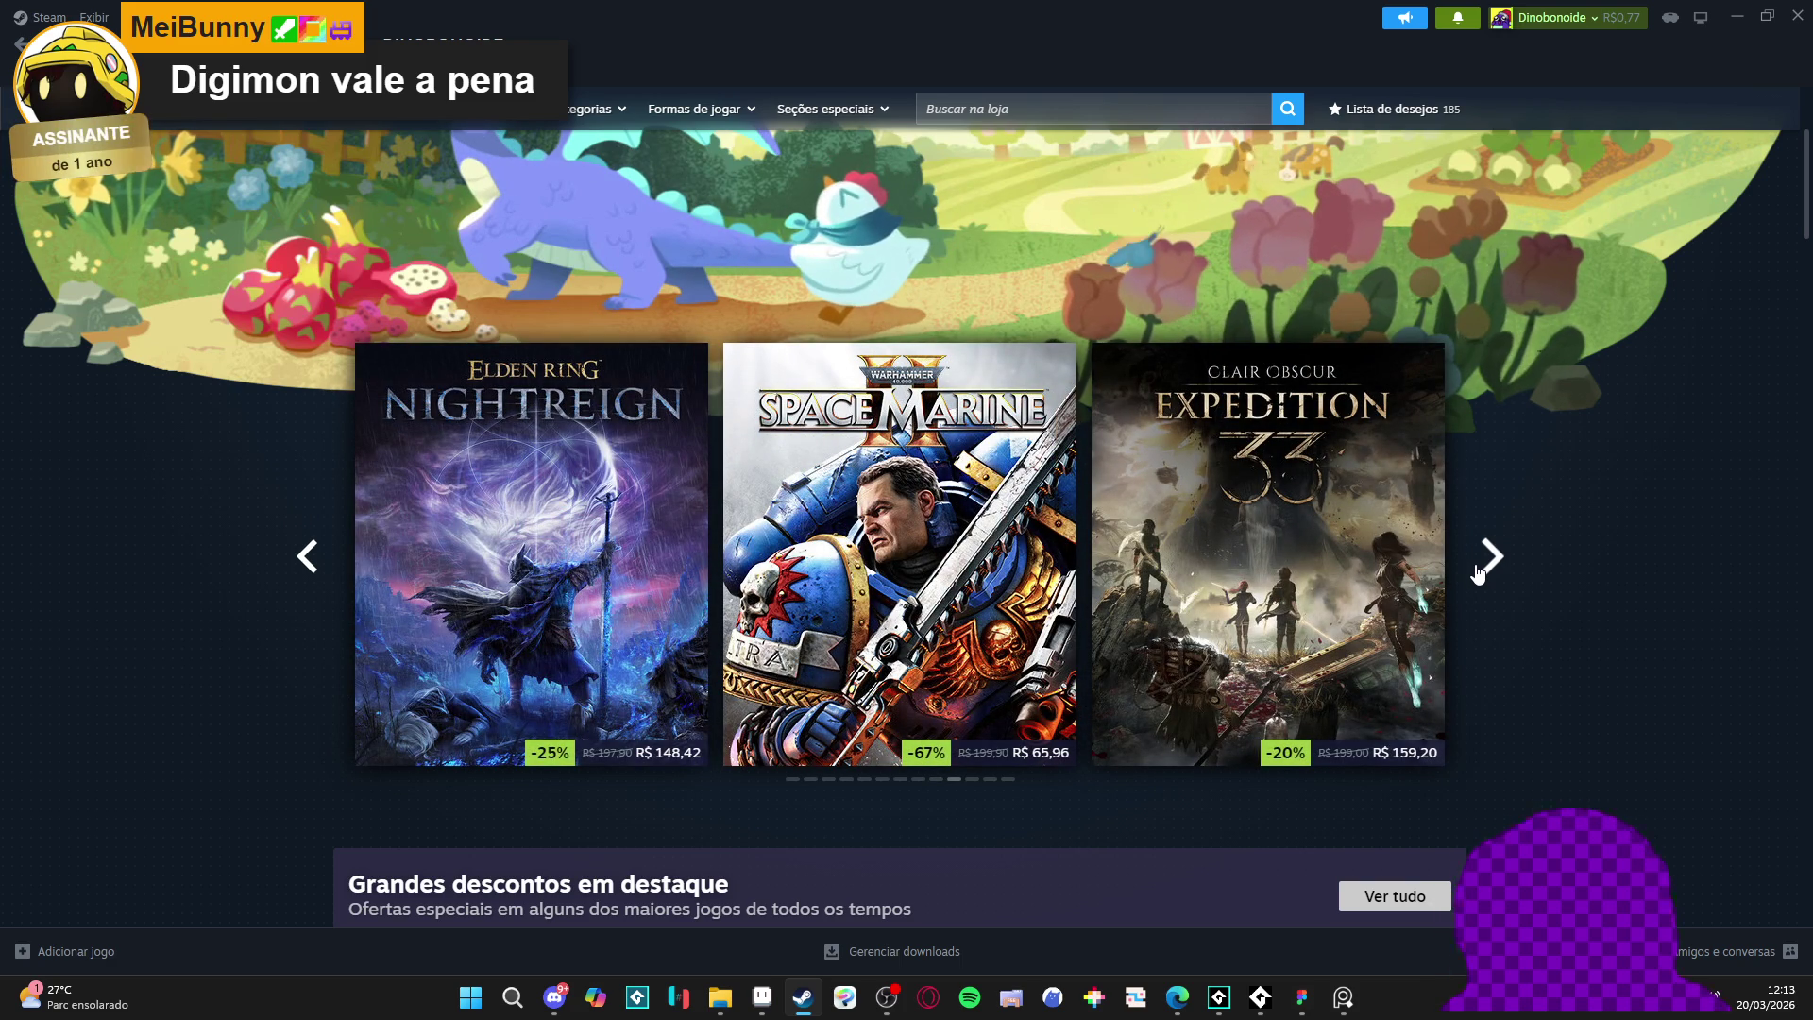
left_click(1478, 572)
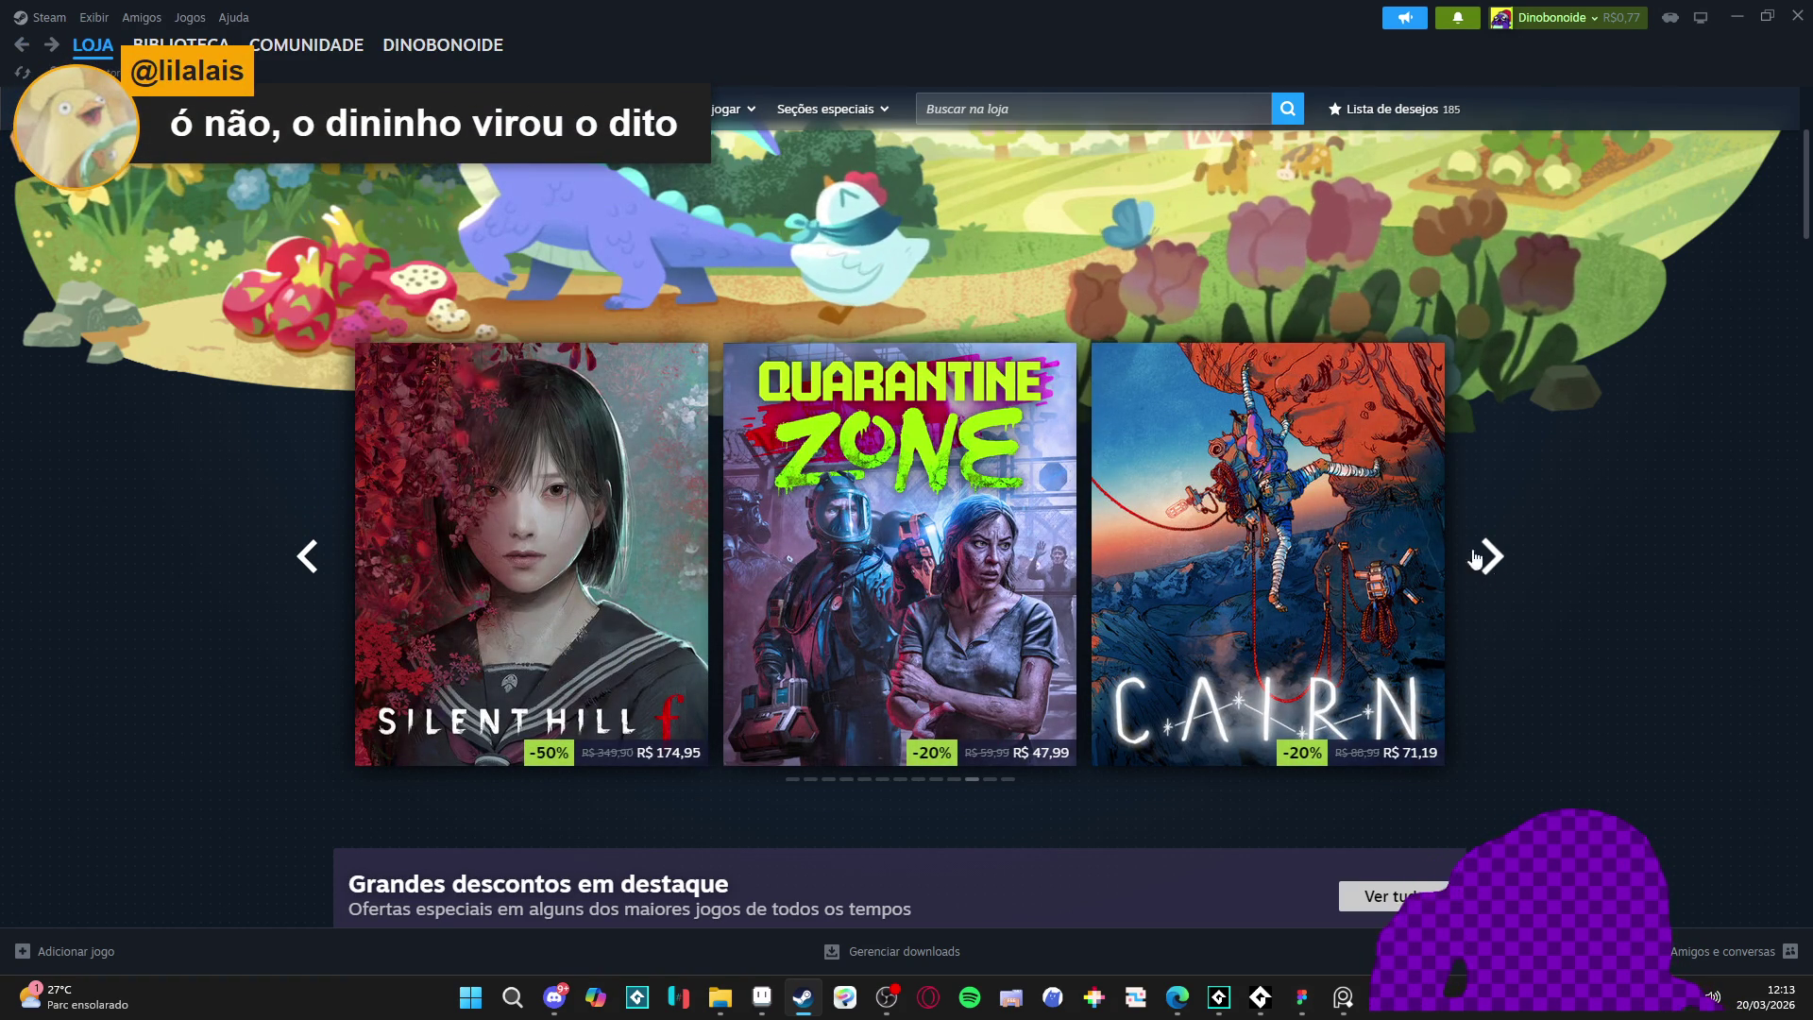
- Advance the carousel to Risk of Rain 2 (-67%), Hollow Knight: Silksong (-20%) and Megabonk (-30%)
mouse_move(1394, 540)
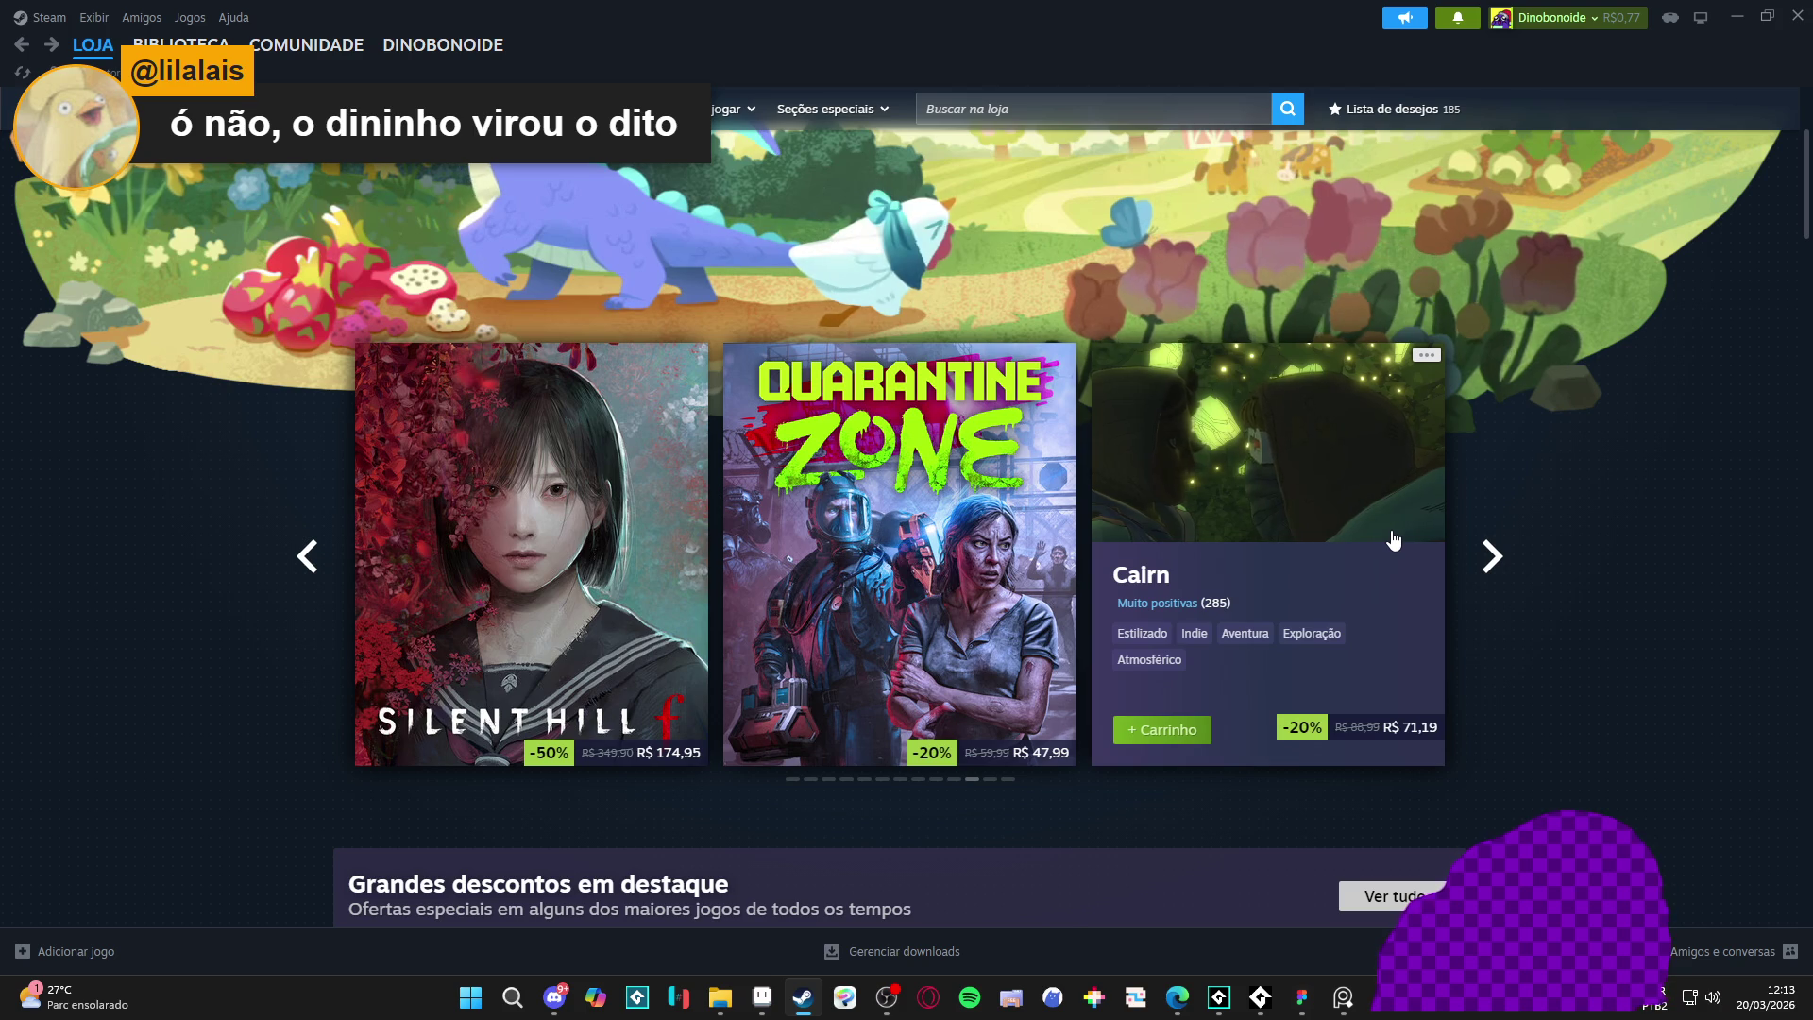
left_click(1492, 559)
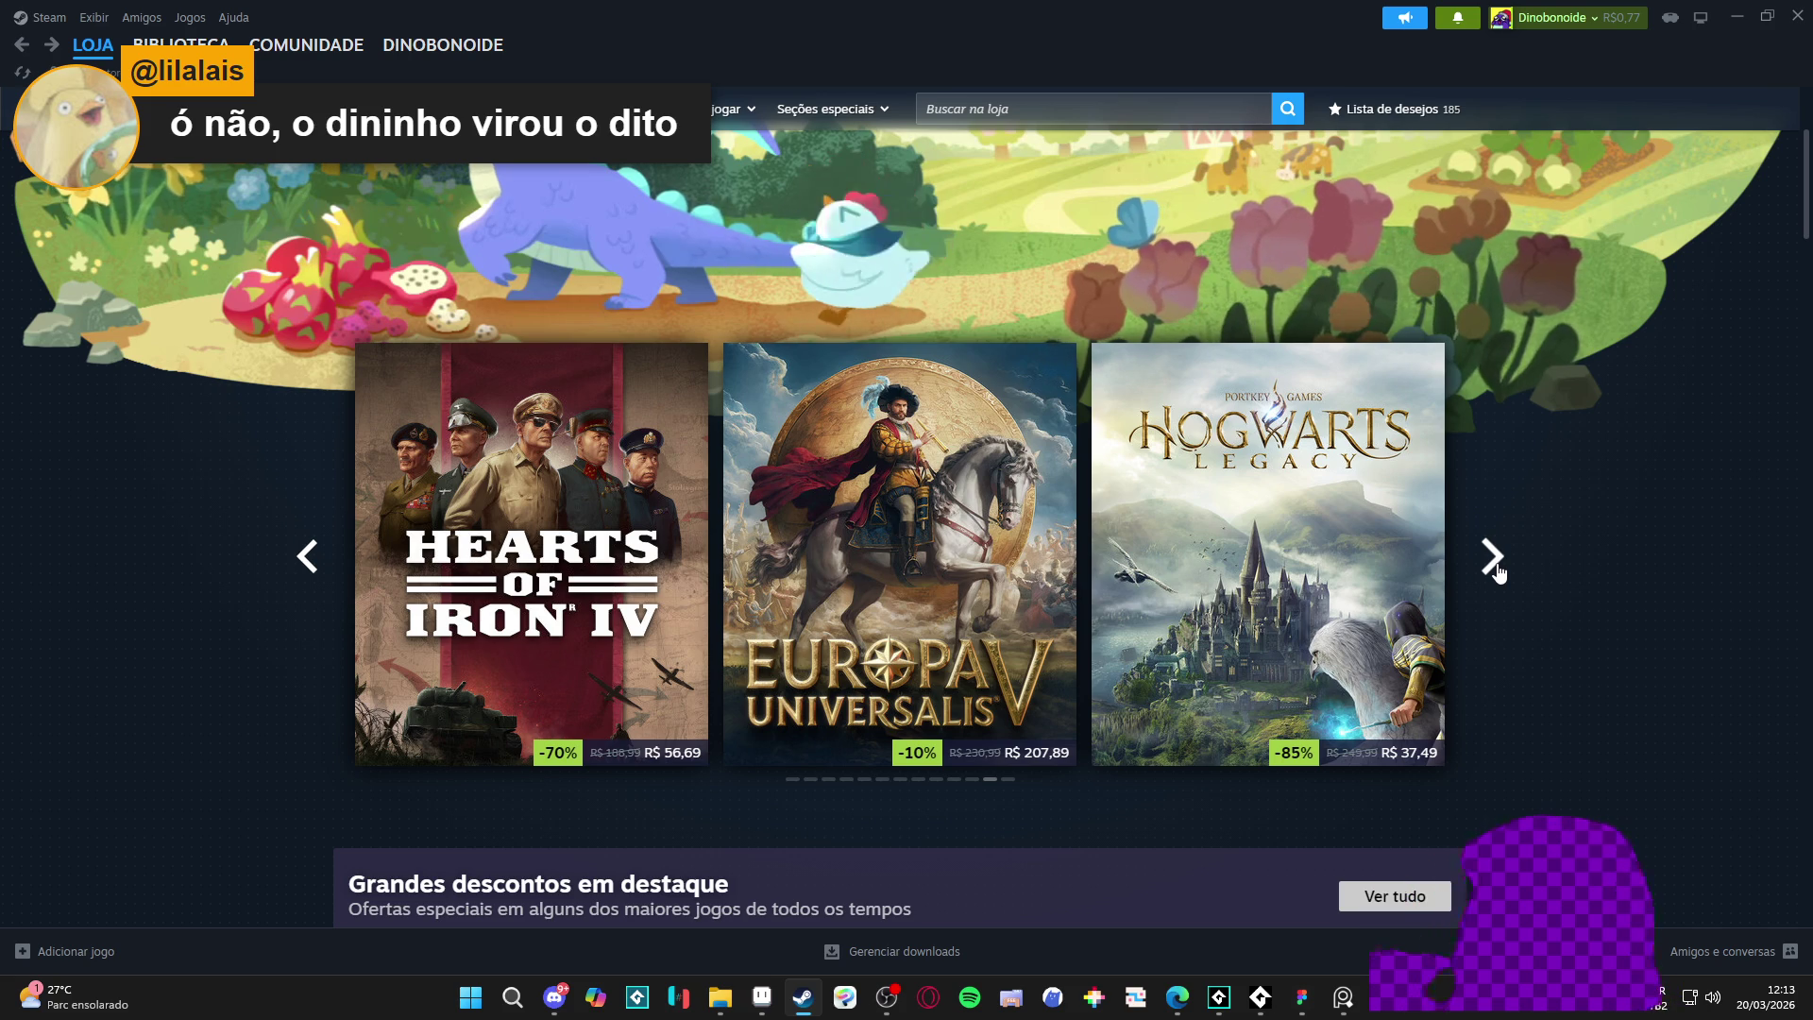
left_click(1494, 559)
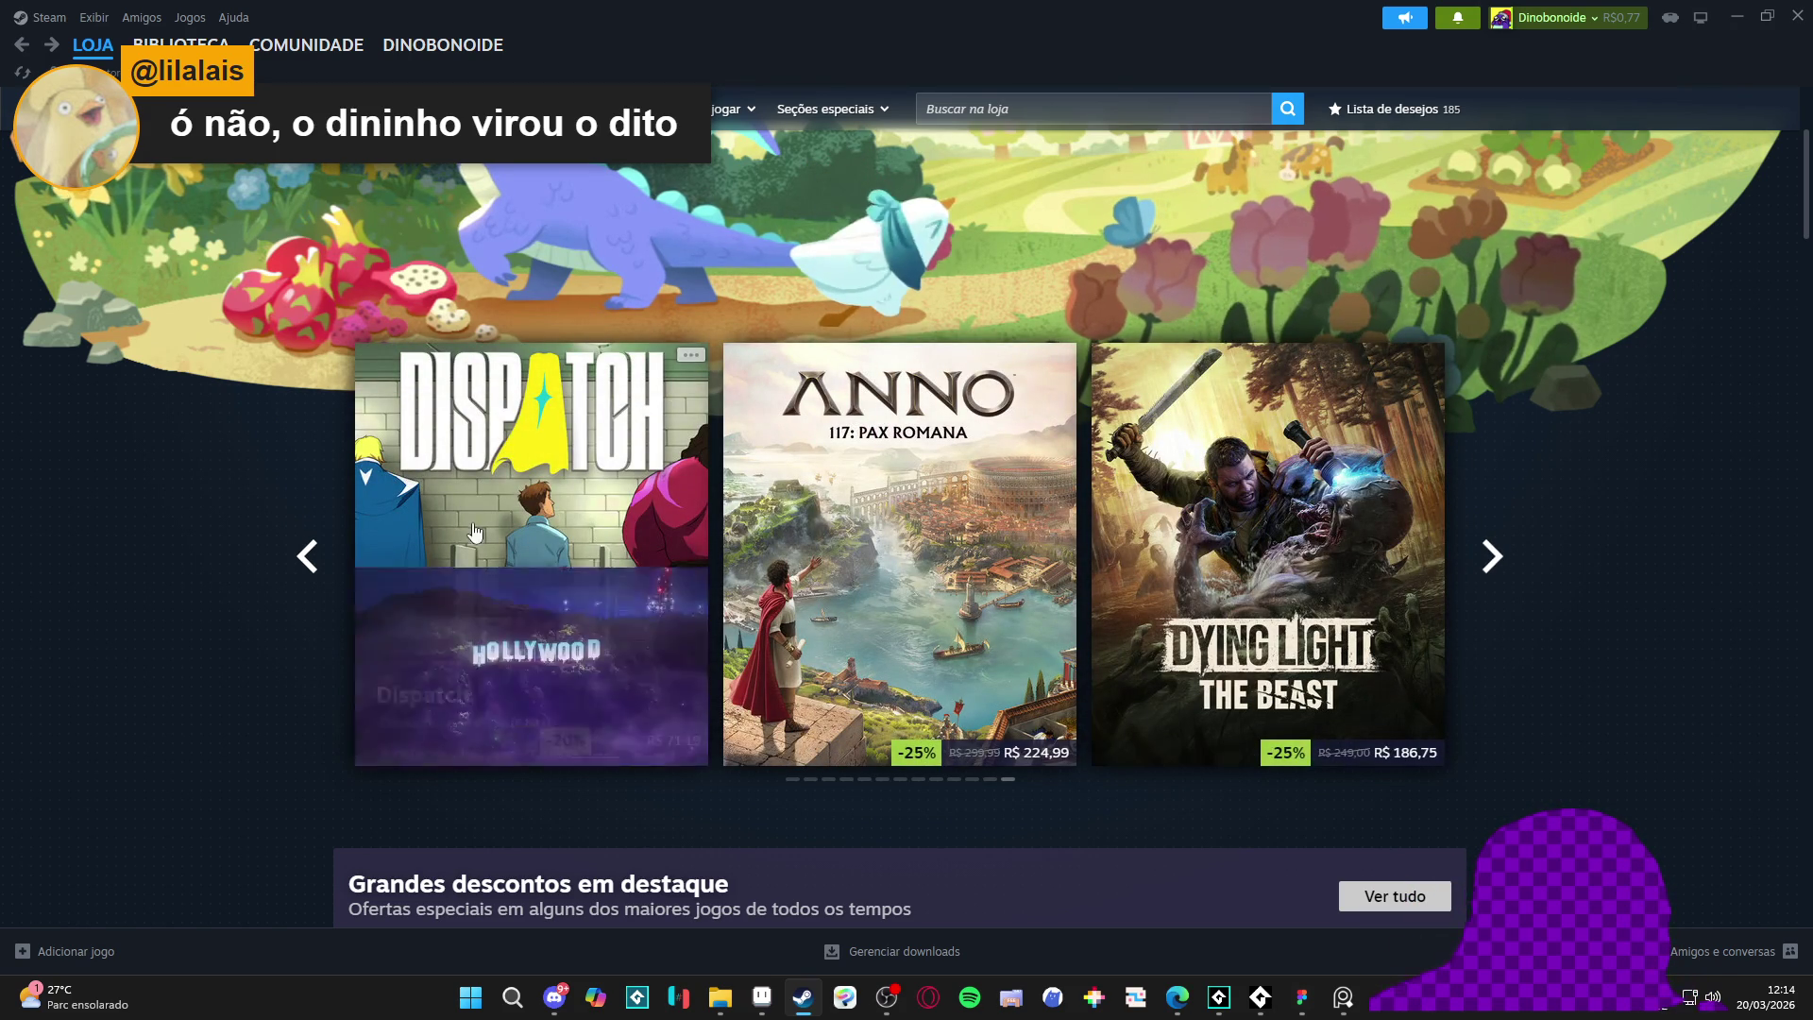
mouse_move(450, 538)
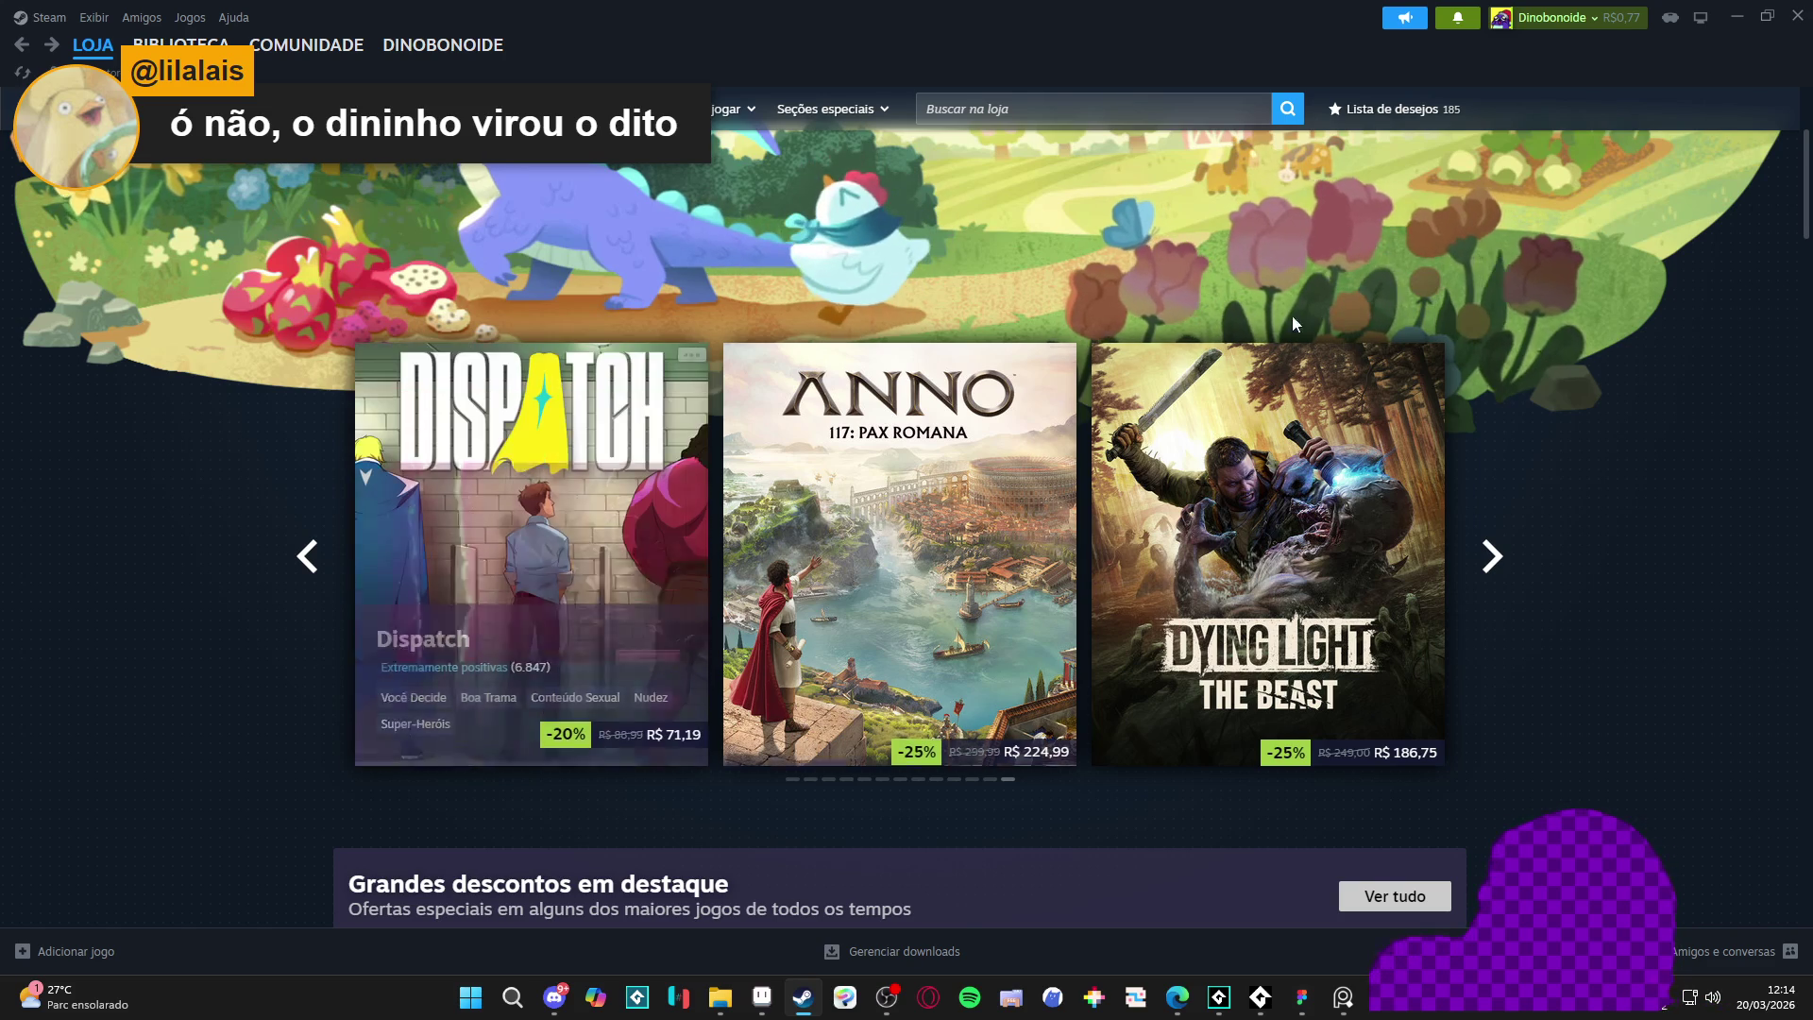
mouse_move(955, 435)
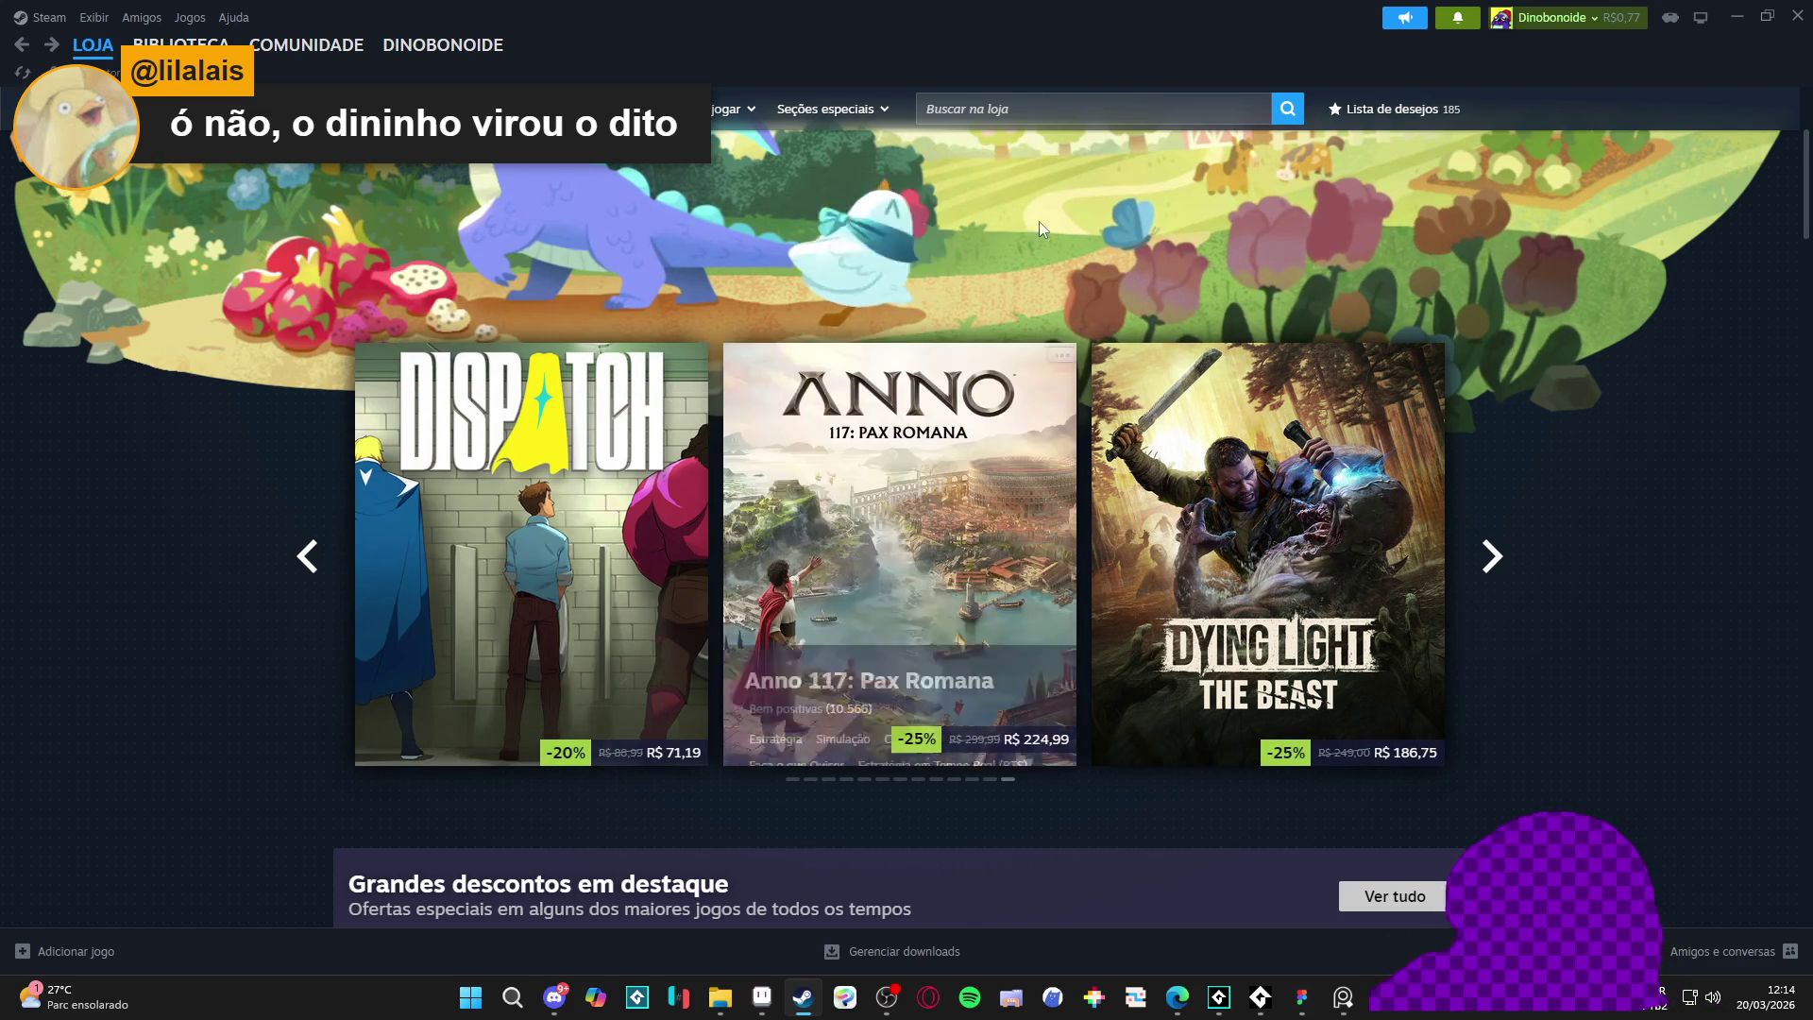
mouse_move(888, 481)
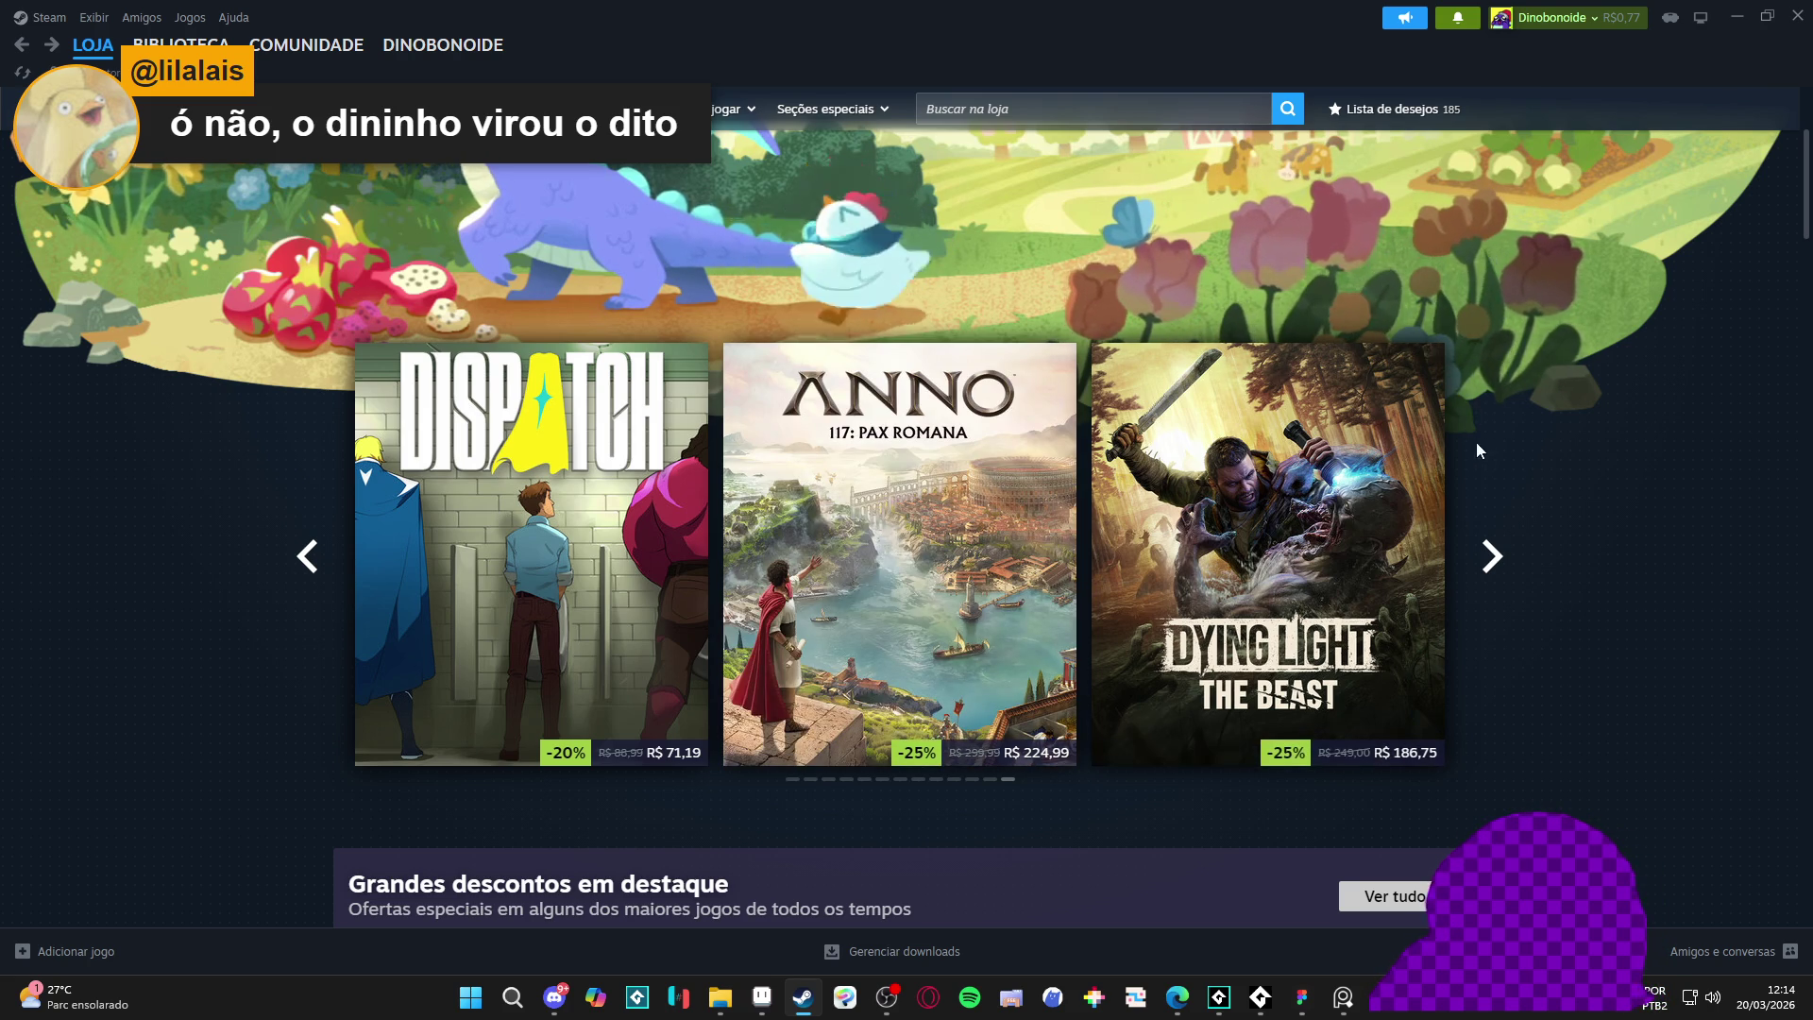
mouse_move(1290, 566)
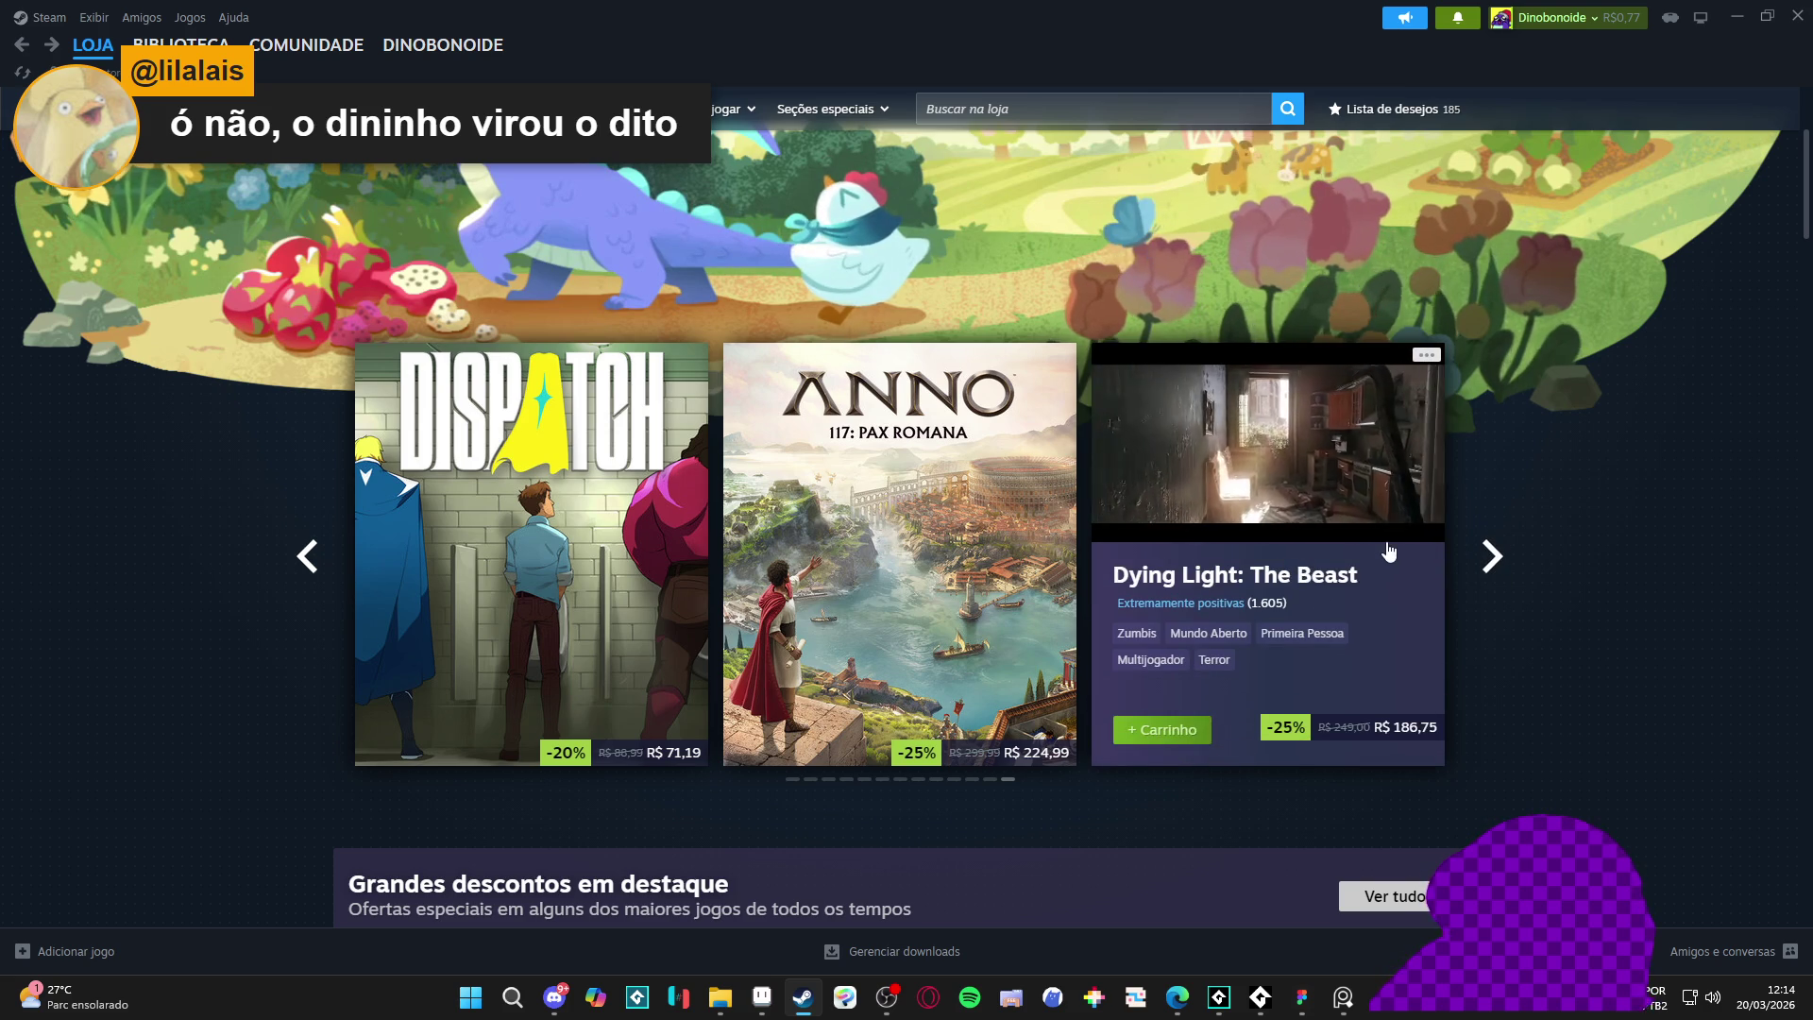
left_click(1490, 559)
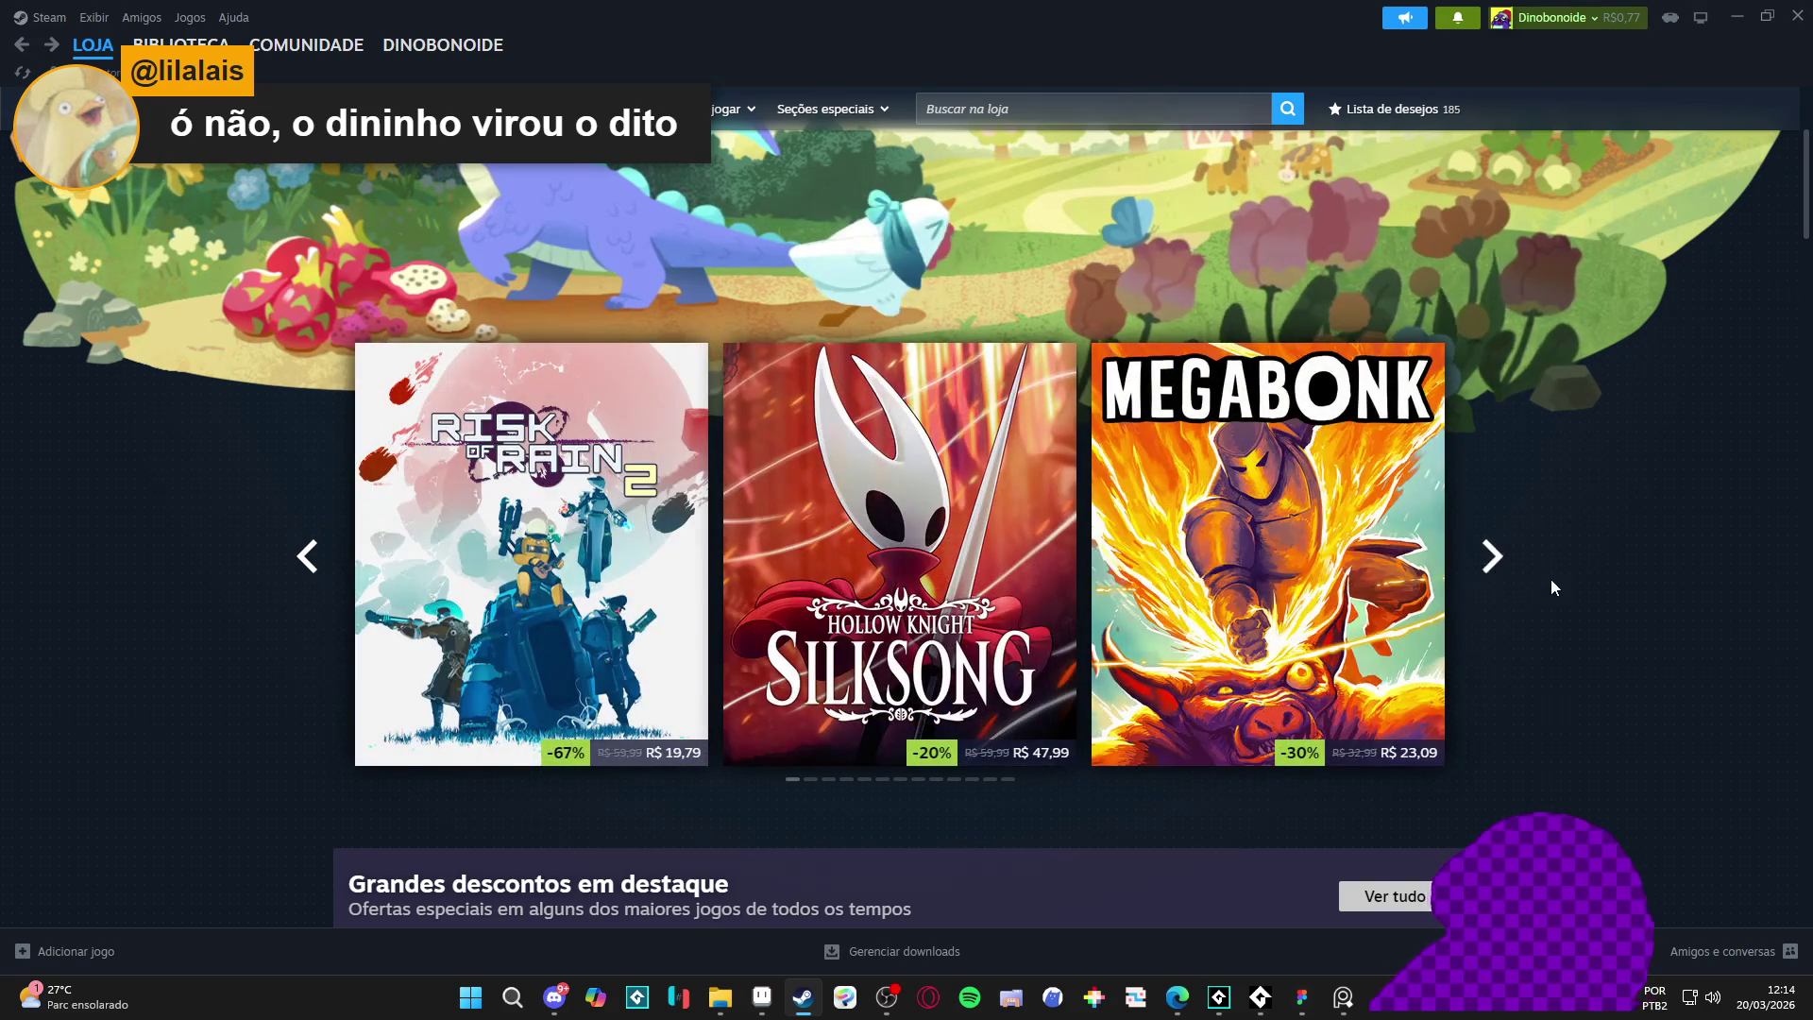
- Scroll down to the wishlist deals and open Ratchet & Clank: Em Uma Outra Dimensão at -60%
scroll(1550, 579, "down", 6)
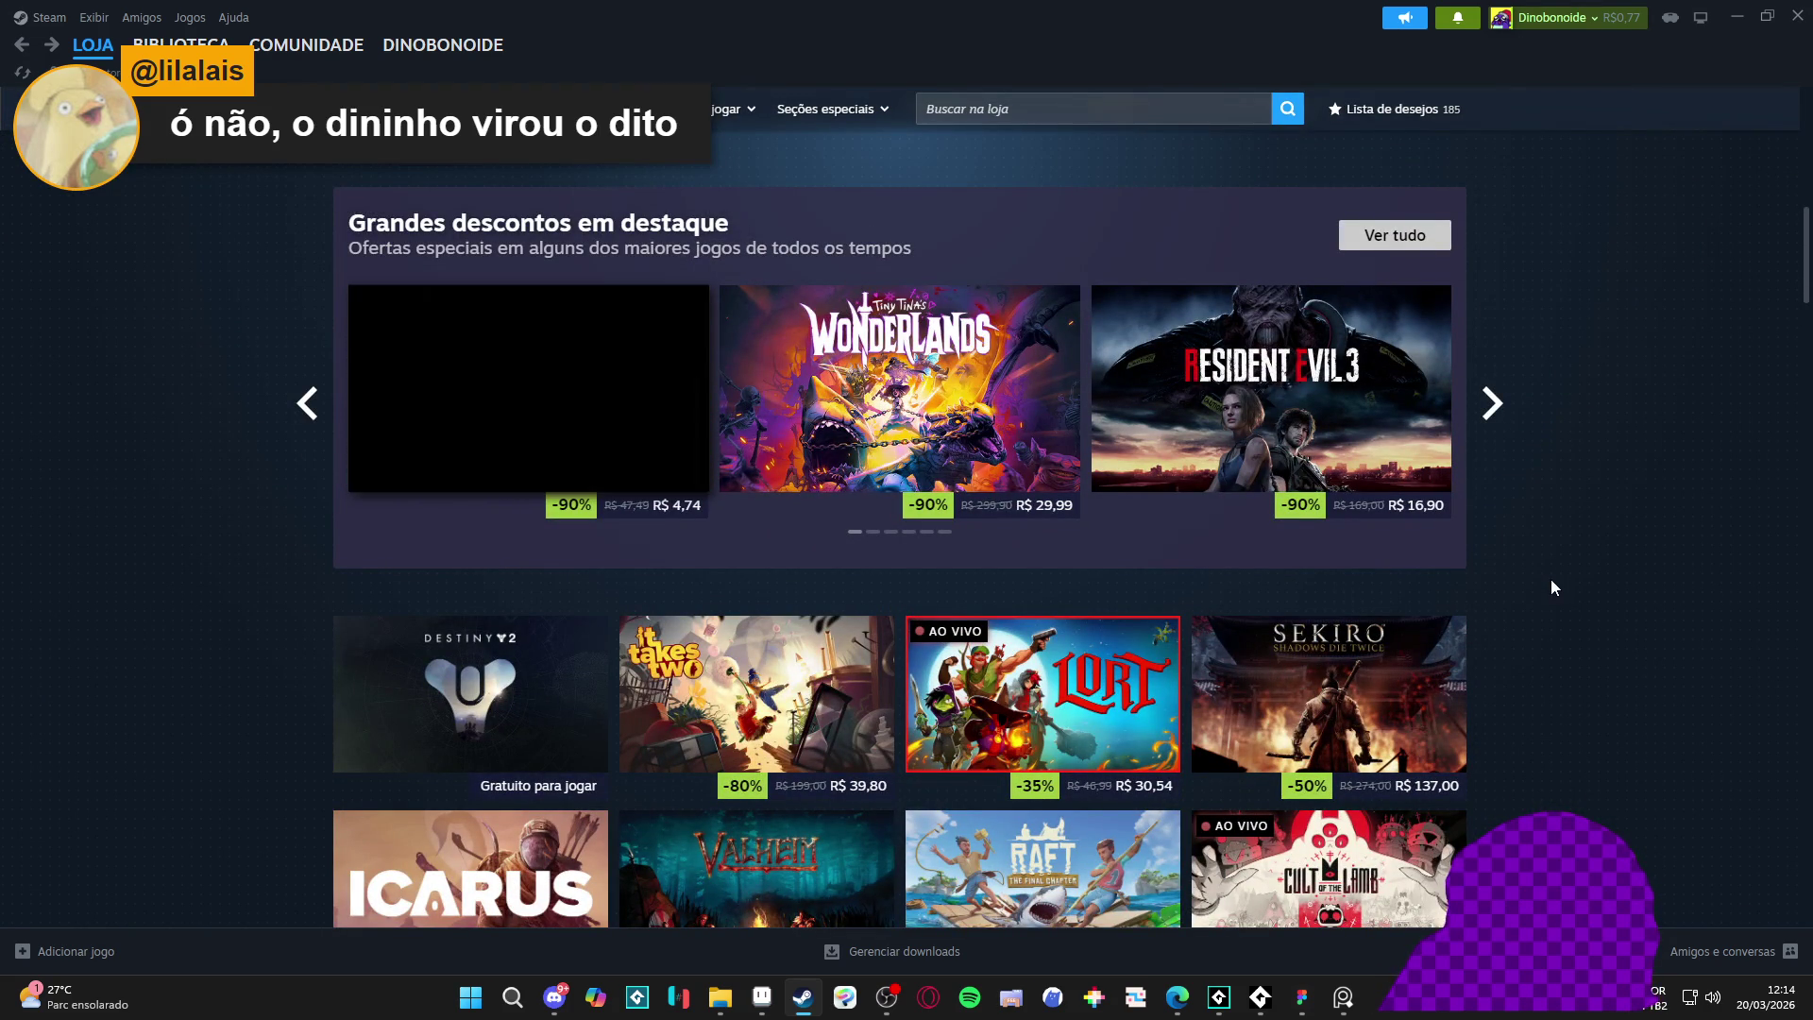
scroll(1551, 580, "down", 3)
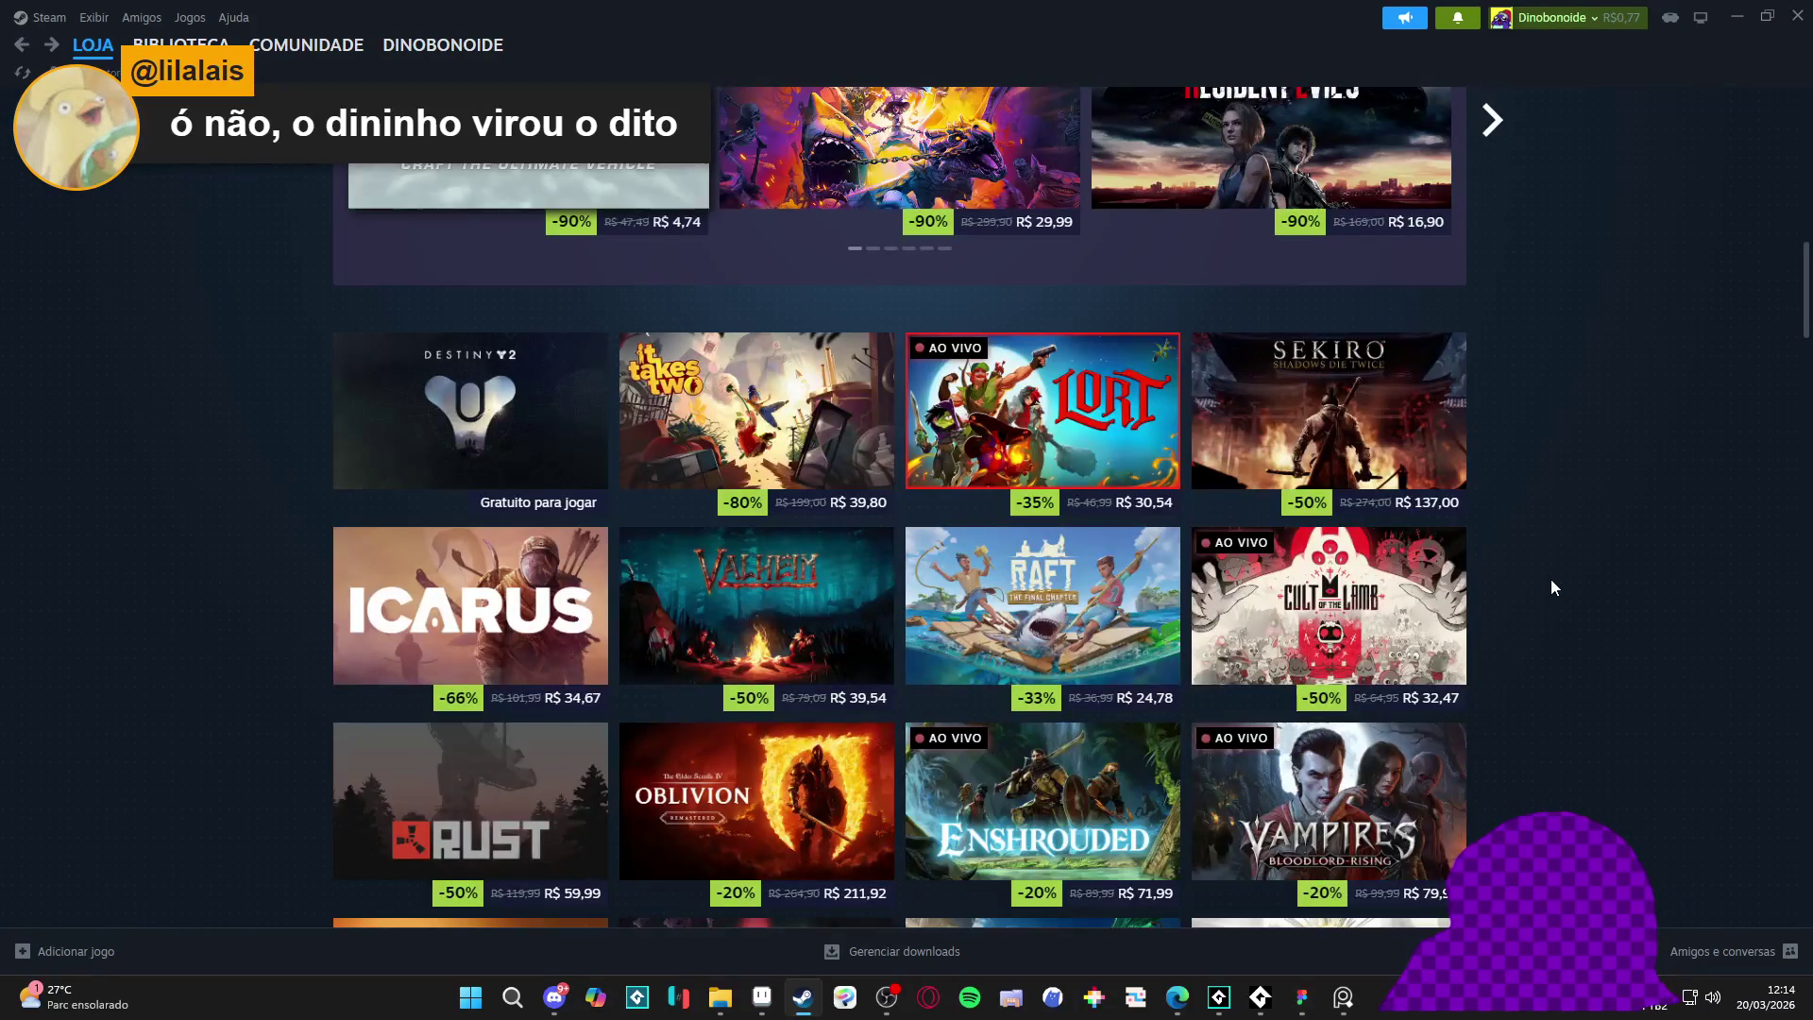
scroll(1552, 580, "down", 3)
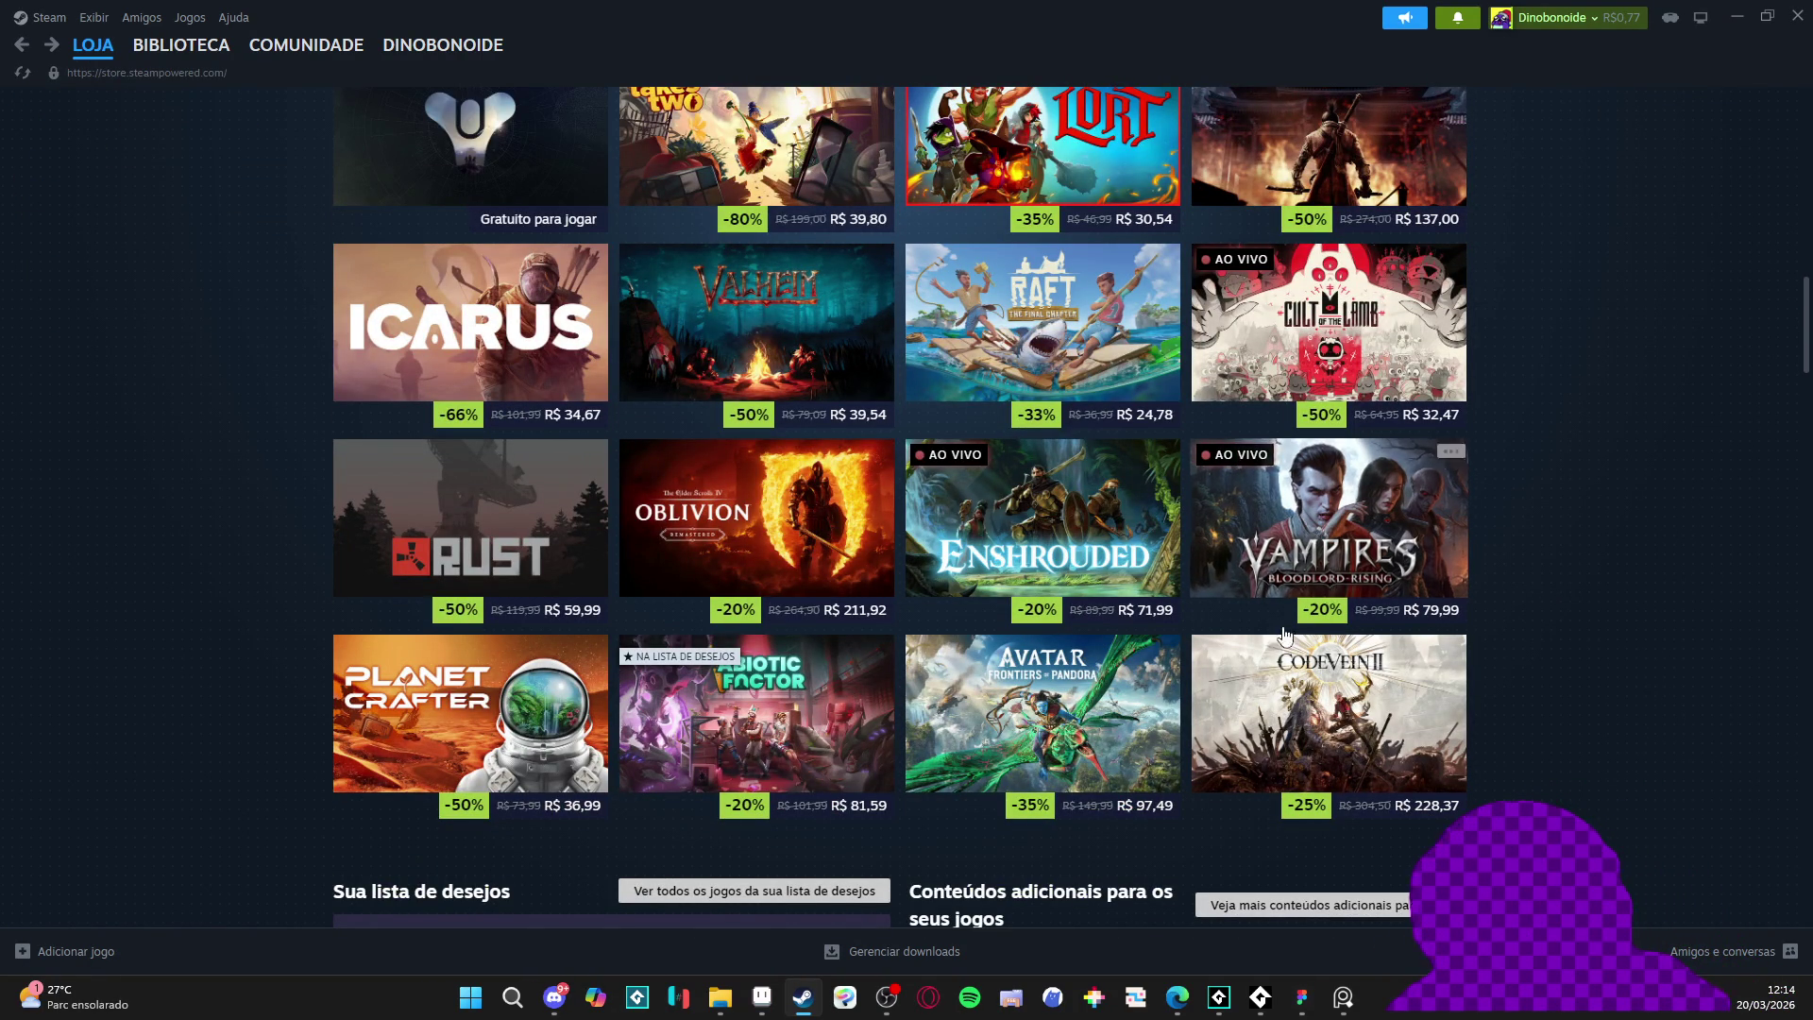
mouse_move(1126, 699)
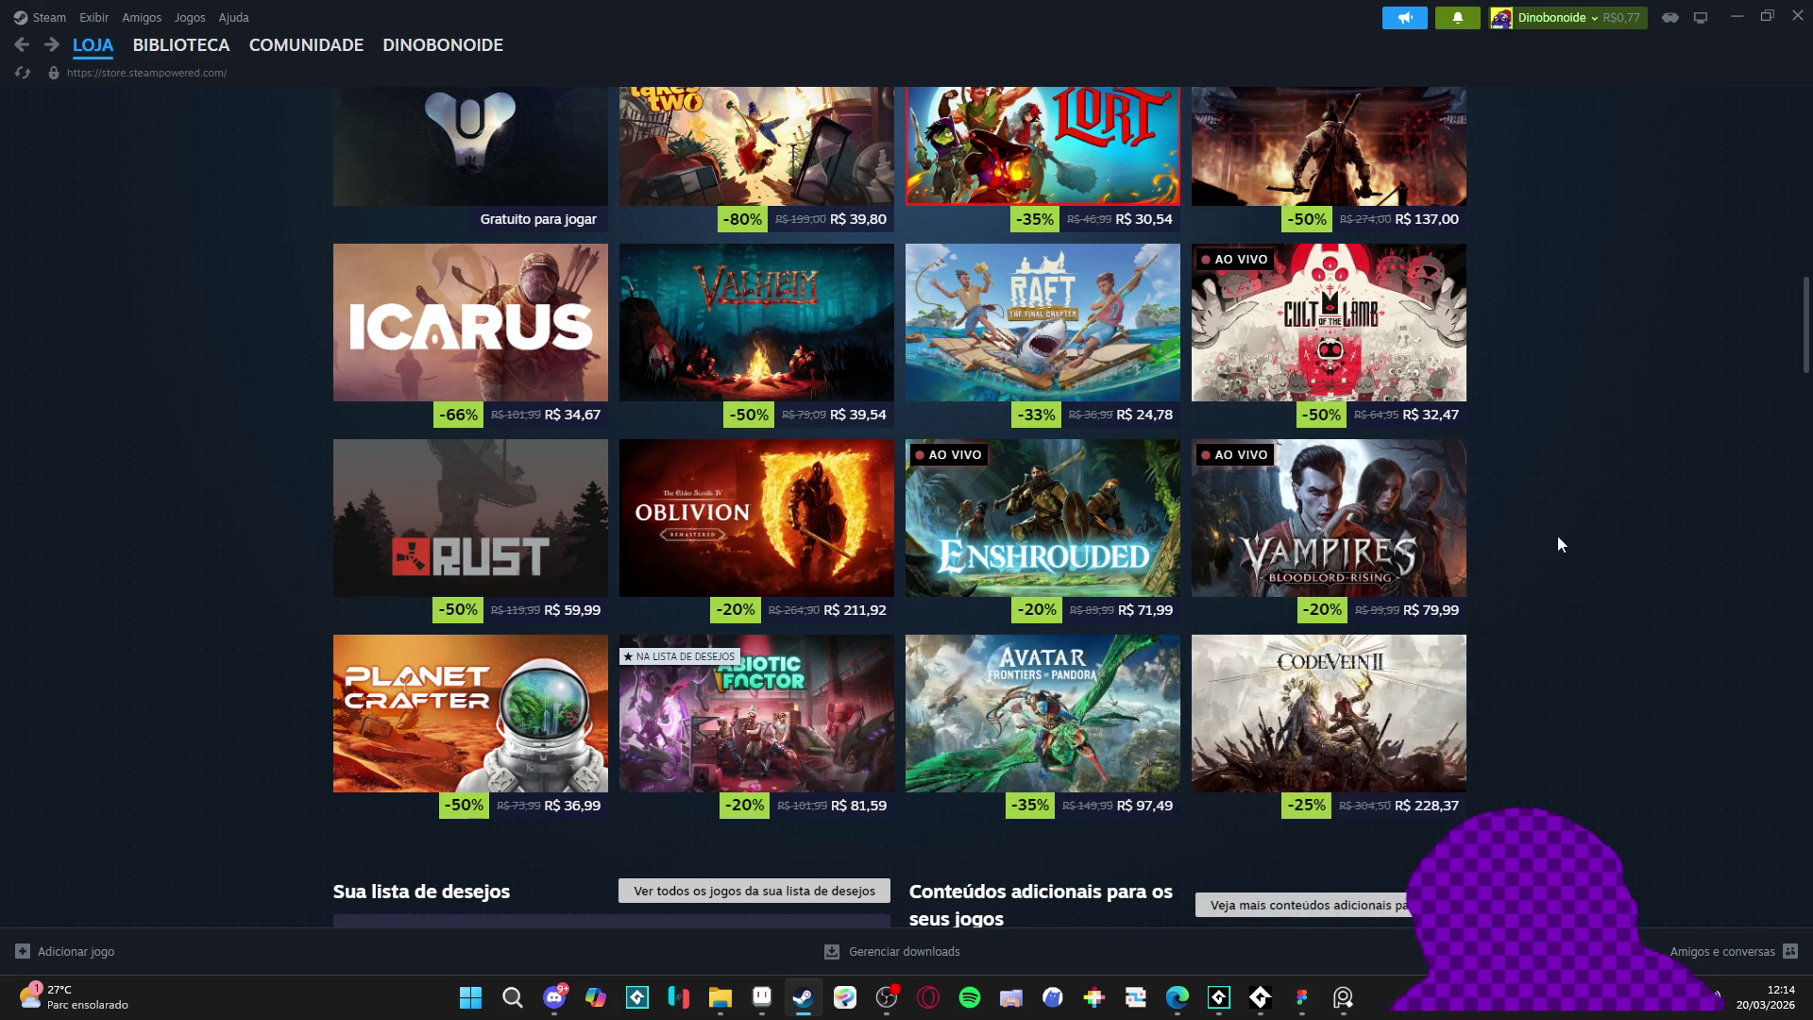
scroll(1558, 544, "down", 1)
scroll(1557, 544, "down", 5)
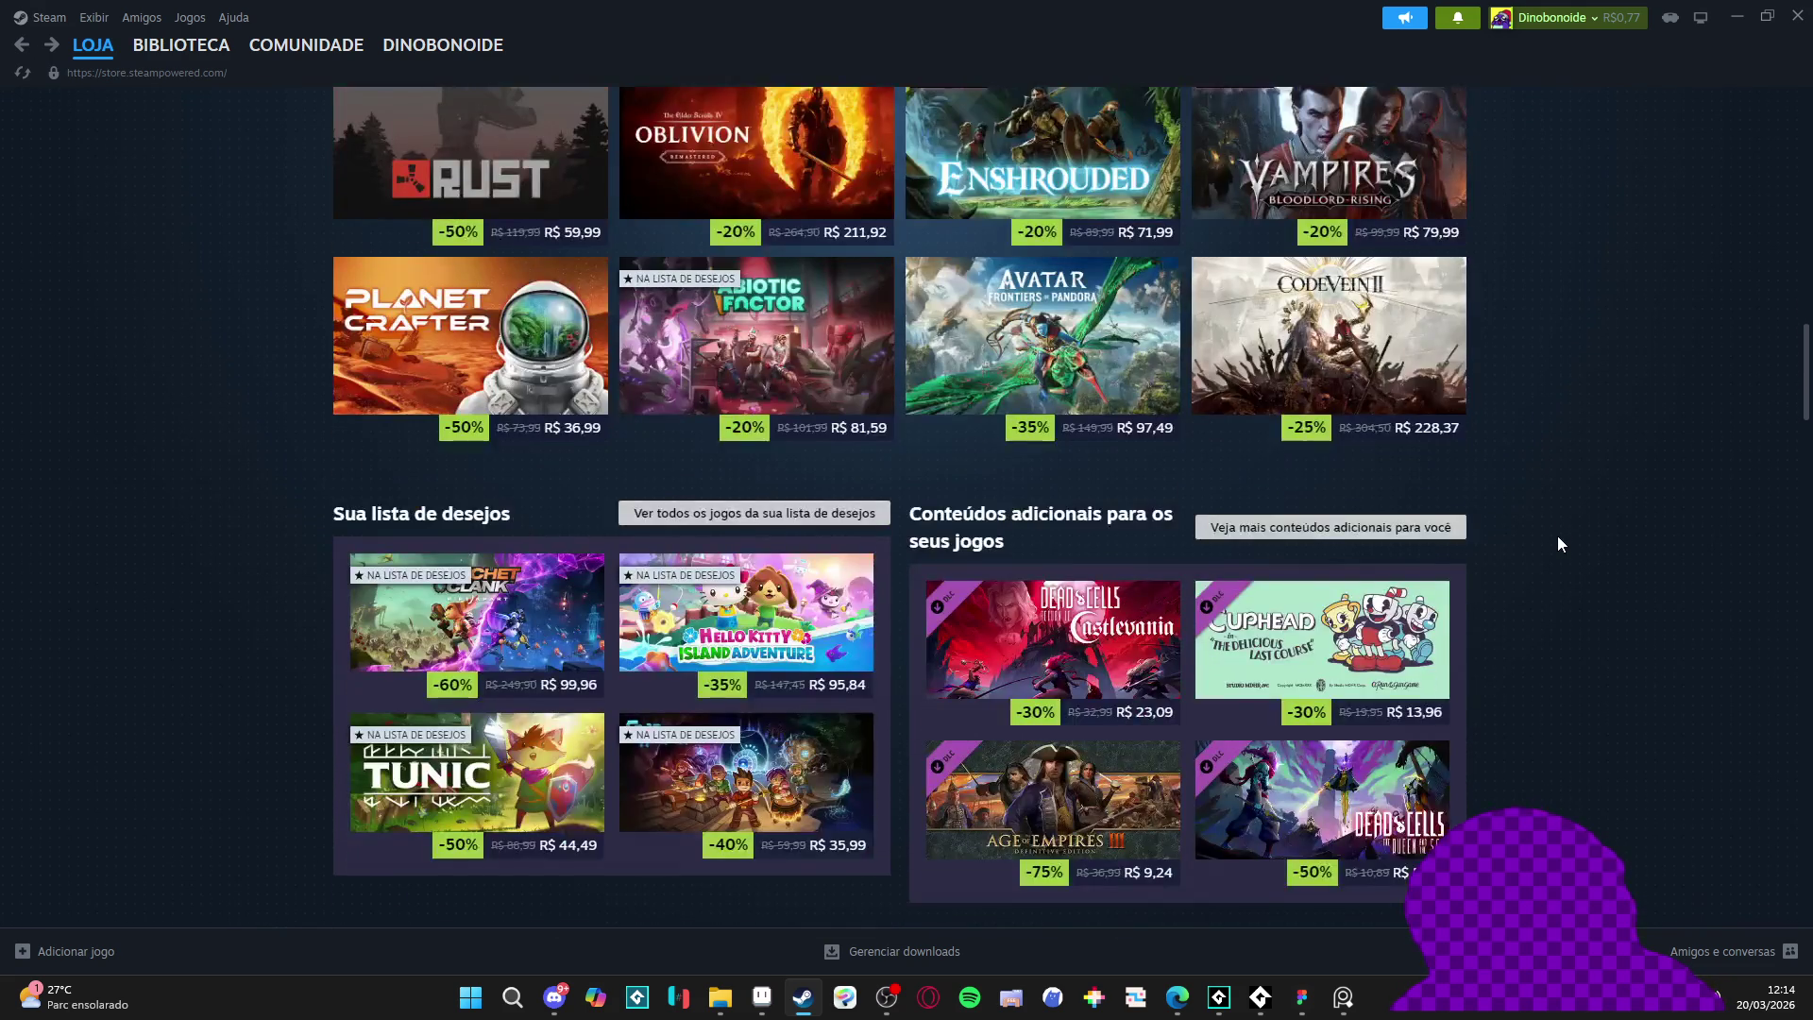
scroll(1555, 544, "down", 1)
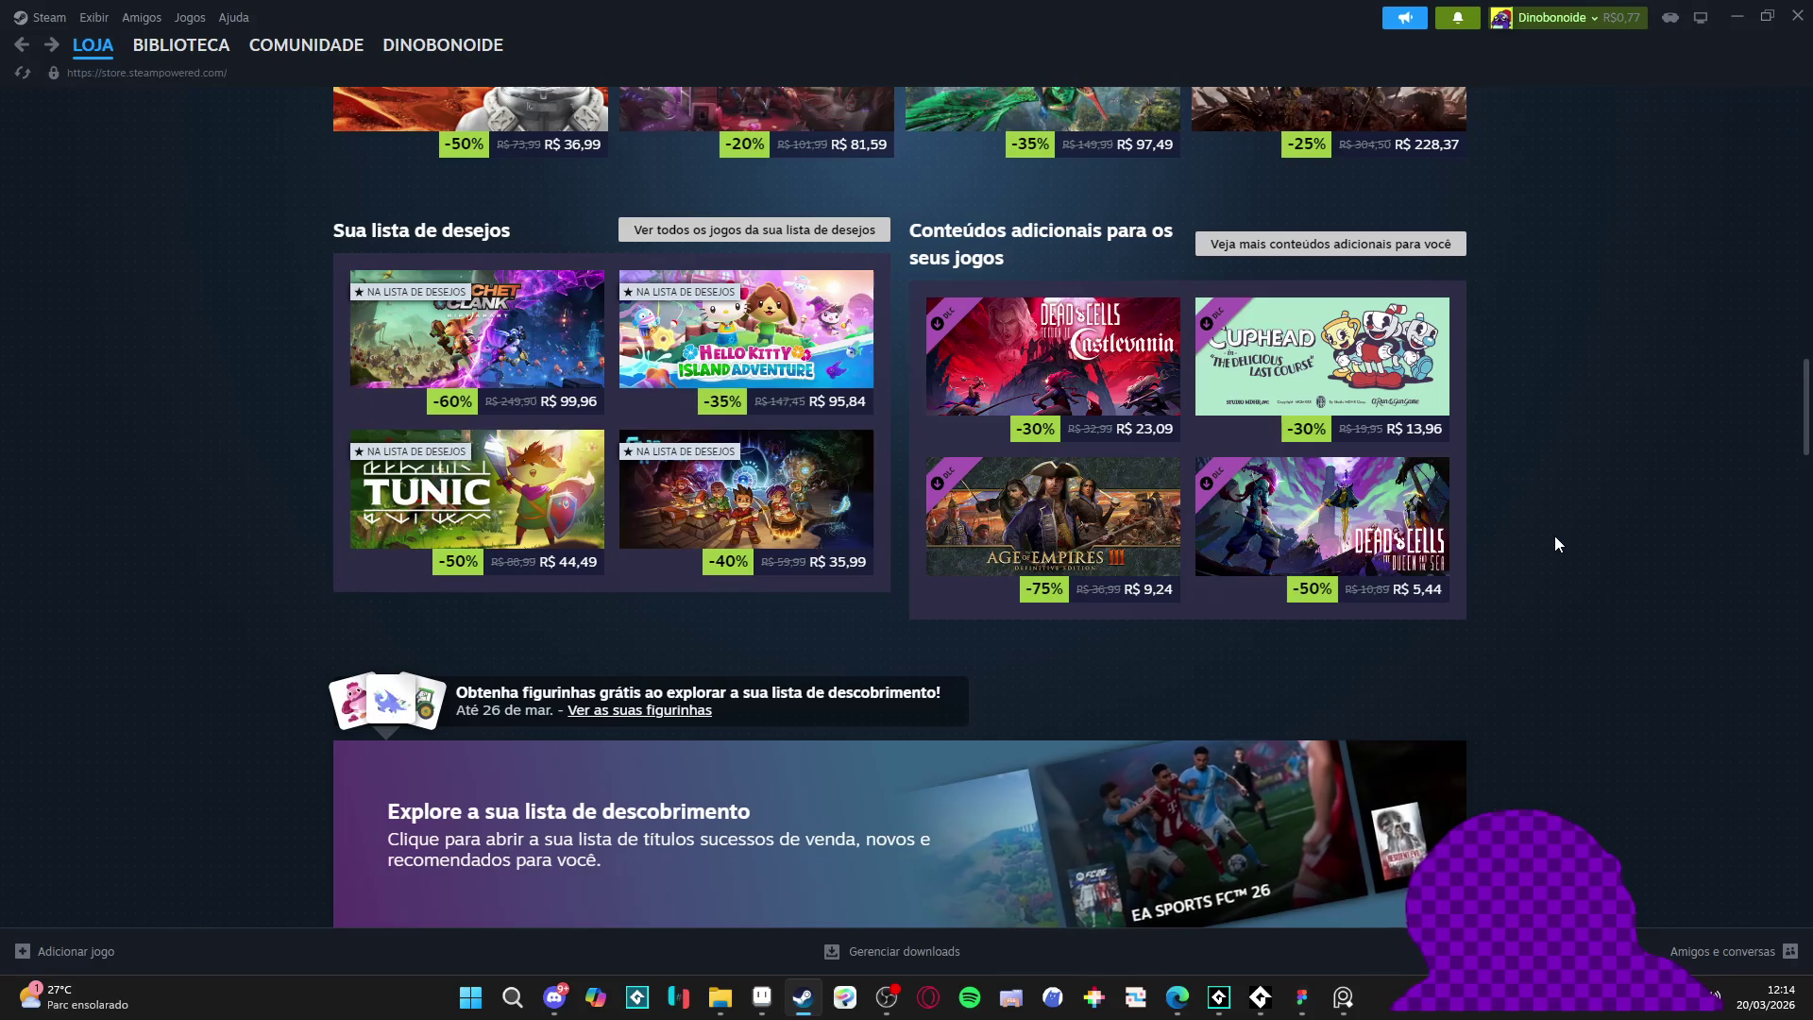
mouse_move(724, 505)
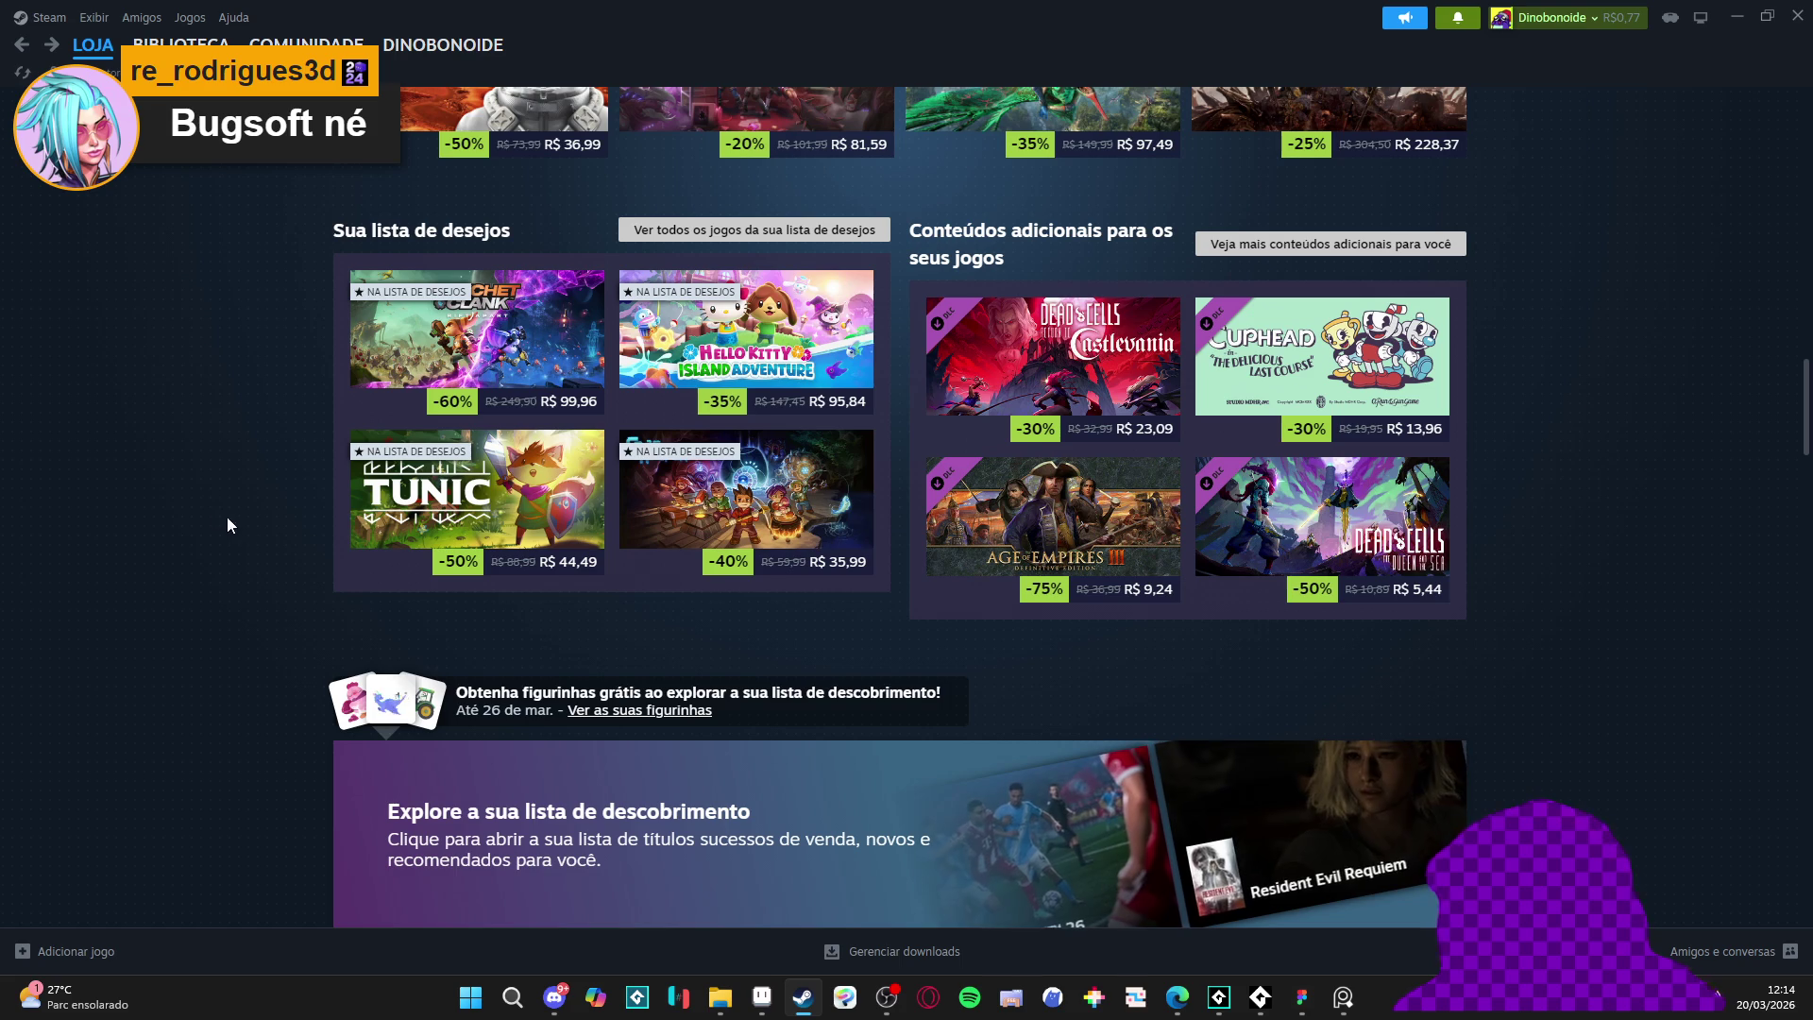
scroll(206, 498, "down", 1)
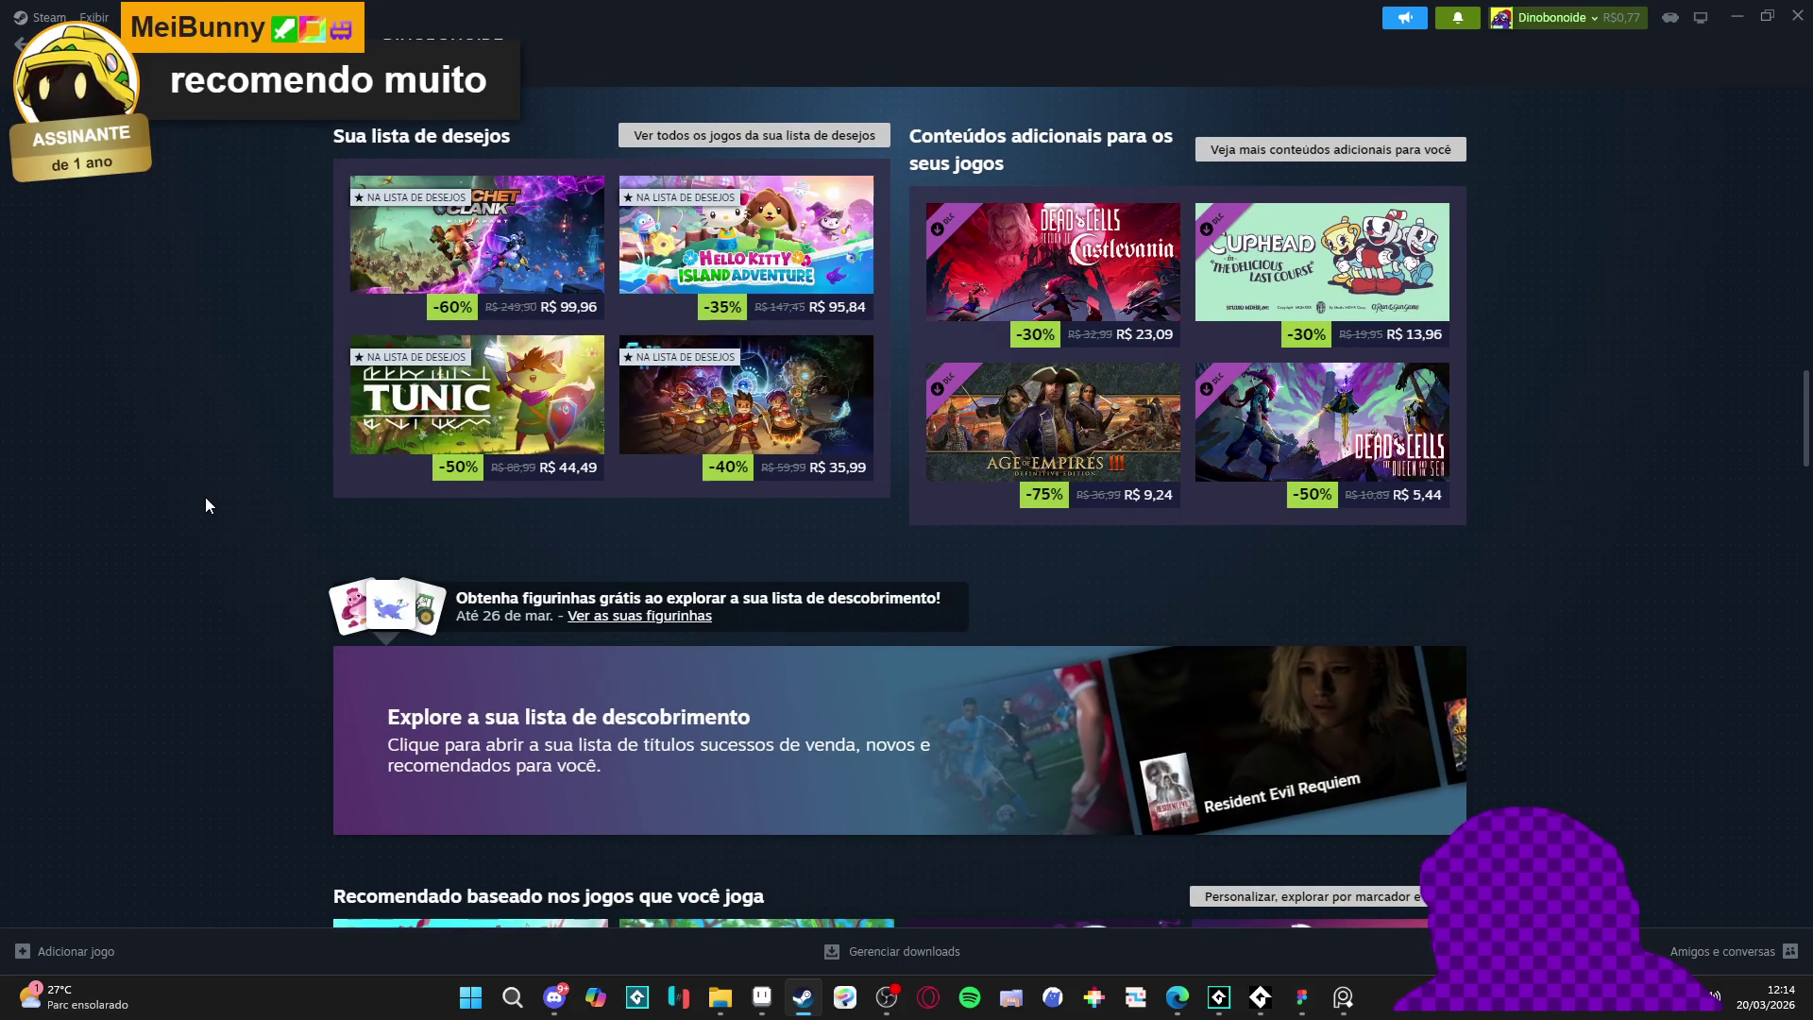
scroll(208, 473, "up", 2)
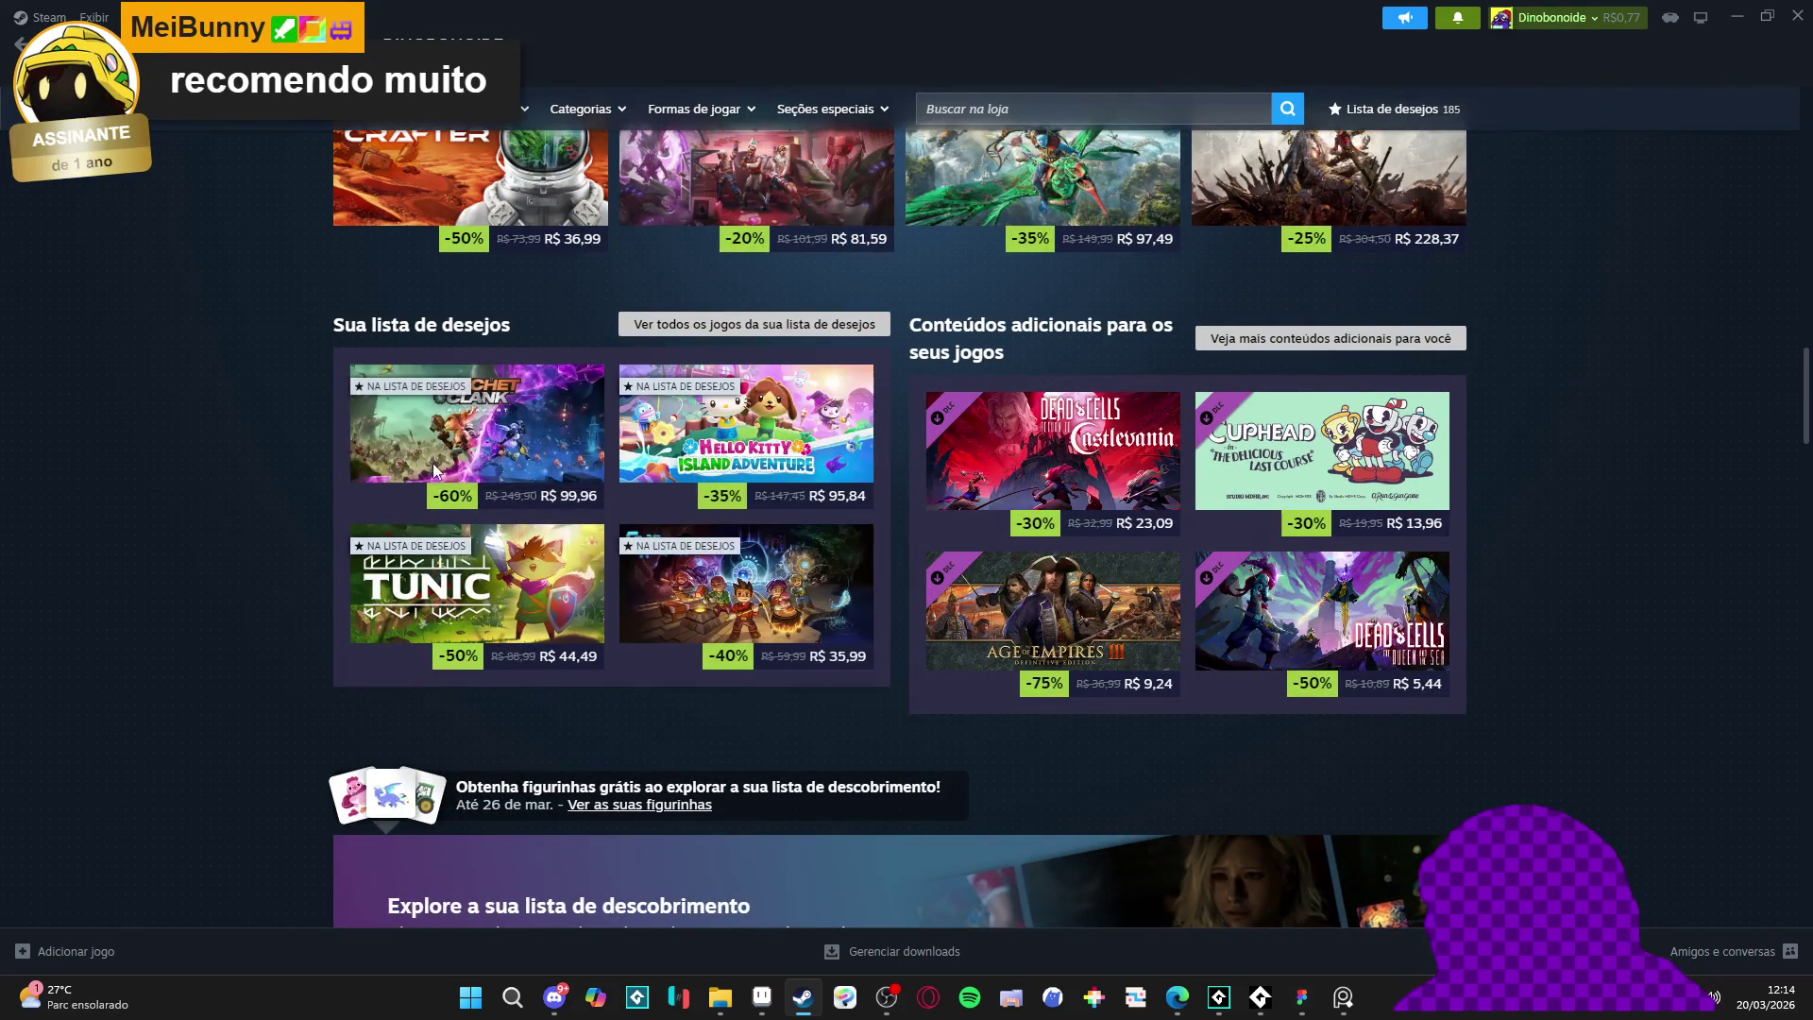
left_click(393, 463)
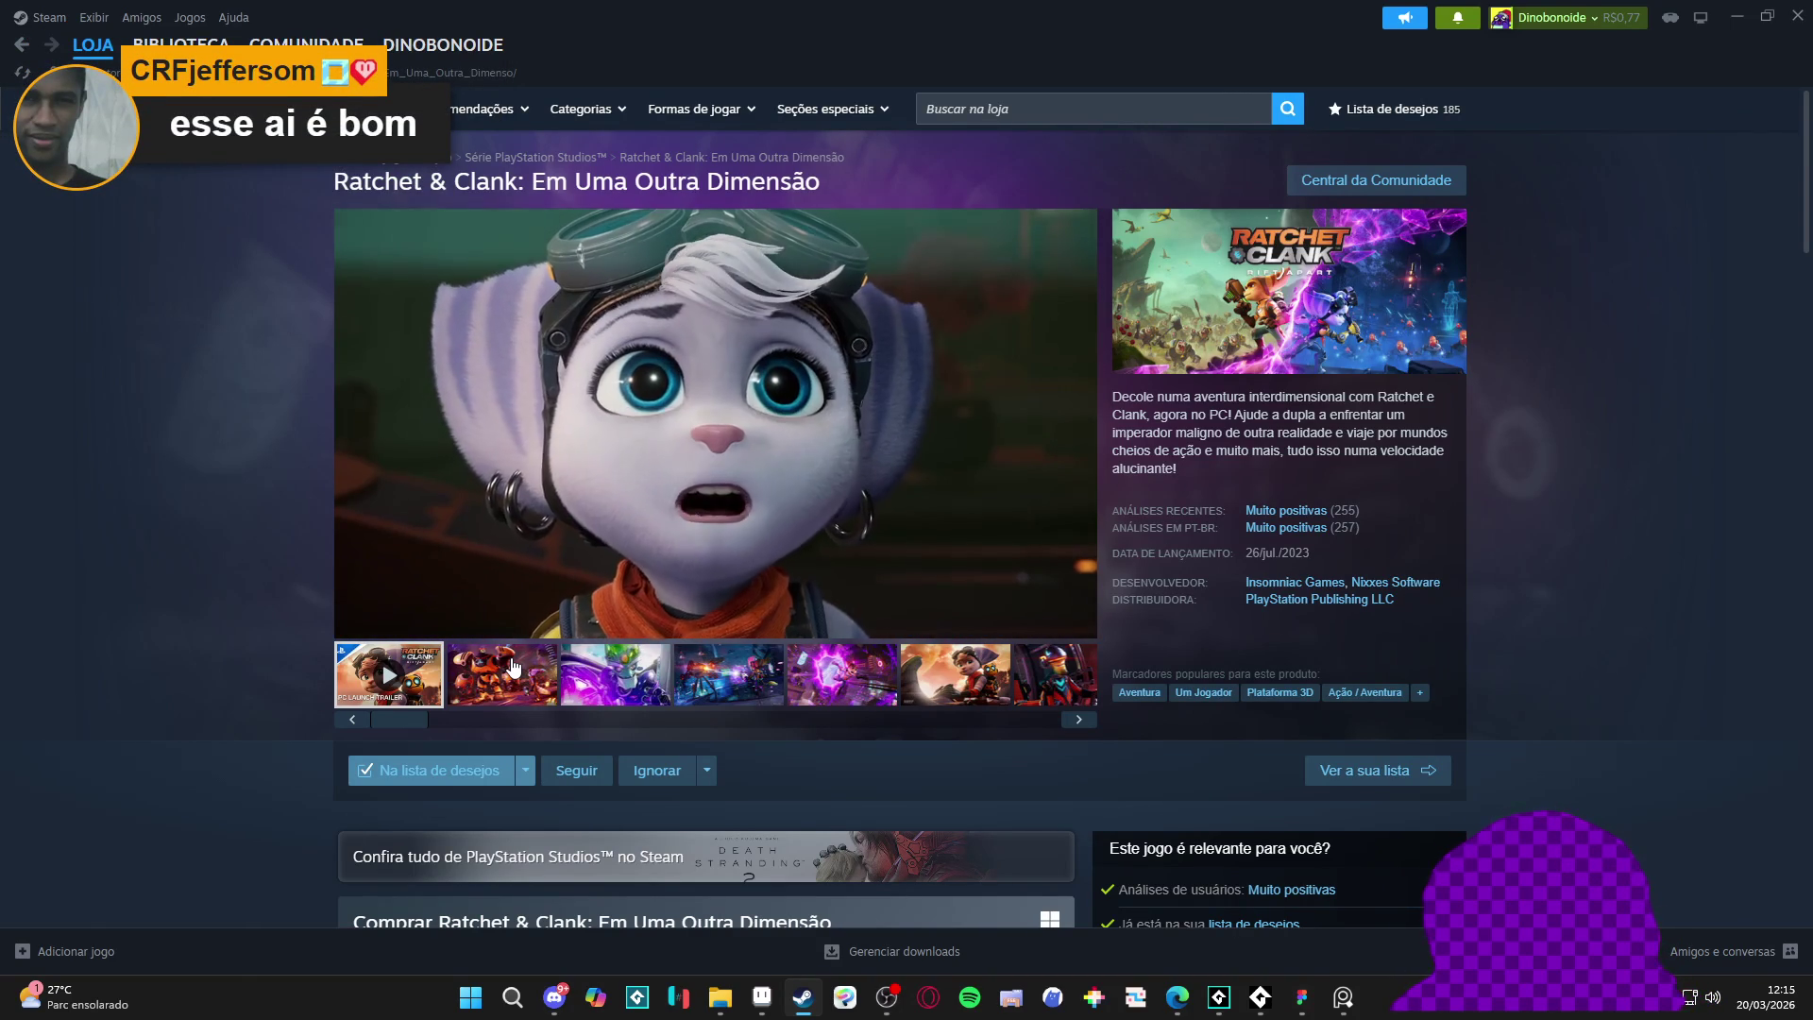
- View the third through sixth Ratchet & Clank screenshots, including the purple portal shot
scroll(246, 641, "down", 4)
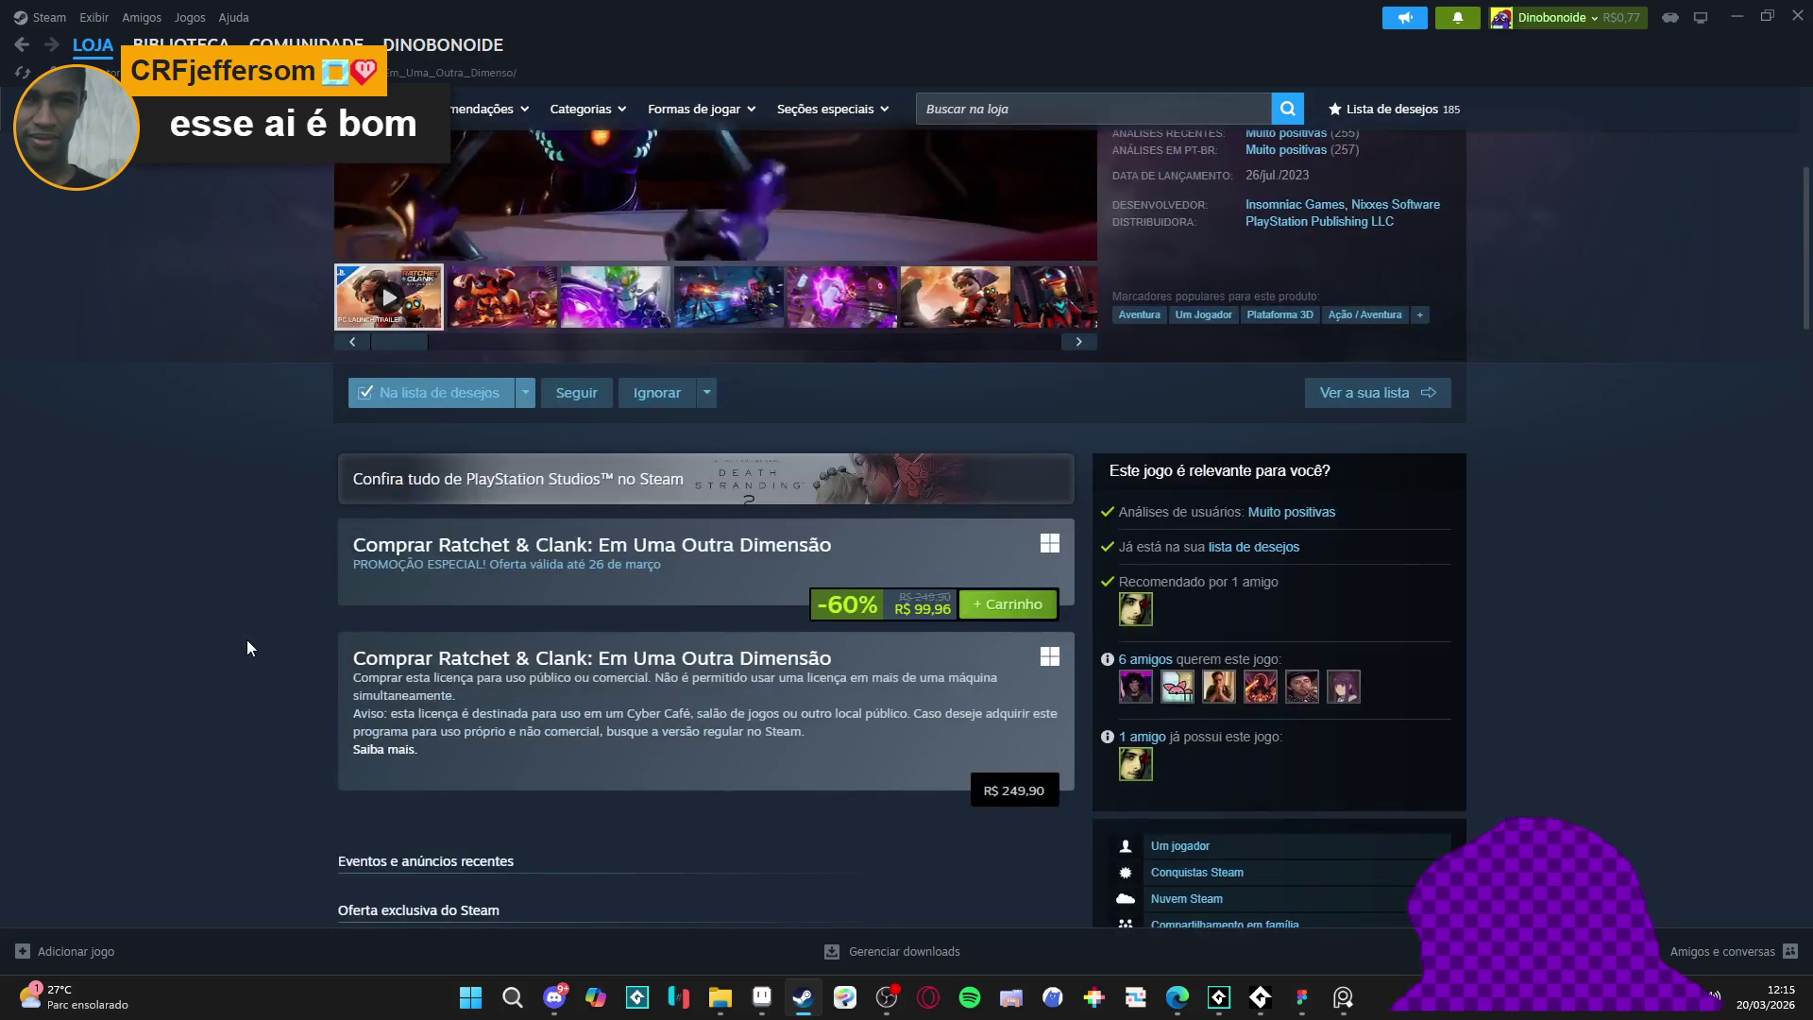
scroll(249, 648, "up", 4)
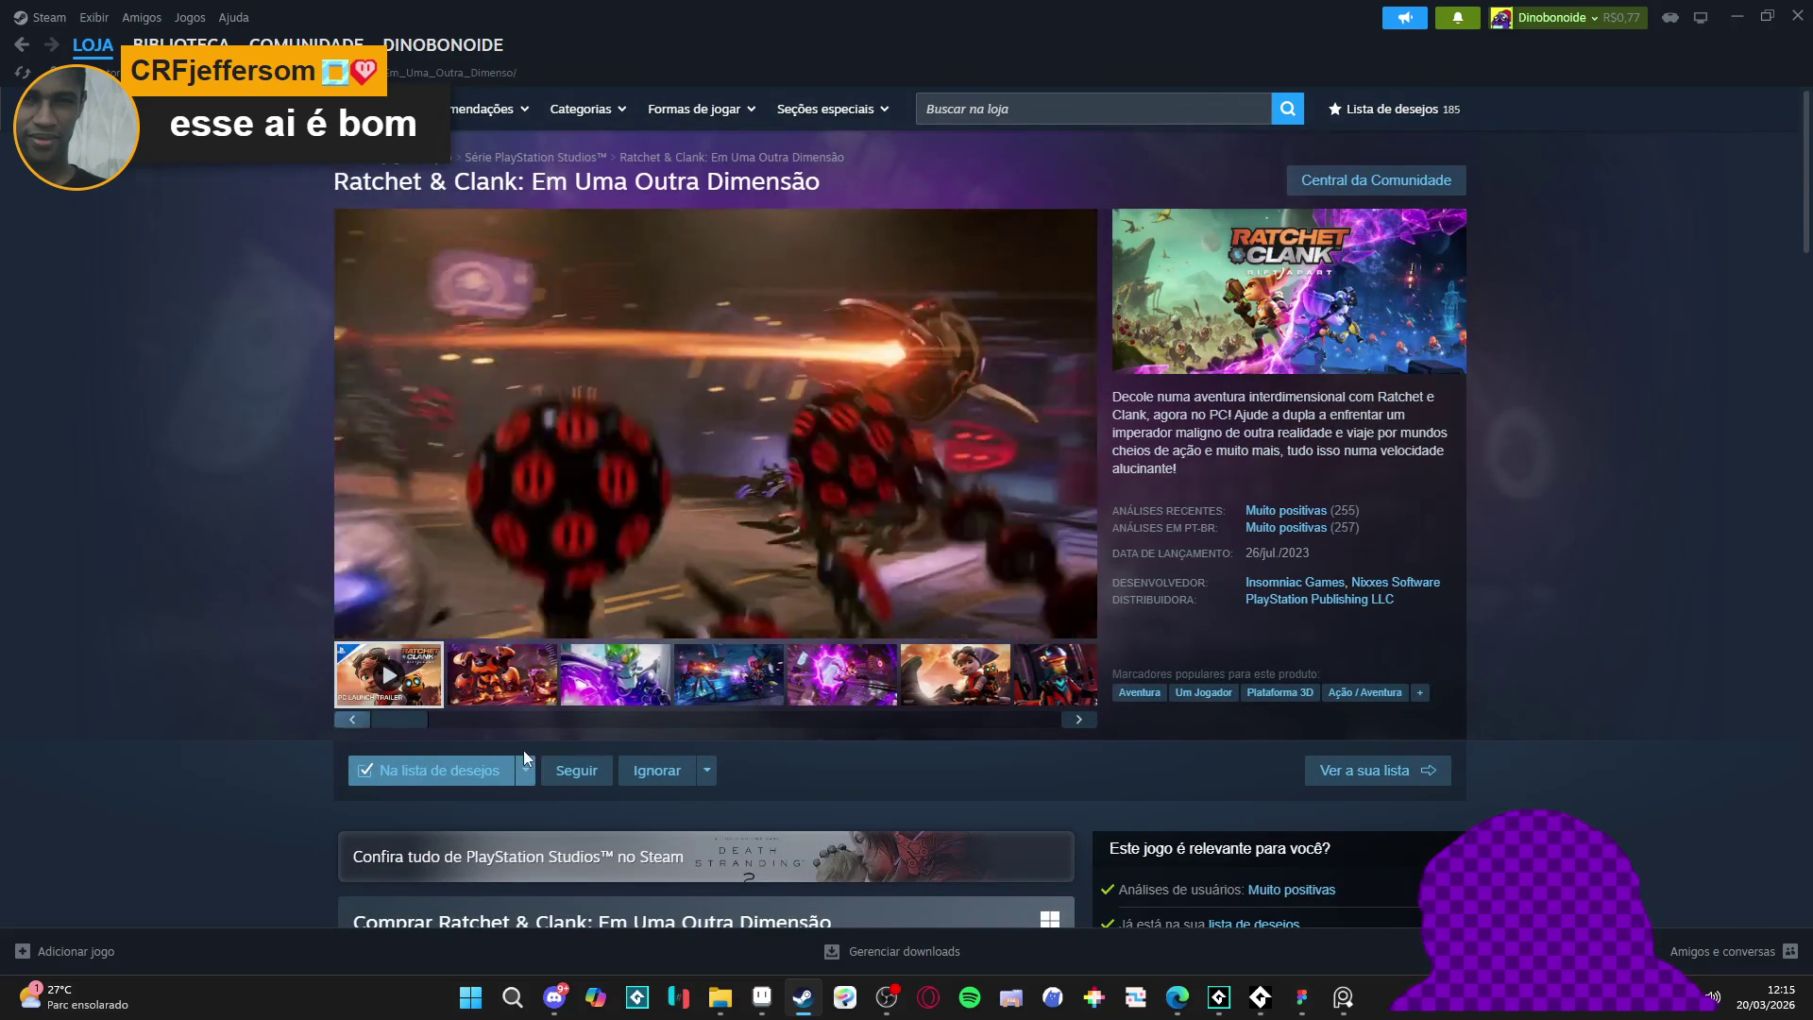
left_click(568, 682)
left_click(728, 674)
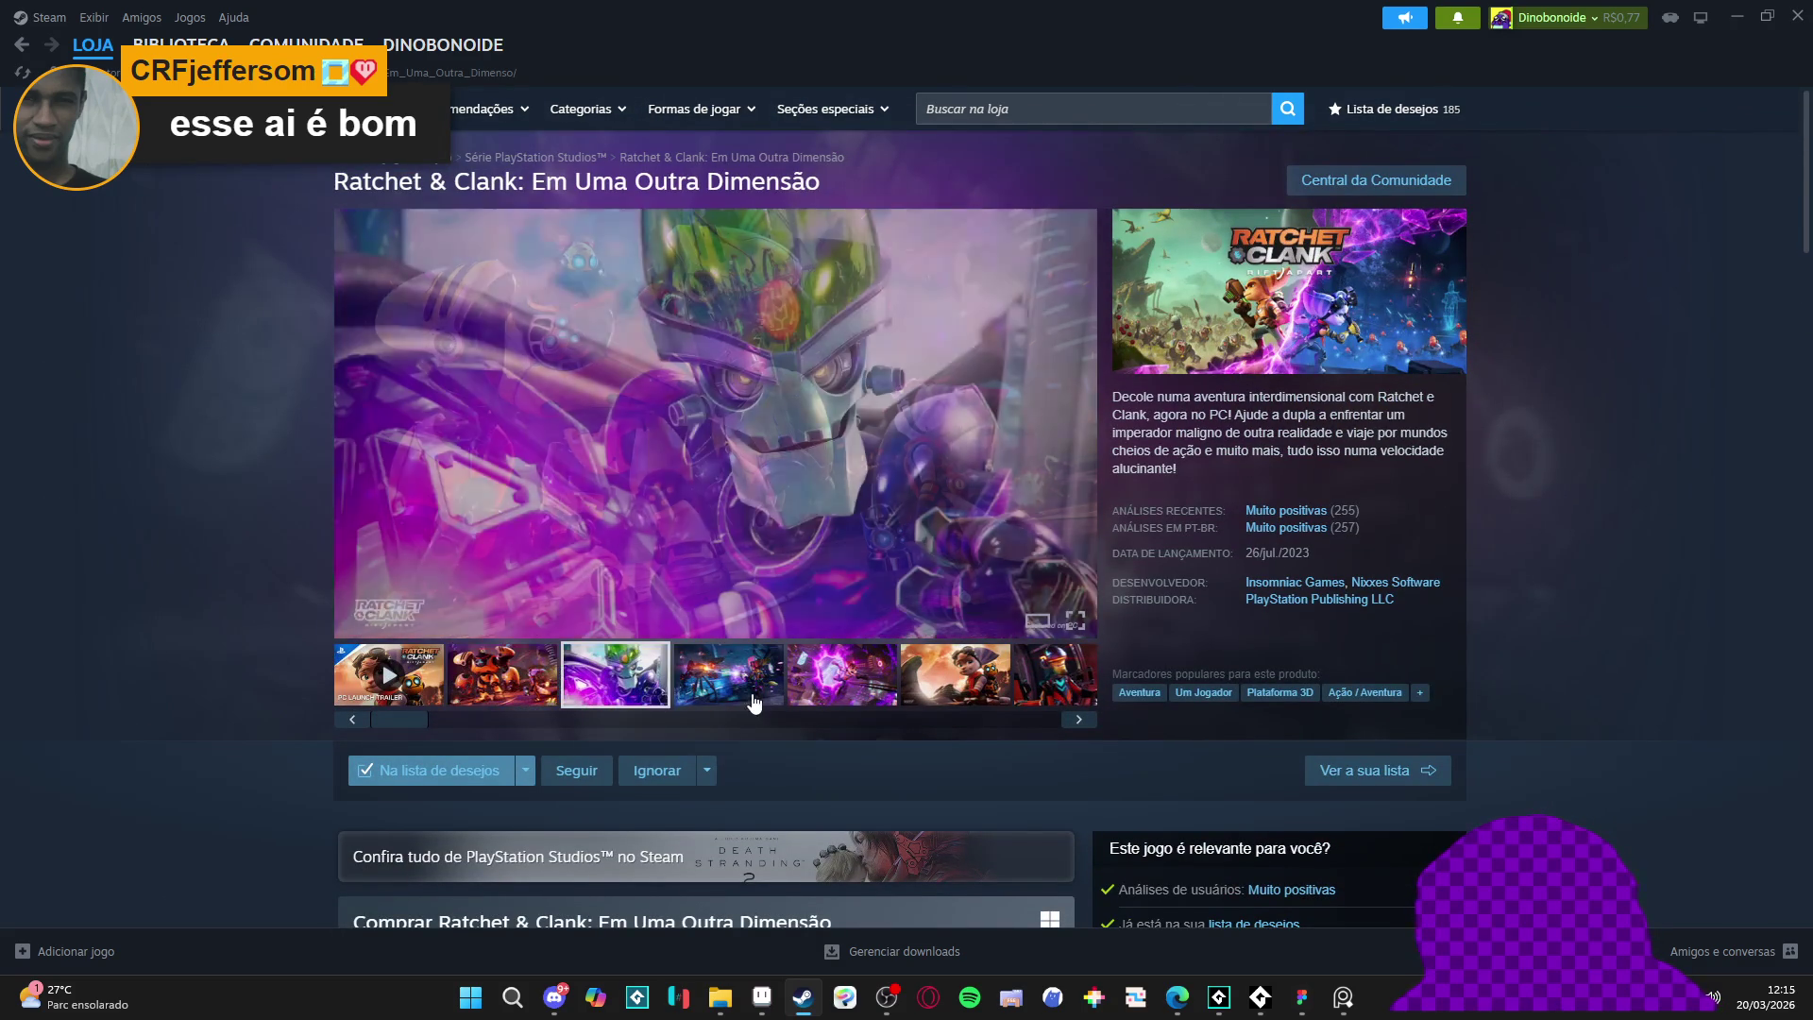
left_click(842, 674)
left_click(947, 688)
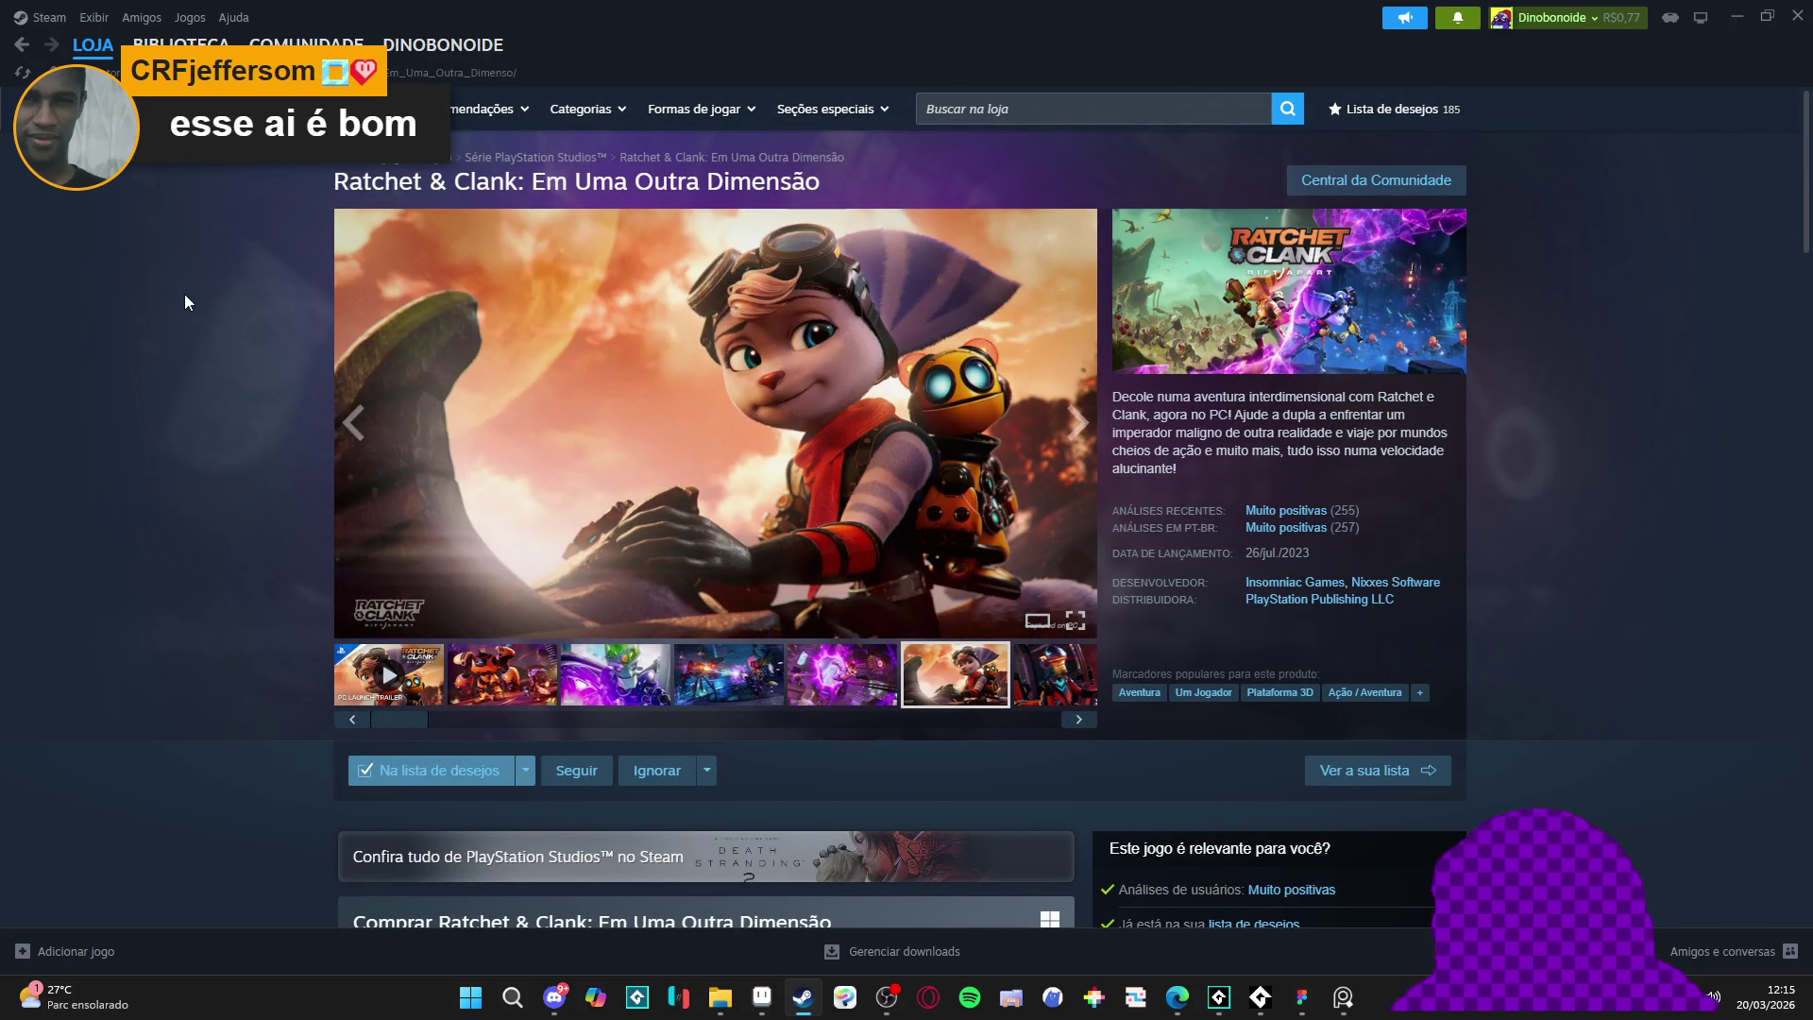
- Scroll down to the purchase options and system requirements, then back up
scroll(185, 295, "down", 2)
scroll(189, 304, "down", 10)
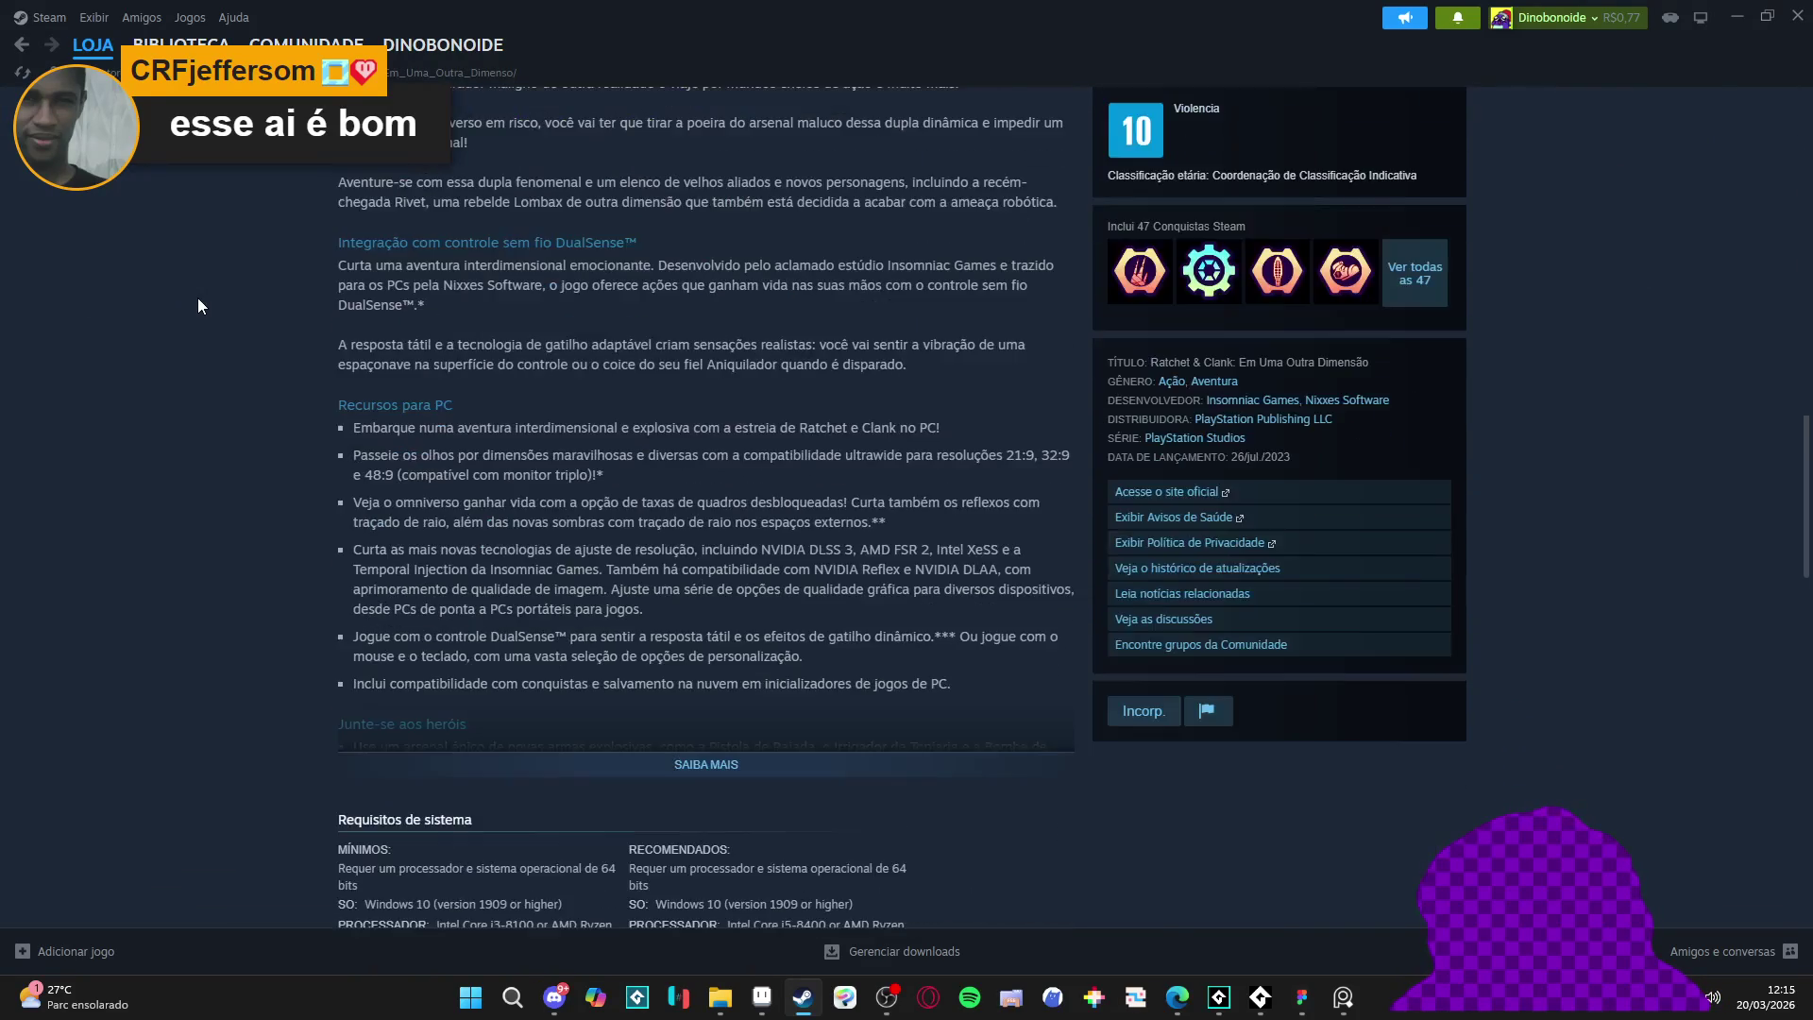
scroll(199, 302, "down", 10)
scroll(206, 295, "down", 3)
scroll(206, 295, "up", 5)
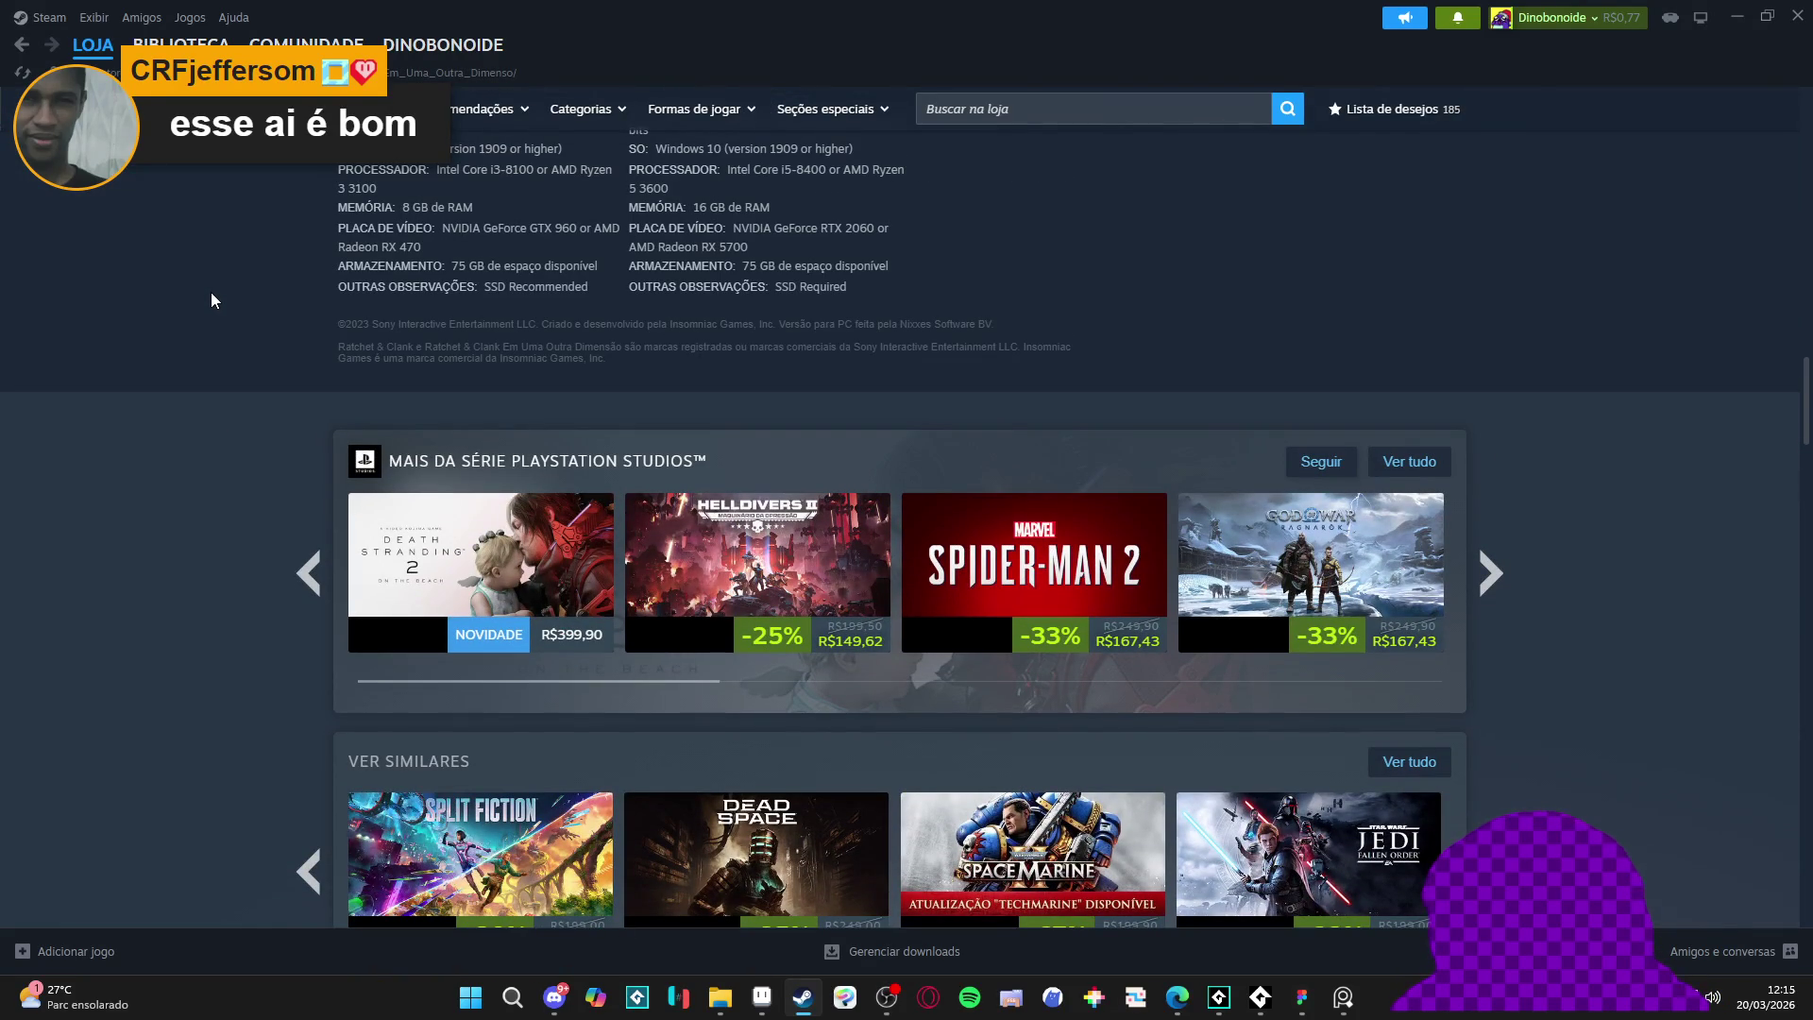
scroll(211, 299, "up", 15)
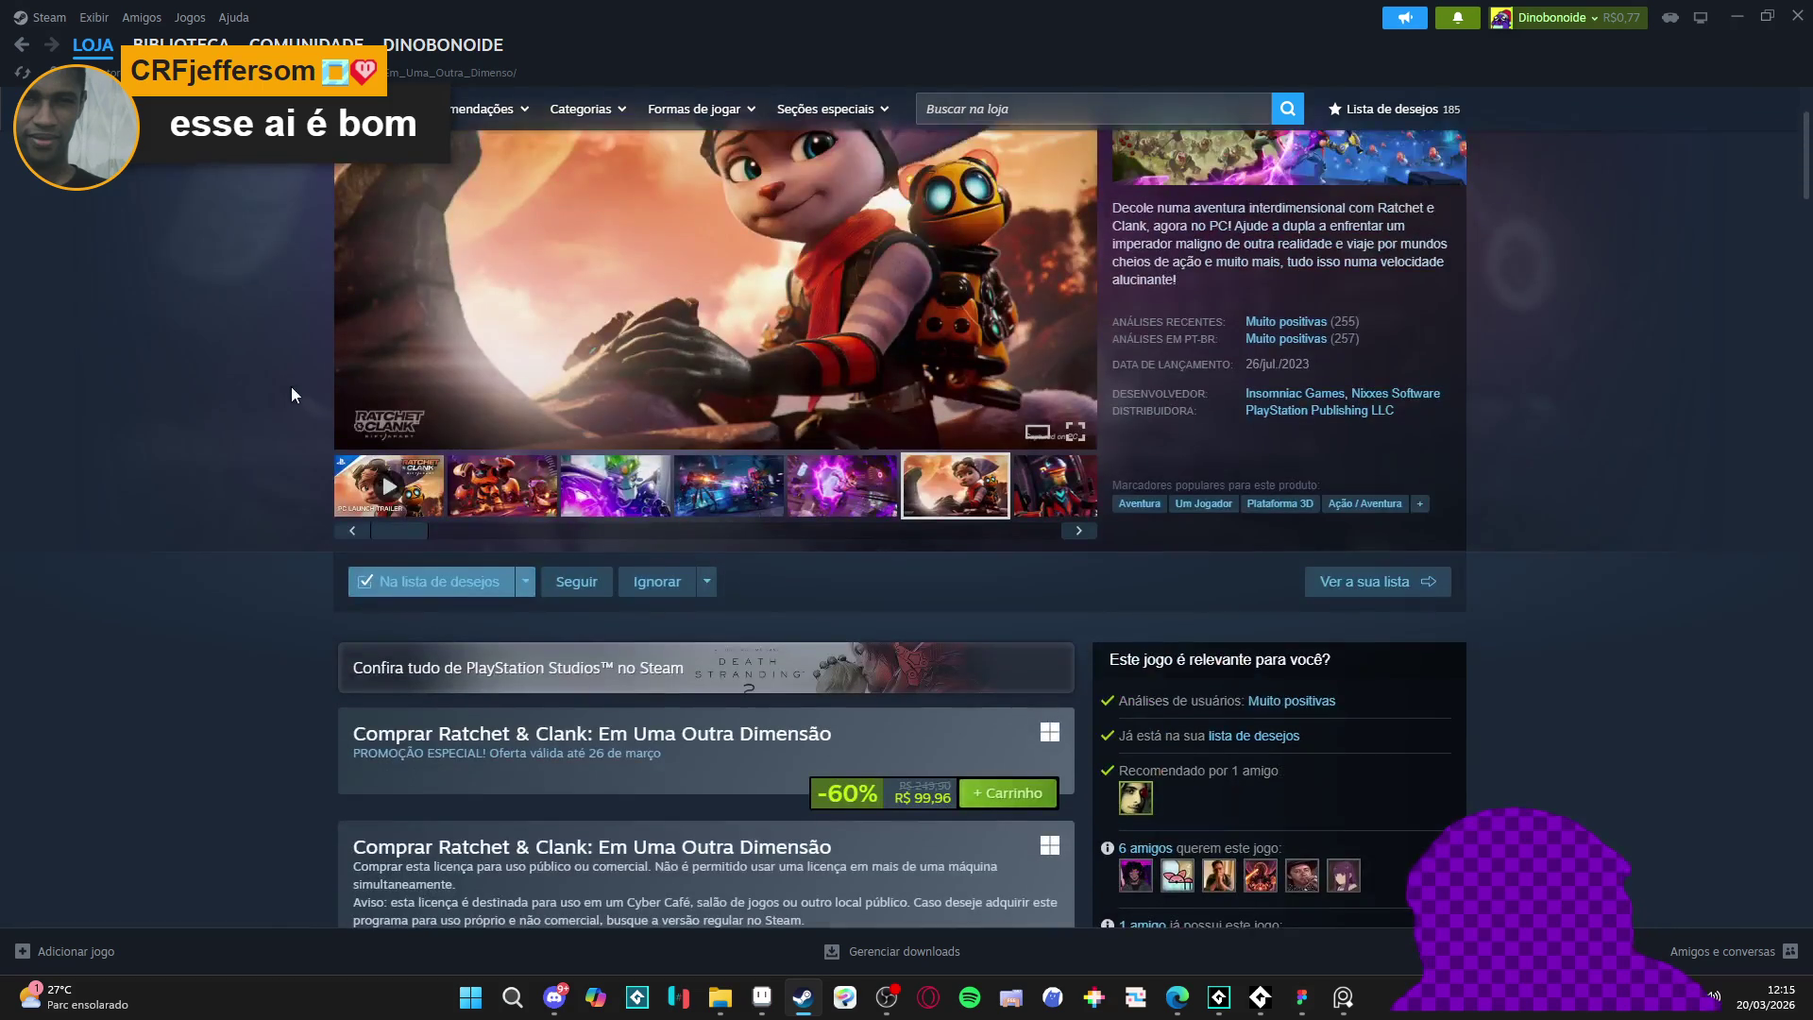
- Revisit the third and fourth screenshots, then go back to the store front
left_click(598, 496)
left_click(755, 493)
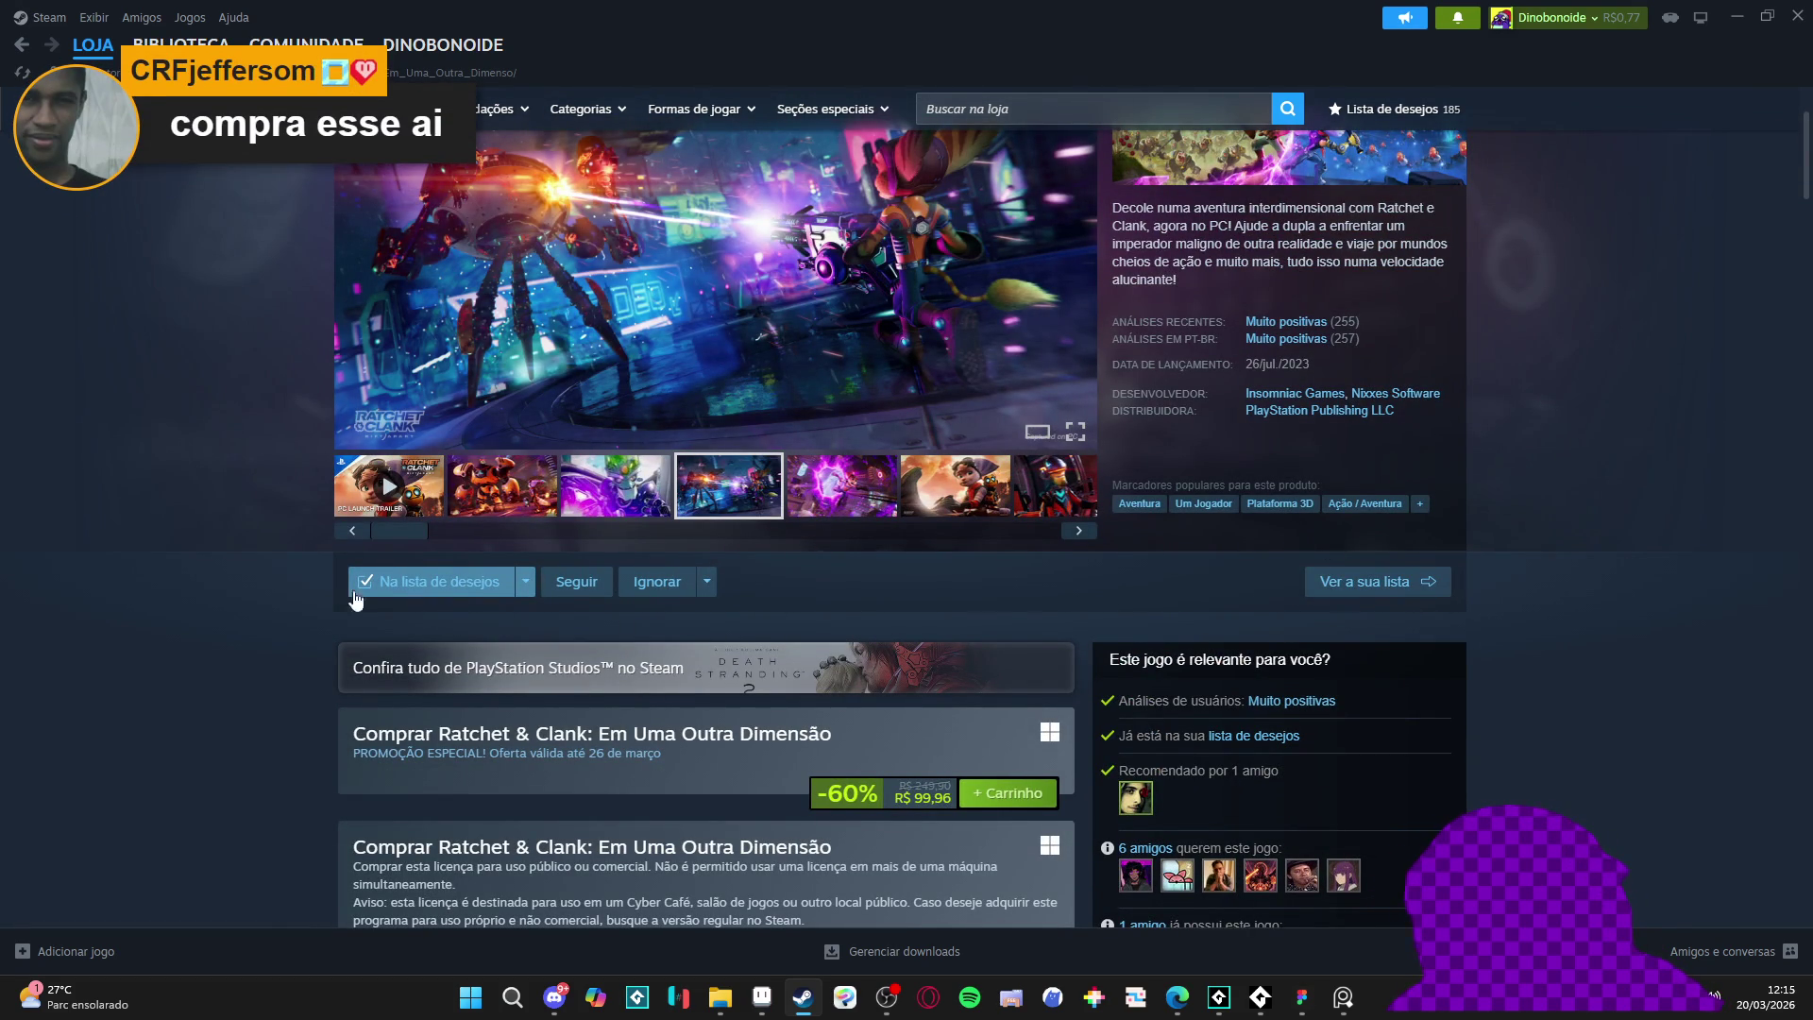
left_click(69, 56)
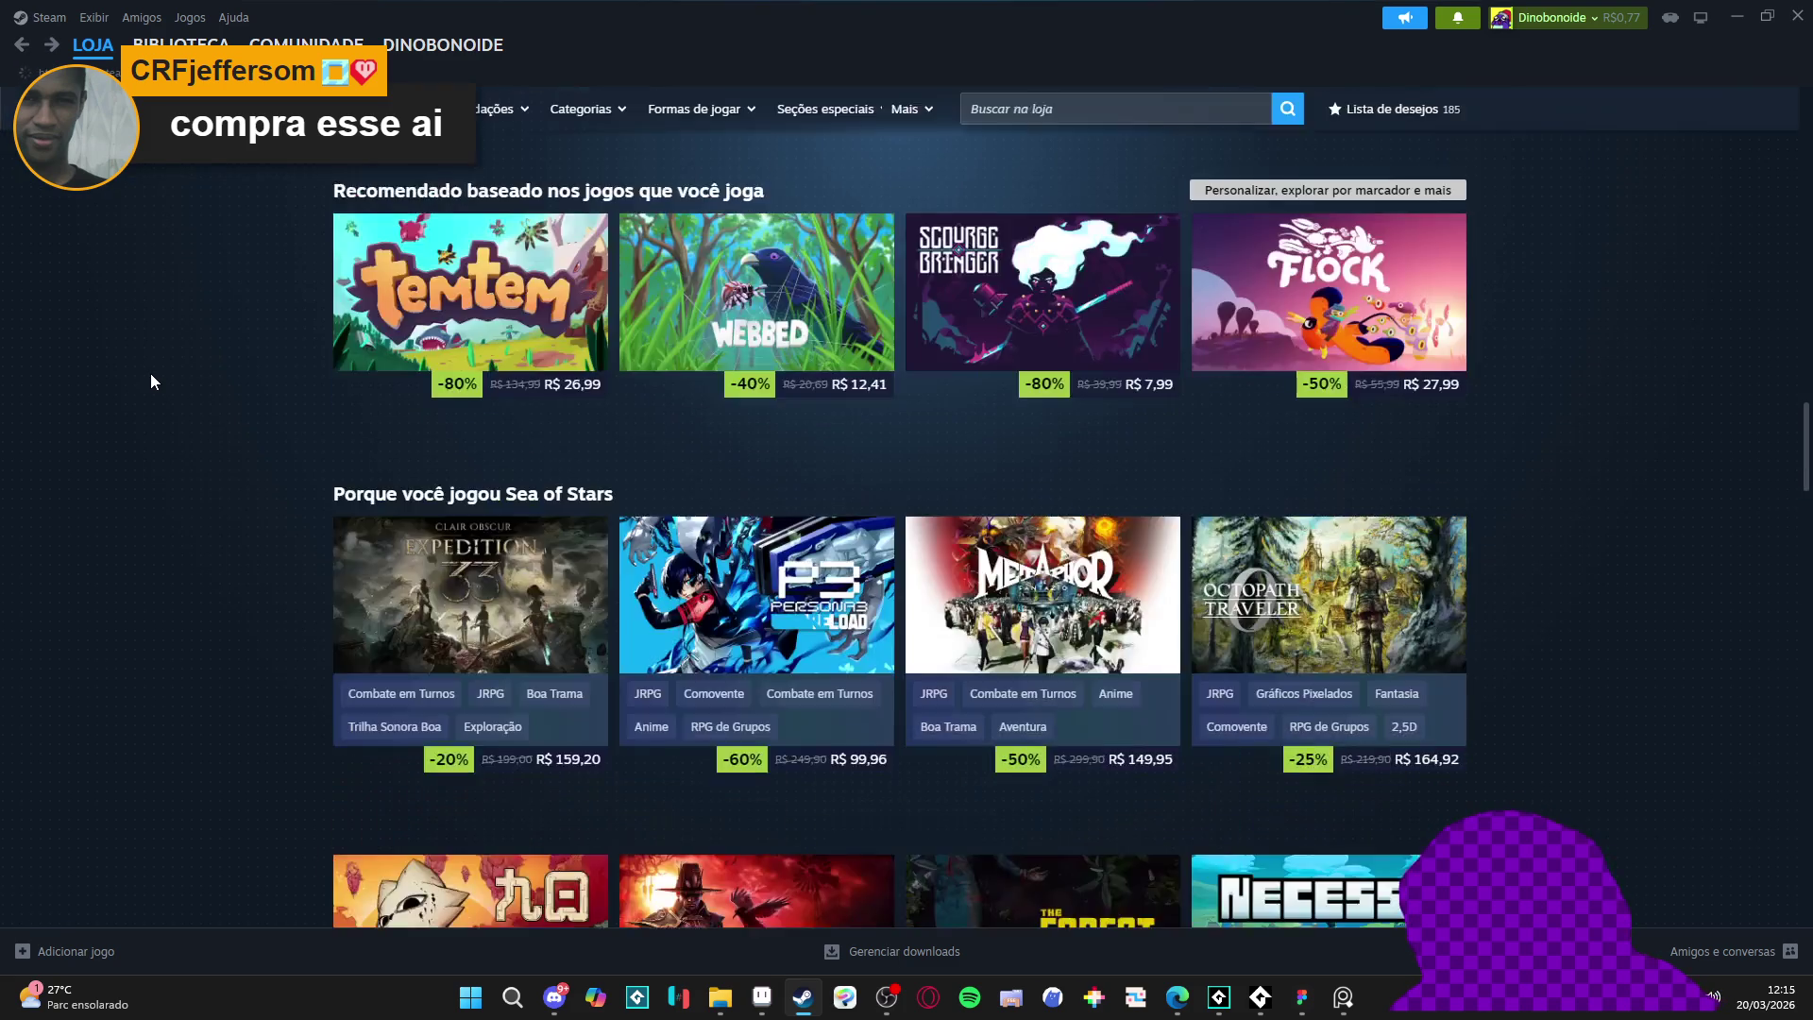
- Scroll the store front's wishlist offers, such as Hello Kitty Island Adventure at -35%
scroll(153, 371, "down", 3)
scroll(168, 359, "up", 2)
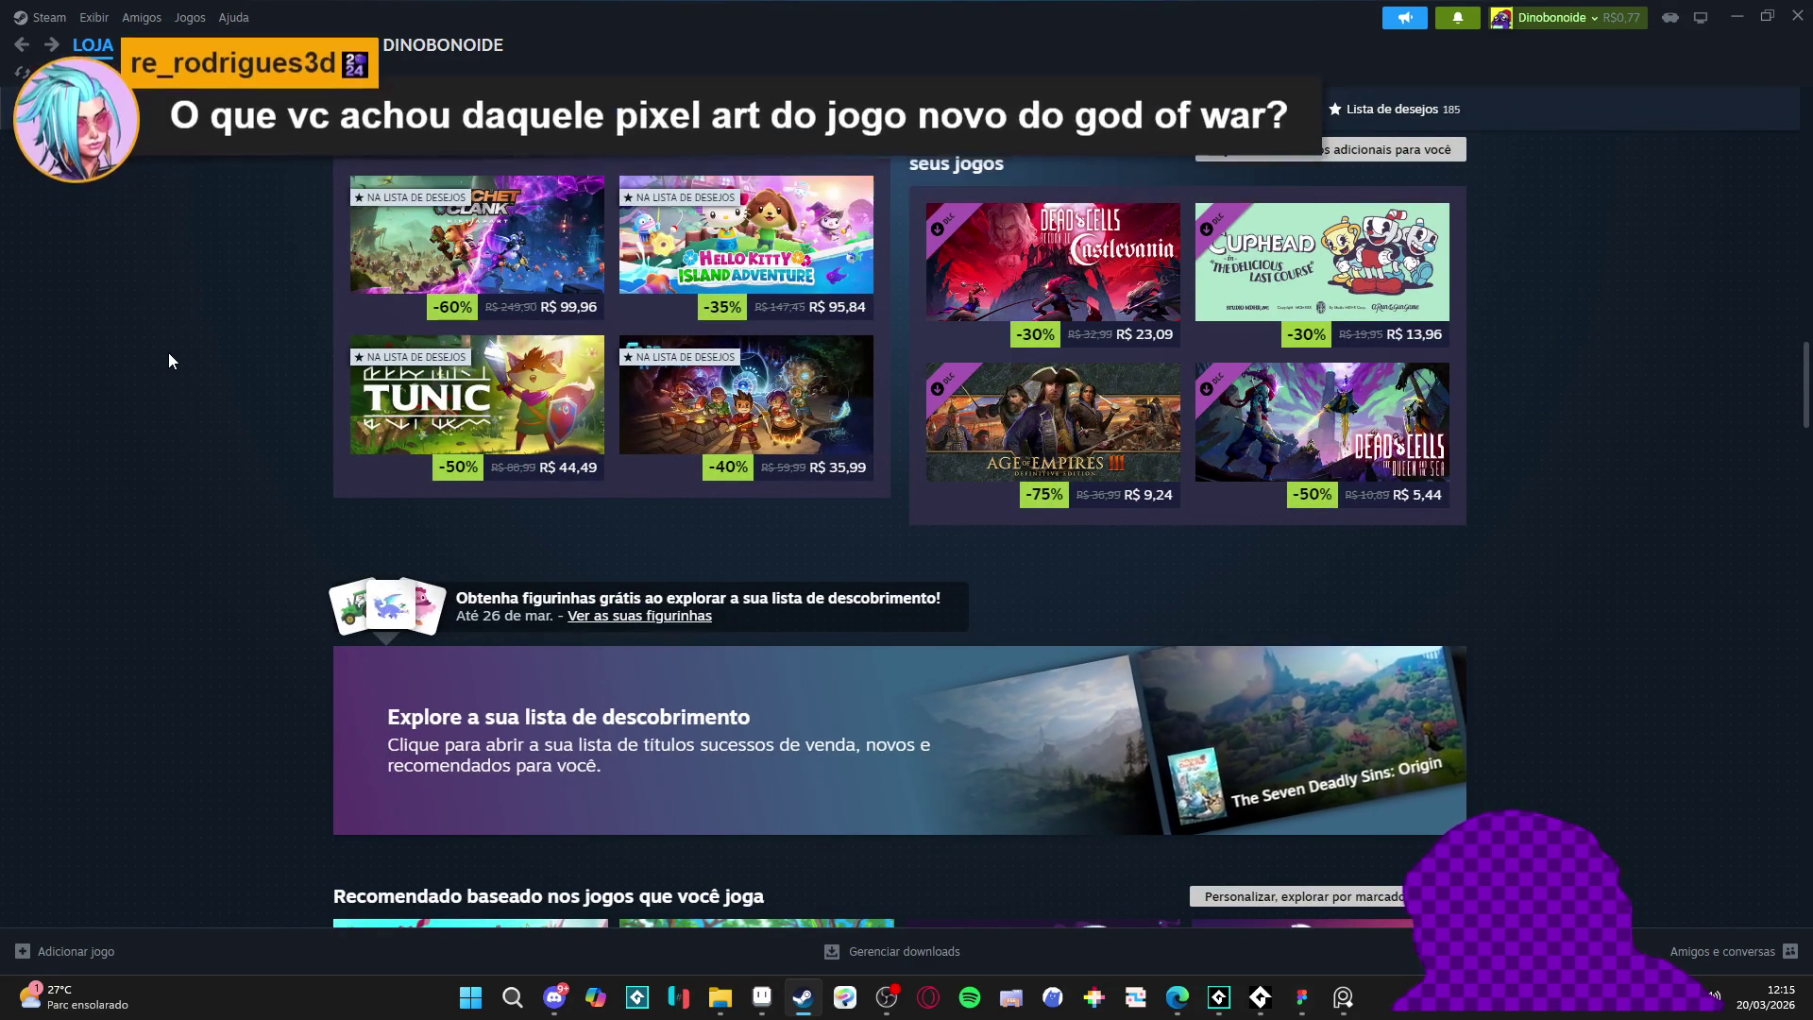
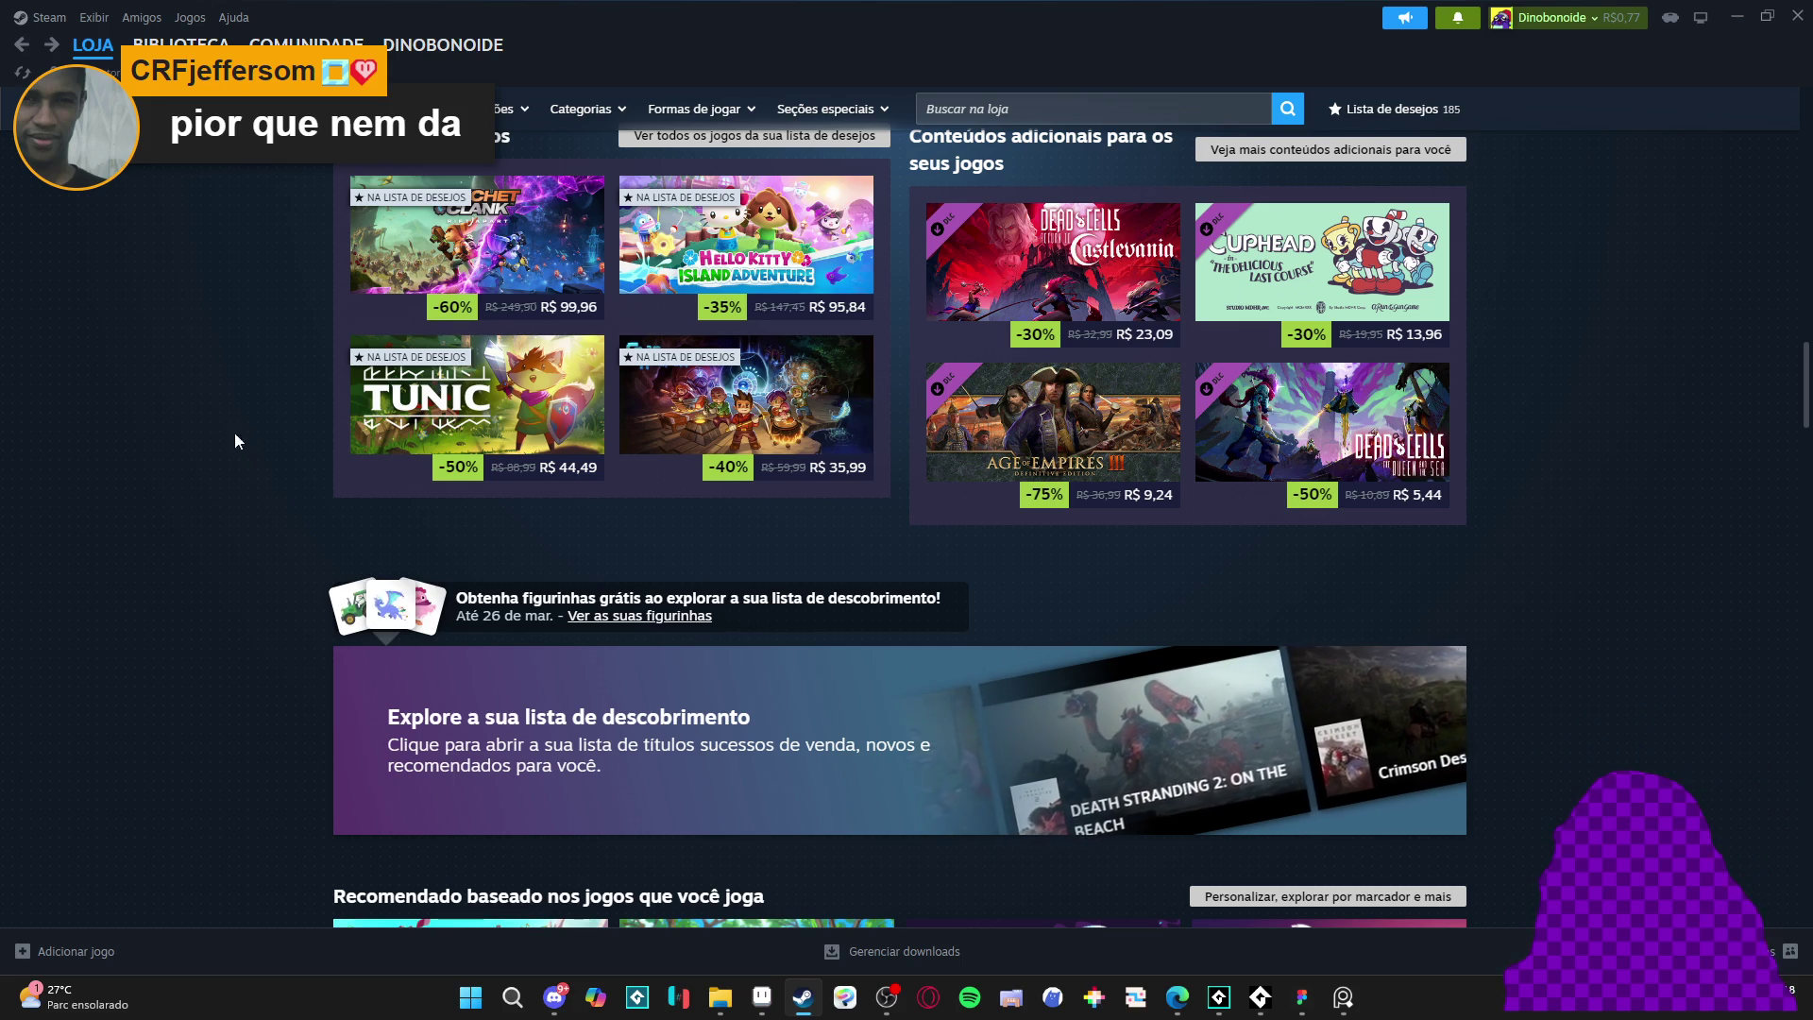
- Expand the genres list under Explorar > Categorias and open Marcadores populares, led by Indie
scroll(202, 382, "down", 4)
scroll(202, 383, "down", 2)
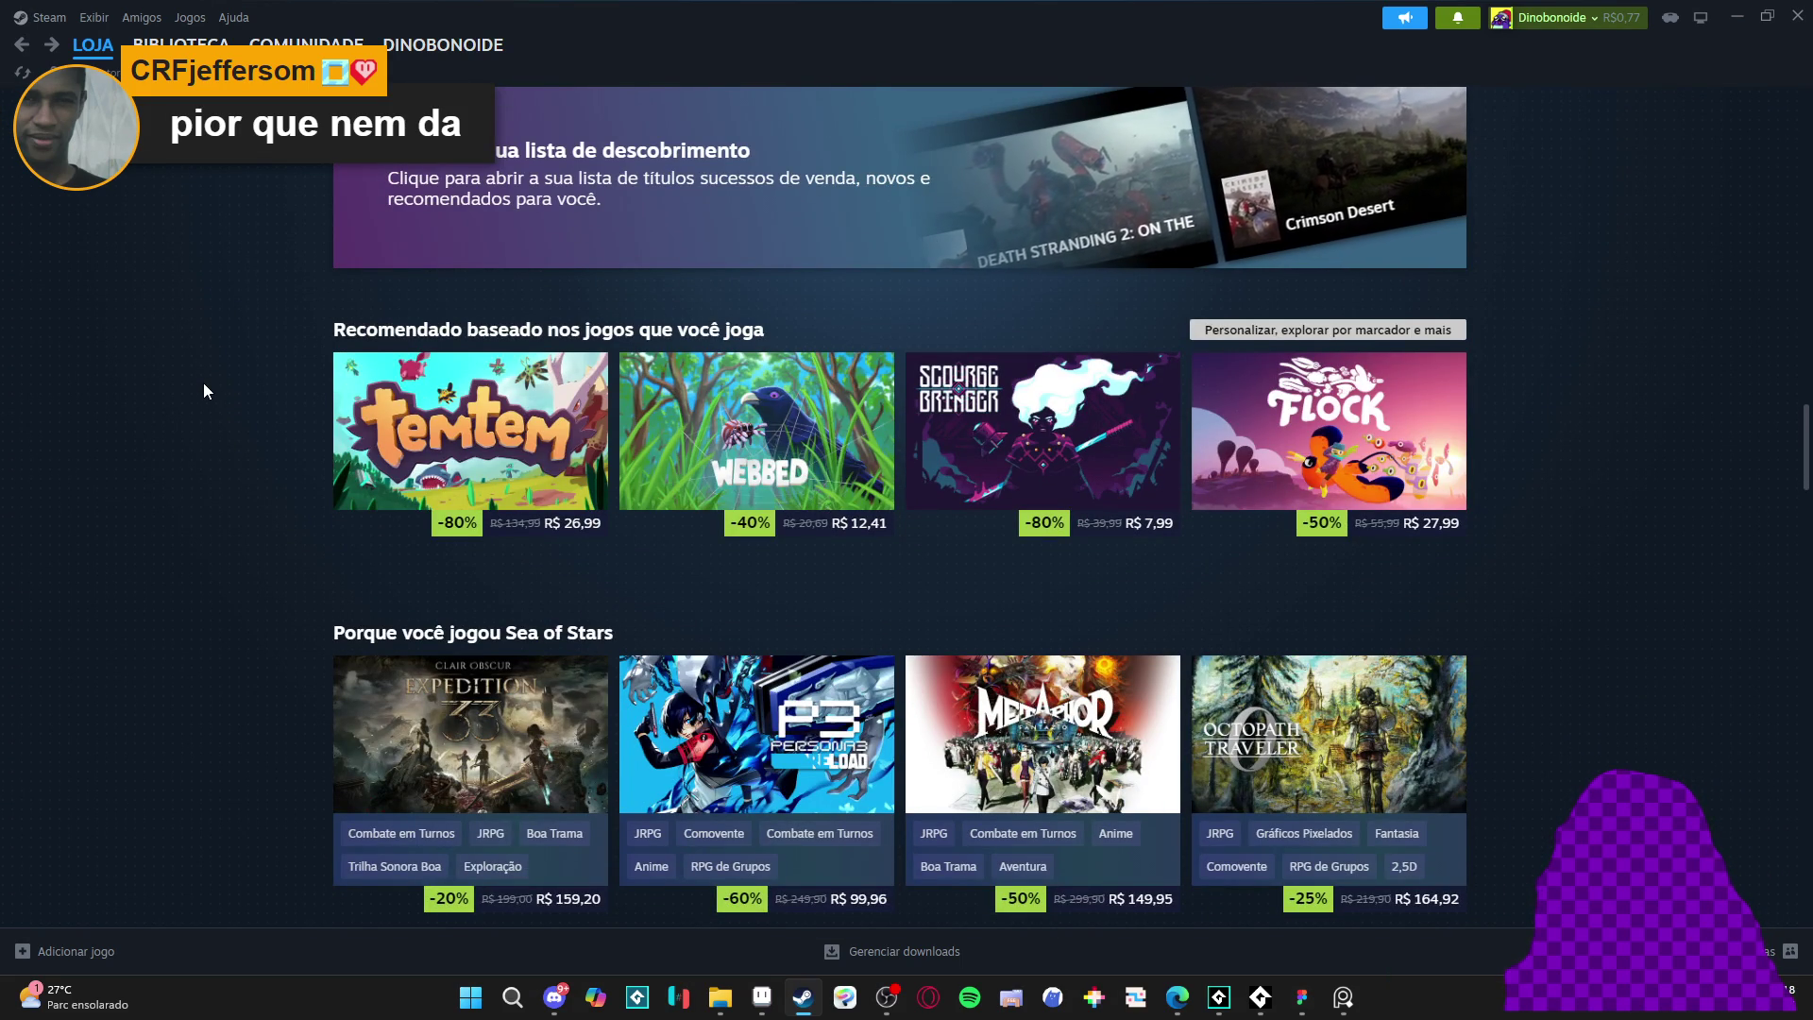
scroll(204, 390, "down", 4)
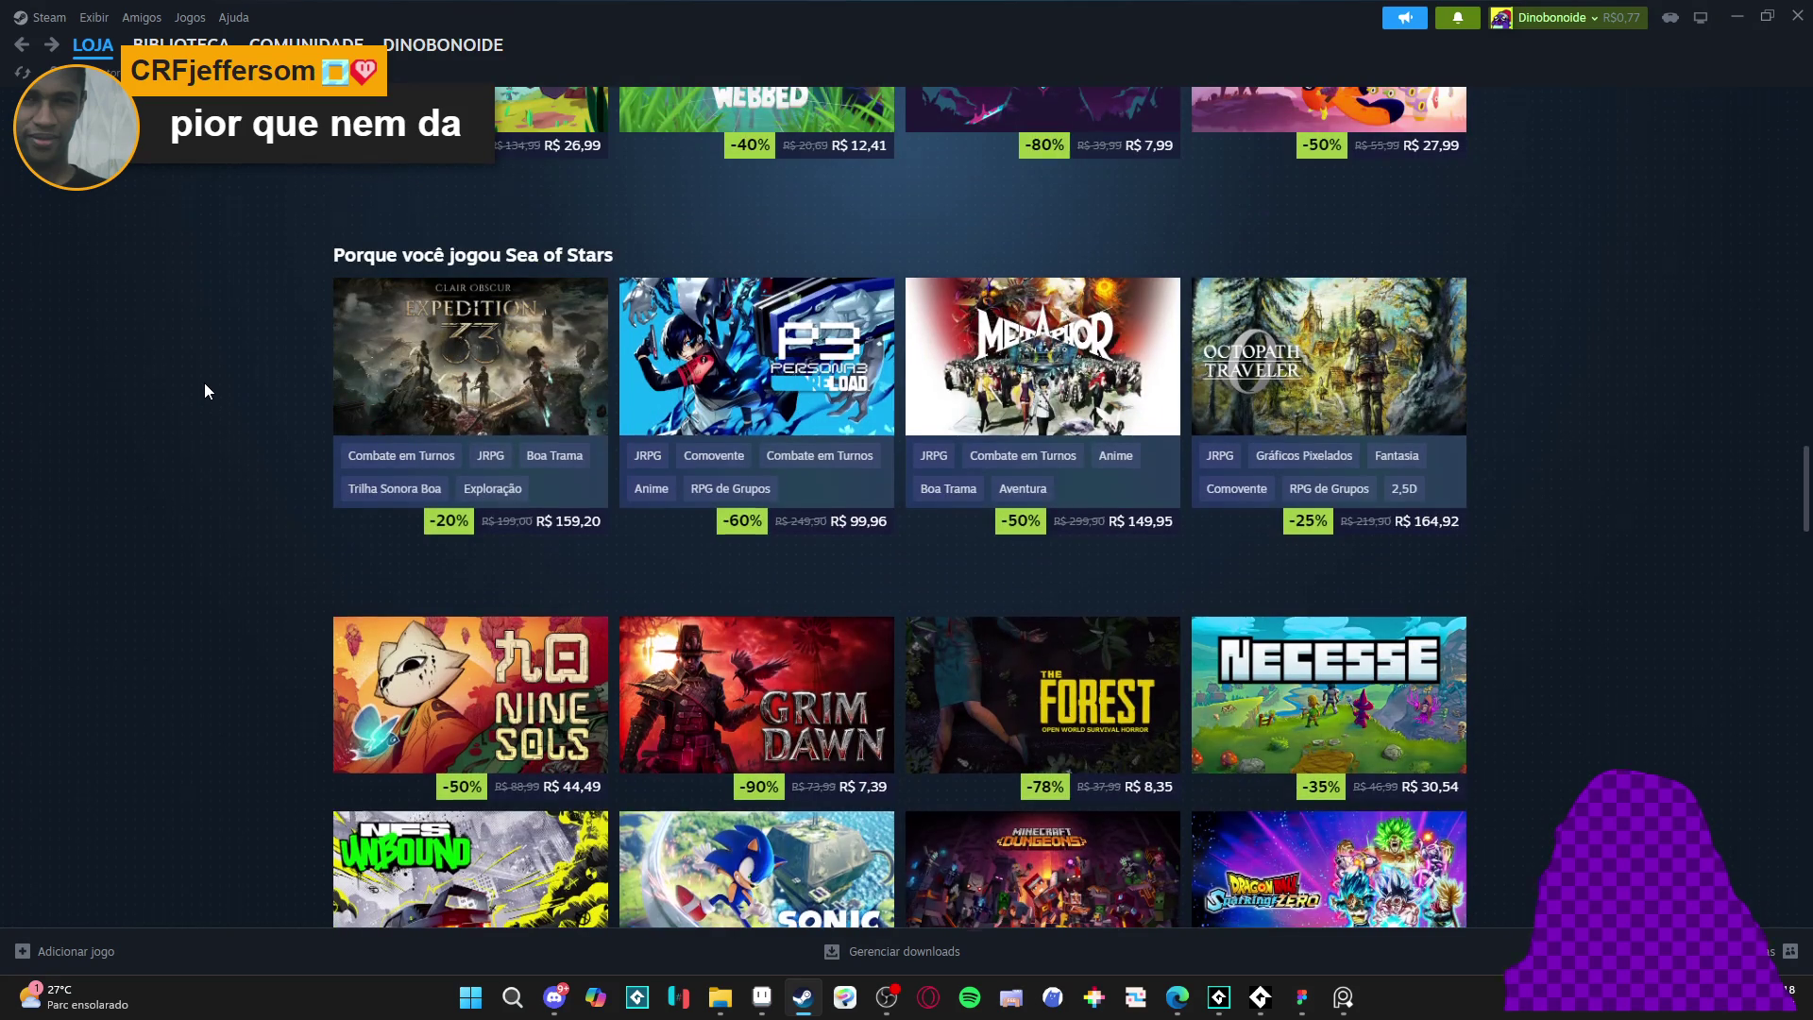
scroll(206, 390, "down", 3)
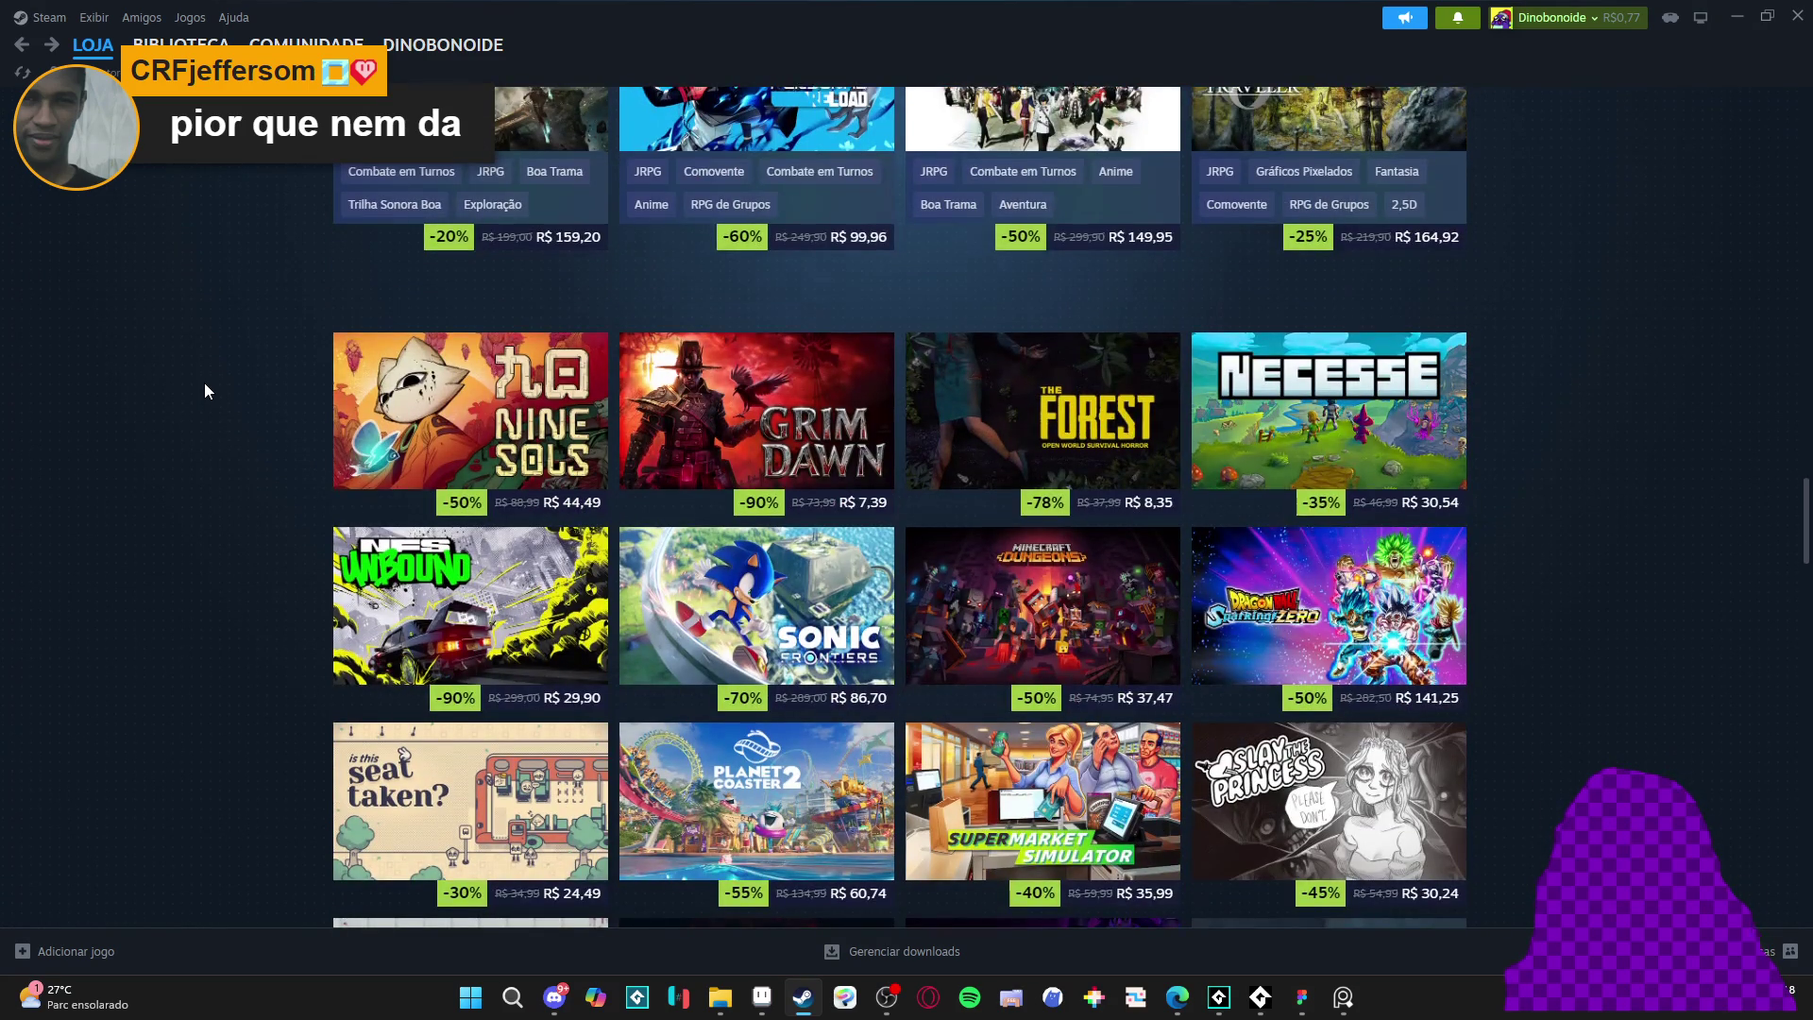
scroll(207, 390, "down", 3)
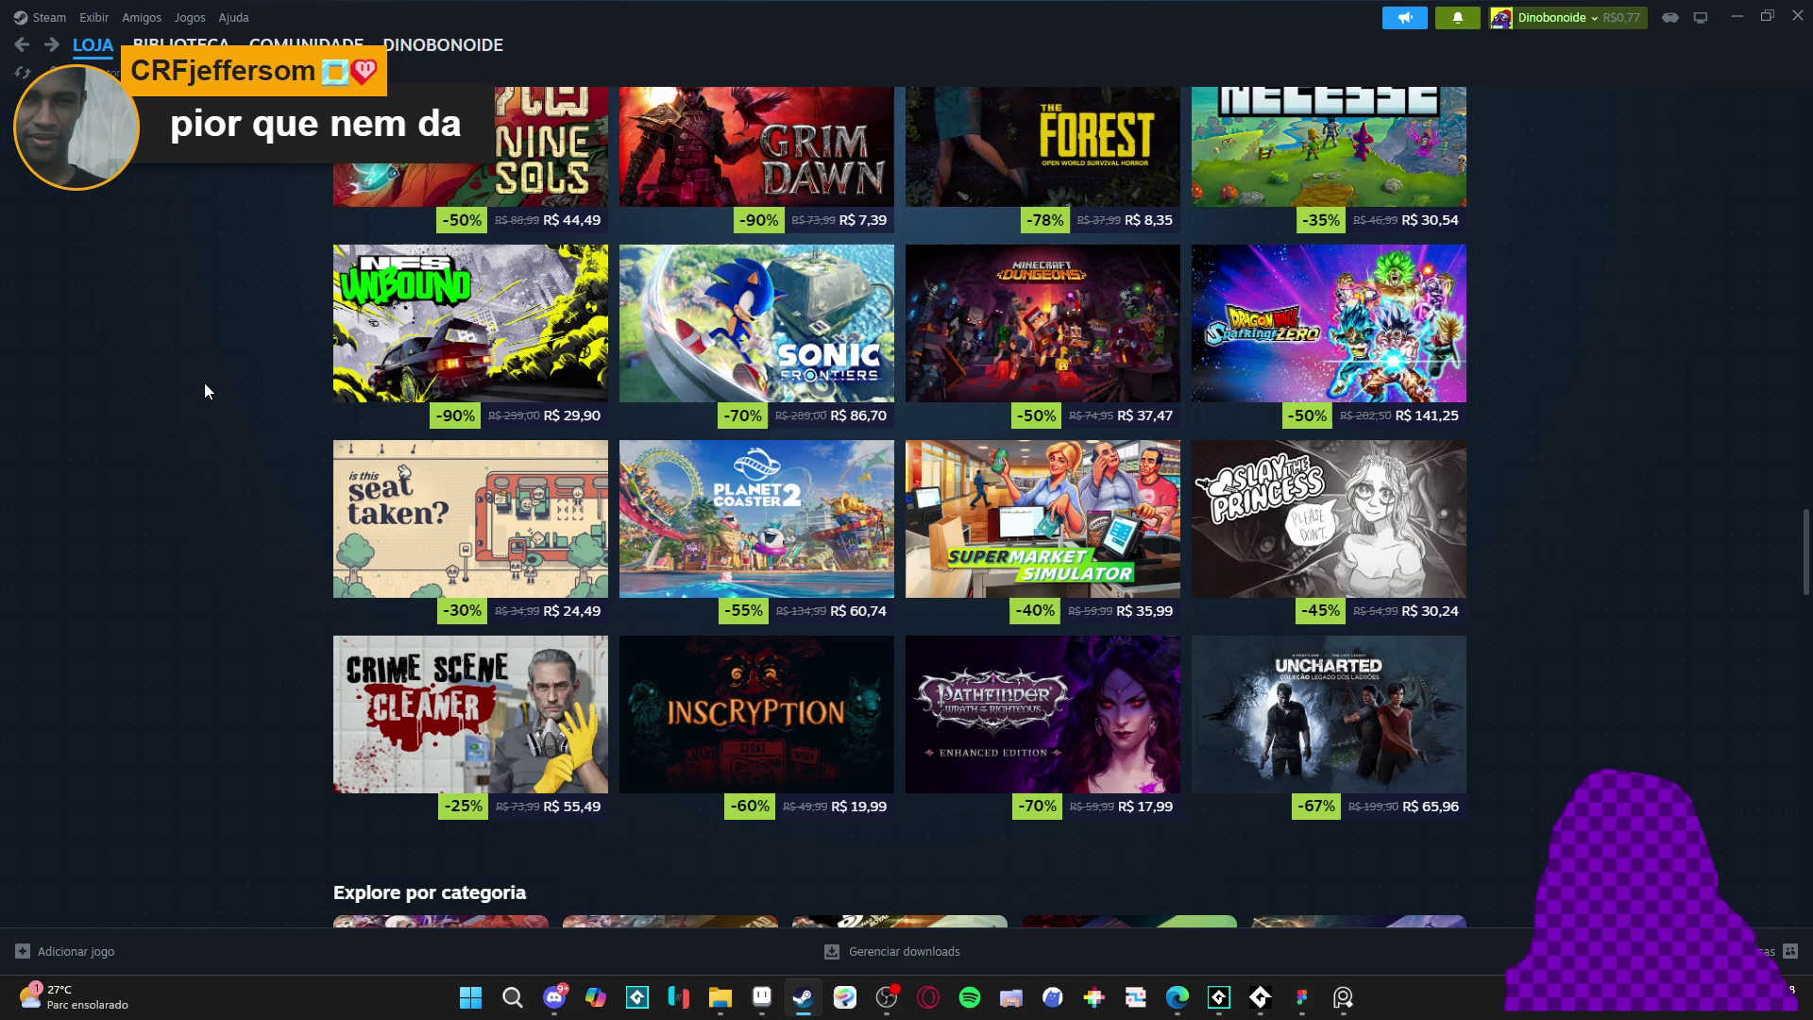
scroll(205, 390, "down", 9)
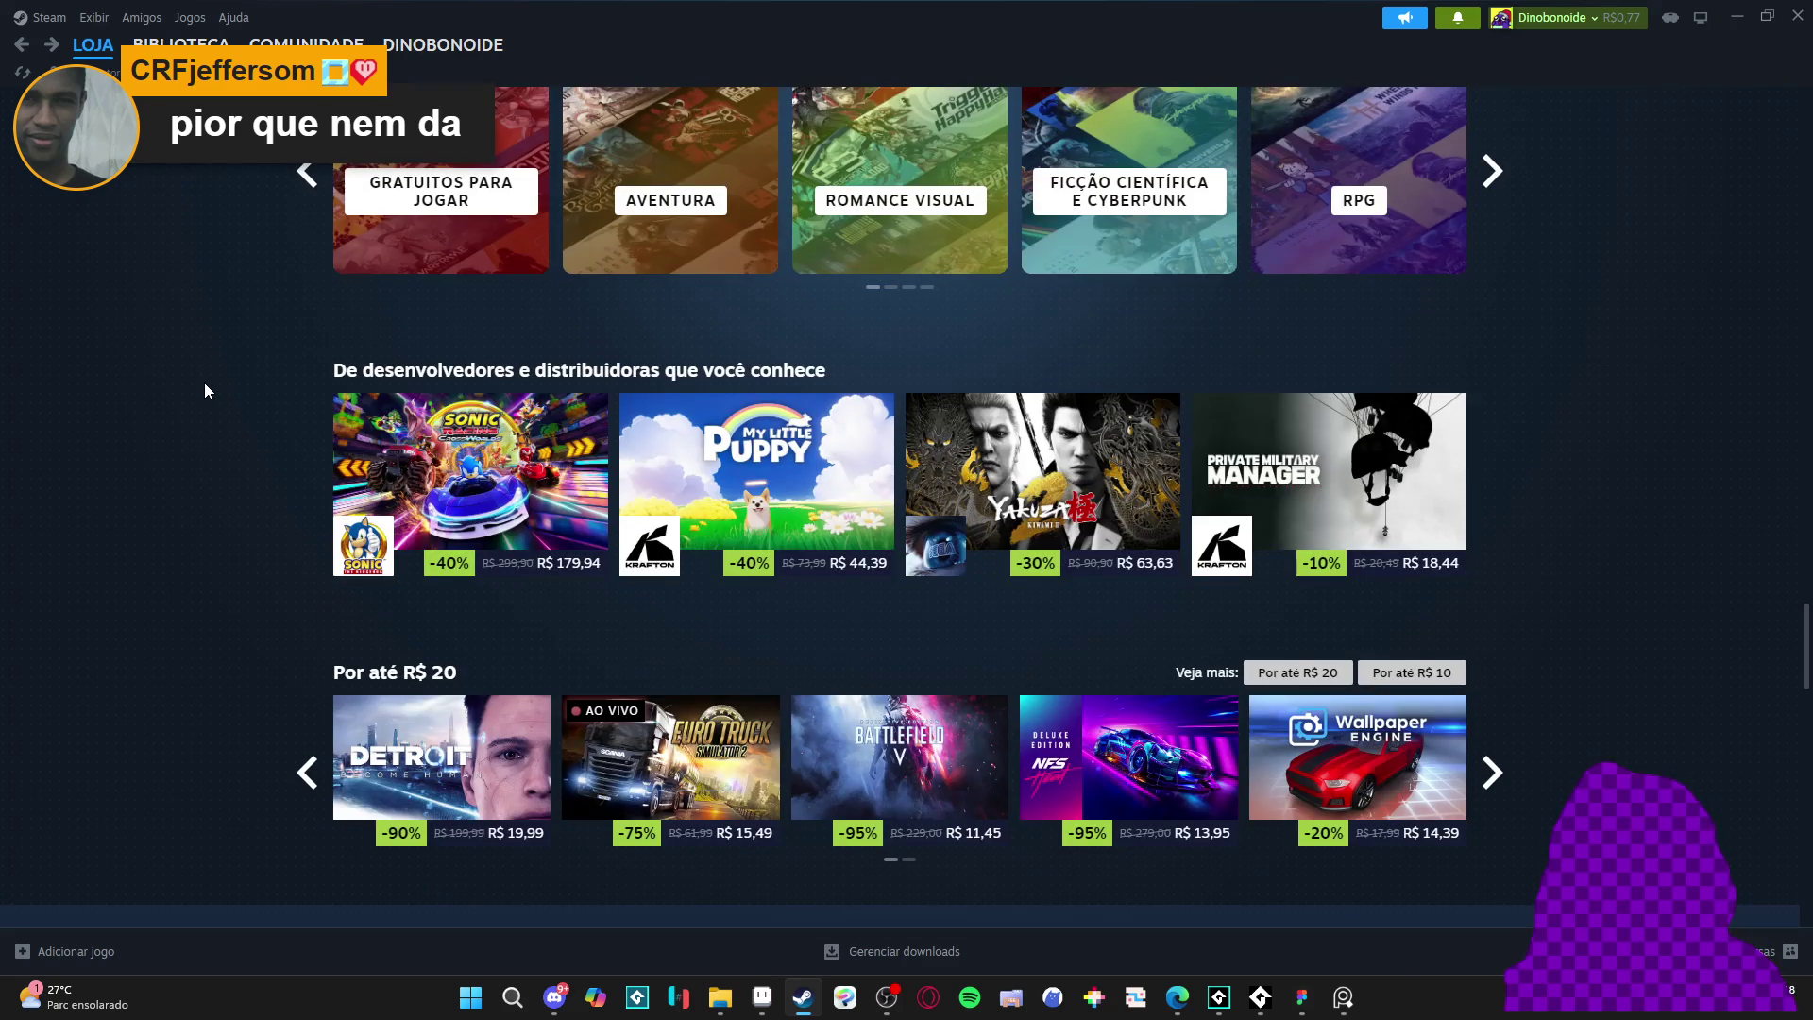
scroll(205, 390, "down", 3)
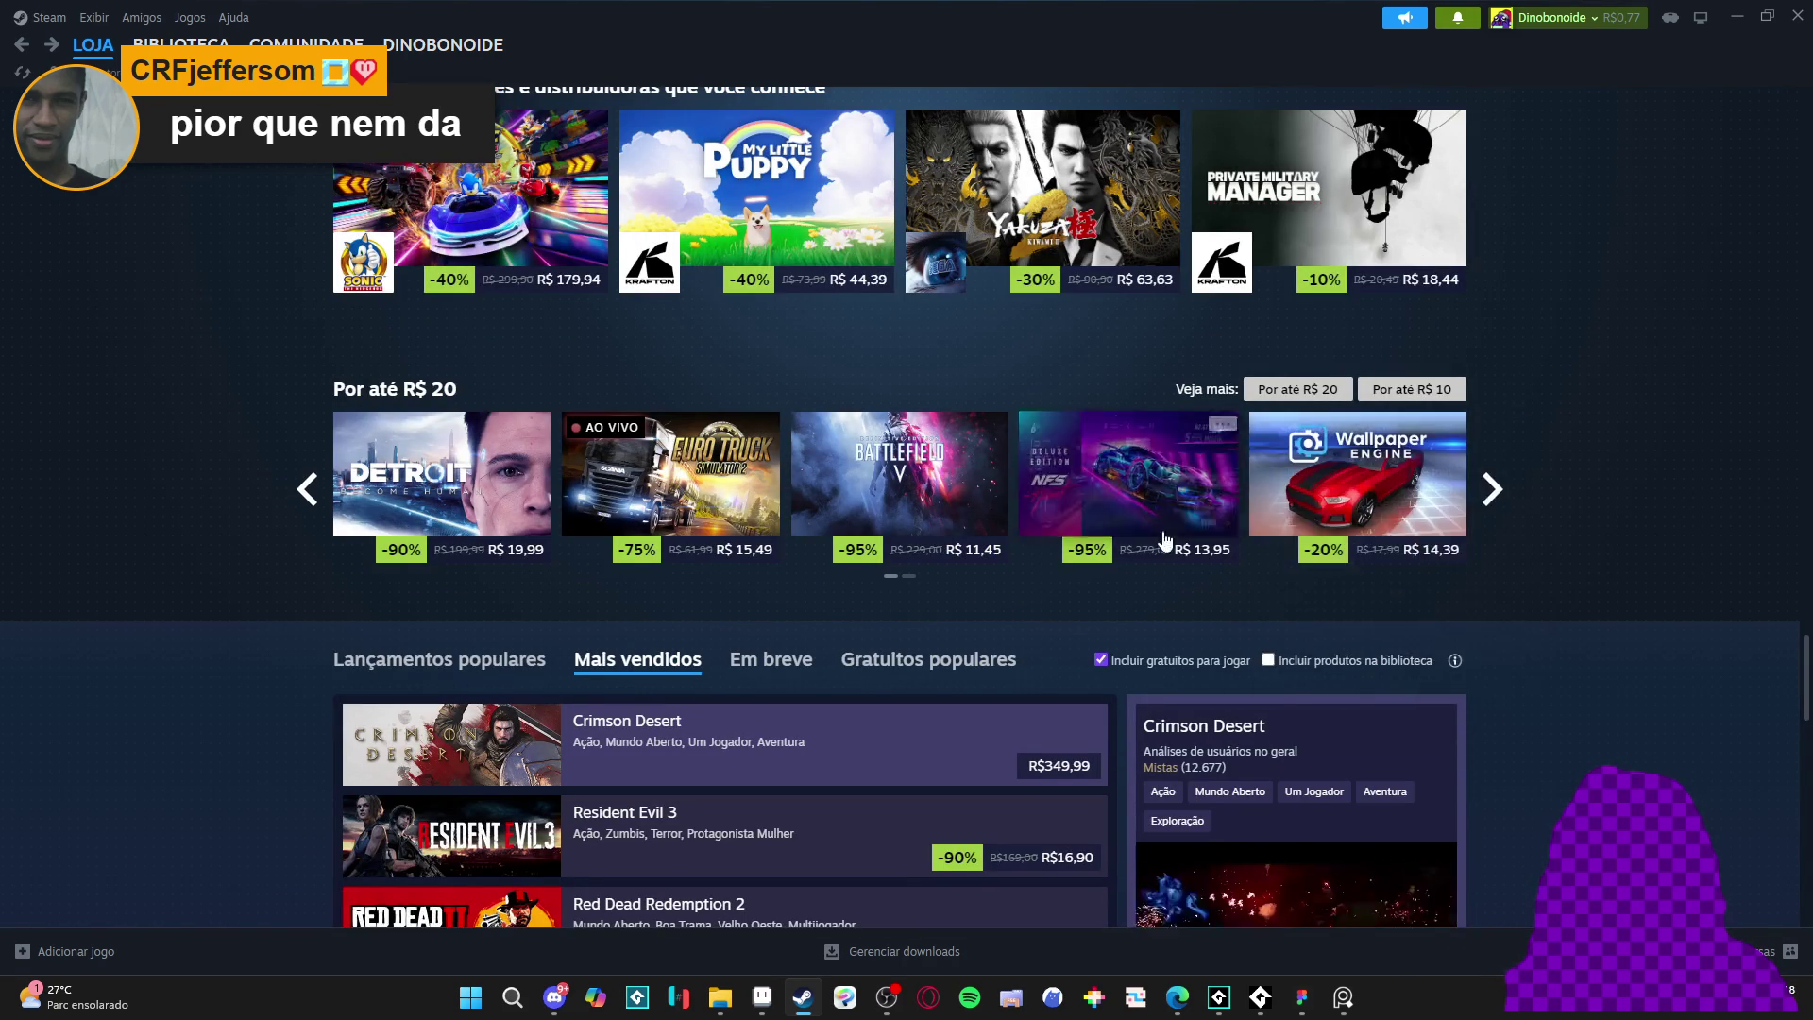
scroll(88, 460, "down", 2)
scroll(88, 461, "down", 1)
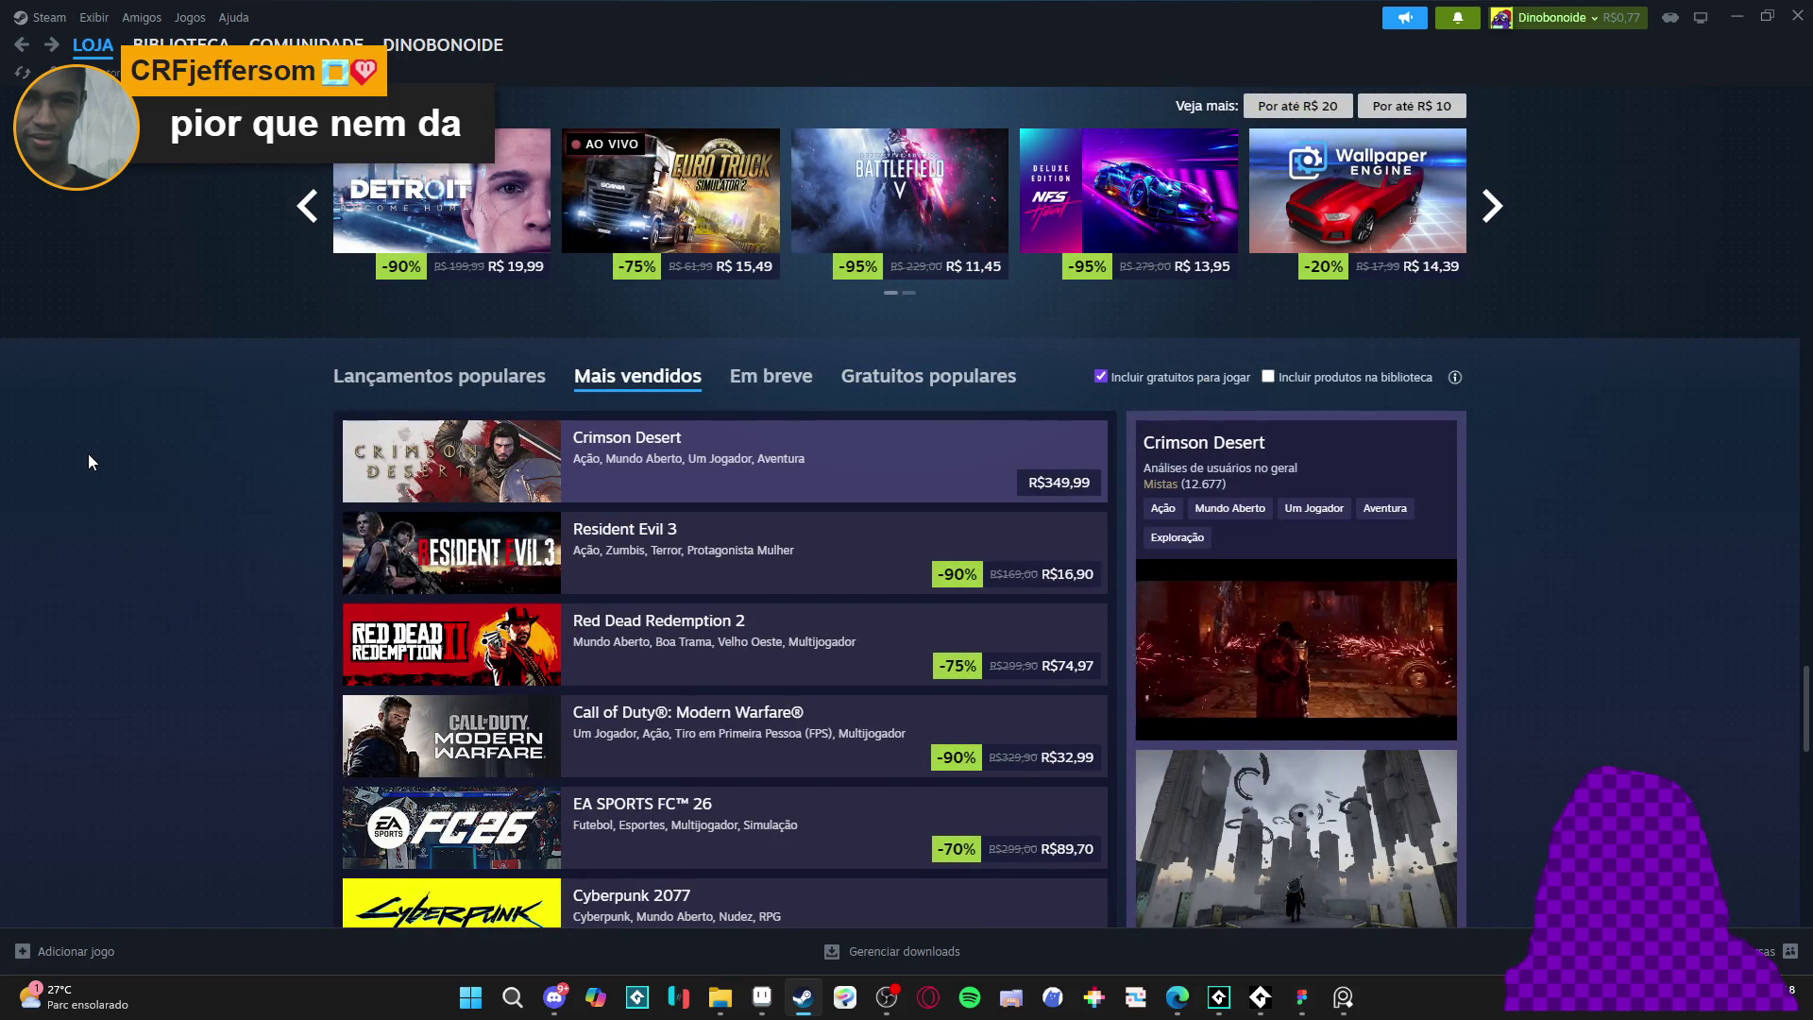
scroll(88, 454, "down", 10)
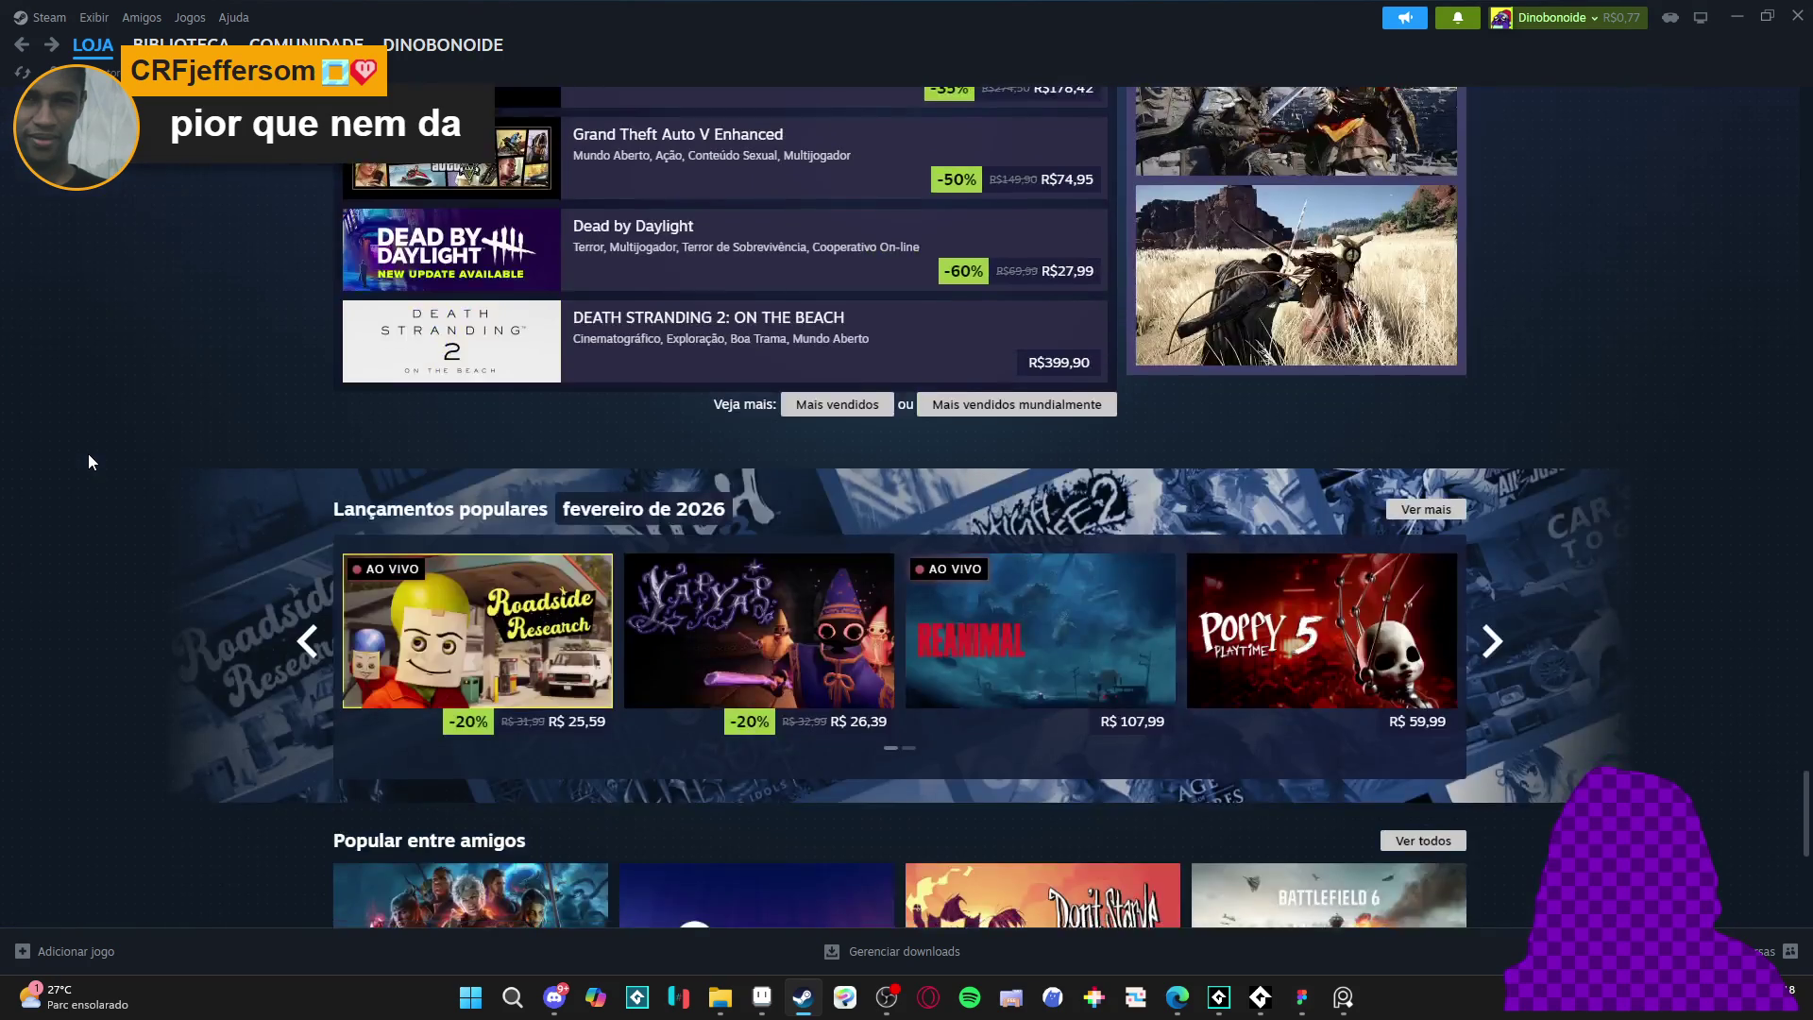
scroll(87, 461, "down", 4)
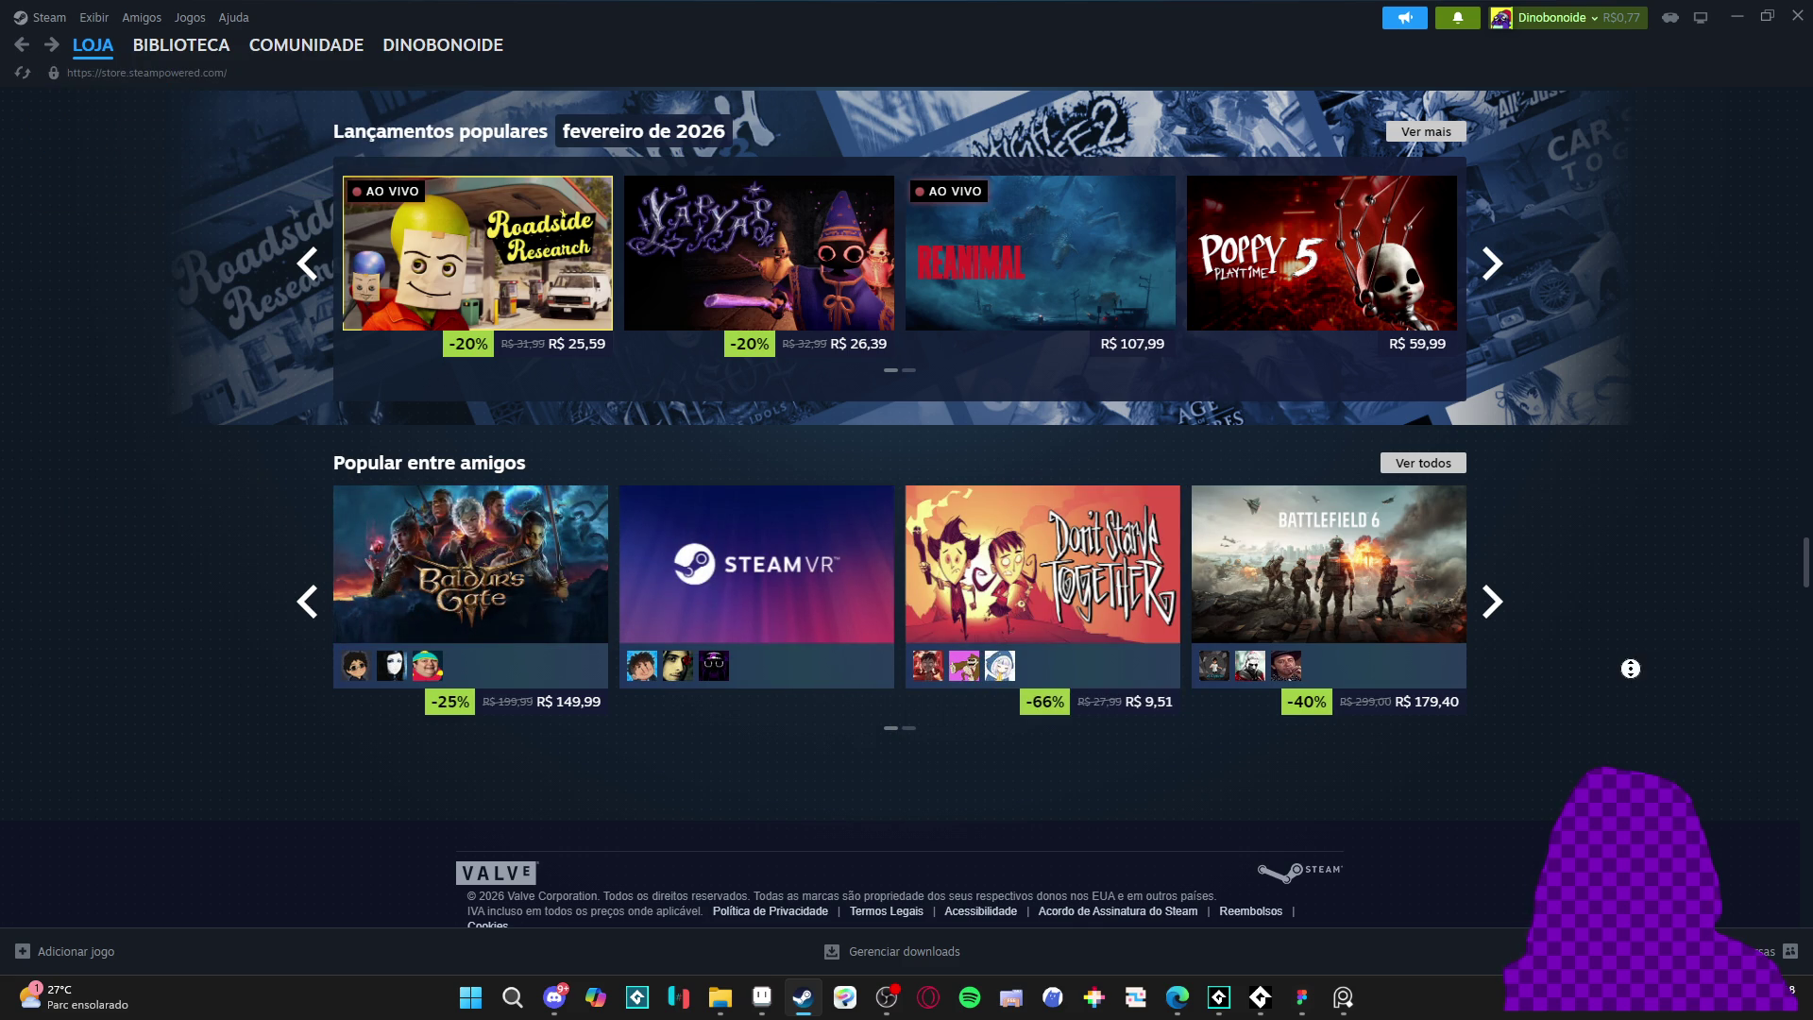
scroll(1633, 677, "up", 20)
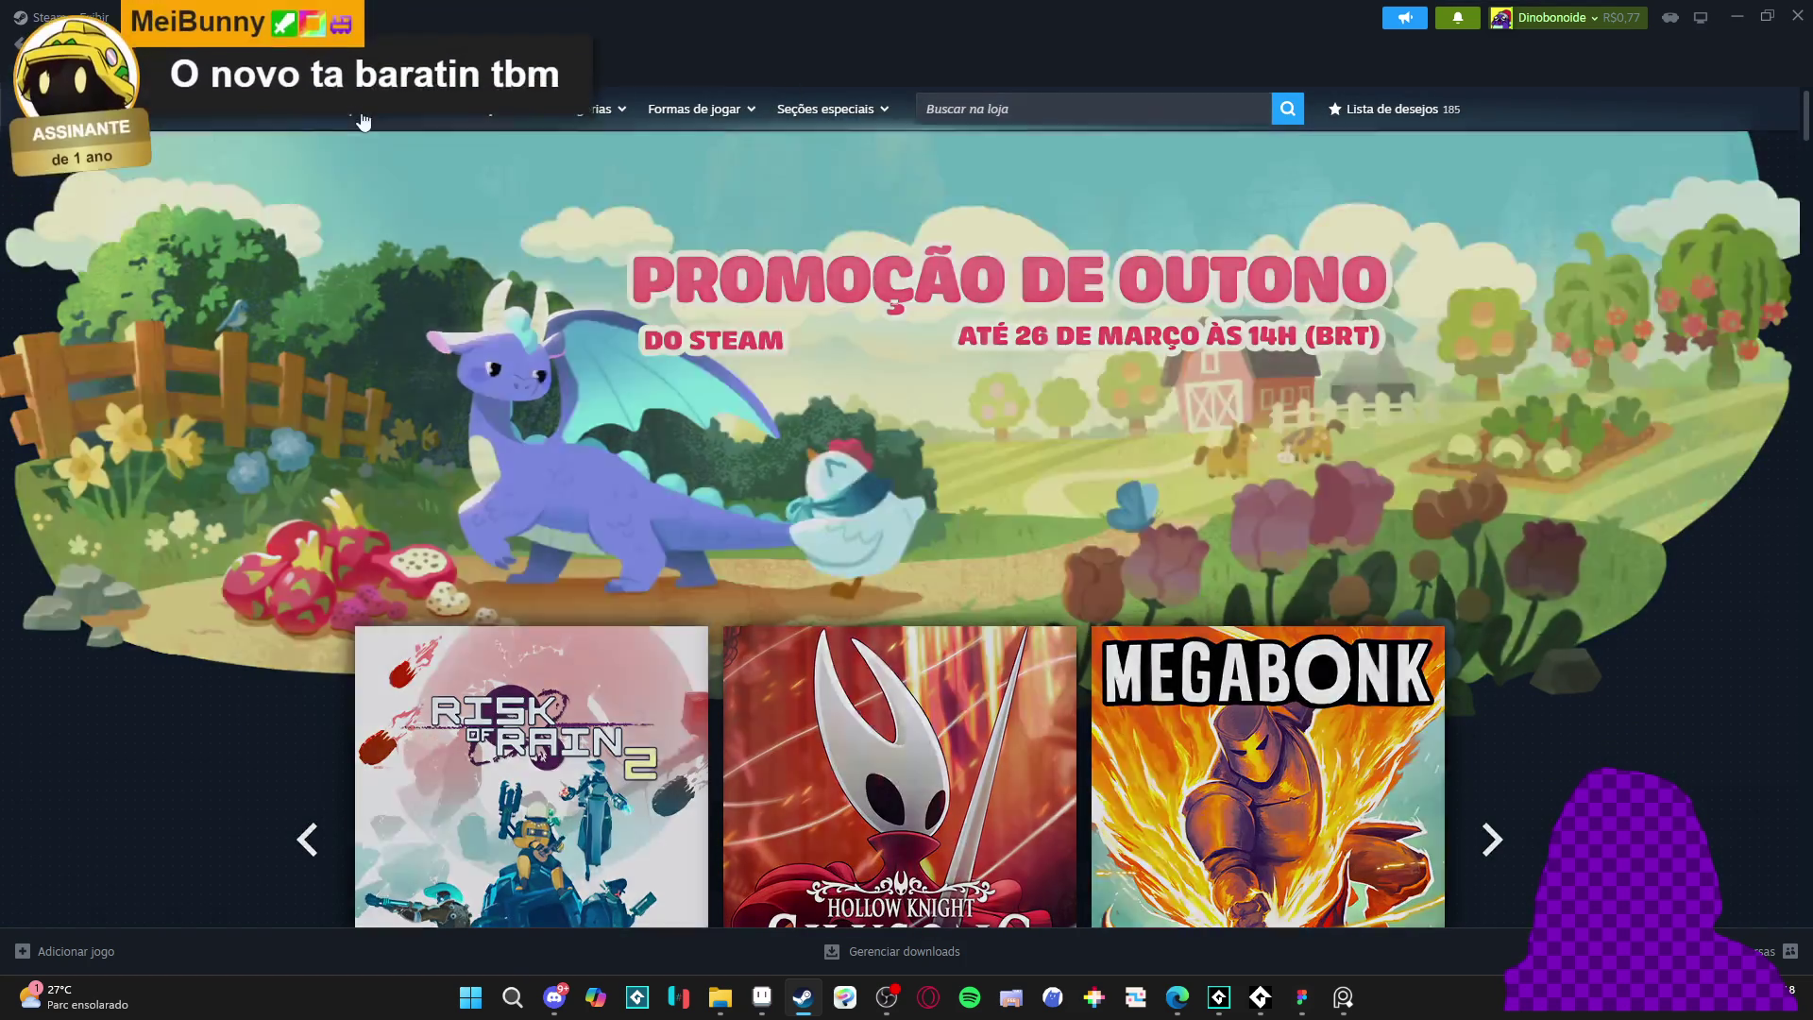
mouse_move(364, 121)
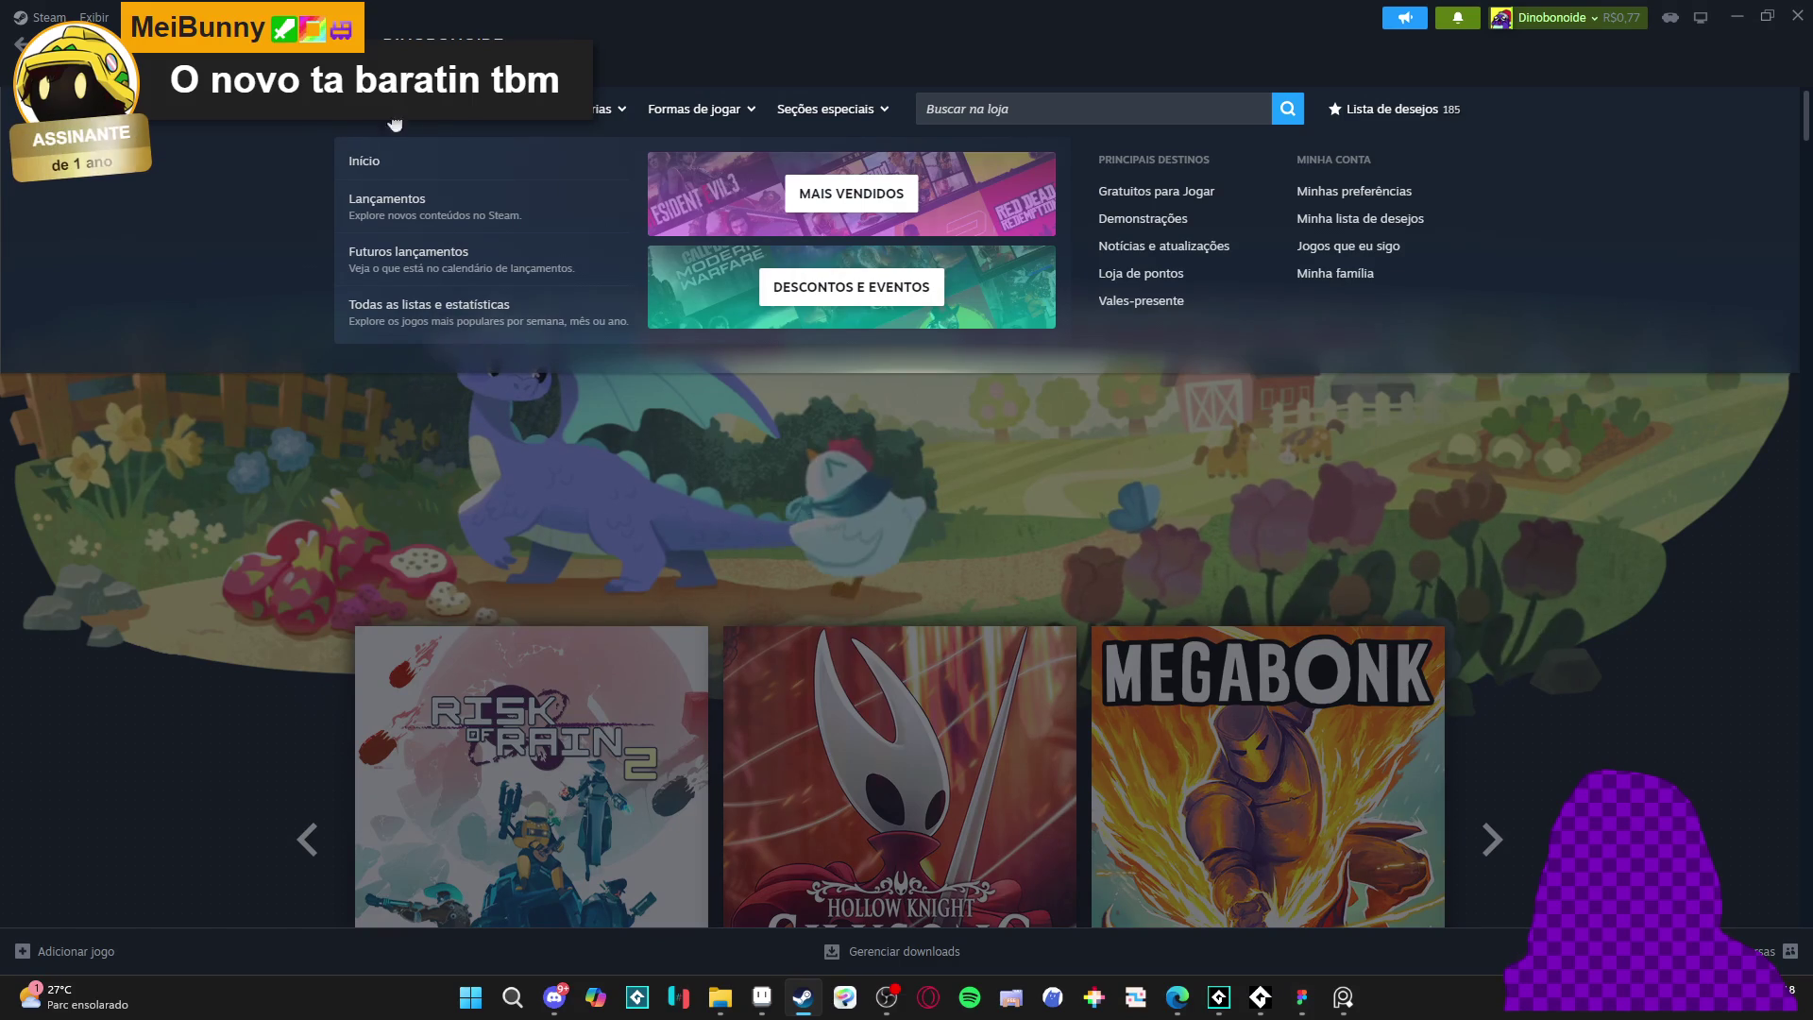
mouse_move(620, 121)
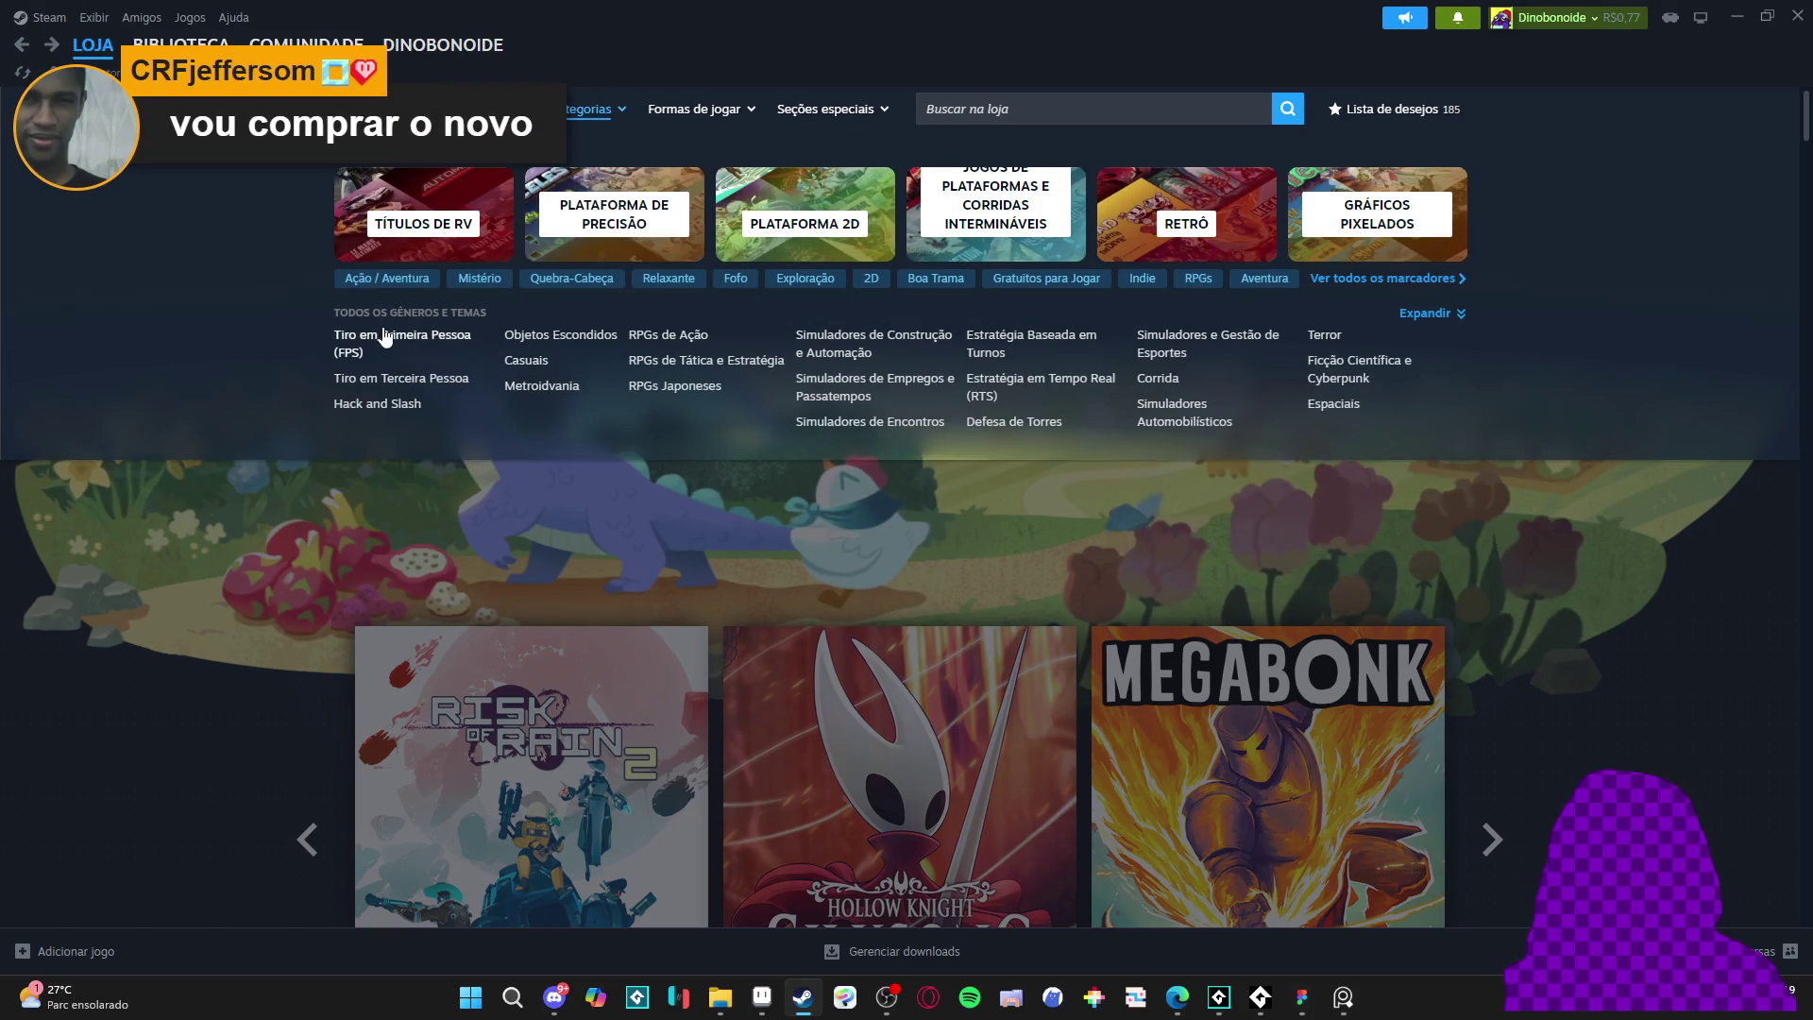
left_click(1424, 312)
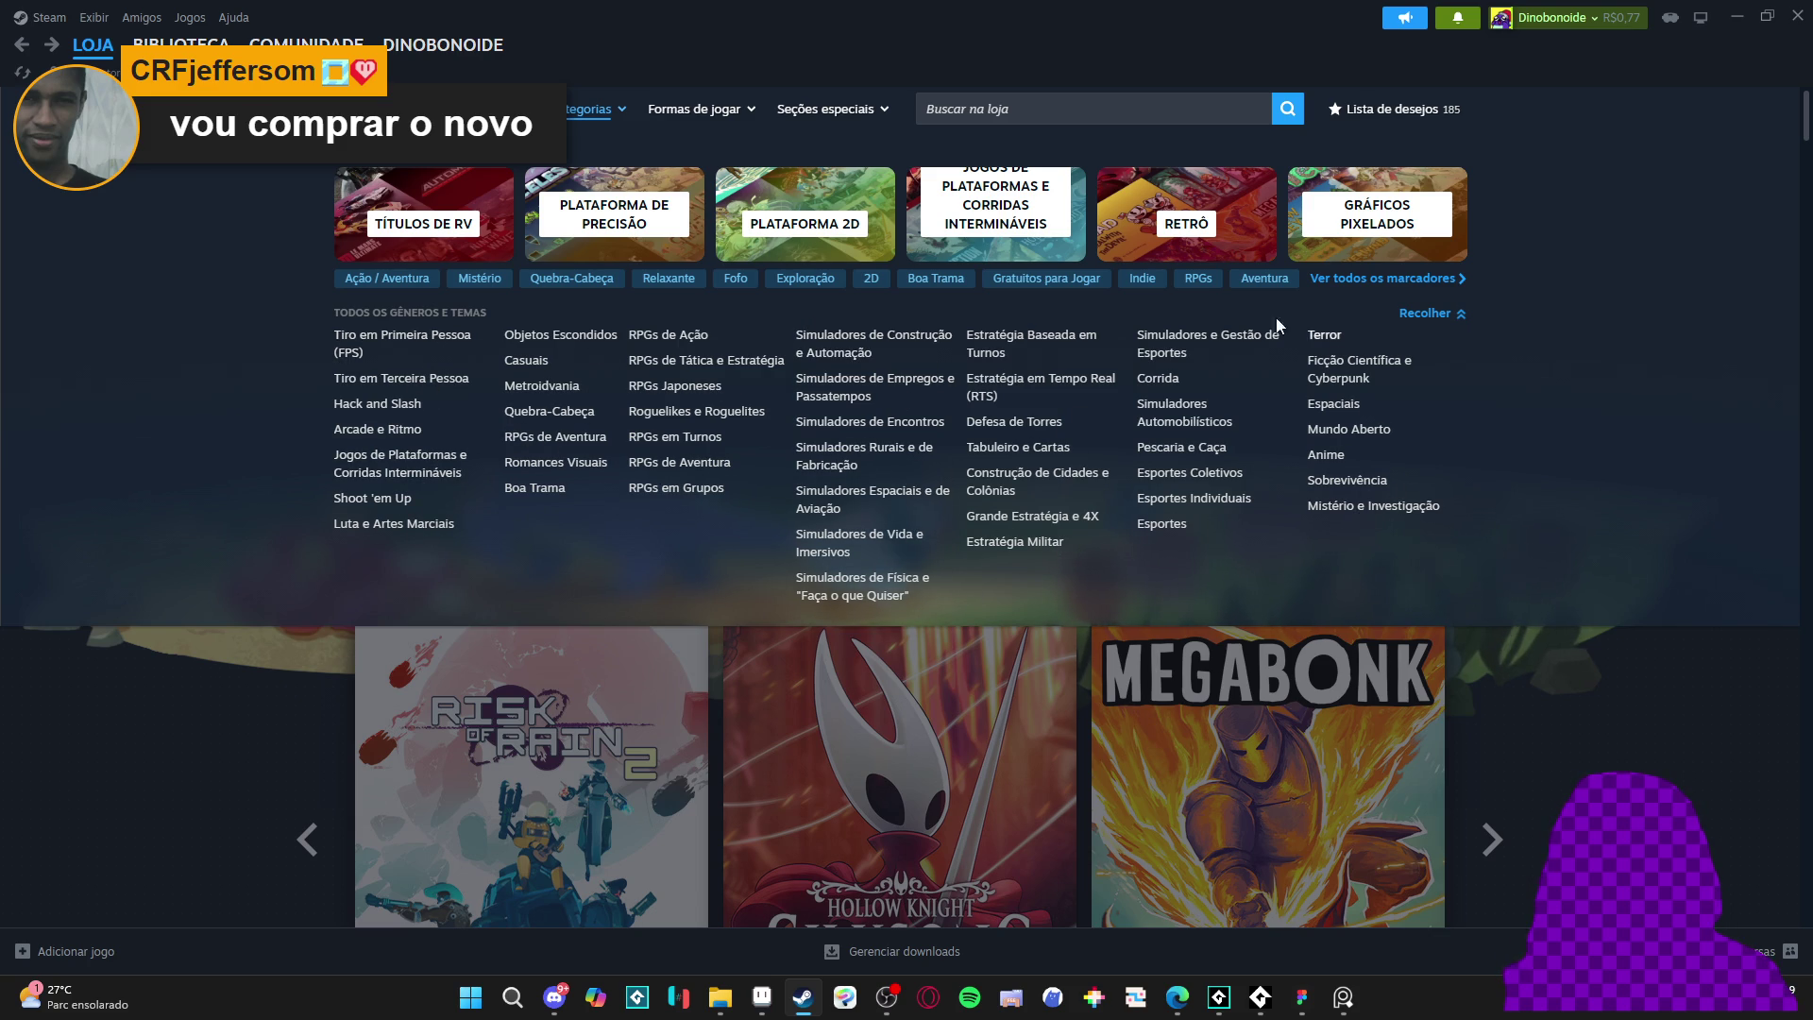
left_click(1160, 378)
scroll(286, 553, "down", 2)
- Use find-in-page to look for 'realidade virtual' on the tags page
scroll(286, 547, "up", 2)
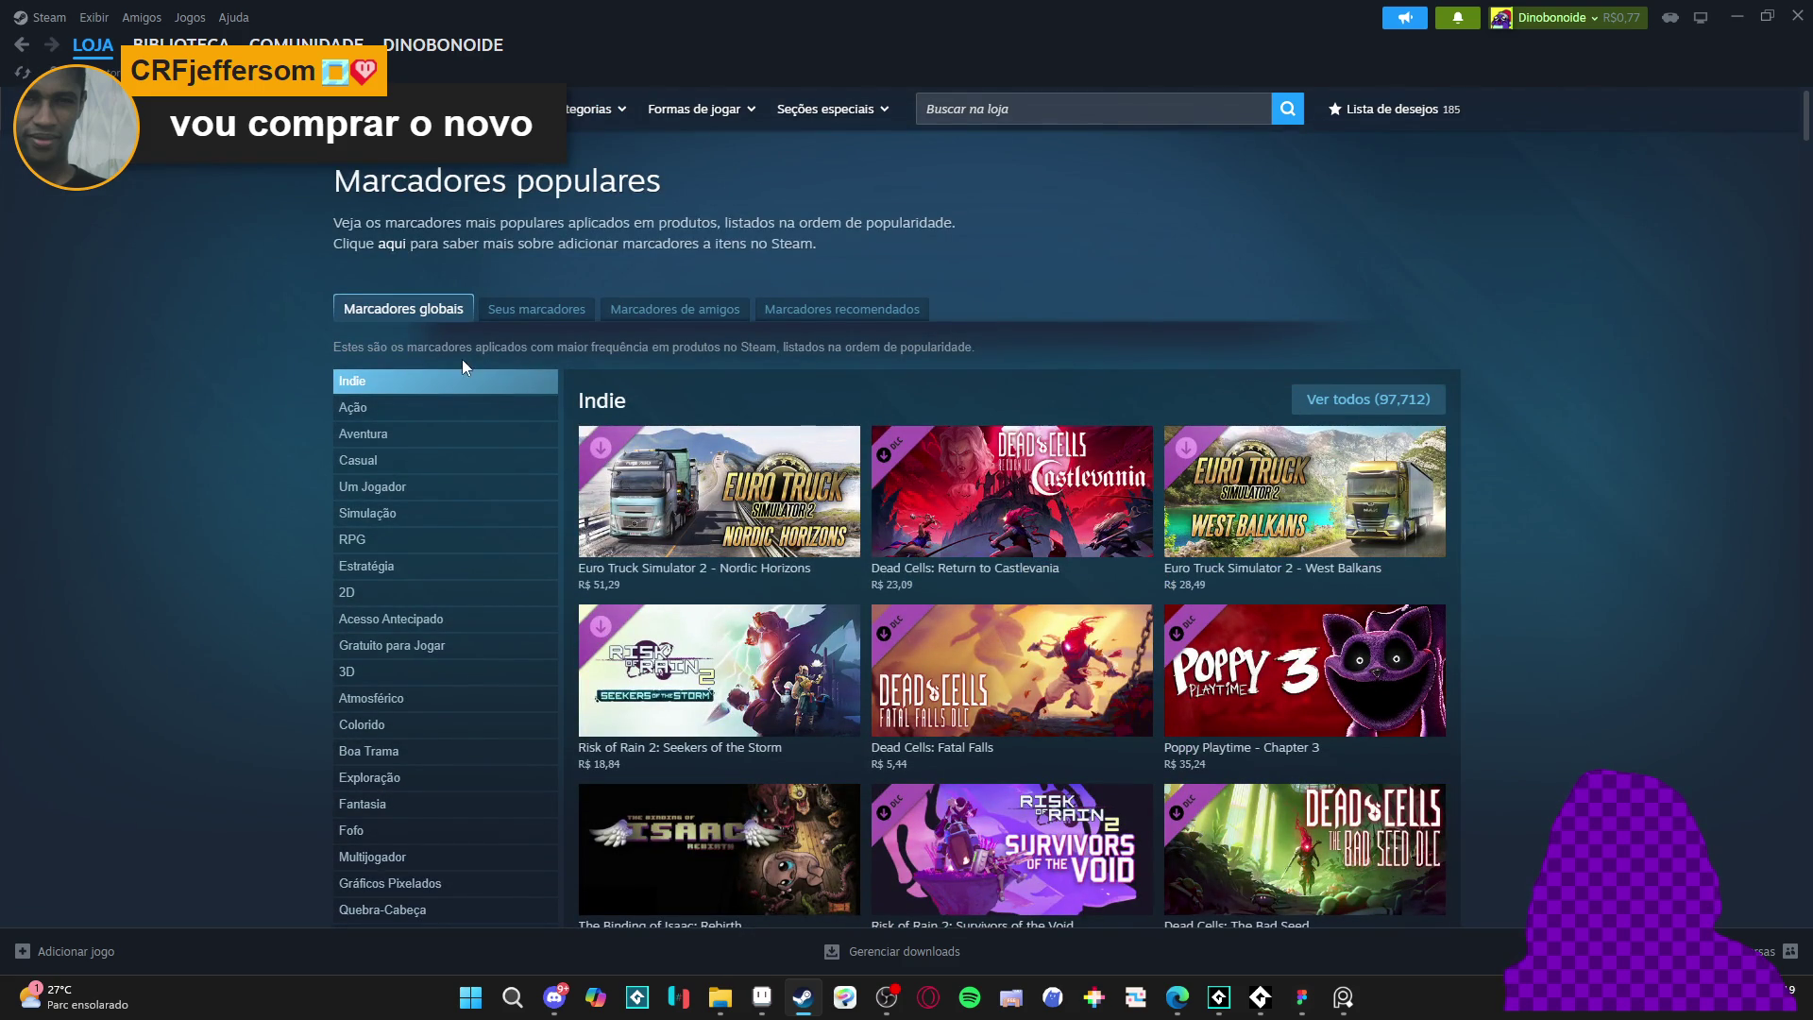
scroll(406, 488, "down", 3)
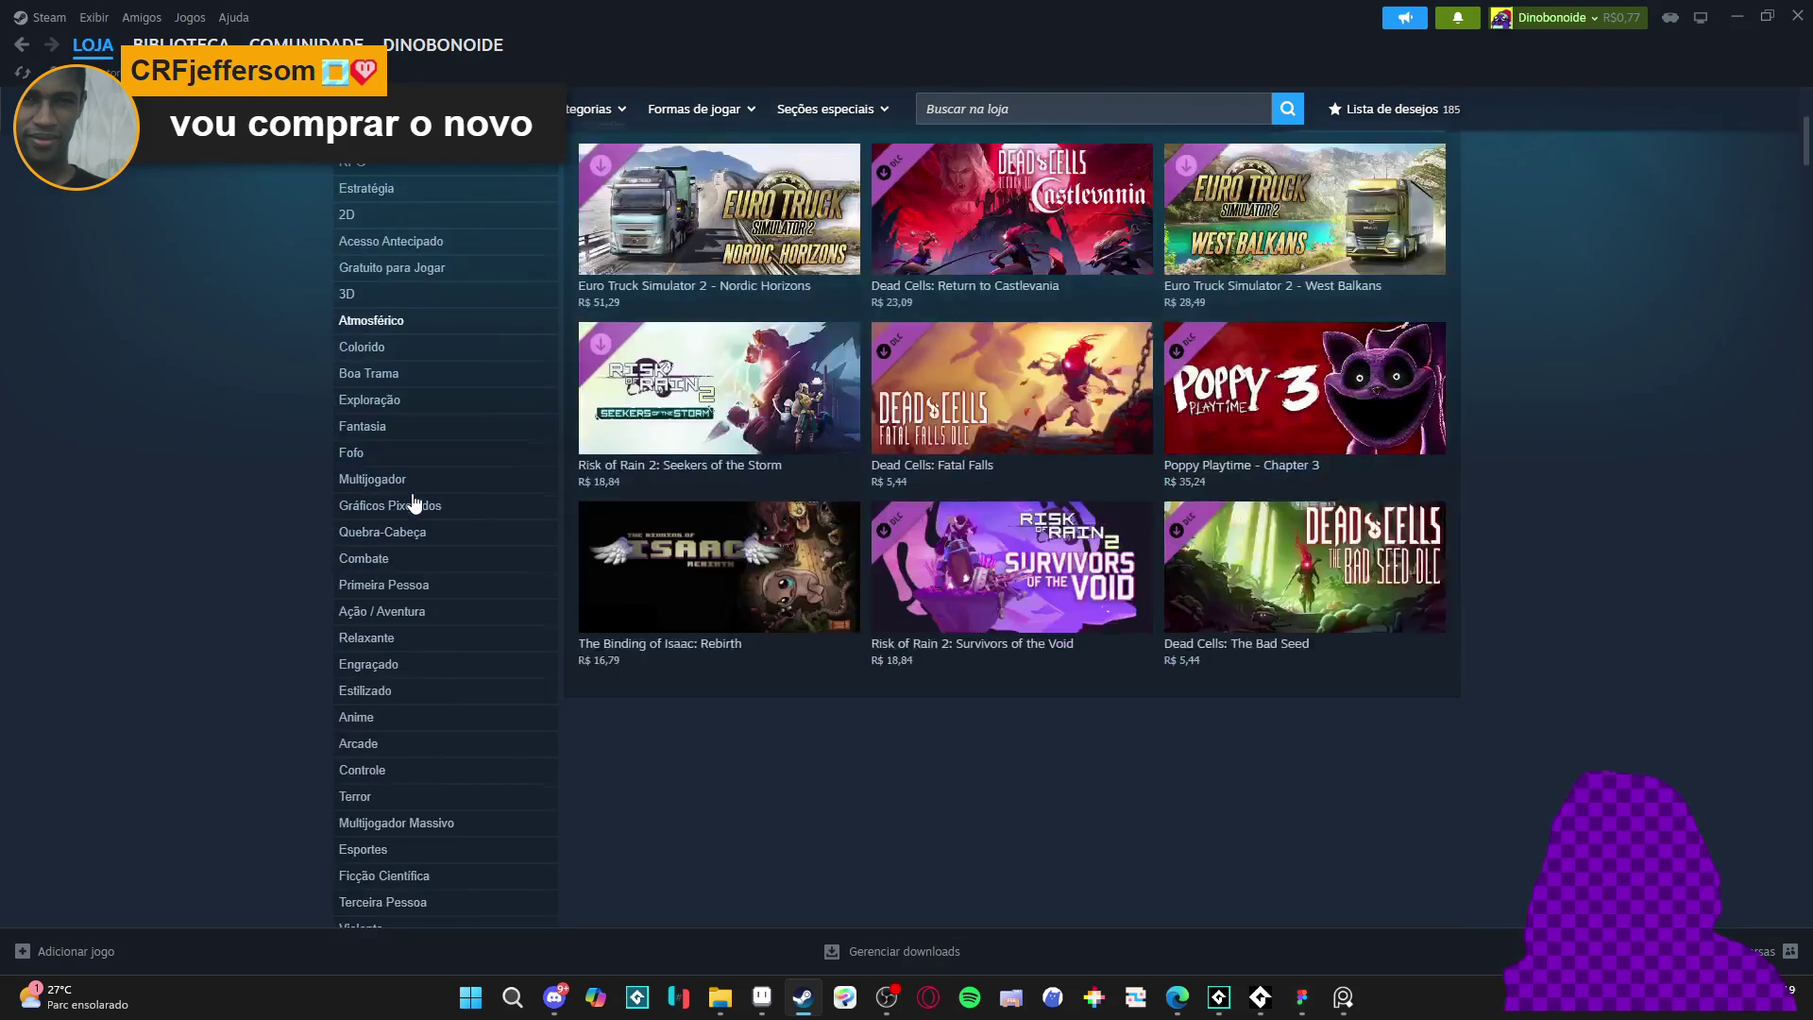
scroll(412, 500, "up", 3)
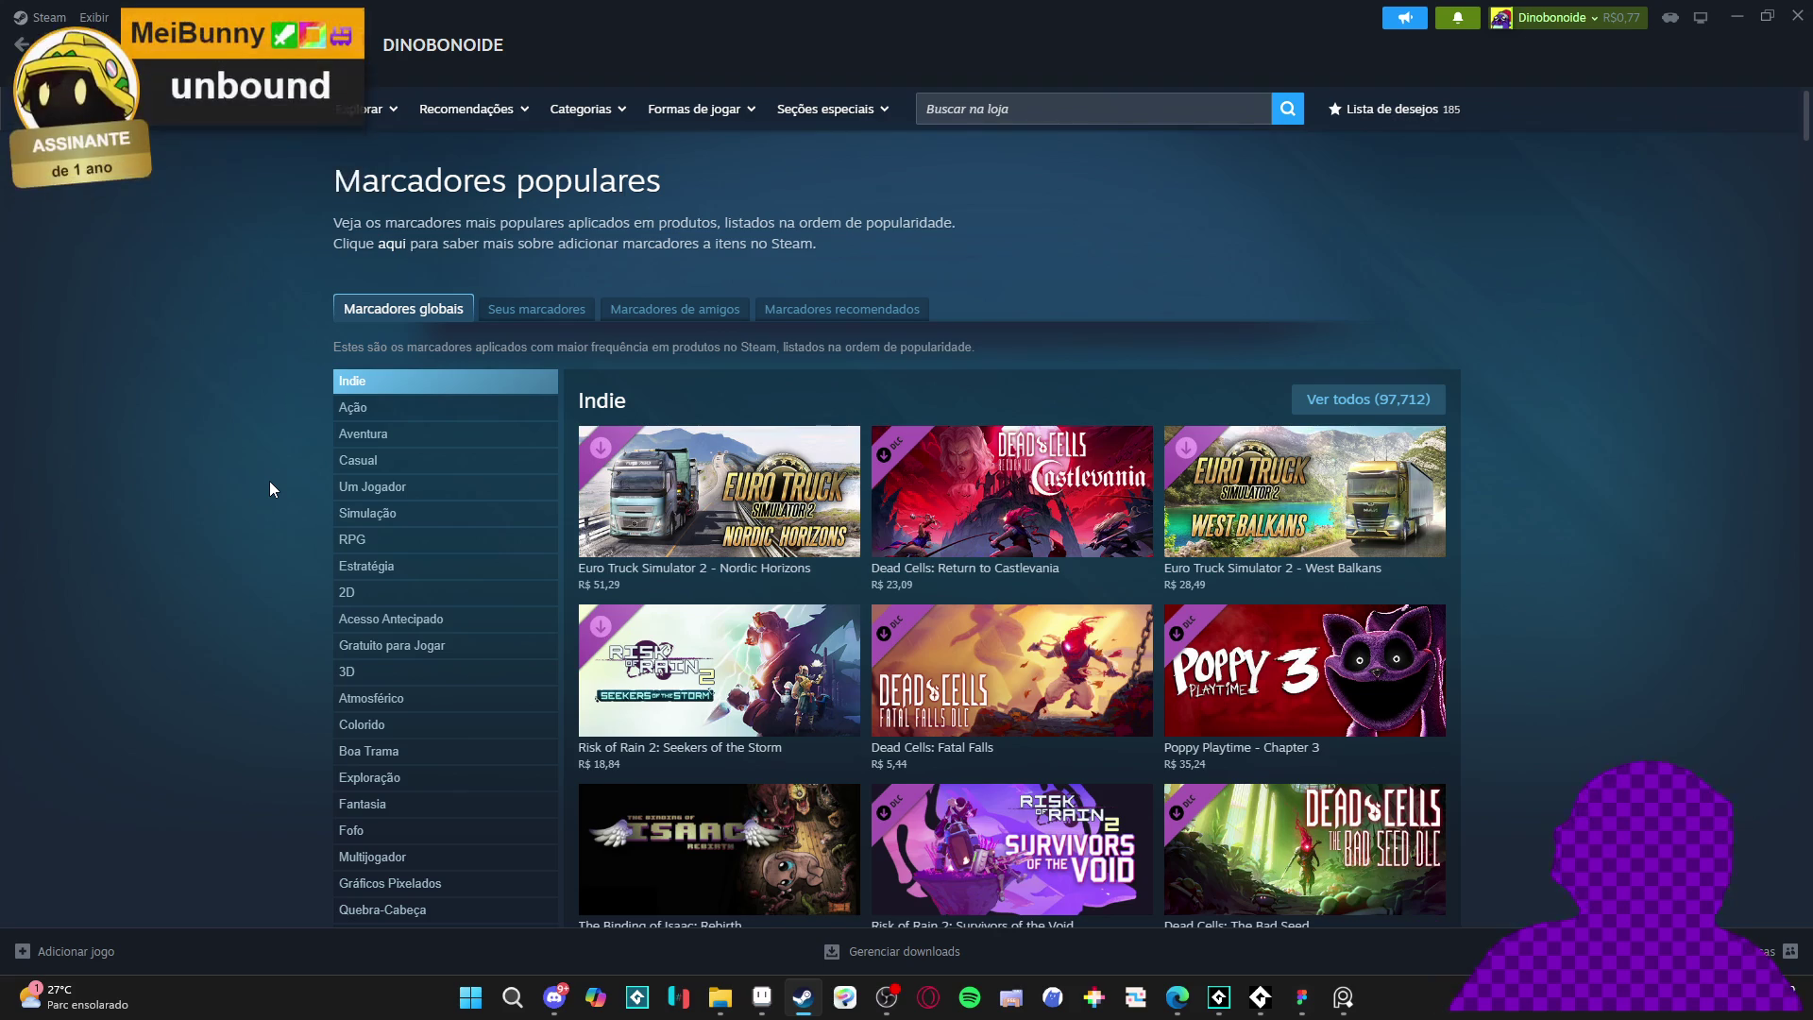
key("ctrl+f")
type("rv")
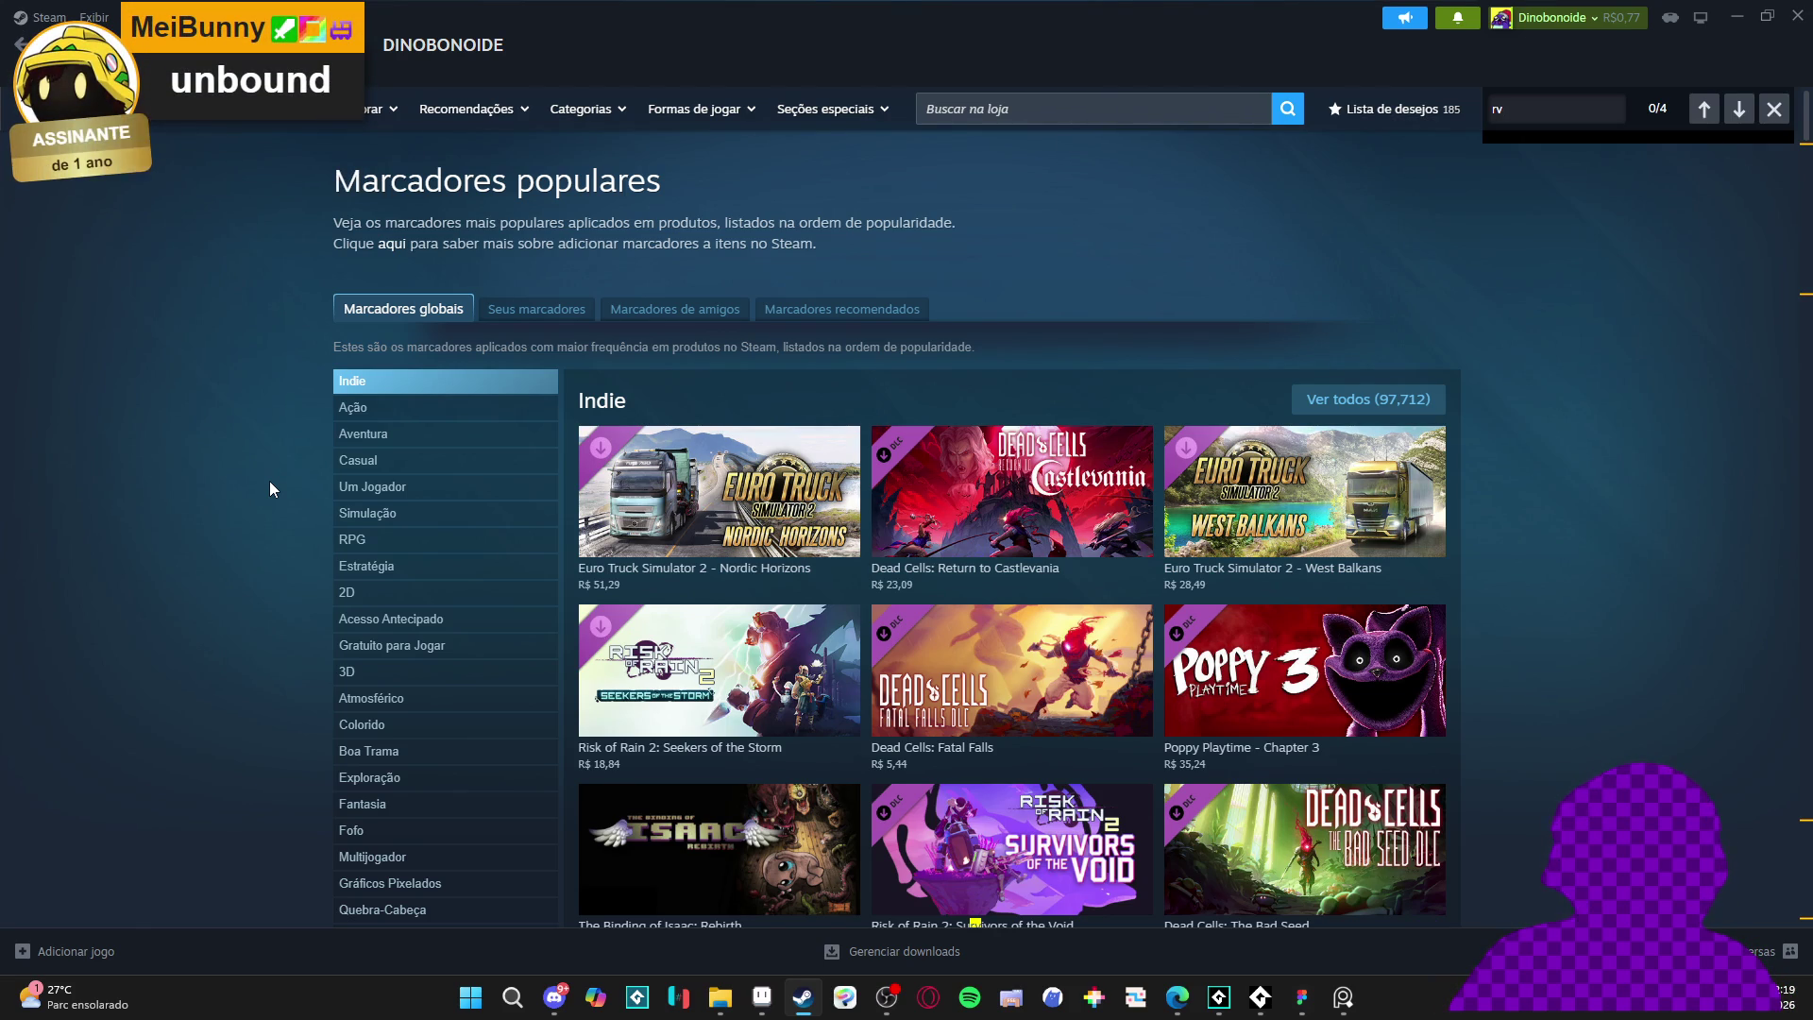
key("ctrl+f")
type("lidade v")
- Clear and close the find bar, then start a store search for 'unbo'
key("ctrl+a")
key("BackSpace")
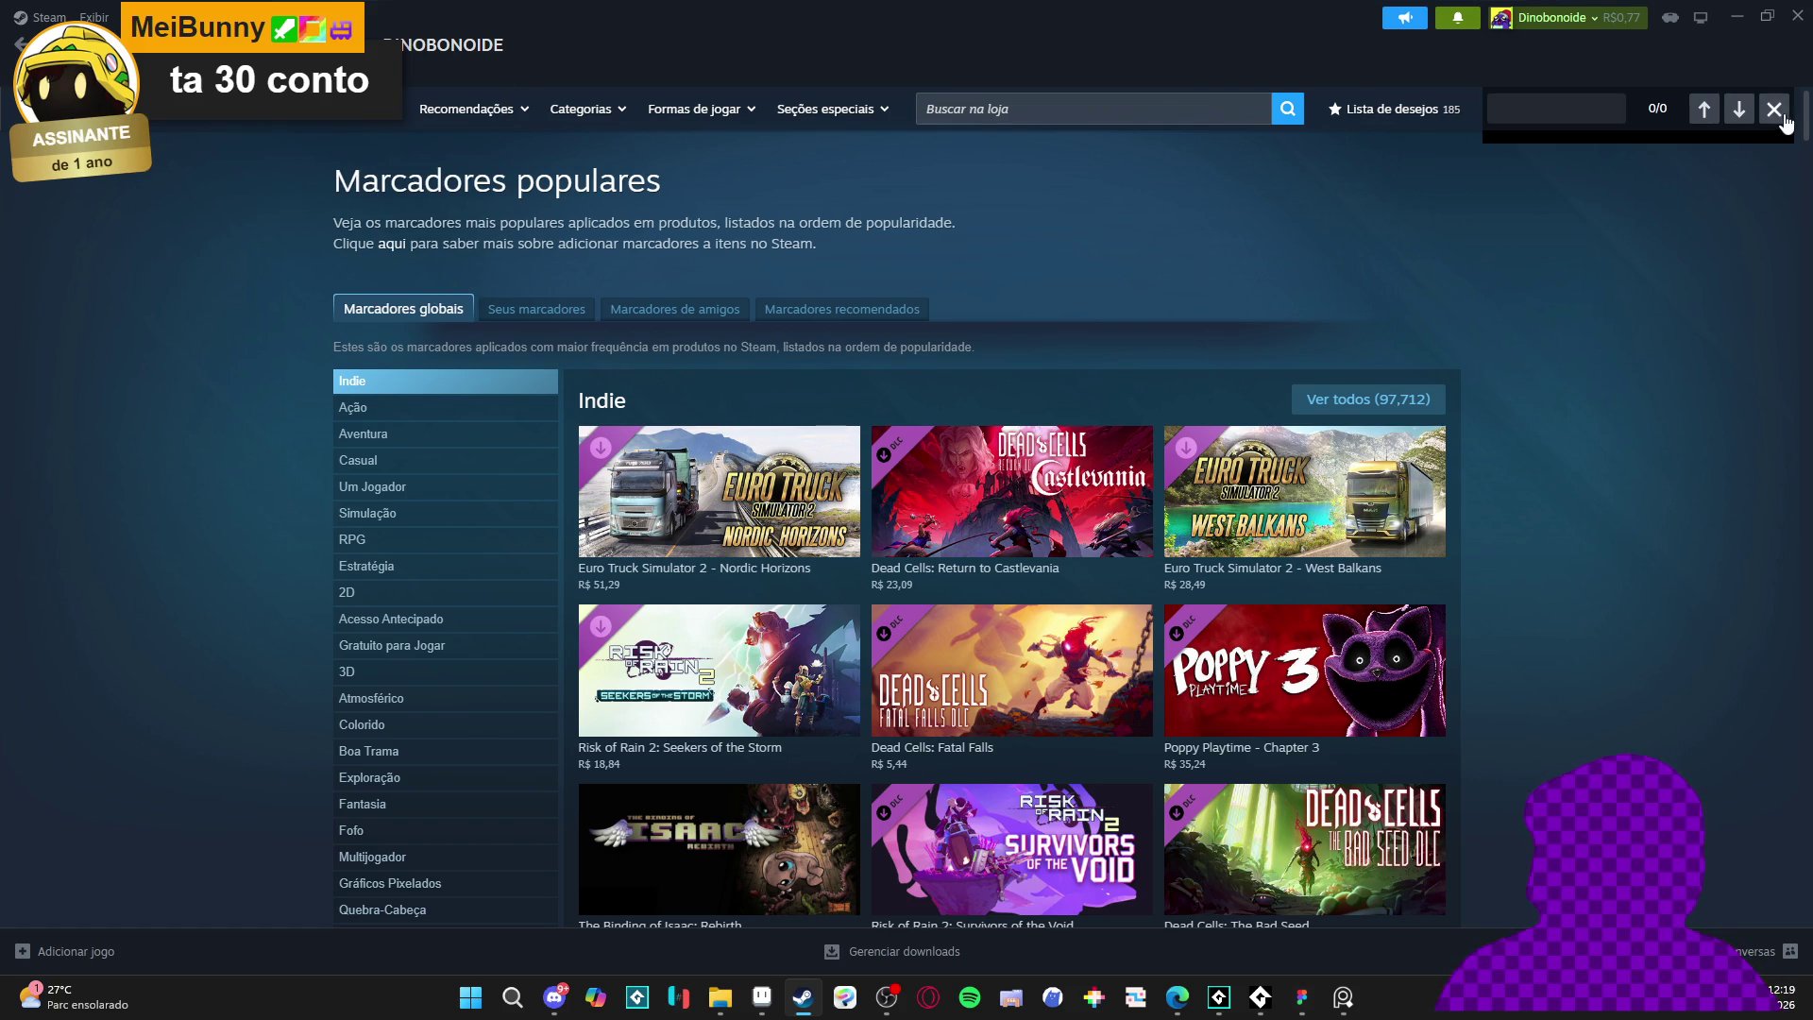
left_click(1786, 120)
left_click(1157, 94)
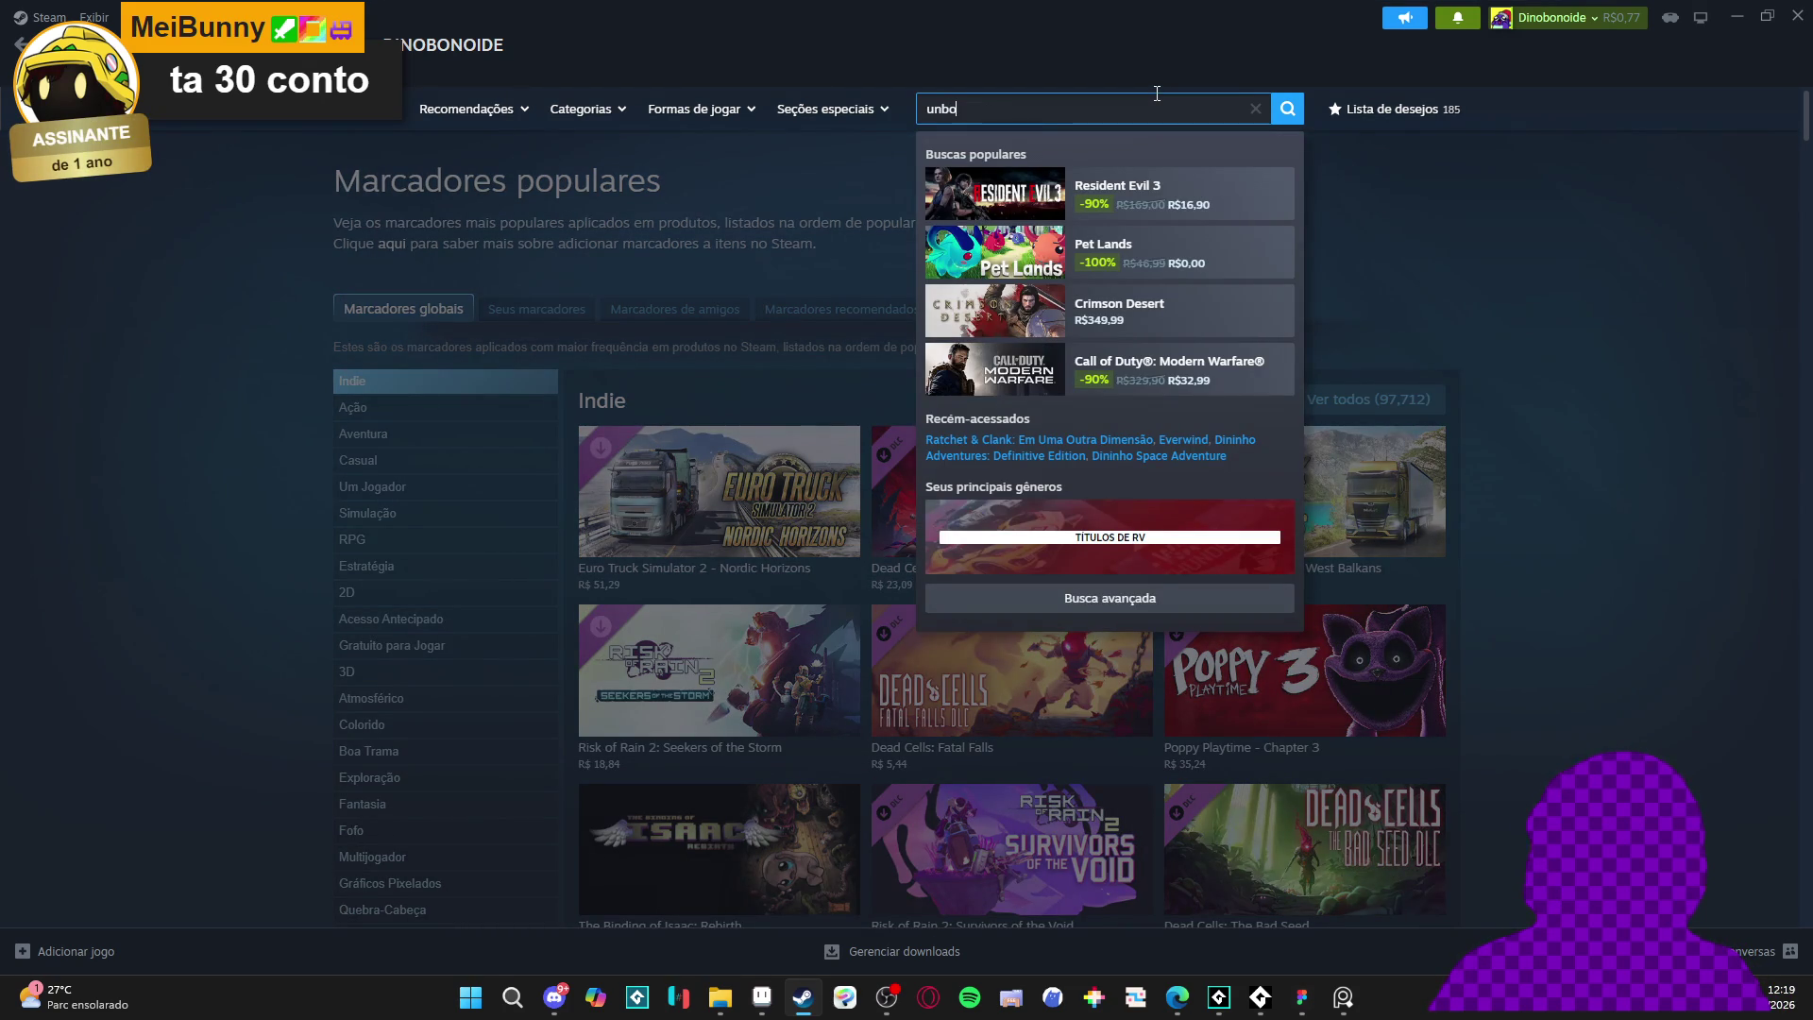
- Open the Need for Speed™ Unbound store page and view its BMW and Subaru screenshots
type("und")
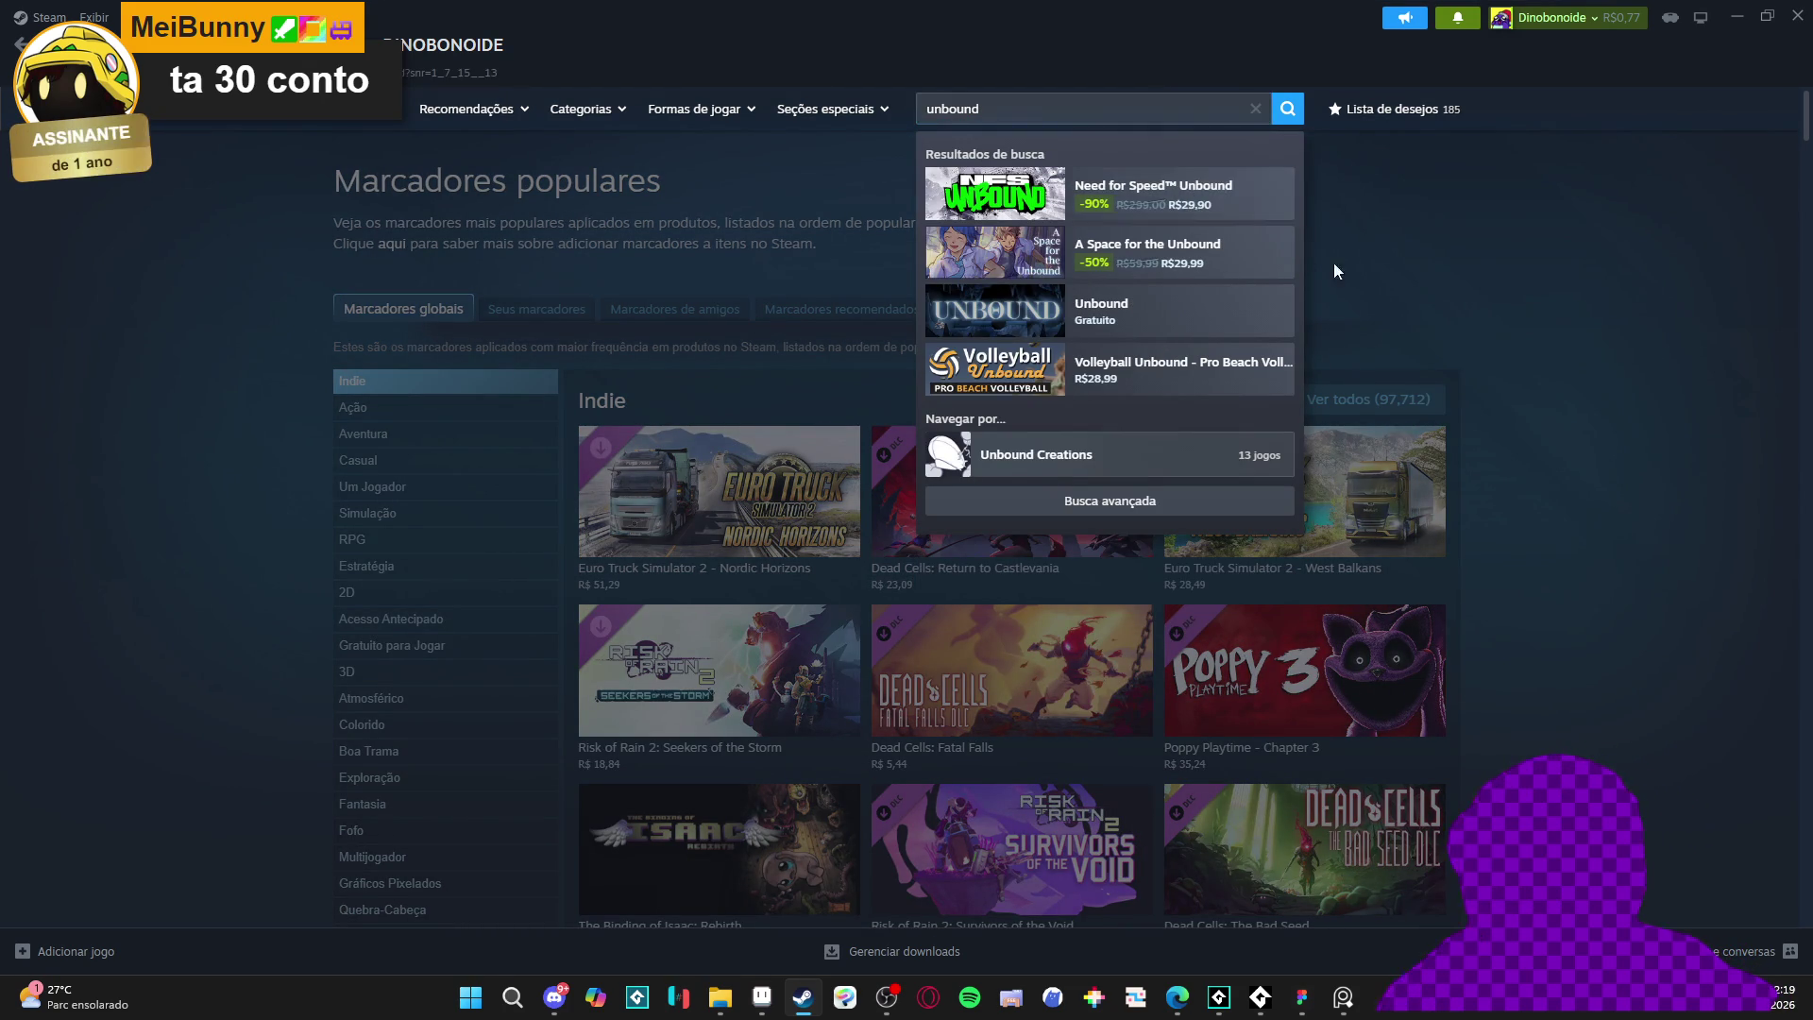
left_click(1180, 193)
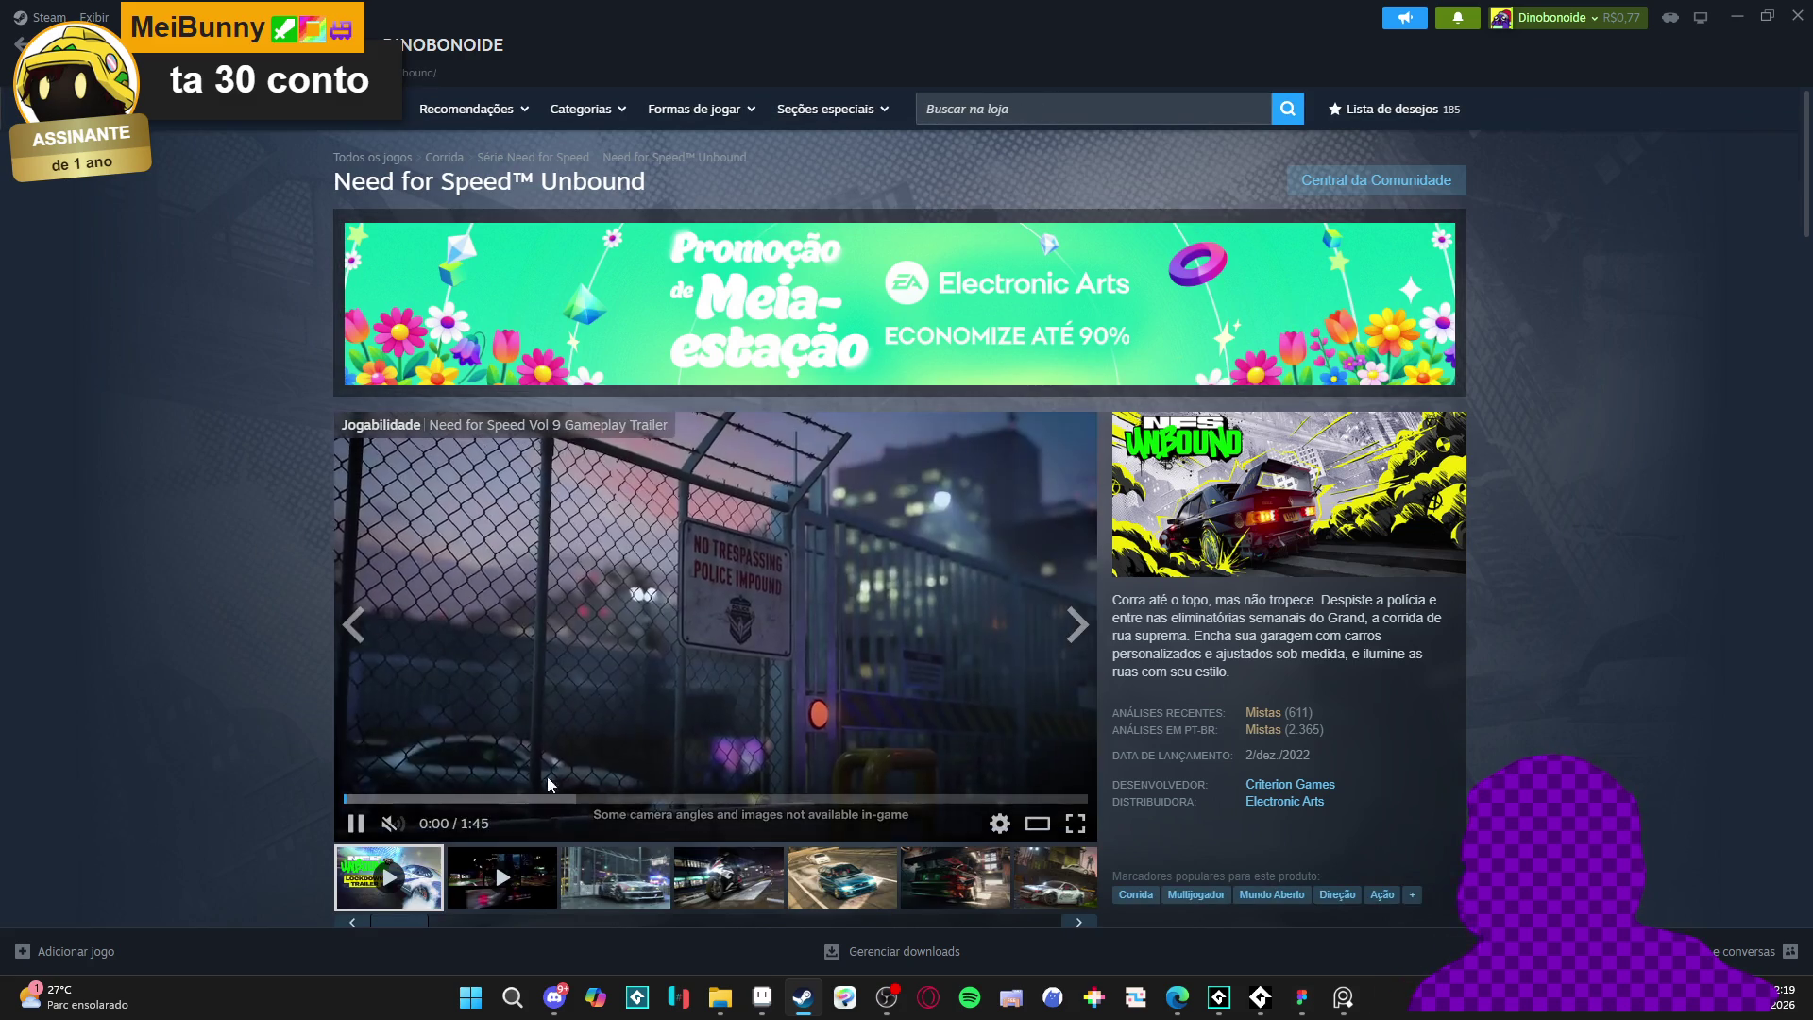
scroll(527, 799, "down", 2)
left_click(633, 694)
left_click(707, 694)
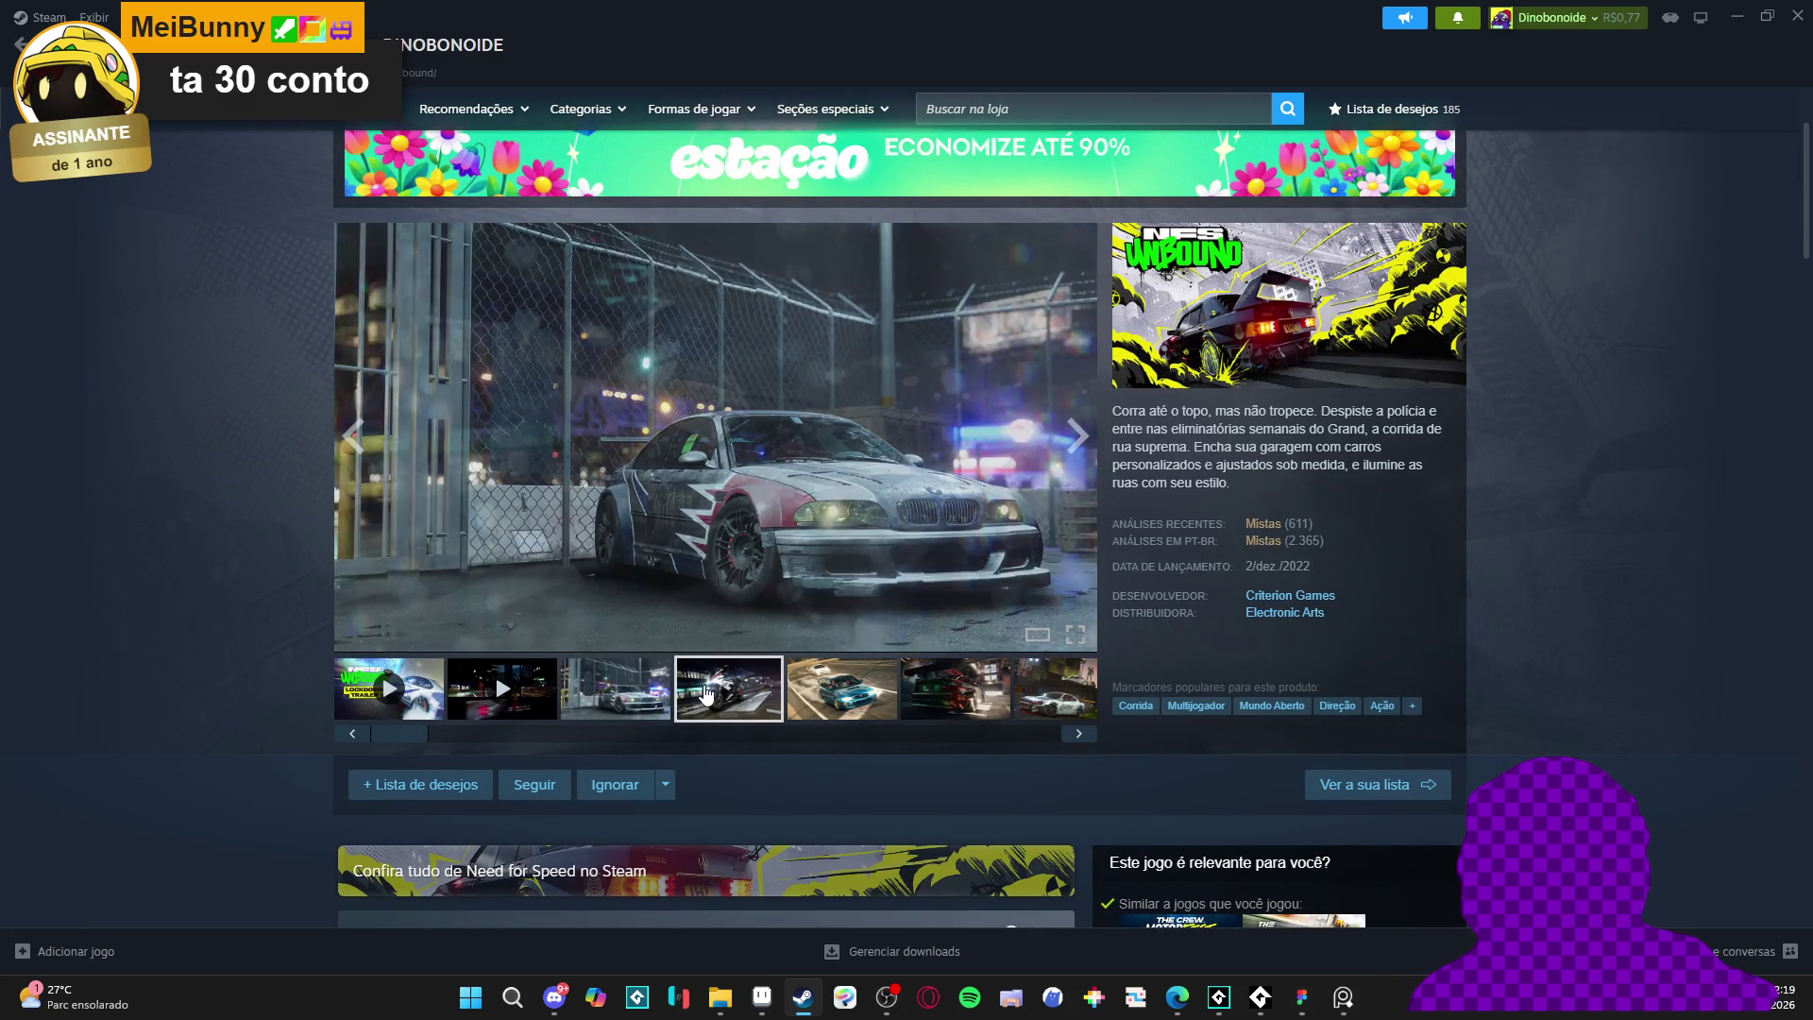
left_click(871, 699)
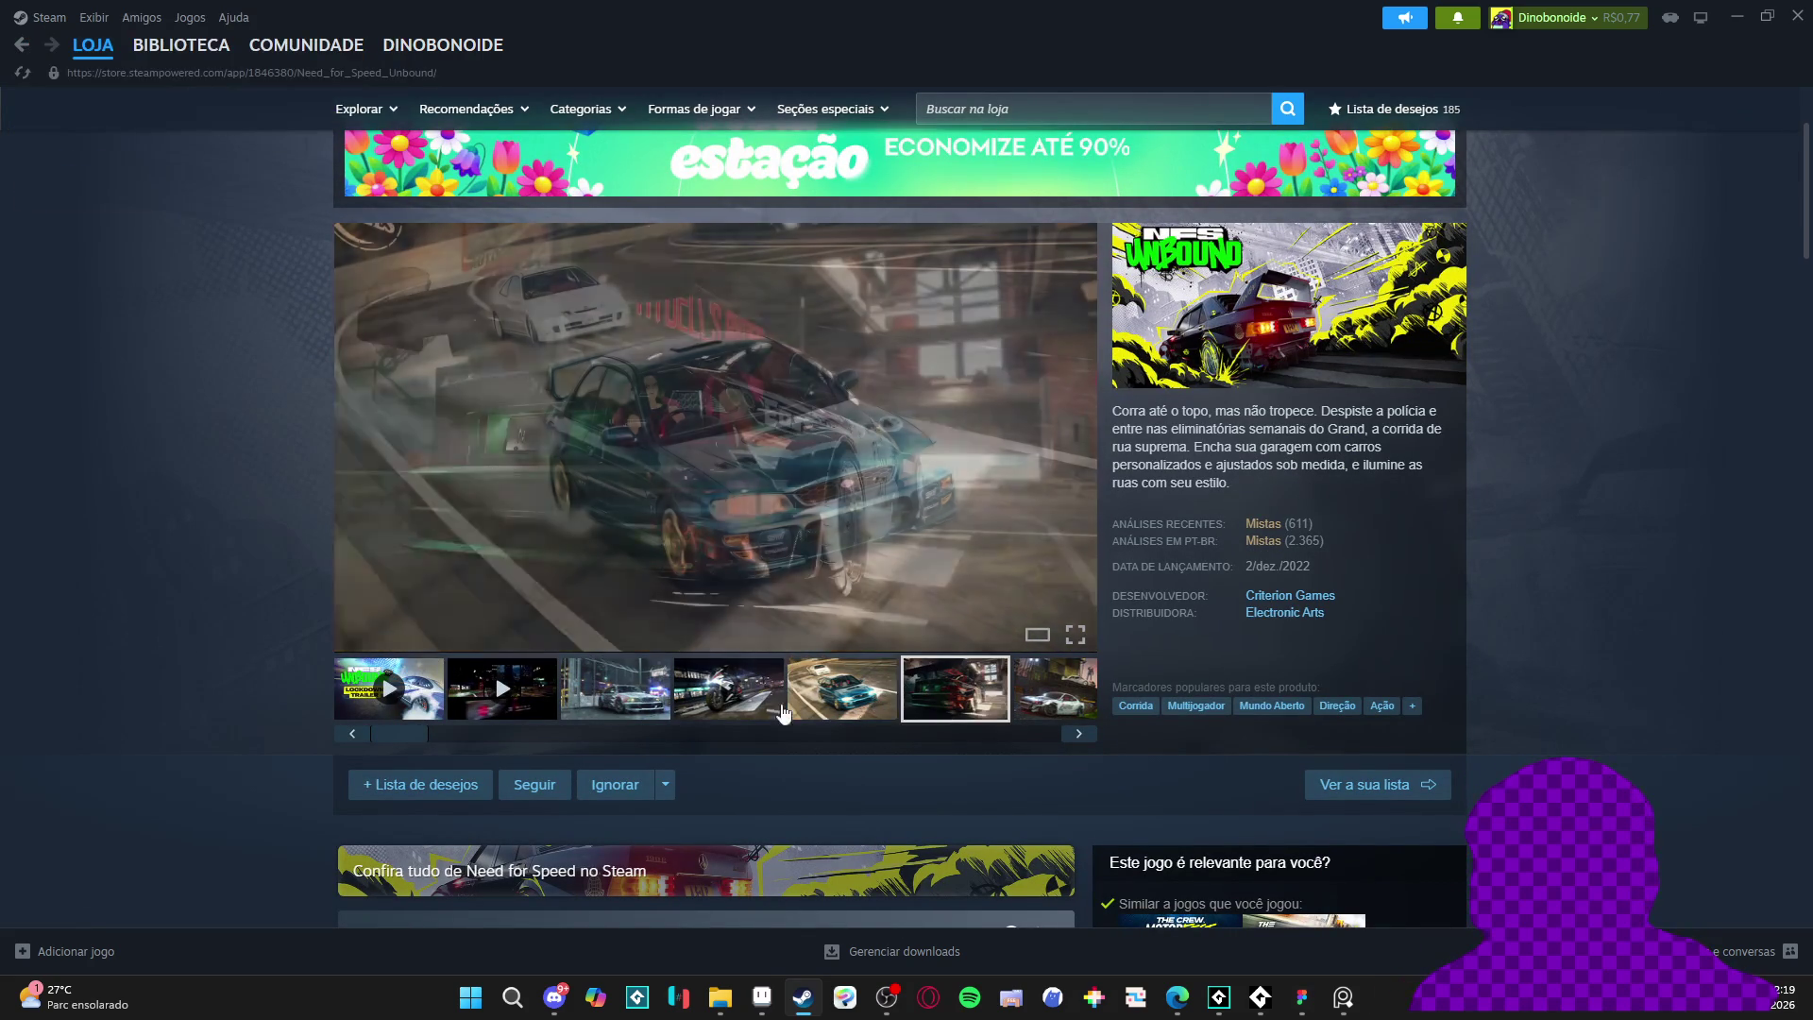
- Scroll to the purchase options, then visit the library and return to the store
scroll(122, 627, "down", 3)
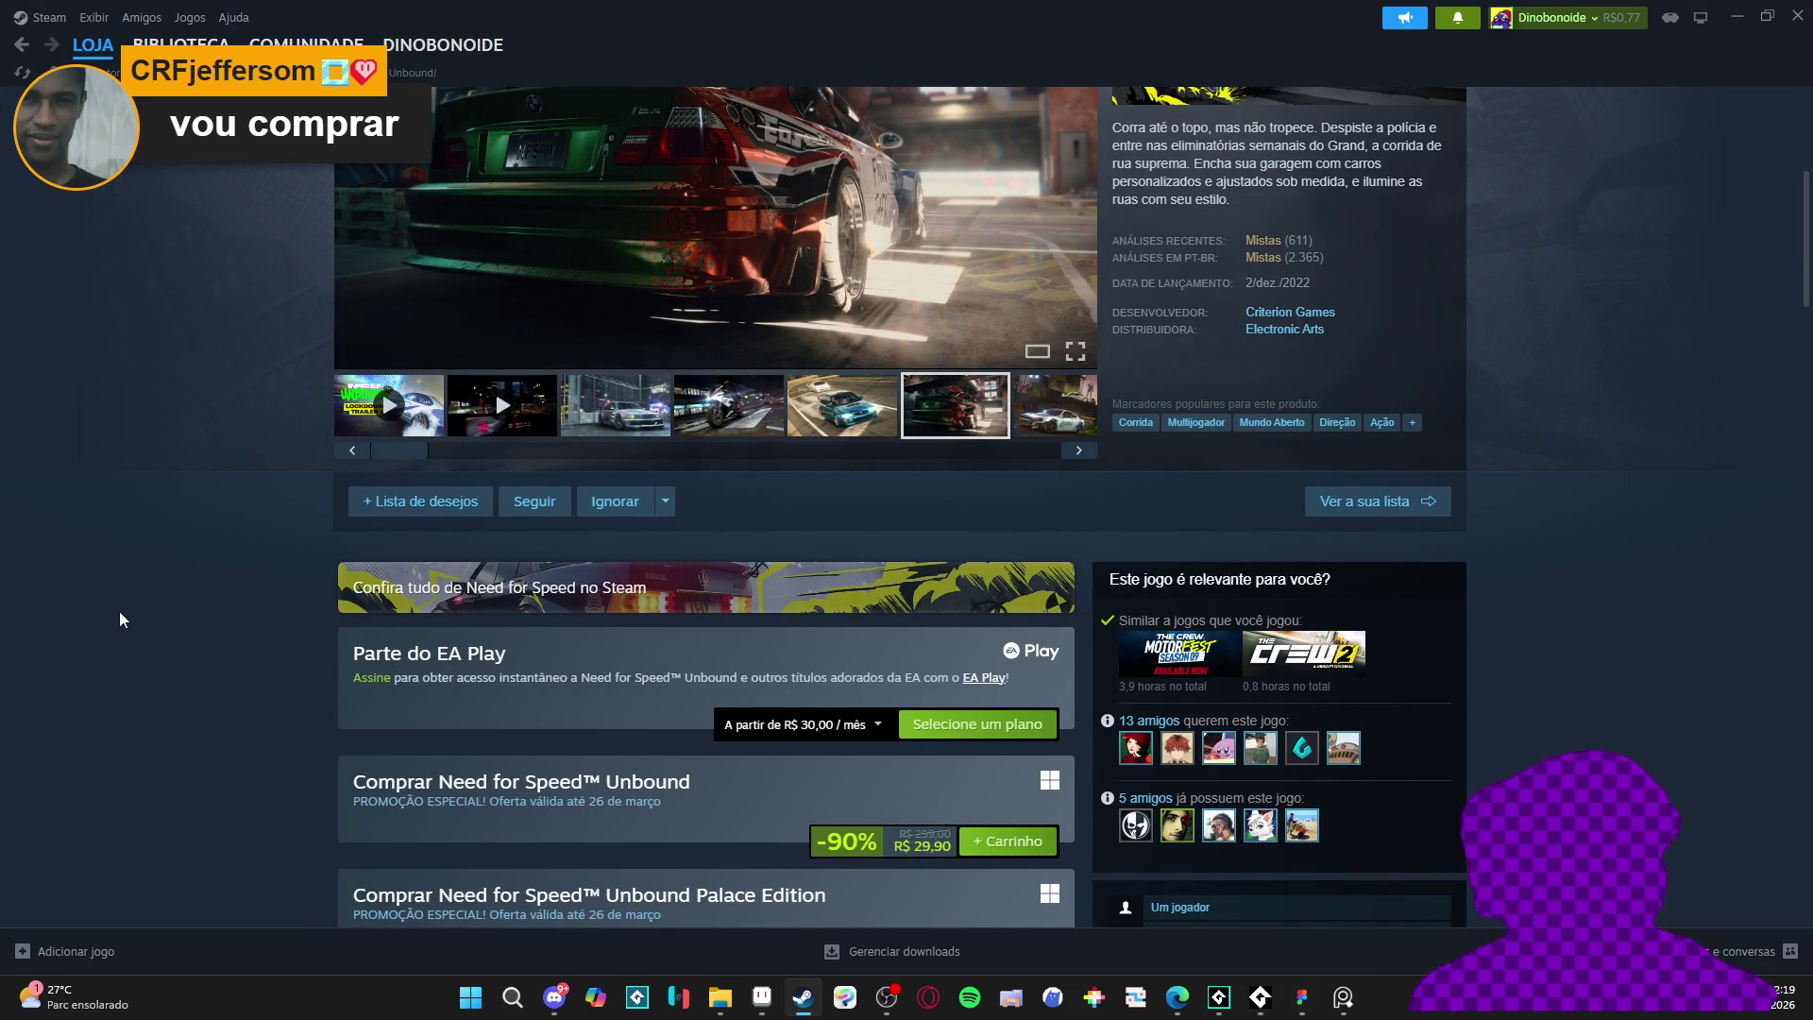
scroll(212, 555, "up", 3)
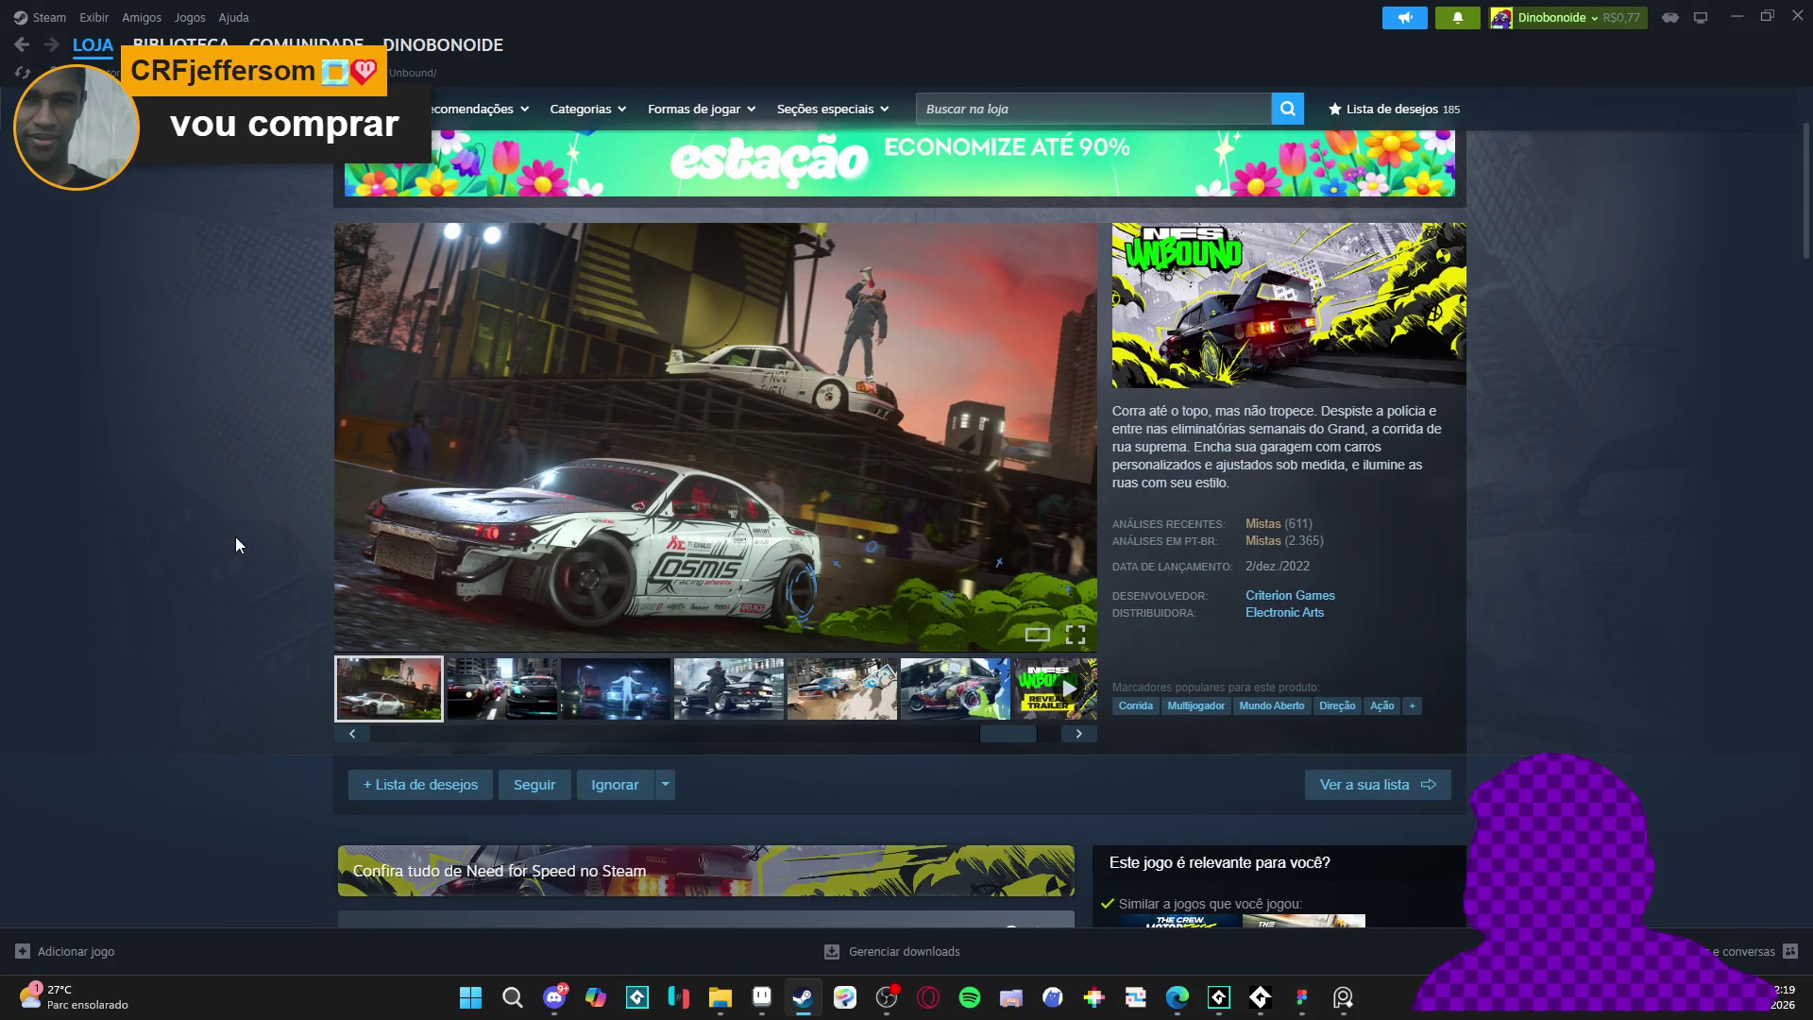
scroll(370, 173, "down", 1)
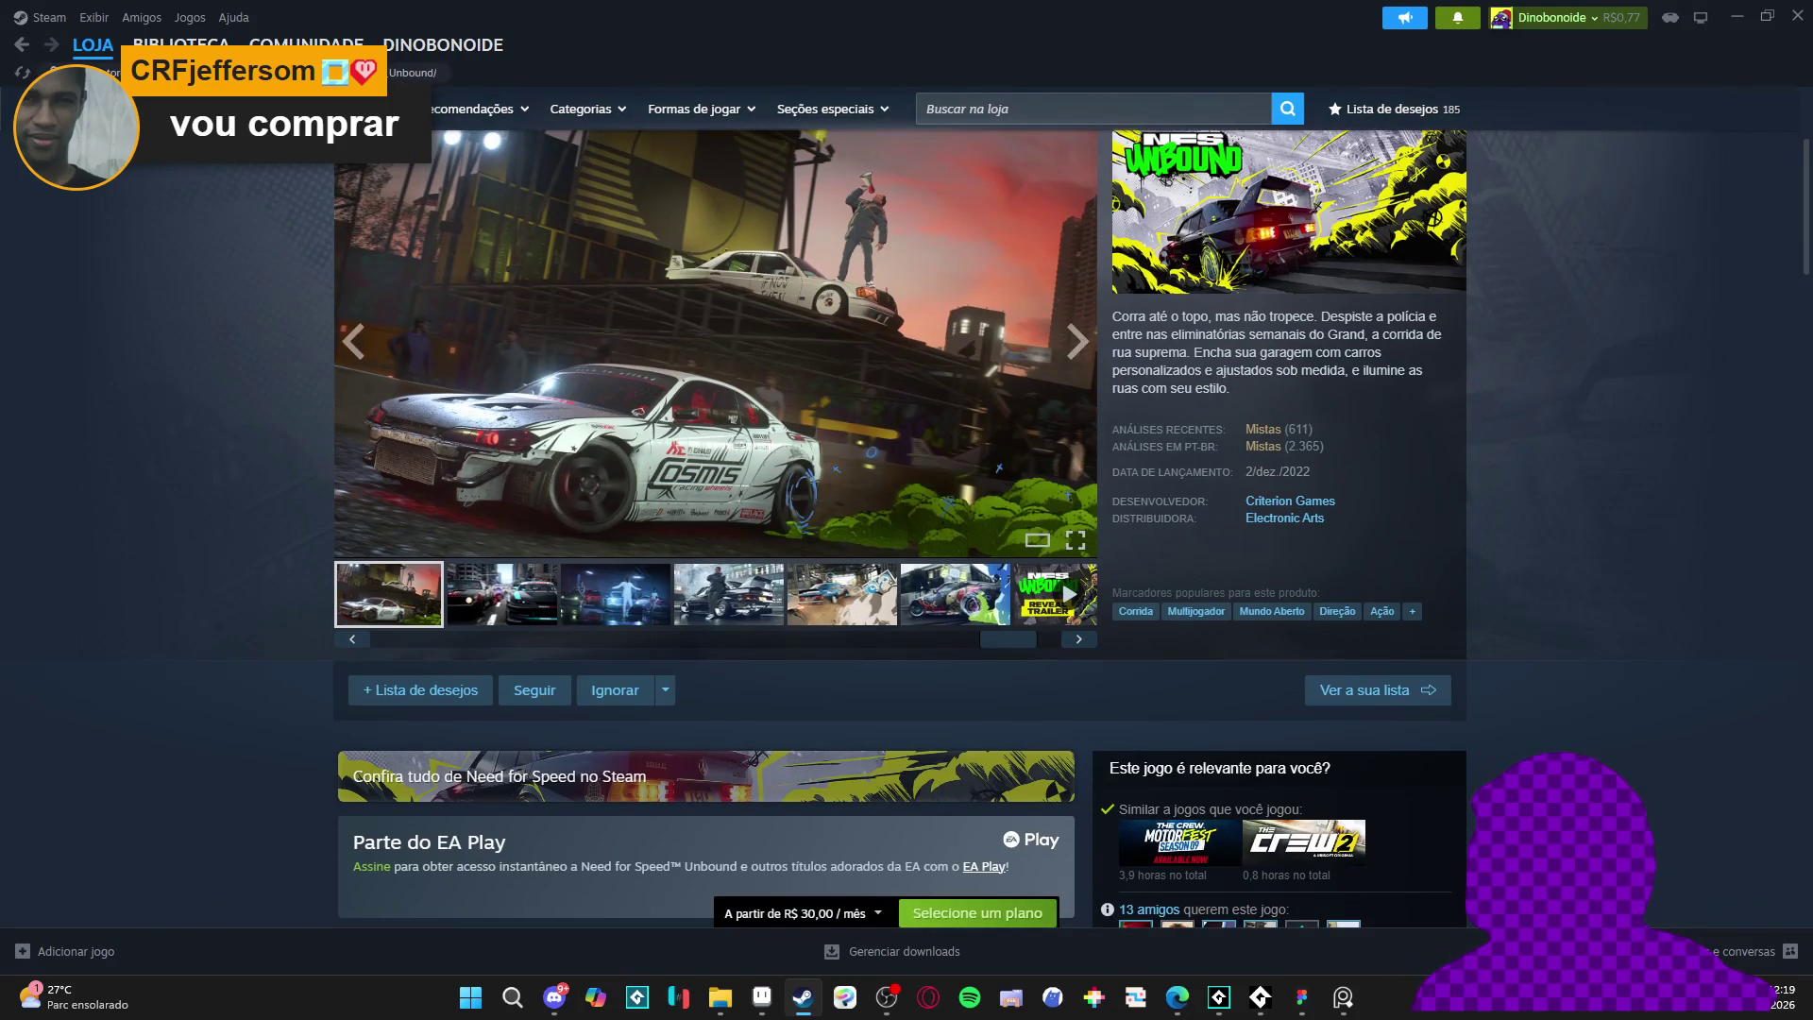
left_click(180, 45)
left_click(94, 47)
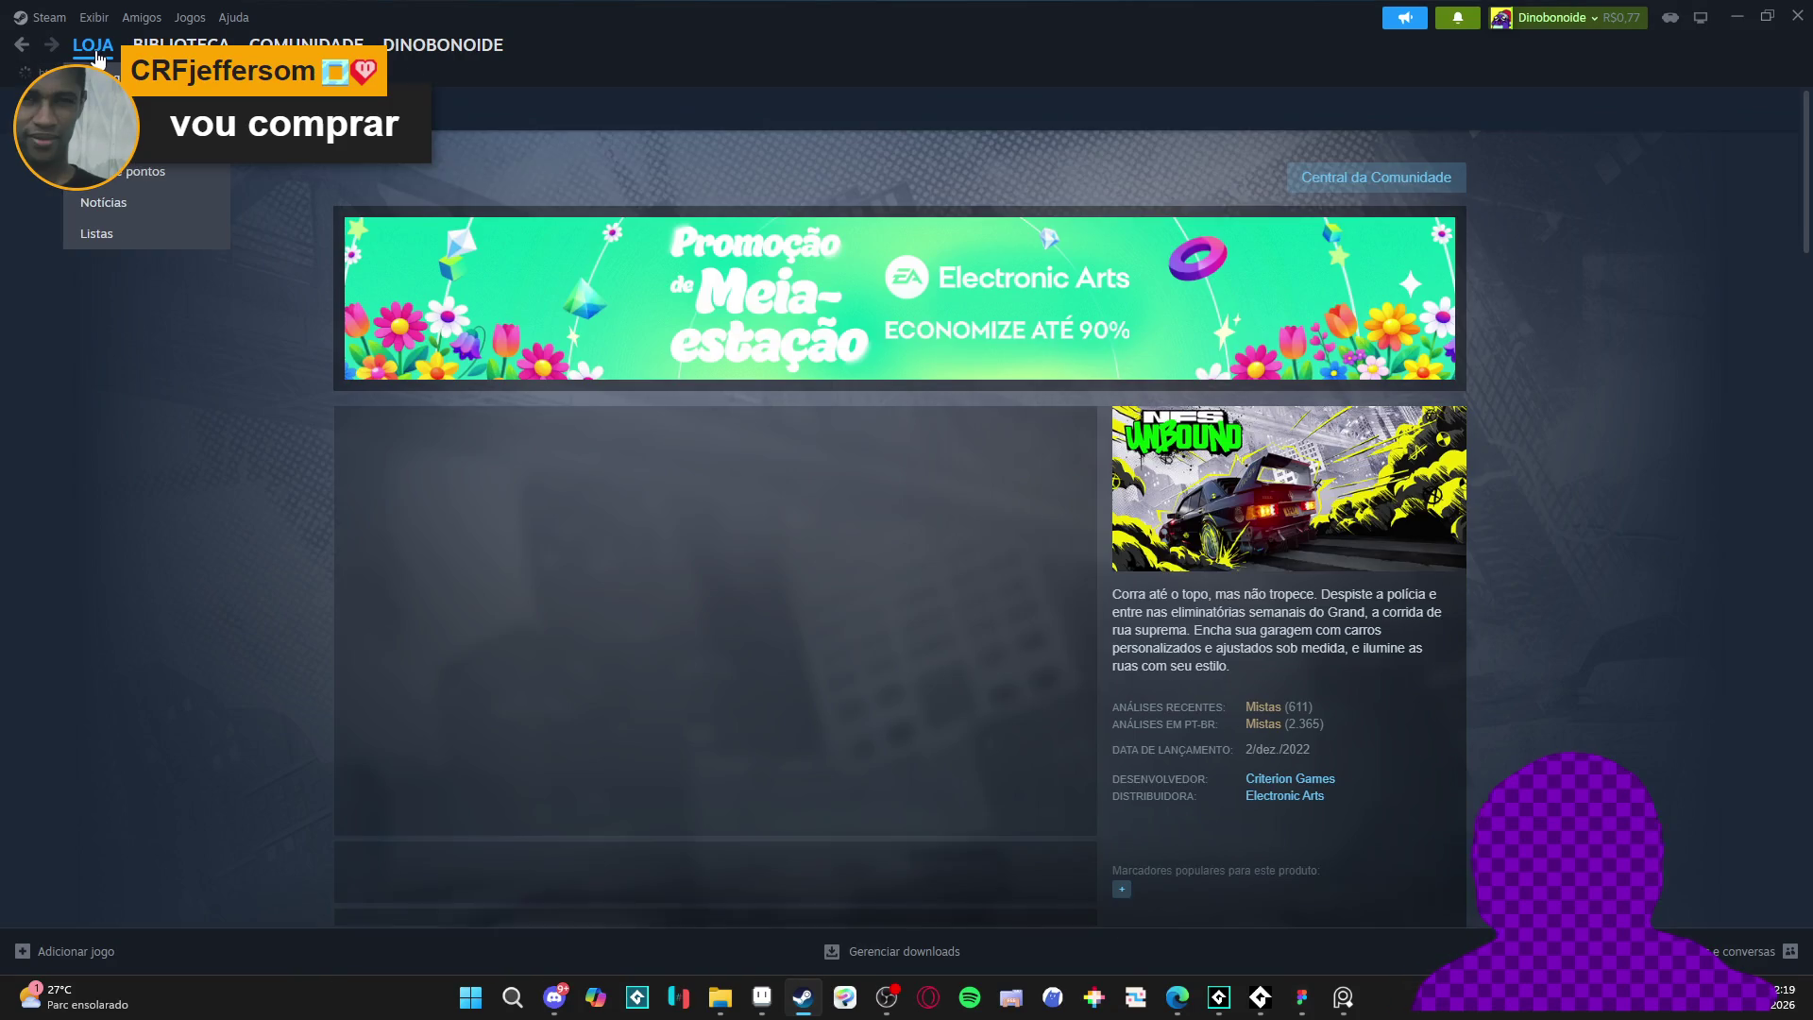
left_click(102, 59)
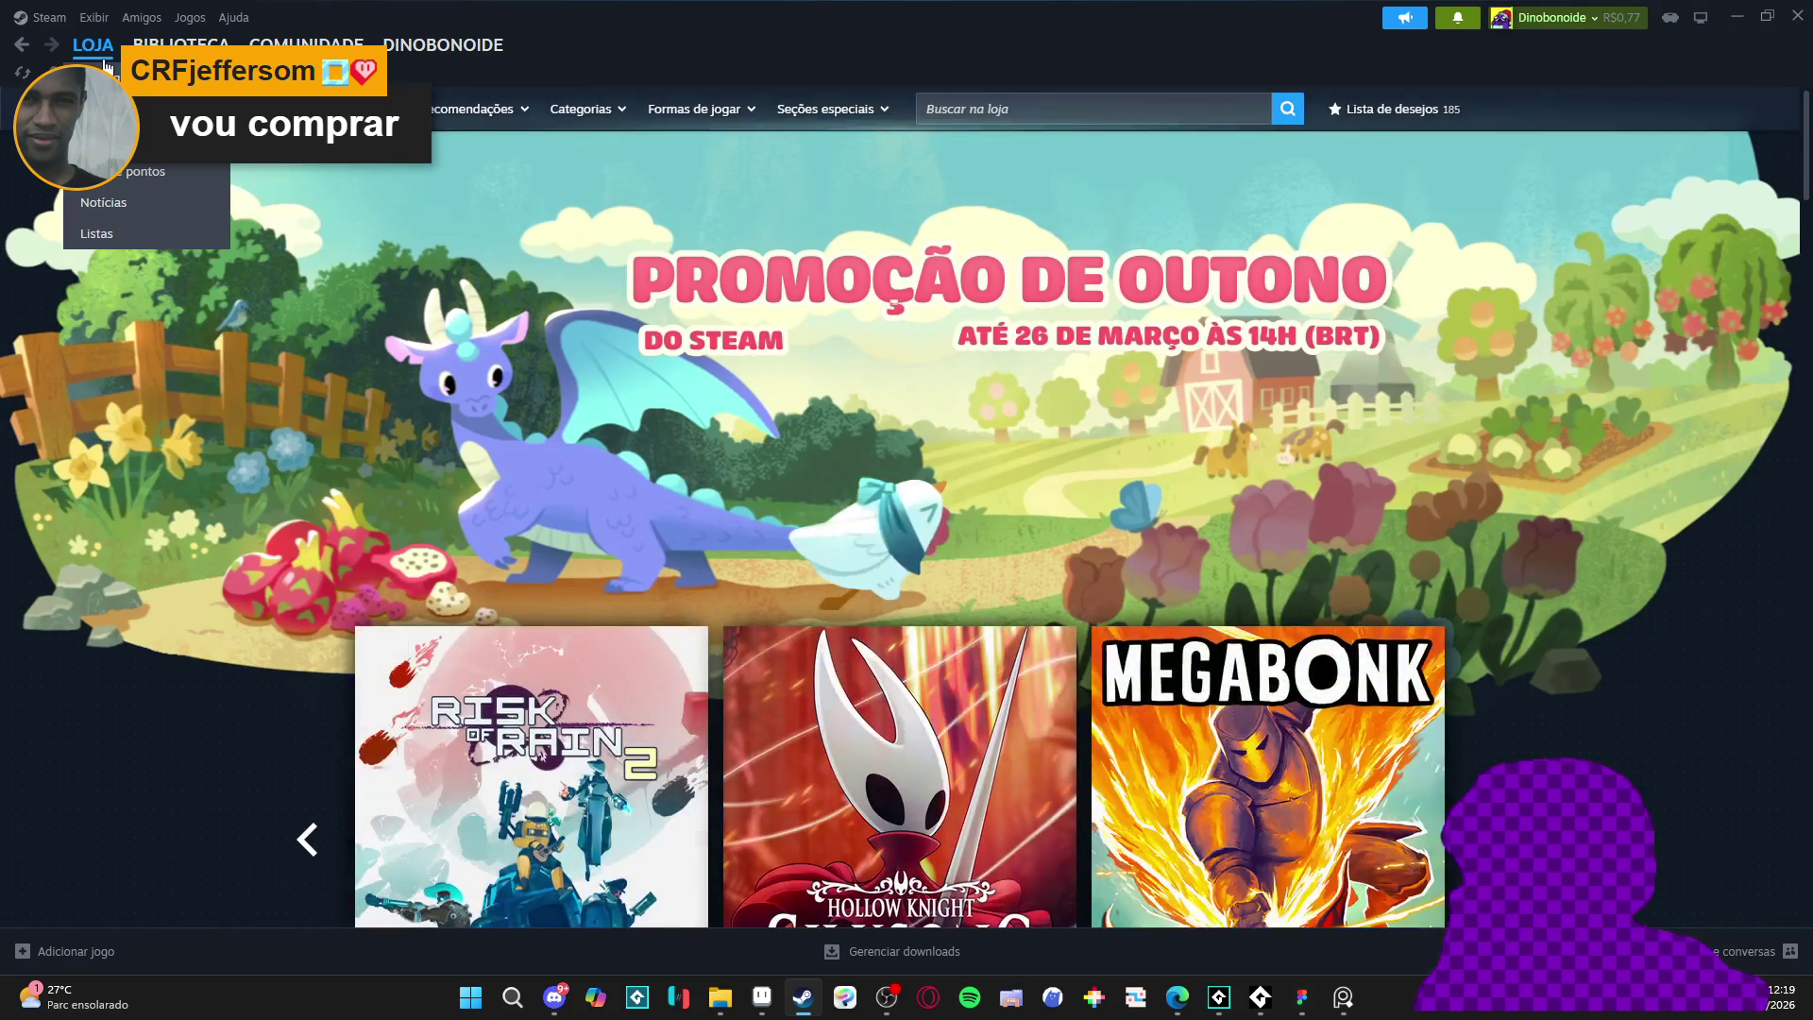
scroll(221, 418, "down", 5)
scroll(213, 421, "down", 6)
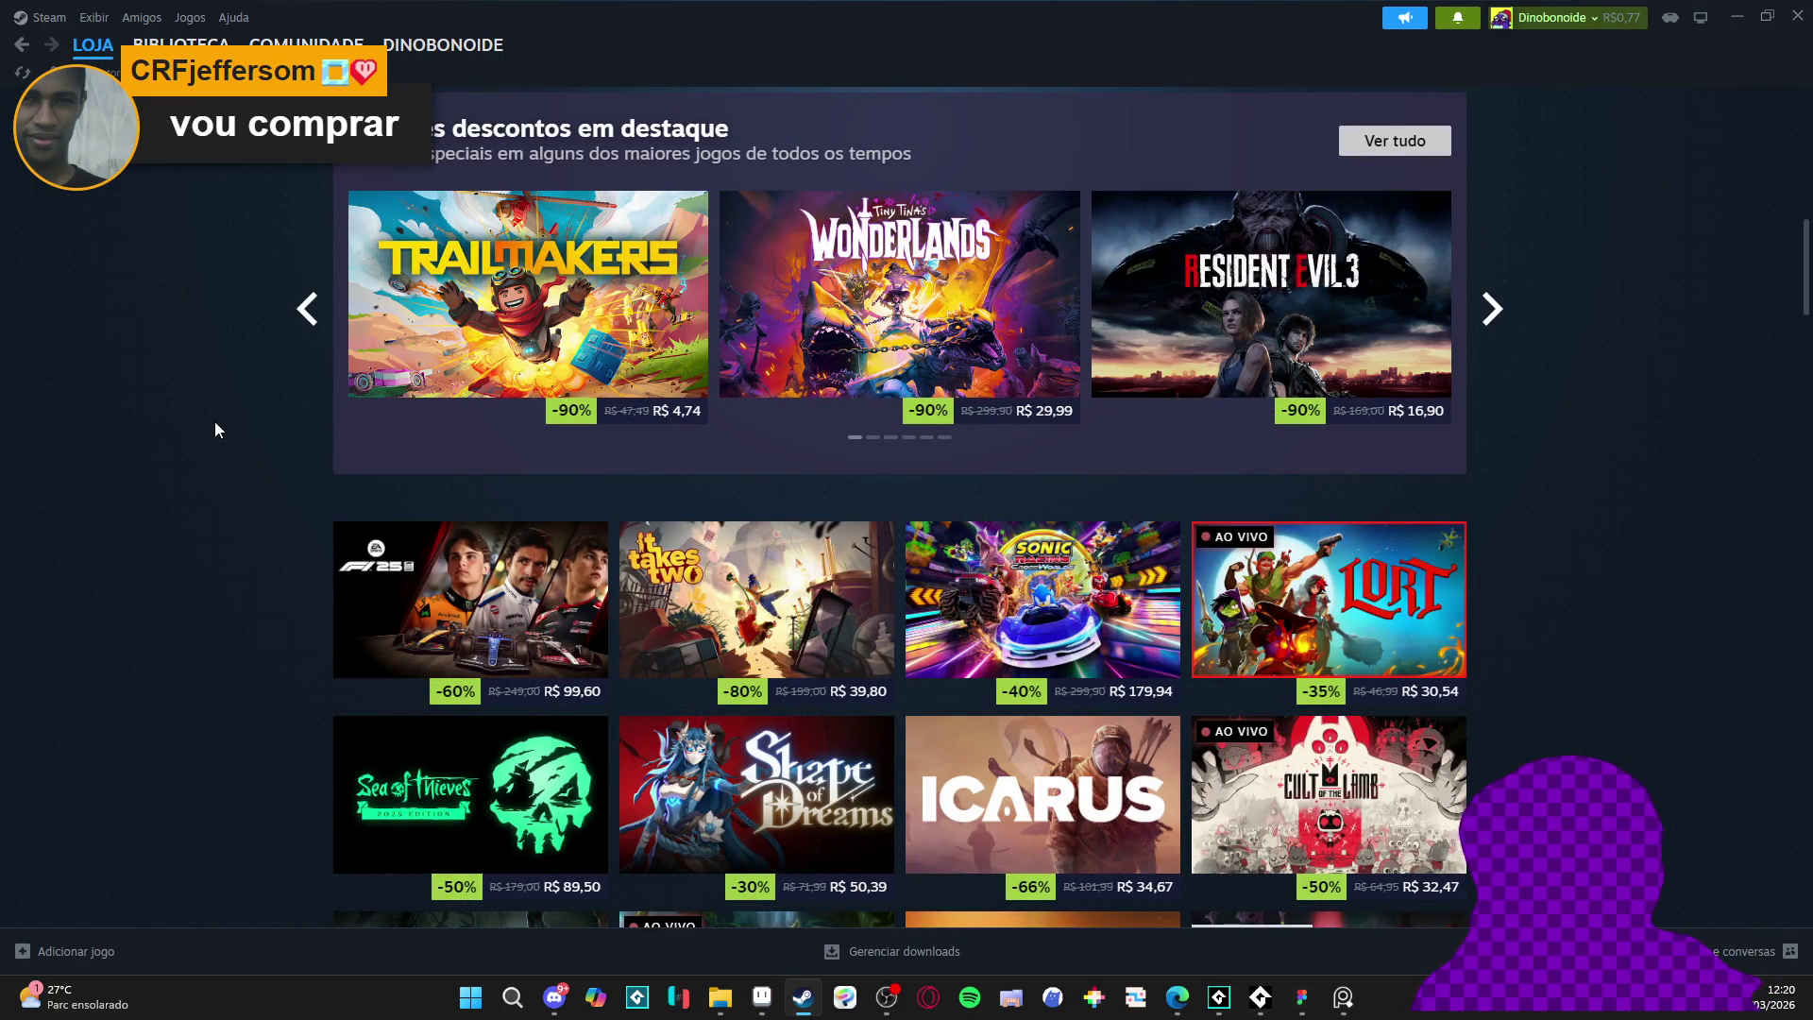
scroll(215, 430, "down", 10)
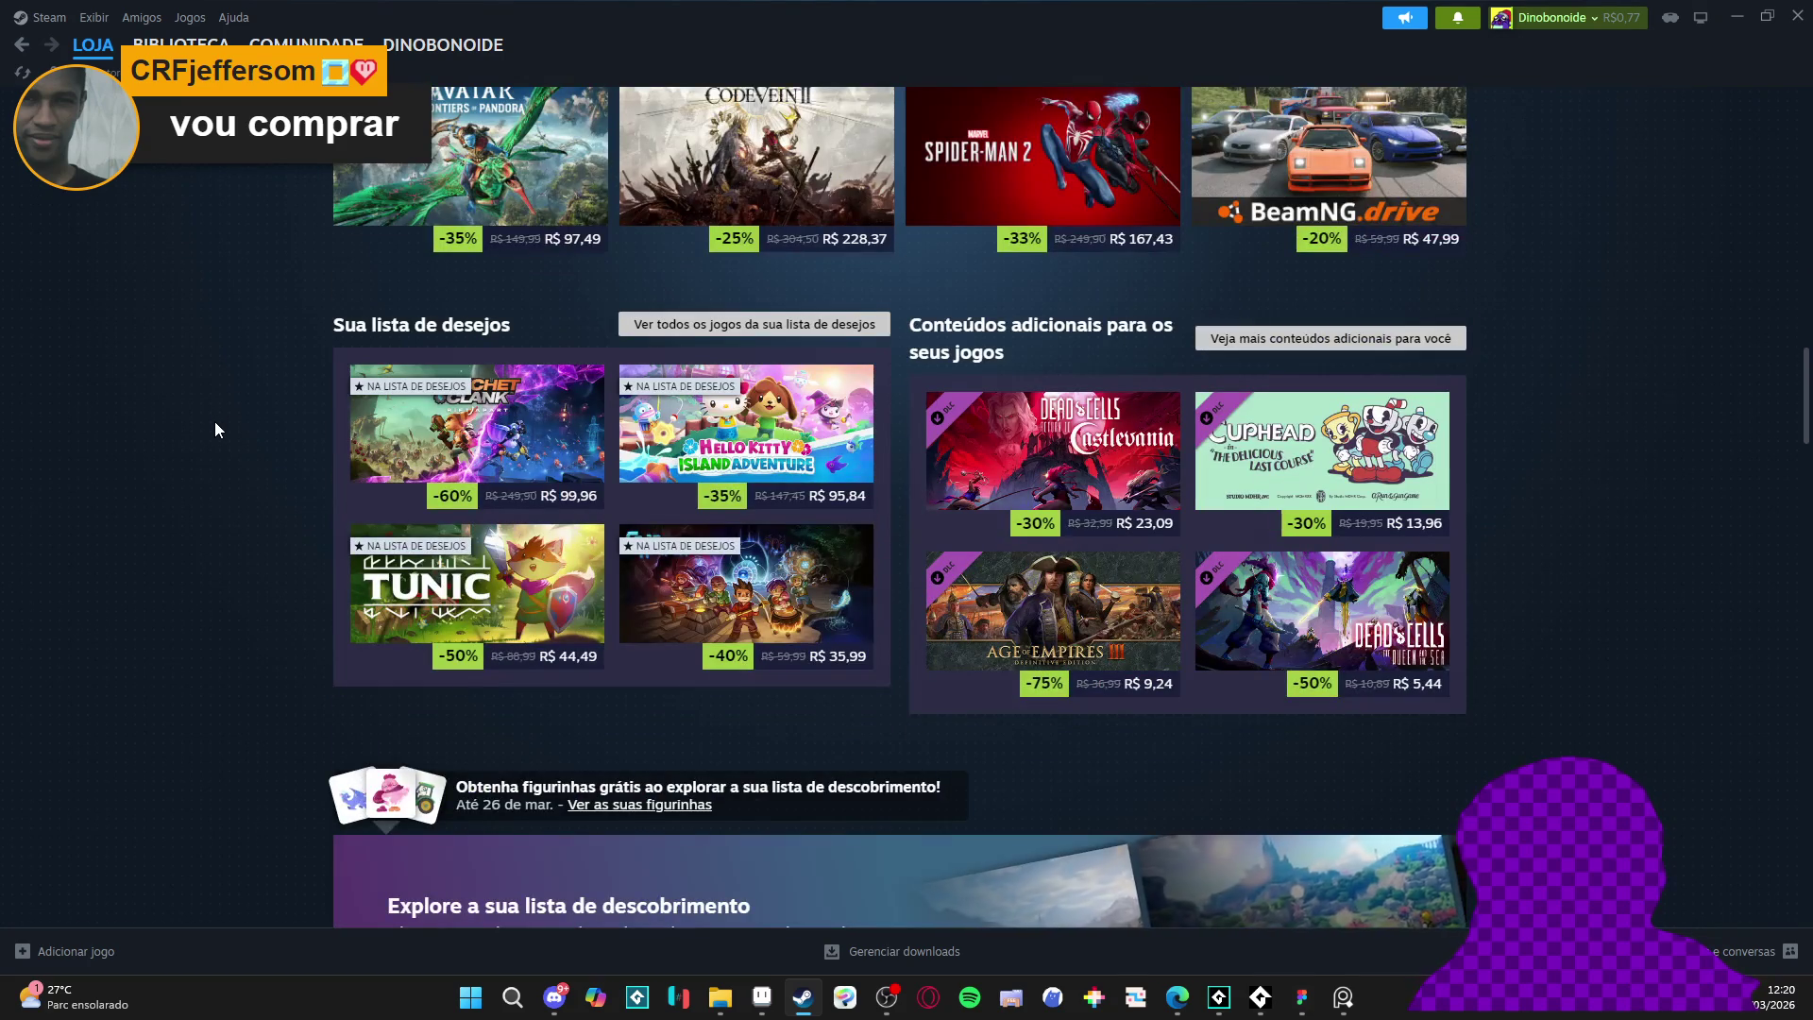
scroll(213, 422, "up", 2)
scroll(214, 422, "up", 1)
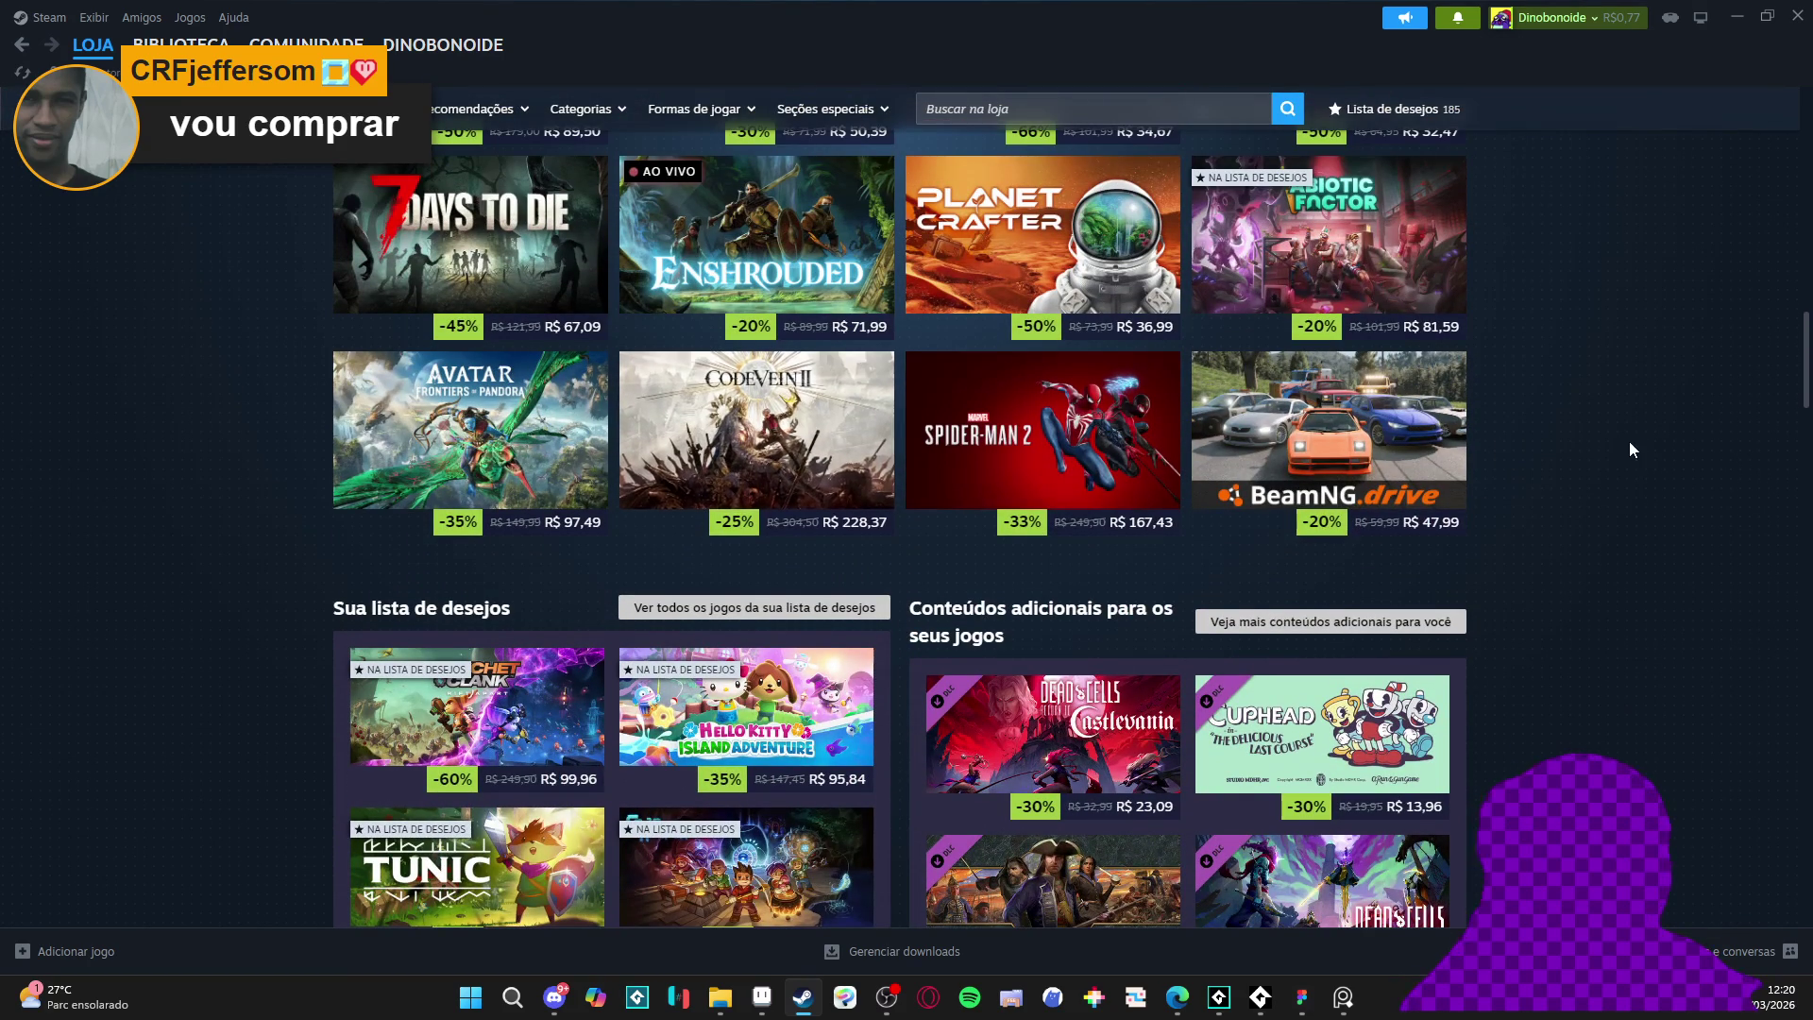
scroll(1623, 452, "down", 1)
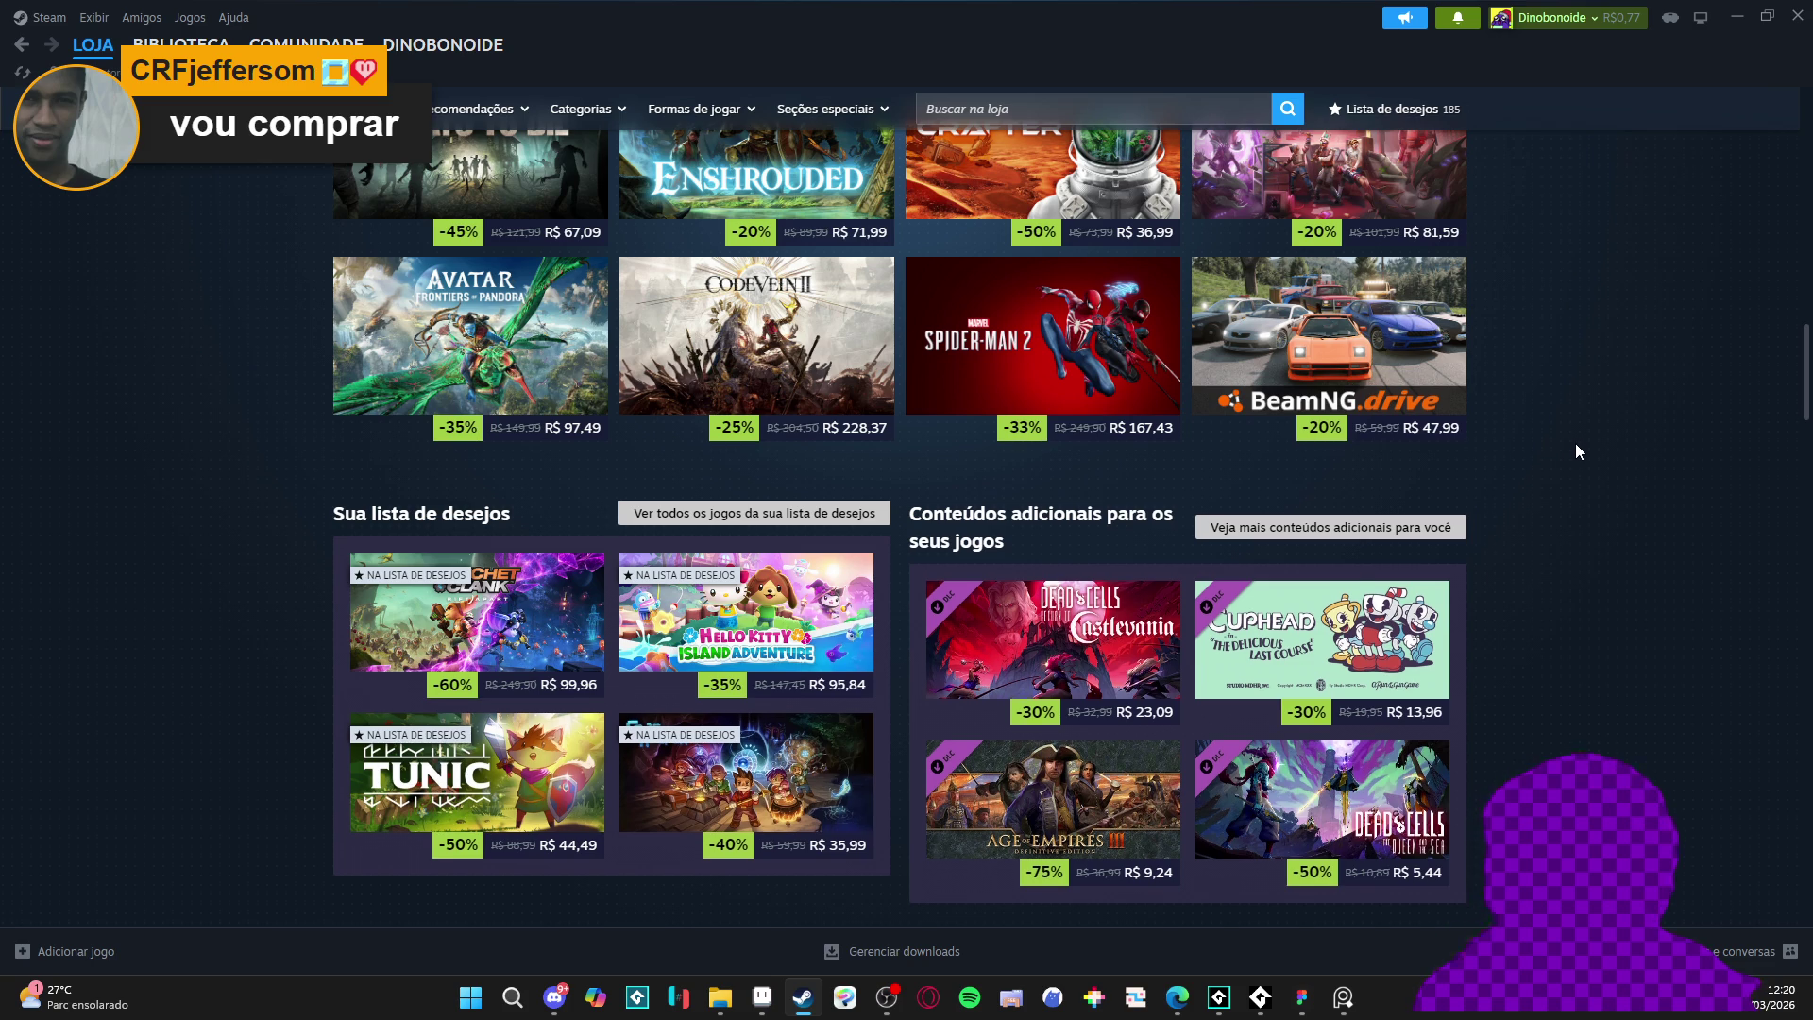
scroll(1575, 444, "down", 4)
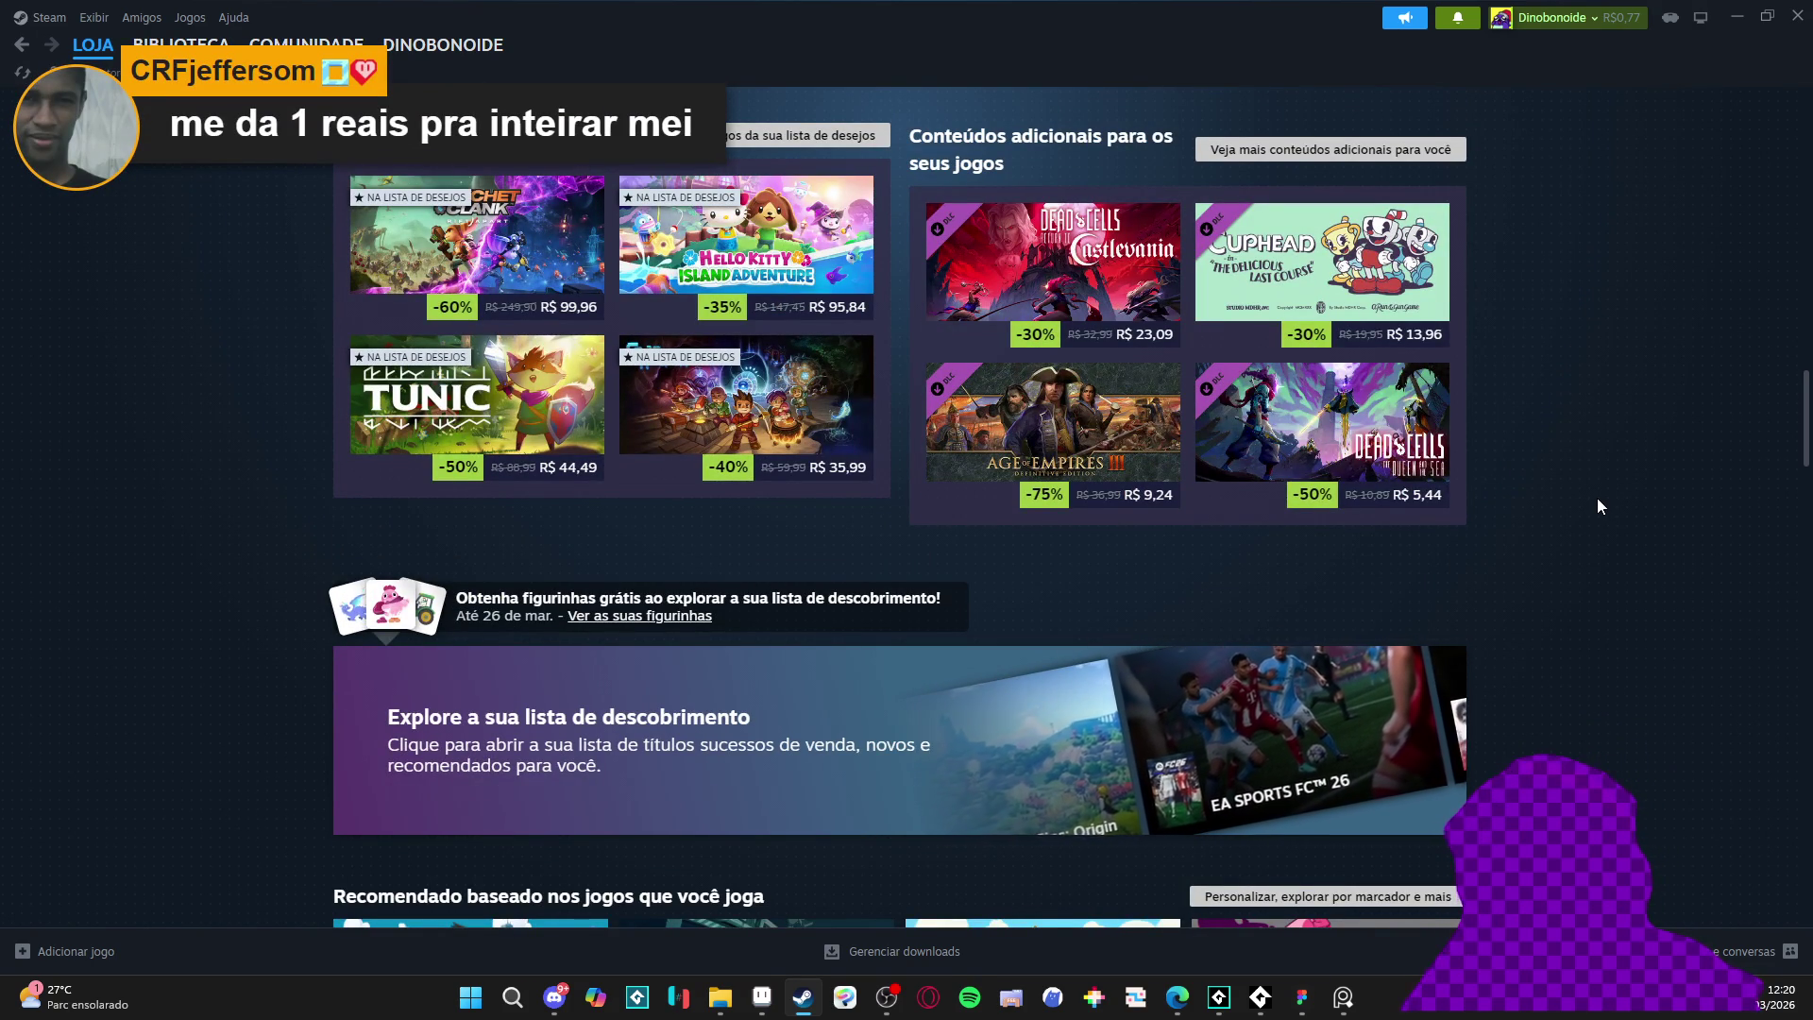
scroll(1596, 508, "down", 4)
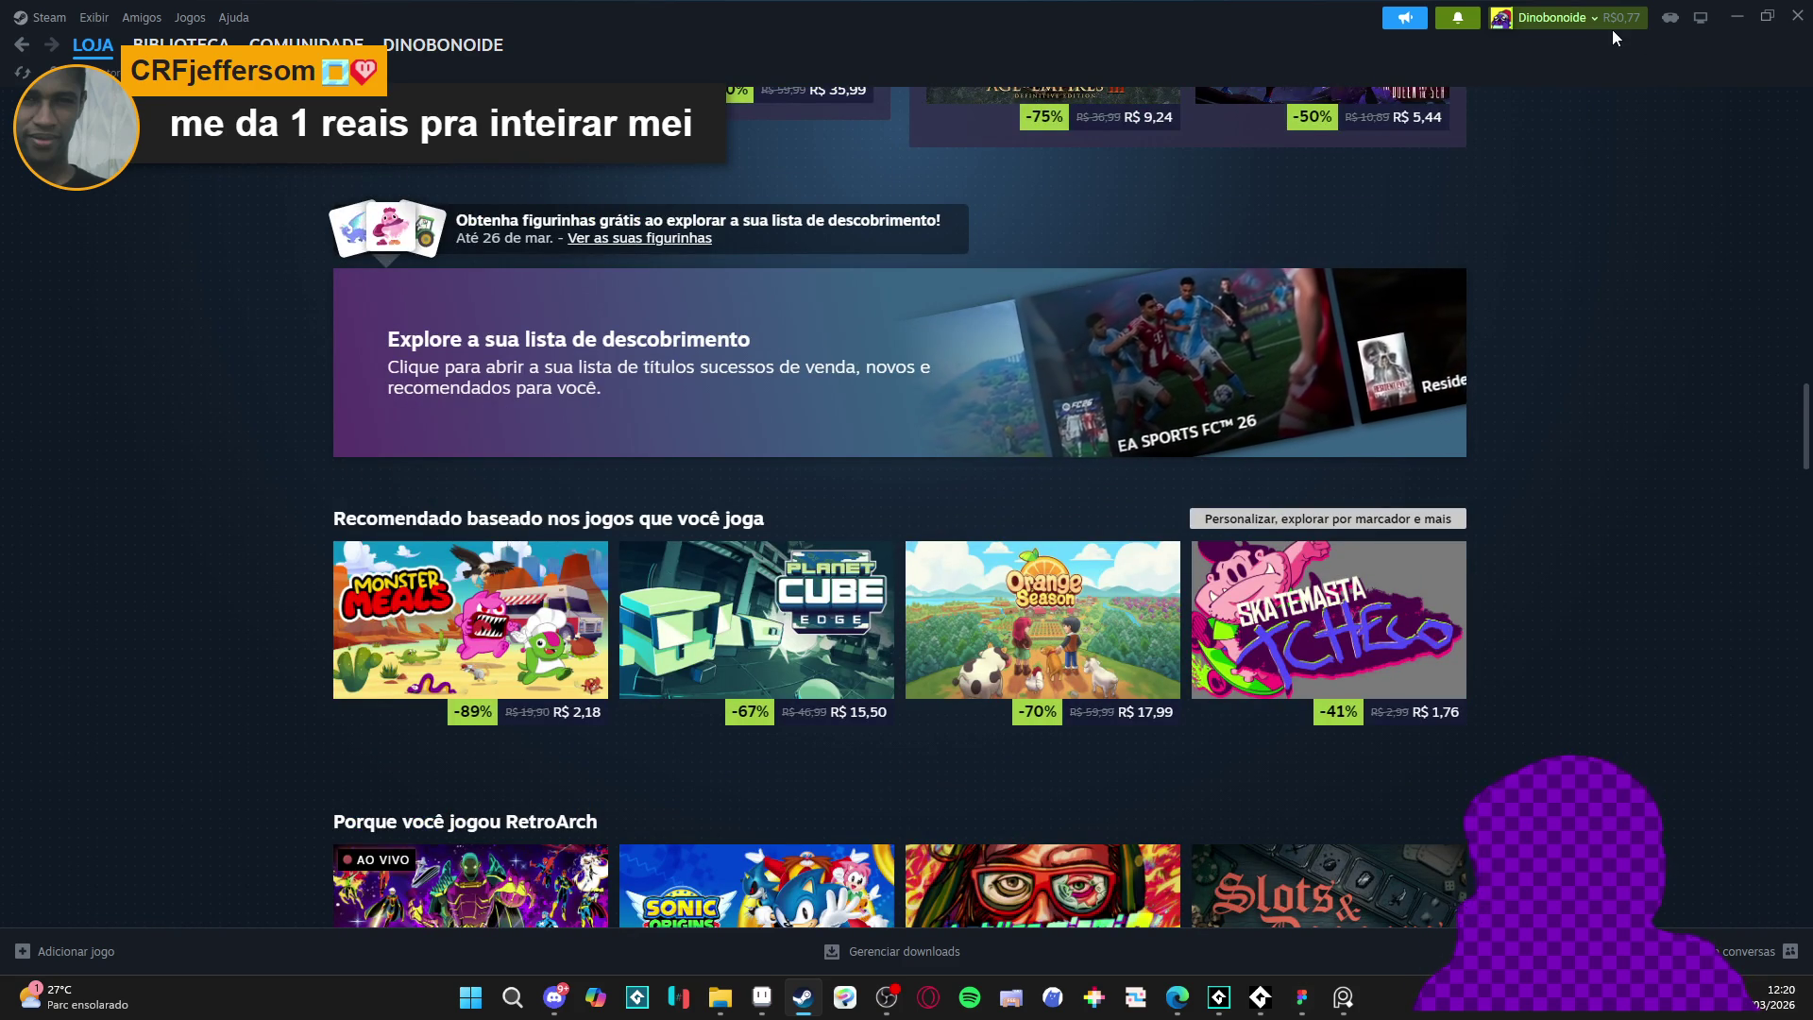
mouse_move(414, 52)
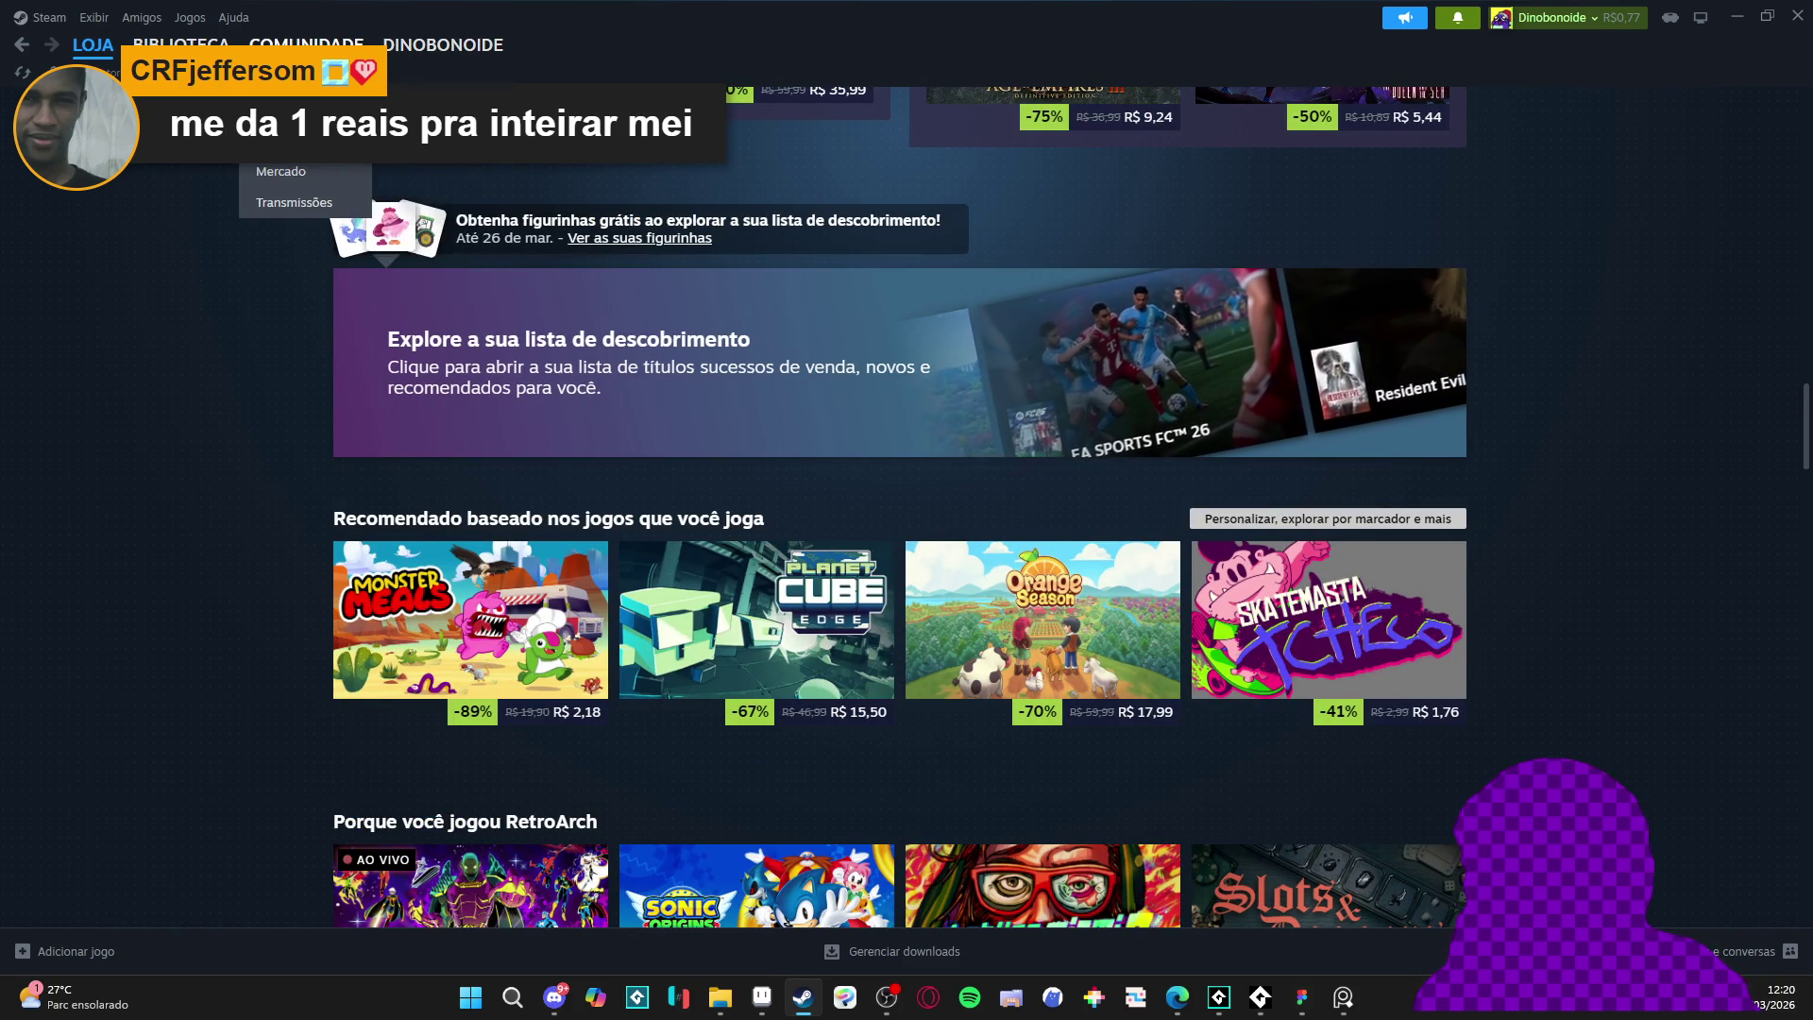
left_click(466, 272)
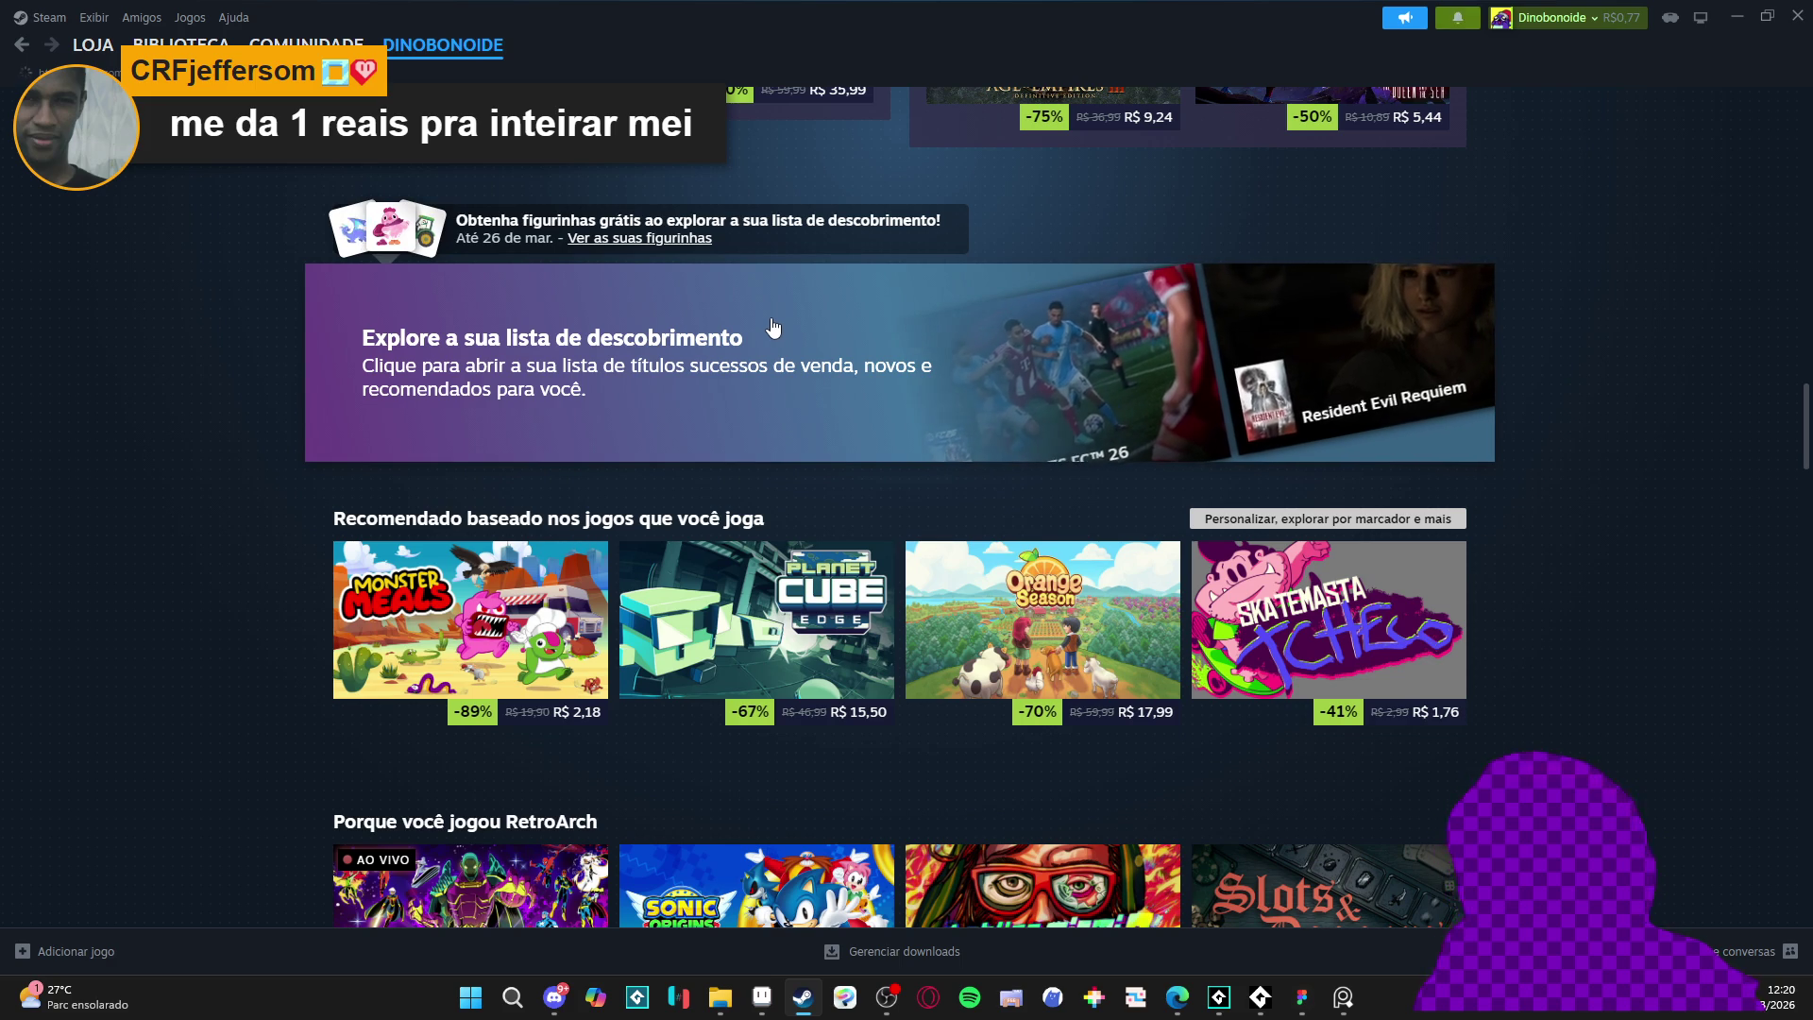
- Show the Counter-Strike 2 inventory items and select Terminal Gênese Lacrado
mouse_move(443, 47)
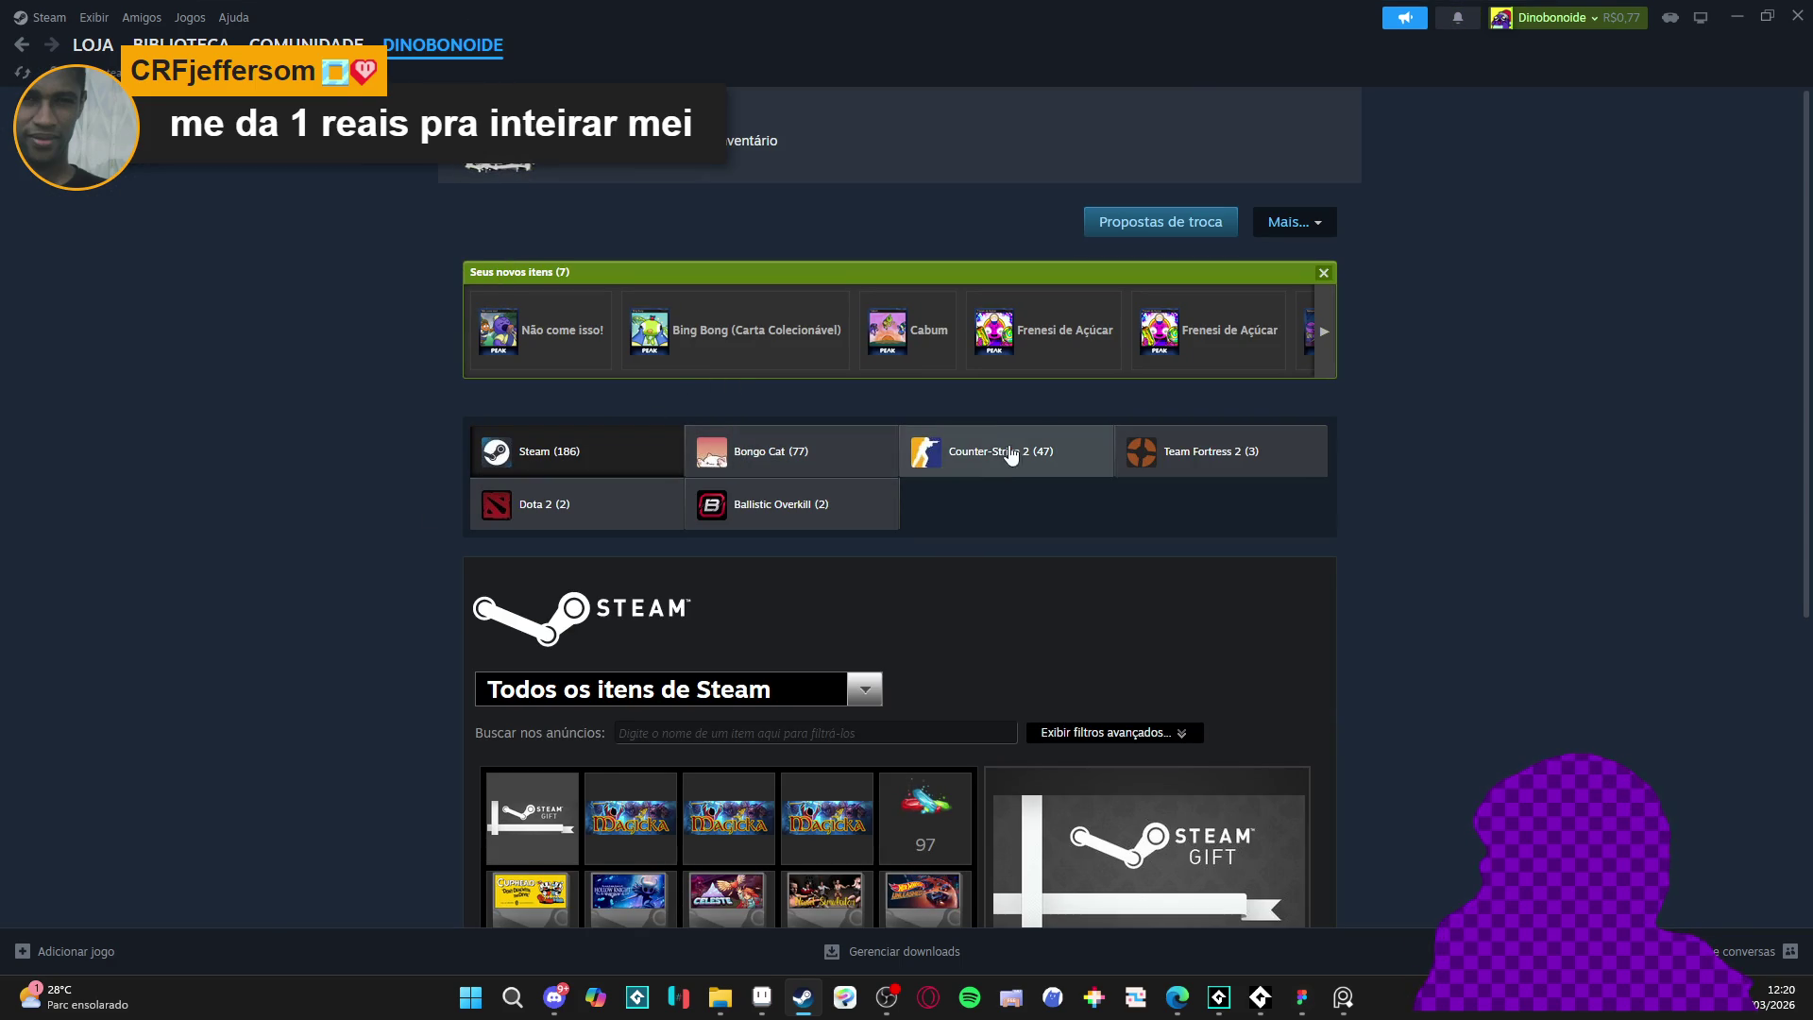
left_click(1020, 449)
scroll(438, 457, "down", 4)
left_click(660, 426)
- Check the Caixa Quilowatt case, then return to Terminal Gênese Lacrado details (from R$ 2,16)
scroll(355, 408, "down", 5)
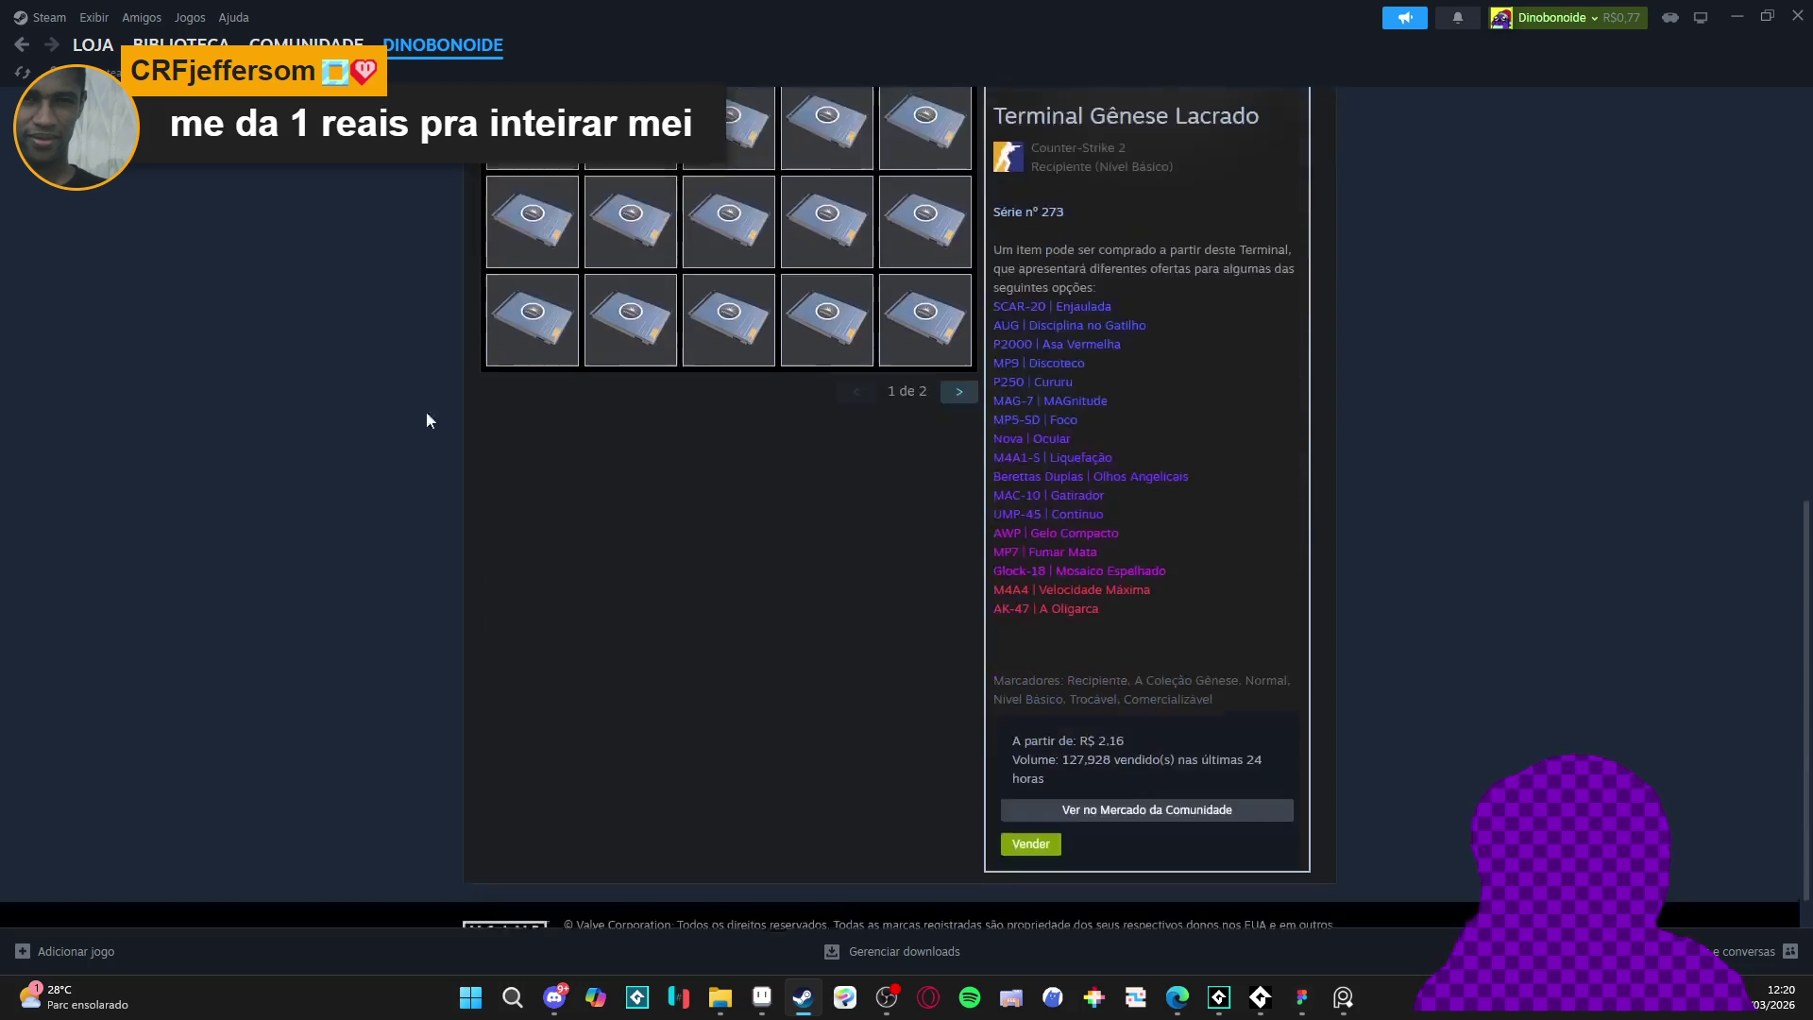
scroll(474, 592, "up", 1)
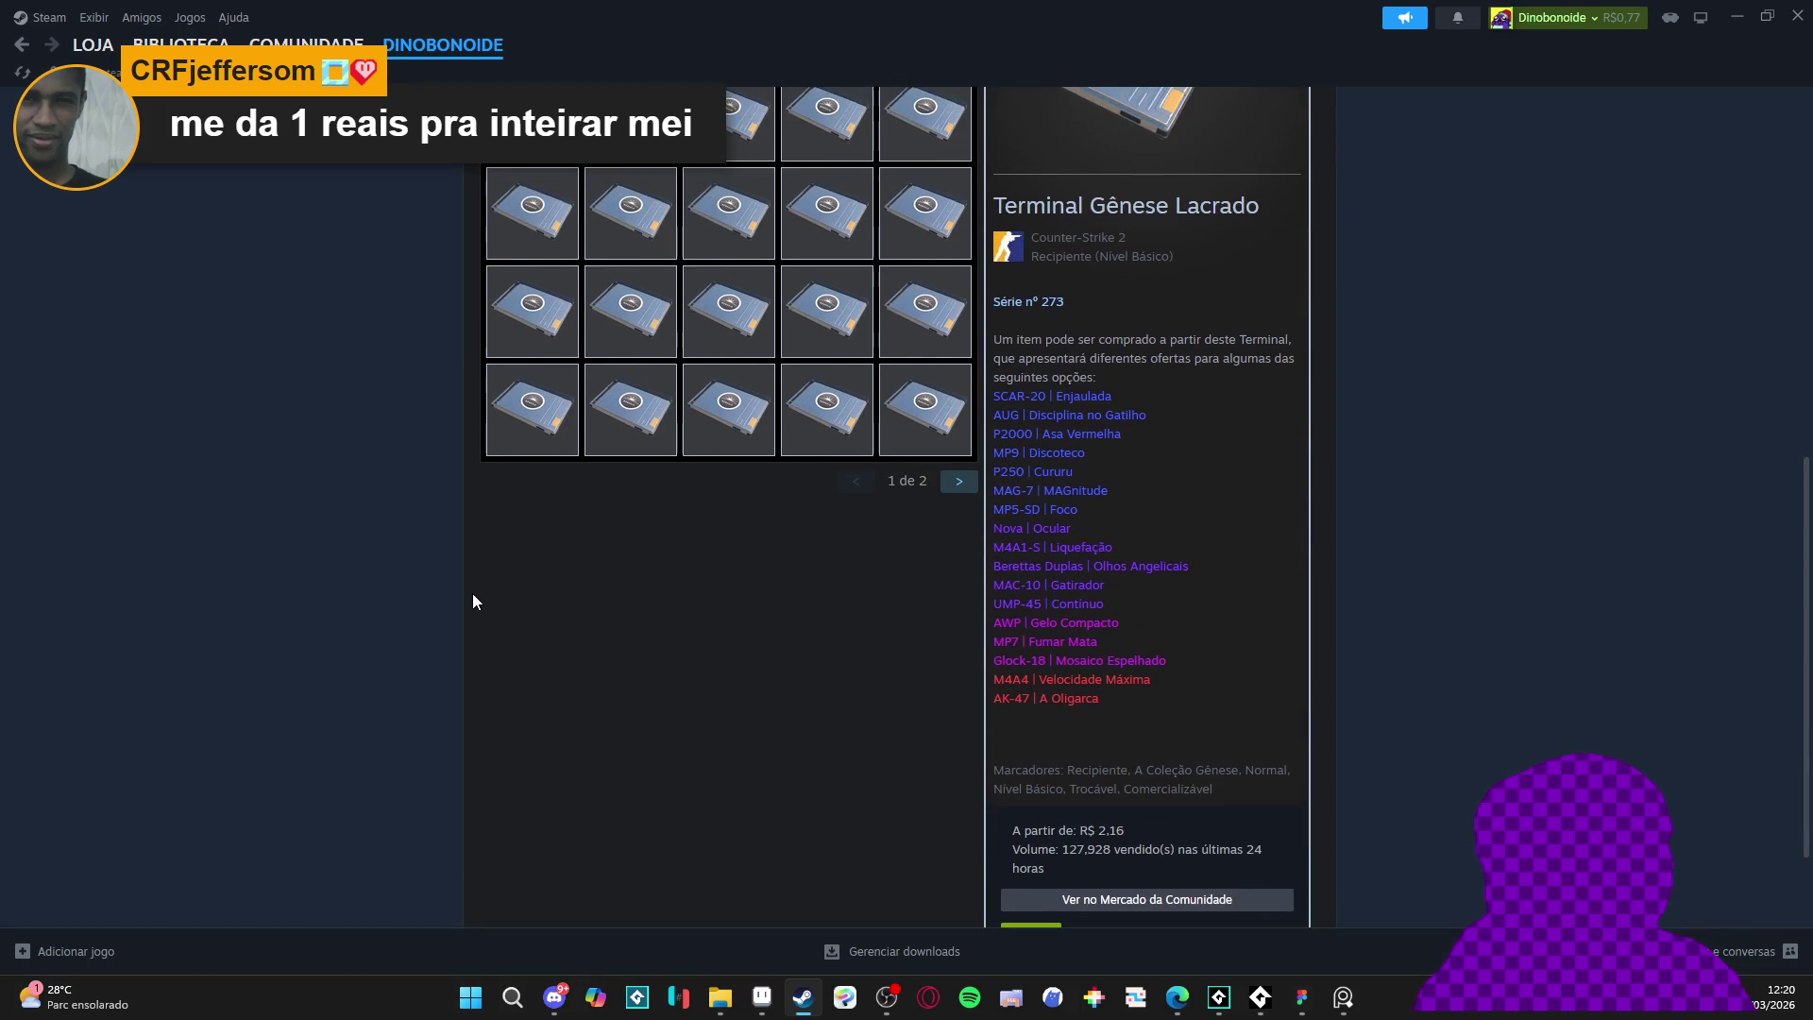
scroll(484, 593, "down", 2)
scroll(1149, 812, "up", 3)
scroll(1105, 802, "down", 3)
scroll(1039, 755, "up", 1)
scroll(893, 712, "up", 3)
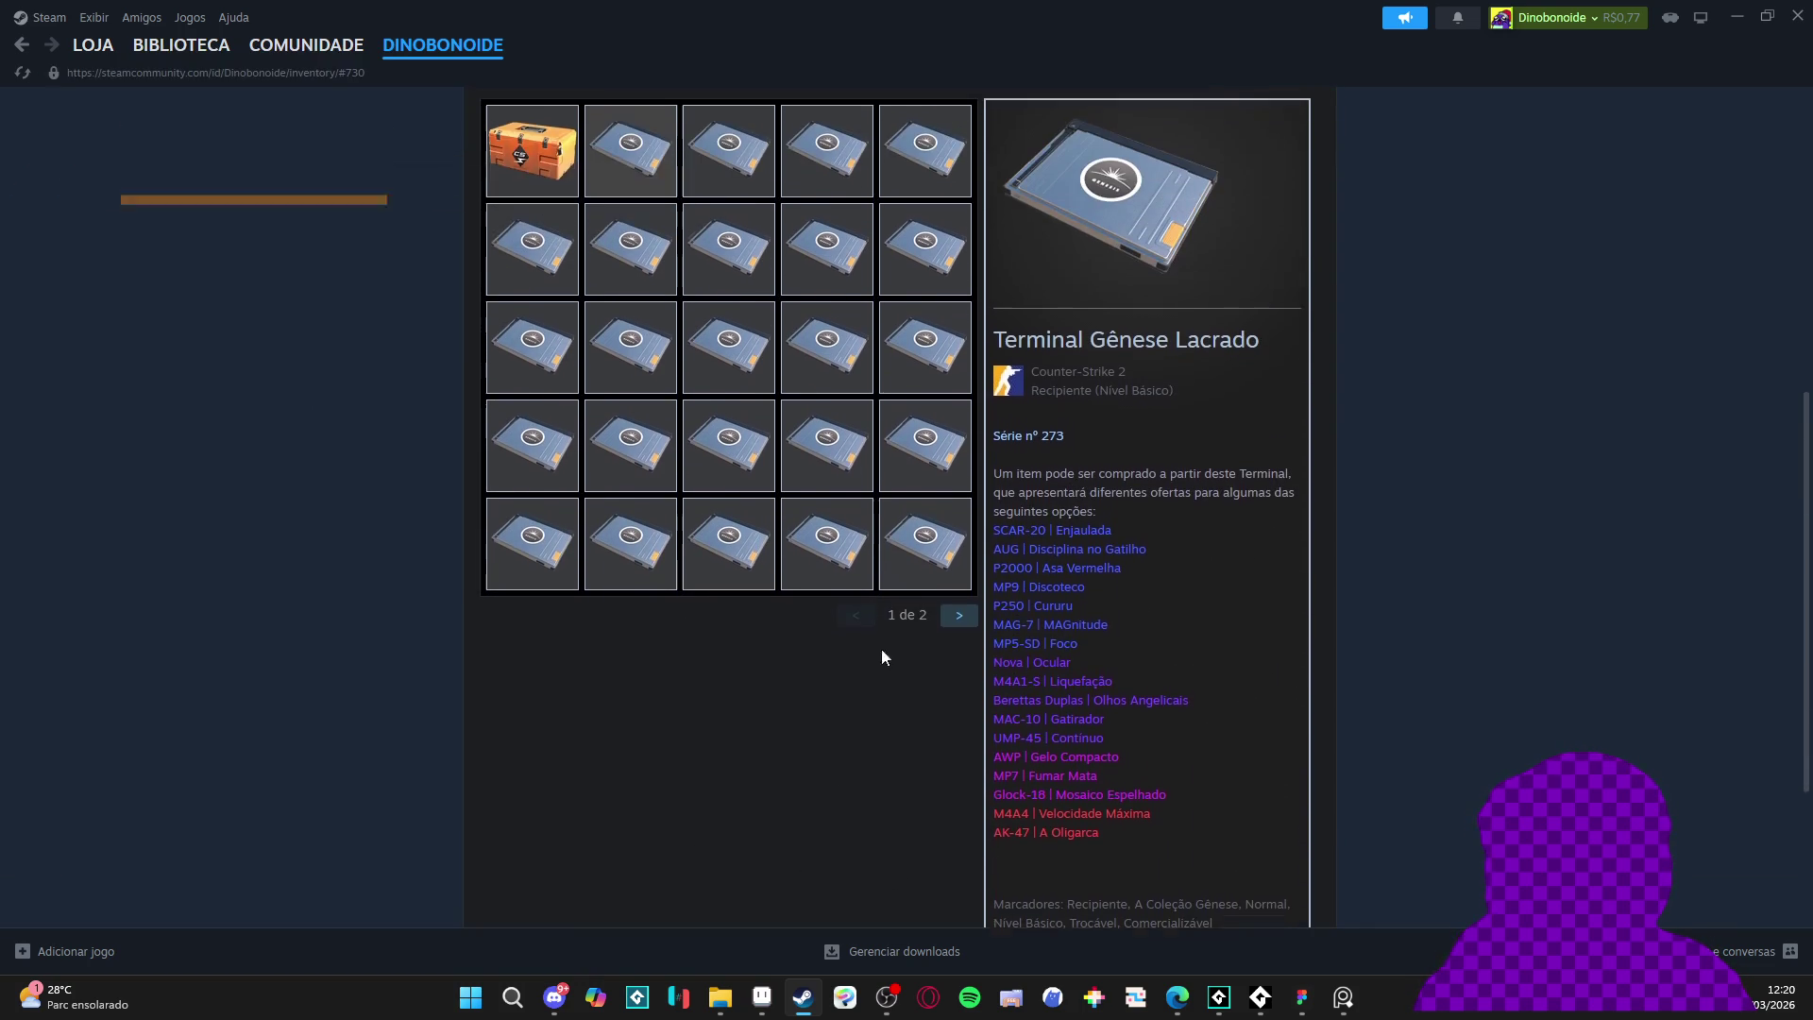
left_click(566, 179)
scroll(903, 710, "down", 3)
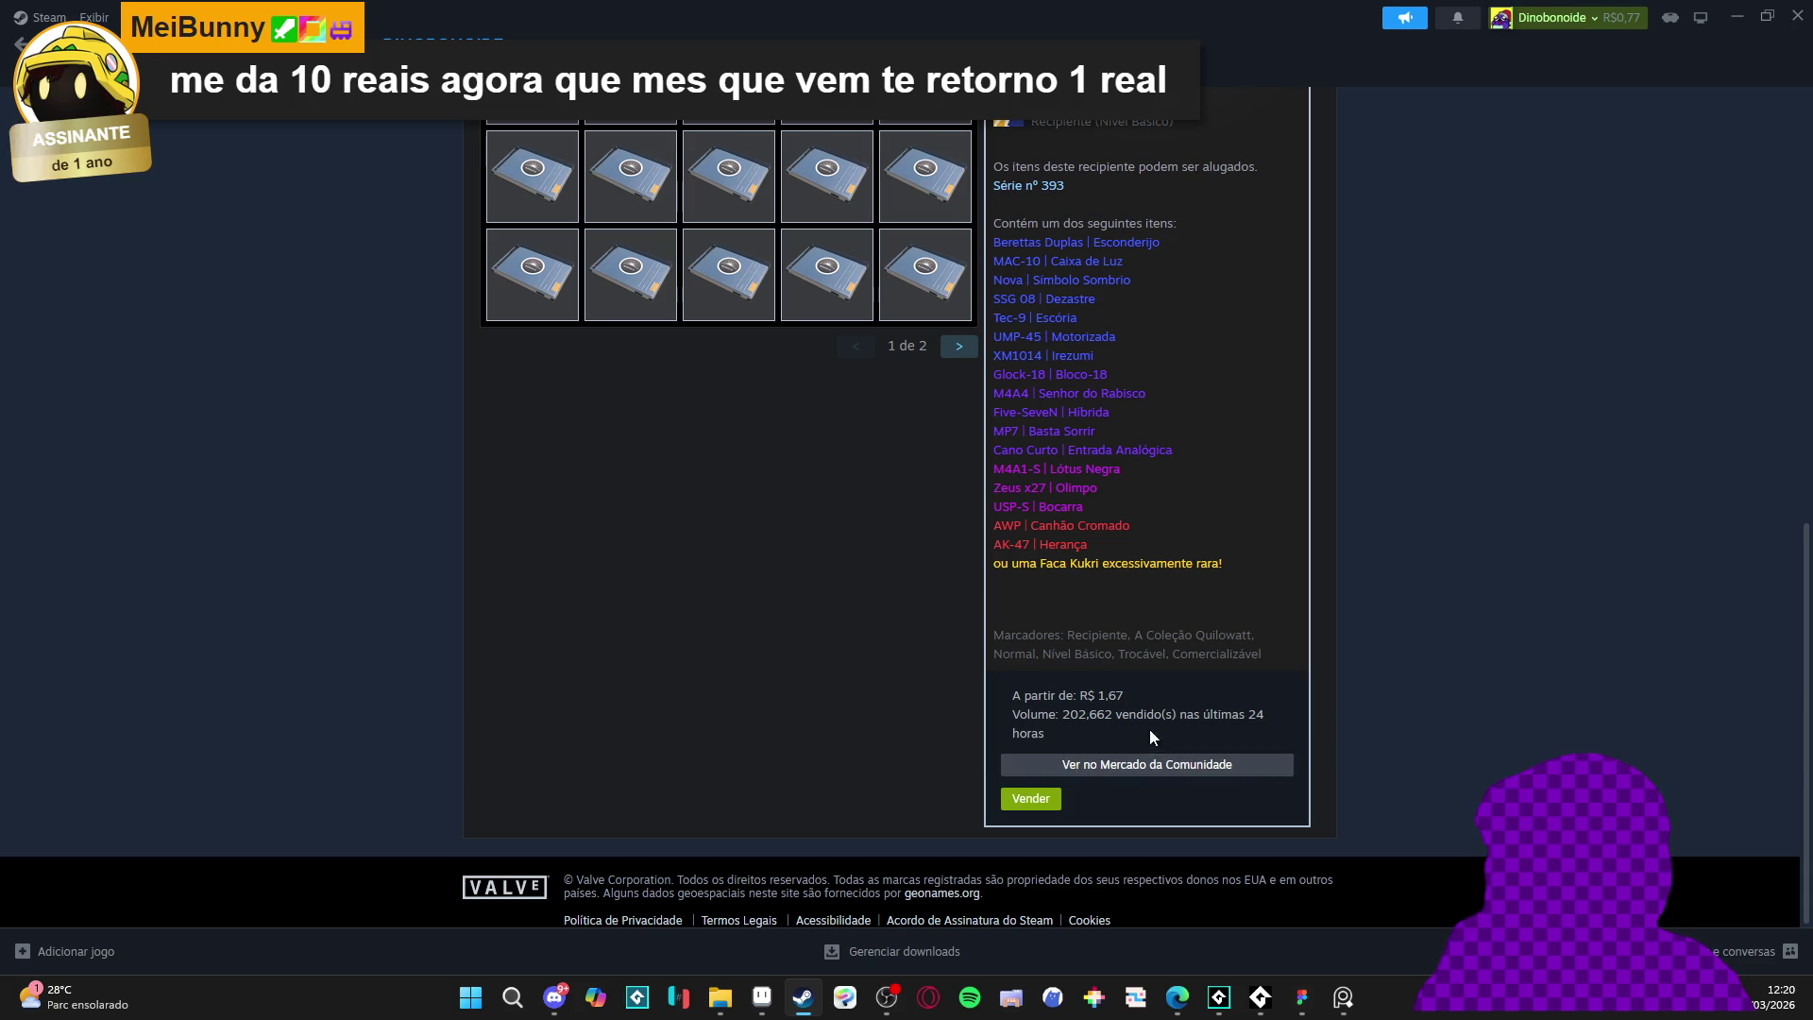
scroll(1152, 731, "up", 3)
left_click(616, 179)
scroll(1150, 736, "down", 3)
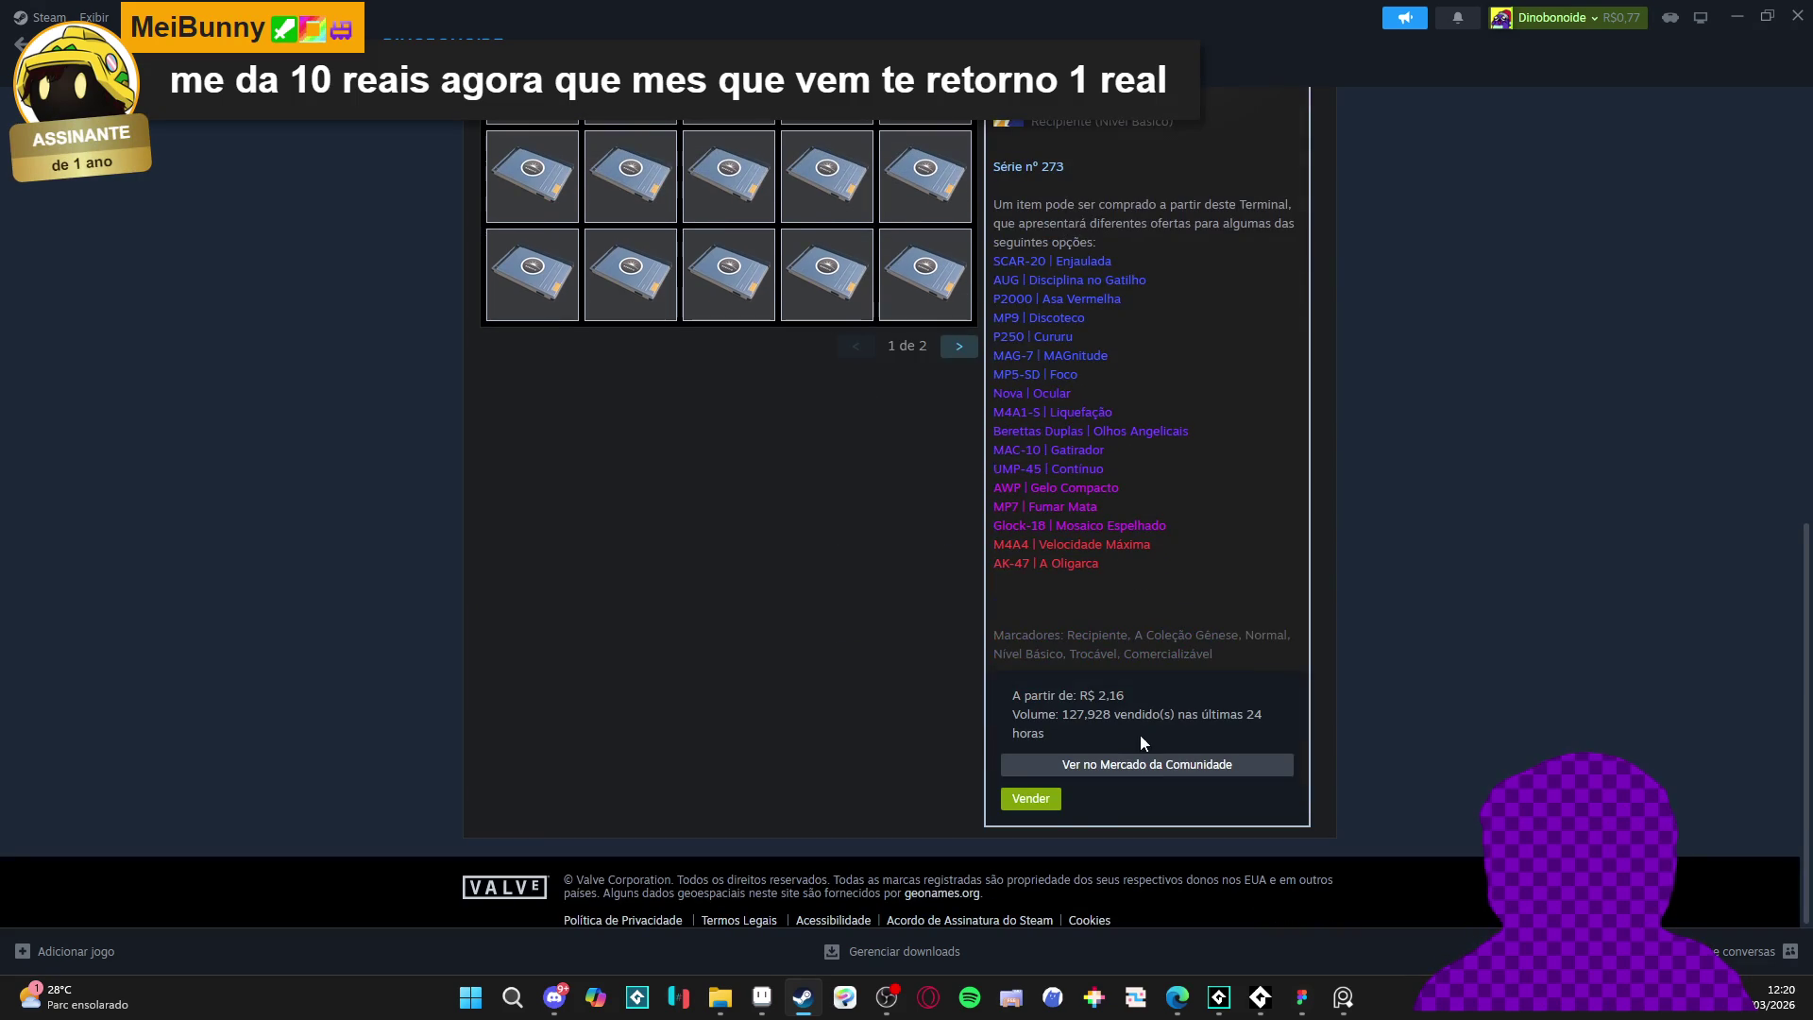
- Open the Community Market listing for Terminal Gênese Lacrado
left_click(1133, 766)
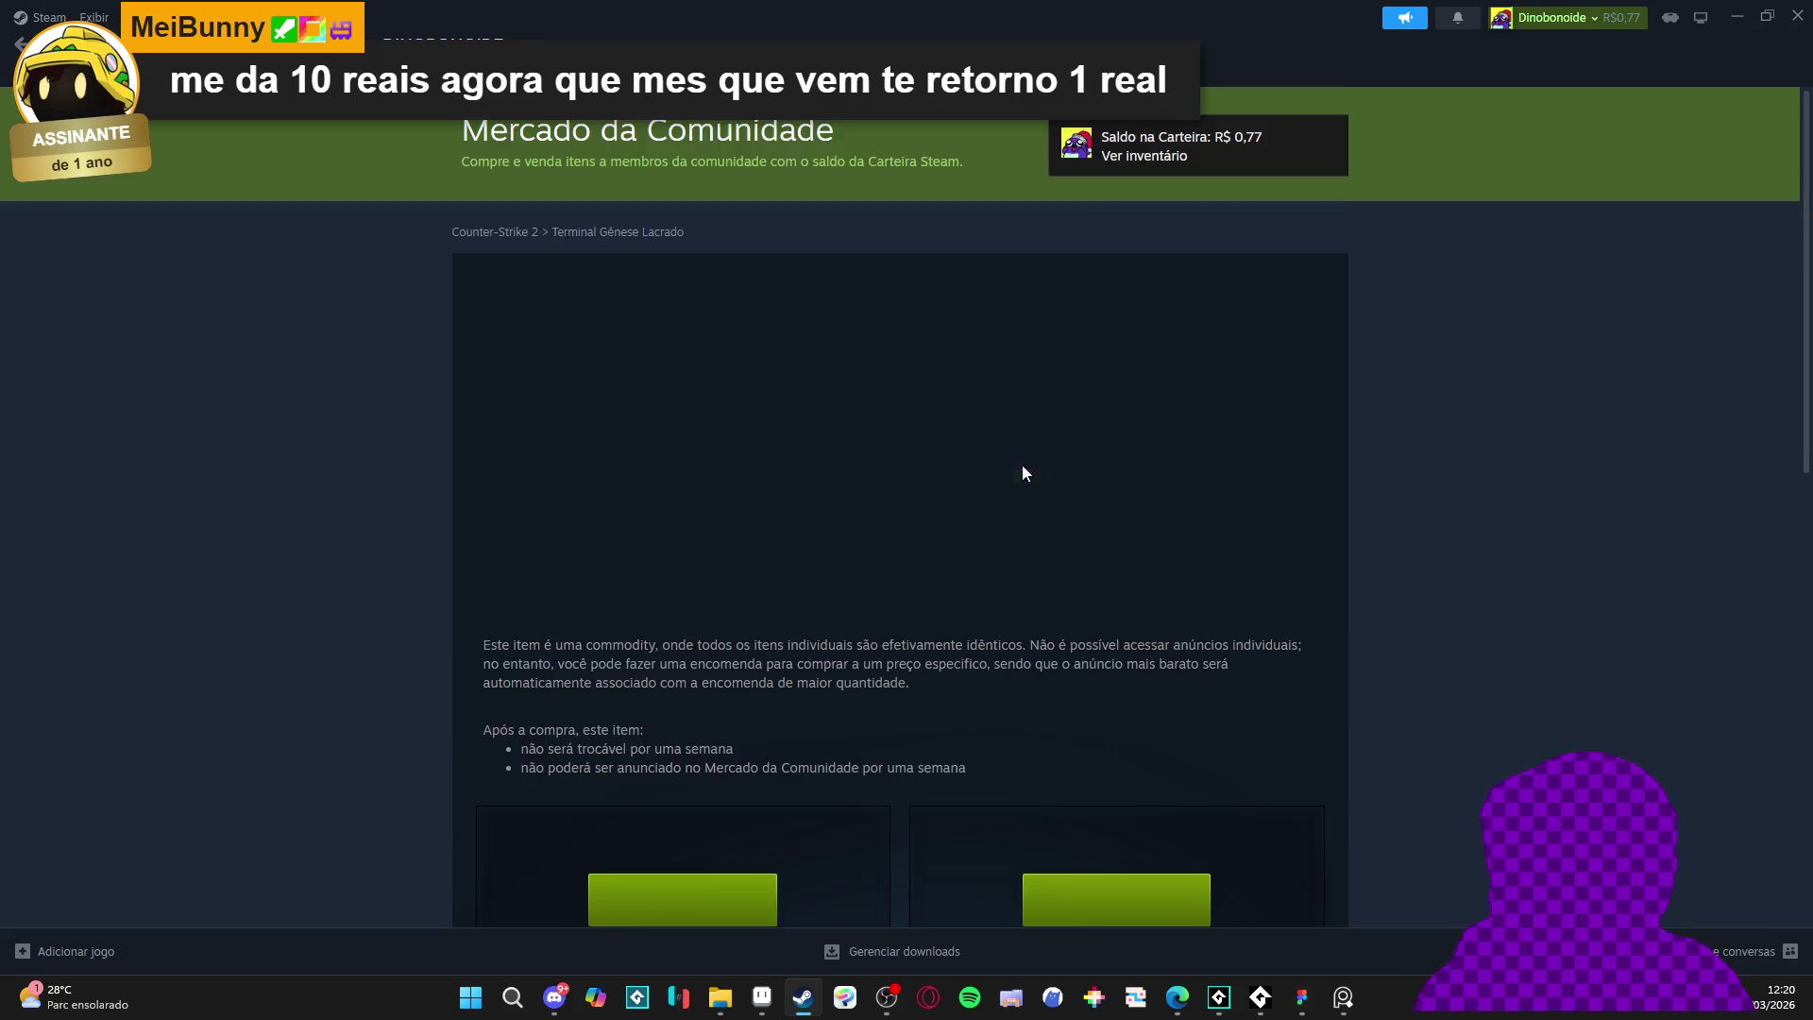
scroll(854, 482, "down", 9)
scroll(807, 510, "up", 9)
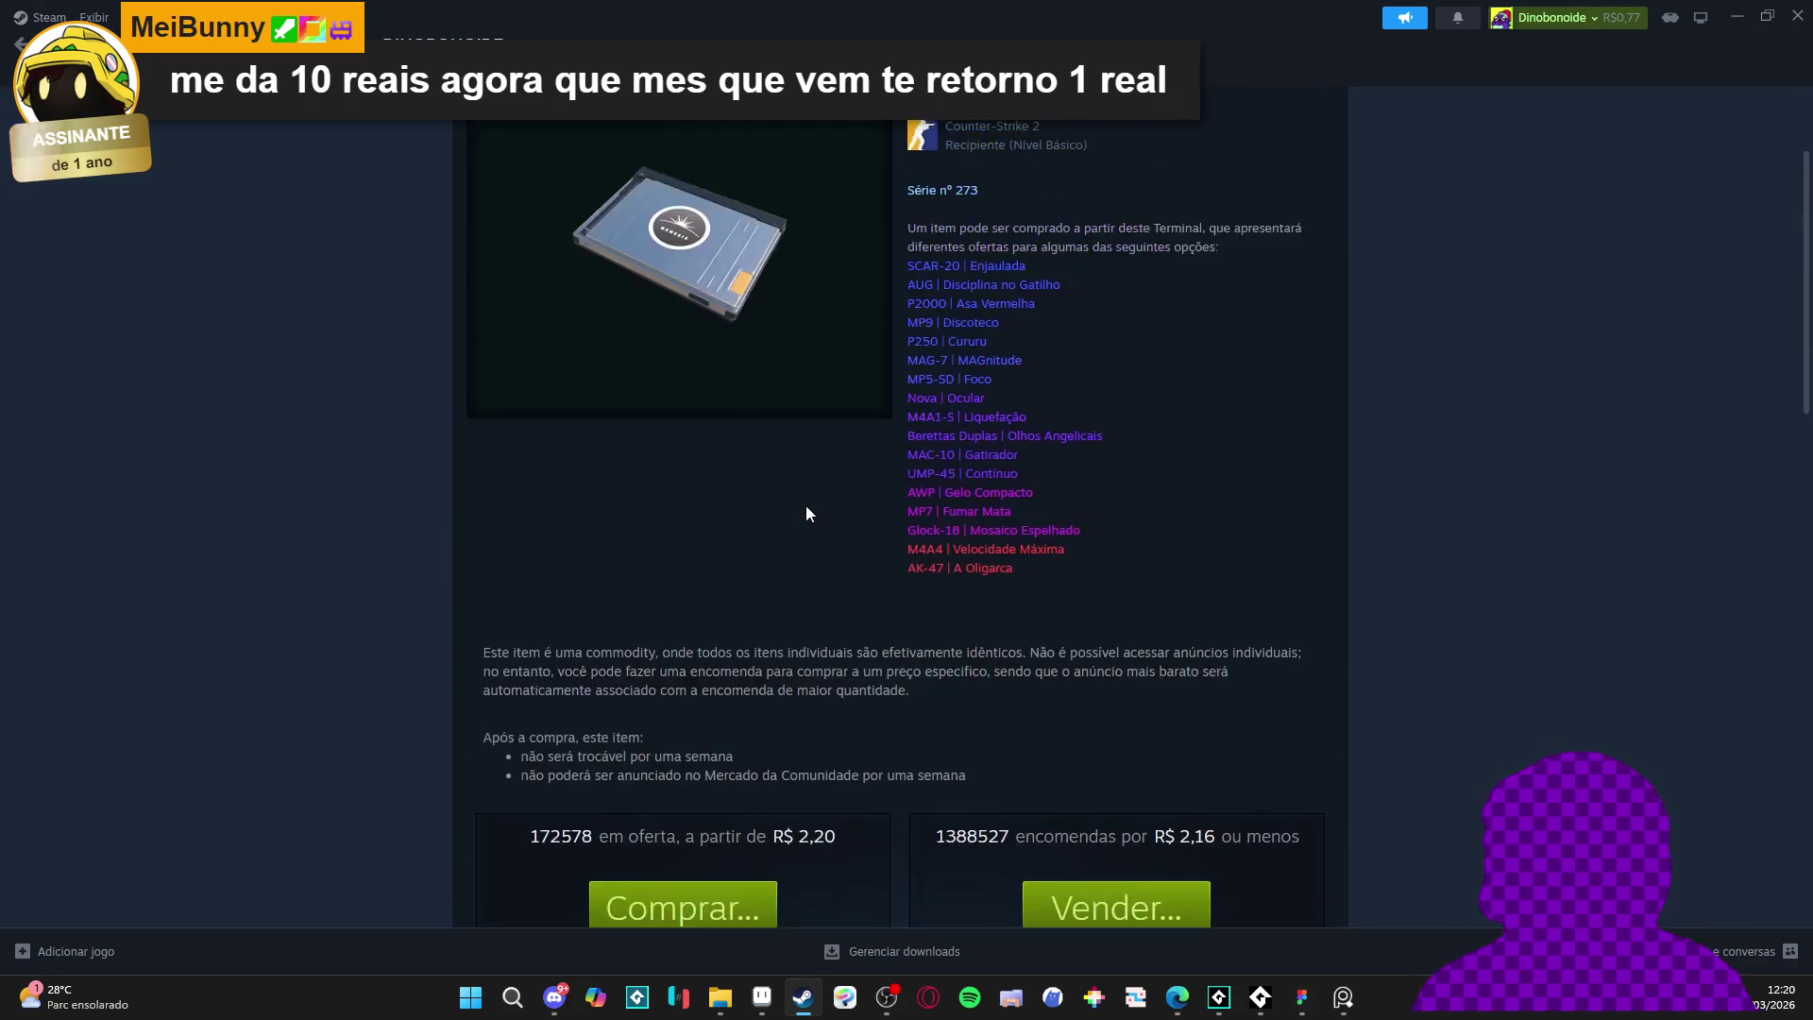
- Back in the inventory, start selling the Caixa Quilowatt case to see its price chart
left_click(19, 44)
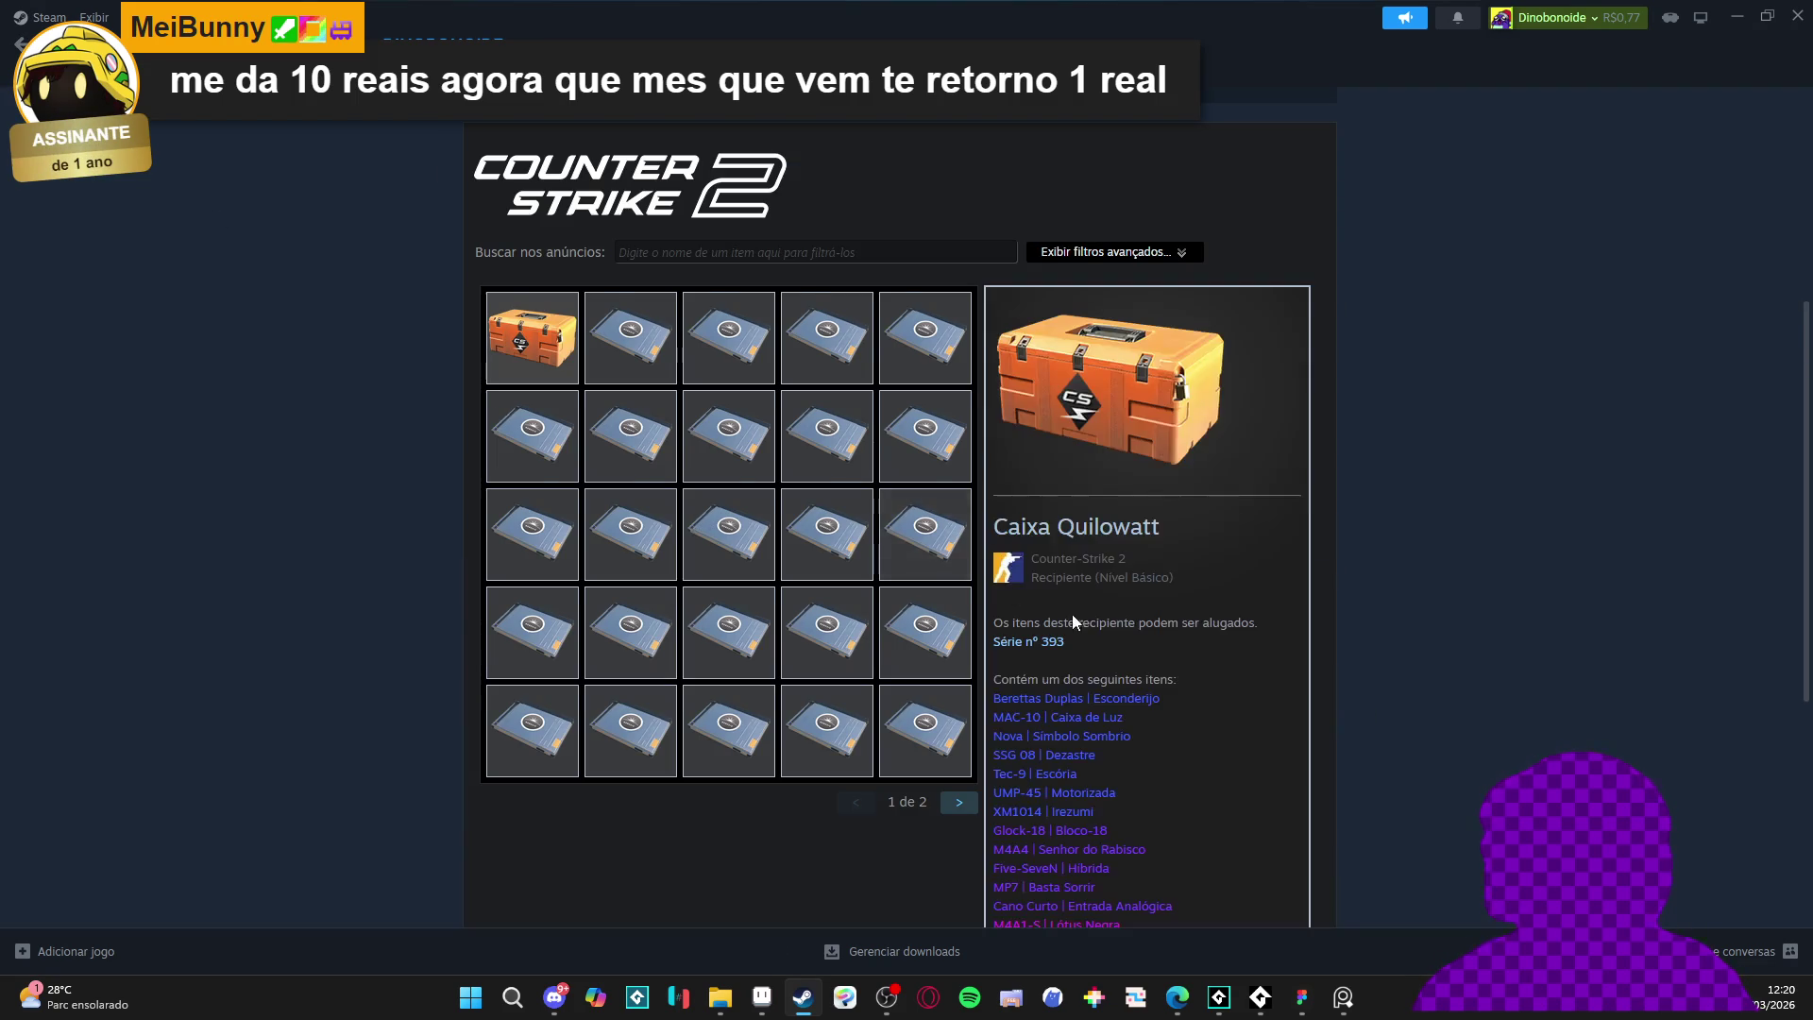
scroll(1050, 684, "down", 4)
left_click(1031, 877)
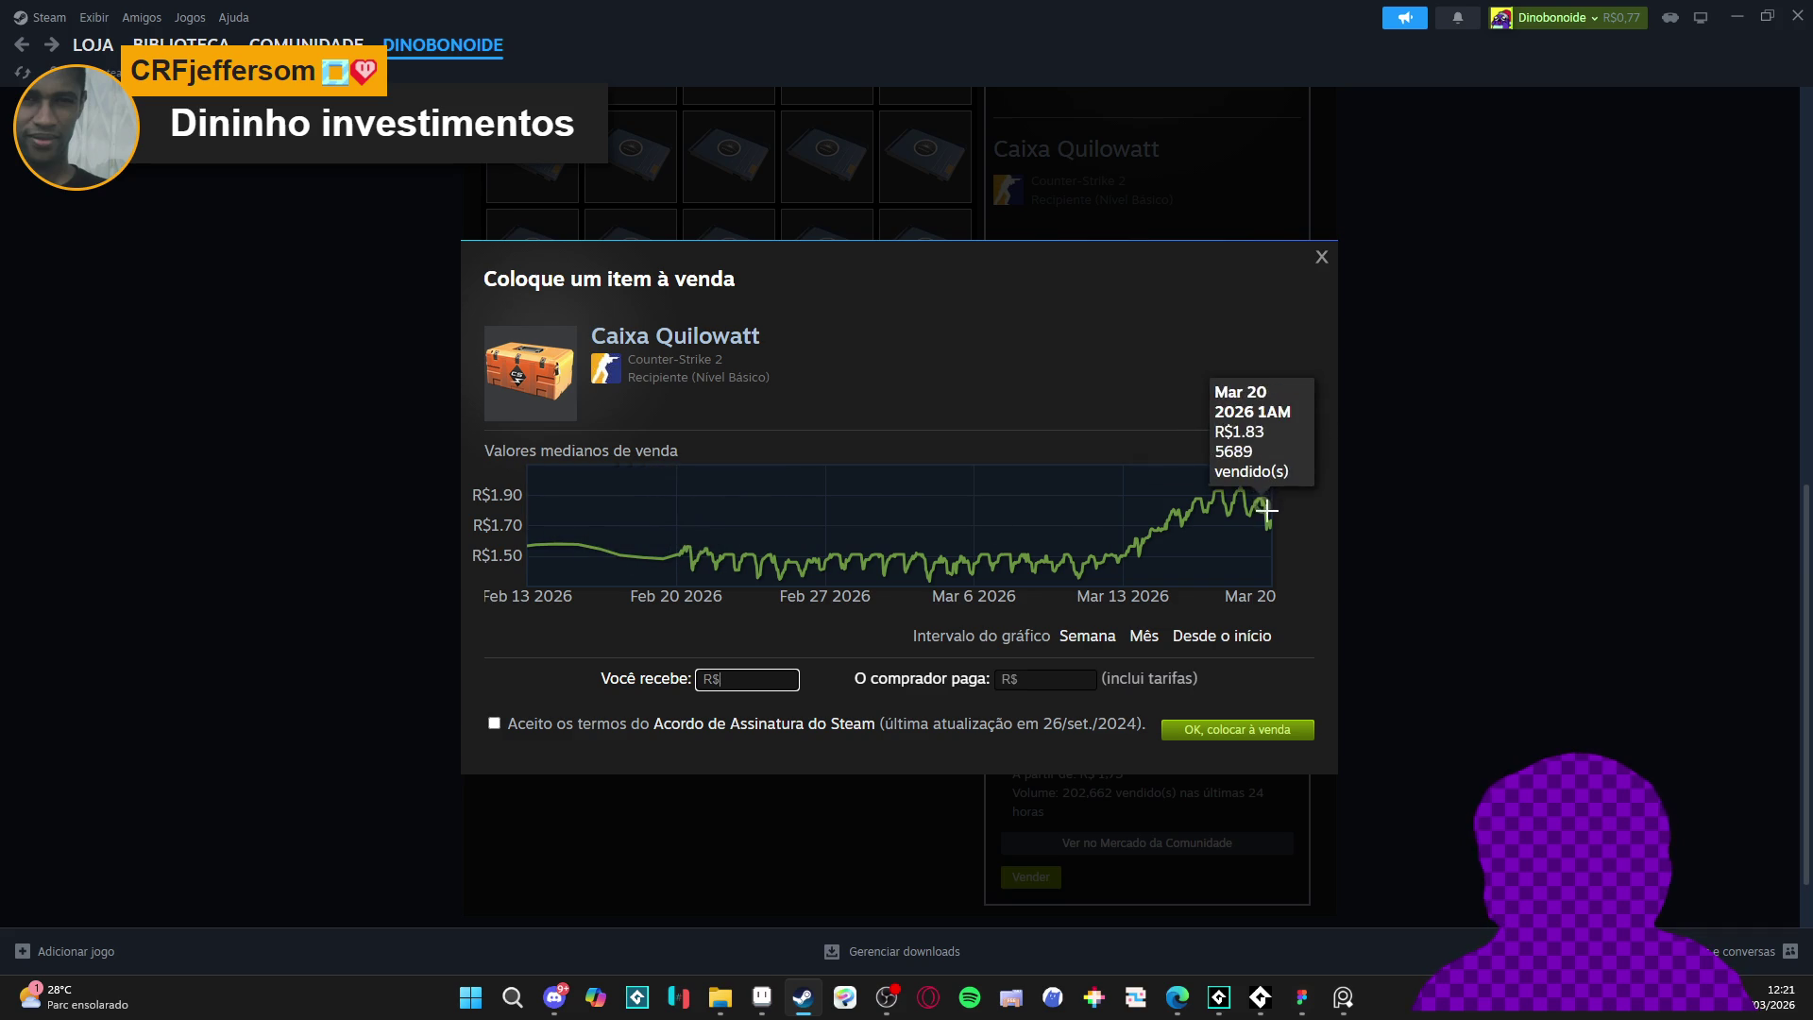
- Close the Caixa Quilowatt sell dialog and switch to Aseprite to play zezinho_-_dark_thrust.gif
left_click(1321, 263)
scroll(457, 444, "up", 6)
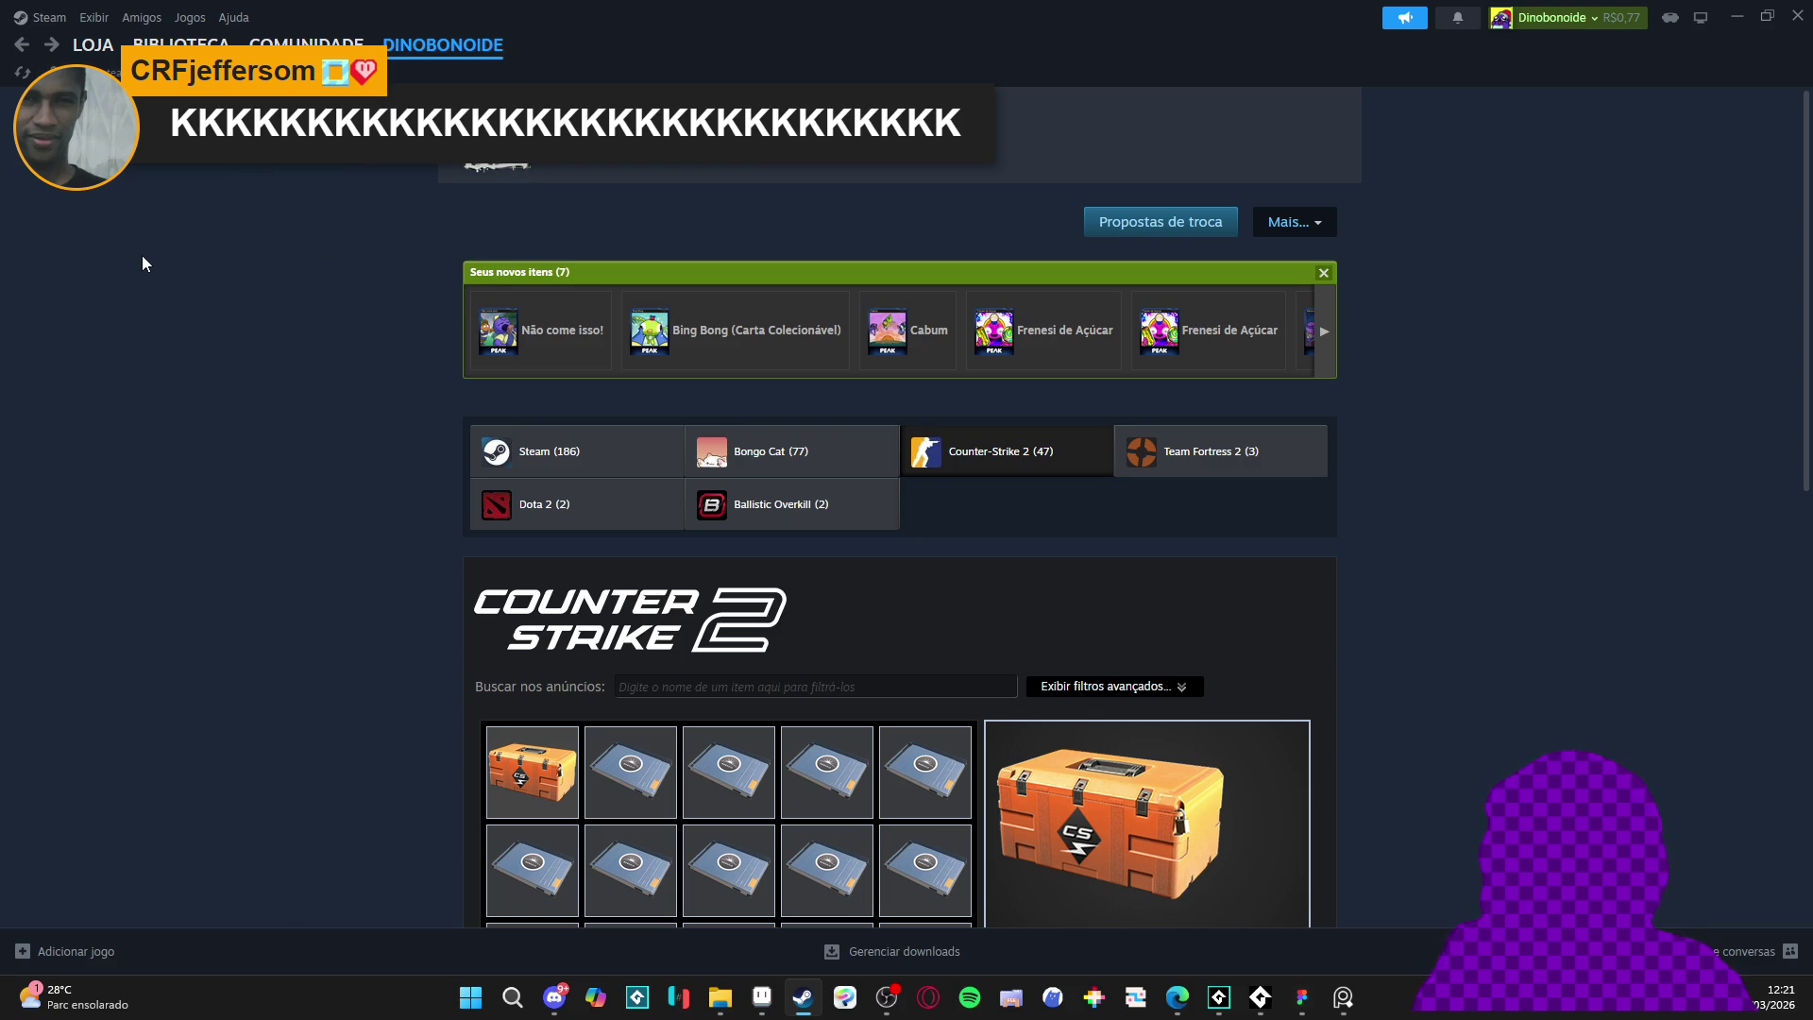
mouse_move(306, 44)
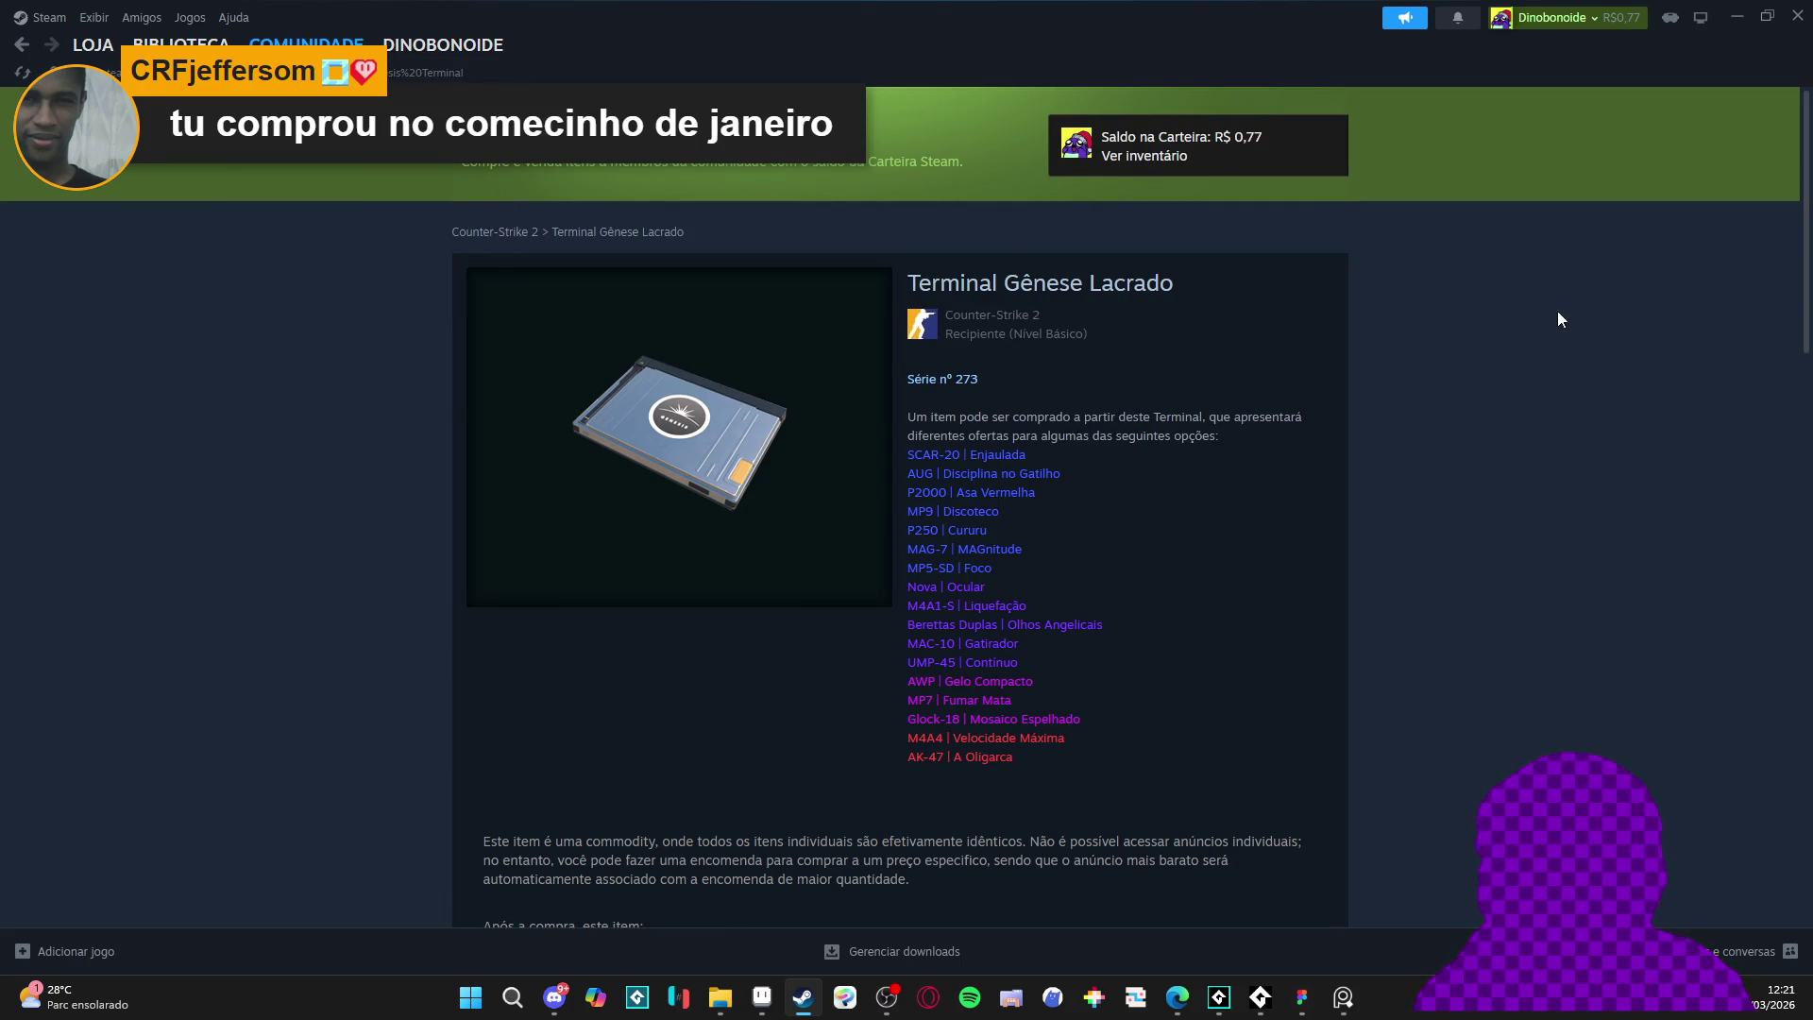
key("alt+Tab")
key("alt+Tab")
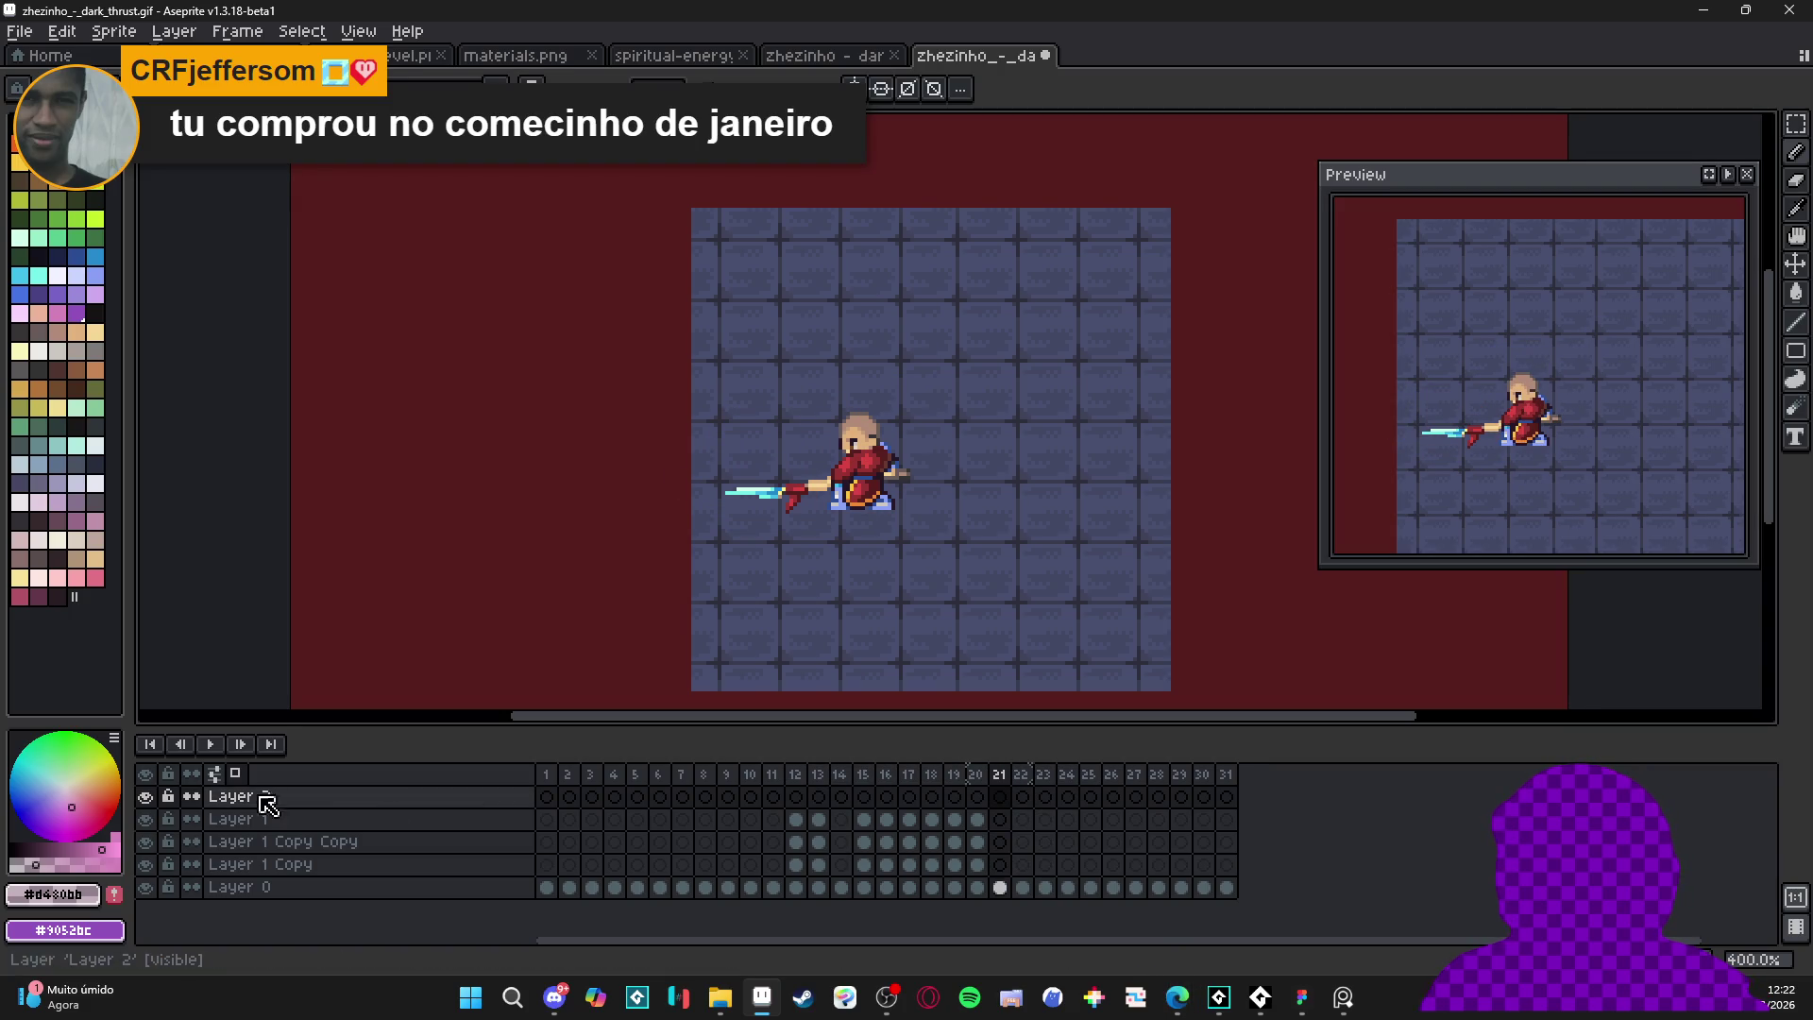
left_click(209, 744)
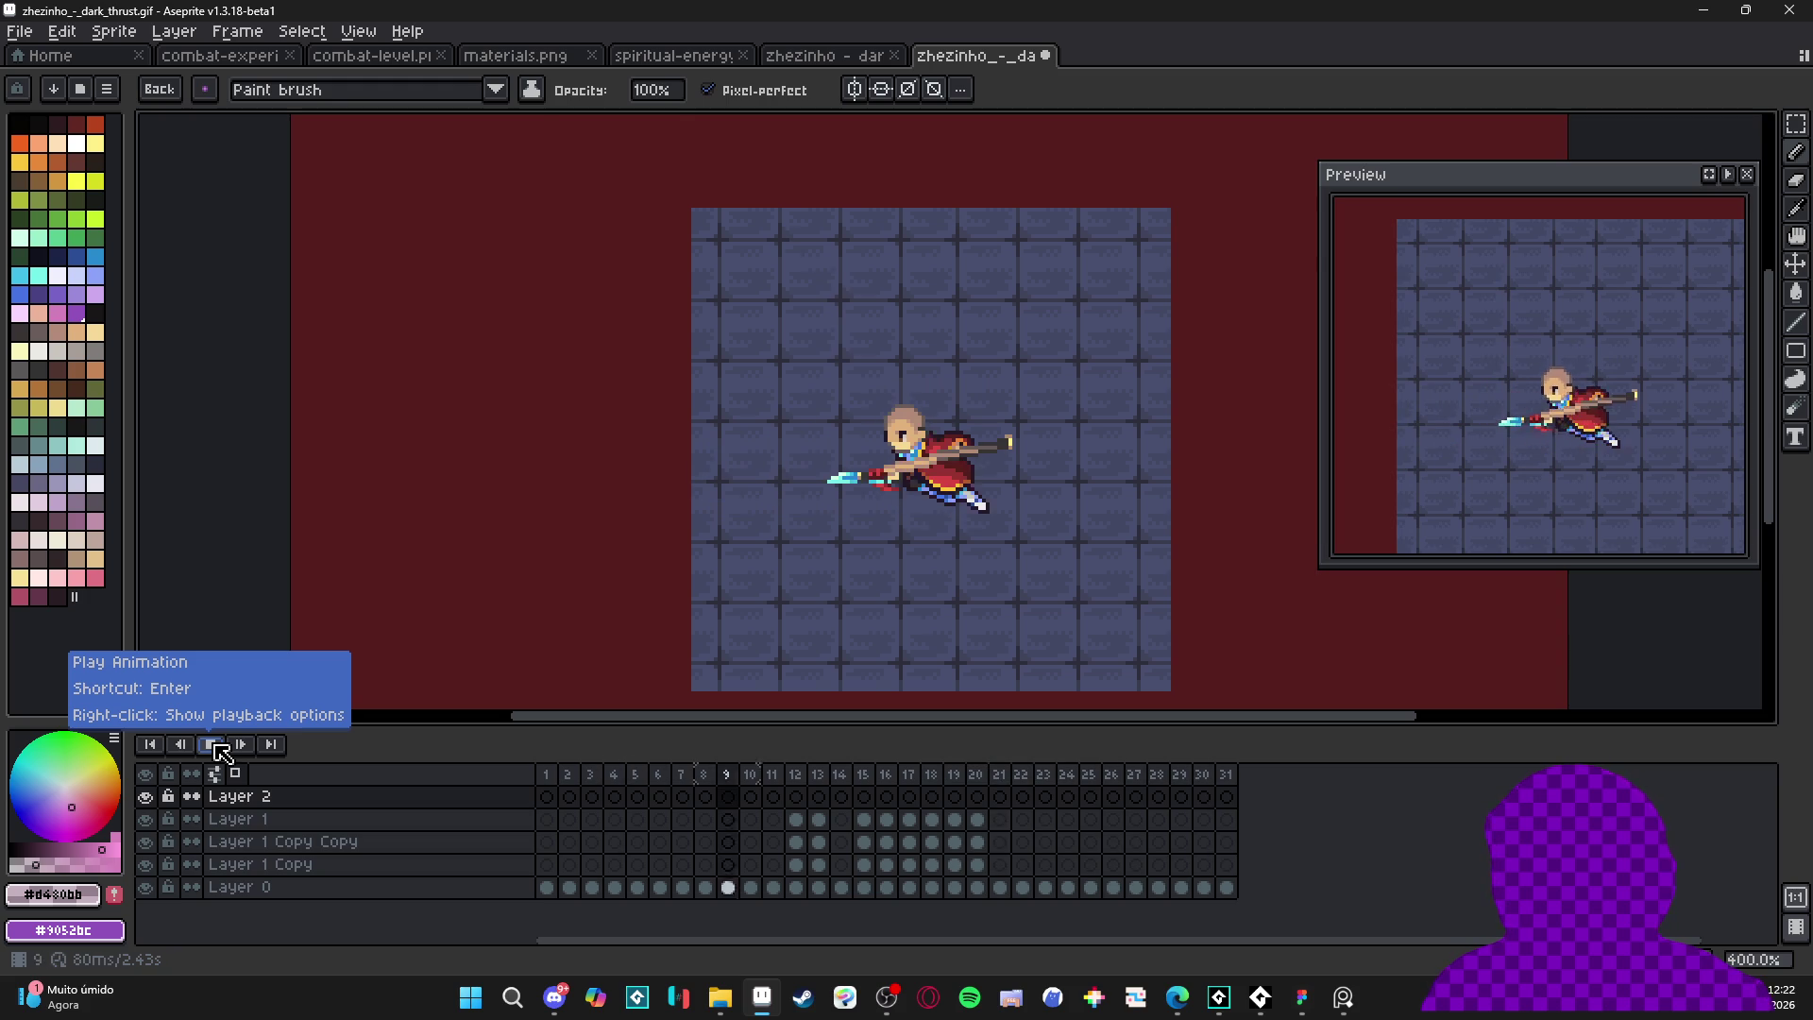
- Stop playback and inspect frames 19, 20 and 22, stepping onward to frame 10
left_click(216, 745)
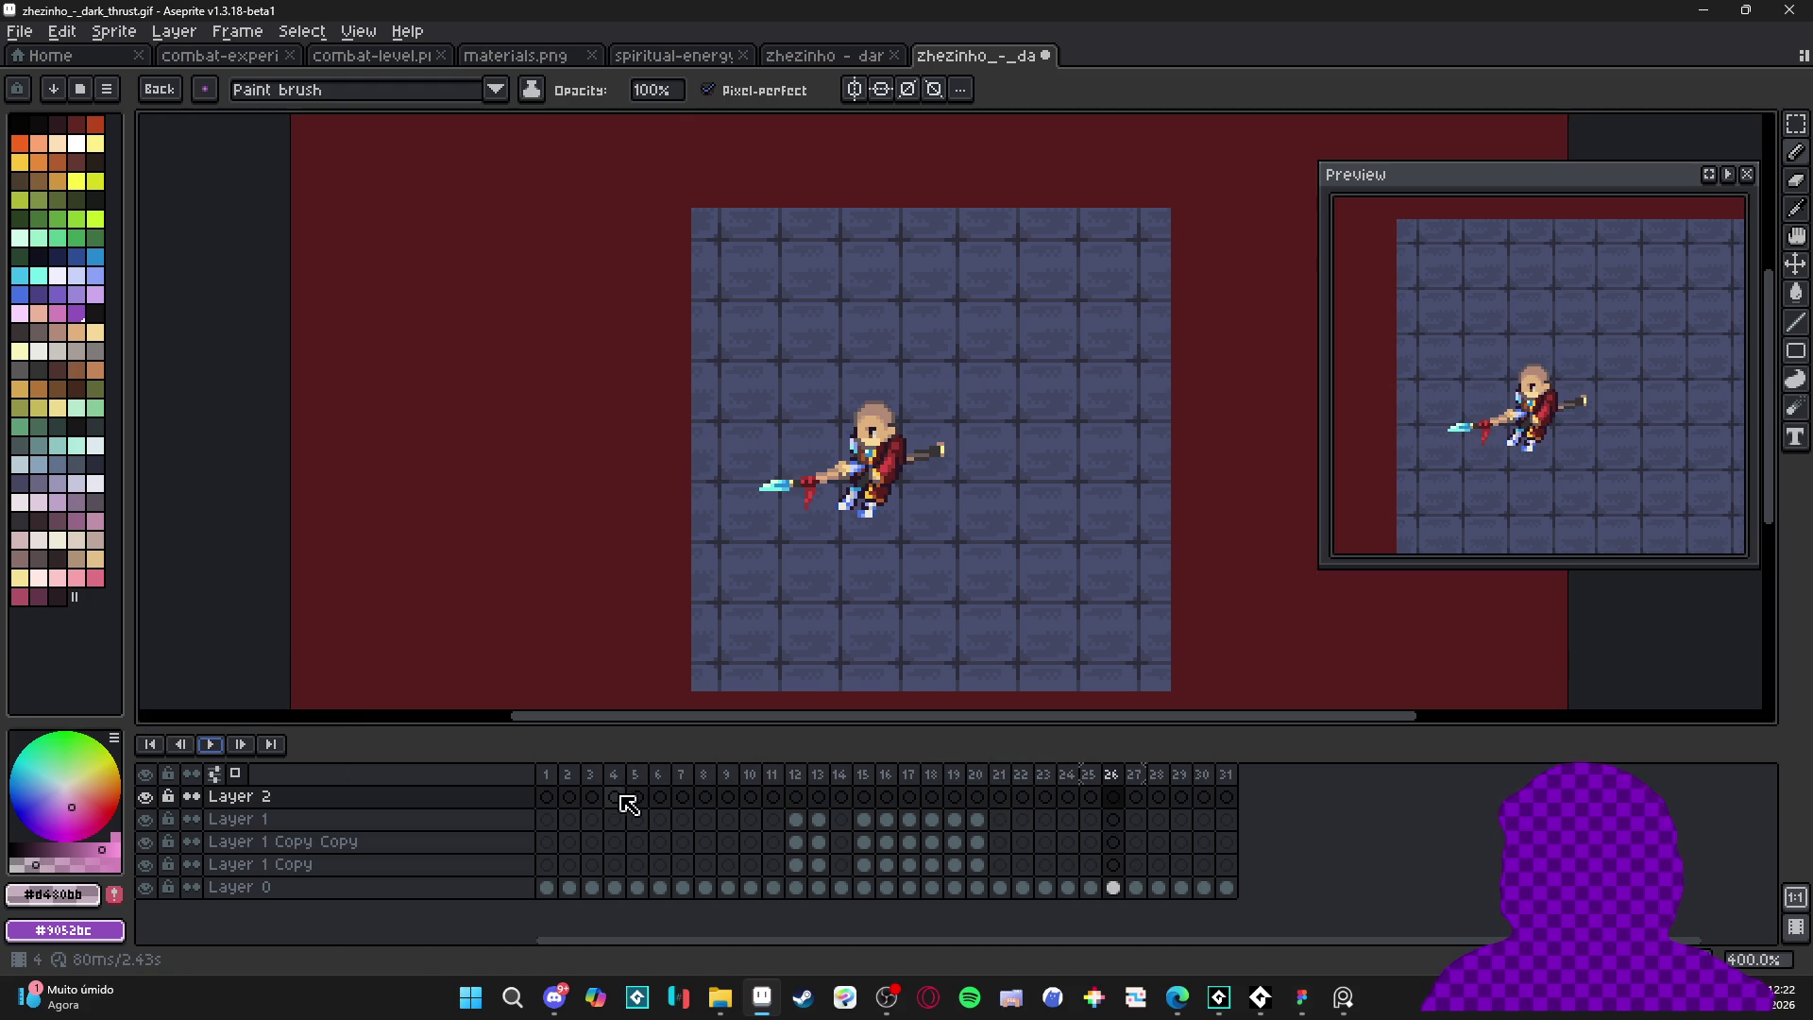
left_click(953, 774)
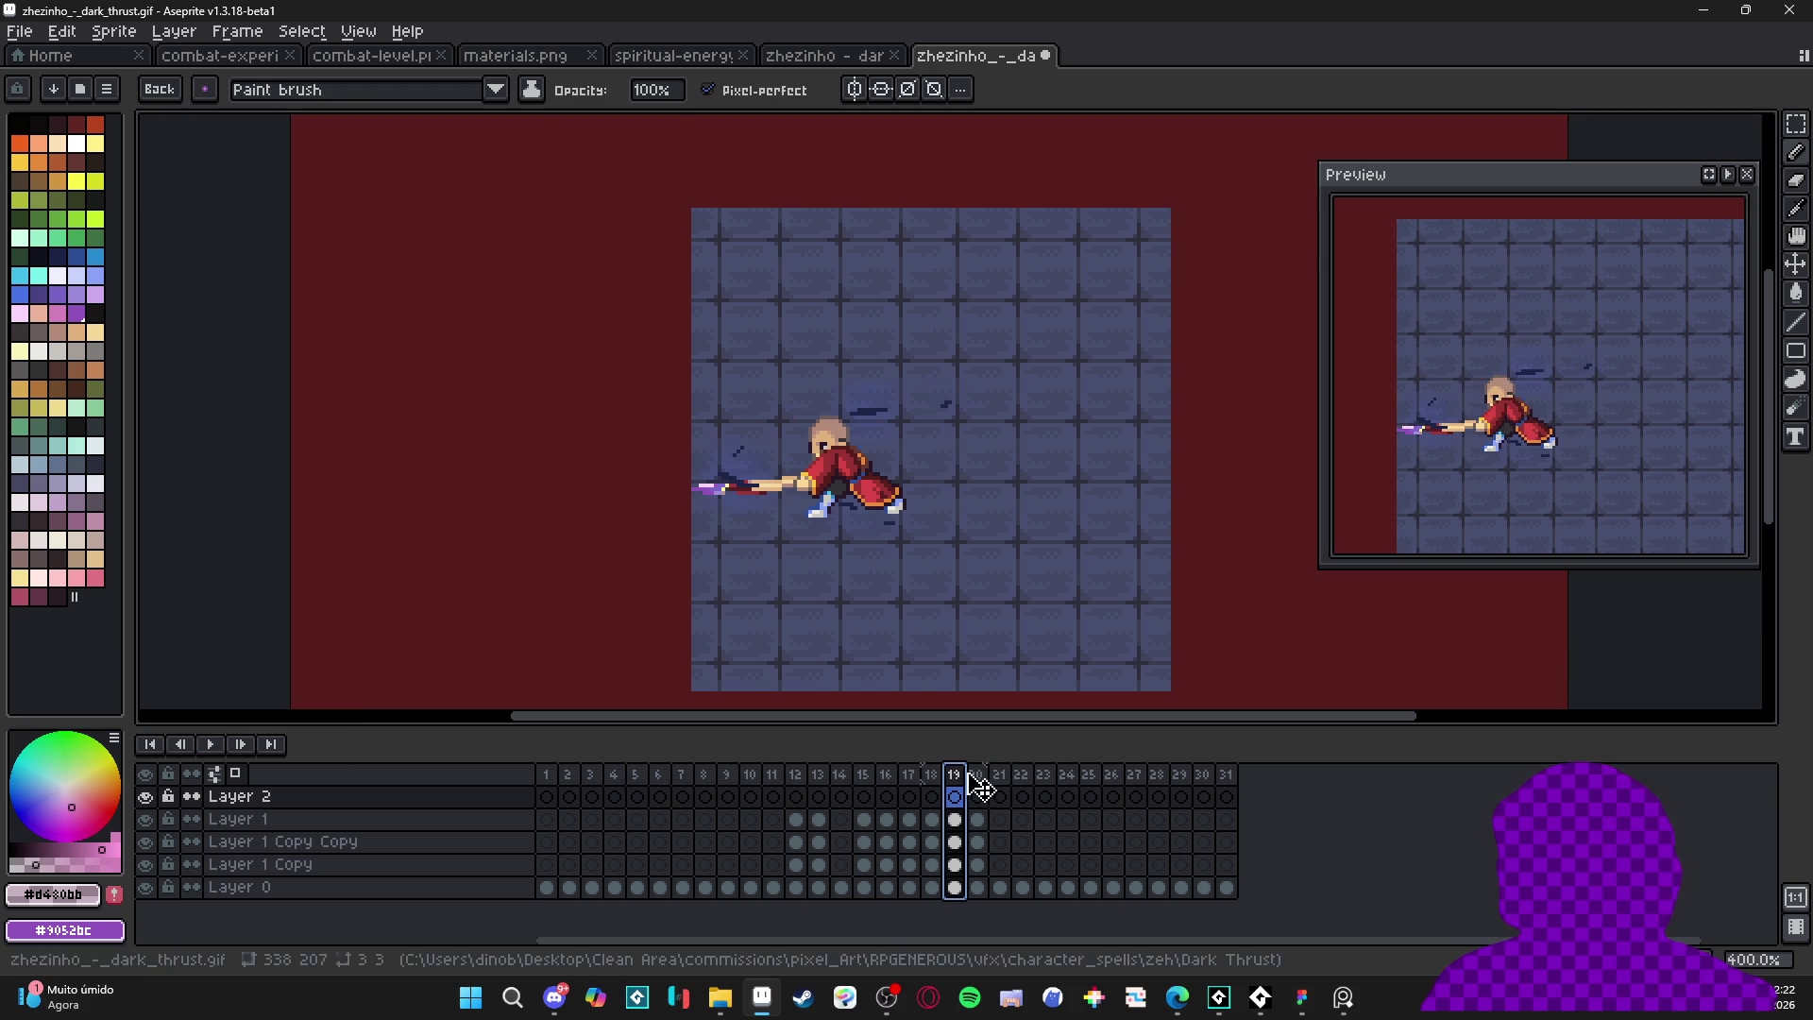
left_click(976, 773)
left_click(1025, 775)
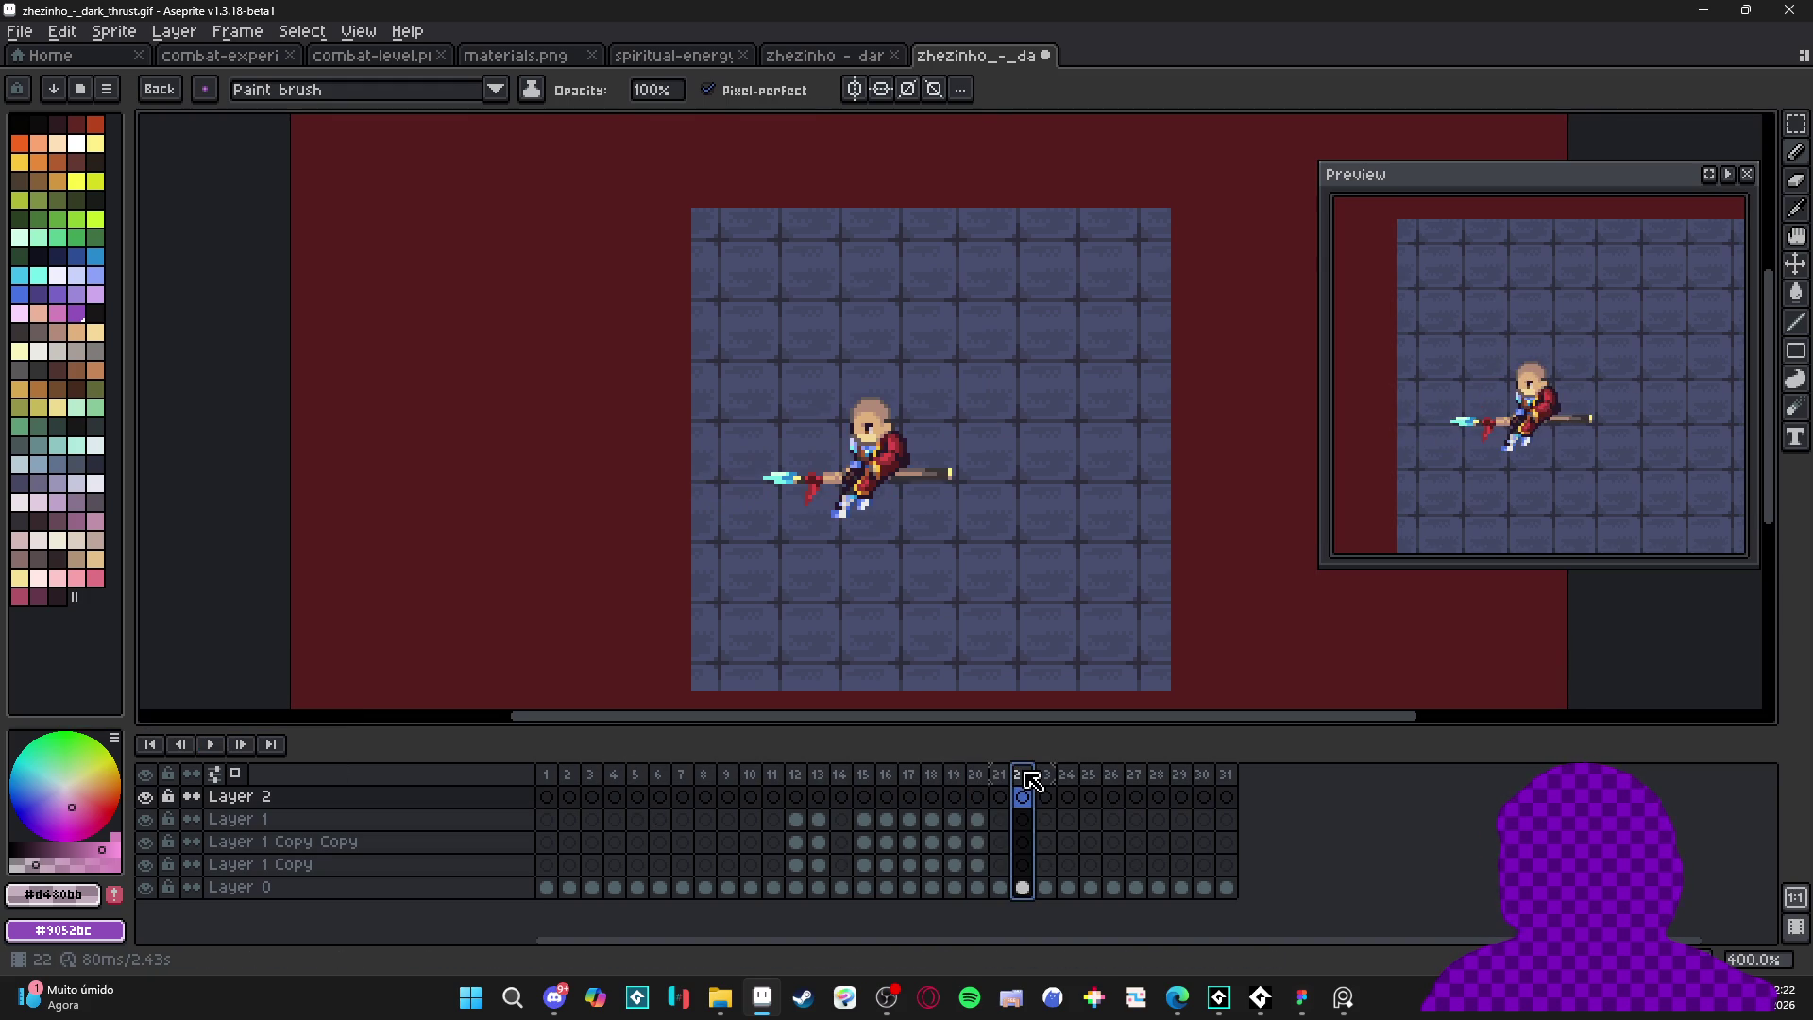
key("Right")
key("Right")
key("Right")
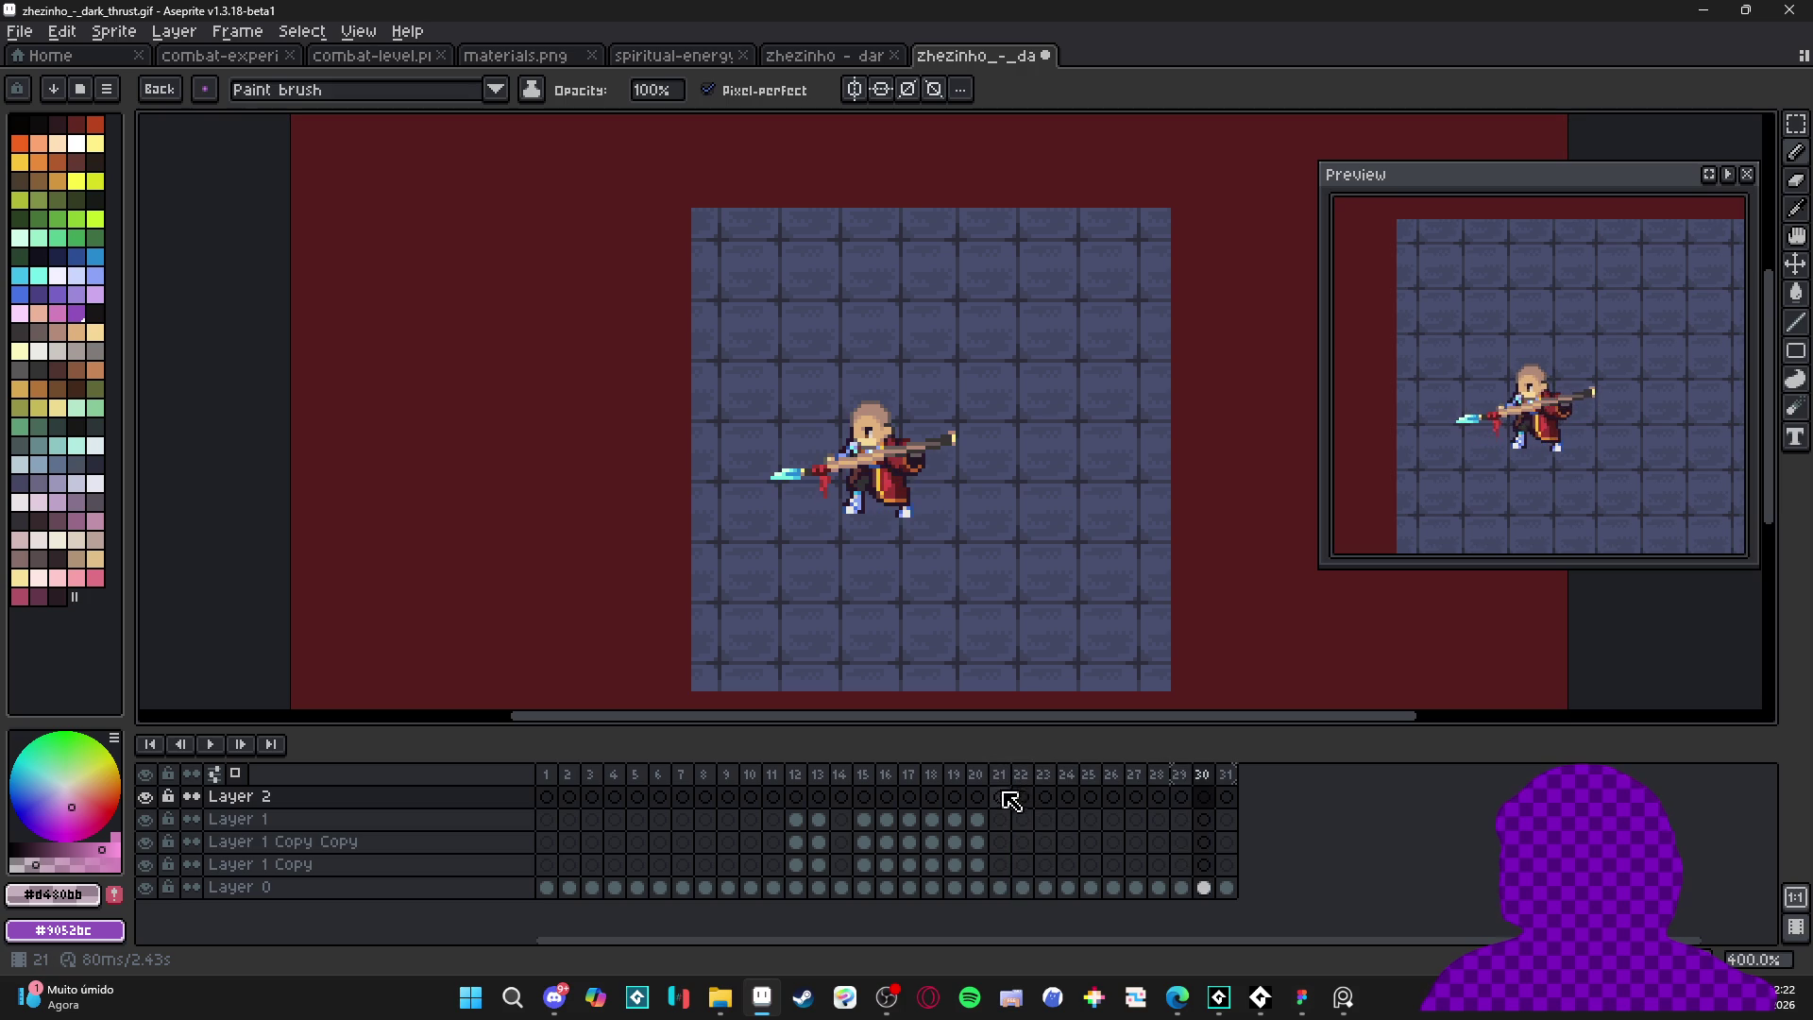
key("Right")
key("Right")
key("Right")
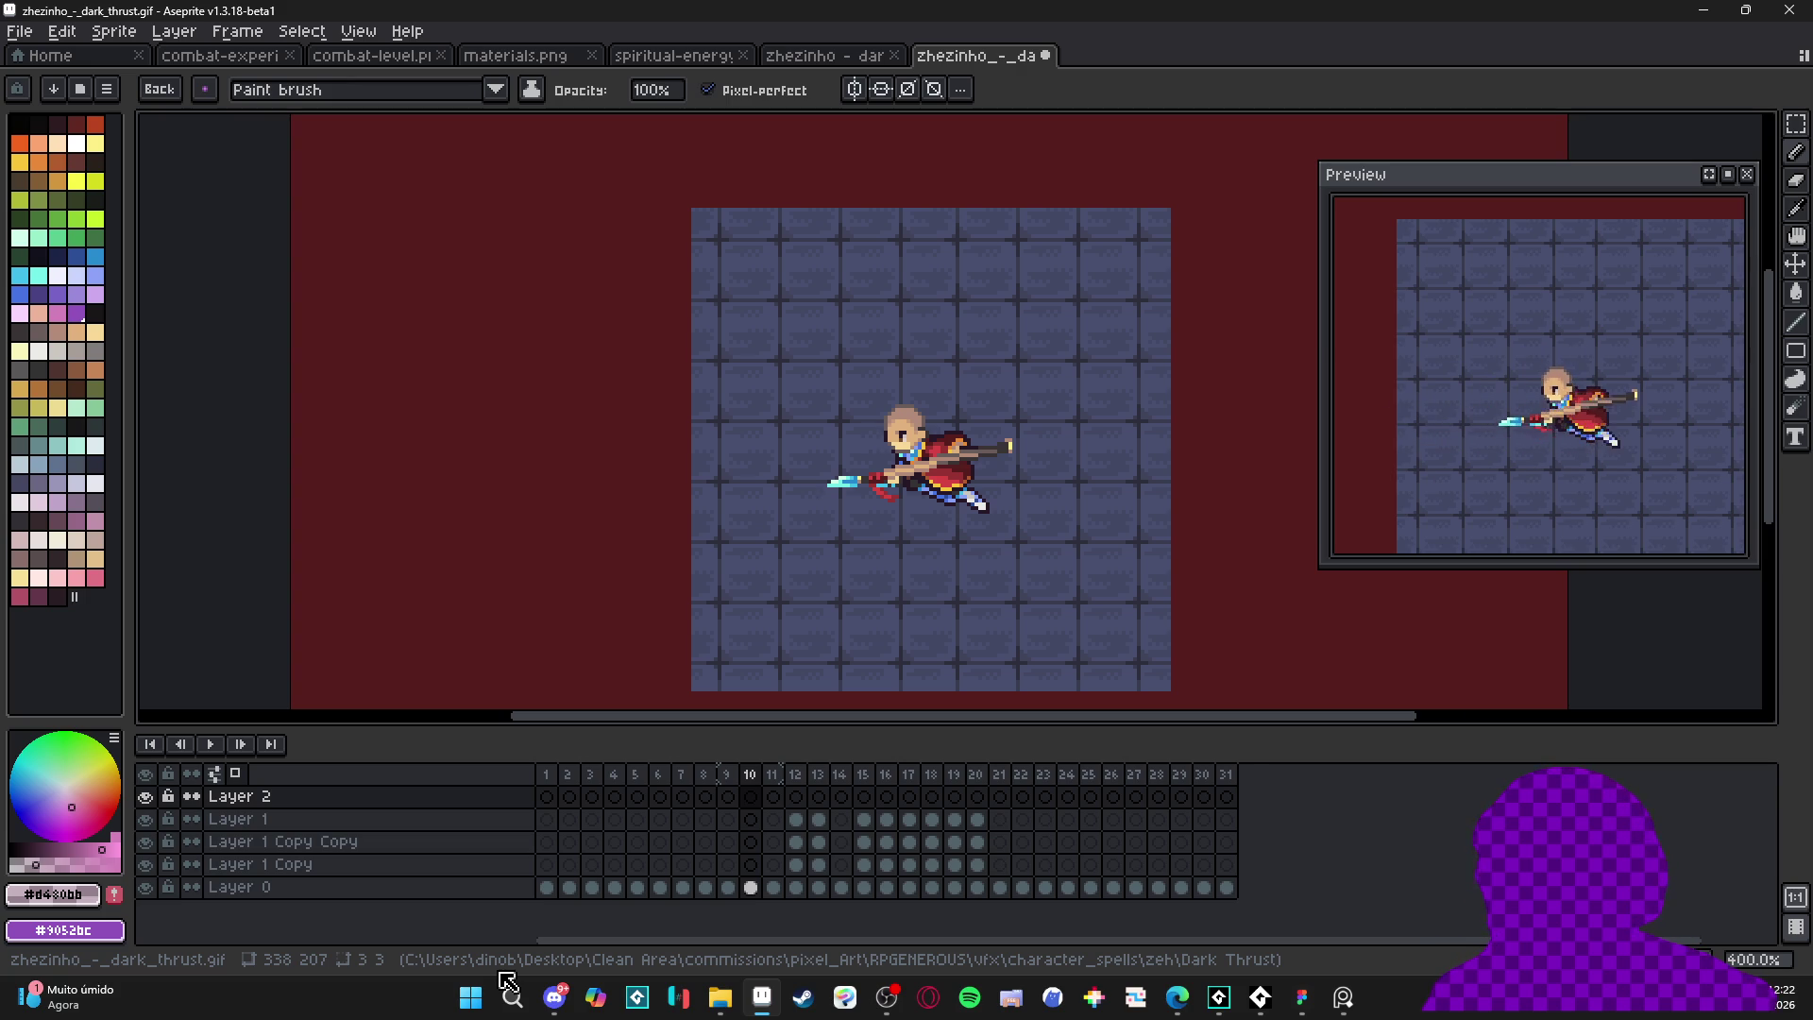
- Pick the slash purple on Layer 1 and draw a short purple line on frame 13
left_click(772, 774)
left_click(796, 774)
scroll(835, 504, "up", 5)
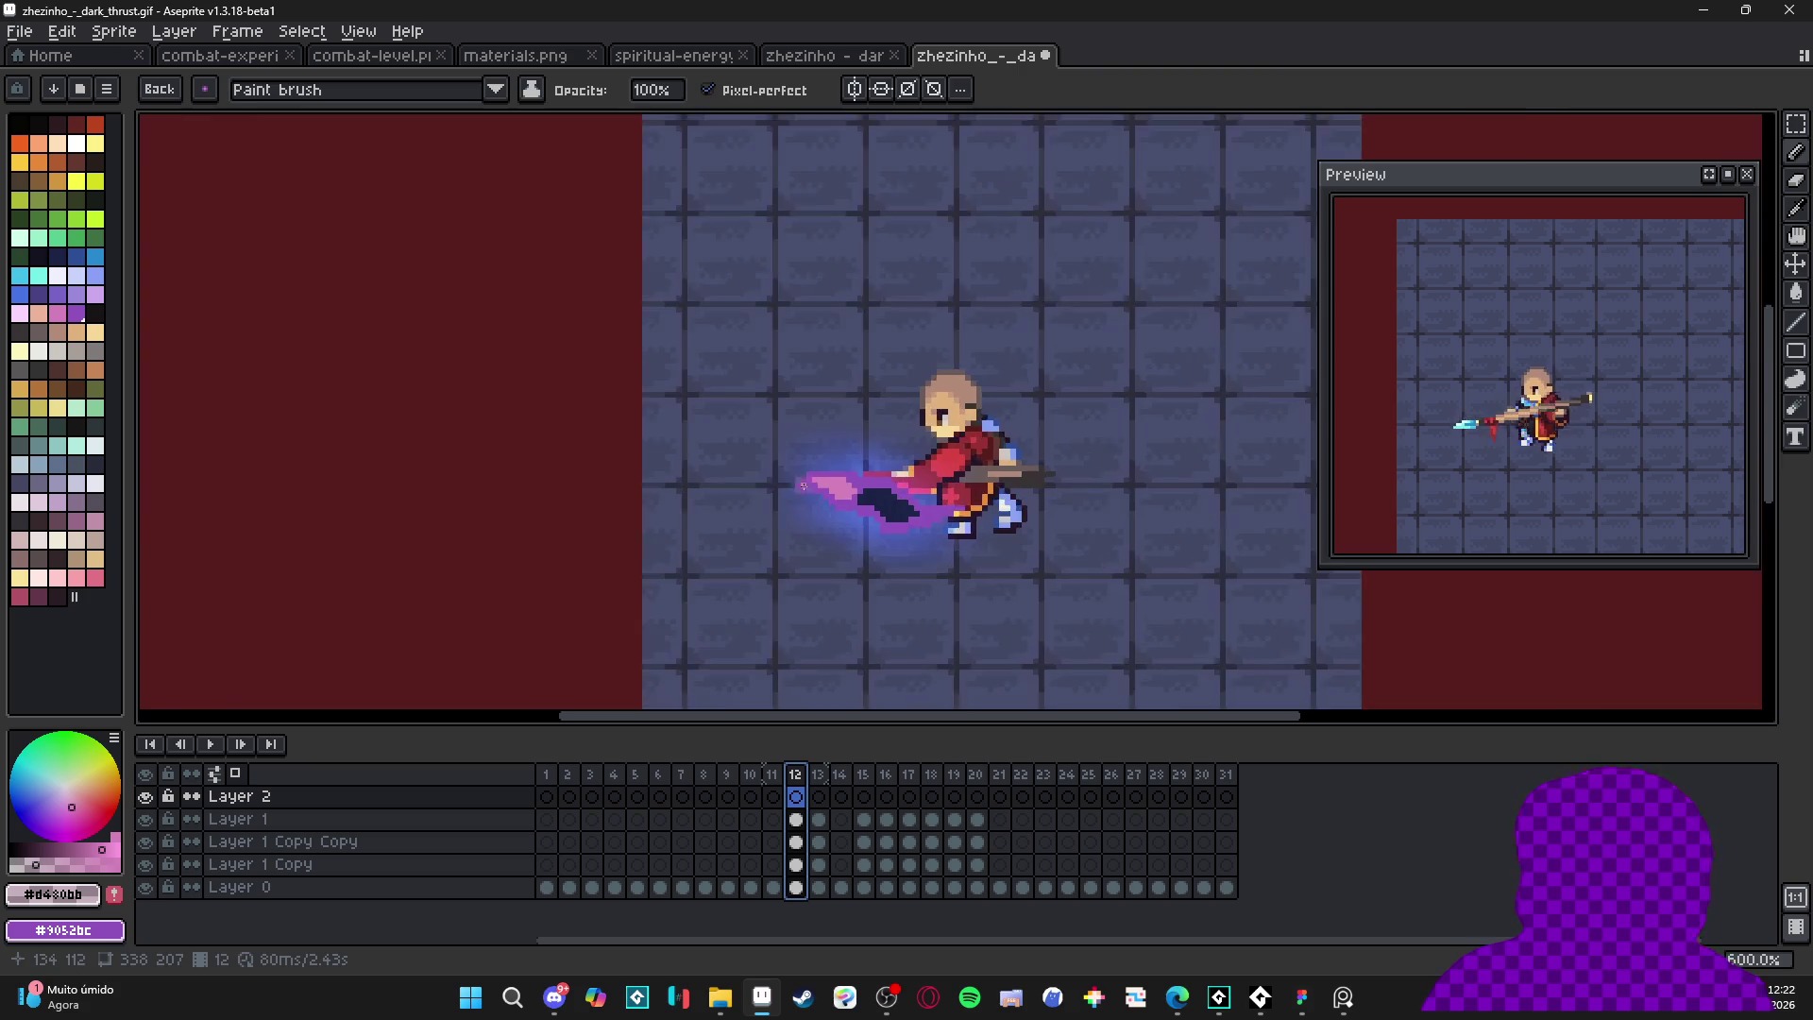
left_click(984, 517, "alt")
mouse_move(984, 516)
left_mouse_down()
mouse_move(894, 514)
mouse_move(1072, 527)
mouse_move(1114, 467)
left_mouse_up()
left_click(897, 515, "ctrl")
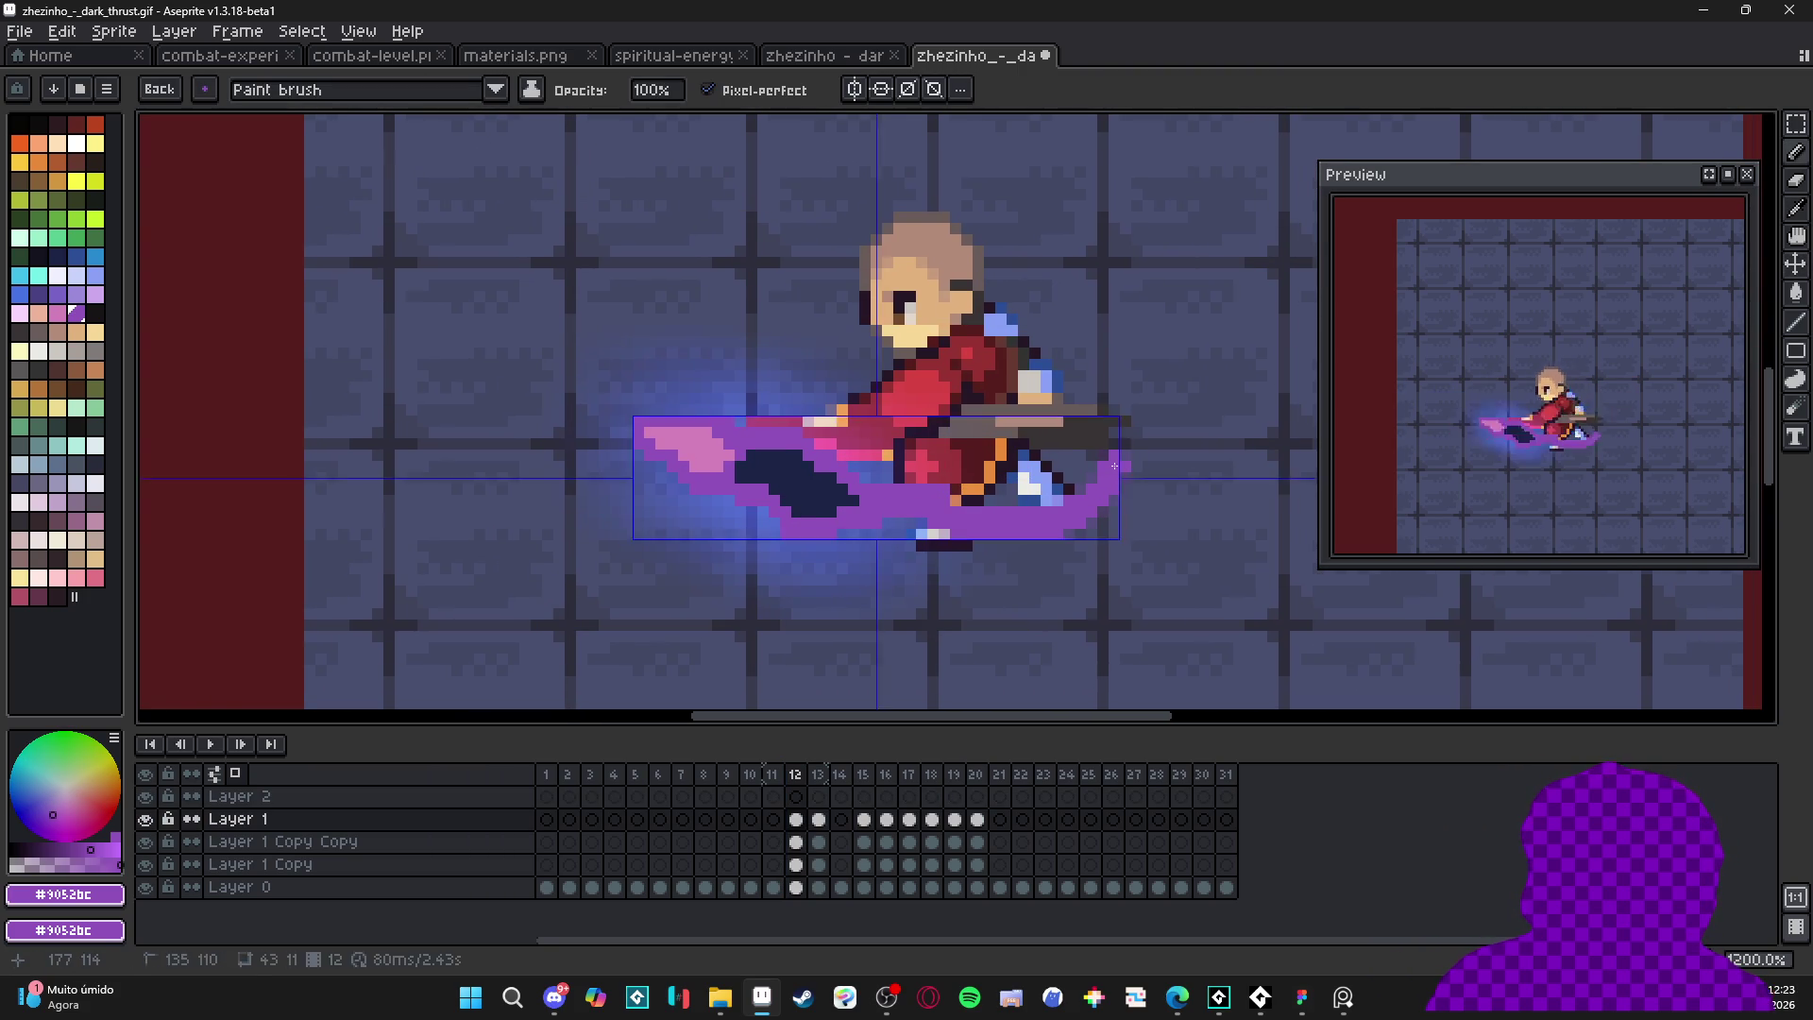
key("b")
key("ctrl+z")
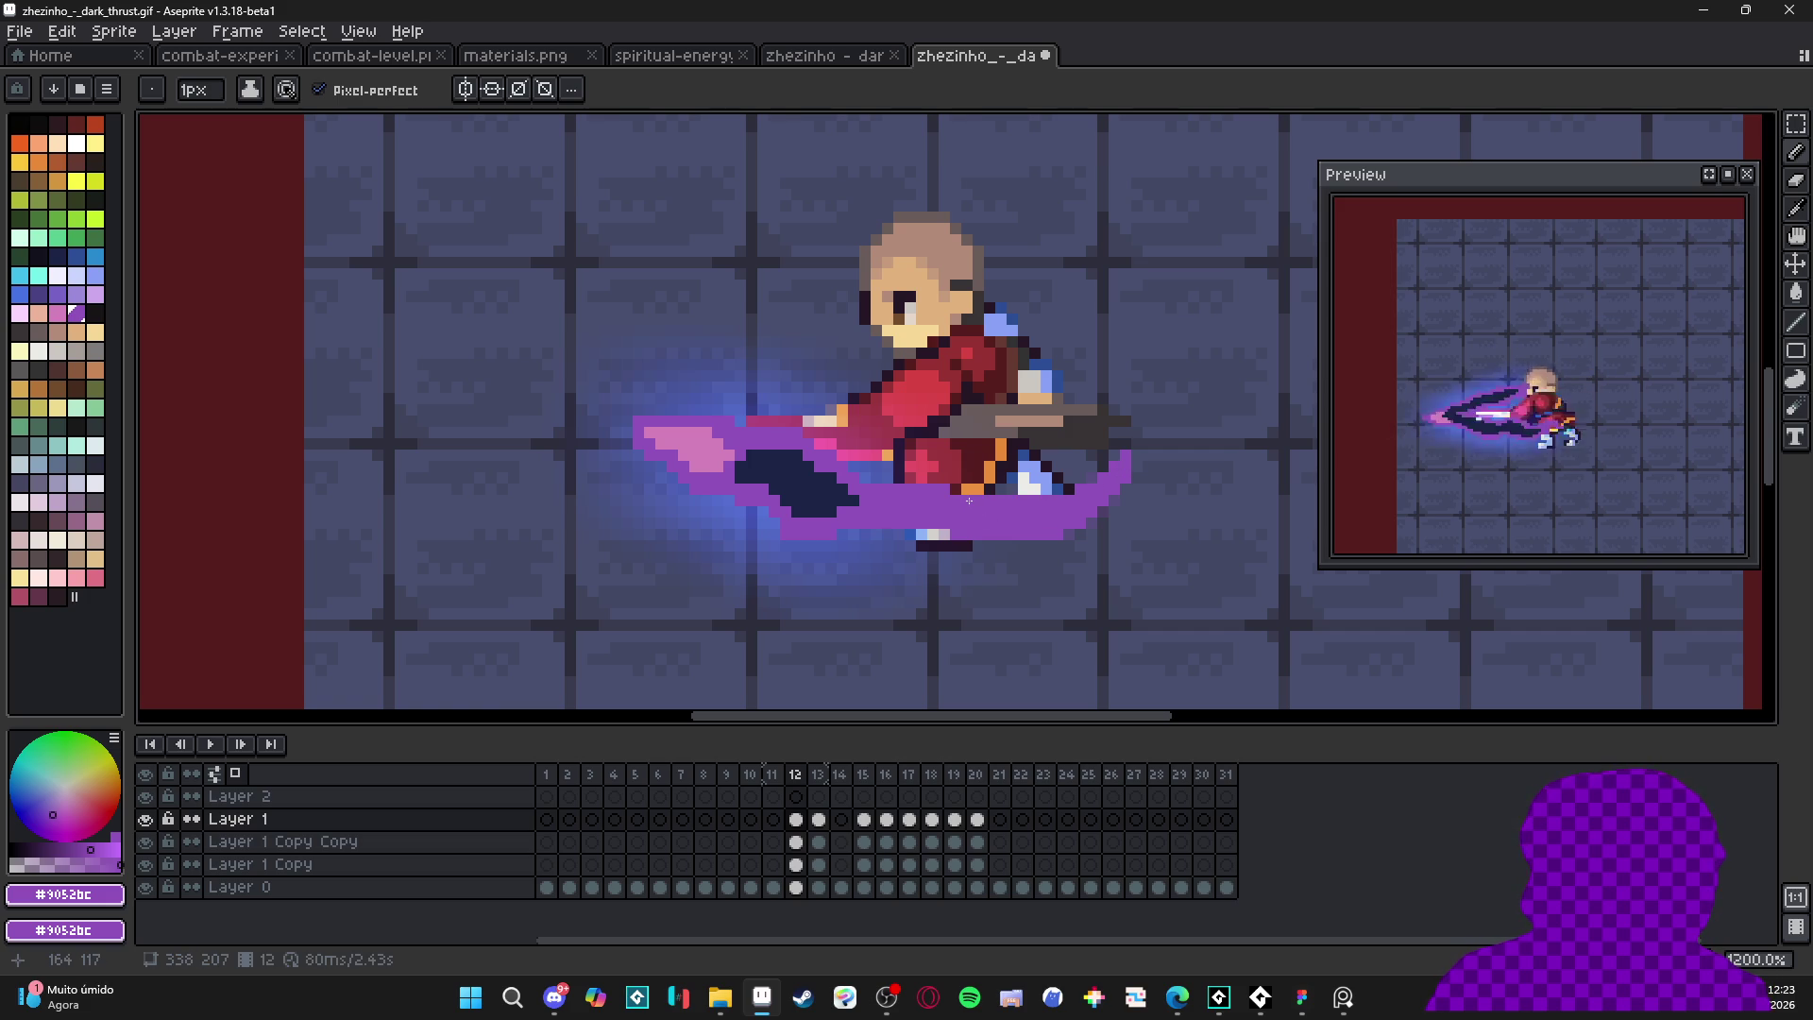
left_click(818, 774)
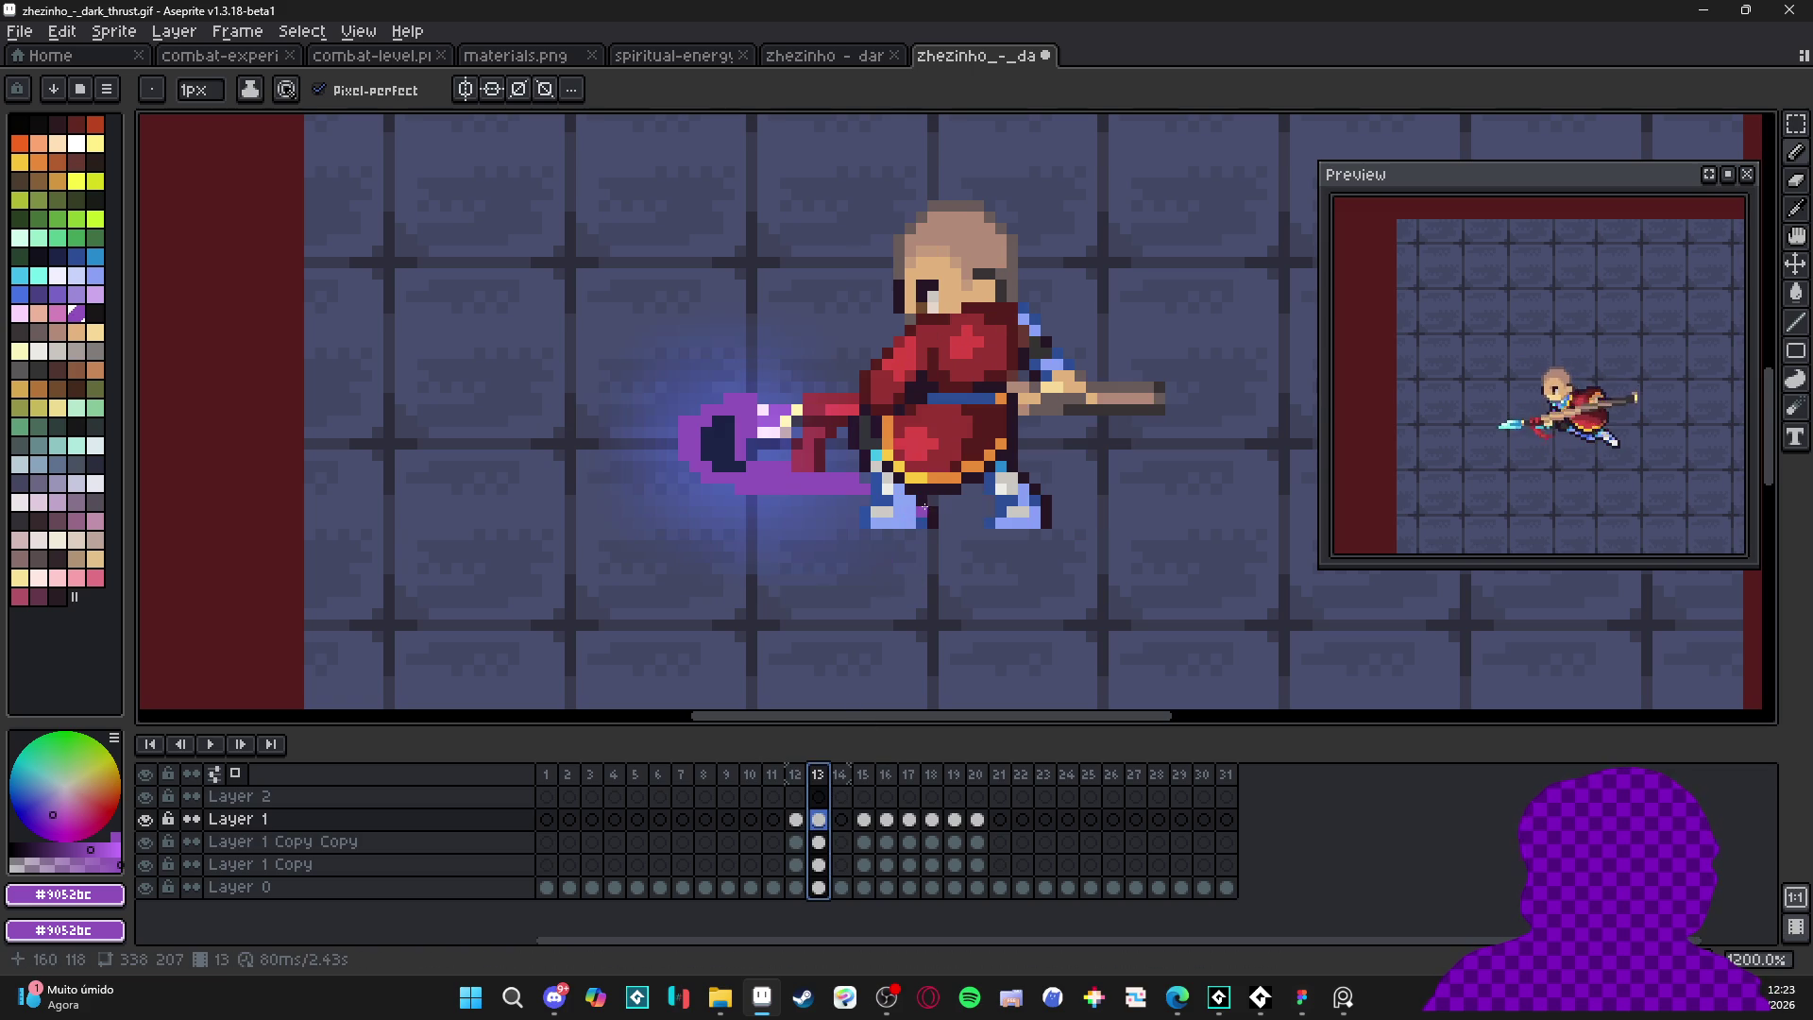
left_click(956, 513)
left_click(1062, 498, "shift")
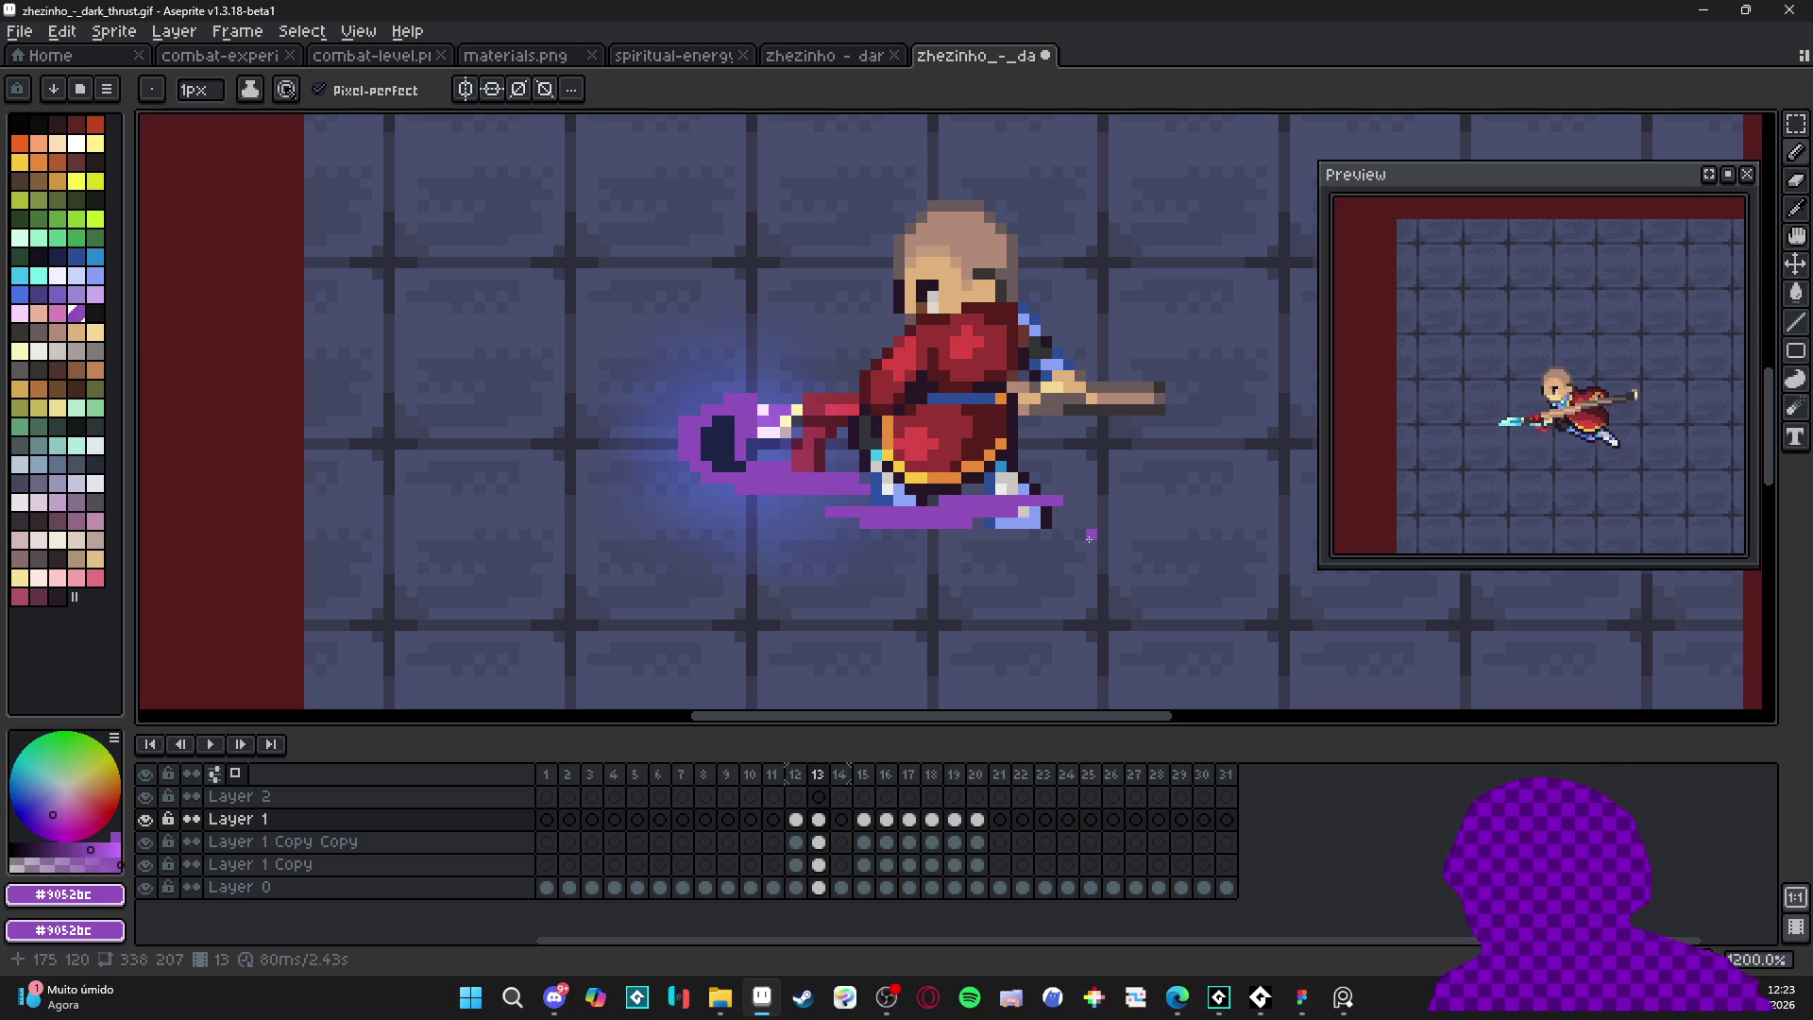
- On frame 14, paint purple pixels ahead of the spear and between the feet
left_click(819, 776)
left_click(840, 775)
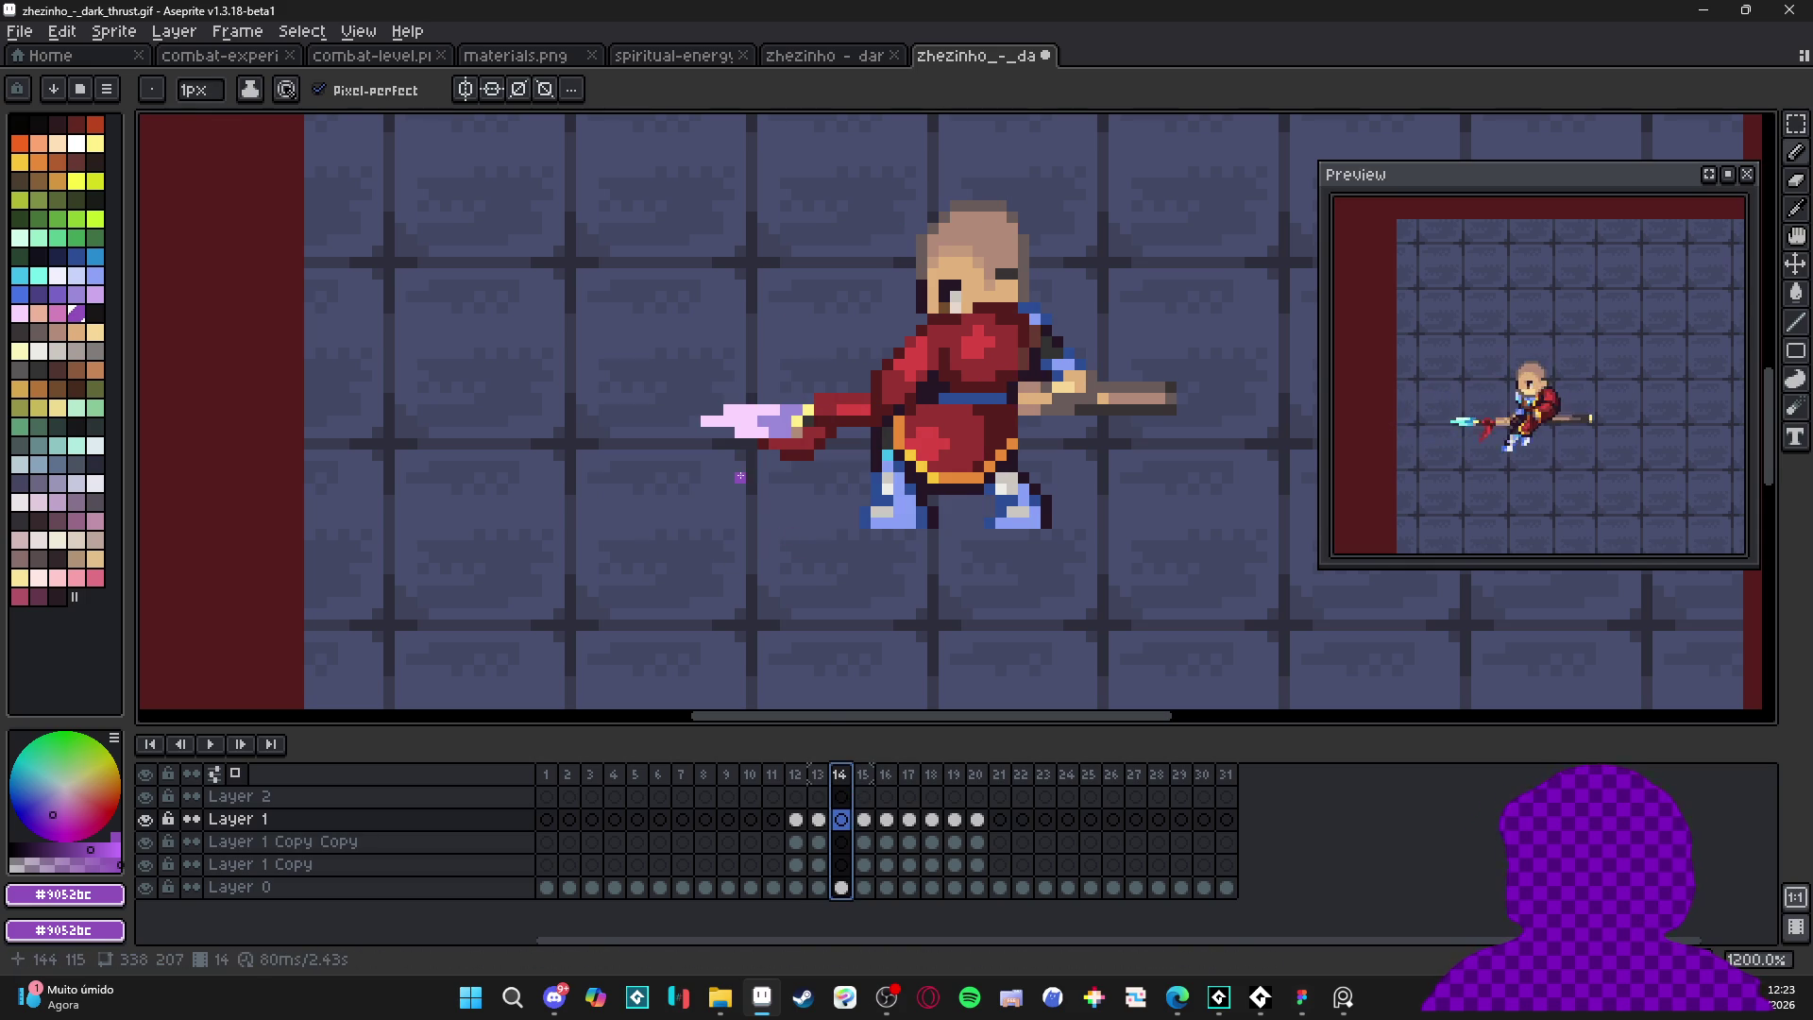
mouse_move(761, 475)
left_mouse_down()
mouse_move(709, 455)
mouse_move(812, 477)
left_mouse_up()
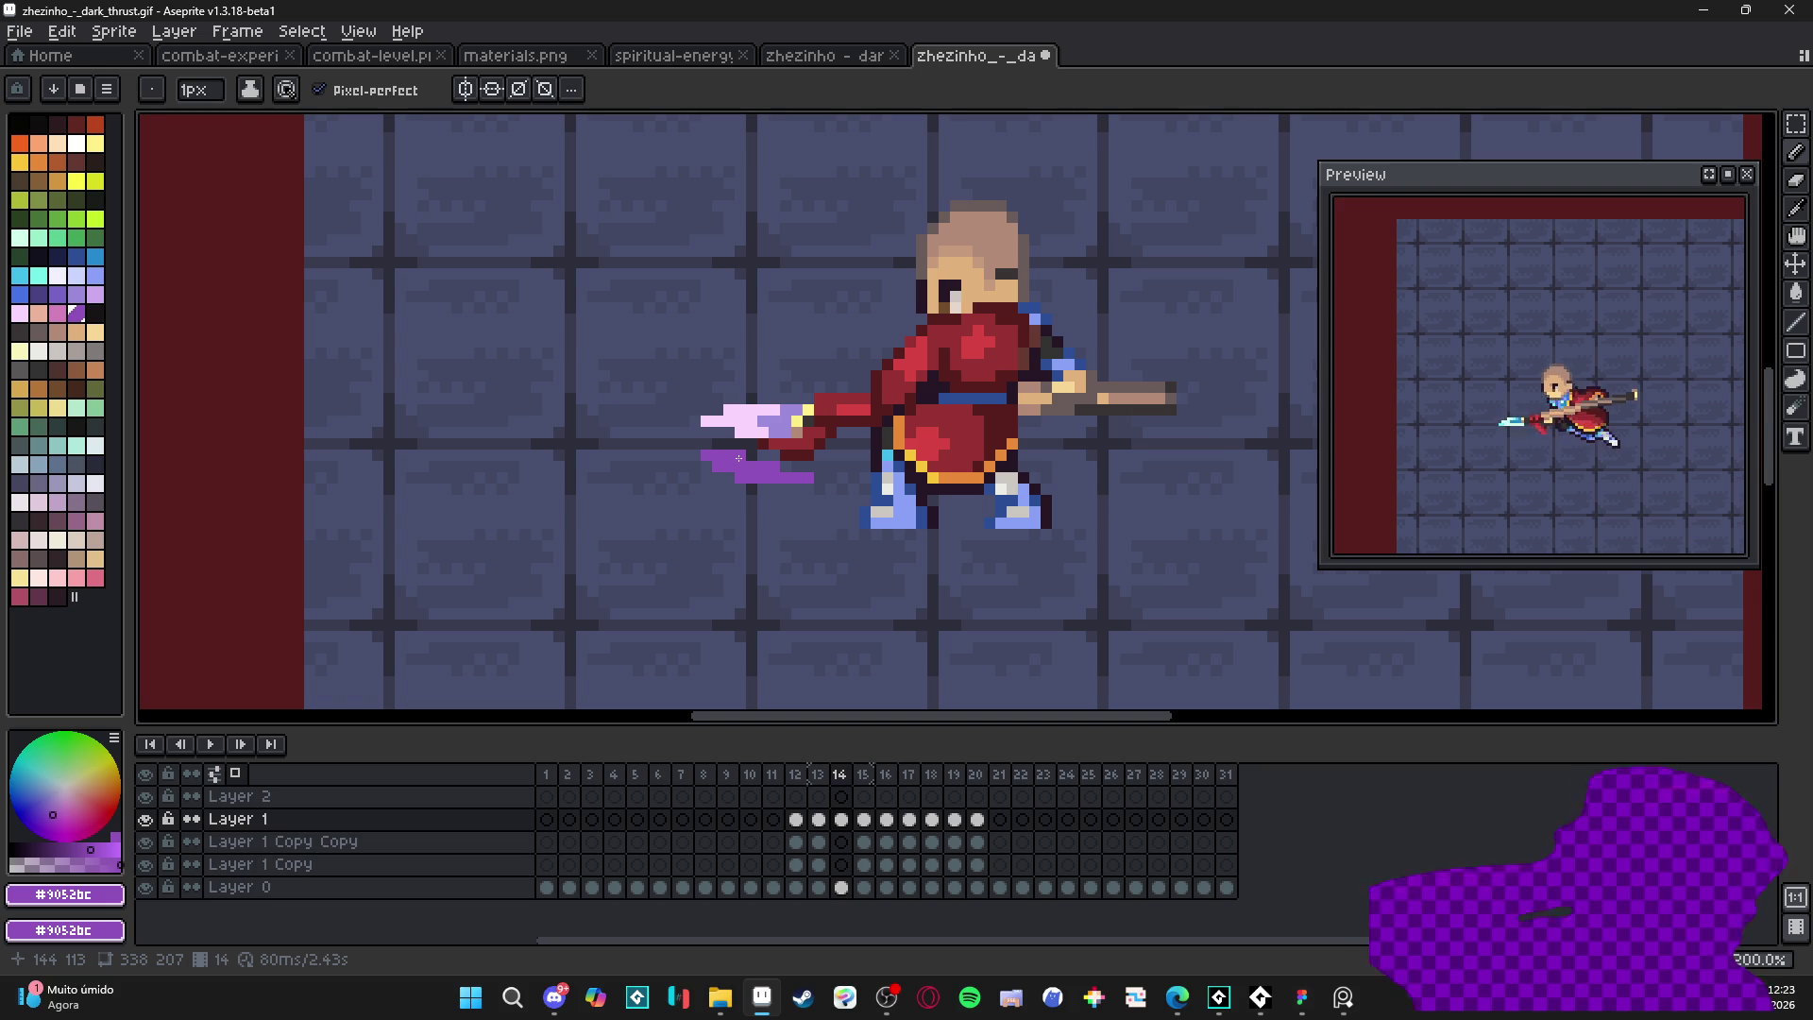
left_click(827, 774)
left_click(840, 775)
left_click_drag(970, 511, 962, 501)
left_click(946, 510)
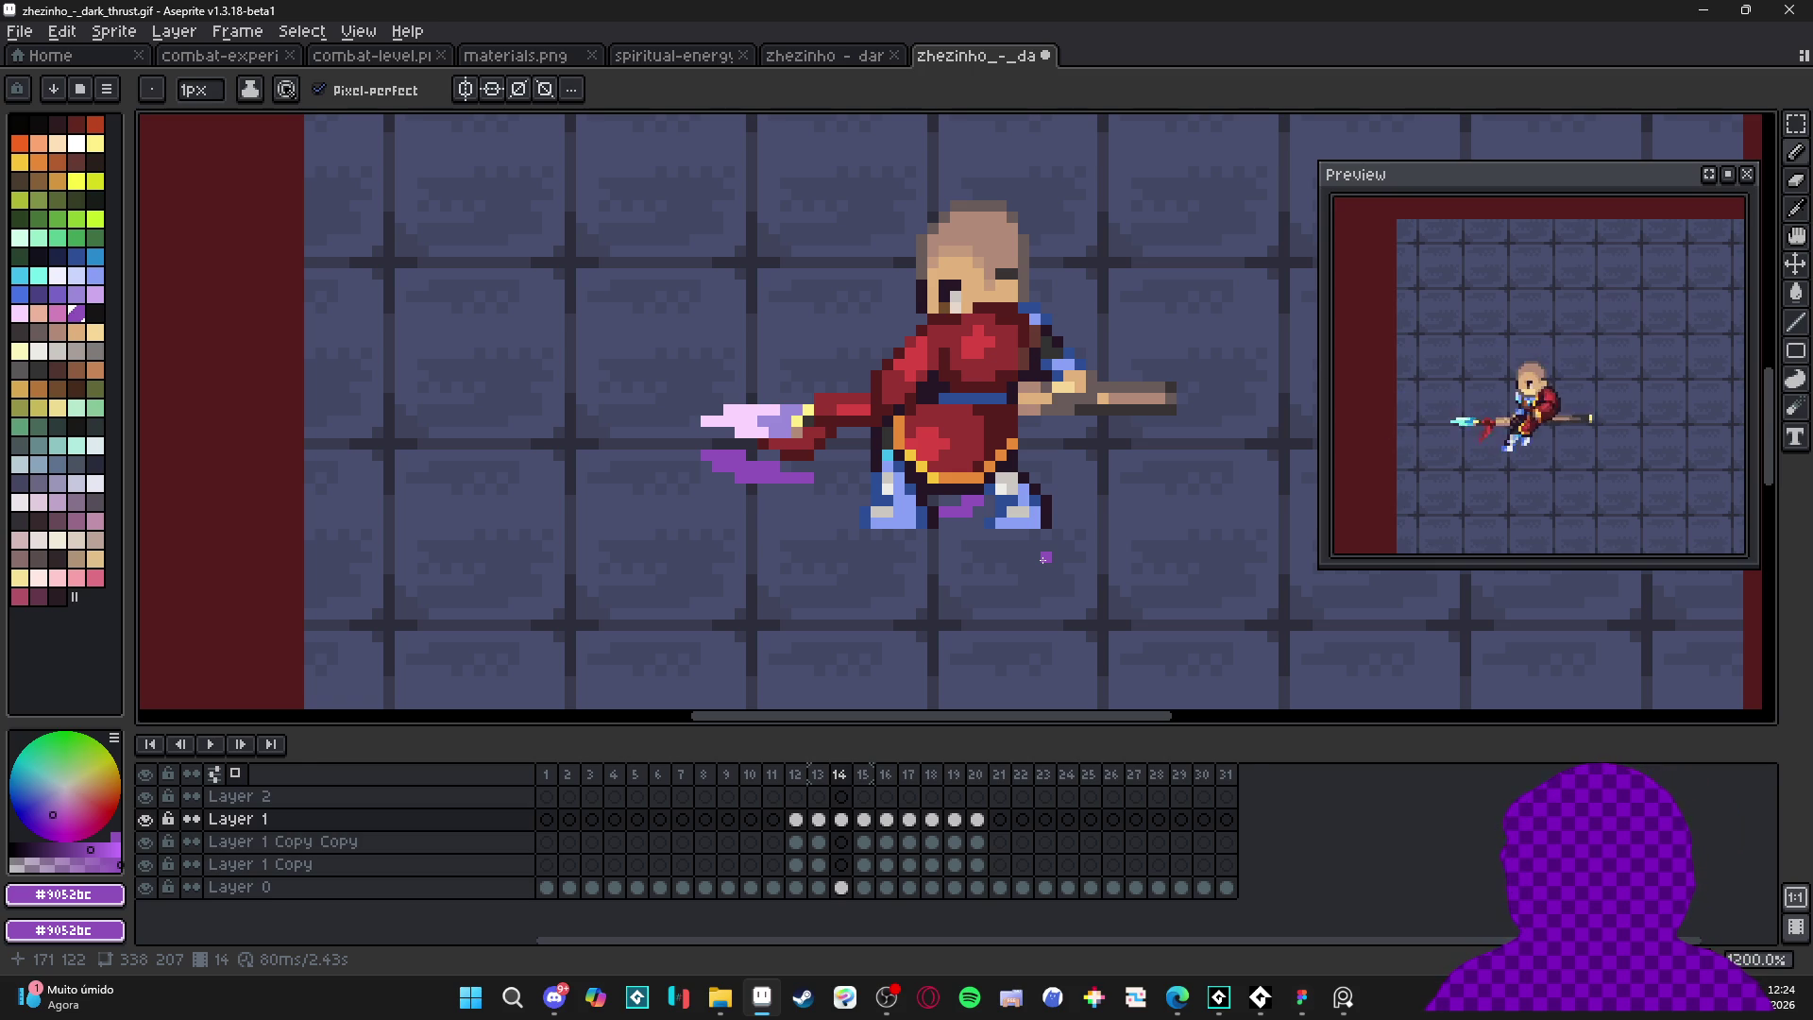
scroll(850, 472, "down", 4)
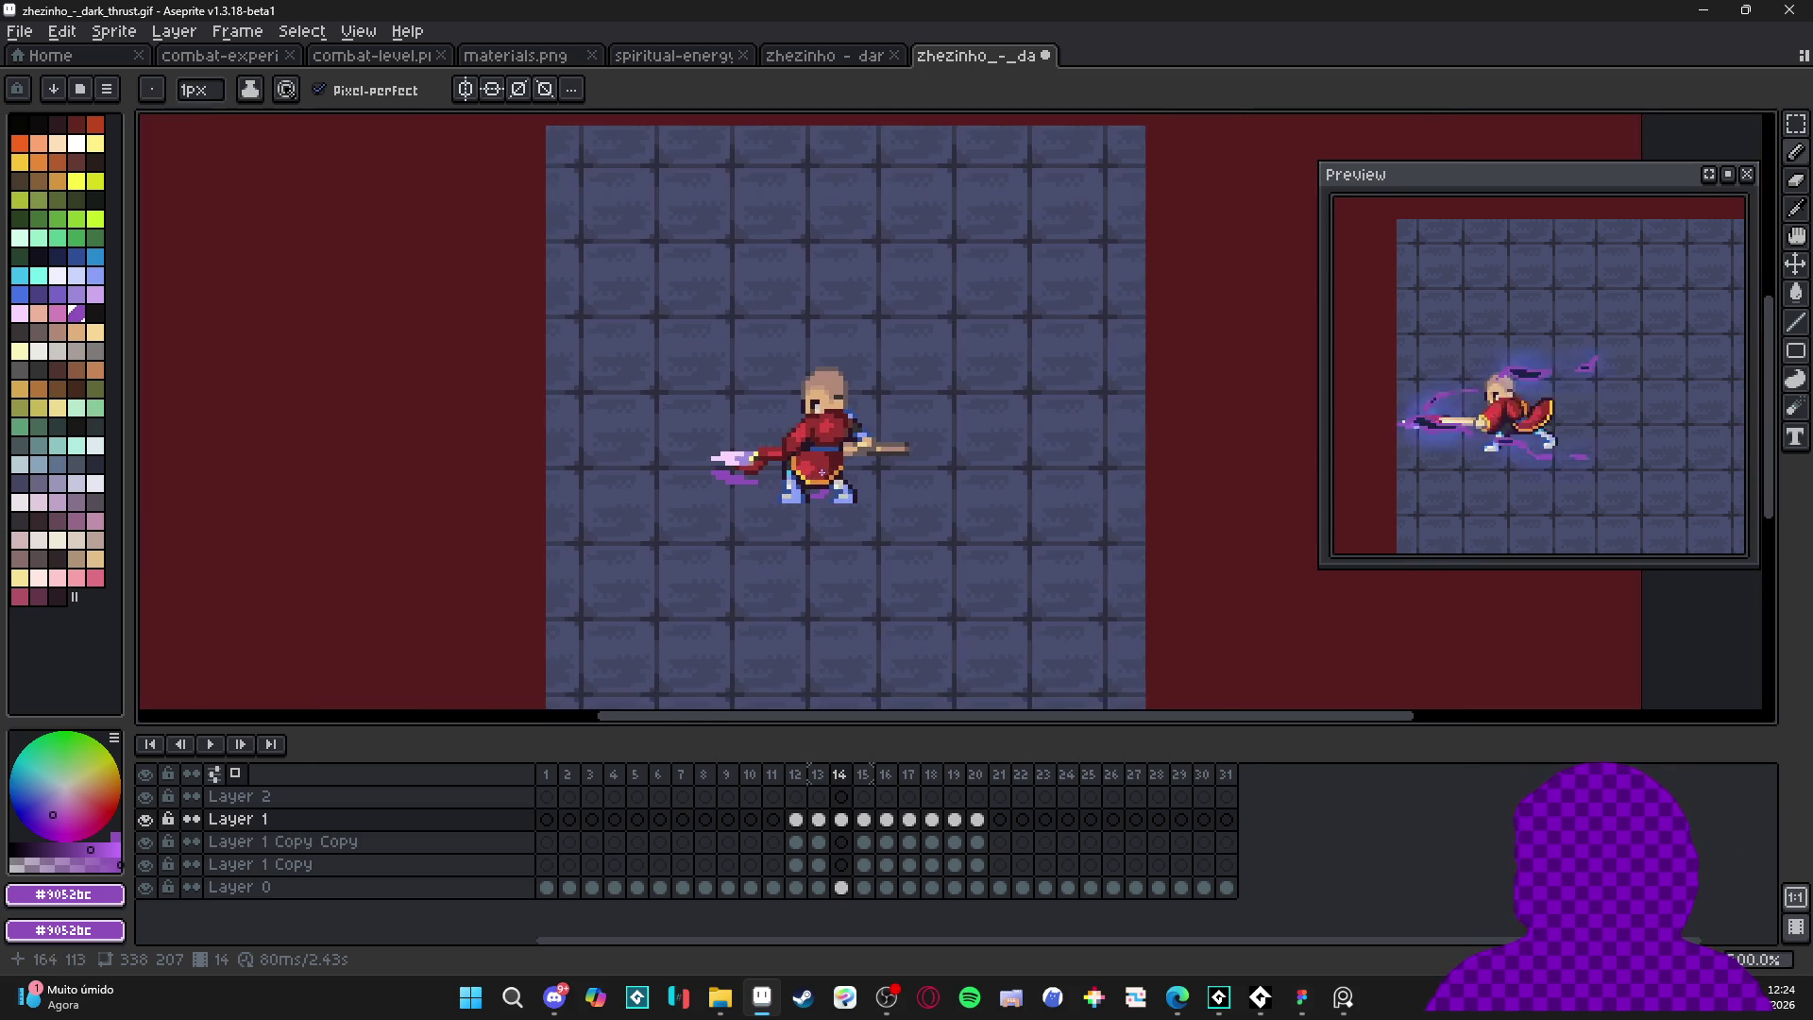
- Flip back and forth between frames 14 and 15 to compare the lunge poses
scroll(821, 478, "down", 1)
scroll(821, 479, "up", 1)
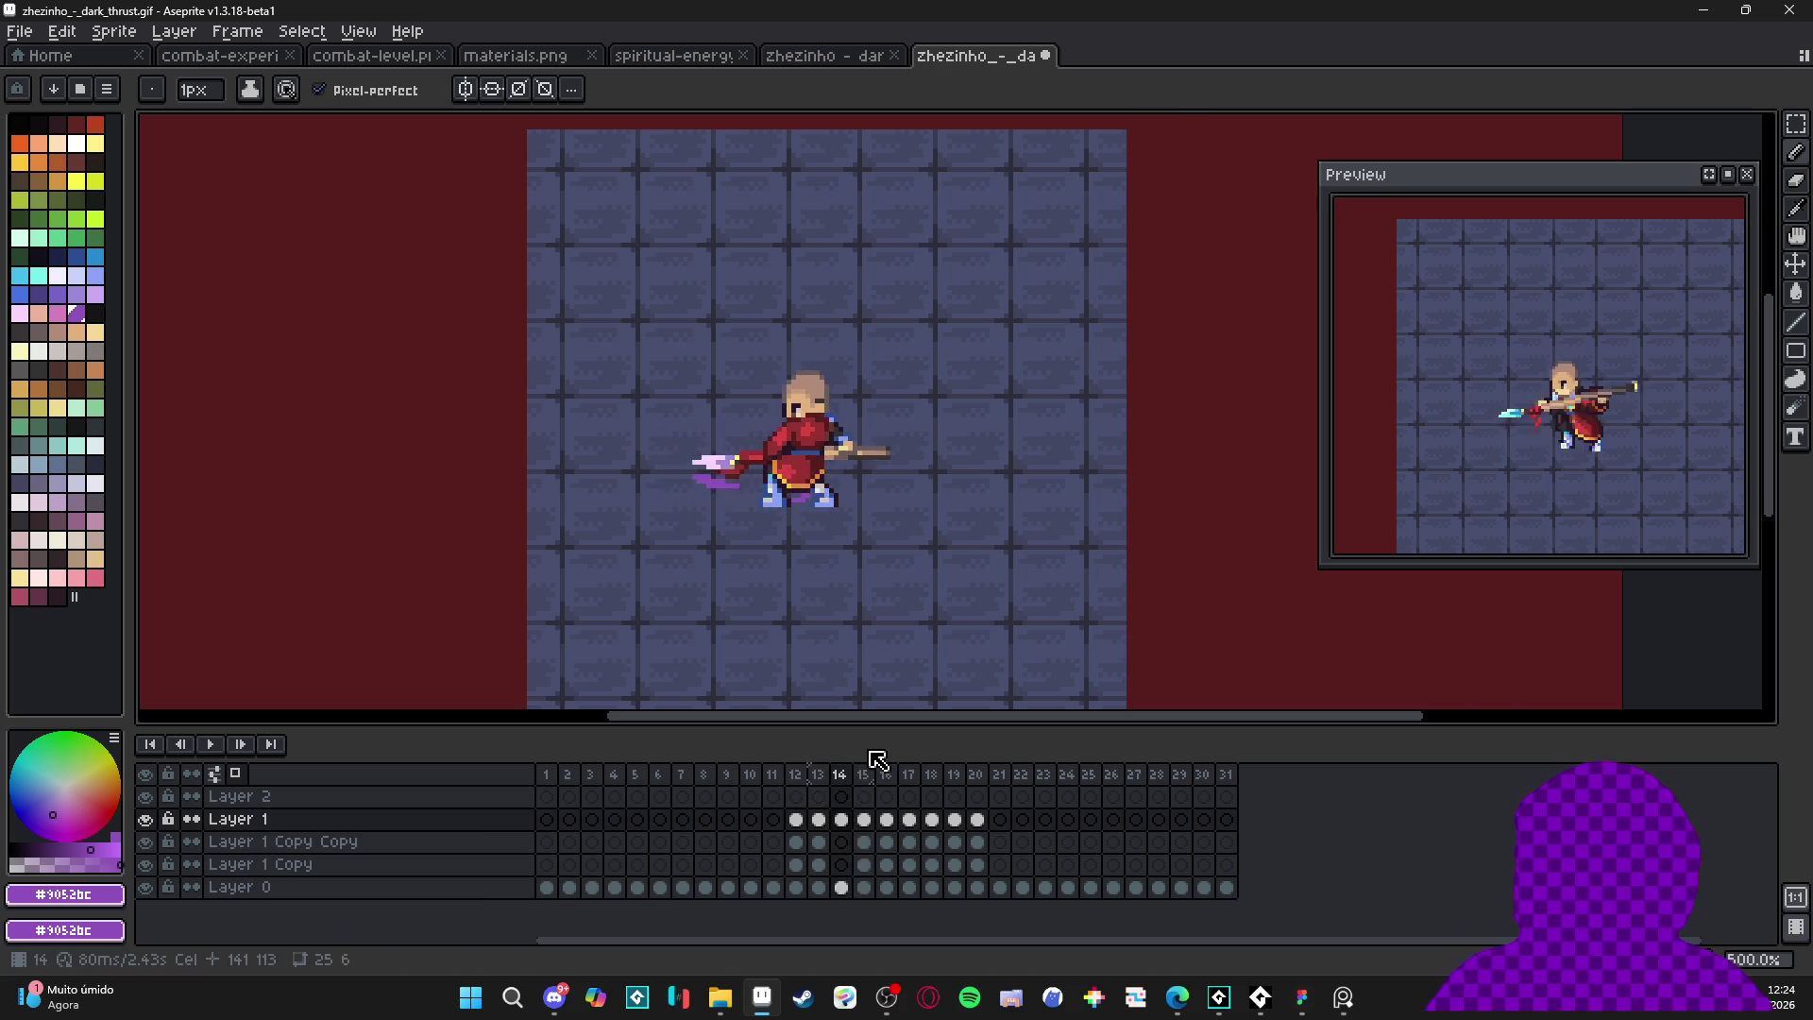
scroll(895, 610, "up", 2)
key("Right")
key("Left")
key("Right")
key("Left")
key("Right")
key("Left")
key("Right")
key("Left")
key("Right")
key("Left")
key("Right")
key("Left")
key("Right")
key("Left")
key("Right")
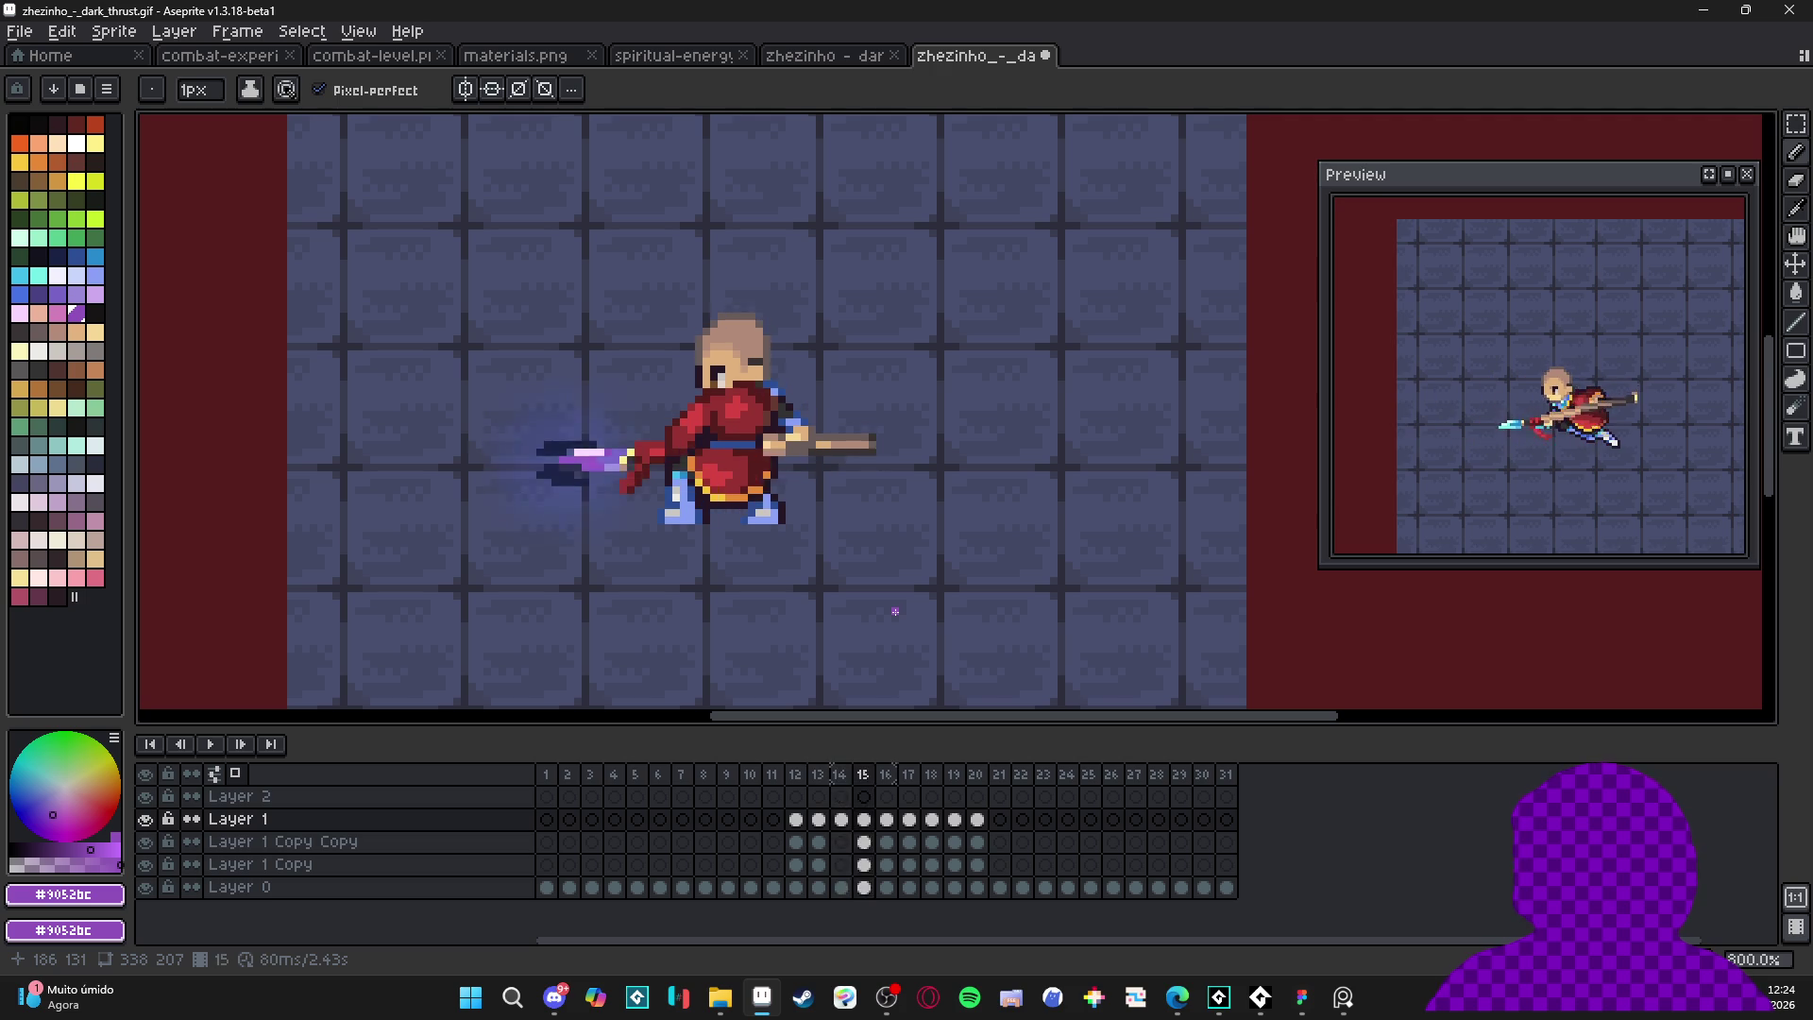
key("Left")
key("Right")
key("Left")
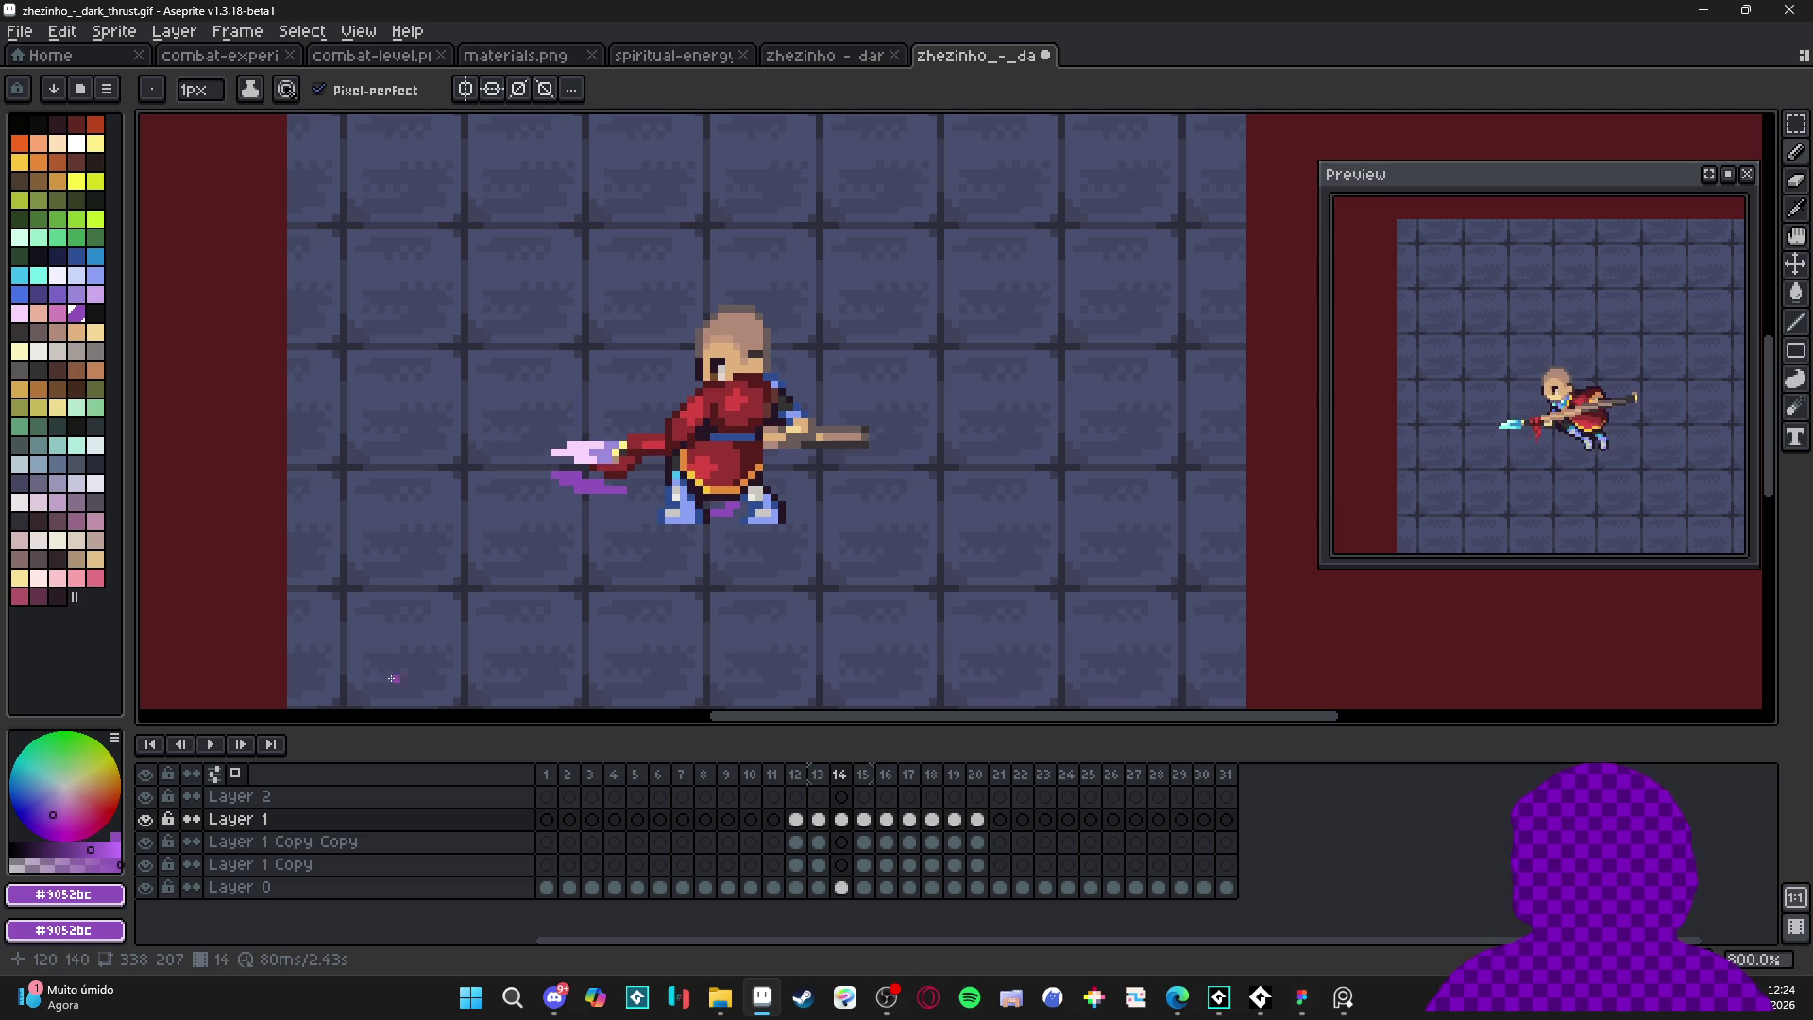
- Hide Layer 1, Layer 1 Copy Copy and Layer 1 Copy while comparing frames 14–15
left_click(145, 819)
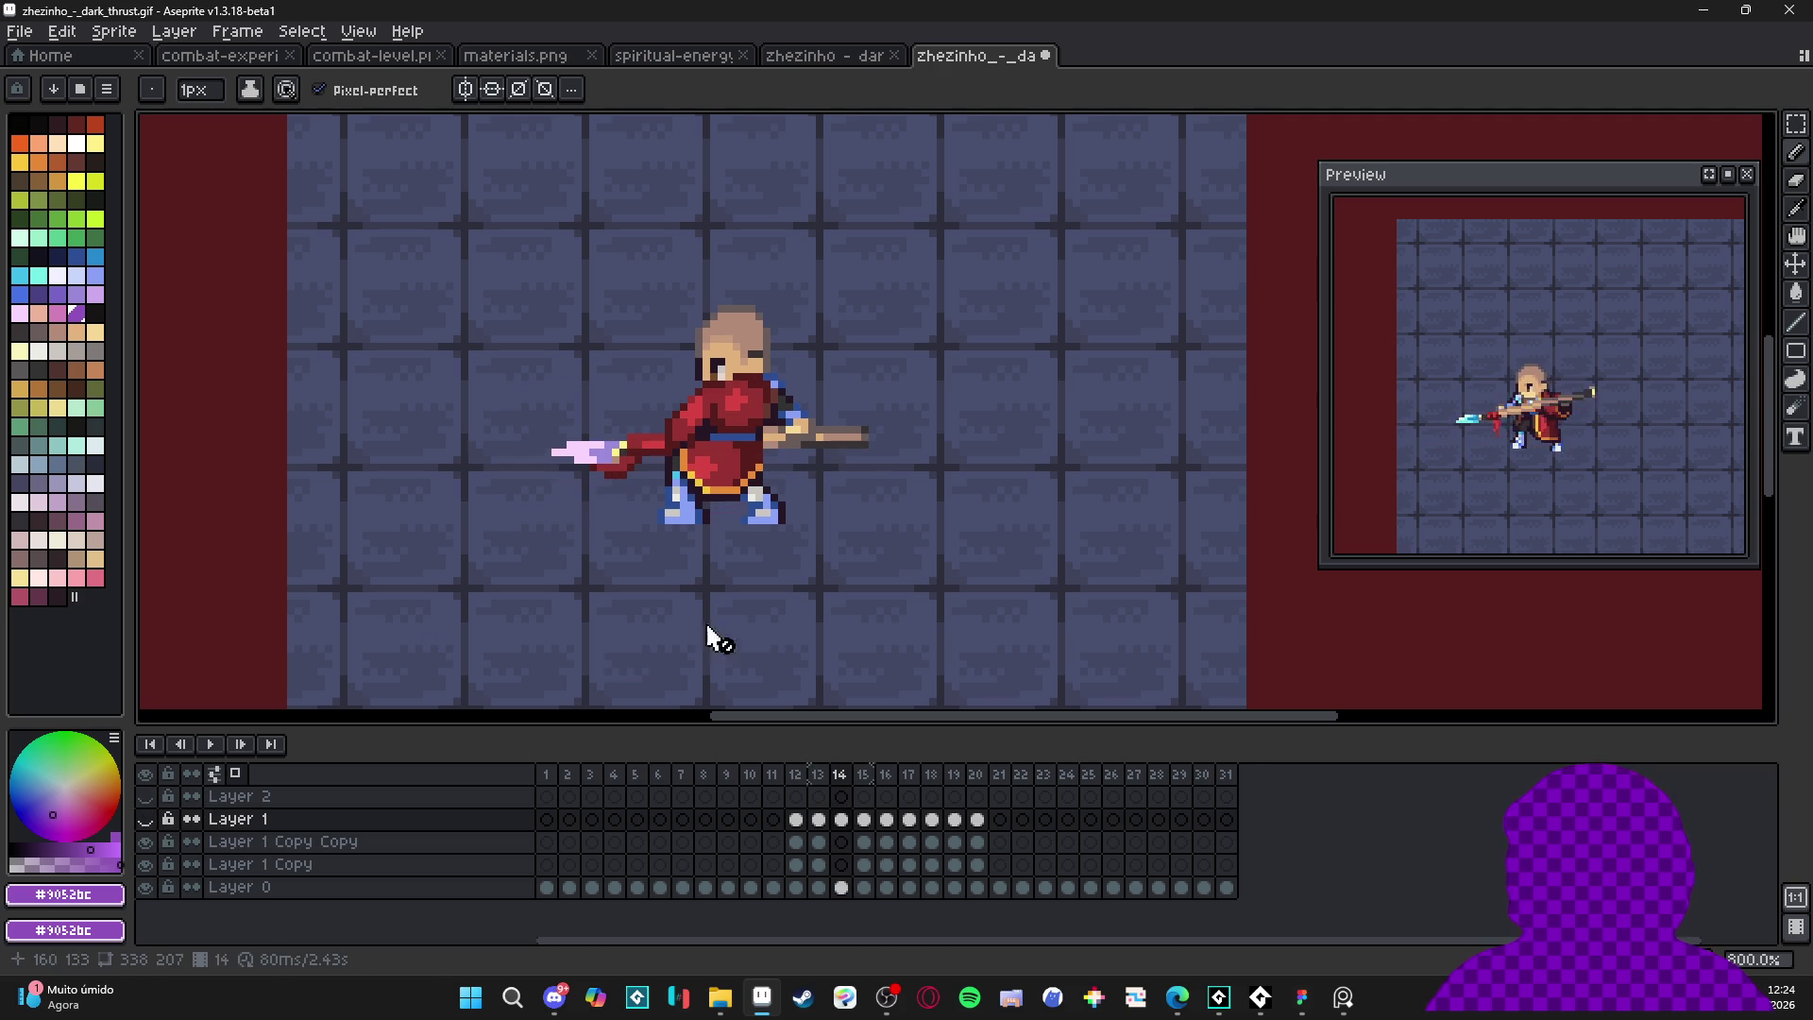
left_click(146, 841)
key("Right")
key("Left")
key("Right")
key("Left")
key("Right")
key("Left")
key("Right")
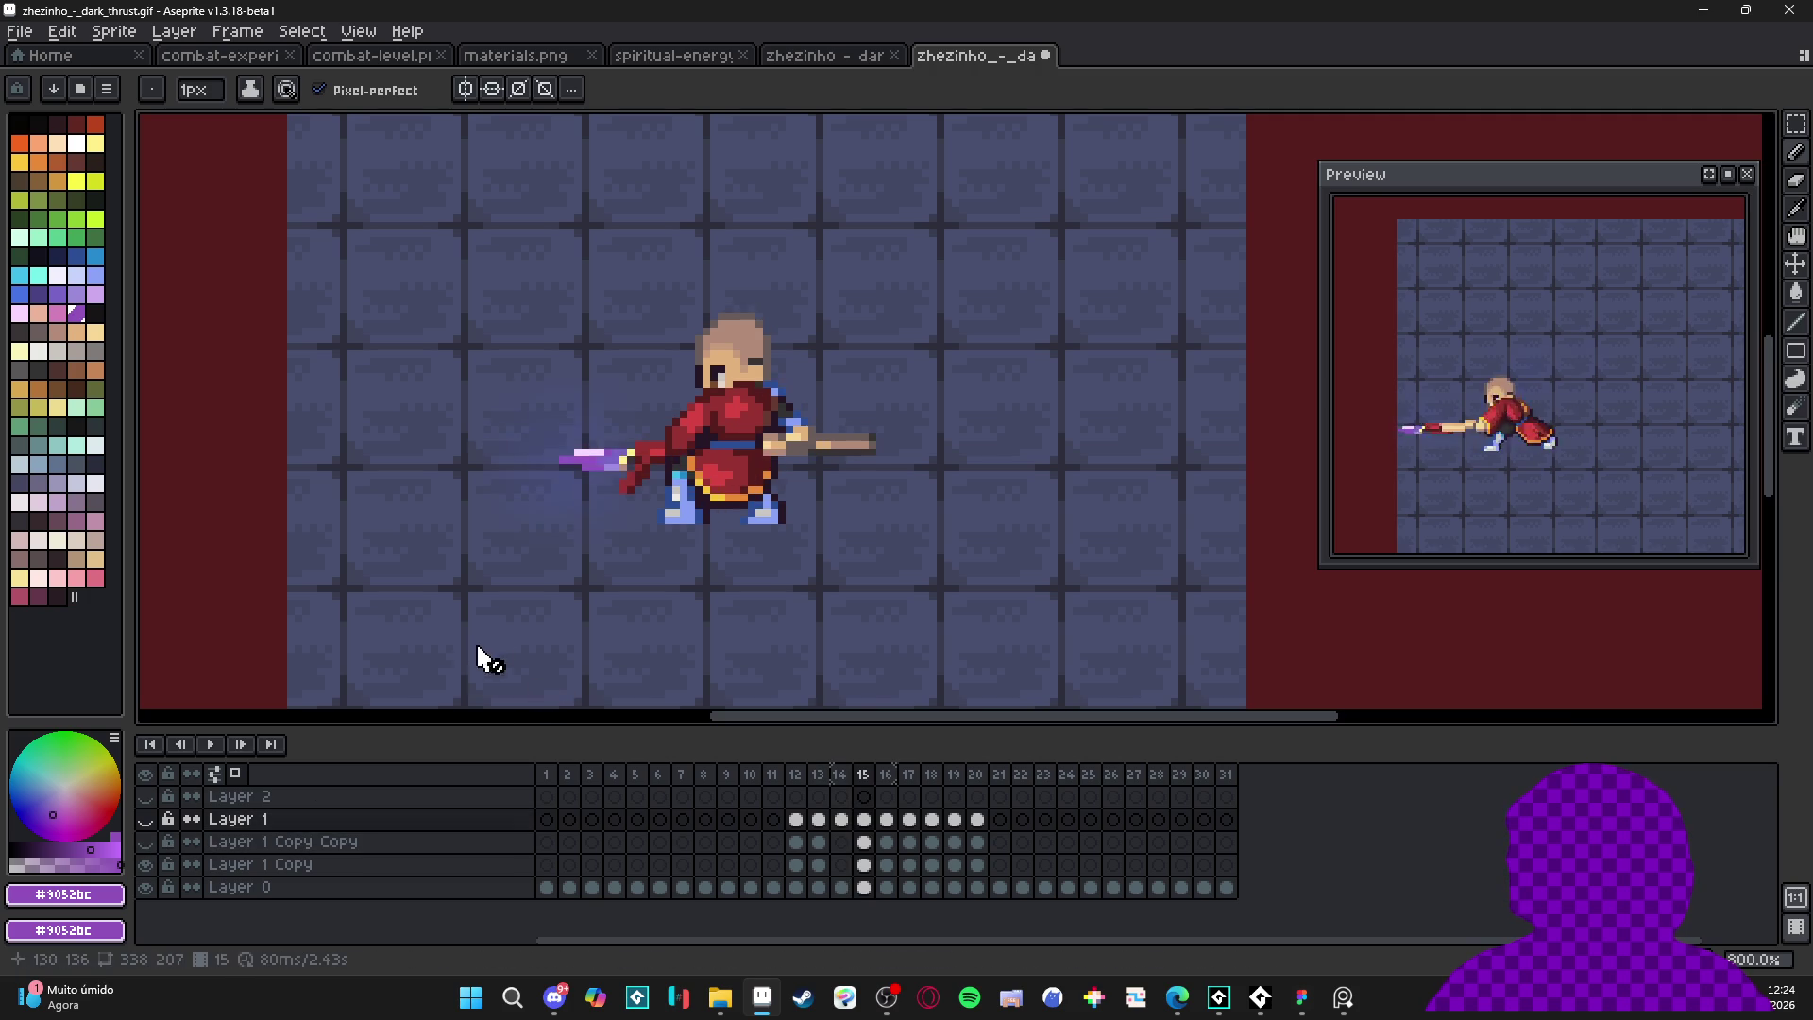
left_click(146, 864)
key("Left")
key("Left")
key("Right")
key("Left")
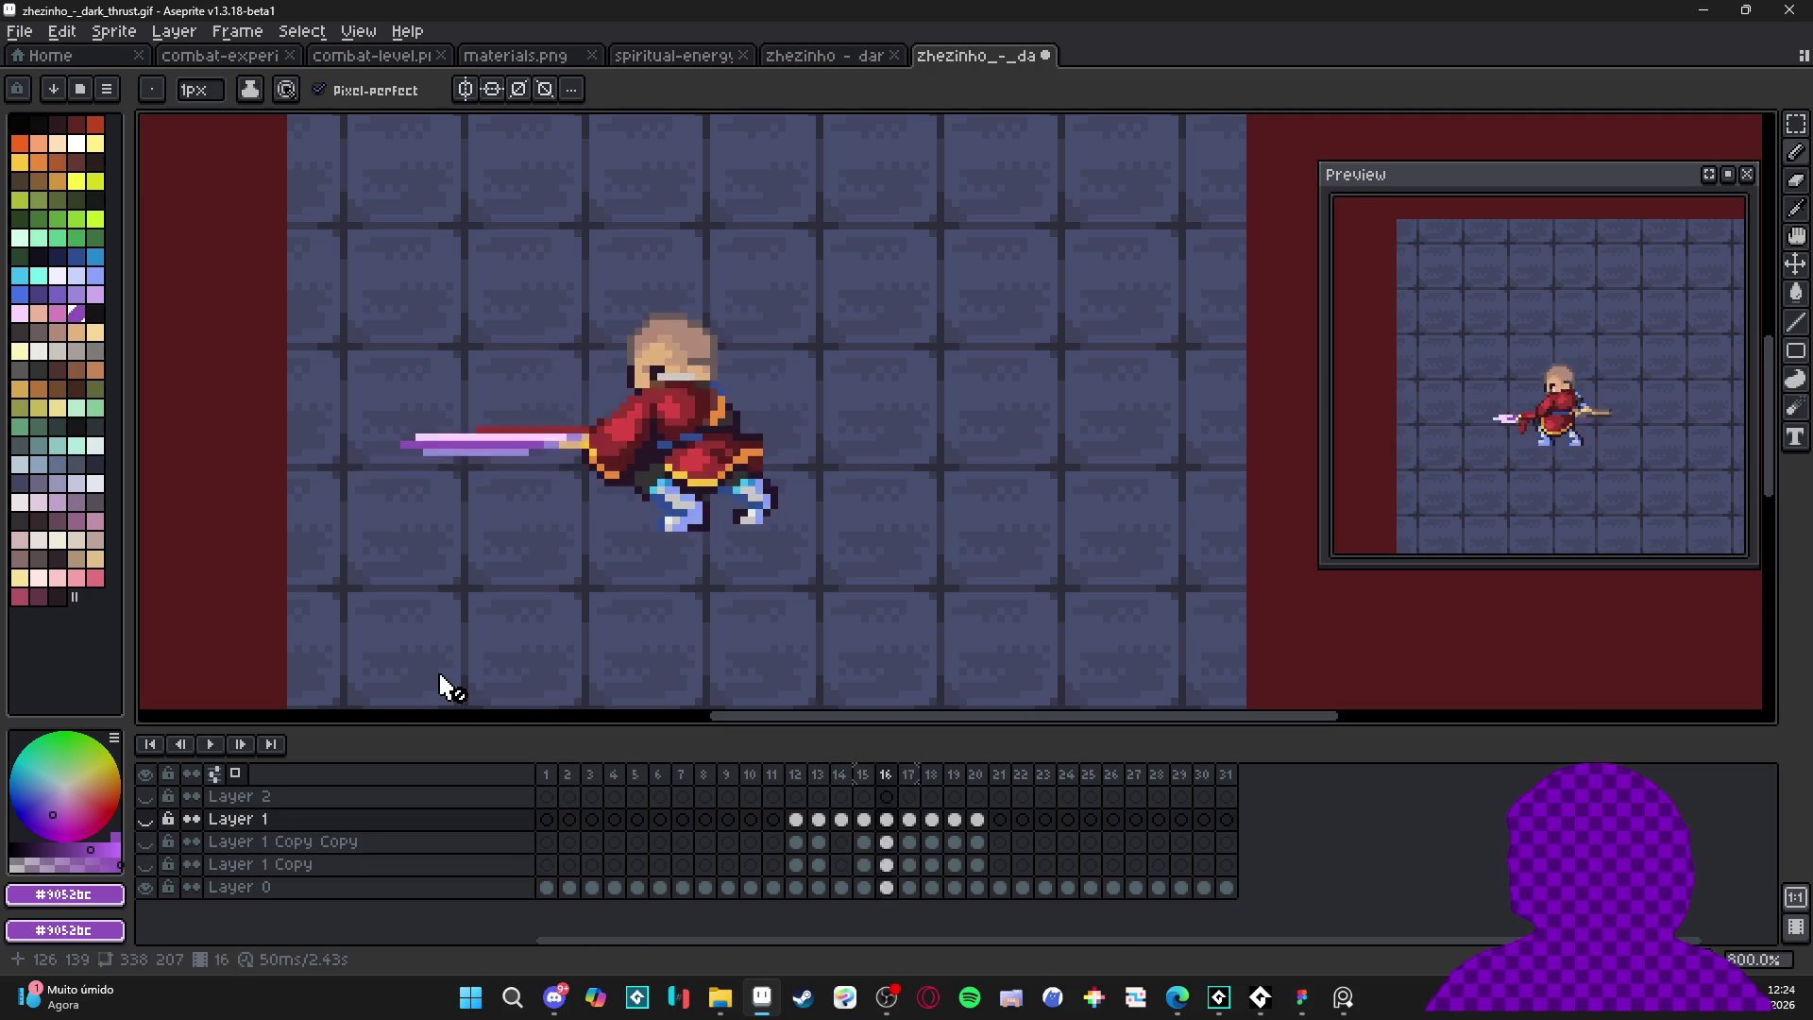
key("Right")
key("Right")
key("Left")
key("Right")
key("Left")
key("Right")
key("Left")
key("Right")
key("Left")
key("Right")
key("Left")
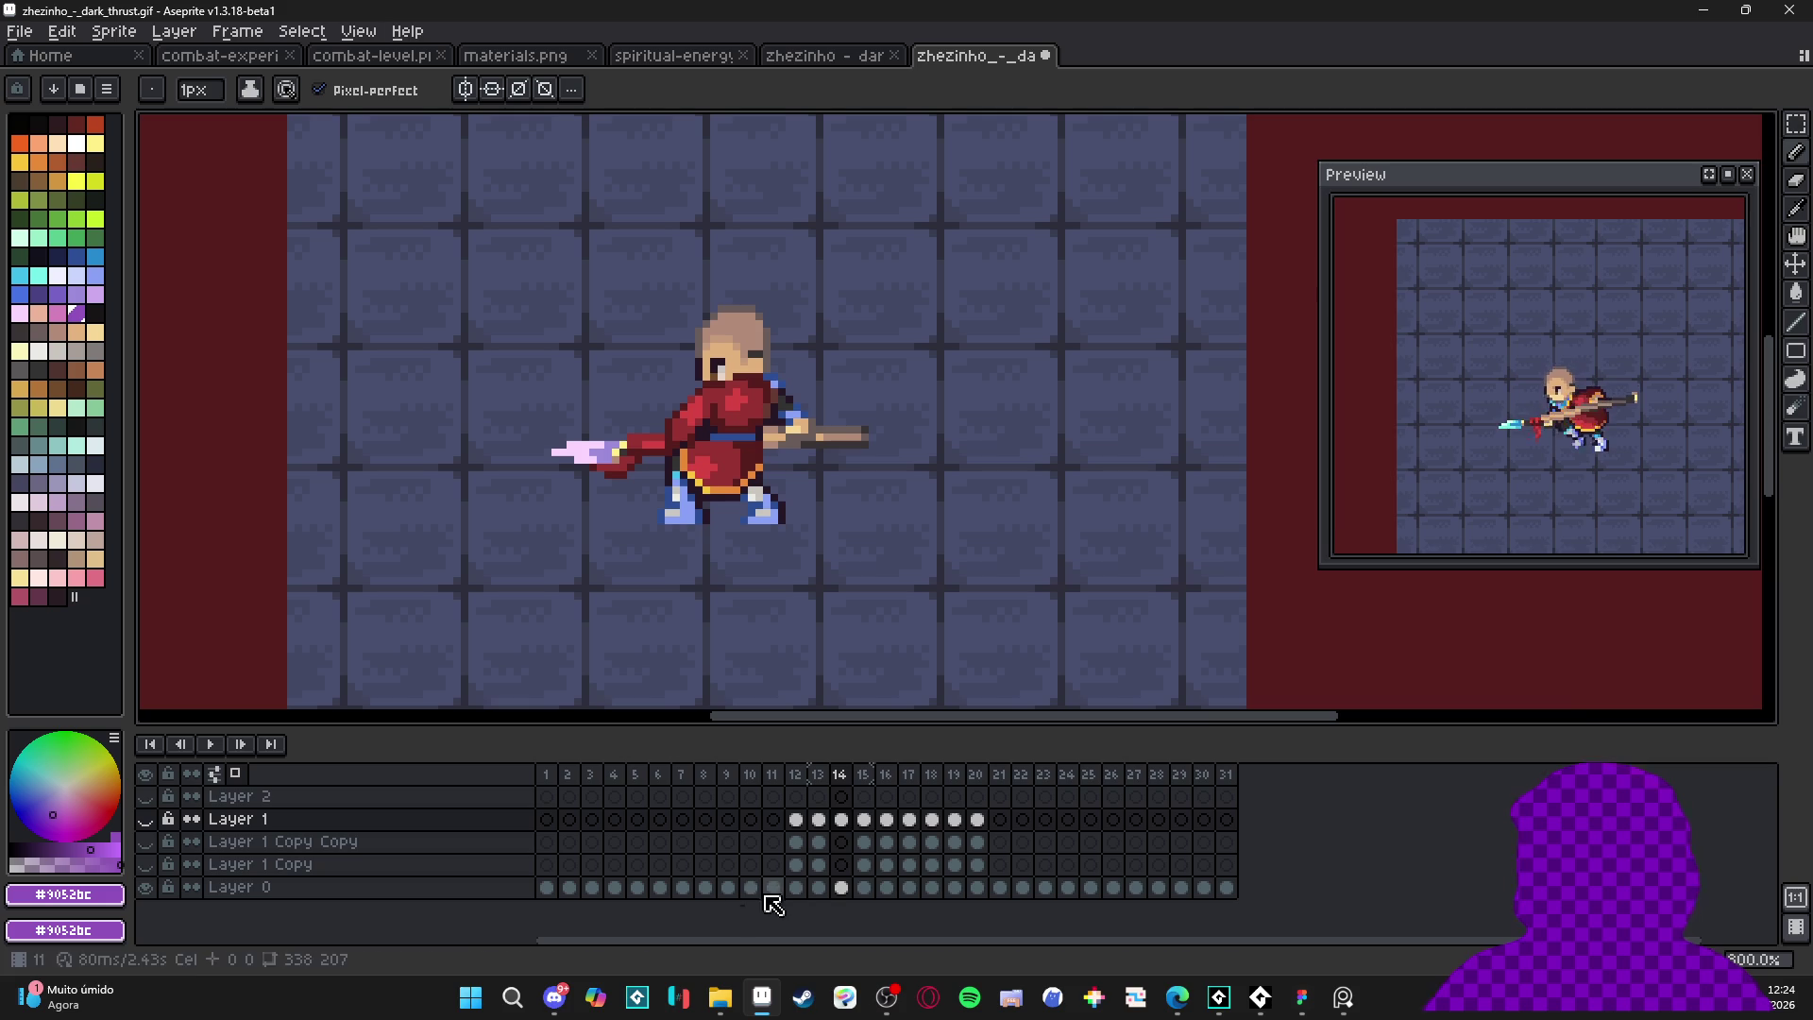
- Look up LICEcap in system search, then select frames 13 and 14 in the timeline
left_click(467, 998)
type("licecap")
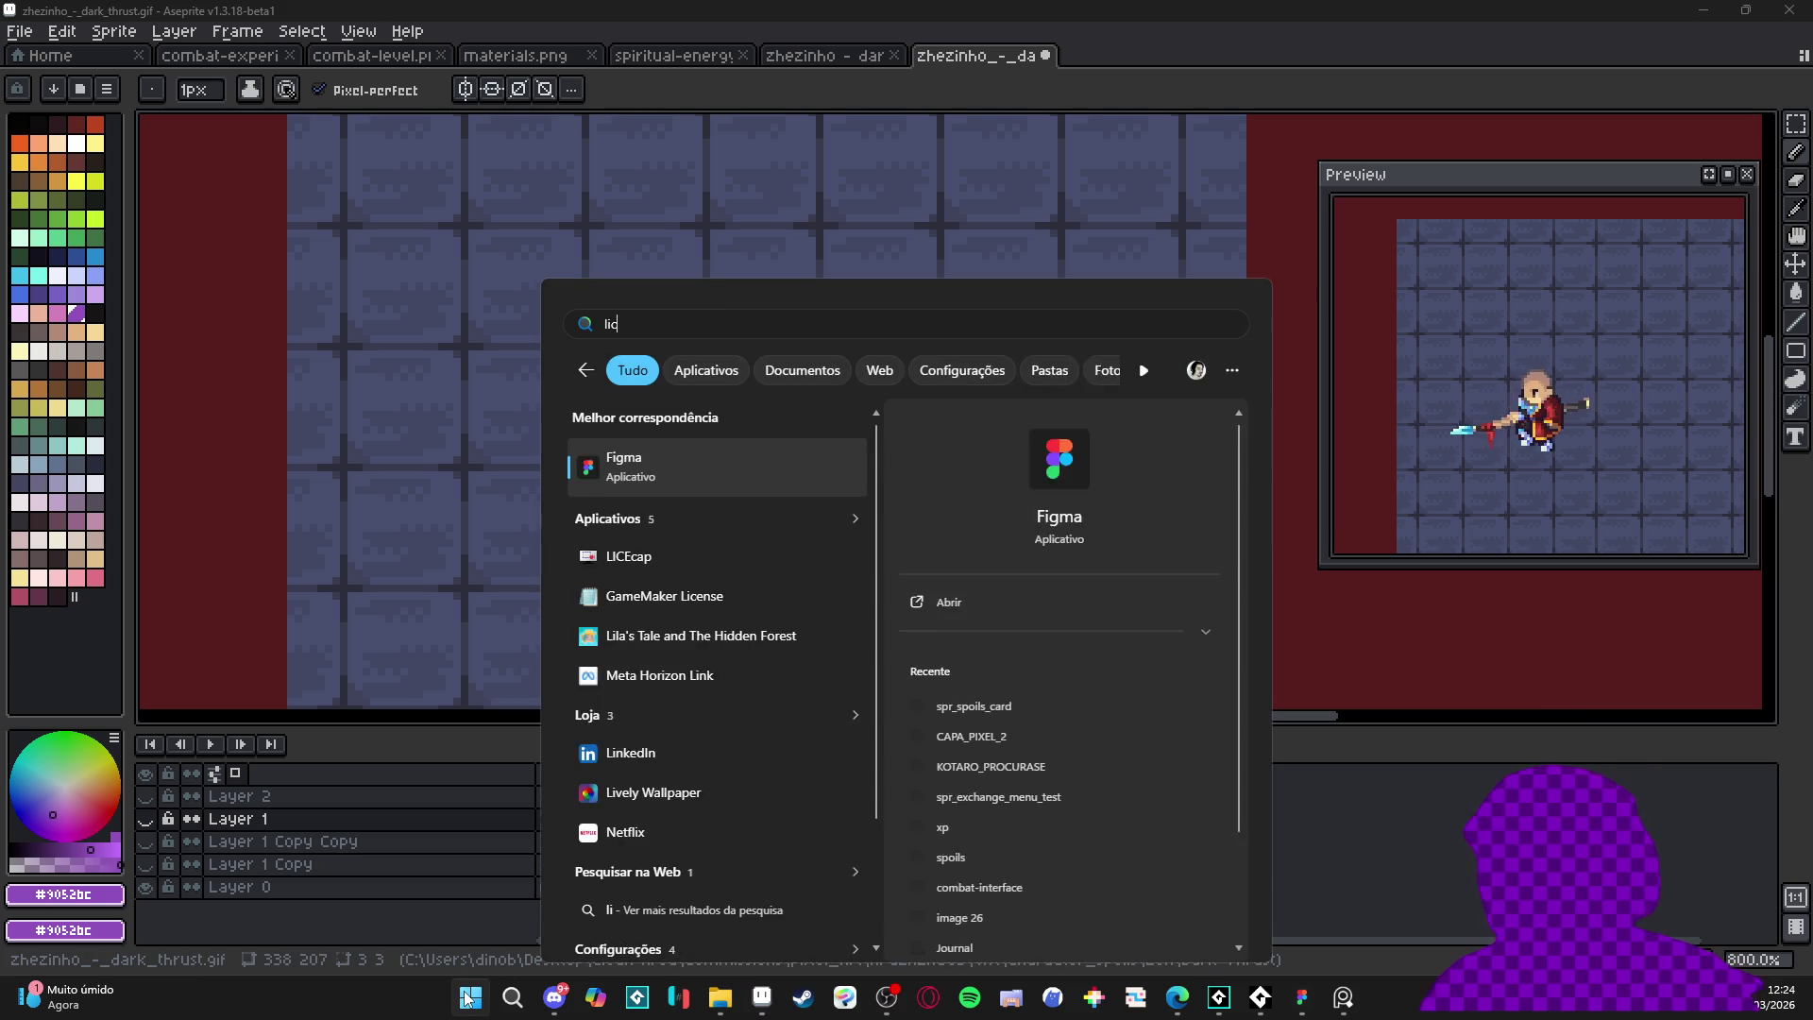
key("Escape")
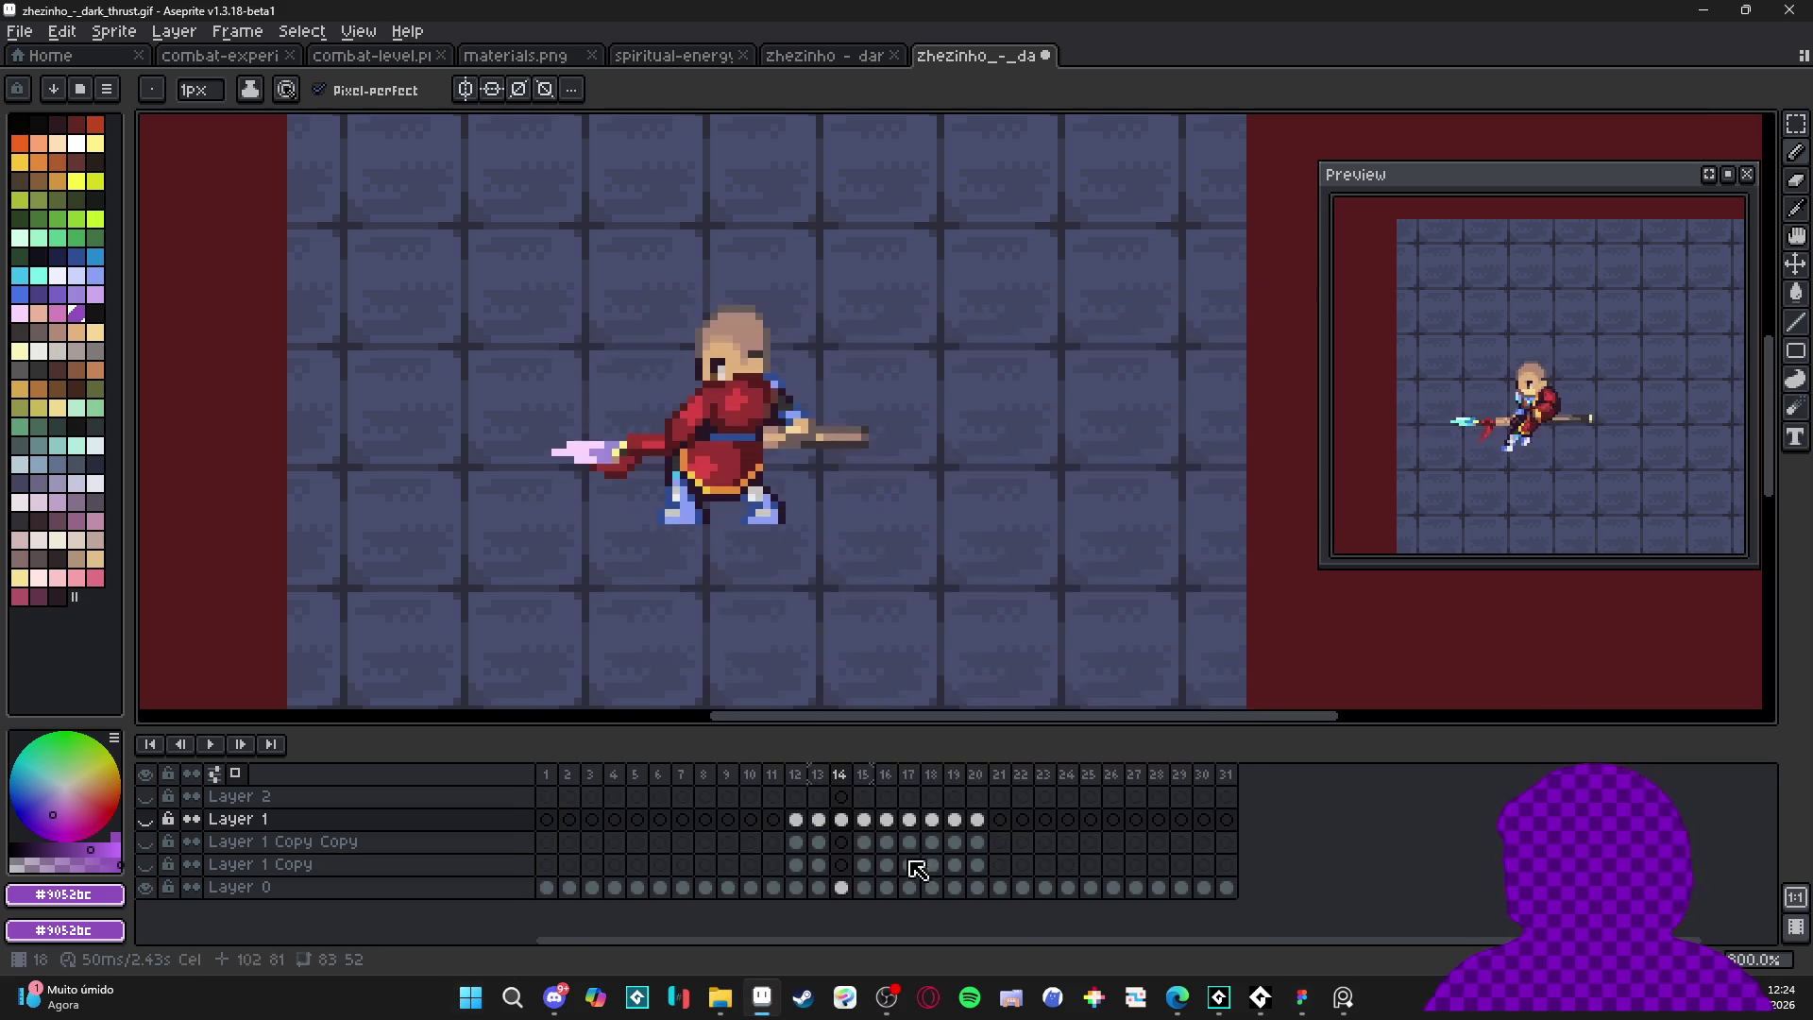
left_click_drag(820, 777, 838, 778)
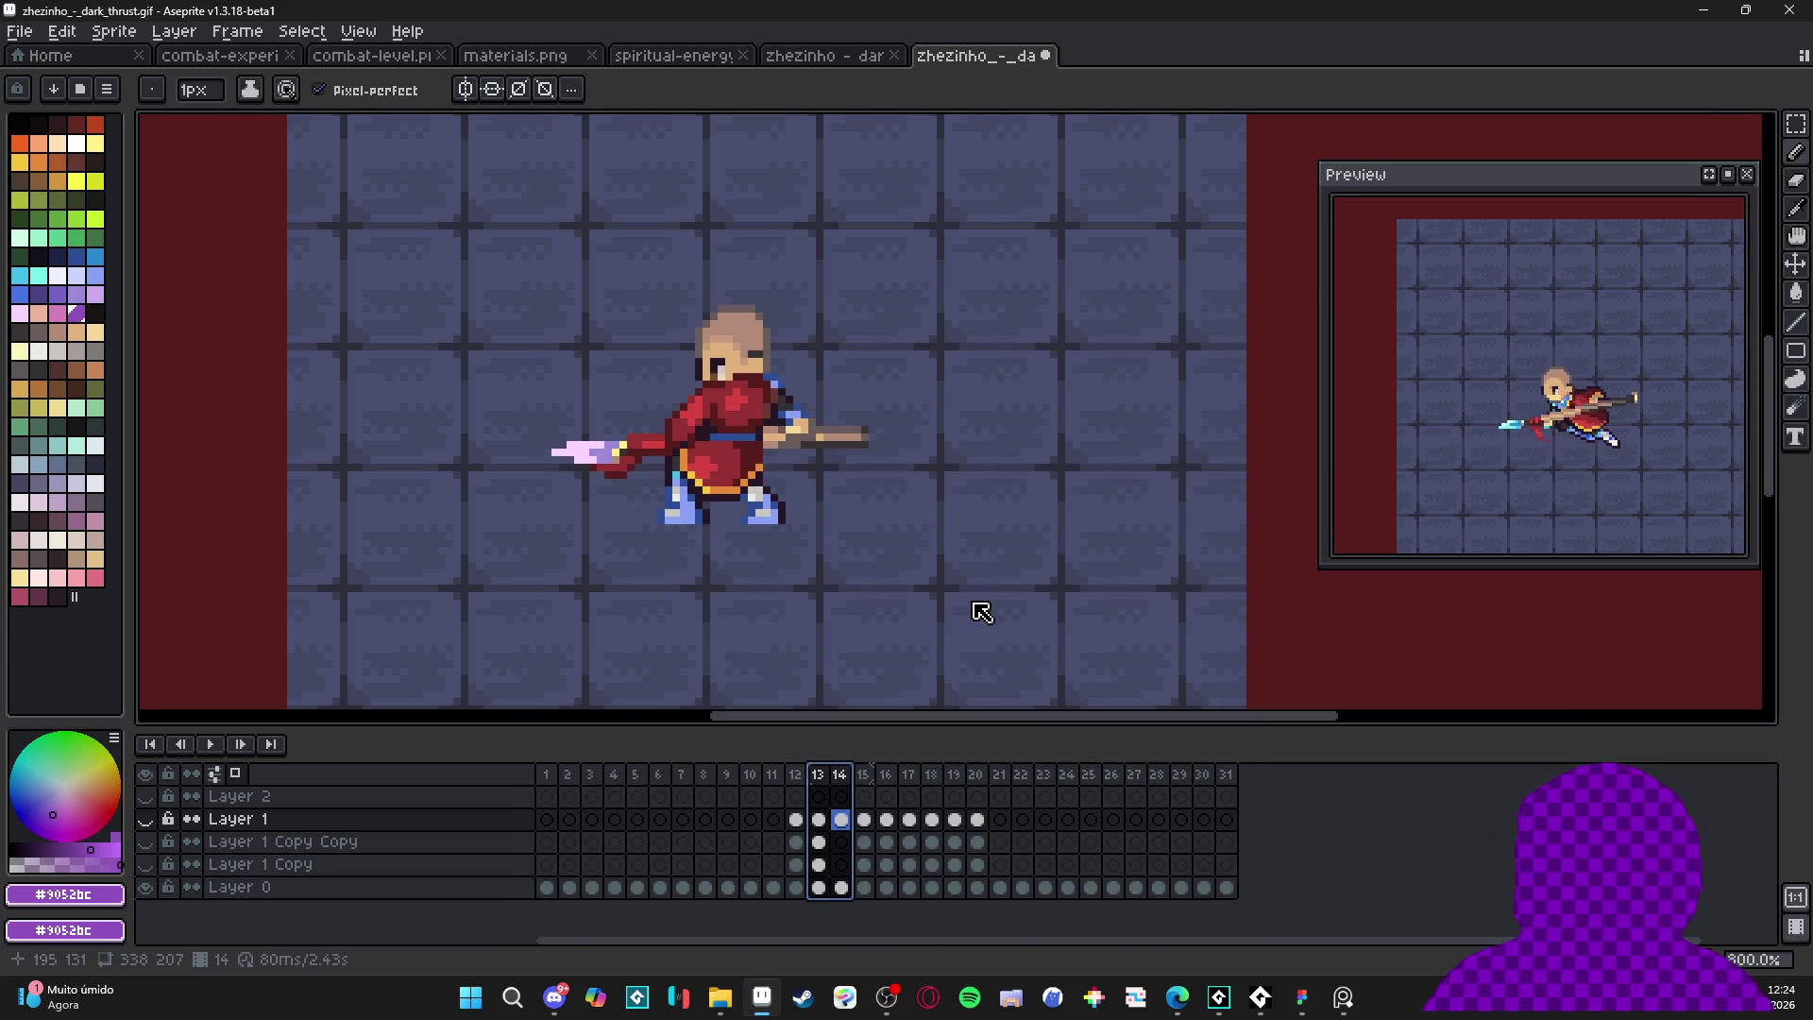
key("ctrl+e")
- Set the export to selected frames only and clear the old output file name
left_click(818, 340)
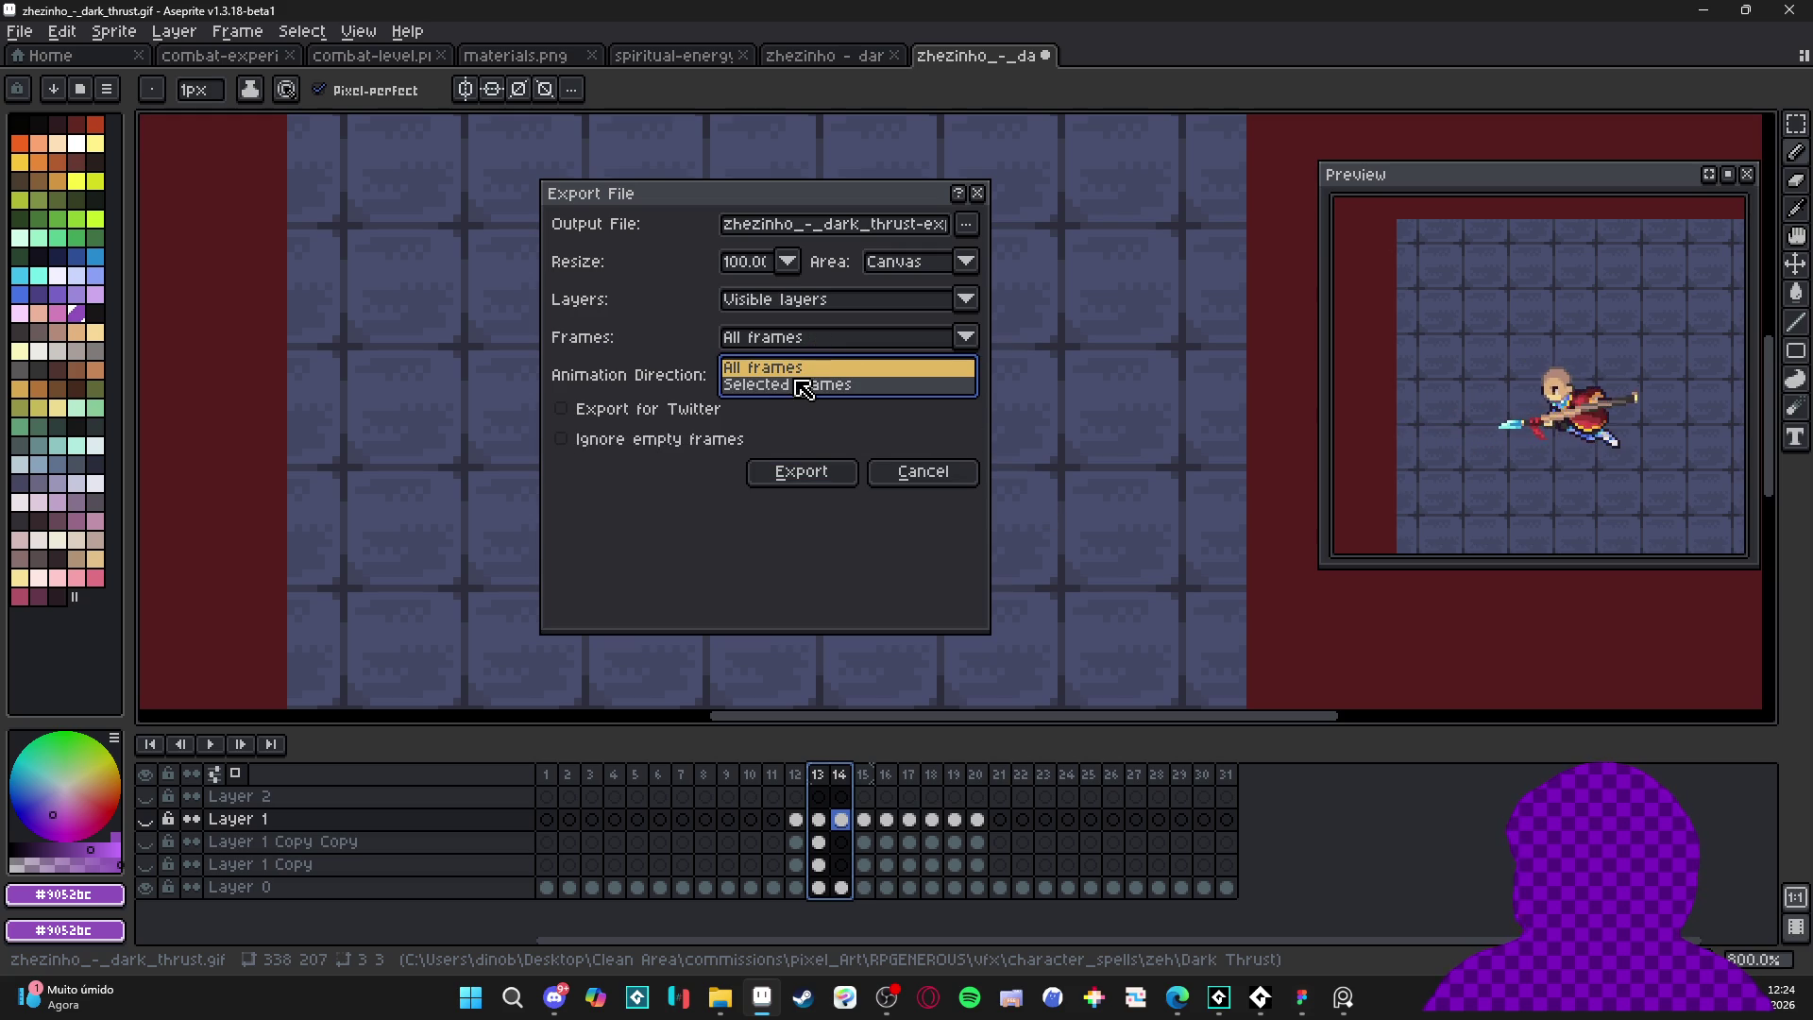
left_click(803, 387)
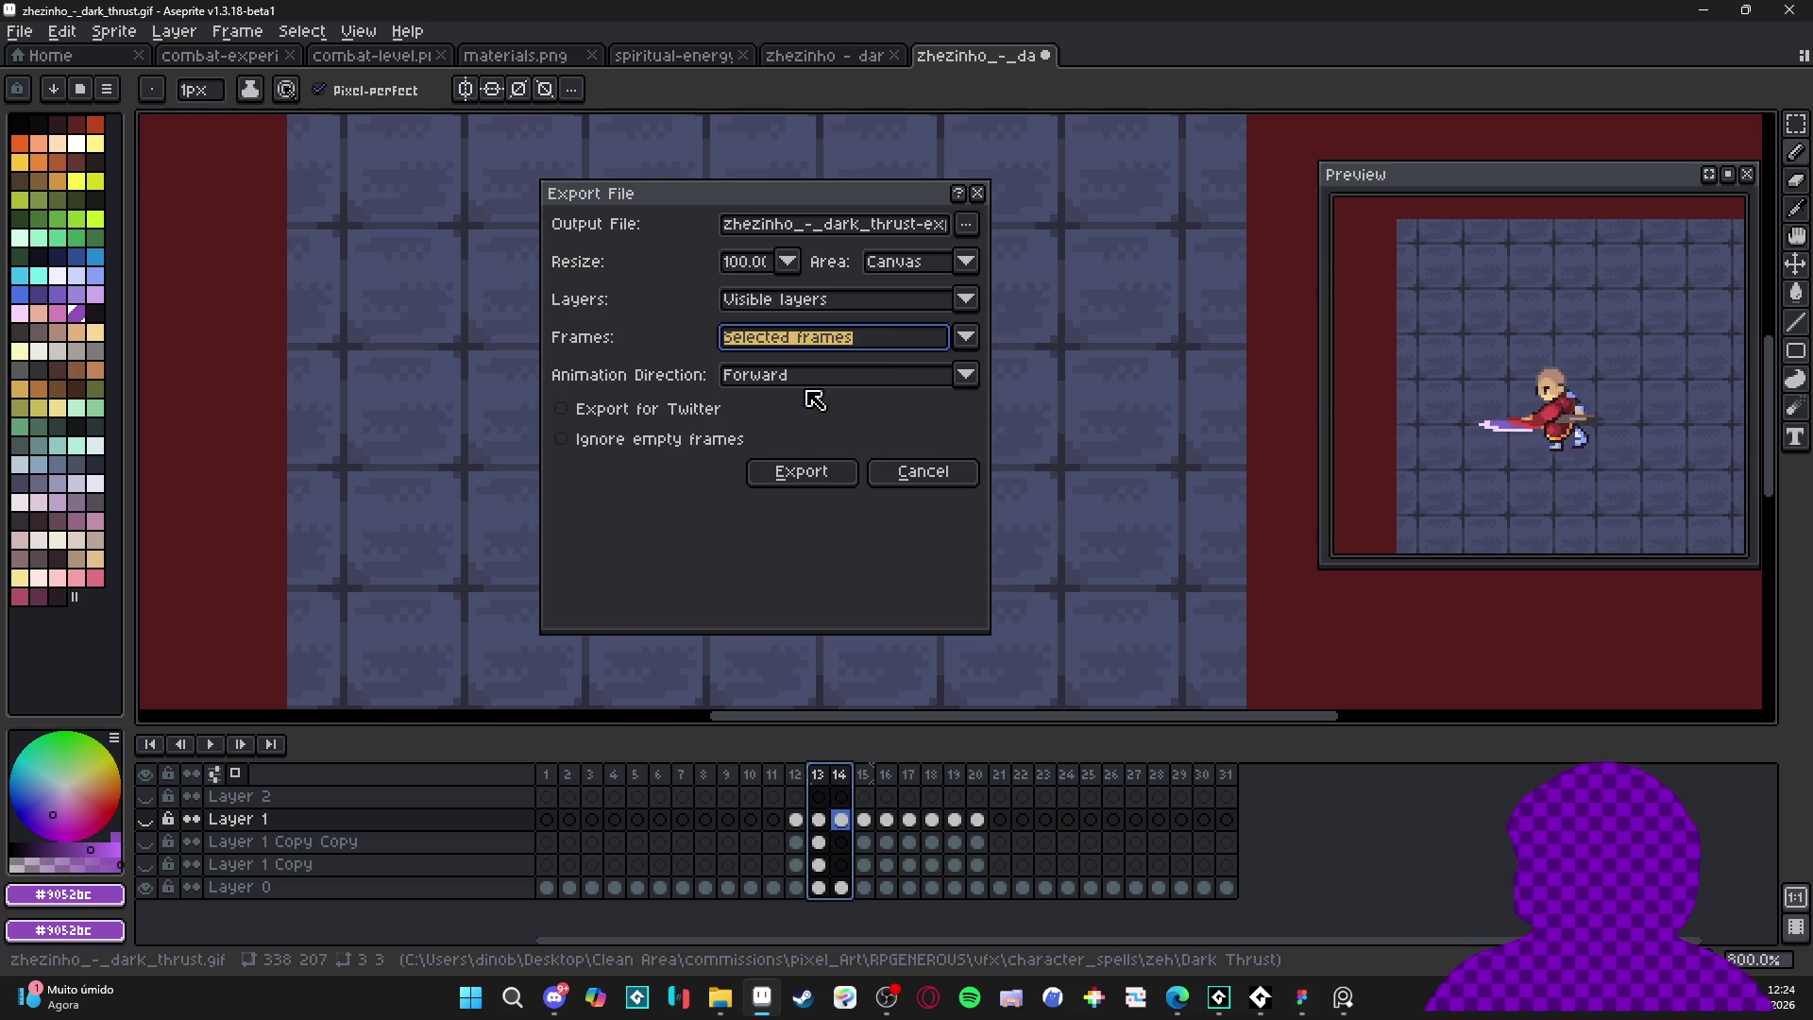
double_click(855, 229)
left_click_drag(937, 227, 667, 238)
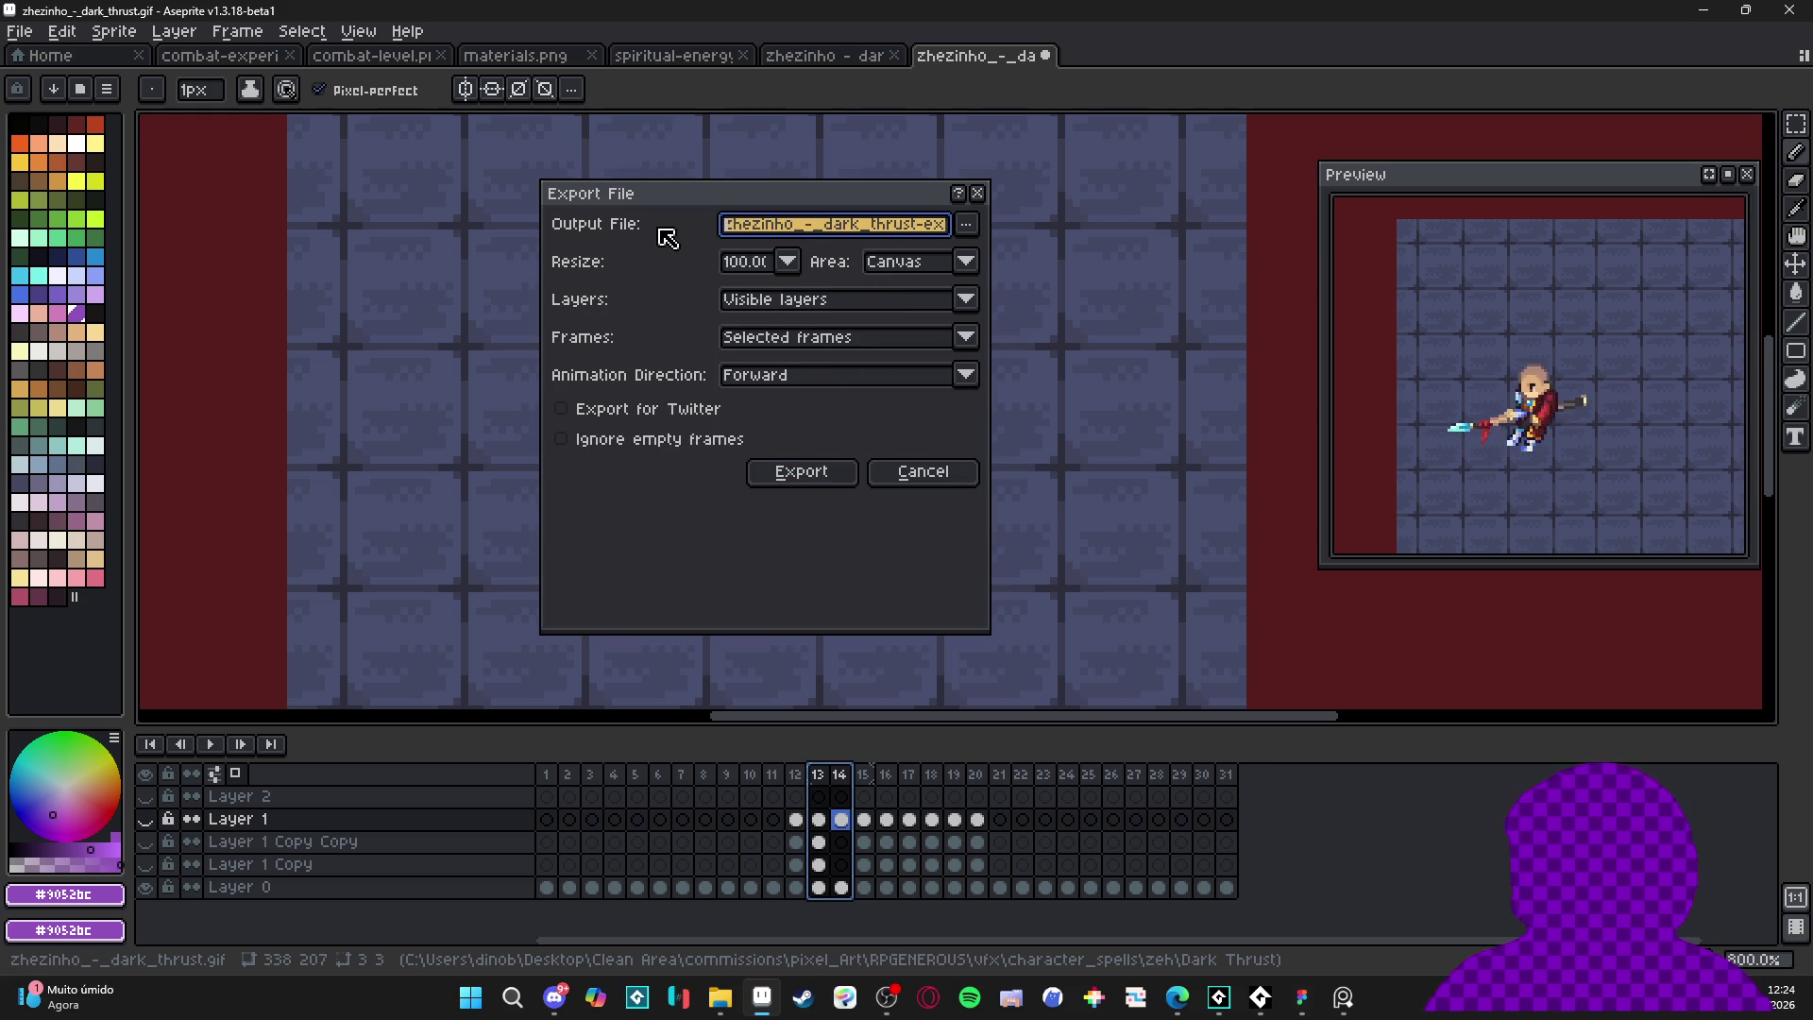
key("BackSpace")
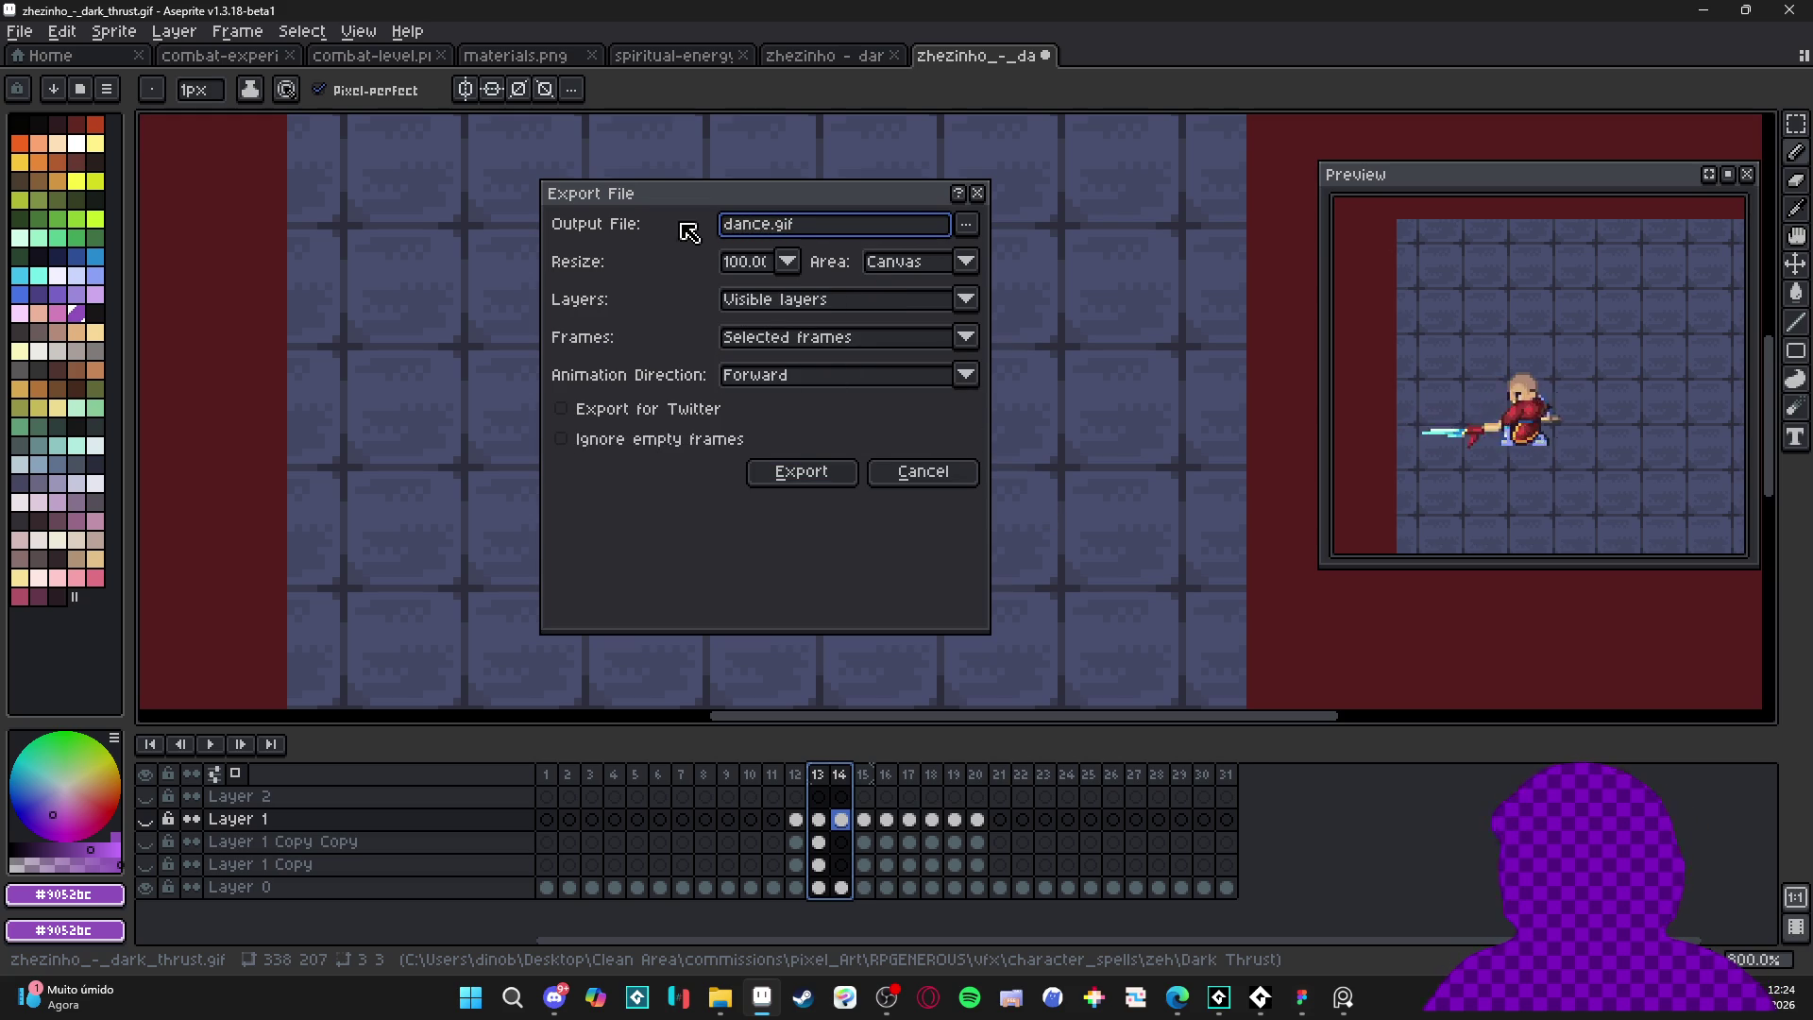
- Choose a 400% resize, cancel the export, and bring up Frame Properties for frames 13–14
left_click(750, 262)
left_click(749, 379)
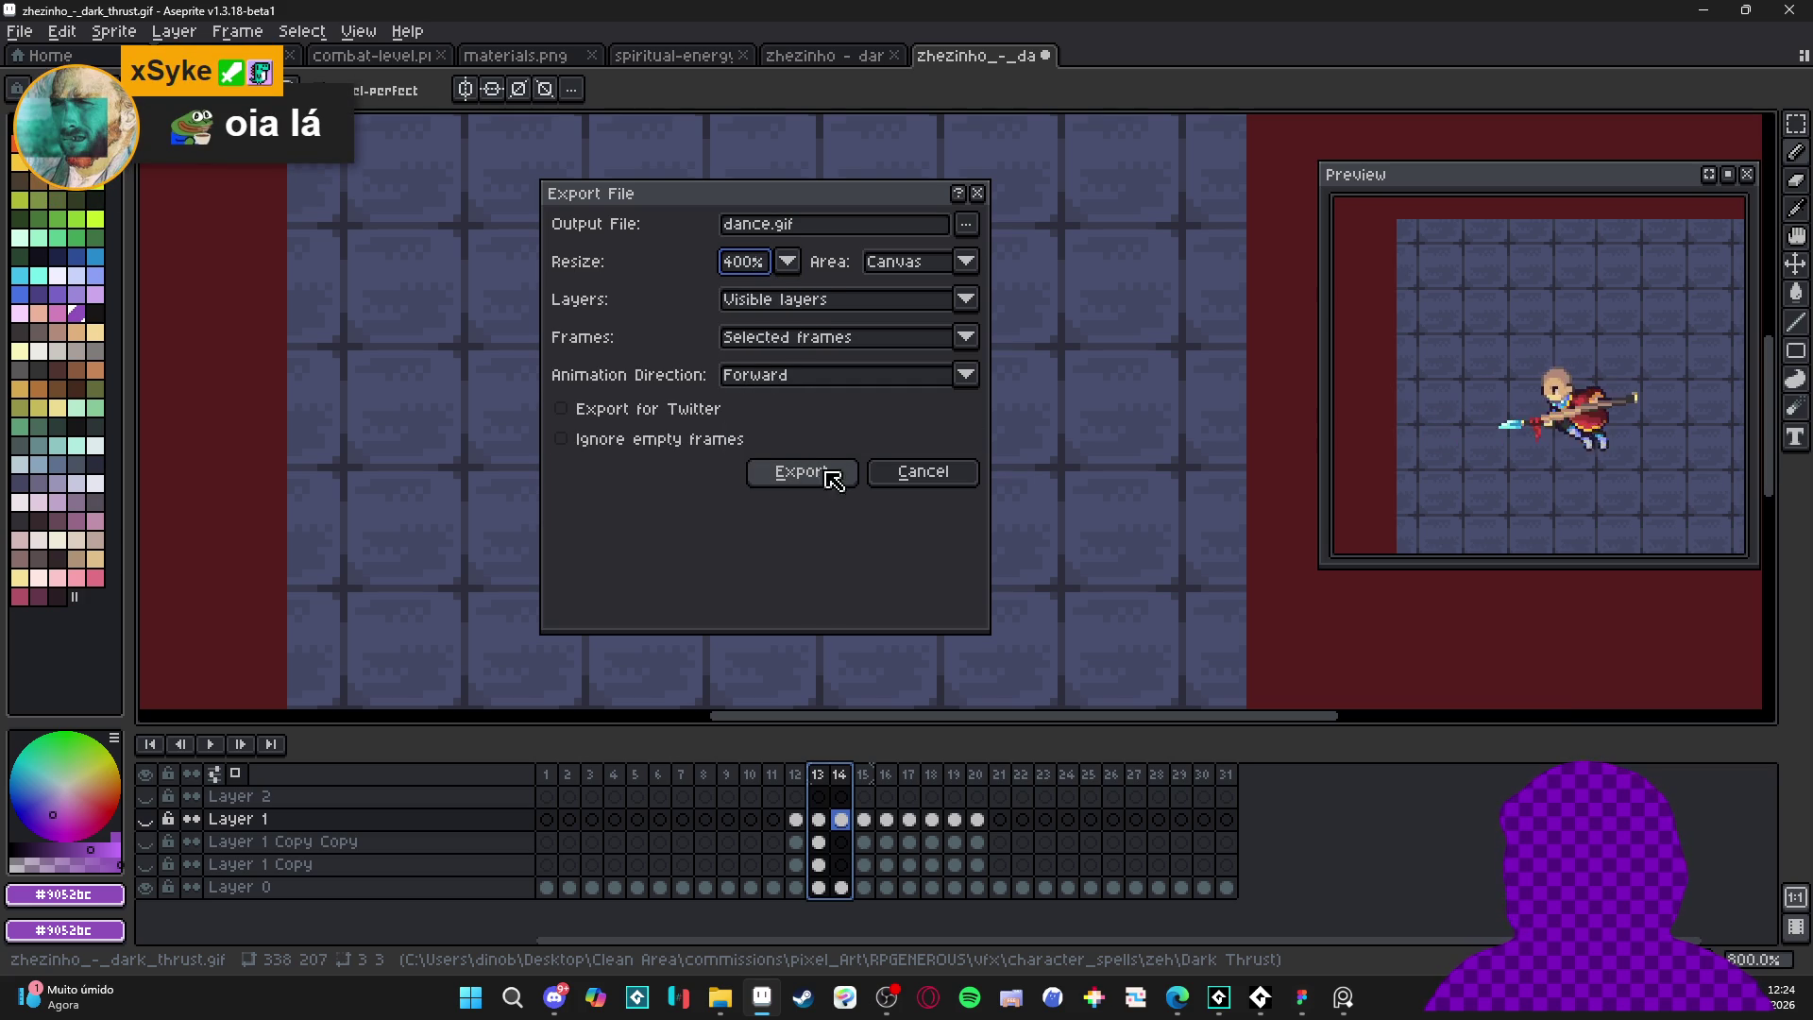
left_click(923, 472)
key("p")
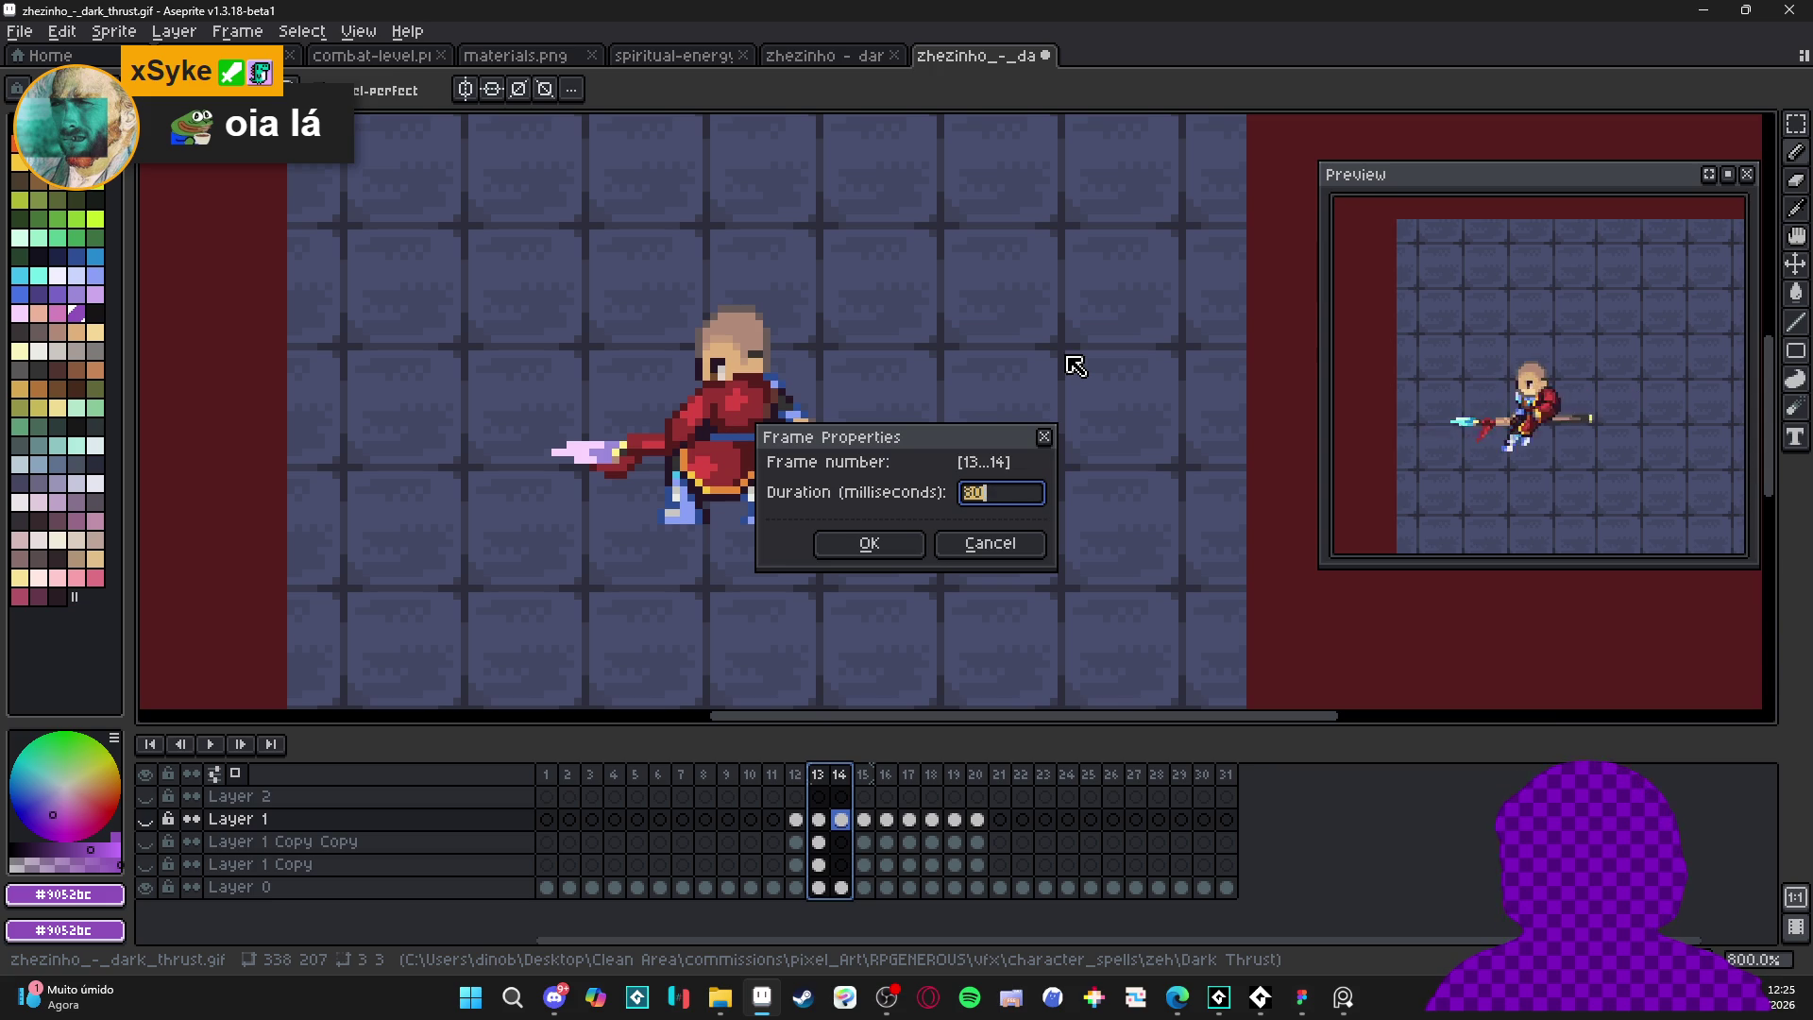
- Give frames 13–14 a 200 ms duration and play the animation to check the timing
type("200")
key("Return")
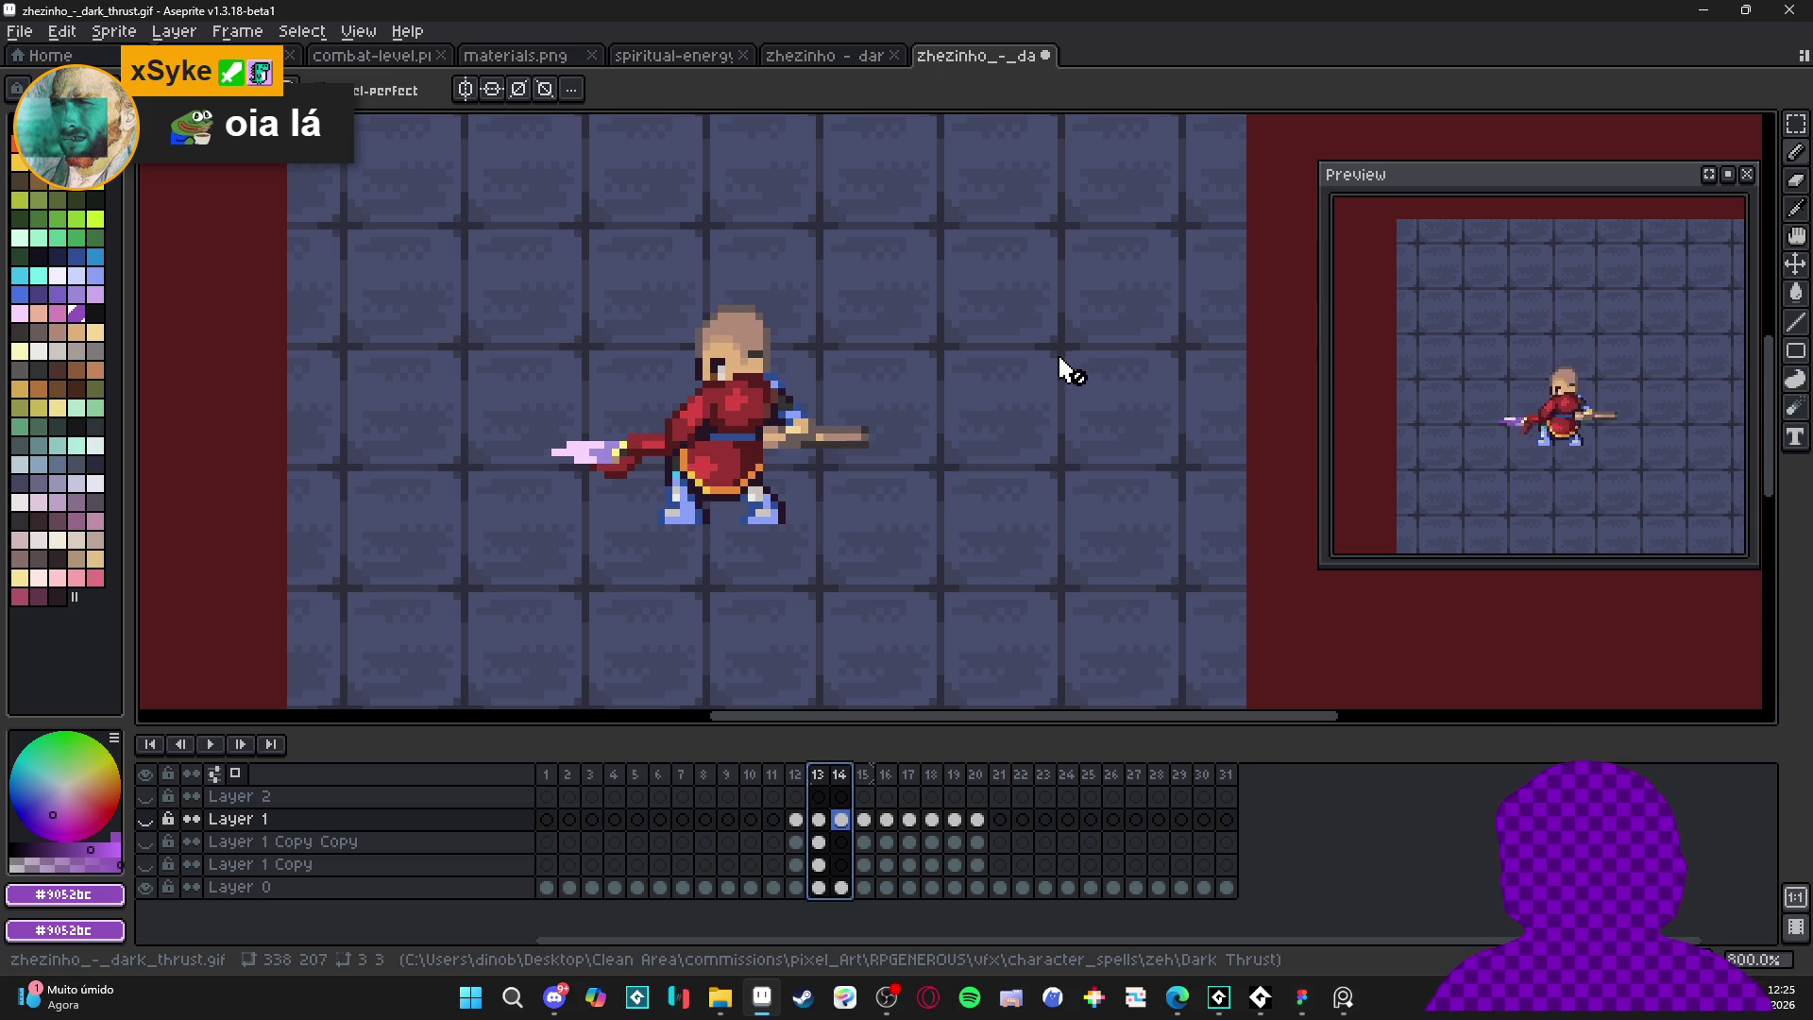
left_click(207, 744)
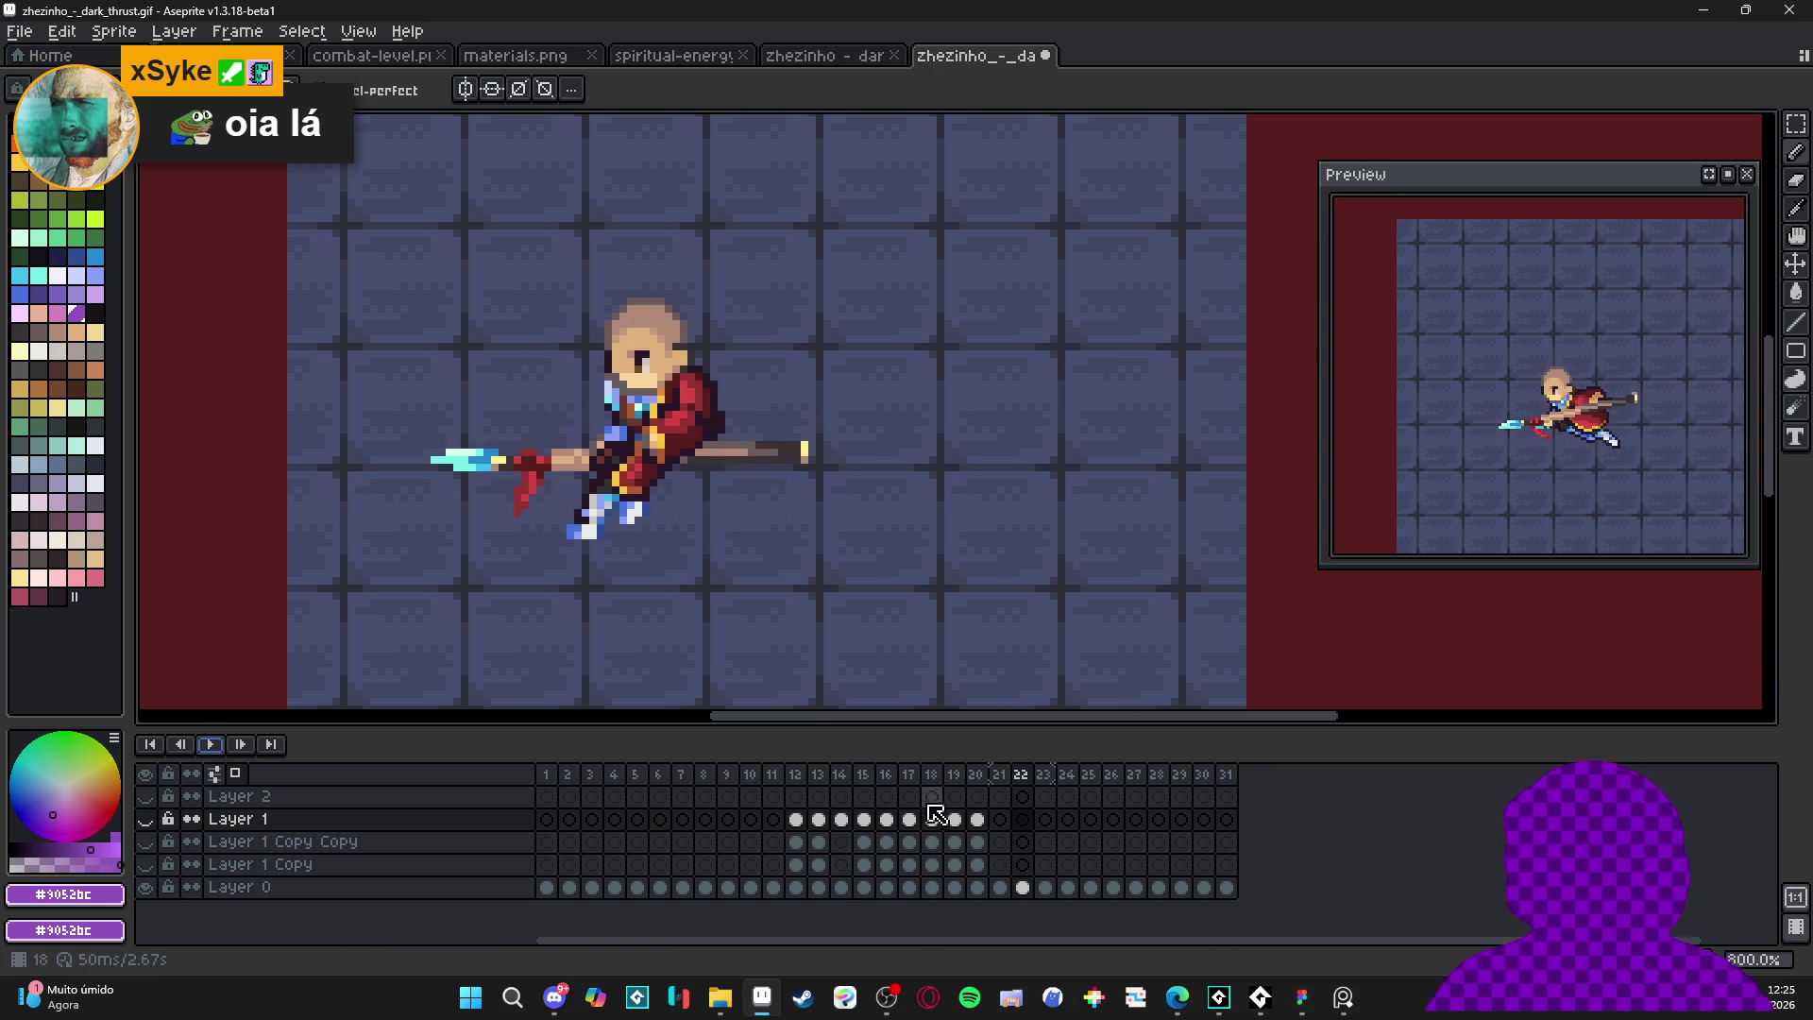
left_click(805, 776)
- Step between frames 14 and 15, inspecting frame 15's duration settings
left_click(830, 773)
left_click(825, 773)
left_click(848, 782)
left_click(859, 776)
left_click(842, 778)
left_click(863, 773)
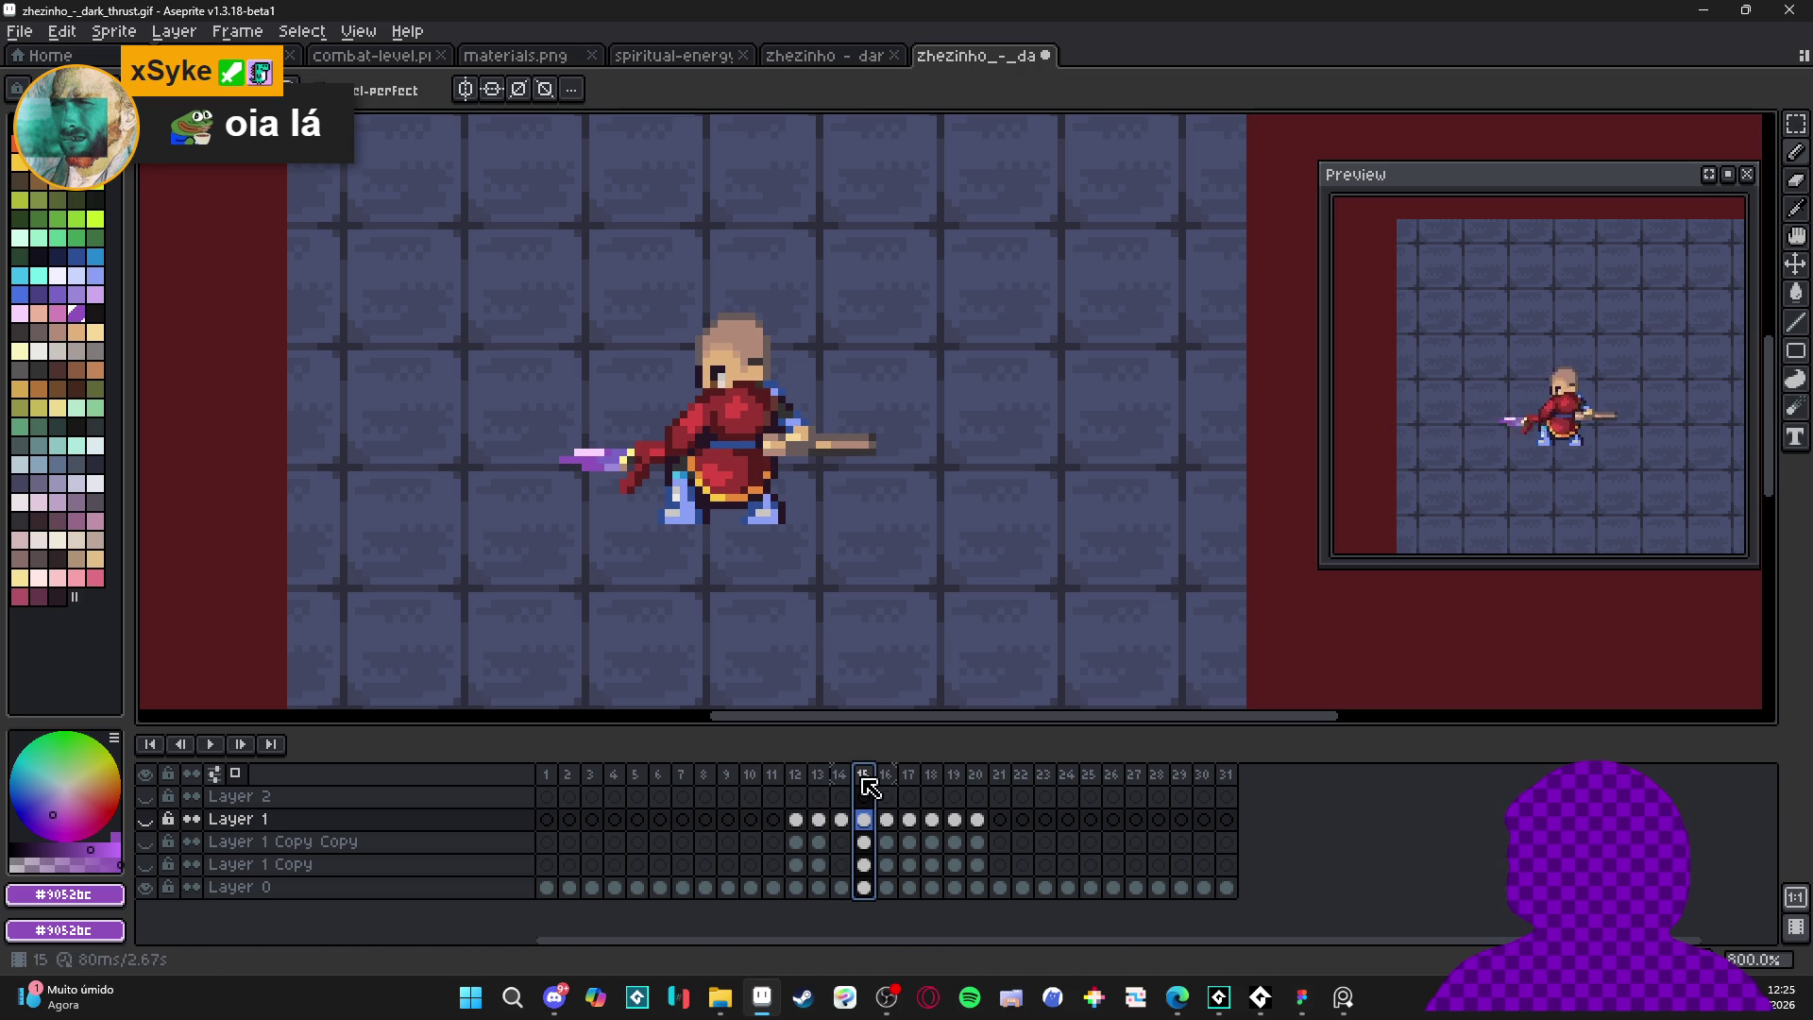
double_click(862, 773)
left_click(1003, 564)
left_click(840, 773)
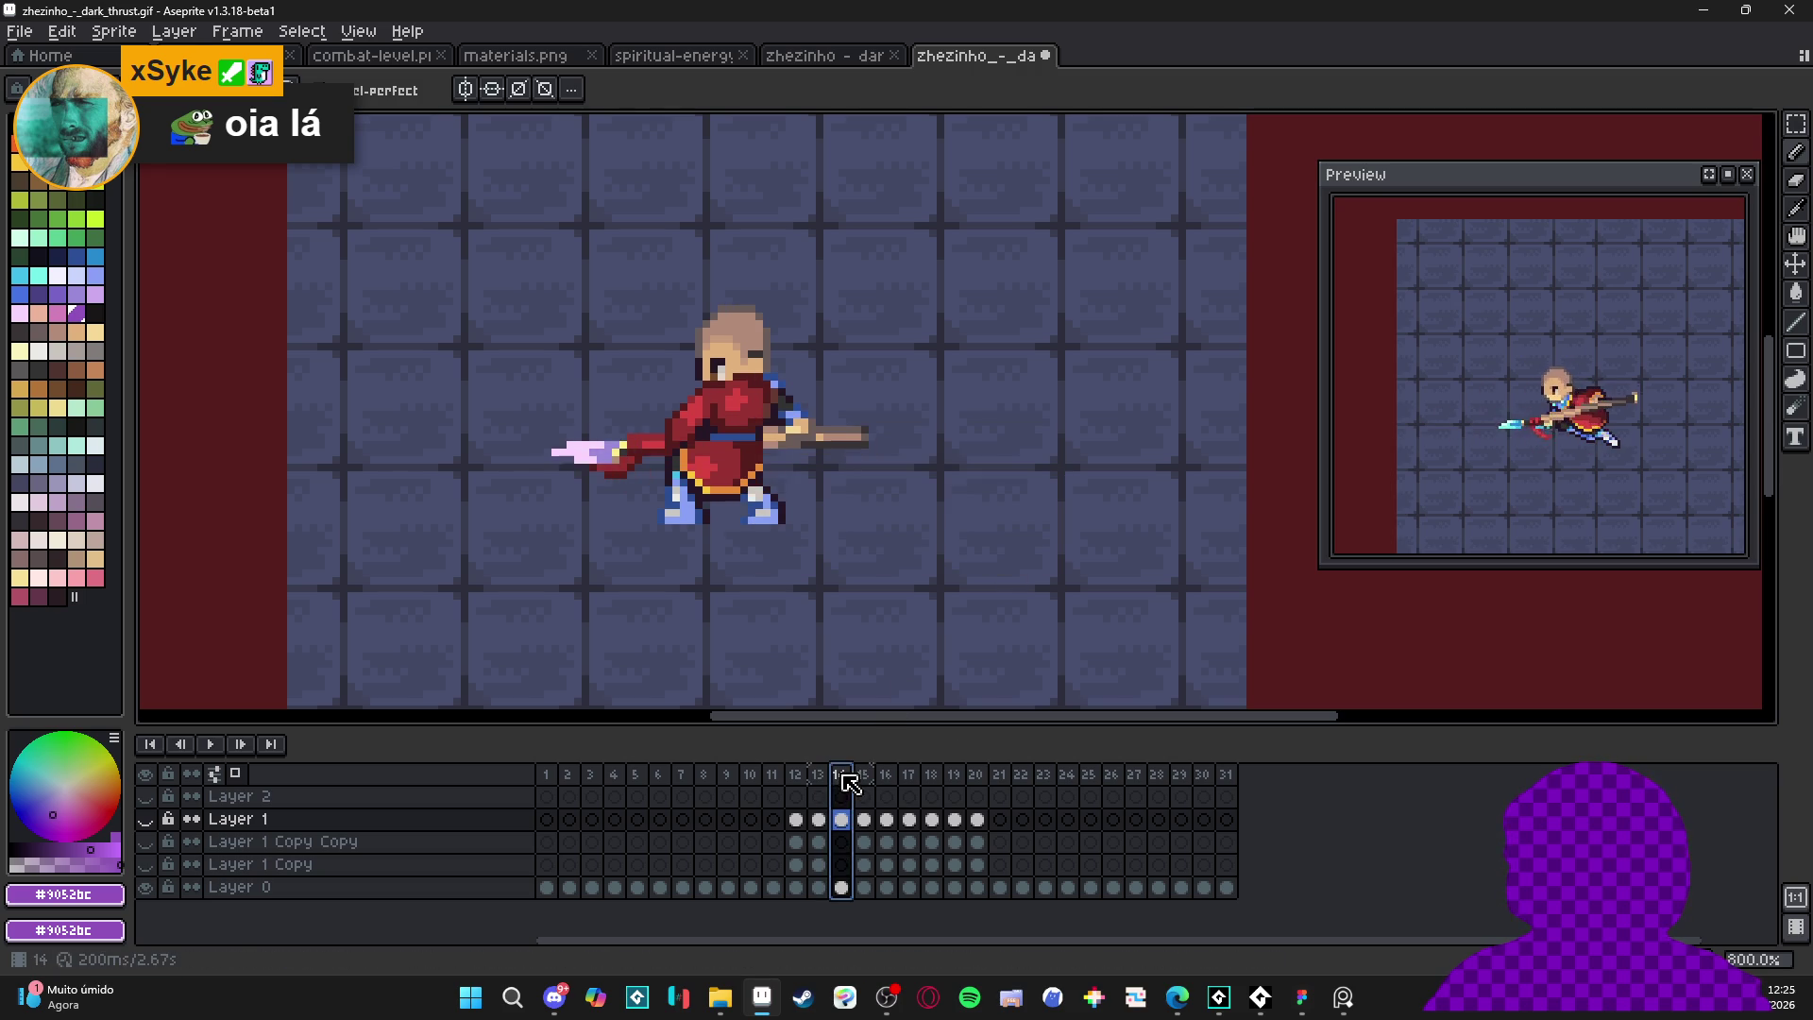
- Select frames 14–15 together and set their duration to 200 ms
double_click(840, 773)
left_click(1009, 550)
left_click(863, 774, "shift")
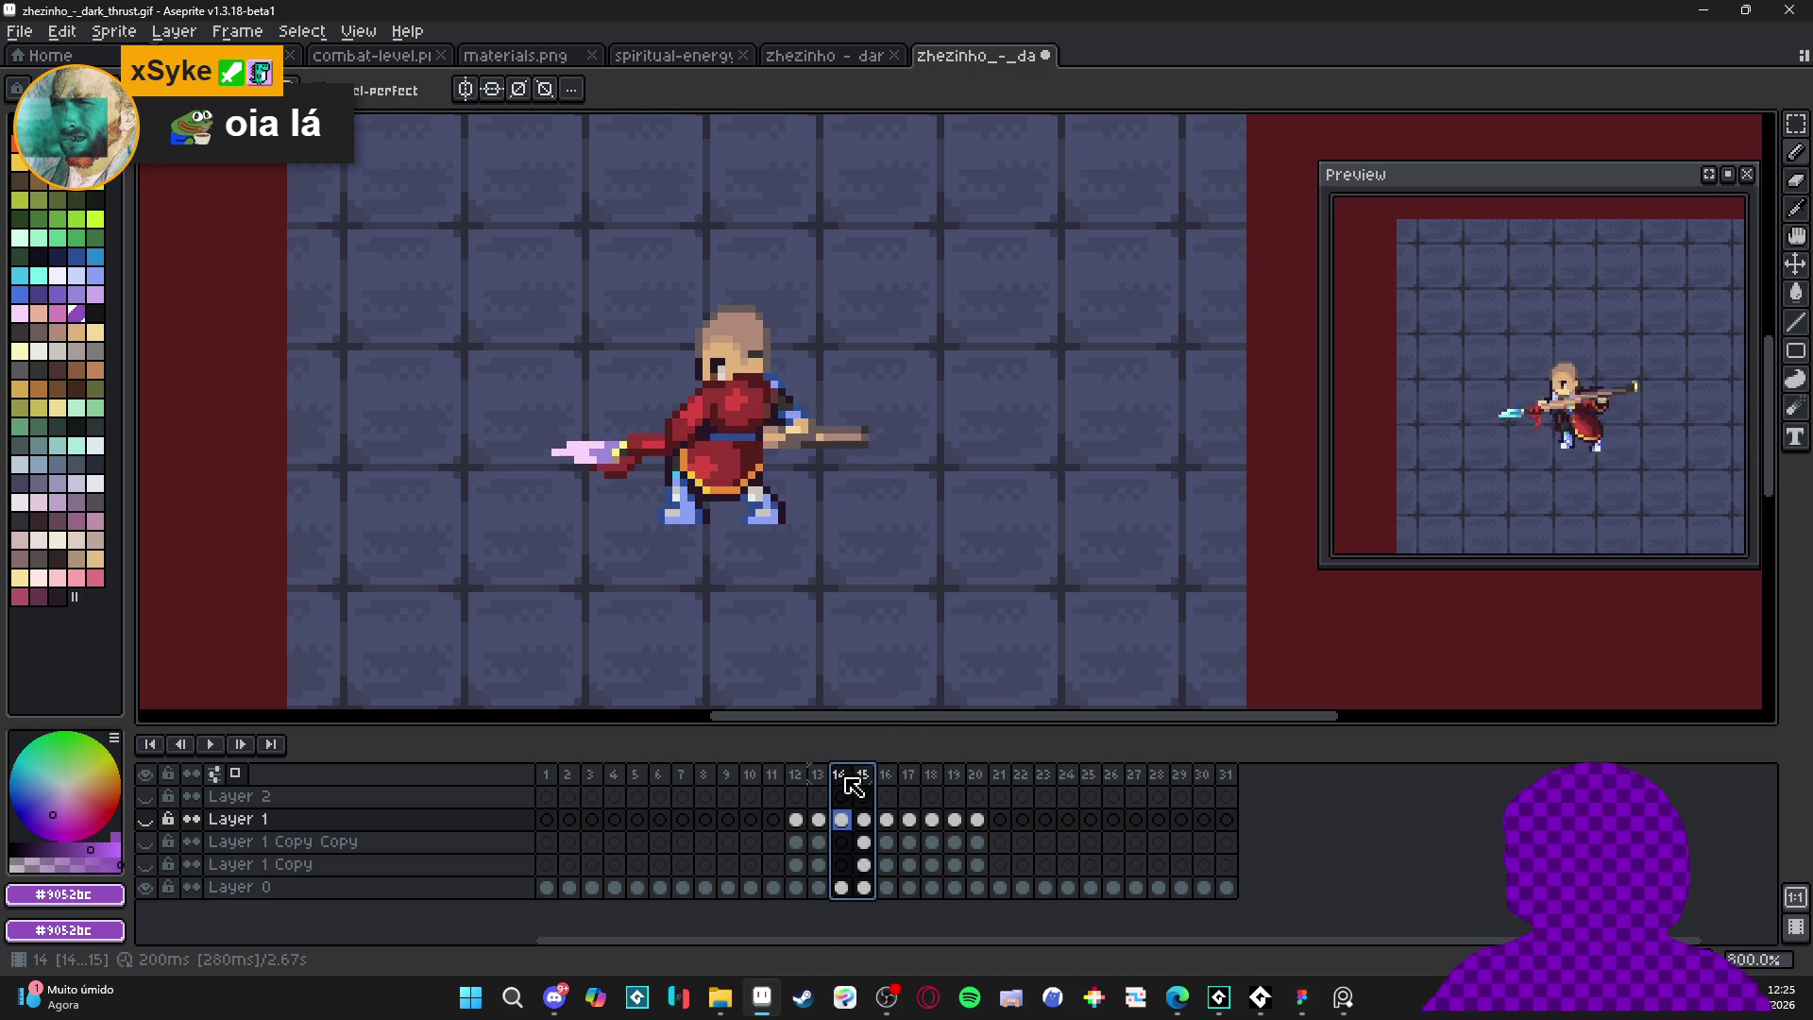
double_click(863, 773)
type("200")
key("Return")
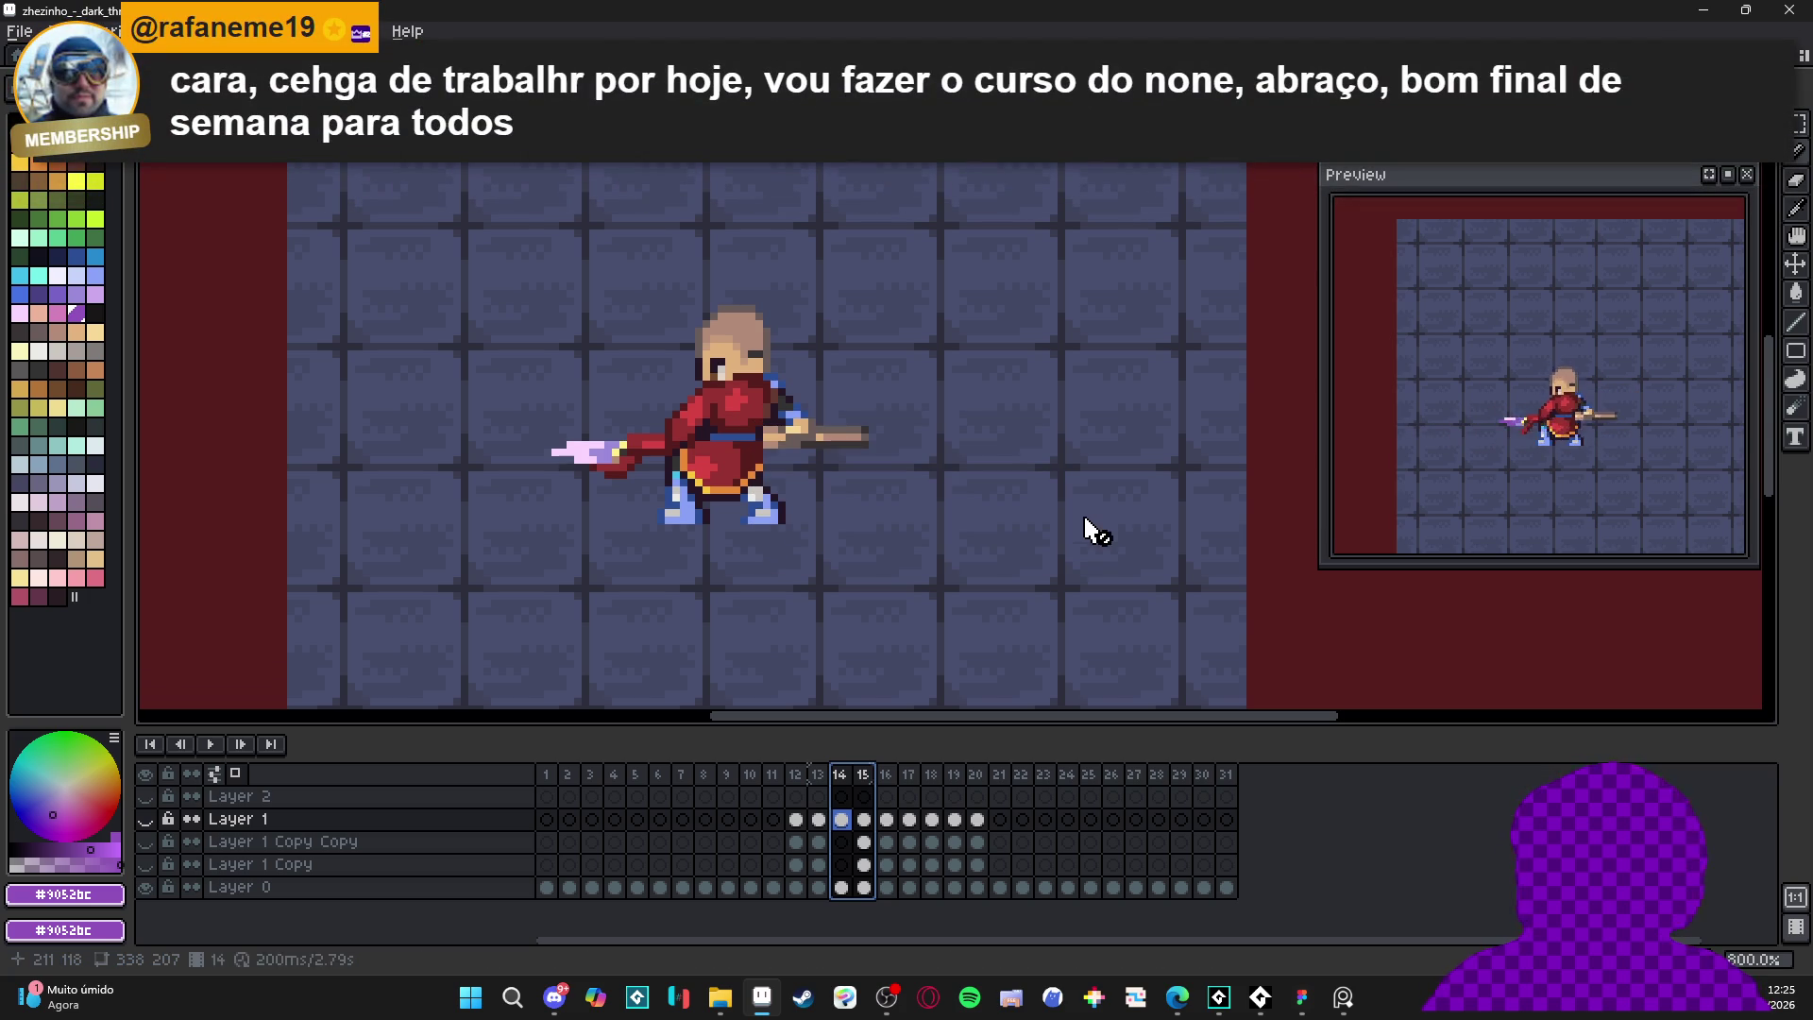
key("ctrl+alt+shift+s")
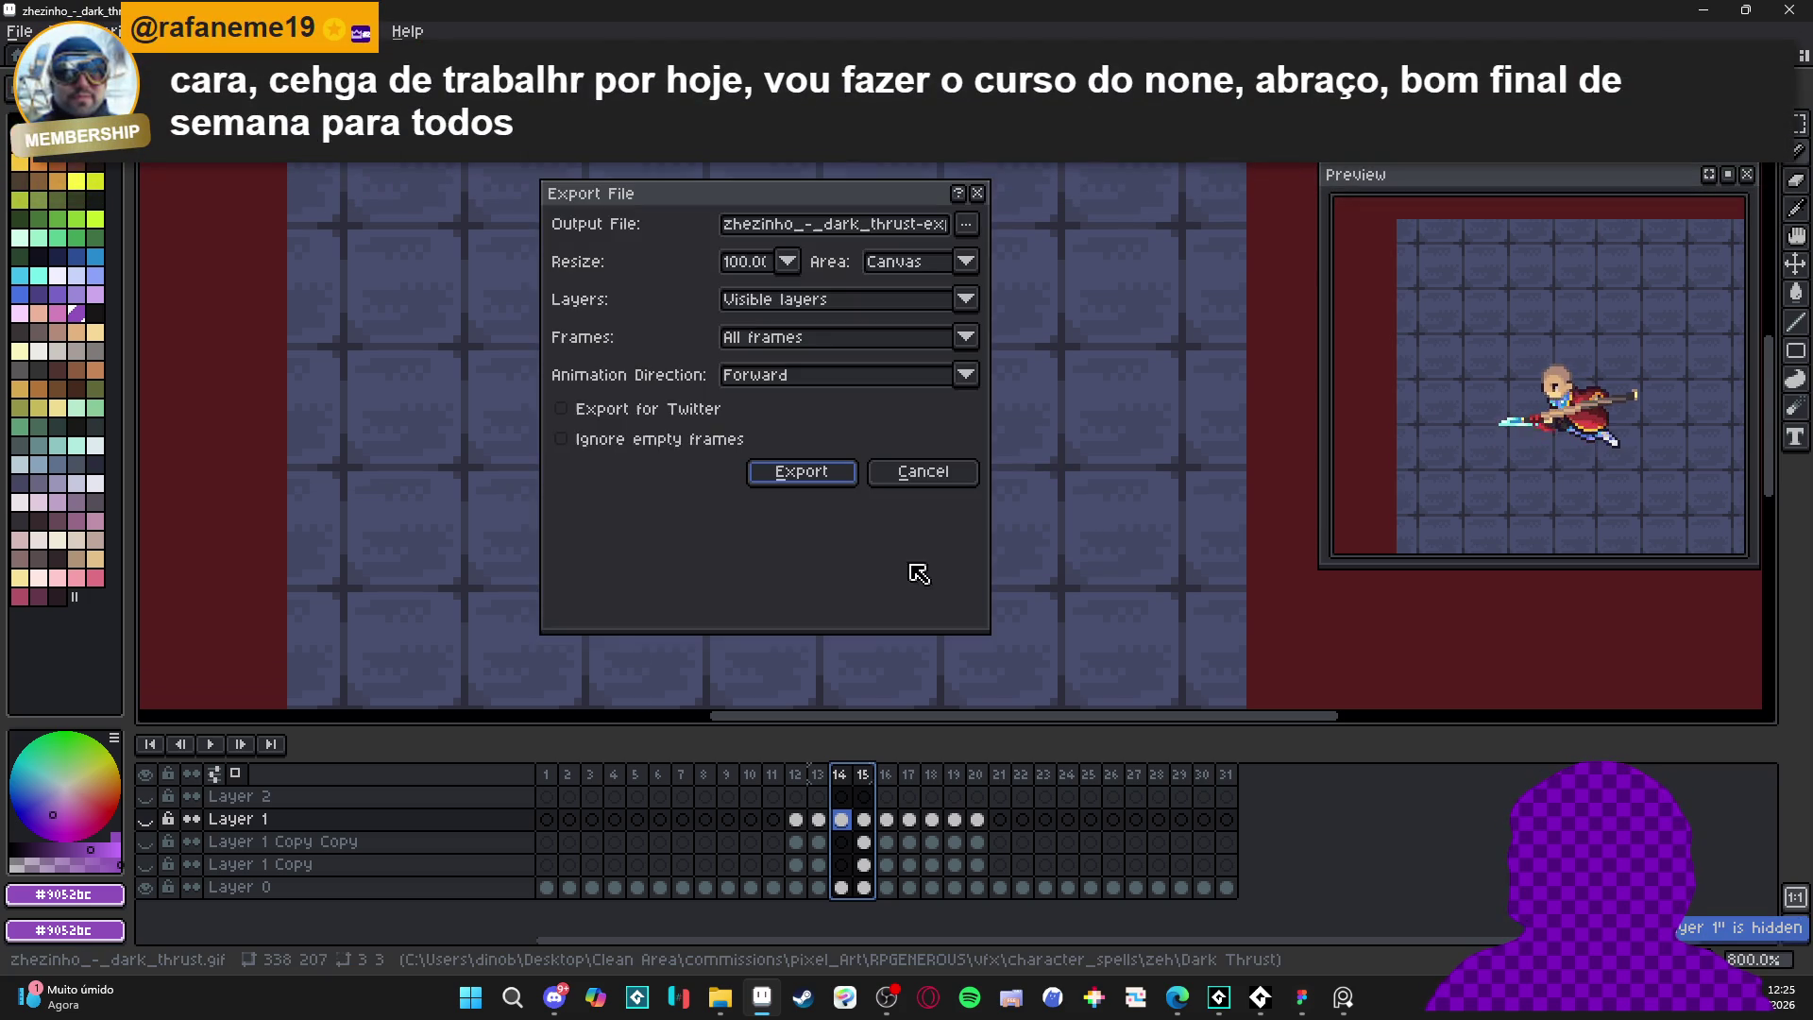
- Export the selected frames at 400% as zeh_dance.gif
left_click(859, 350)
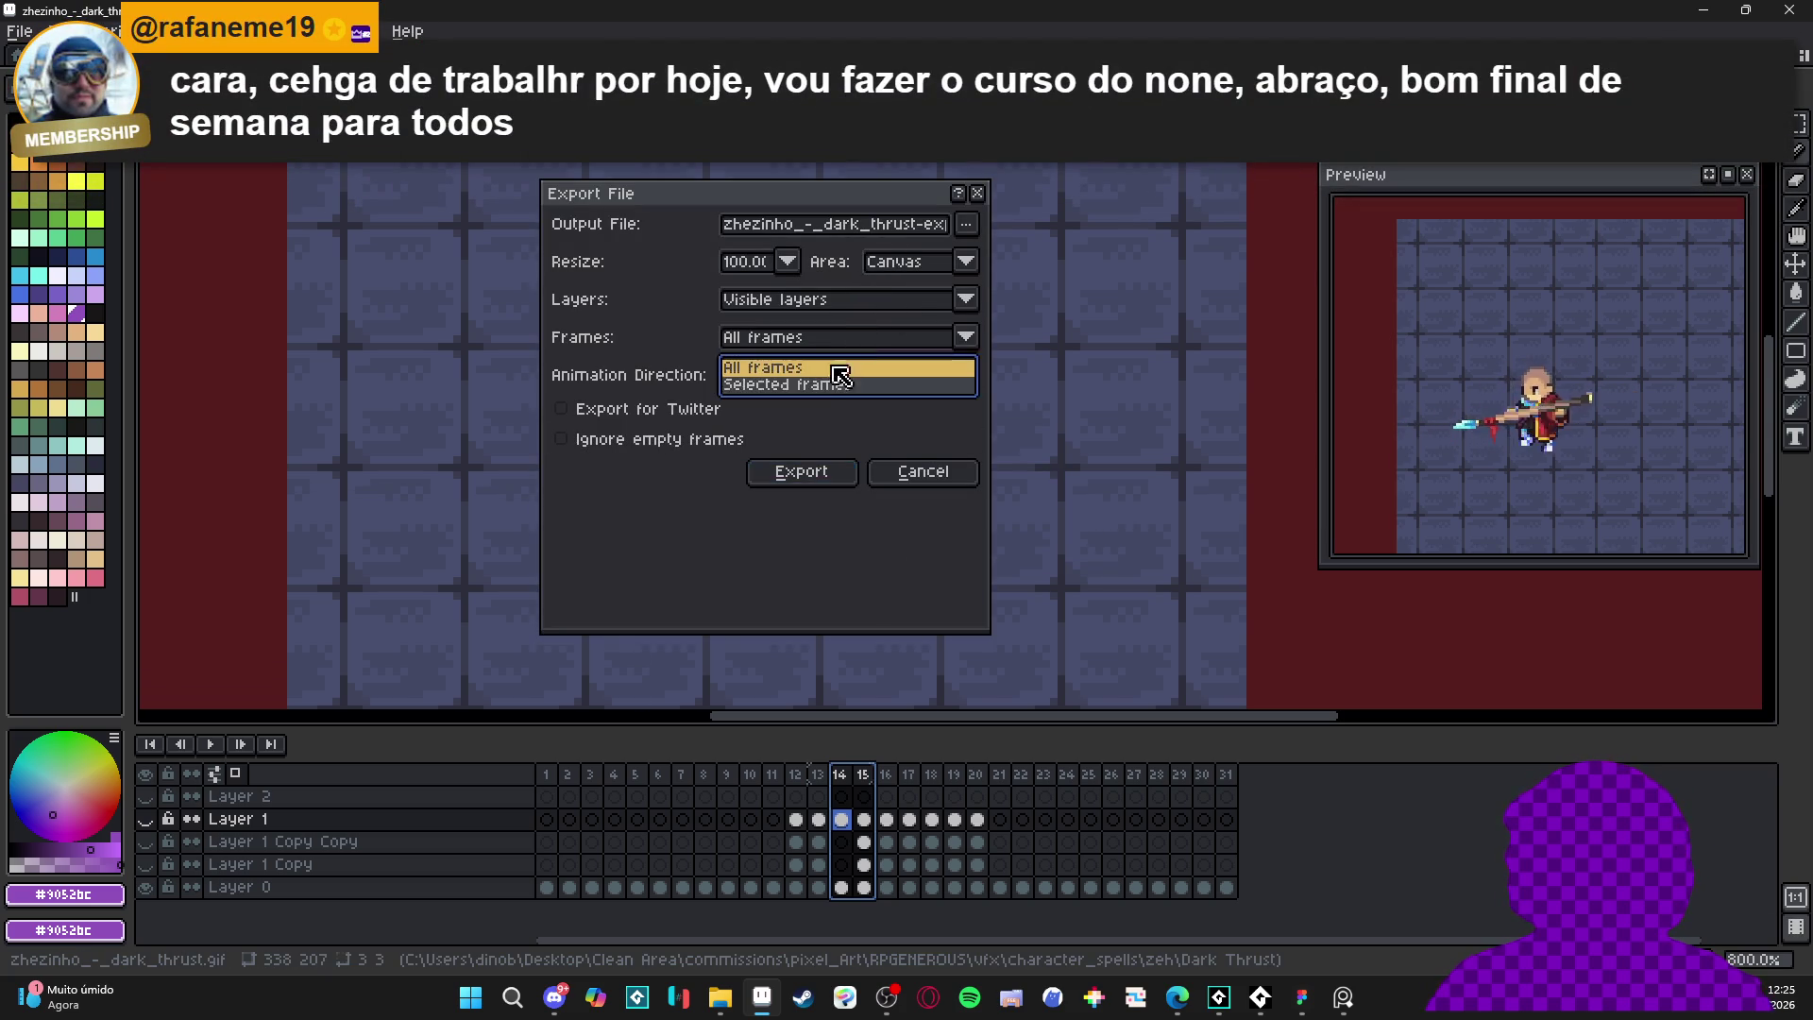
left_click(831, 384)
left_click(925, 227)
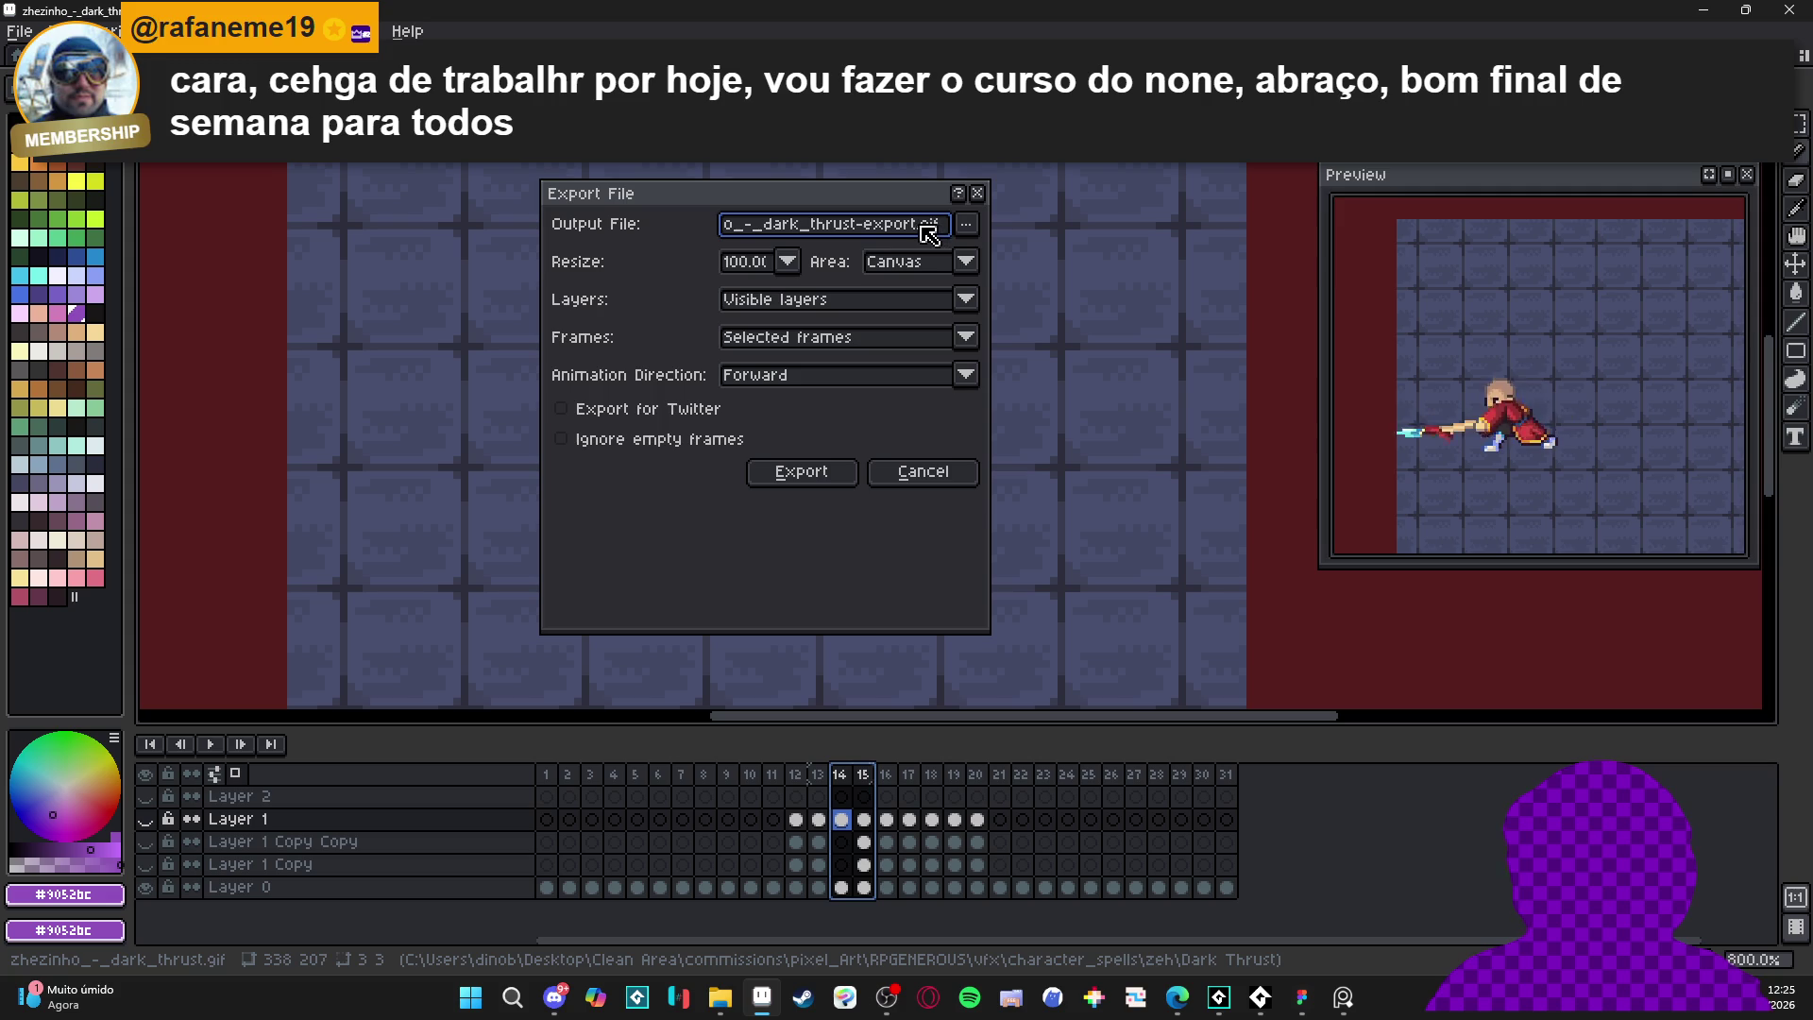
key("shift+Home")
type("dan")
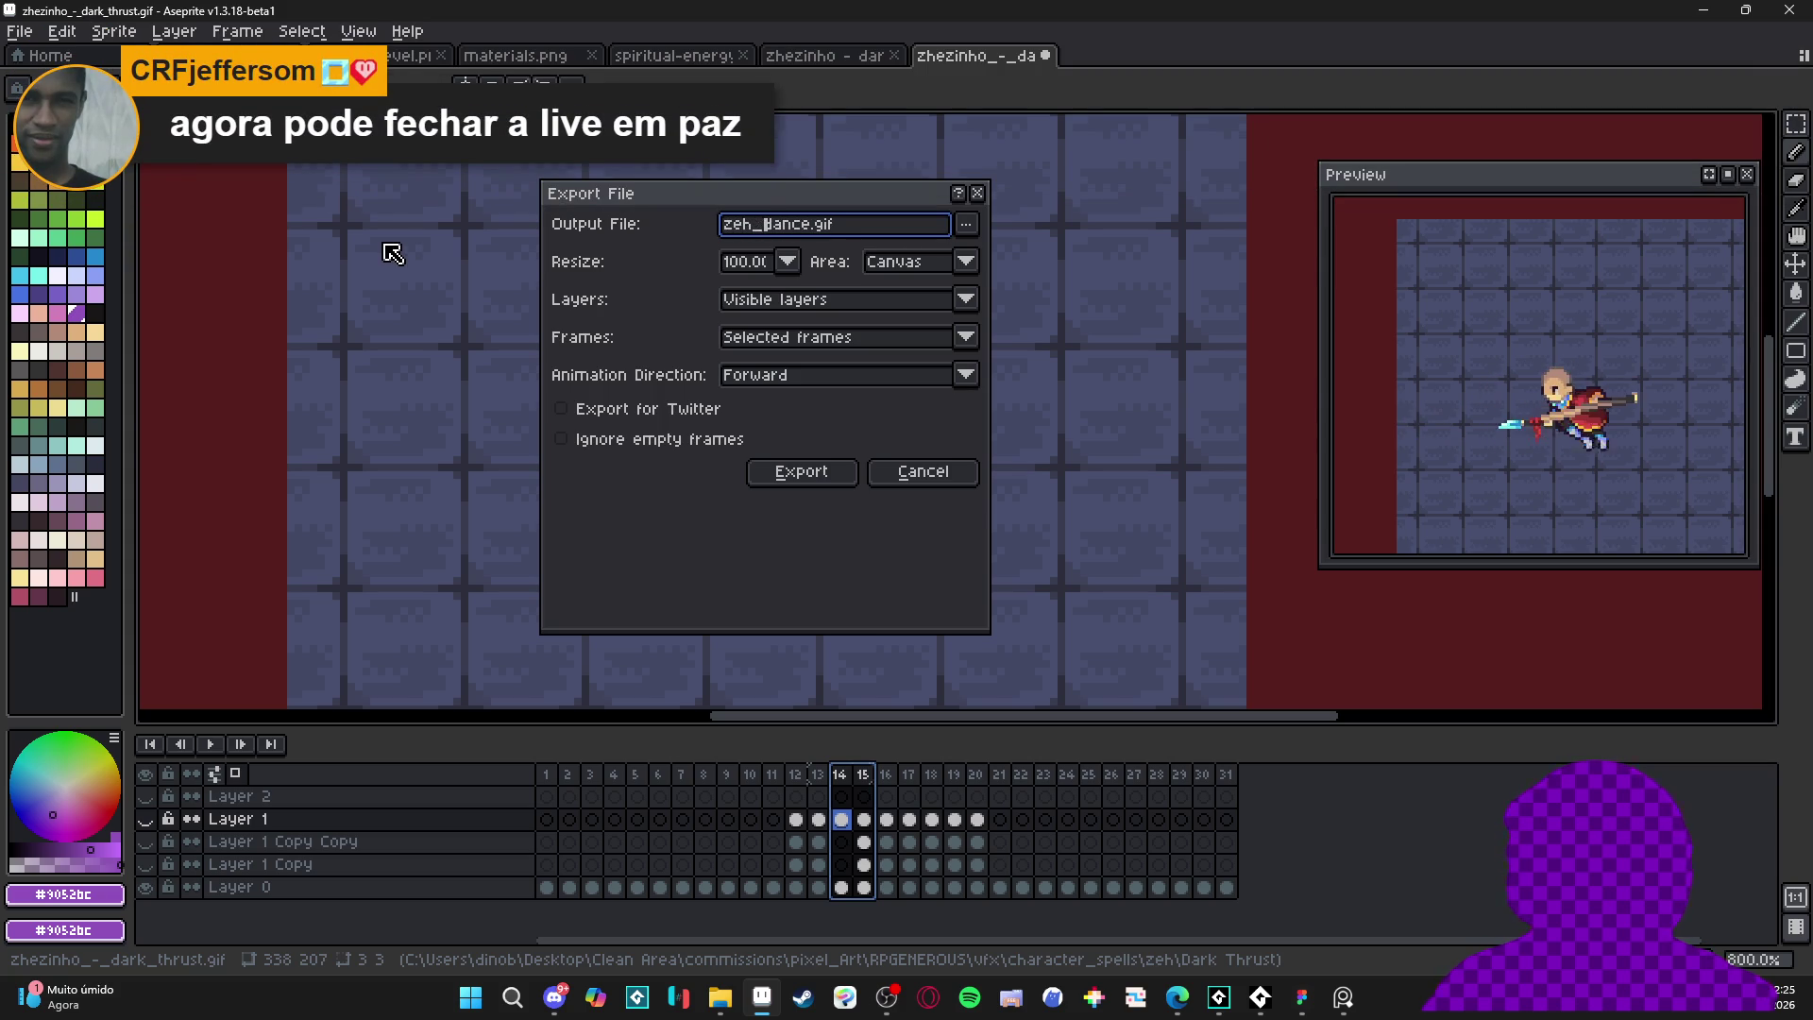
left_click(770, 263)
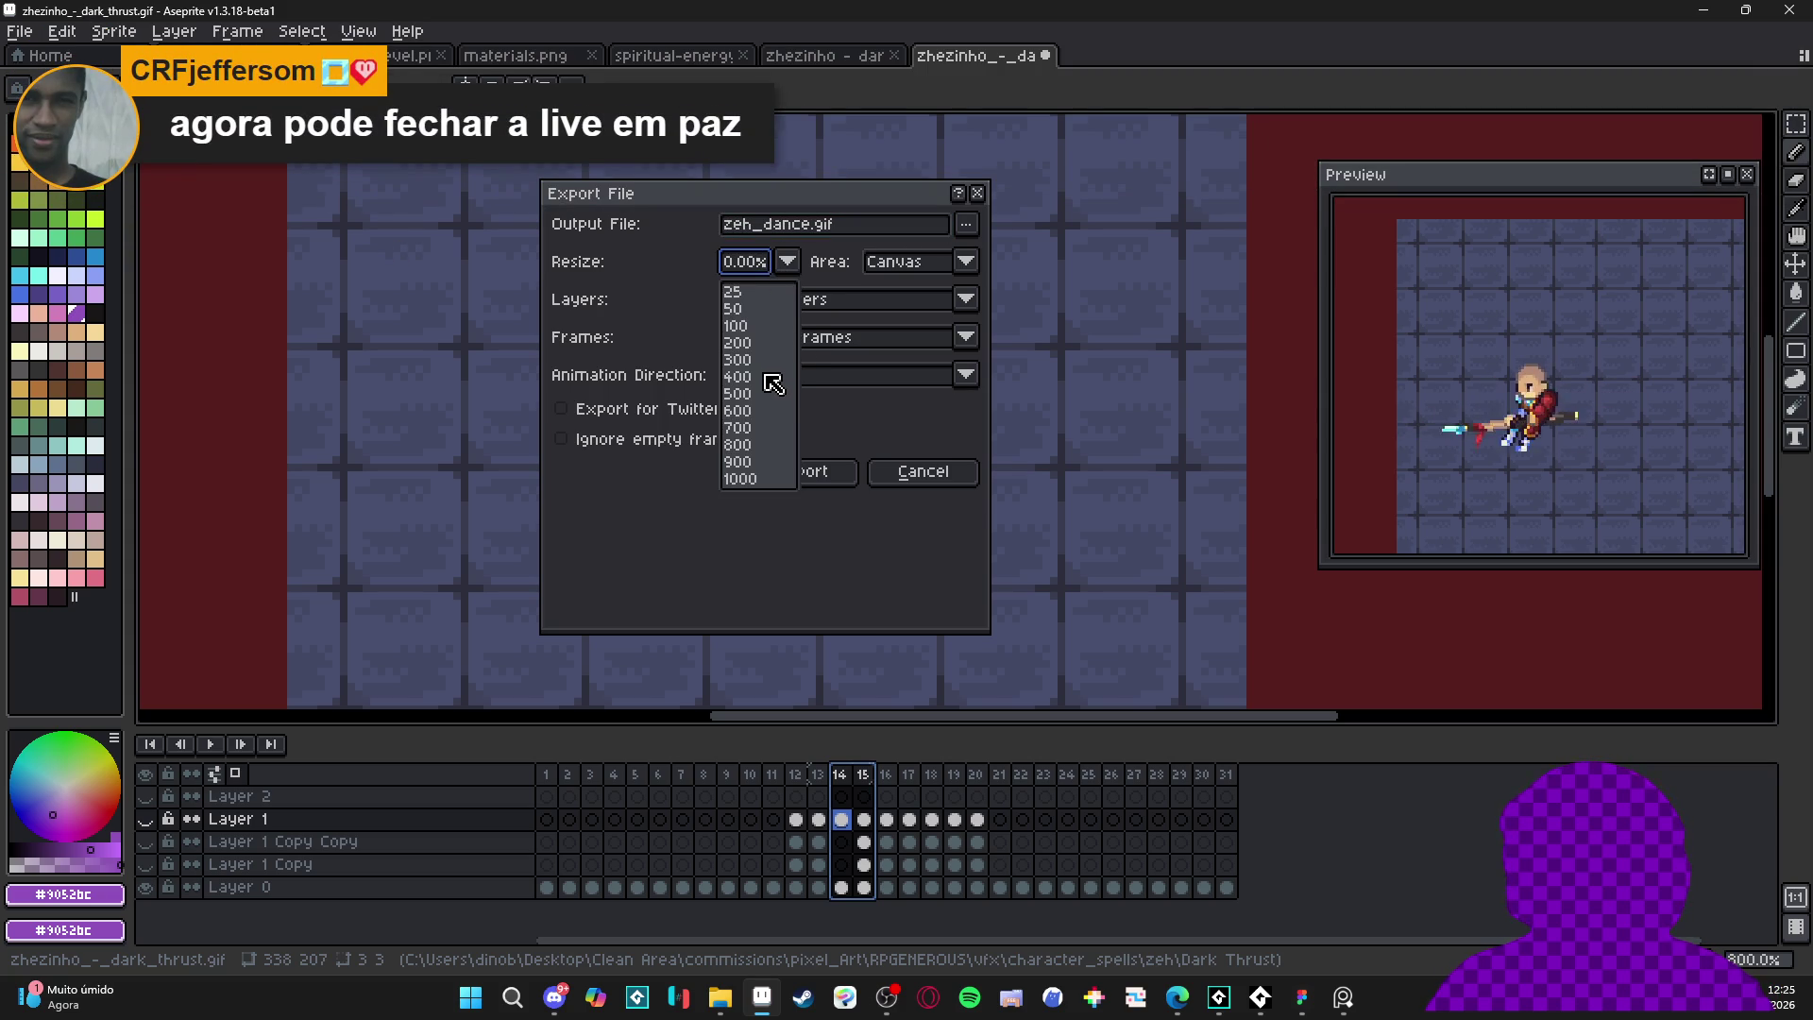
left_click(773, 383)
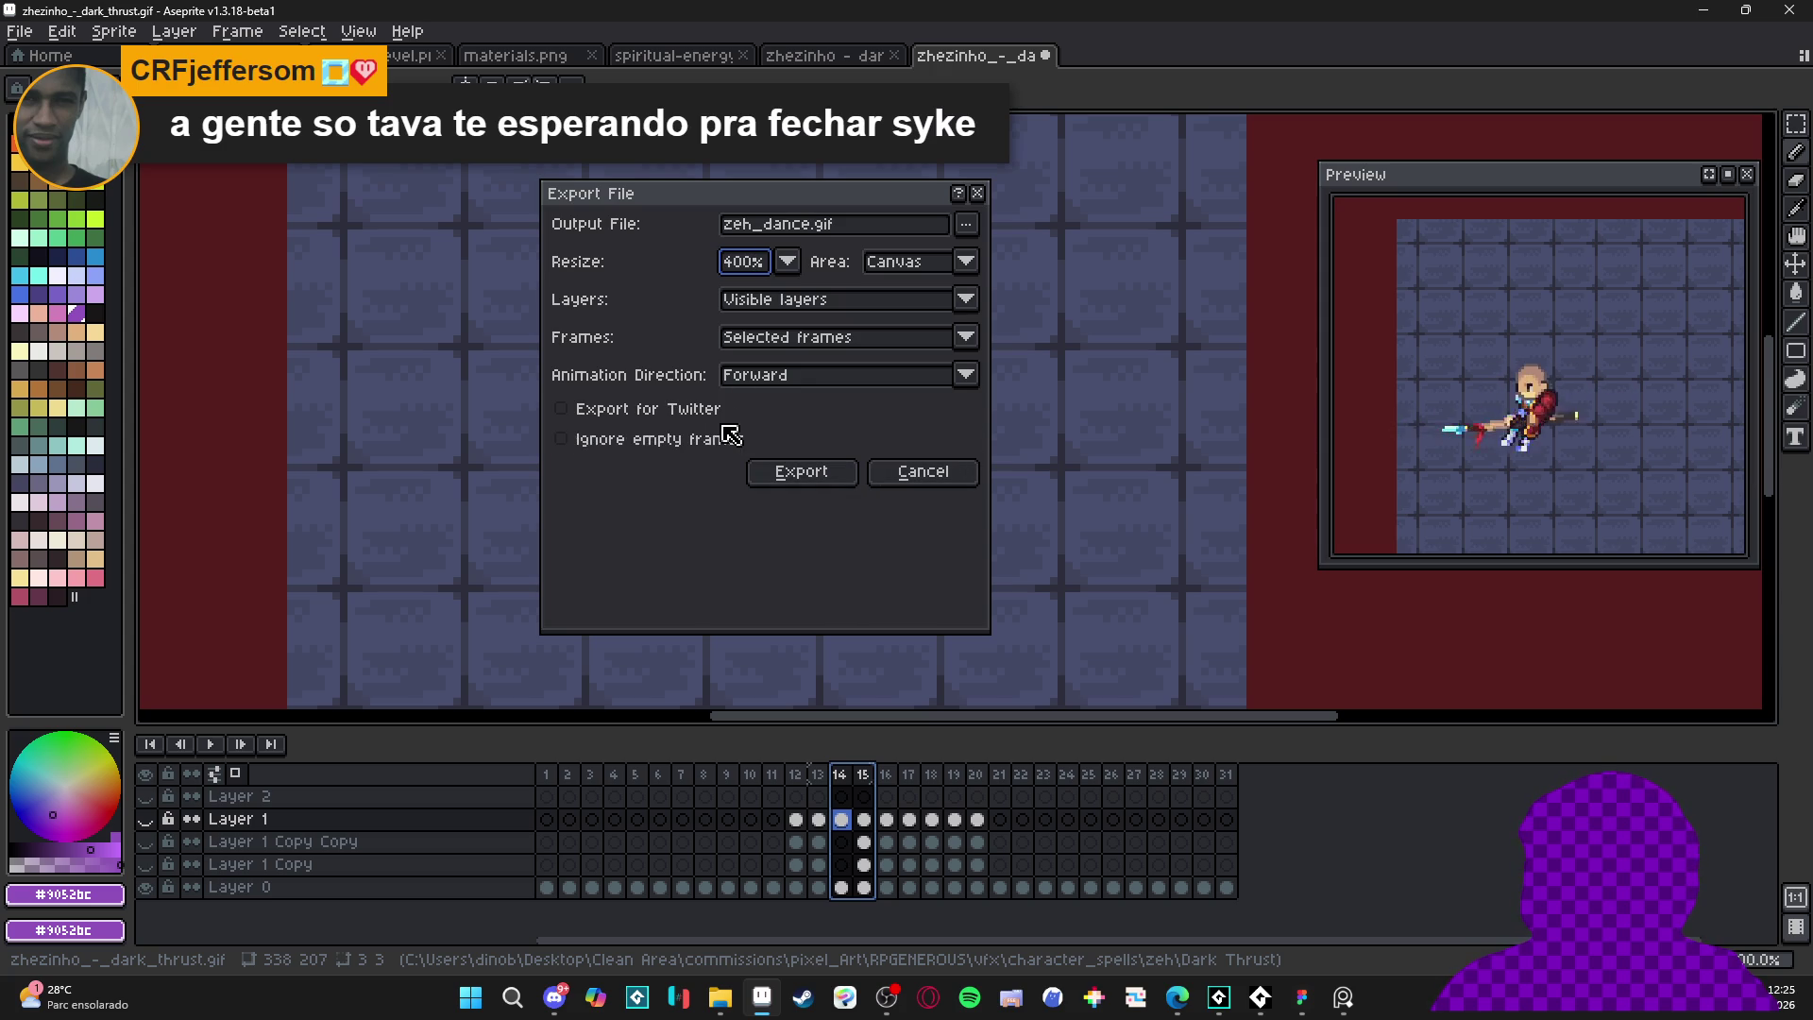
left_click(804, 473)
- Open the exported zeh_dance.gif from File Explorer back in Aseprite
mouse_move(717, 999)
left_click(679, 902)
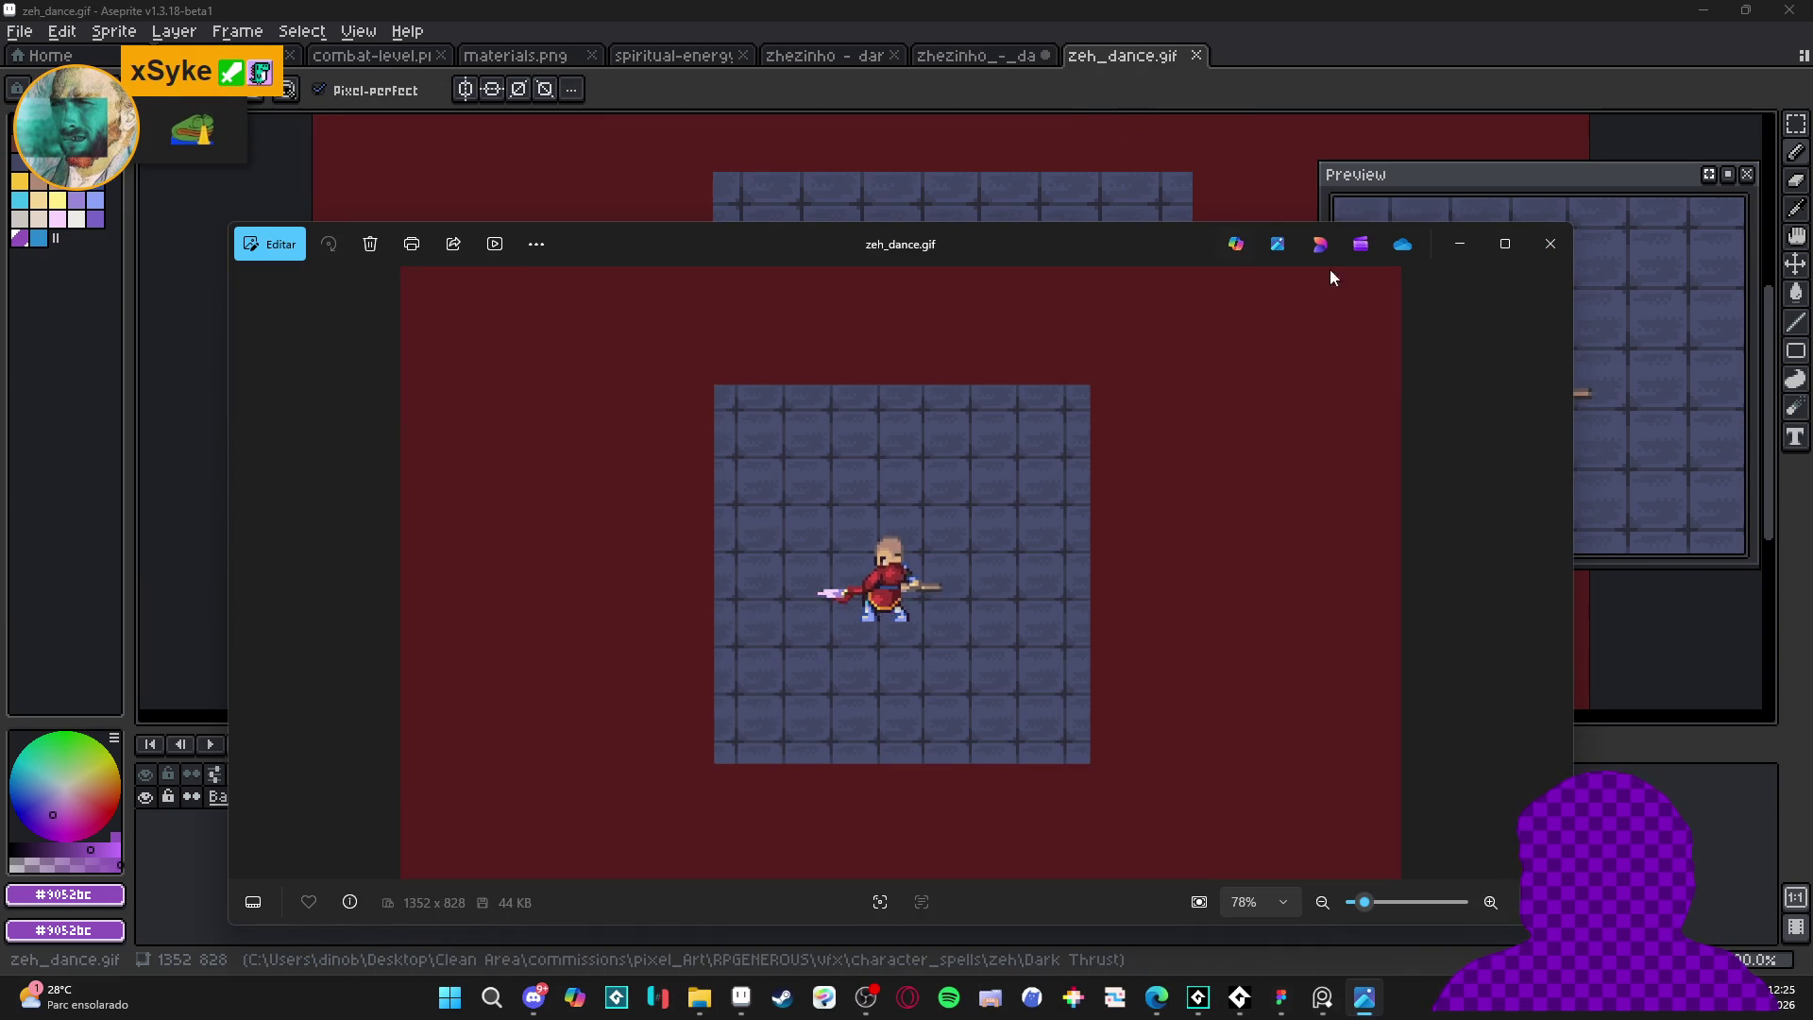
left_click(1550, 243)
- Shrink the canvas to 278×210 evenly around the character
key("ctrl+alt+c")
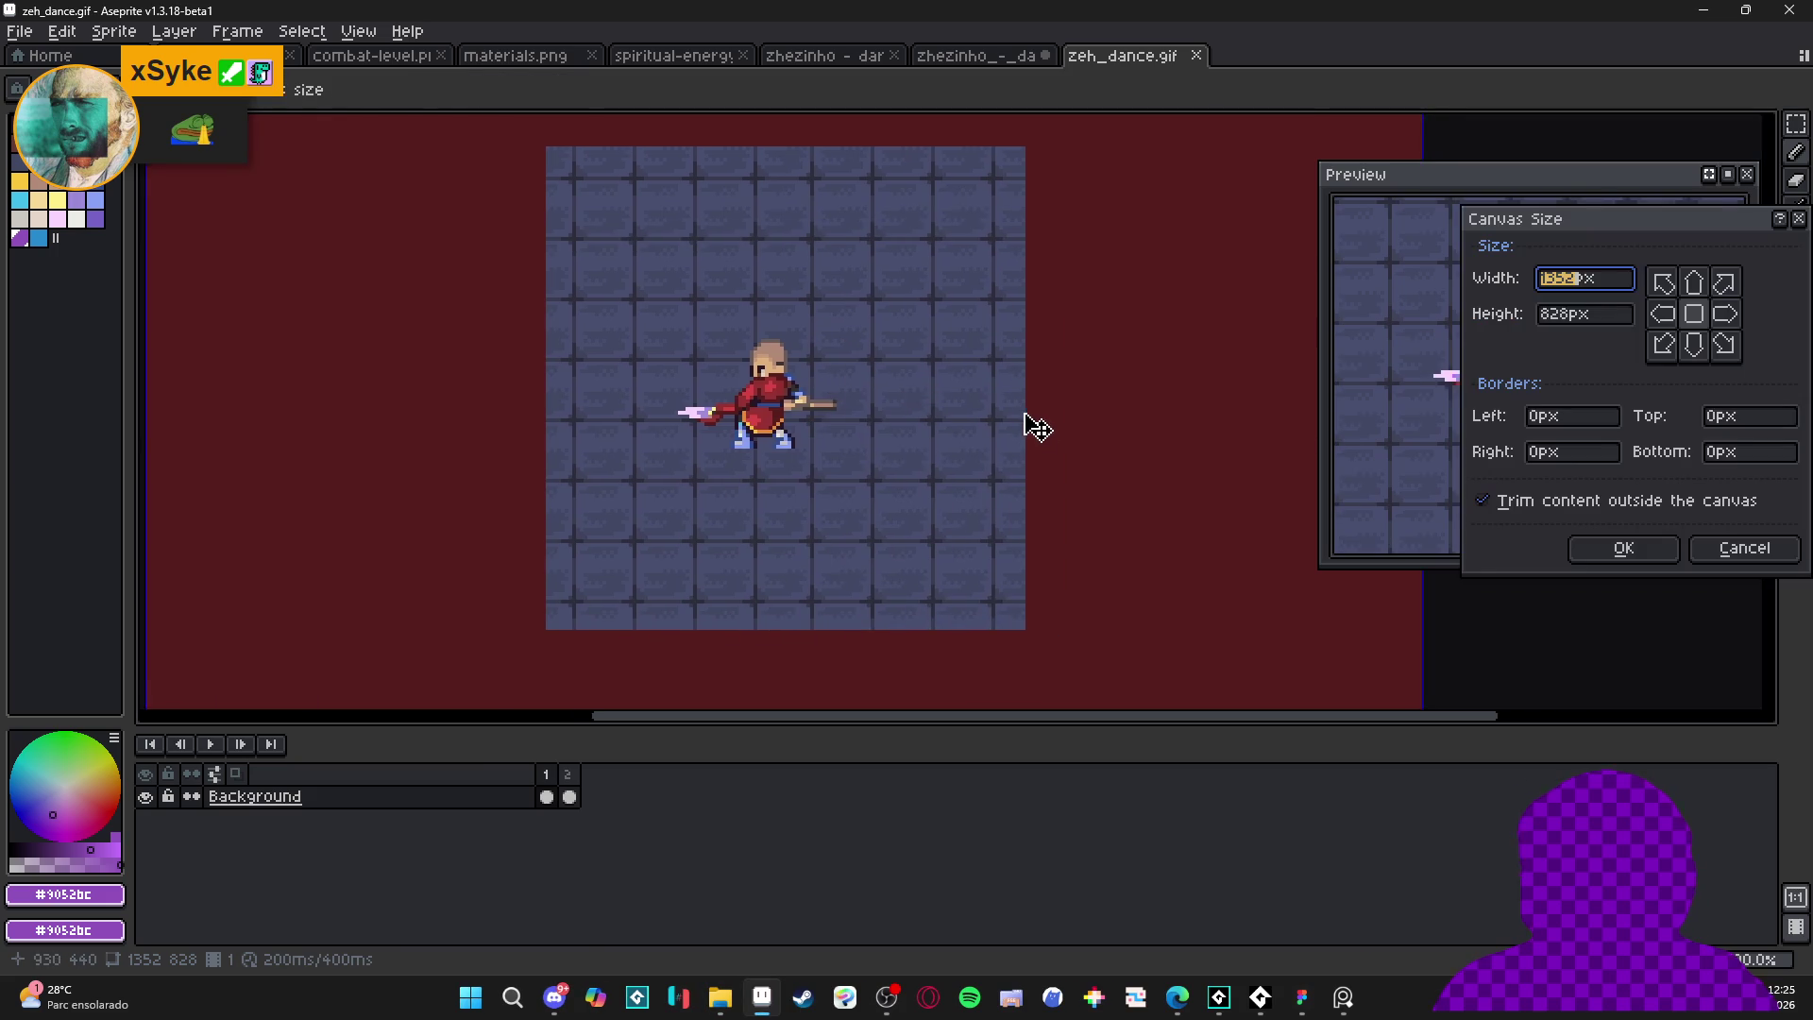
left_click_drag(1159, 422, 989, 421)
left_click_drag(951, 281, 955, 377)
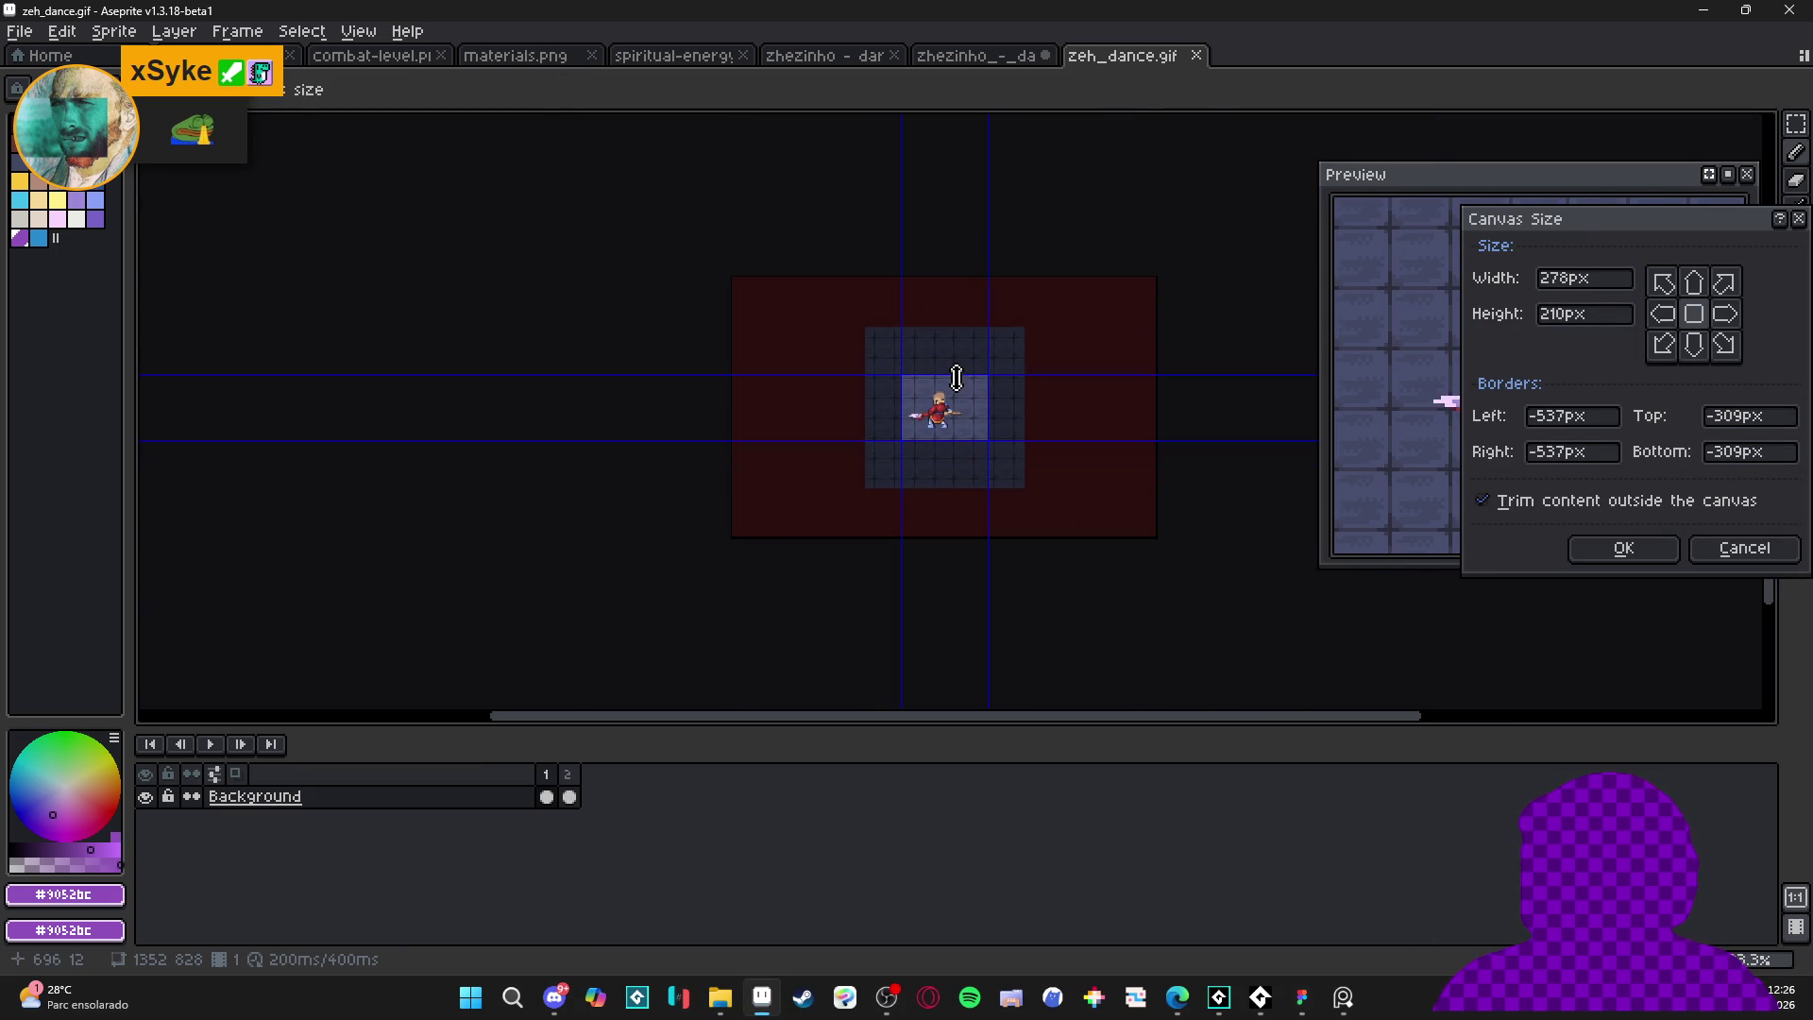
left_click(1579, 547)
scroll(979, 514, "up", 5)
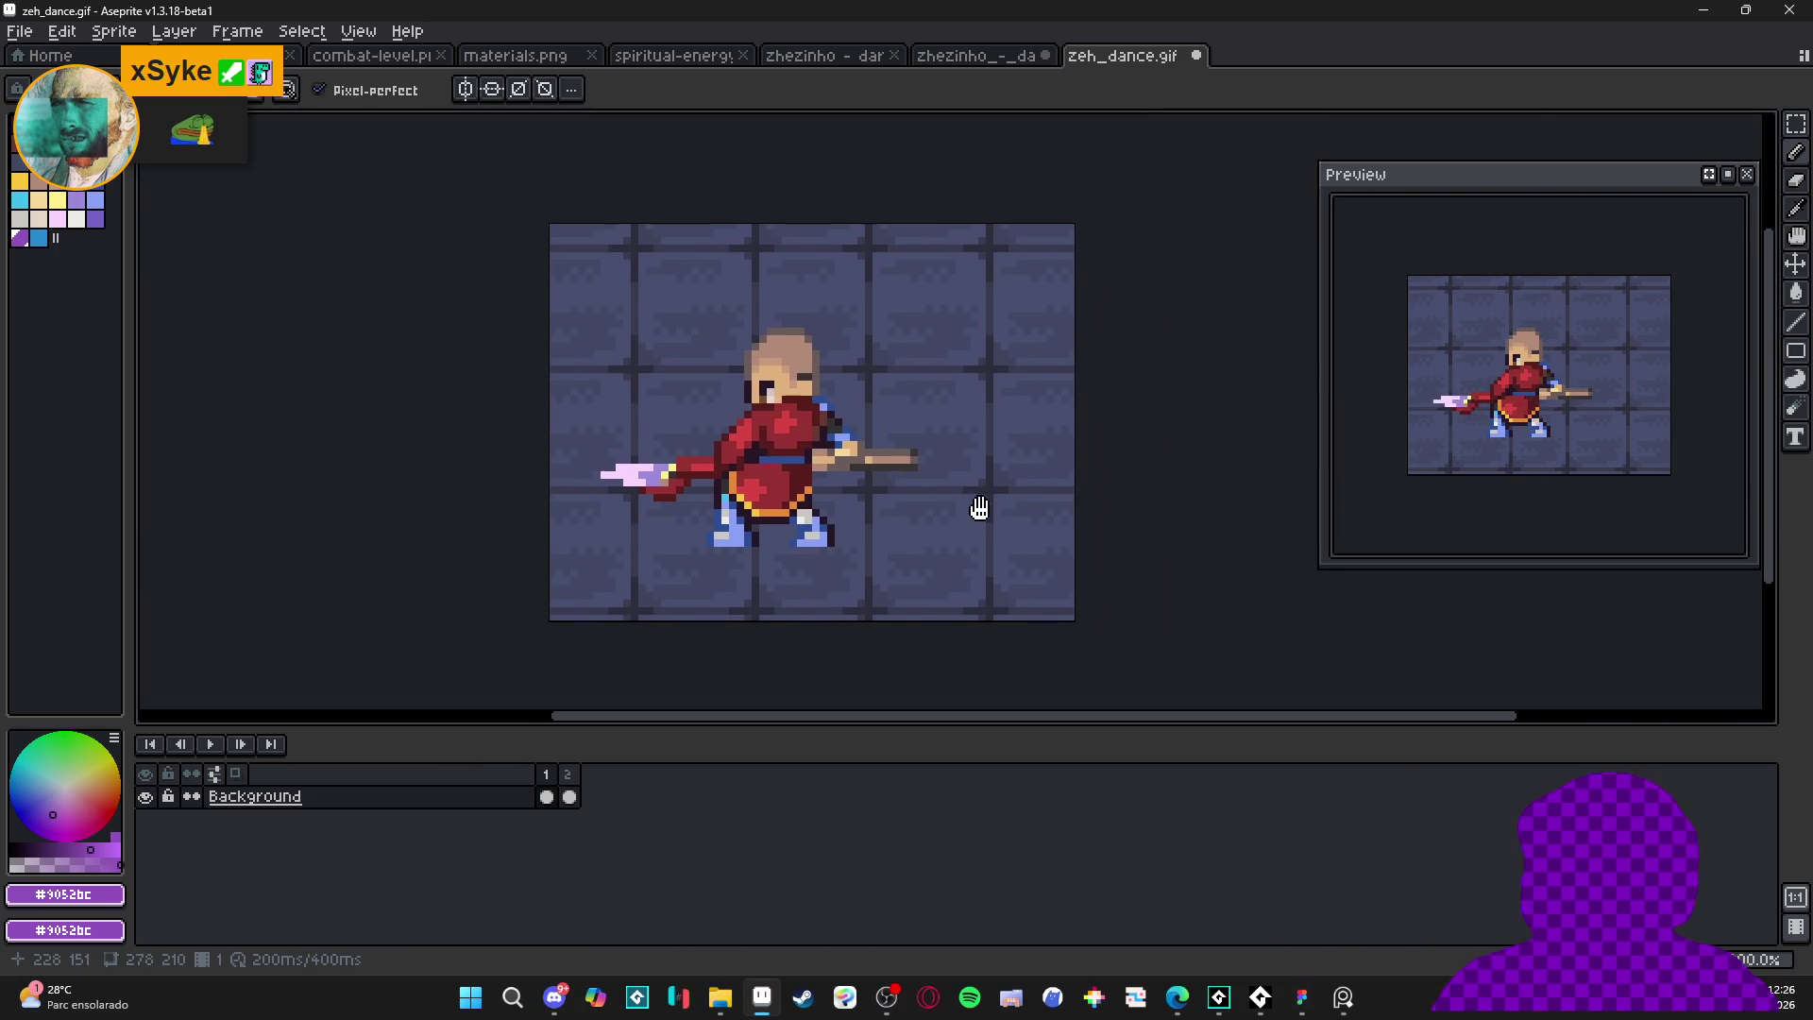
key("v")
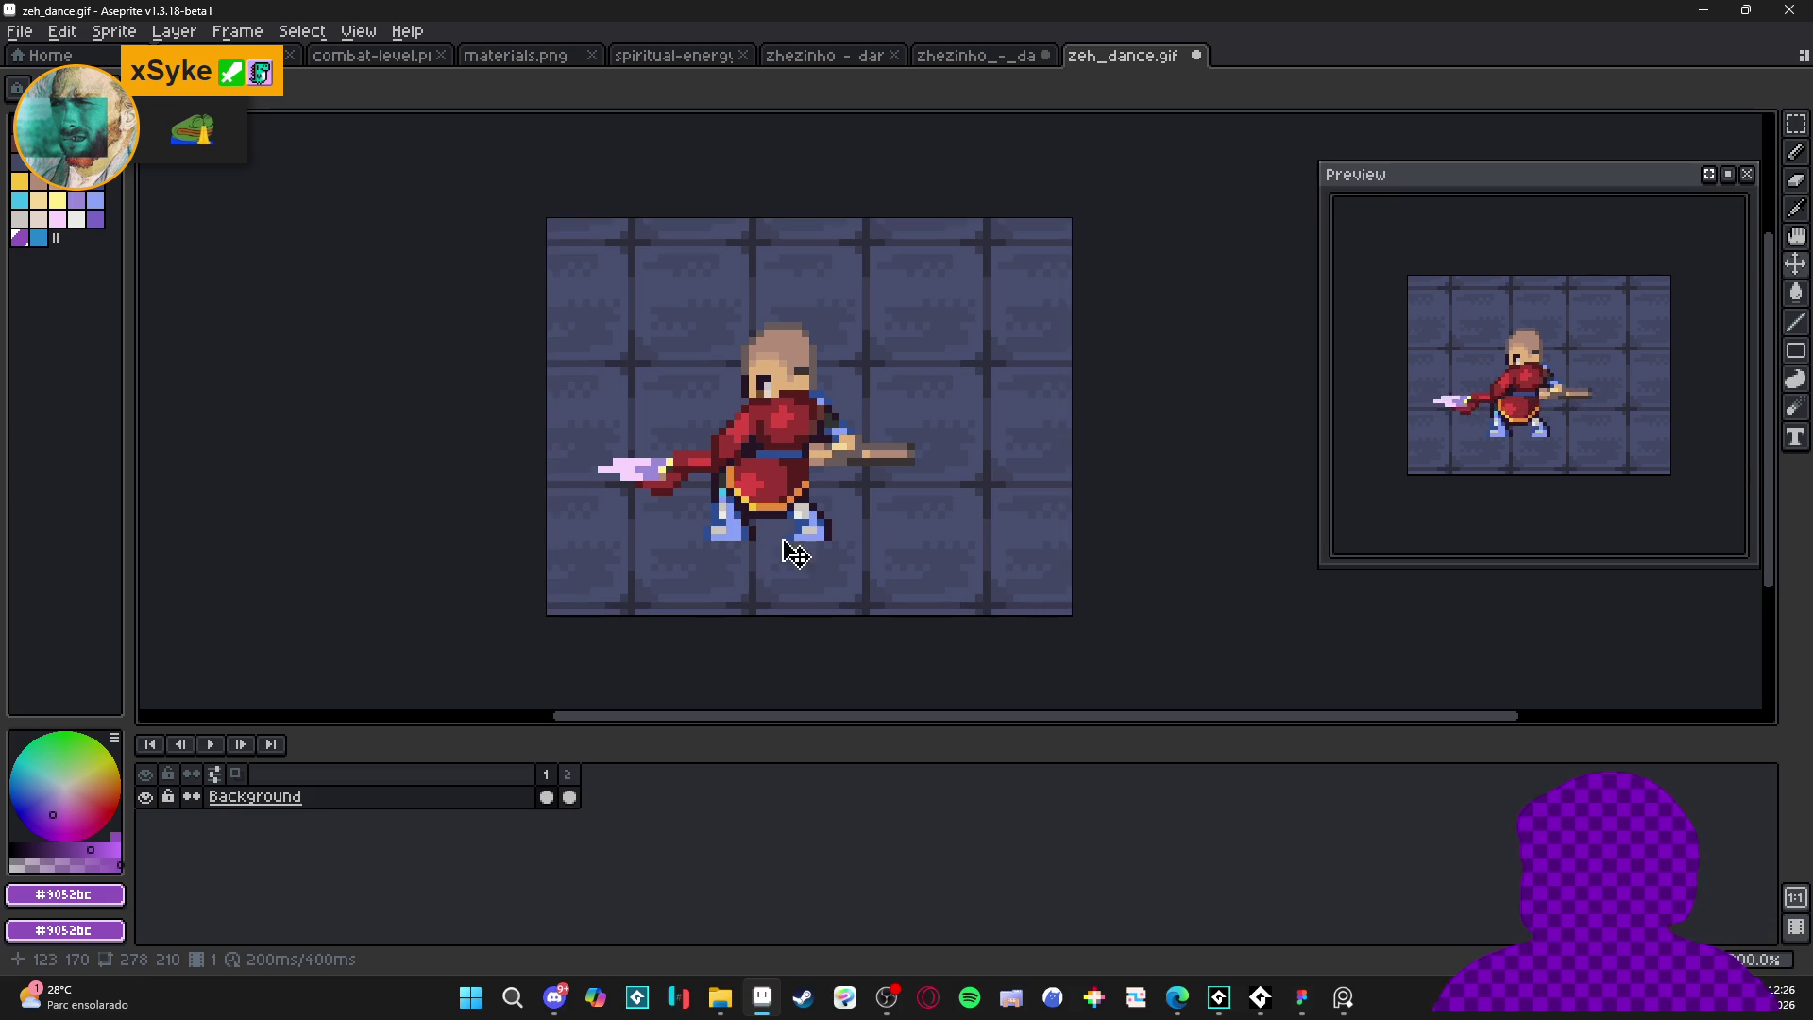
- Tighten the crop to 204×208 around the spear-wielding character and save zeh_dance.gif
key("ctrl+alt+c")
left_click_drag(1074, 479, 958, 471)
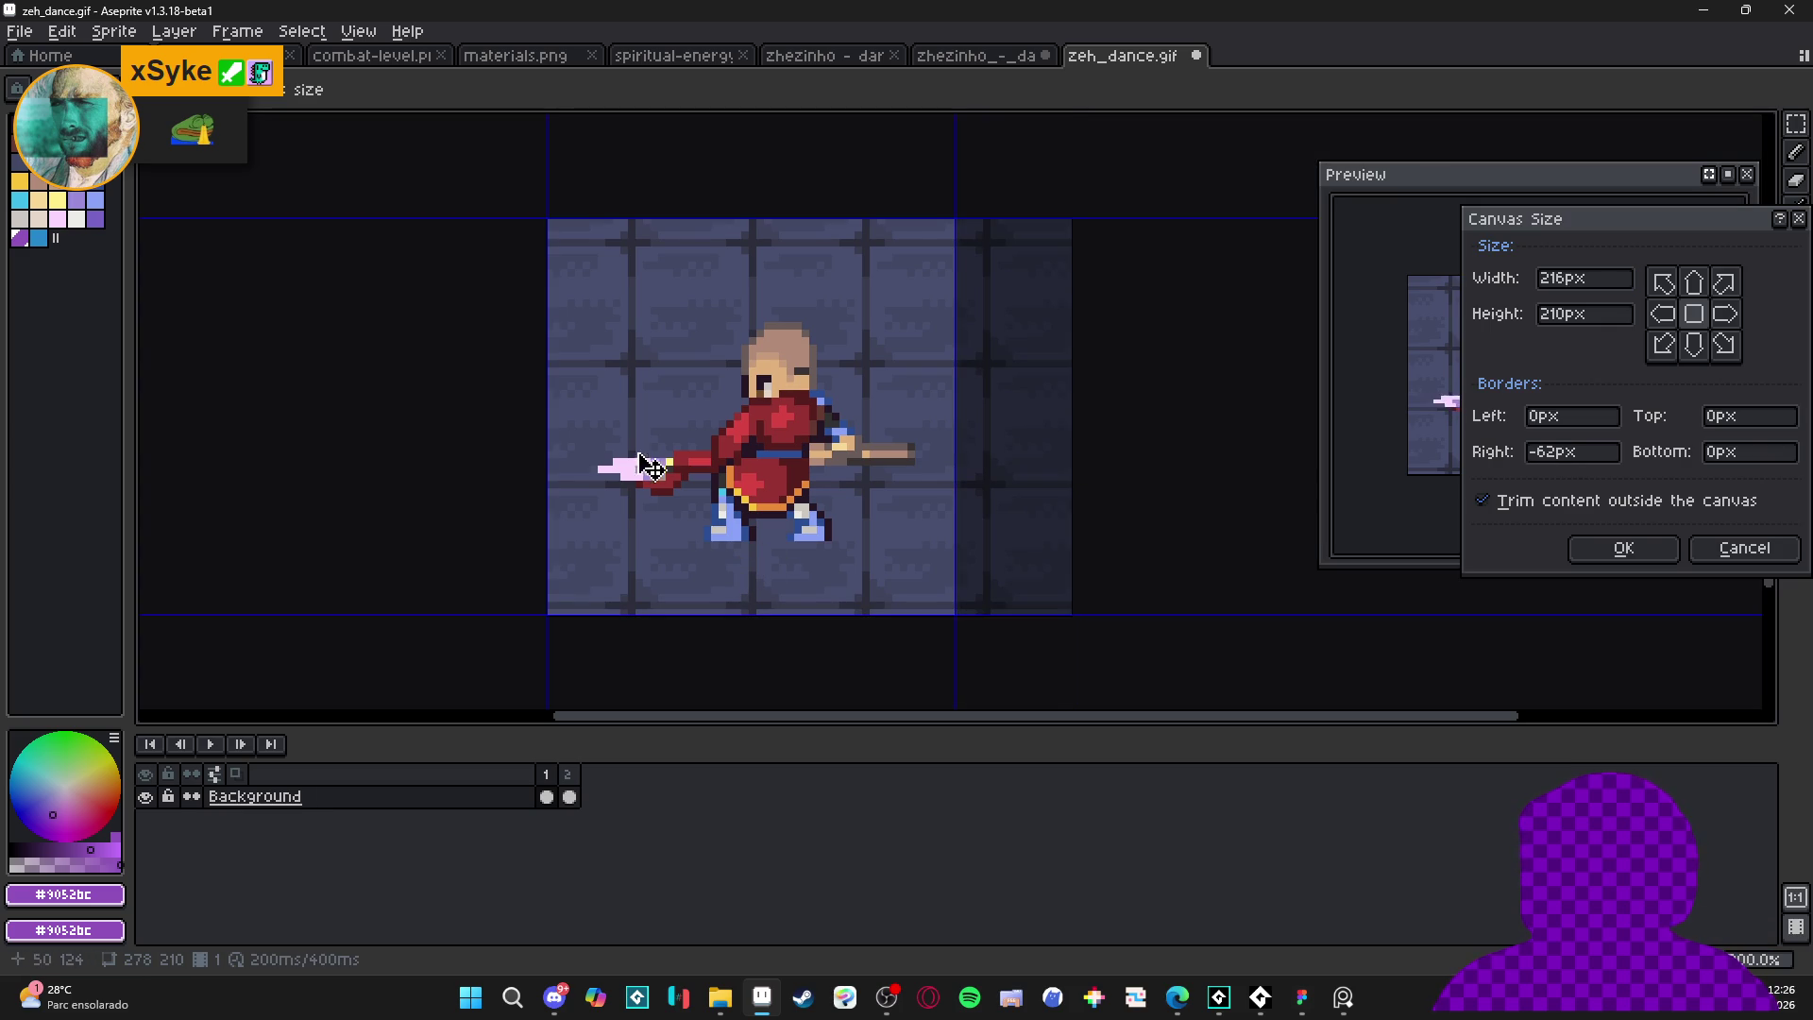
left_click_drag(548, 477, 571, 472)
left_click_drag(799, 219, 803, 222)
mouse_move(846, 303)
left_mouse_down()
mouse_move(867, 342)
mouse_move(866, 310)
left_mouse_up()
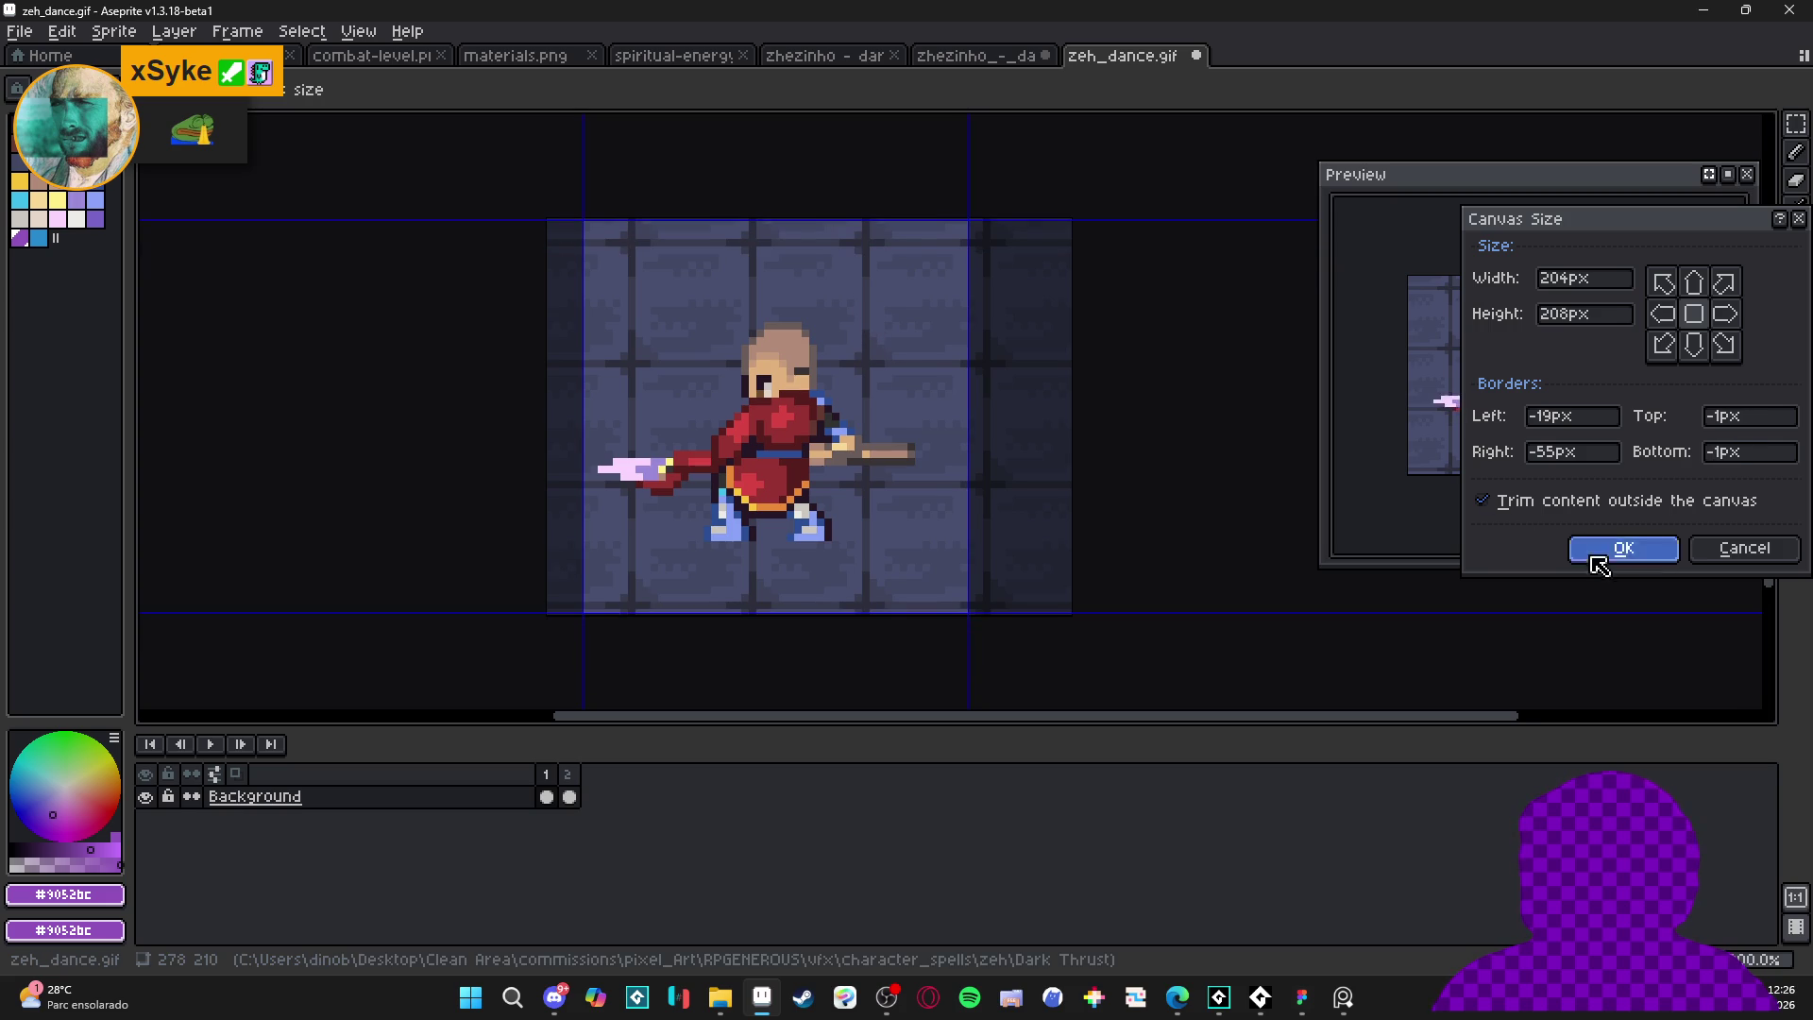
left_click(1601, 553)
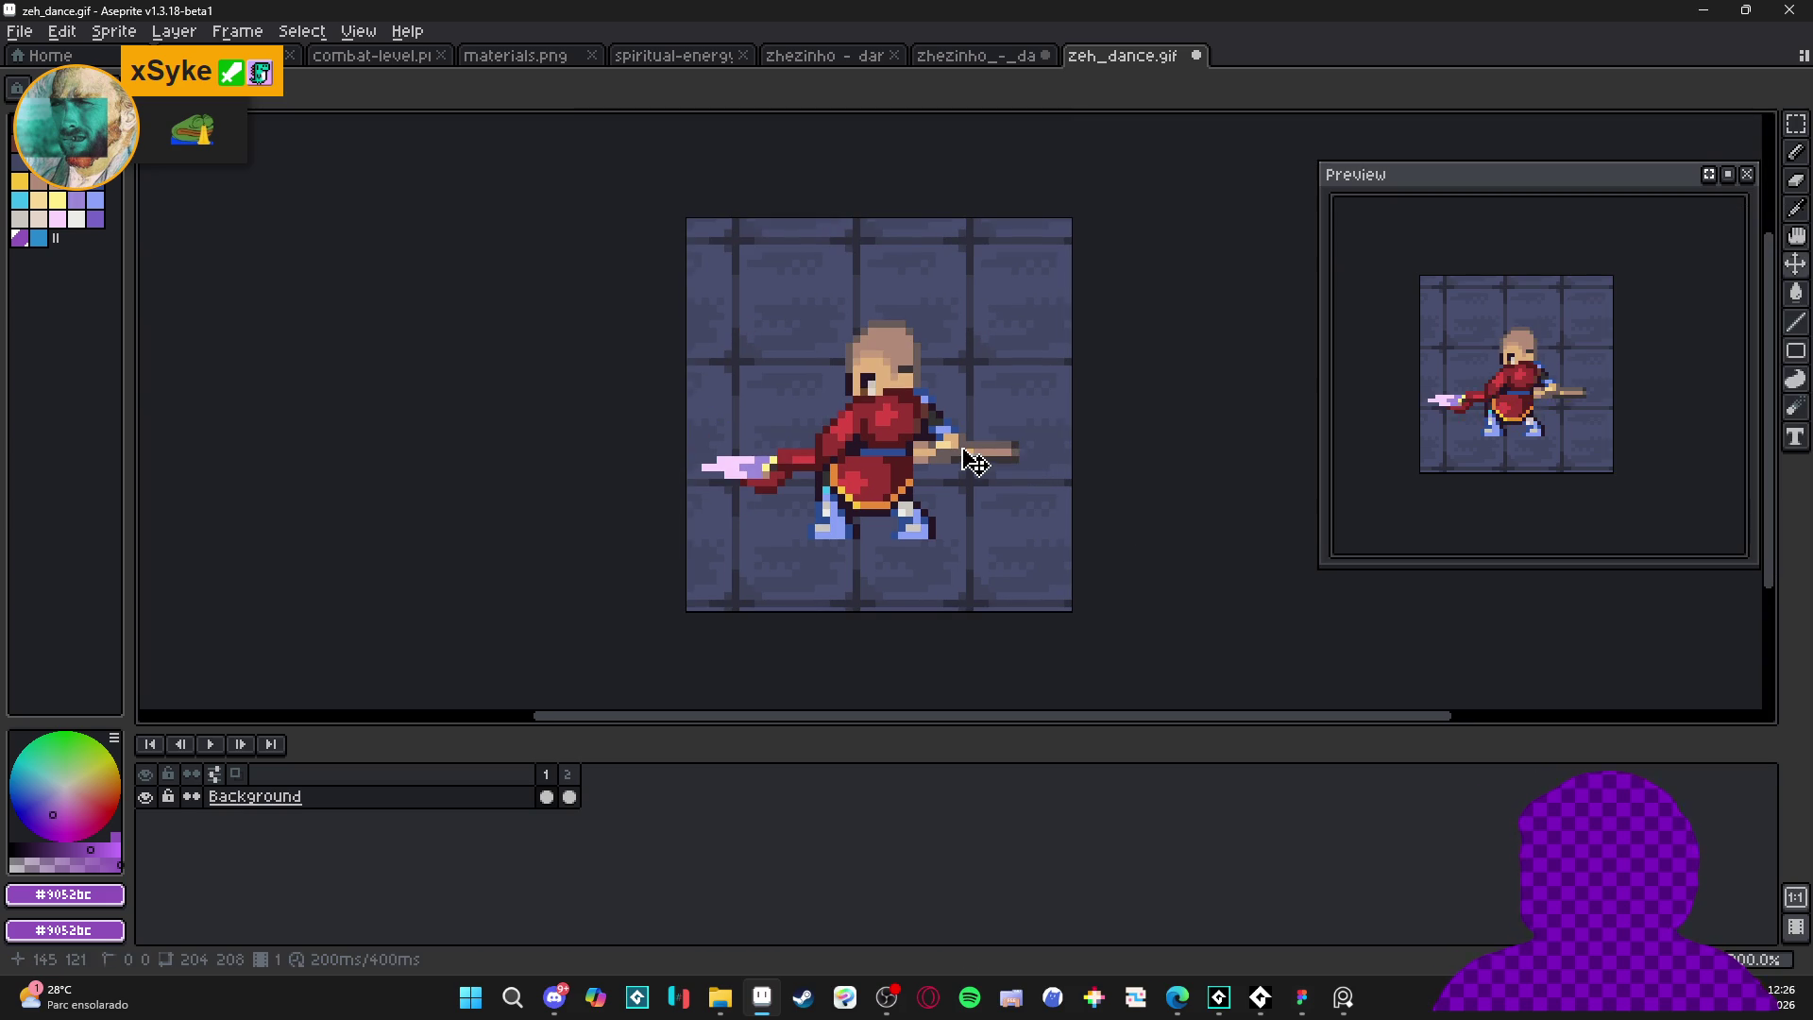
key("ctrl+s")
left_click(555, 998)
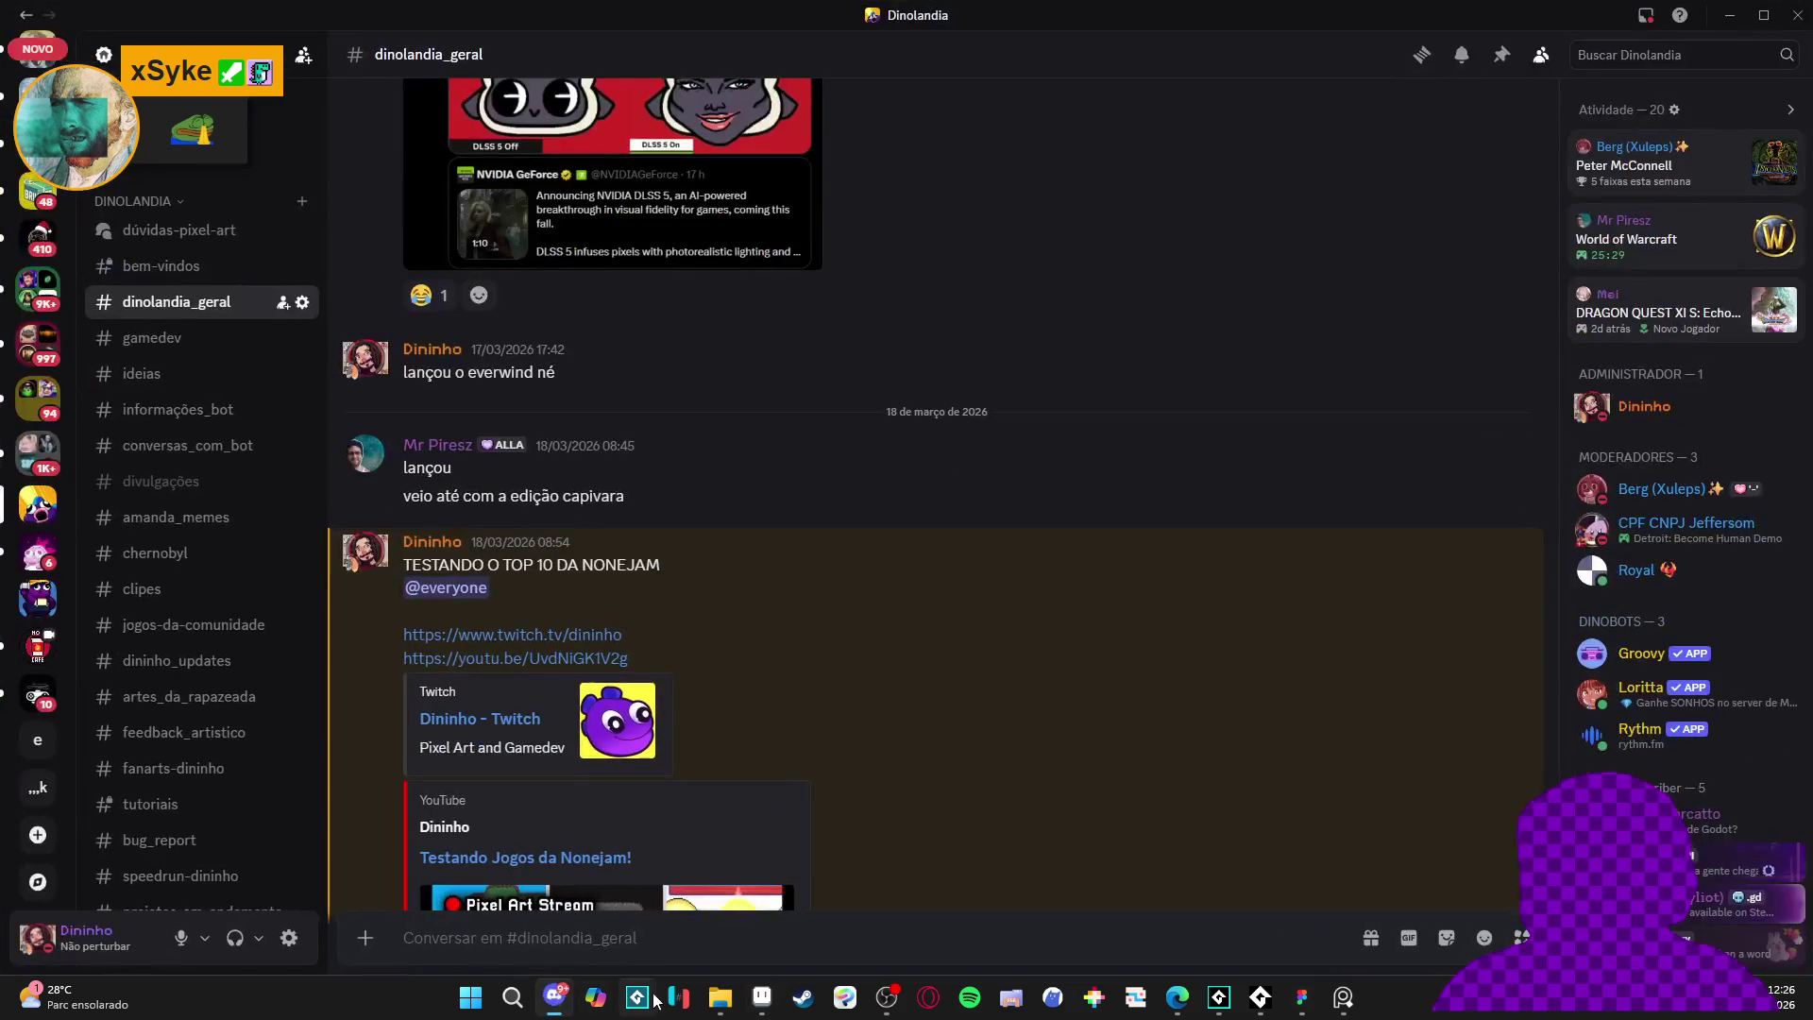
left_click(555, 997)
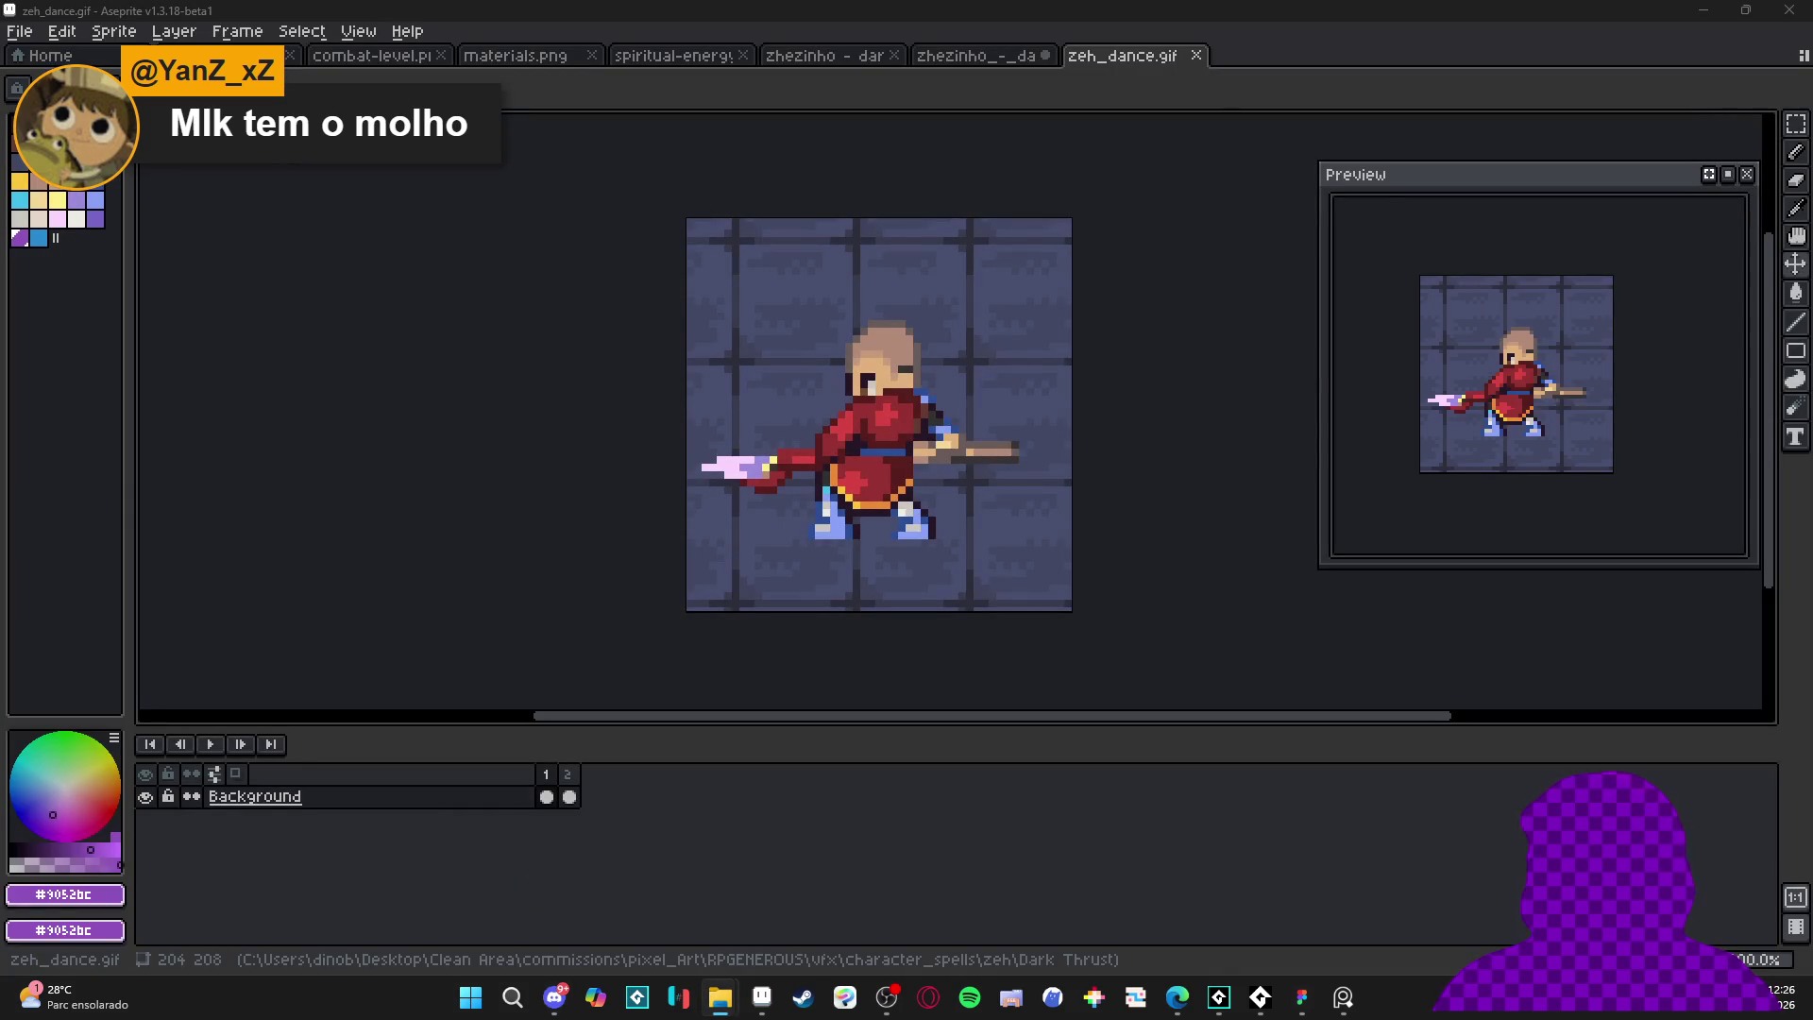
key("alt+Tab")
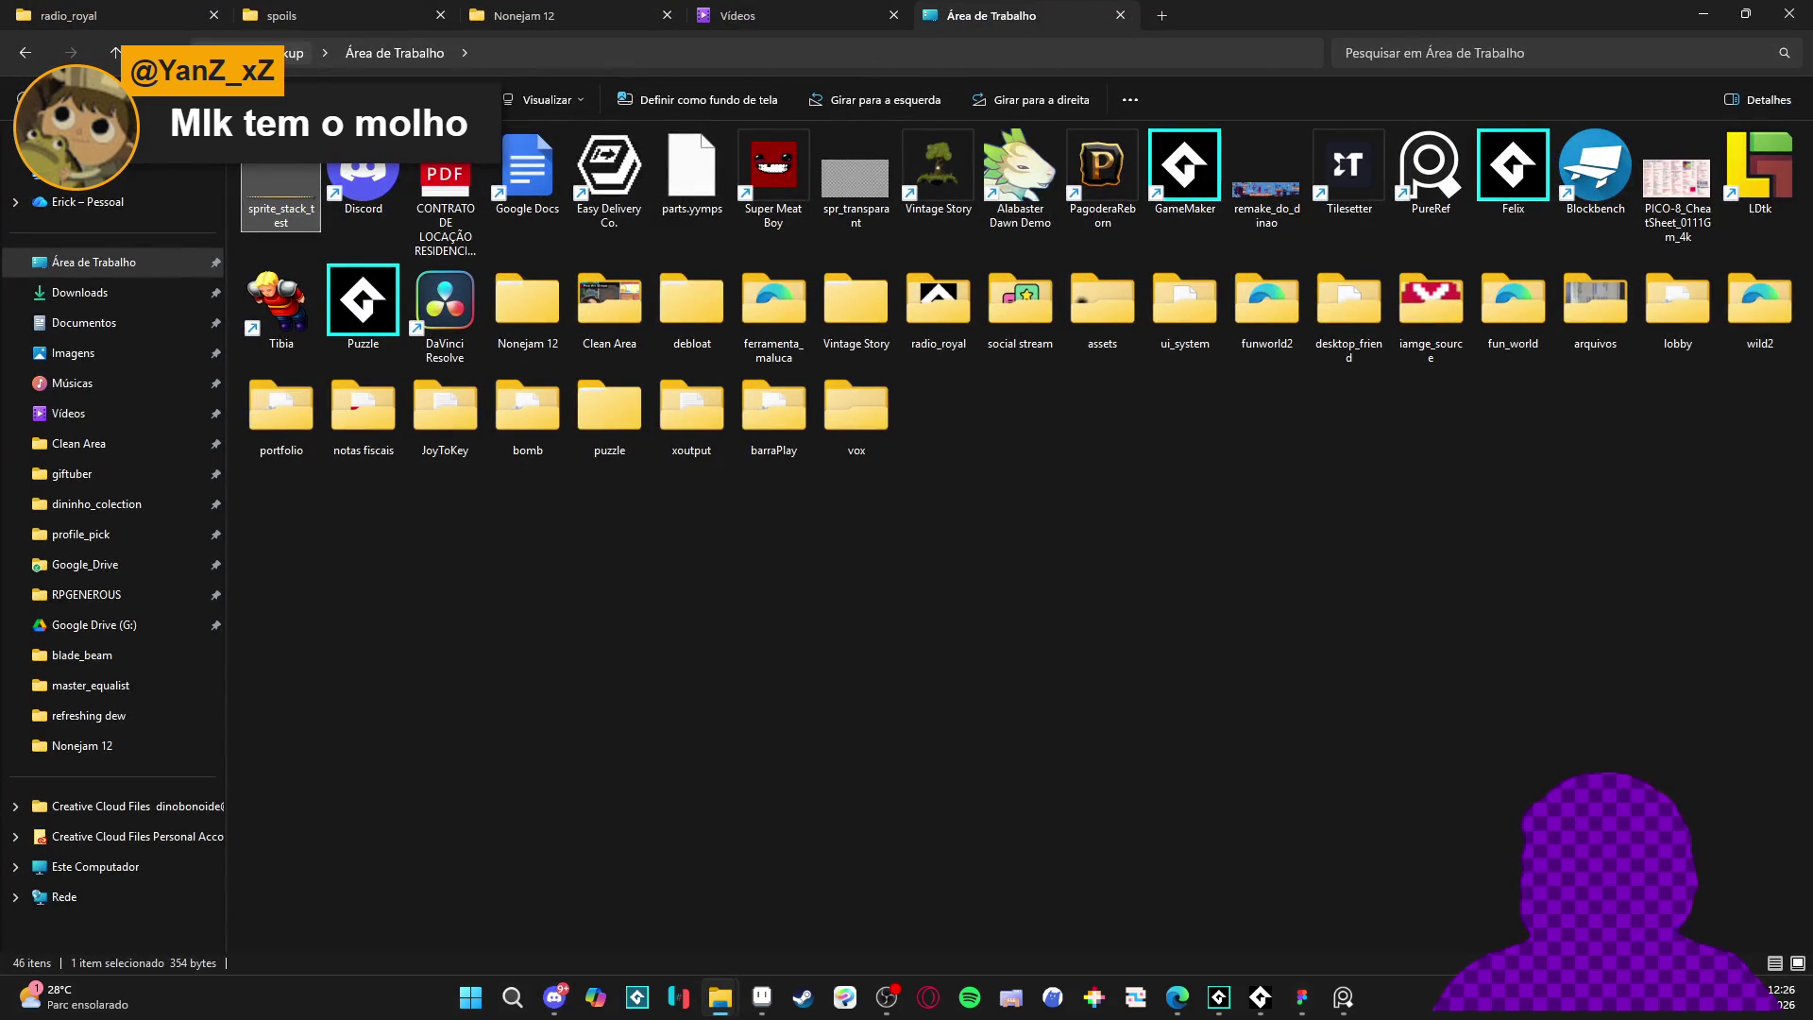
- Switch between Aseprite and Explorer windows to reach the Dark Thrust folder
left_click(762, 997)
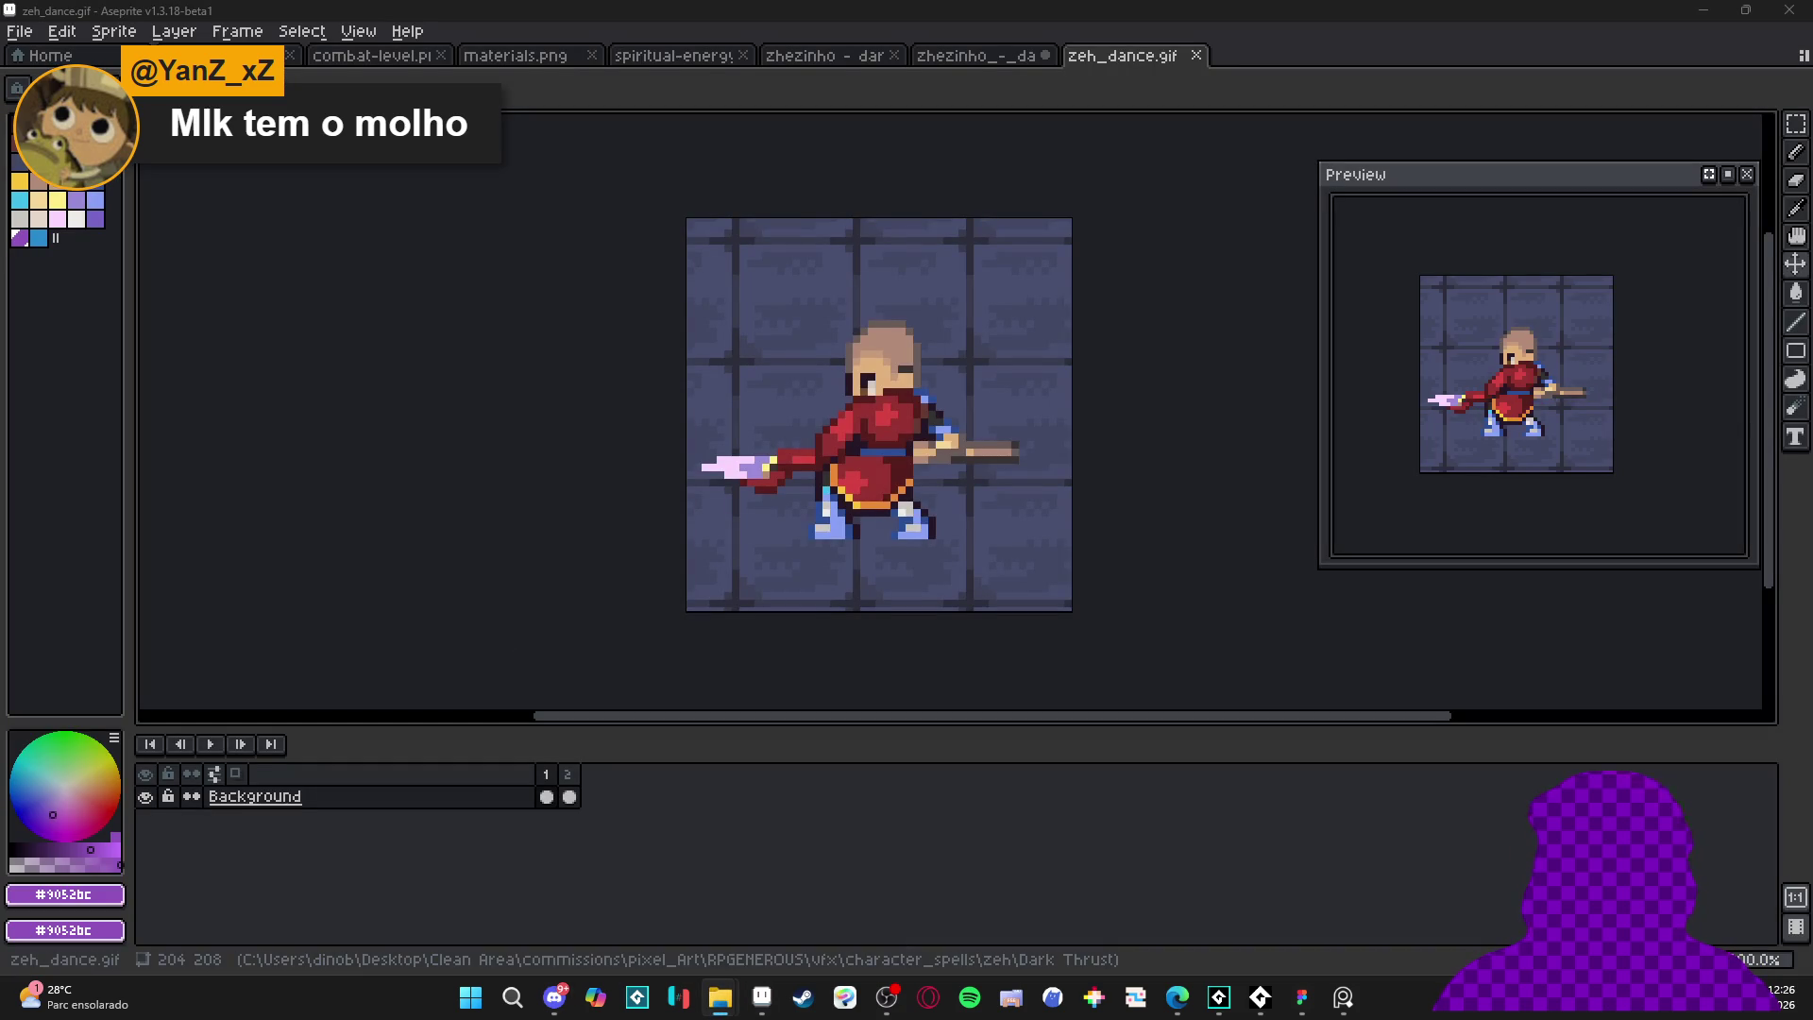
mouse_move(719, 997)
left_click(822, 933)
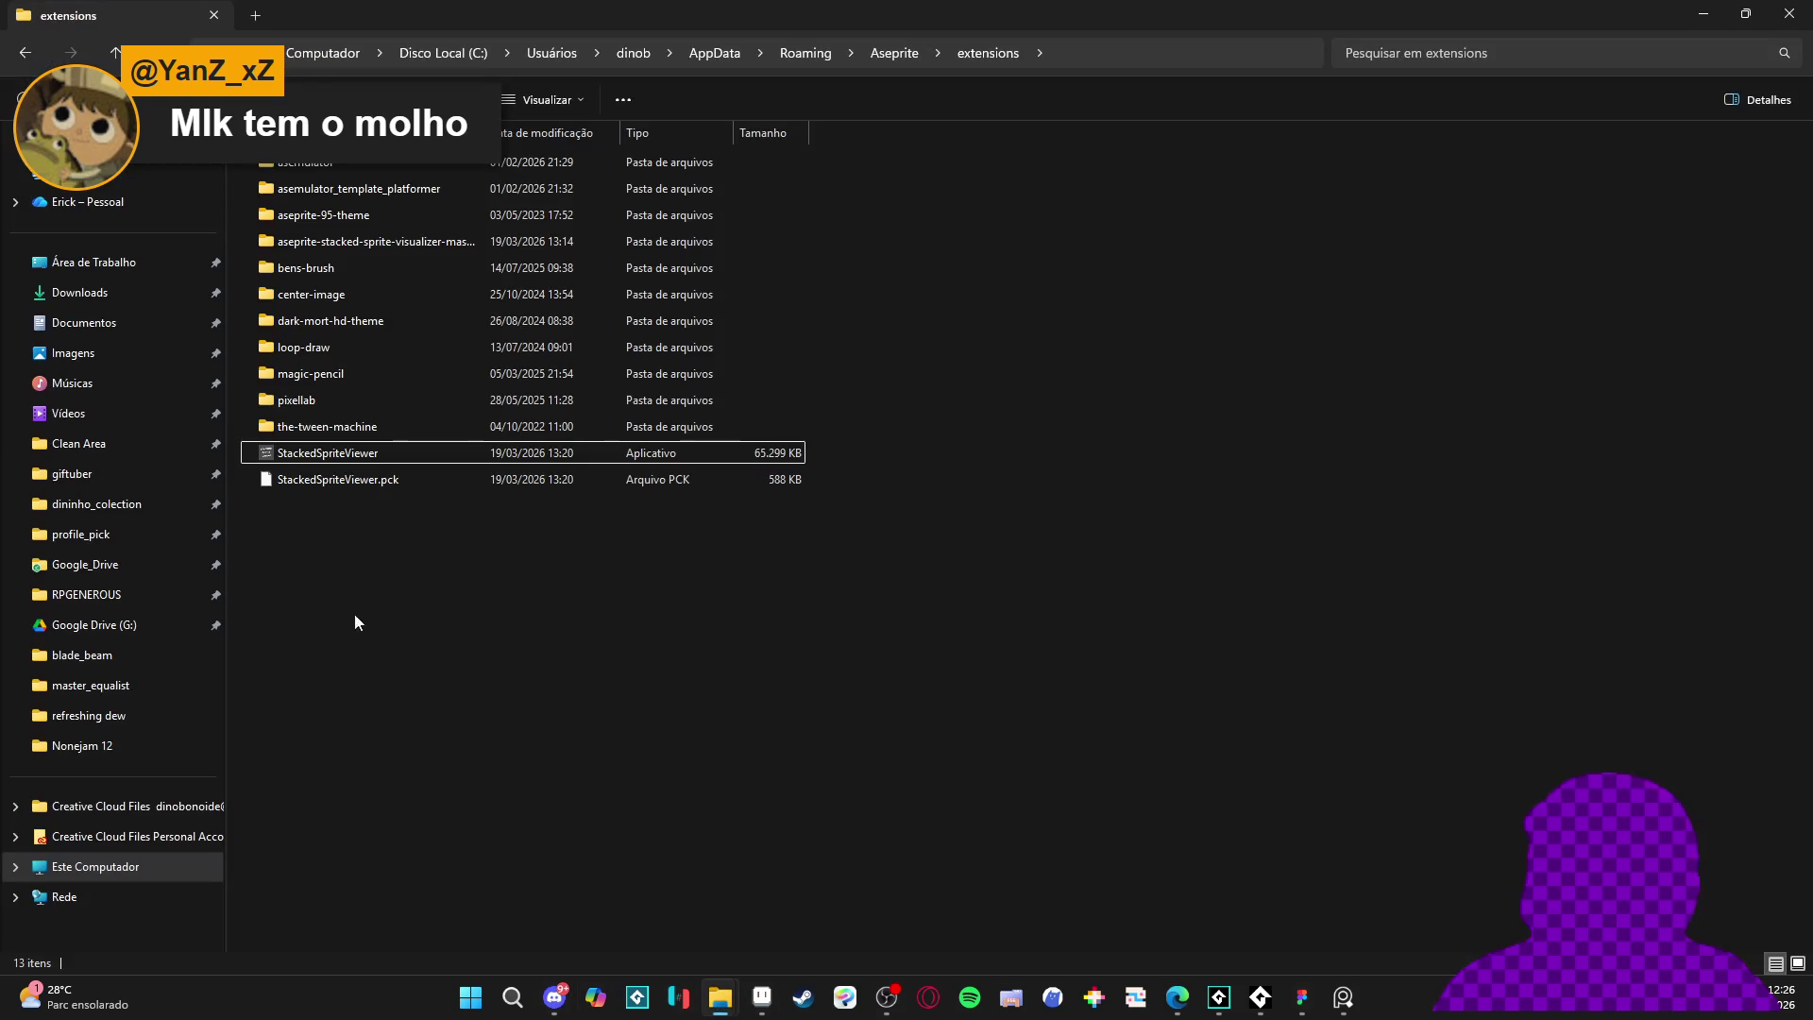
key("alt+Tab")
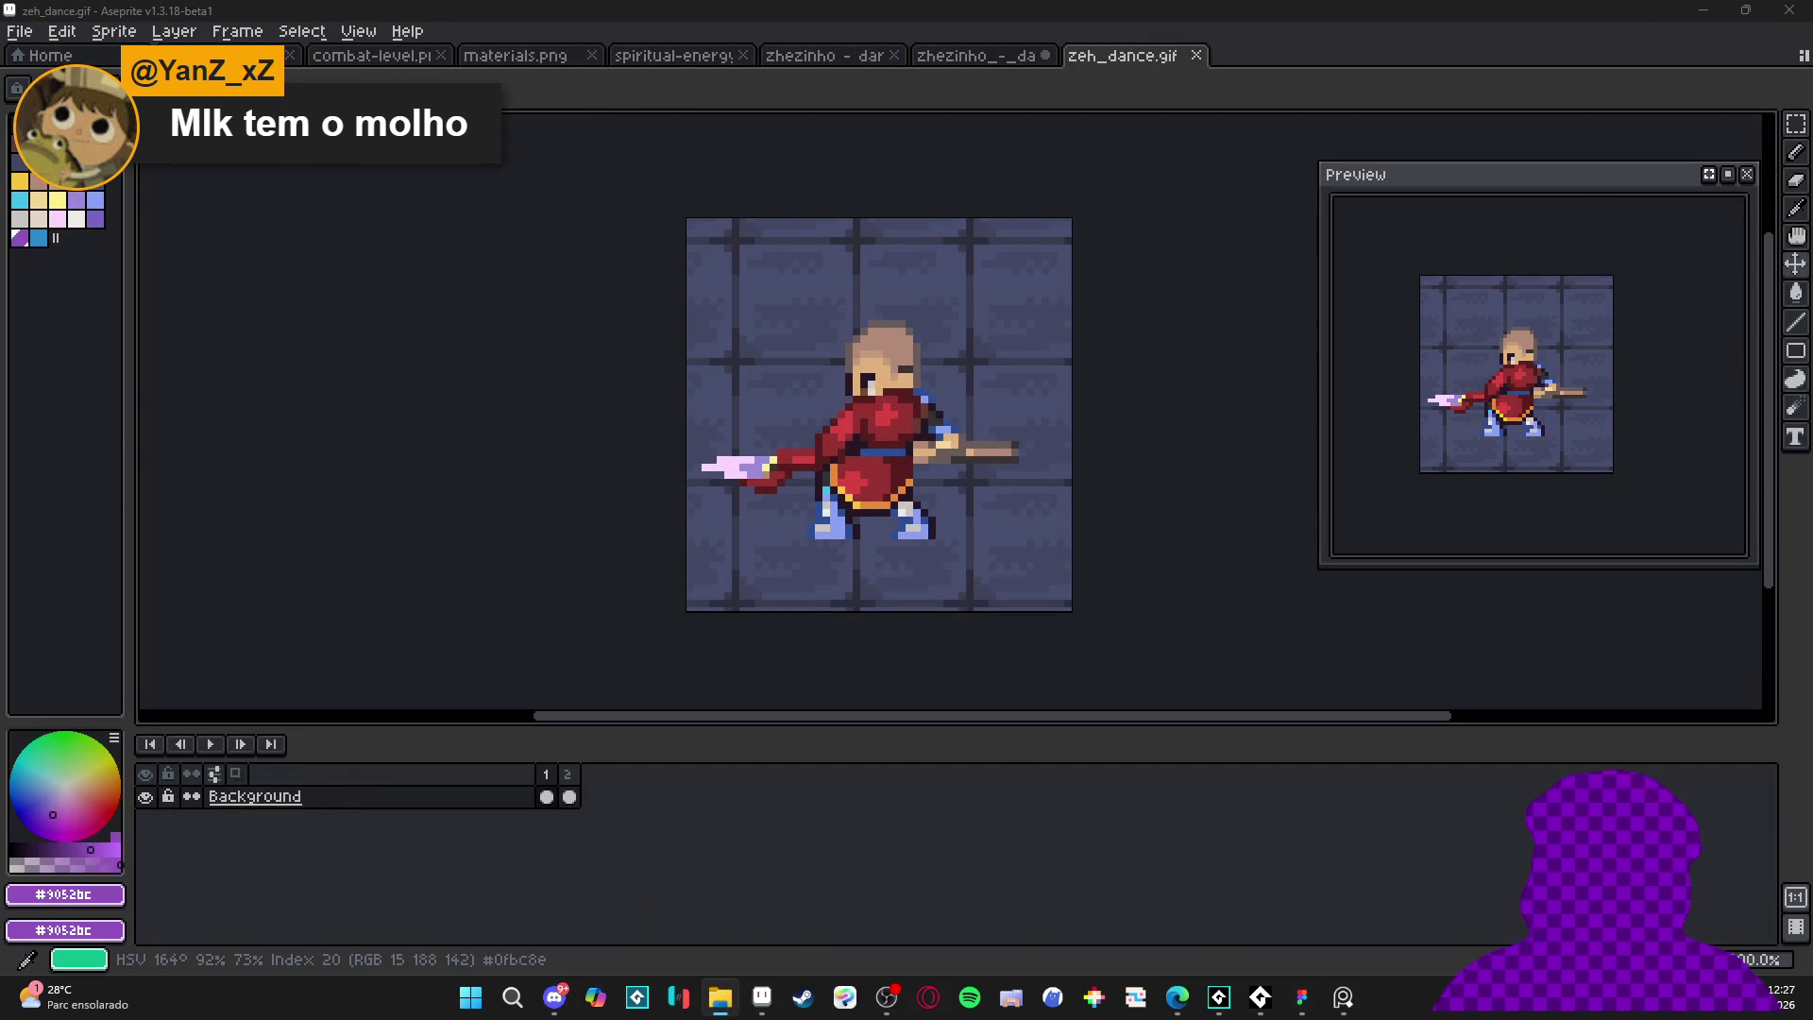
key("alt+Tab")
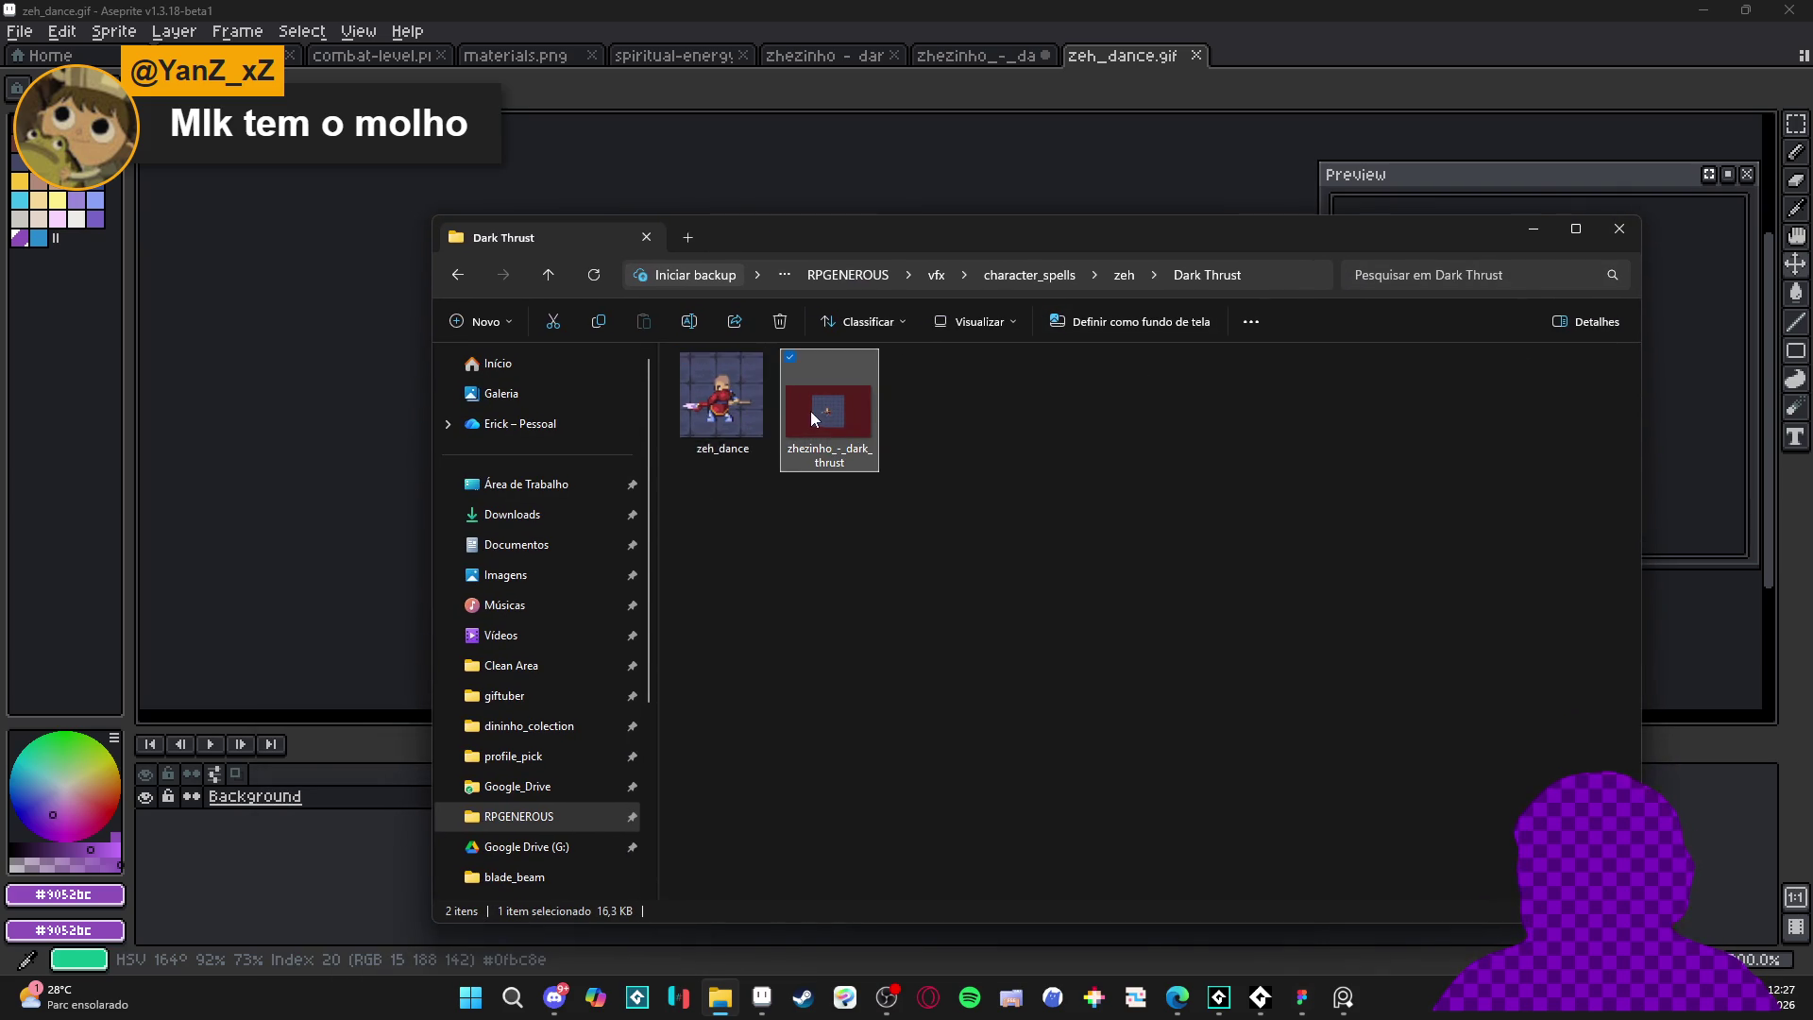
- Drag the zeh_dance GIF out of the folder, close the folder, and close zeh_dance.gif
left_click_drag(722, 401, 331, 416)
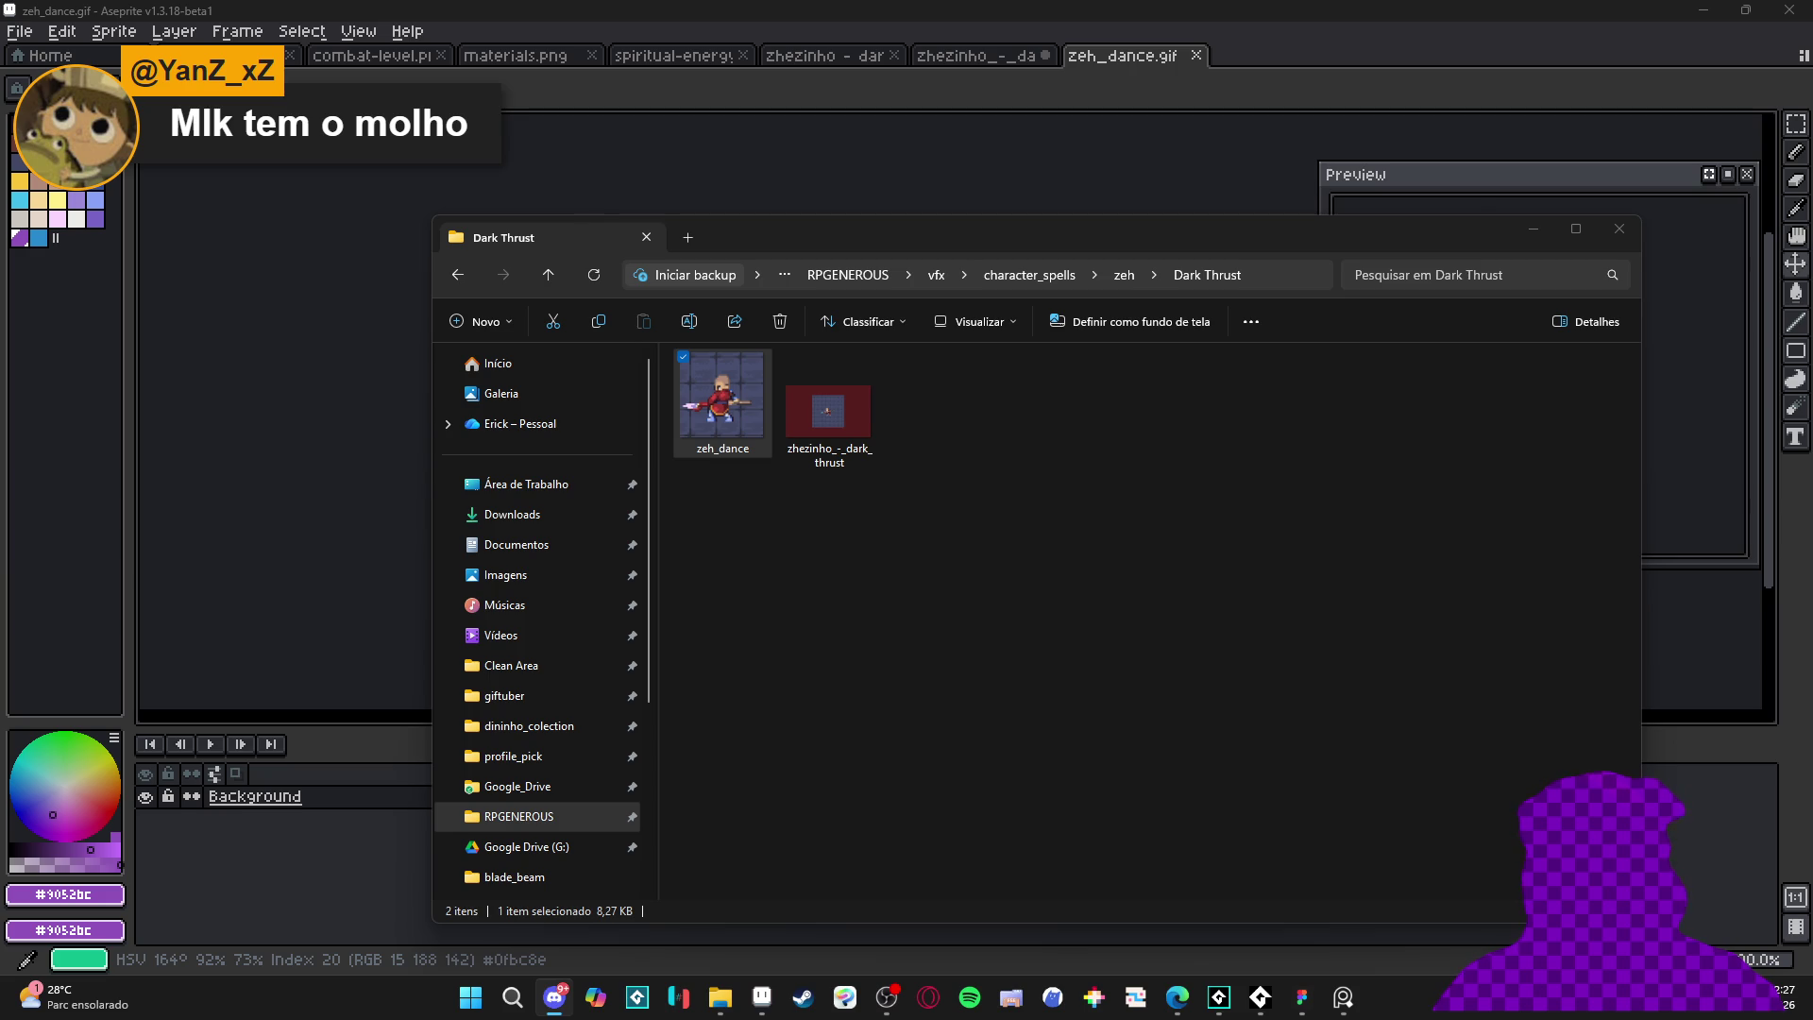
left_click(1618, 234)
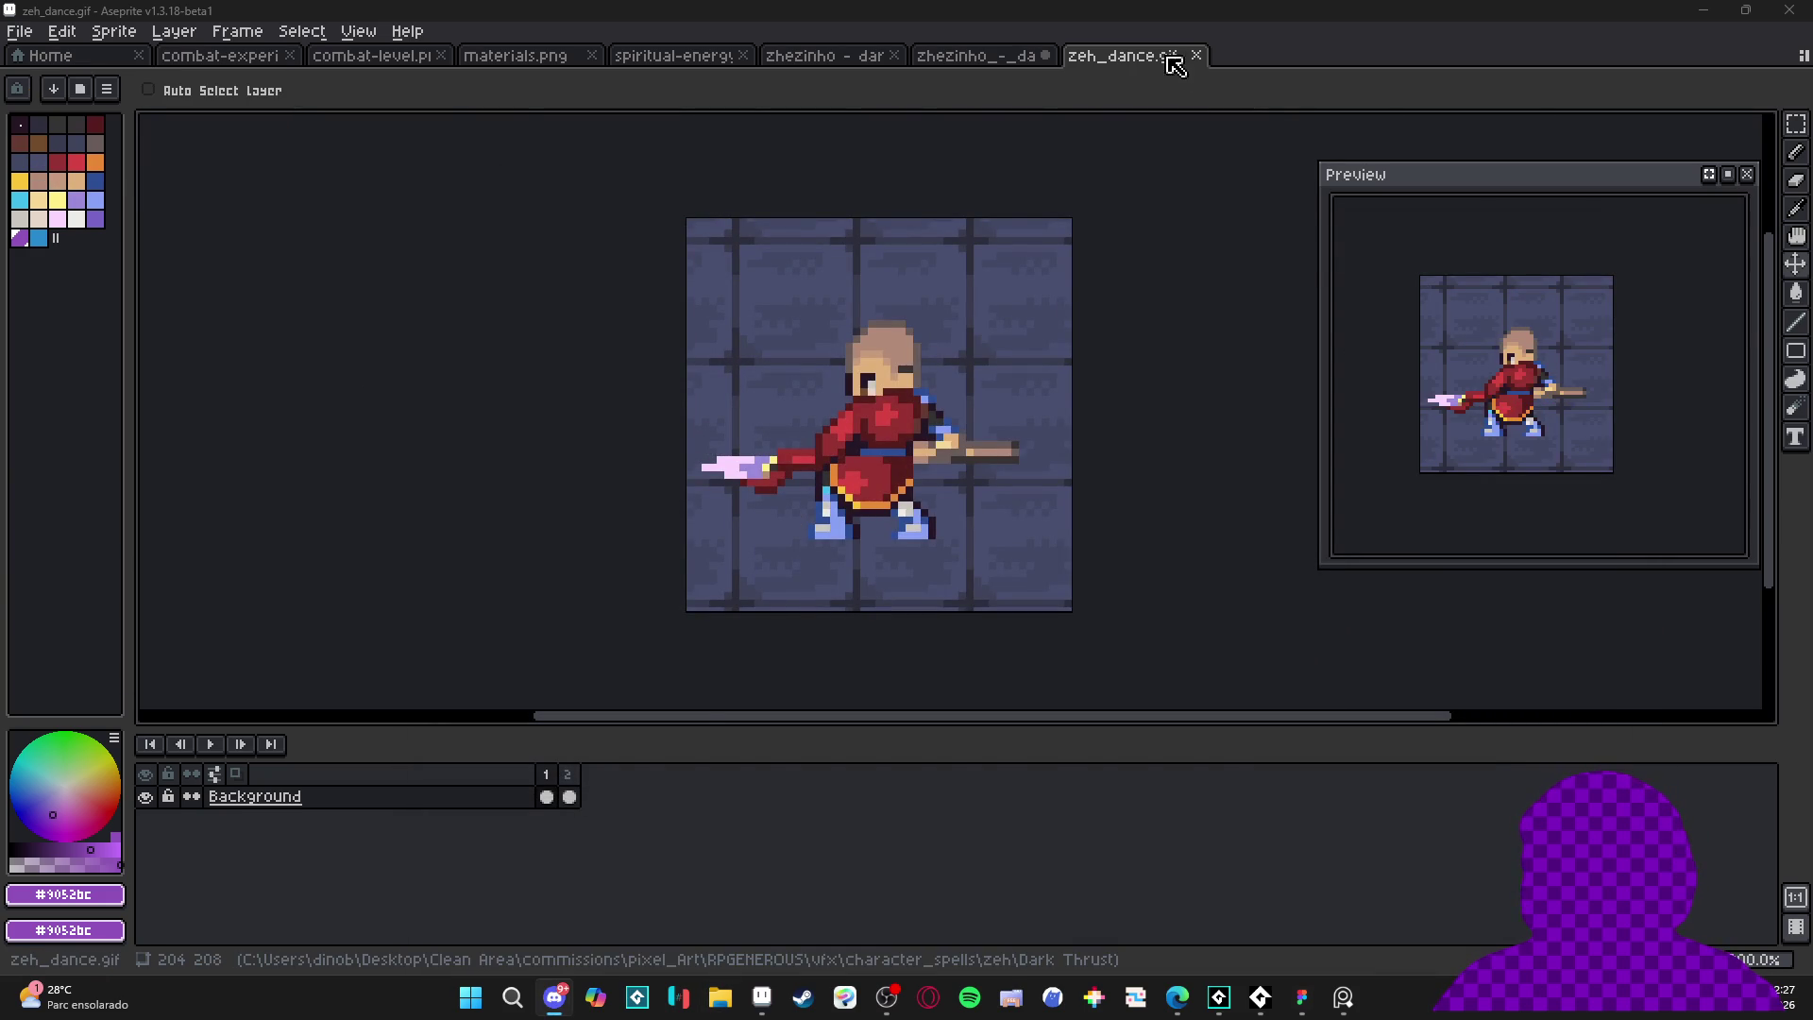
left_click(1196, 56)
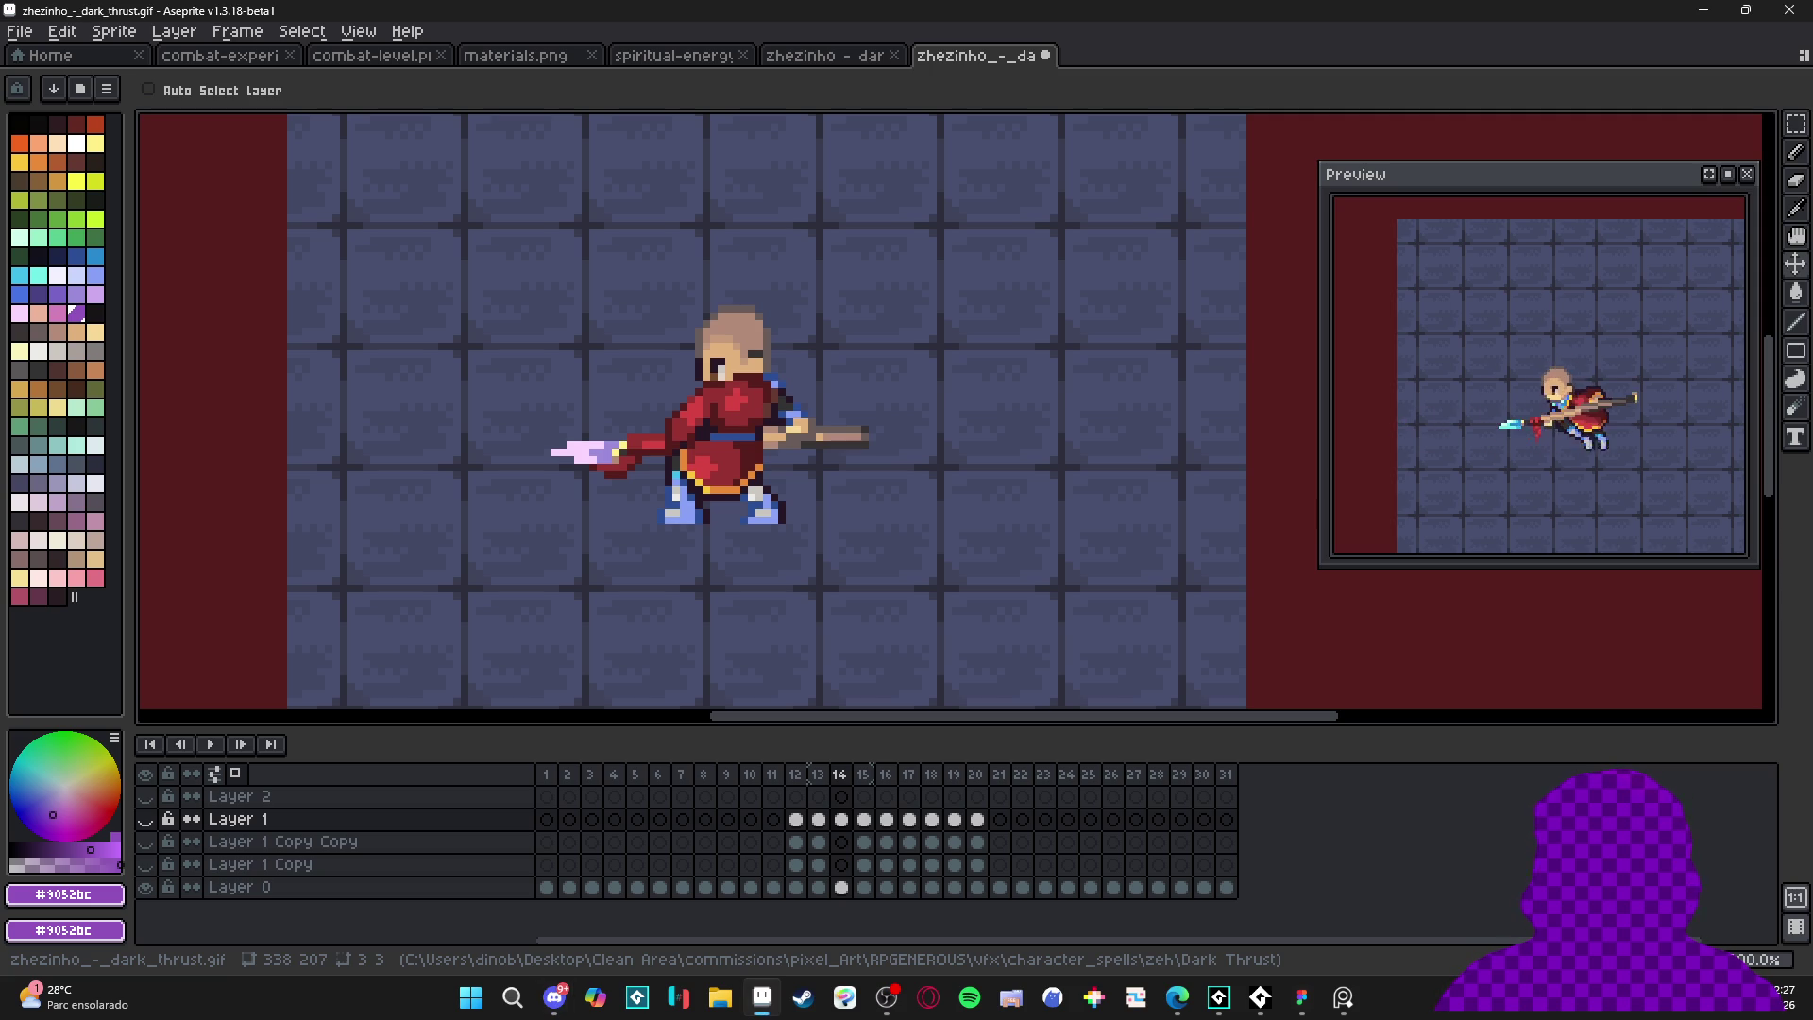
- Recenter the character and return to the dark thrust animation tab
left_click_drag(798, 439, 835, 445)
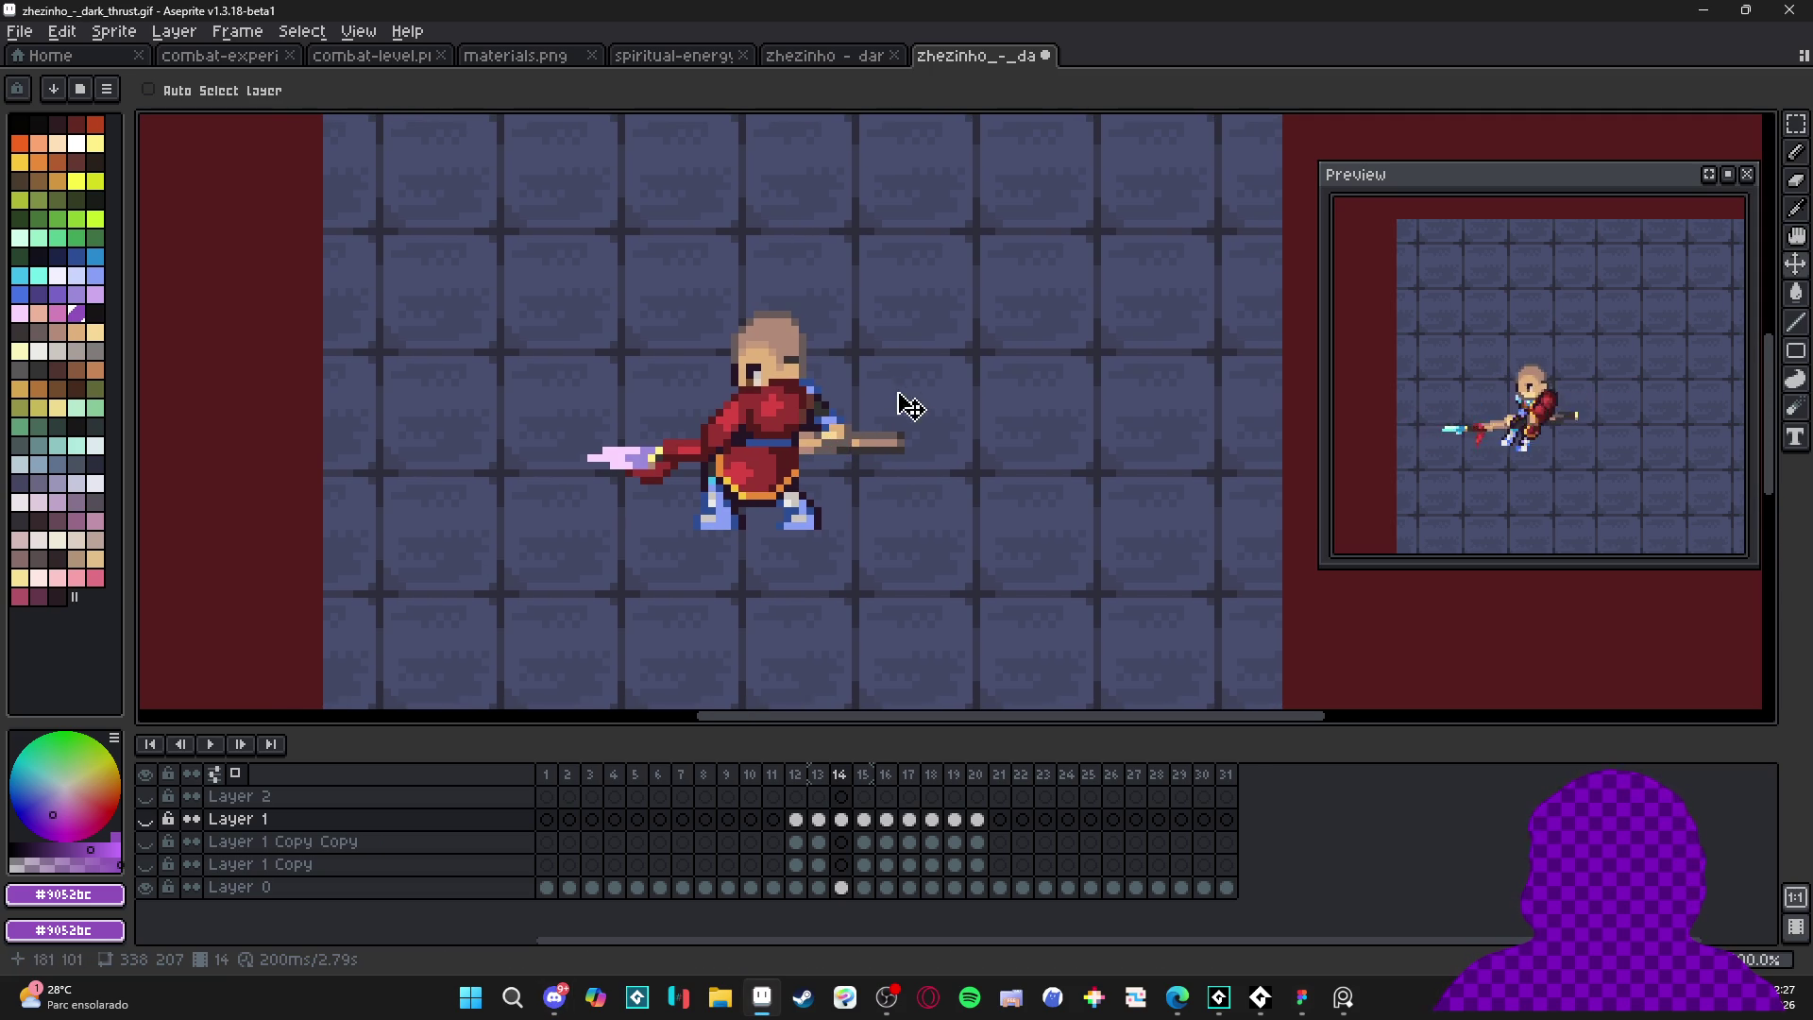
left_click(882, 59)
left_click(987, 60)
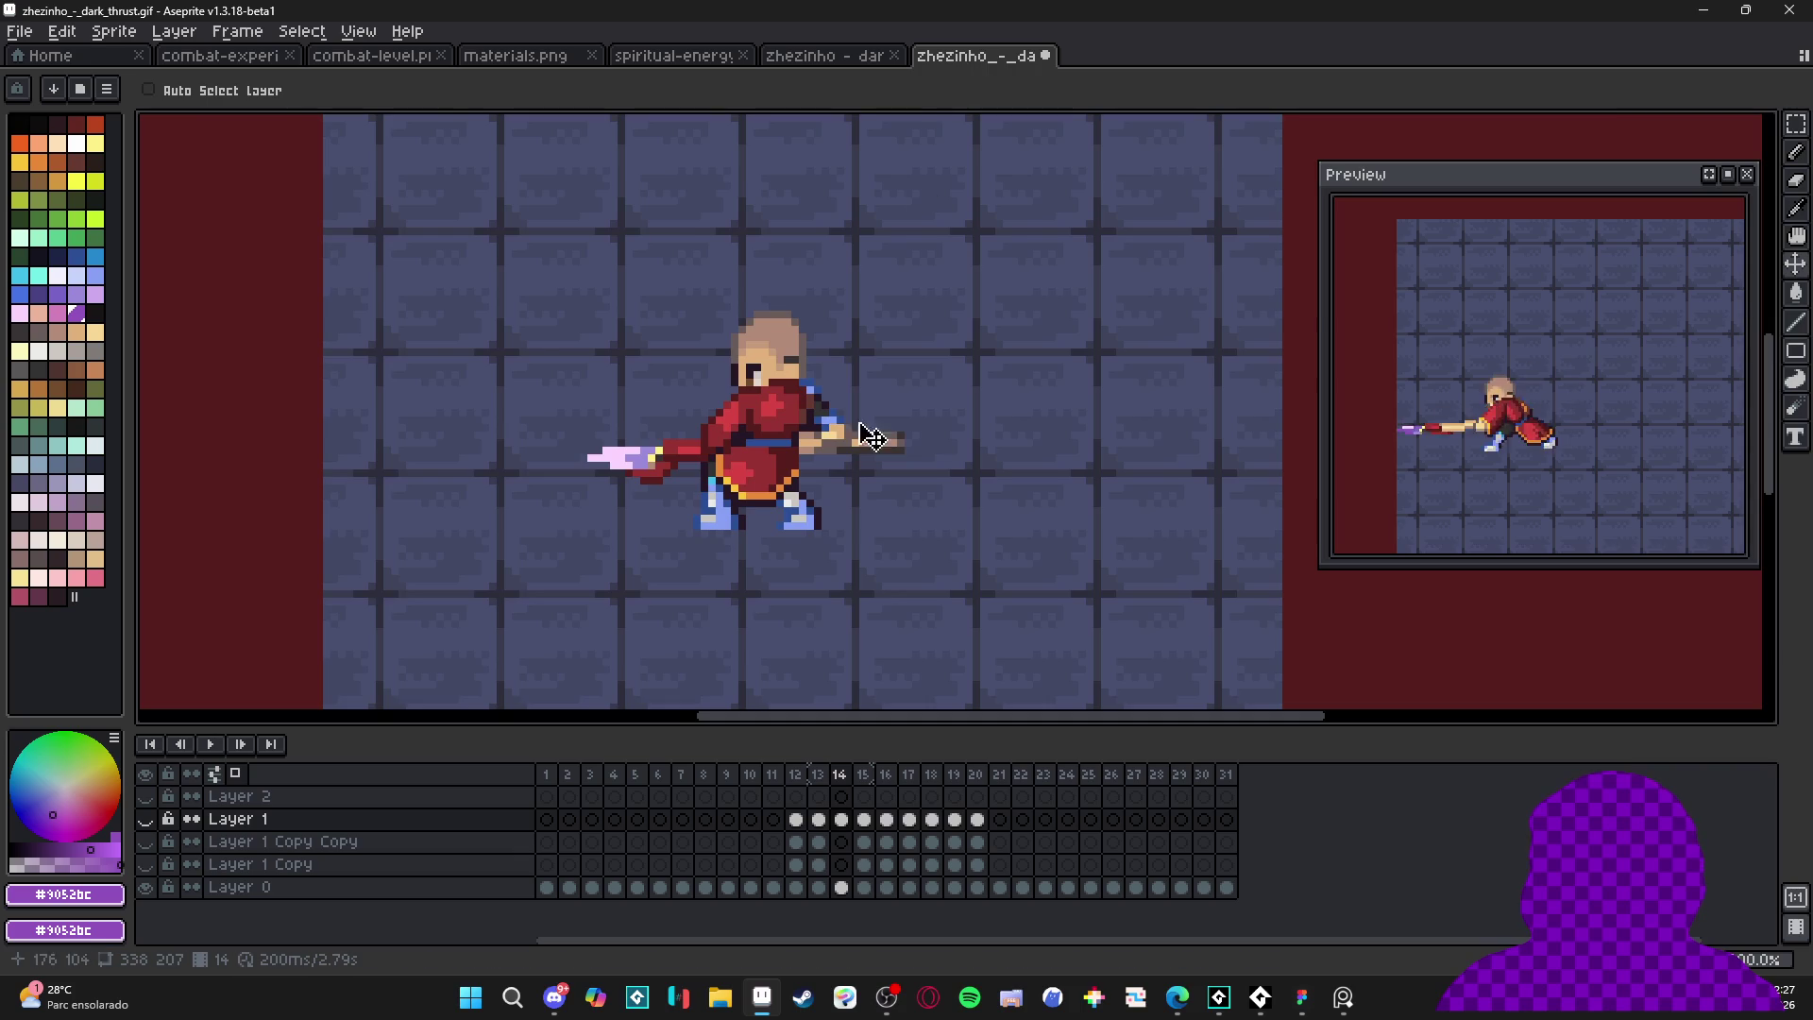
scroll(862, 522, "down", 2)
scroll(888, 489, "up", 1)
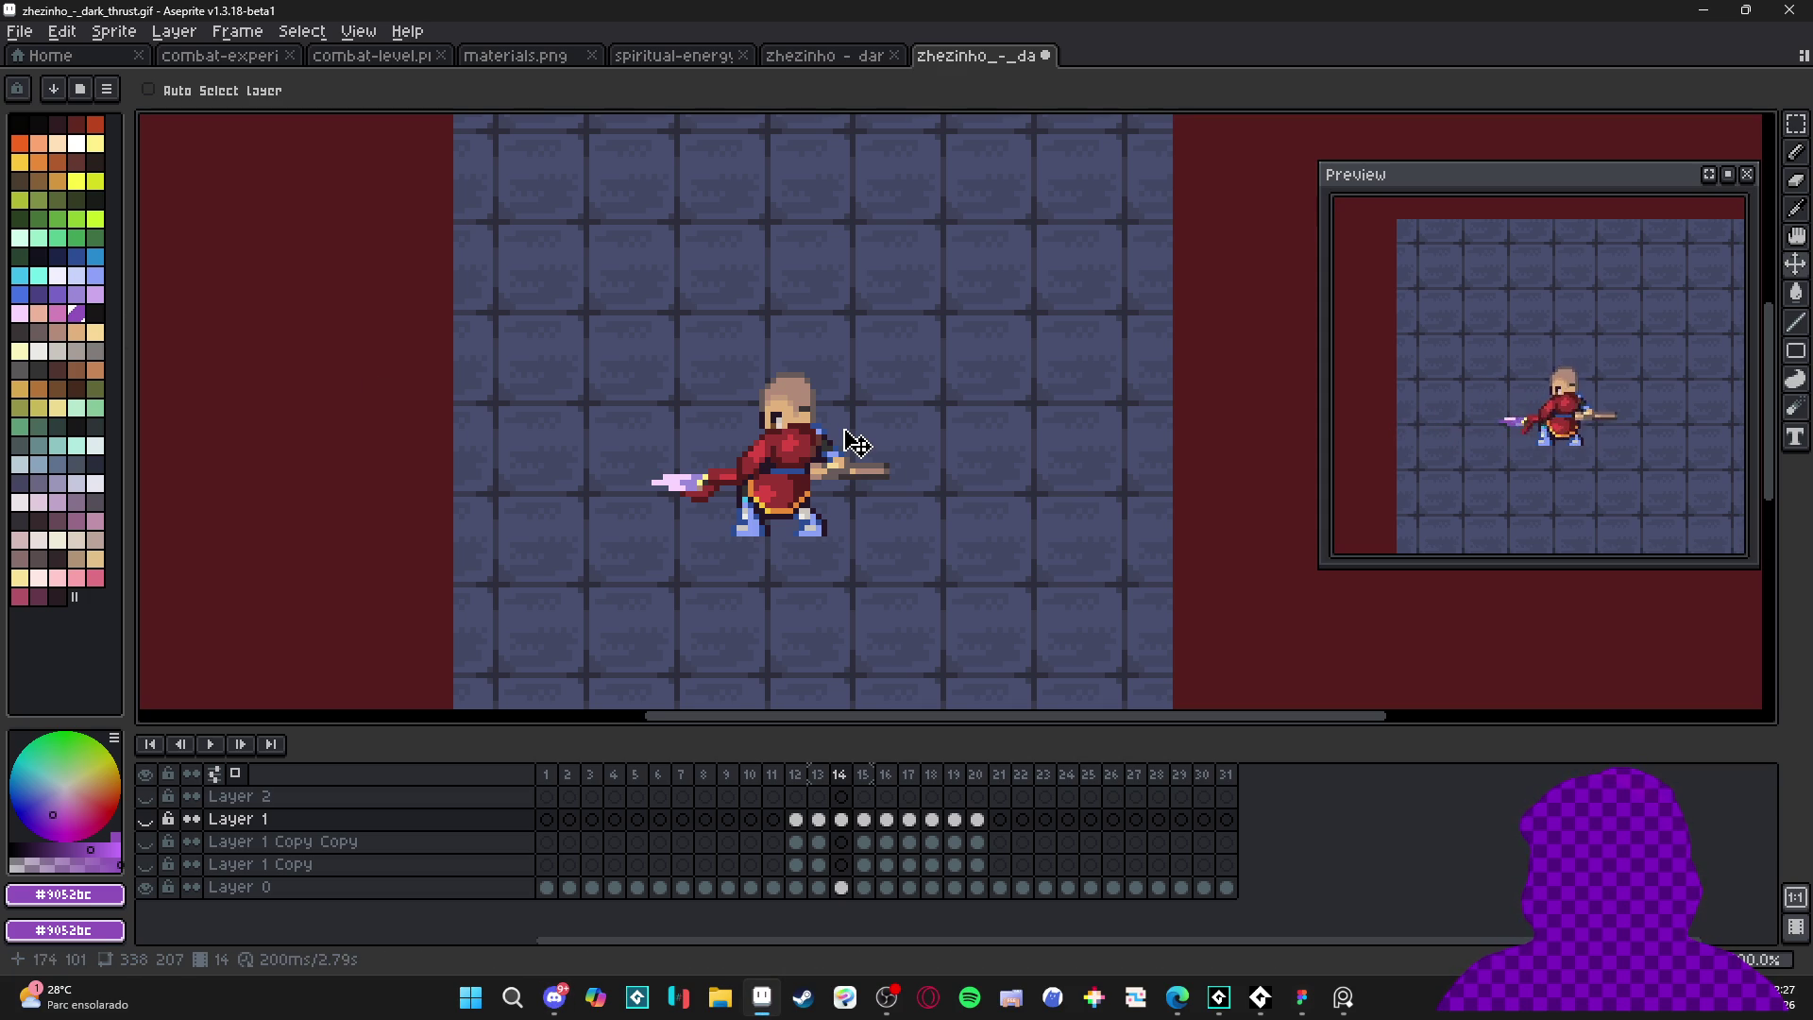
- Make Layer 1, Layer 2, Layer 1 Copy Copy and Layer 1 Copy visible again
left_click(147, 819)
left_click(145, 796)
left_click(145, 842)
left_click(145, 864)
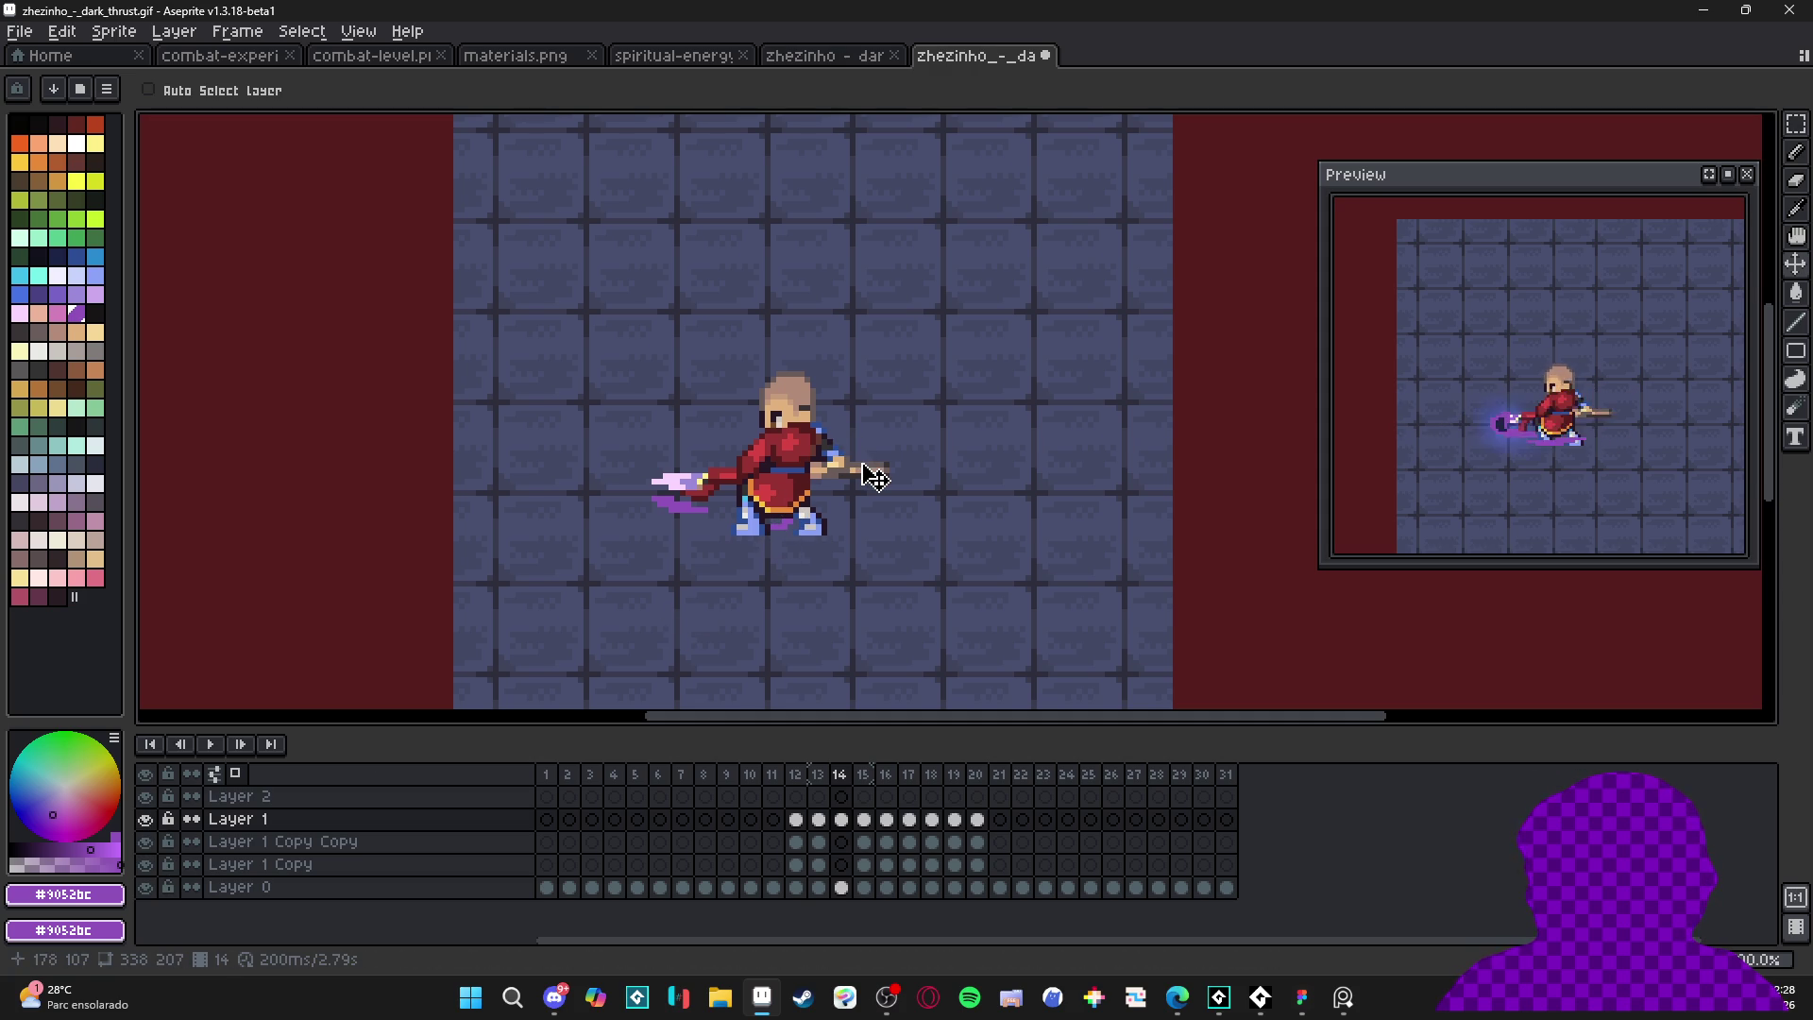
left_click(772, 775)
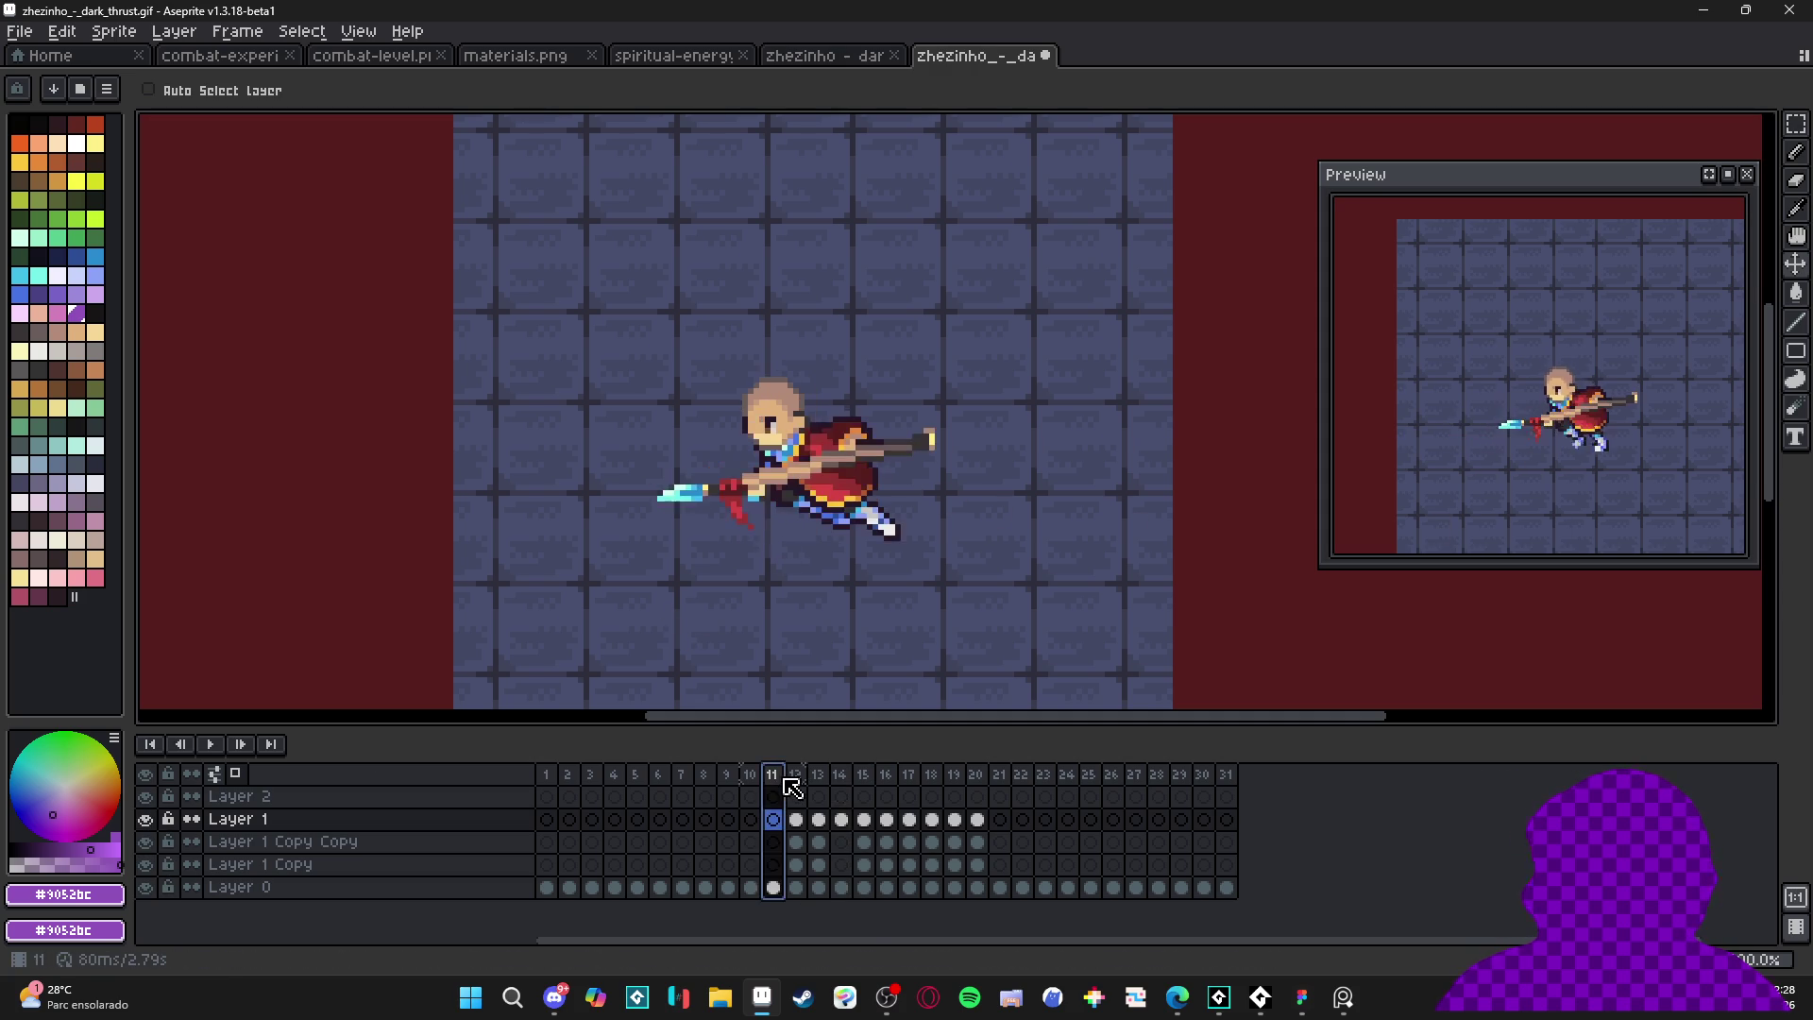
- Select frames 12–14 across all layers and set their duration to 100 ms
left_click(796, 775)
left_click(820, 775)
left_click(798, 774)
left_click_drag(798, 774, 849, 780)
double_click(849, 780)
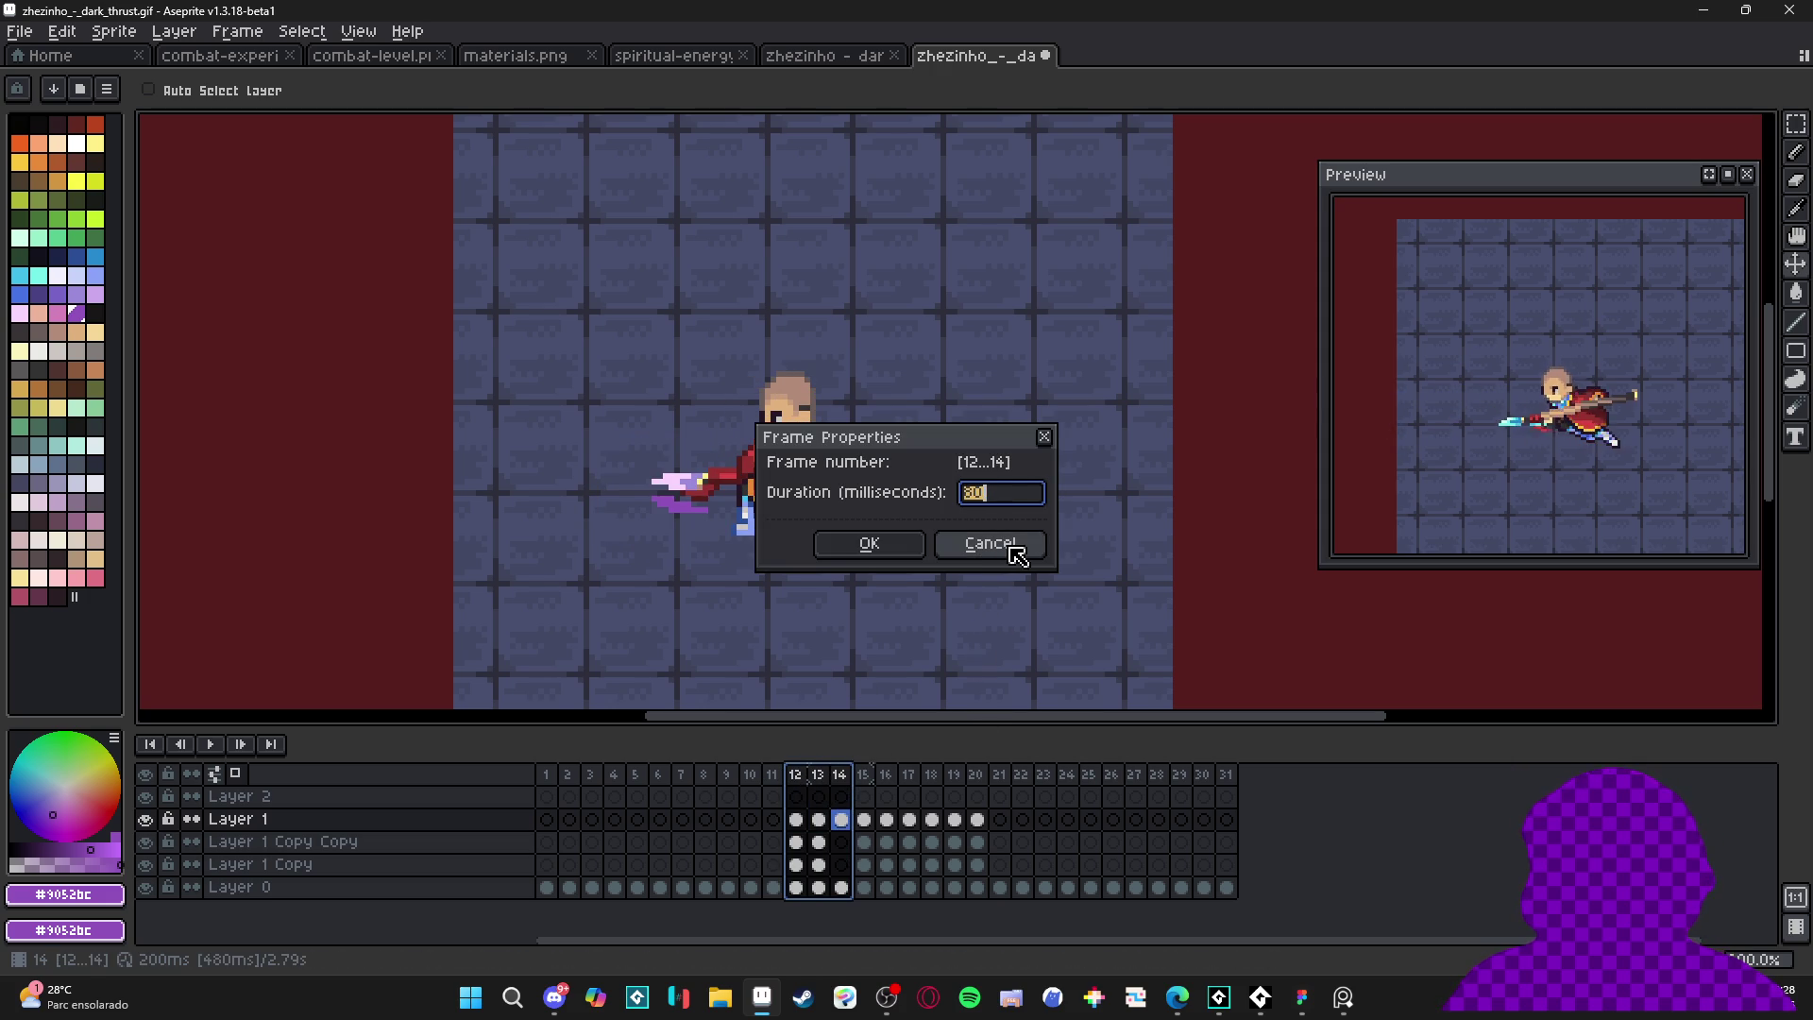
type("0")
key("Return")
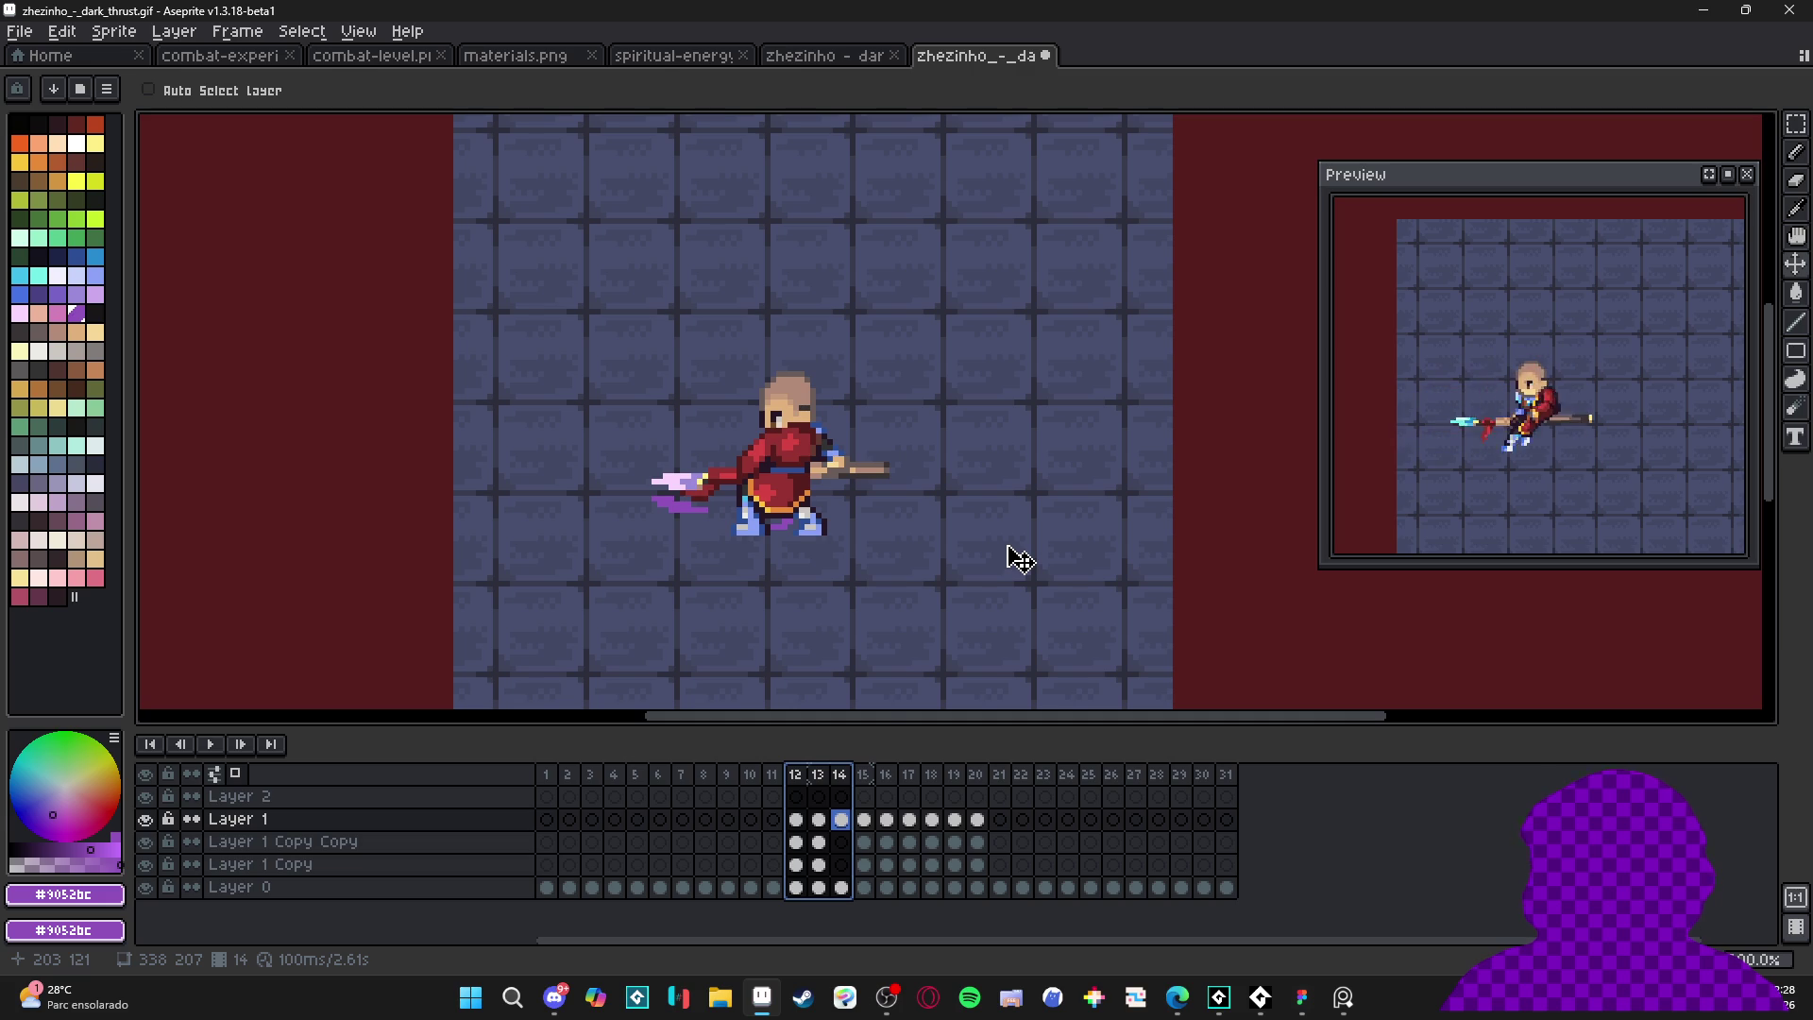
- Set frames 15–20 to 100 ms each
left_click_drag(863, 774, 982, 784)
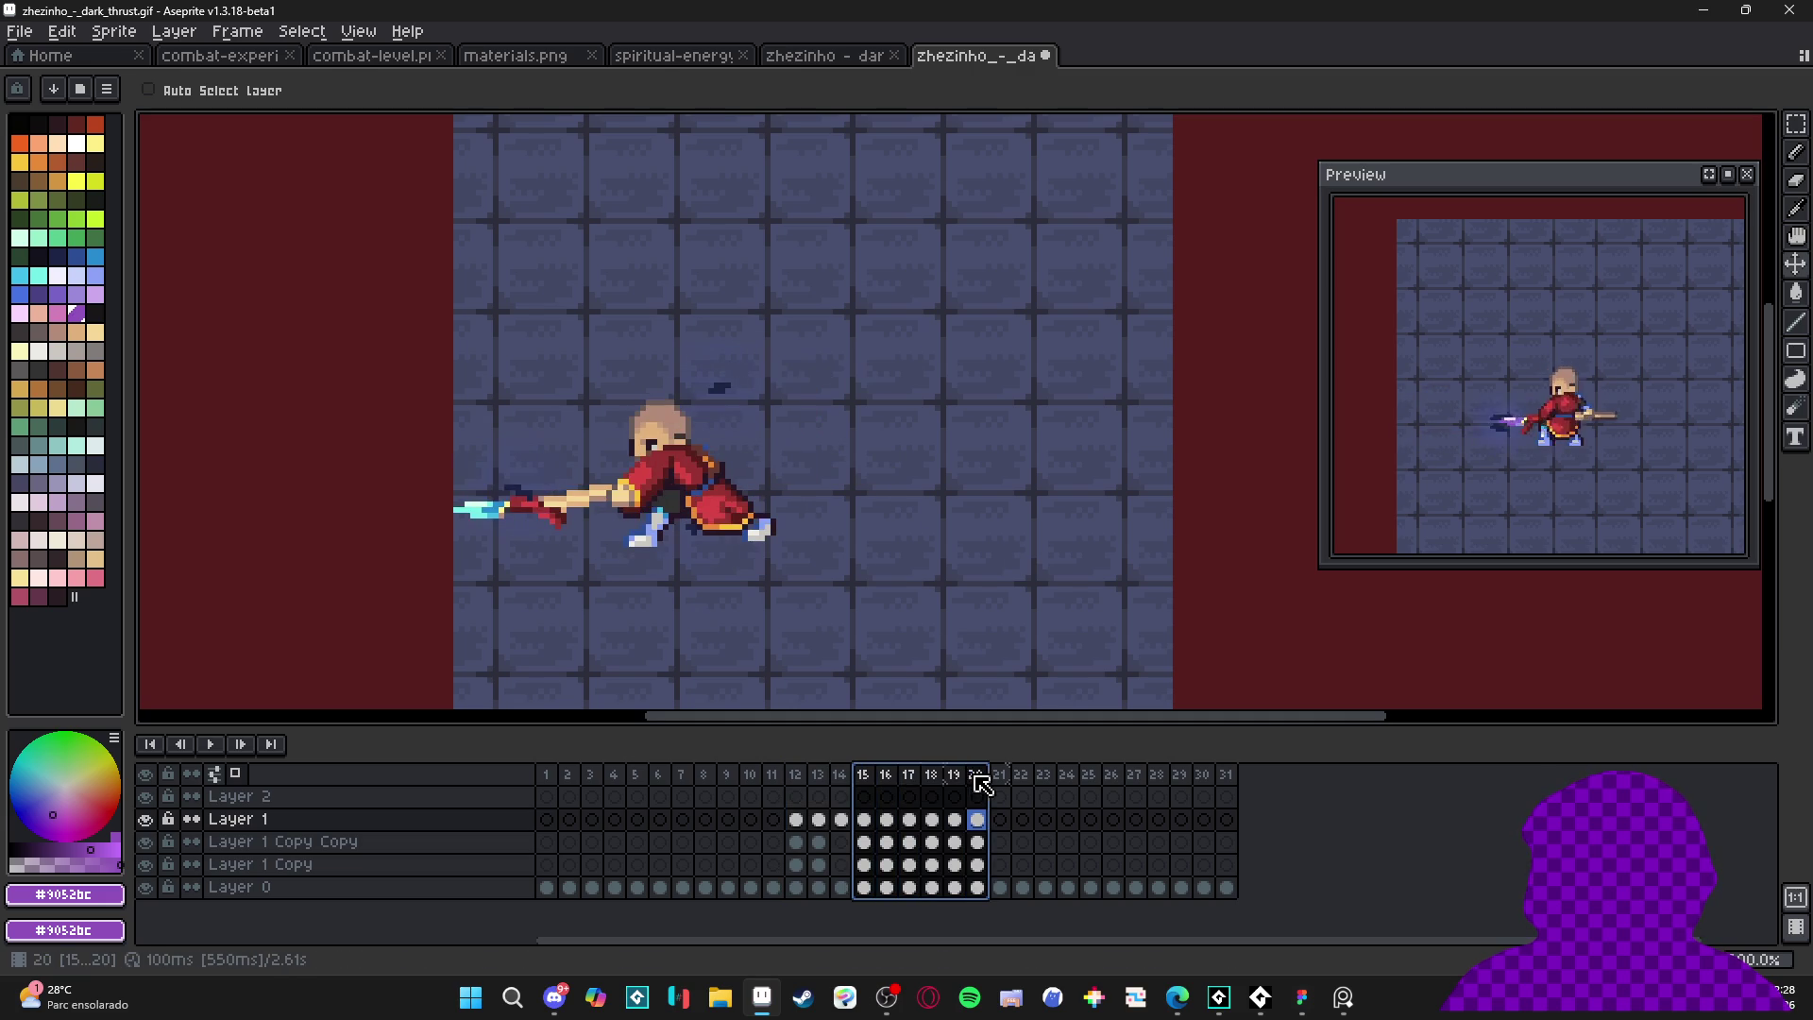
double_click(978, 776)
type("100")
key("Return")
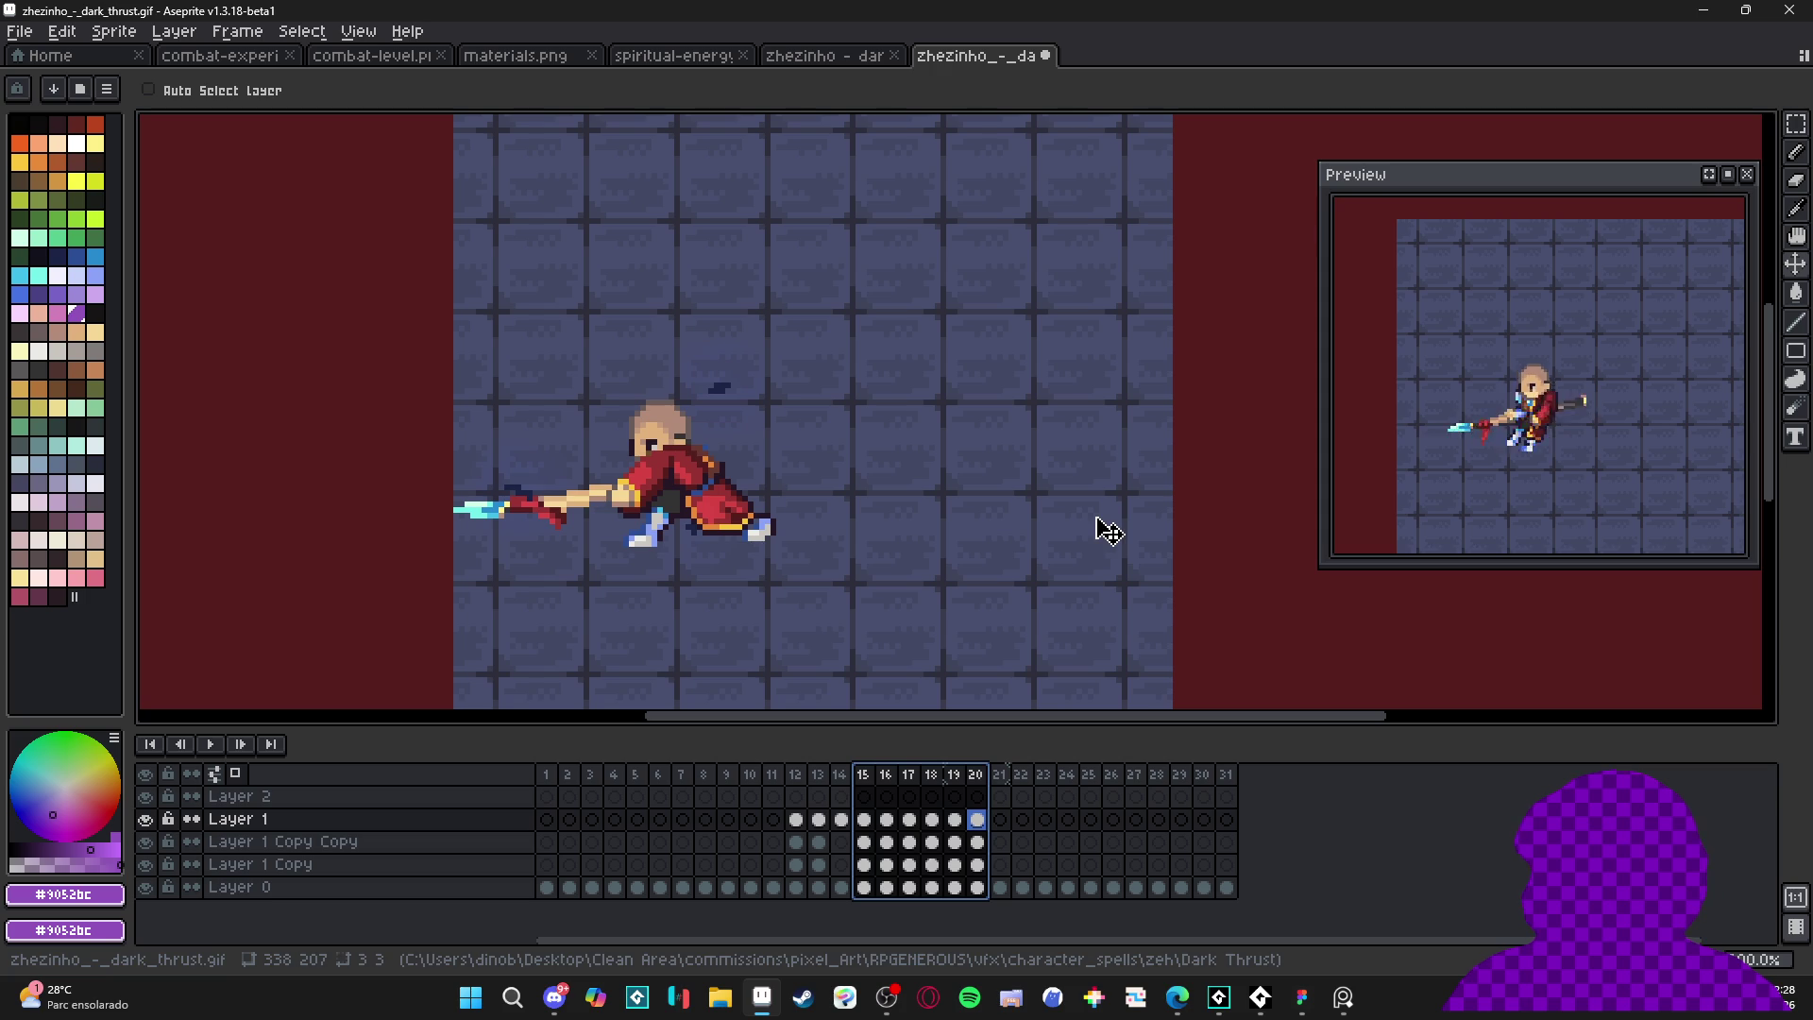
- Try 150 ms on frames 12–15, then restore them to 100 ms
left_click(864, 775)
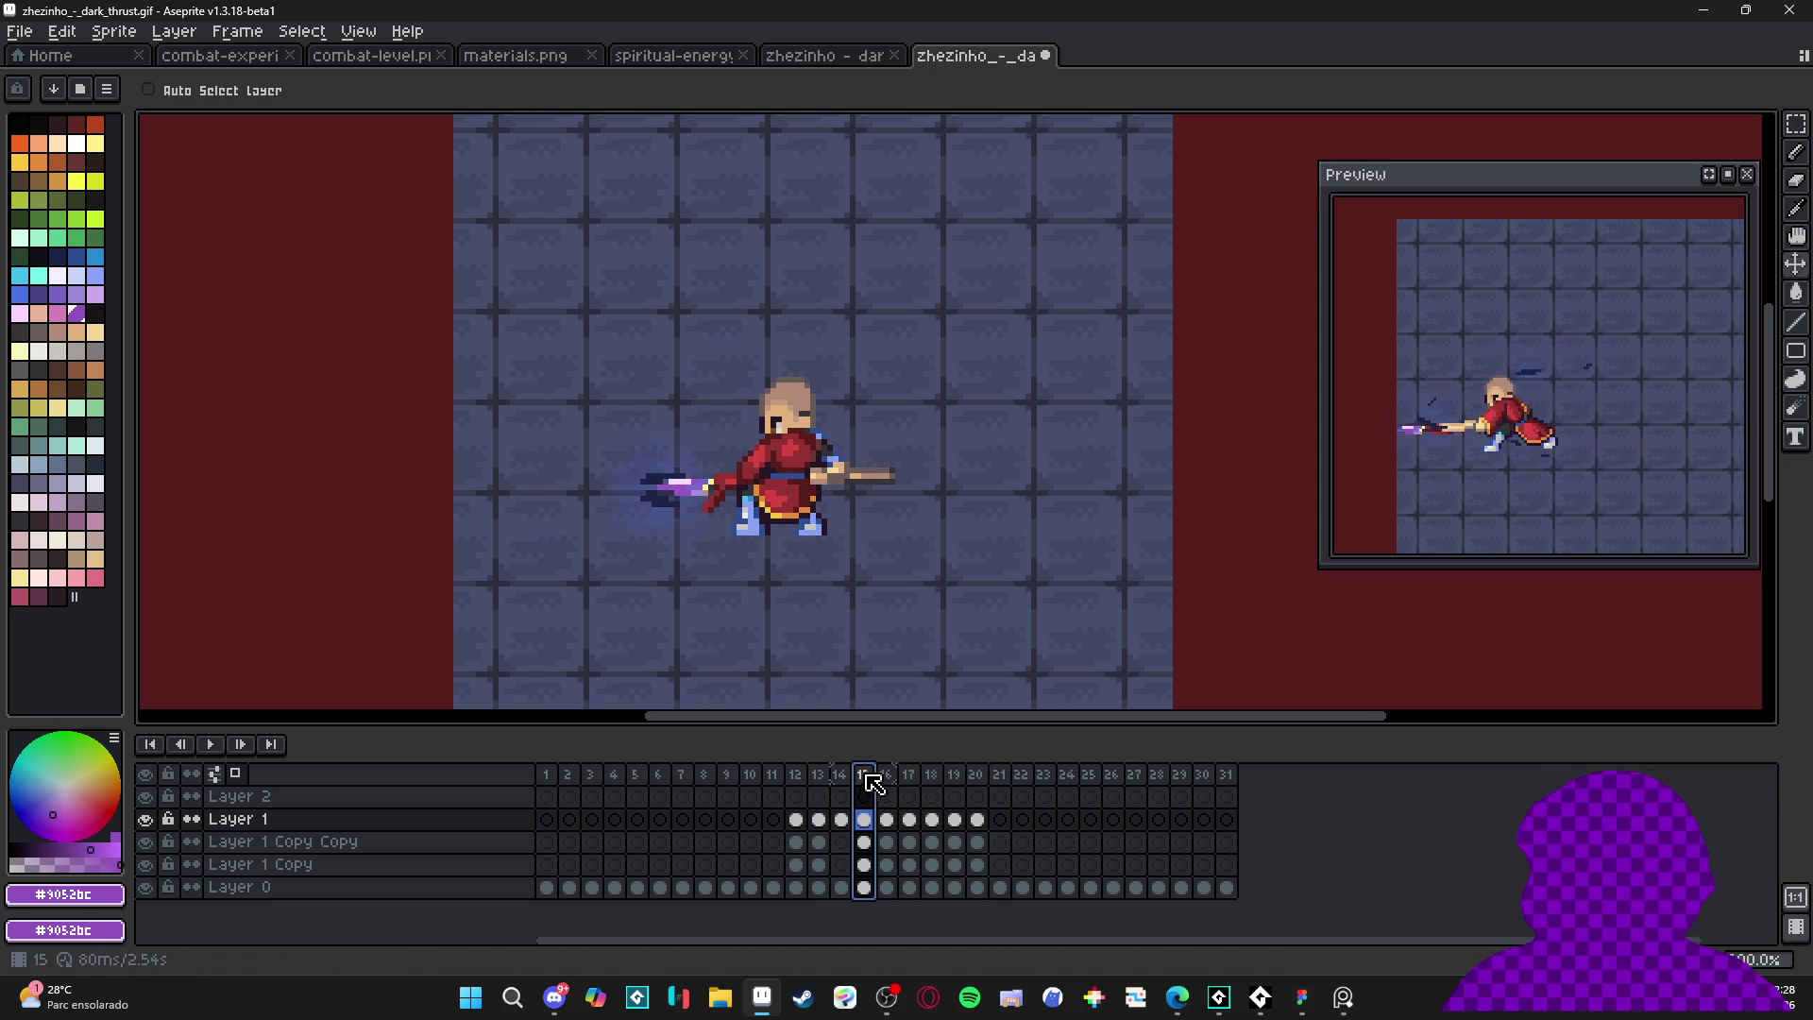
left_click(885, 774)
left_click(864, 774)
left_click_drag(864, 774, 812, 777)
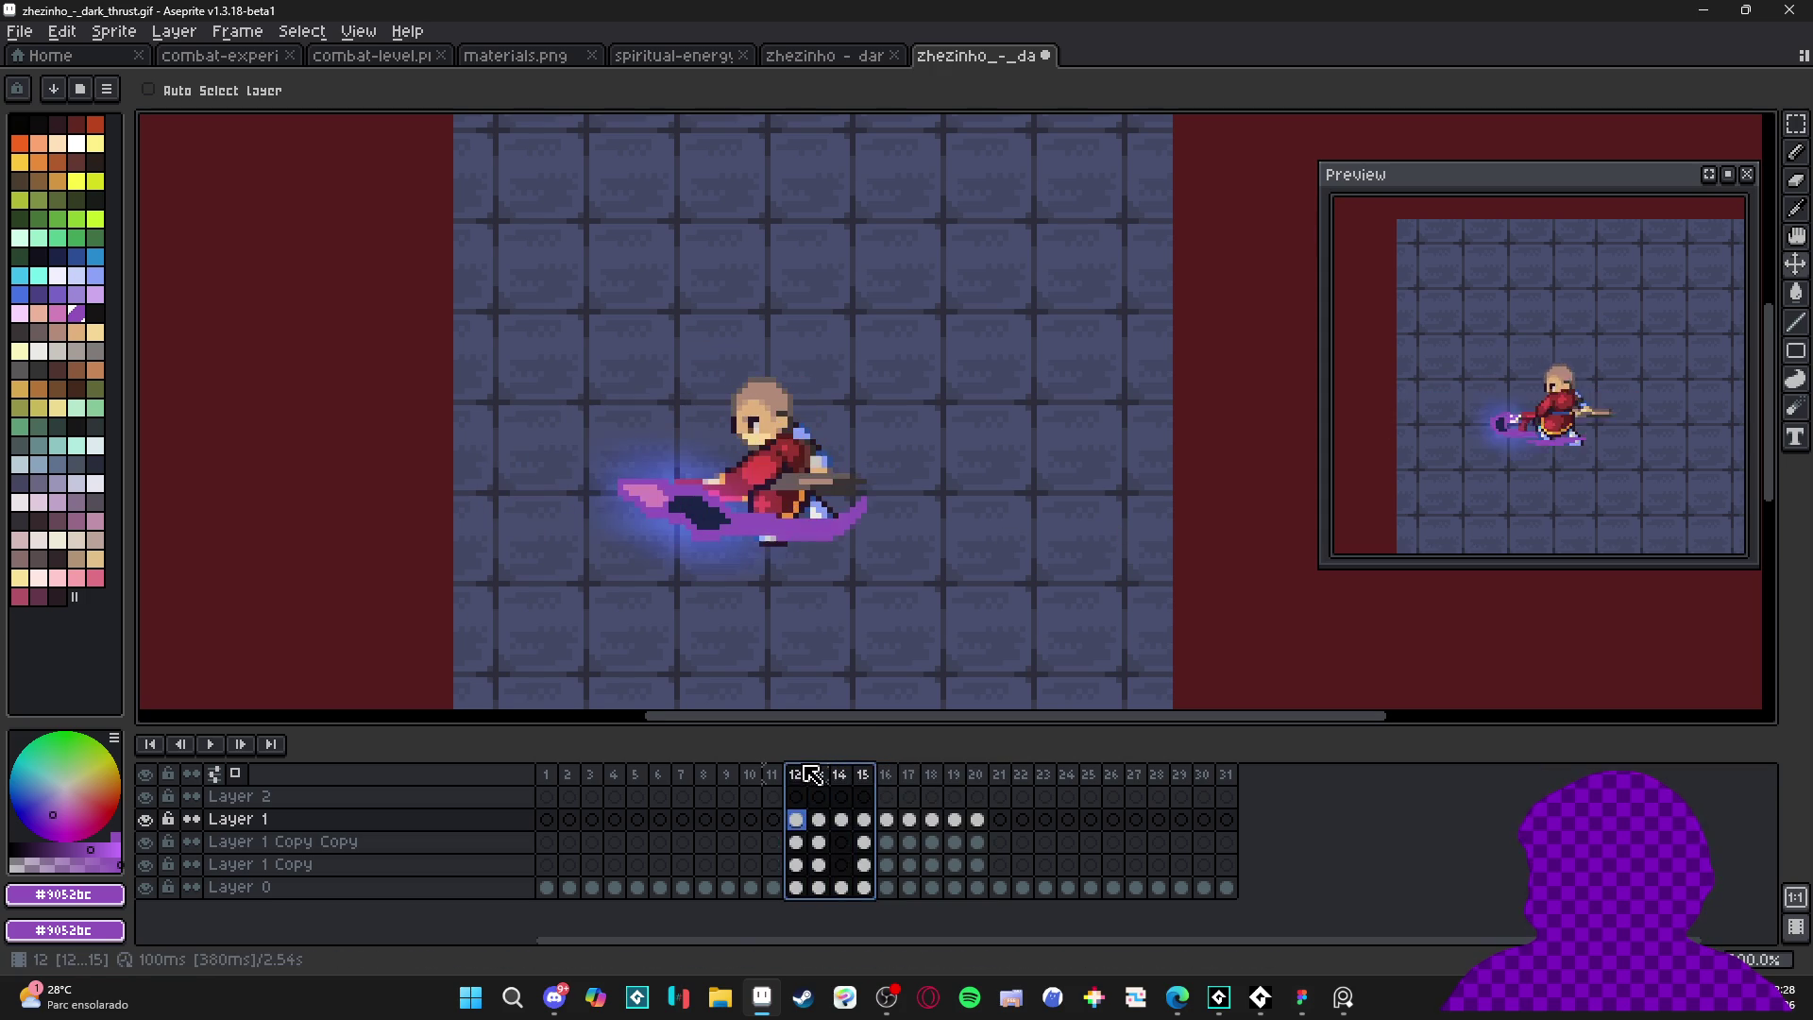
double_click(813, 775)
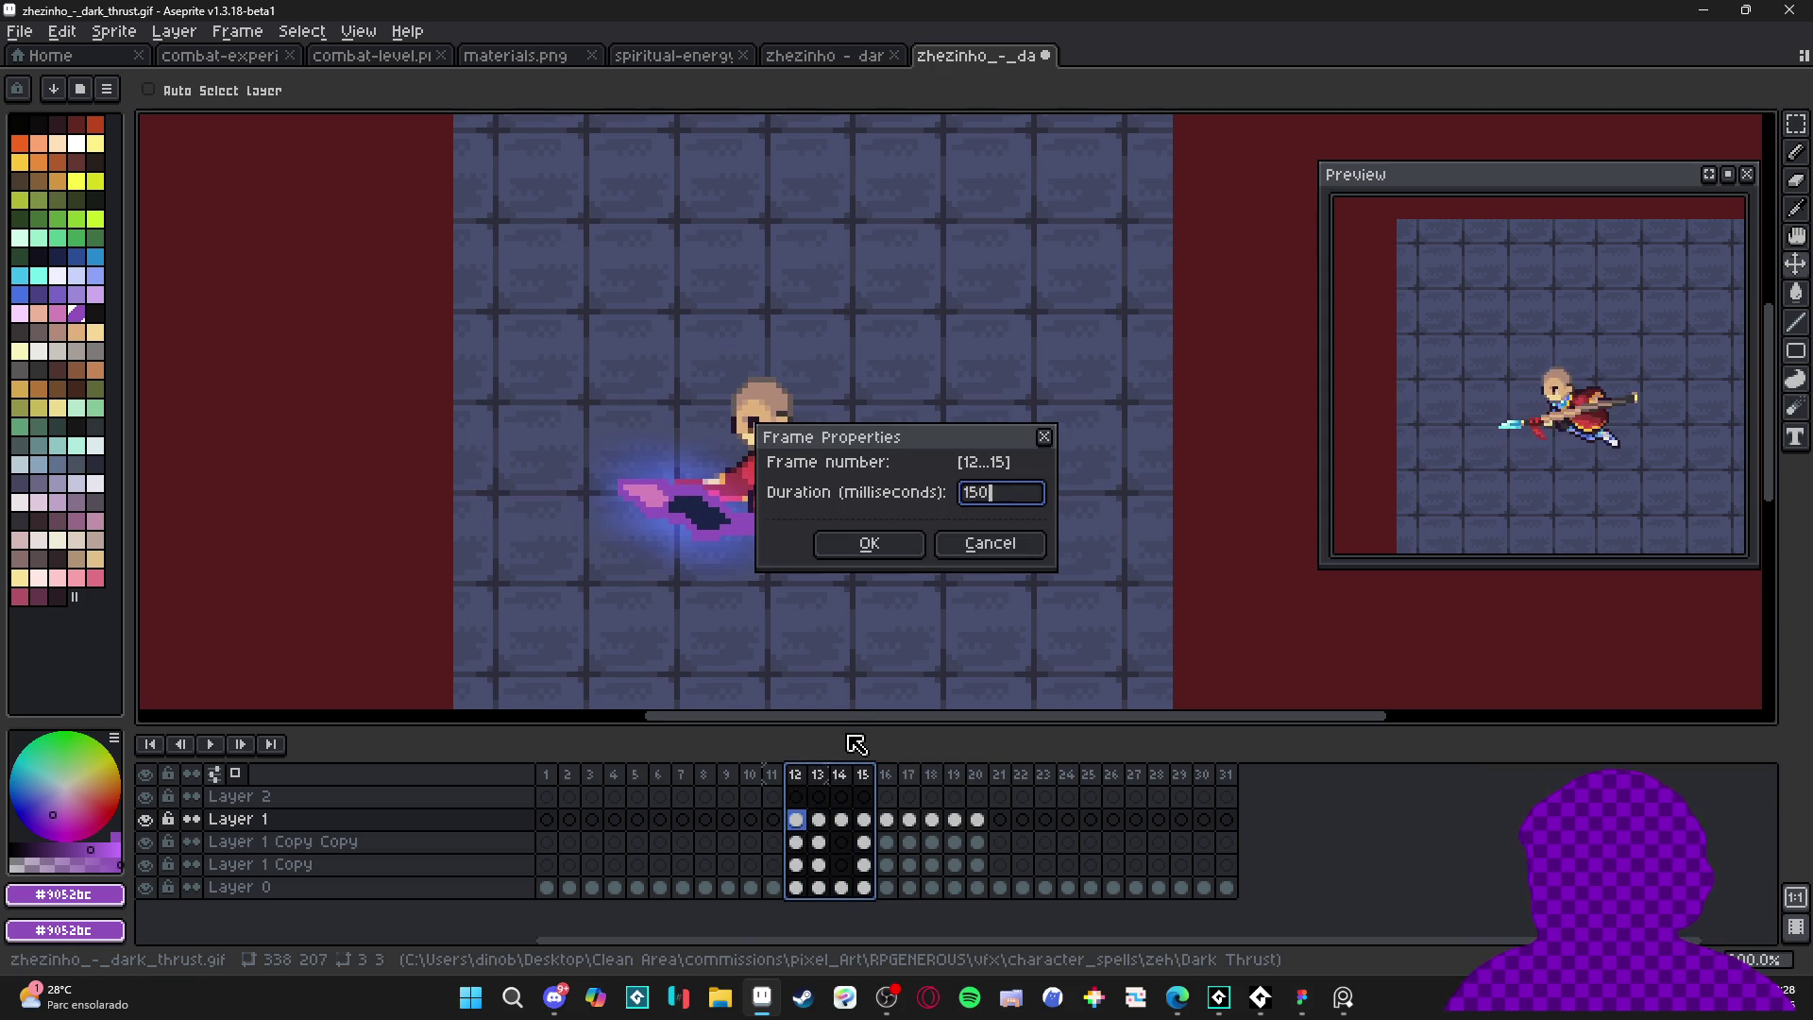
key("Return")
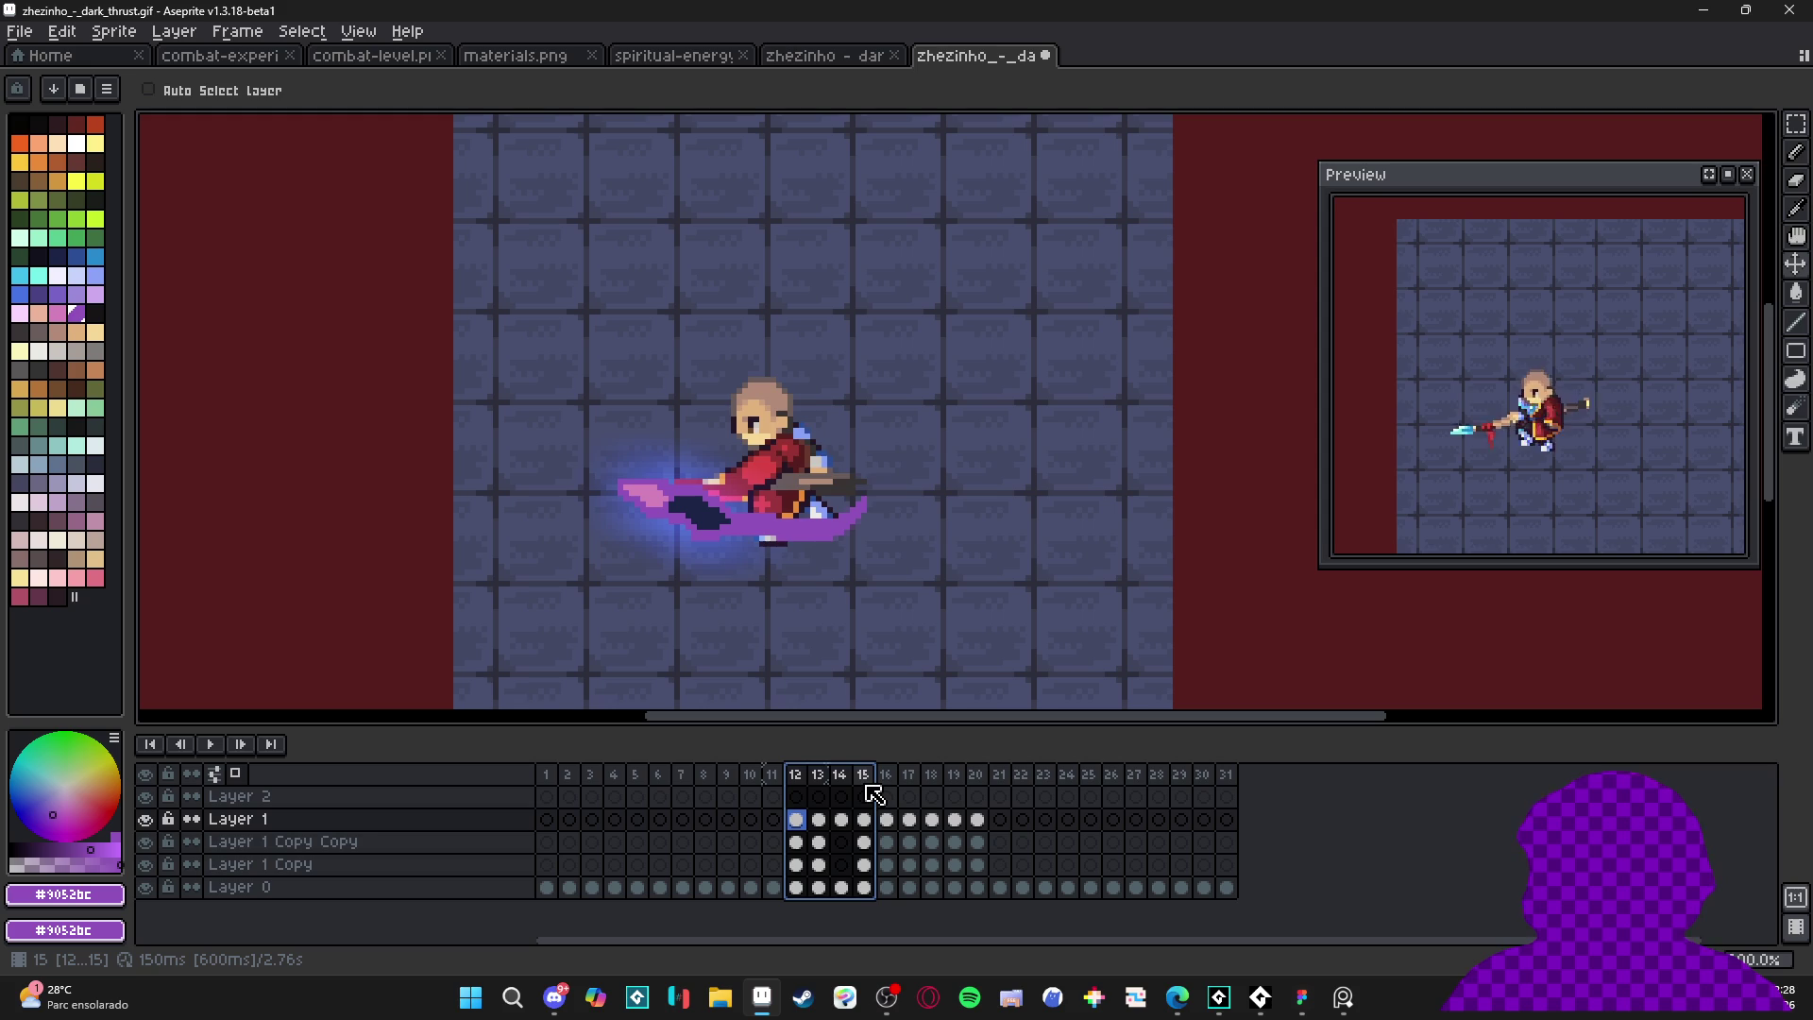
double_click(871, 780)
key("Return")
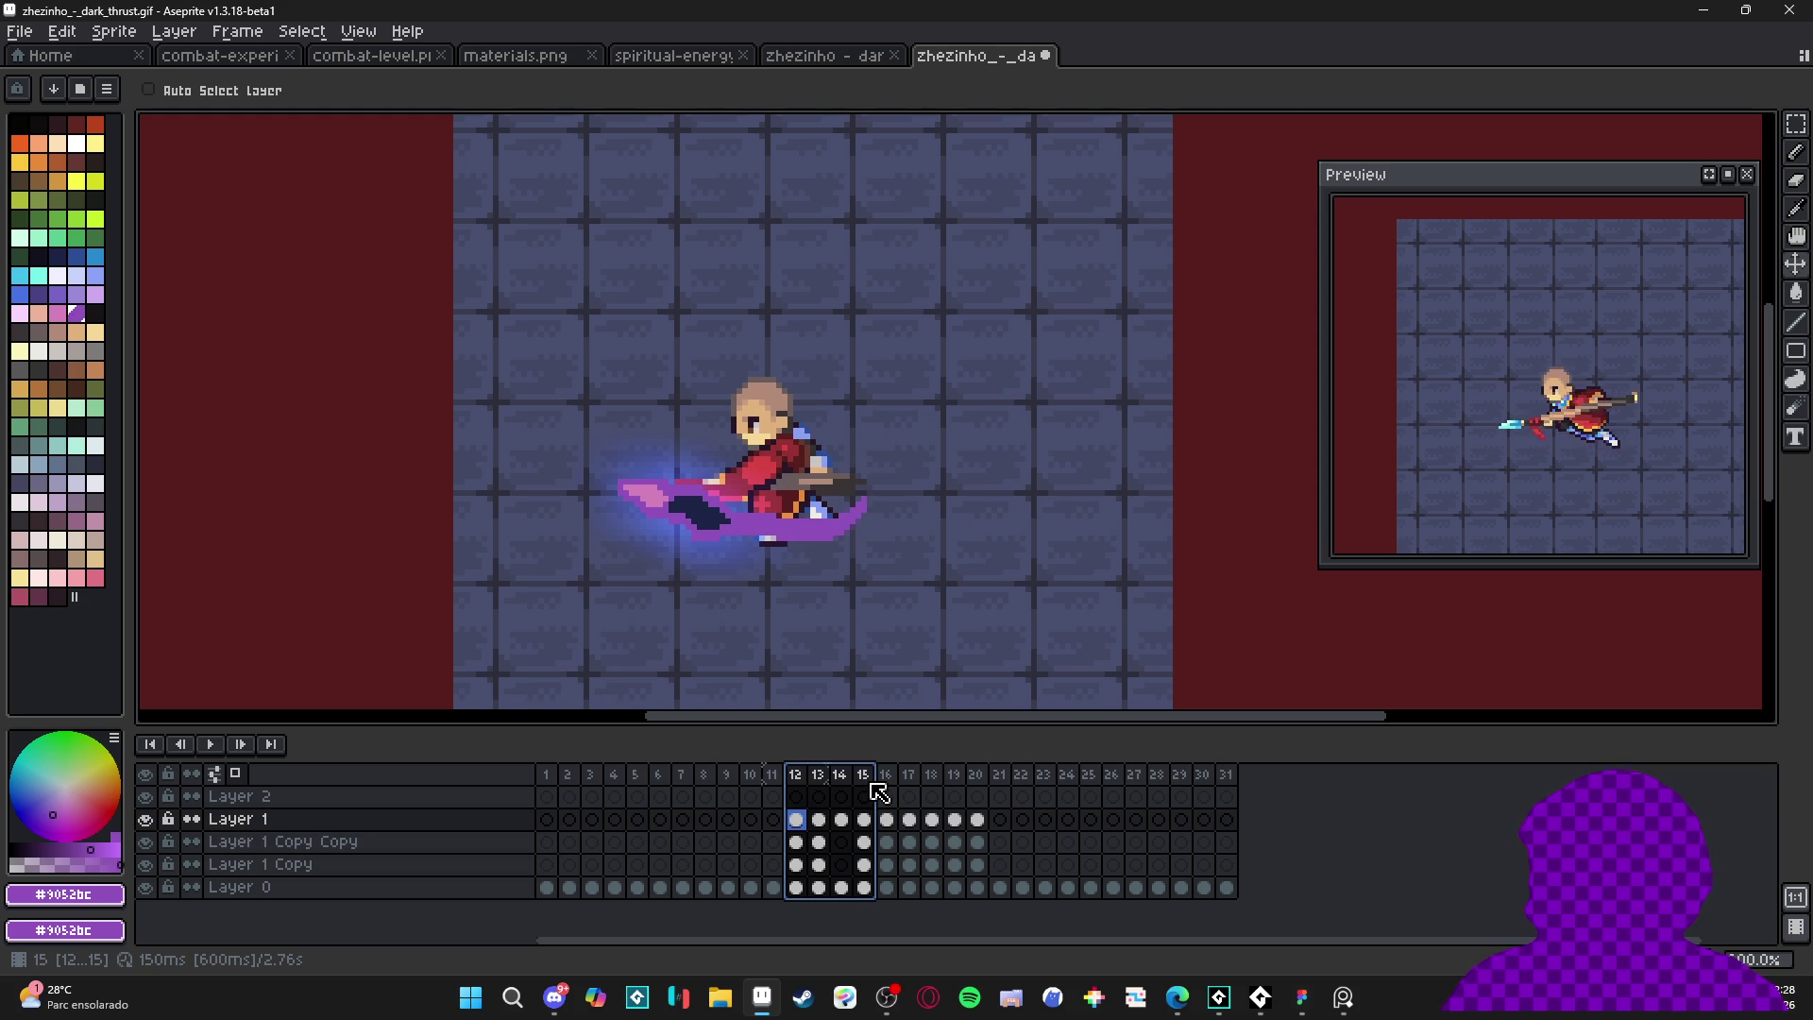
- Select frames 16–20 and set their duration to 50 ms
left_click_drag(885, 776, 987, 783)
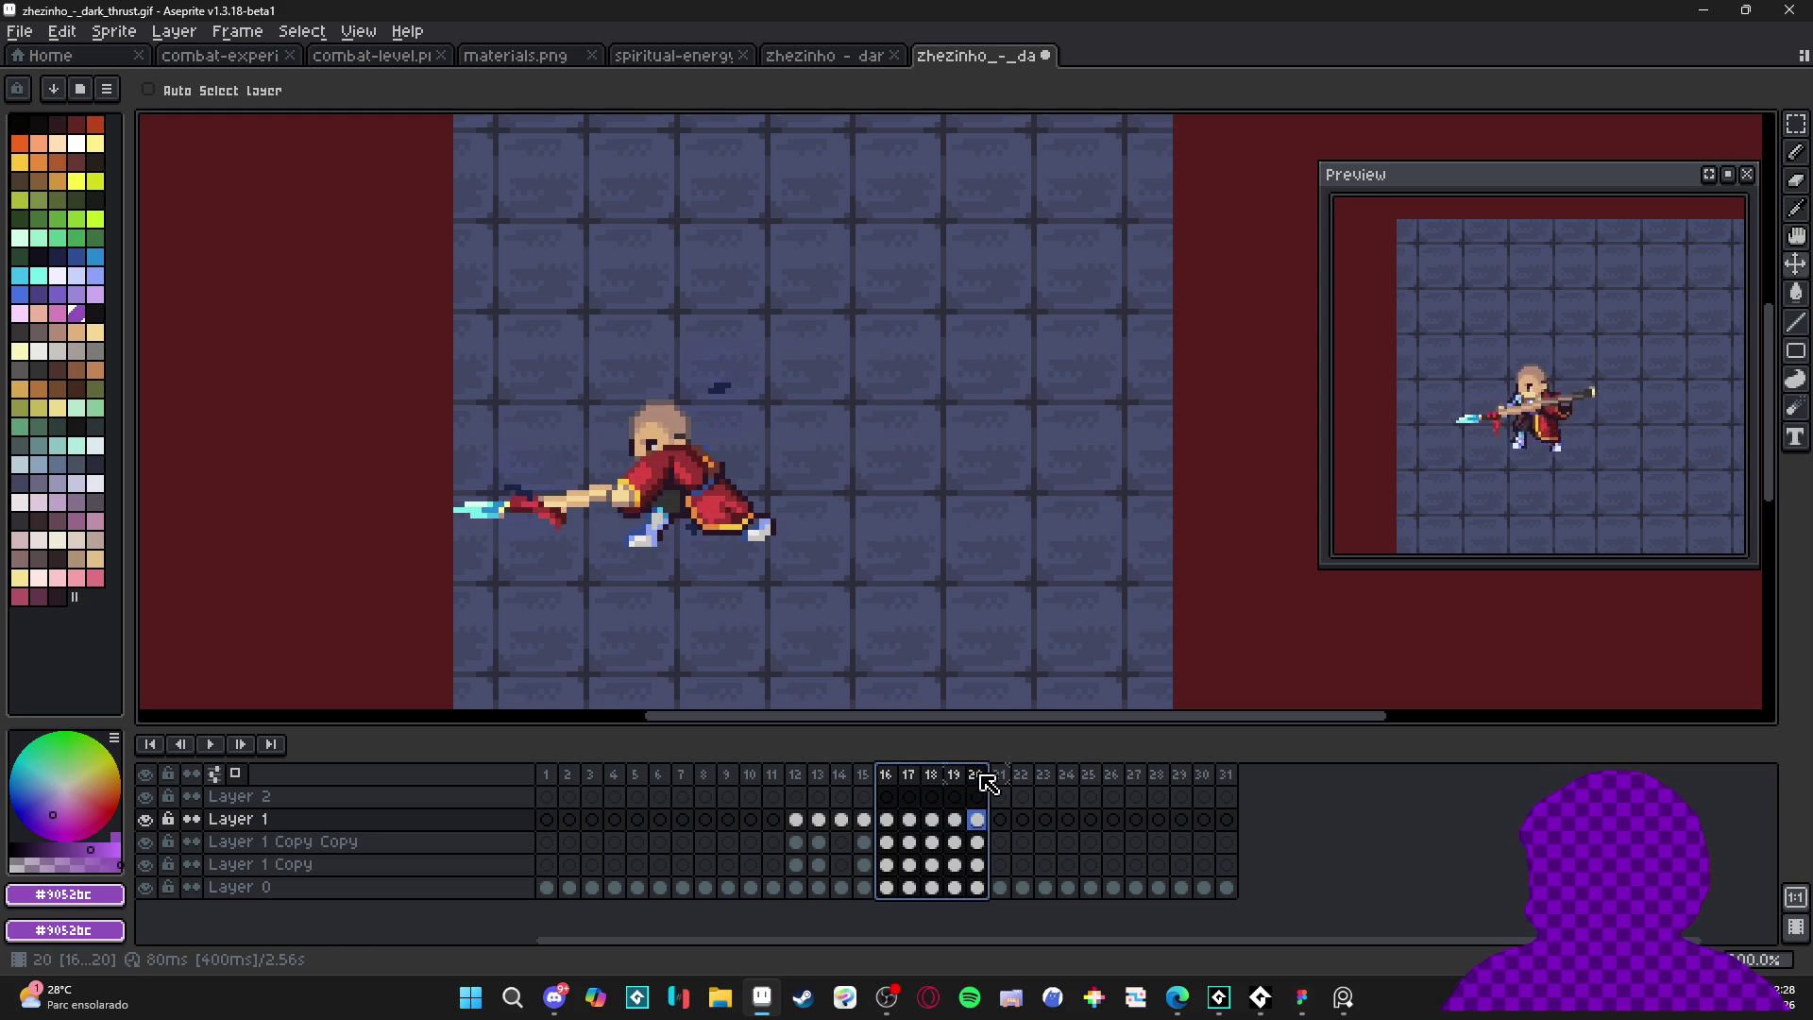
double_click(987, 775)
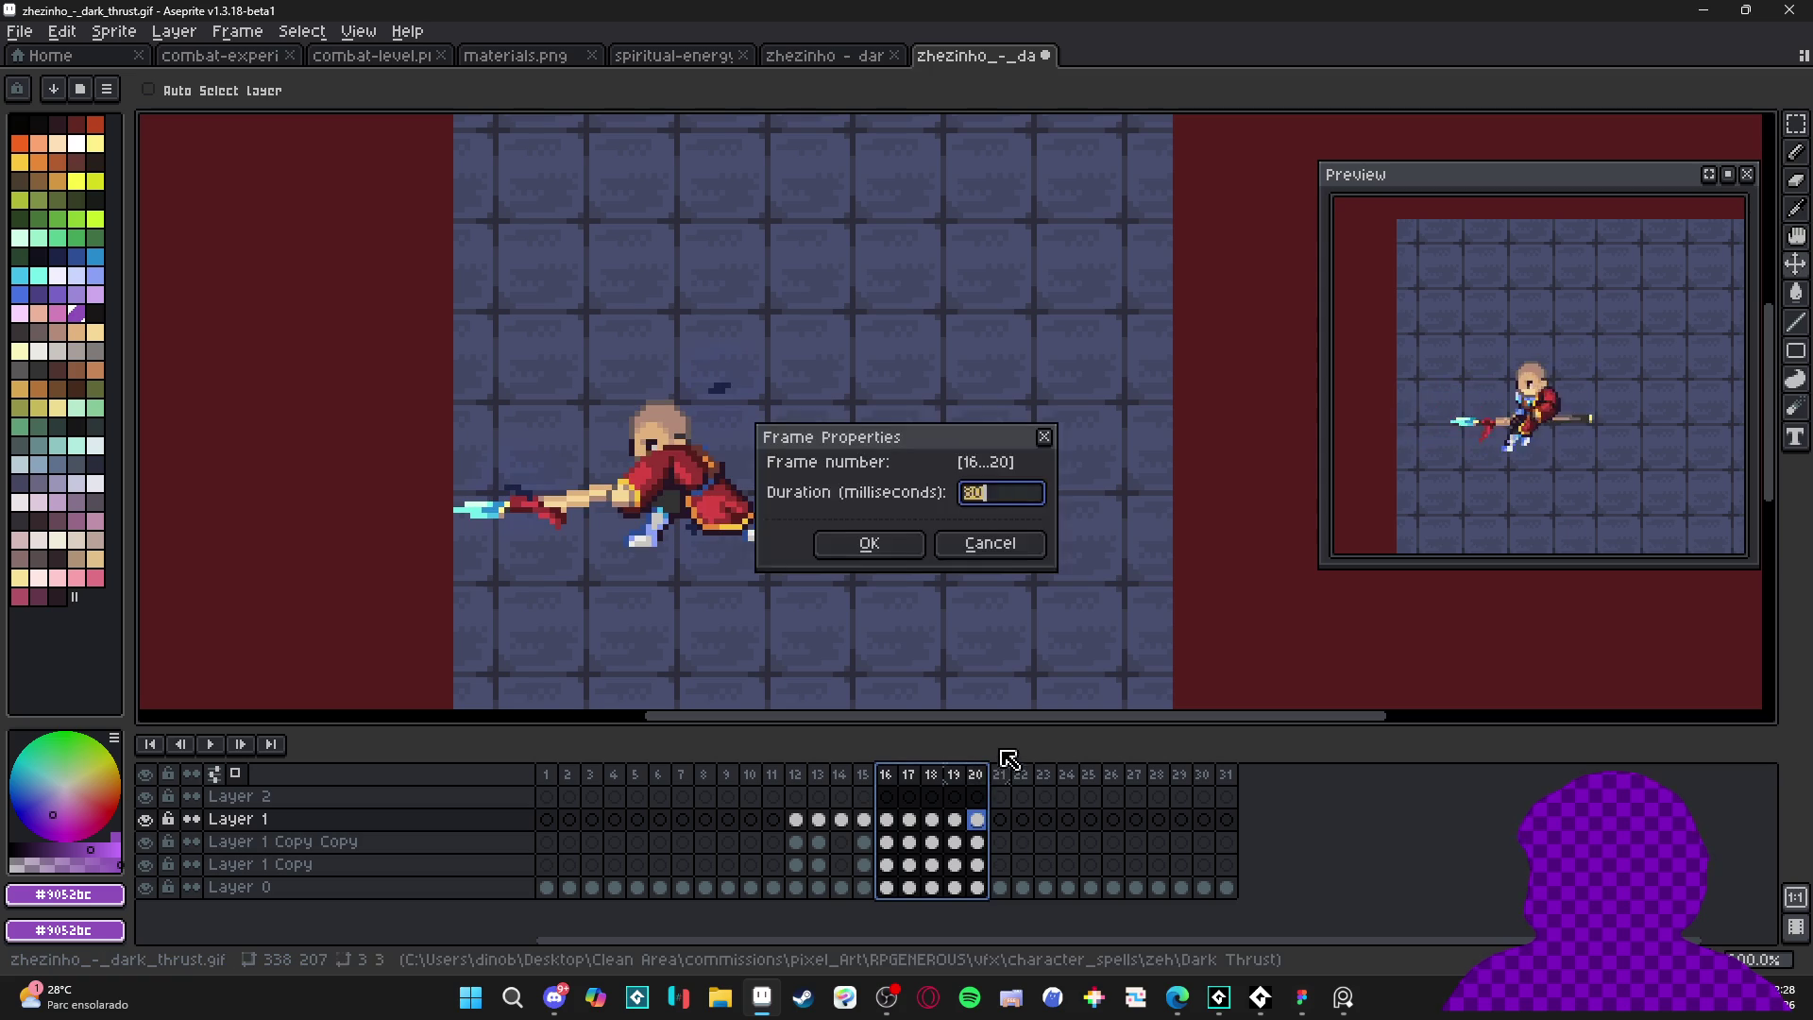
key("Return")
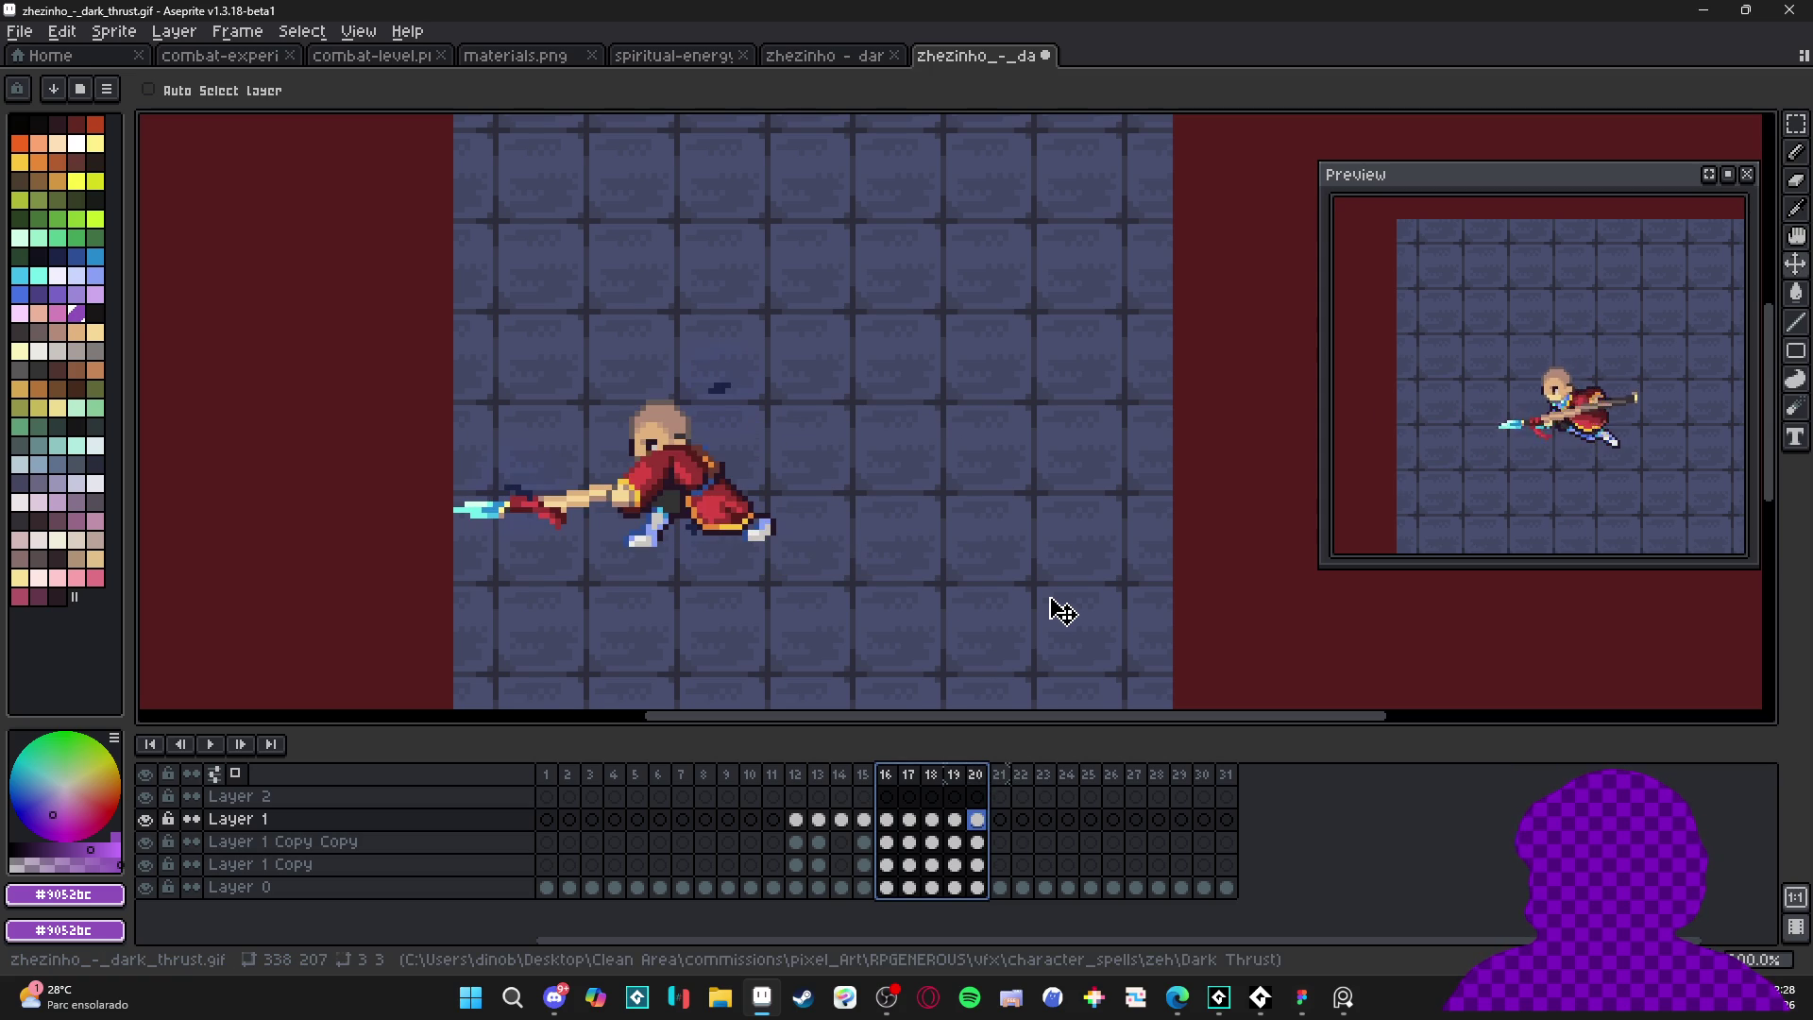
key("p")
key("Return")
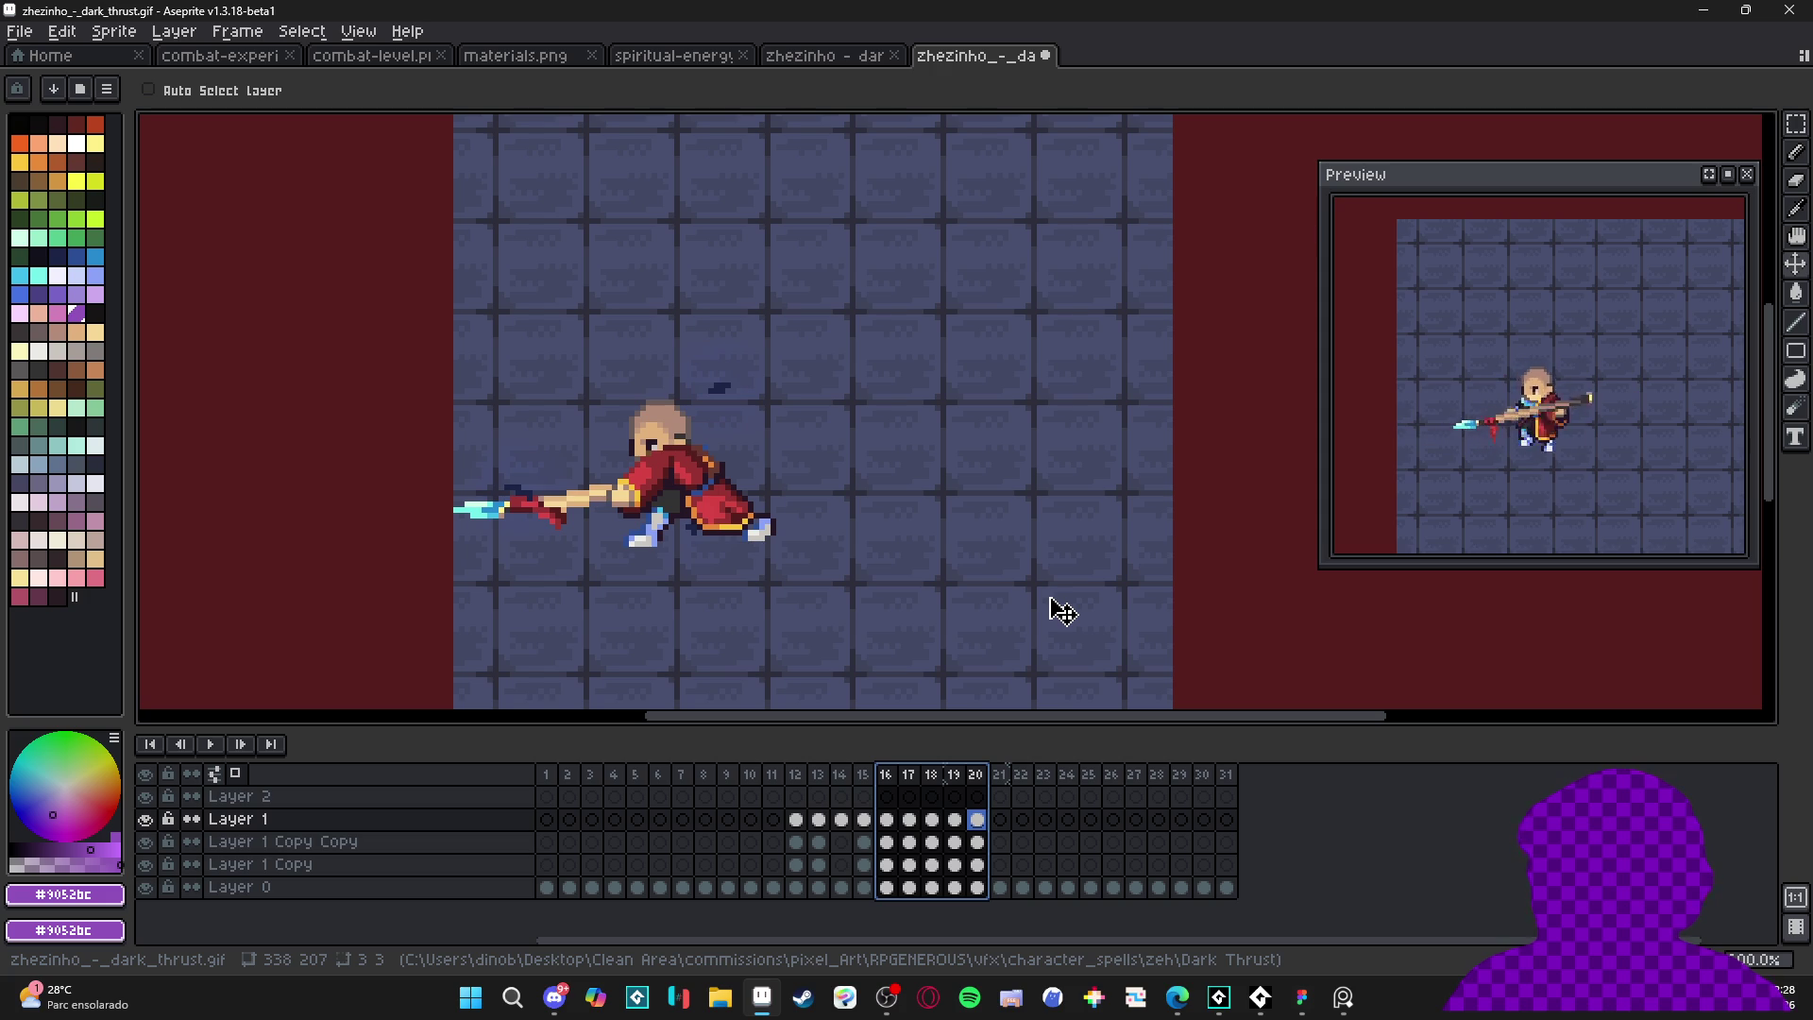
left_click(955, 774)
left_click_drag(981, 776, 955, 774)
- Set frames 19 and 20 to 80 ms and pan to see the whole canvas
type("p80")
key("Return")
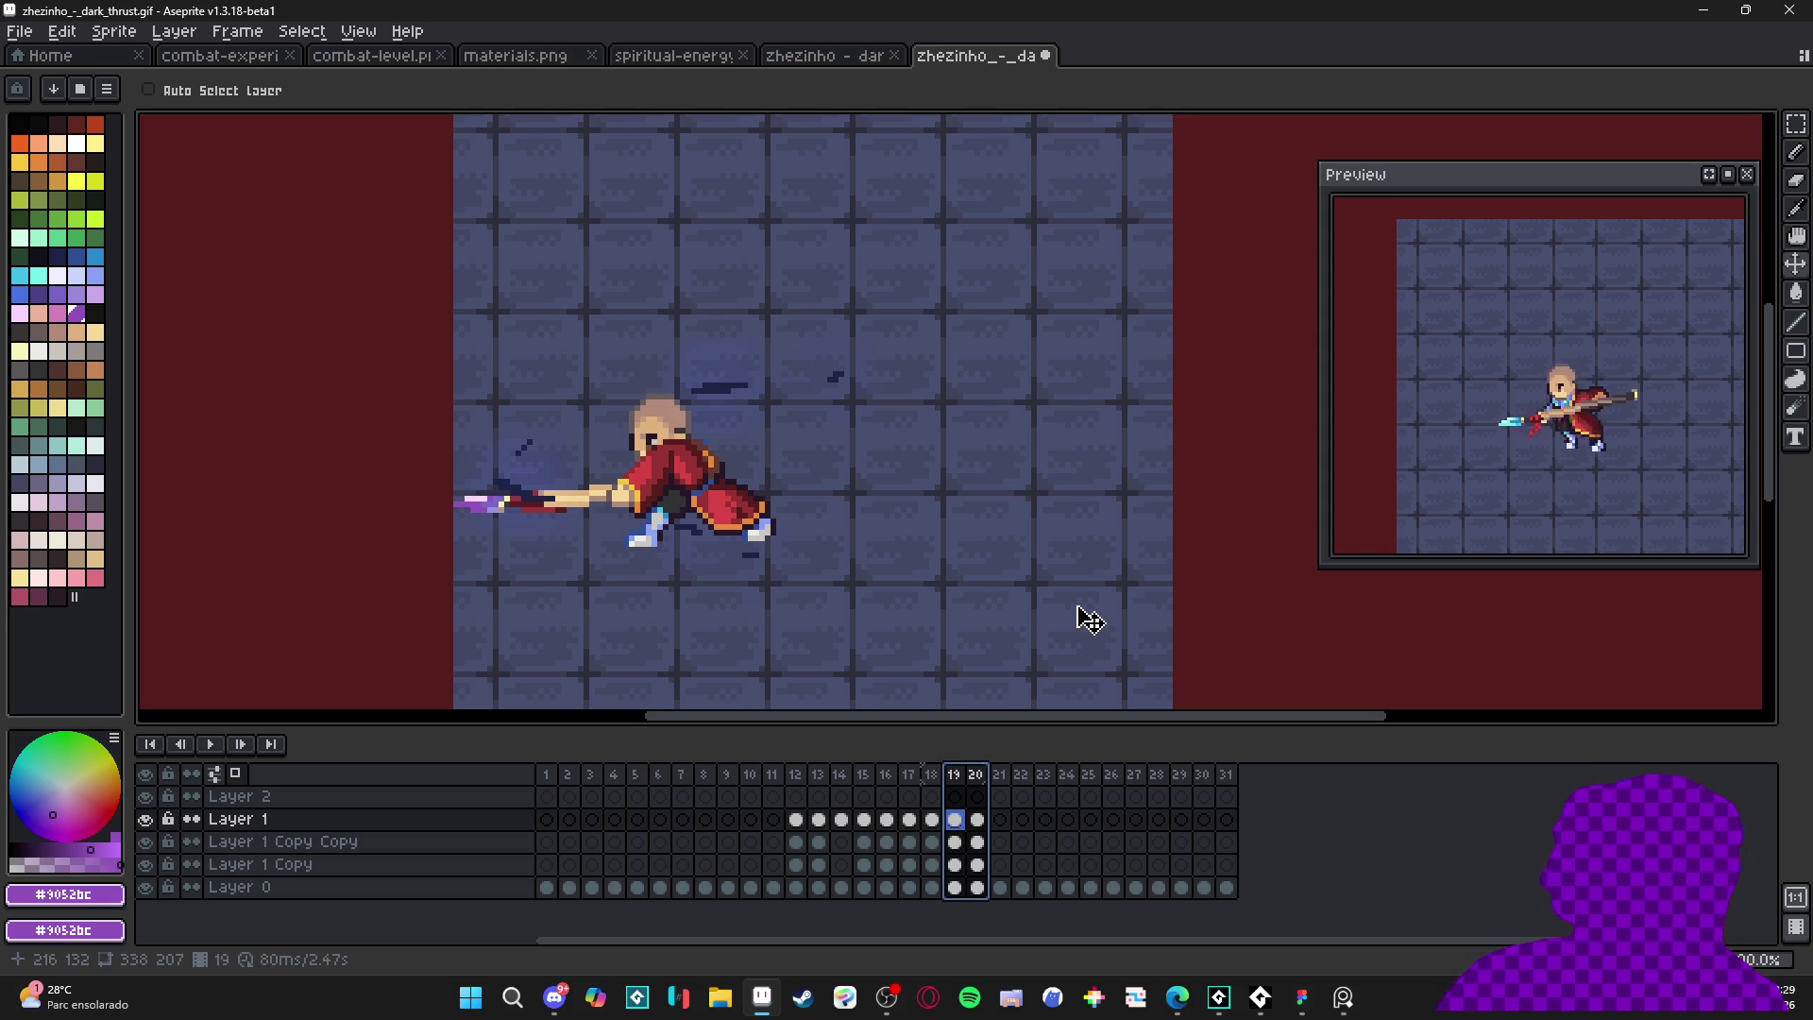
scroll(1091, 620, "down", 2)
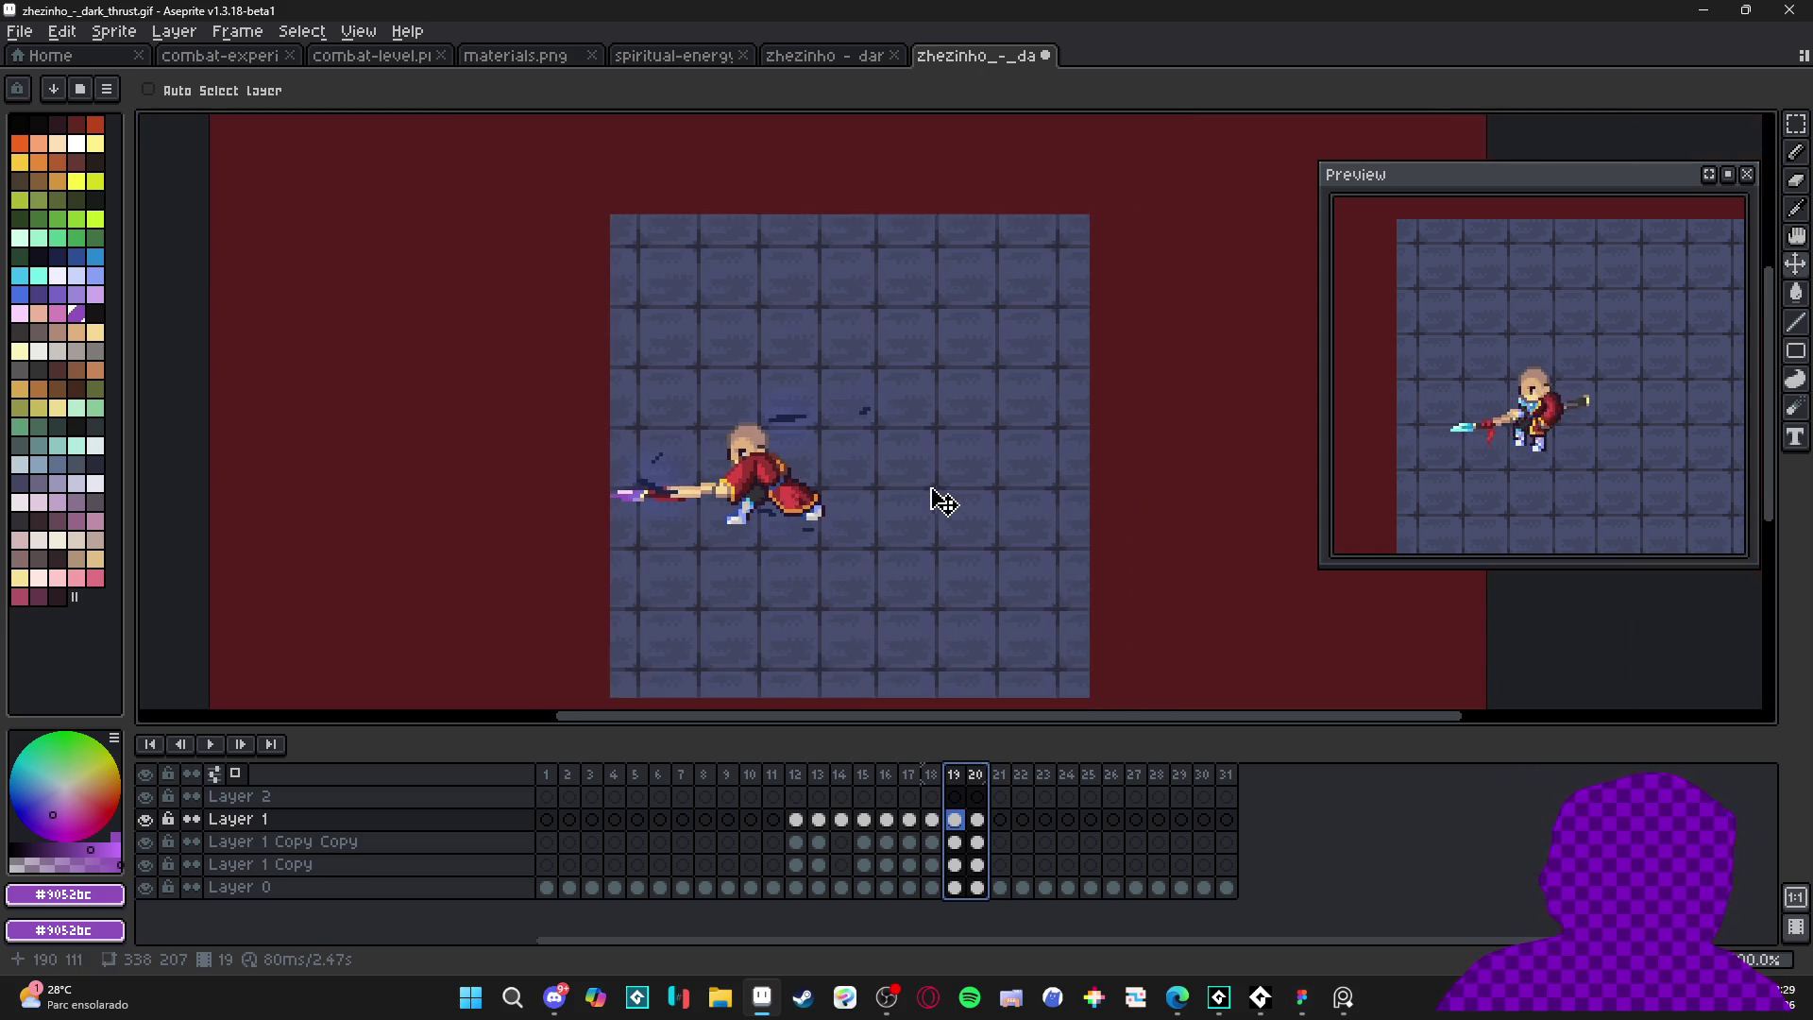
left_click_drag(931, 493, 826, 400)
scroll(915, 449, "down", 1)
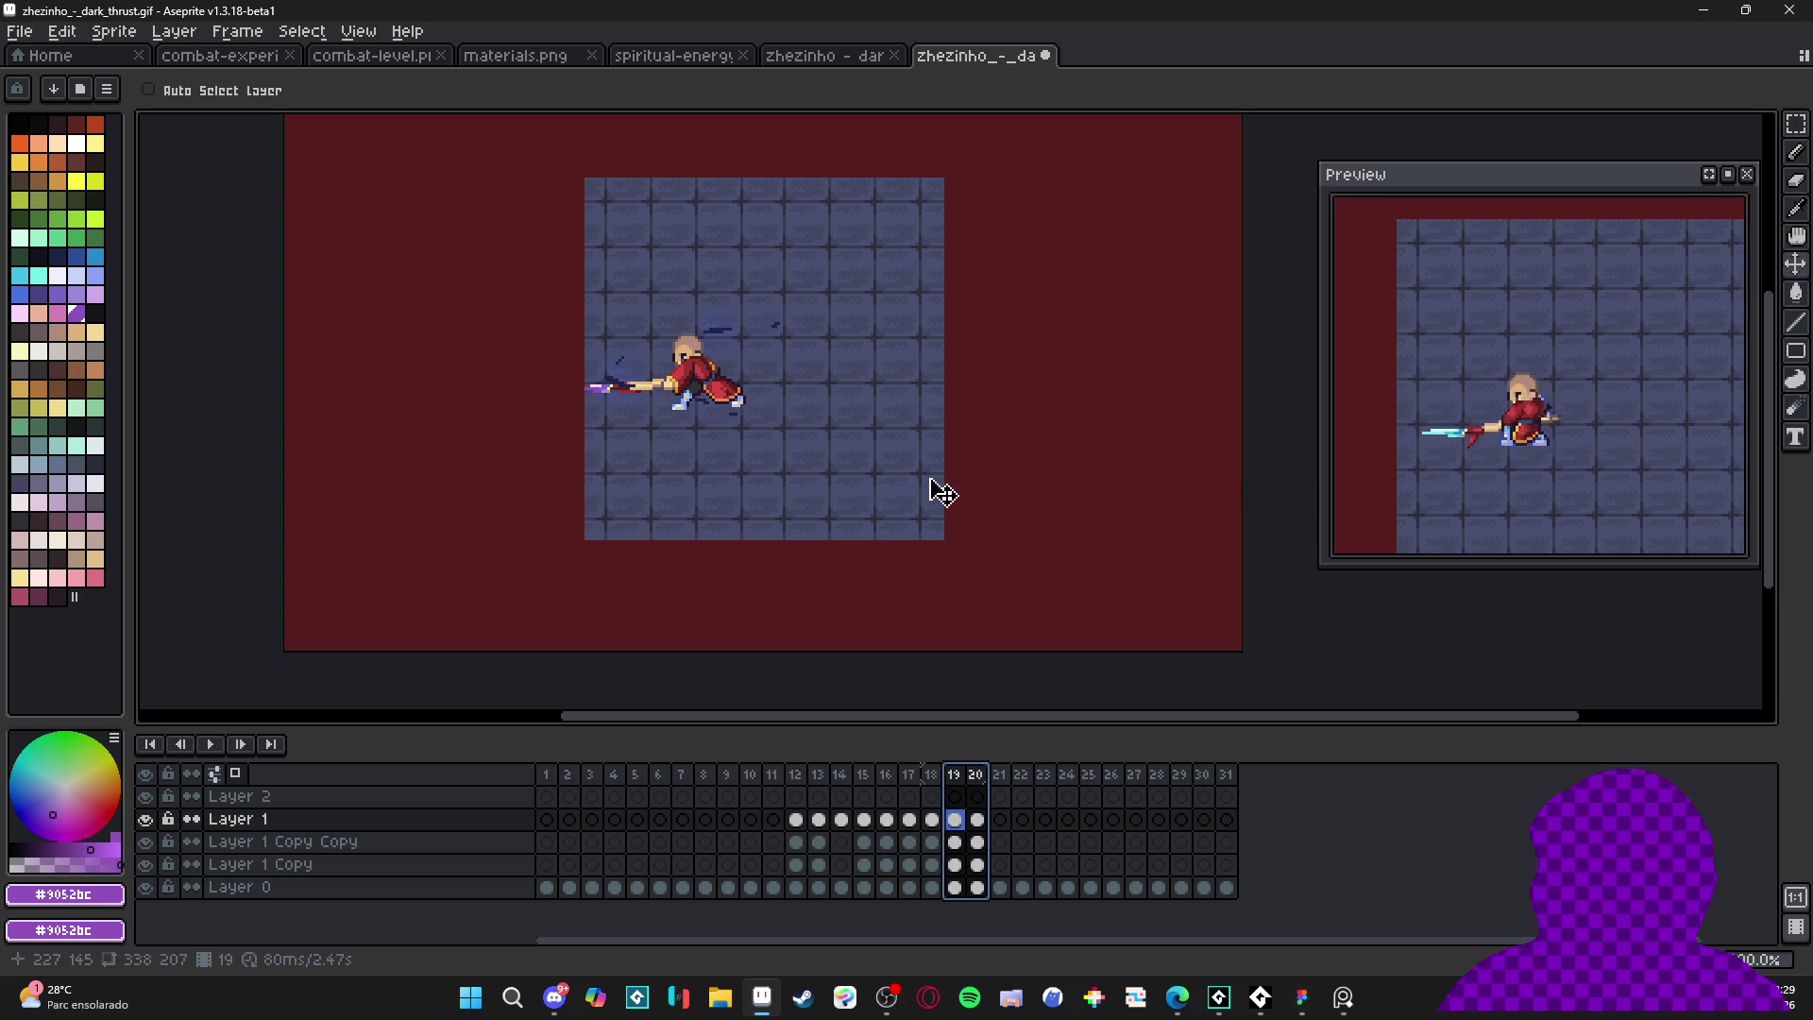
scroll(981, 523, "down", 1)
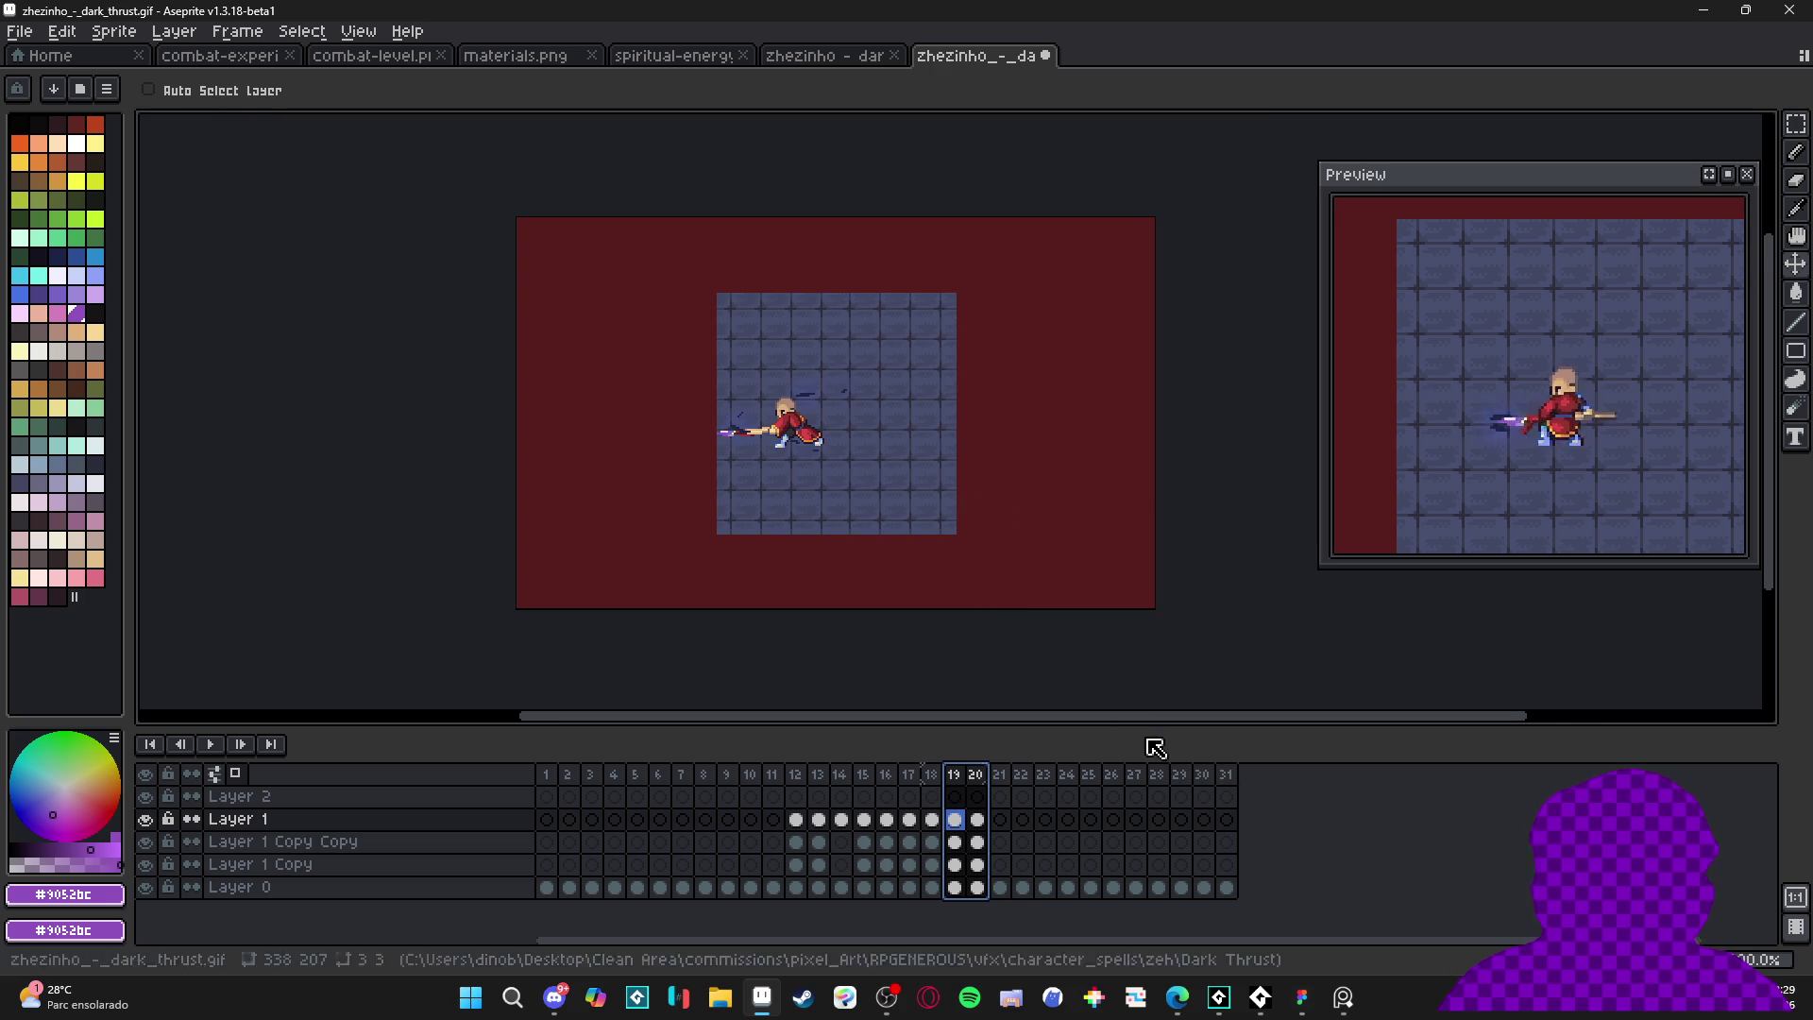
- Try deleting the dark-red background area with the magic wand, then undo it
key("ctrl+alt+c")
key("Escape")
left_click(1085, 535, "ctrl")
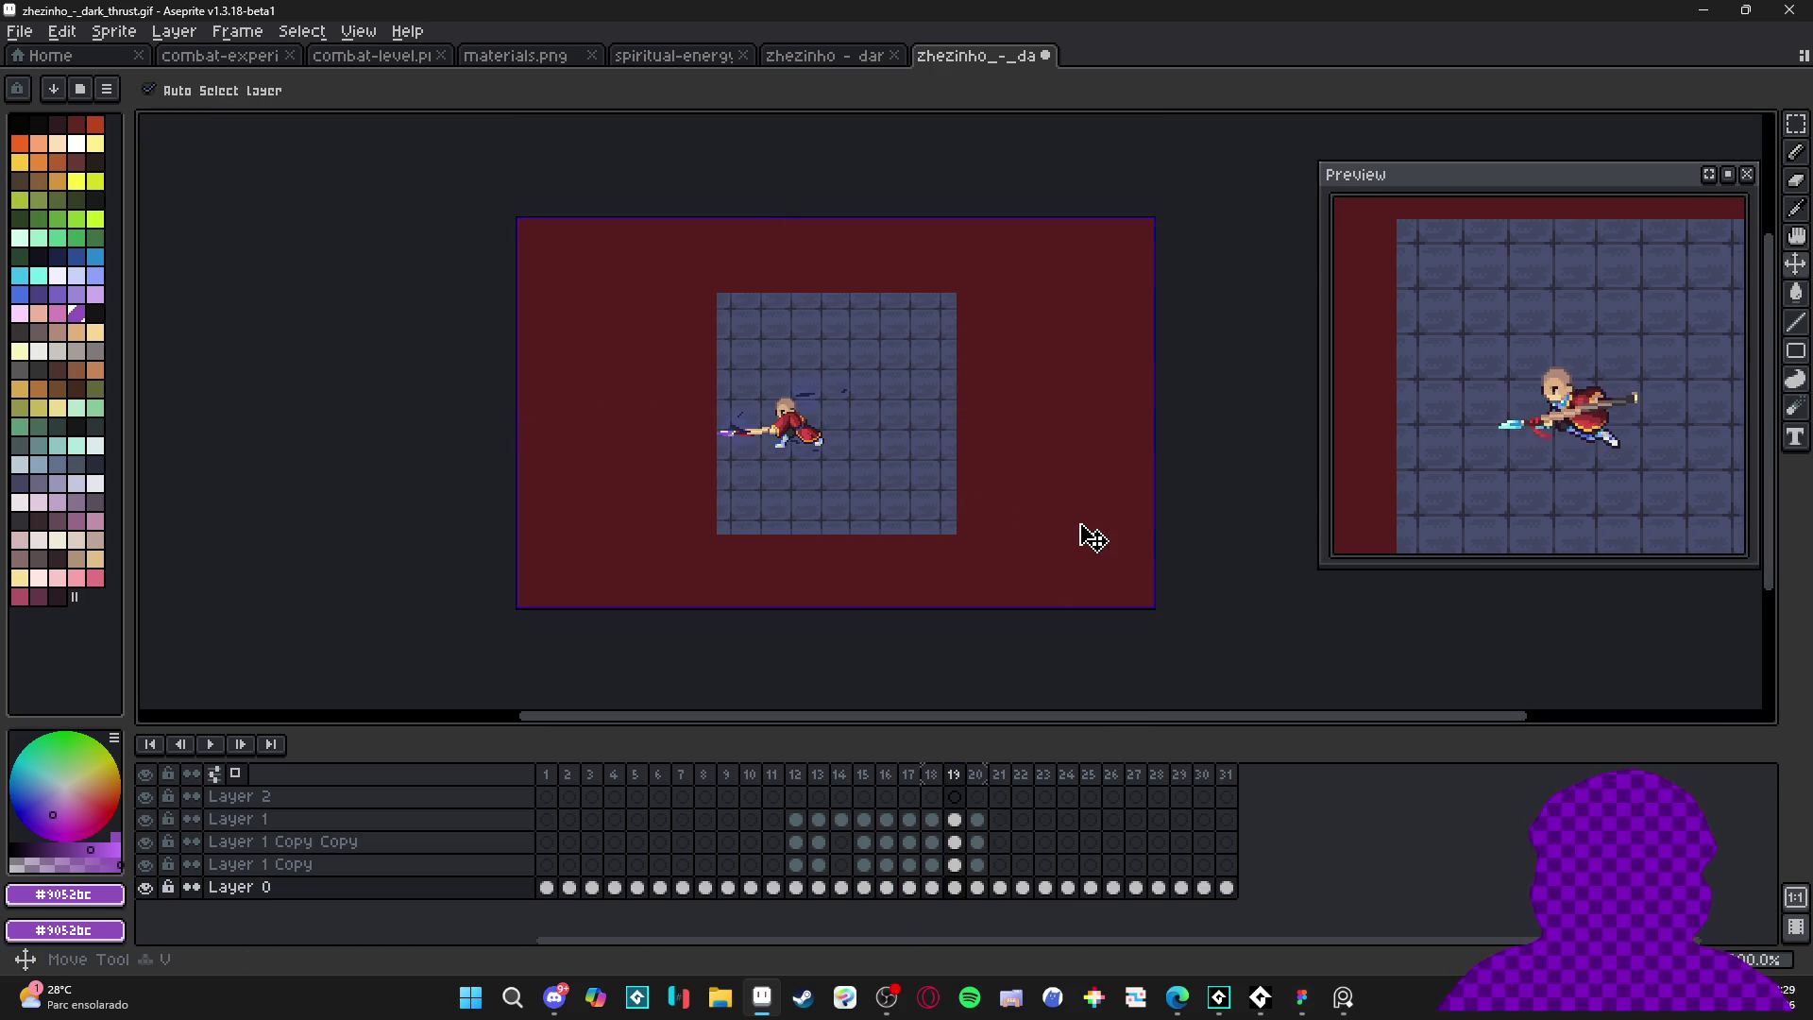
key("w")
left_click(1085, 534)
key("Delete")
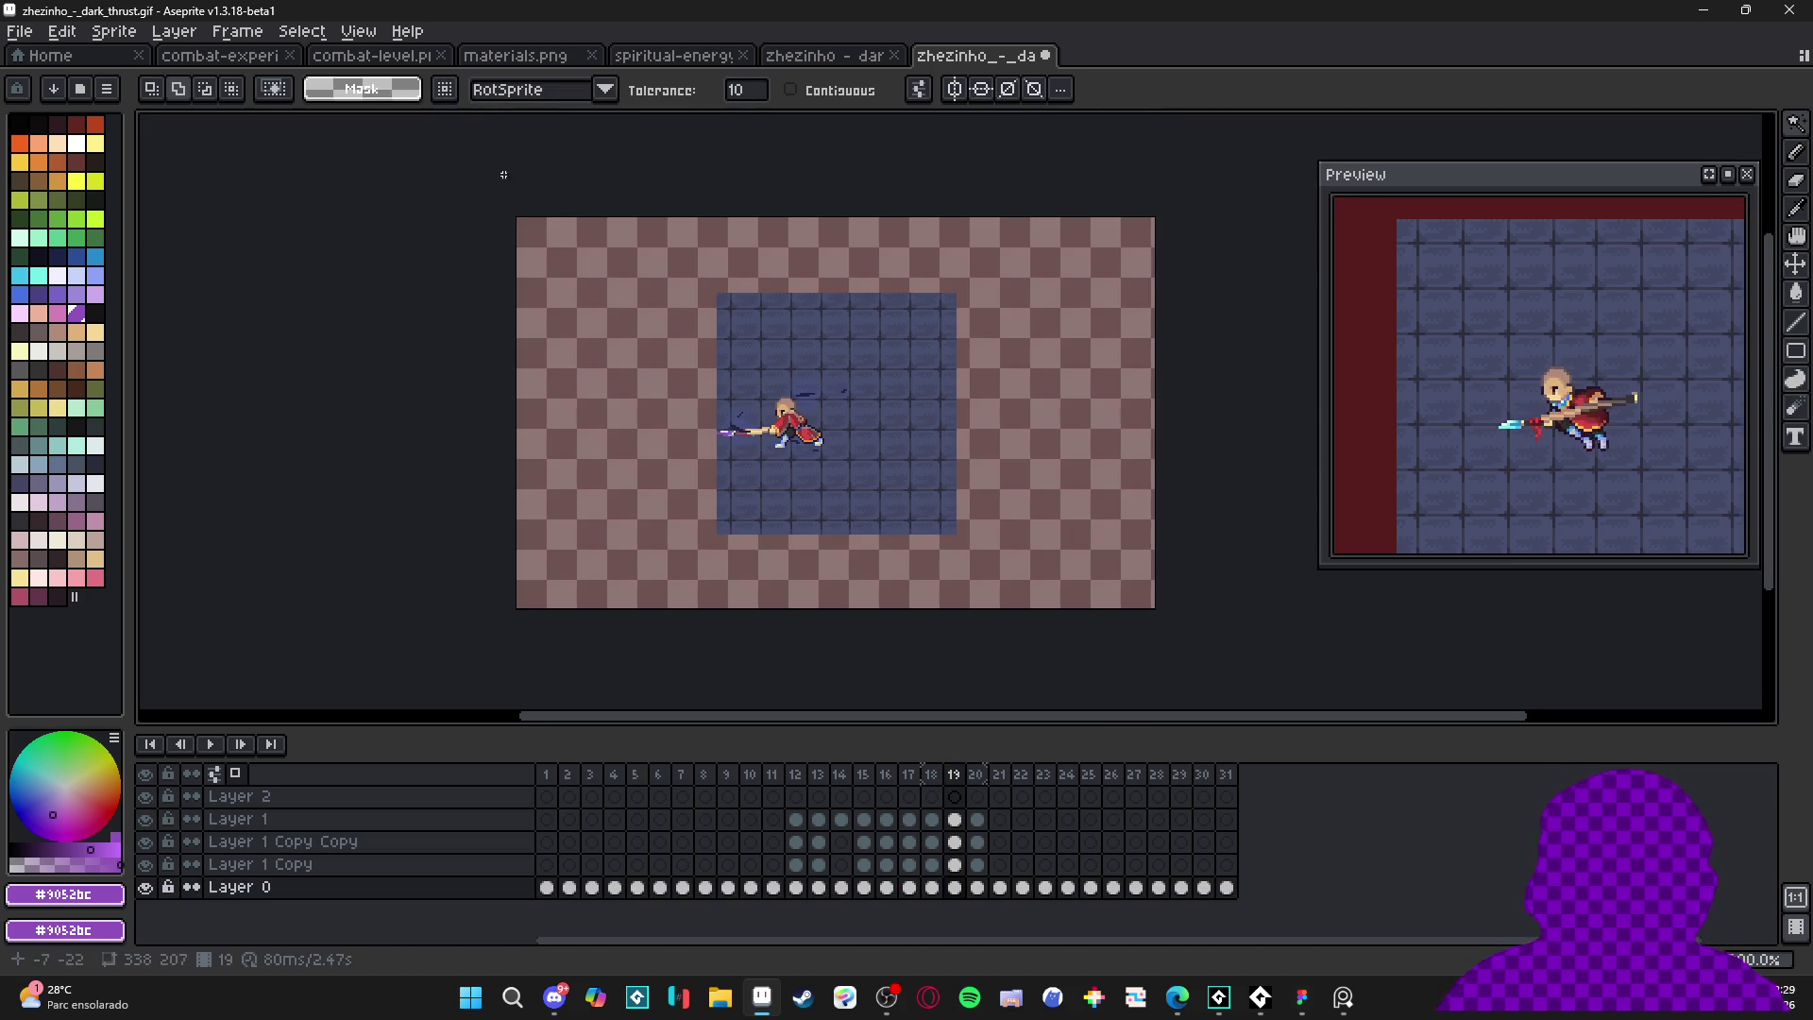
key("ctrl+z")
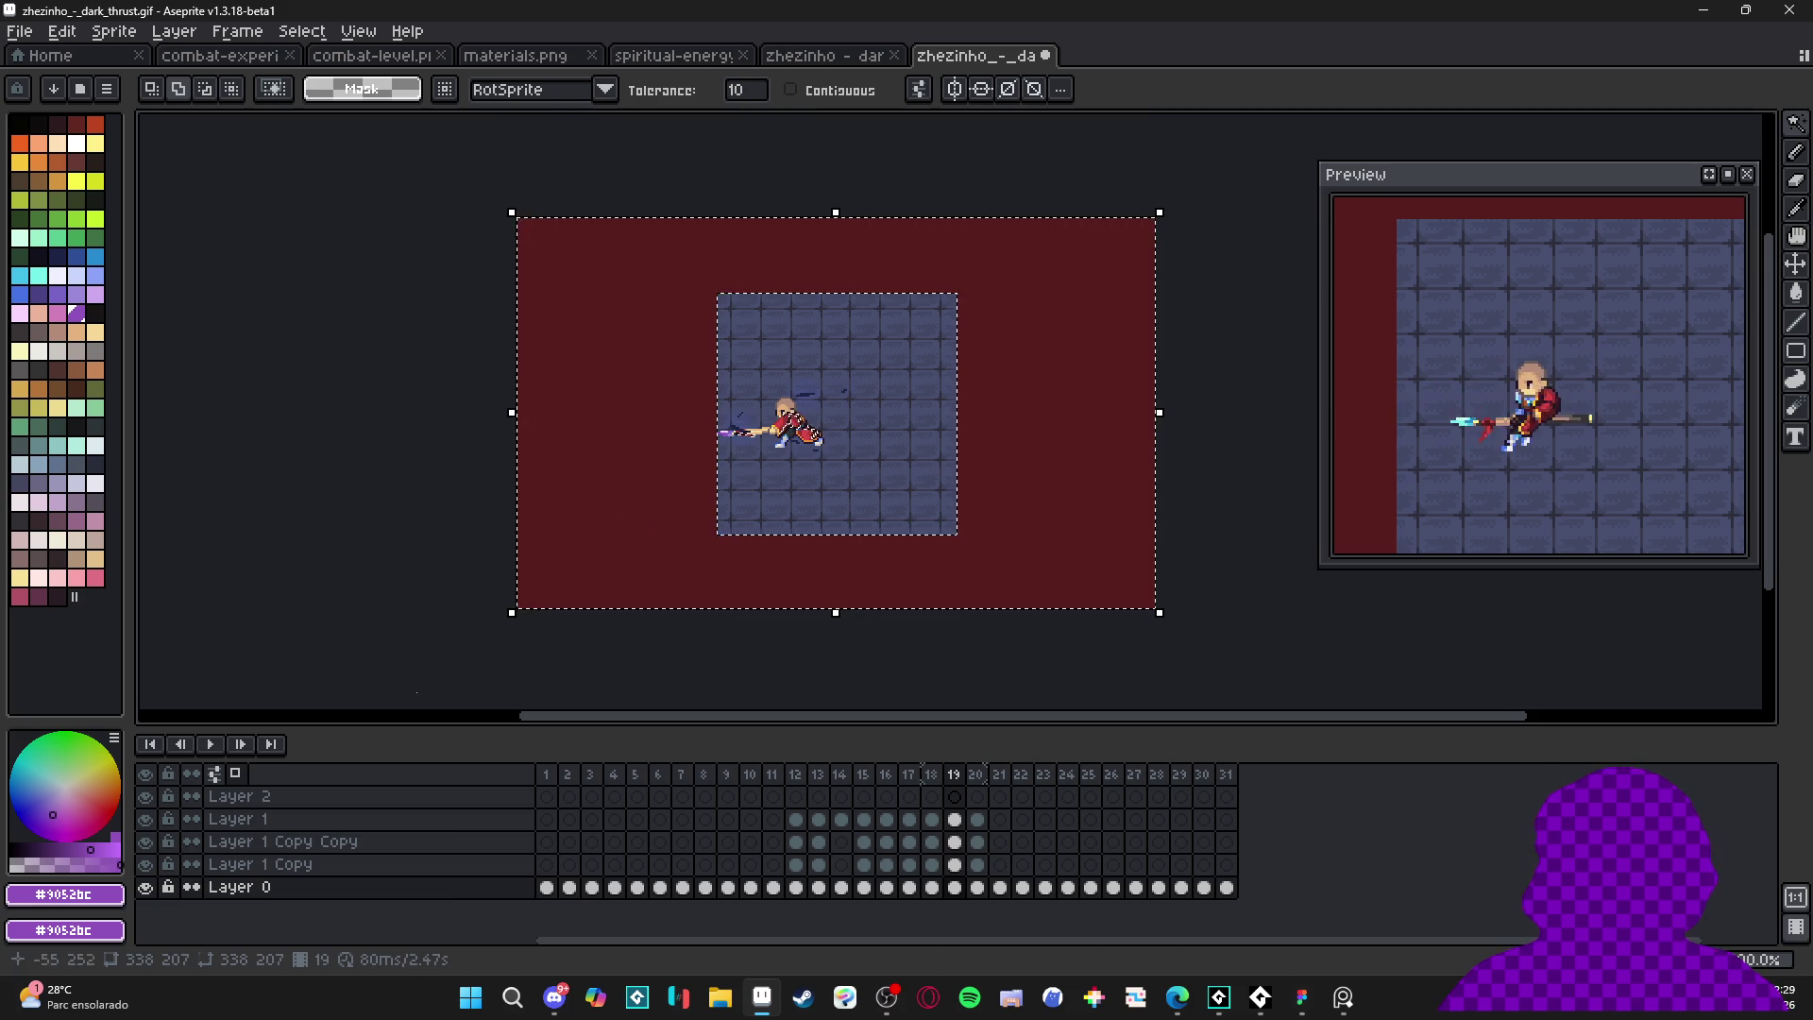
- Clear the selected red area and hide the Layer 0 background on frame 1
left_click(145, 887)
left_click(146, 888)
left_click(147, 887)
left_click(146, 887)
key("Delete")
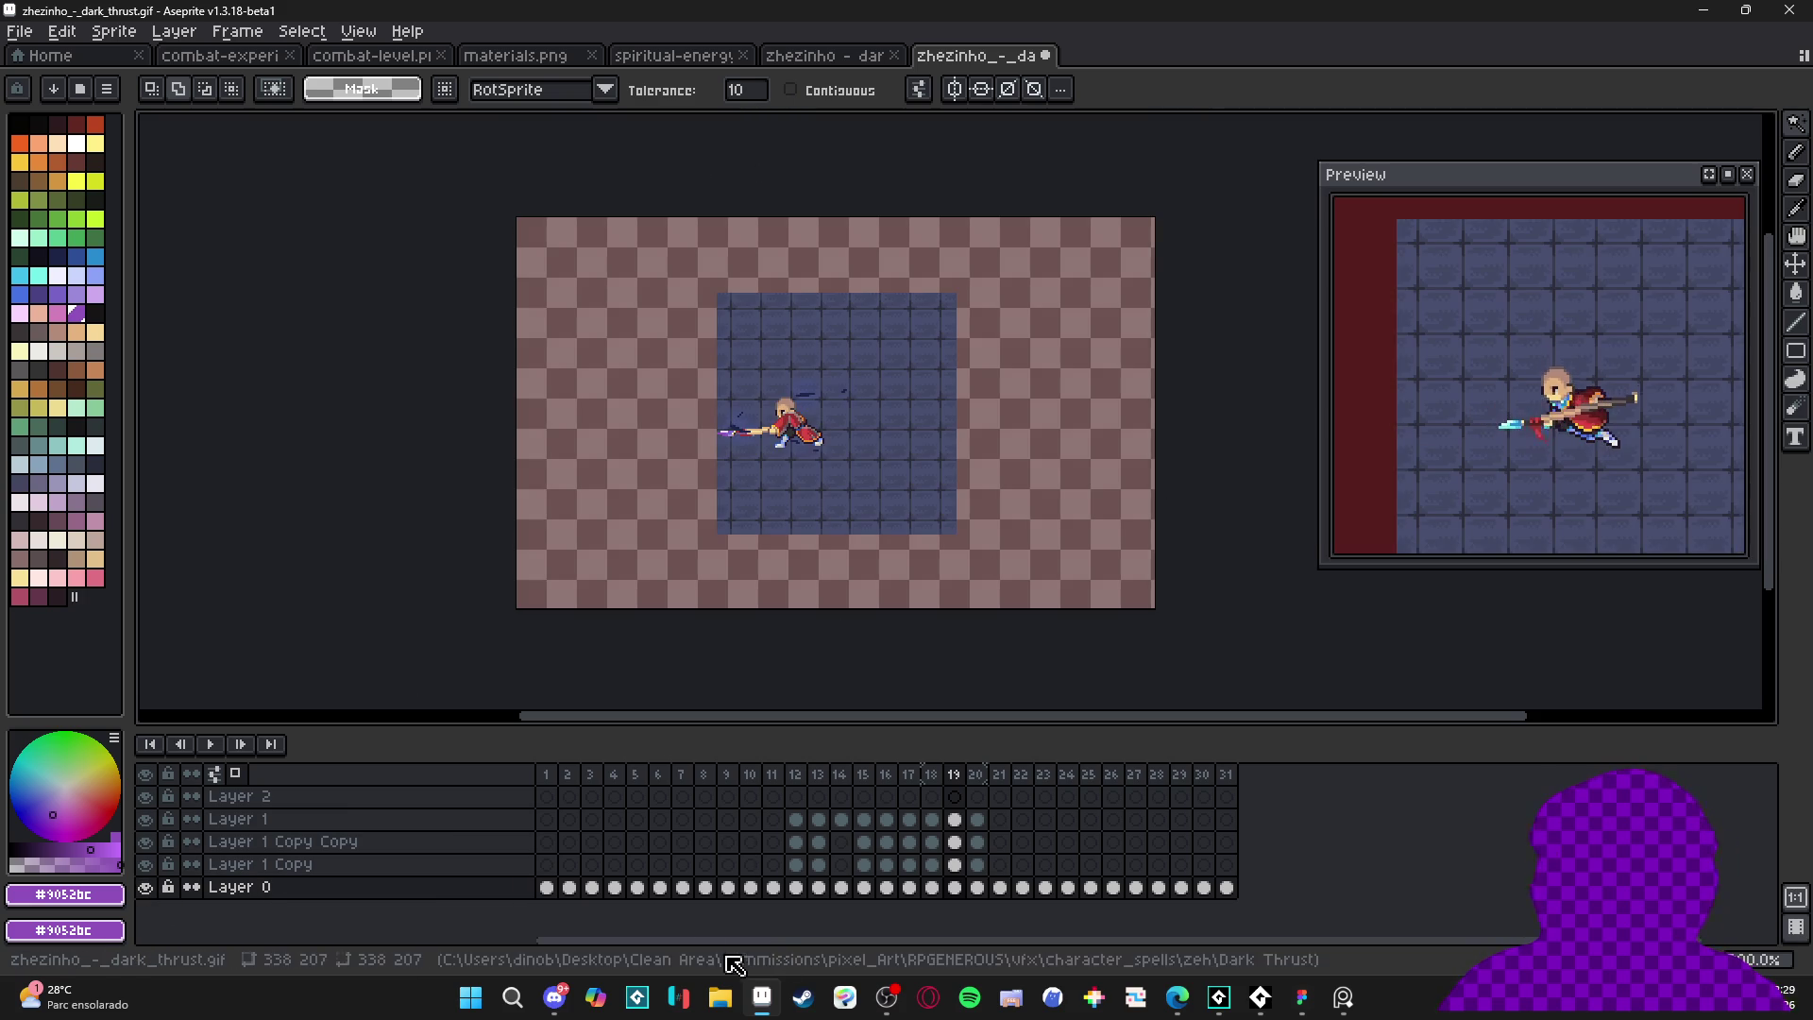
left_click(546, 888)
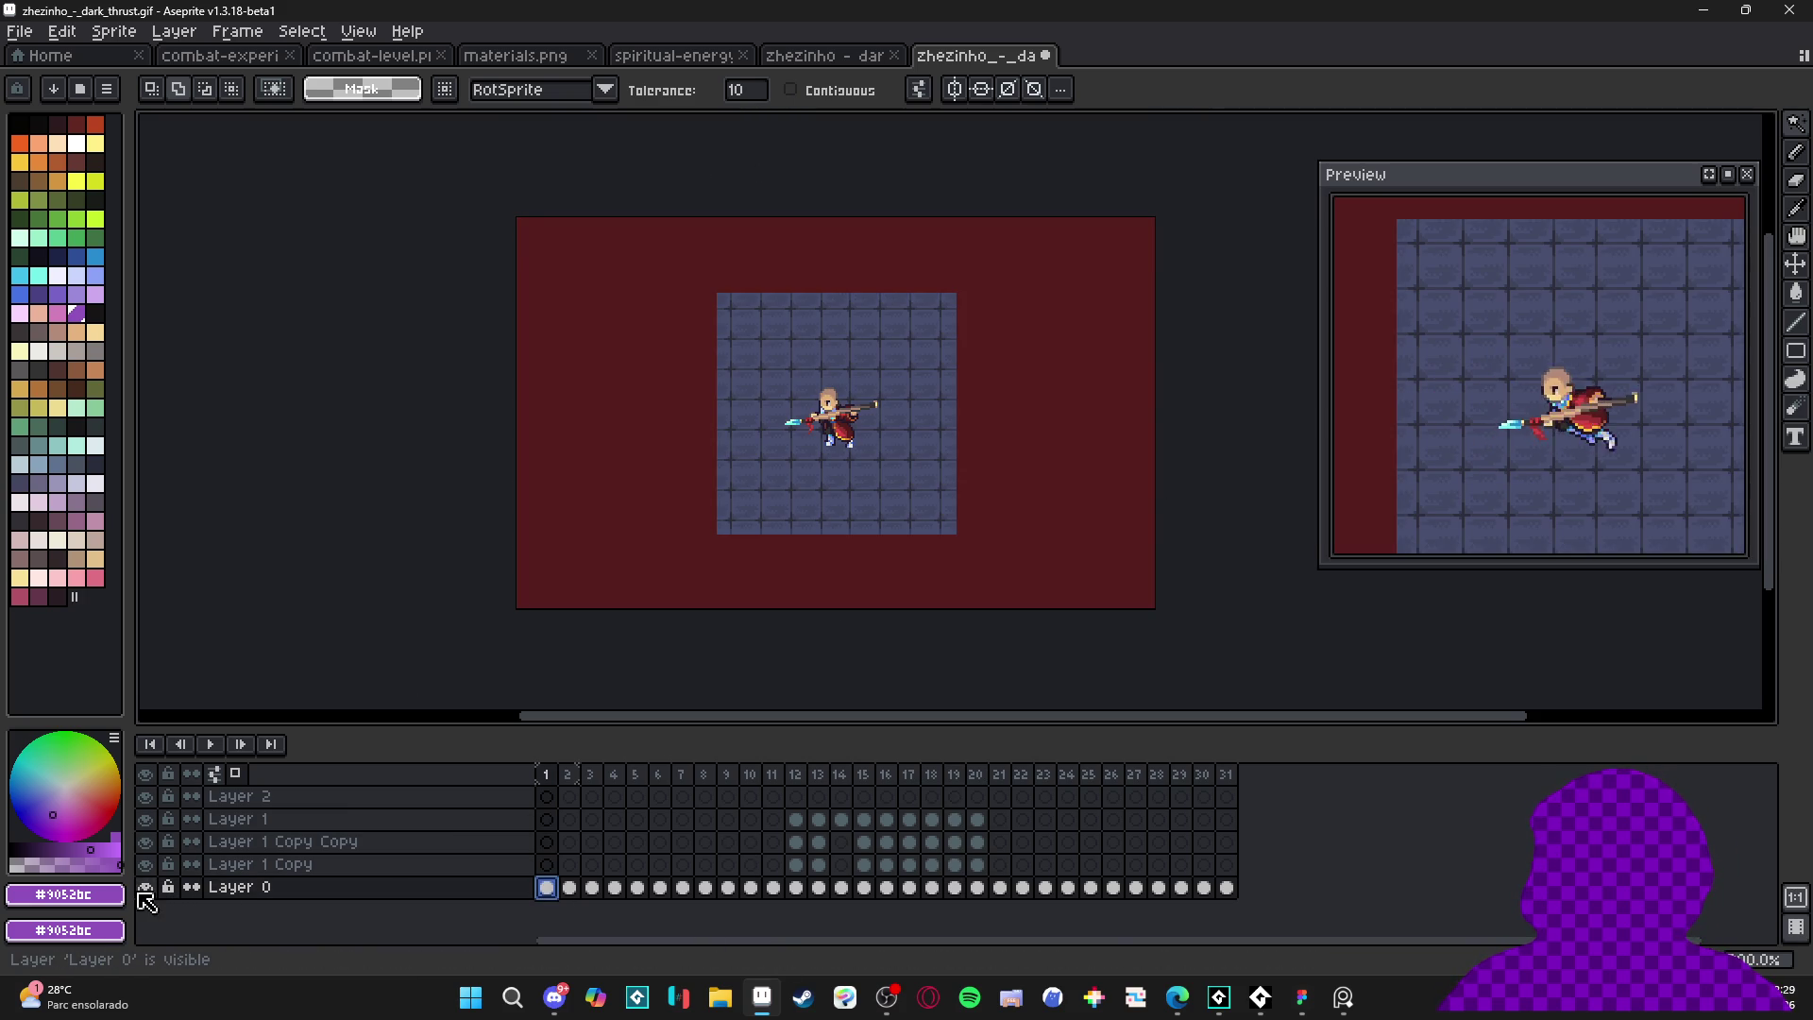
left_click(145, 888)
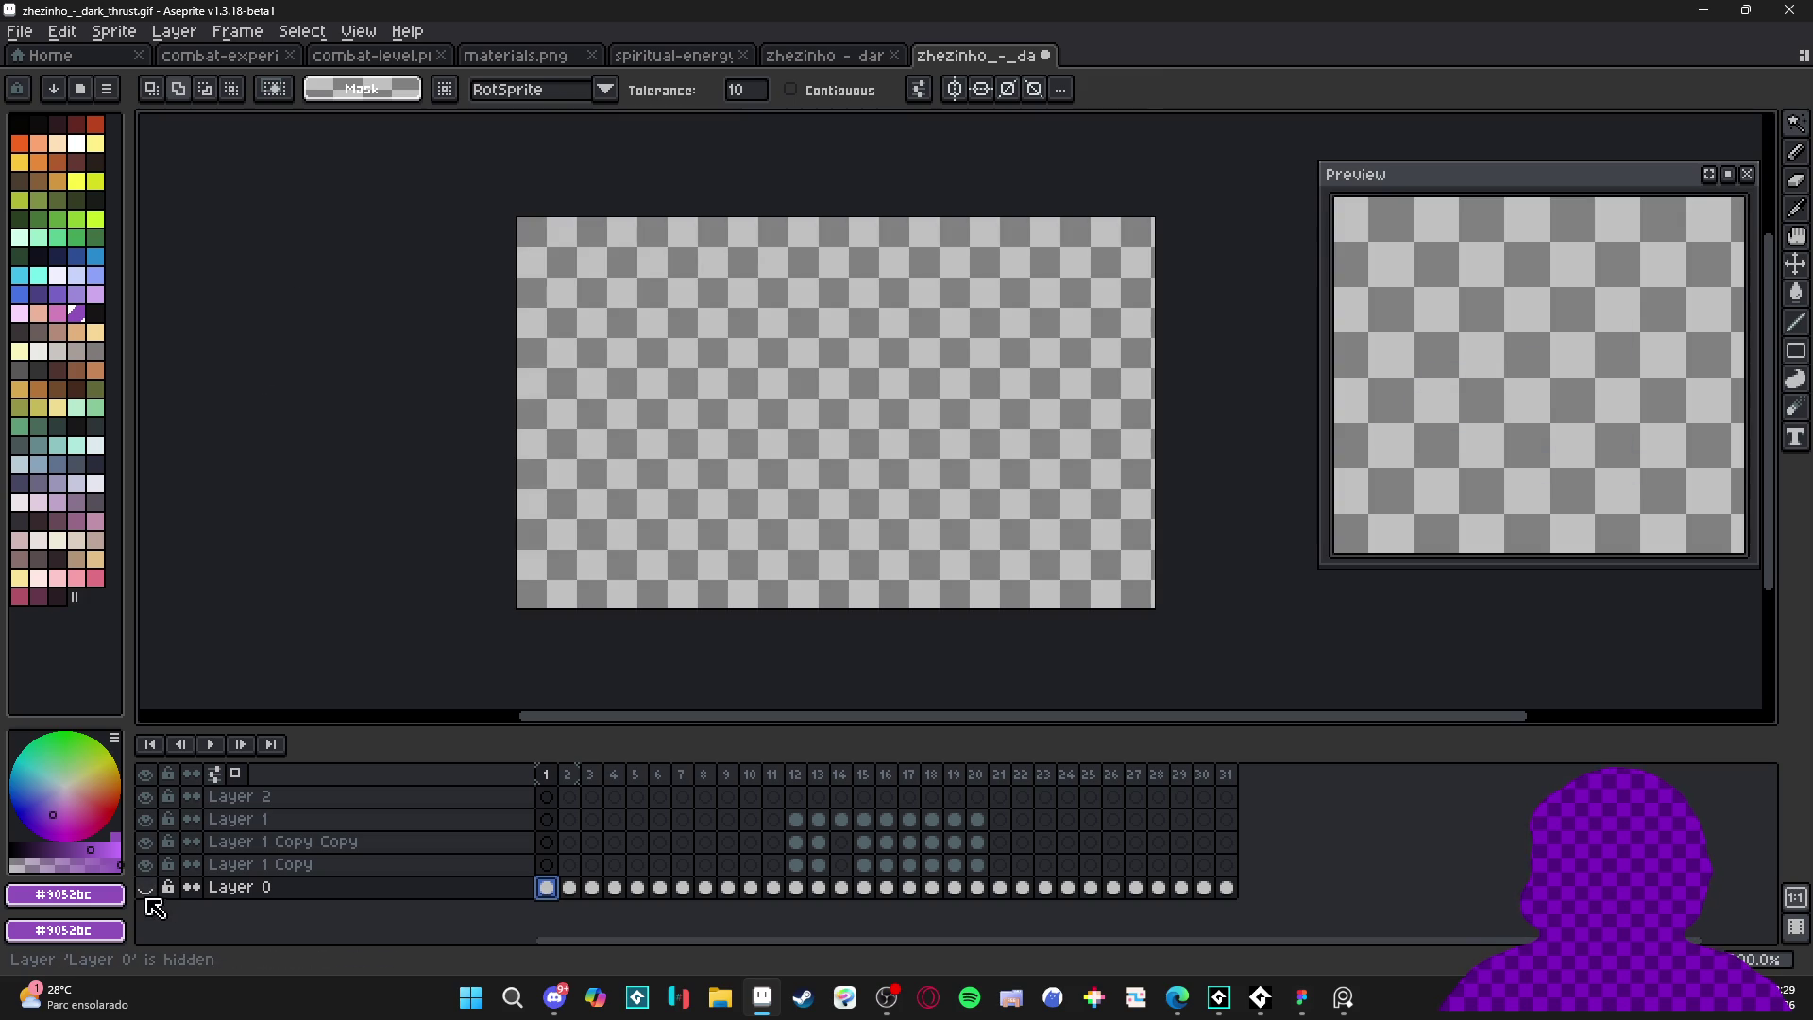
- Restore the background and export the animation at 400% as dark_thrust_no_pos.gif
key("ctrl+z")
key("ctrl+z")
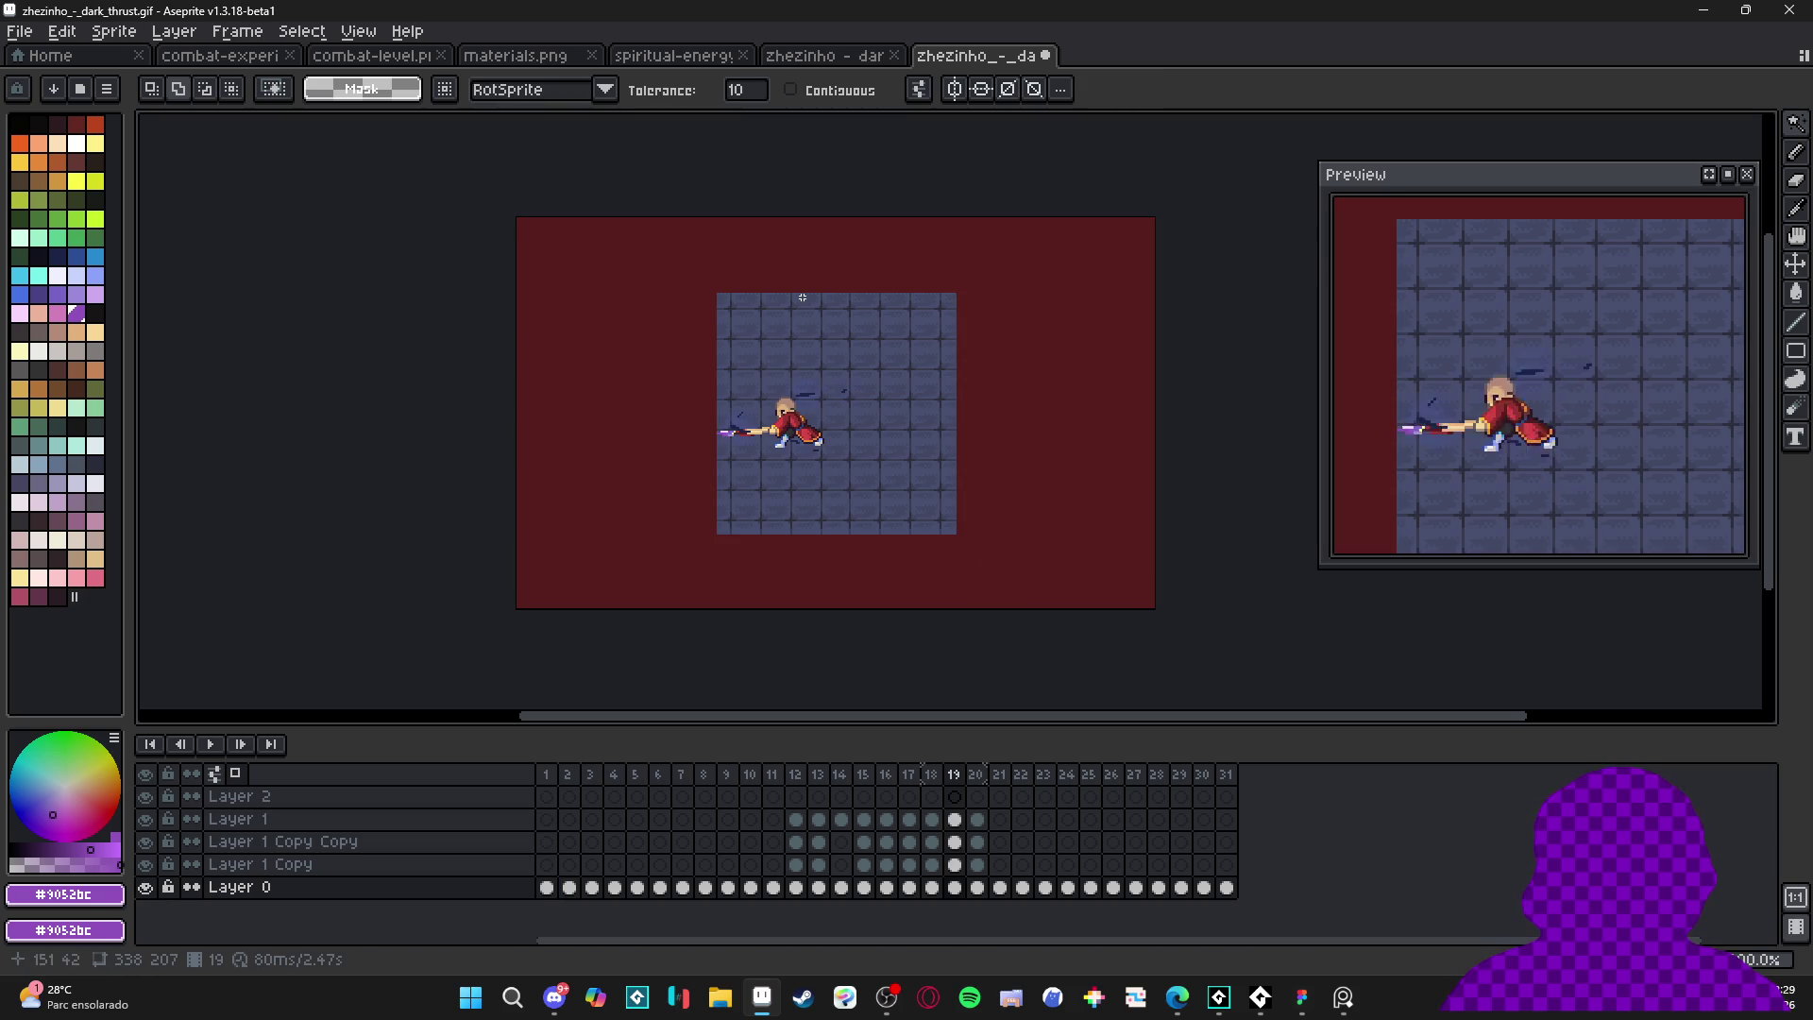
key("ctrl+alt+shift+s")
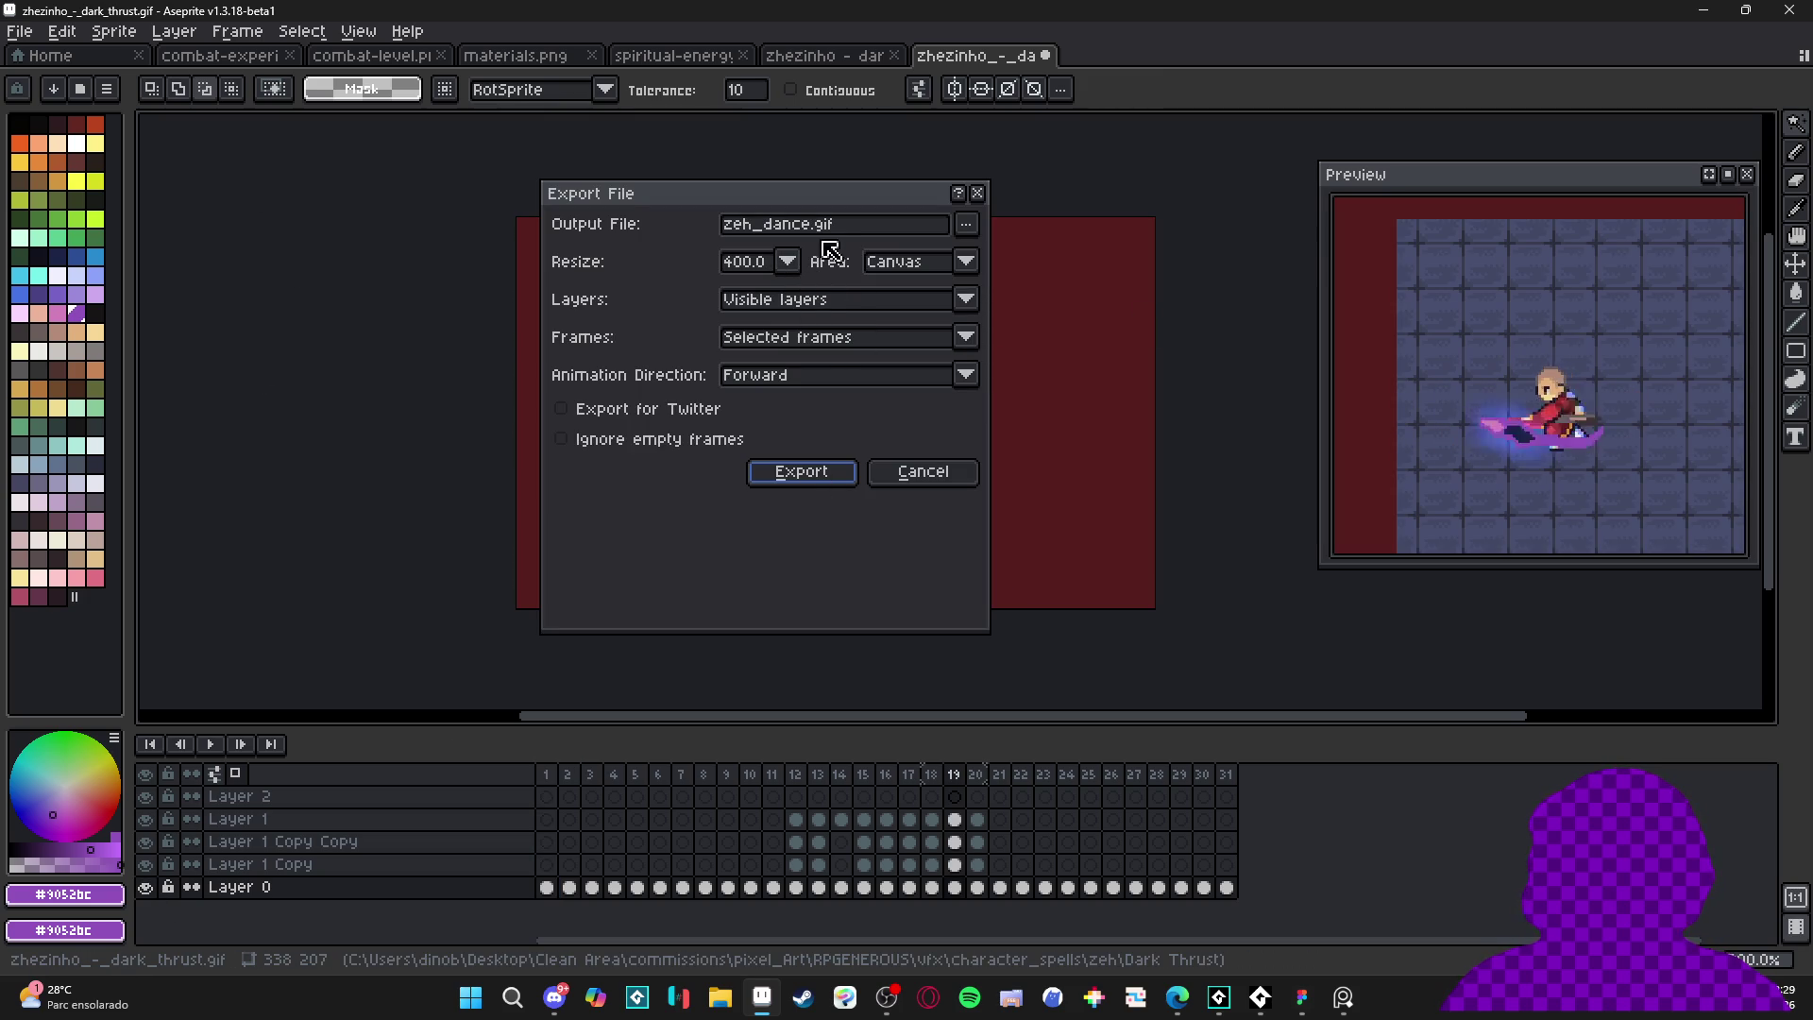
double_click(818, 234)
type("dark_thrust_no_")
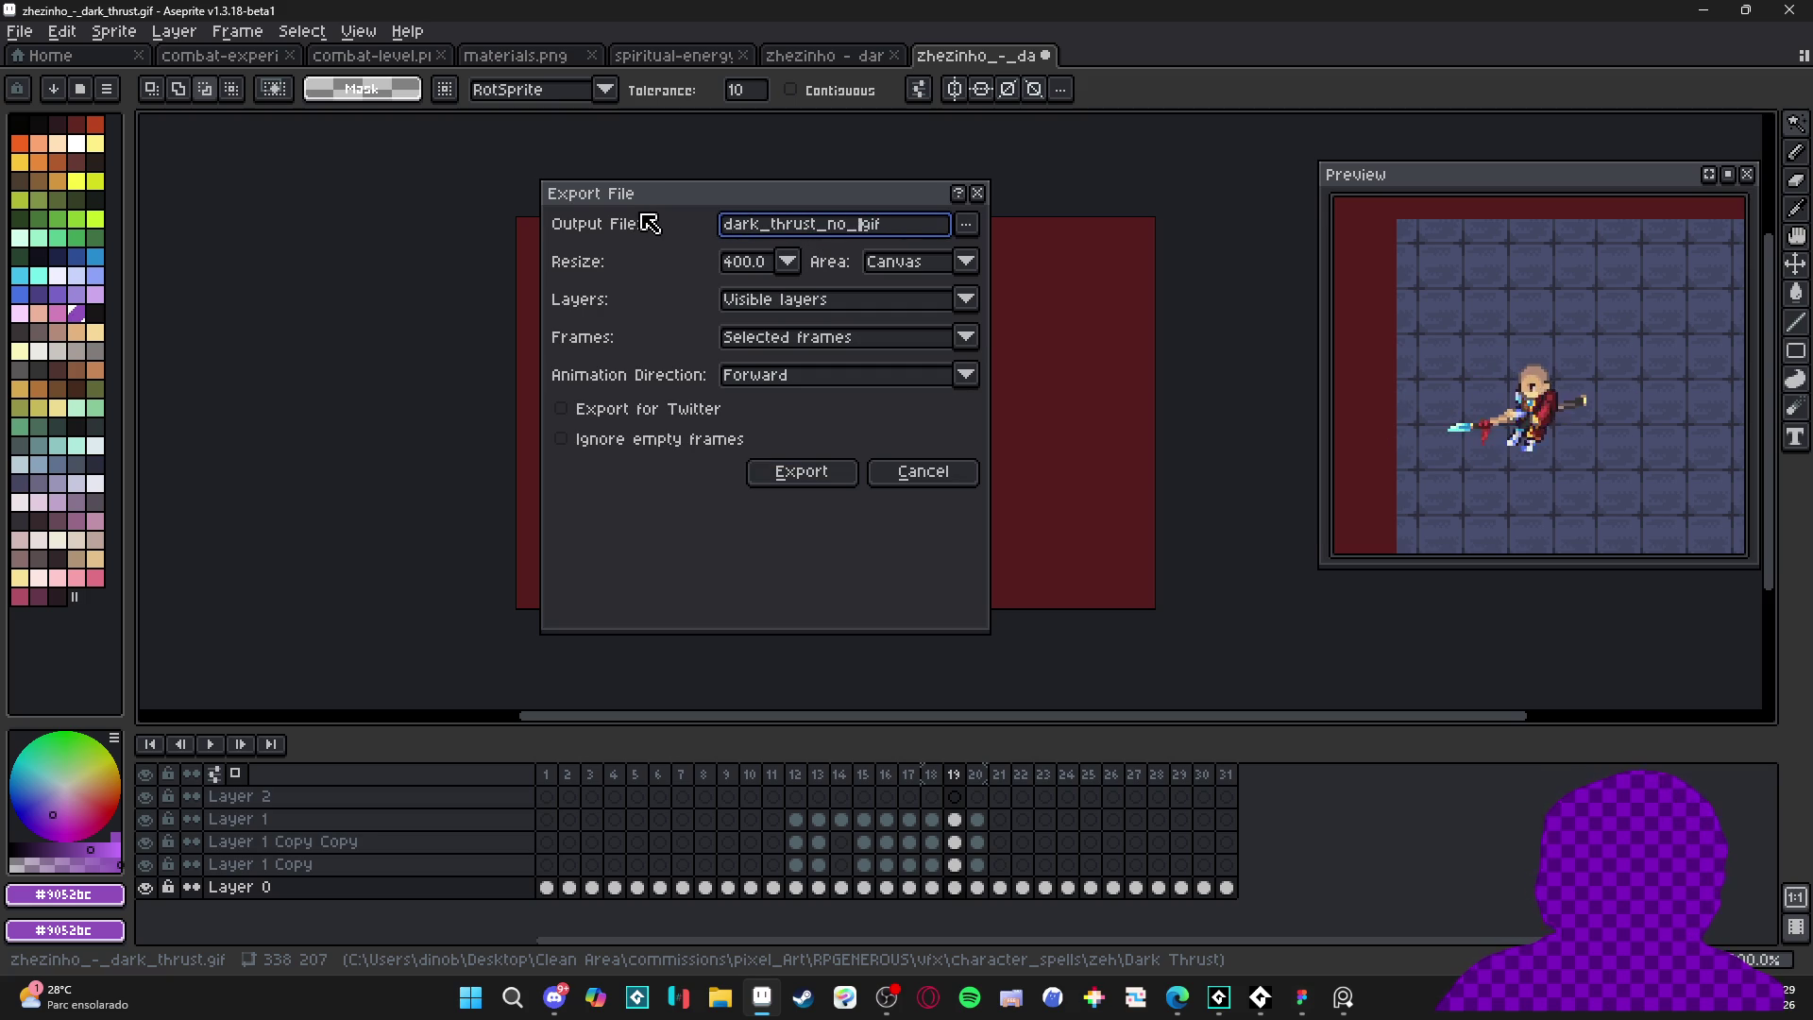
type("os")
key("Return")
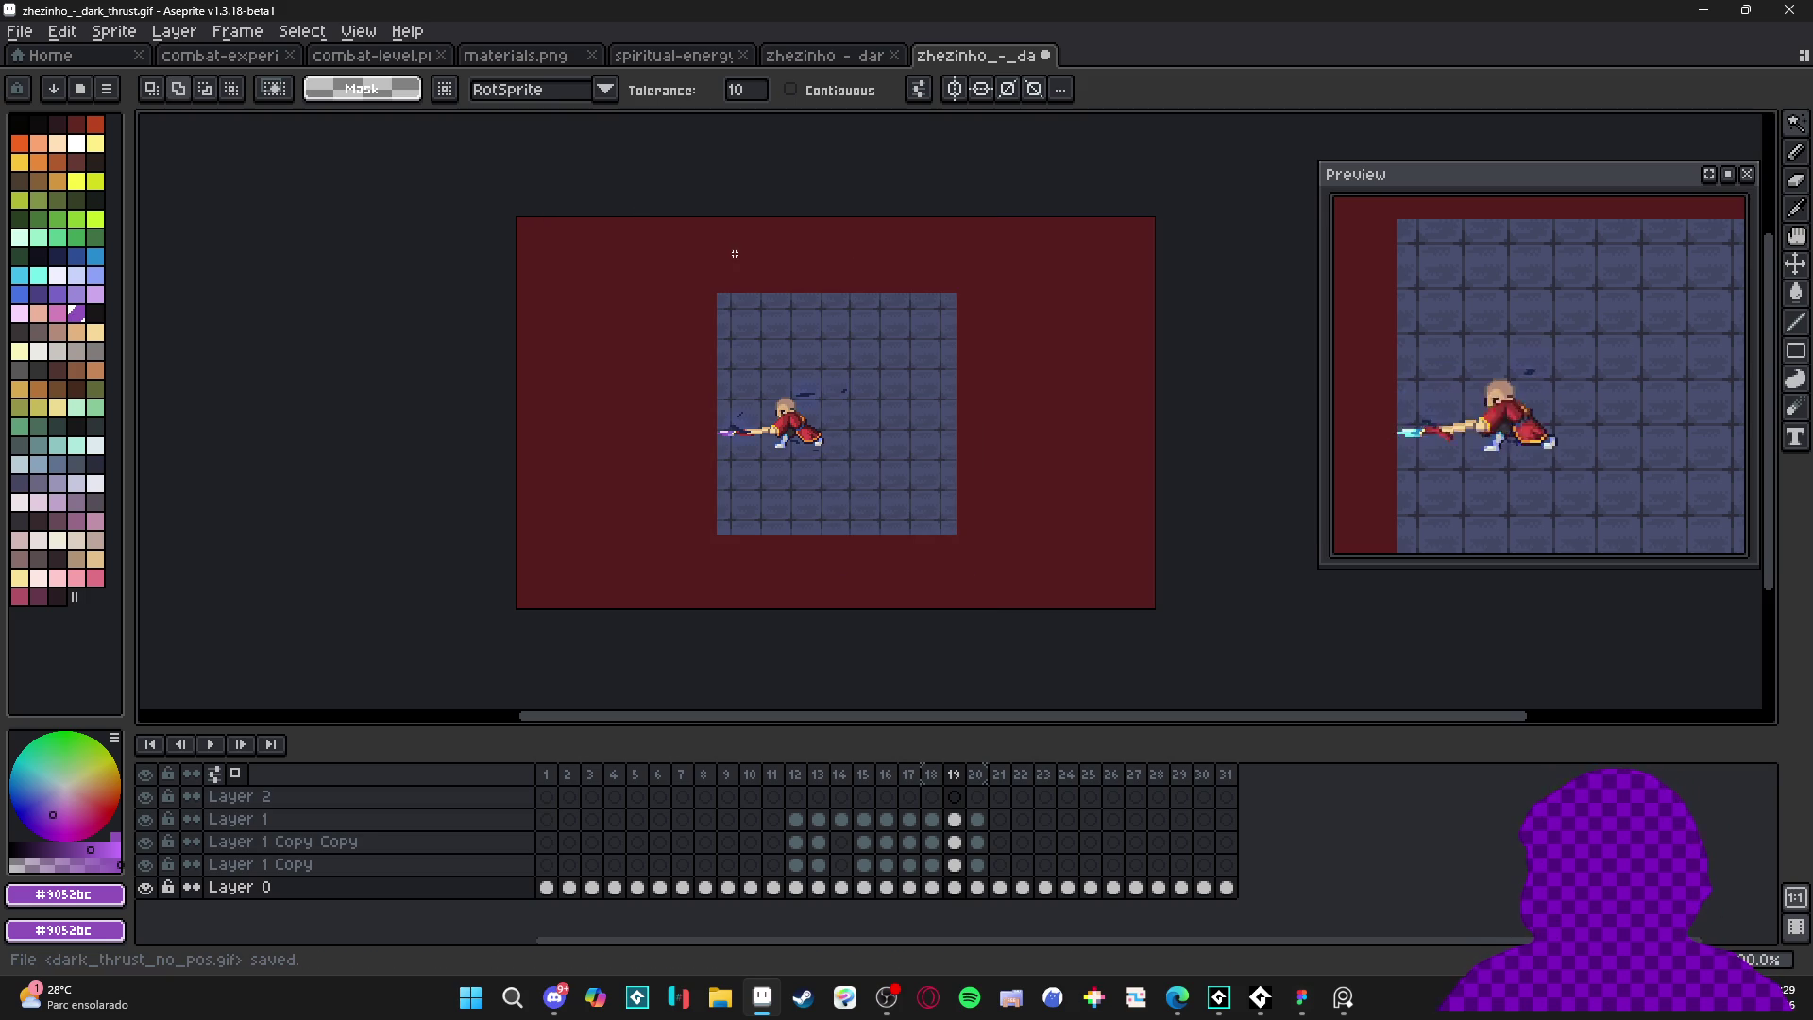
key("ctrl+alt+c")
- Crop the canvas to 202×131 pixels around the tiled floor
left_click_drag(1153, 463, 1021, 459)
left_click_drag(905, 219, 874, 290)
left_click(1623, 548)
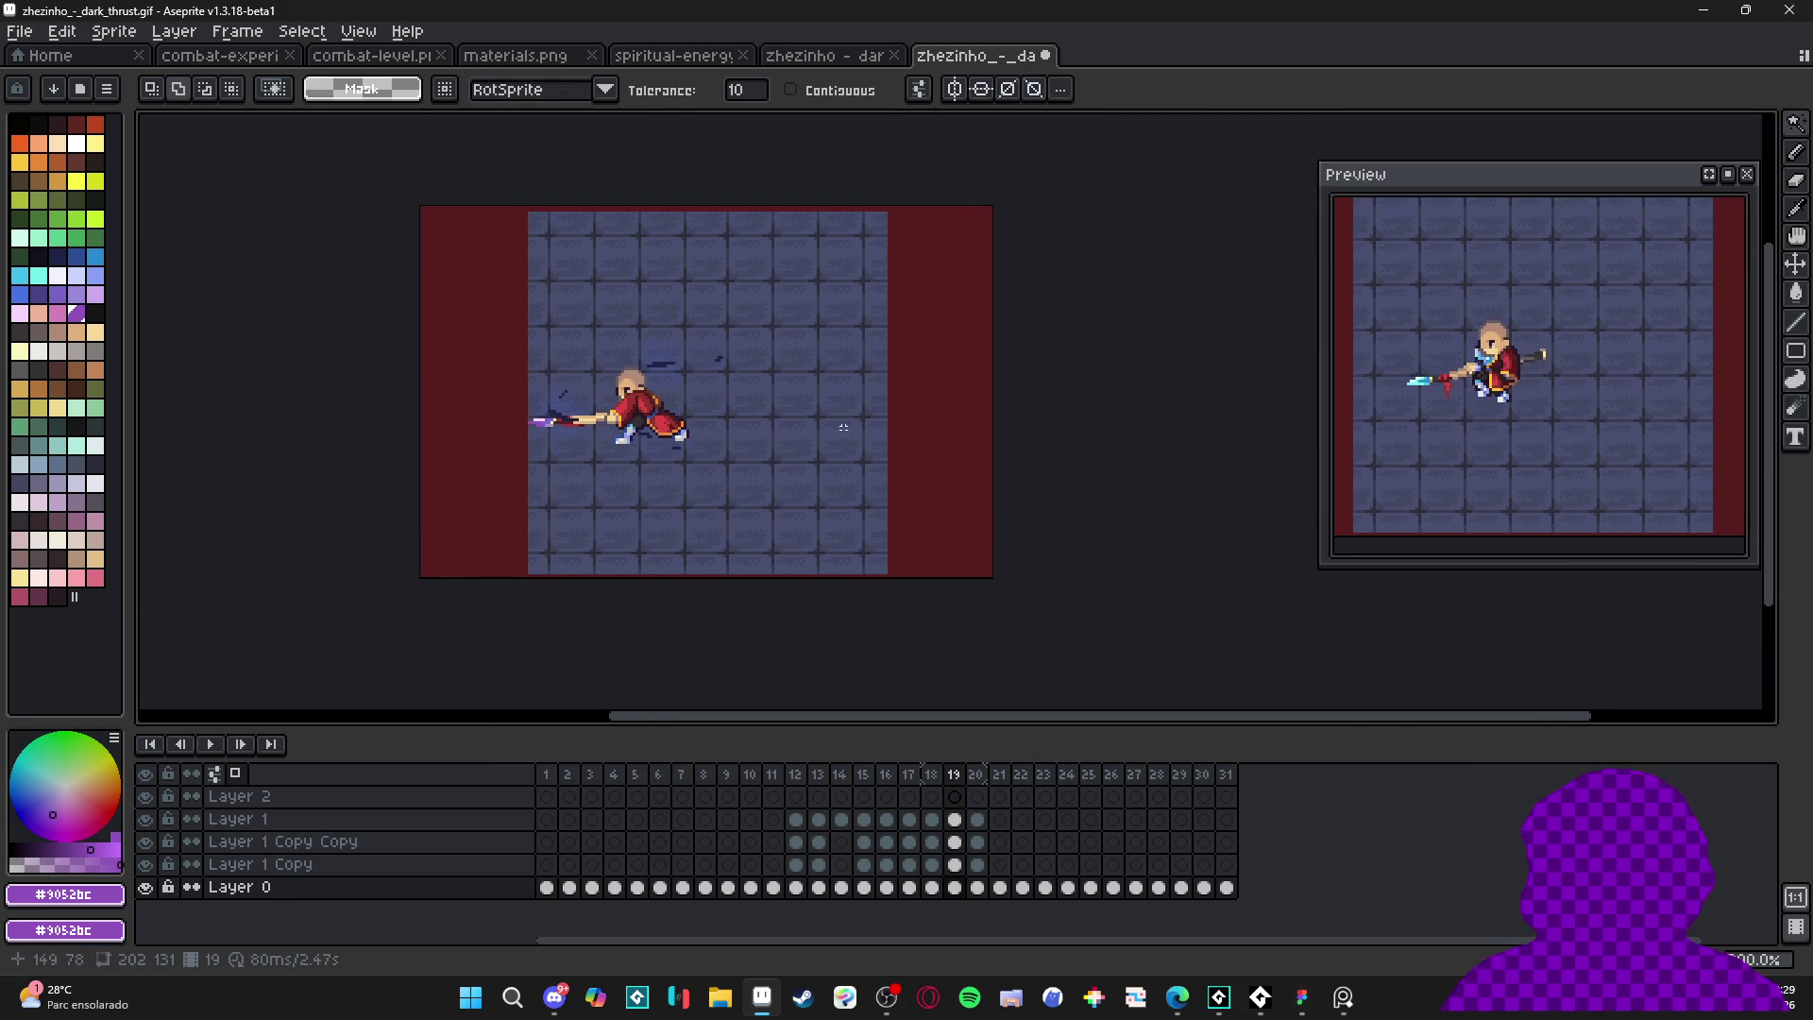
scroll(792, 446, "up", 1)
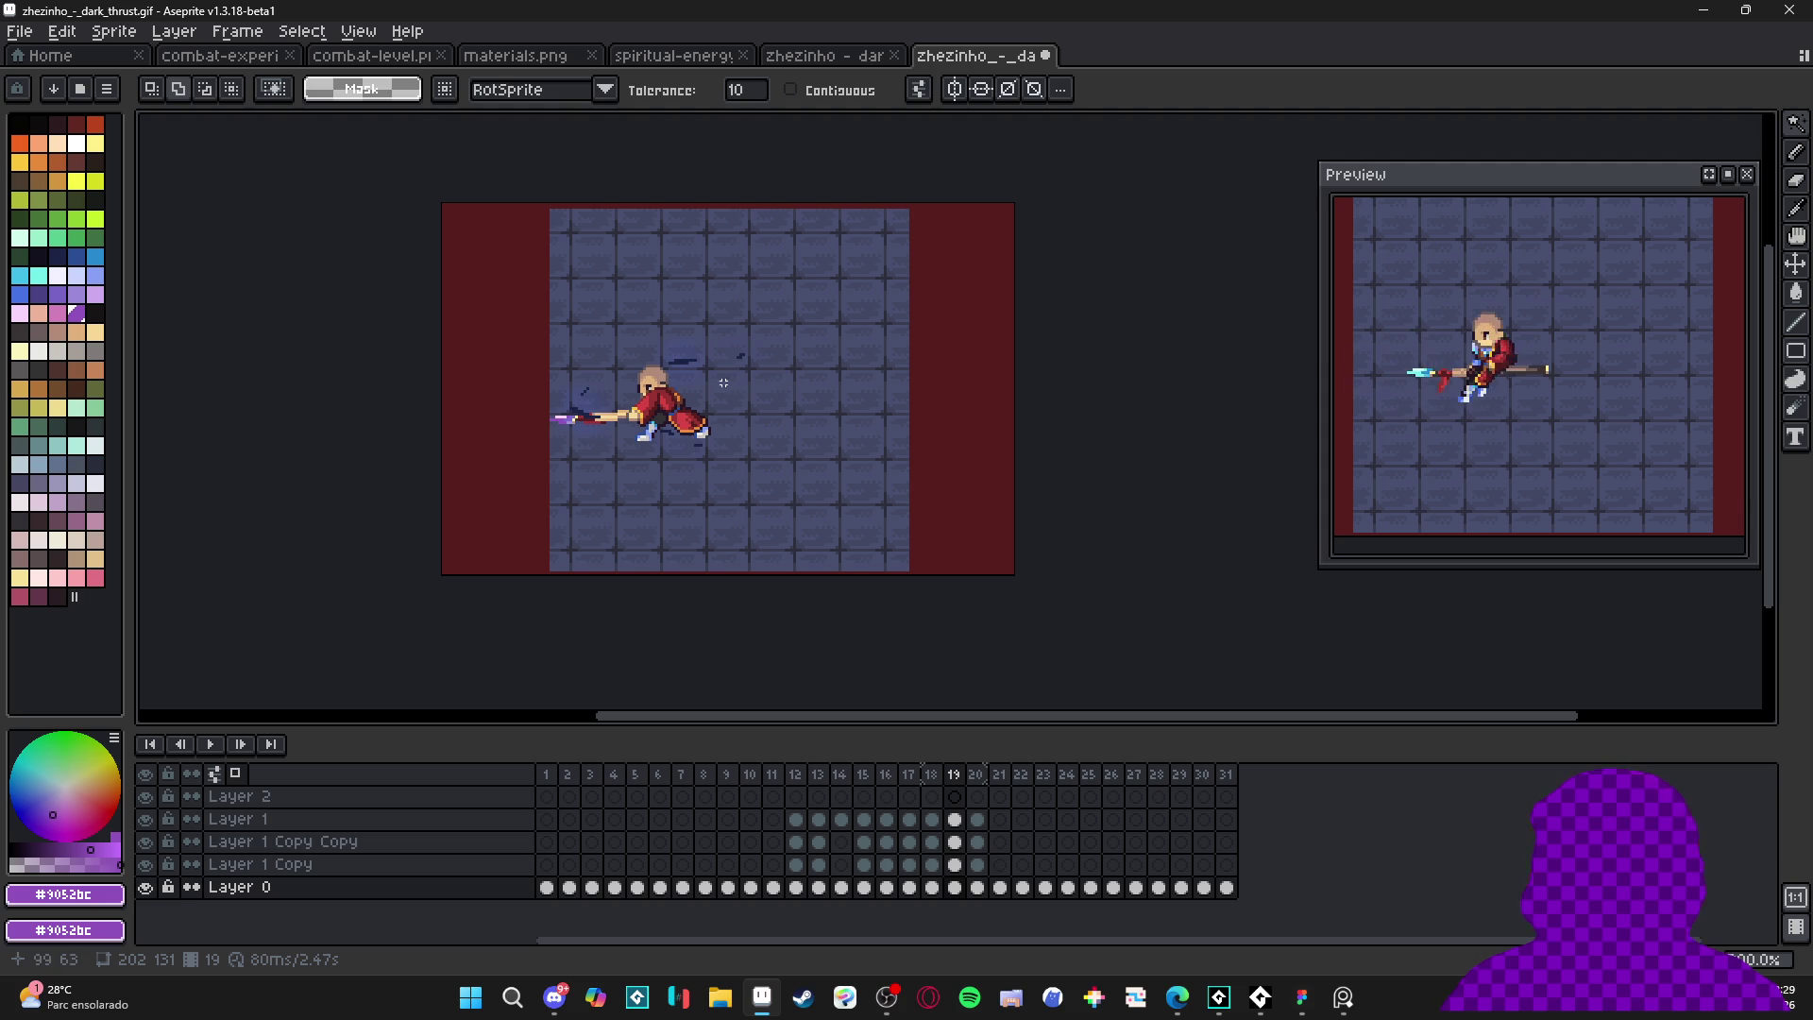
scroll(755, 425, "up", 2)
scroll(771, 457, "up", 1)
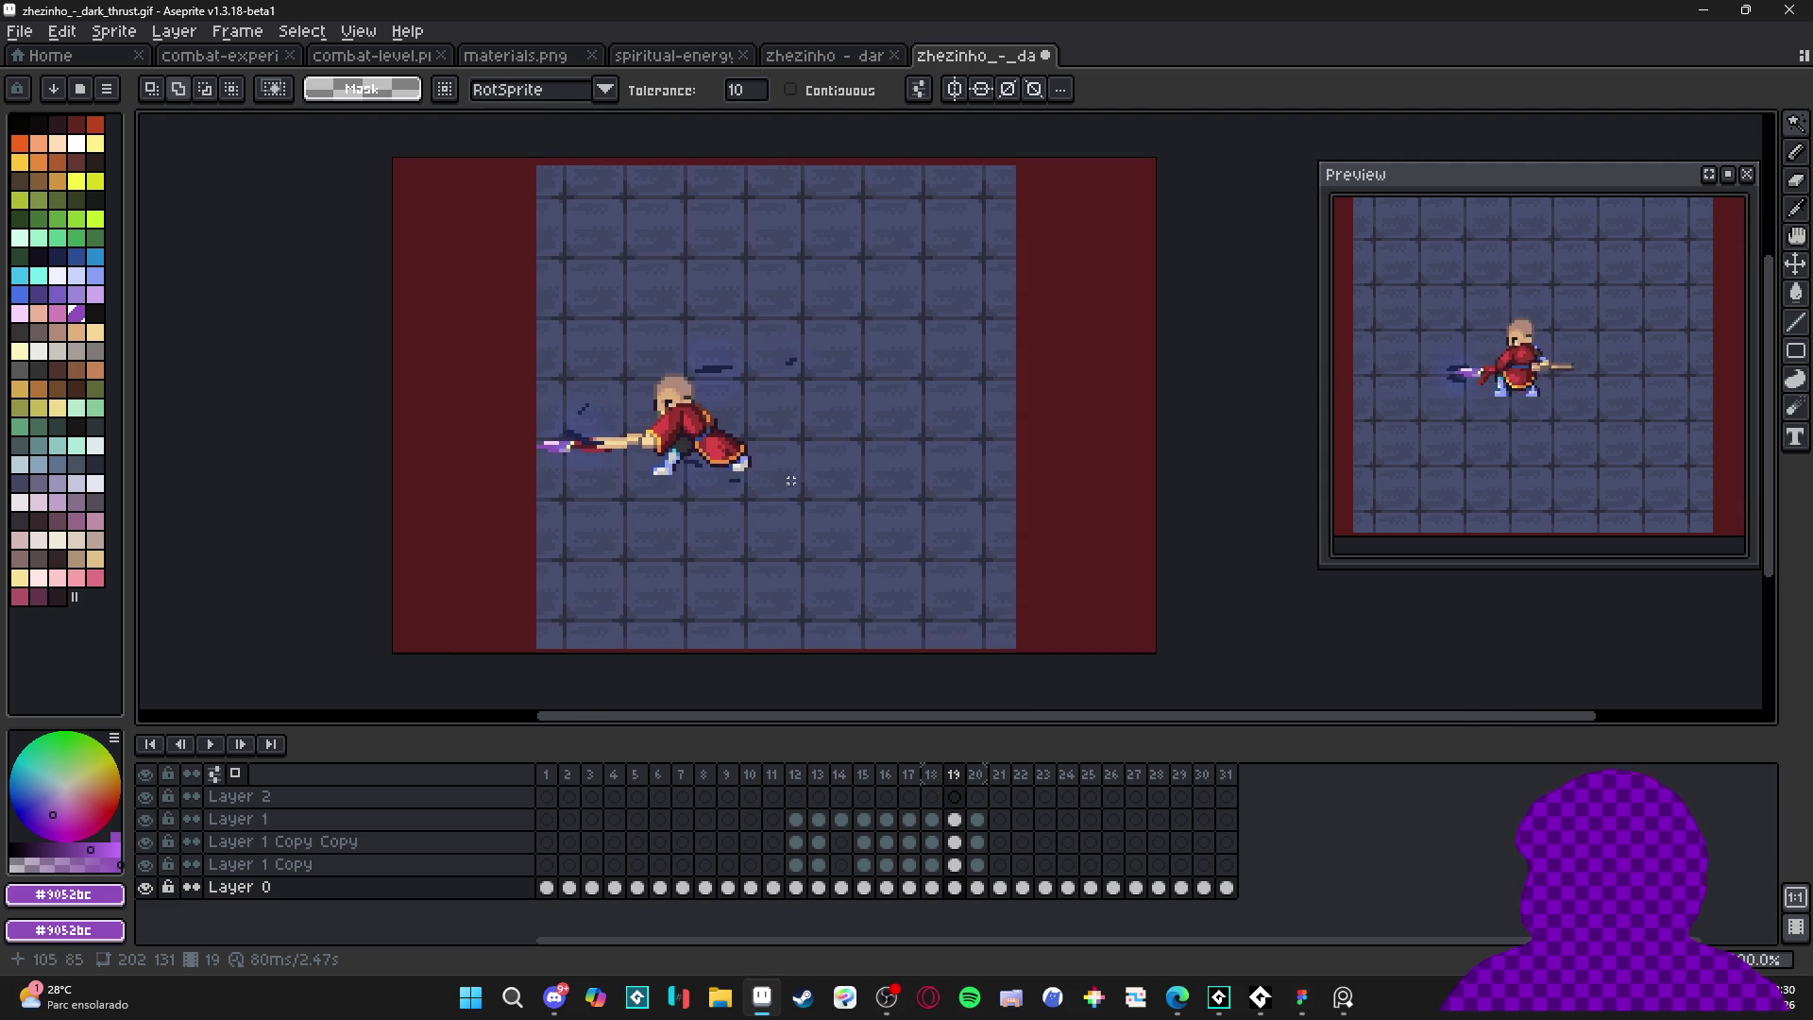
- Play the animation through once to verify it runs correctly
left_click(211, 744)
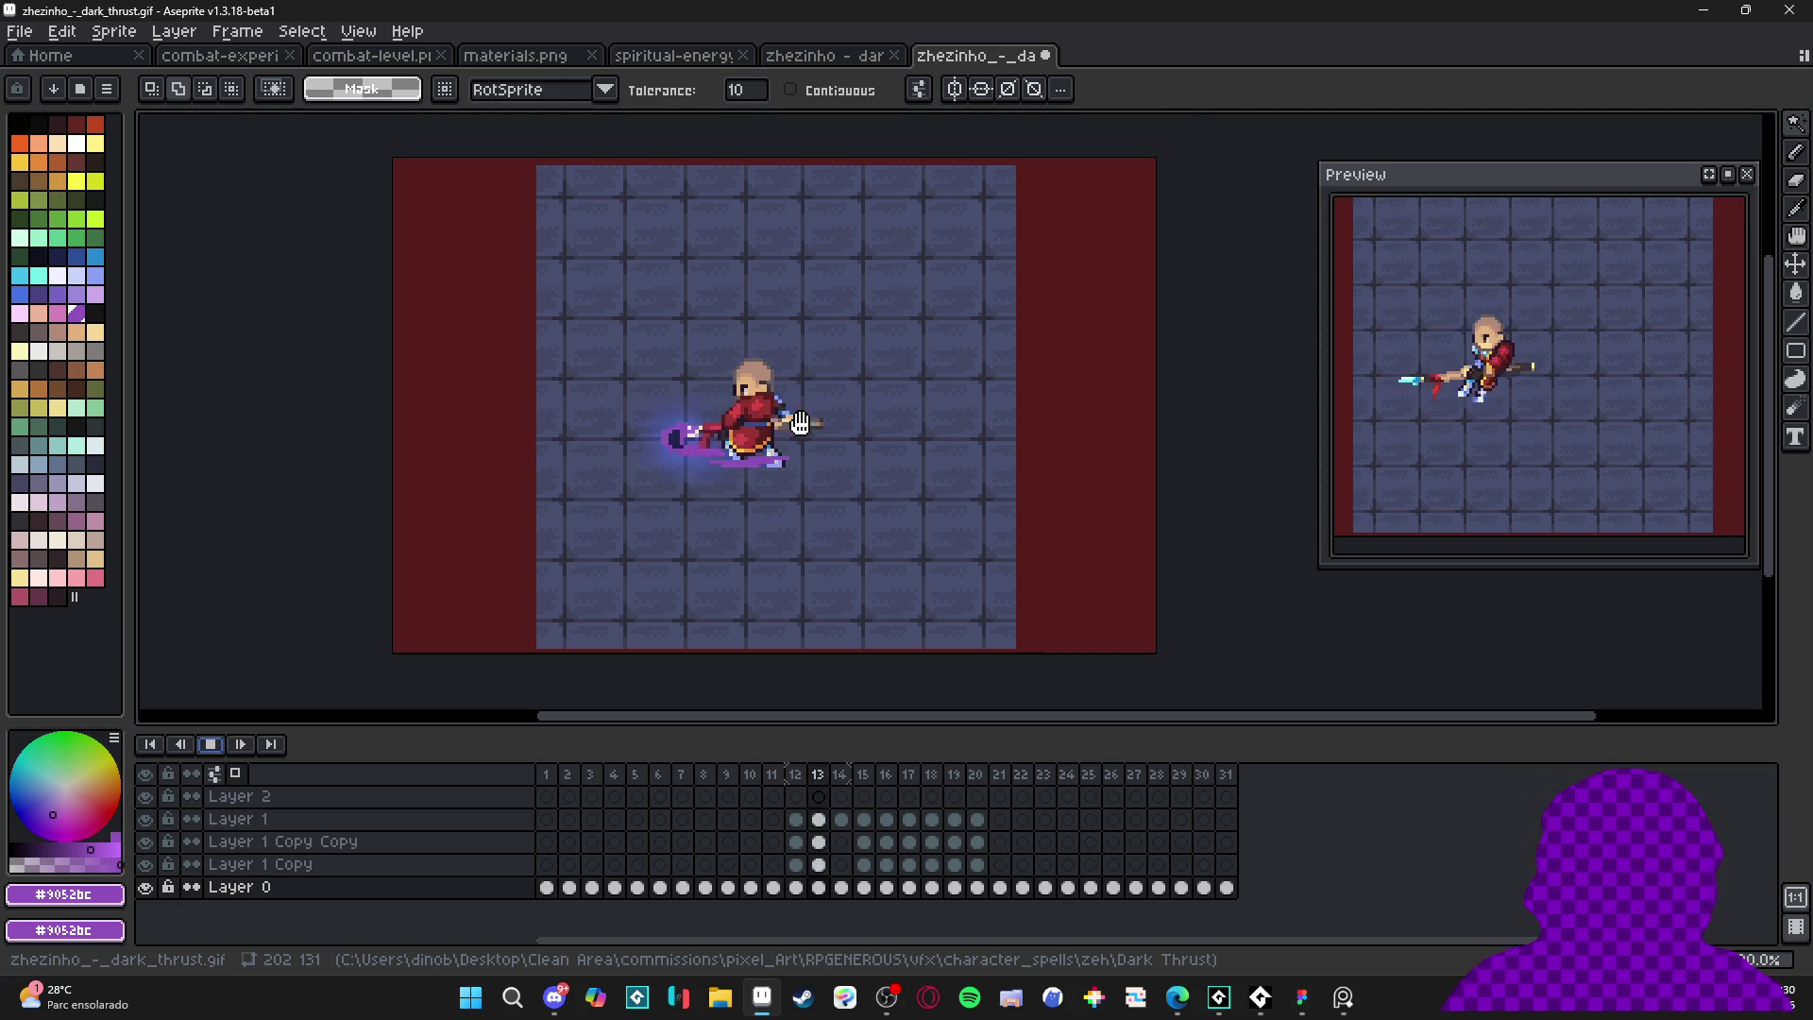
left_click(211, 744)
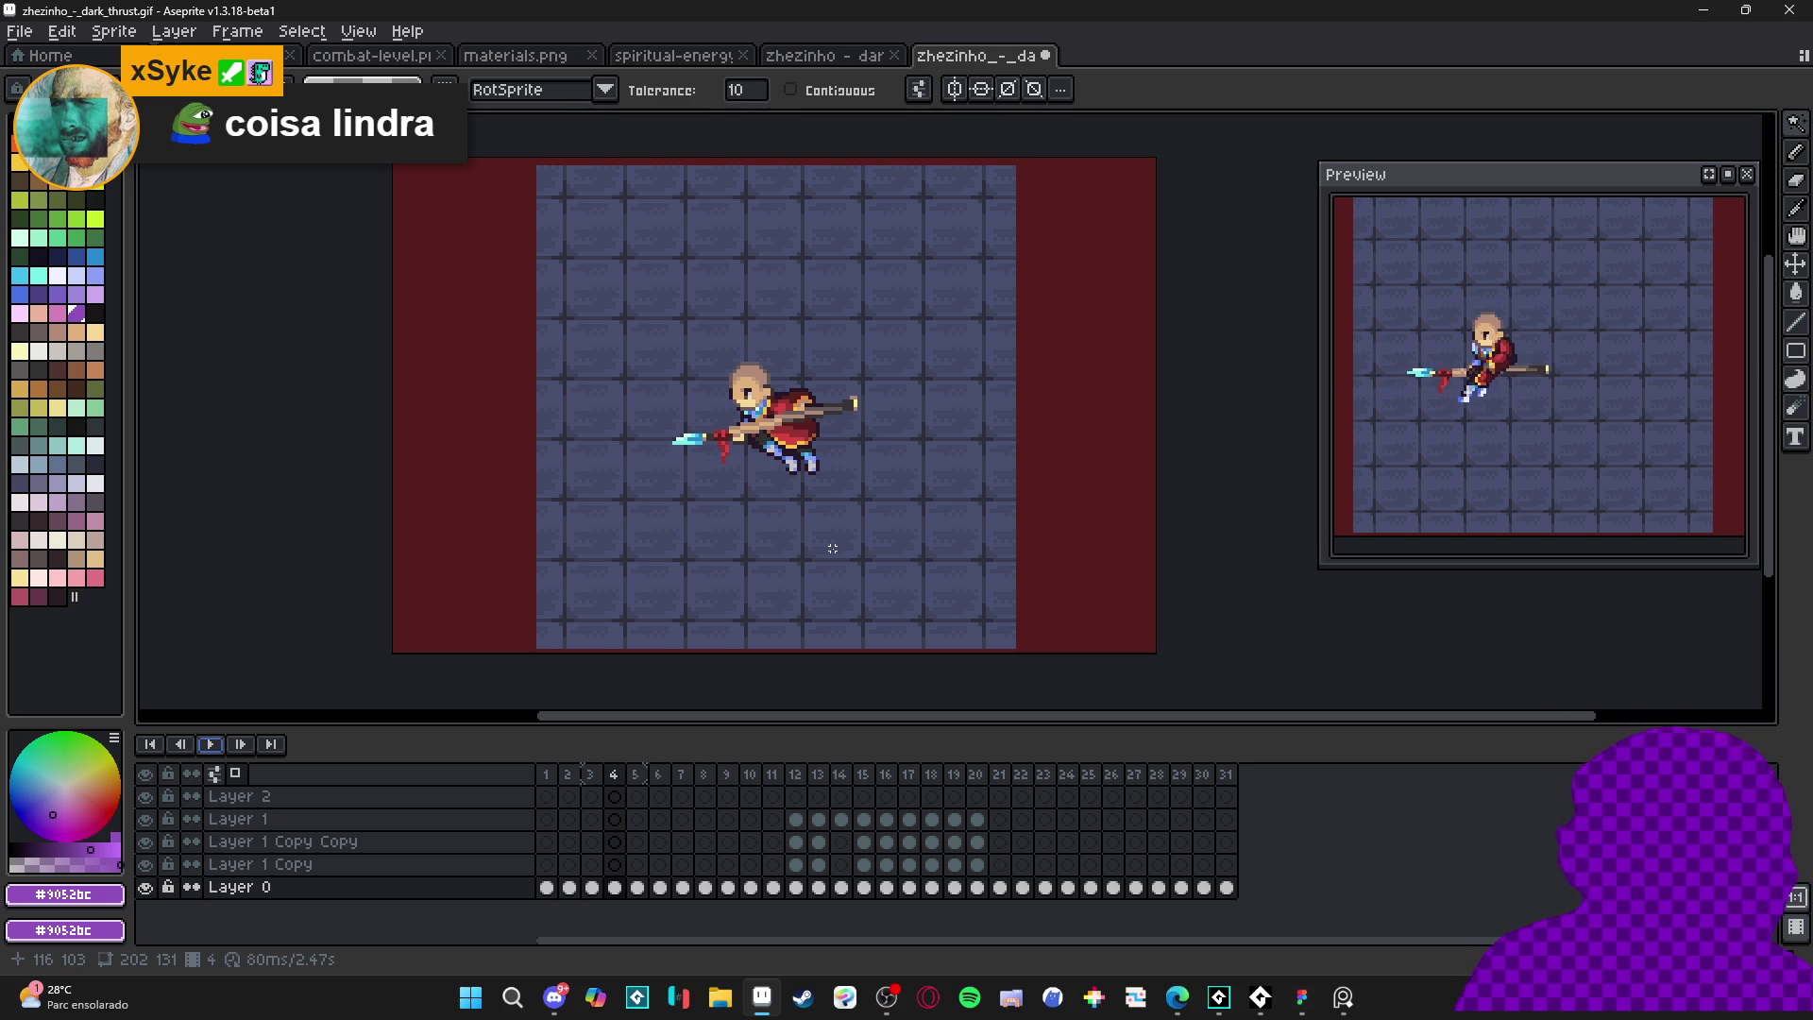
key("ctrl+alt+shift+s")
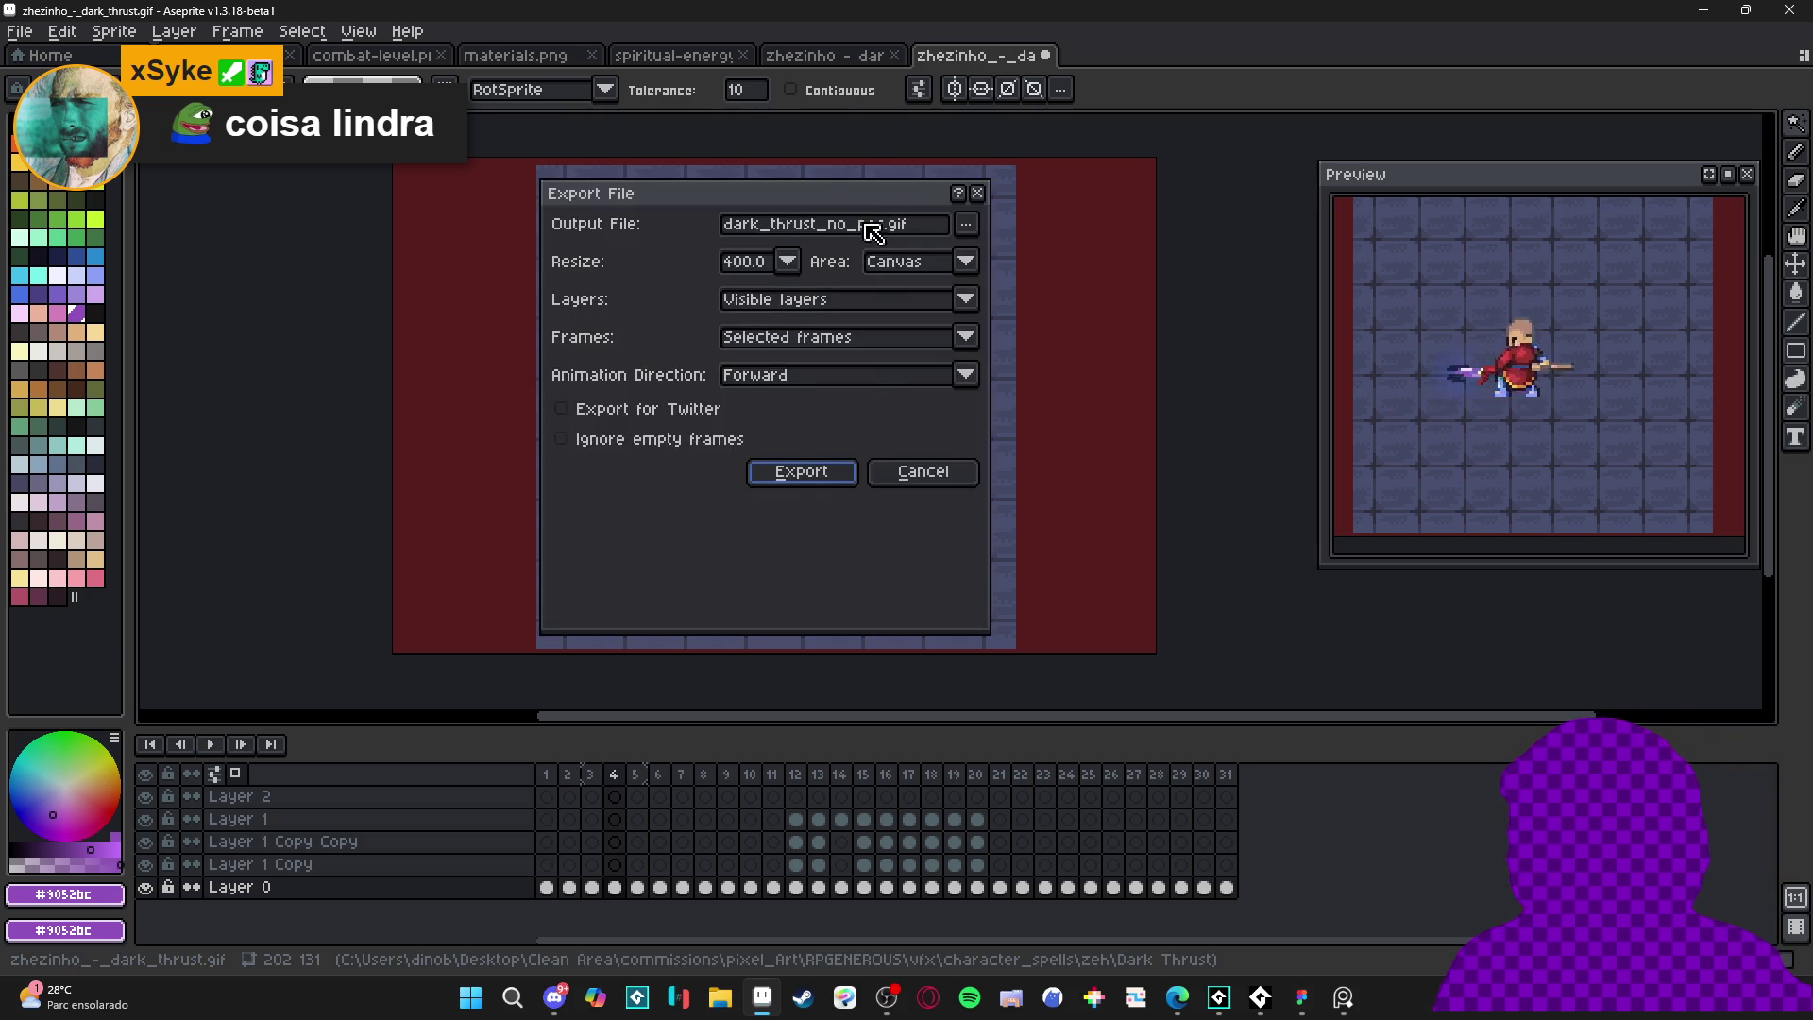
- Re-export over dark_thrust_no_pos.gif at 400%, then bring up File Explorer
left_click(818, 478)
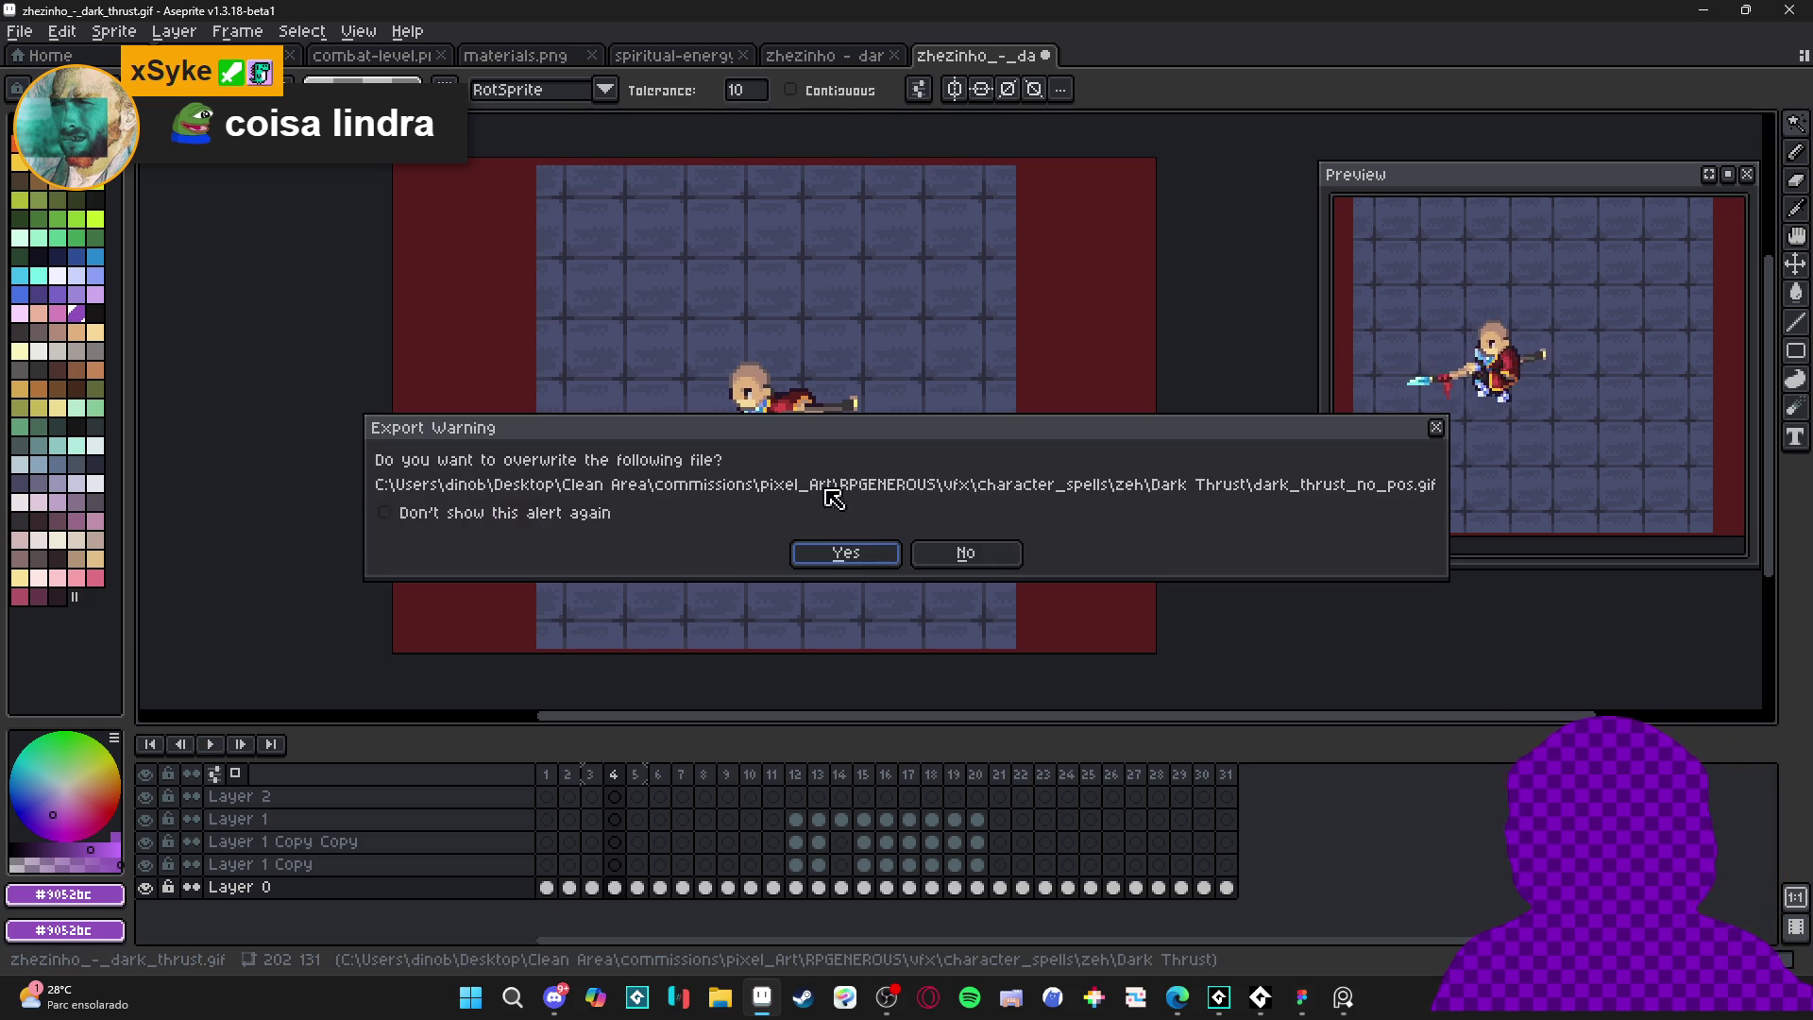
left_click(852, 564)
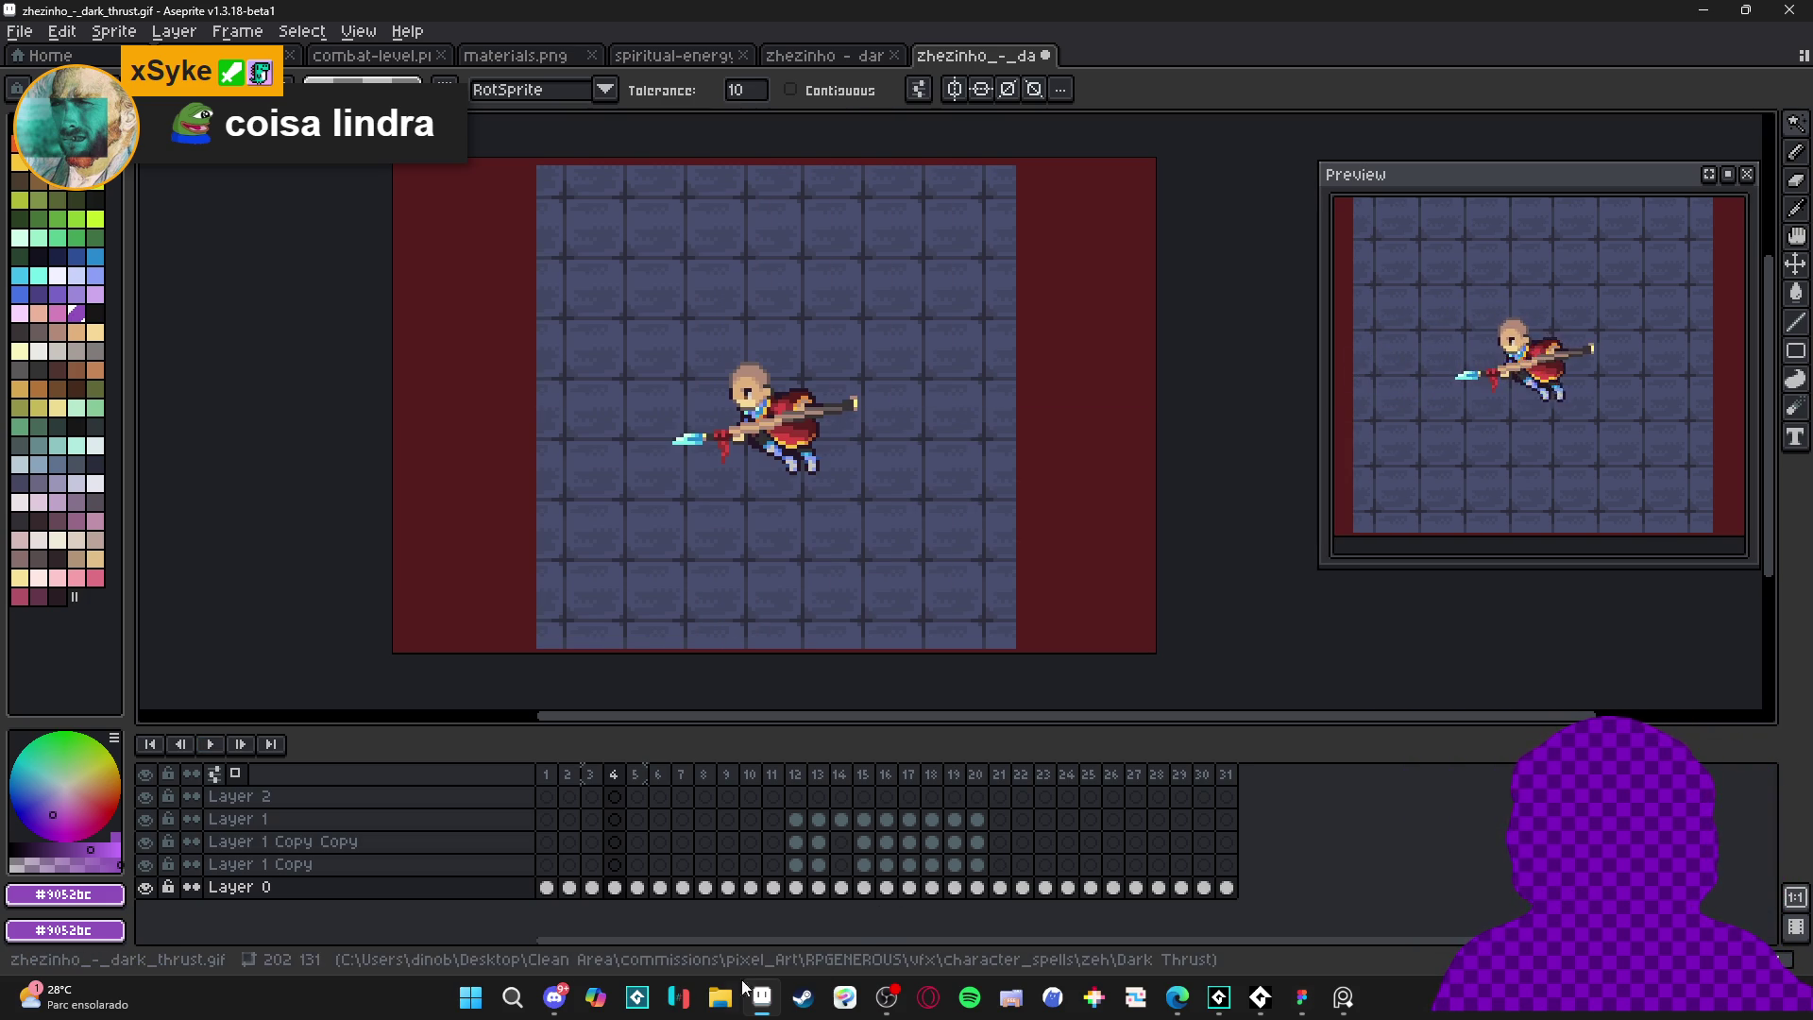
left_click(554, 997)
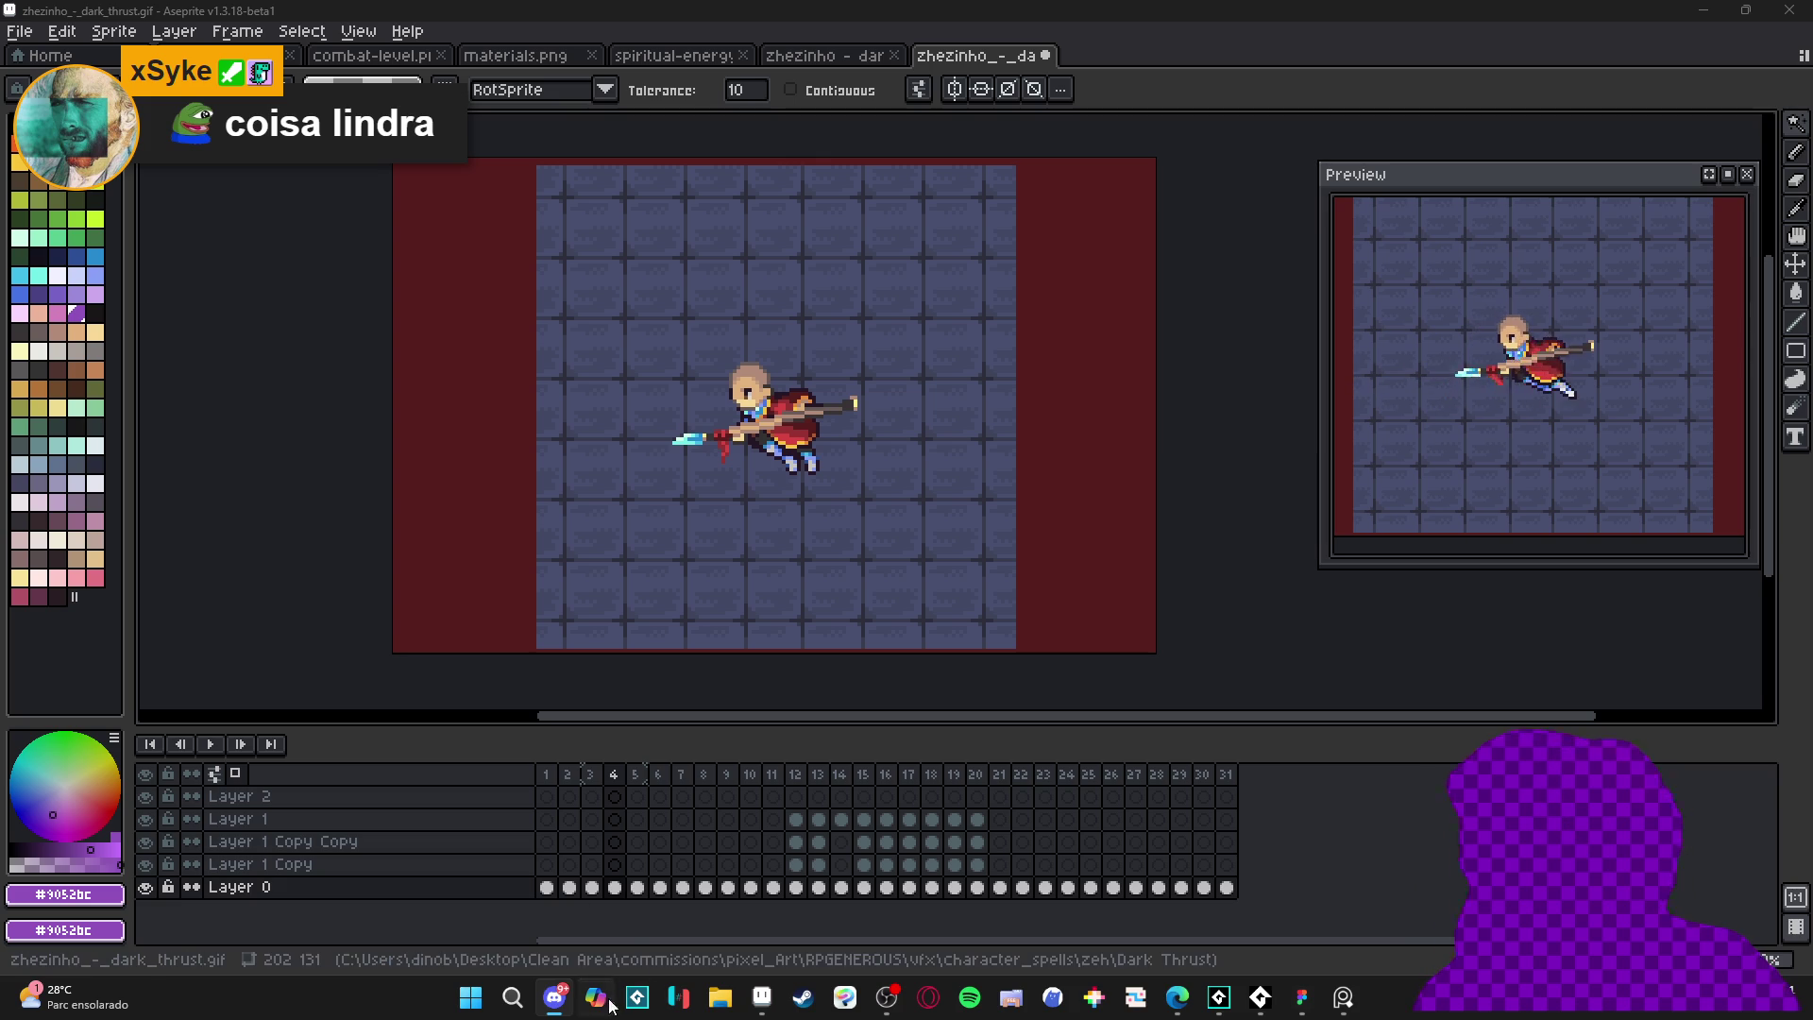
left_click(716, 1002)
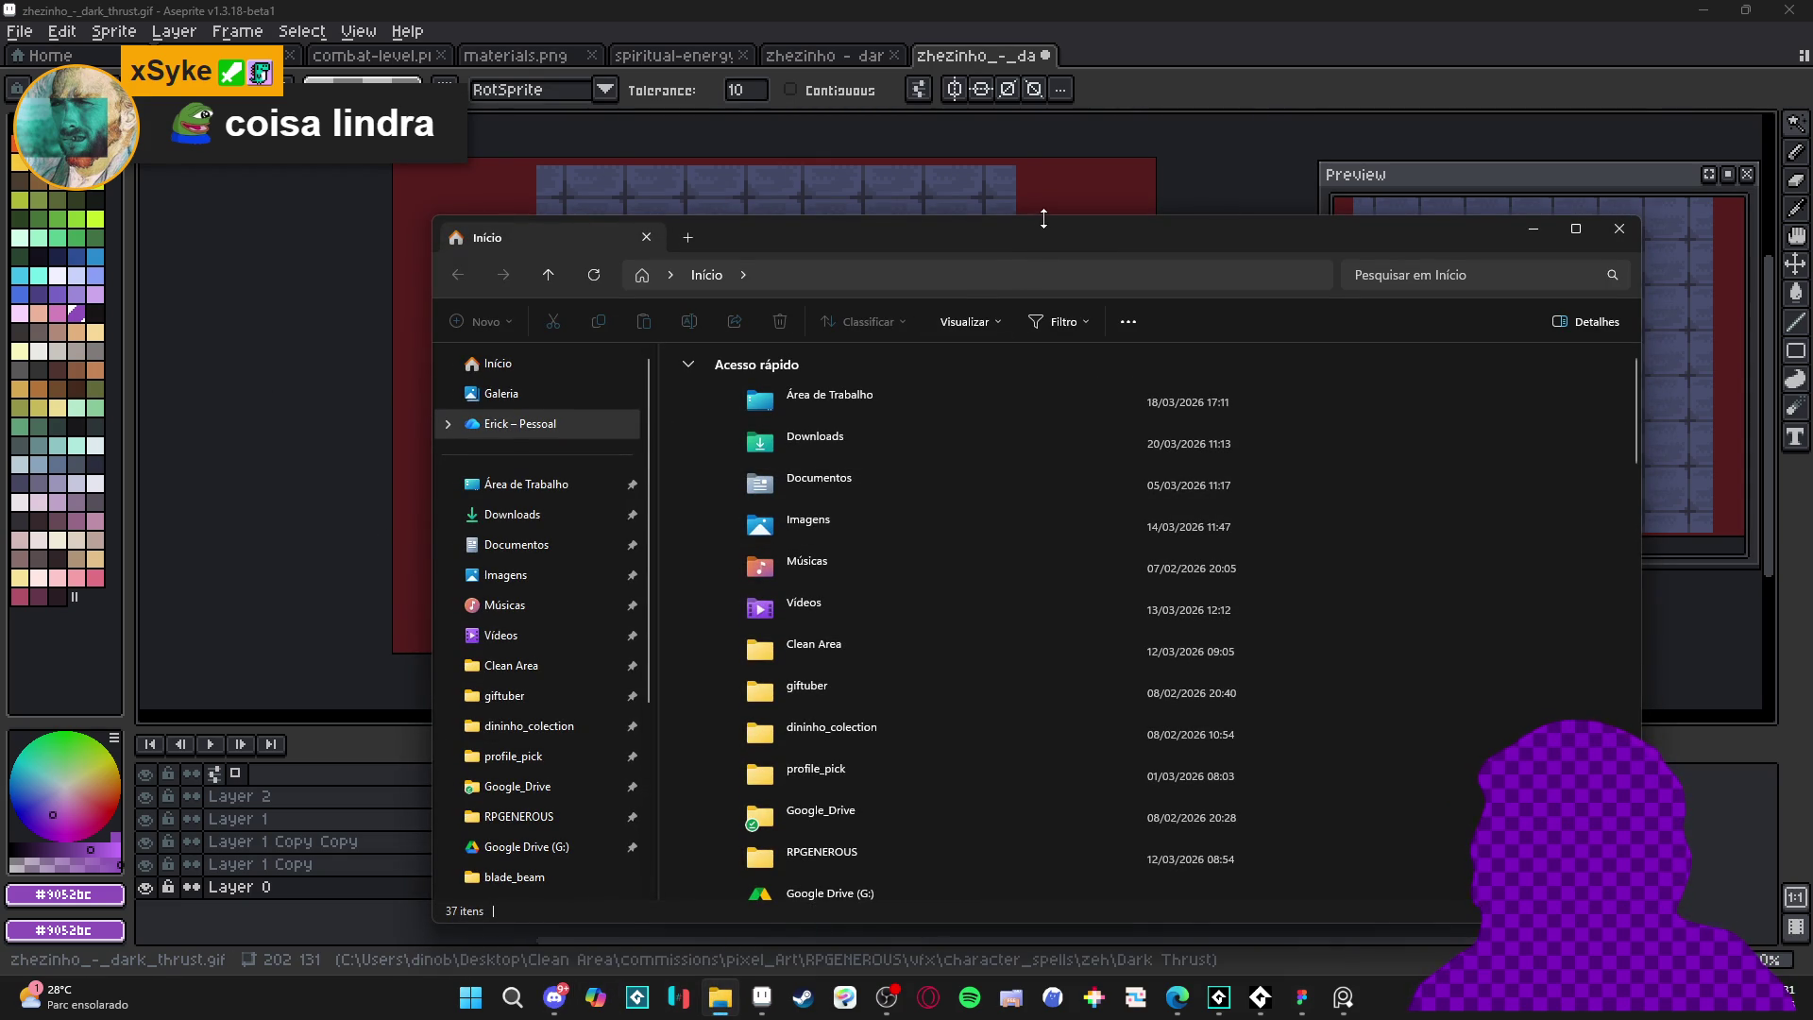
- Browse Clean Area > RPGENEROUS > vfx > character_spells > zeh > Dark Thrust
left_click_drag(1044, 218, 1044, 2)
scroll(916, 479, "down", 3)
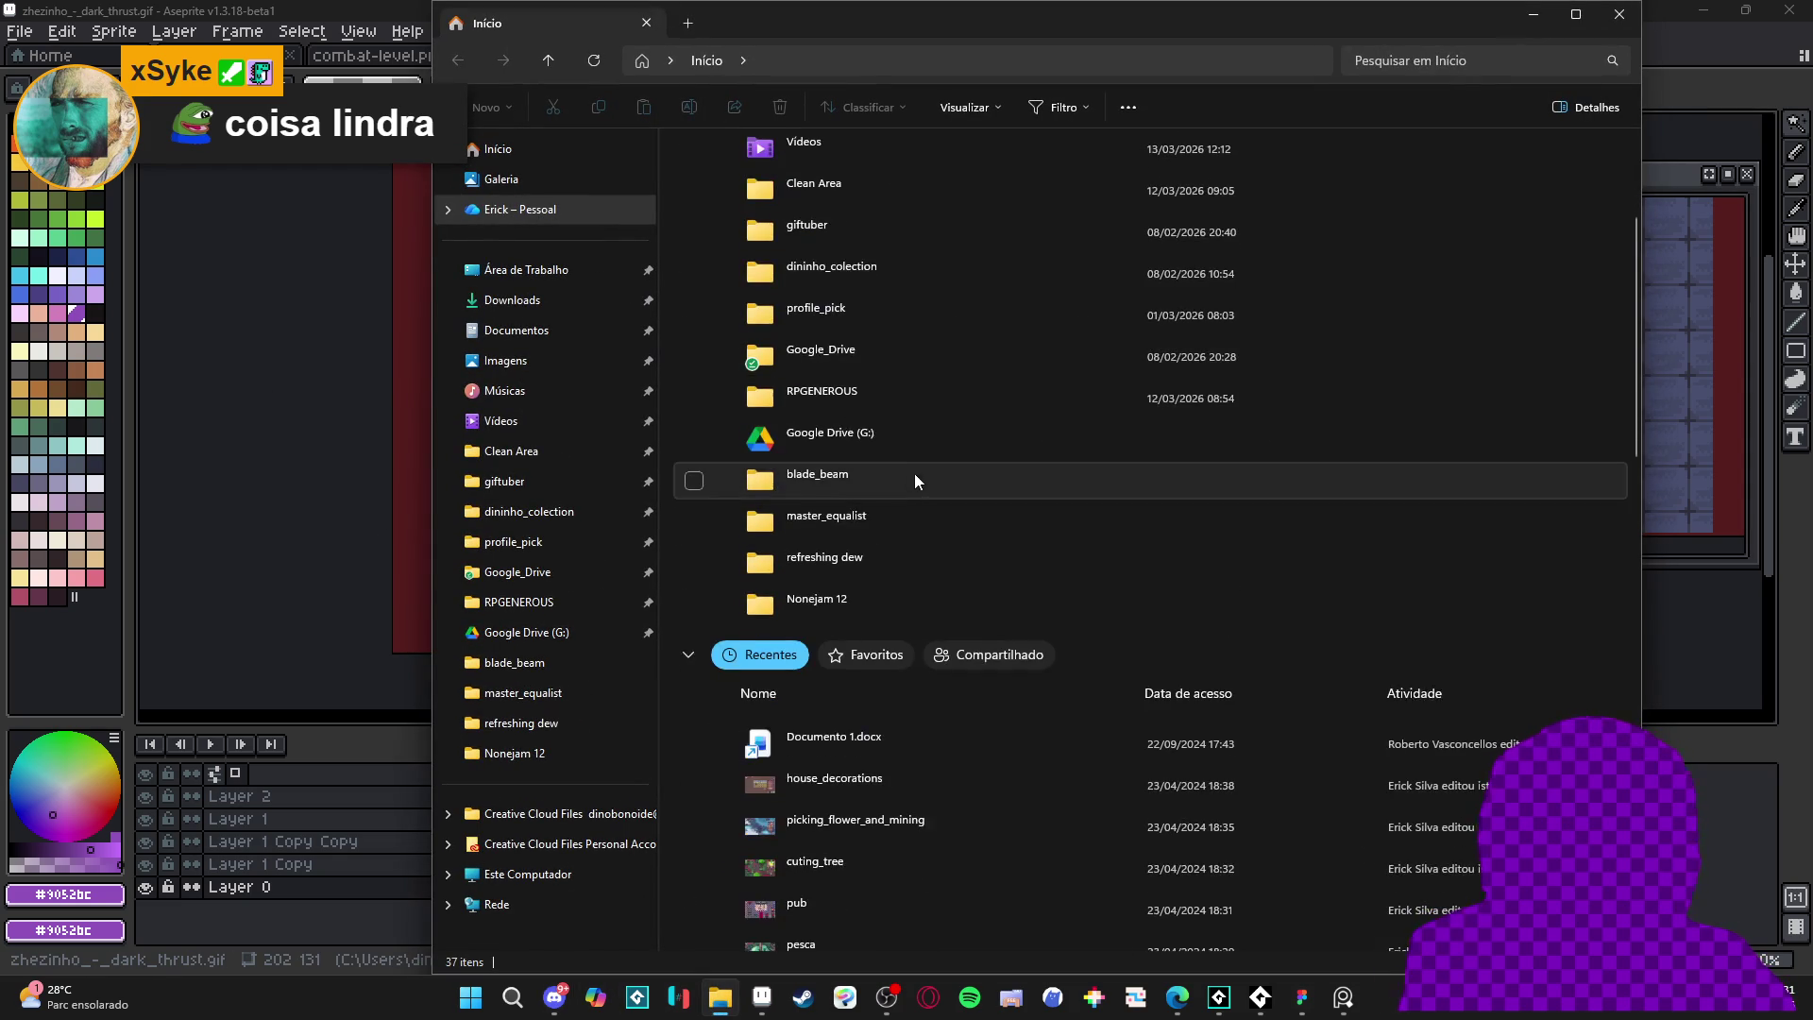
scroll(901, 458, "up", 3)
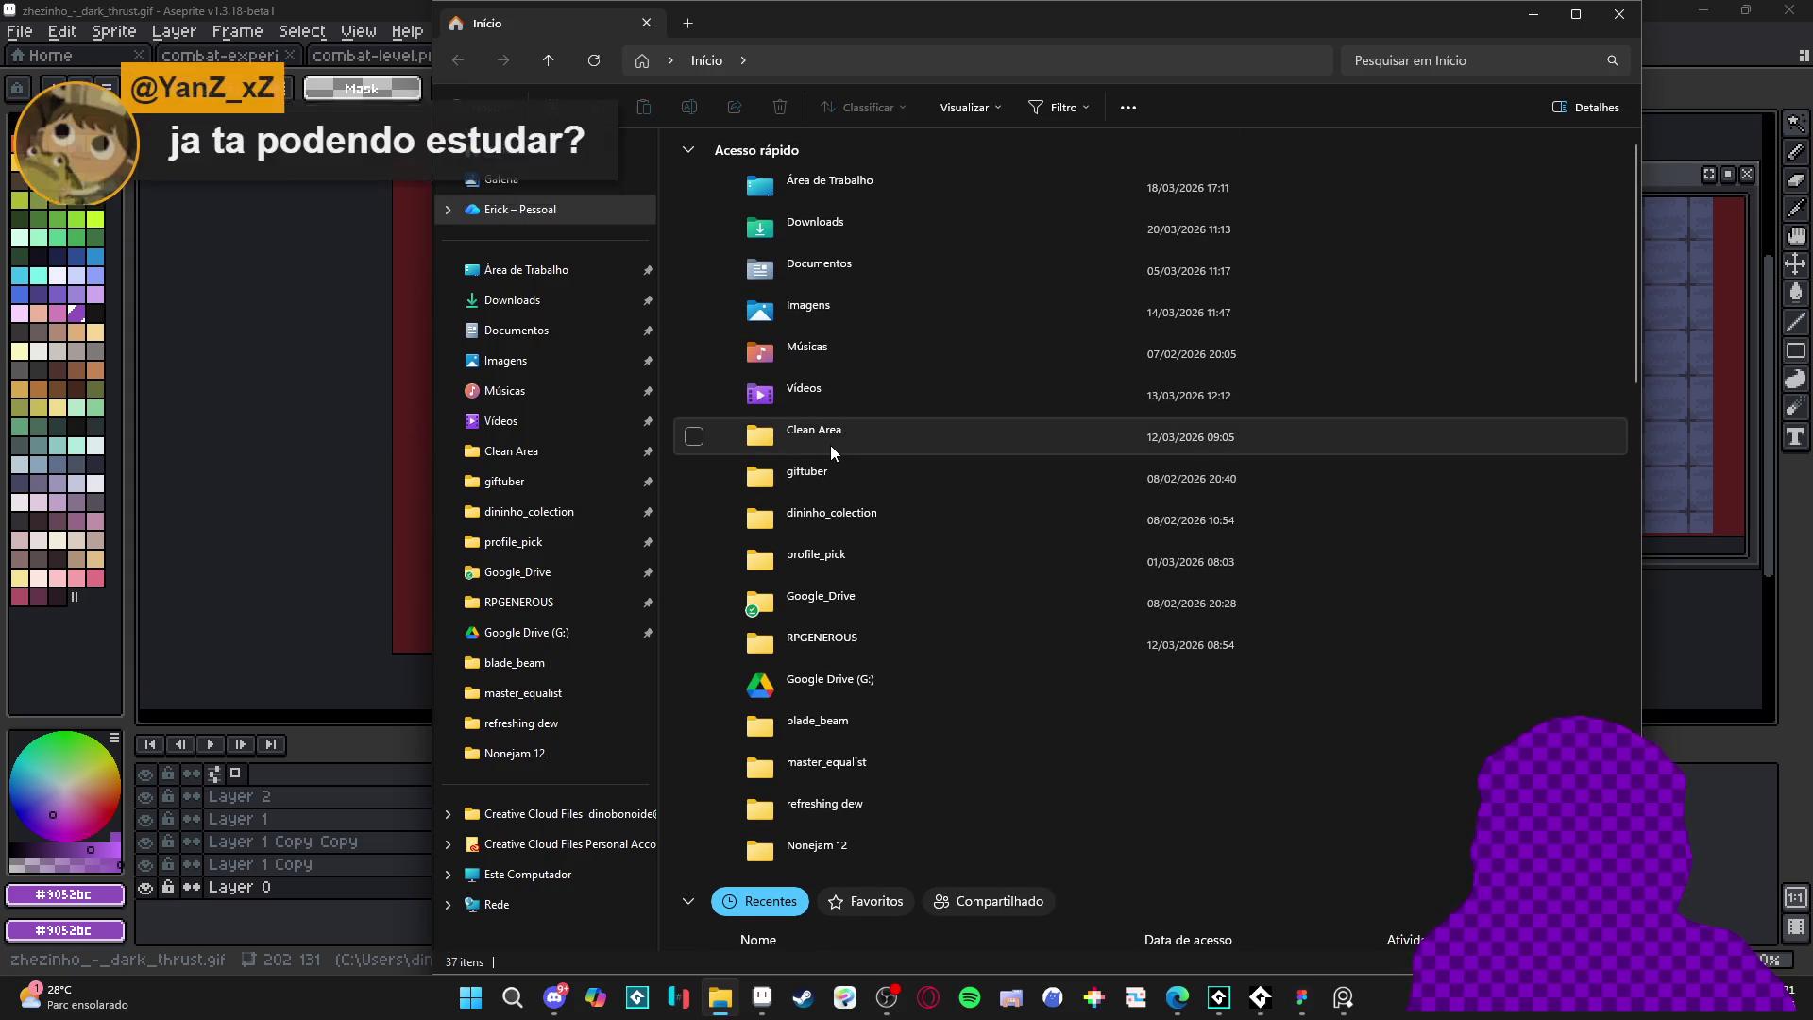
left_click(557, 452)
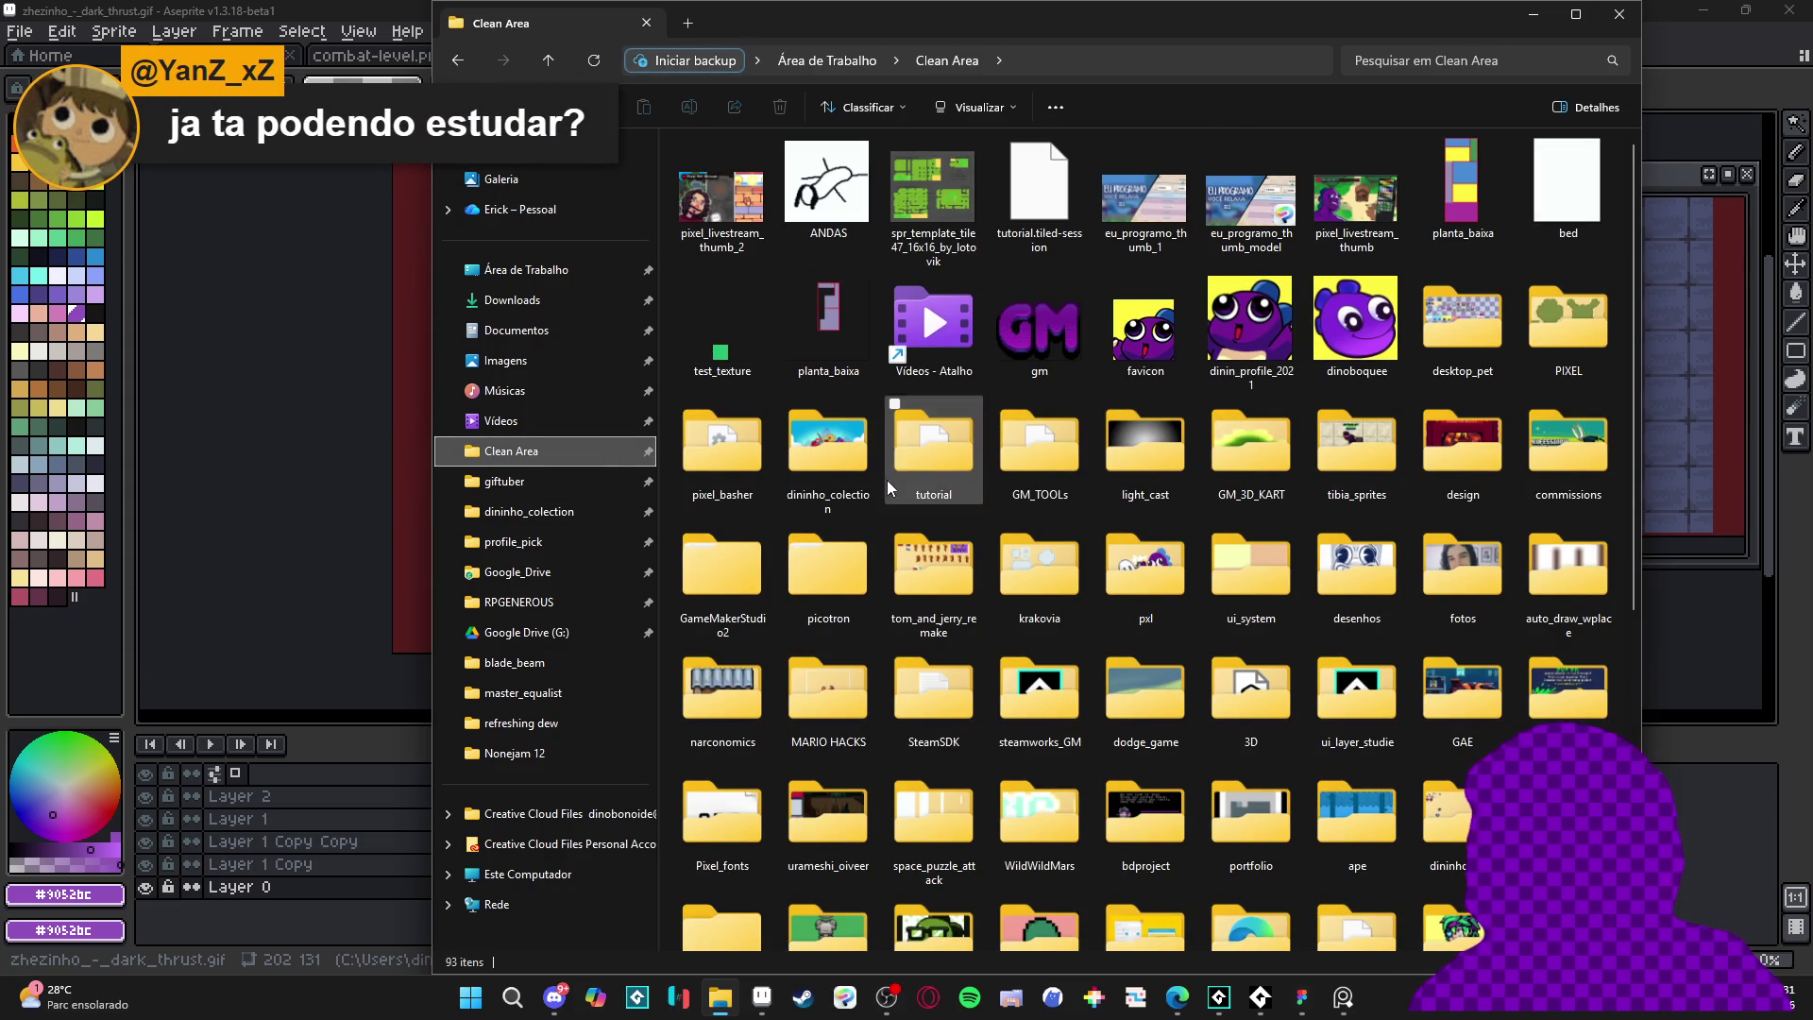
left_click(534, 609)
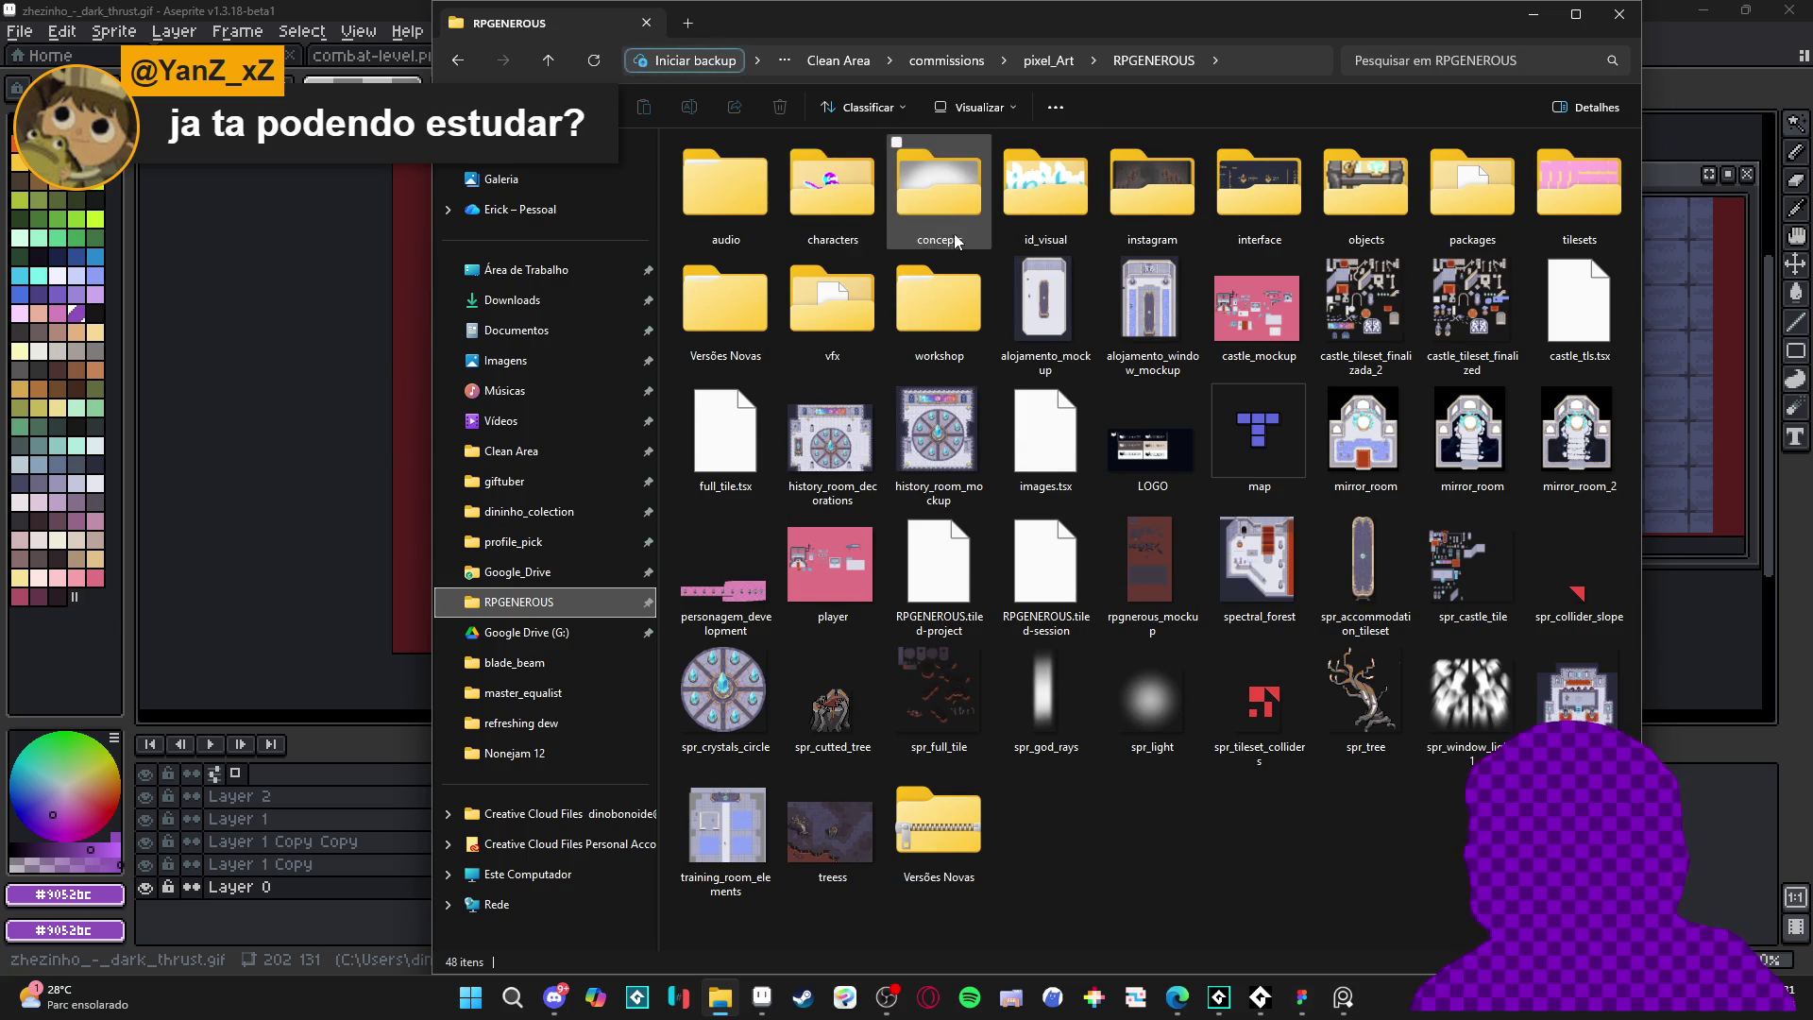
double_click(834, 321)
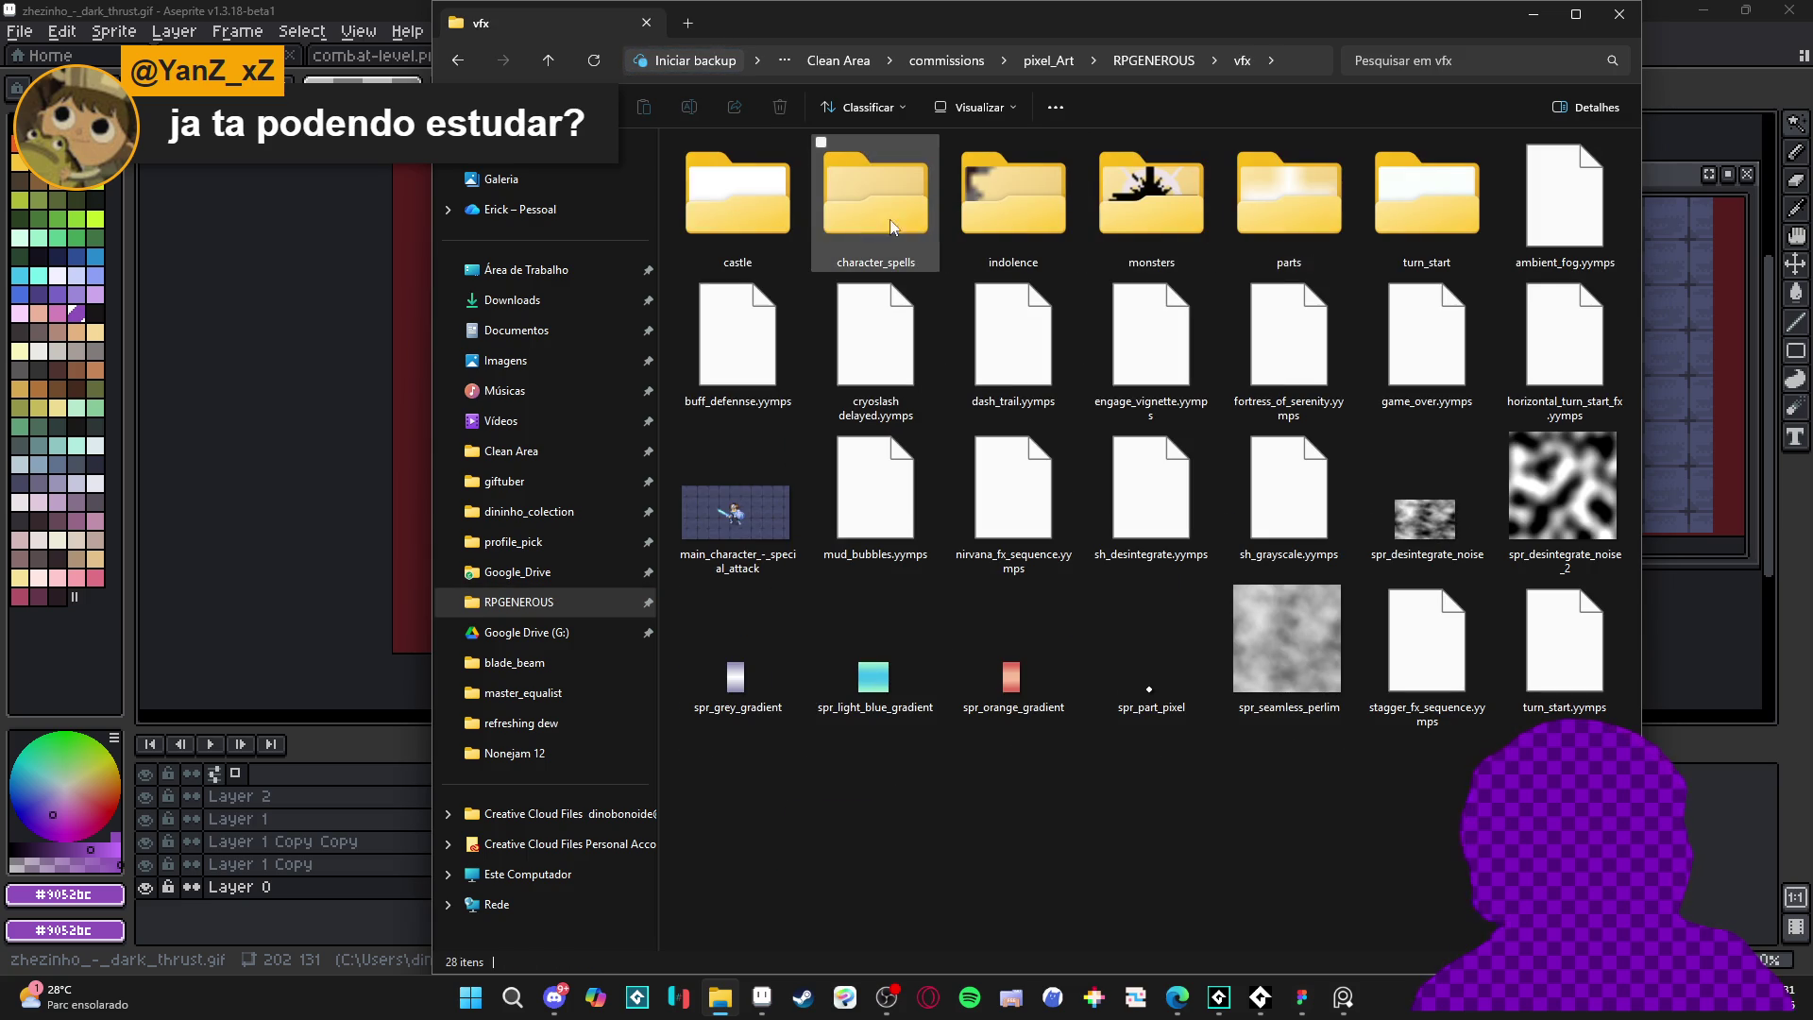
double_click(842, 225)
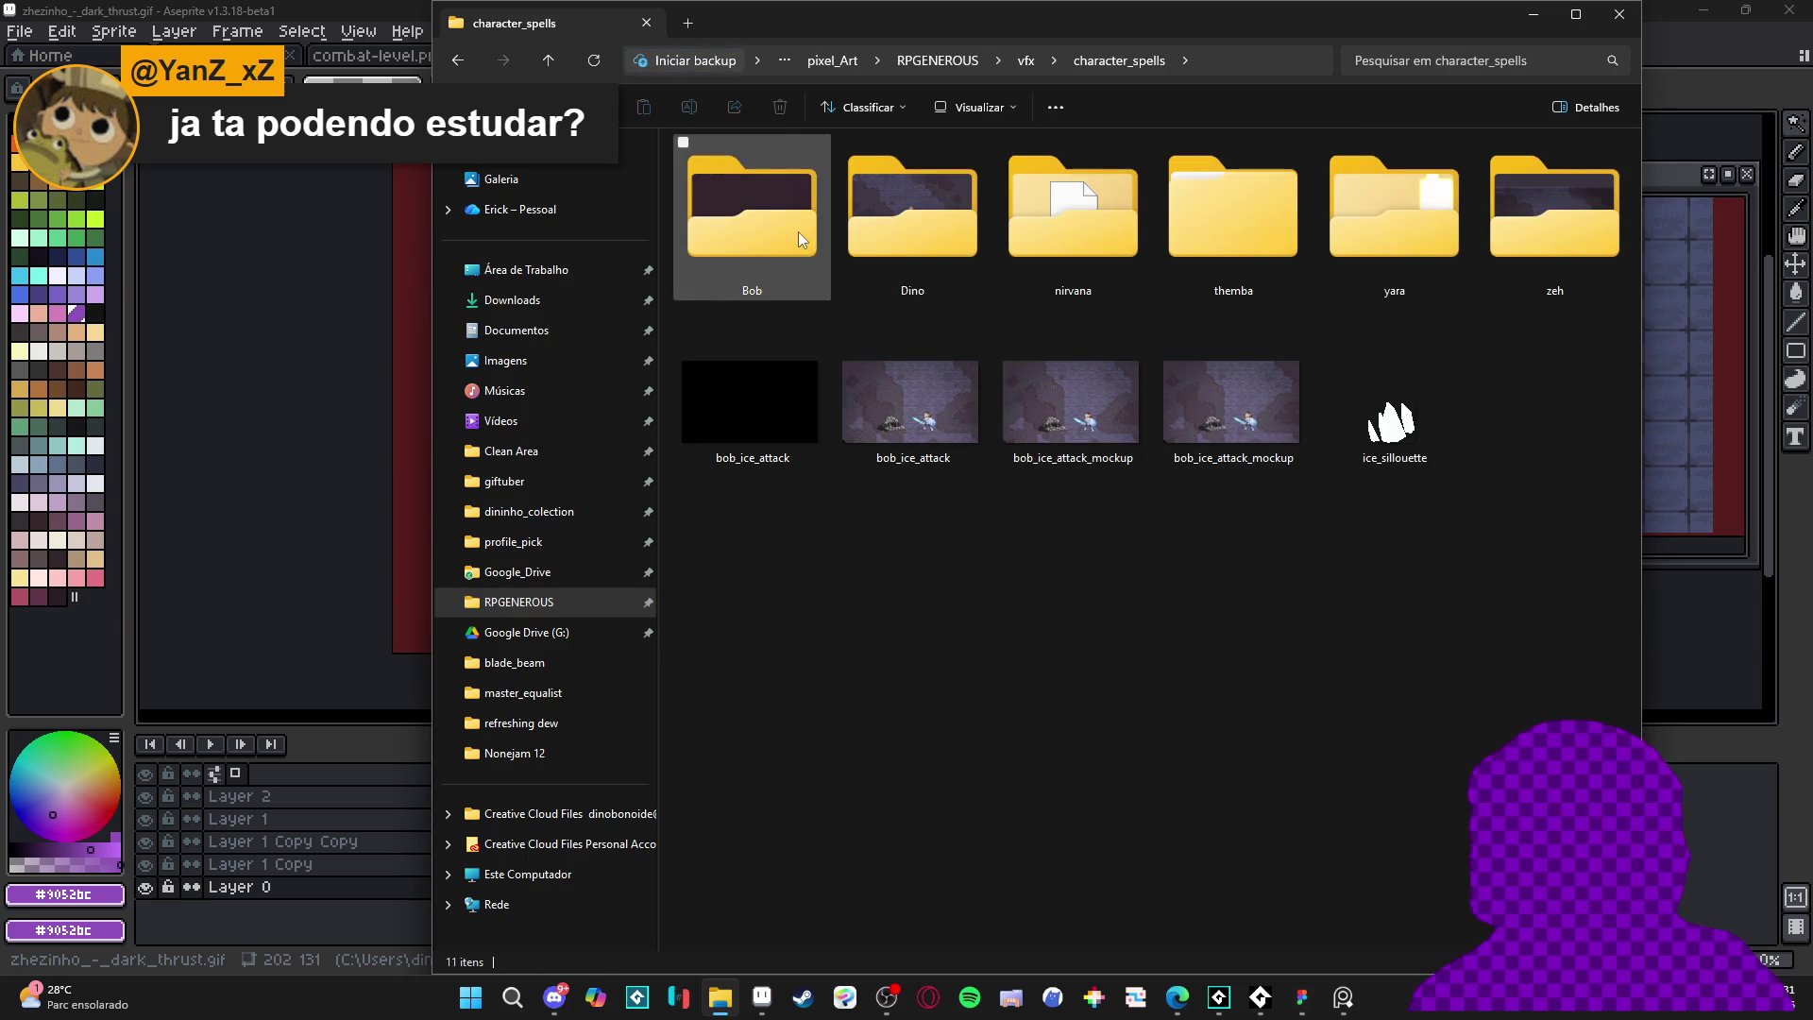
double_click(1539, 224)
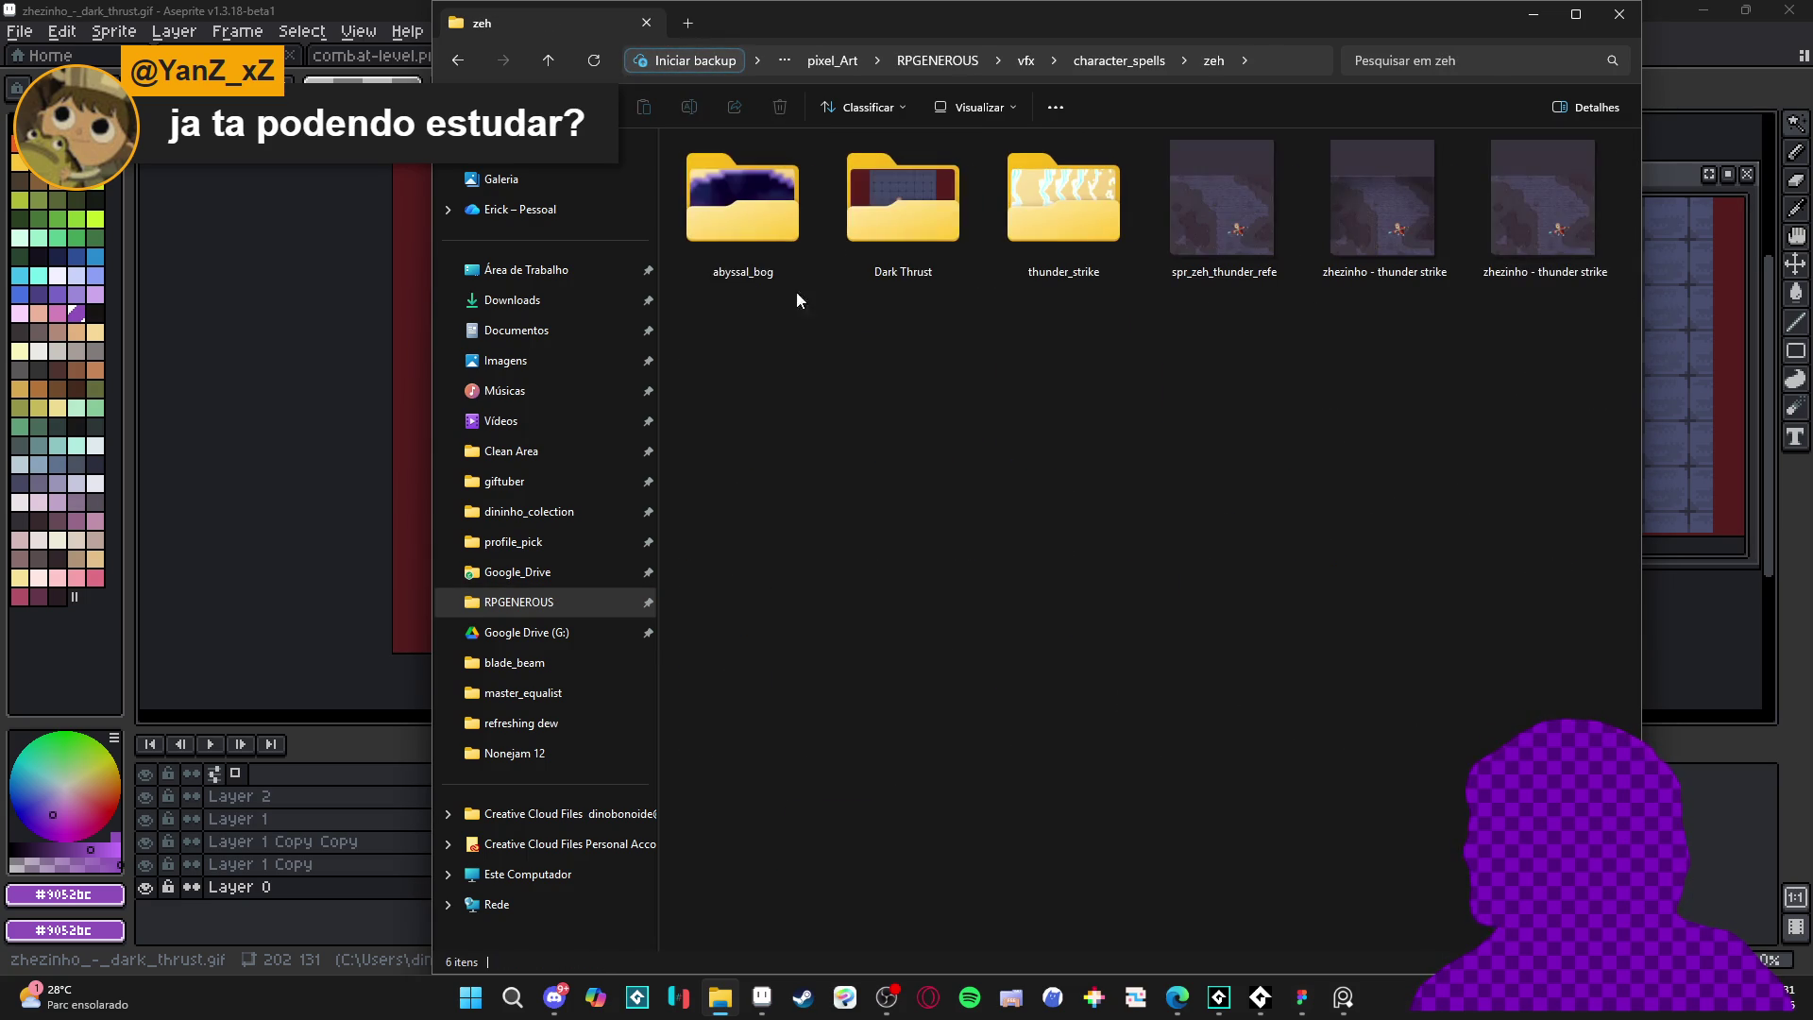
left_click(910, 204)
double_click(910, 204)
- Preview the zhezinho_-_dark_thrust GIF, close it, and return to Aseprite
left_click(945, 208)
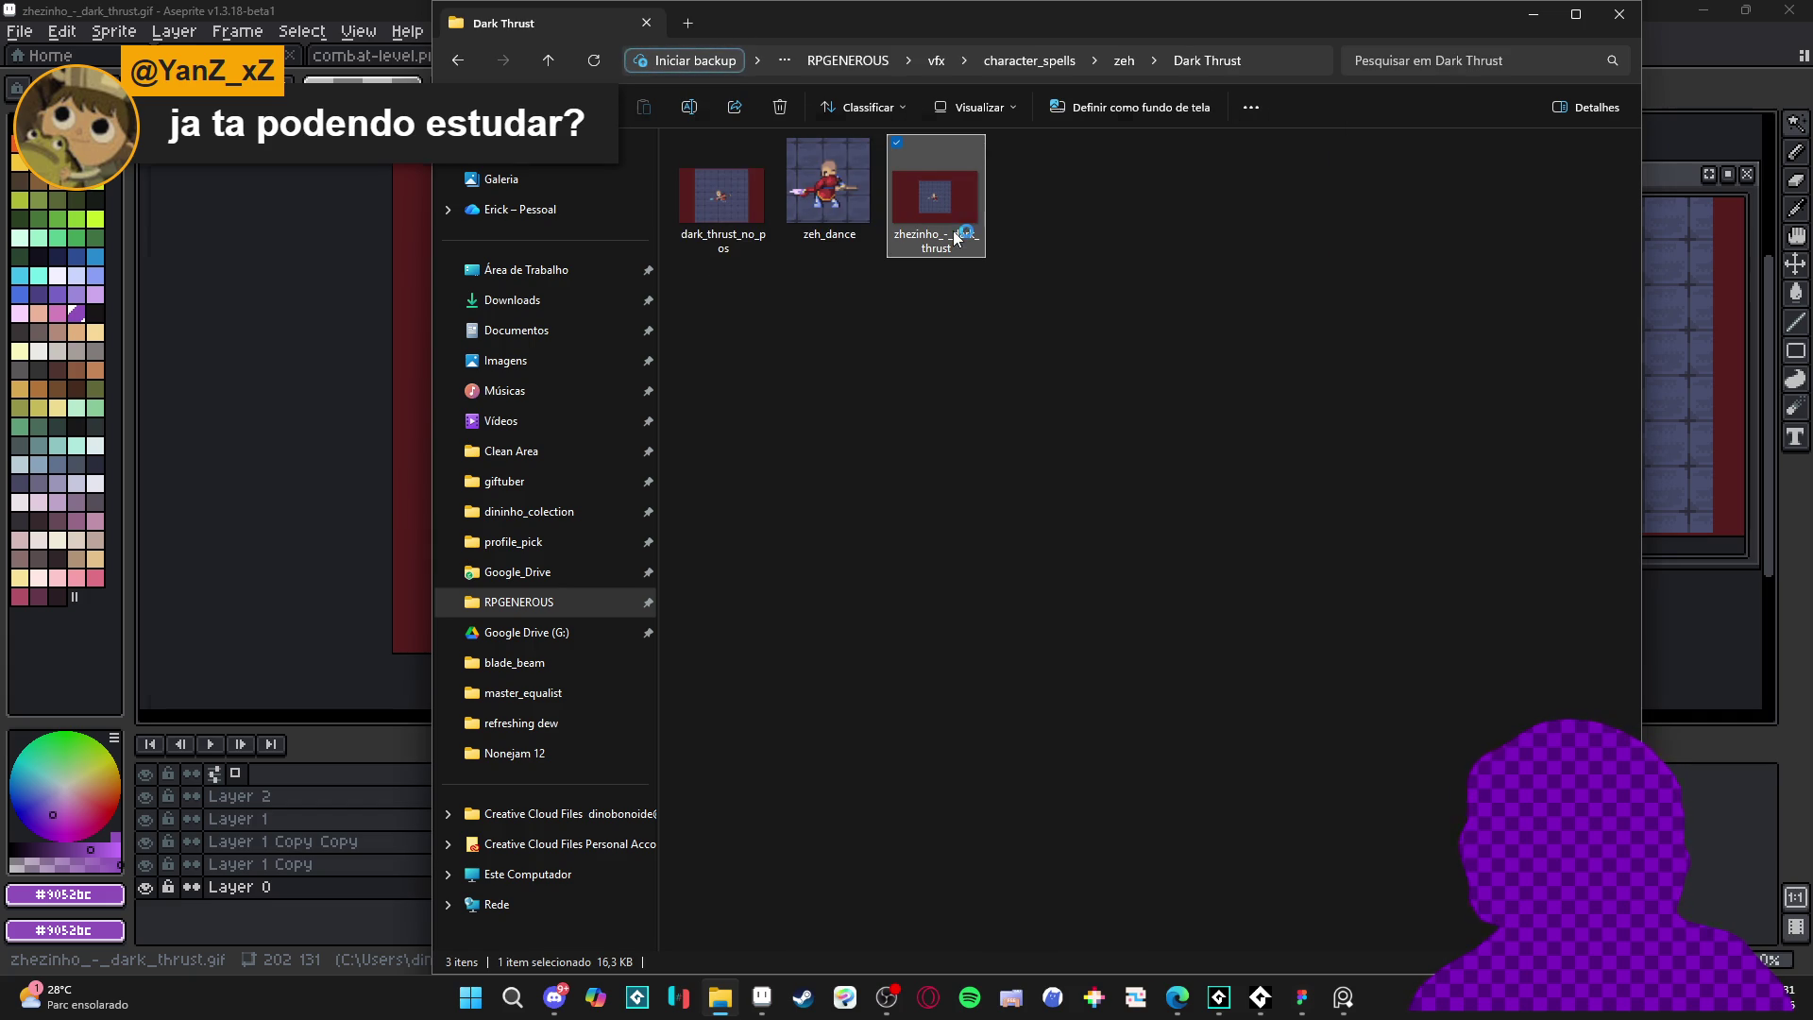
double_click(954, 233)
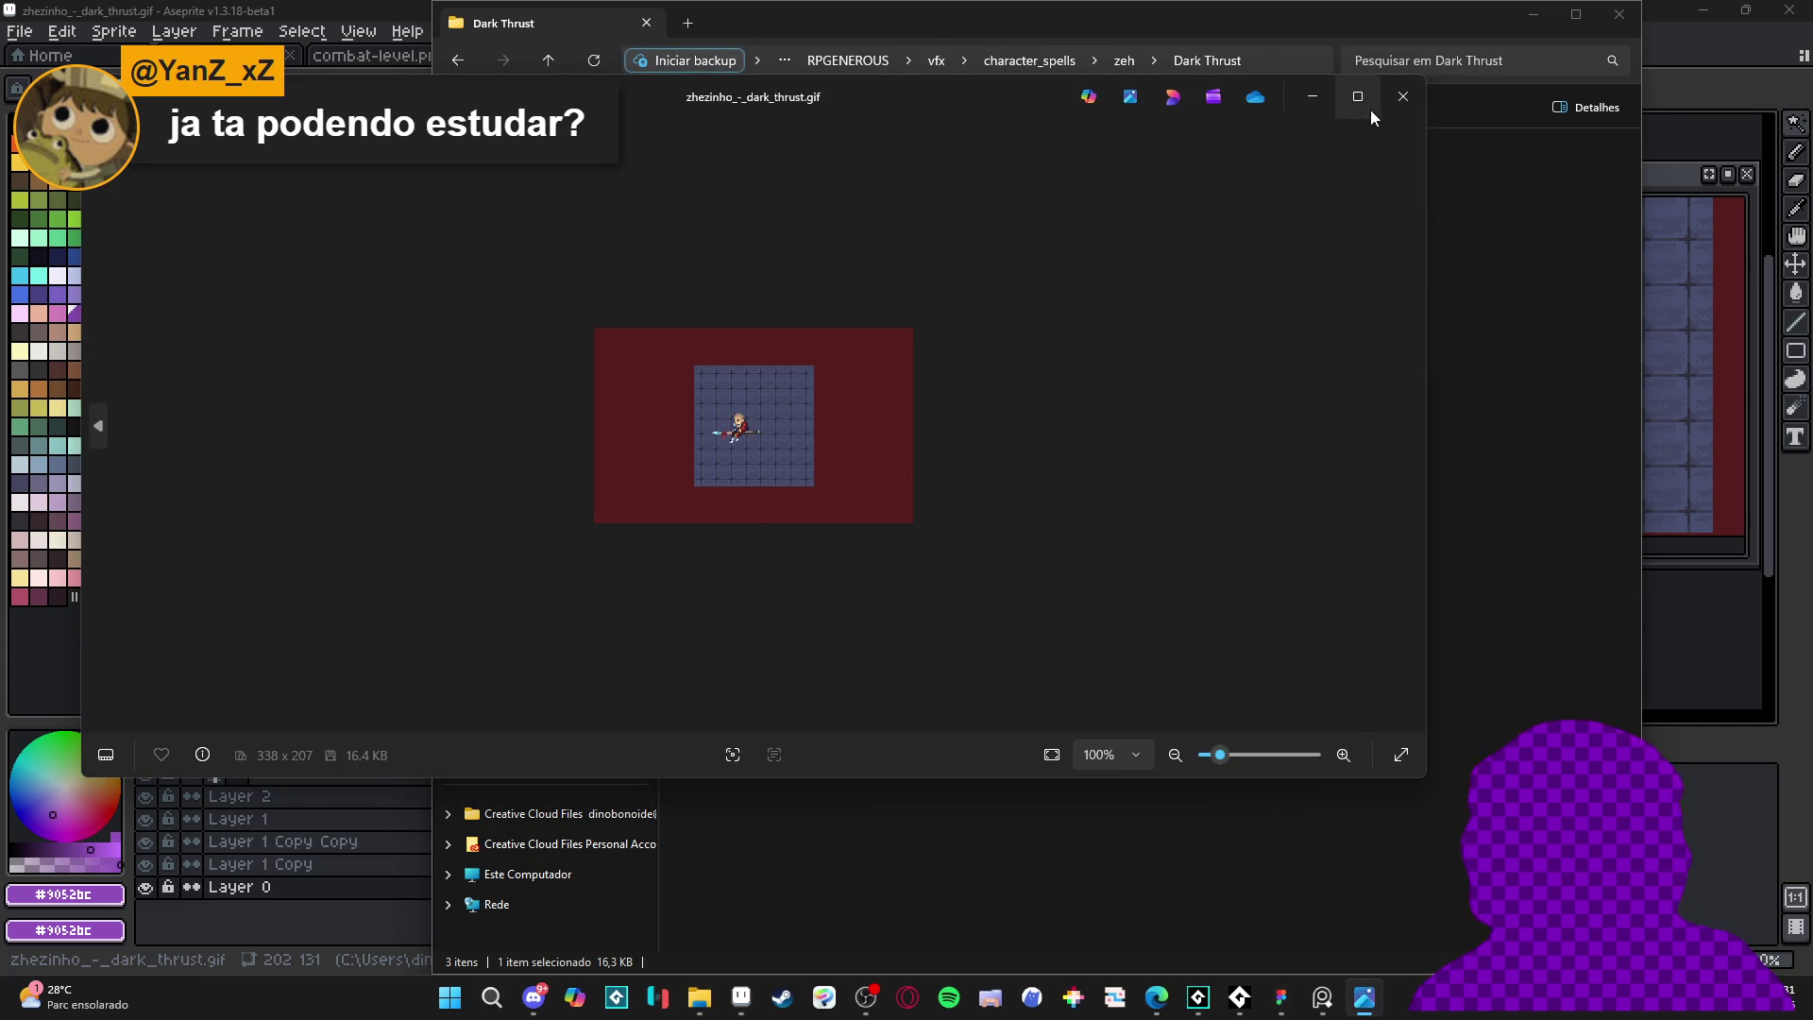
left_click(1403, 96)
key("alt+Tab")
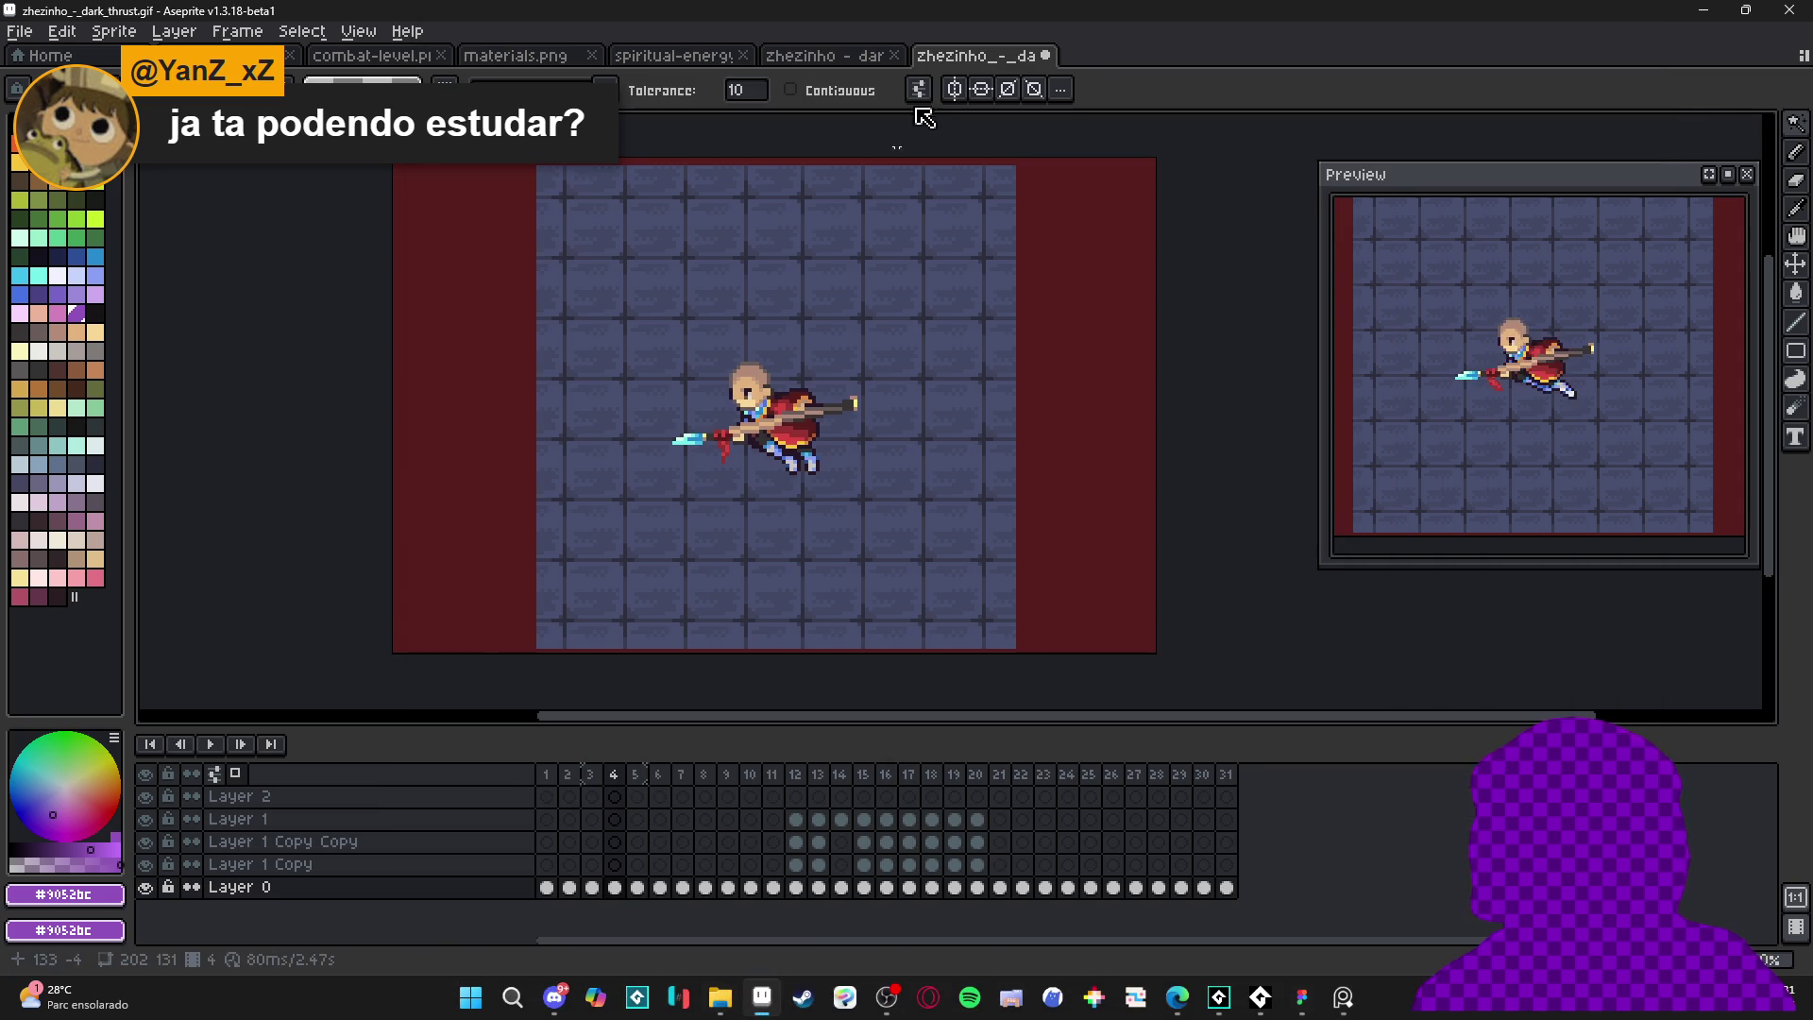
- Check the export output location, cancel the export, and return to the animation
key("ctrl+alt+shift+s")
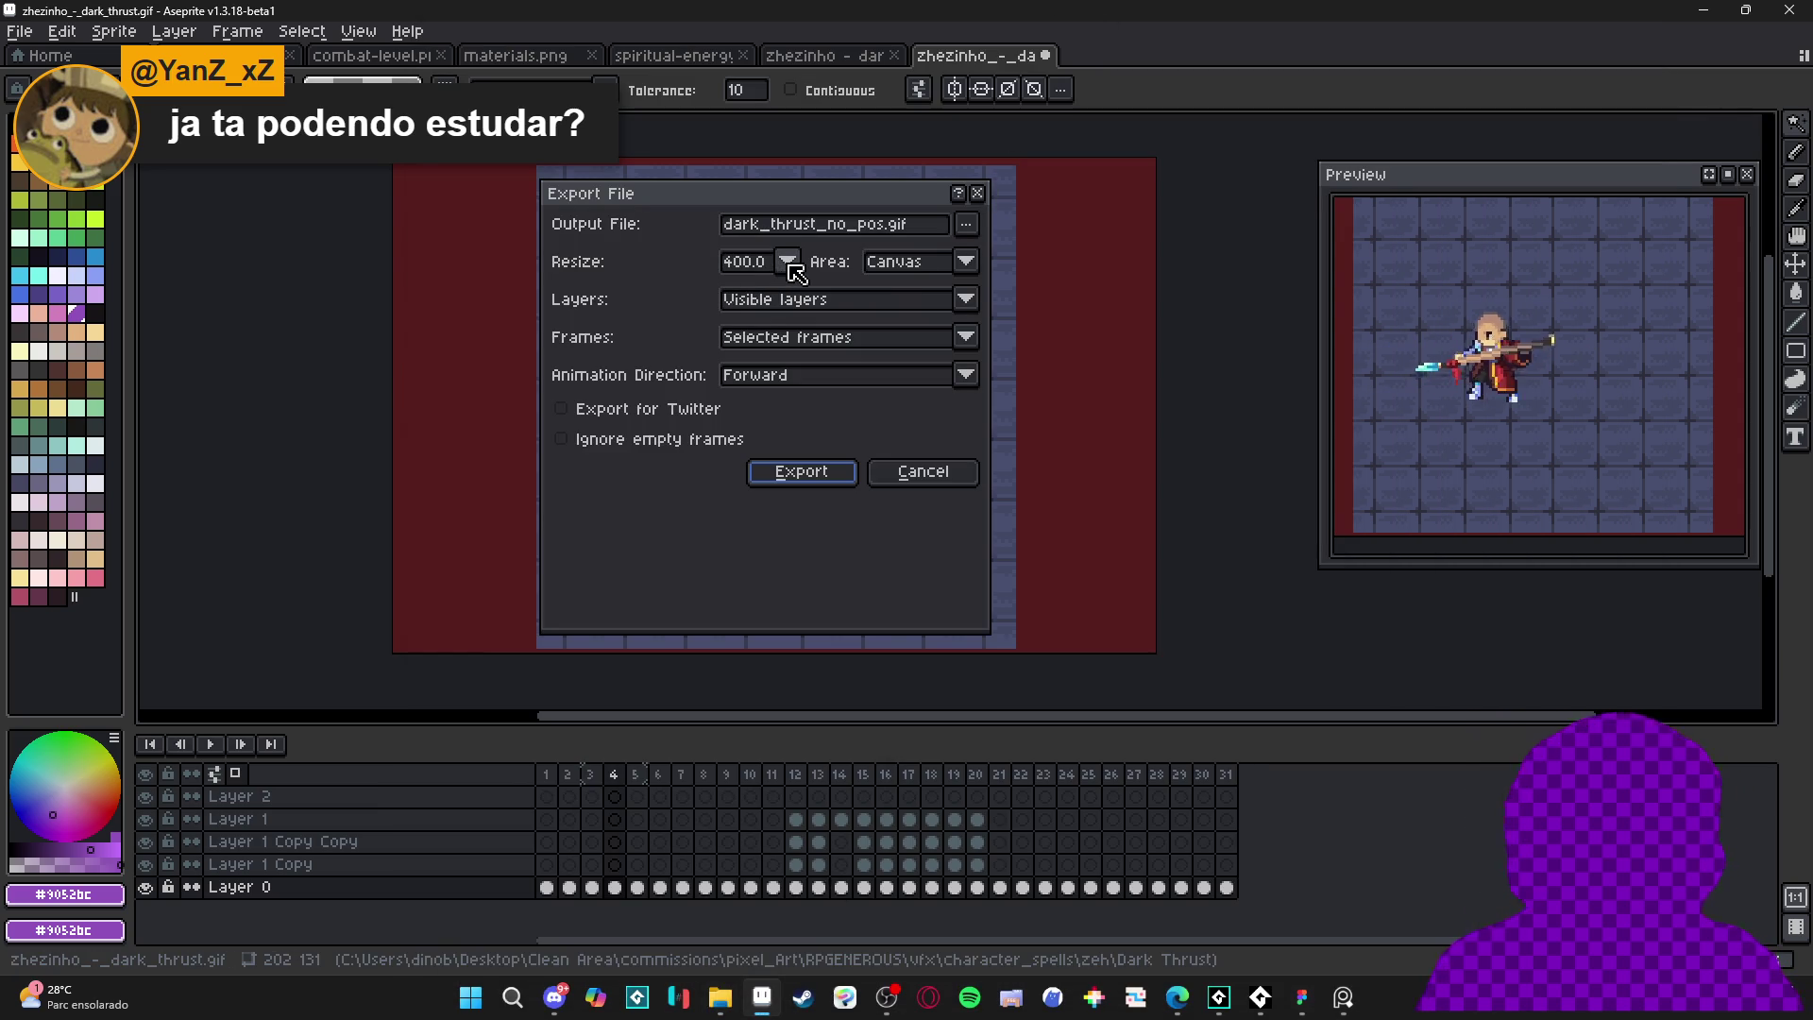
left_click(966, 224)
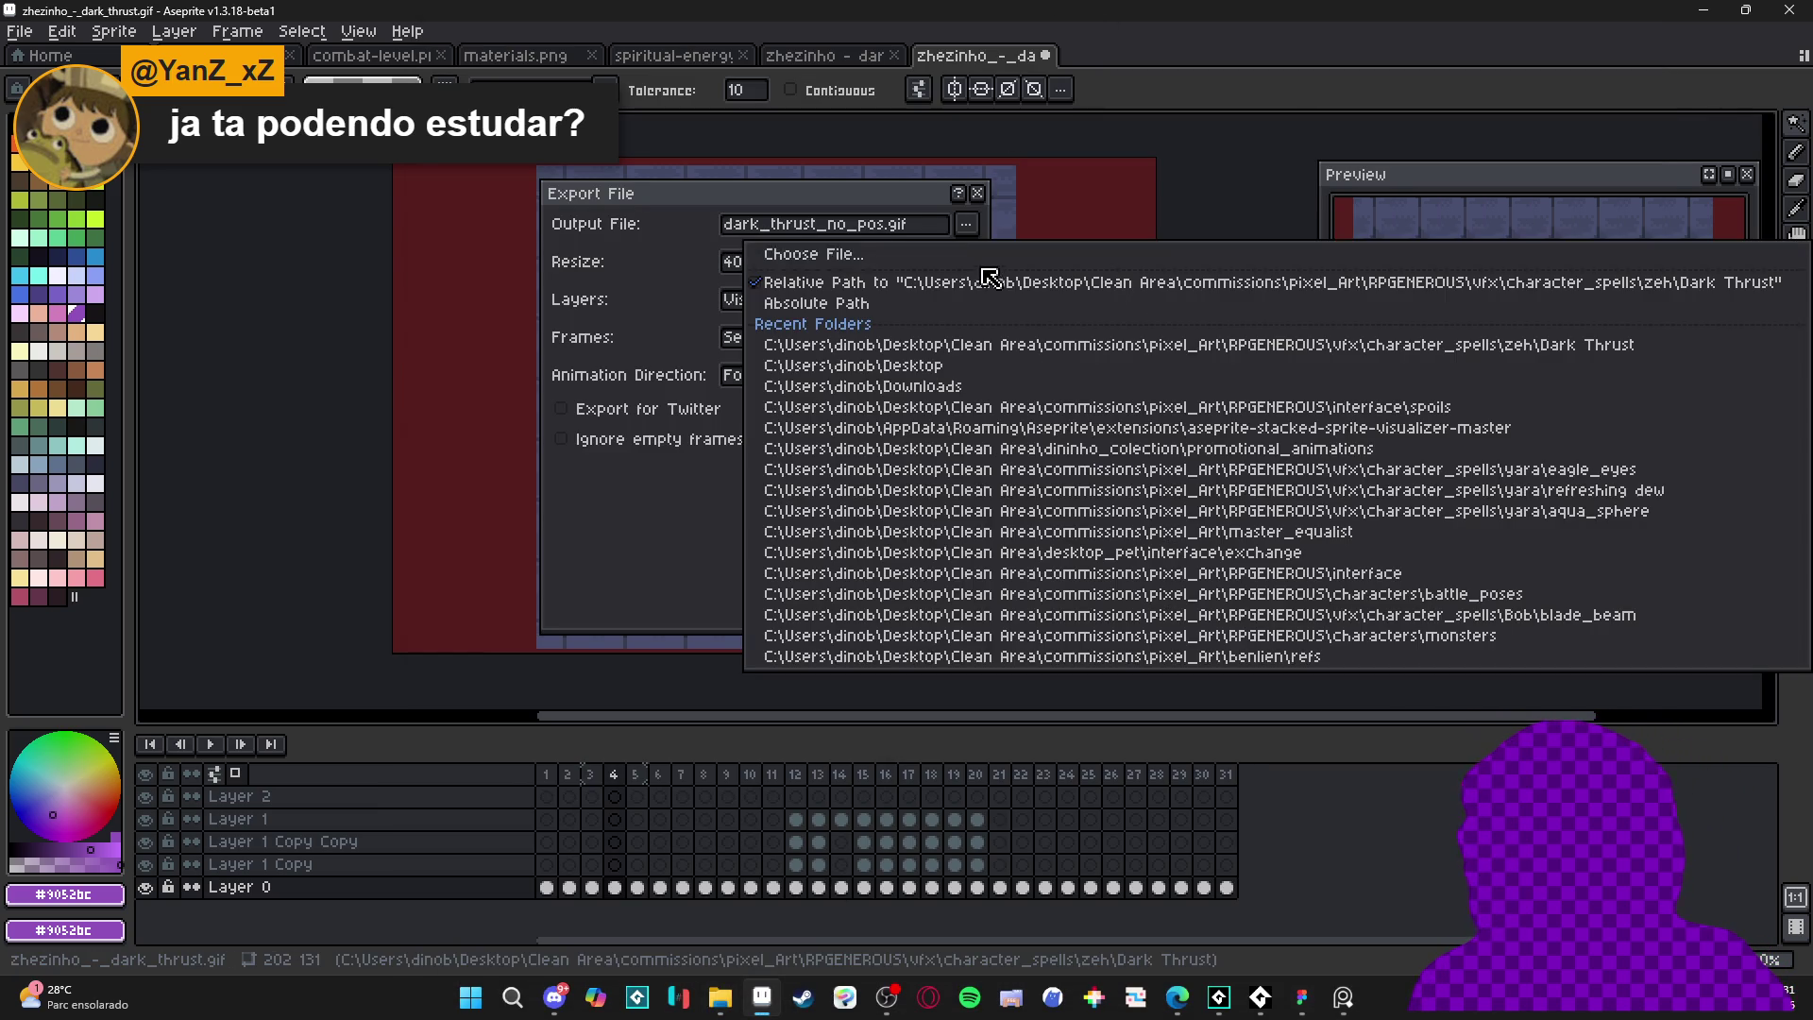
left_click(983, 255)
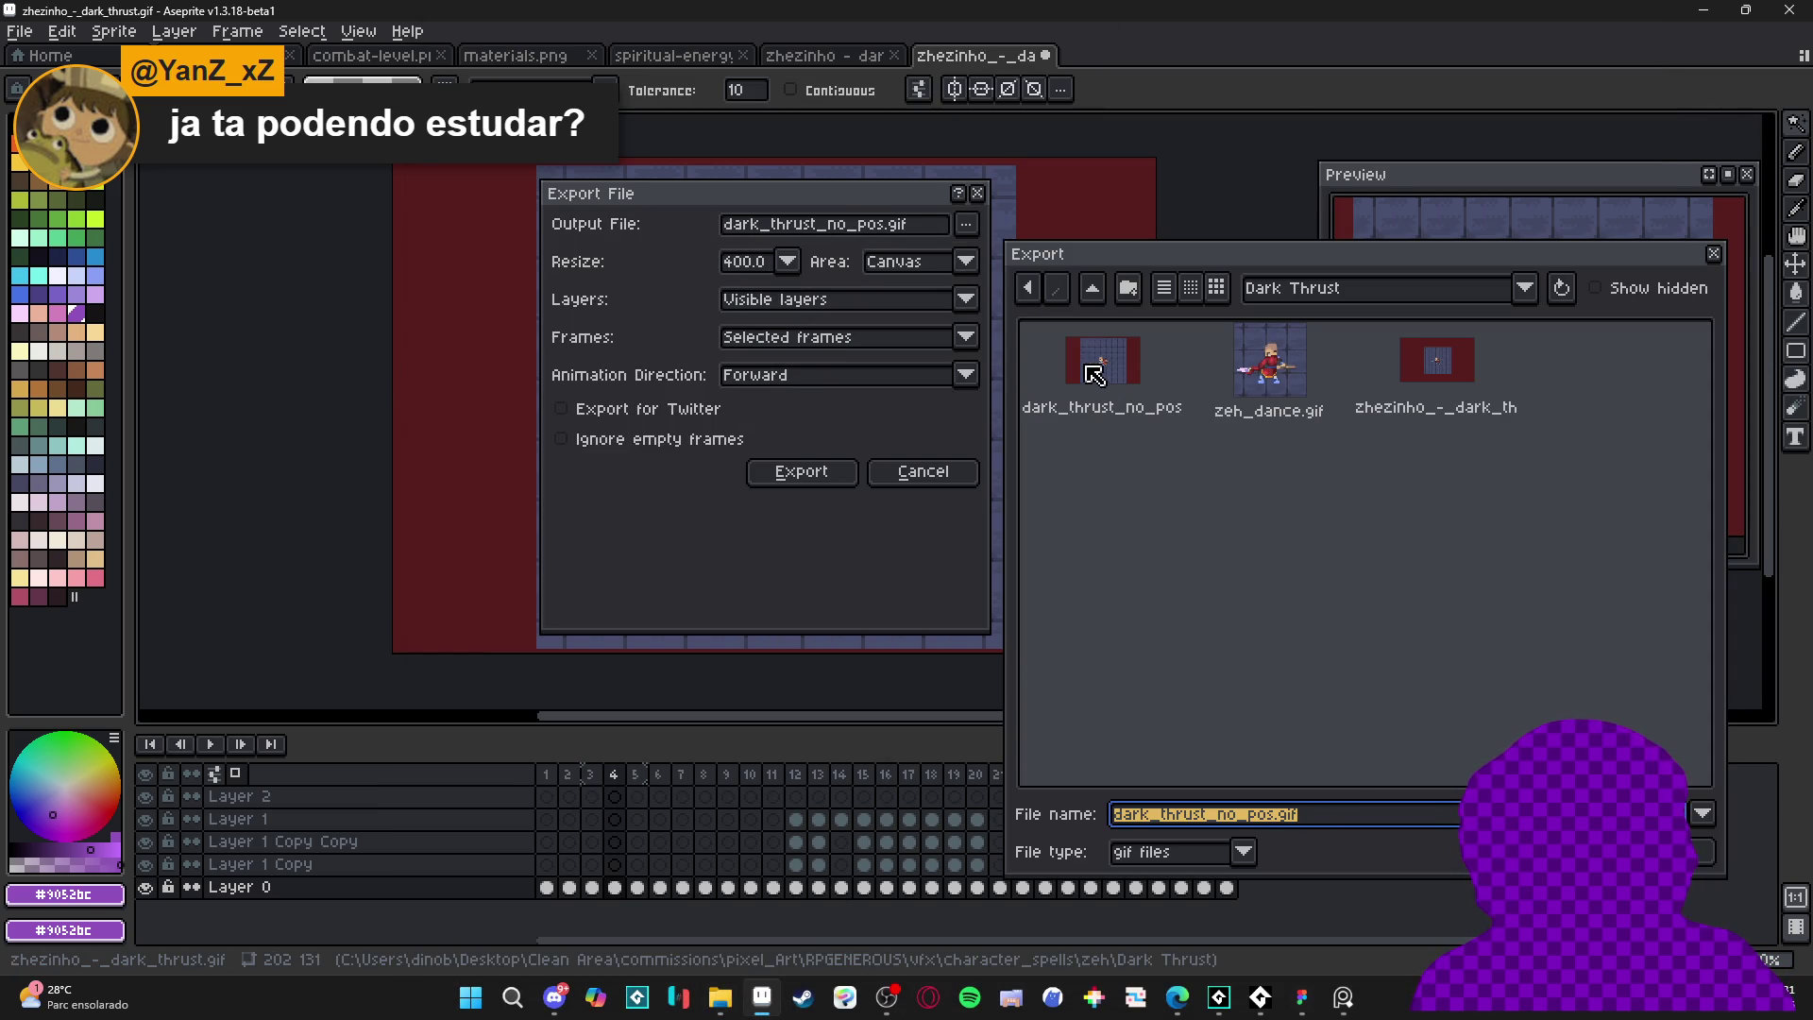
key("Return")
left_click(923, 471)
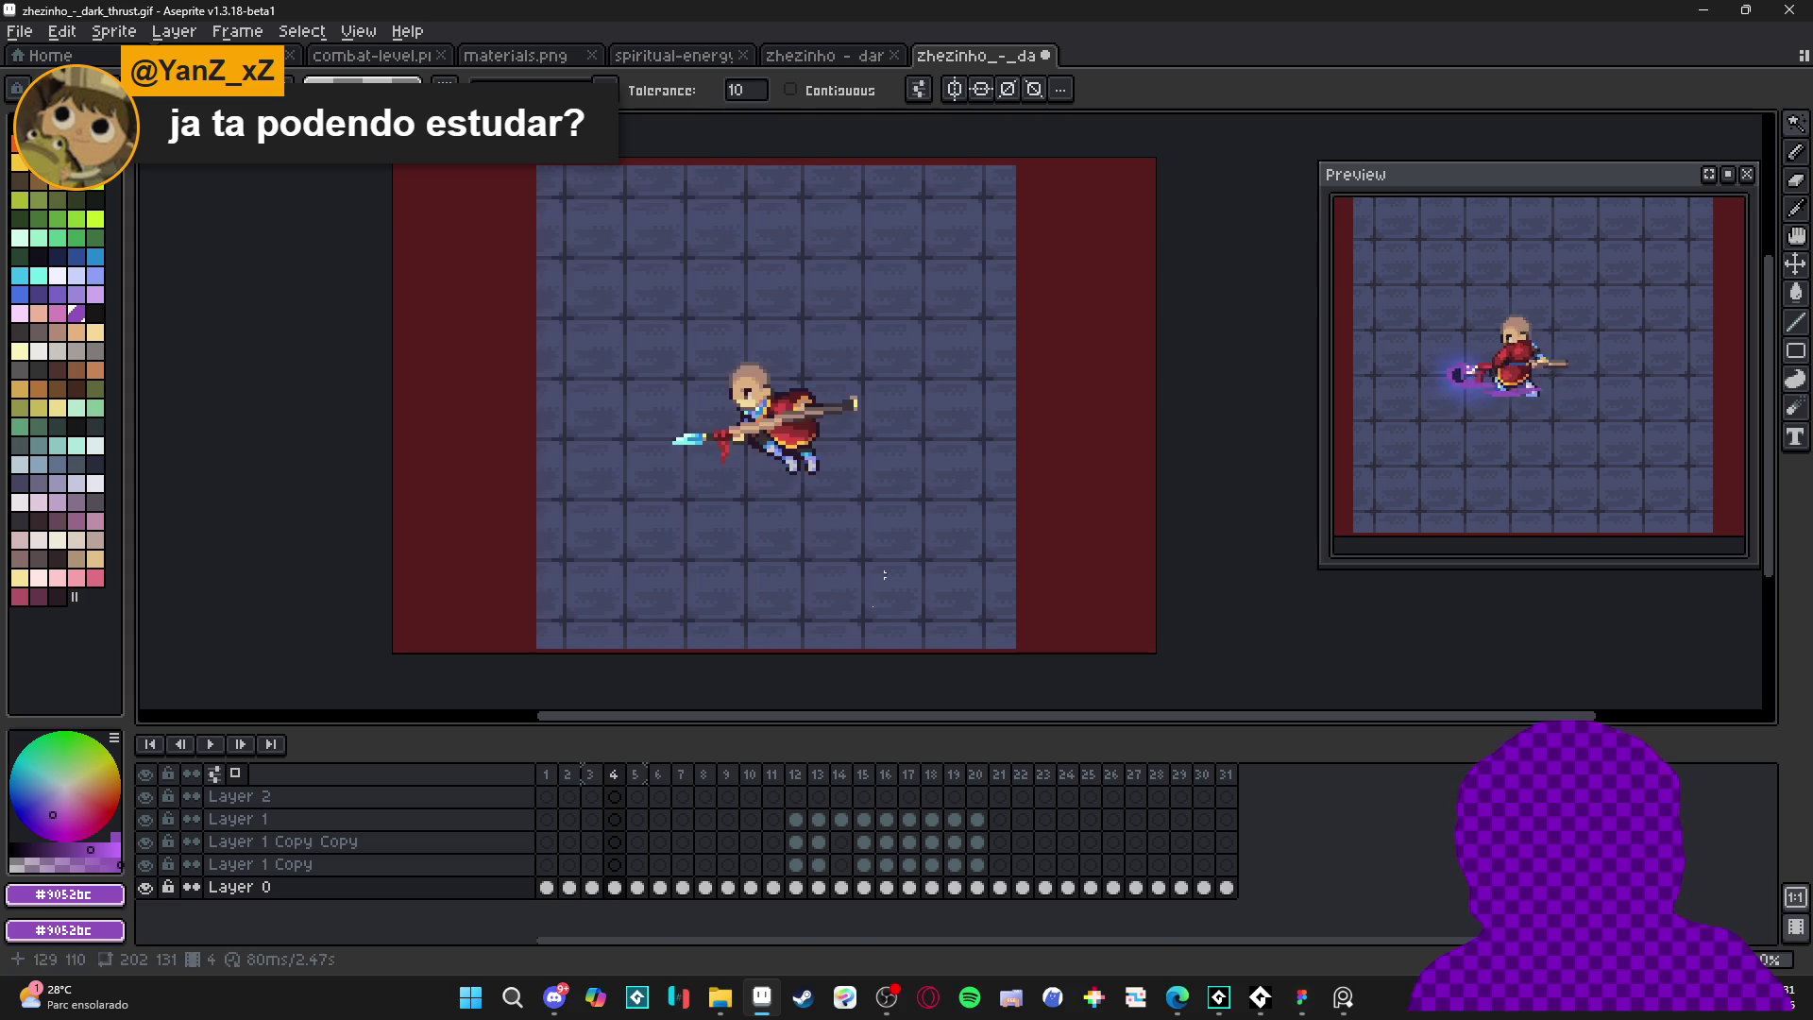
left_click(727, 1015)
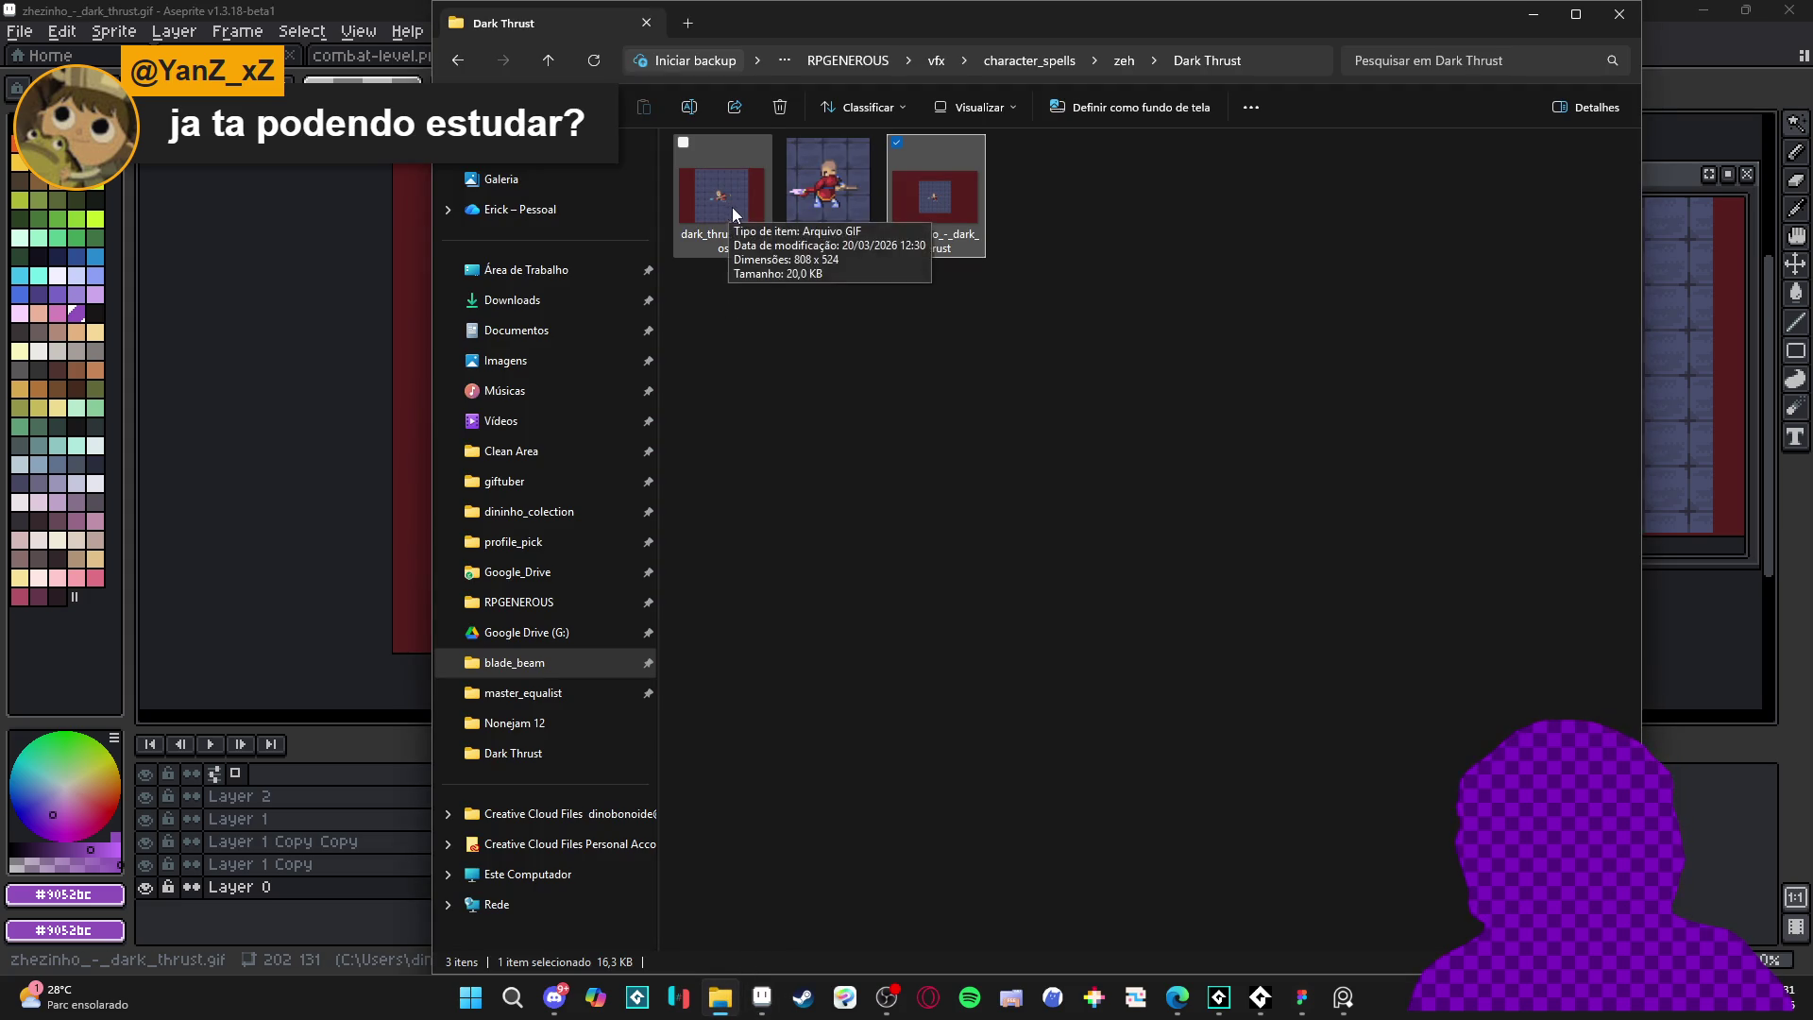
double_click(915, 204)
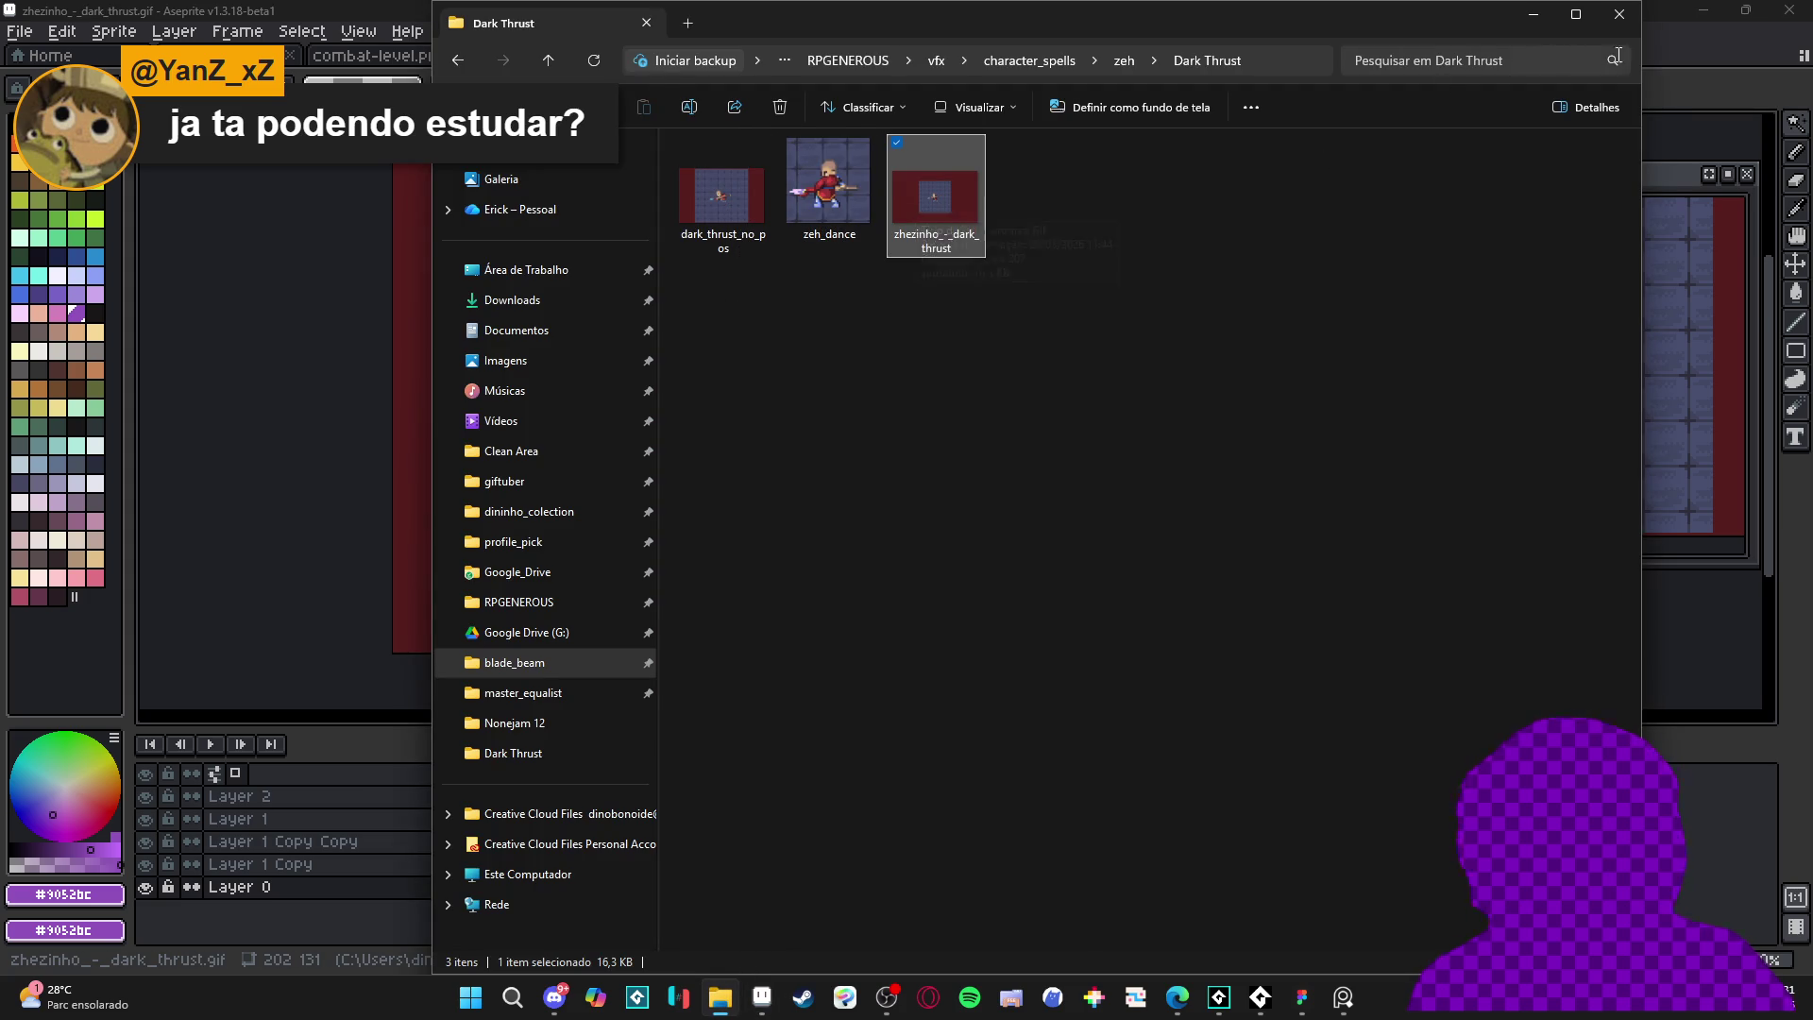
- Save the animation as zhezinho_-_dark_thrust.aseprite in the native aseprite format
left_click(19, 31)
left_click(132, 174)
left_click(1127, 851)
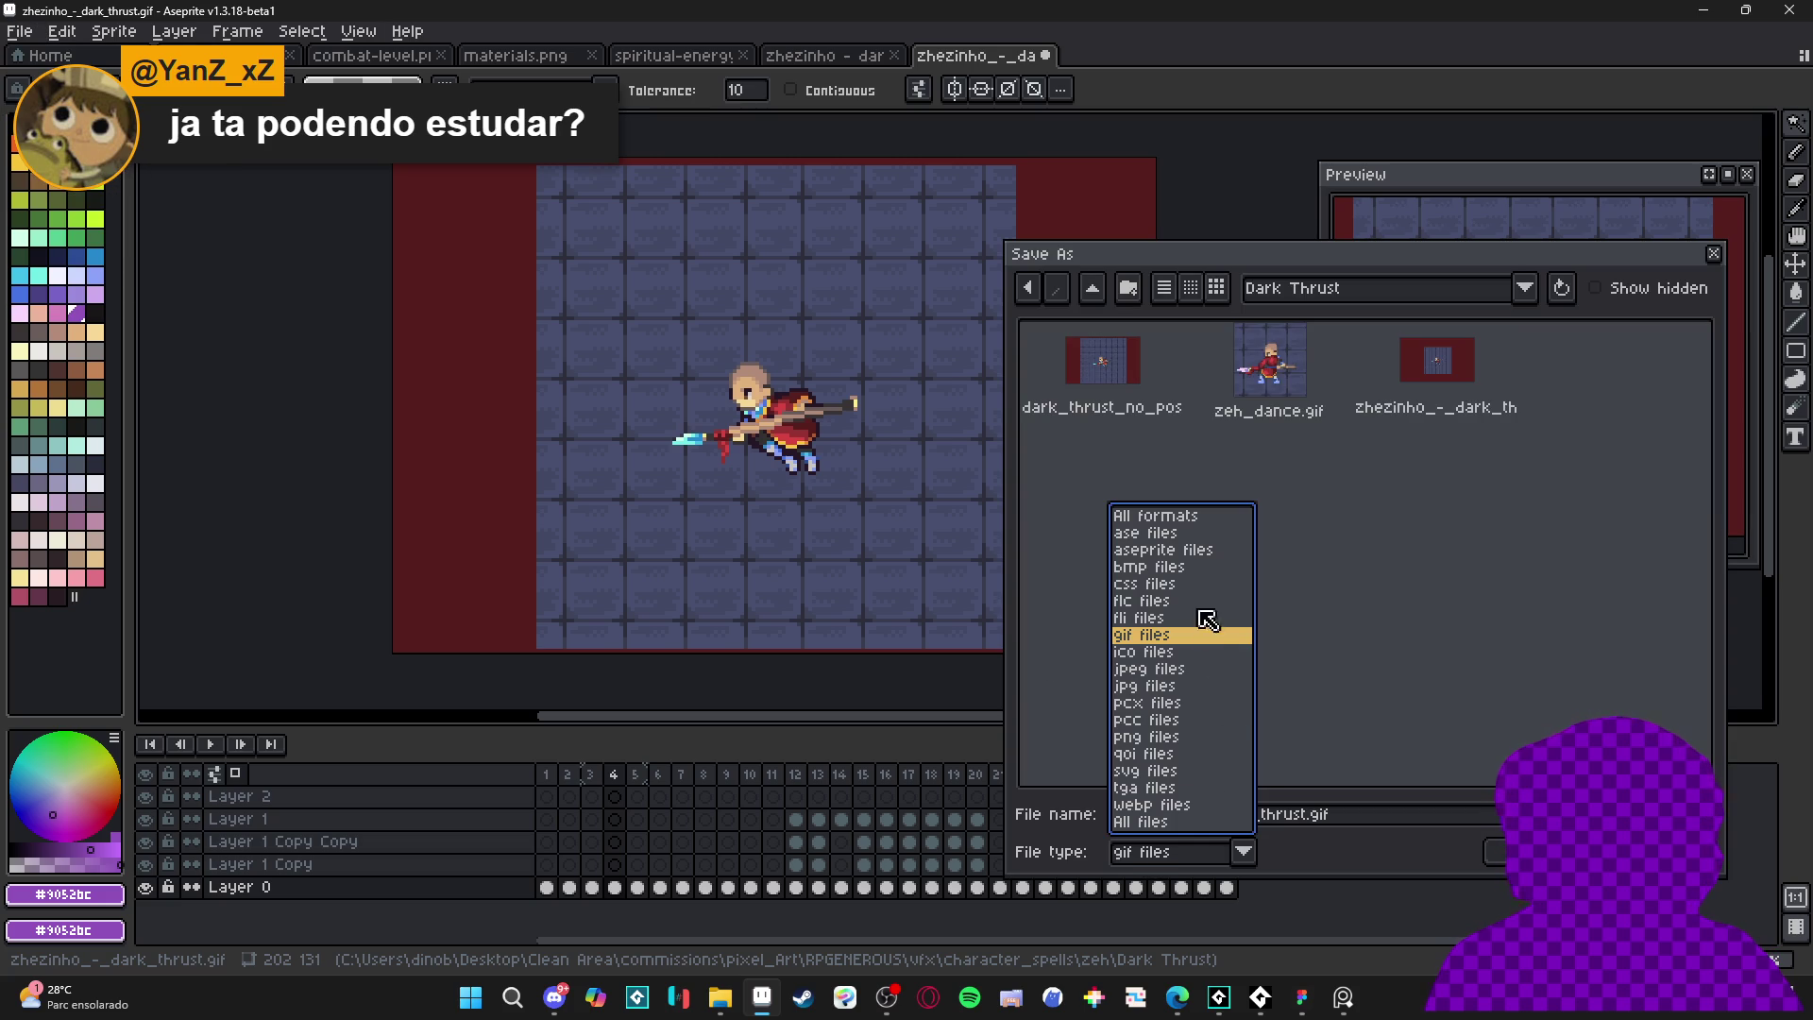
left_click(1217, 551)
left_click(1502, 855)
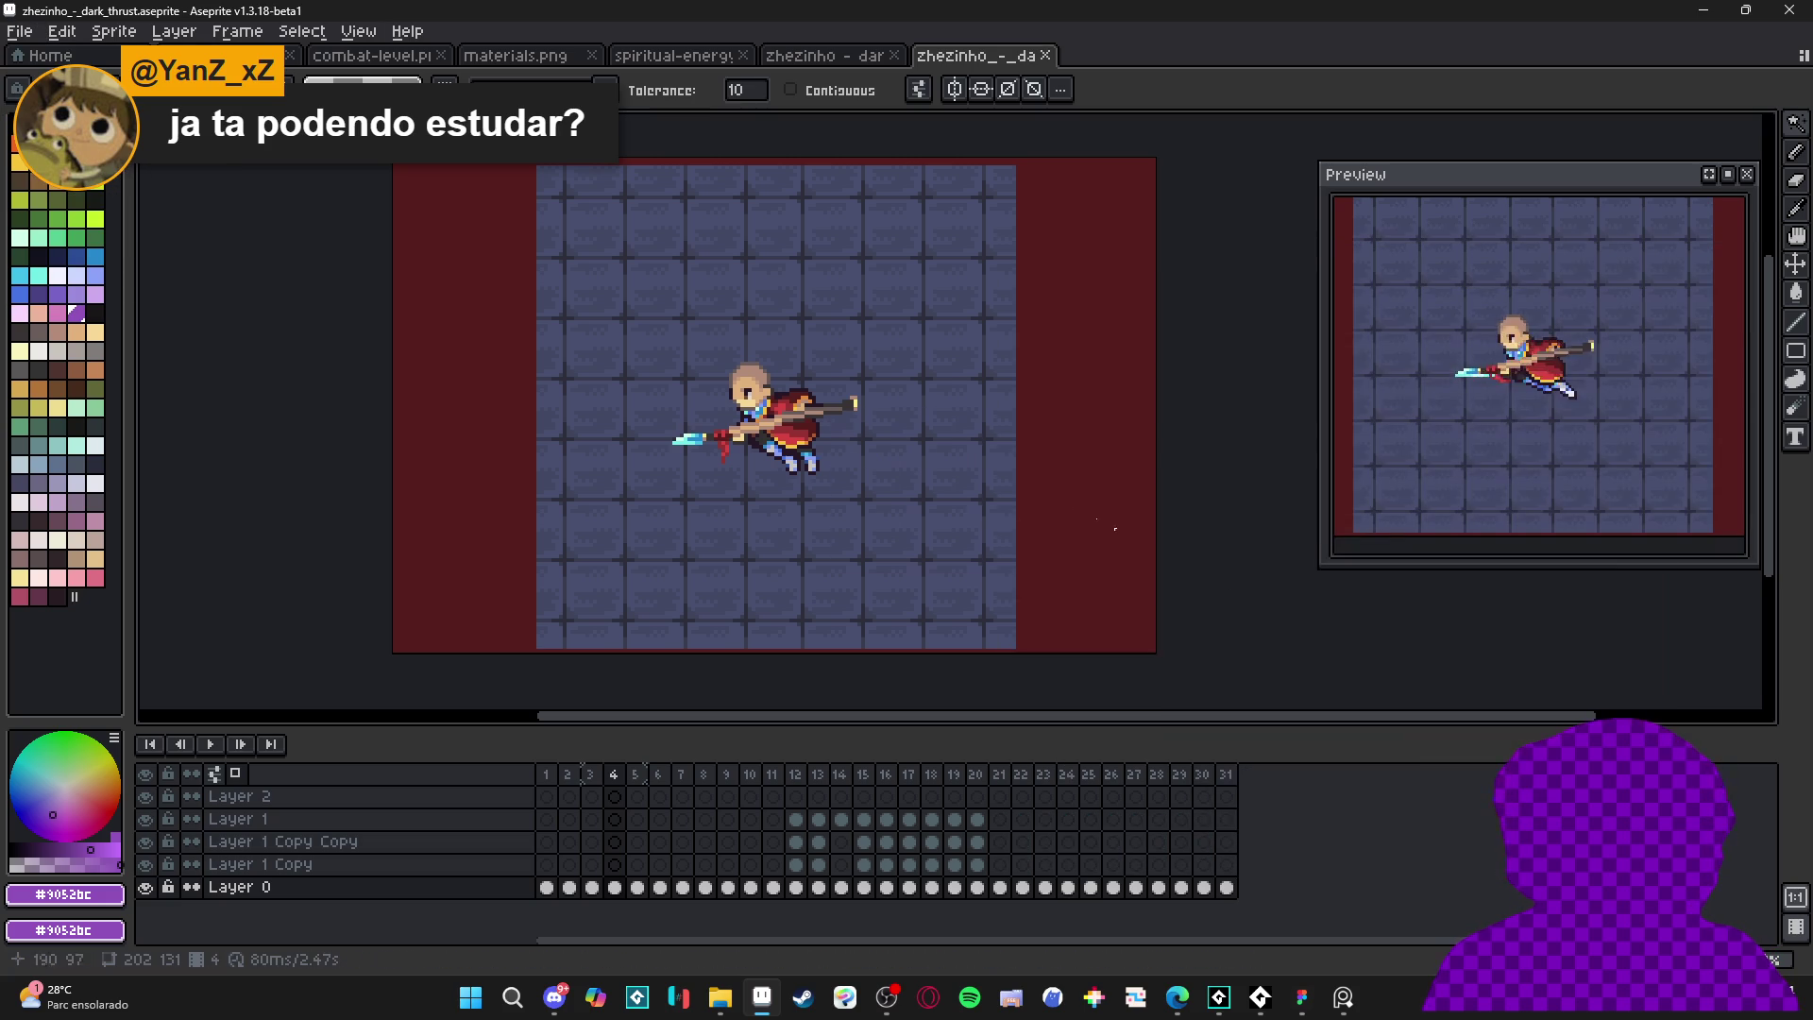
- Preview dark_thrust_no_pos.gif from the Dark Thrust folder, then return to Aseprite
left_click(712, 995)
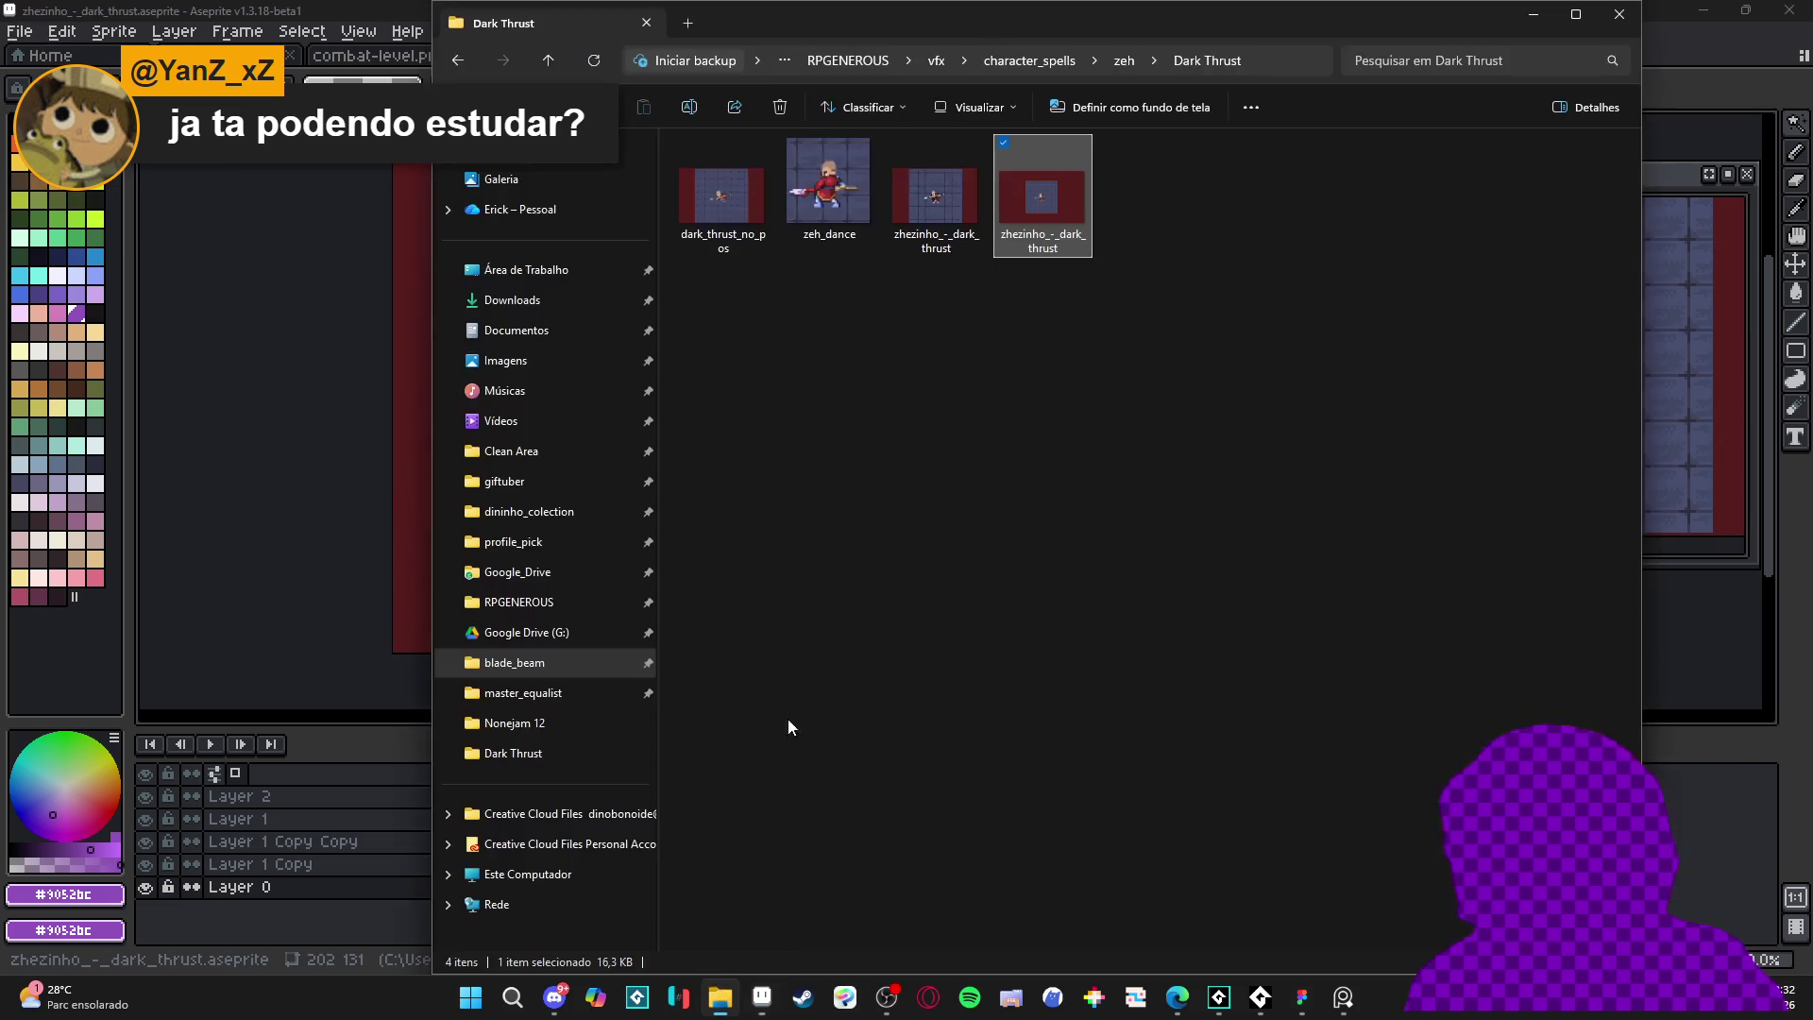
double_click(724, 172)
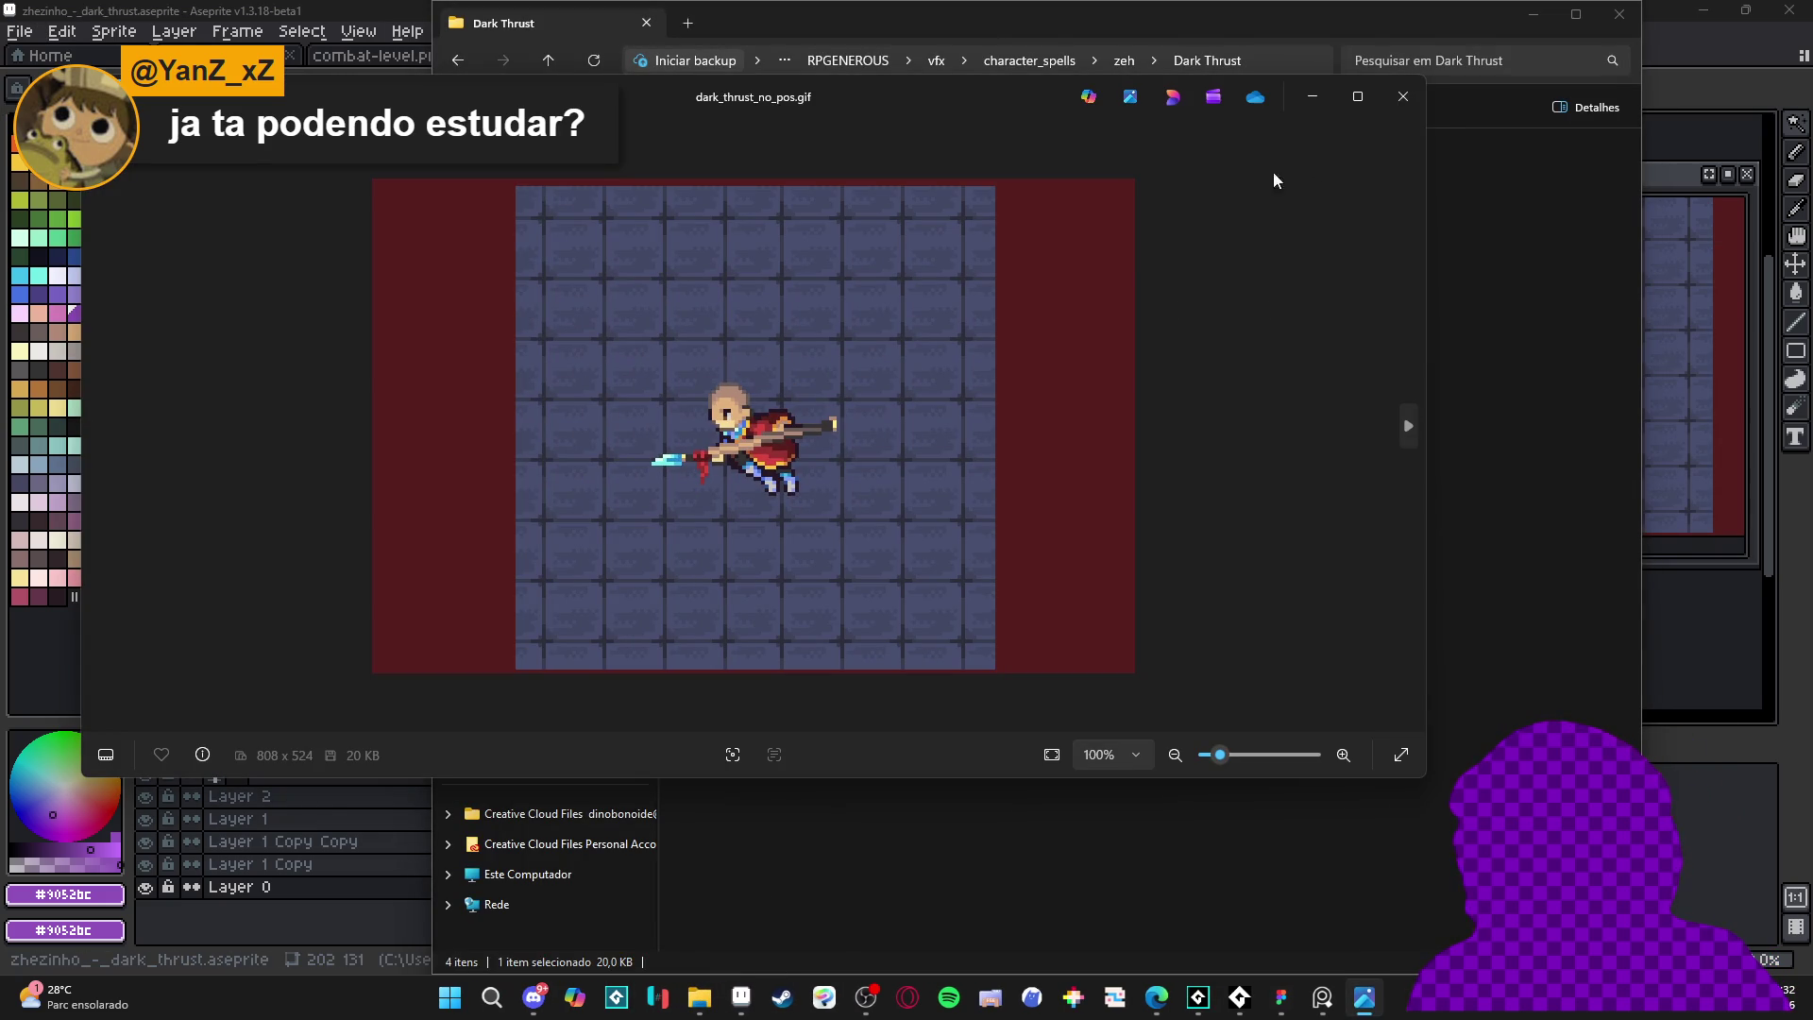
left_click(1403, 96)
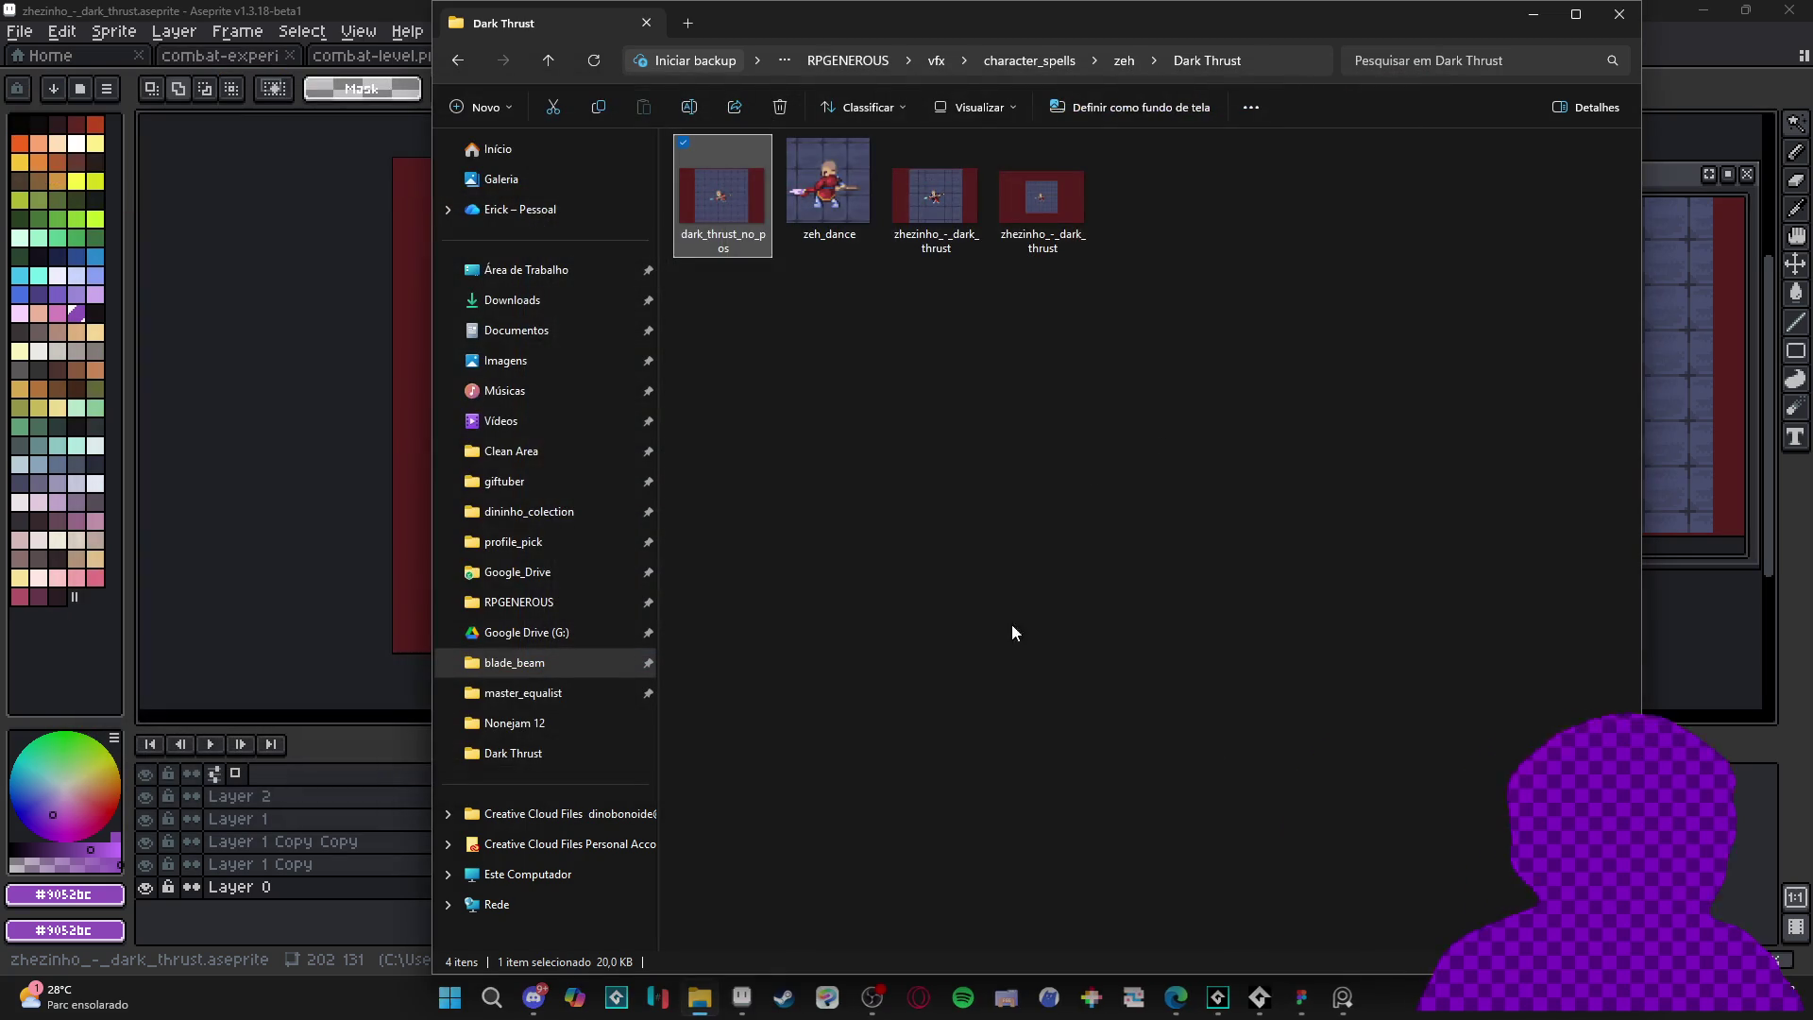
left_click(761, 999)
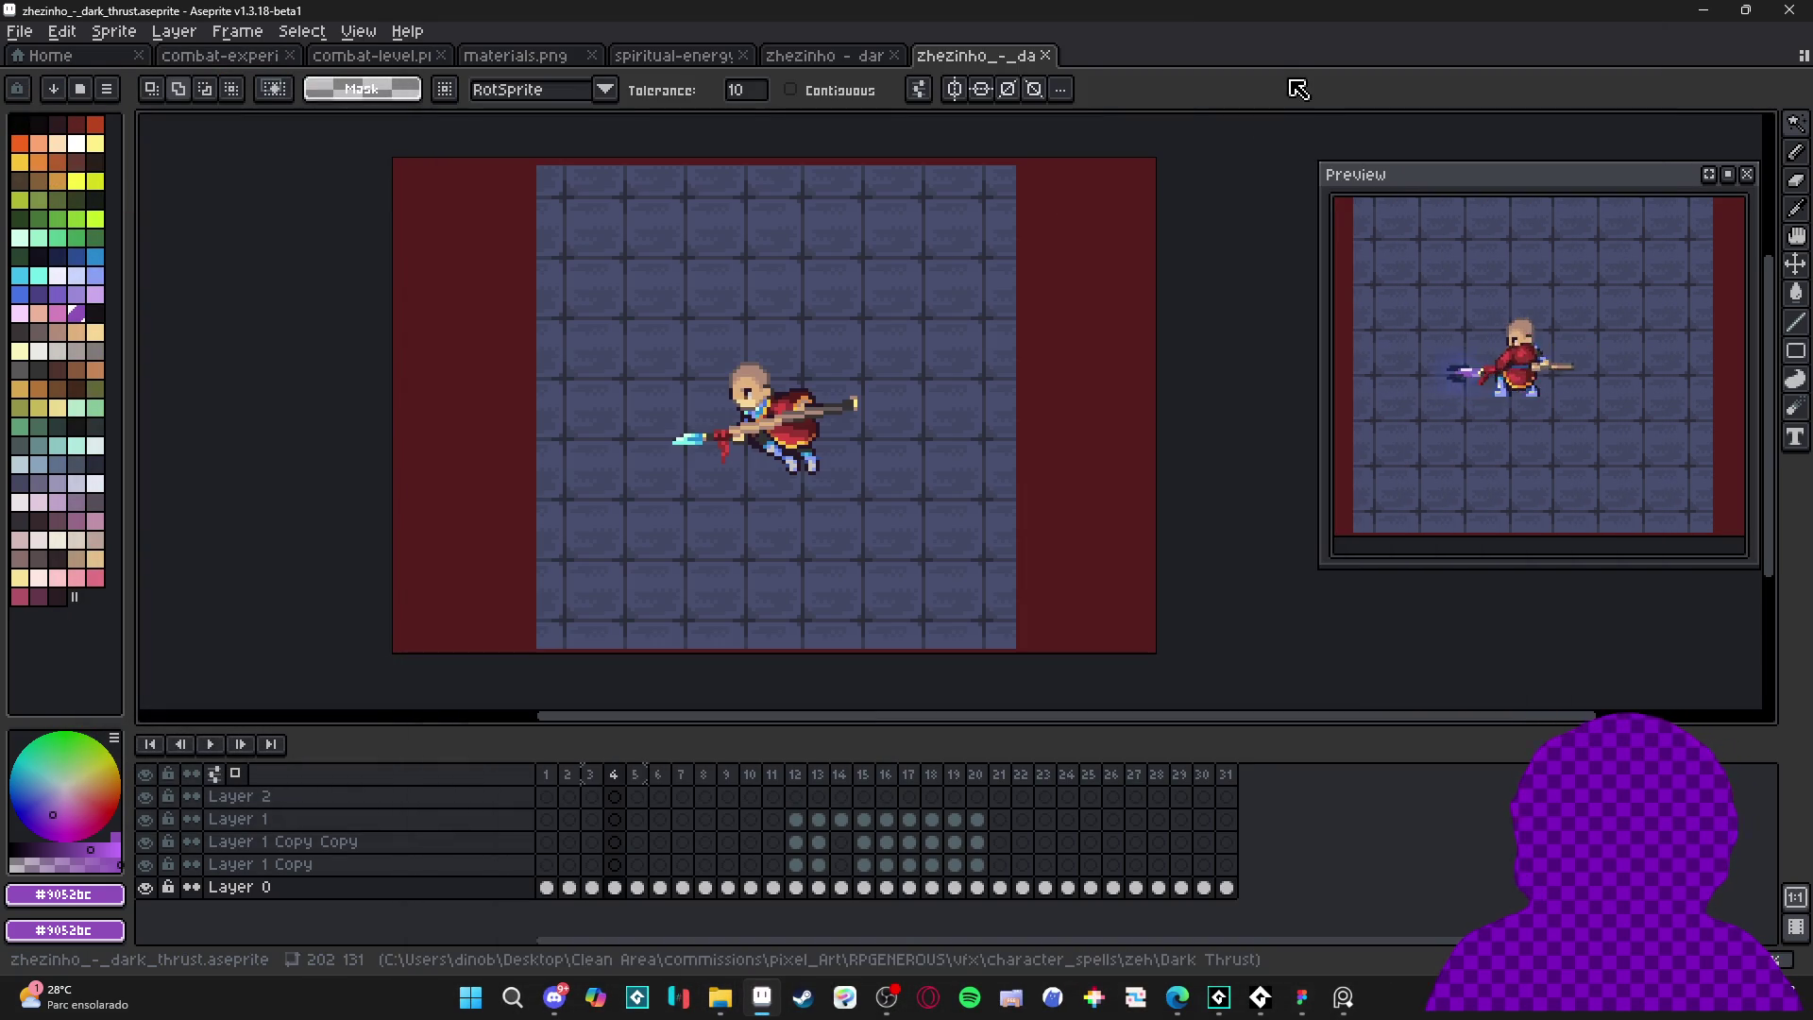
- Export at 400% over zhezinho_-_dark_thrust.gif and preview the 808×524 result
key("ctrl+alt+shift+s")
left_click(787, 262)
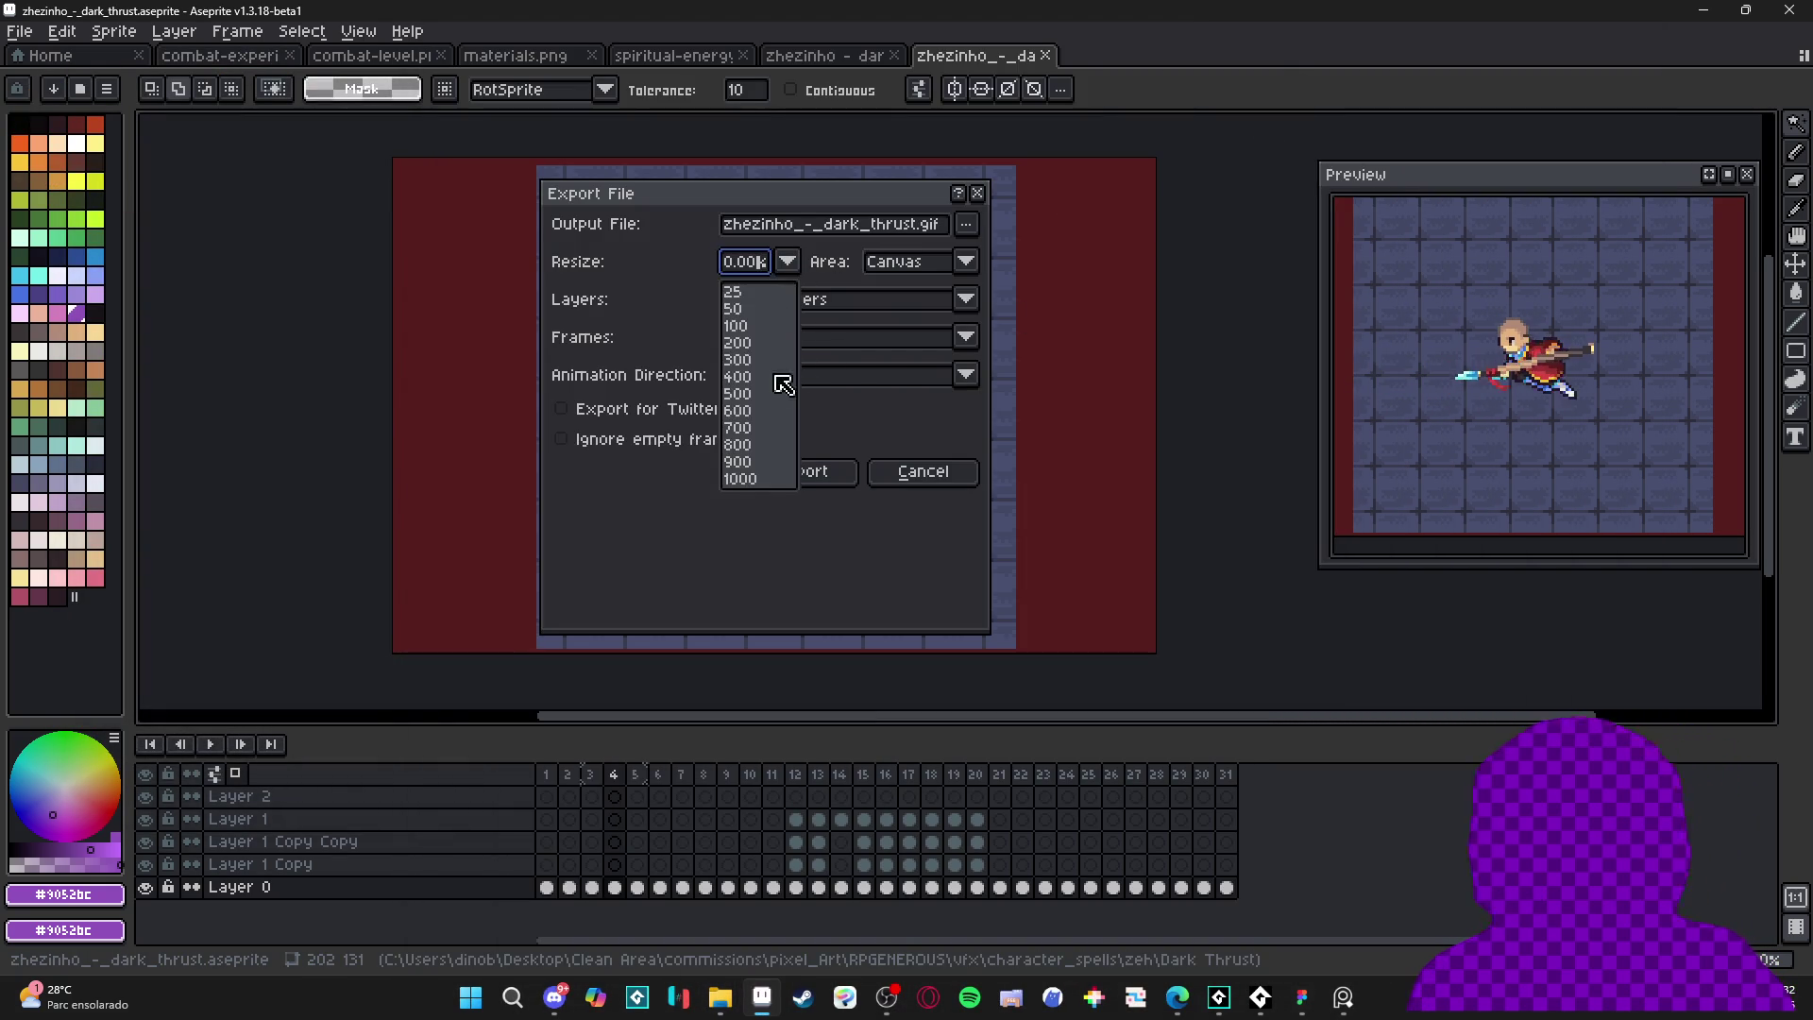
left_click(781, 372)
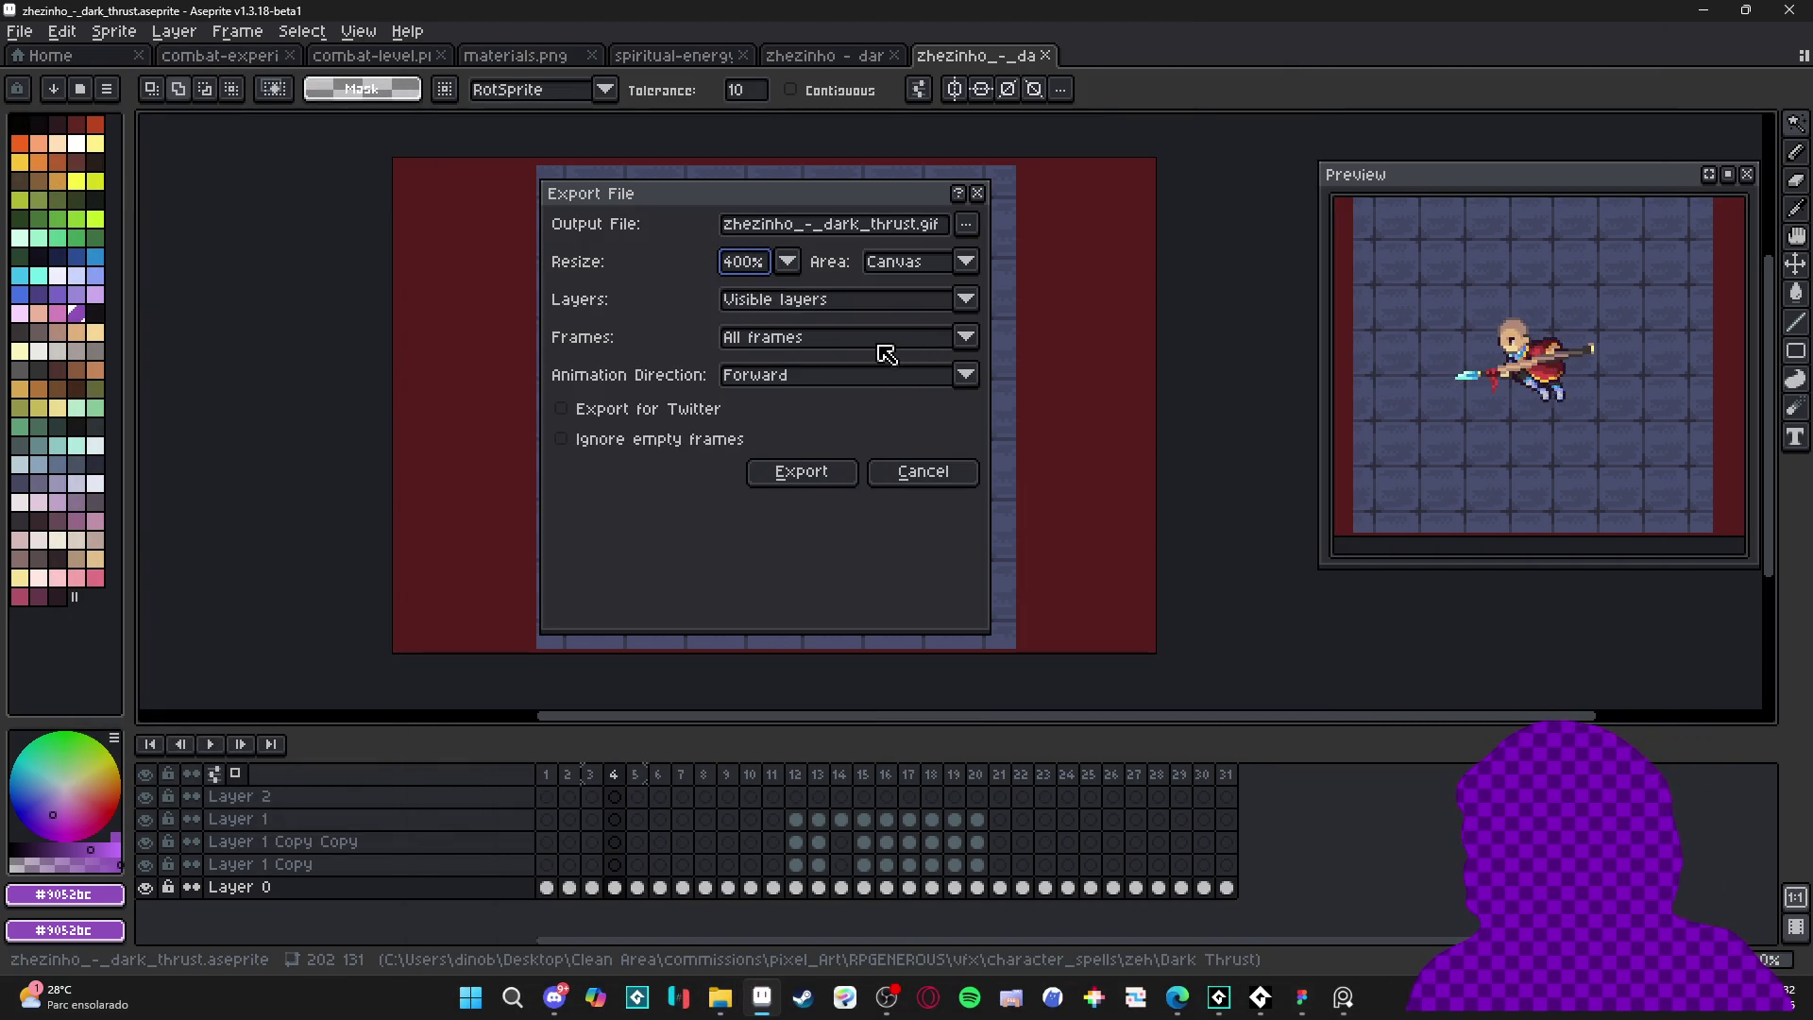
left_click(822, 473)
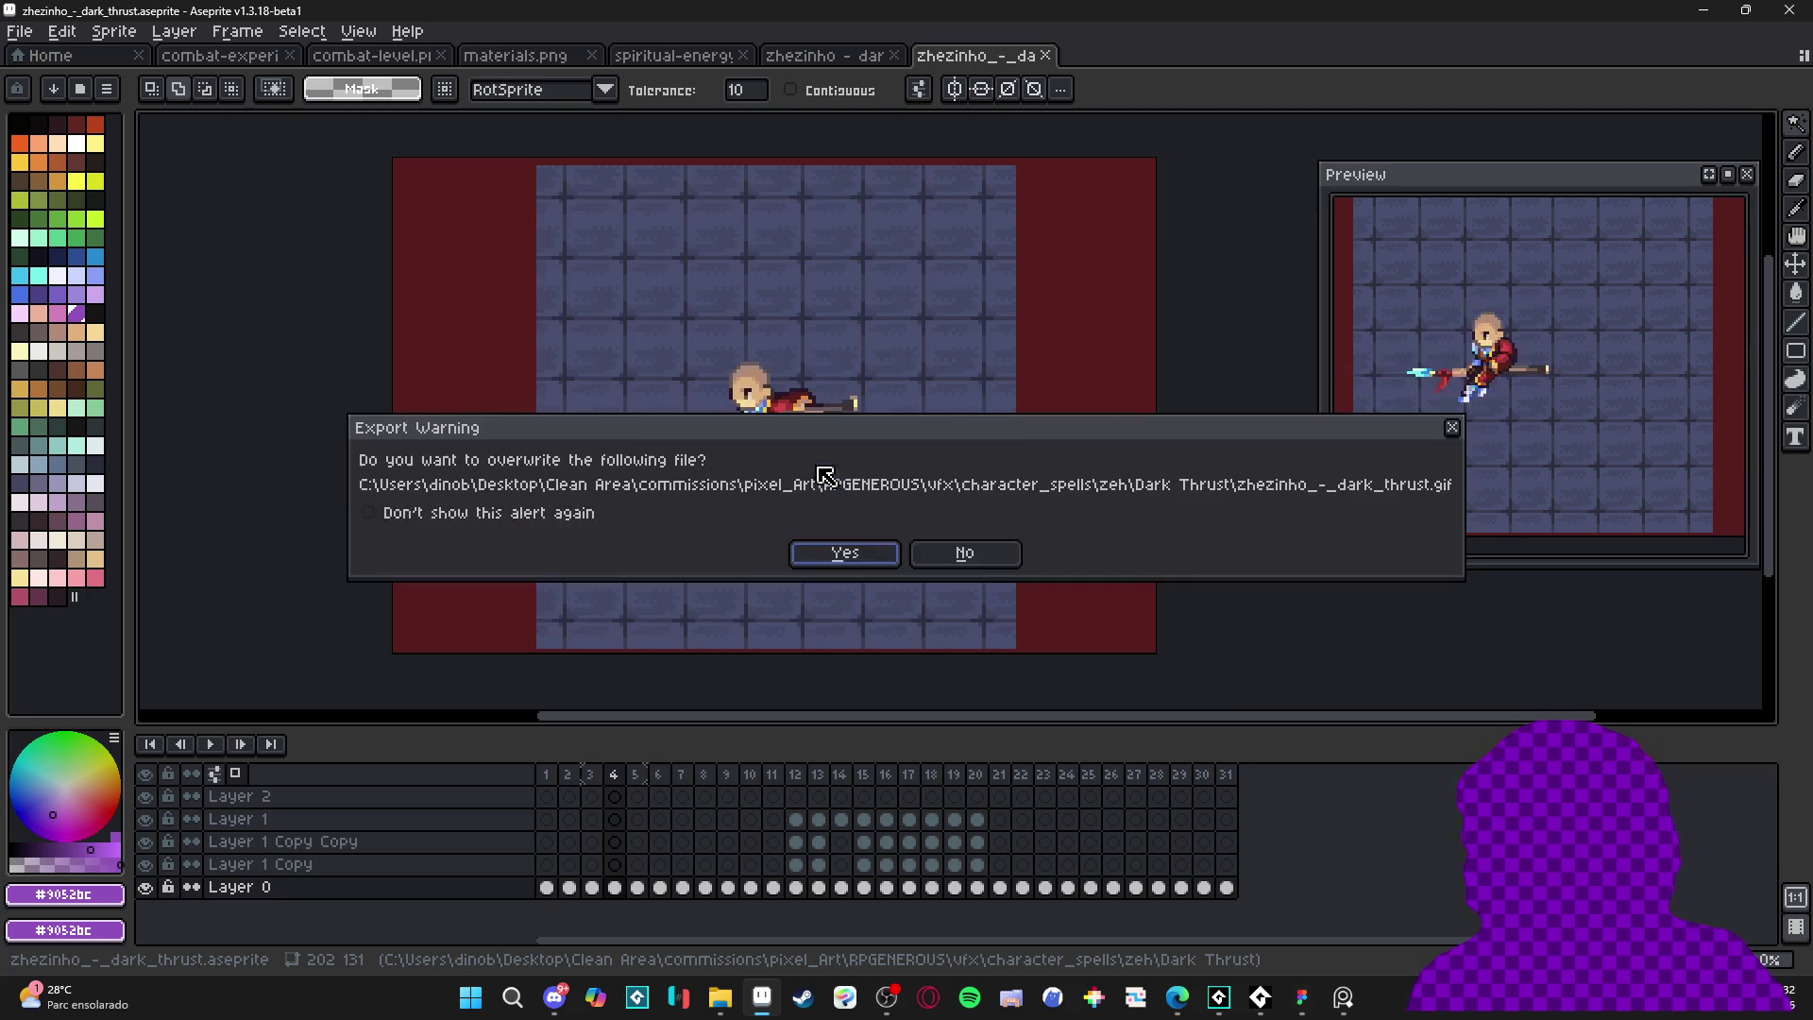
left_click(843, 559)
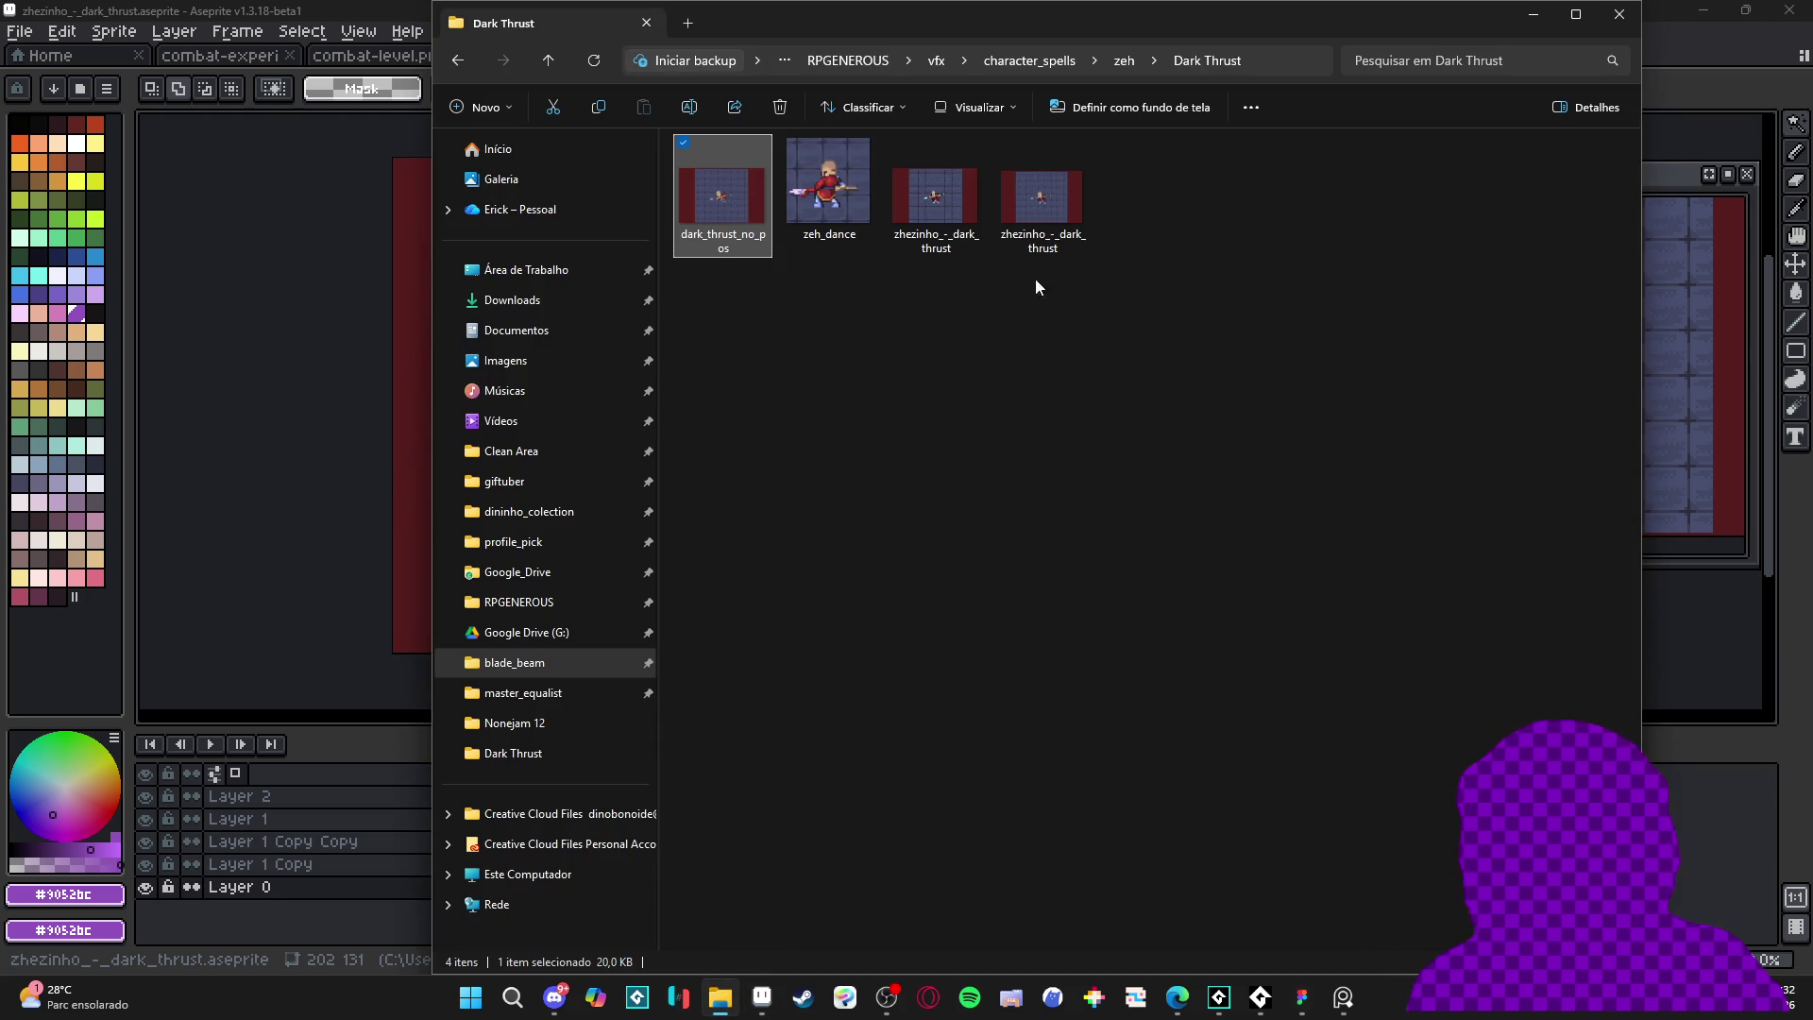
double_click(1042, 203)
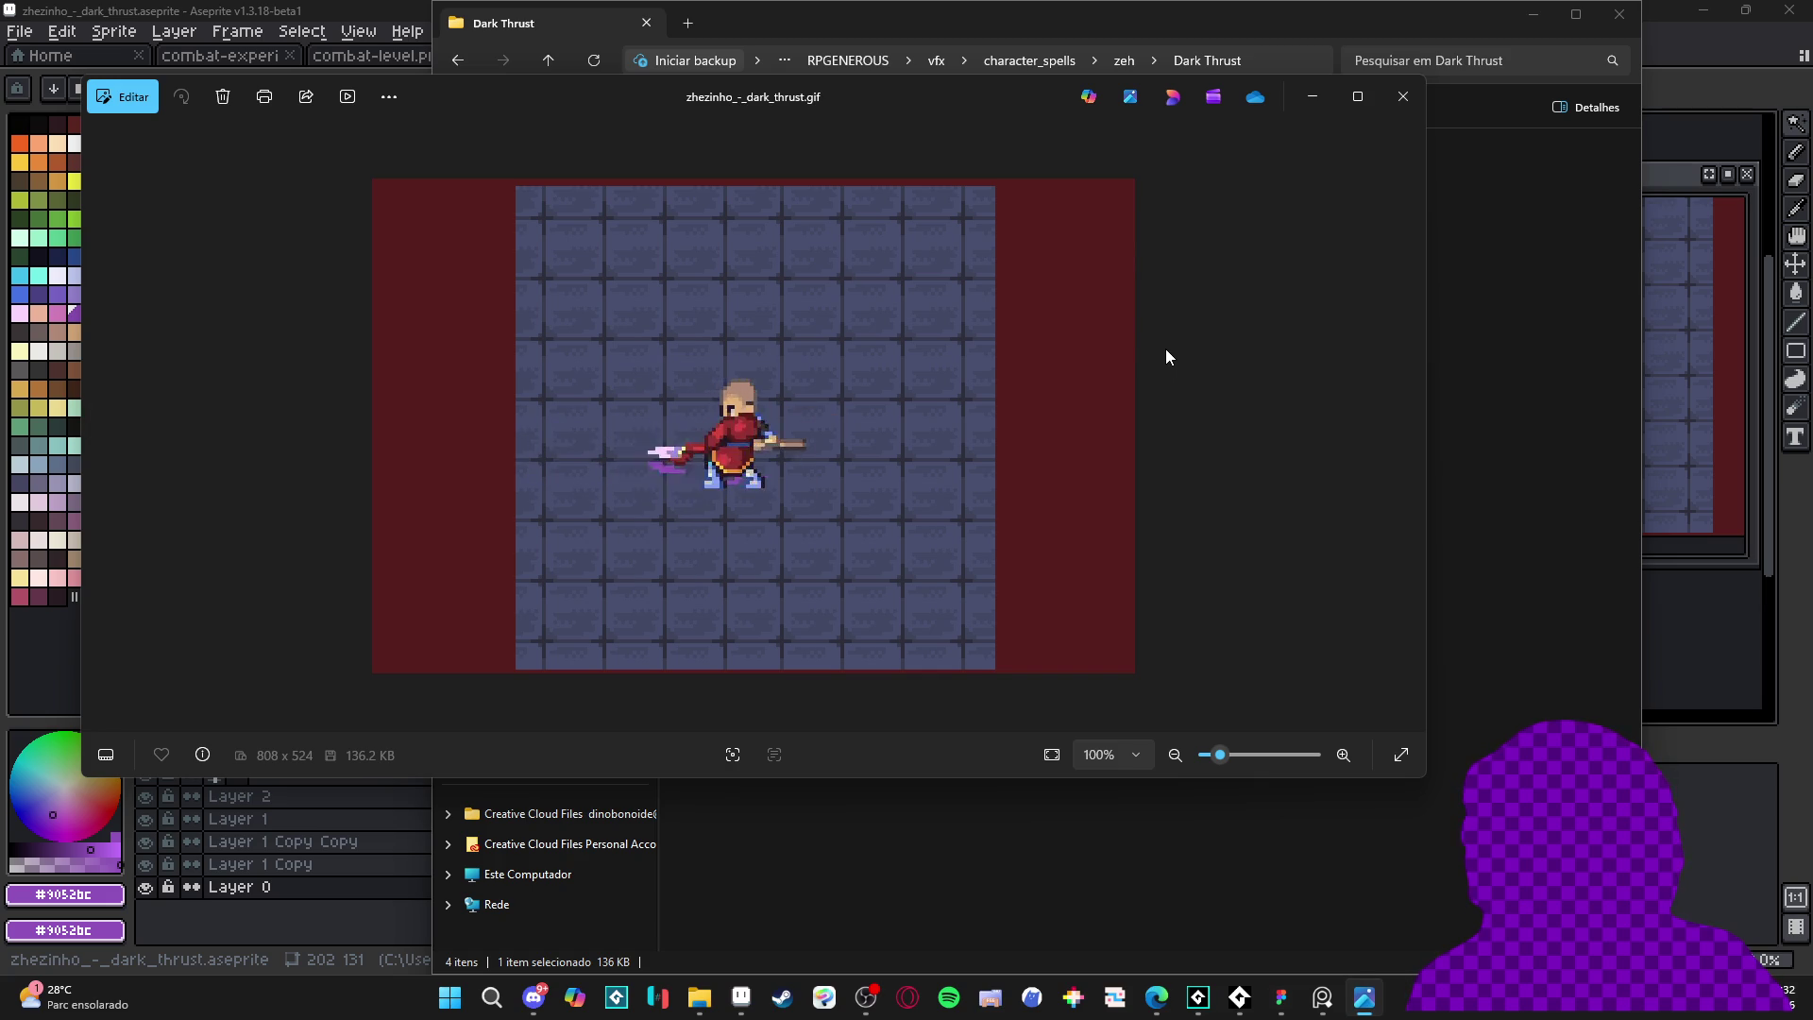
left_click(1413, 104)
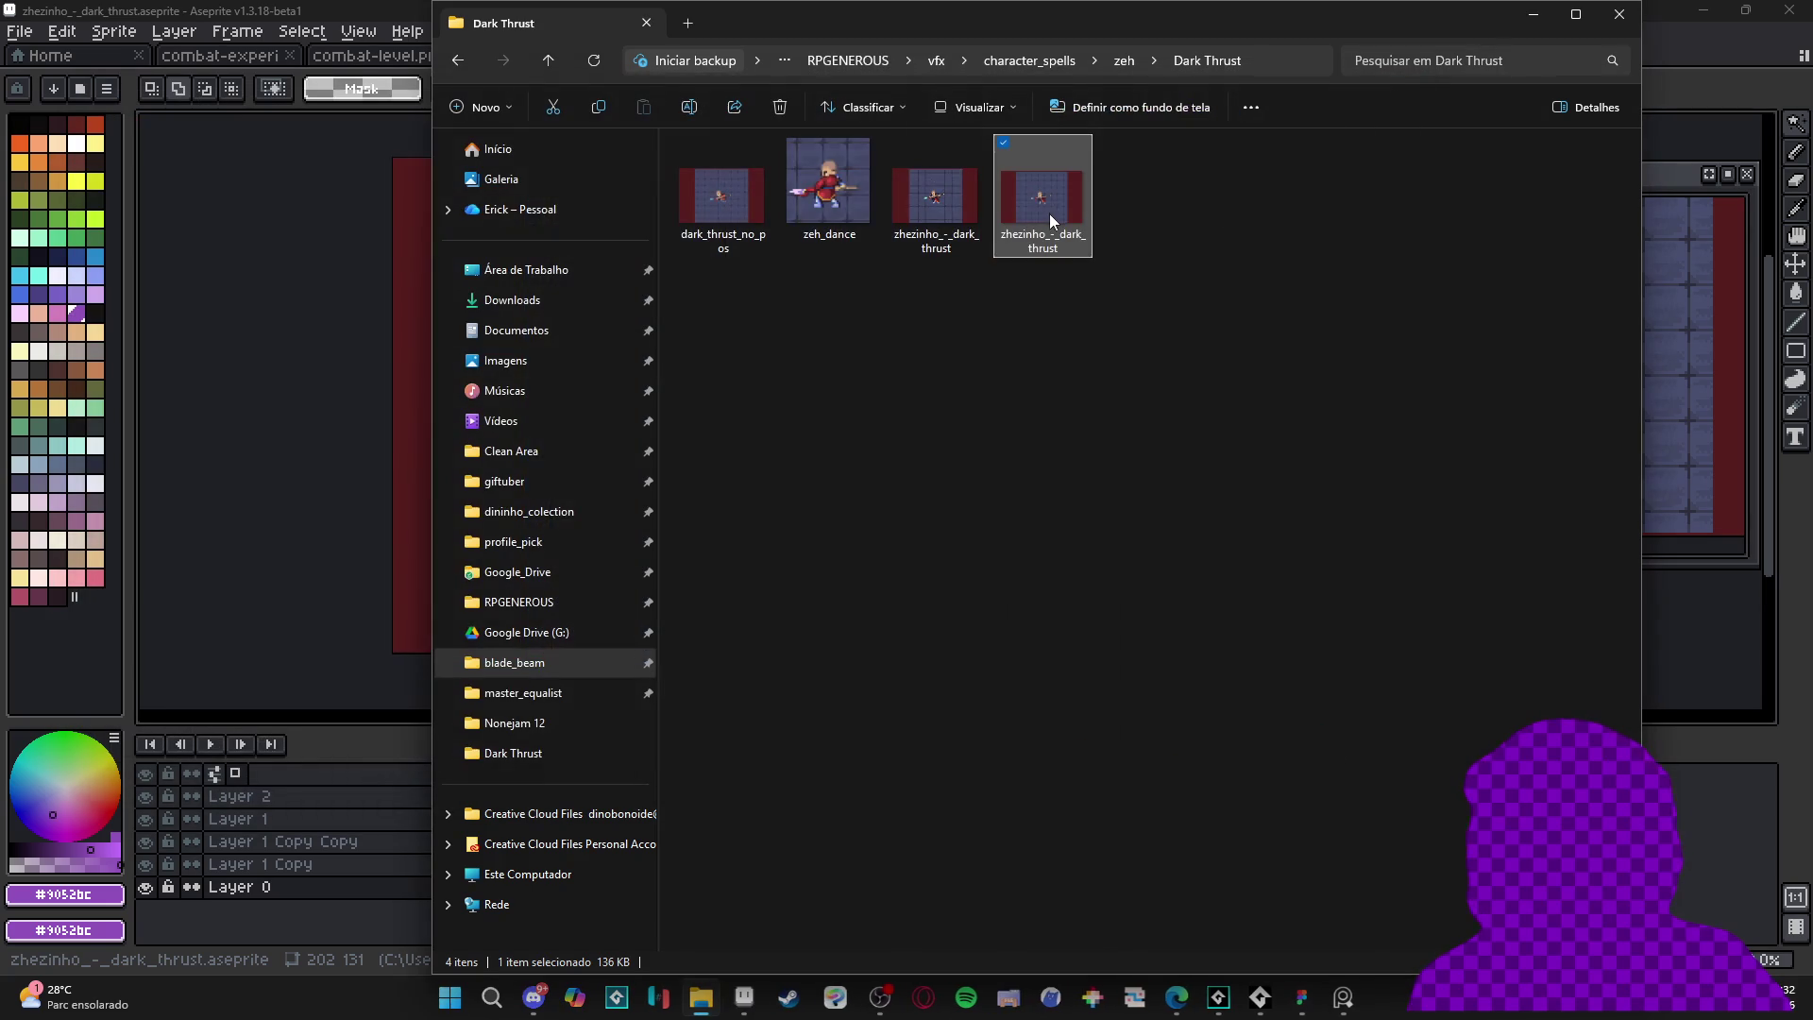